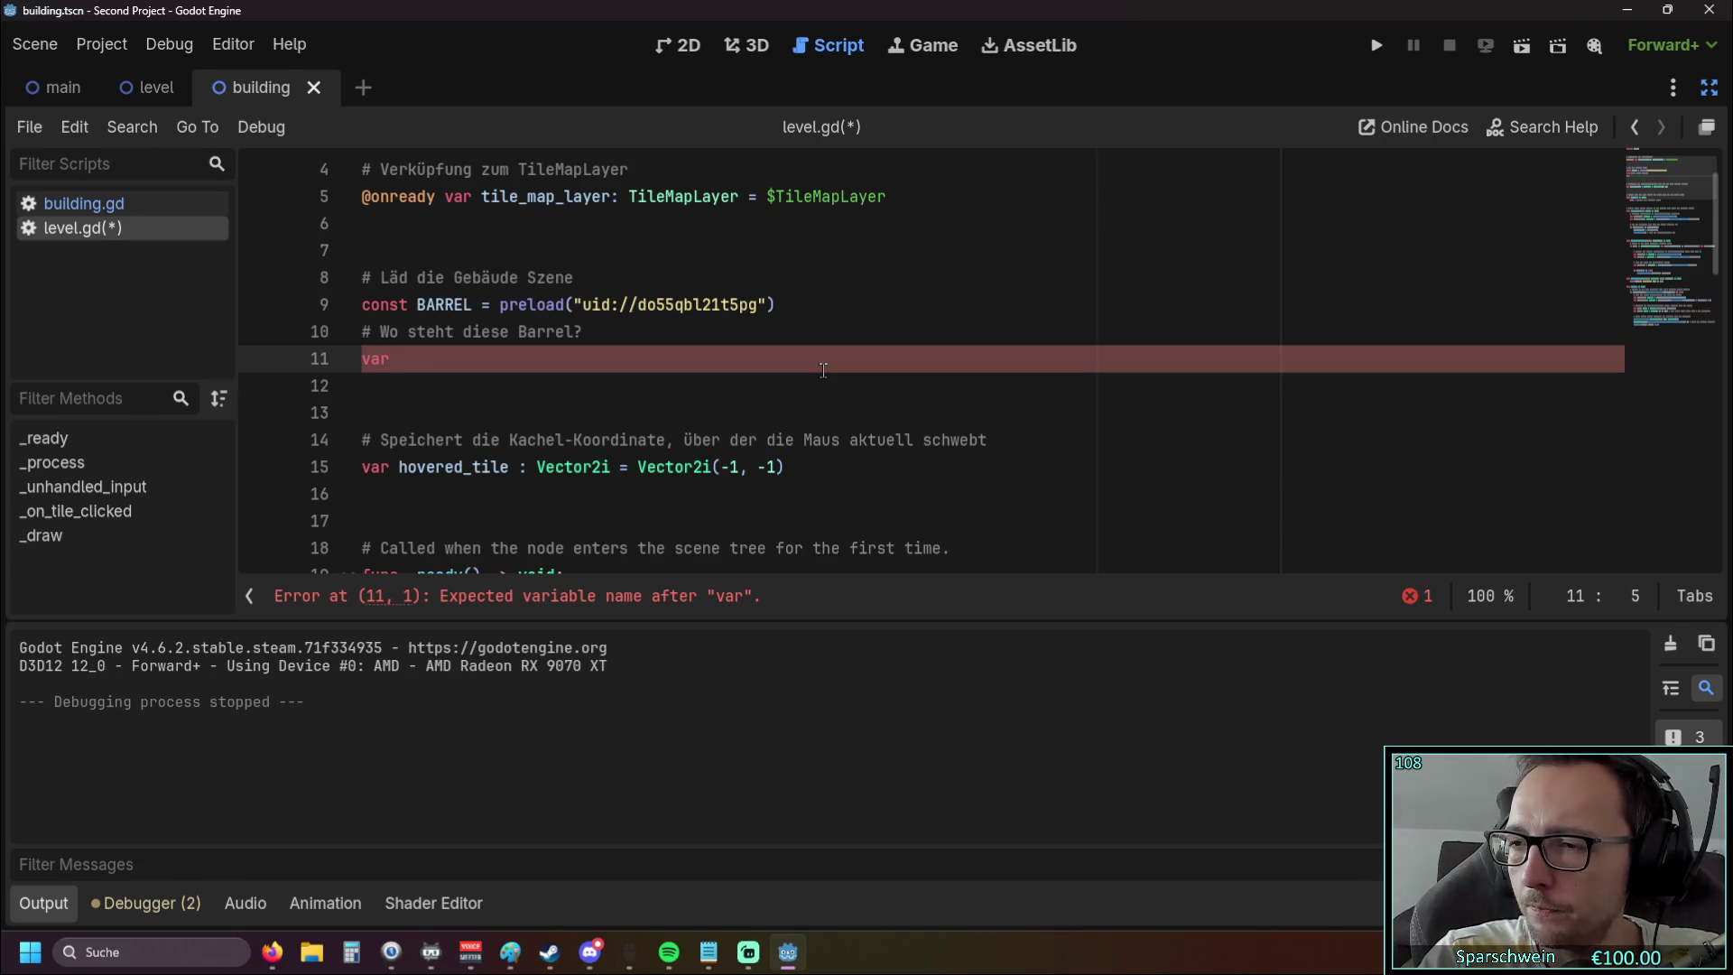
Step: Declare `var platzierte_gebäude: Dictionary = {}` on line 11 of level.gd
text(pla)
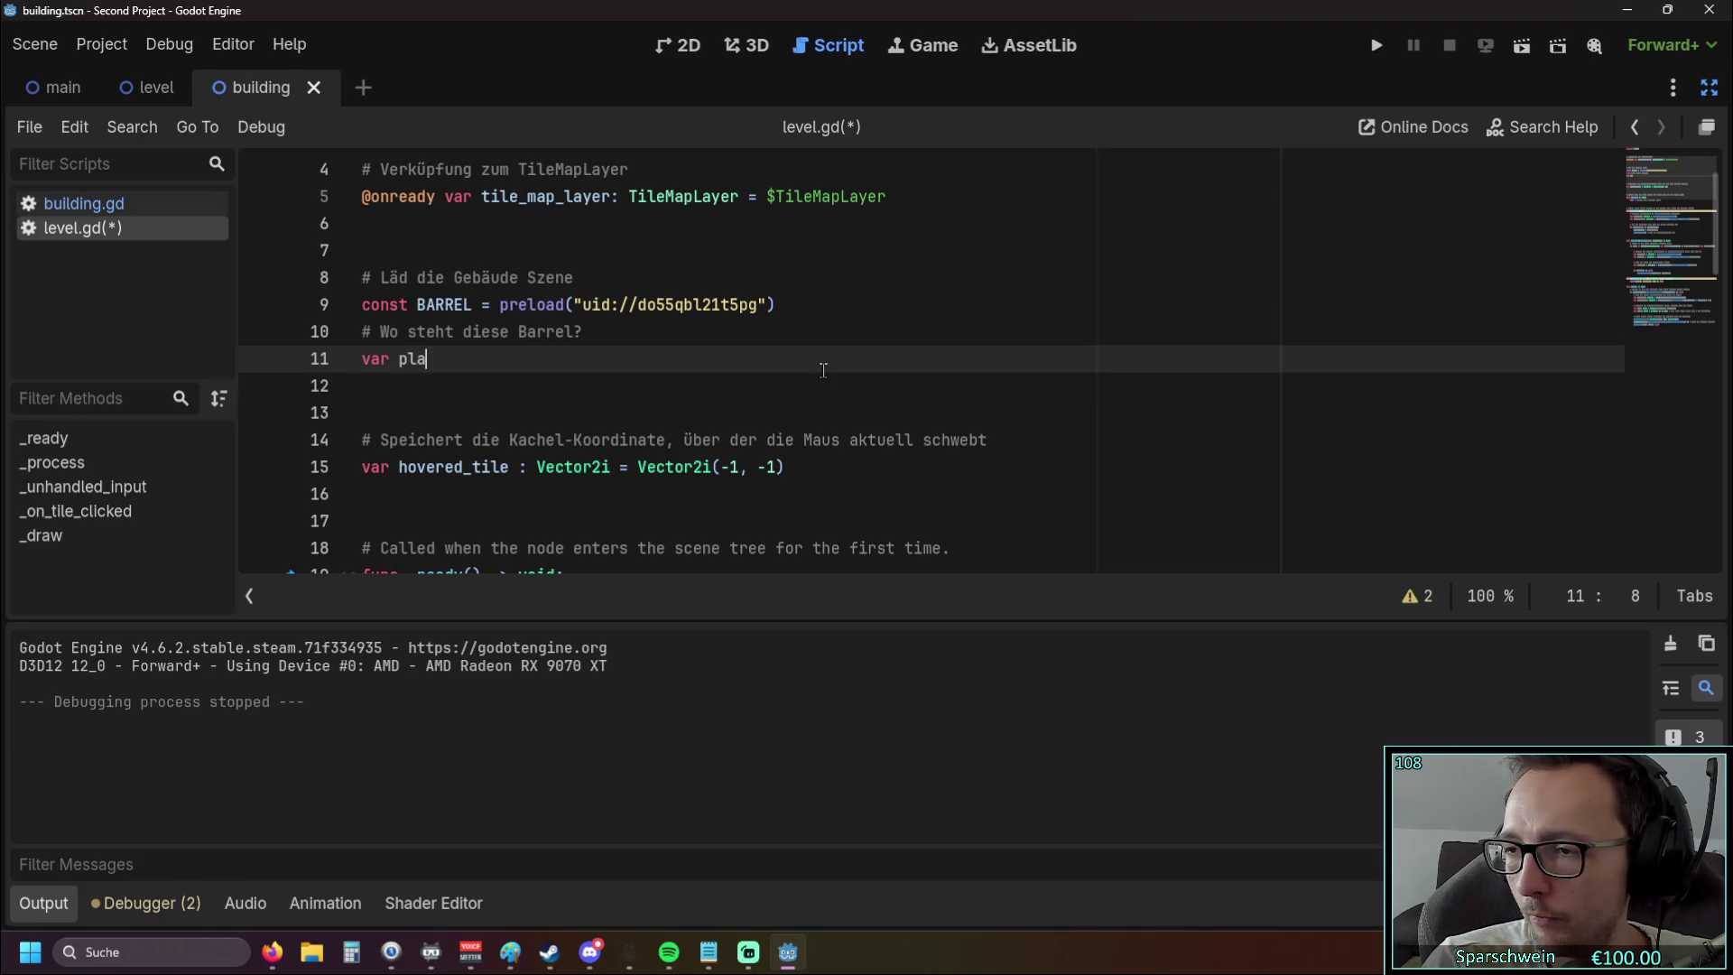
text(tzierte_)
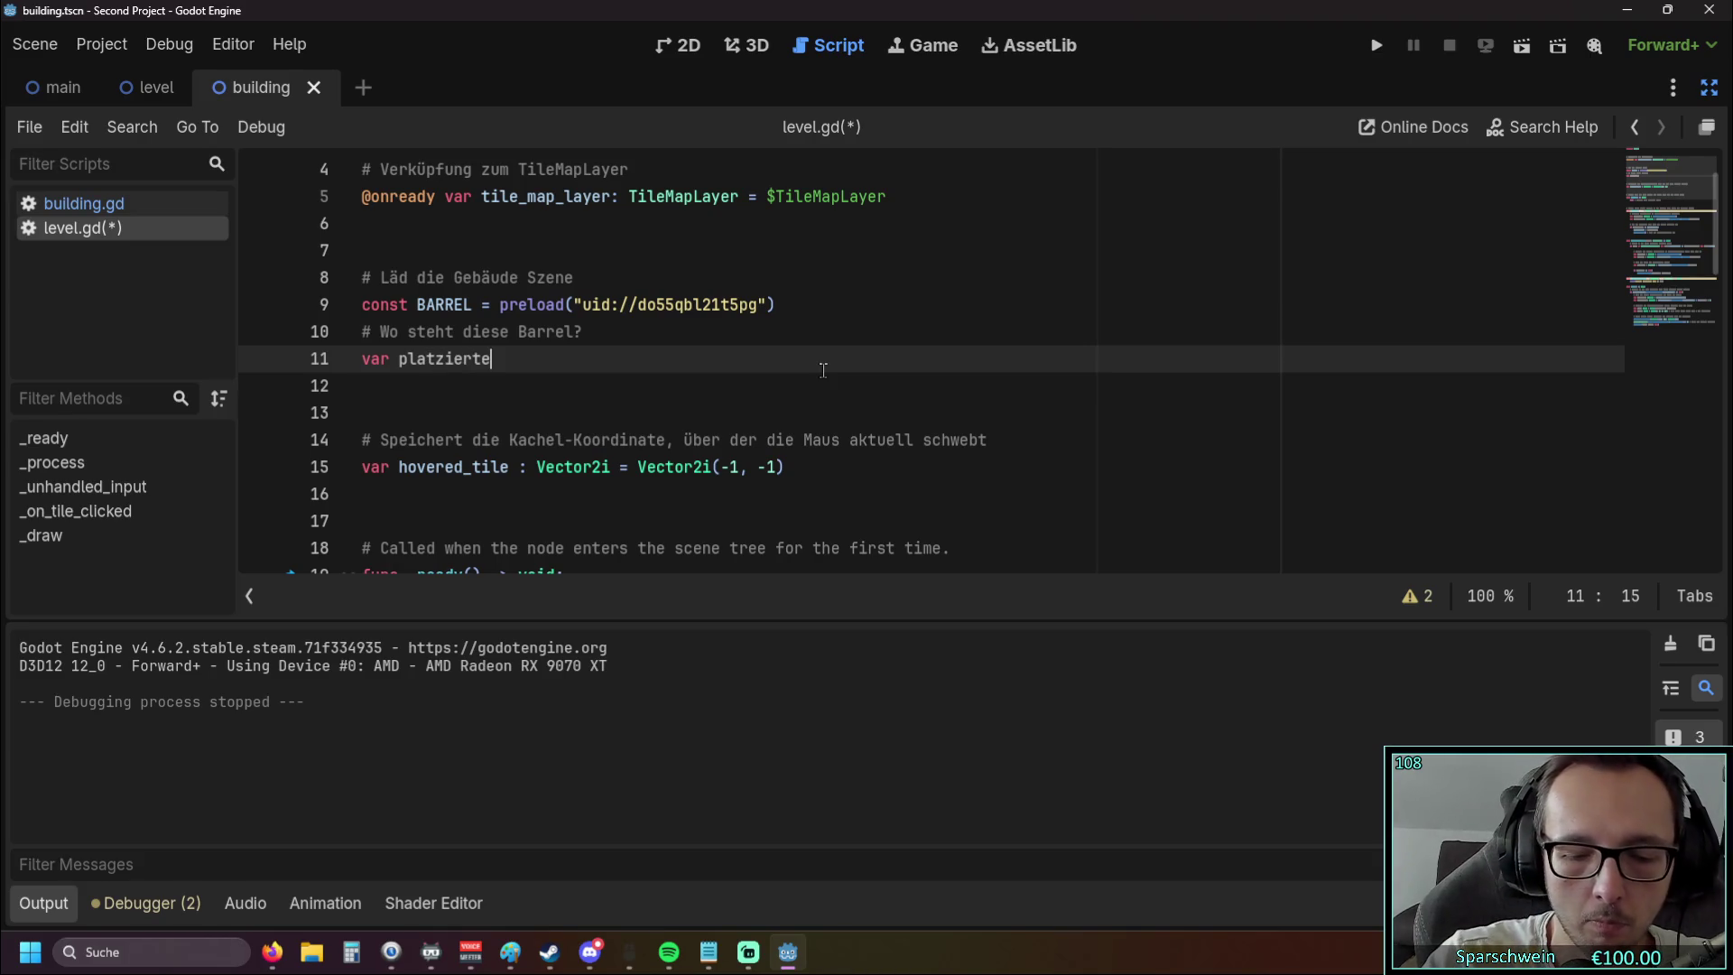
text(gebäude)
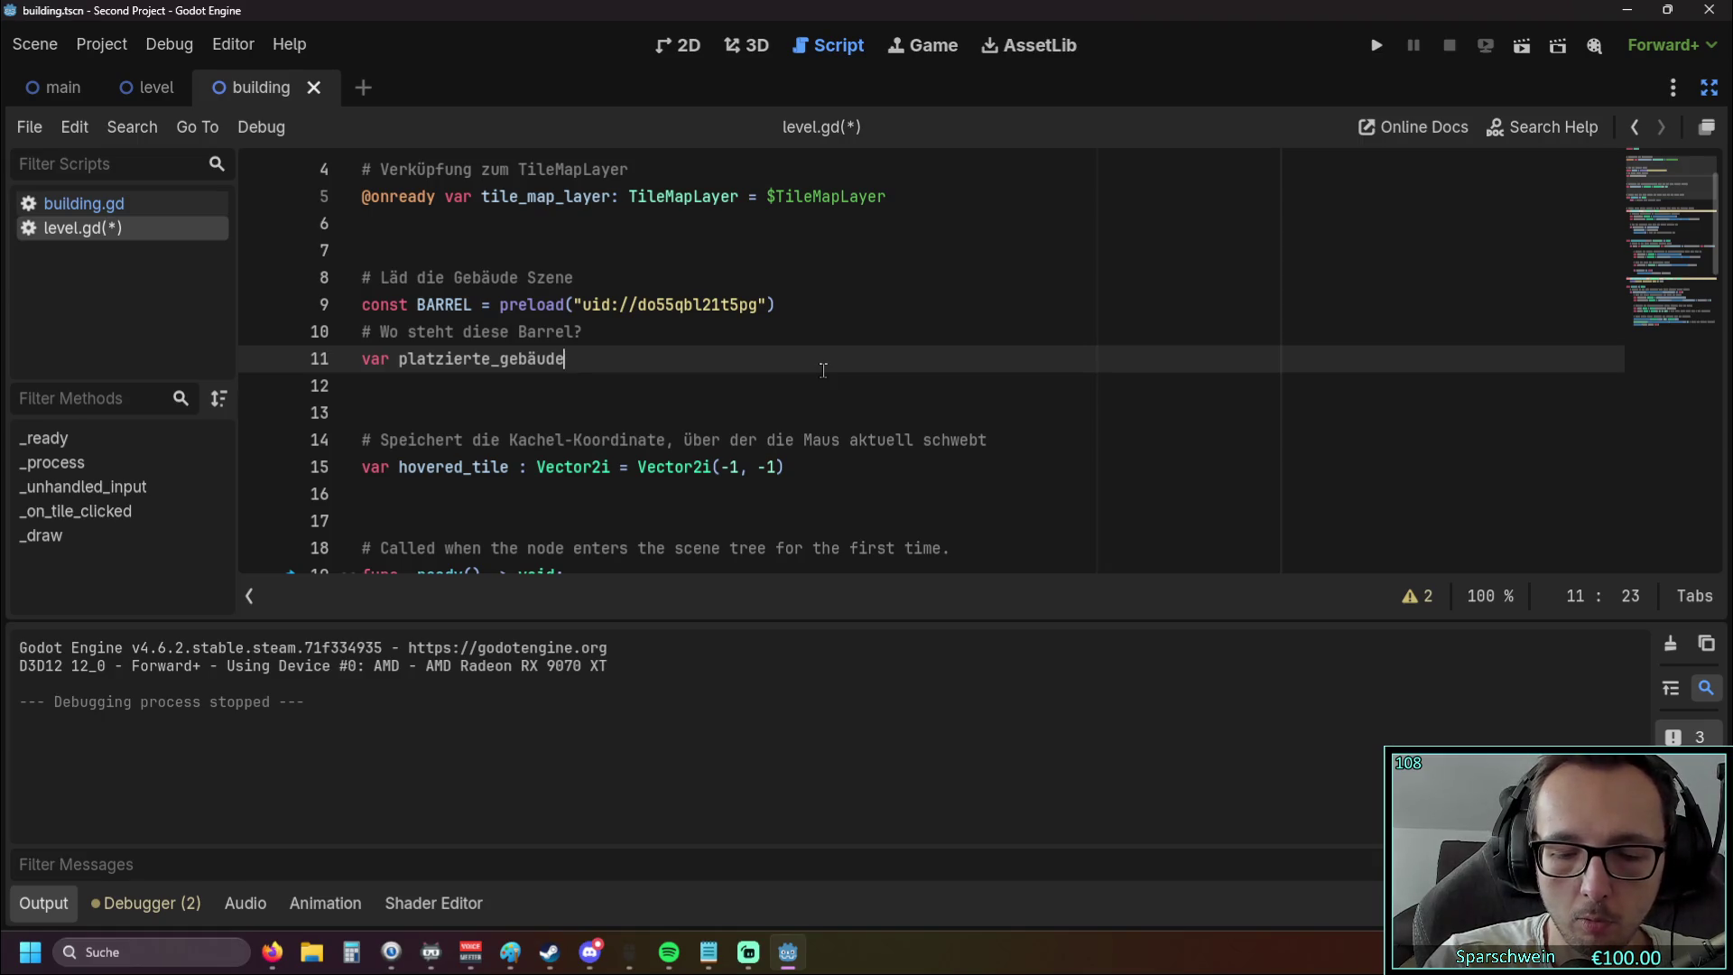
text(: Dic)
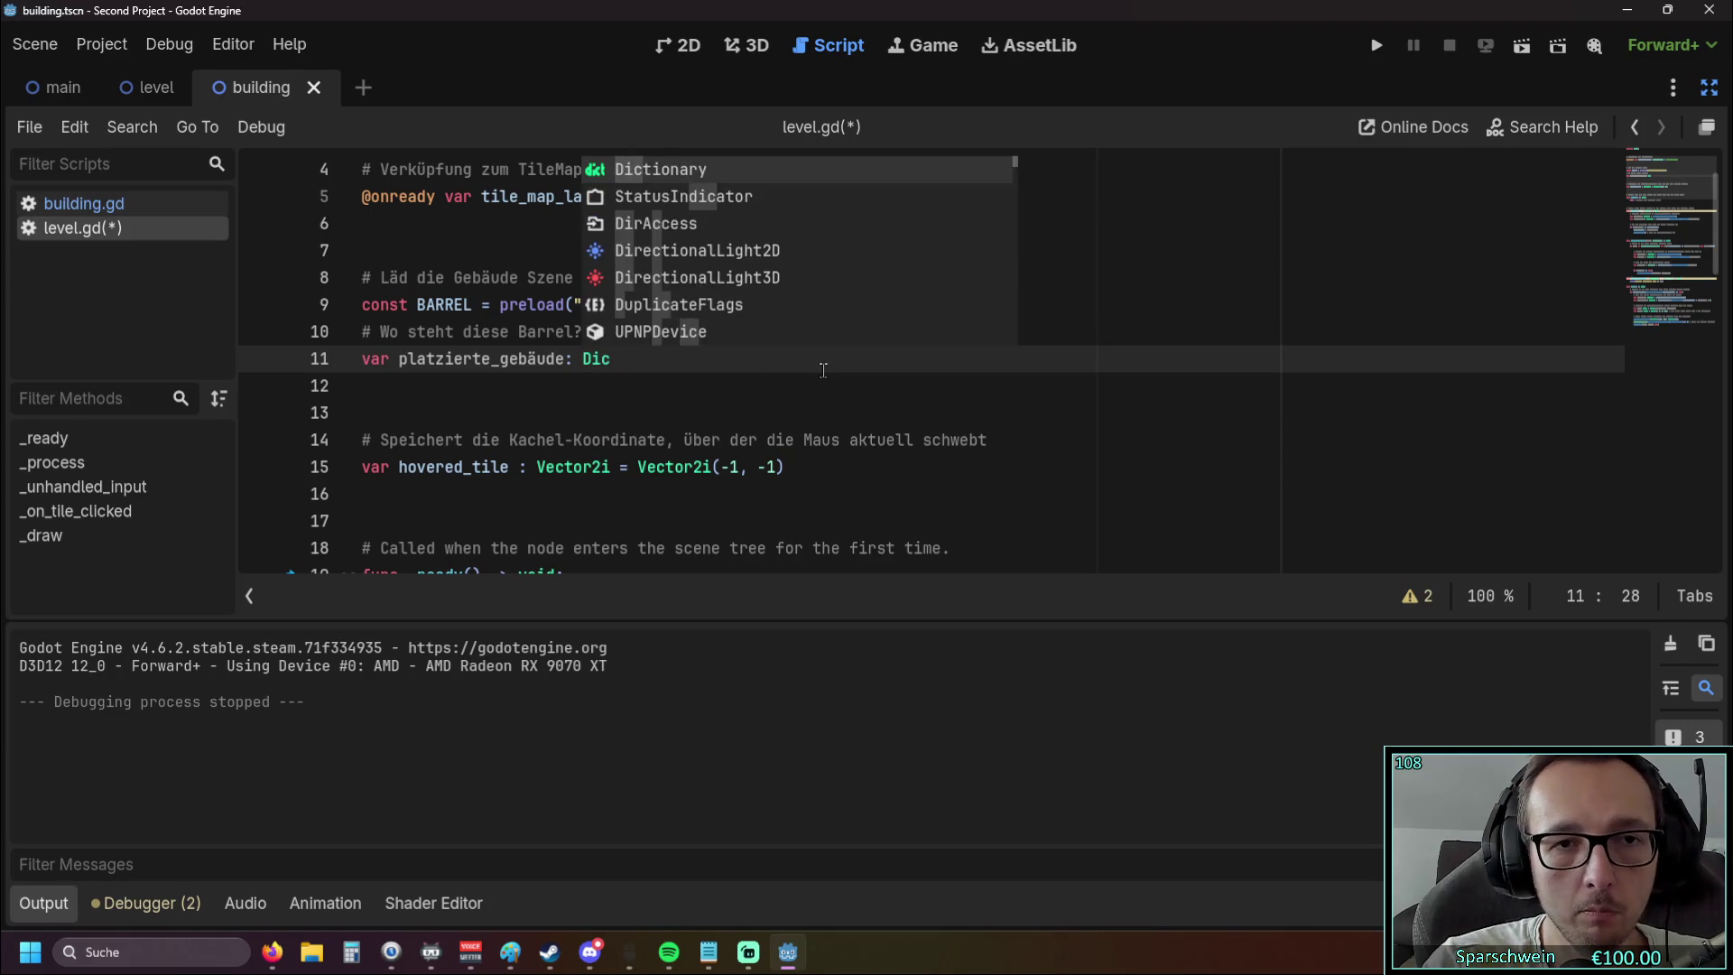
key(Return)
text(= )
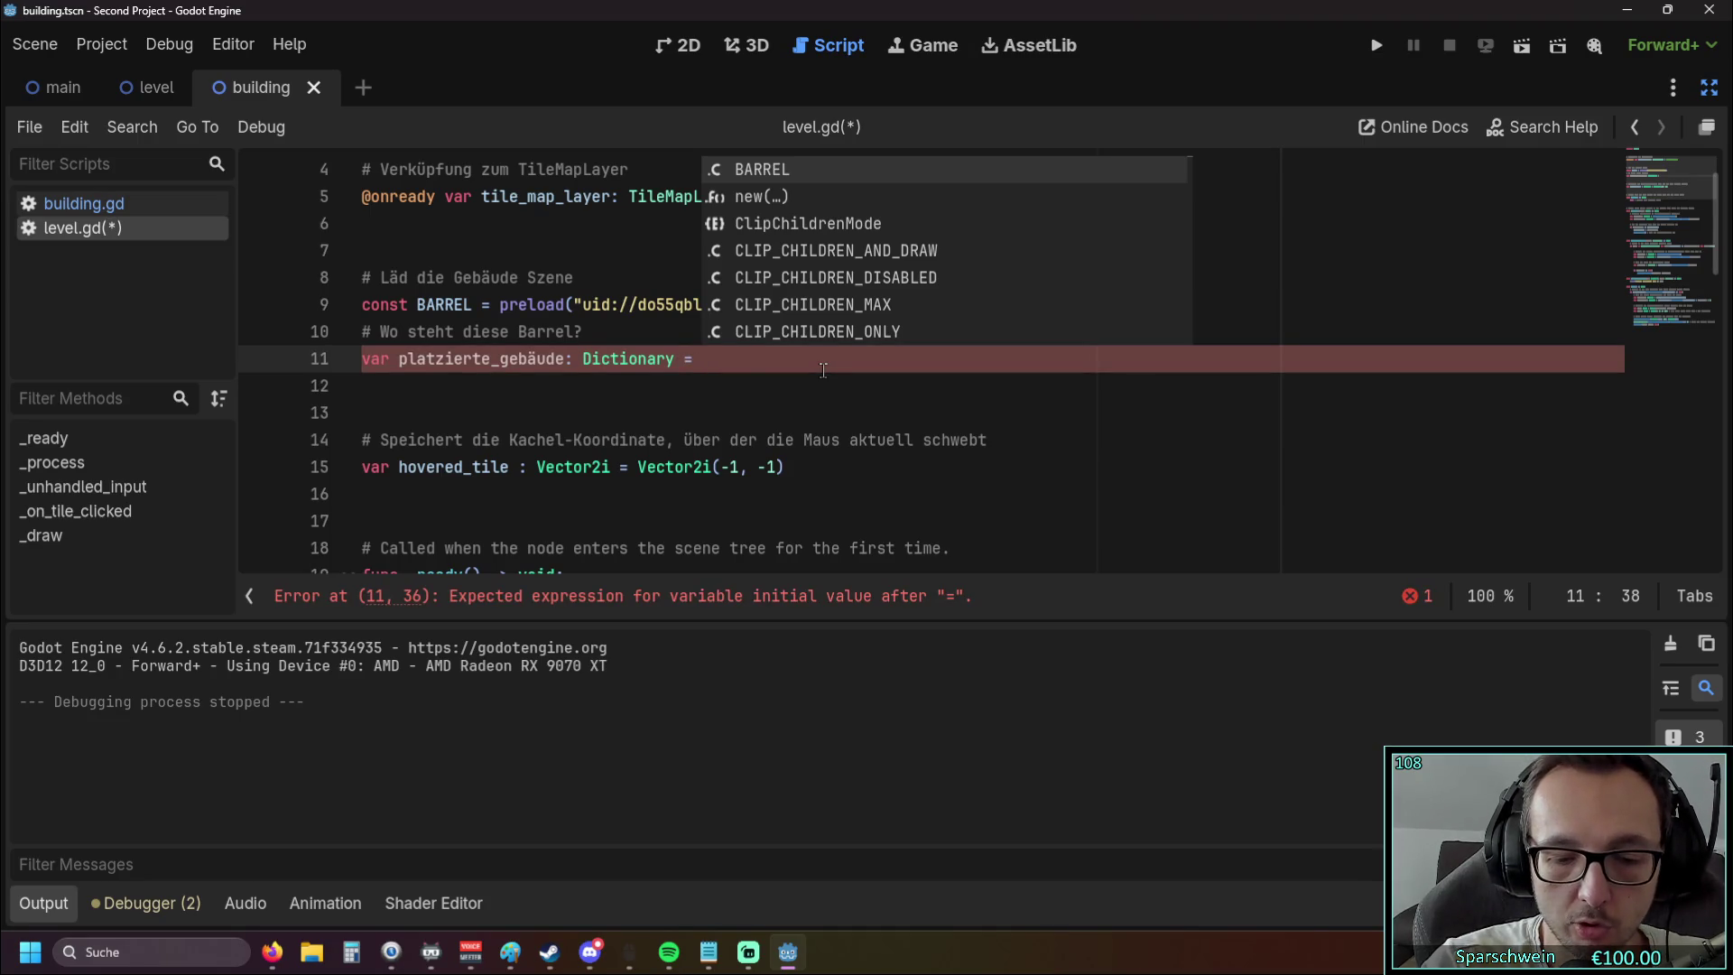
text({})
key(BackSpace)
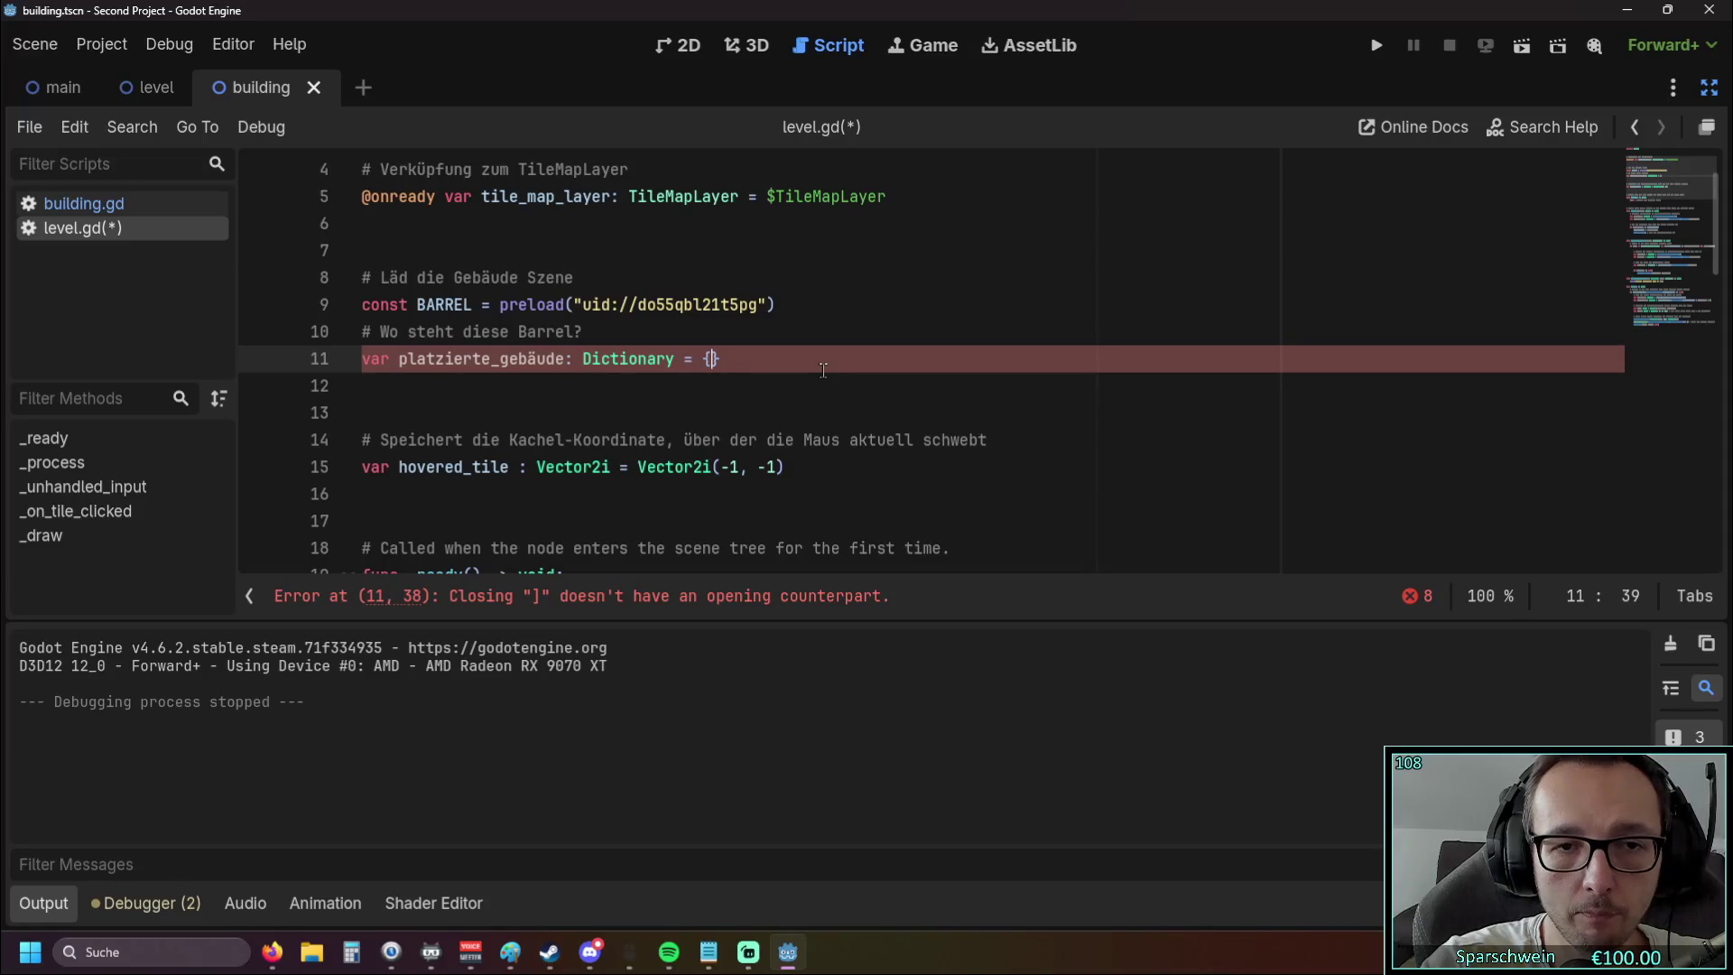
key(Down)
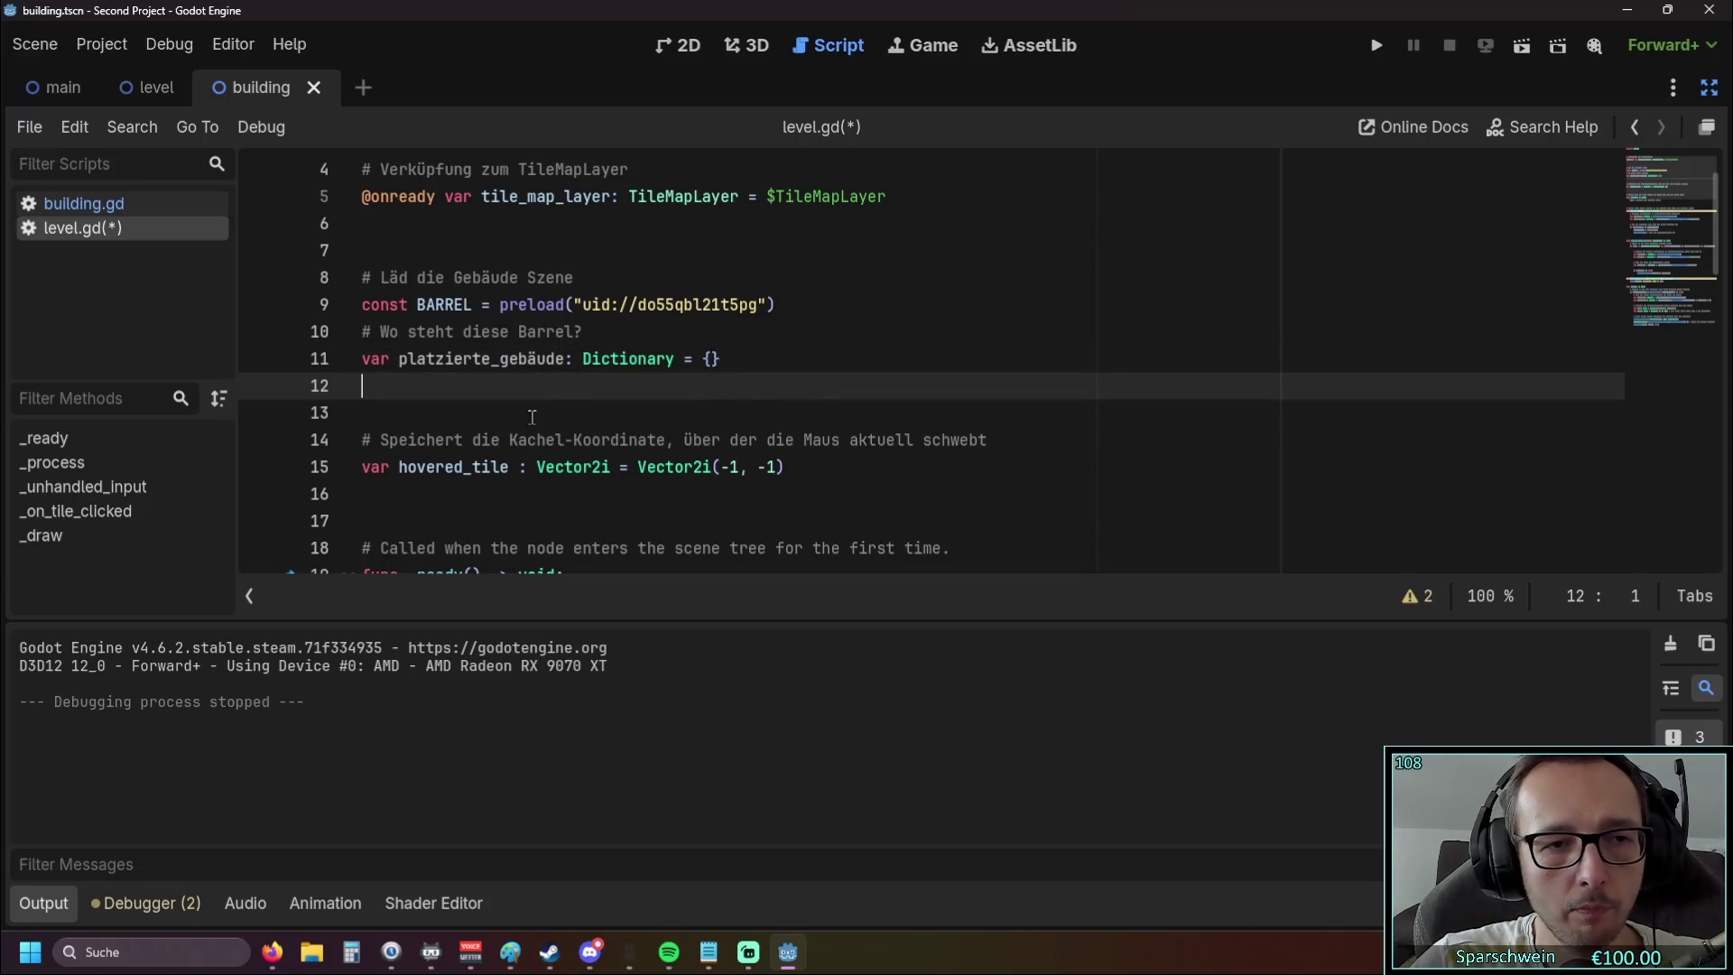
scroll(519, 412, down, 1)
scroll(501, 410, up, 1)
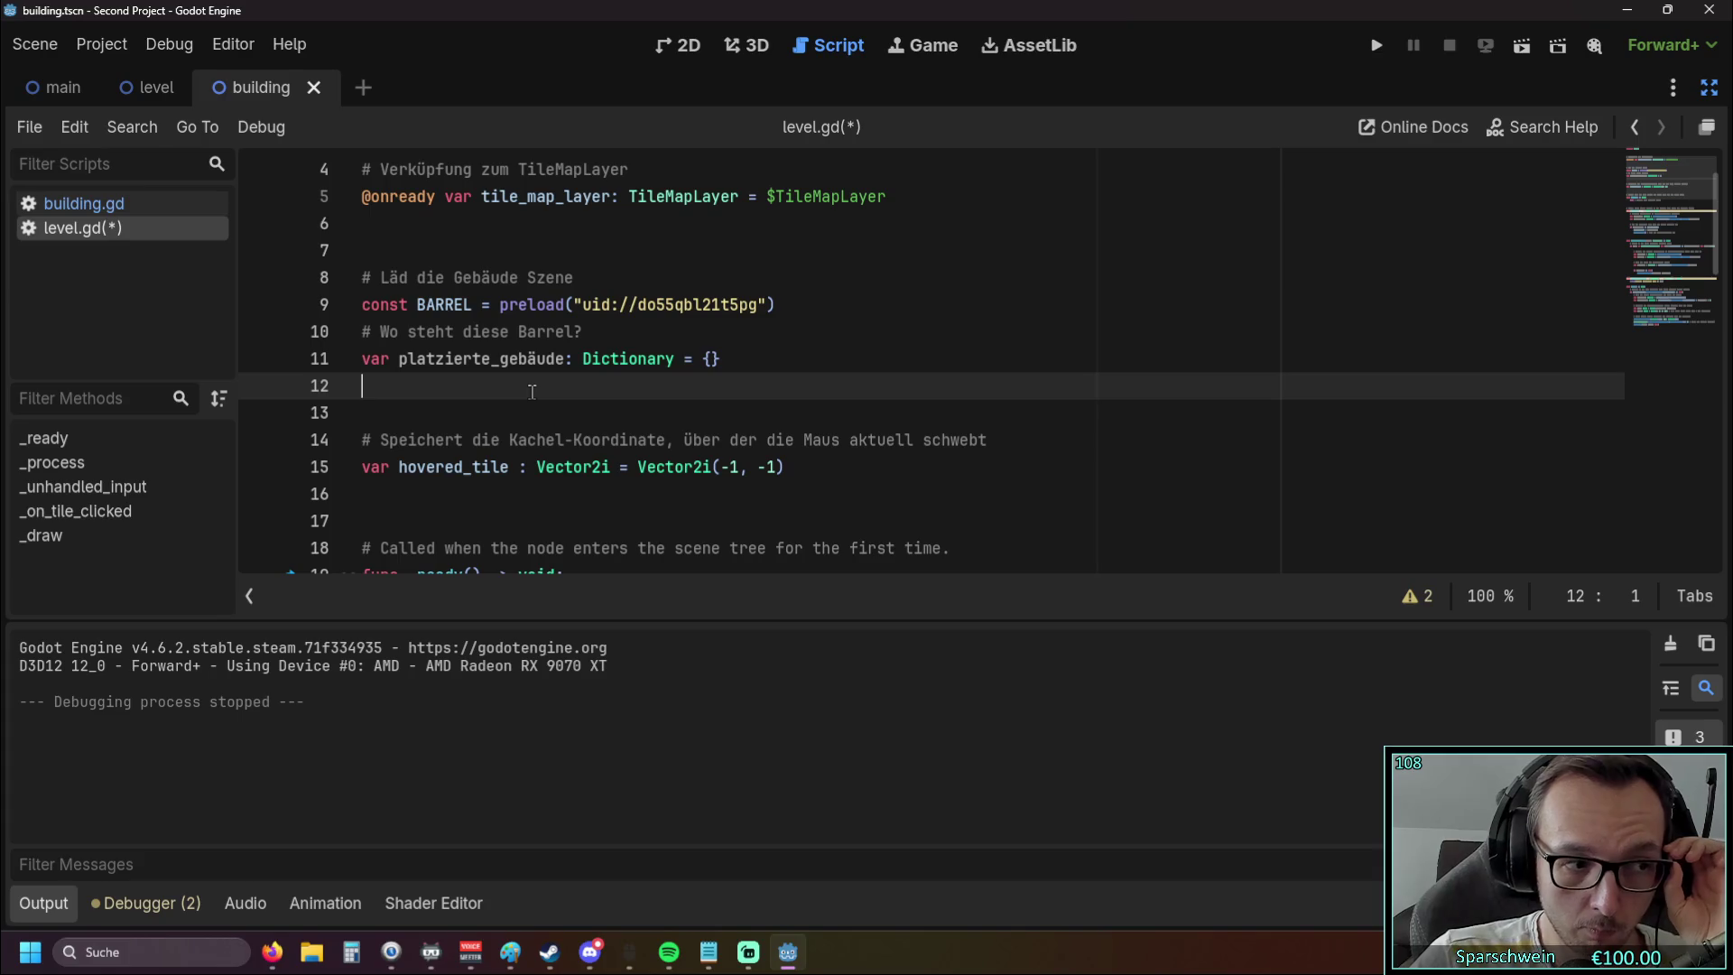
scroll(578, 384, down, 1)
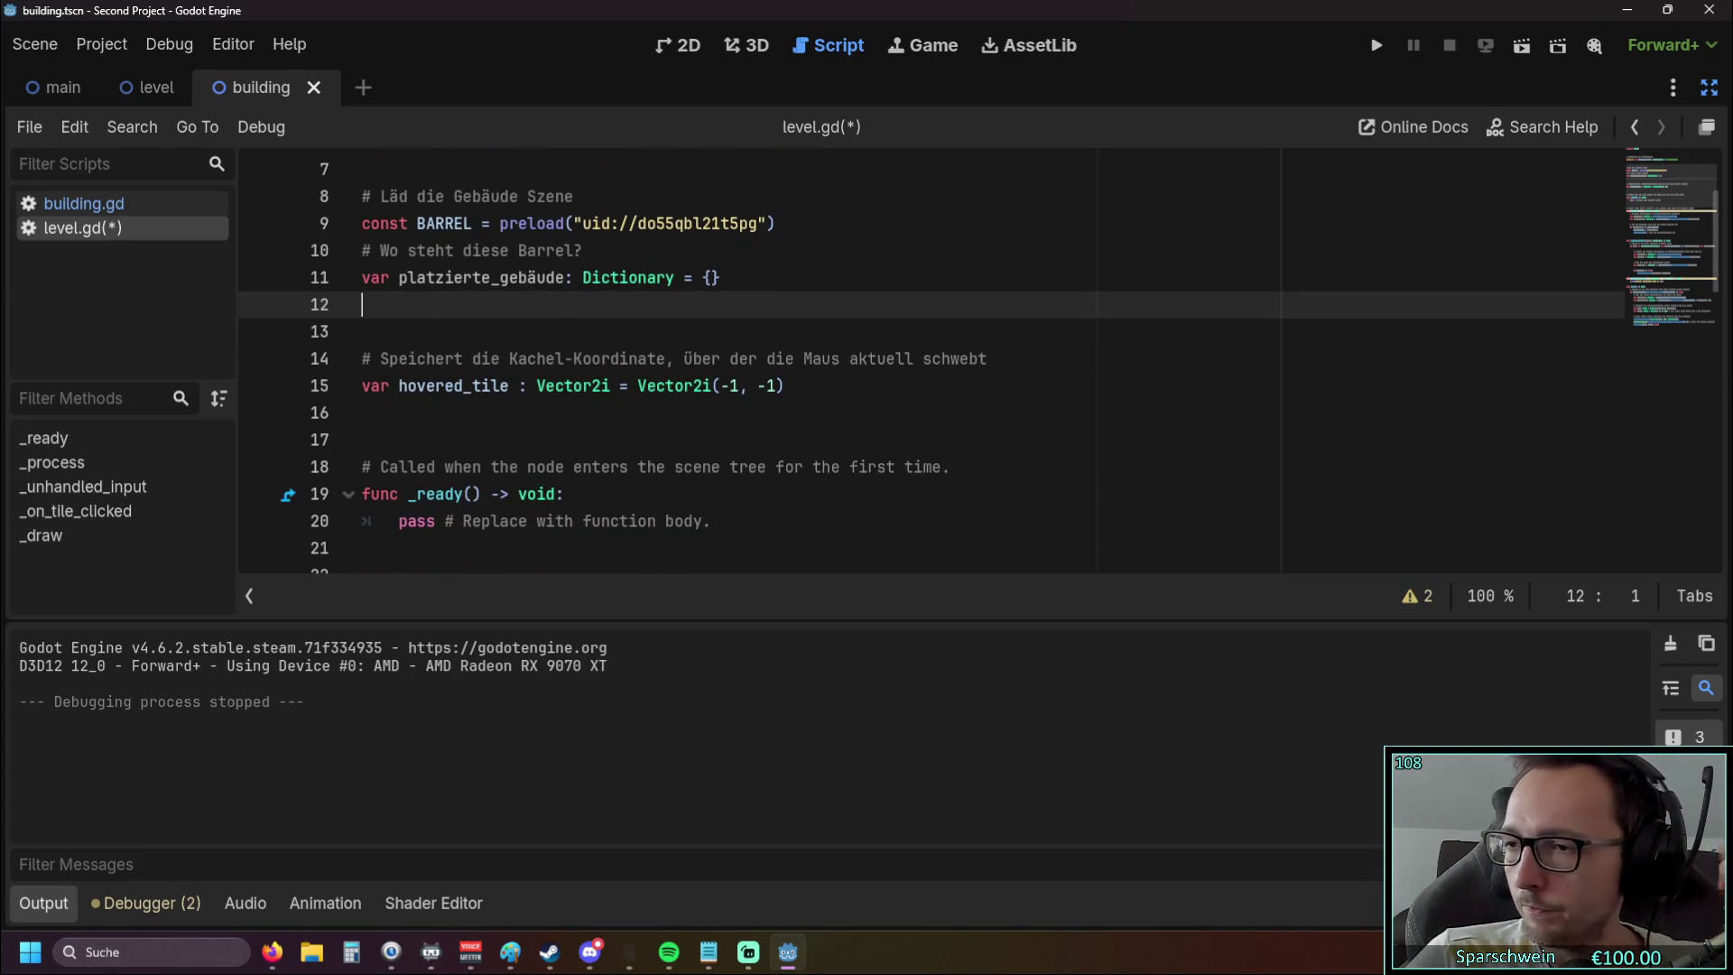
scroll(813, 354, down, 2)
scroll(778, 352, down, 2)
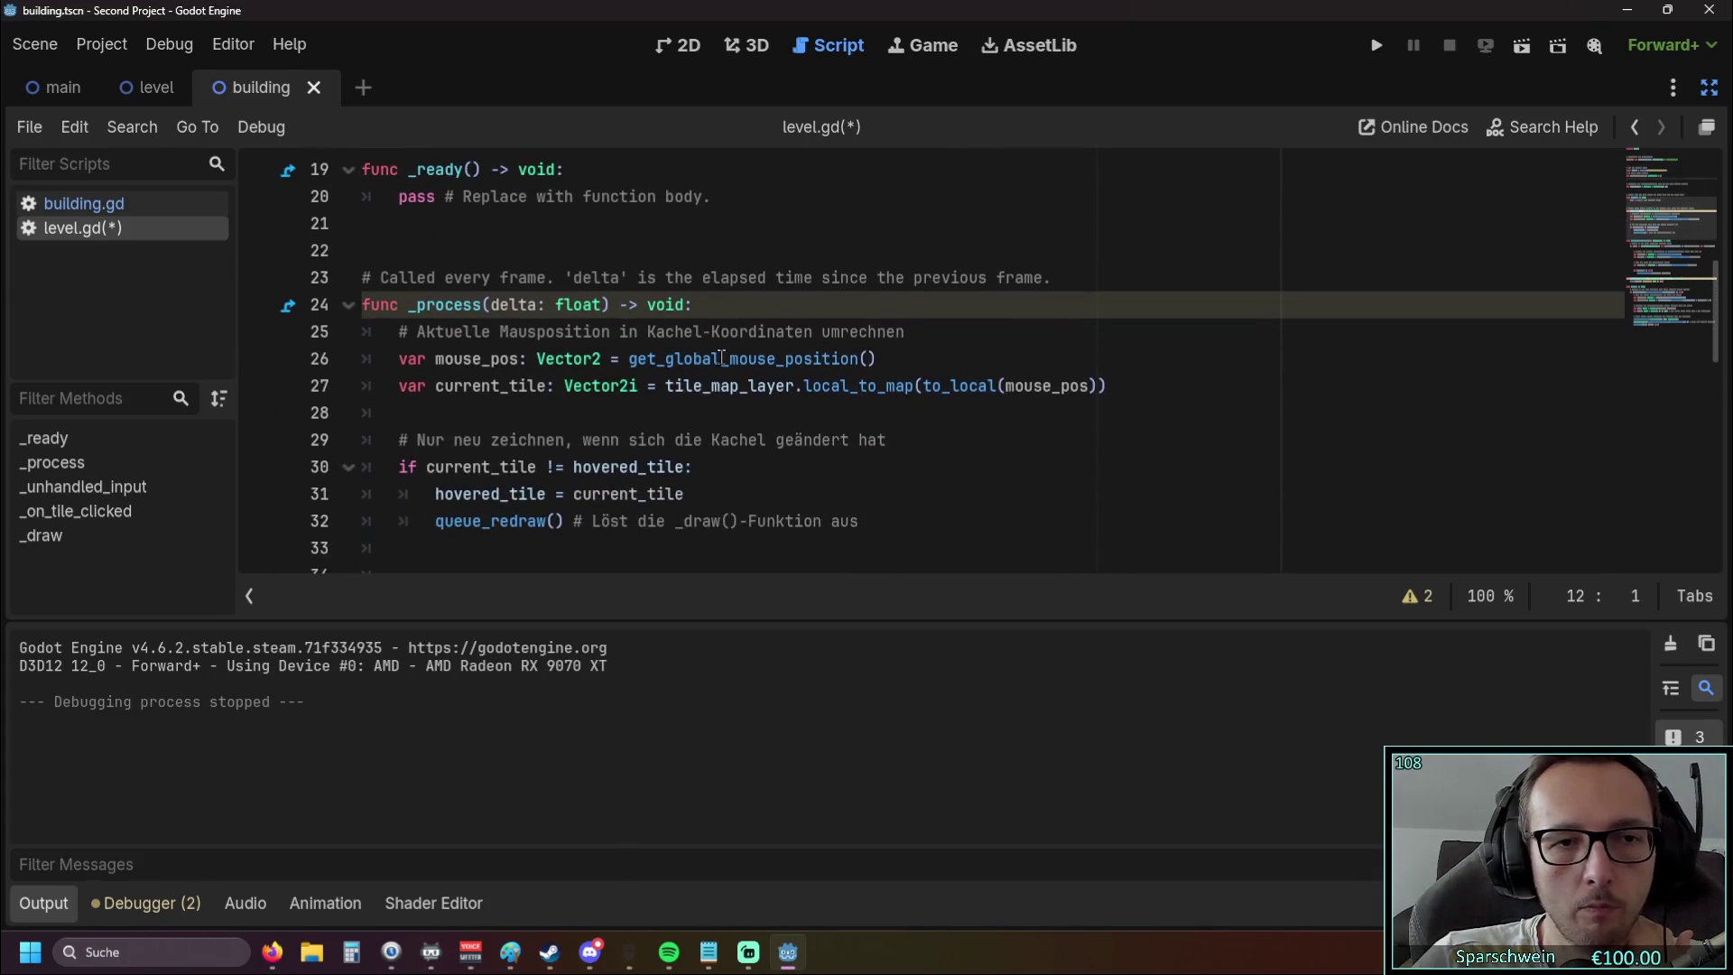
mouse_move(720, 358)
scroll(720, 357, up, 1)
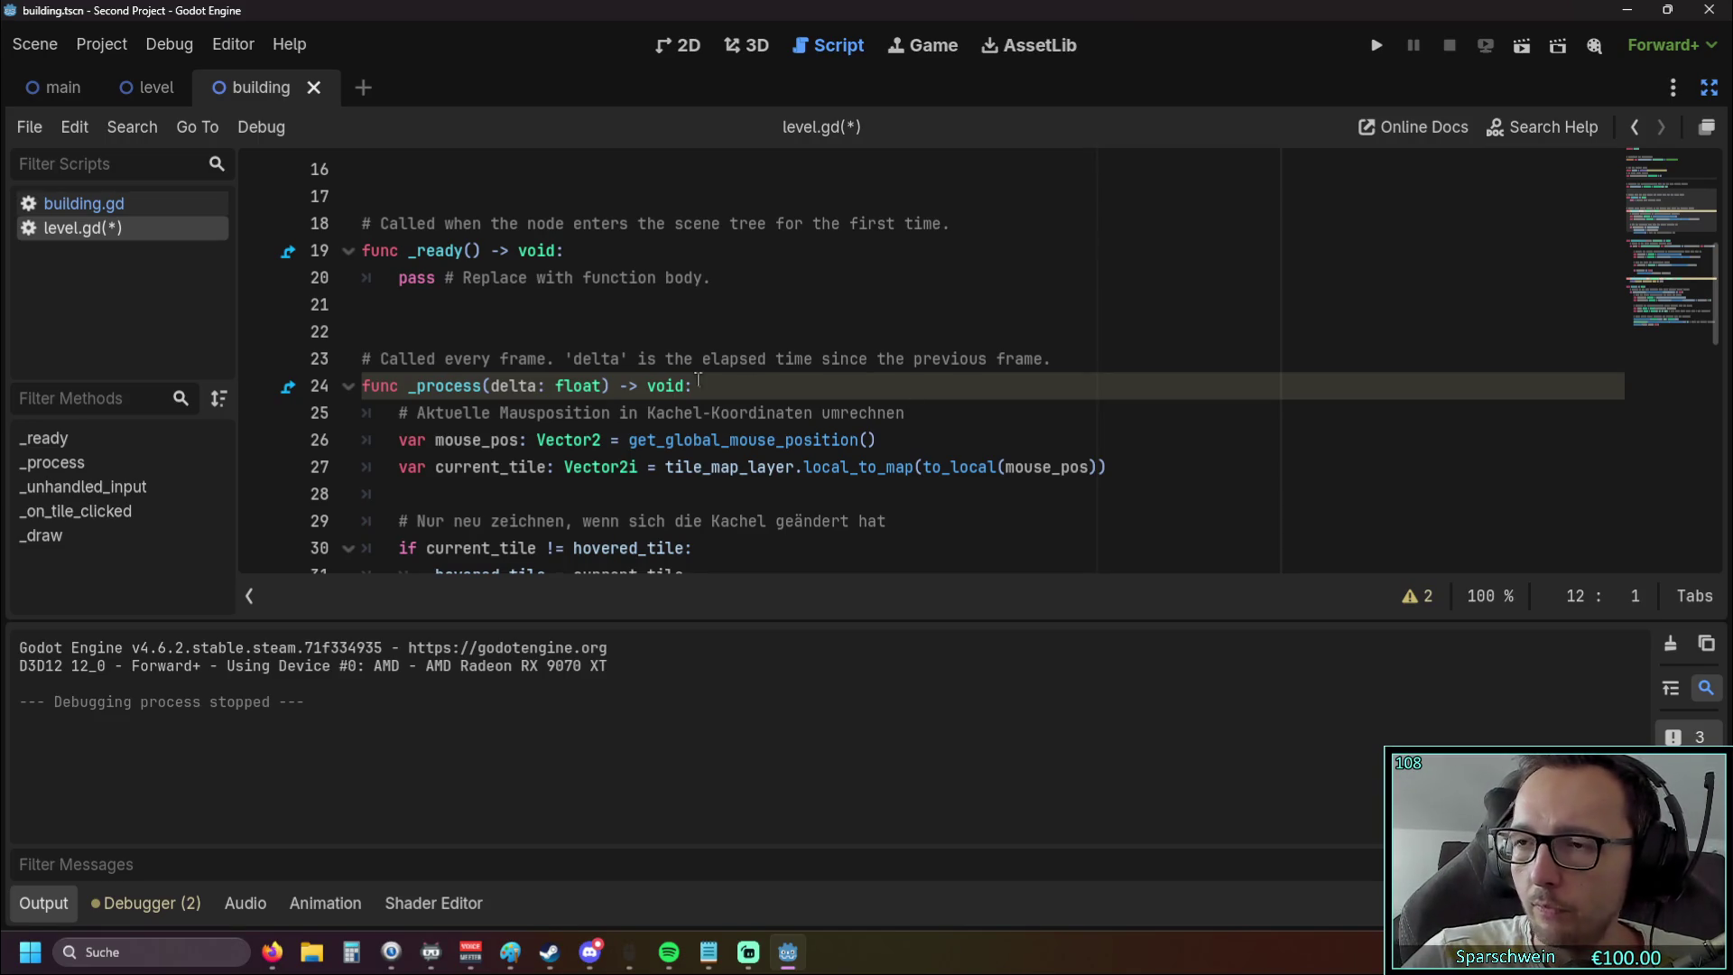
scroll(697, 380, down, 2)
scroll(456, 288, up, 2)
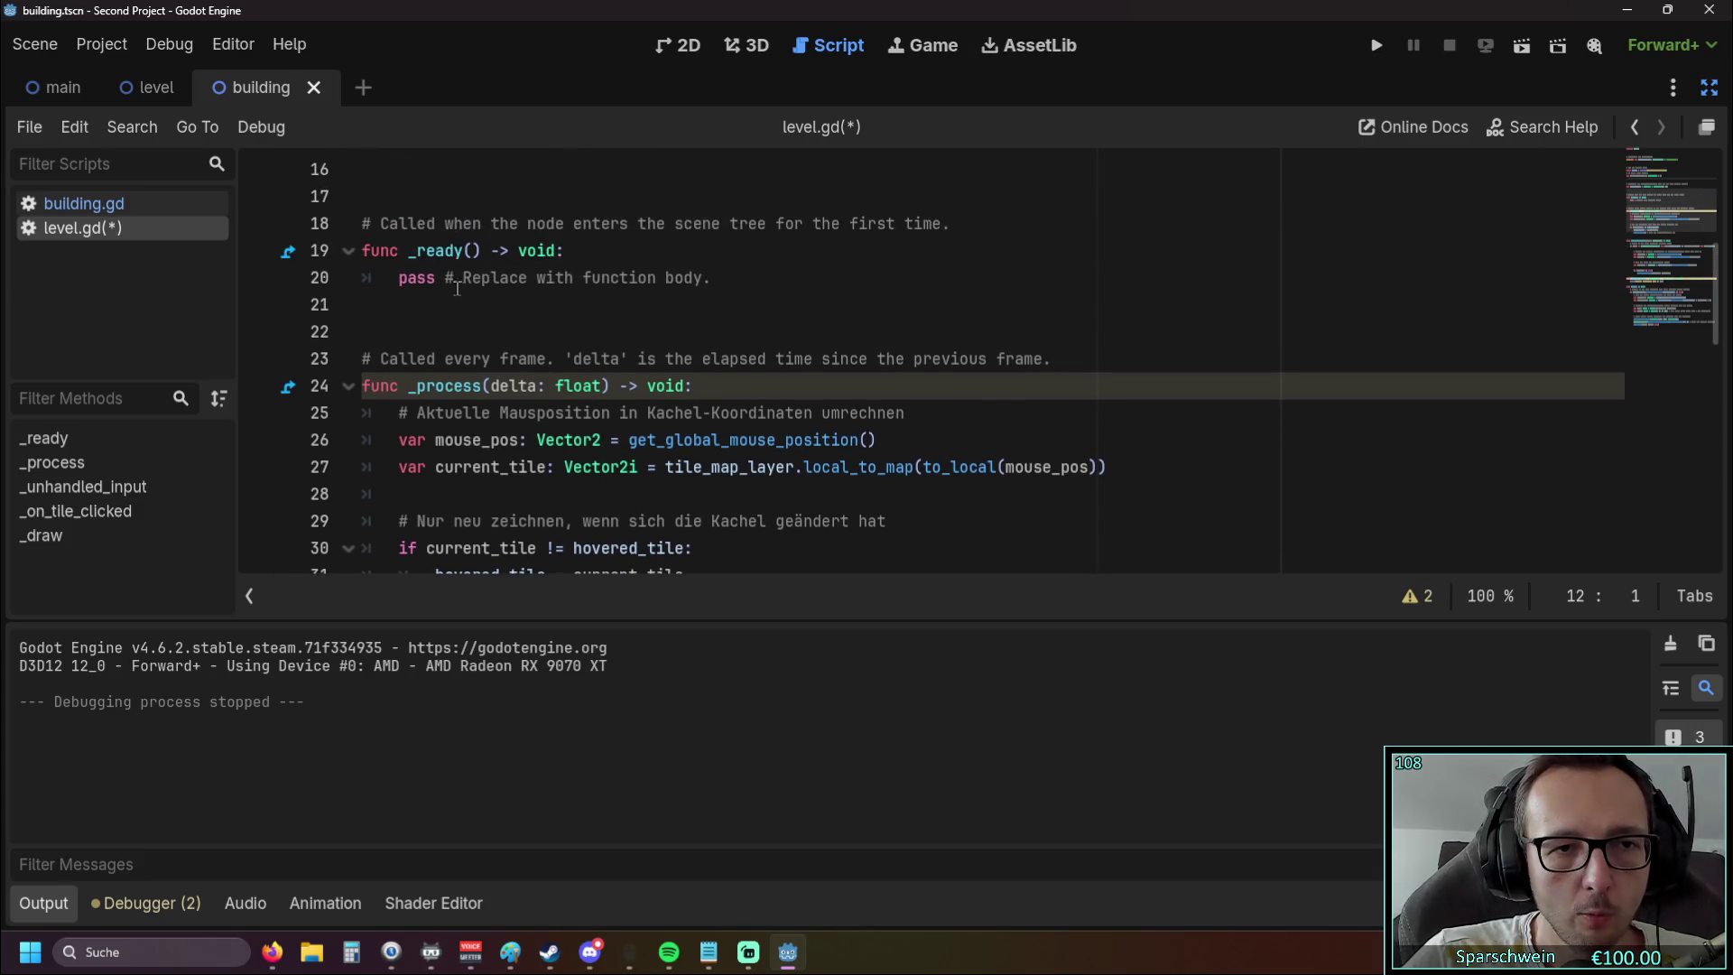
triple_click(457, 288)
scroll(456, 287, down, 5)
scroll(634, 354, up, 3)
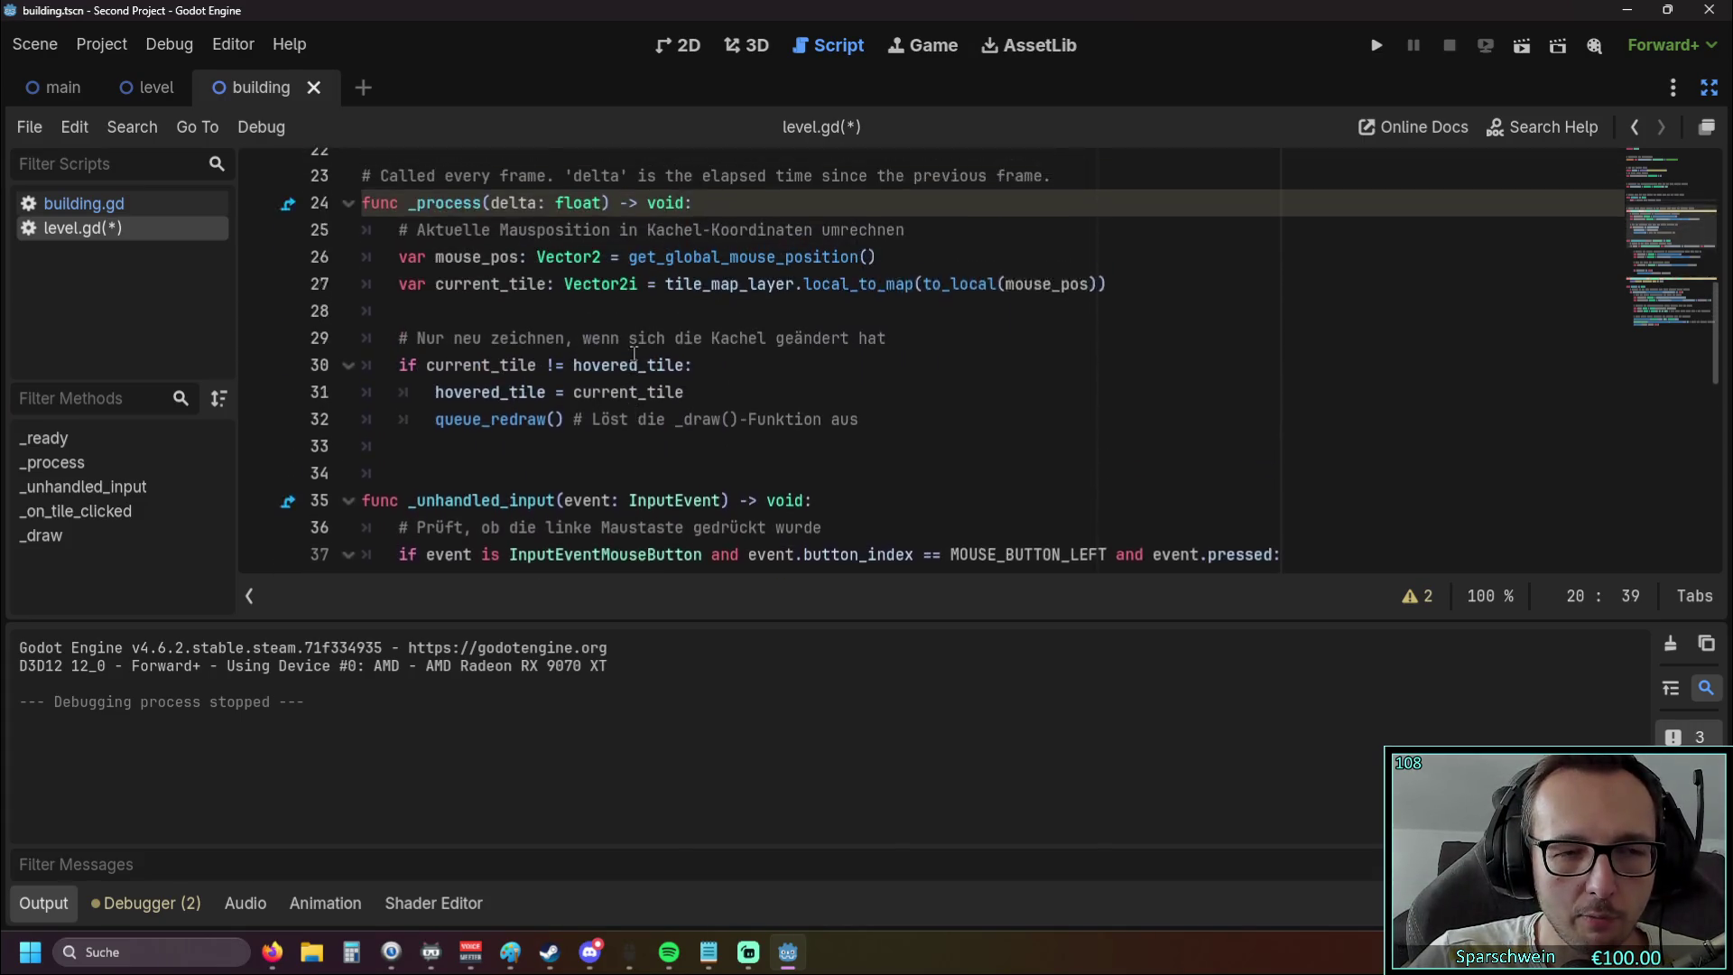
scroll(634, 354, up, 2)
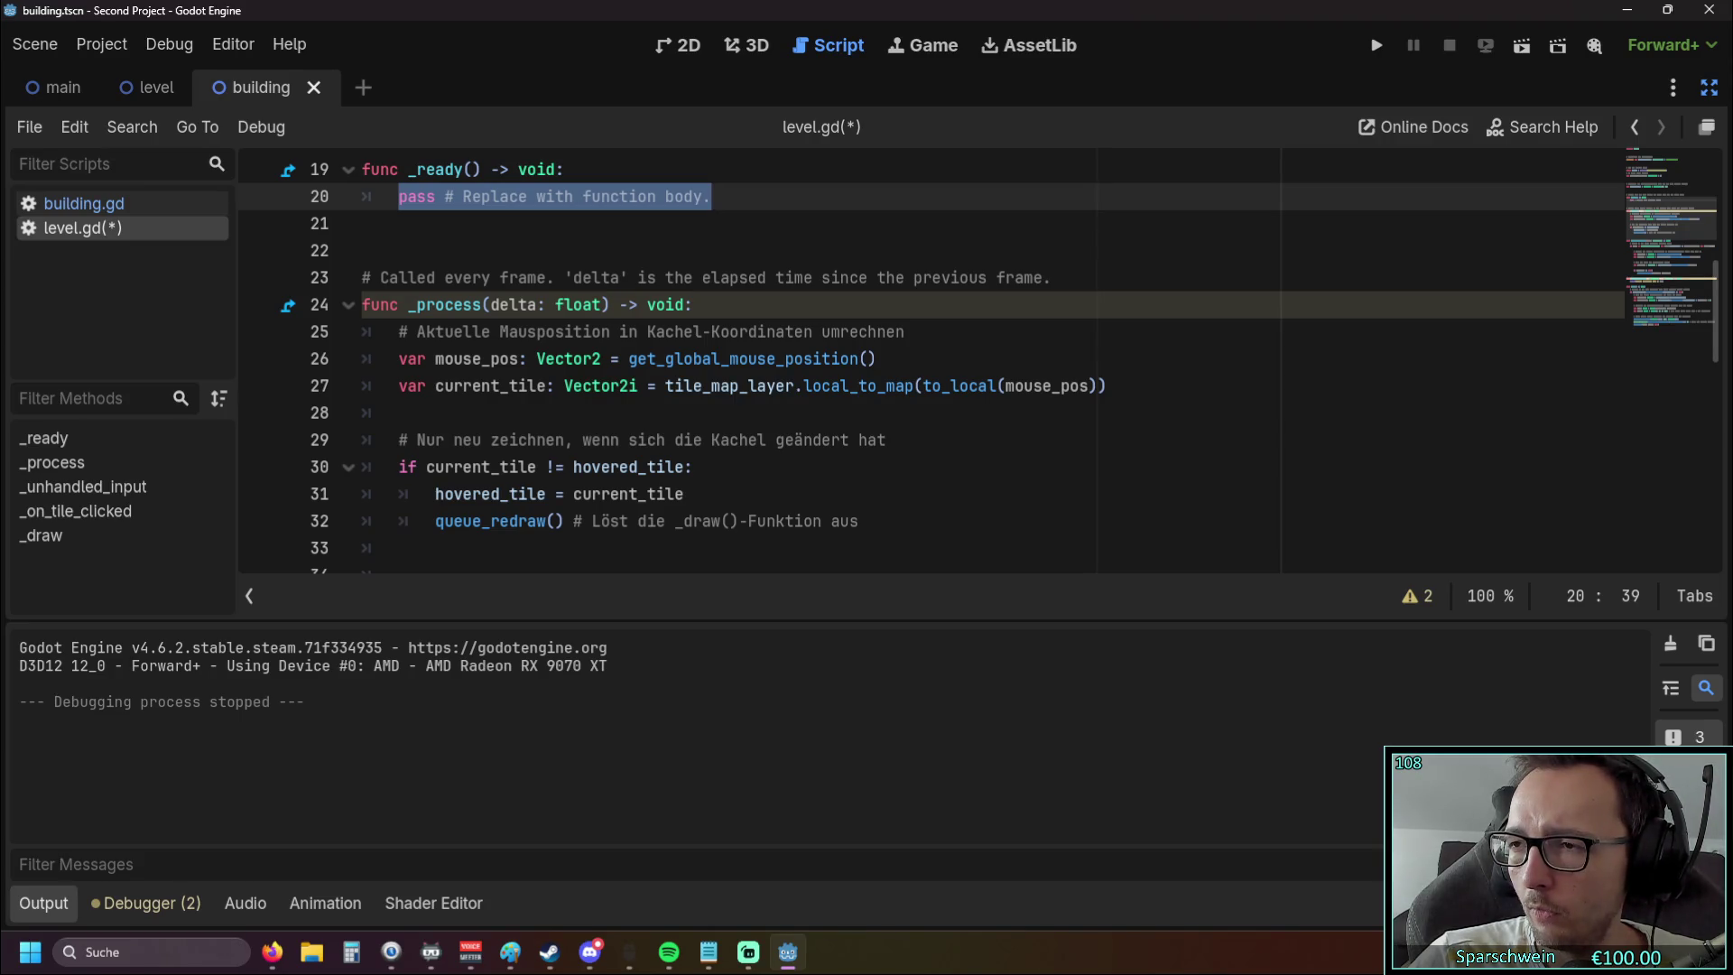
scroll(992, 415, up, 1)
scroll(993, 415, down, 1)
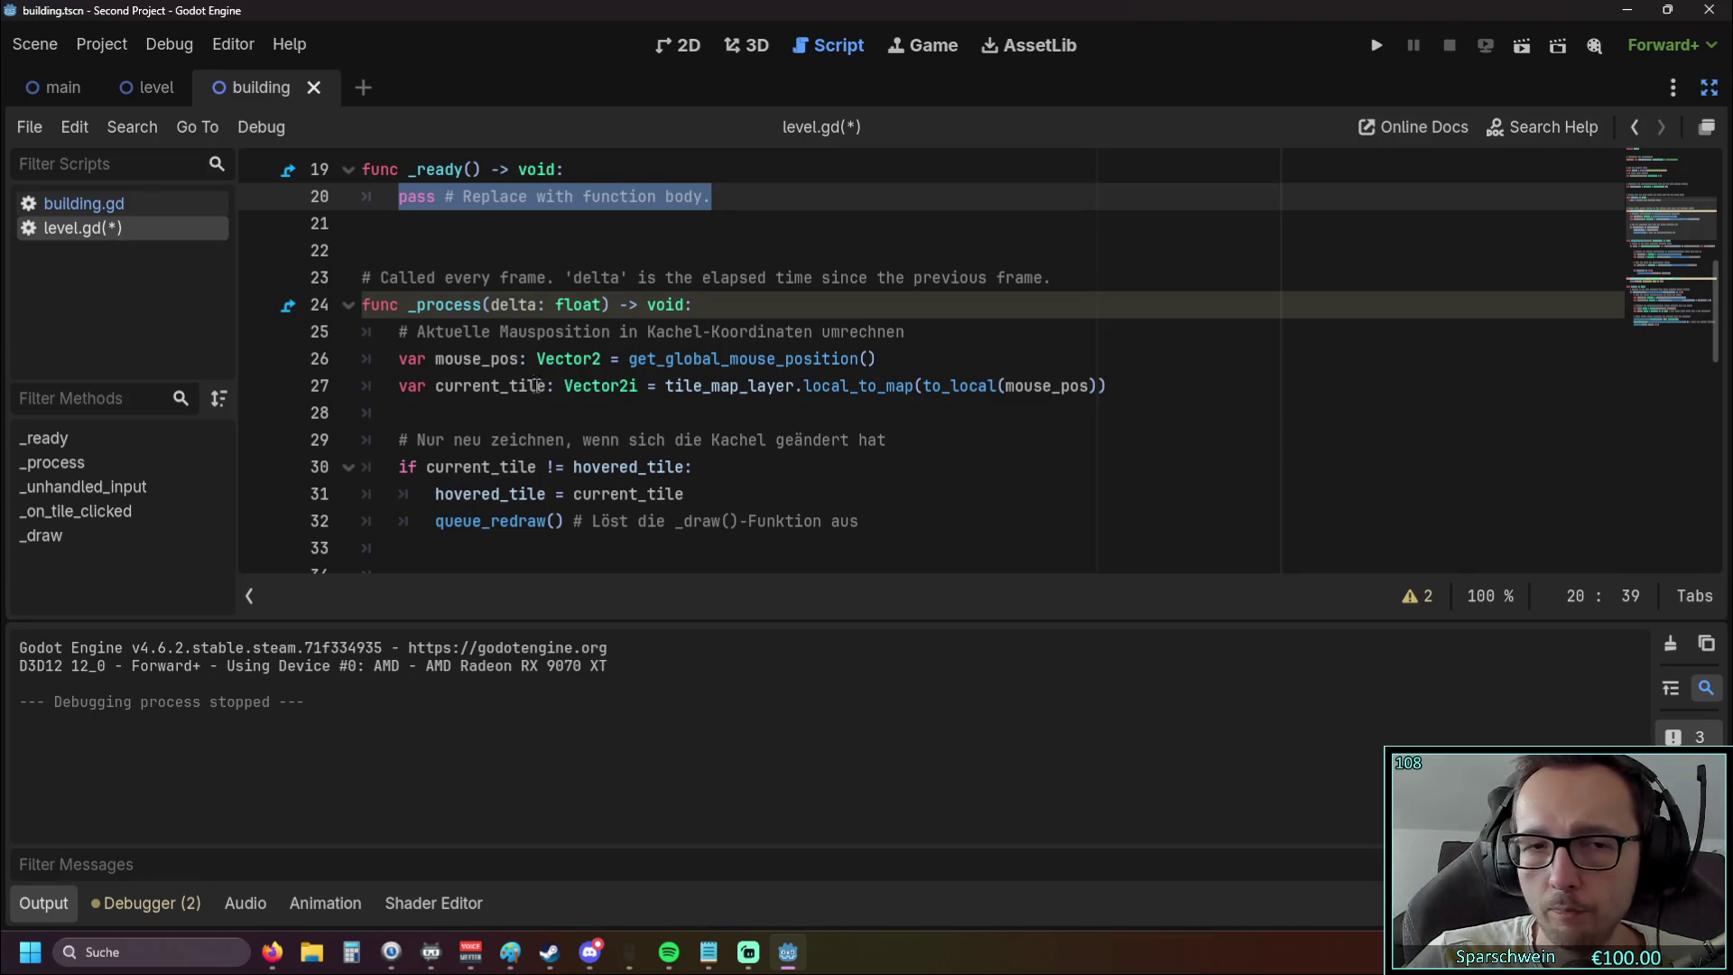
scroll(536, 386, down, 2)
scroll(479, 337, down, 1)
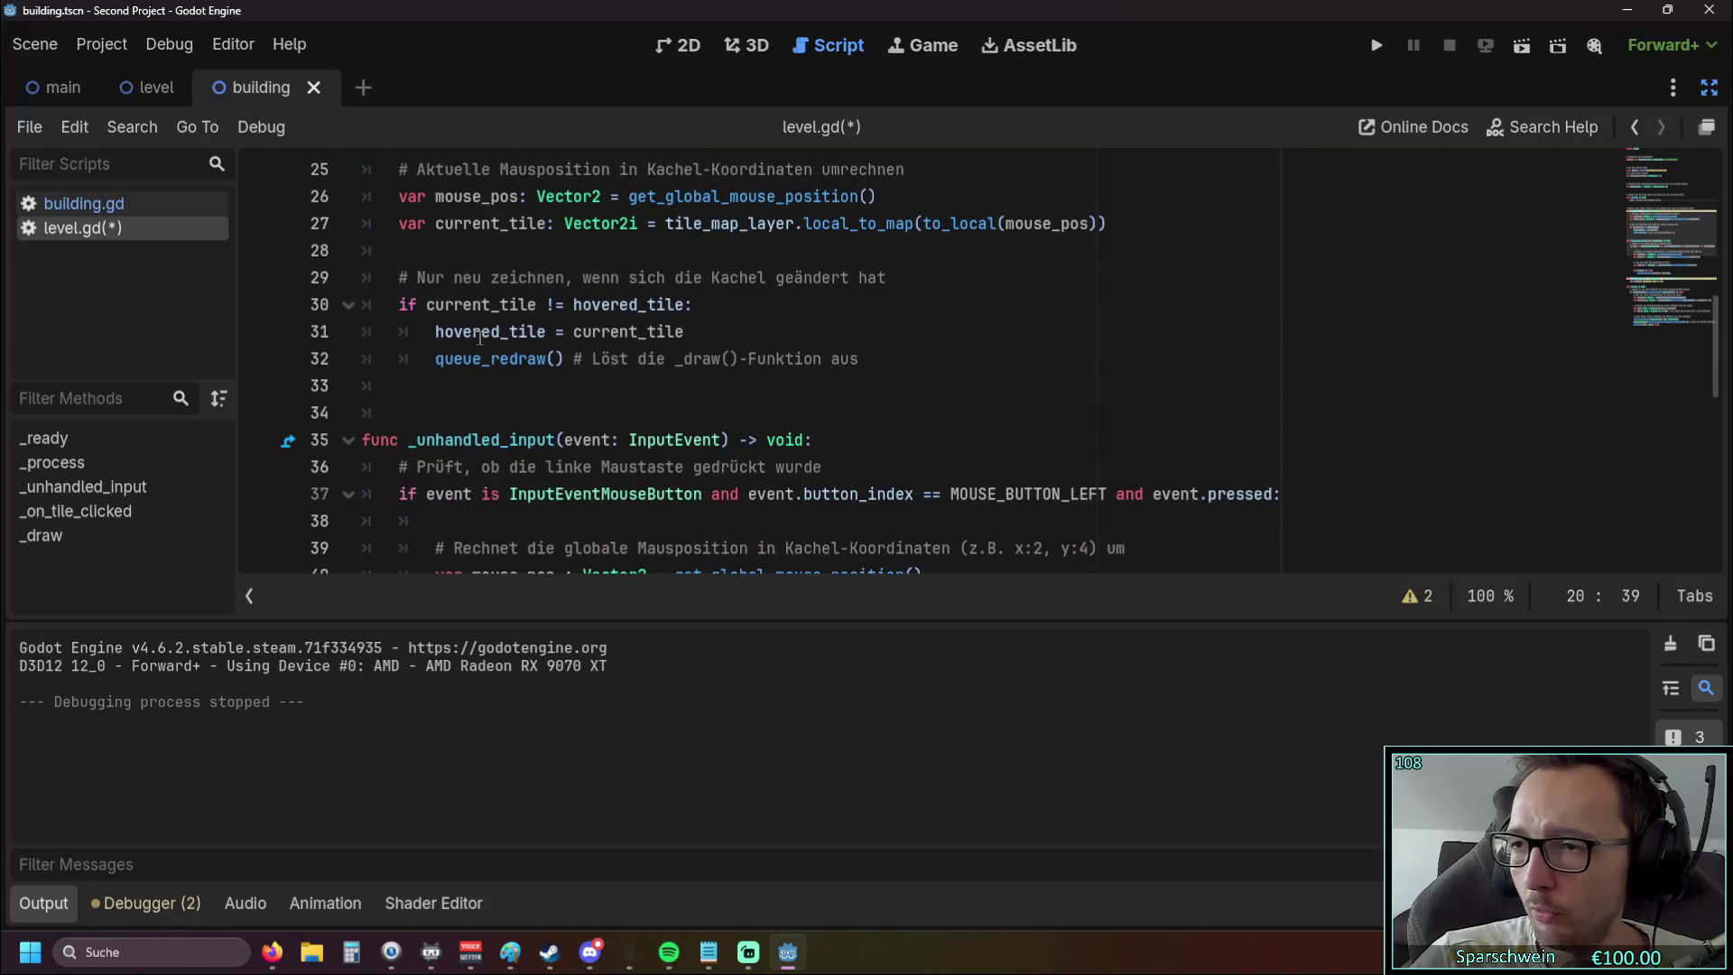
scroll(479, 338, down, 1)
scroll(480, 341, down, 1)
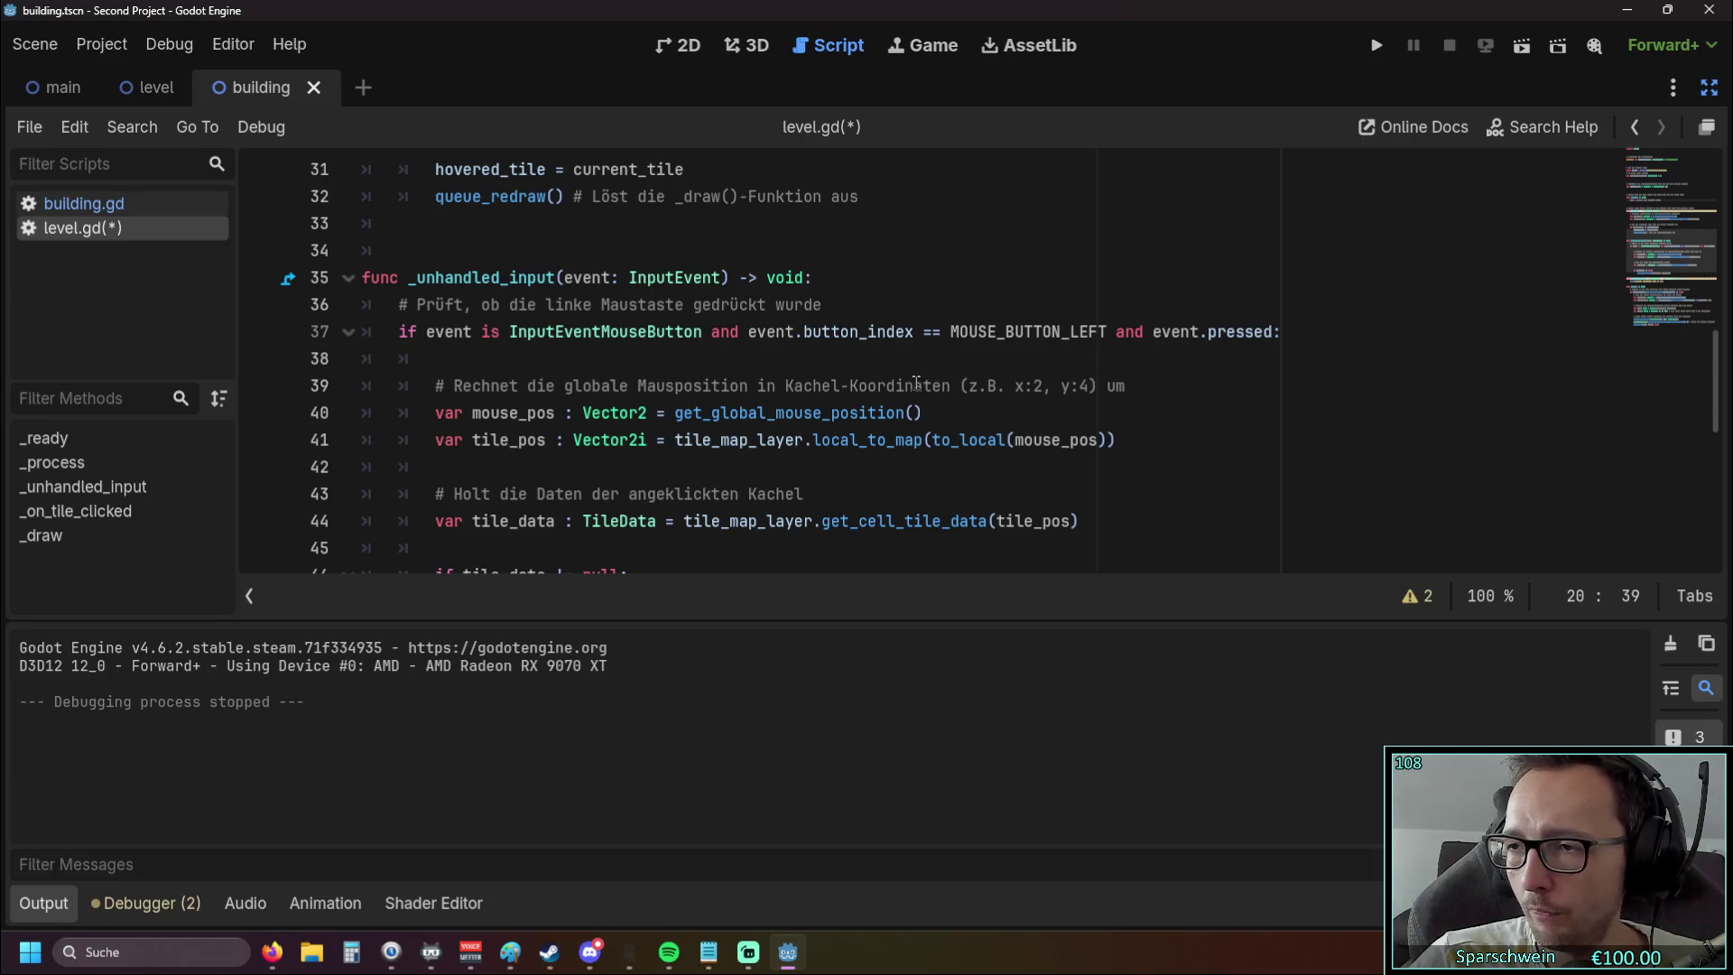
scroll(916, 383, up, 1)
scroll(913, 383, down, 3)
scroll(909, 382, up, 1)
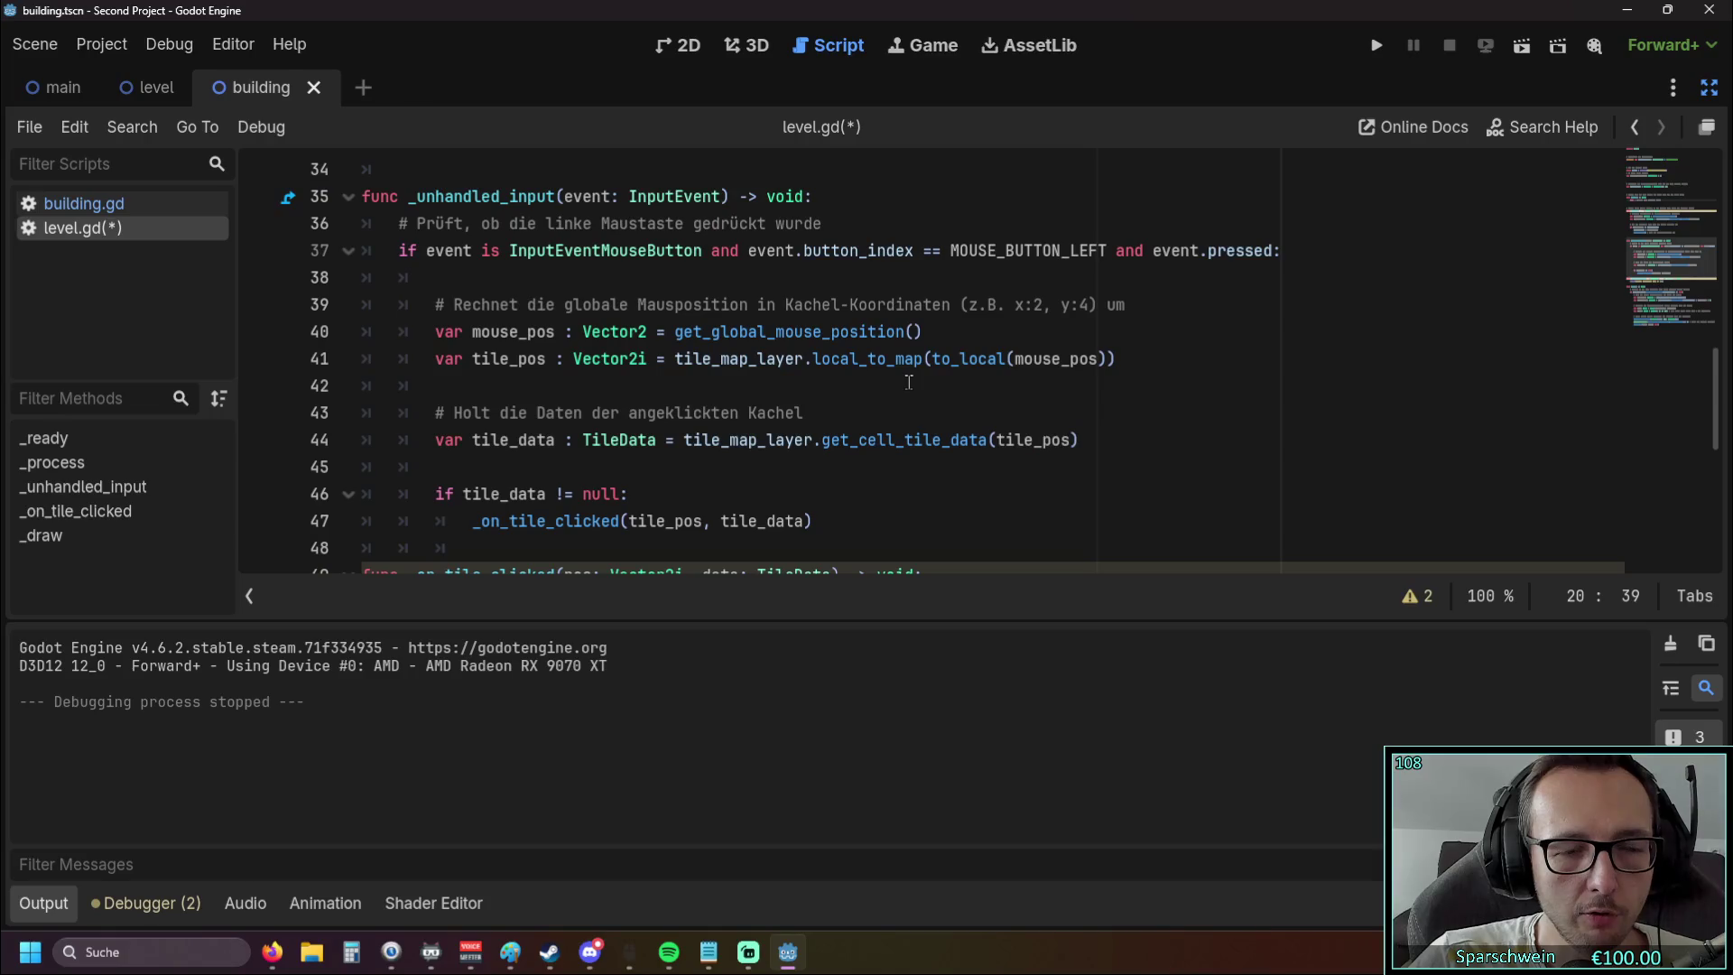
scroll(907, 381, down, 1)
scroll(904, 382, up, 1)
scroll(901, 383, down, 1)
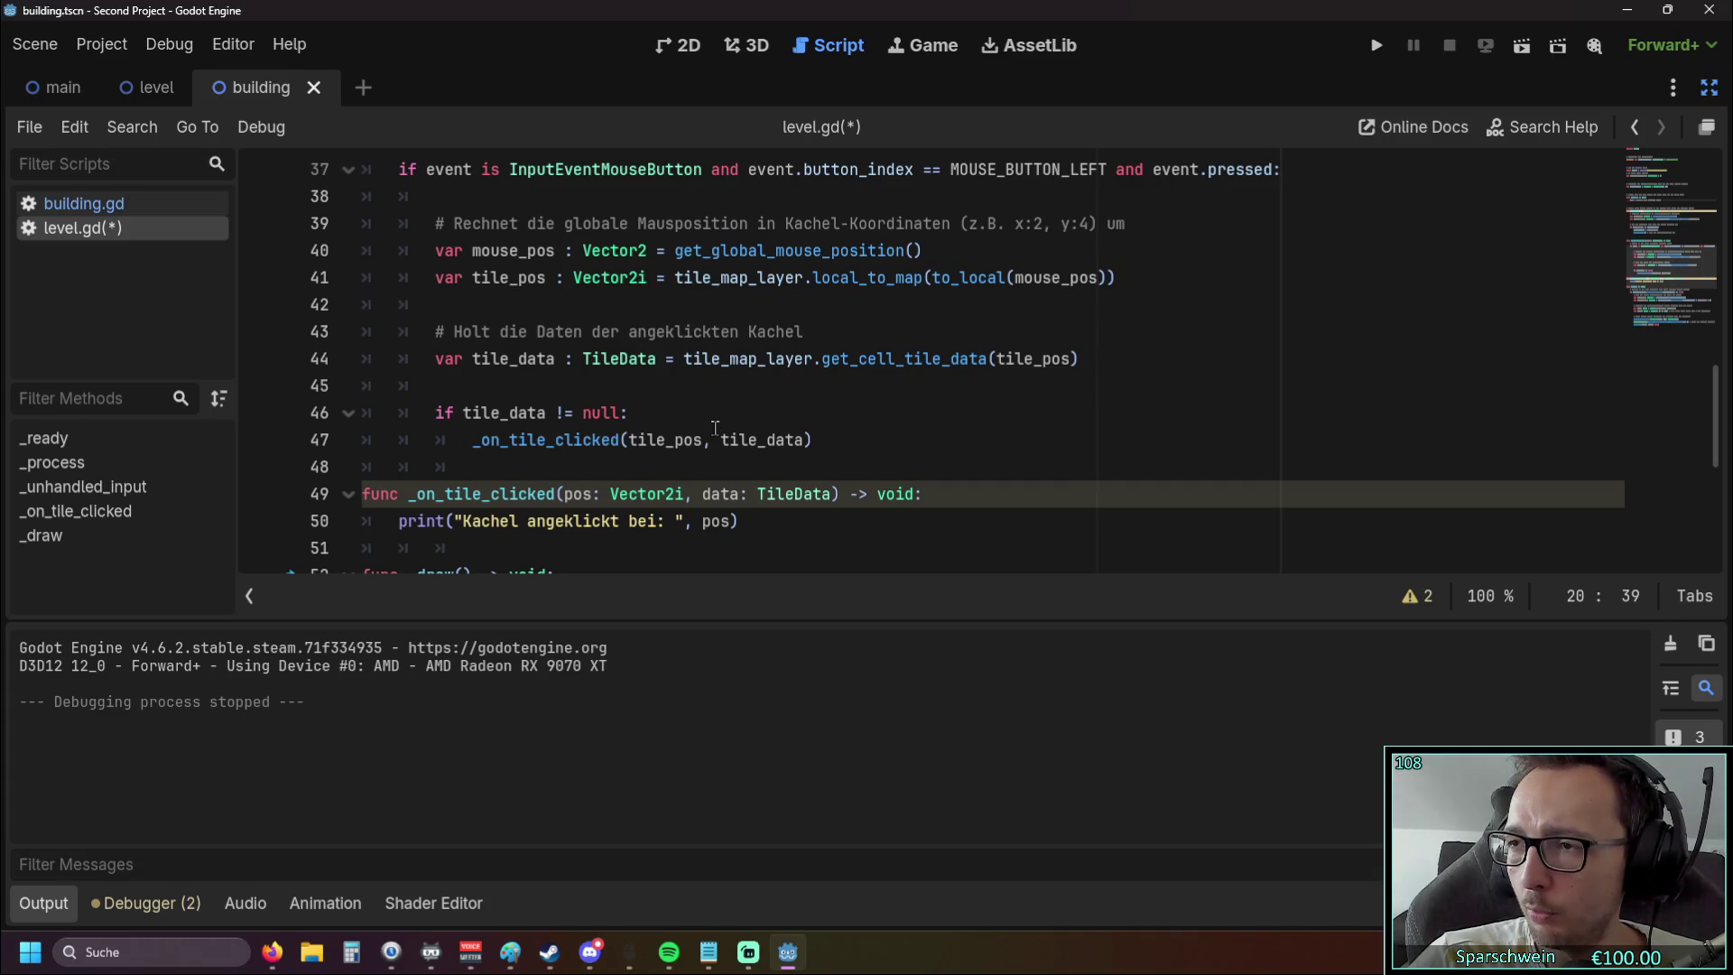
Step: Delete the tile_data comment and declaration lines from the _unhandled_input click handler
mouse_move(473, 251)
mouse_down()
mouse_move(545, 251)
mouse_move(546, 277)
mouse_up()
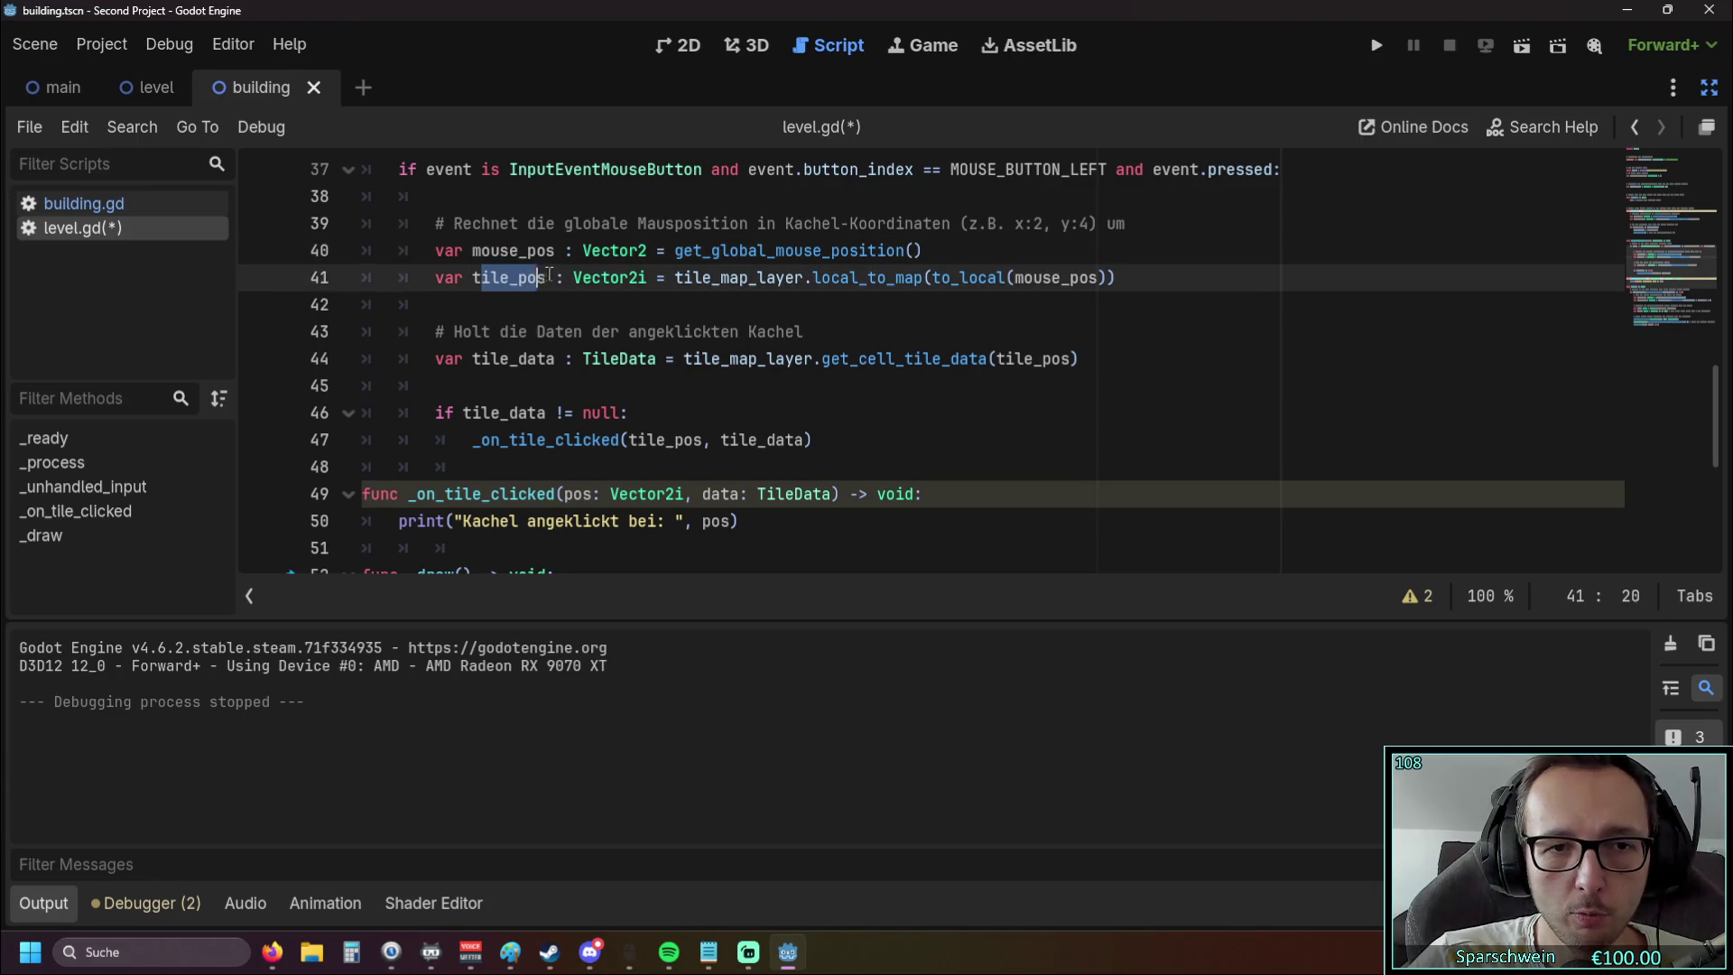
drag(481, 359, 565, 360)
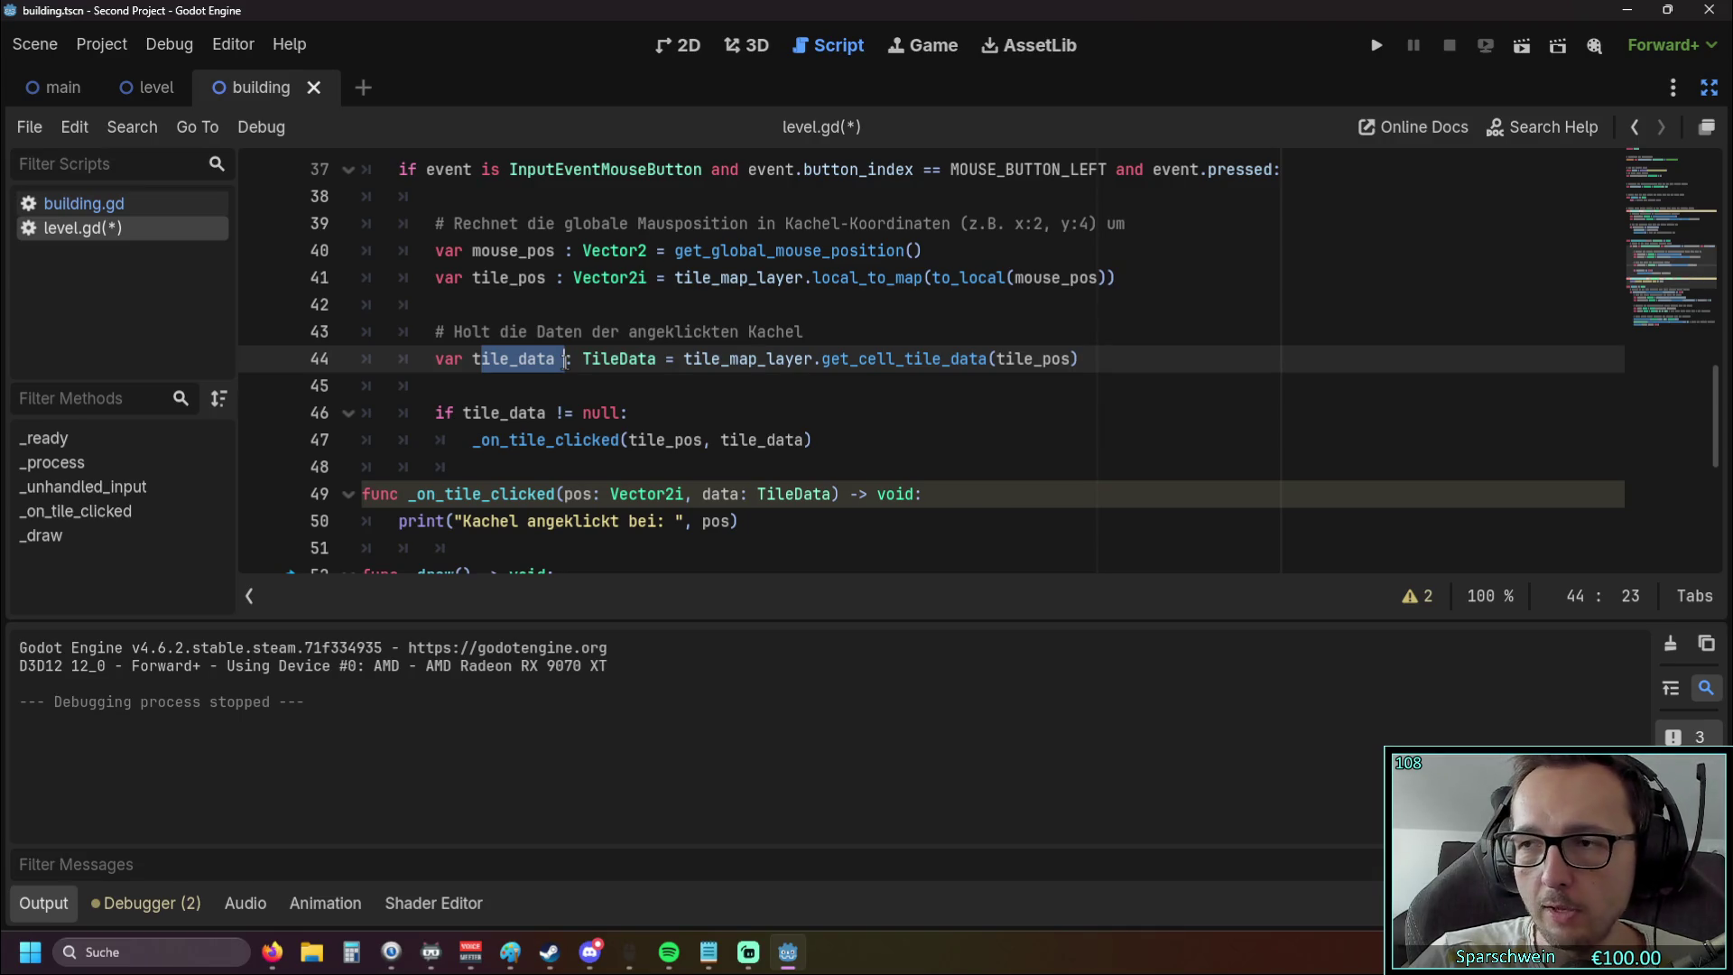
key(Down)
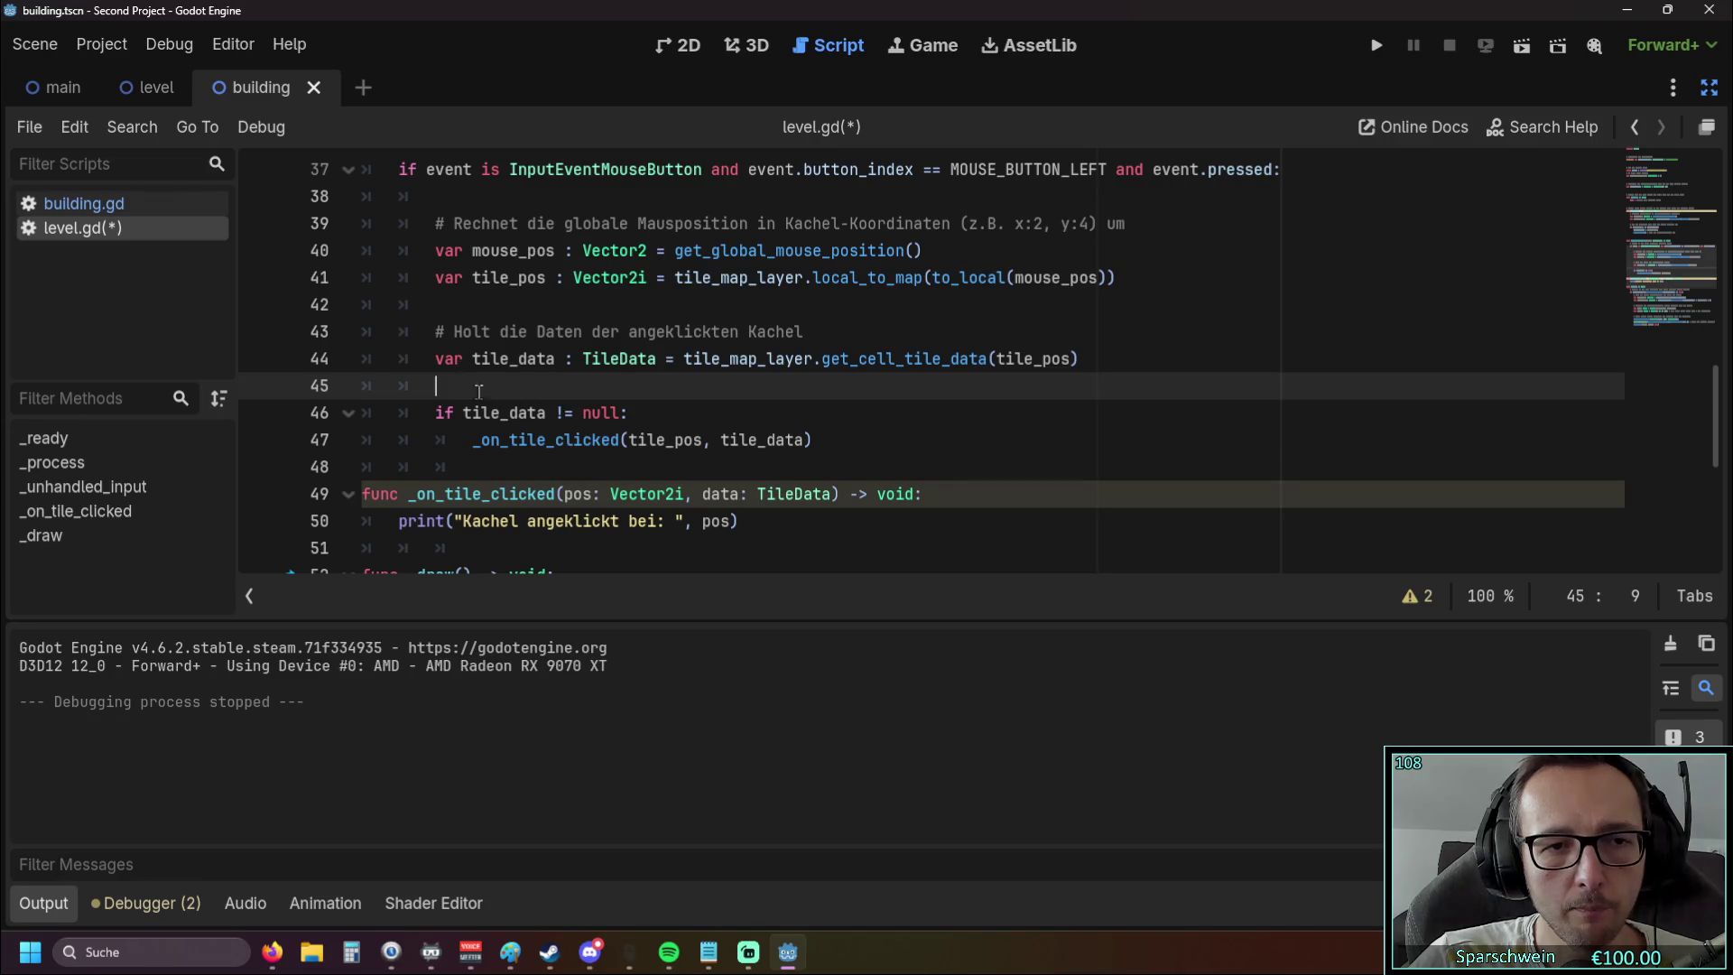
shift+click(298, 334)
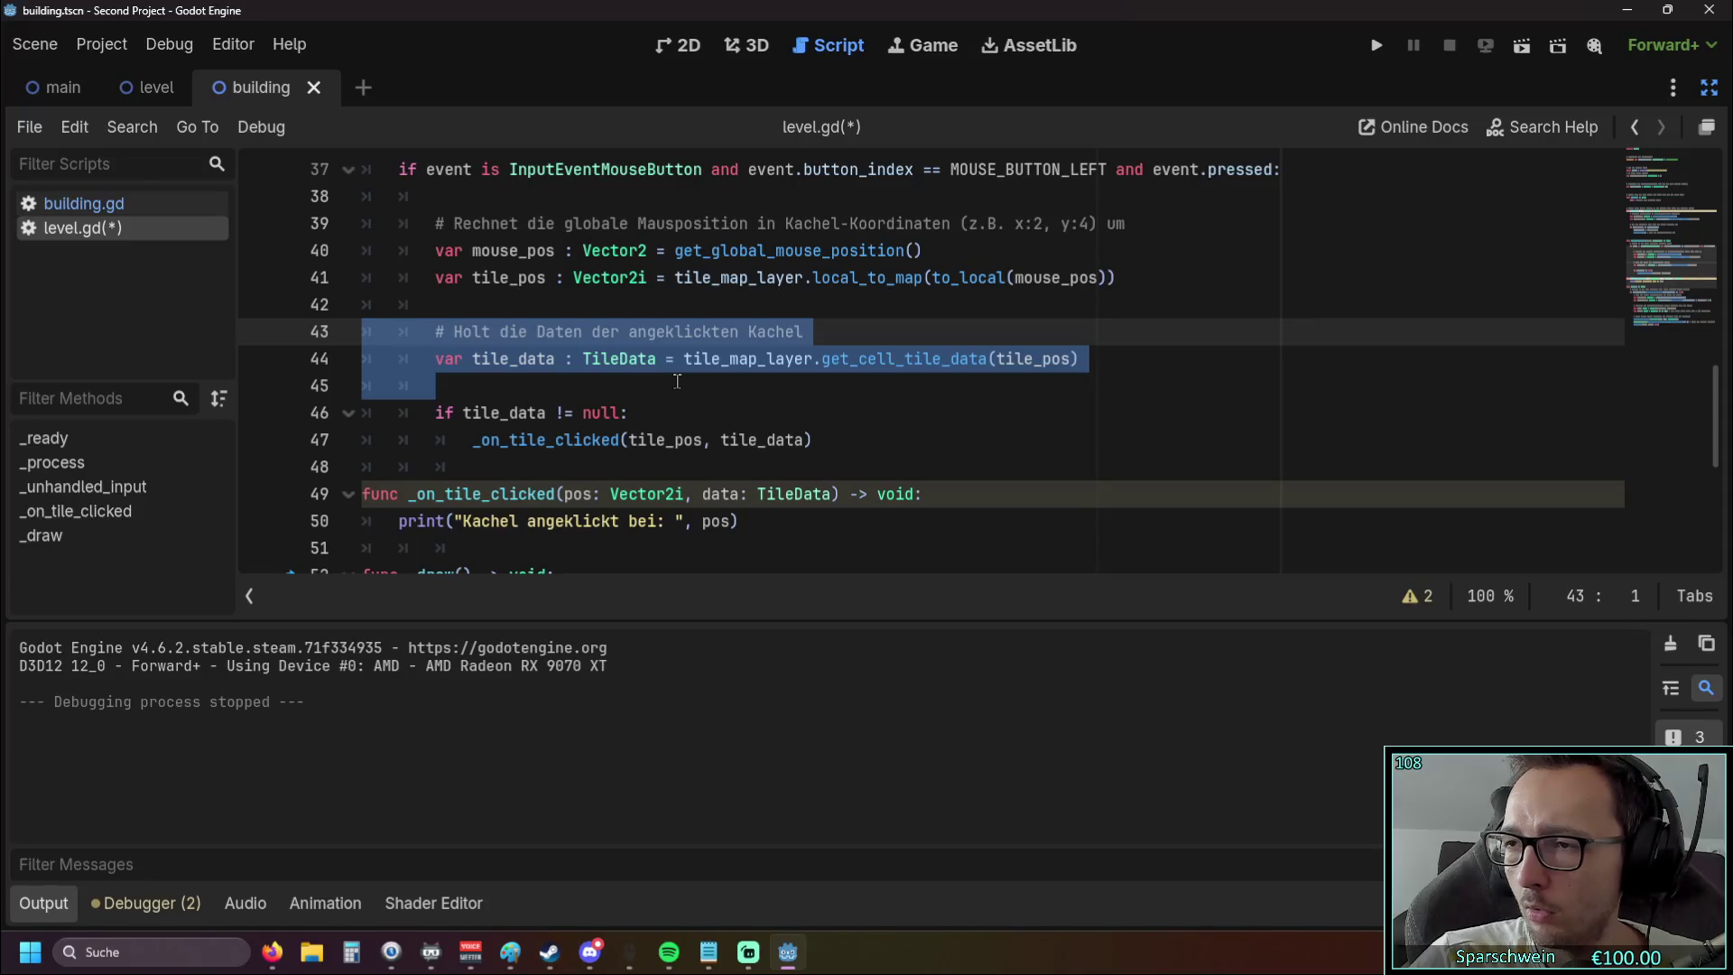
key(BackSpace)
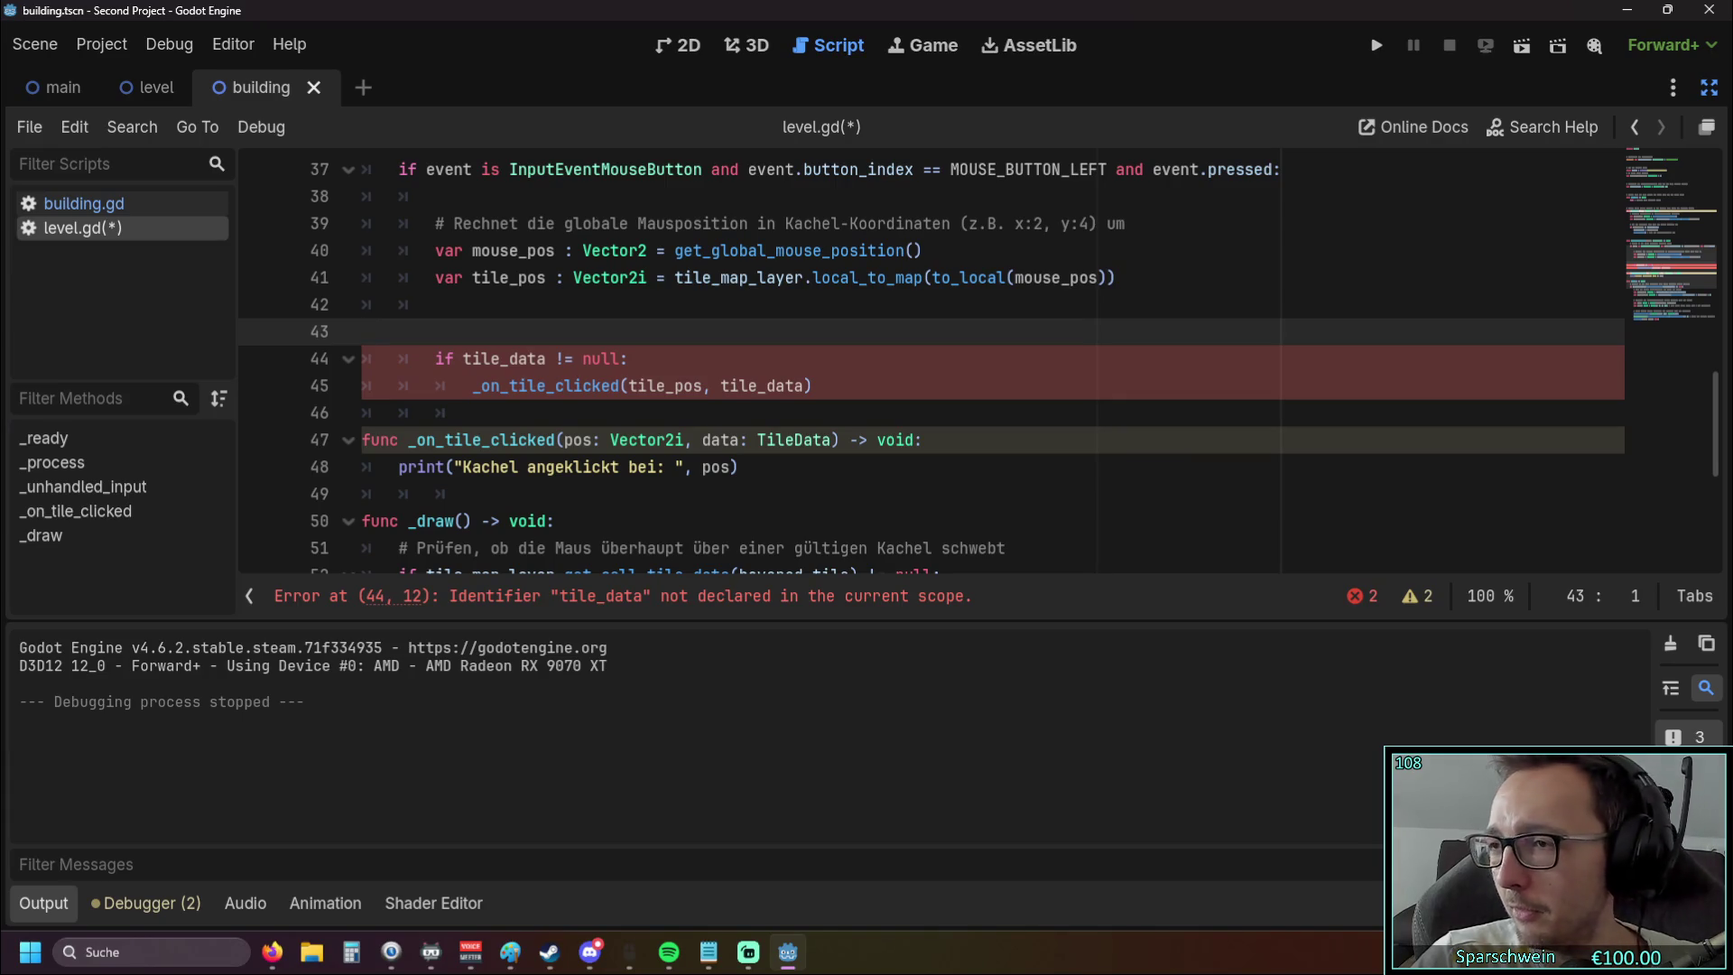
Step: Paste the ground-check code from the browser at line 43 and fix its indentation
key(alt+Tab)
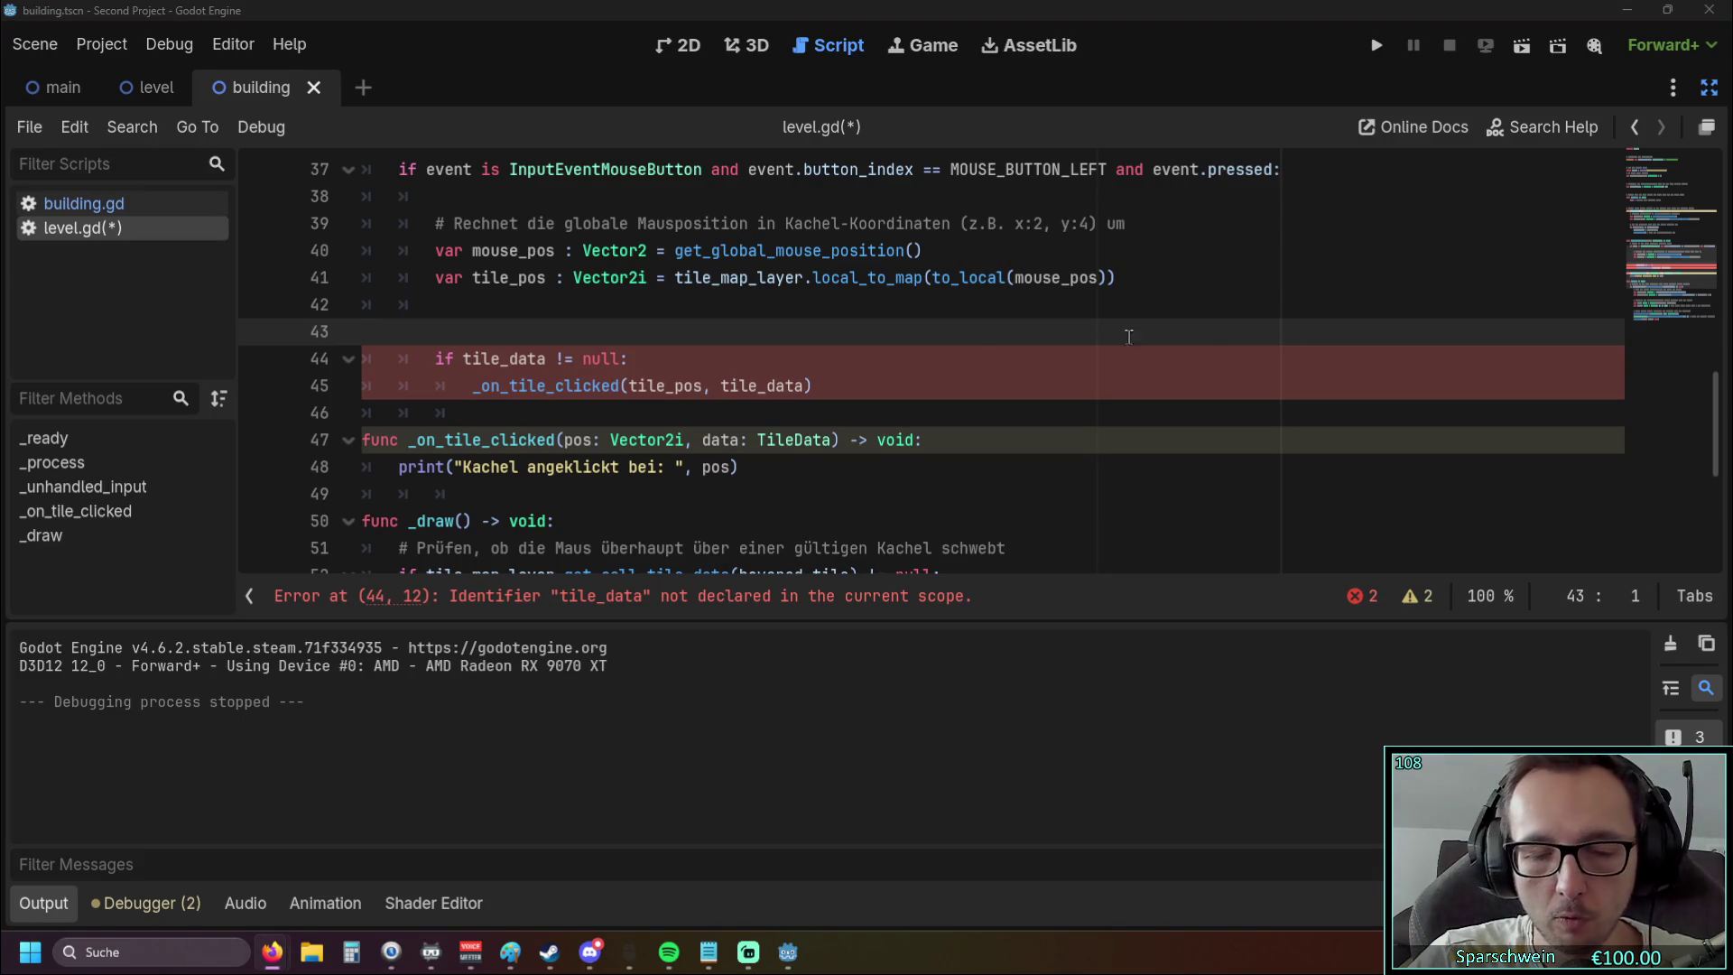
key(alt+Tab)
key(ctrl+v)
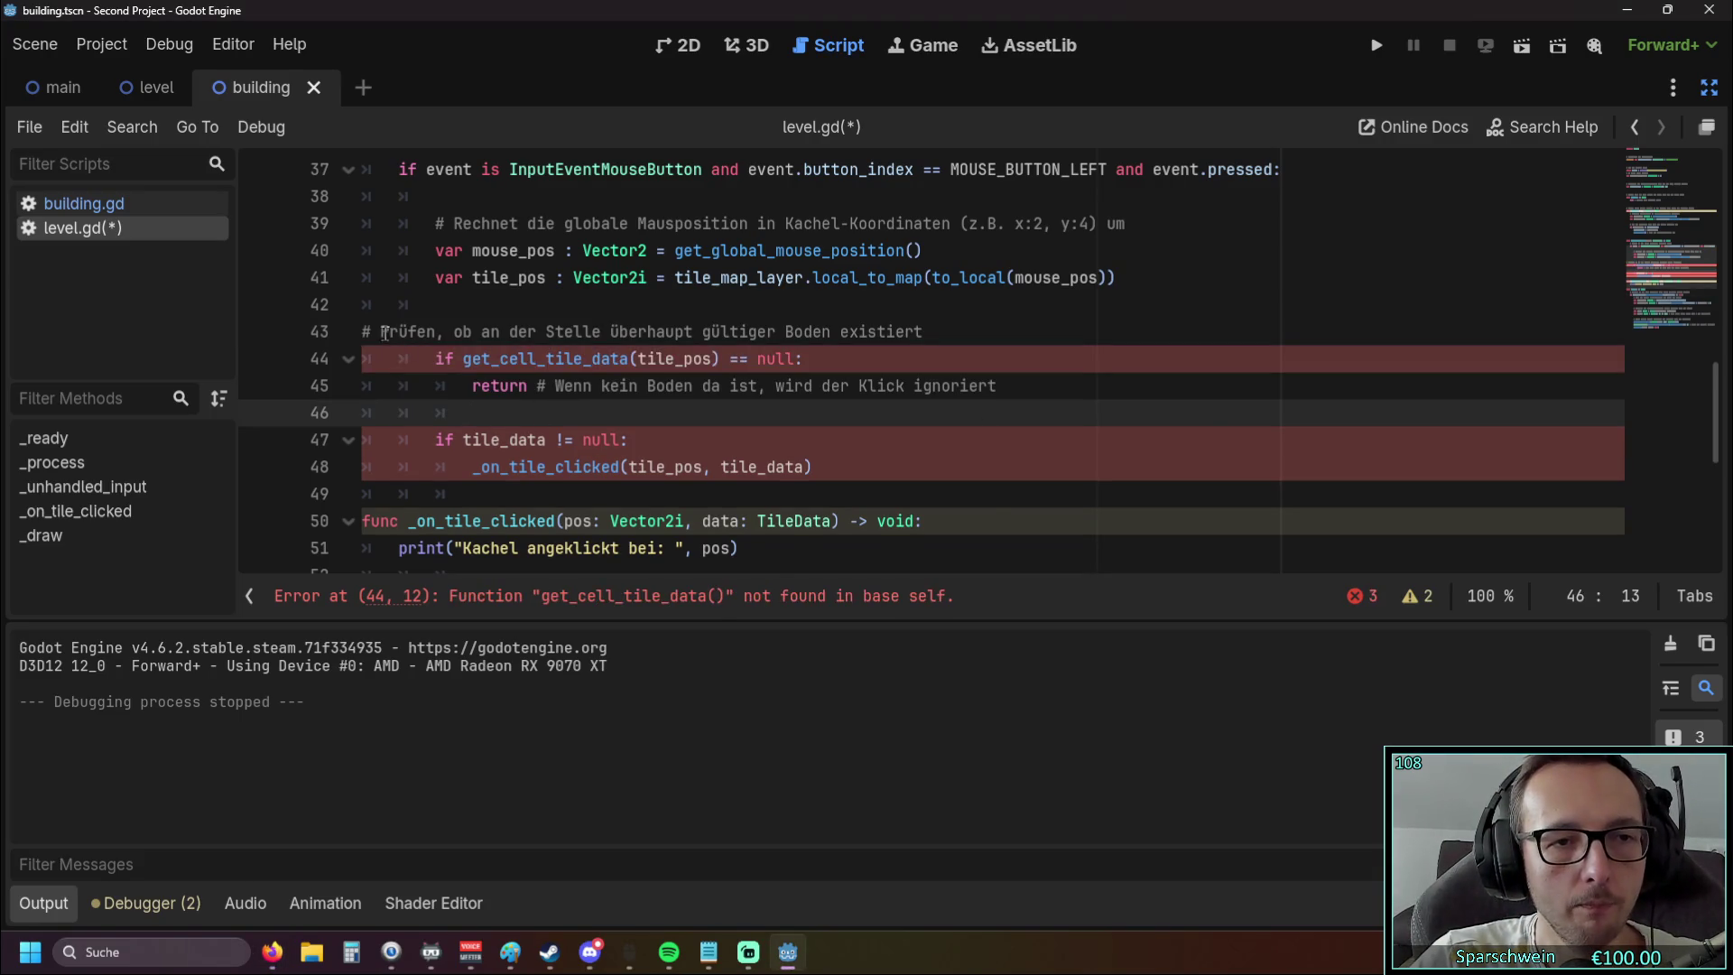
click(365, 332)
key(Tab)
key(Tab)
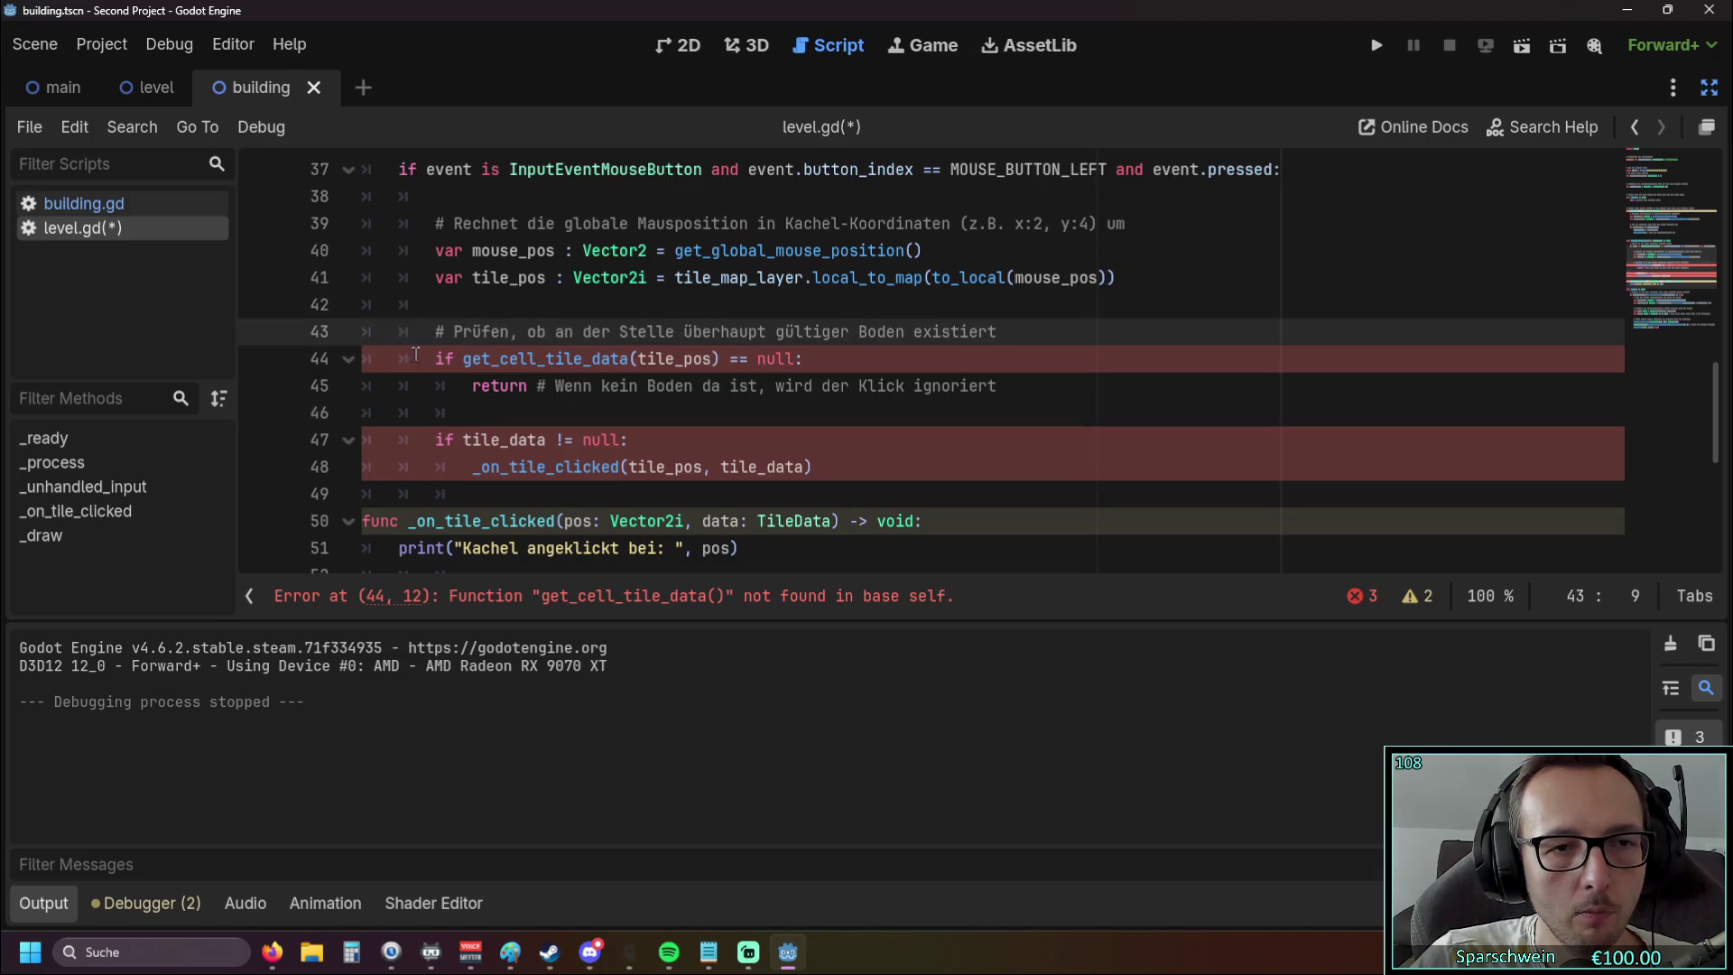
click(430, 358)
key(Tab)
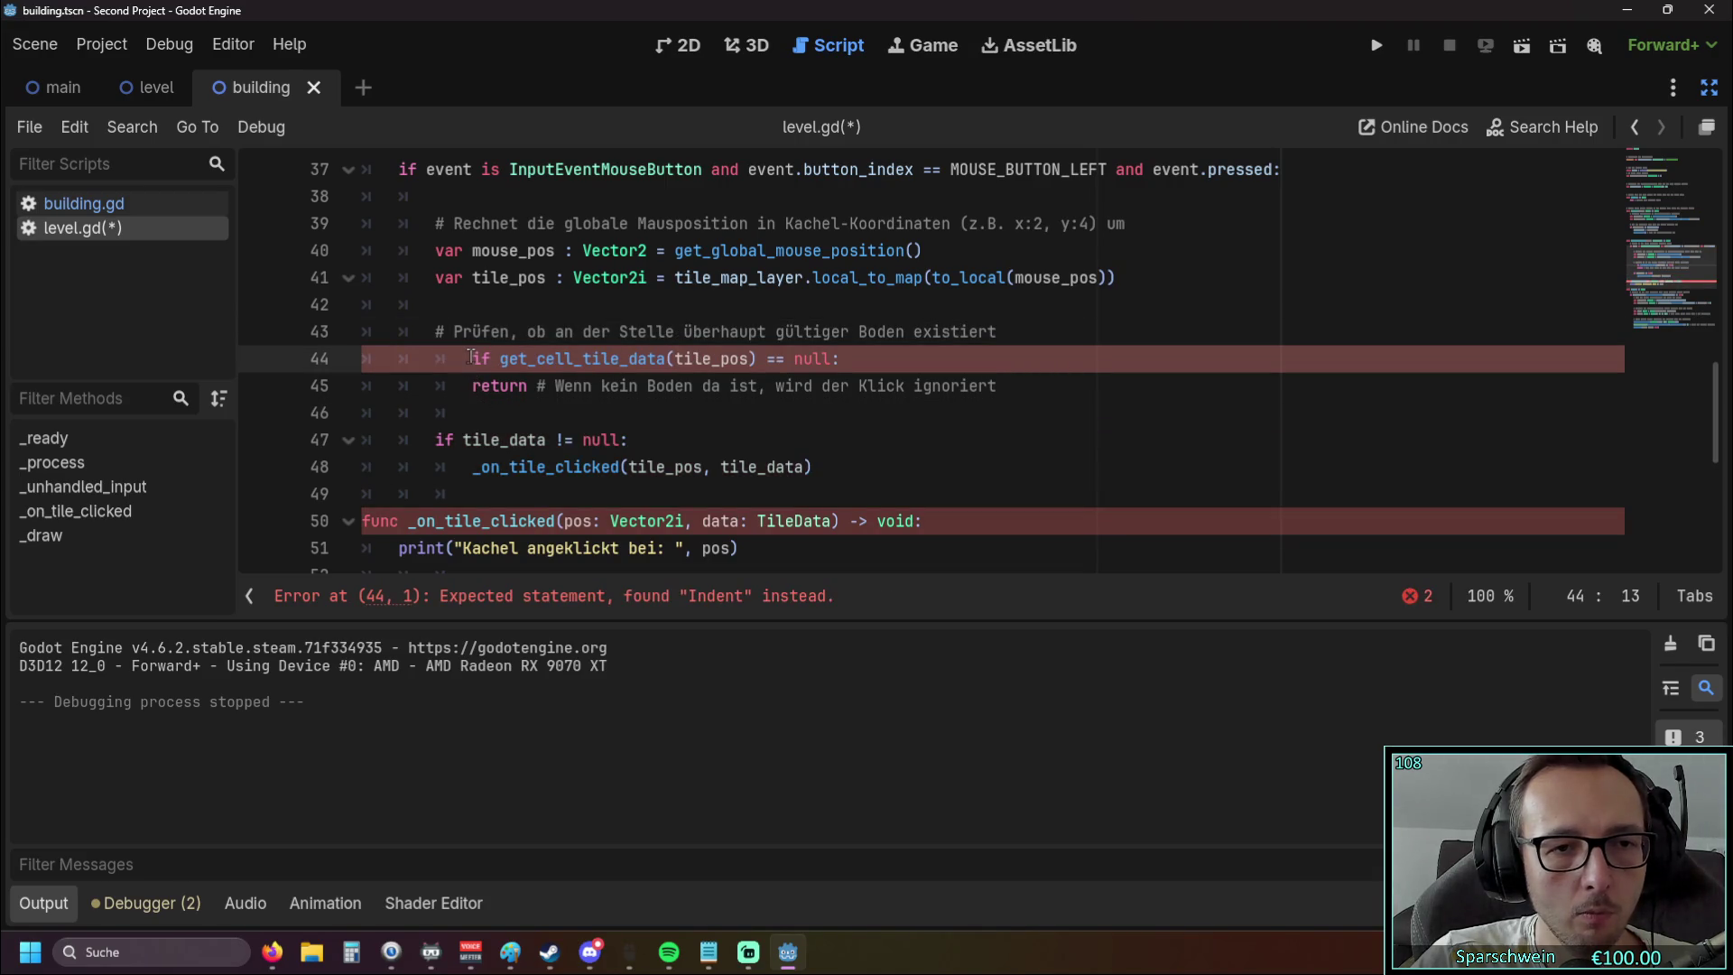
key(BackSpace)
Step: Make line 44 read 'if tile_map_layer.get_cell_tile_data(tile_pos) == null: return'
scroll(605, 409, up, 1)
key(Right)
key(Right)
key(Right)
scroll(569, 459, down, 1)
scroll(569, 456, up, 1)
text(tile)
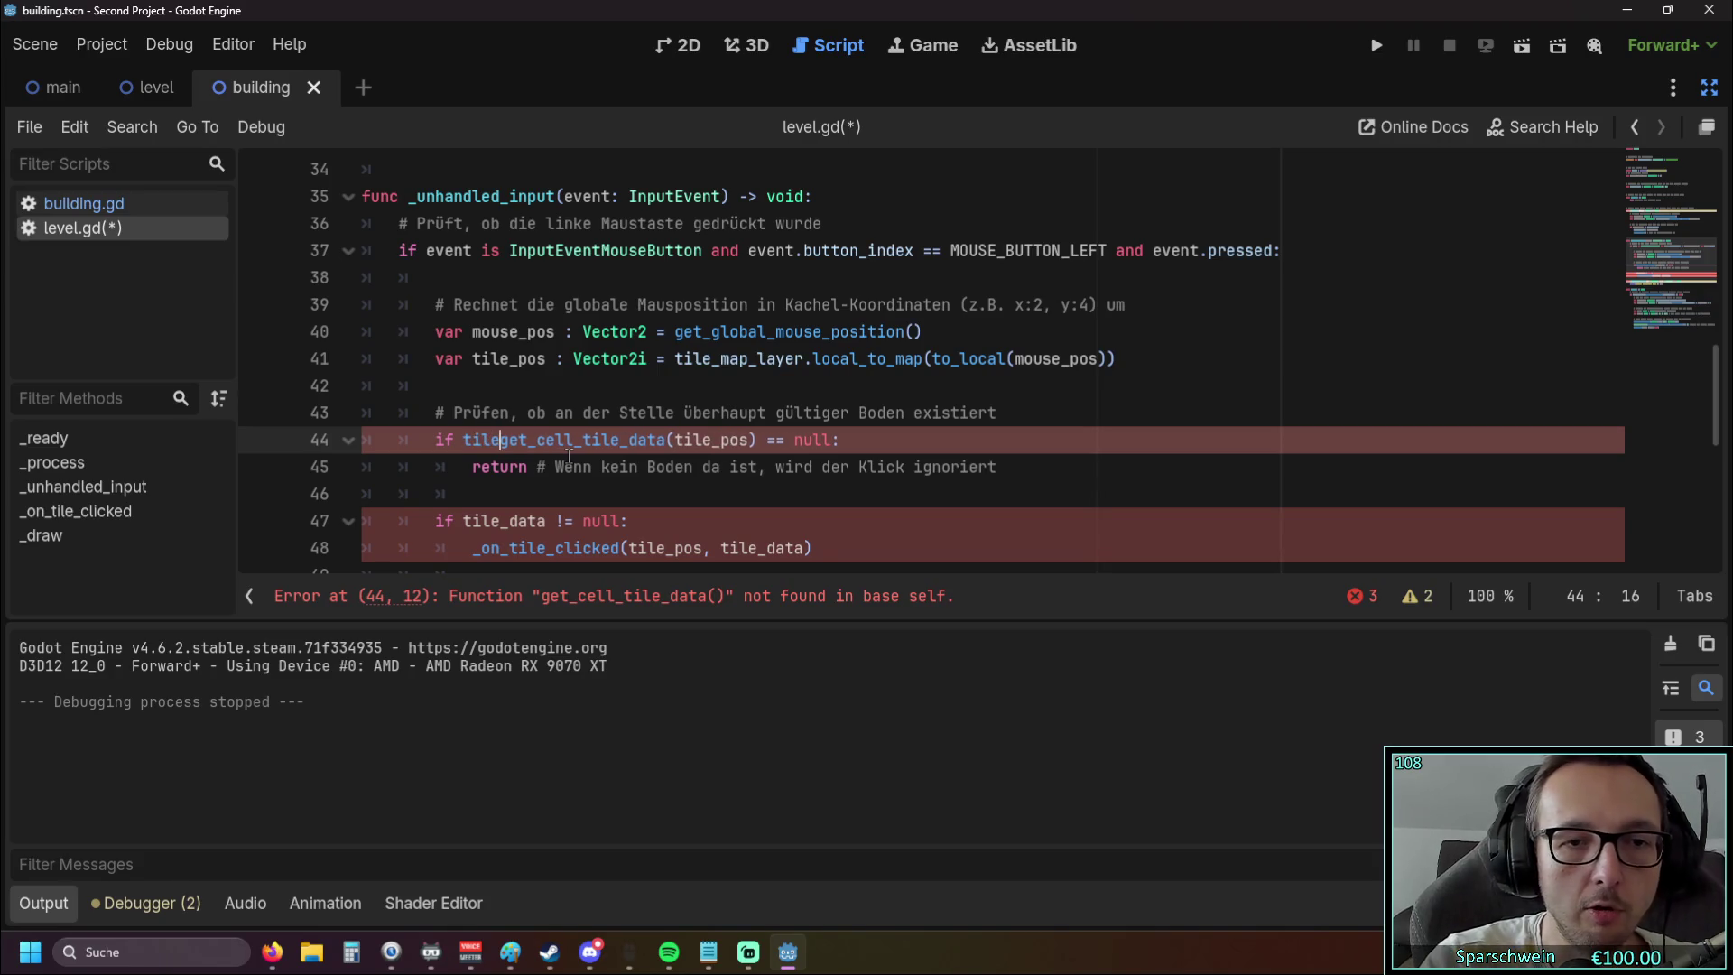
key(Return)
text(.)
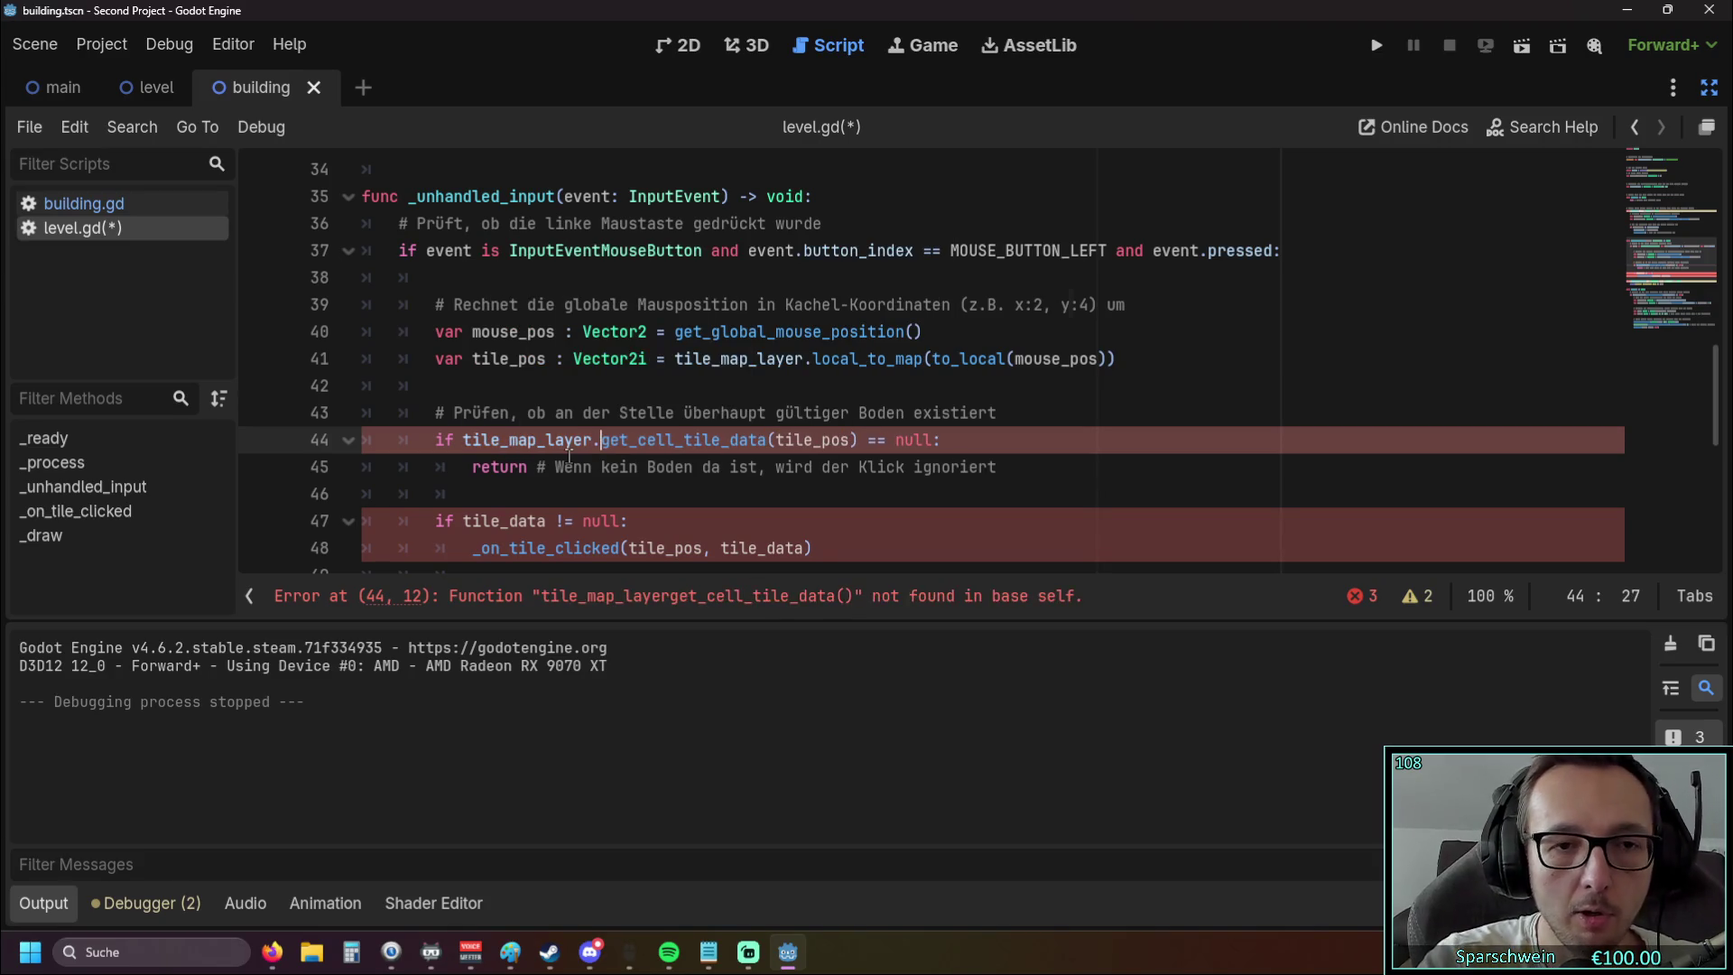
click(603, 383)
scroll(604, 345, down, 1)
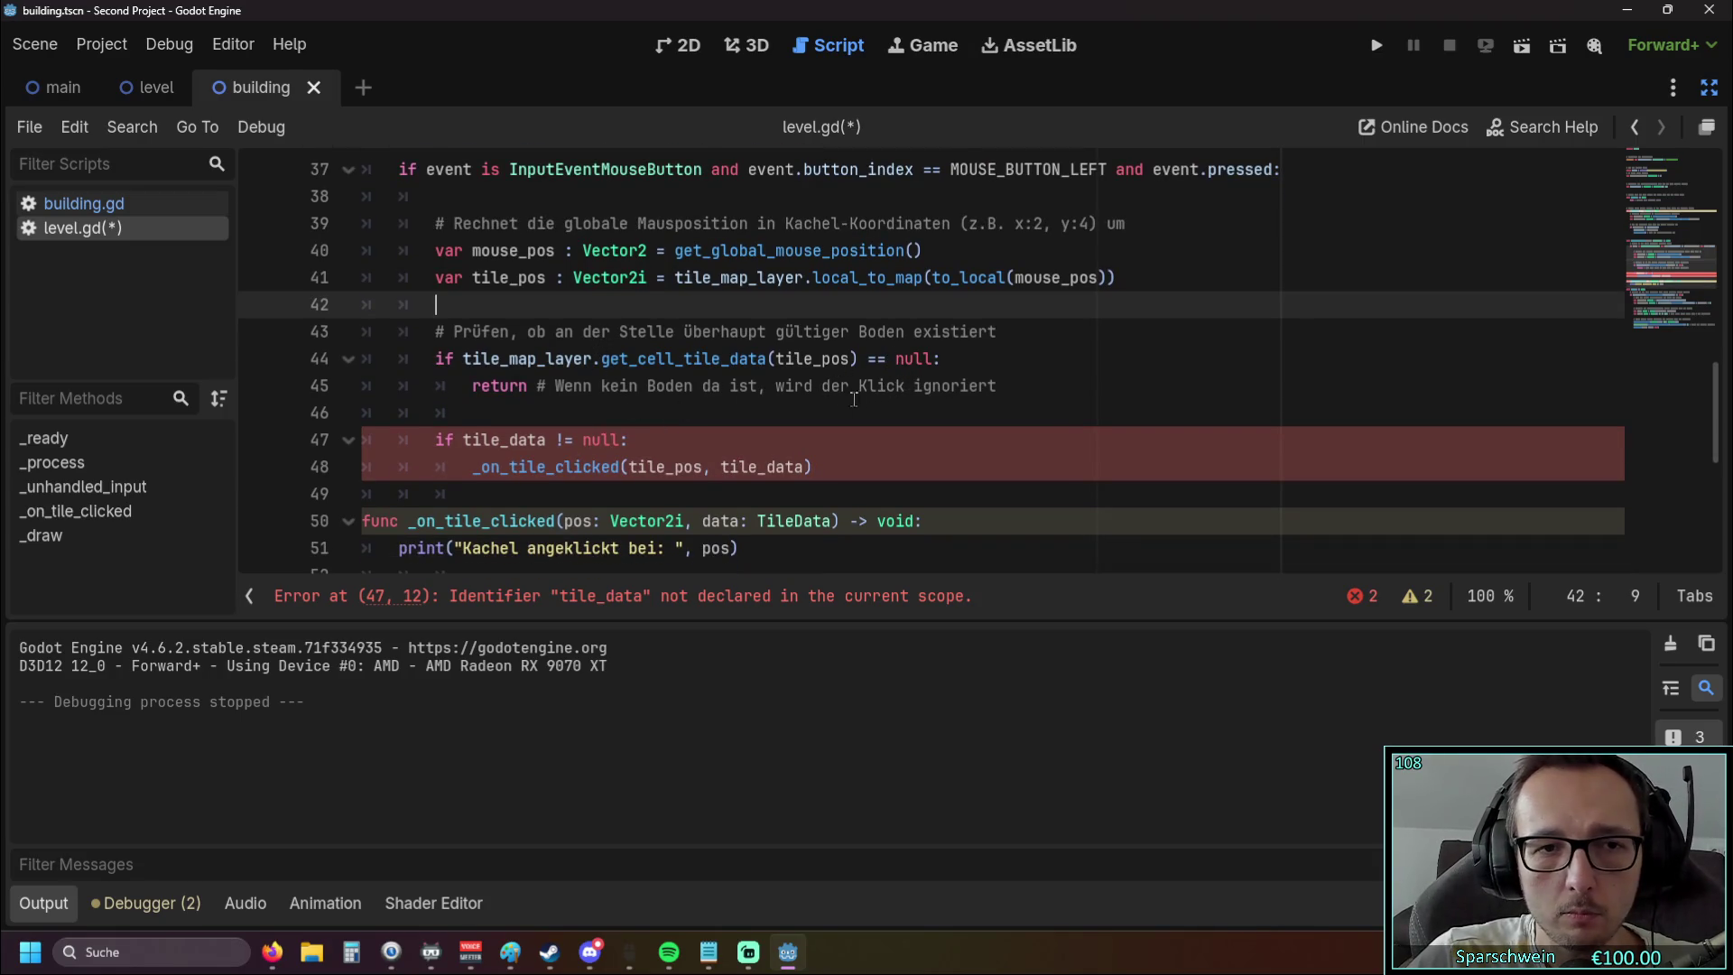
scroll(579, 395, down, 1)
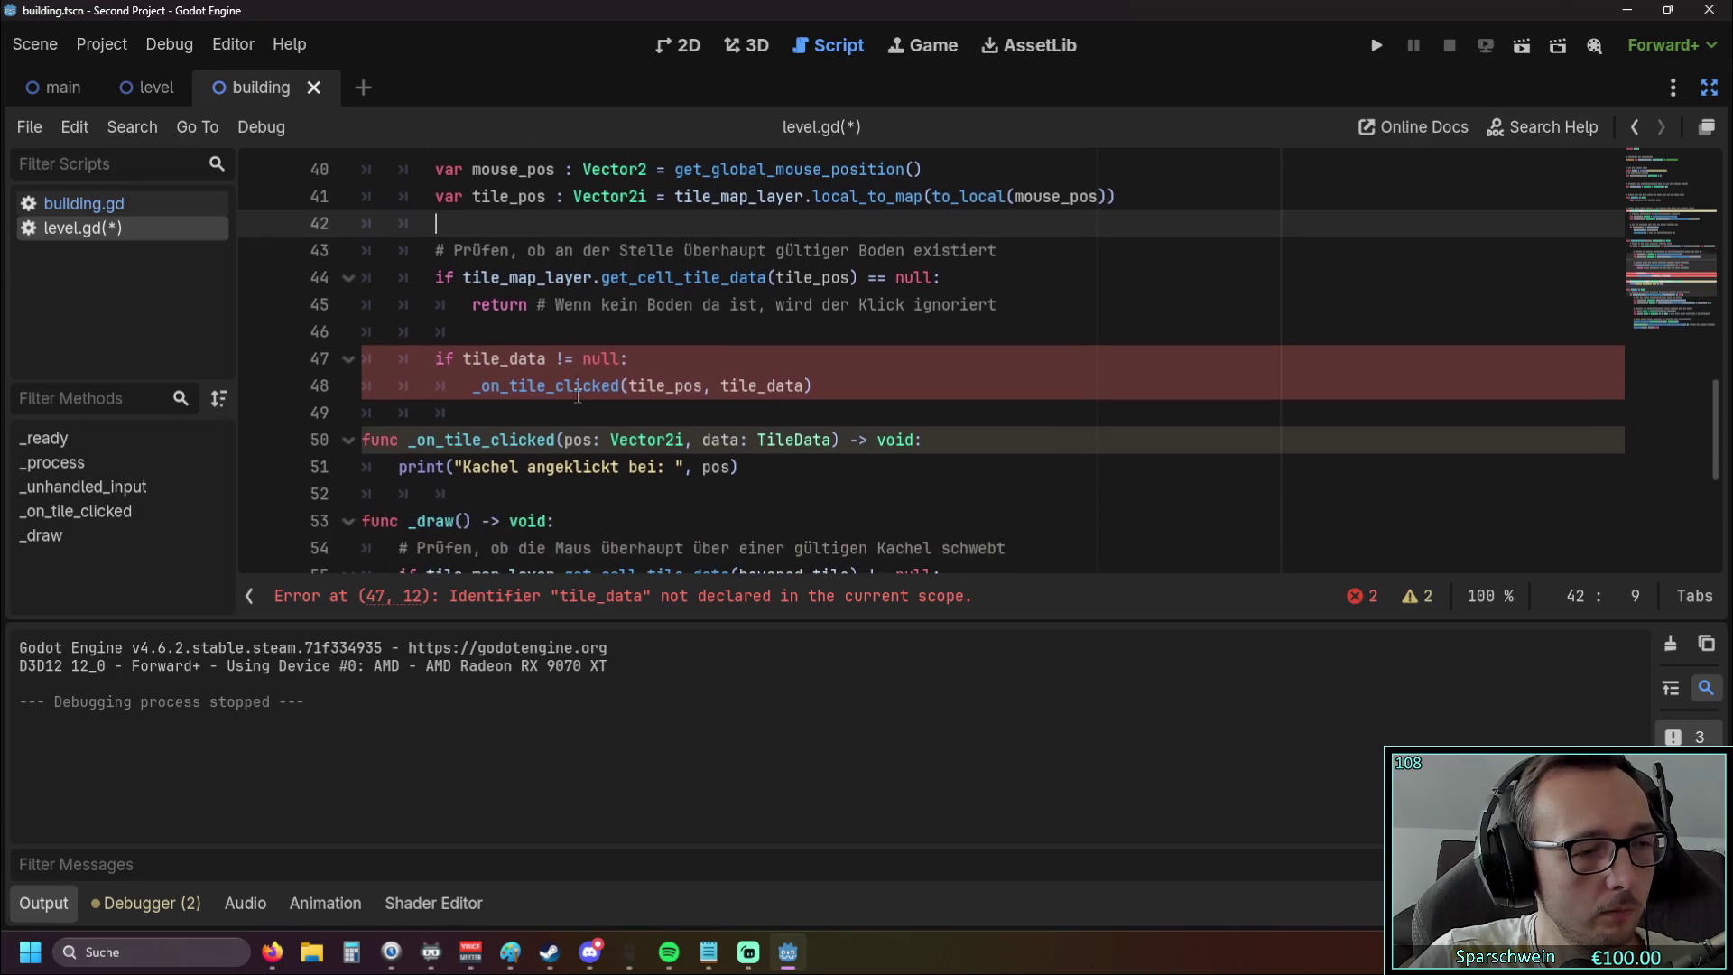
mouse_move(578, 395)
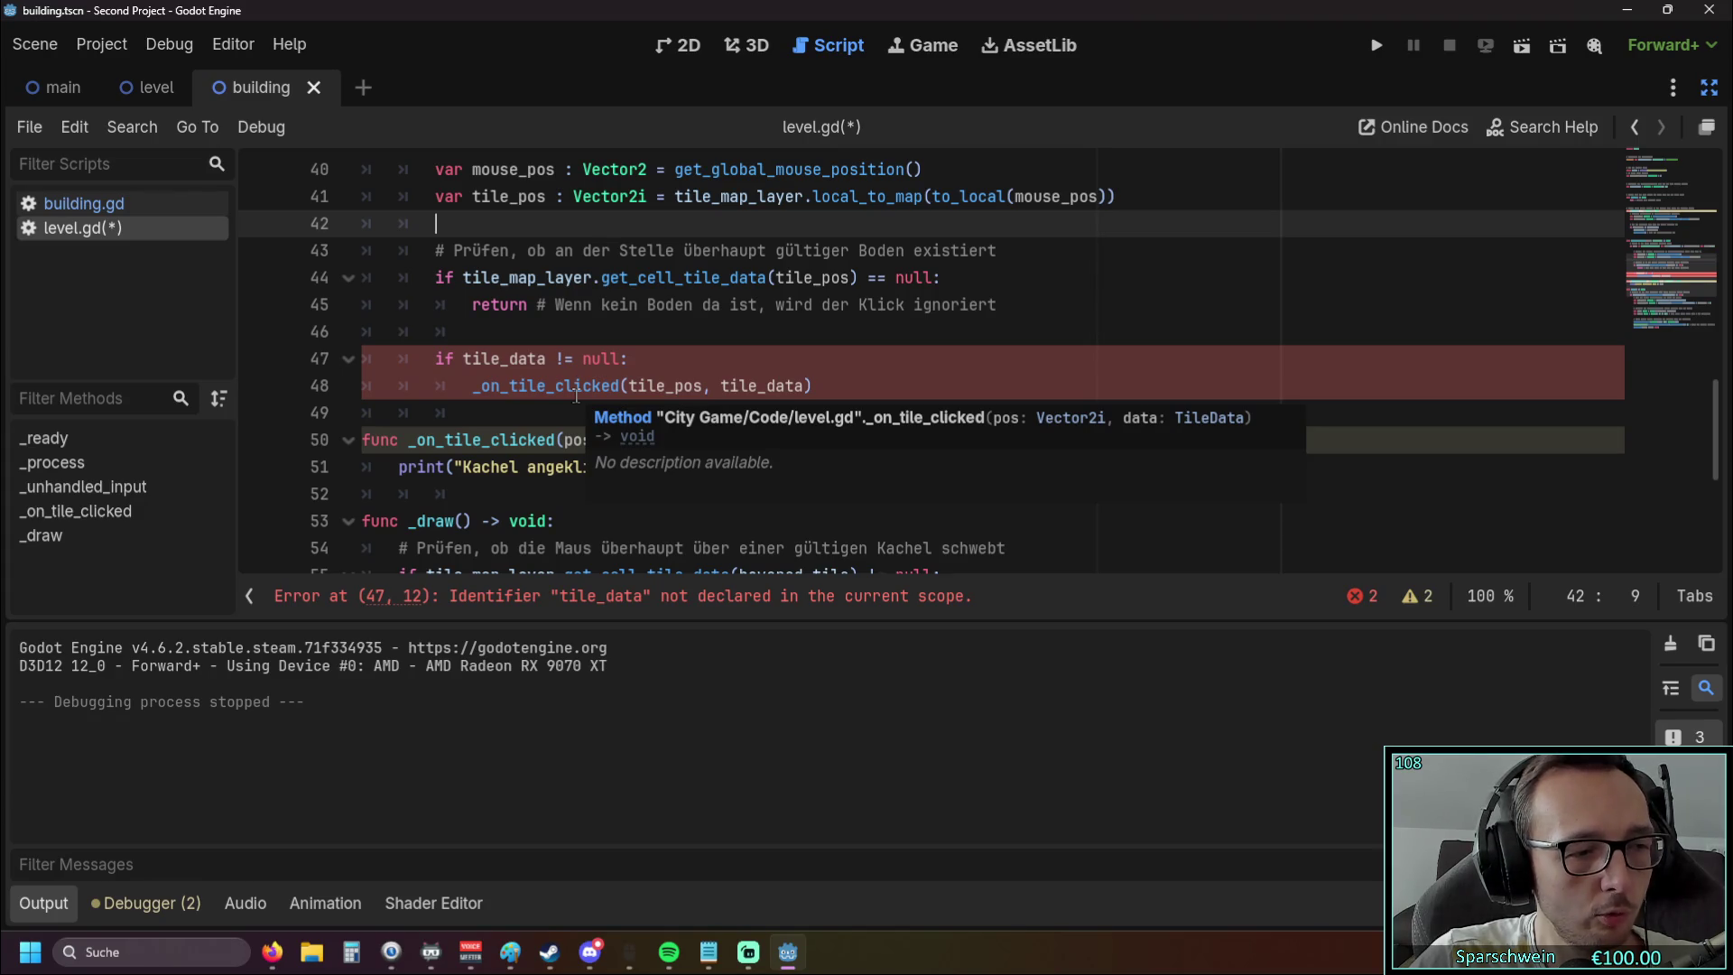
scroll(576, 396, down, 2)
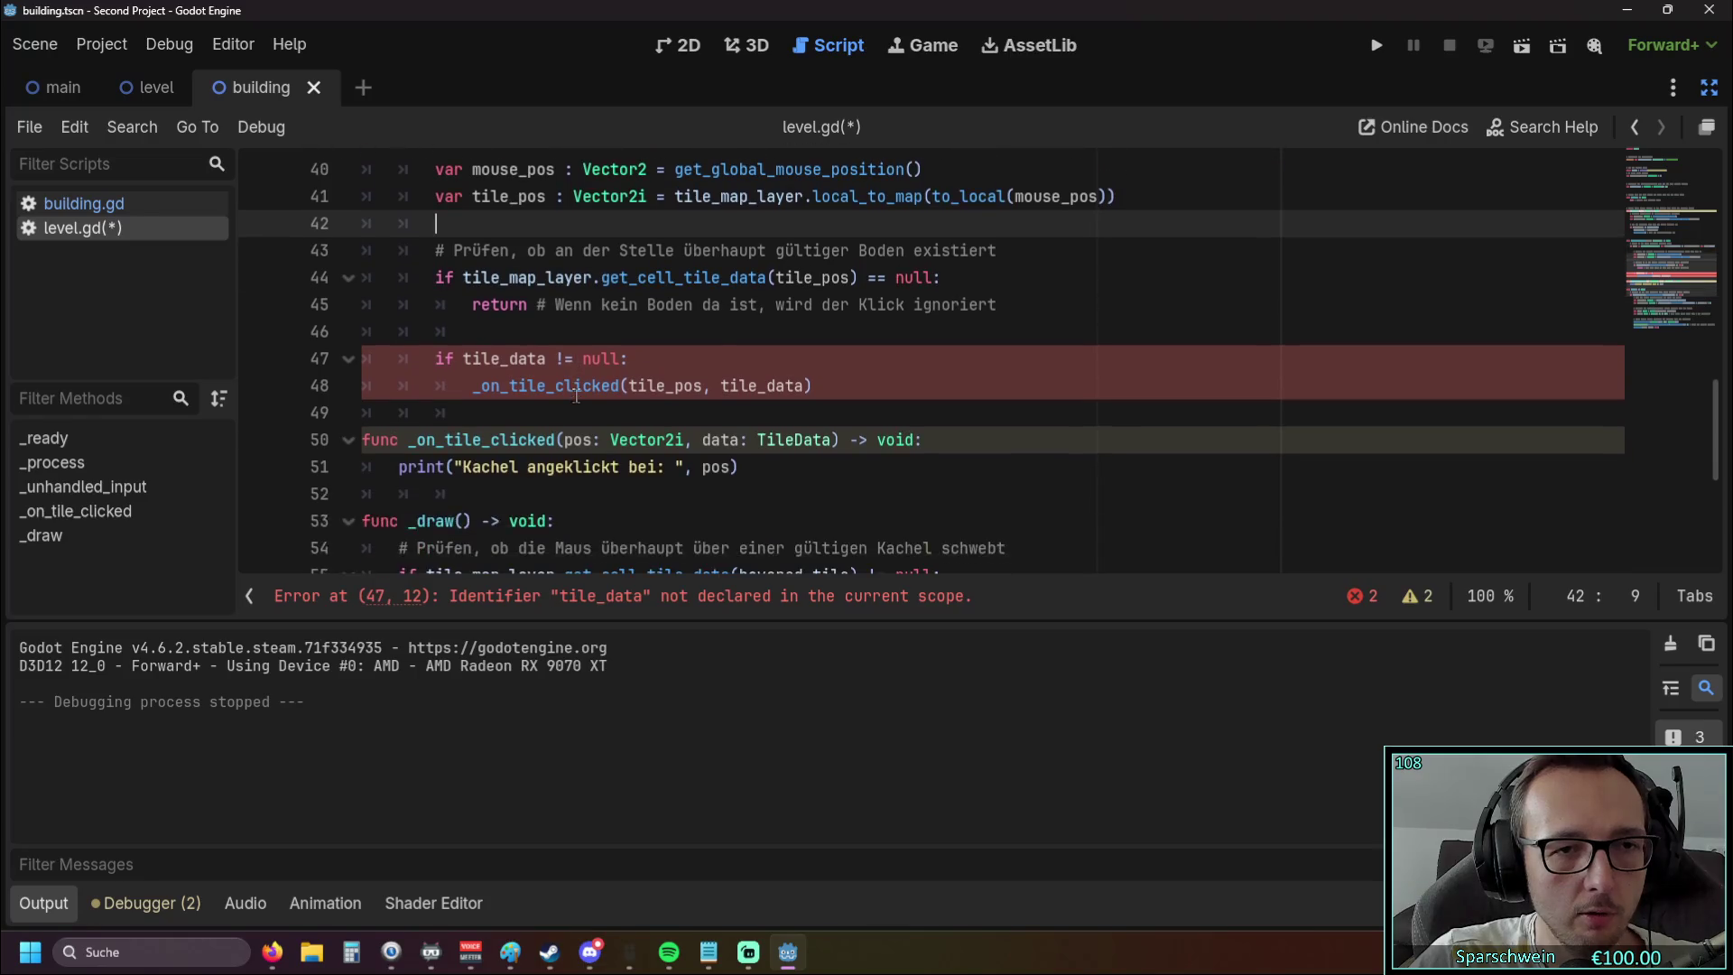
scroll(576, 396, up, 3)
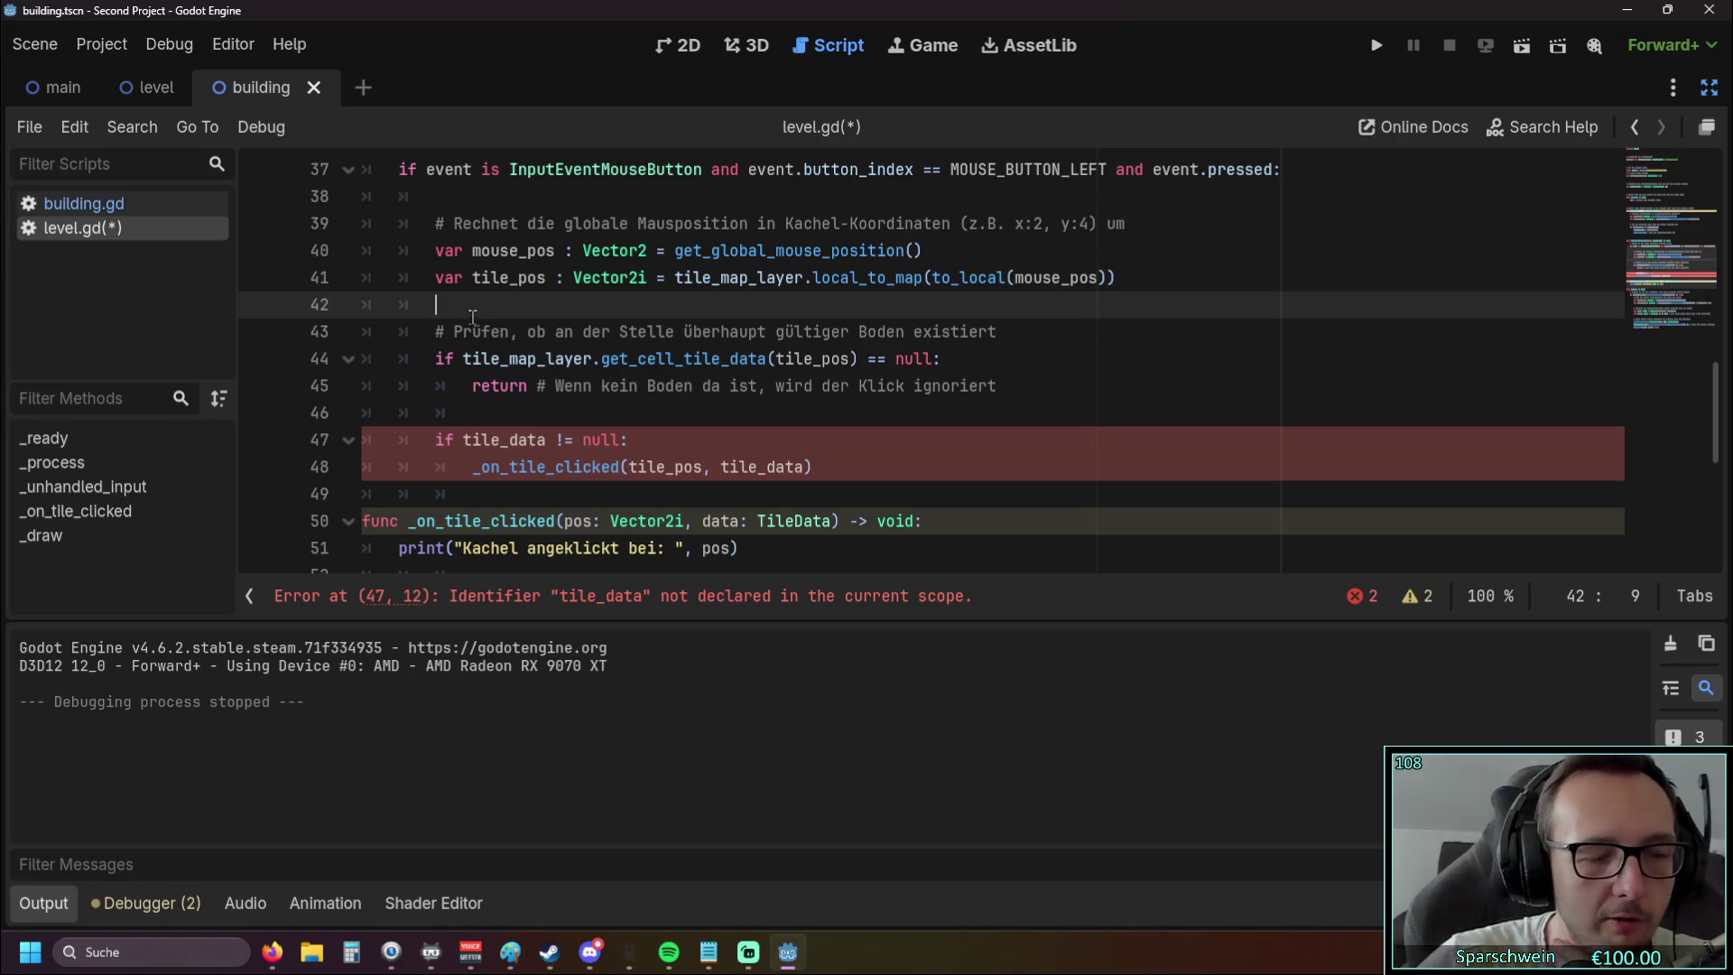
Step: Delete the old tile_data check on lines 47–48 and the leftover empty line
click(541, 412)
scroll(596, 388, down, 1)
scroll(596, 387, up, 1)
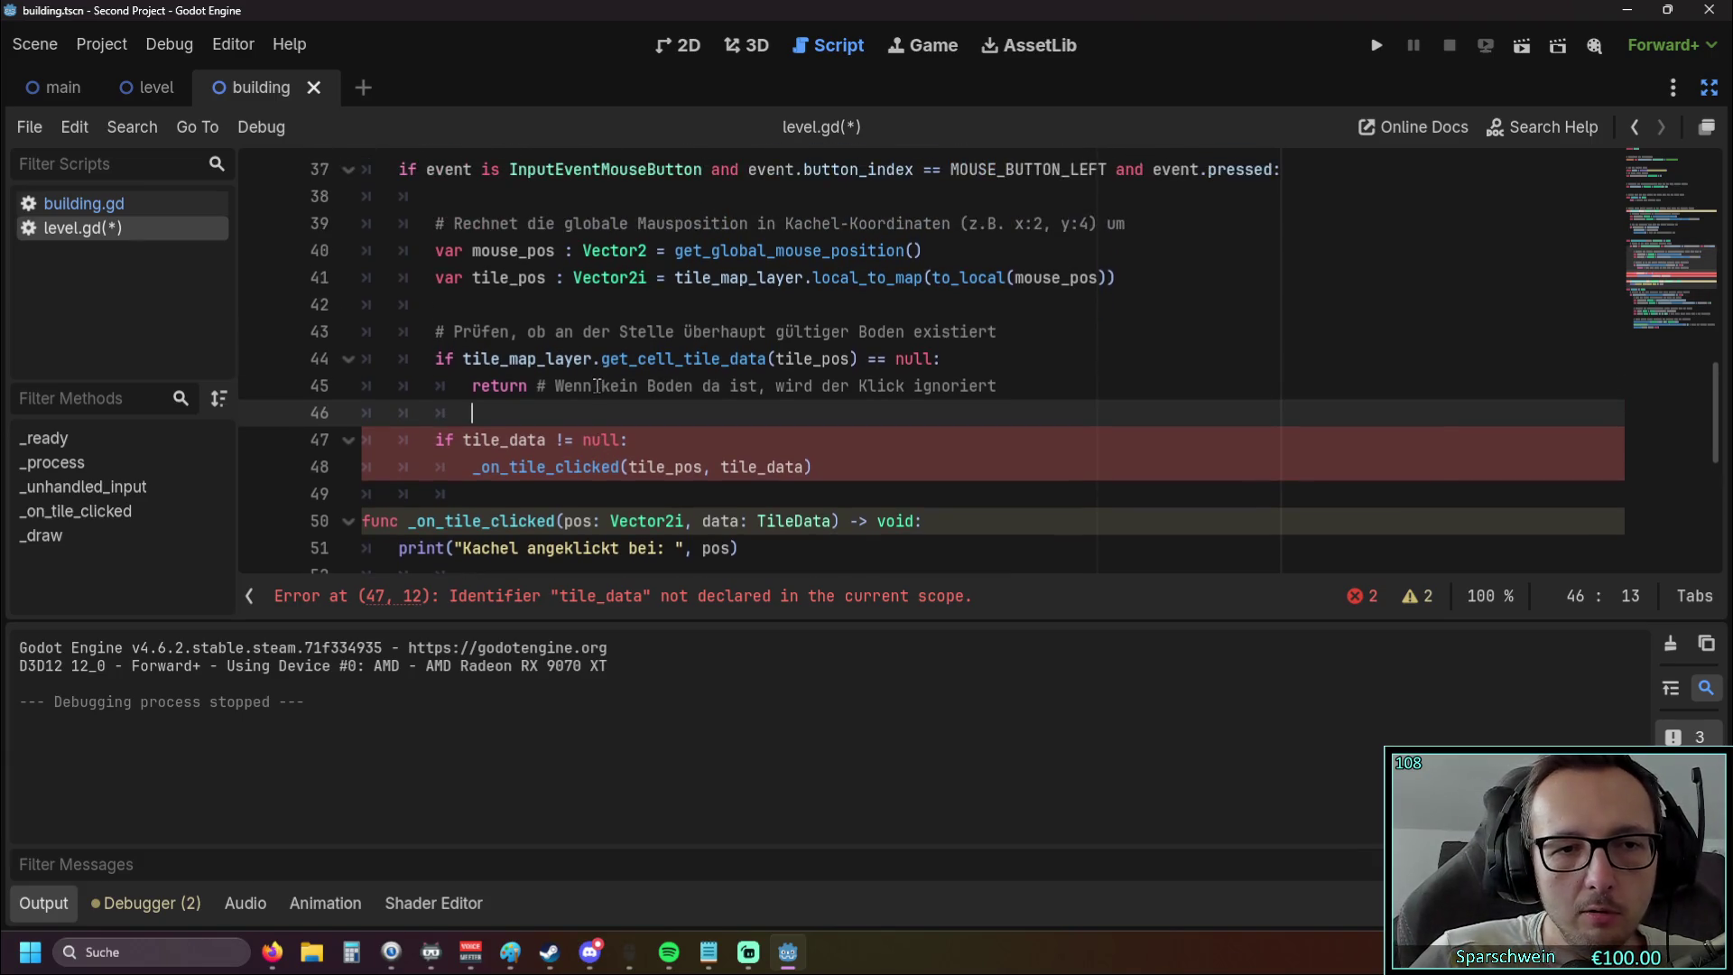
drag(837, 467, 327, 433)
key(BackSpace)
key(BackSpace)
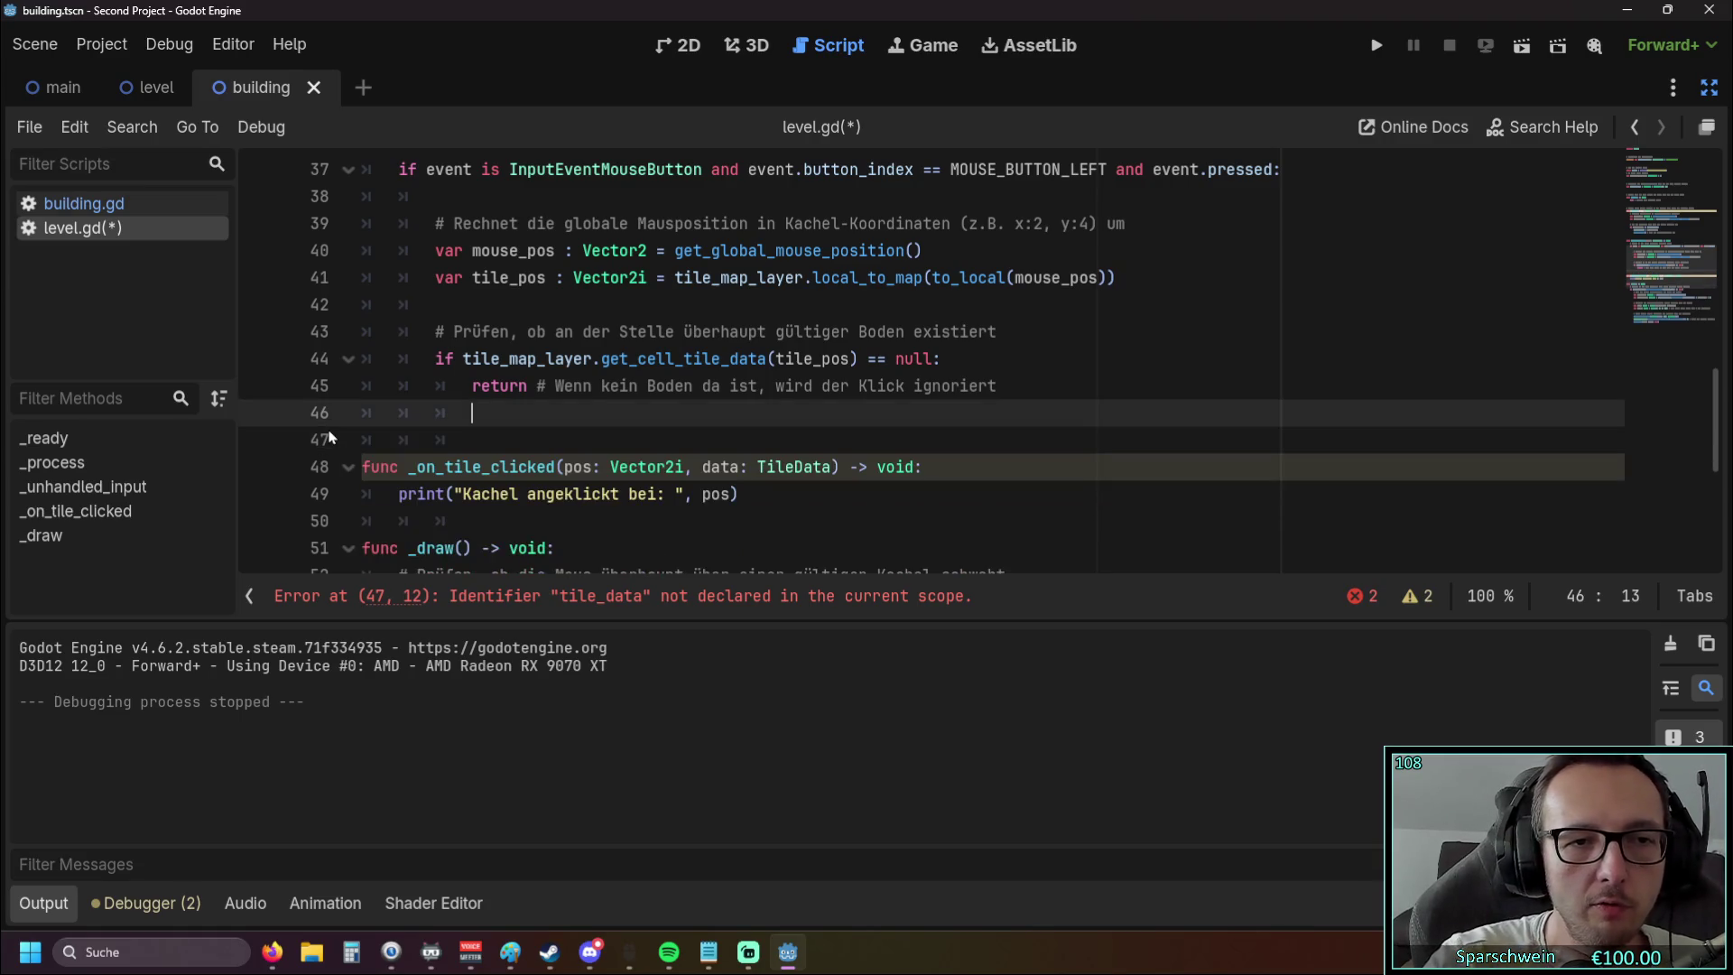
key(Return)
key(BackSpace)
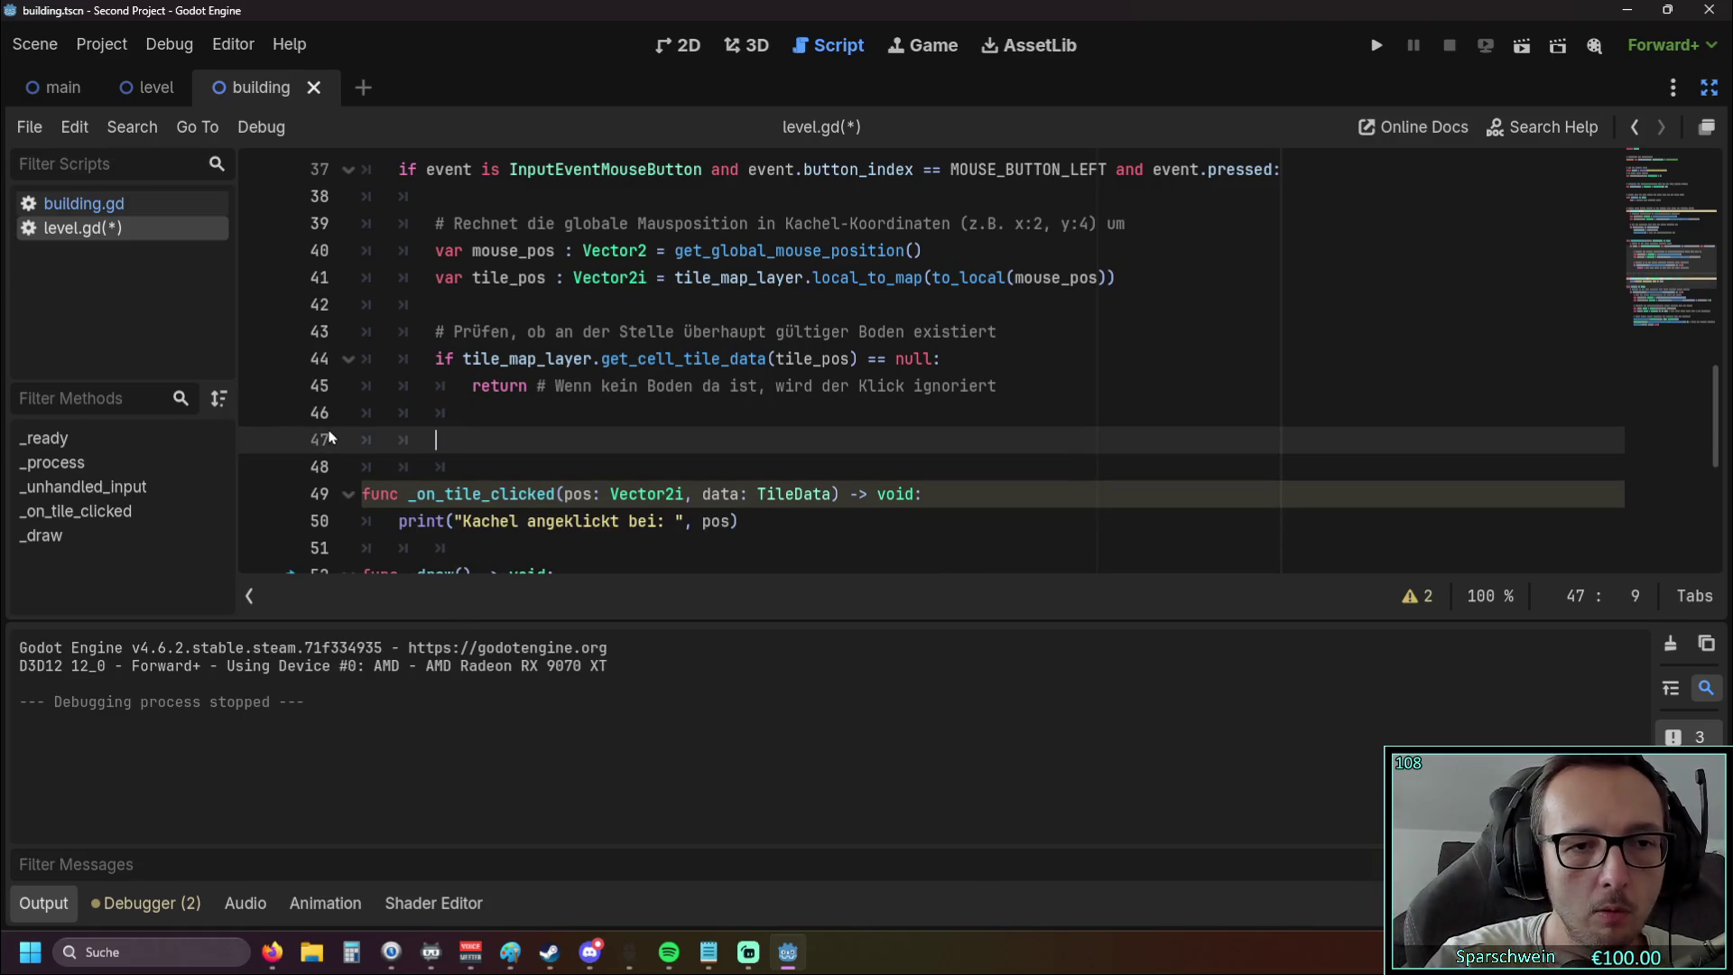
scroll(533, 396, down, 1)
scroll(532, 395, up, 1)
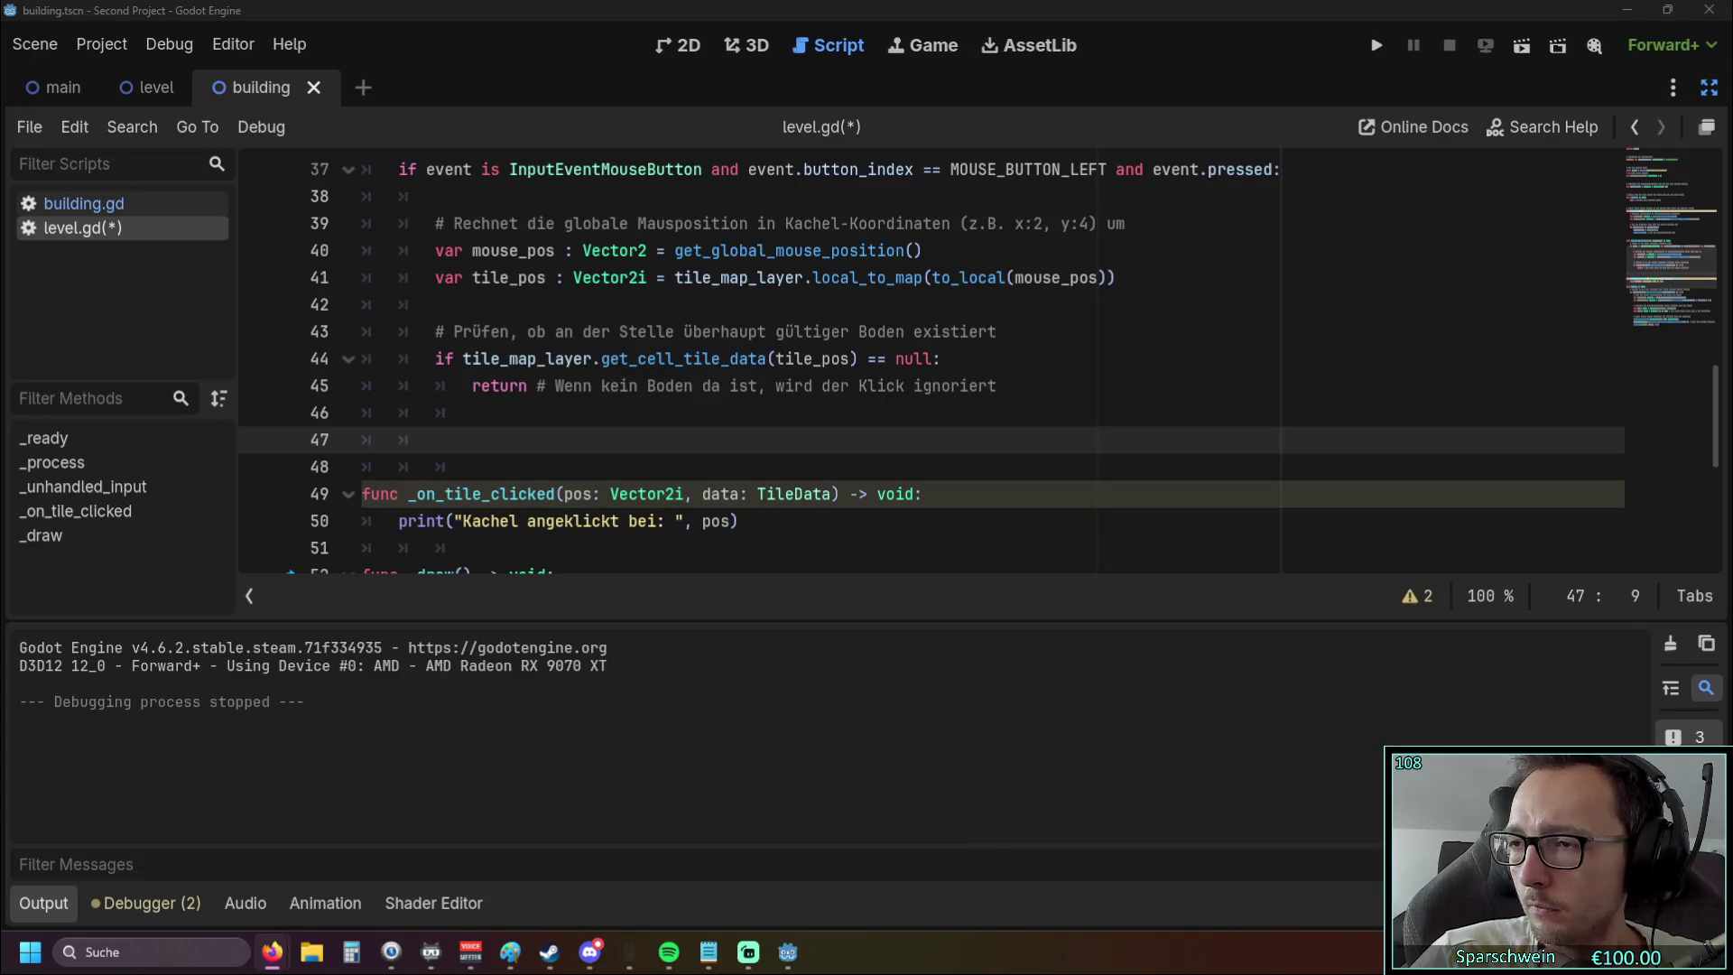
click(464, 438)
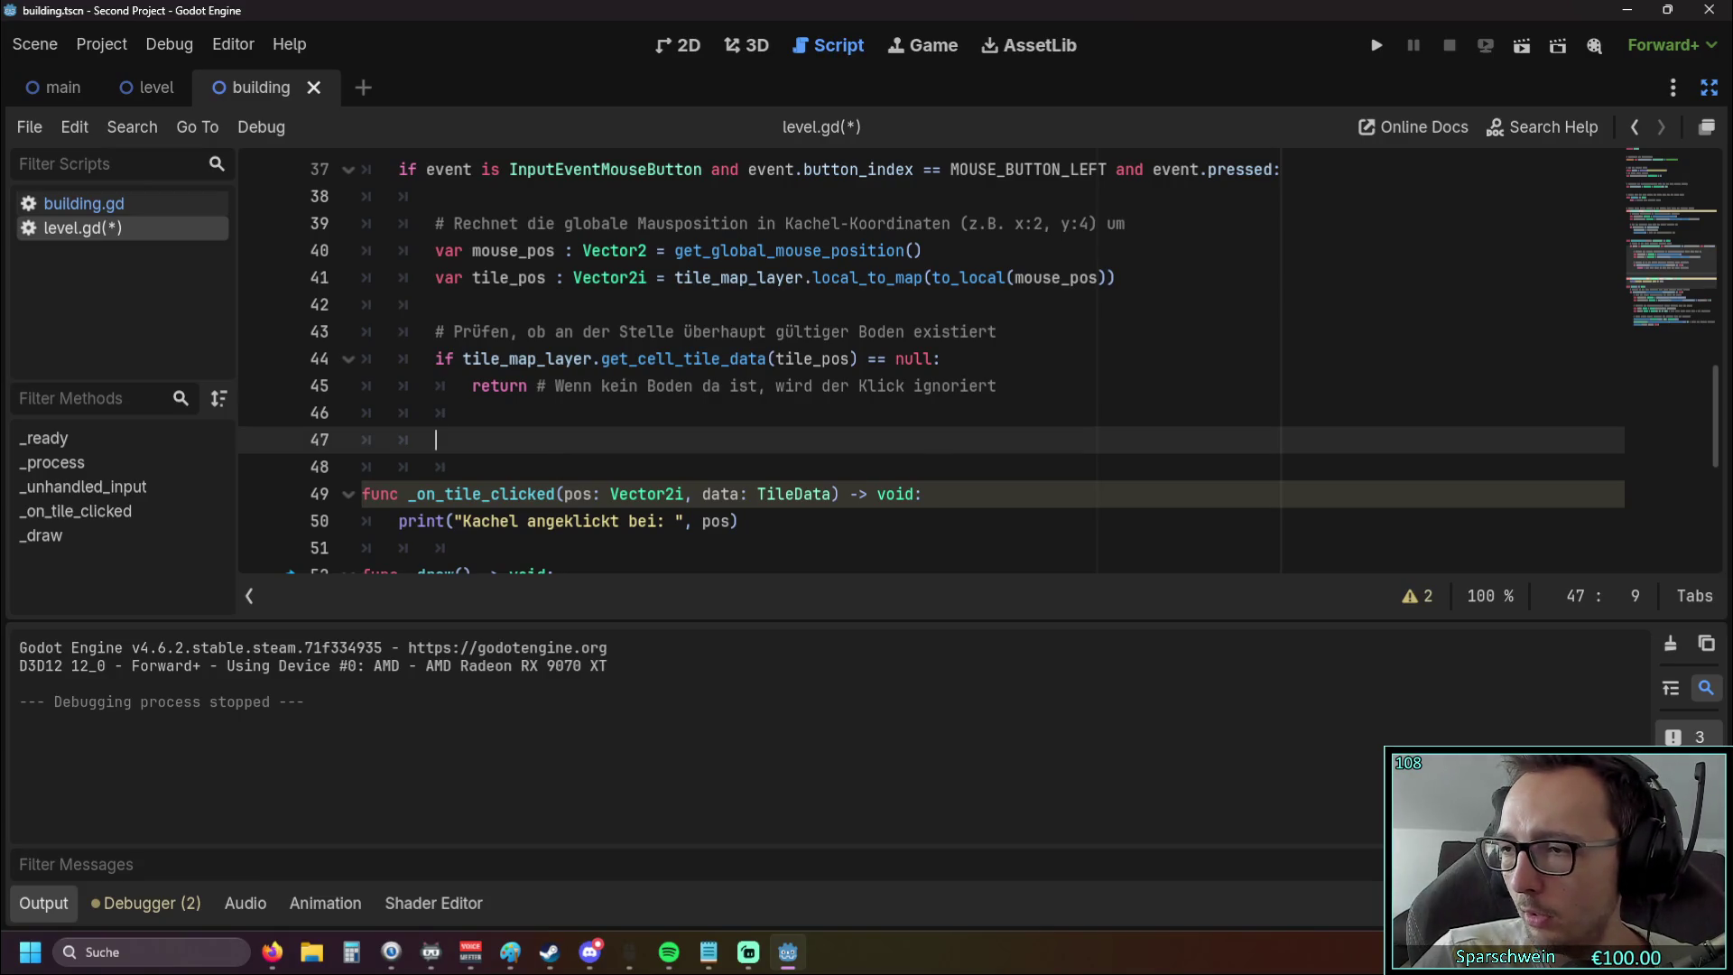
key(alt+Tab)
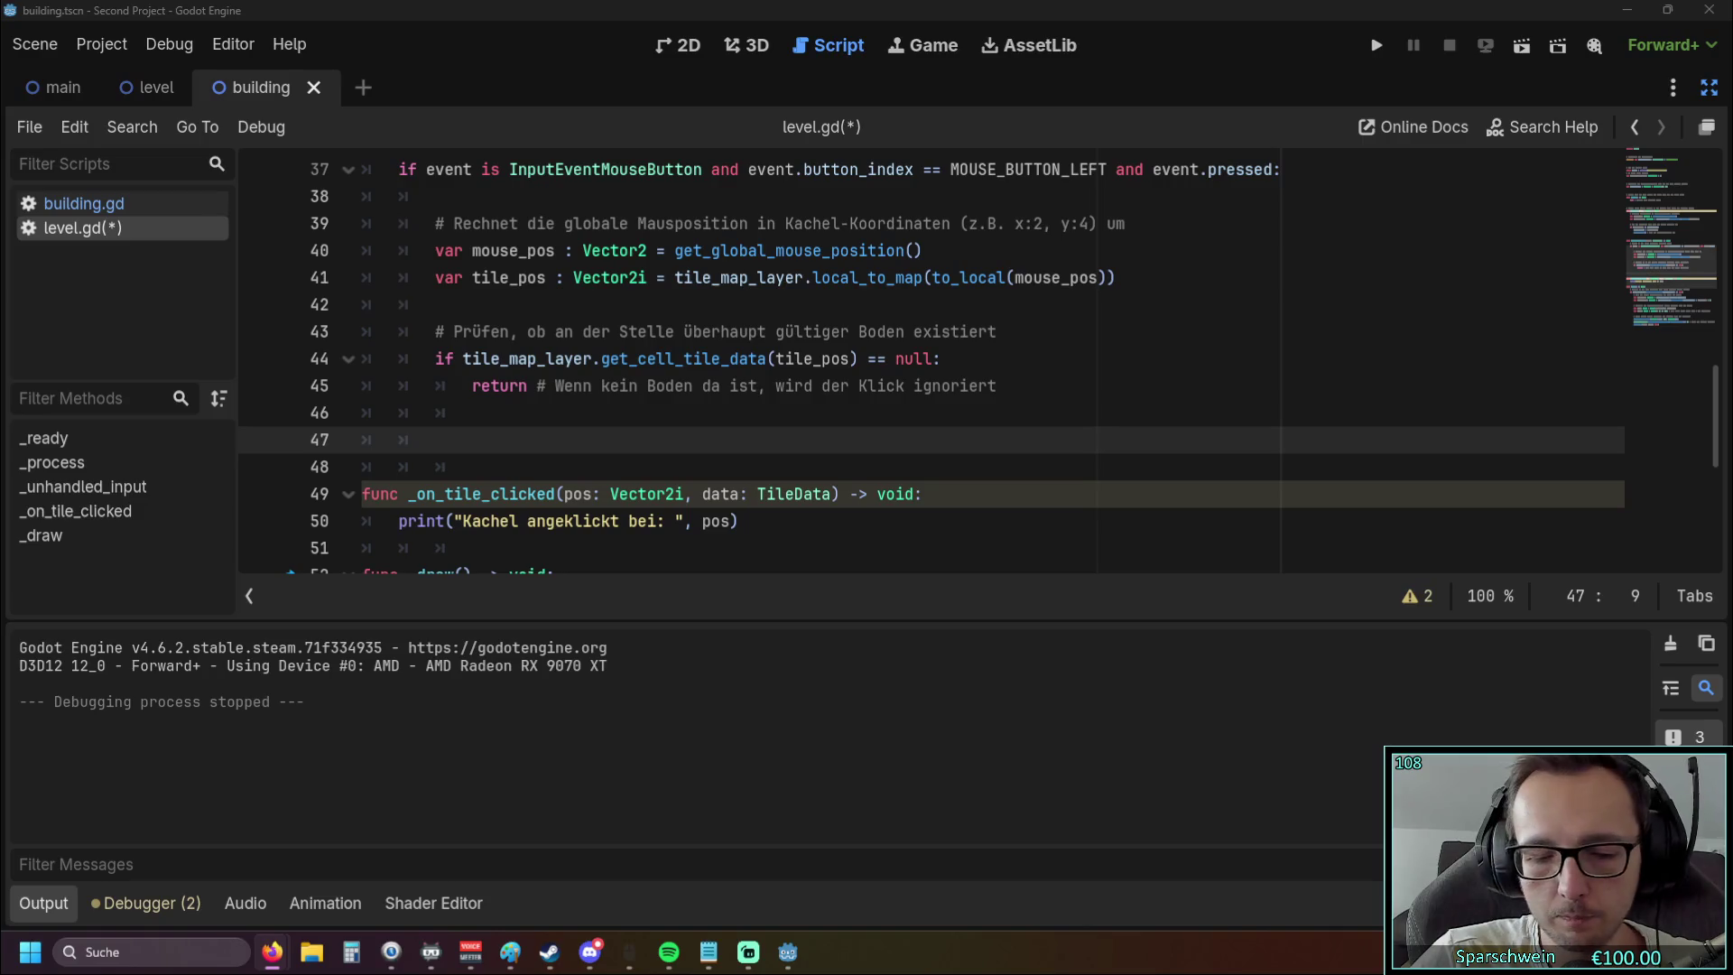
Step: Paste the copied LINKSKLICK: BAUEN left-click build block into level.gd at line 47
key(alt+Tab)
text(# --- LINKSKLICK: BAUEN --- 		if event.button_index == MOUSE_BUTTON_LEFT: 			if not platzierte_gebaeude.has(tile_pos): 				_baue_gebaeude(tile_pos) 			else: 				print("Hier steht bereits: ", platzierte_gebaeude[tile_pos].gebaeude_name))
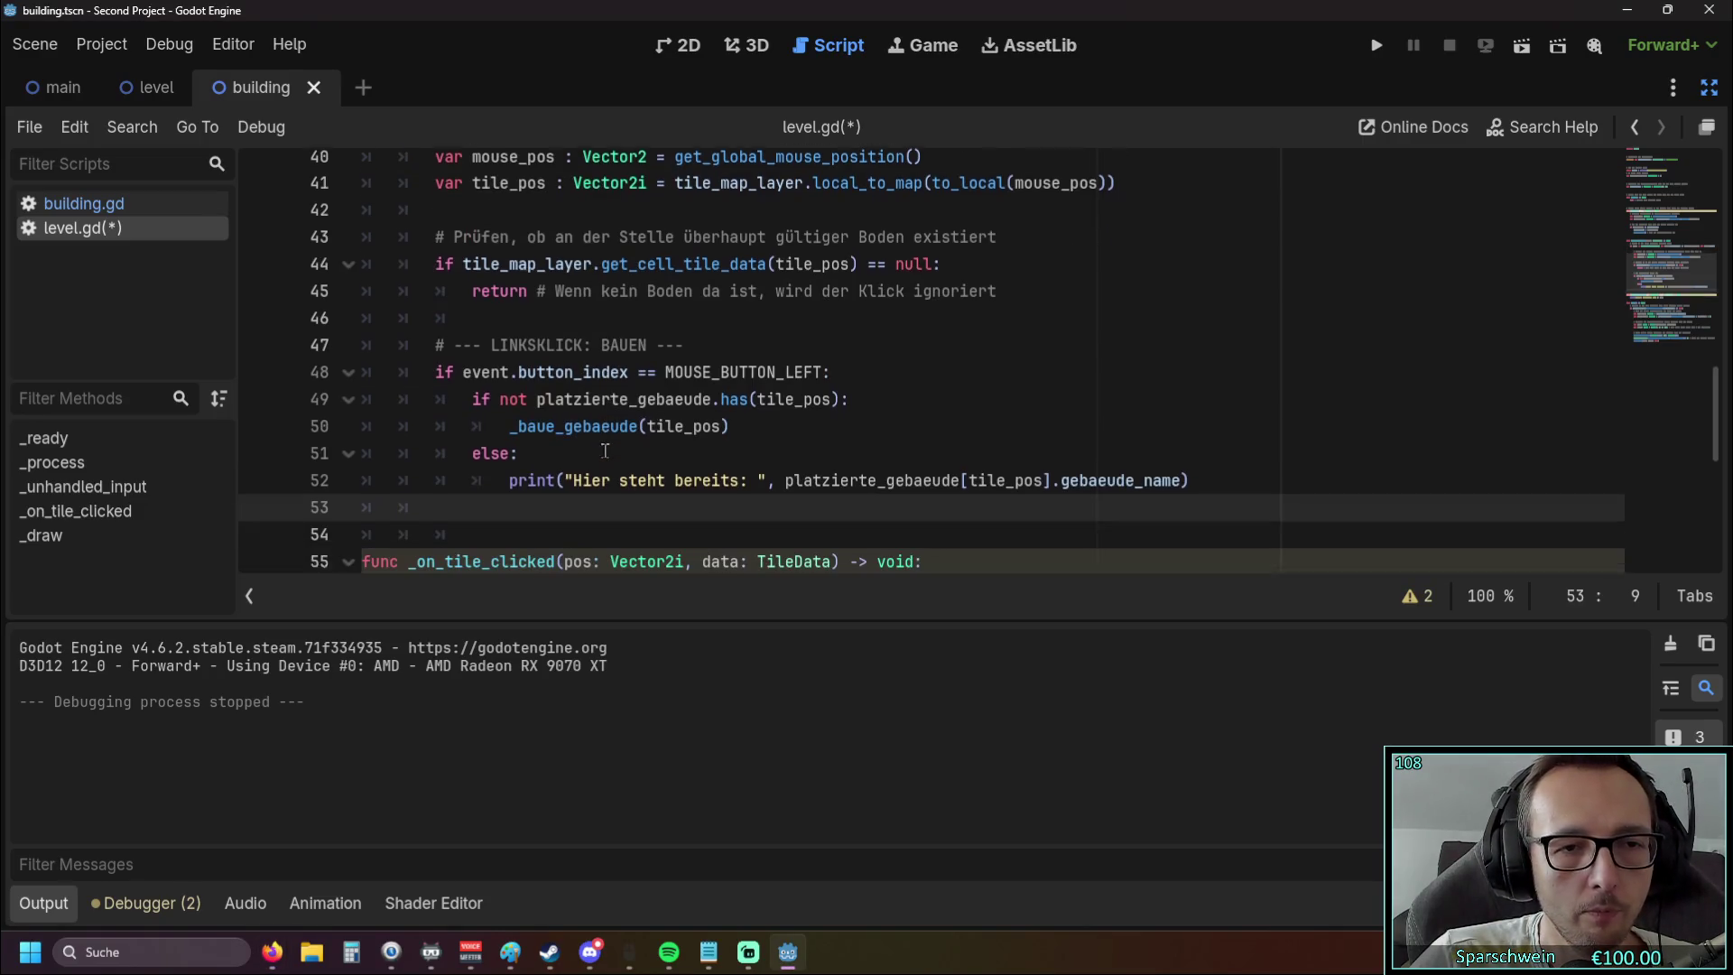
click(691, 428)
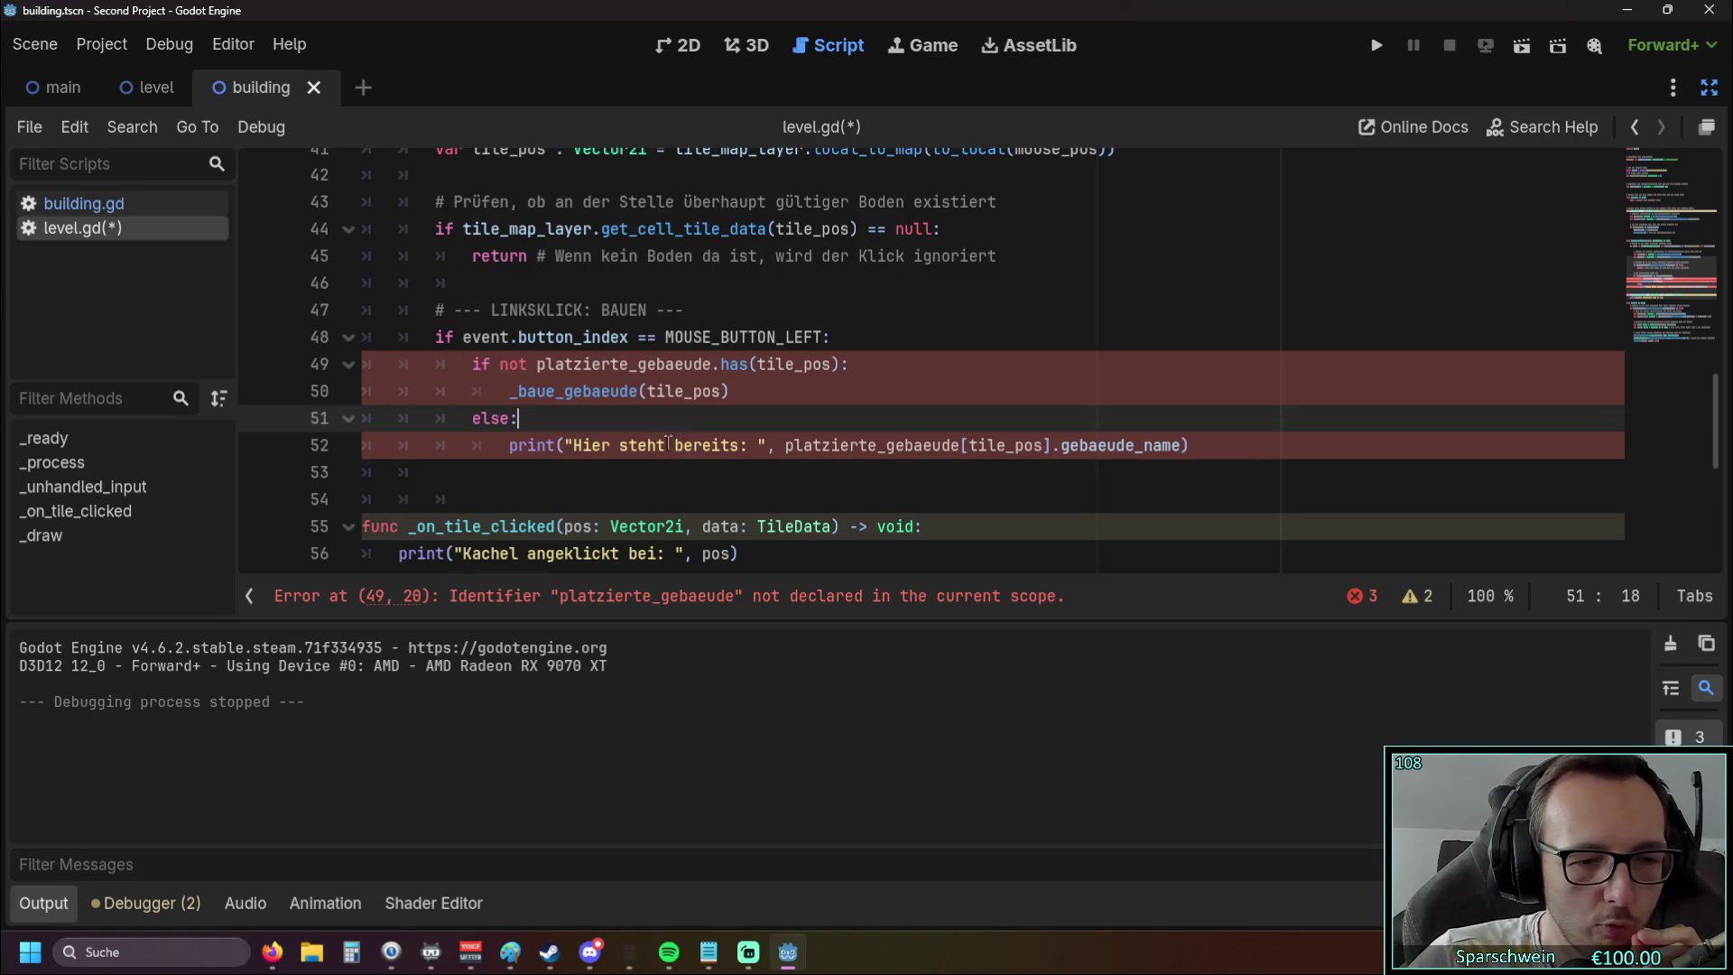
Step: Bring Firefox forward on the 'Let's Play - Rising Cities #001' video tab
mouse_move(272, 952)
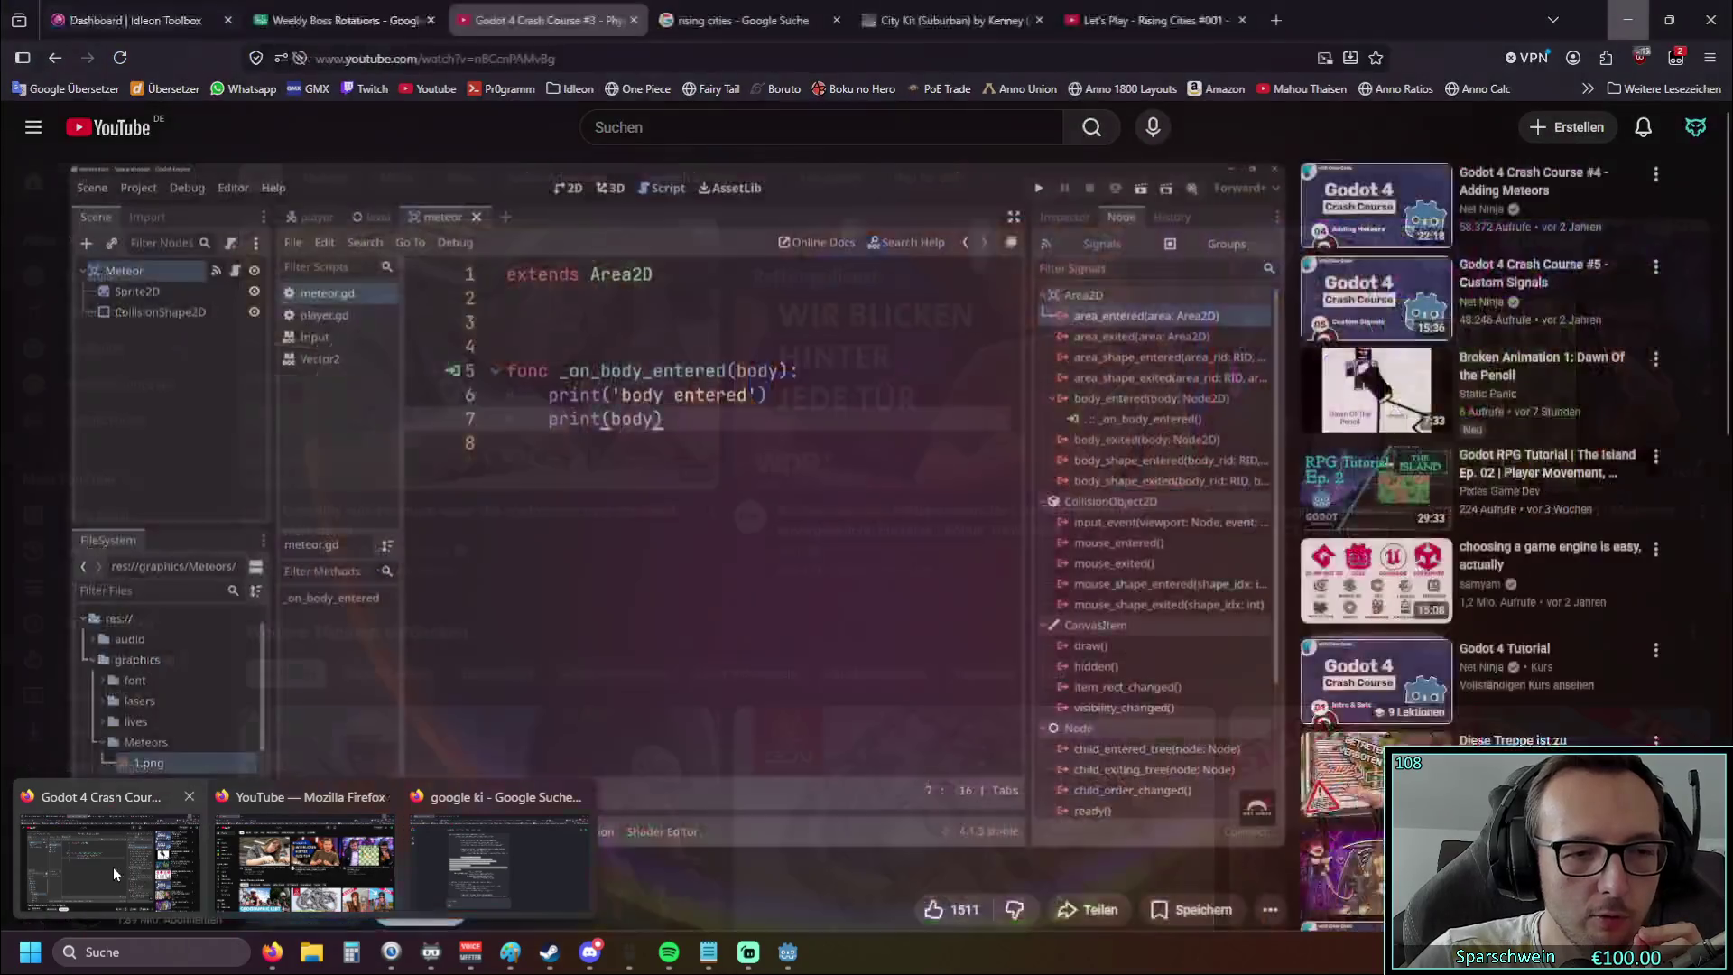
click(113, 874)
click(1155, 20)
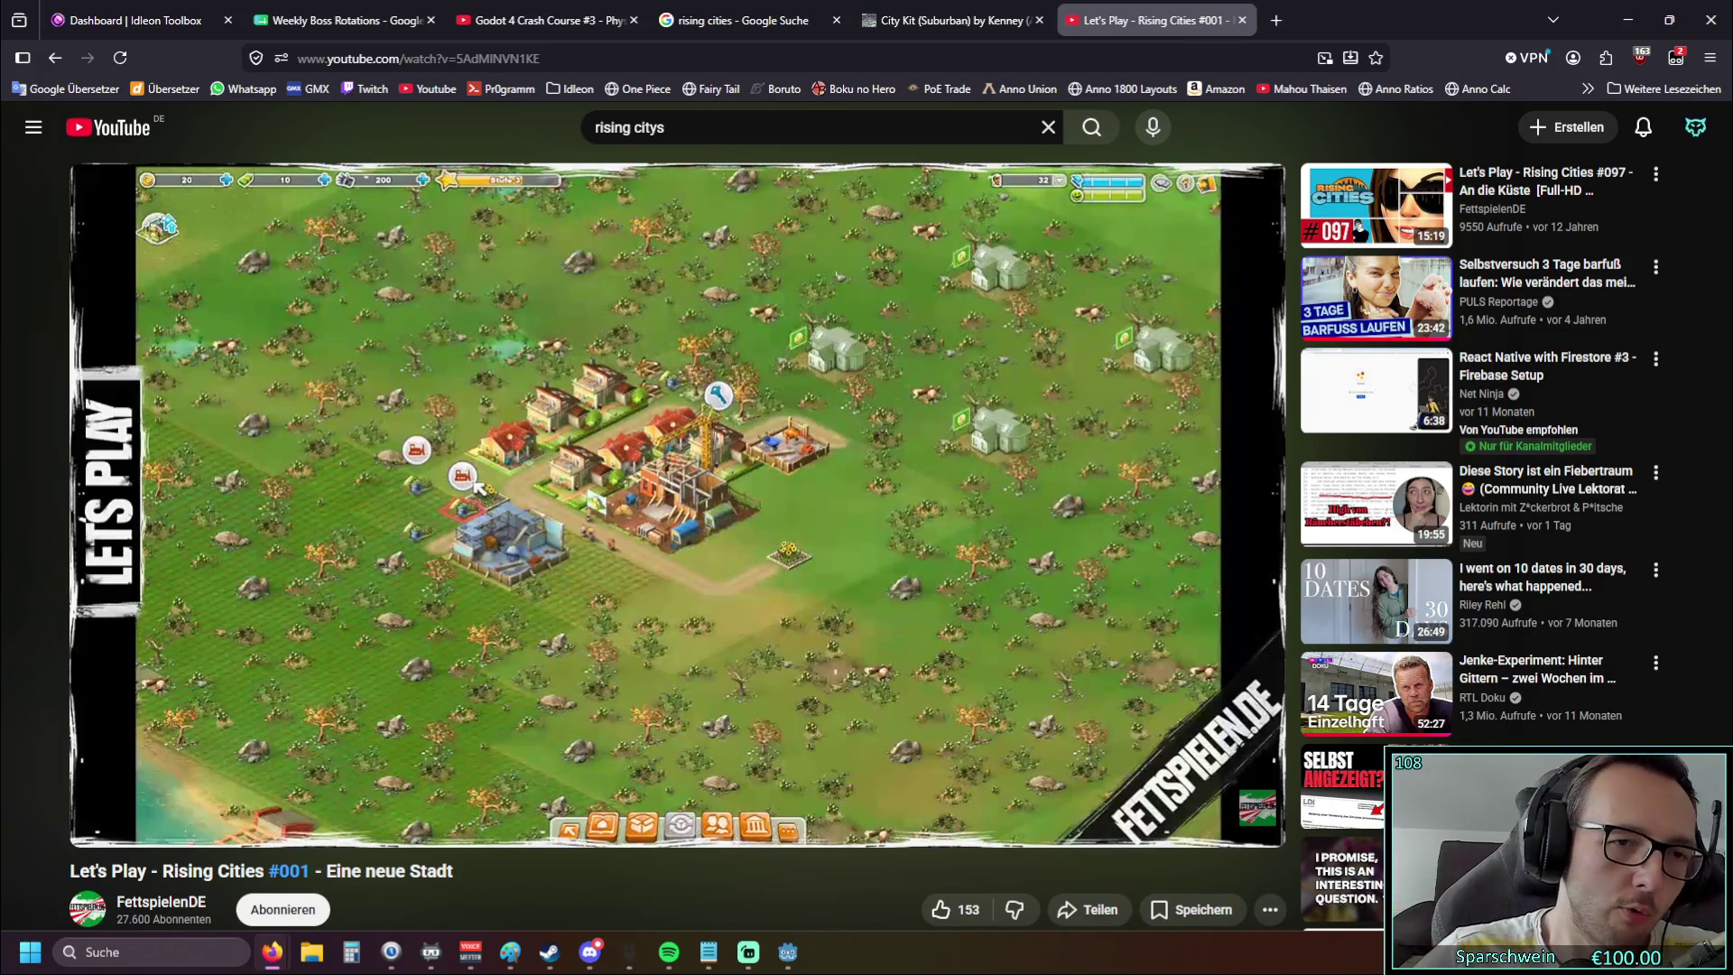
Step: Pause the Rising Cities video and minimize Firefox
click(90, 805)
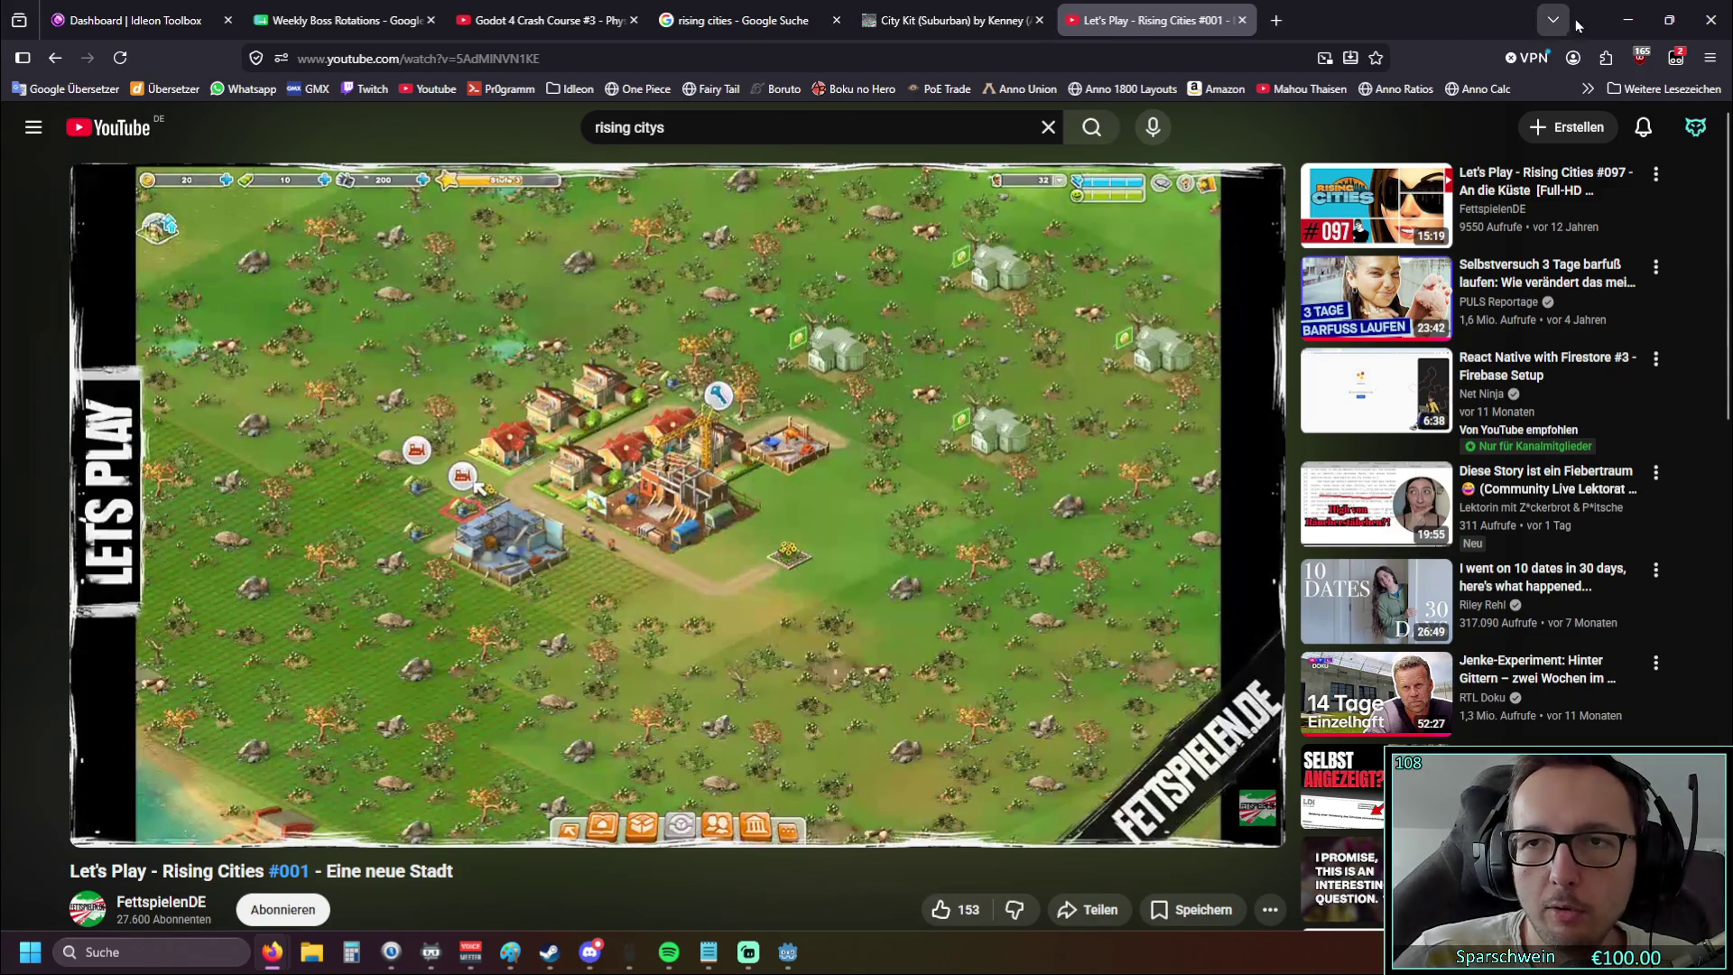
click(1627, 19)
Step: Restore the editor docks, switch to the level scene, and go back to level.gd in the Script view
scroll(690, 433, up, 2)
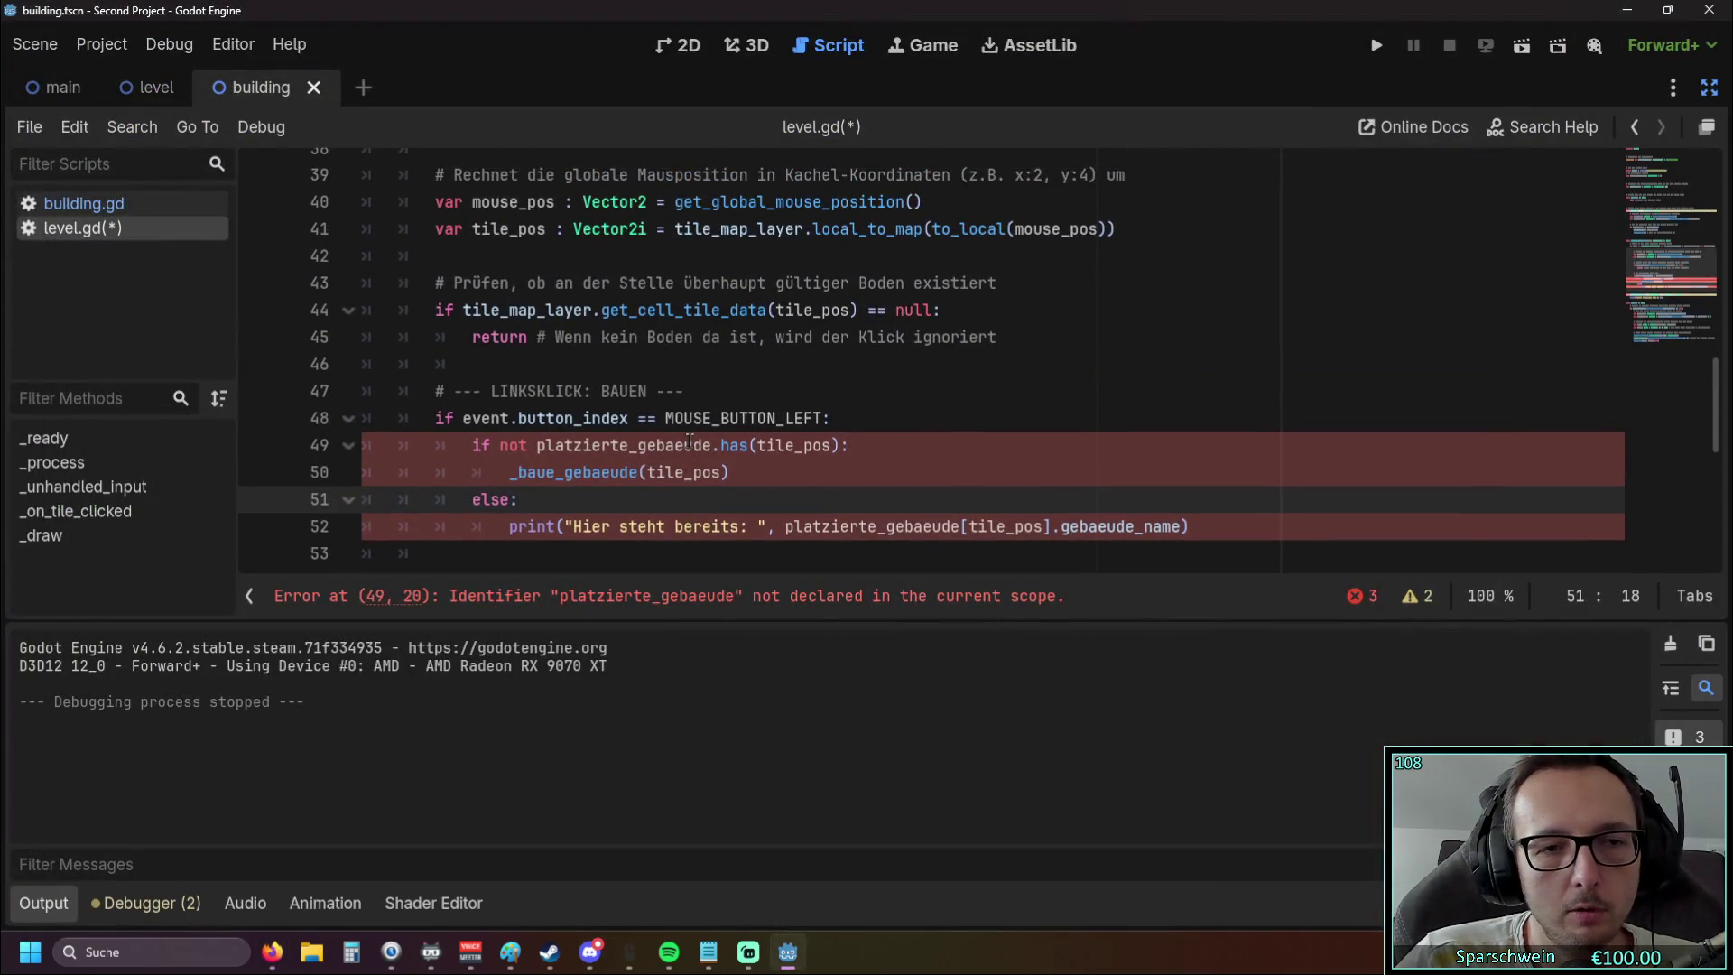
scroll(687, 421, down, 2)
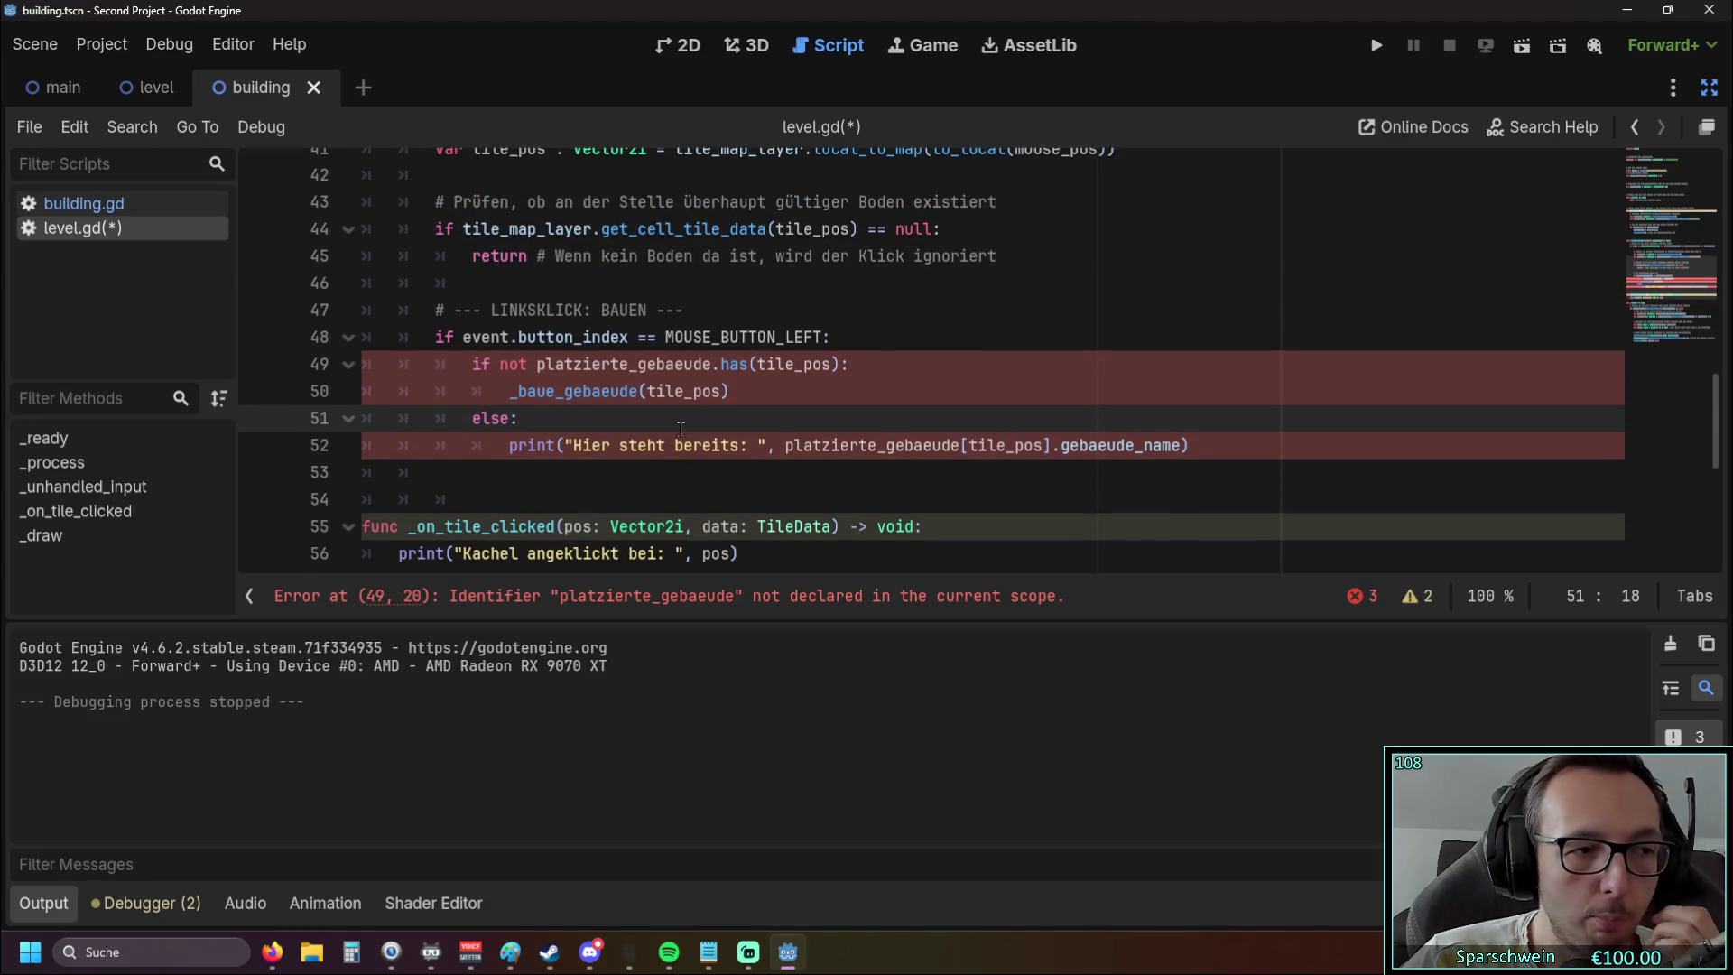
click(673, 51)
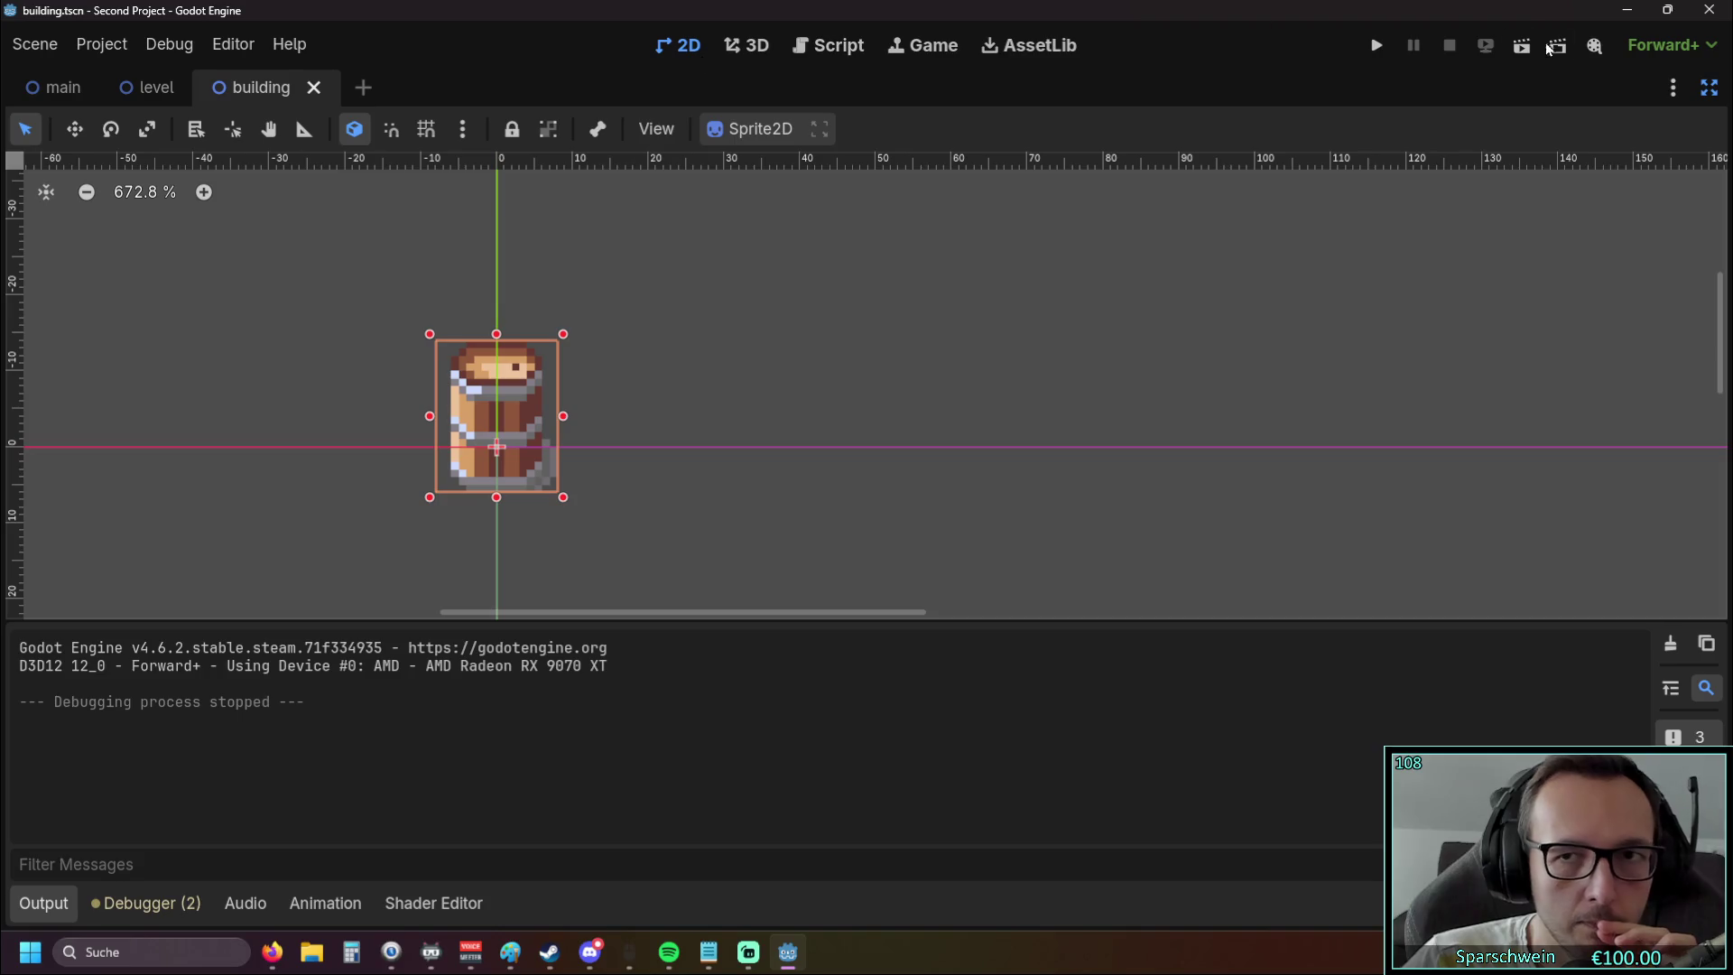
click(1708, 86)
click(465, 86)
scroll(824, 418, down, 1)
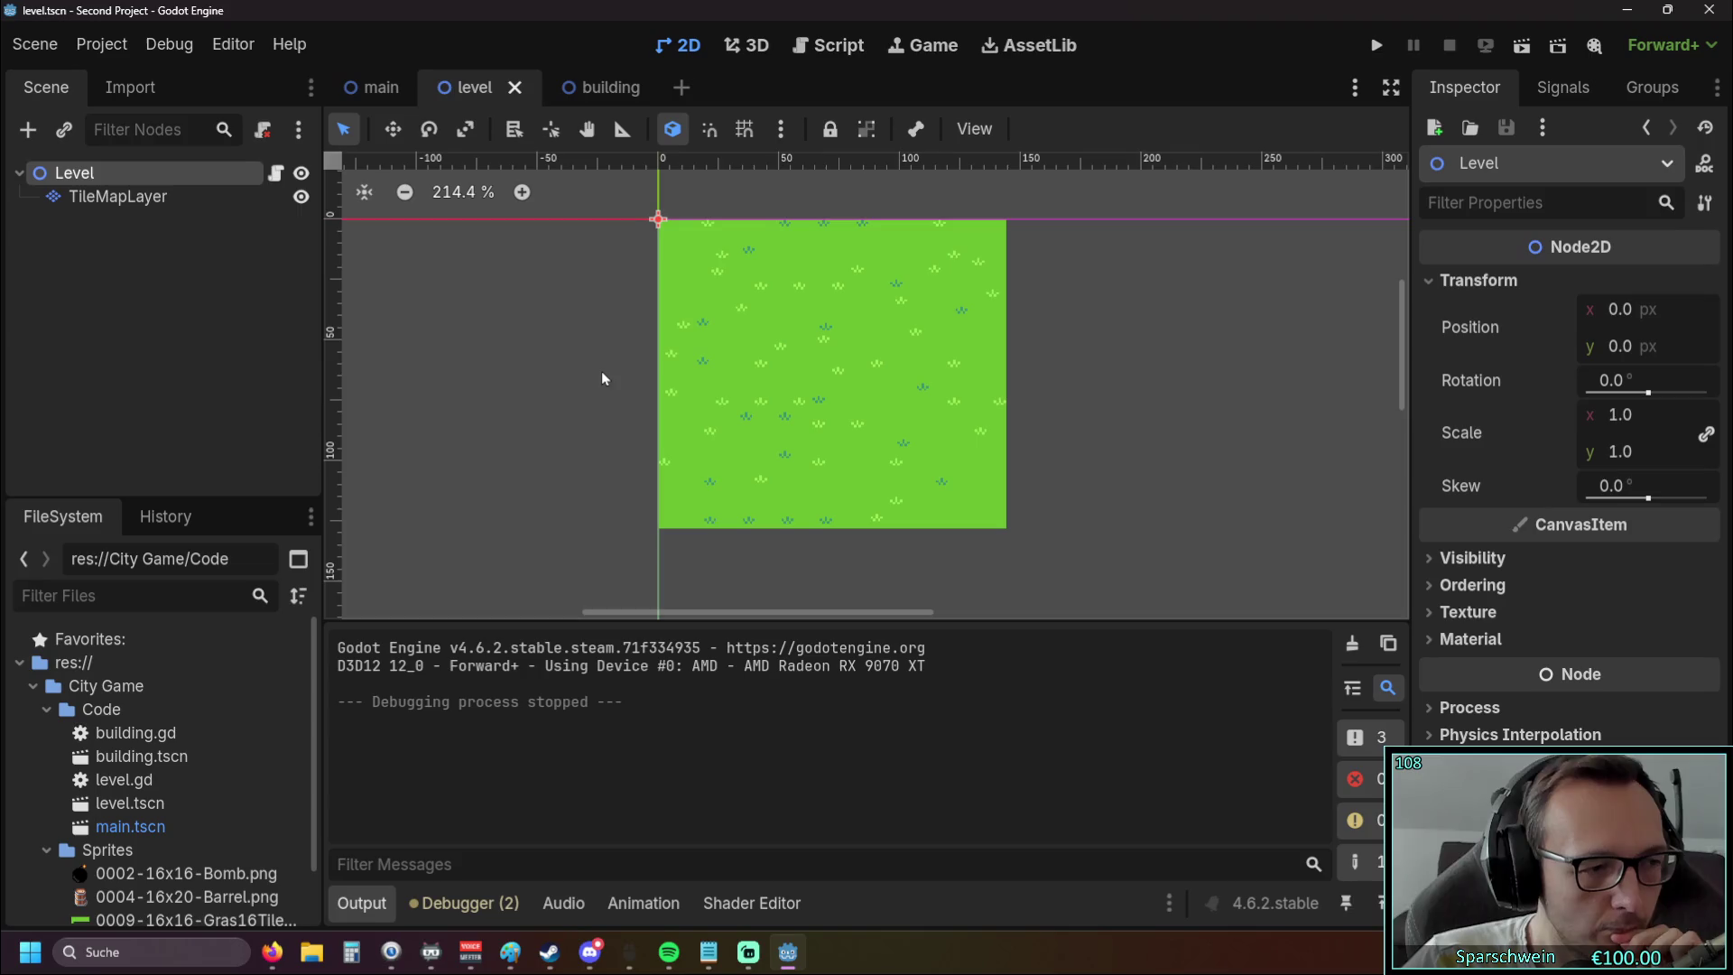
scroll(602, 373, up, 1)
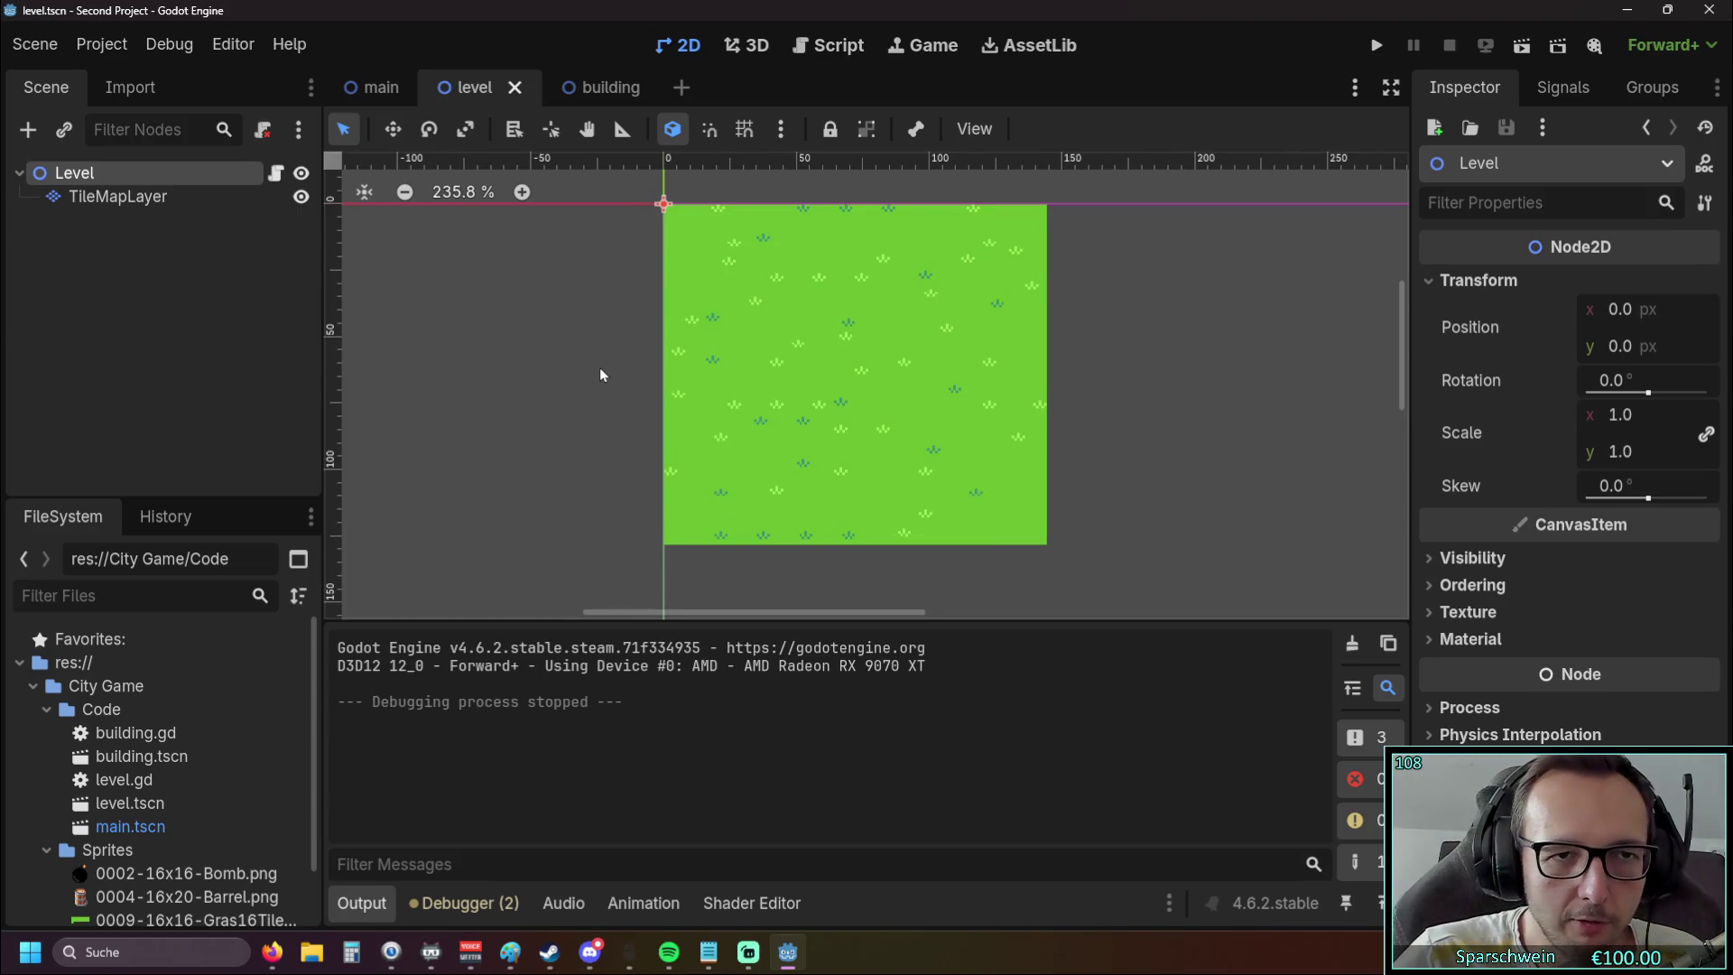
scroll(601, 374, up, 1)
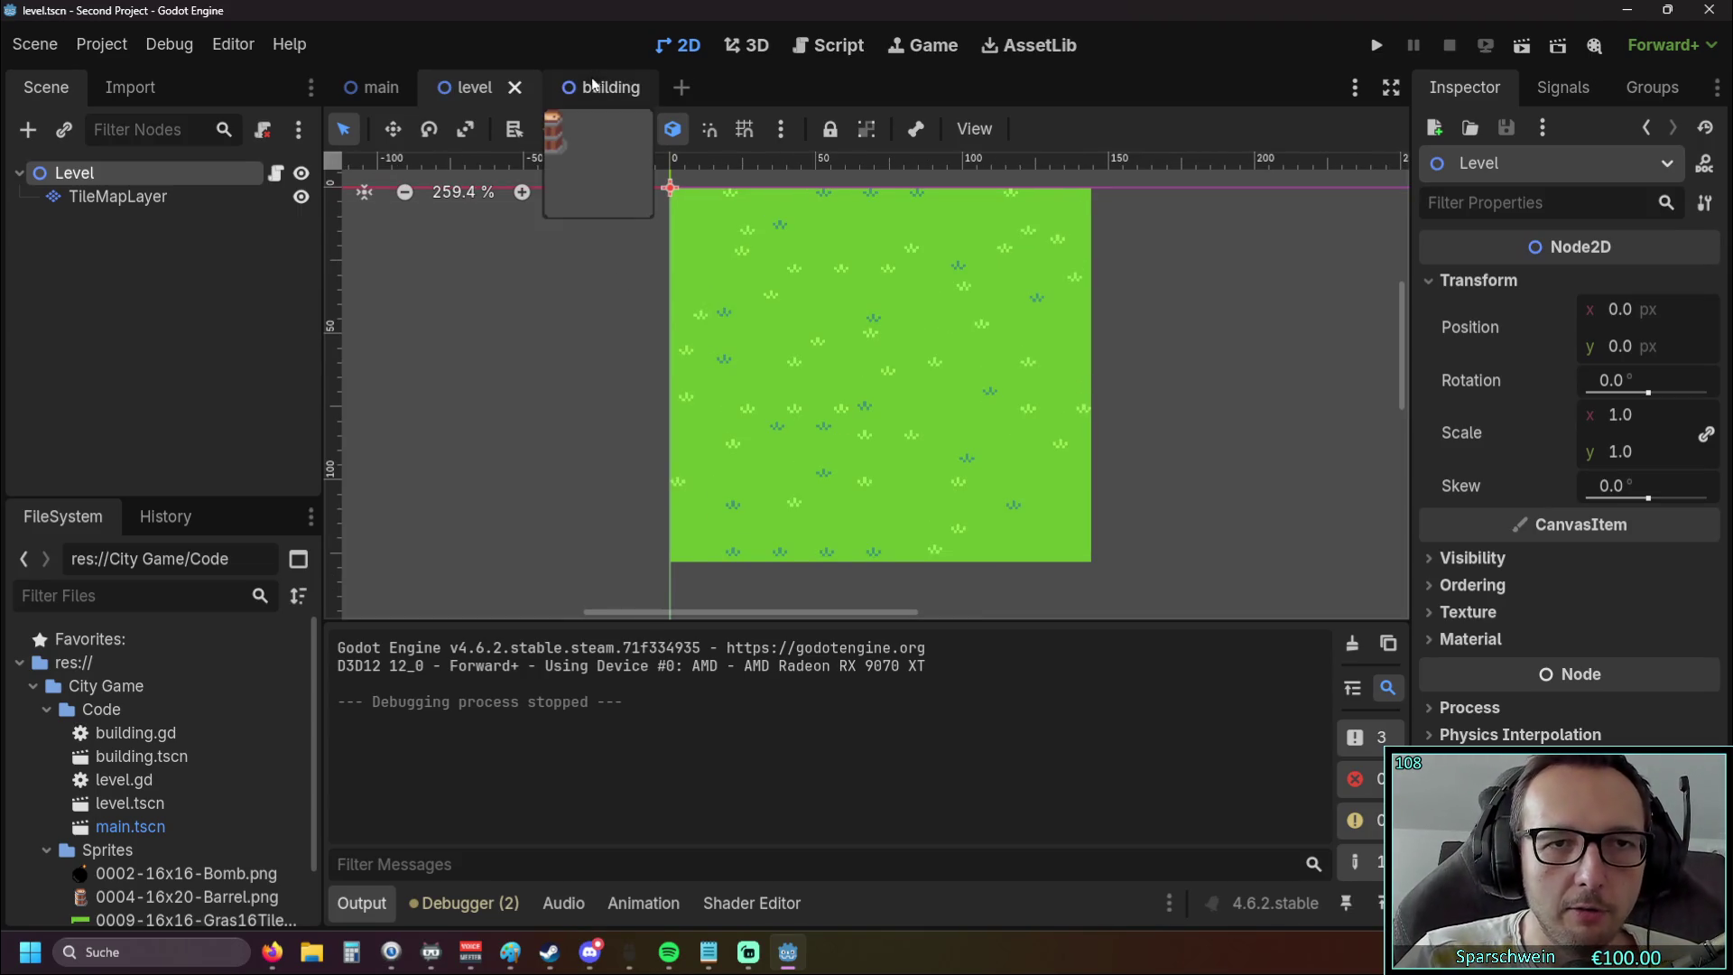
click(835, 52)
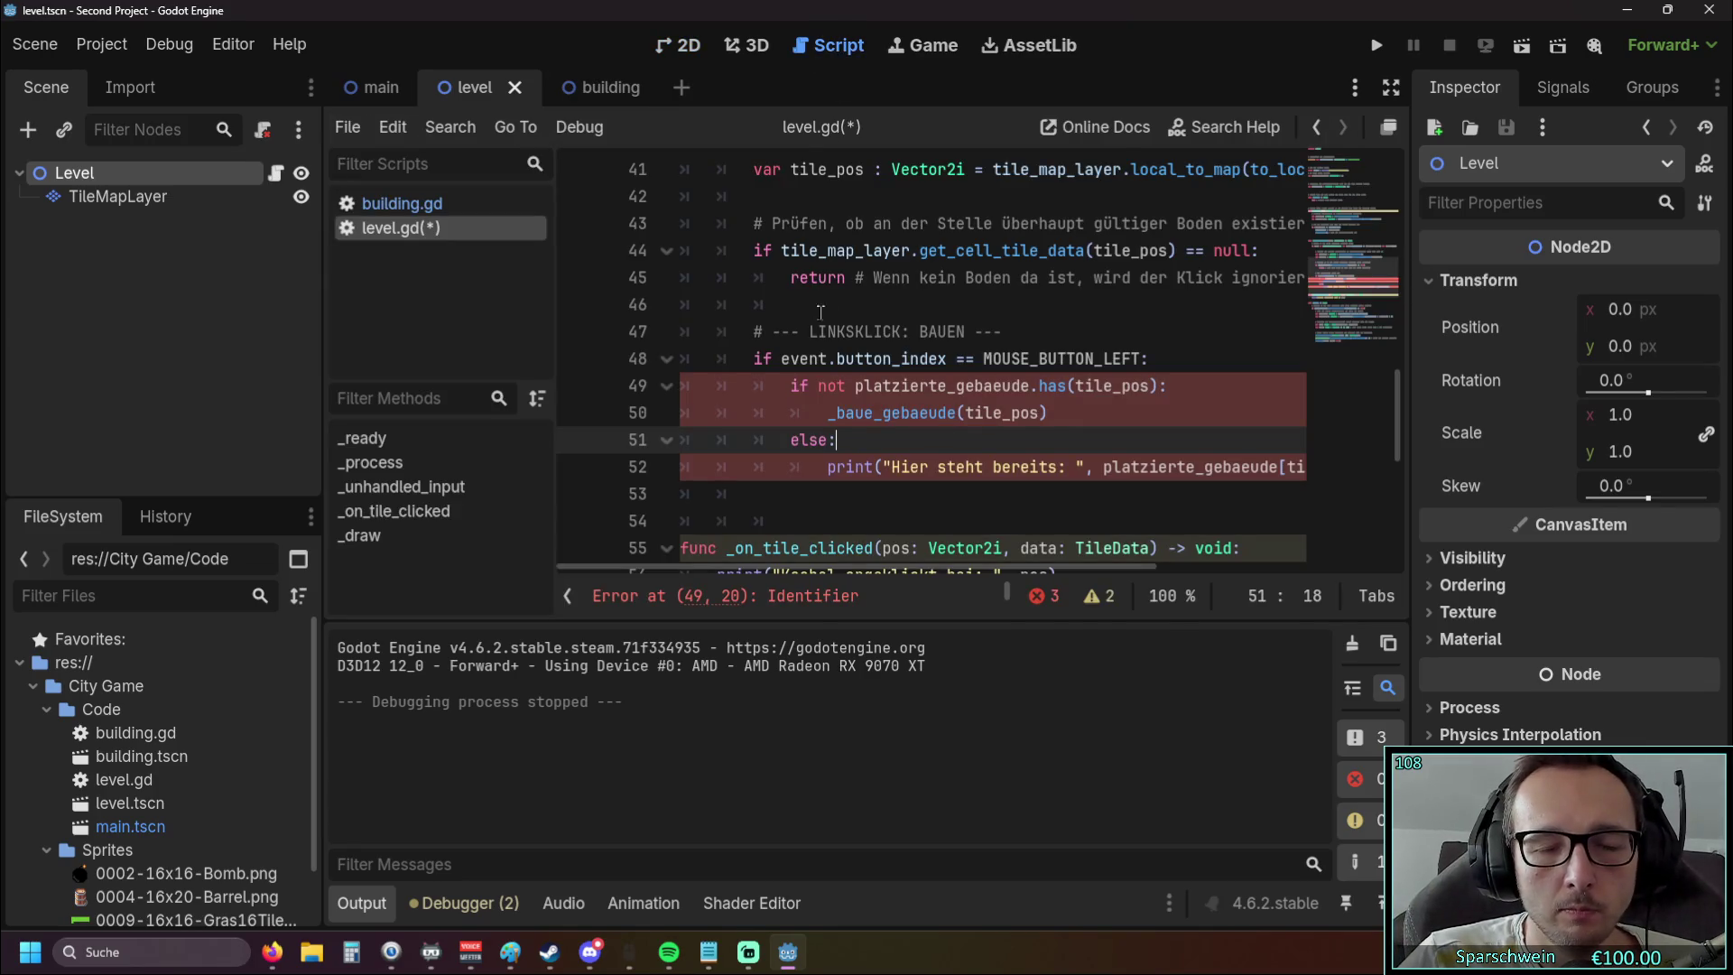
Step: Hide the side panels and respell line 49's dictionary name with ä as platzierte_gebäude
scroll(950, 353, down, 1)
drag(826, 563, 874, 549)
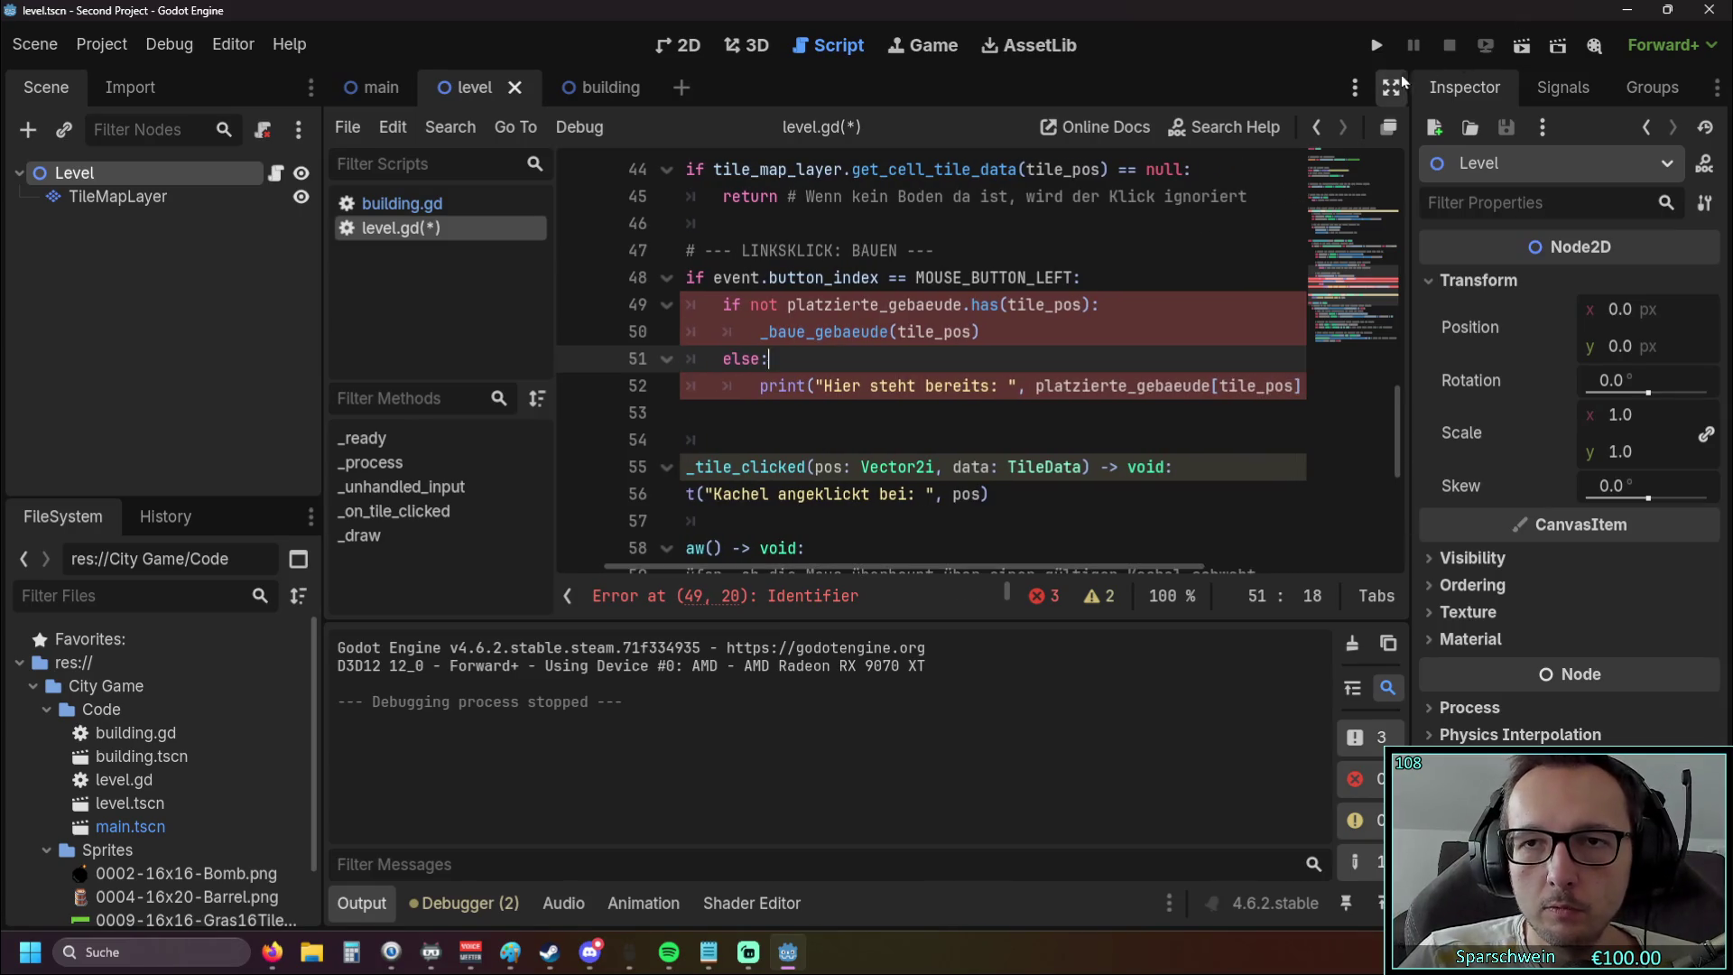
click(1391, 87)
click(706, 440)
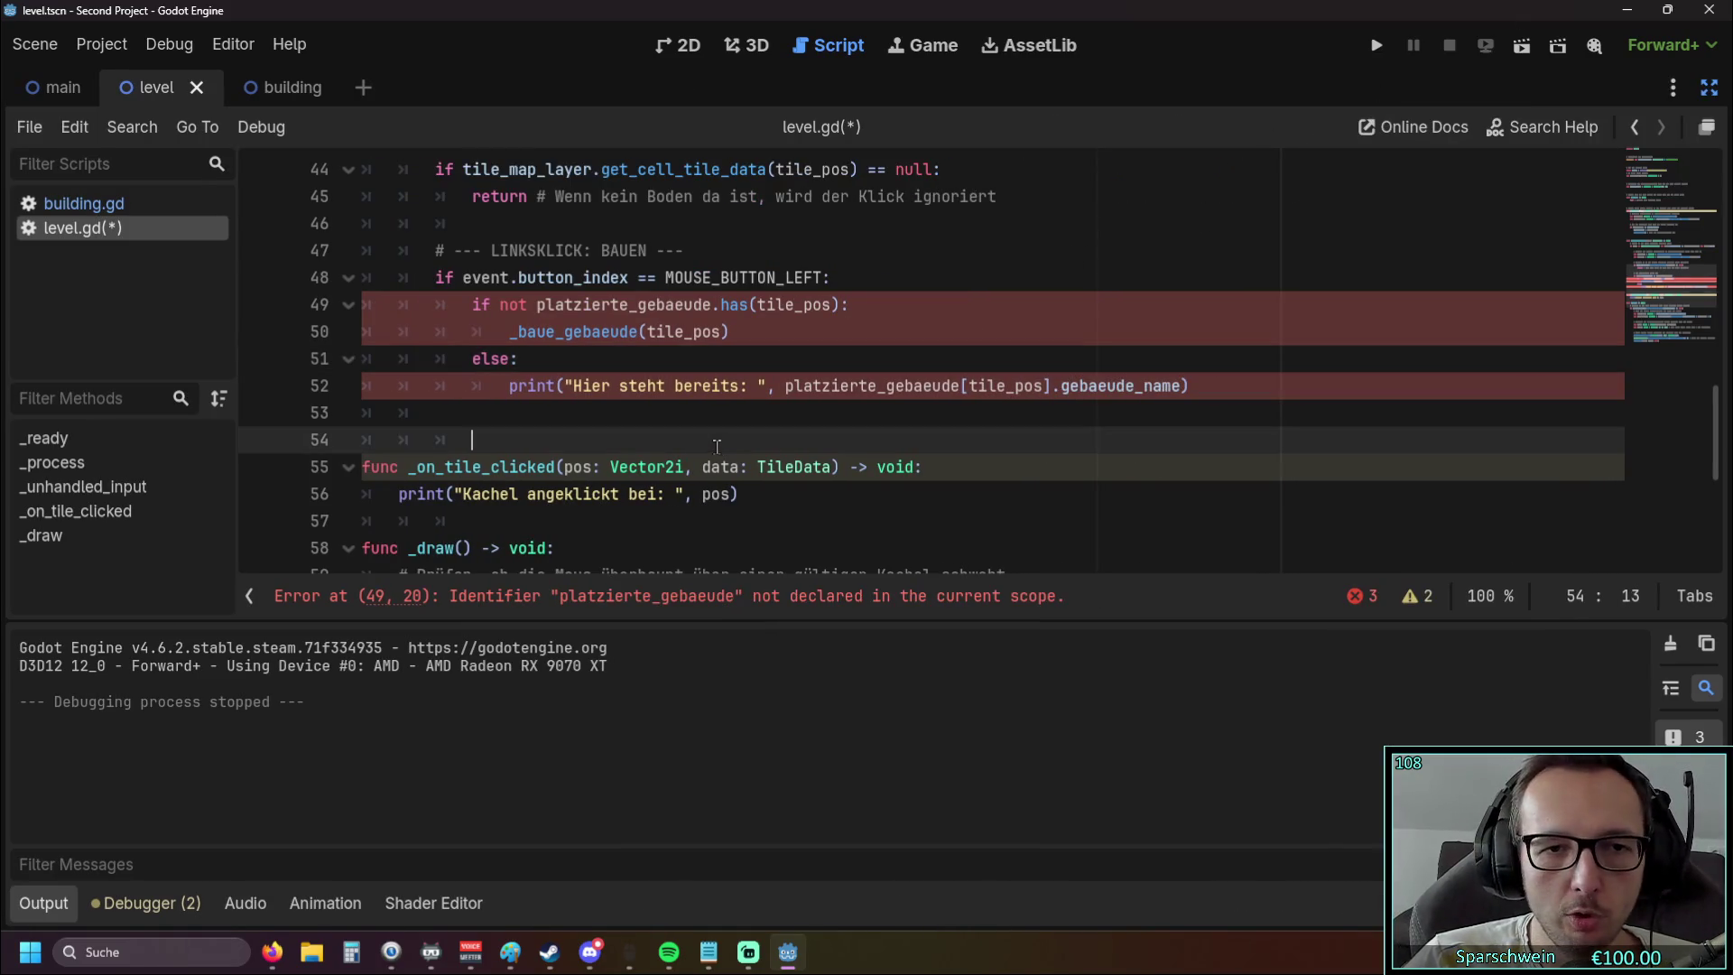
scroll(707, 439, up, 1)
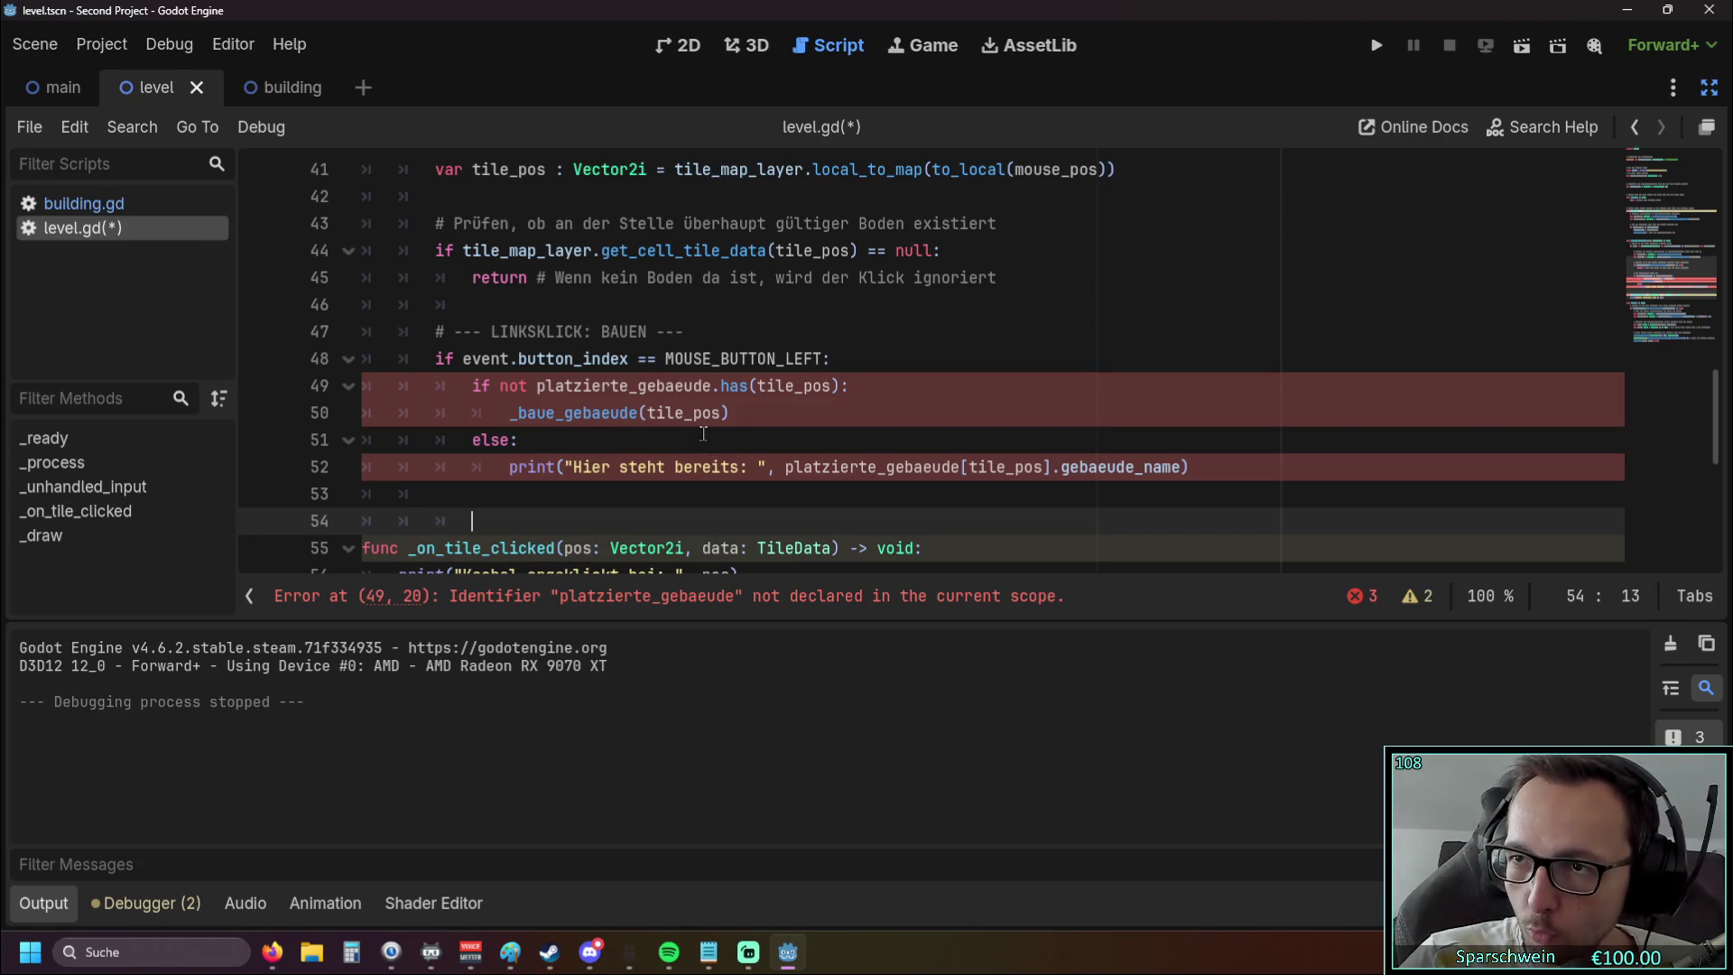
click(568, 413)
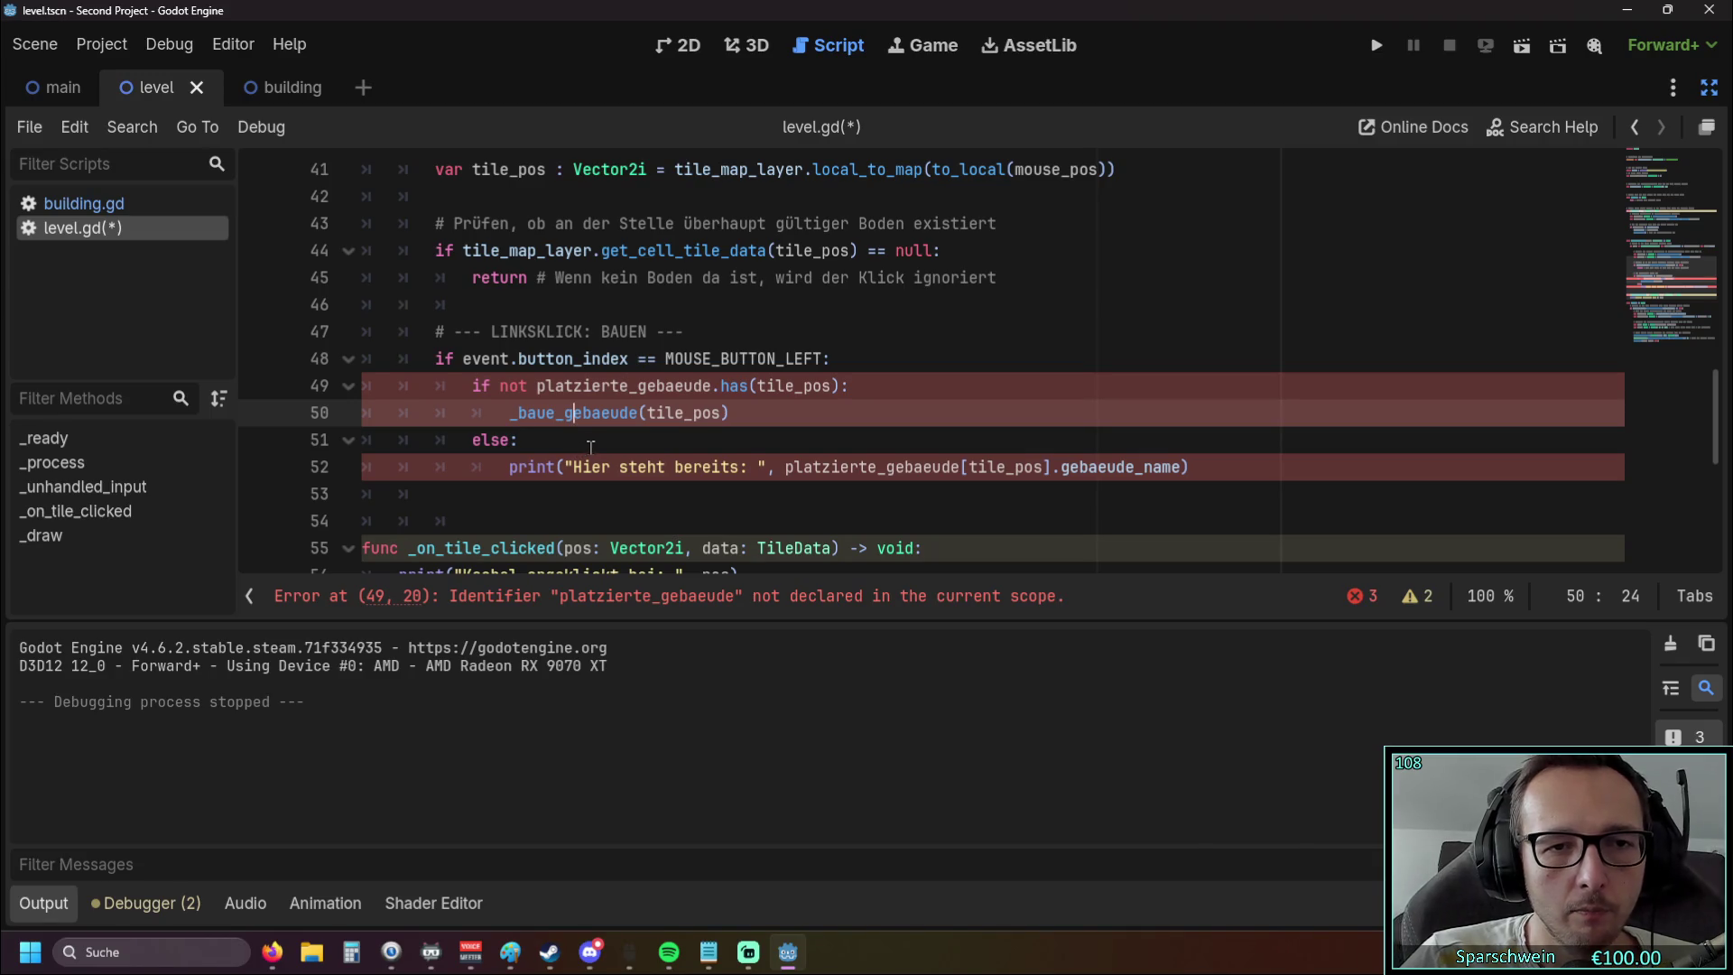
click(684, 385)
key(BackSpace)
key(Delete)
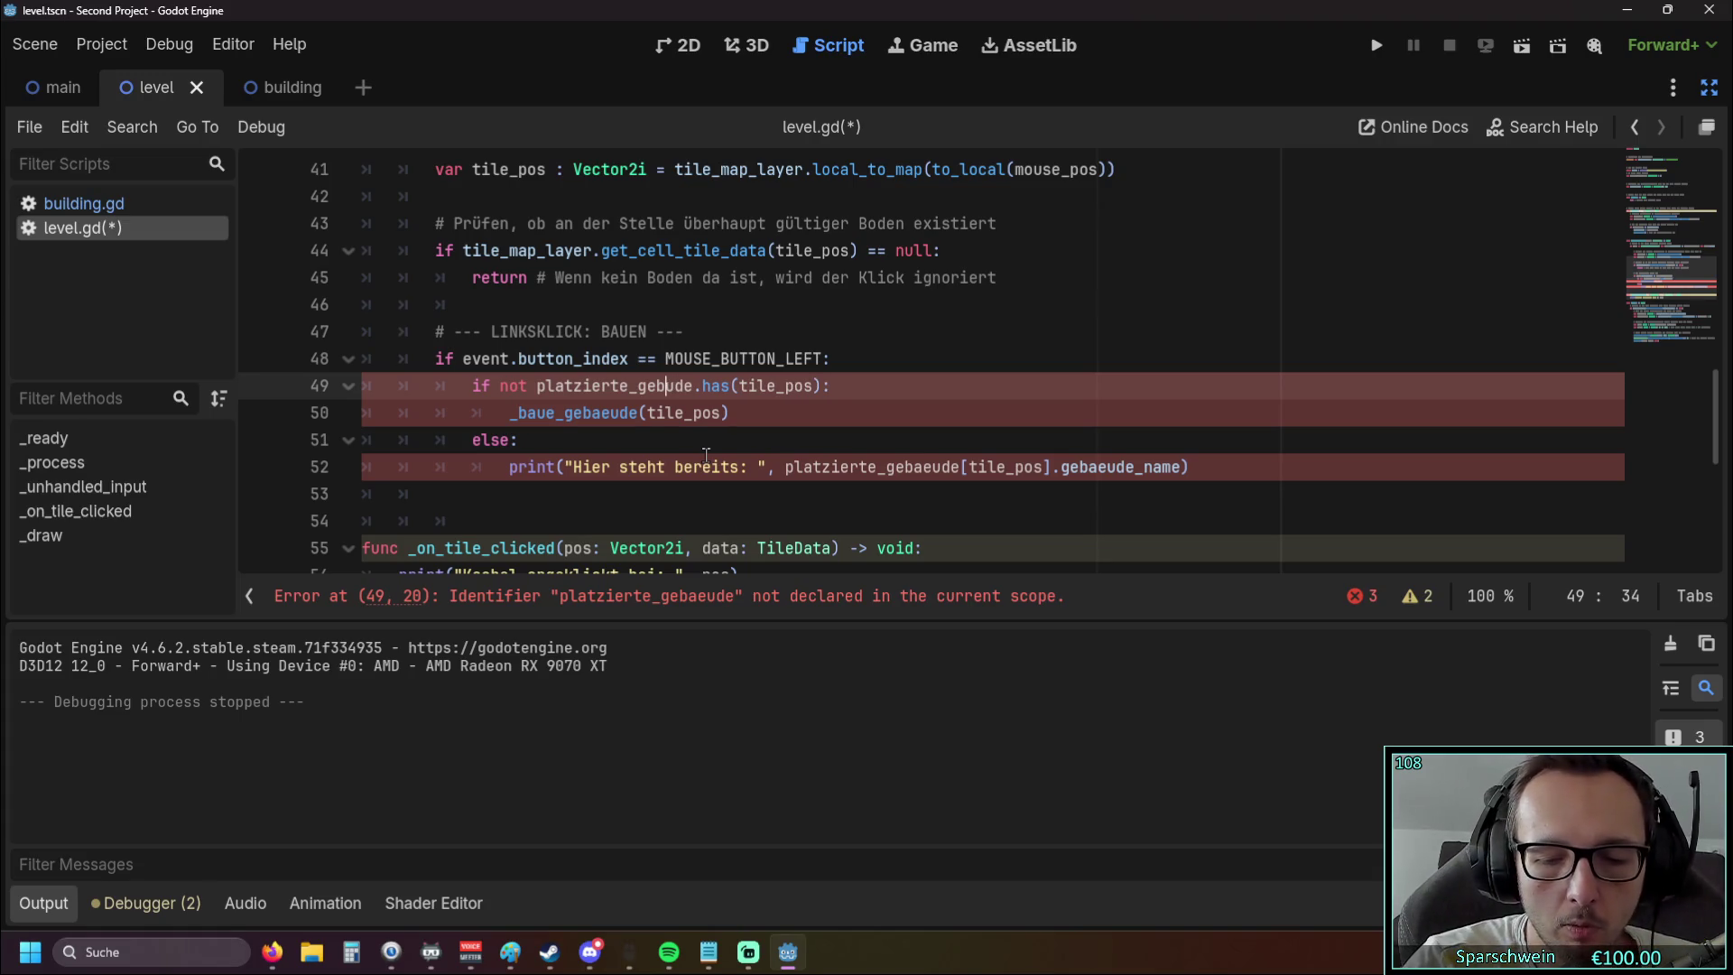
text(ä)
Step: Change _baue_gebaeude on line 50 and gebaeude on line 52 to use ä
click(552, 359)
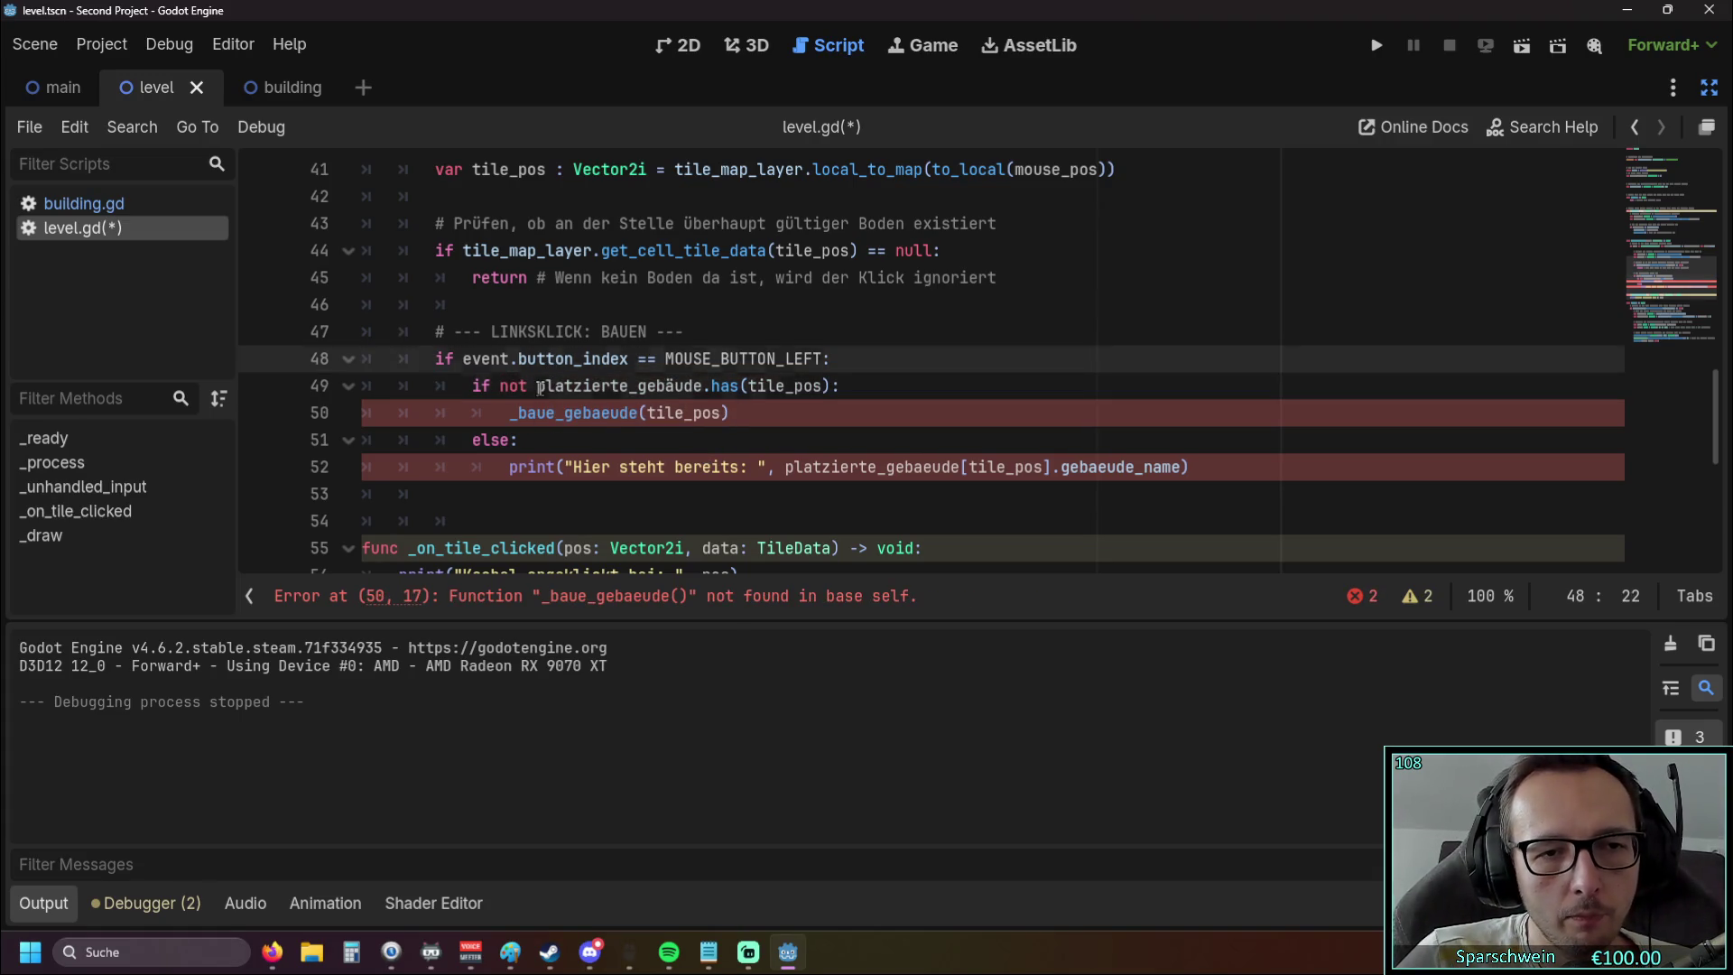
double_click(552, 385)
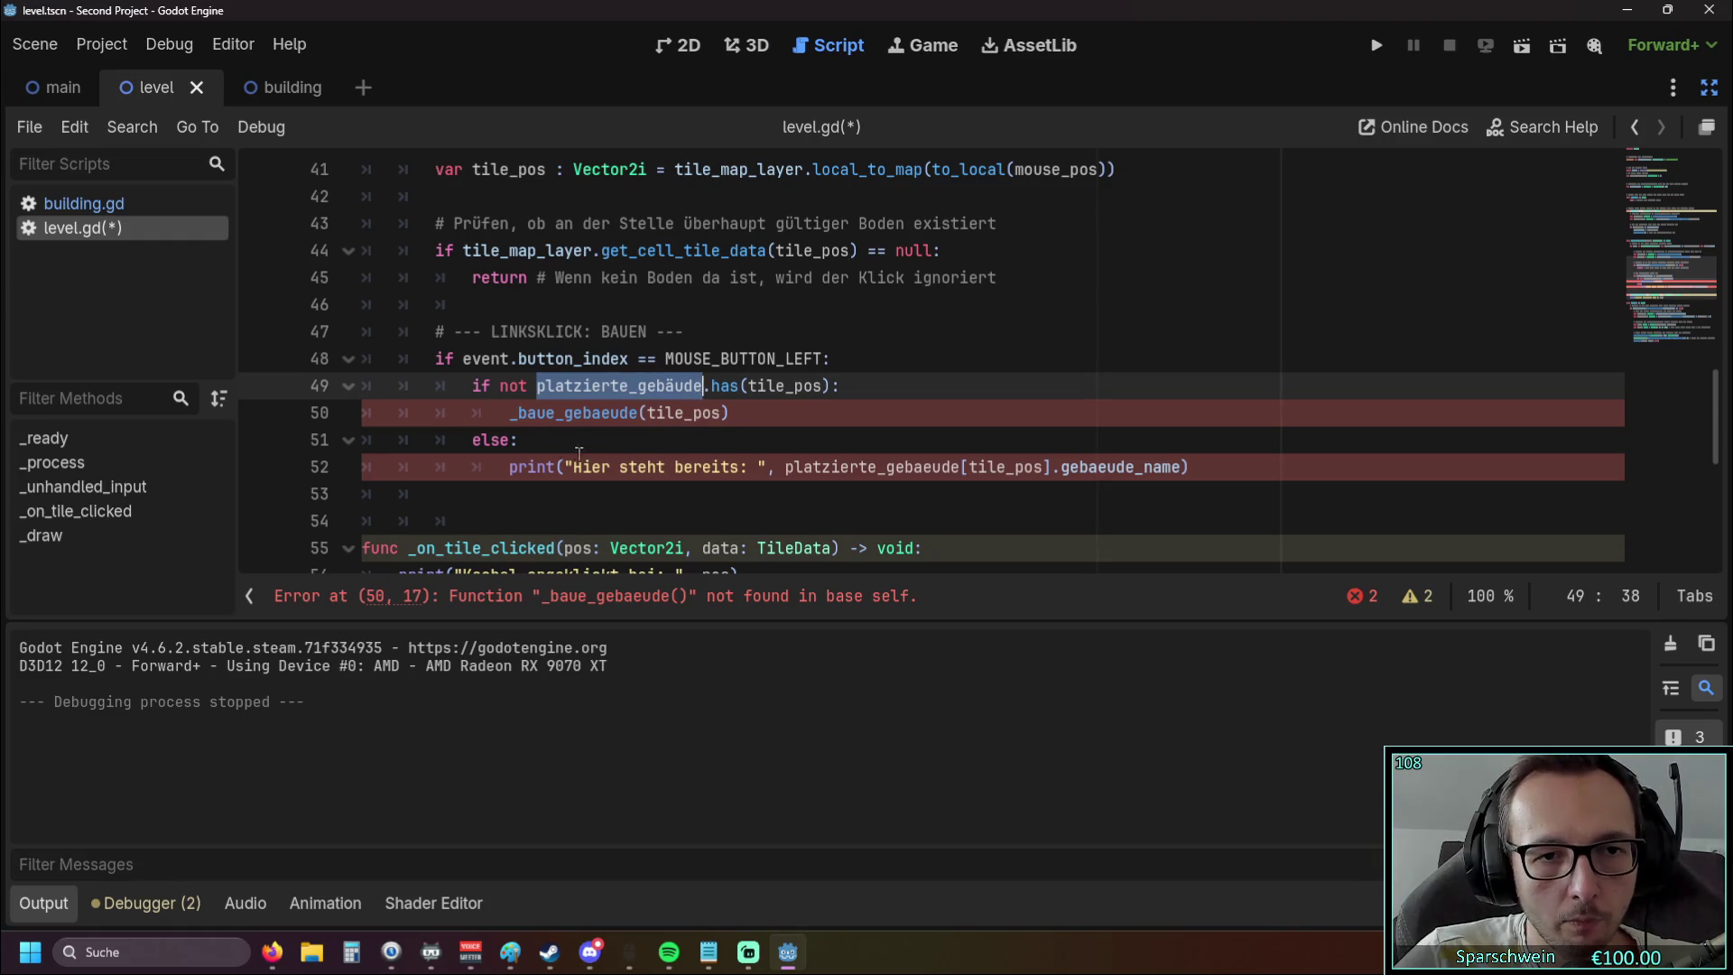
click(571, 415)
click(611, 414)
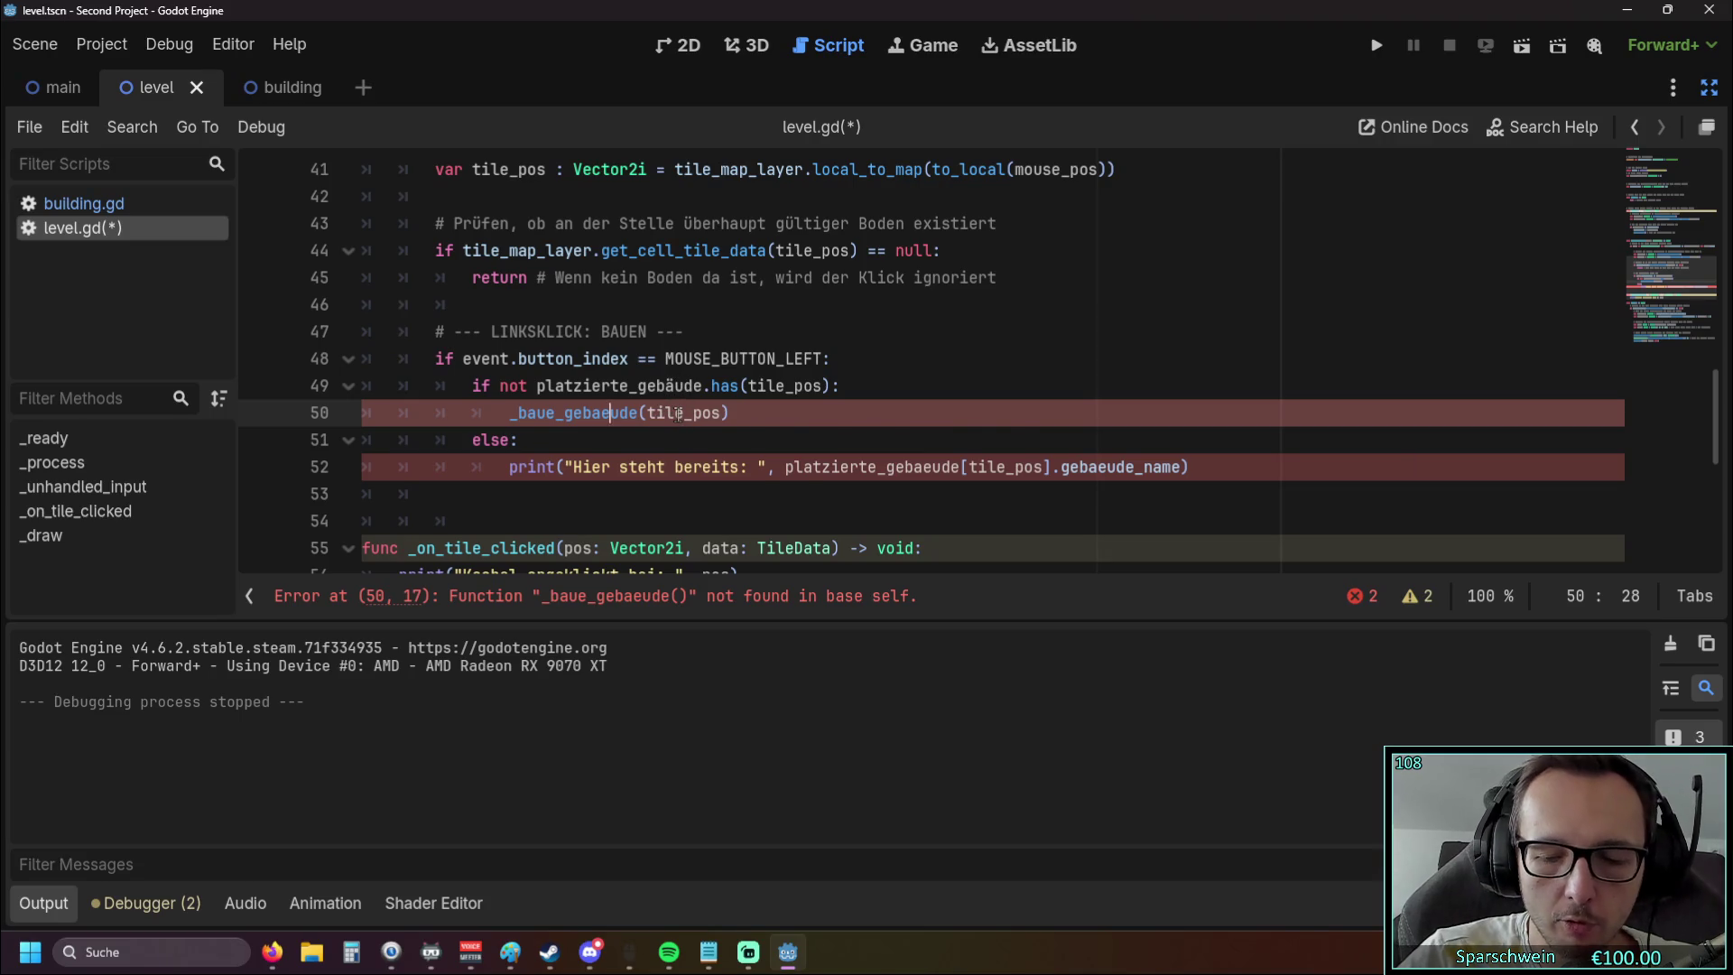
key(BackSpace)
key(BackSpace)
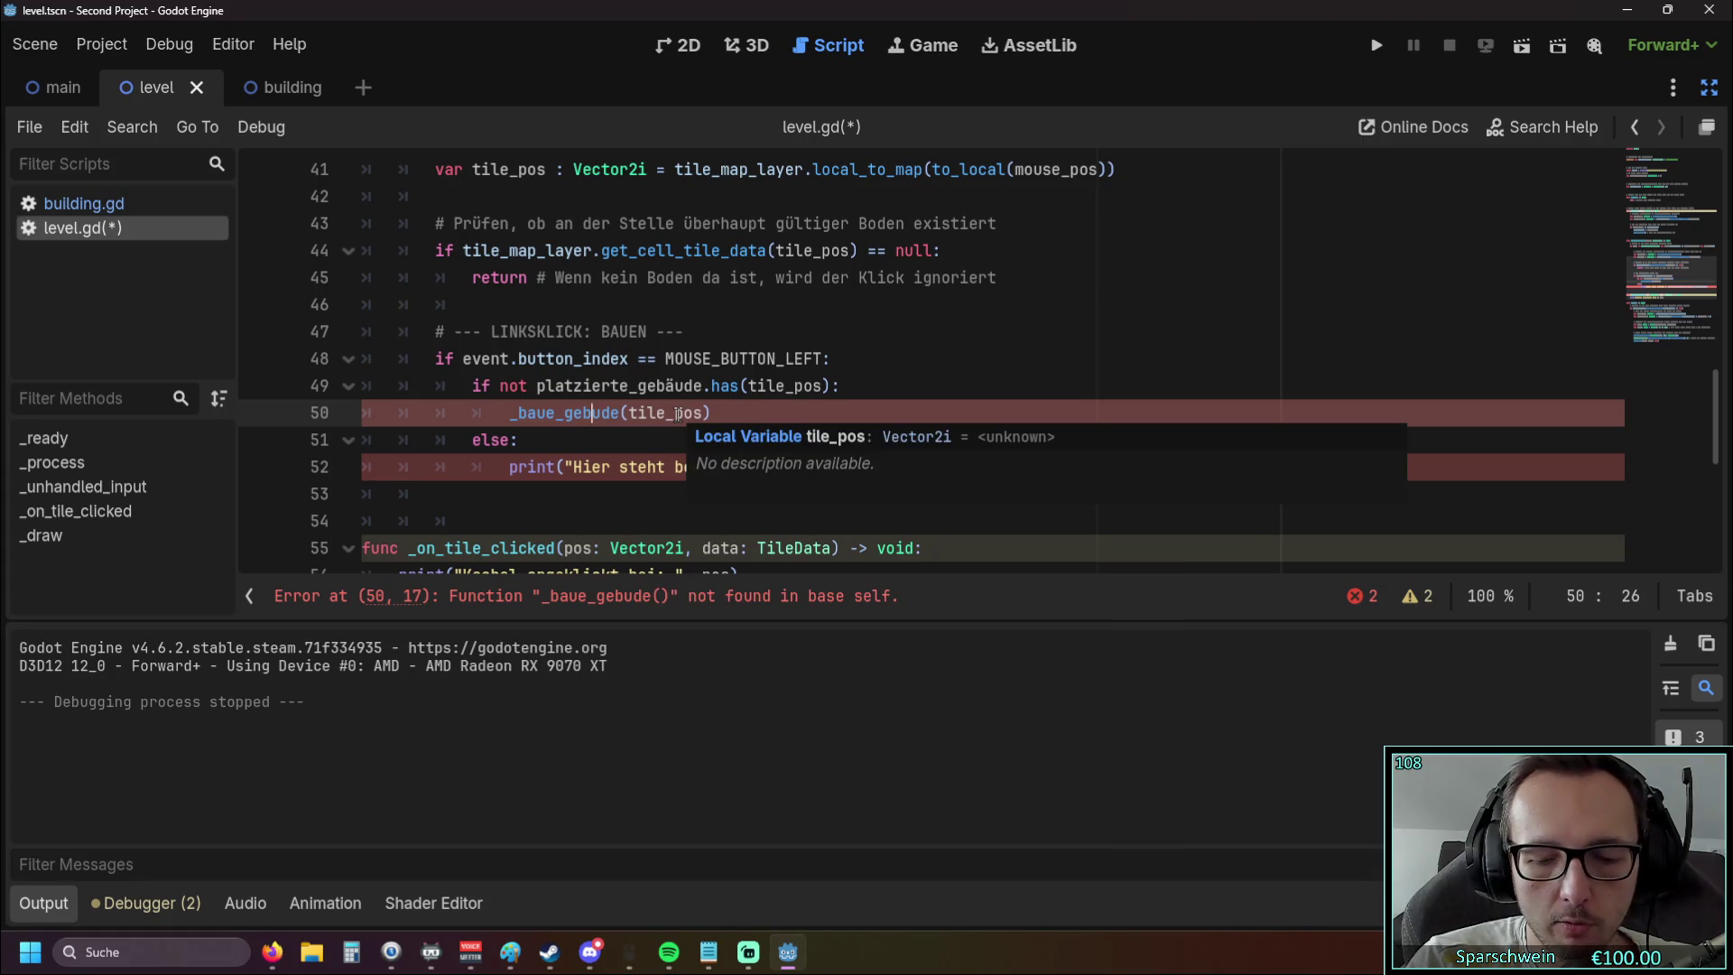
text(ä)
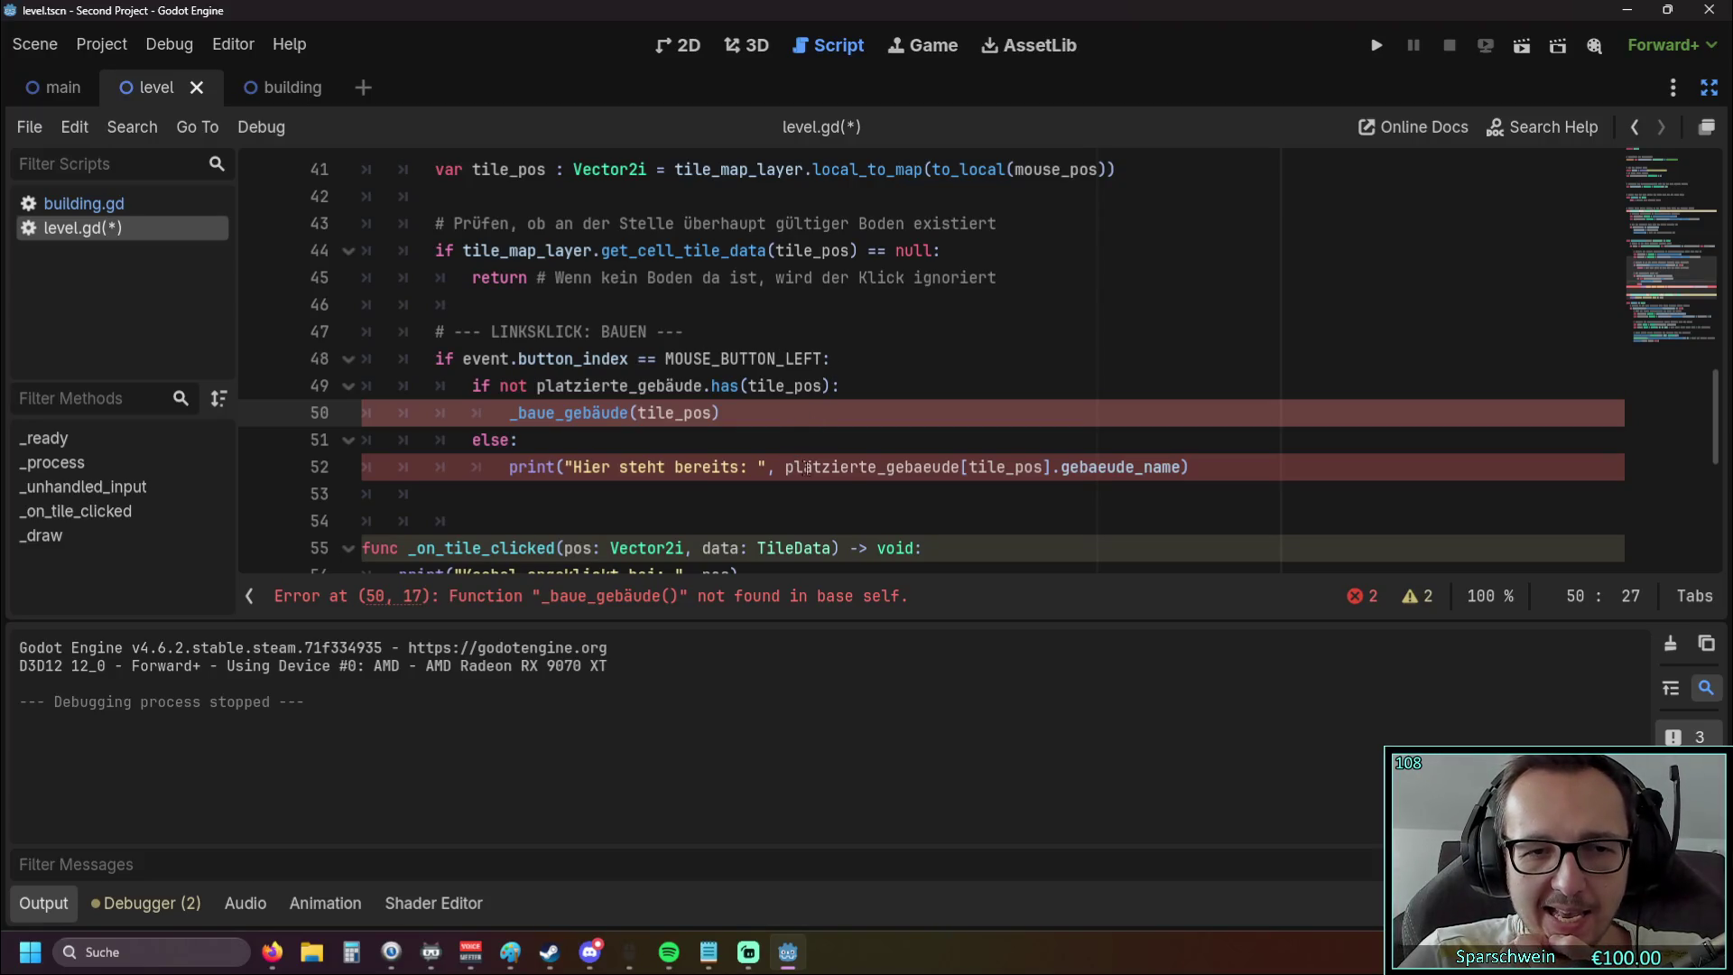
click(933, 467)
key(BackSpace)
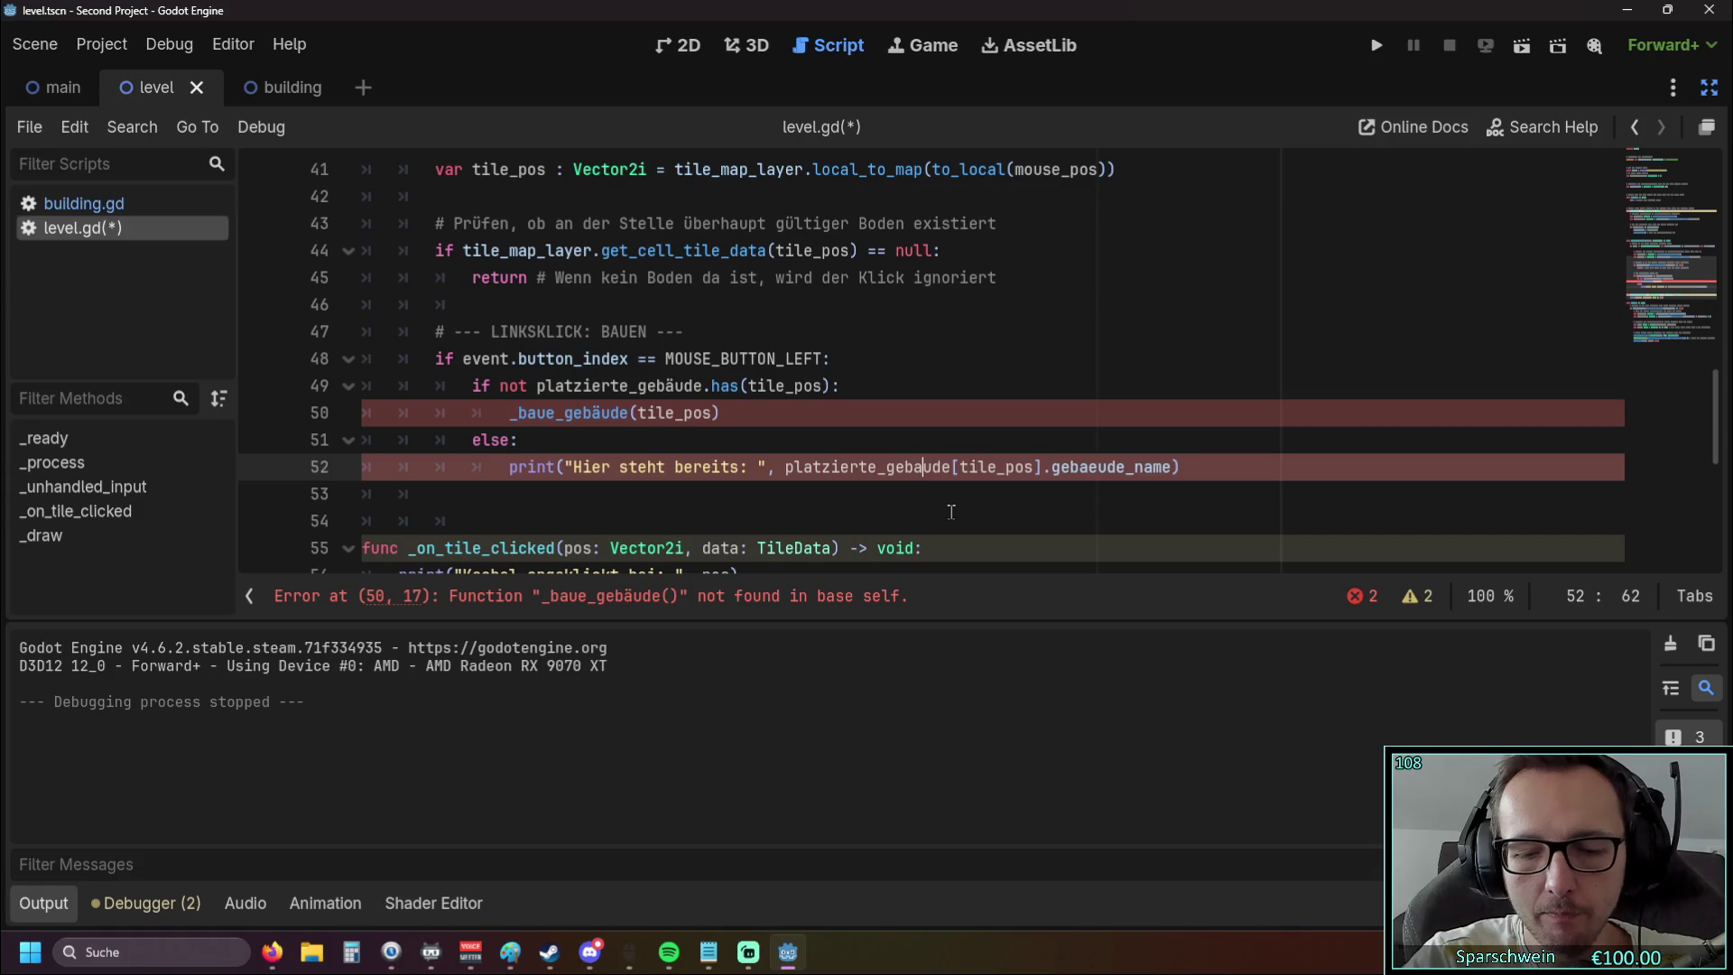
text(ä)
Step: Undo the ä edits on lines 50 and 52 and scroll up to the variable declarations
click(1045, 351)
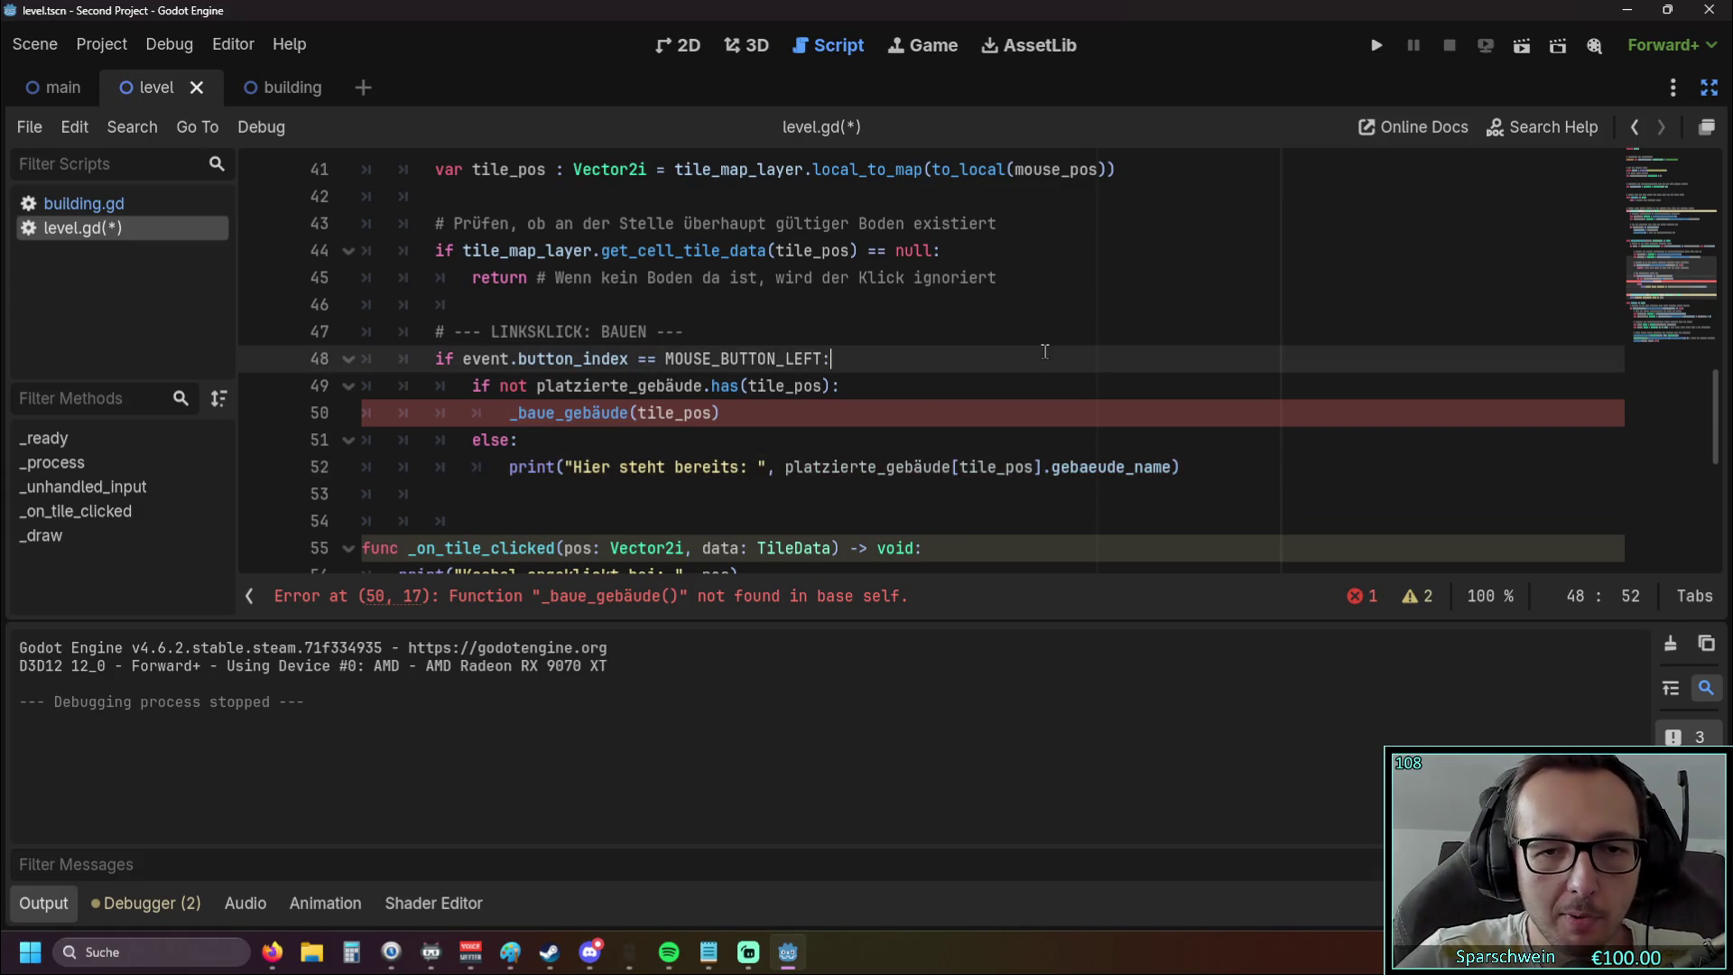
key(ctrl+z)
key(ctrl+z)
key(ctrl+z)
key(ctrl+z)
key(ctrl+z)
key(ctrl+z)
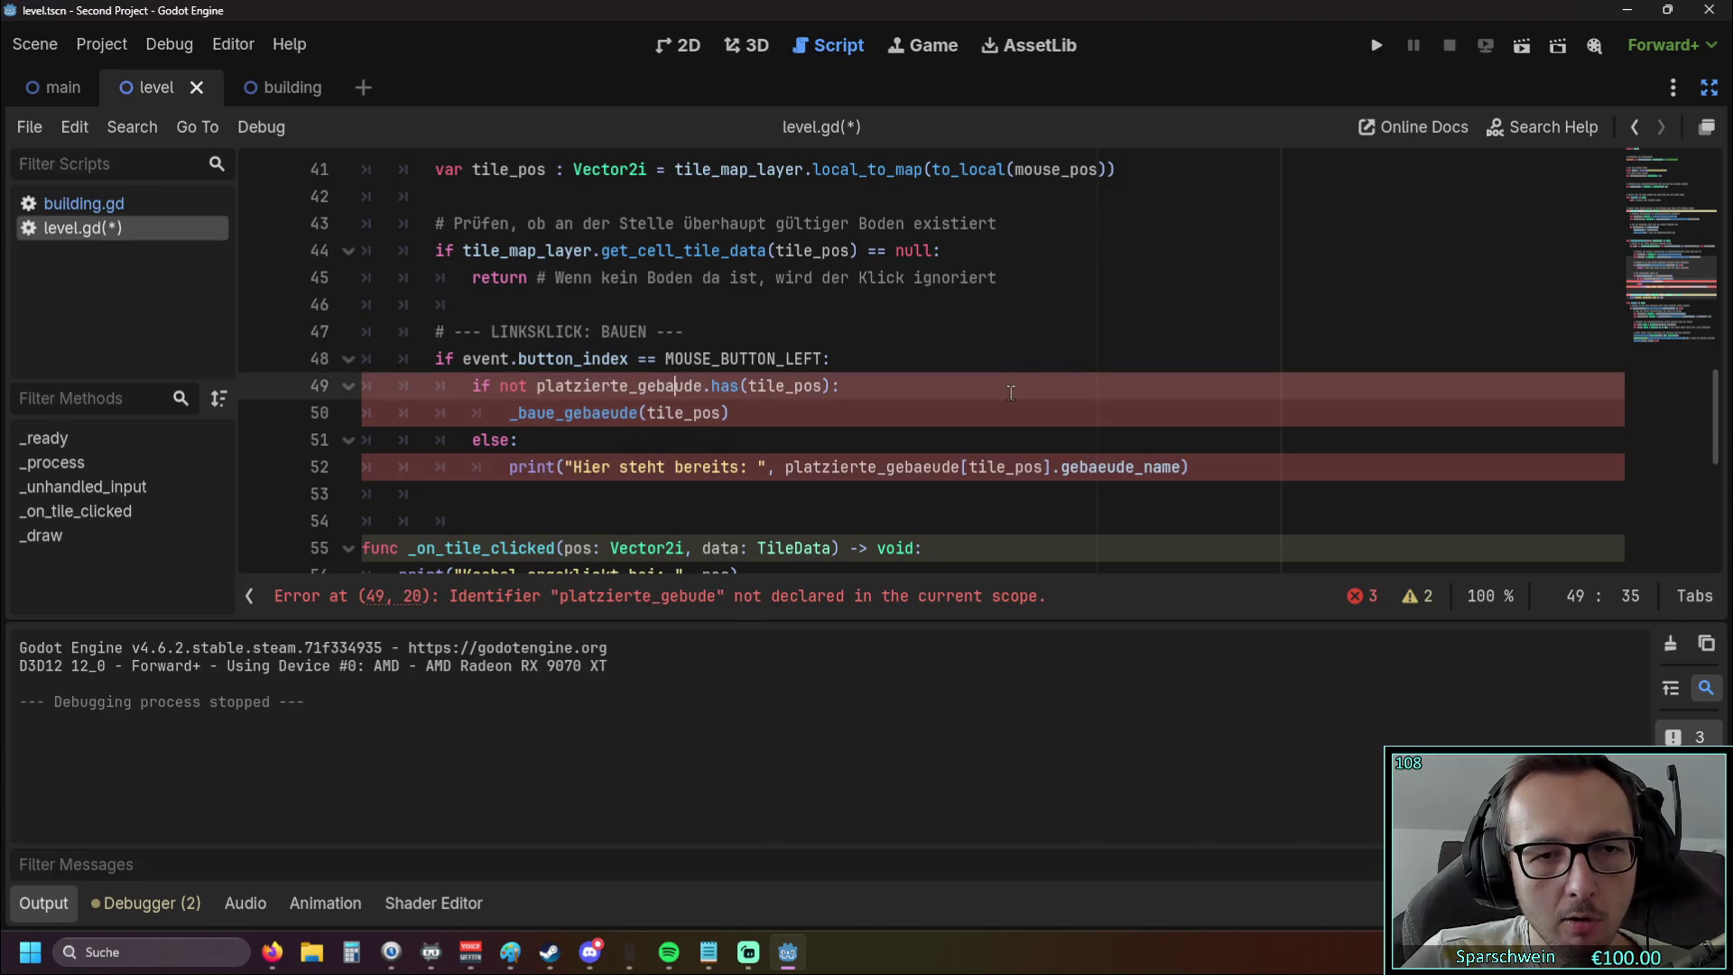
key(ctrl+z)
scroll(731, 443, up, 4)
scroll(731, 442, up, 8)
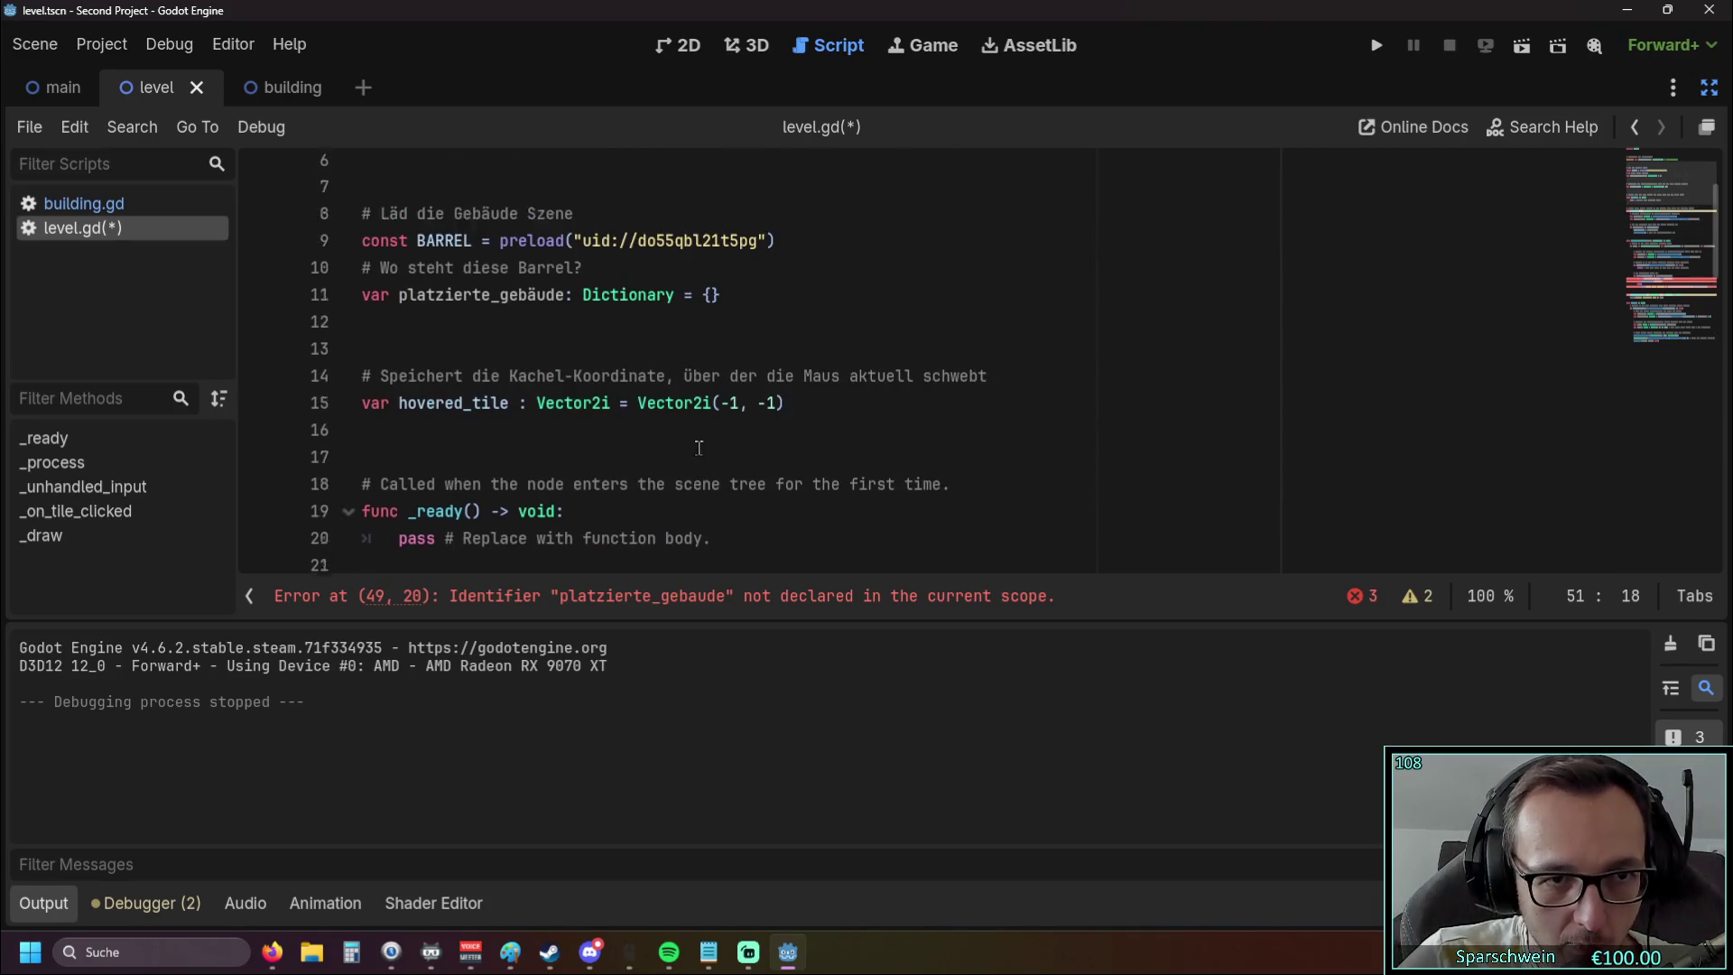
Step: Rename the line 11 declaration from platzierte_gebäude to platzierte_gebaeude
scroll(698, 447, up, 1)
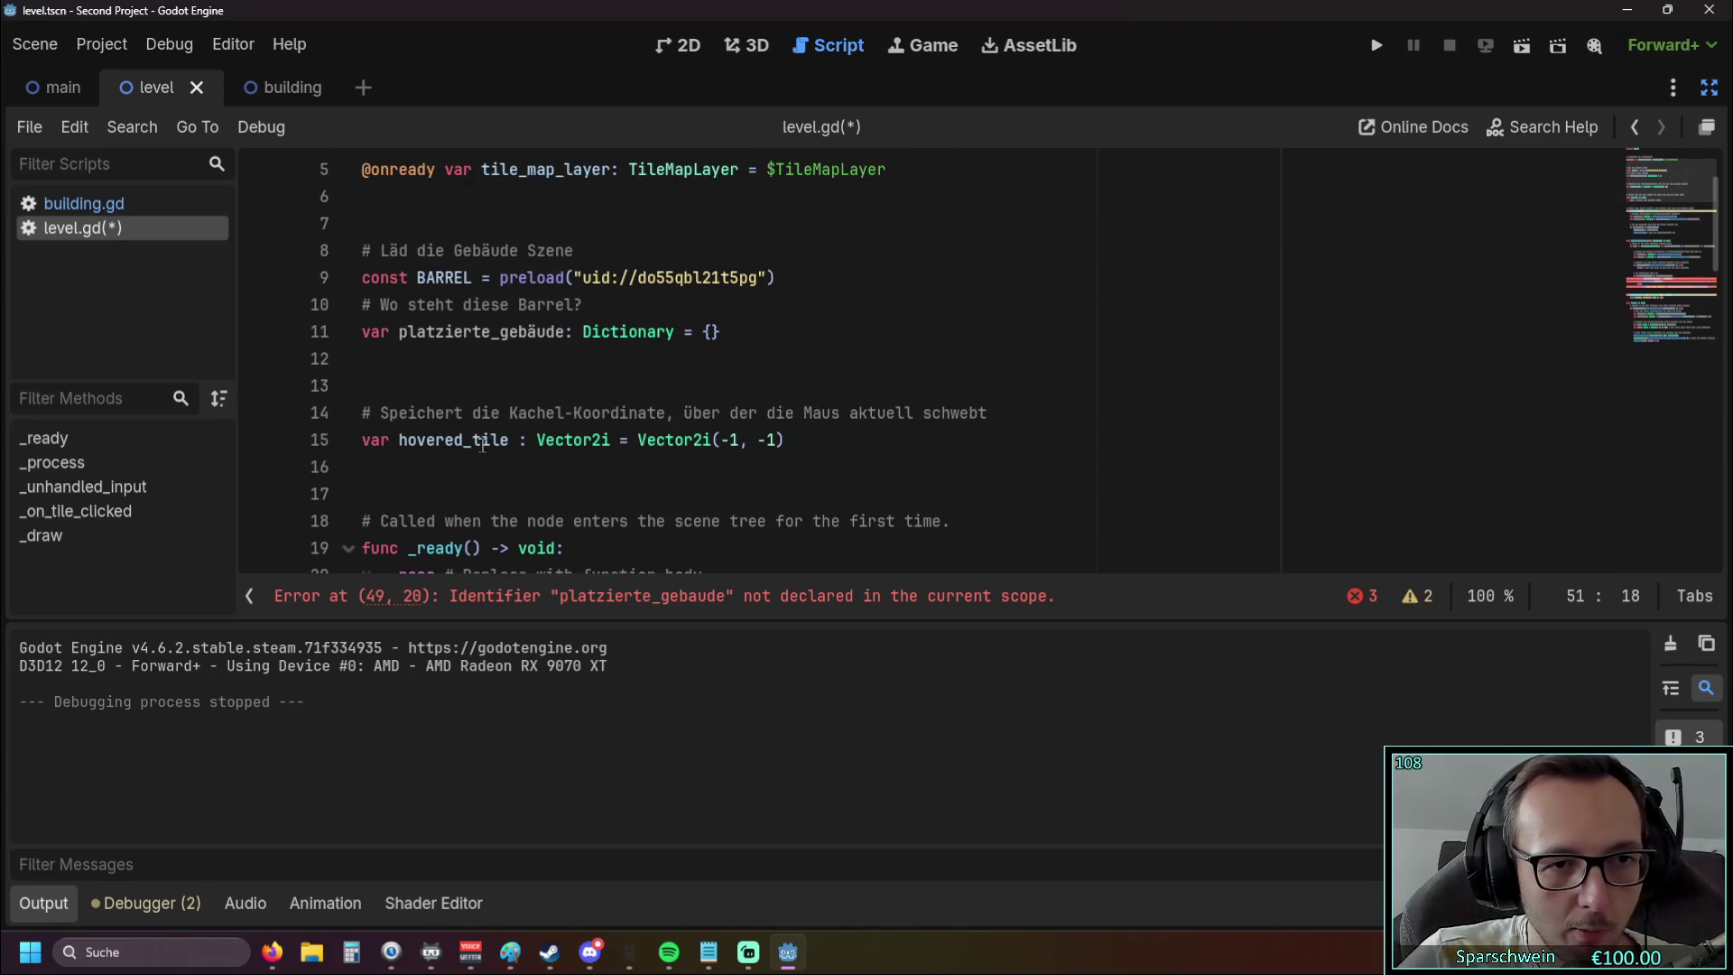
click(531, 332)
key(Delete)
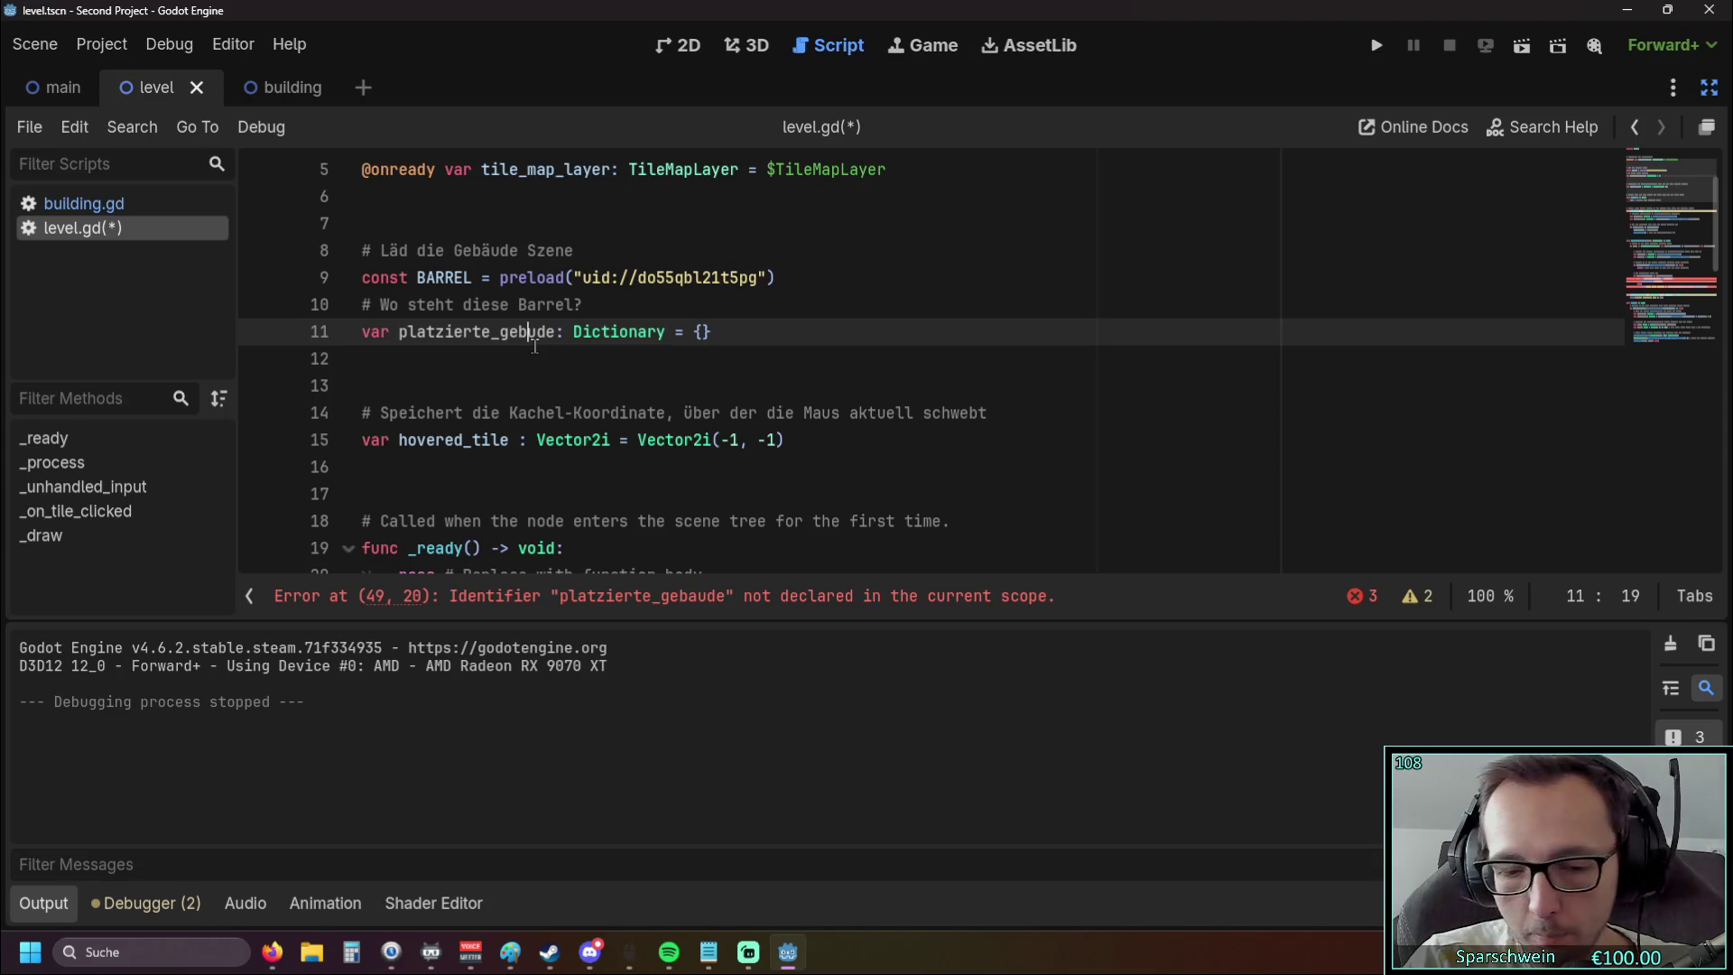
text(ae)
key(Down)
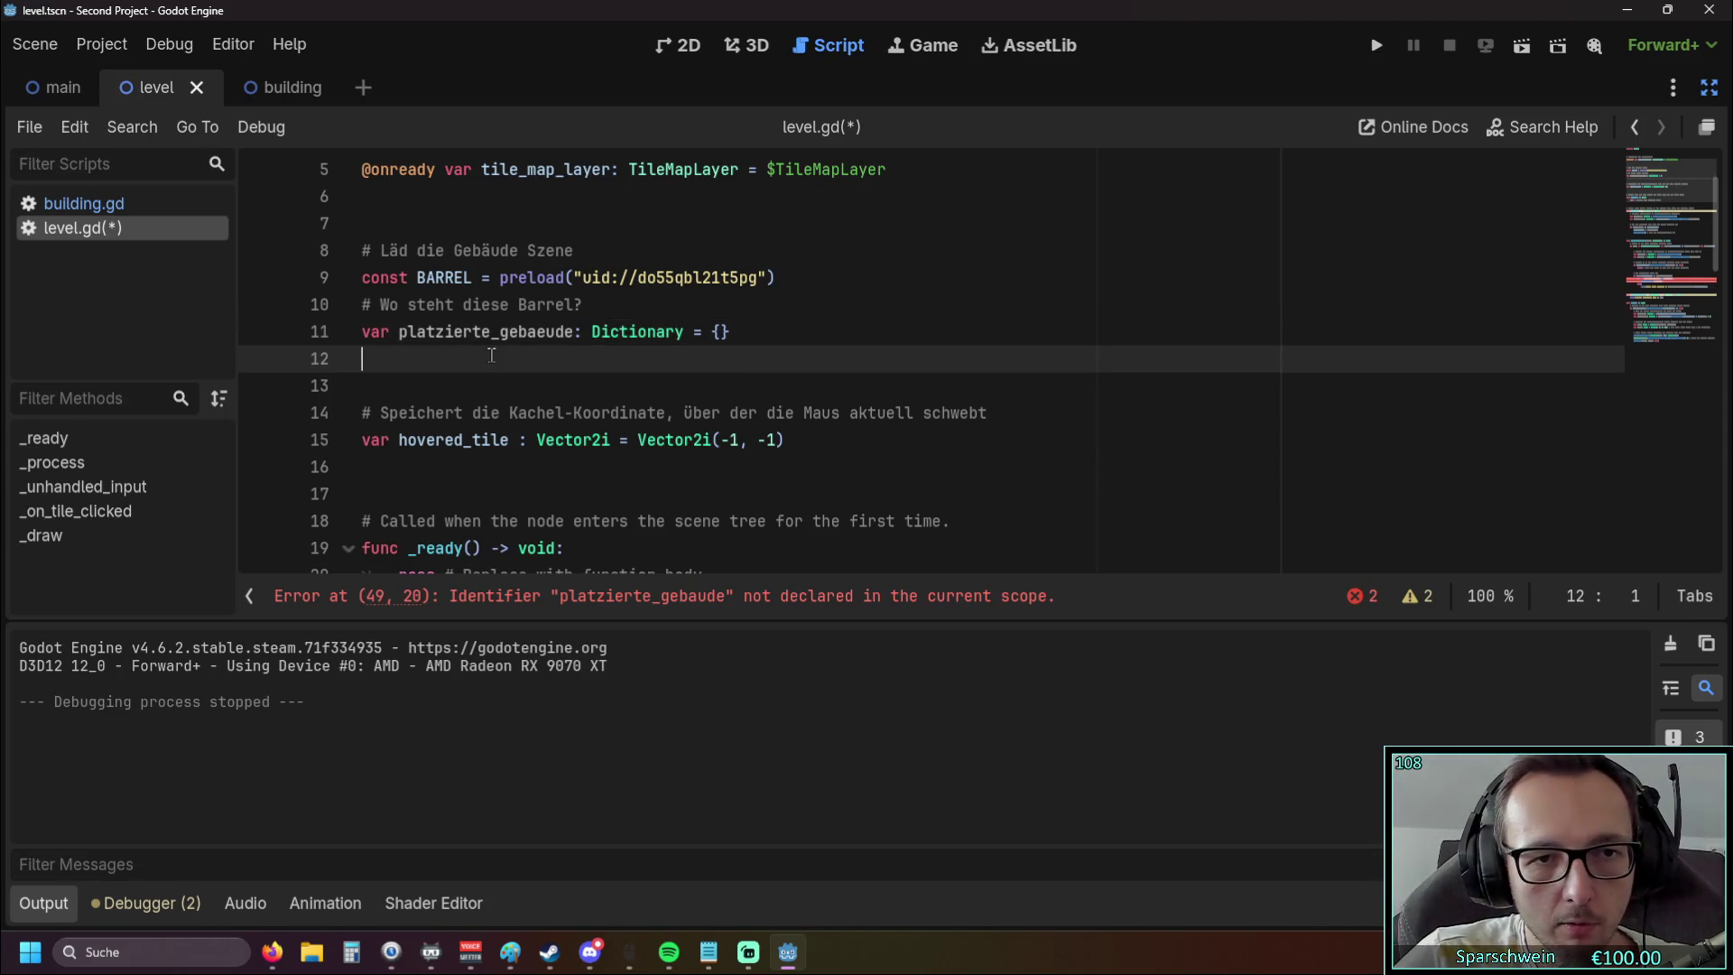
Step: Correct platzierte_gebaude to platzierte_gebaeude in the line 49 build check
click(558, 384)
scroll(568, 379, up, 1)
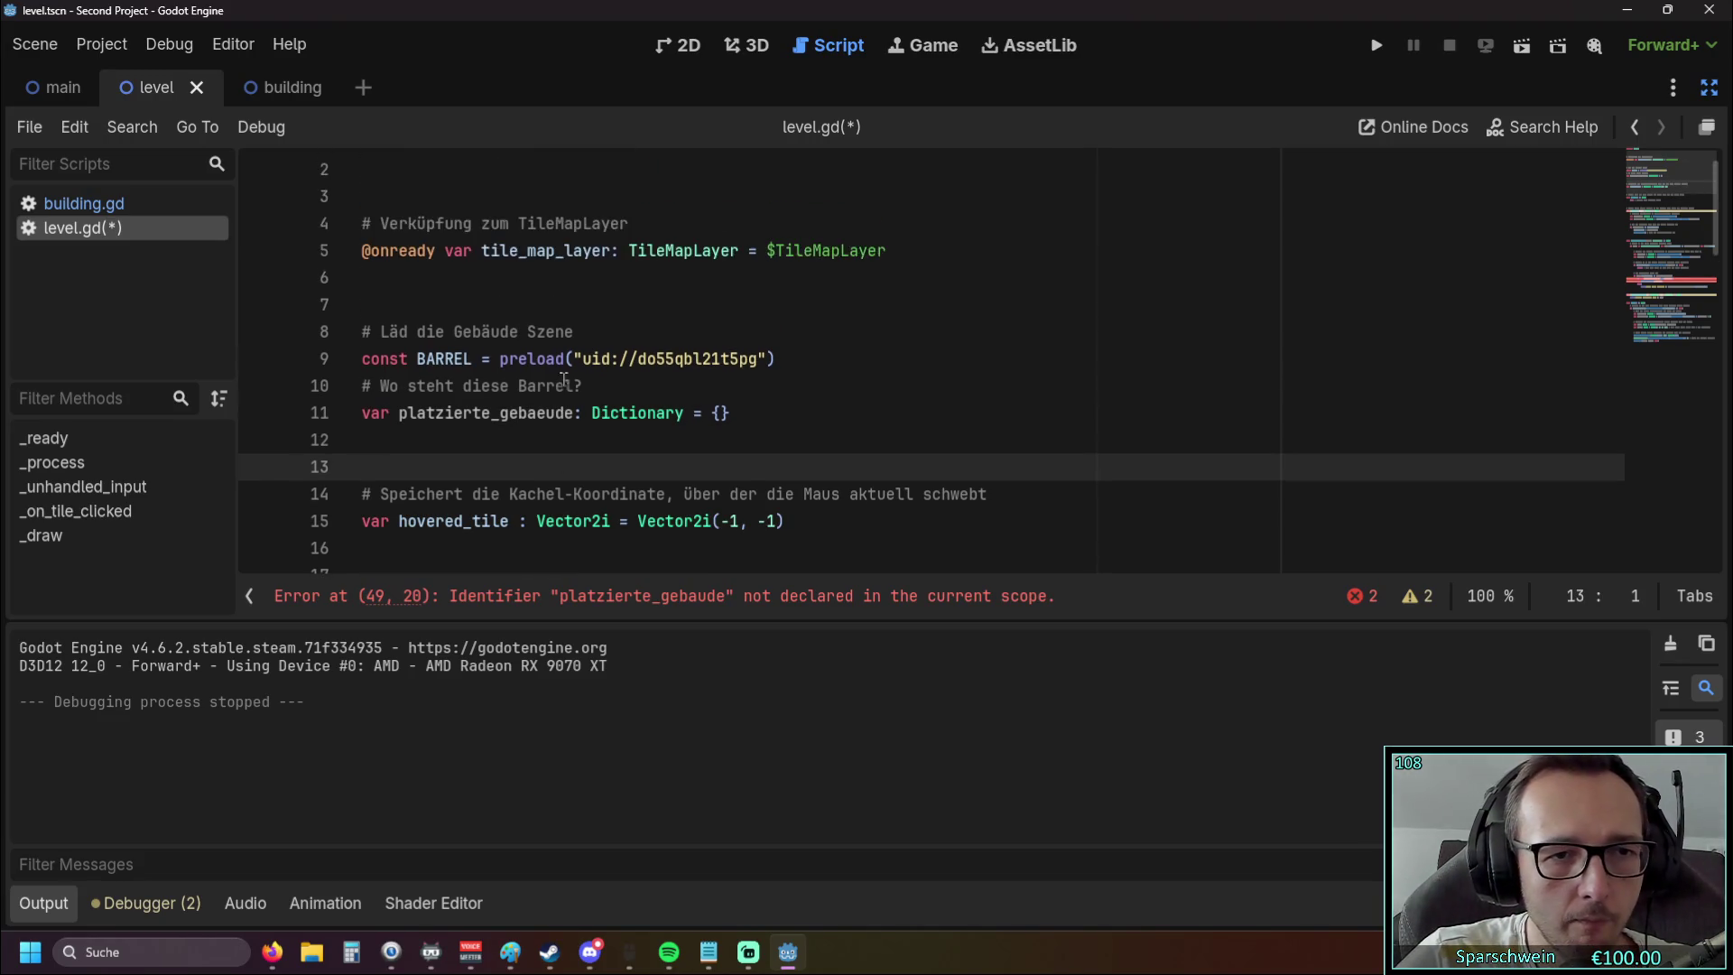
scroll(586, 374, down, 10)
scroll(600, 372, down, 3)
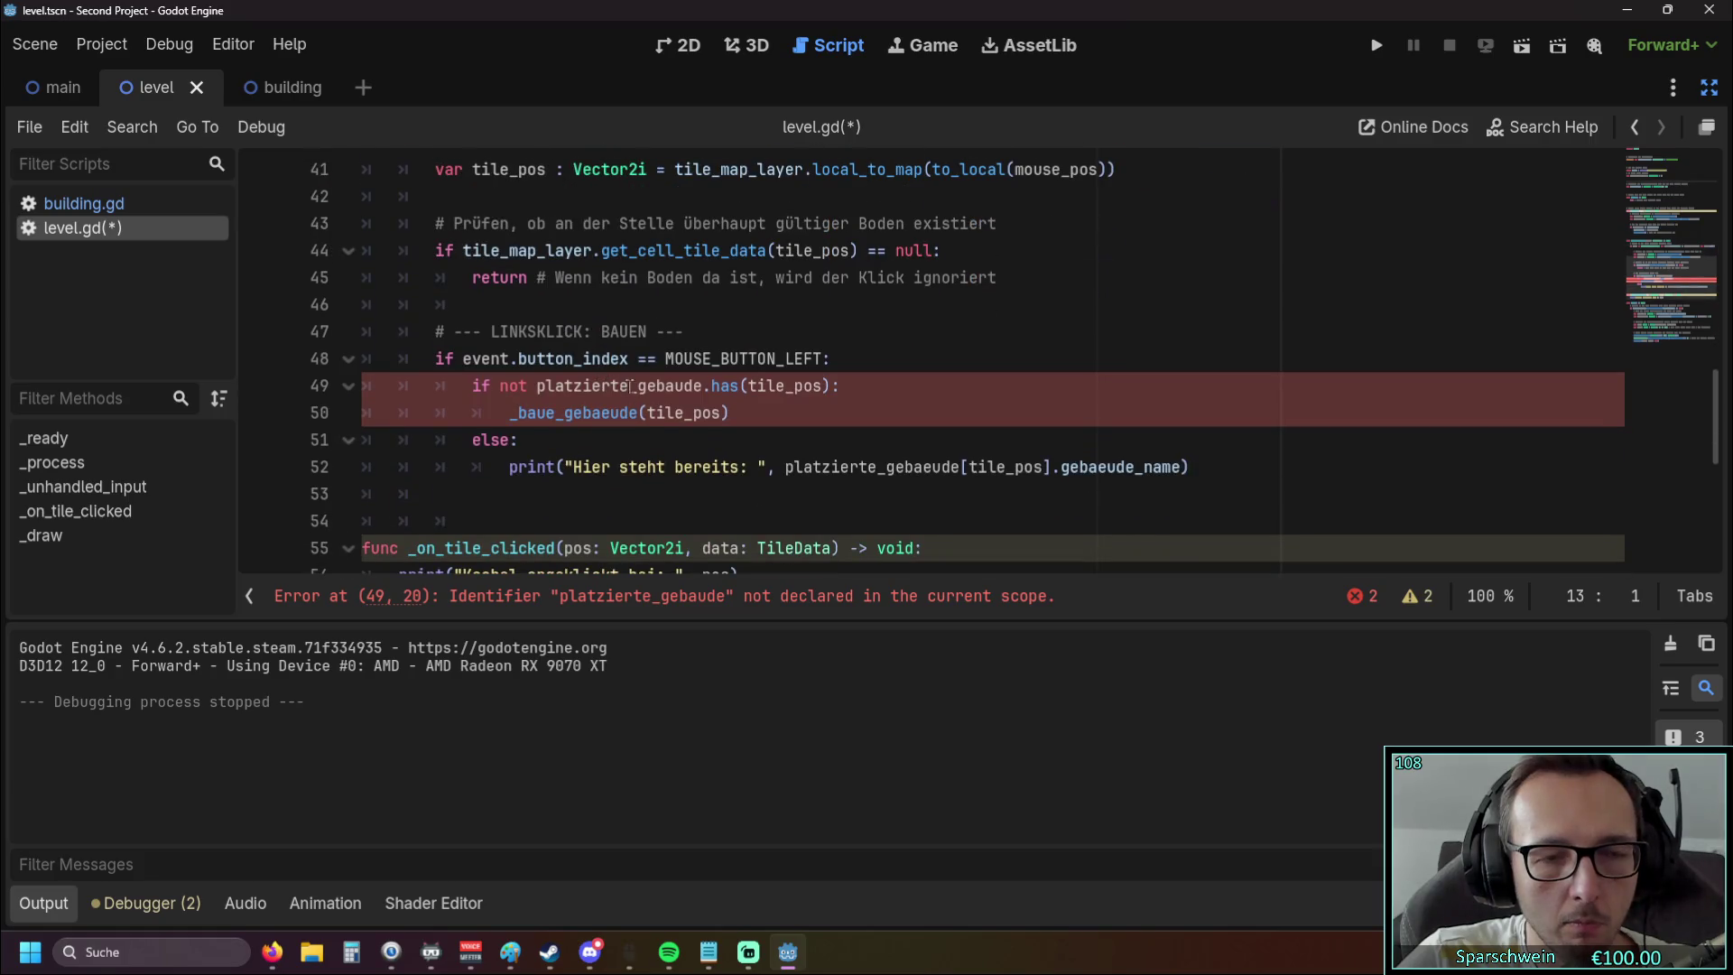
scroll(635, 423, up, 11)
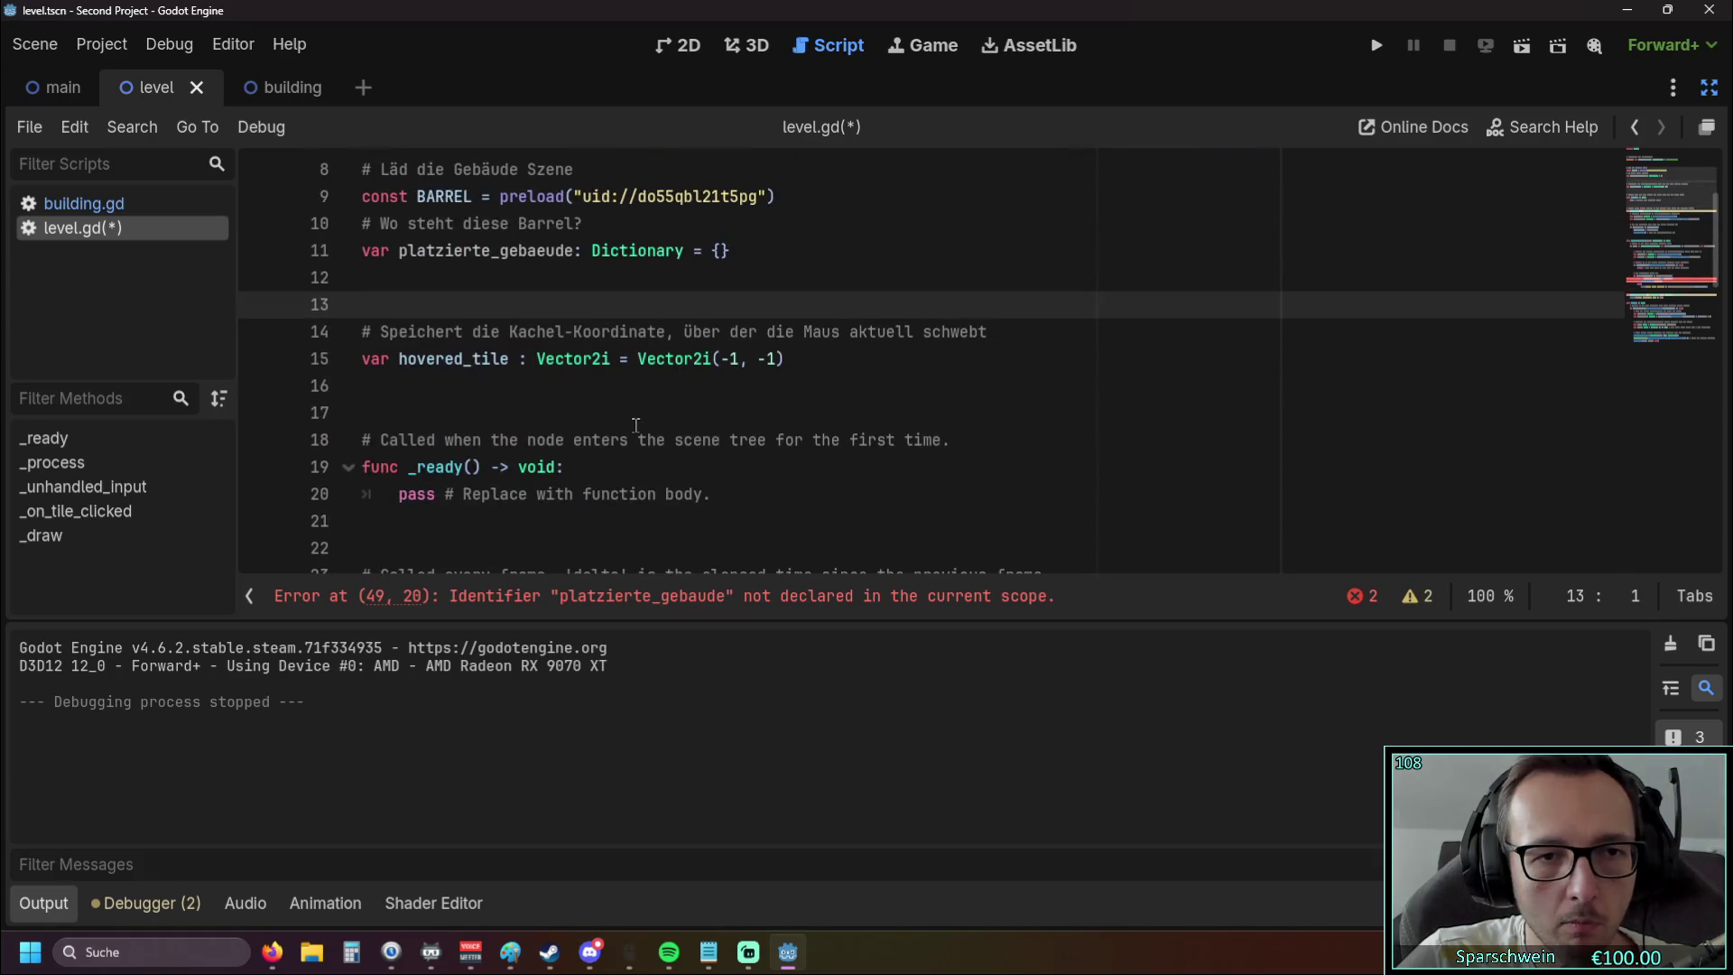
scroll(631, 420, up, 2)
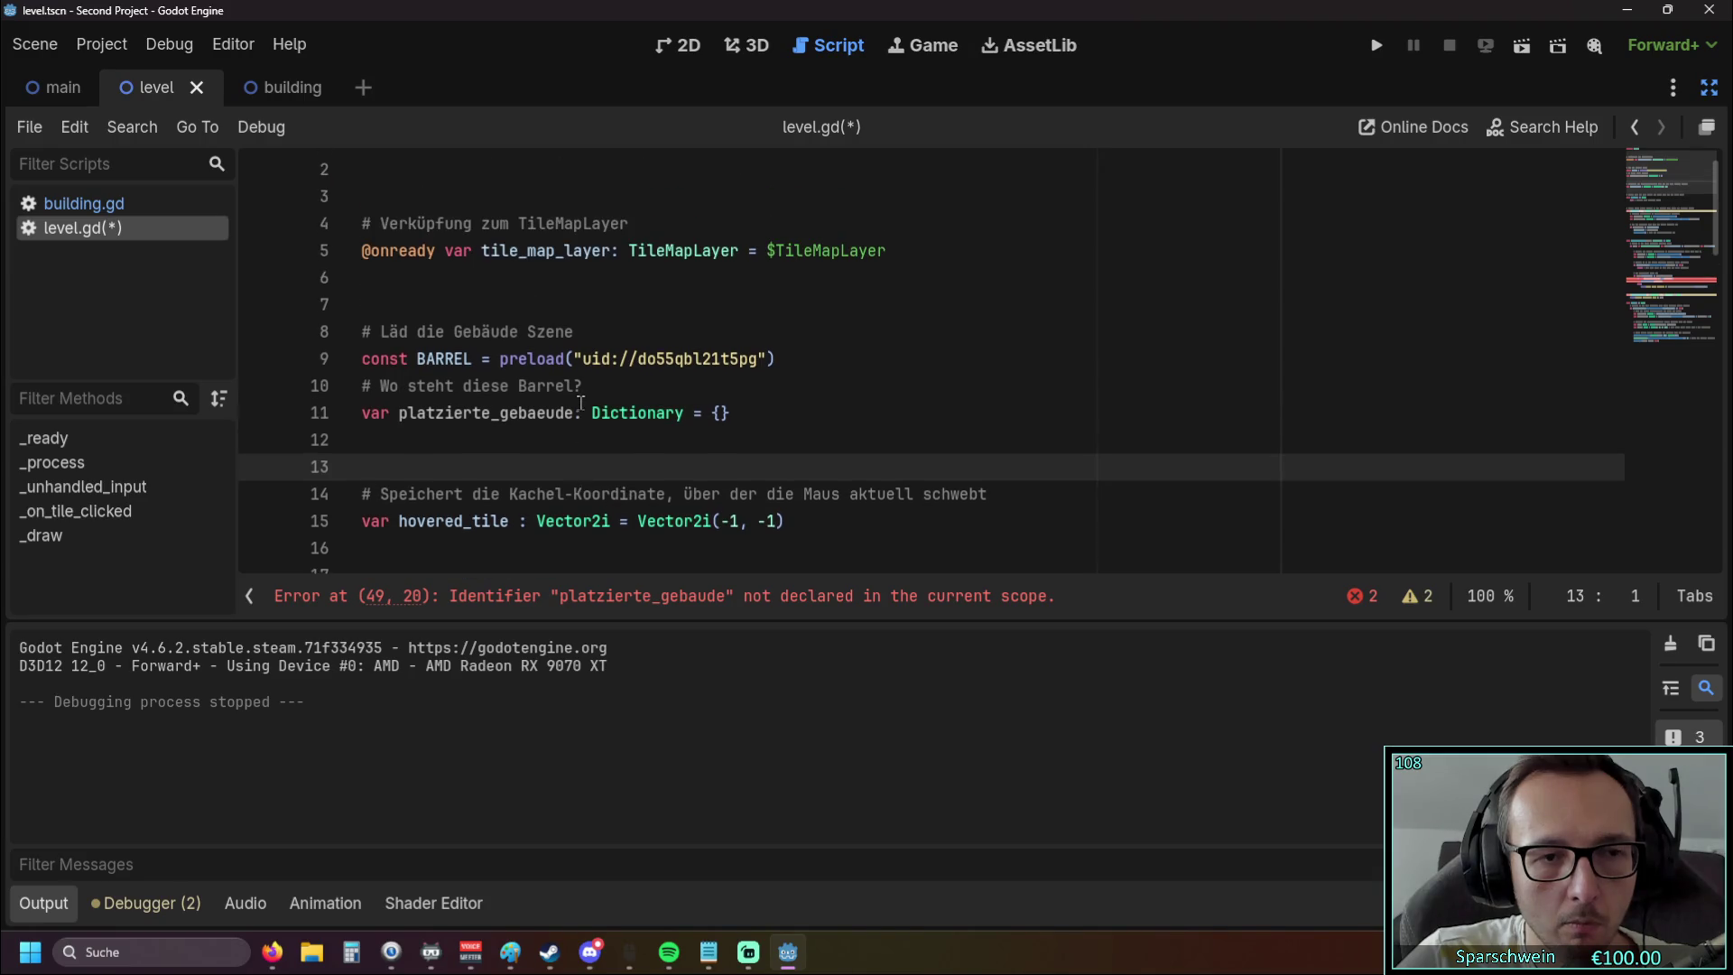
scroll(582, 402, down, 1)
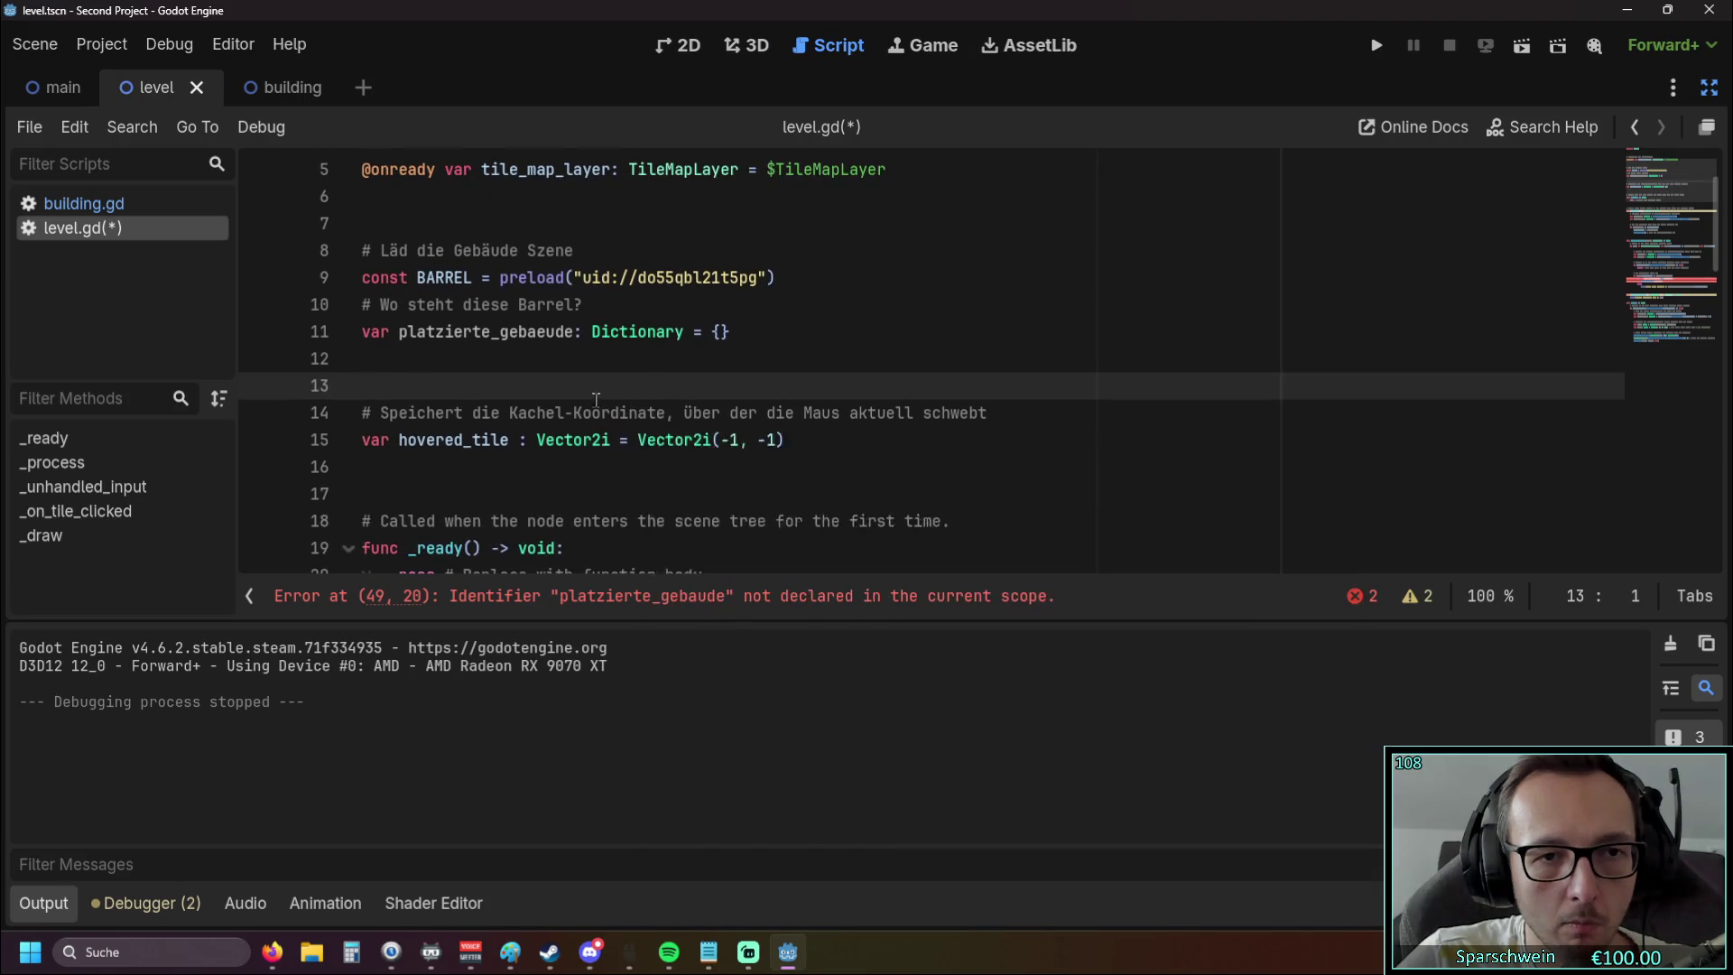
scroll(587, 397, down, 9)
scroll(587, 396, down, 5)
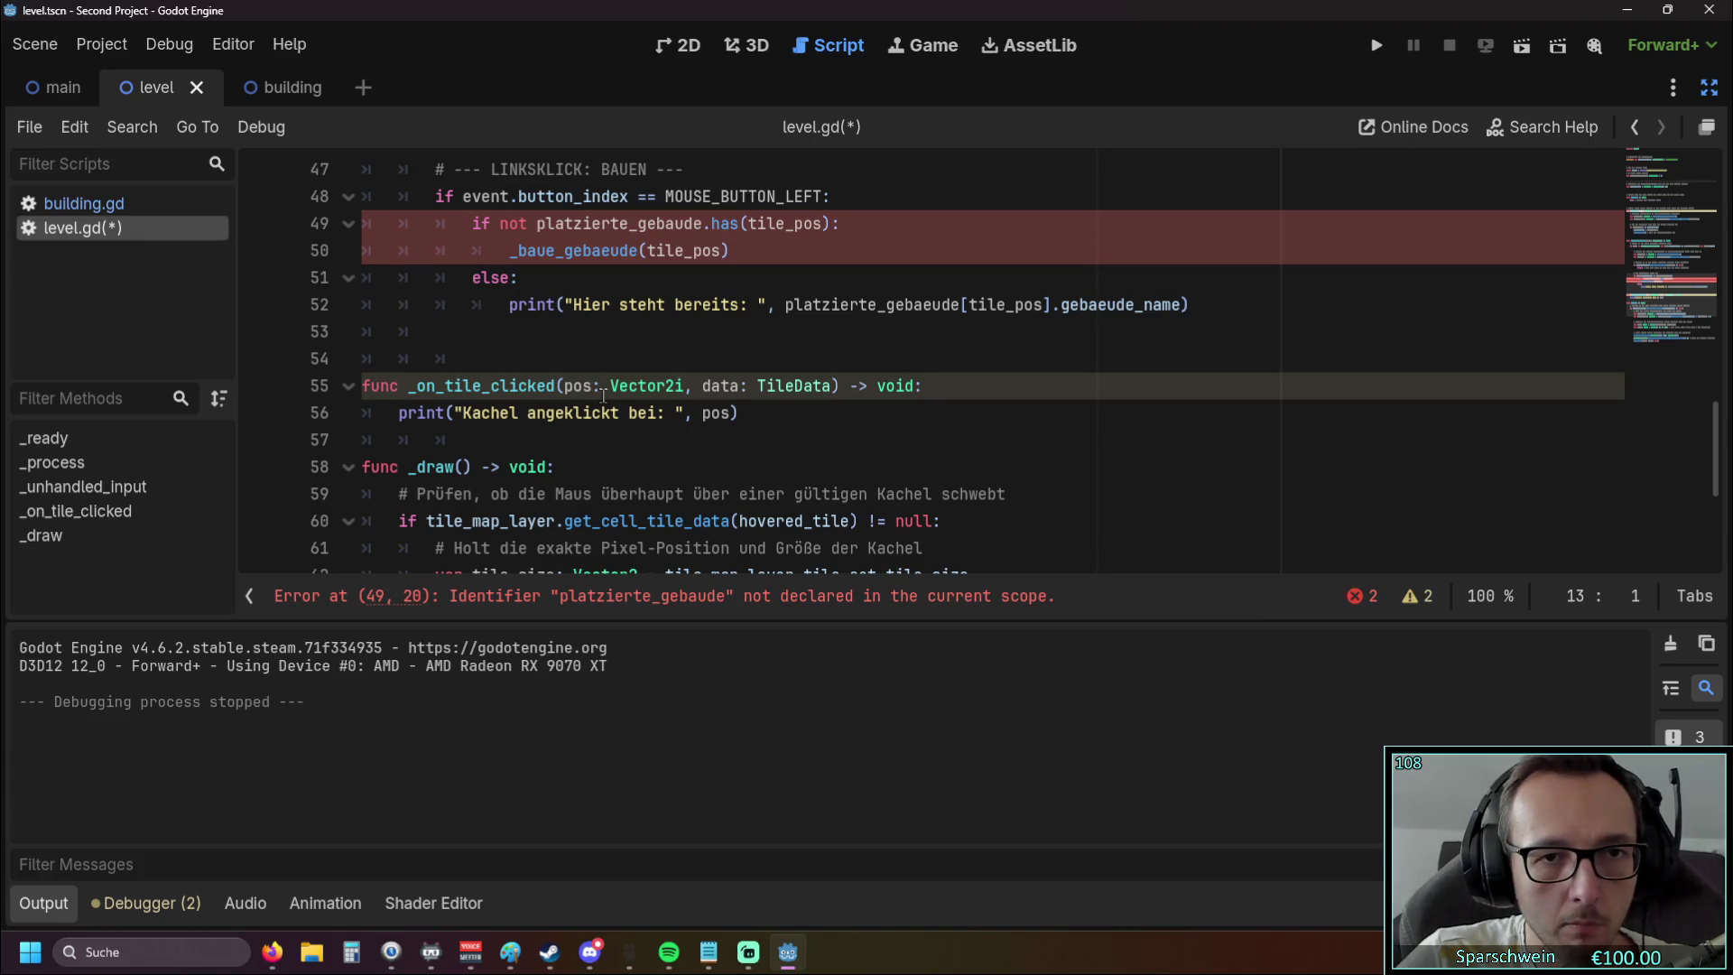
scroll(603, 395, up, 1)
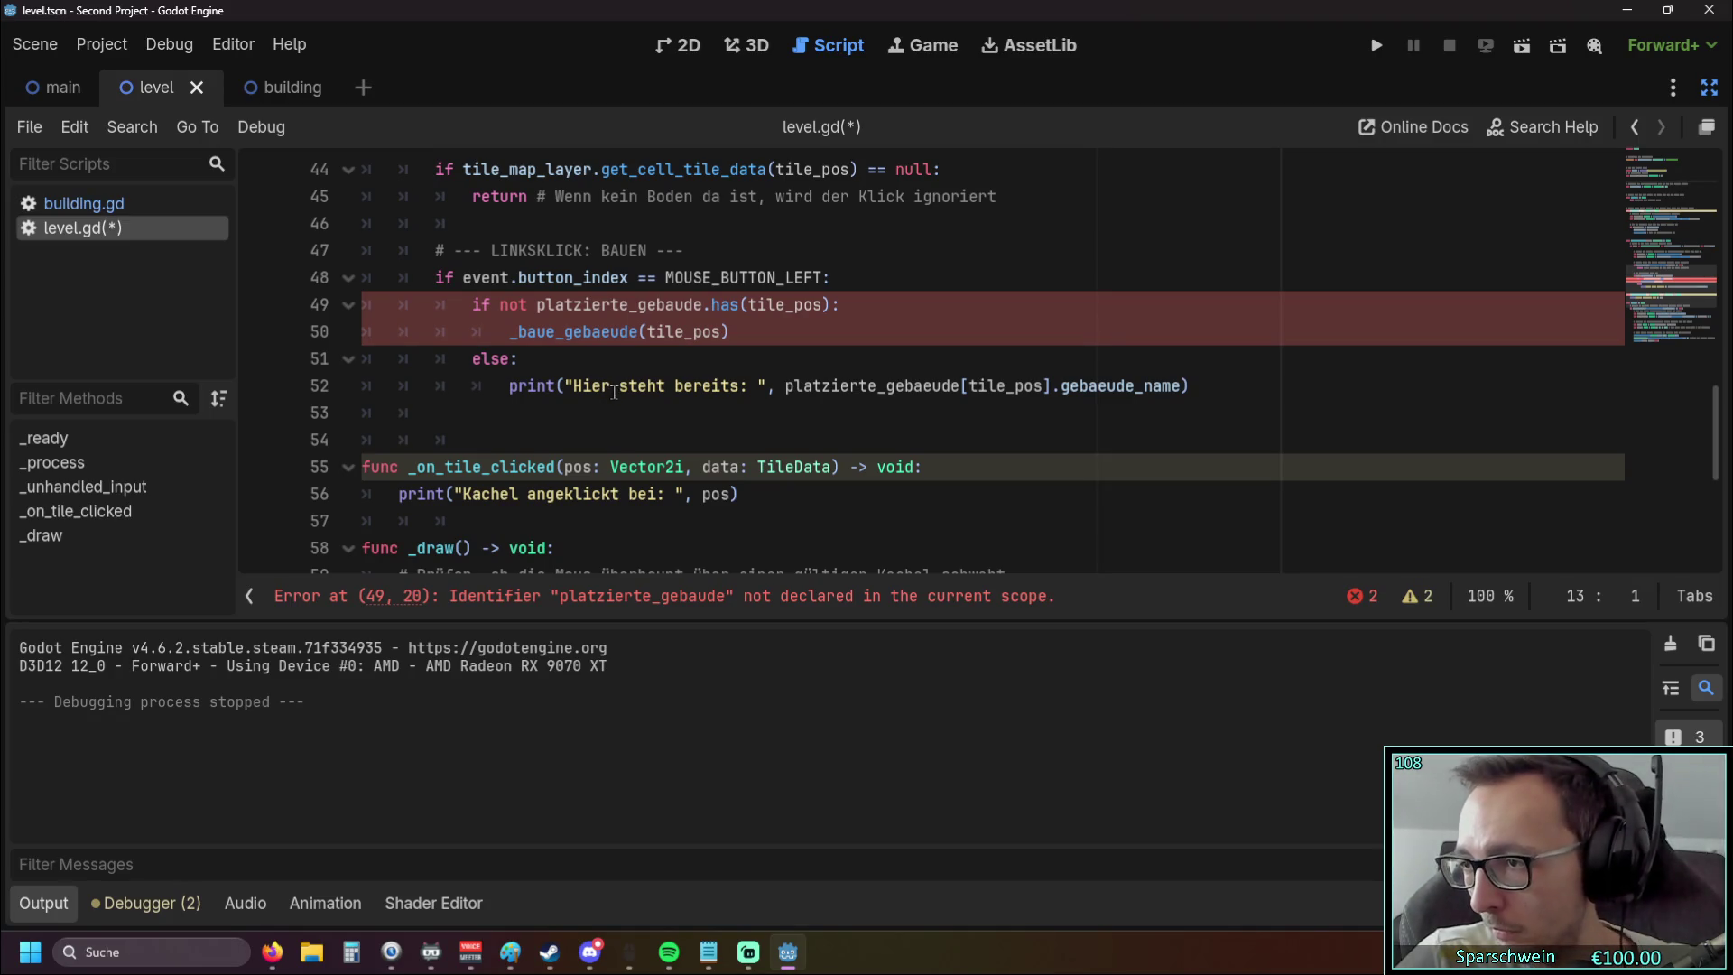
click(674, 305)
text(e)
click(717, 375)
click(705, 415)
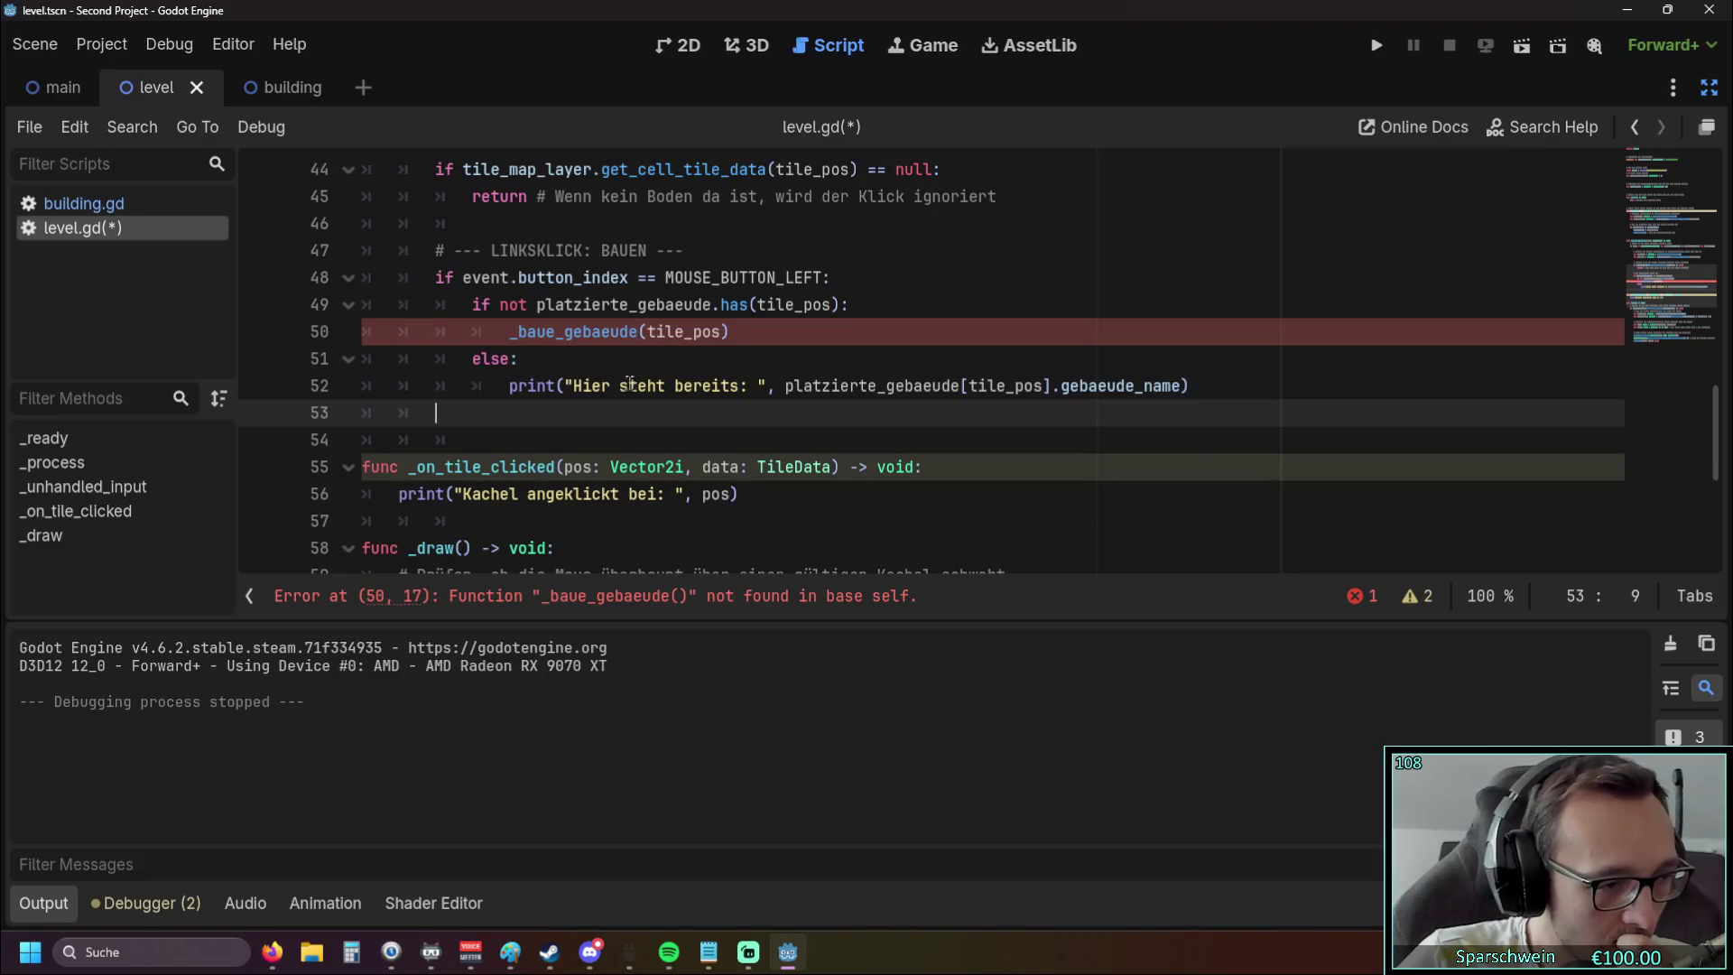
key(alt+Tab)
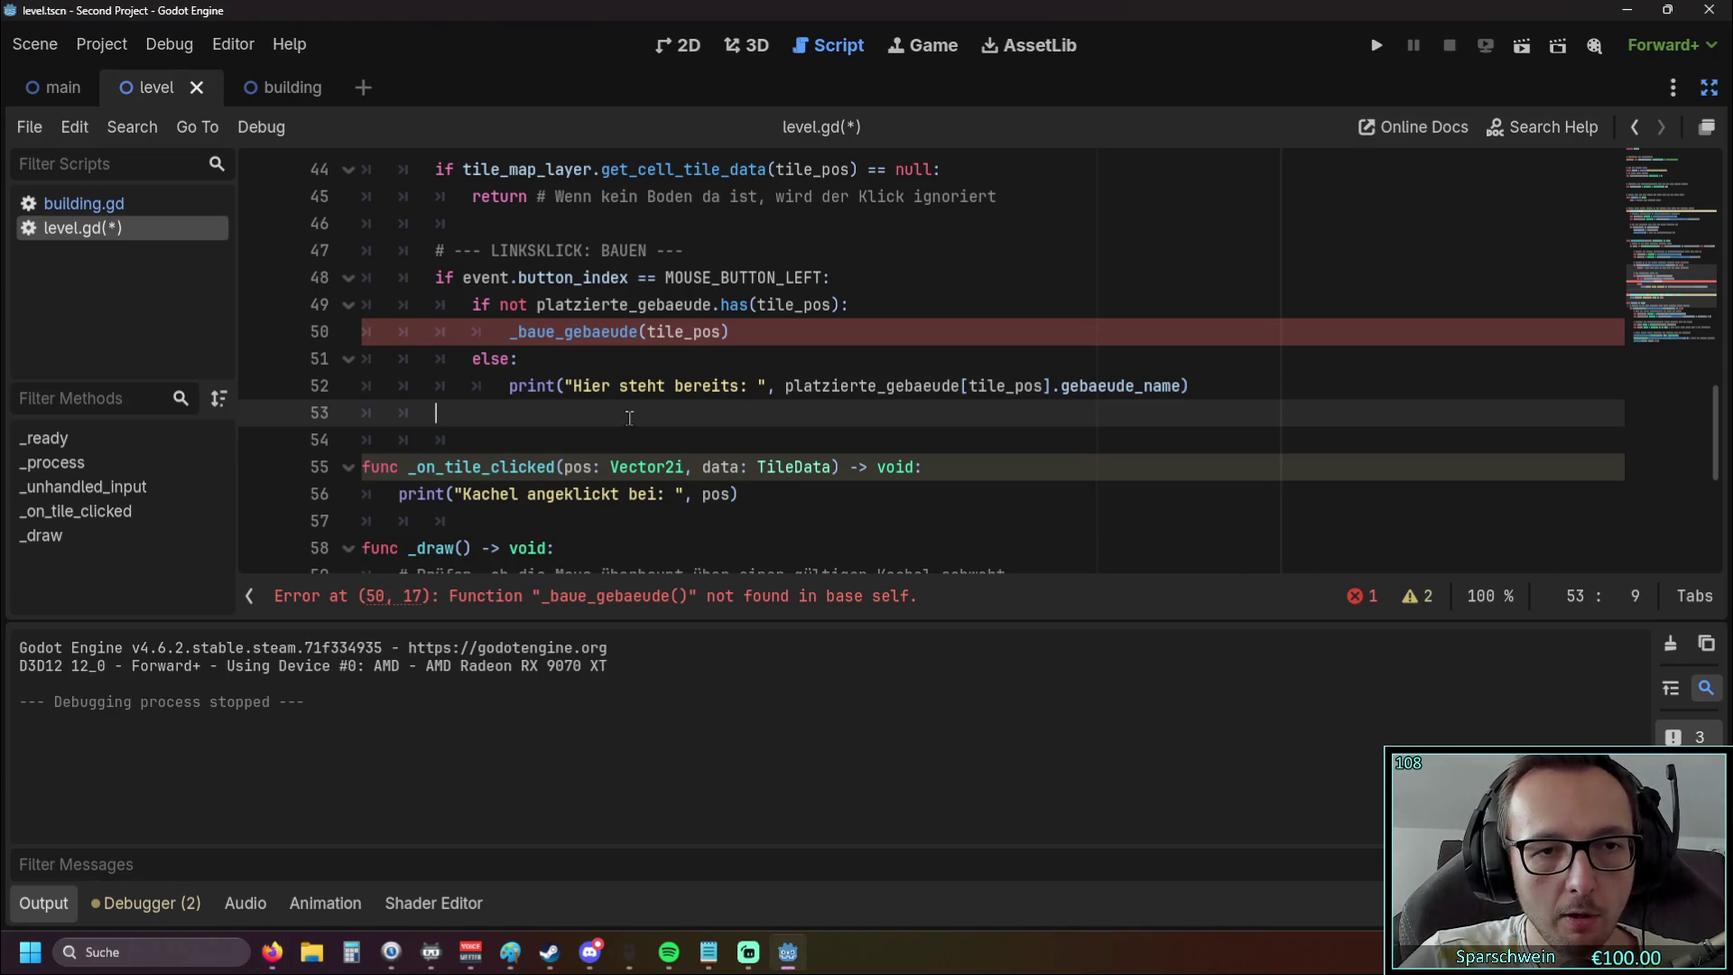
Step: Paste the elif MOUSE_BUTTON_RIGHT block calling _abreissen_gebaeude(tile_pos) below line 53
key(Return)
text(# --- RECHTSKLICK: ABREISSEN --- 		elif event.button_index == MOUSE_BUTTON_RIGHT: 			if platzierte_gebaeude.has(tile_pos): 				_abreissen_gebaeude(tile_pos))
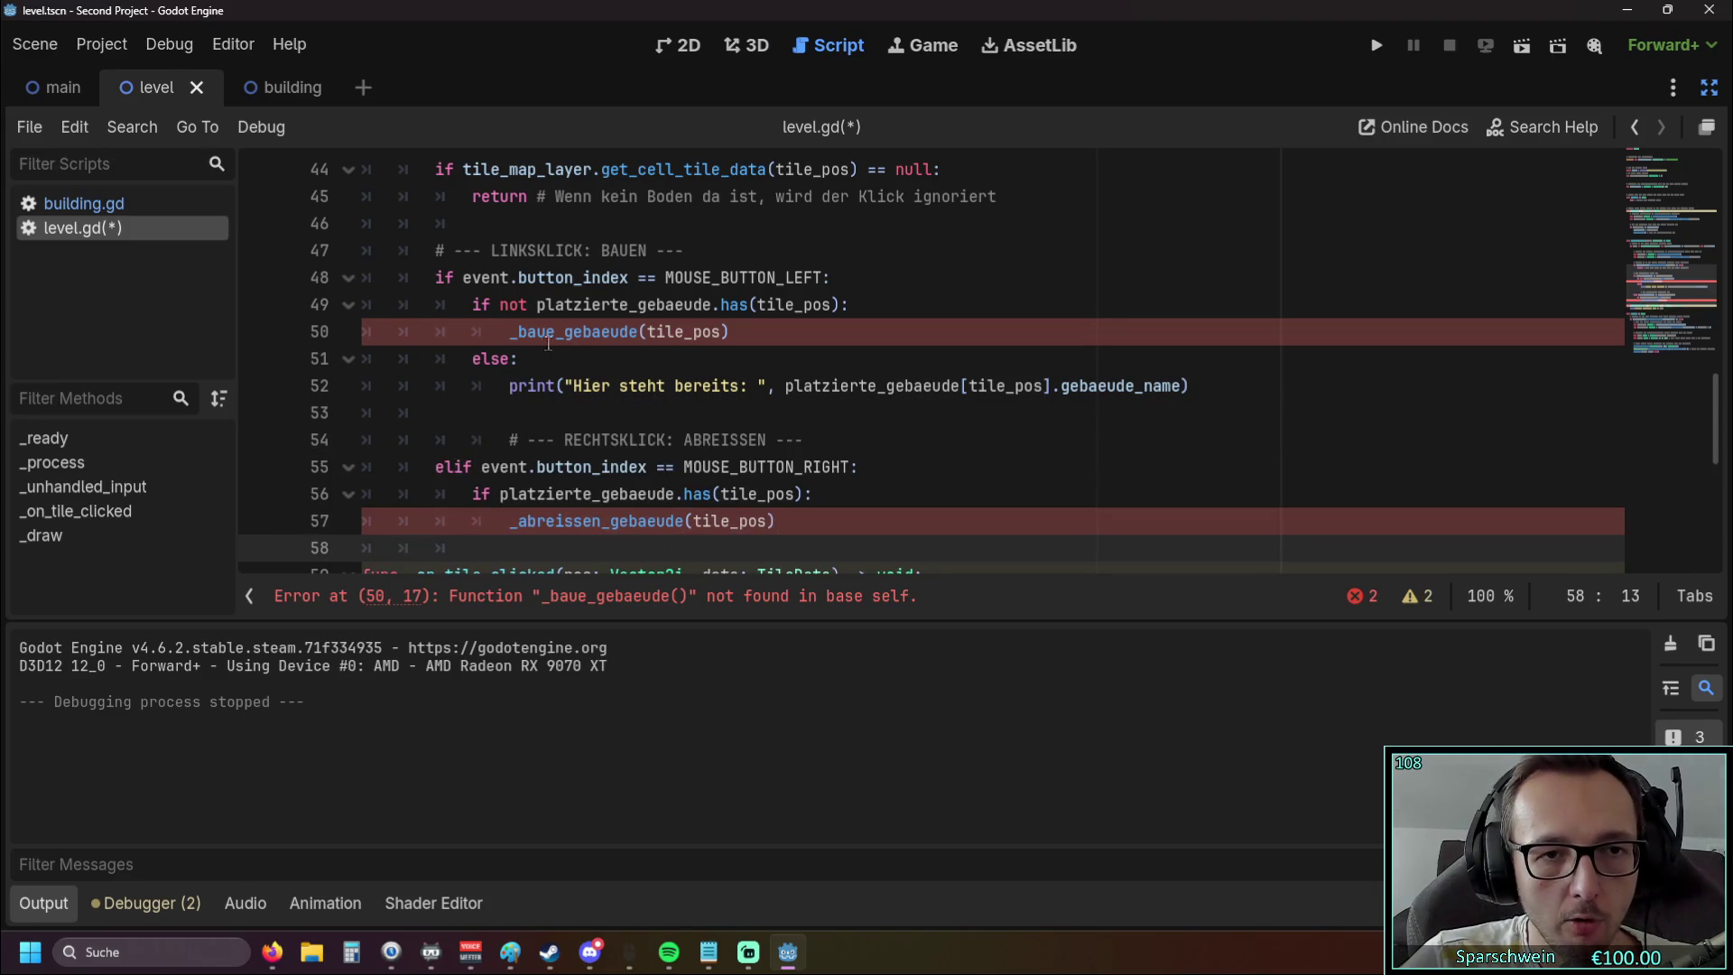
drag(510, 331, 668, 331)
click(813, 358)
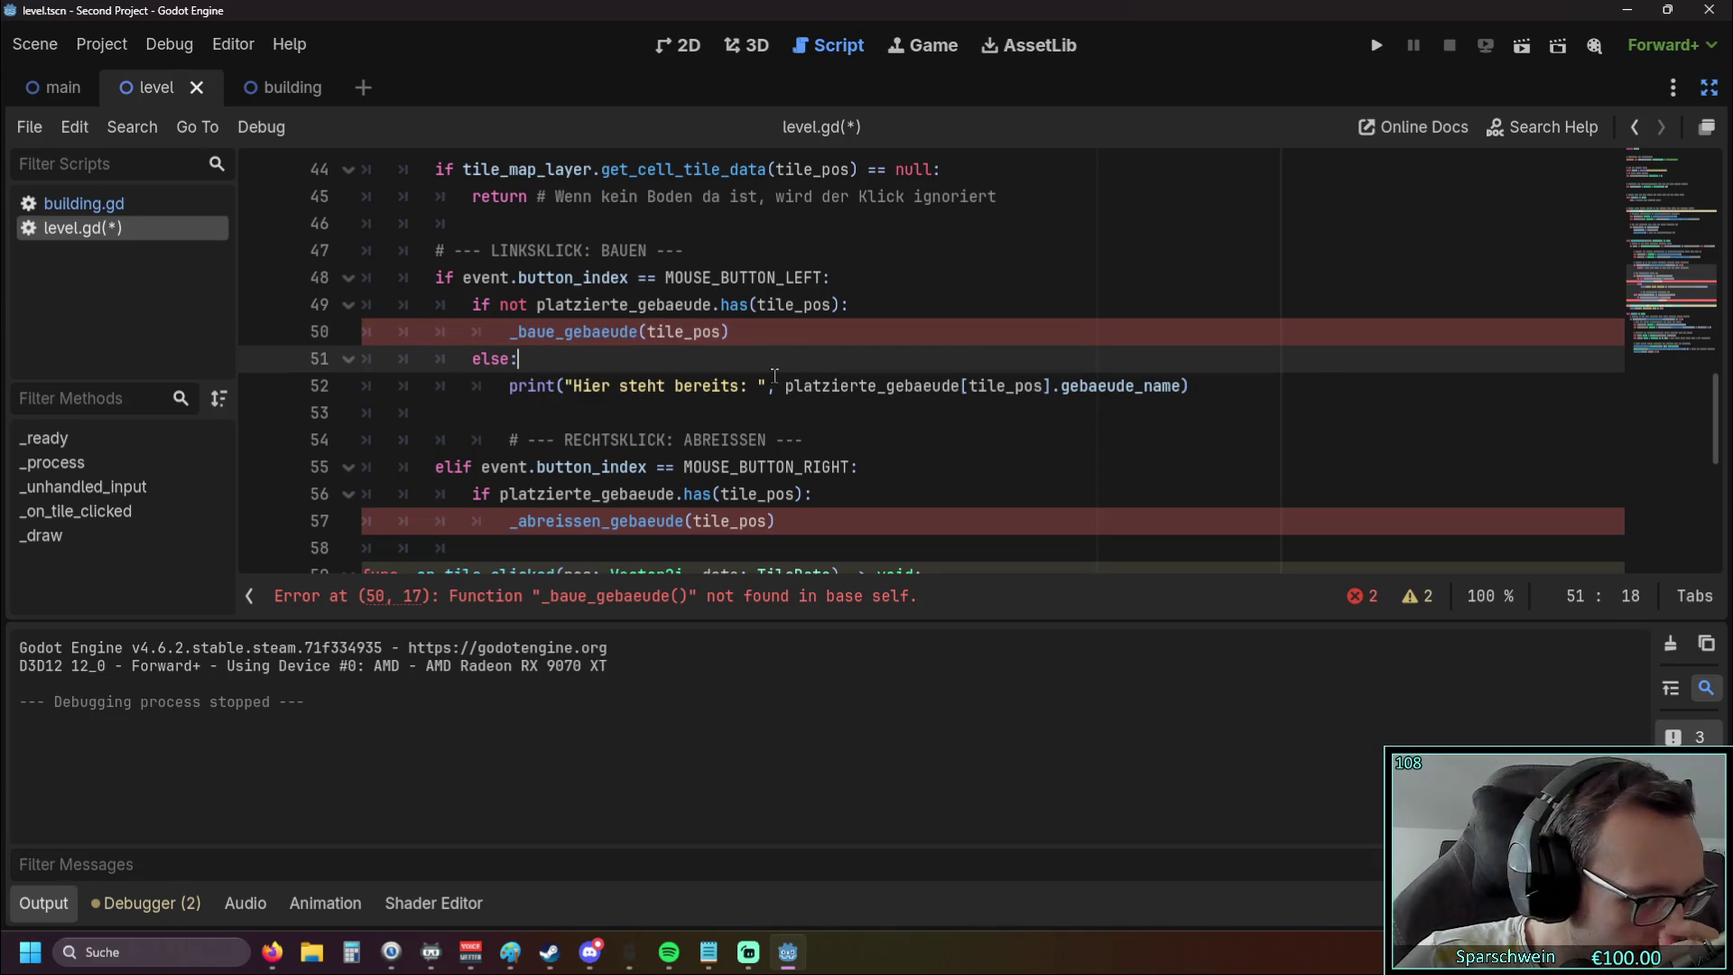
scroll(722, 384, down, 1)
click(847, 442)
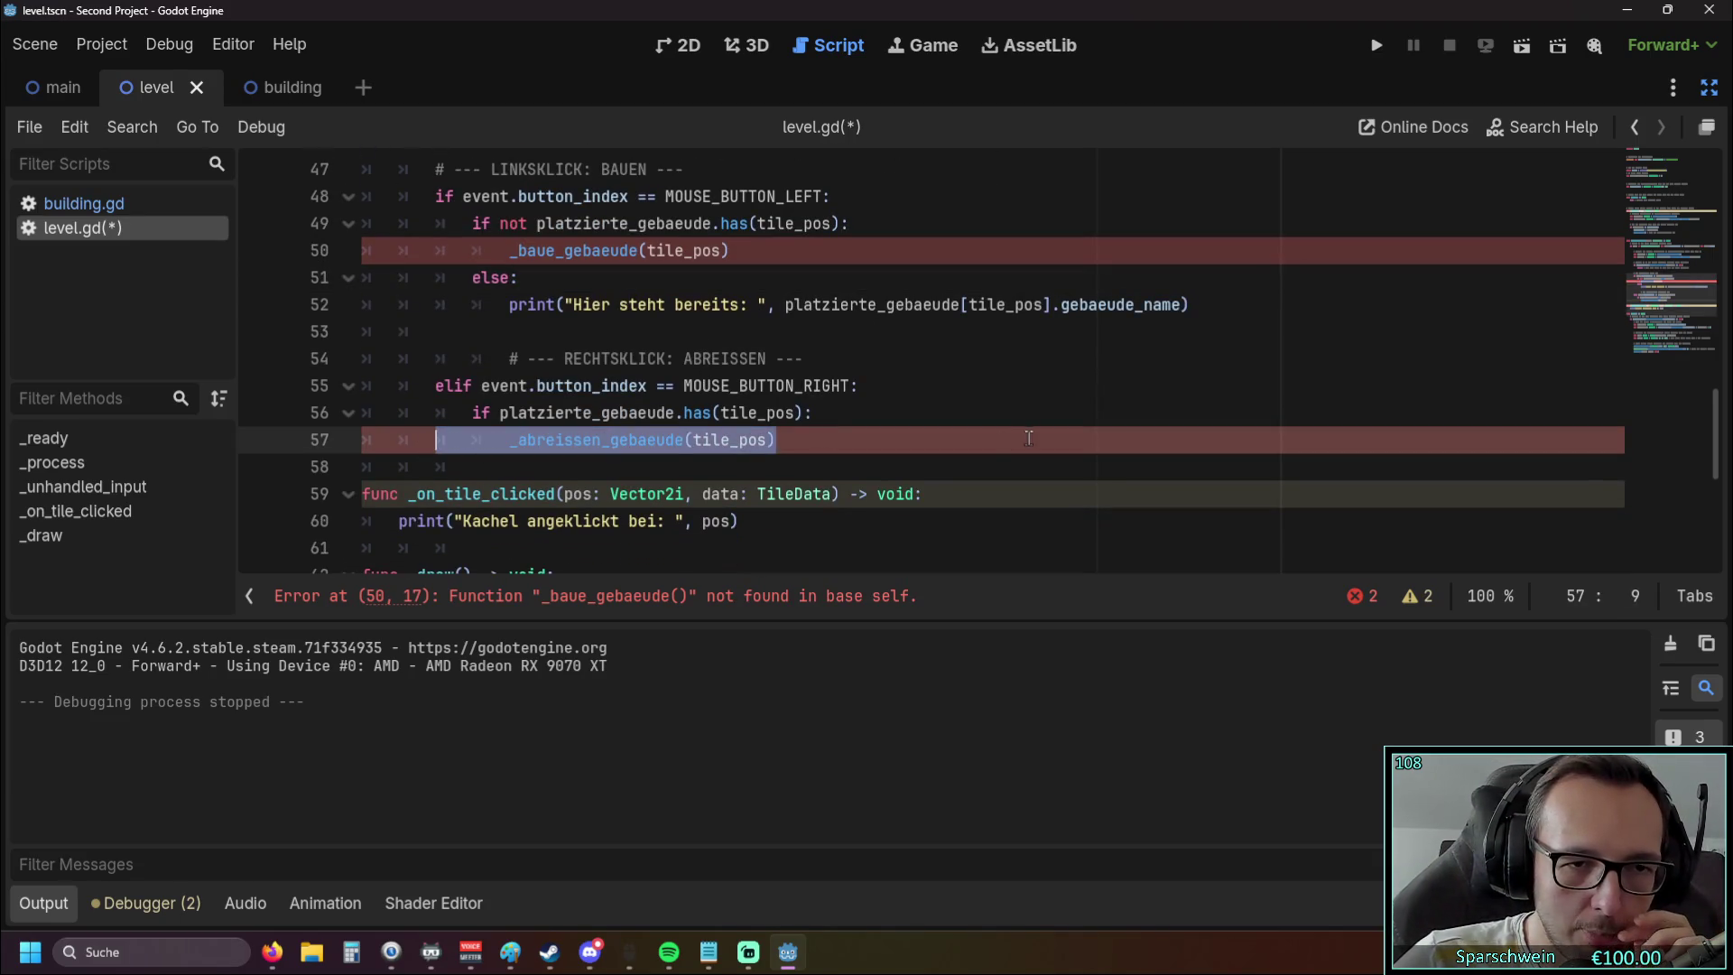
Step: Review the build and demolish mouse-button checks in the input handler against the browser tutorial
scroll(785, 451, up, 1)
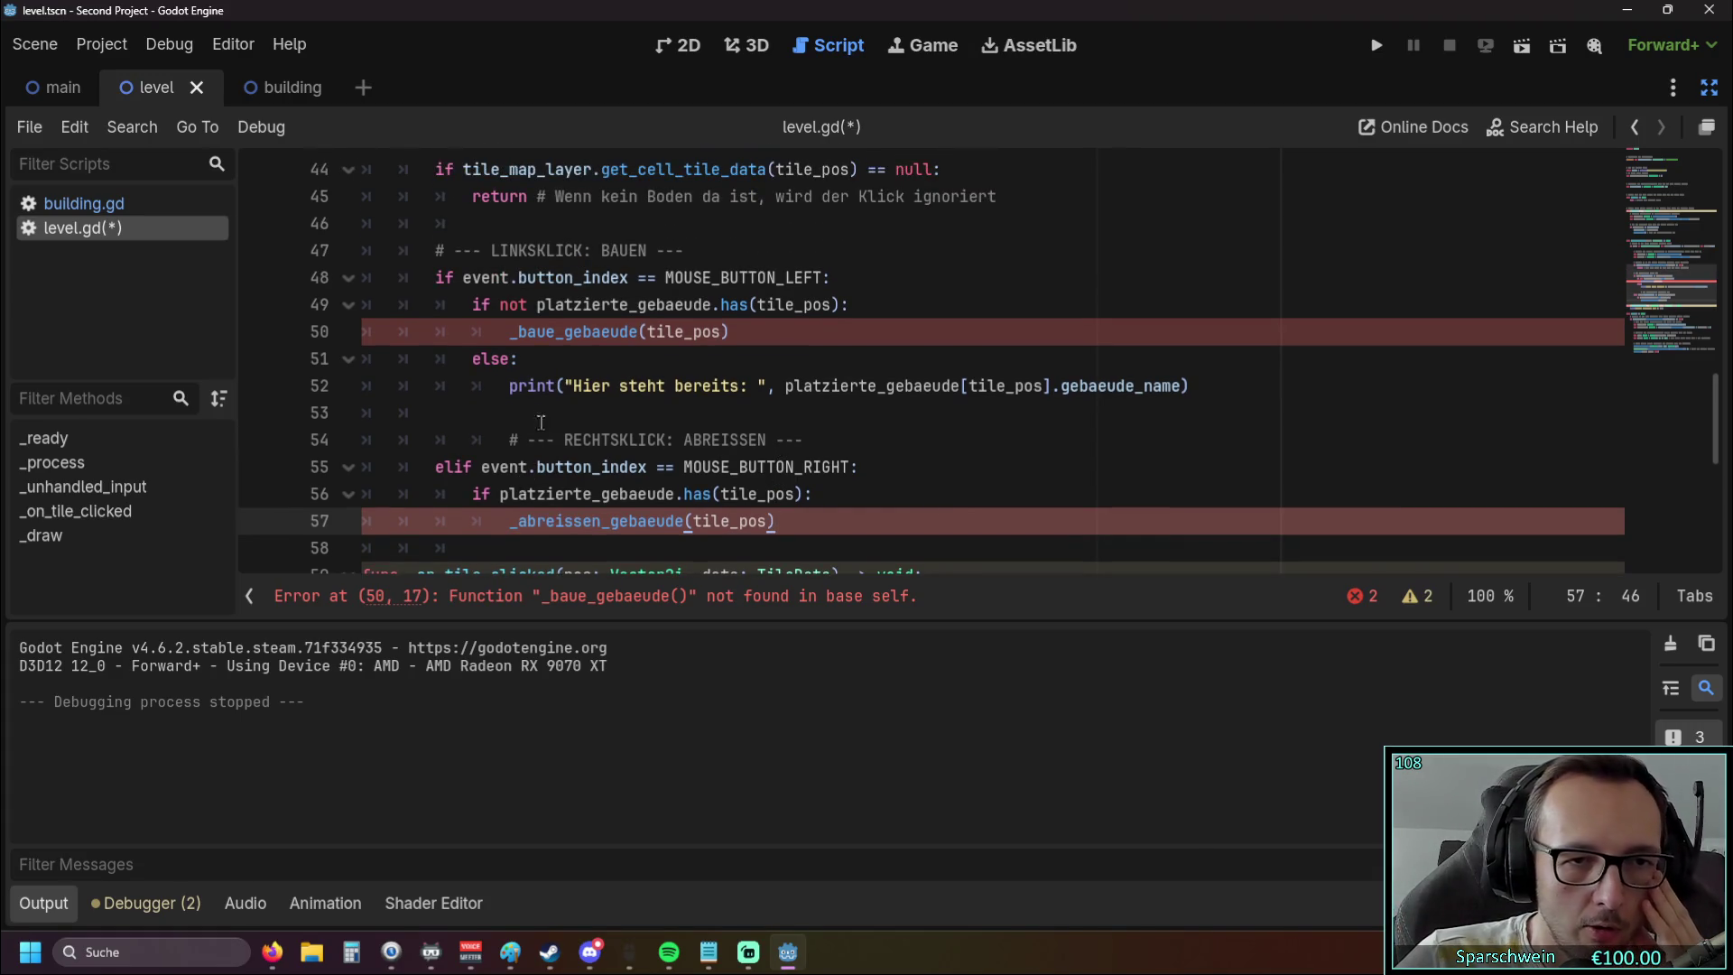
scroll(541, 423, up, 1)
click(433, 370)
click(545, 385)
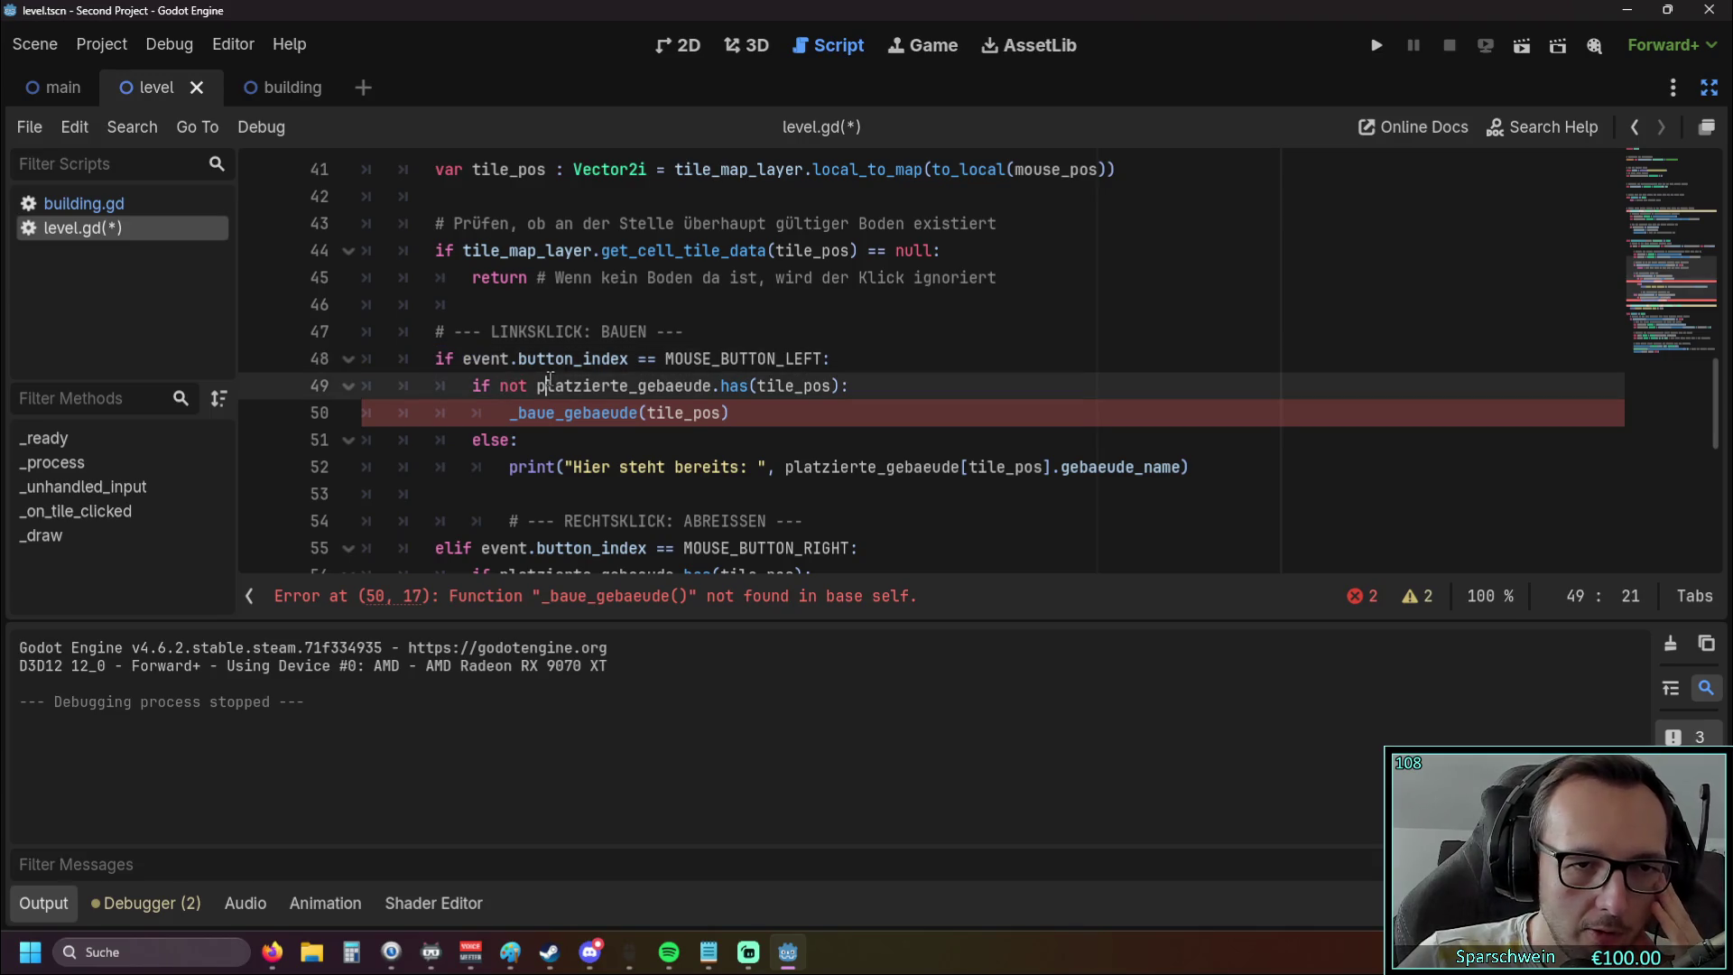
scroll(686, 357, down, 1)
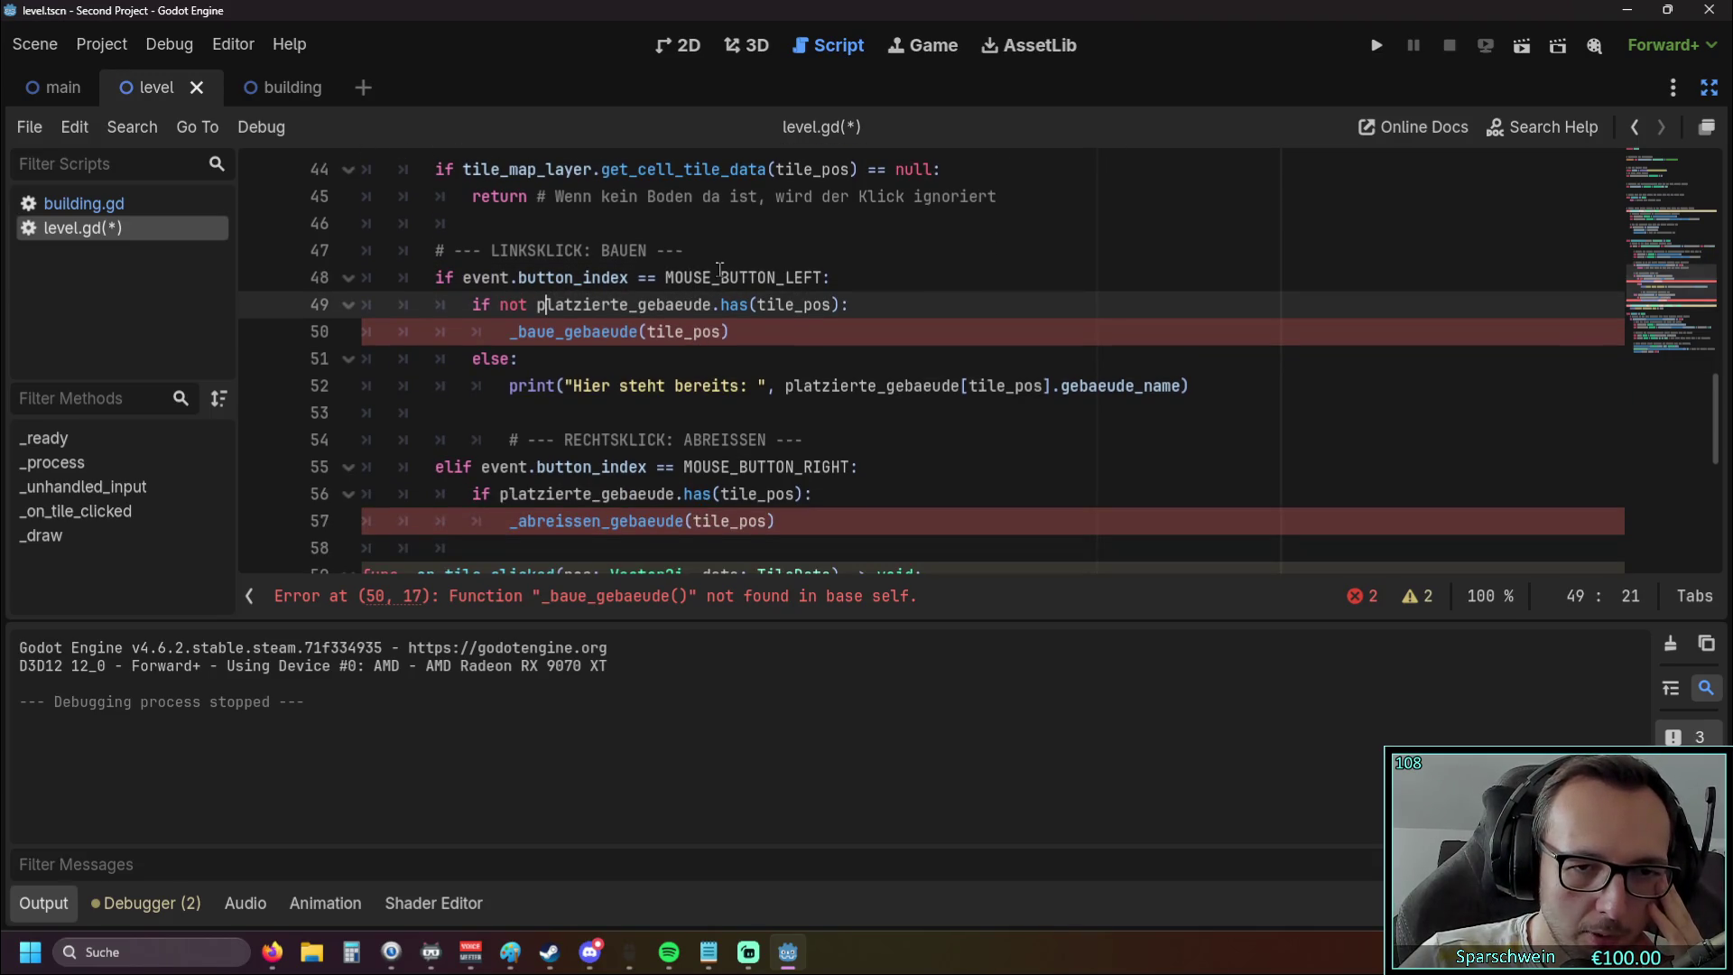
double_click(713, 466)
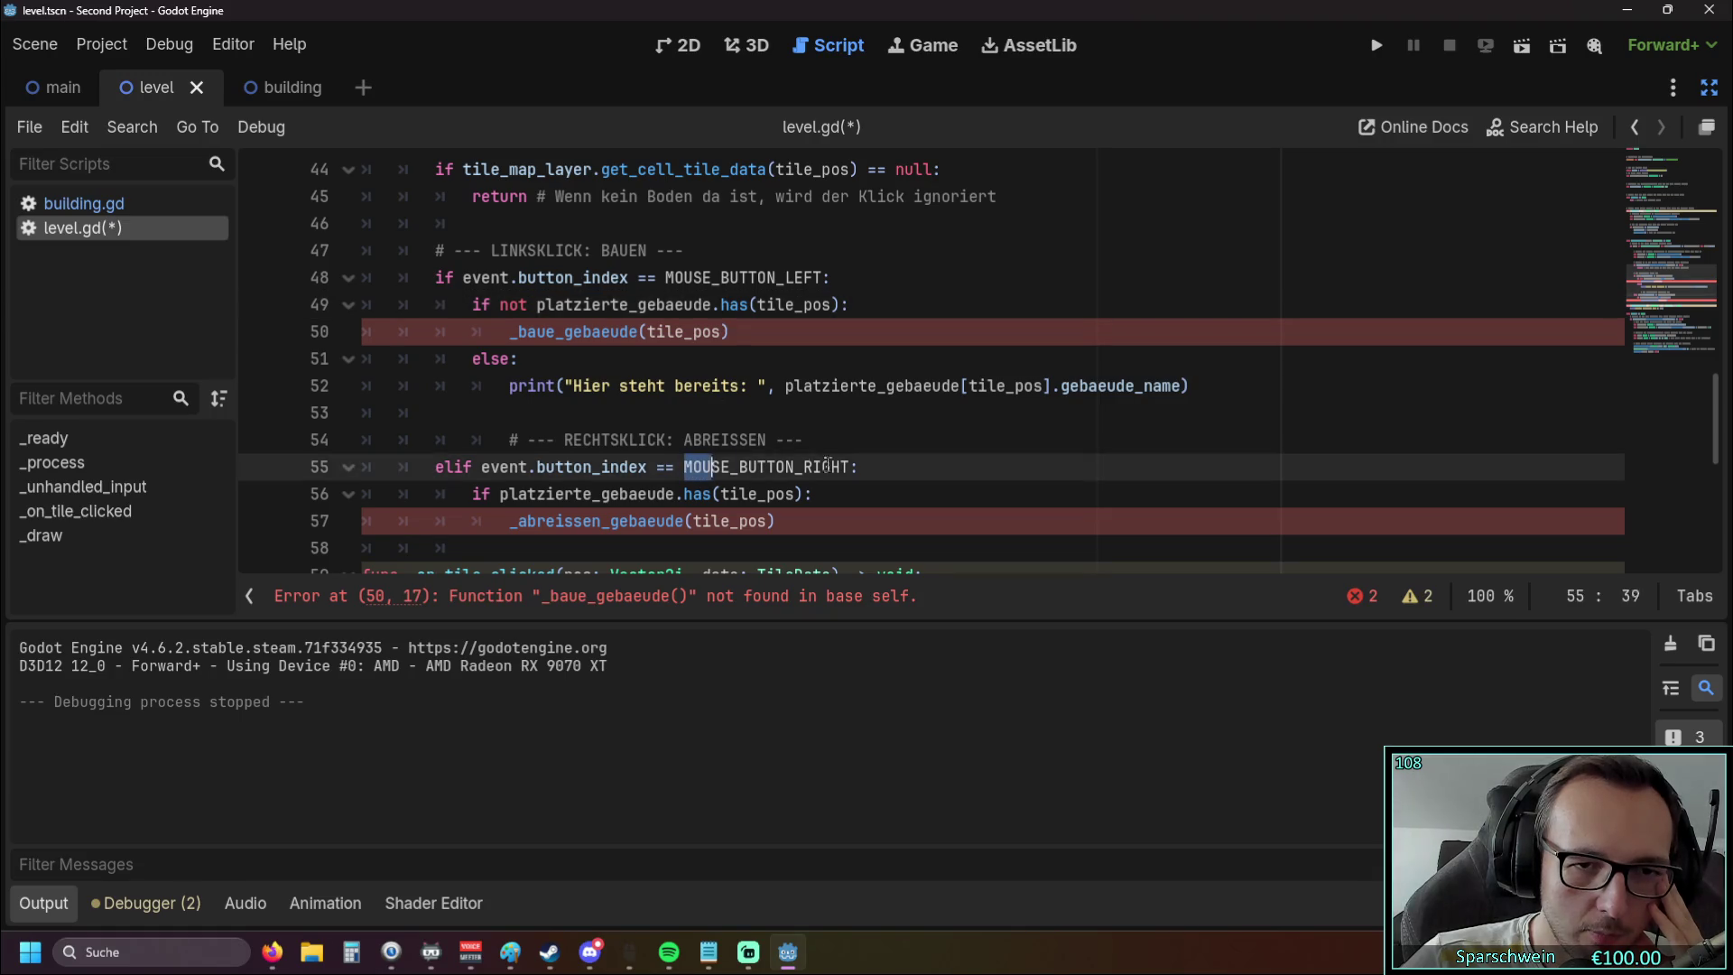
click(925, 493)
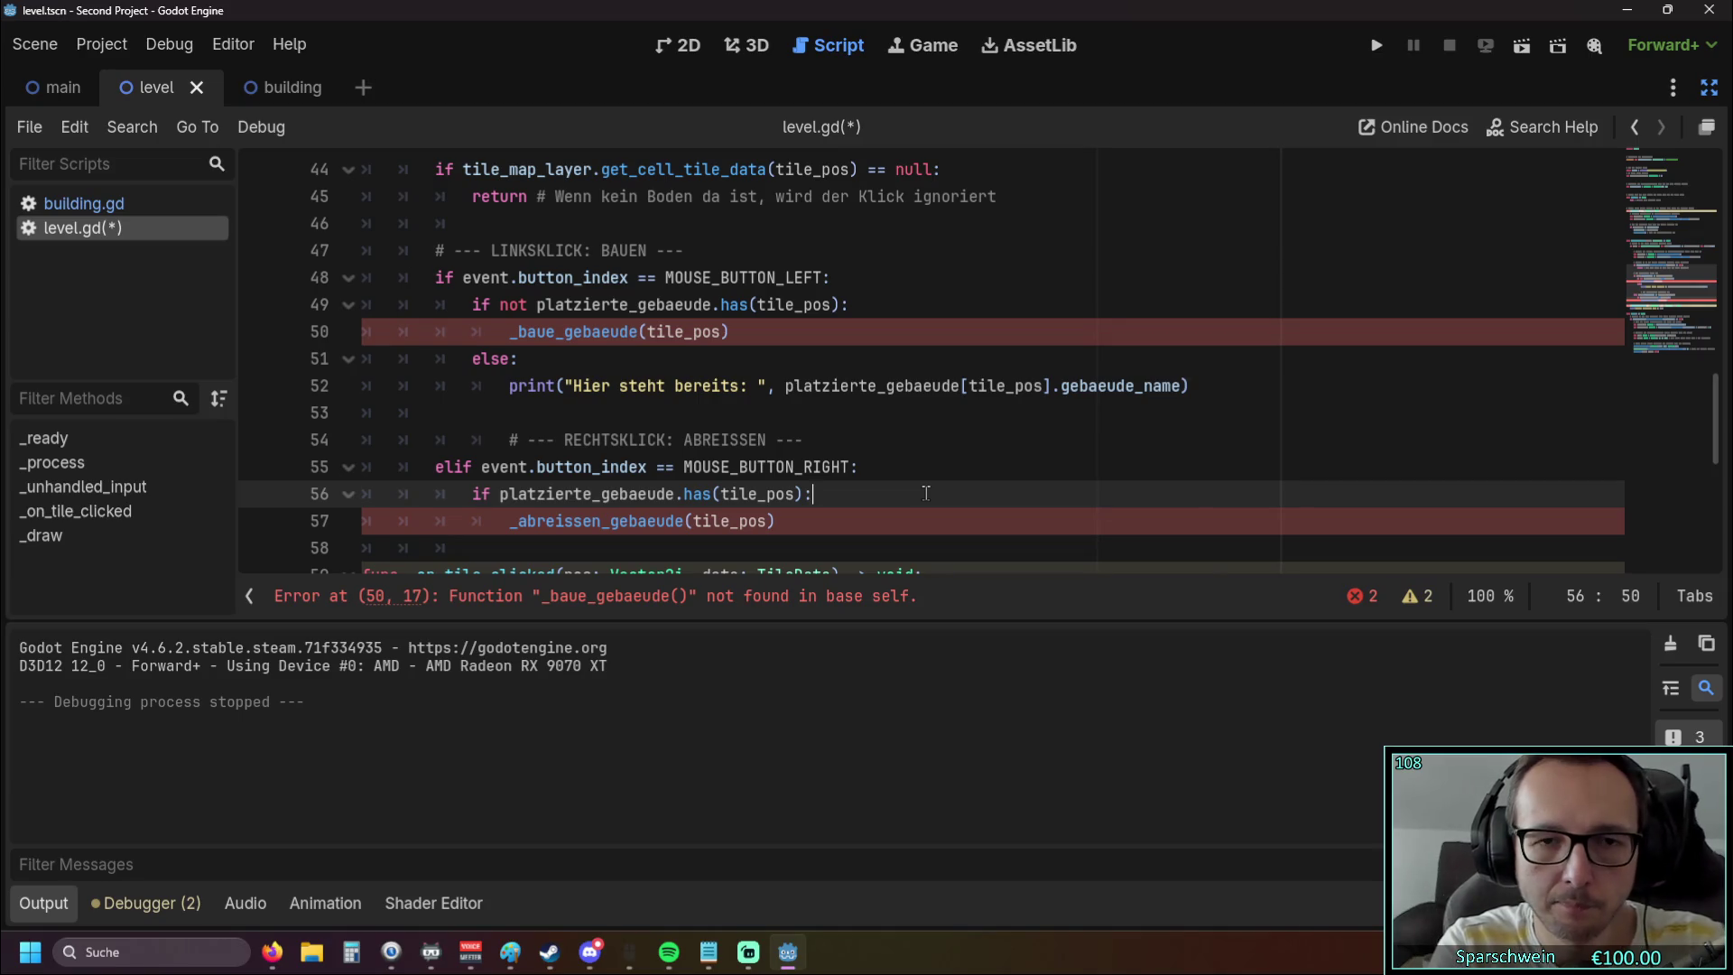
scroll(926, 493, down, 2)
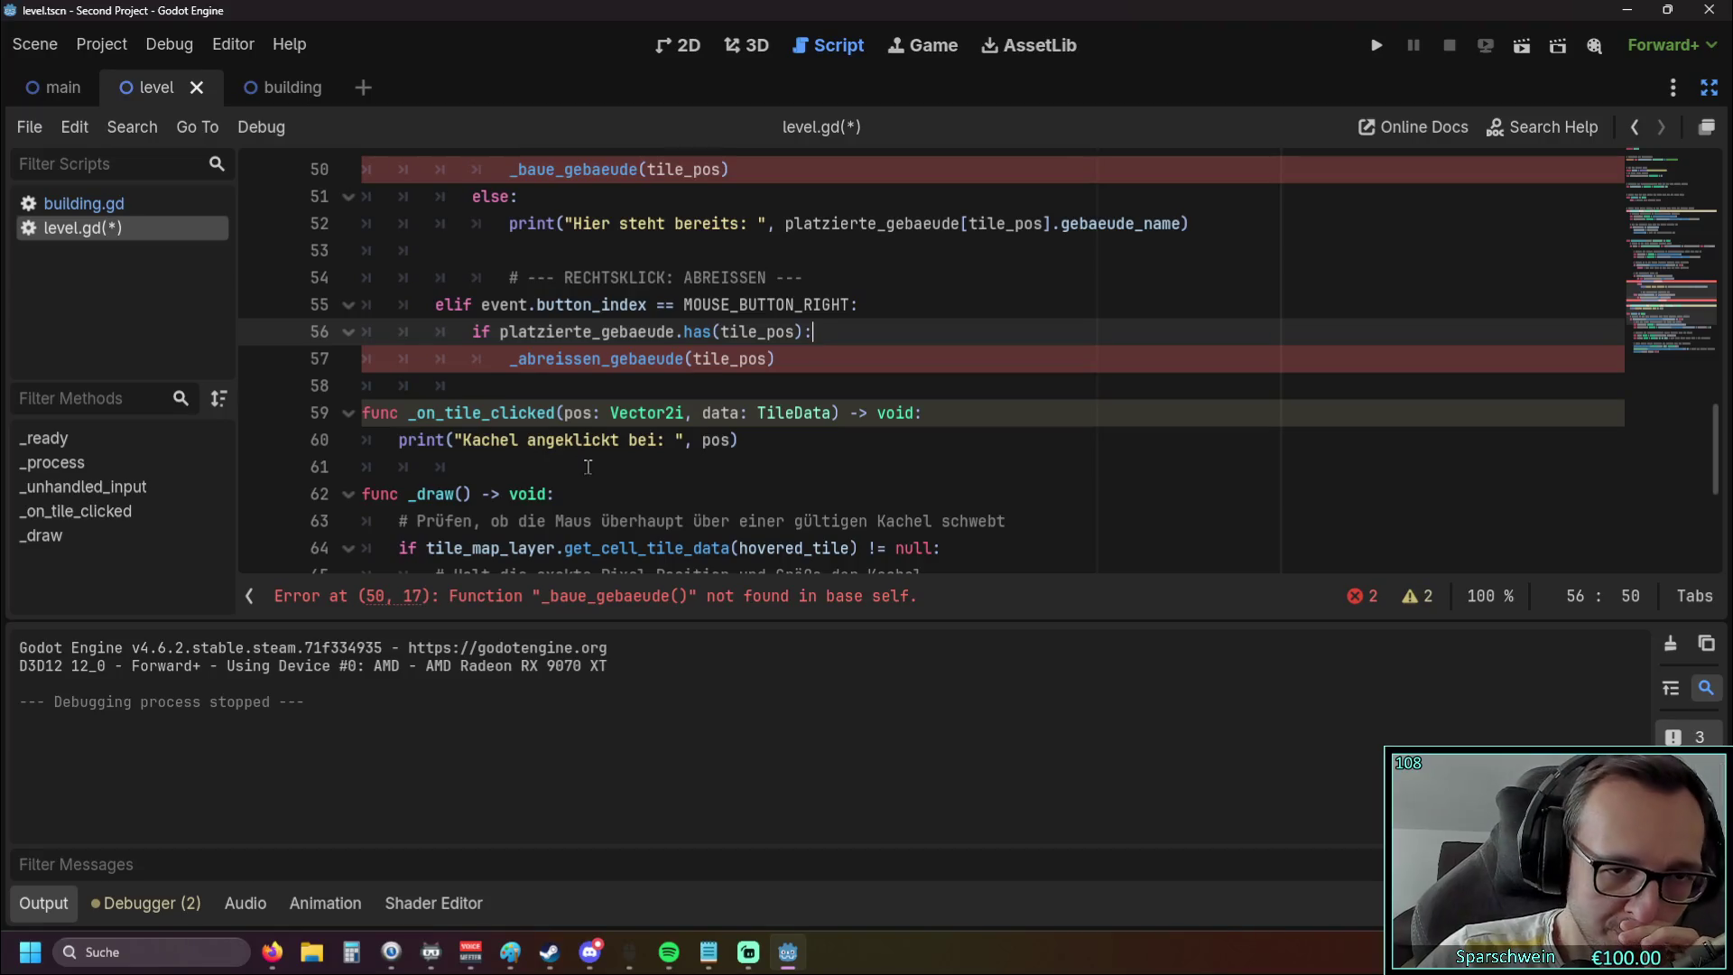
key(alt+Tab)
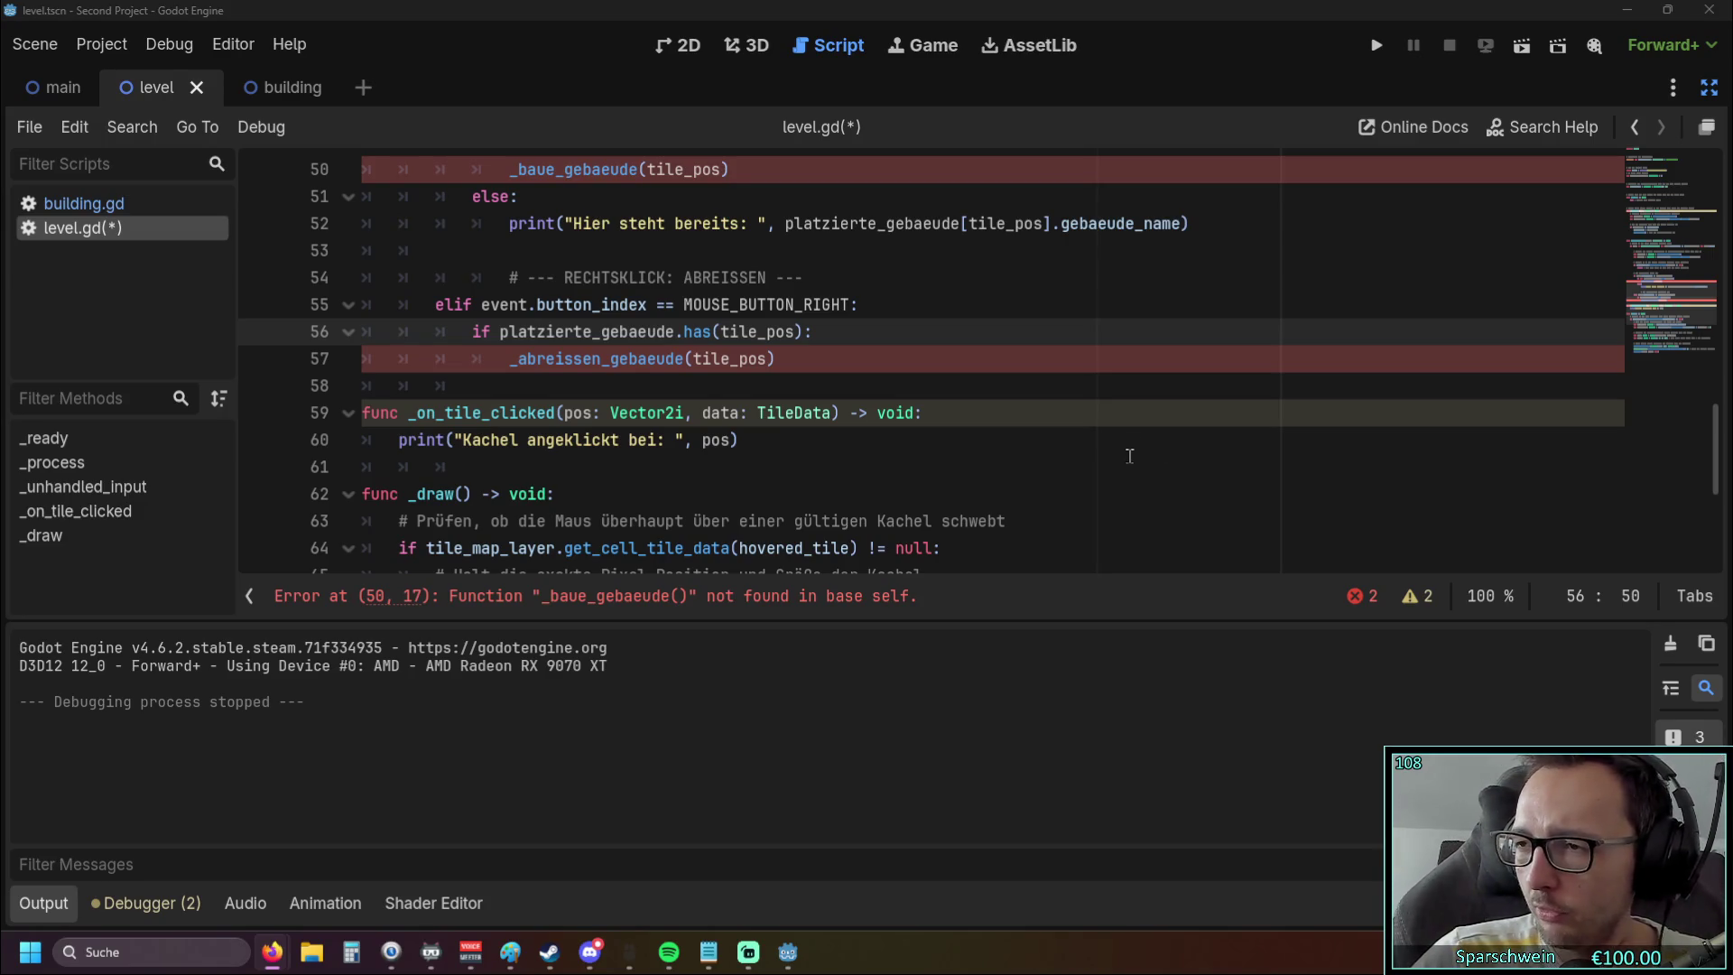
scroll(949, 427, down, 1)
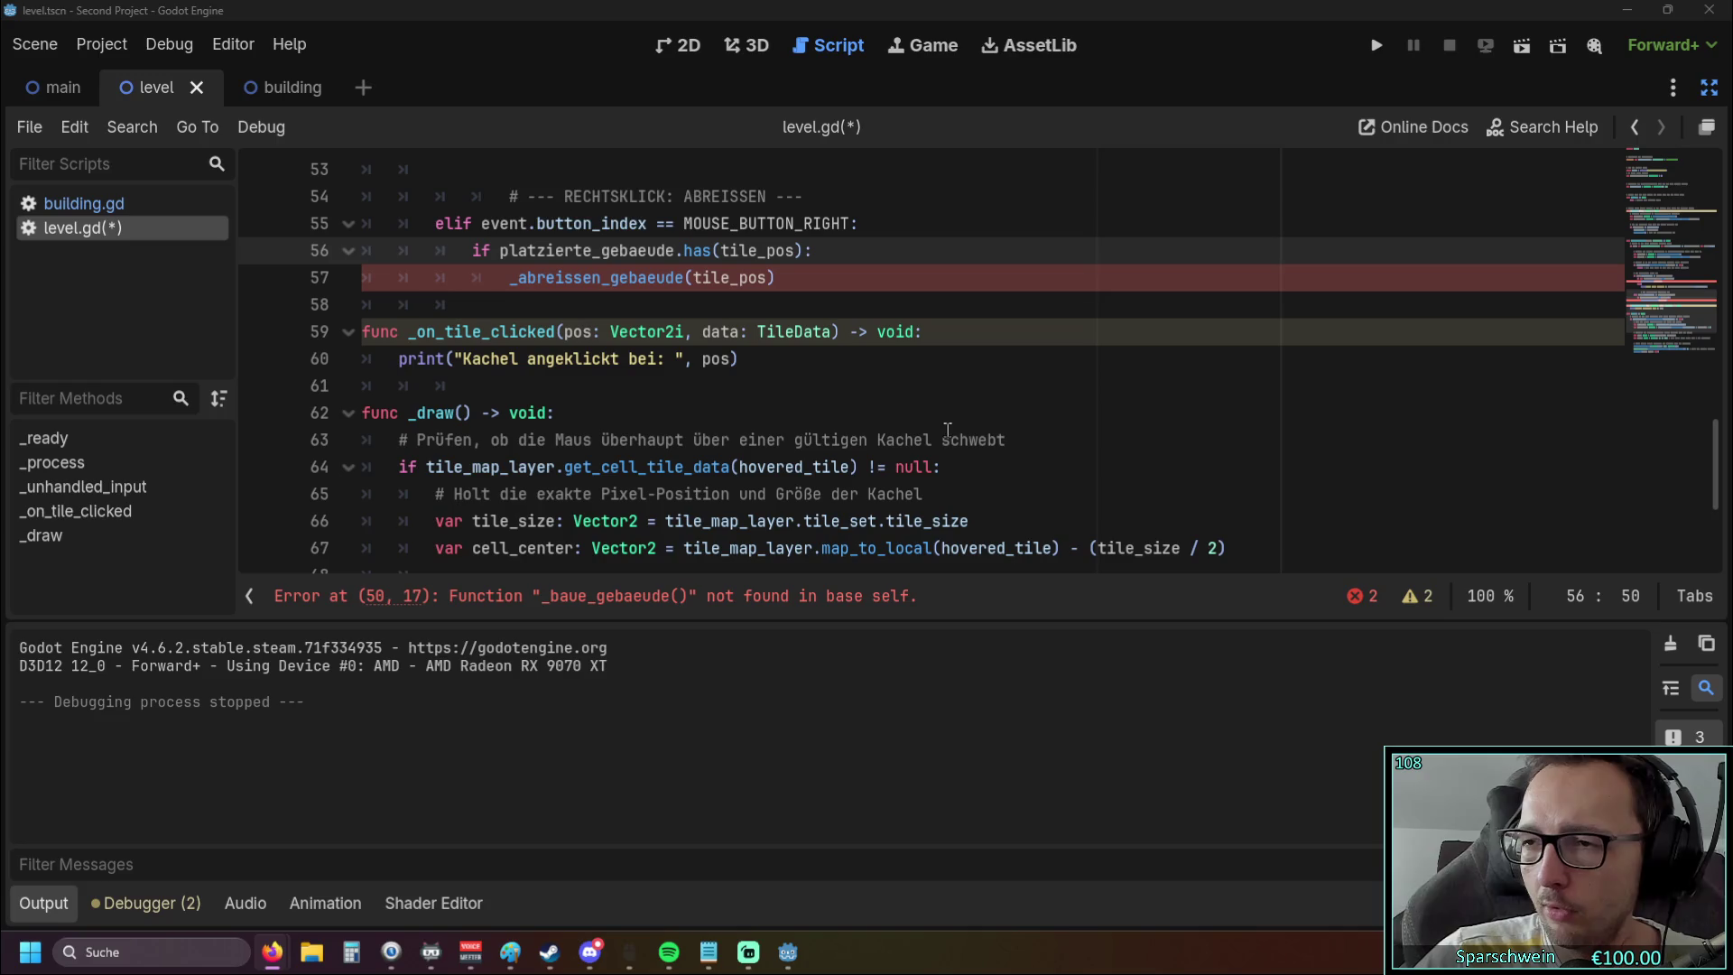
Step: Run the project, which stops with a parser error about the missing build function
scroll(778, 431, down, 1)
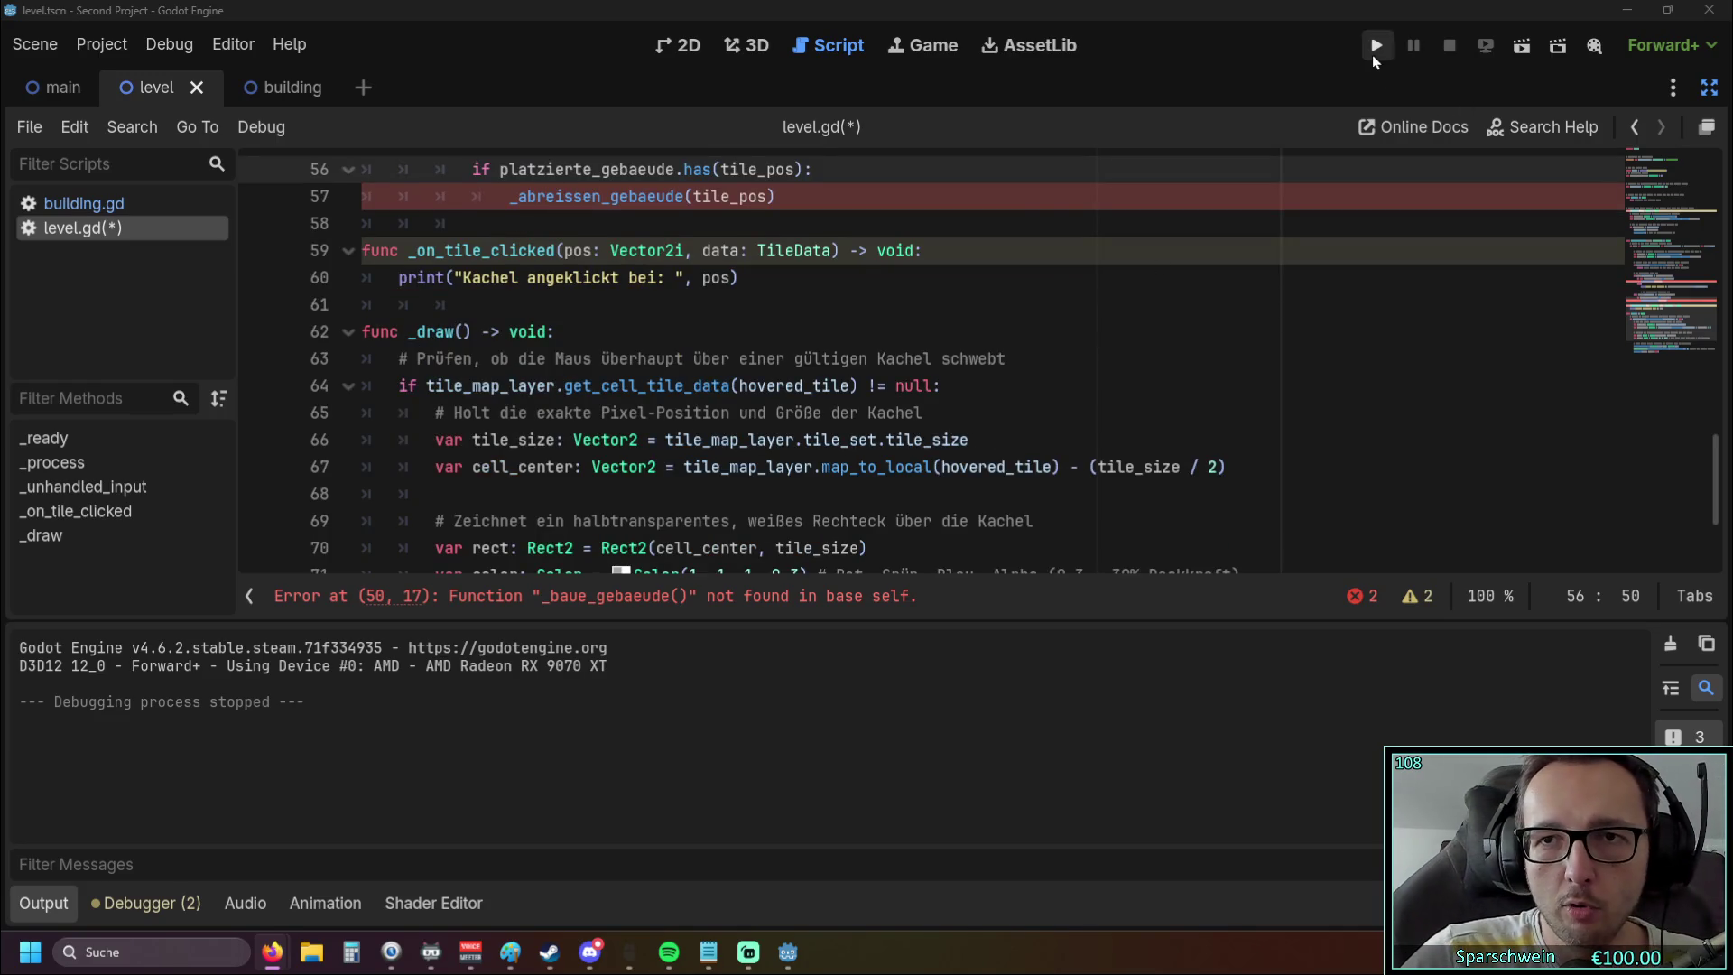
click(1373, 56)
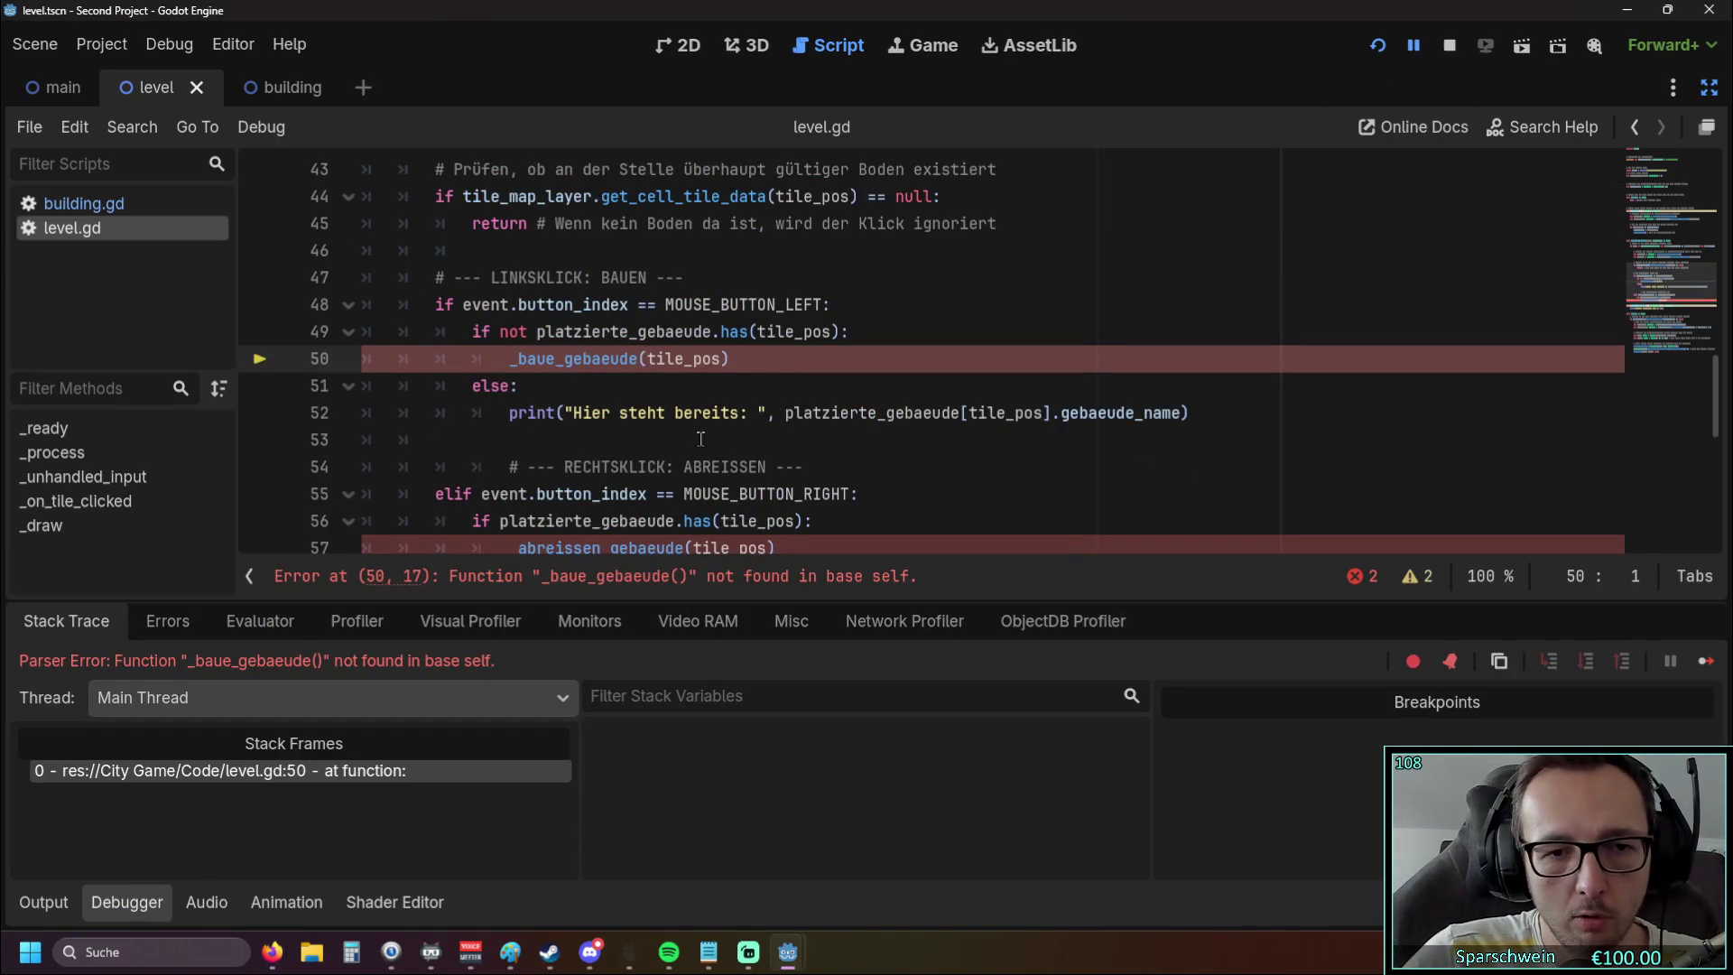
scroll(702, 439, down, 2)
drag(527, 385, 629, 385)
key(Down)
Step: Scroll through level.gd to find where the new function should go
scroll(603, 383, down, 2)
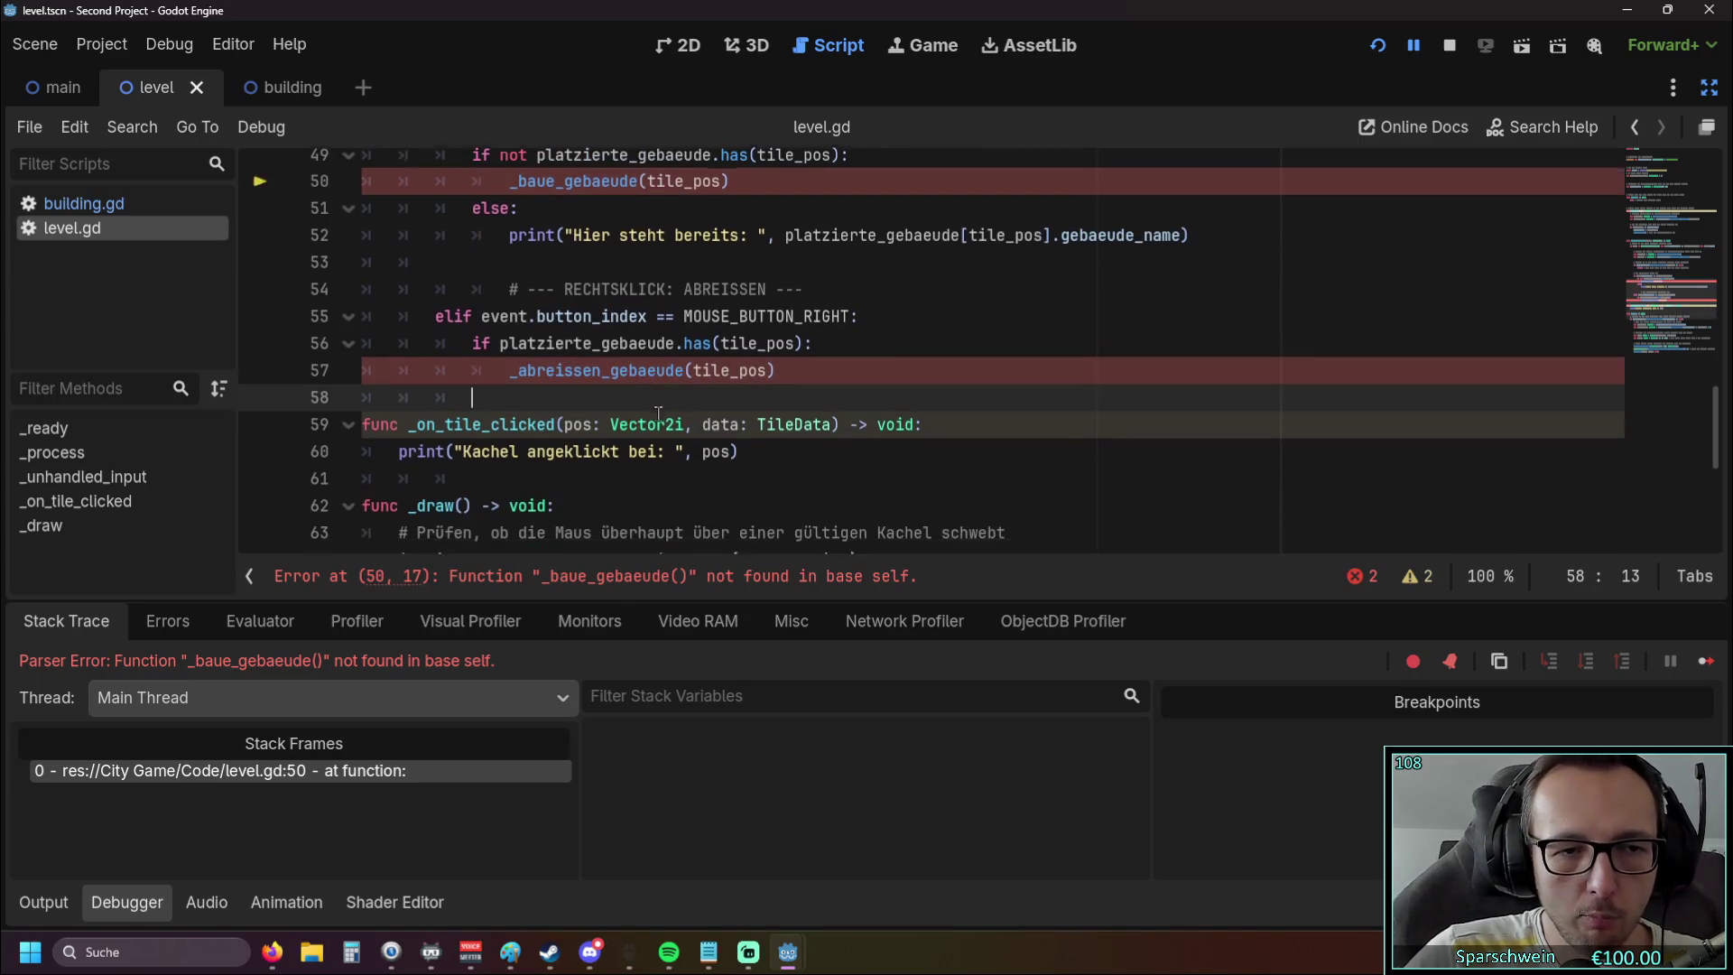
scroll(598, 362, down, 1)
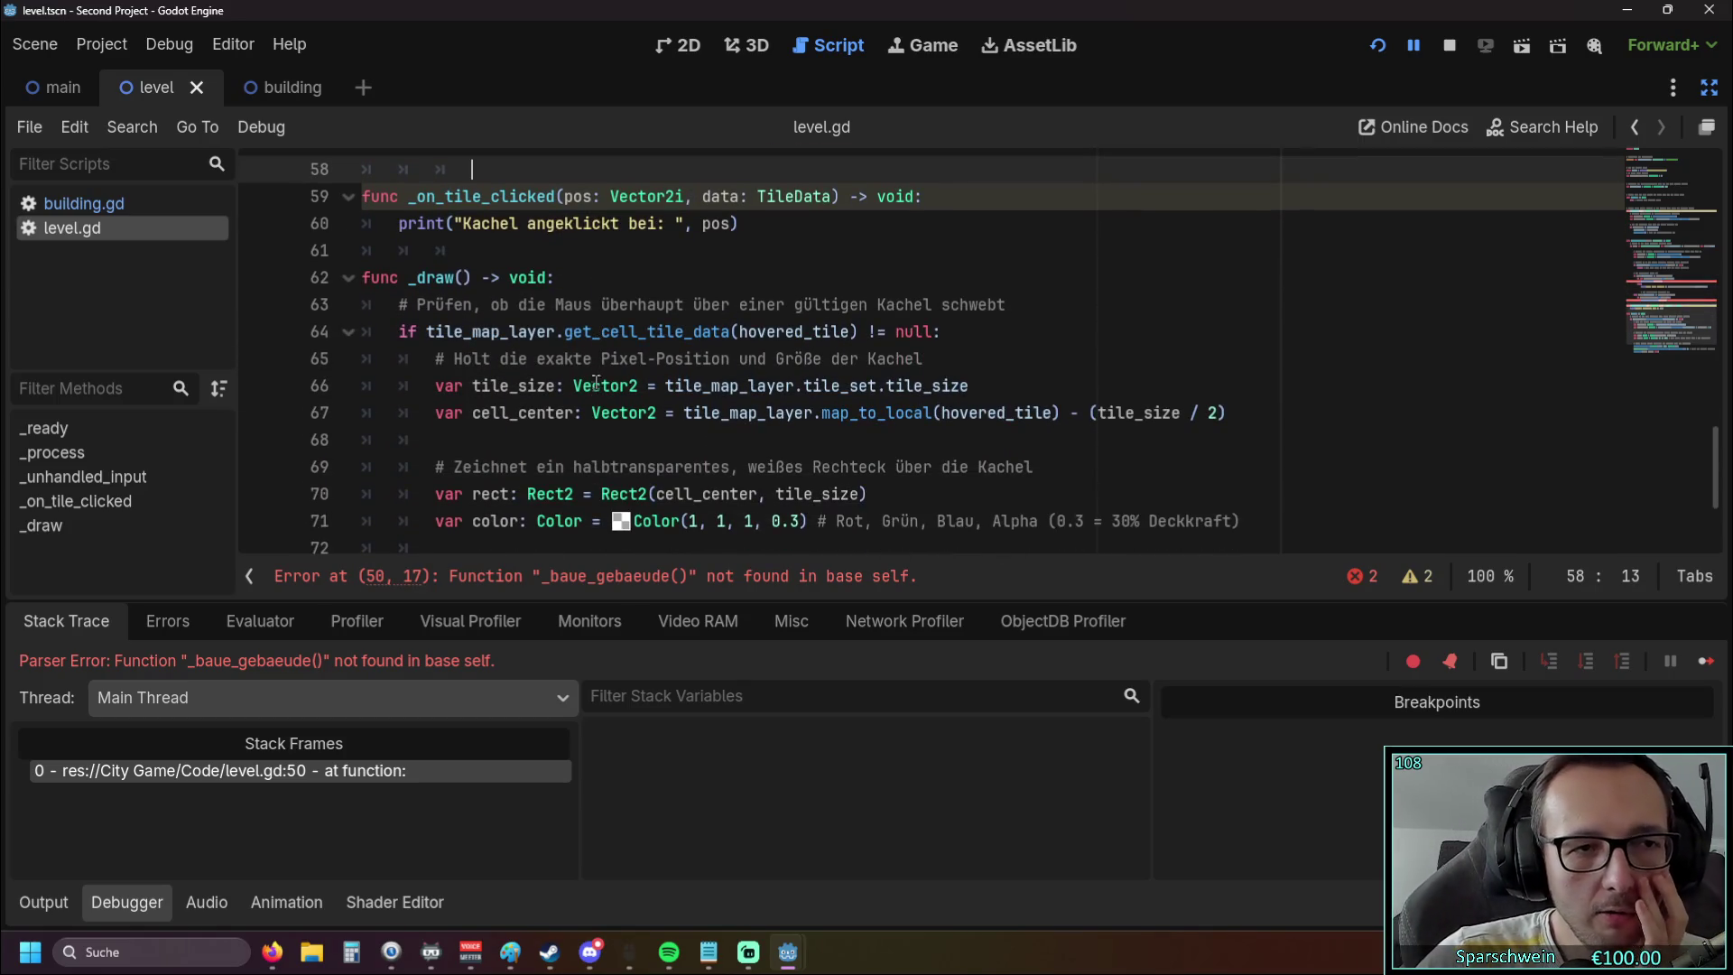
scroll(599, 375, up, 17)
scroll(600, 385, down, 2)
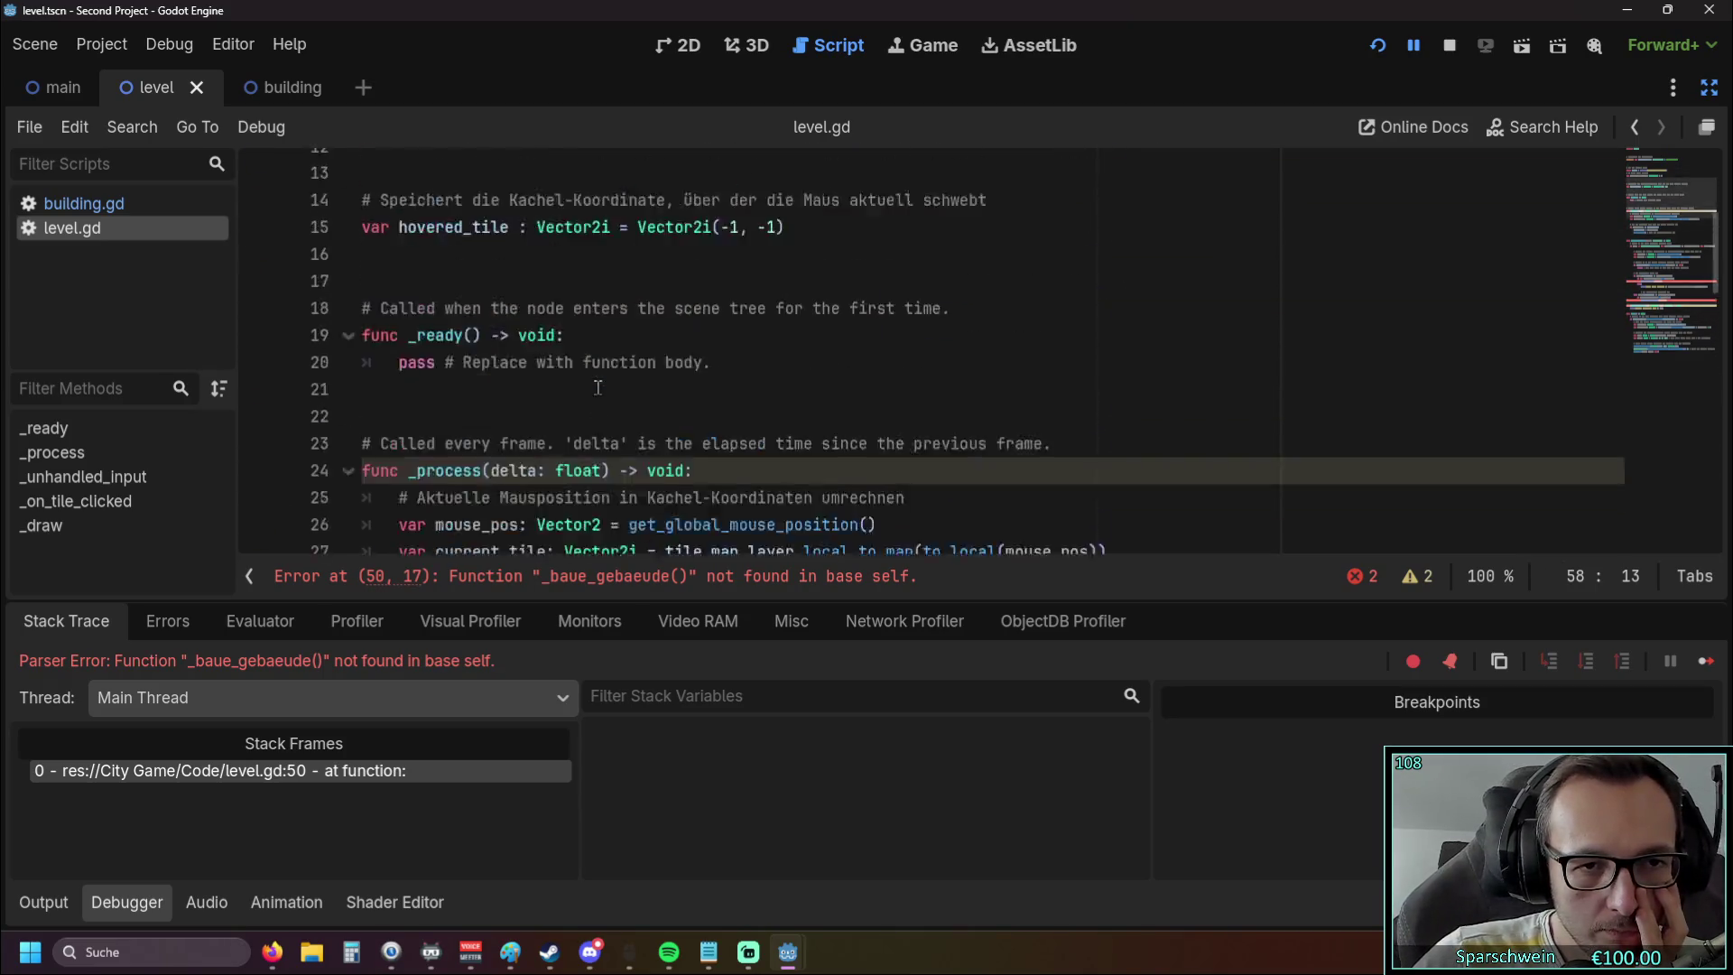
scroll(600, 385, up, 4)
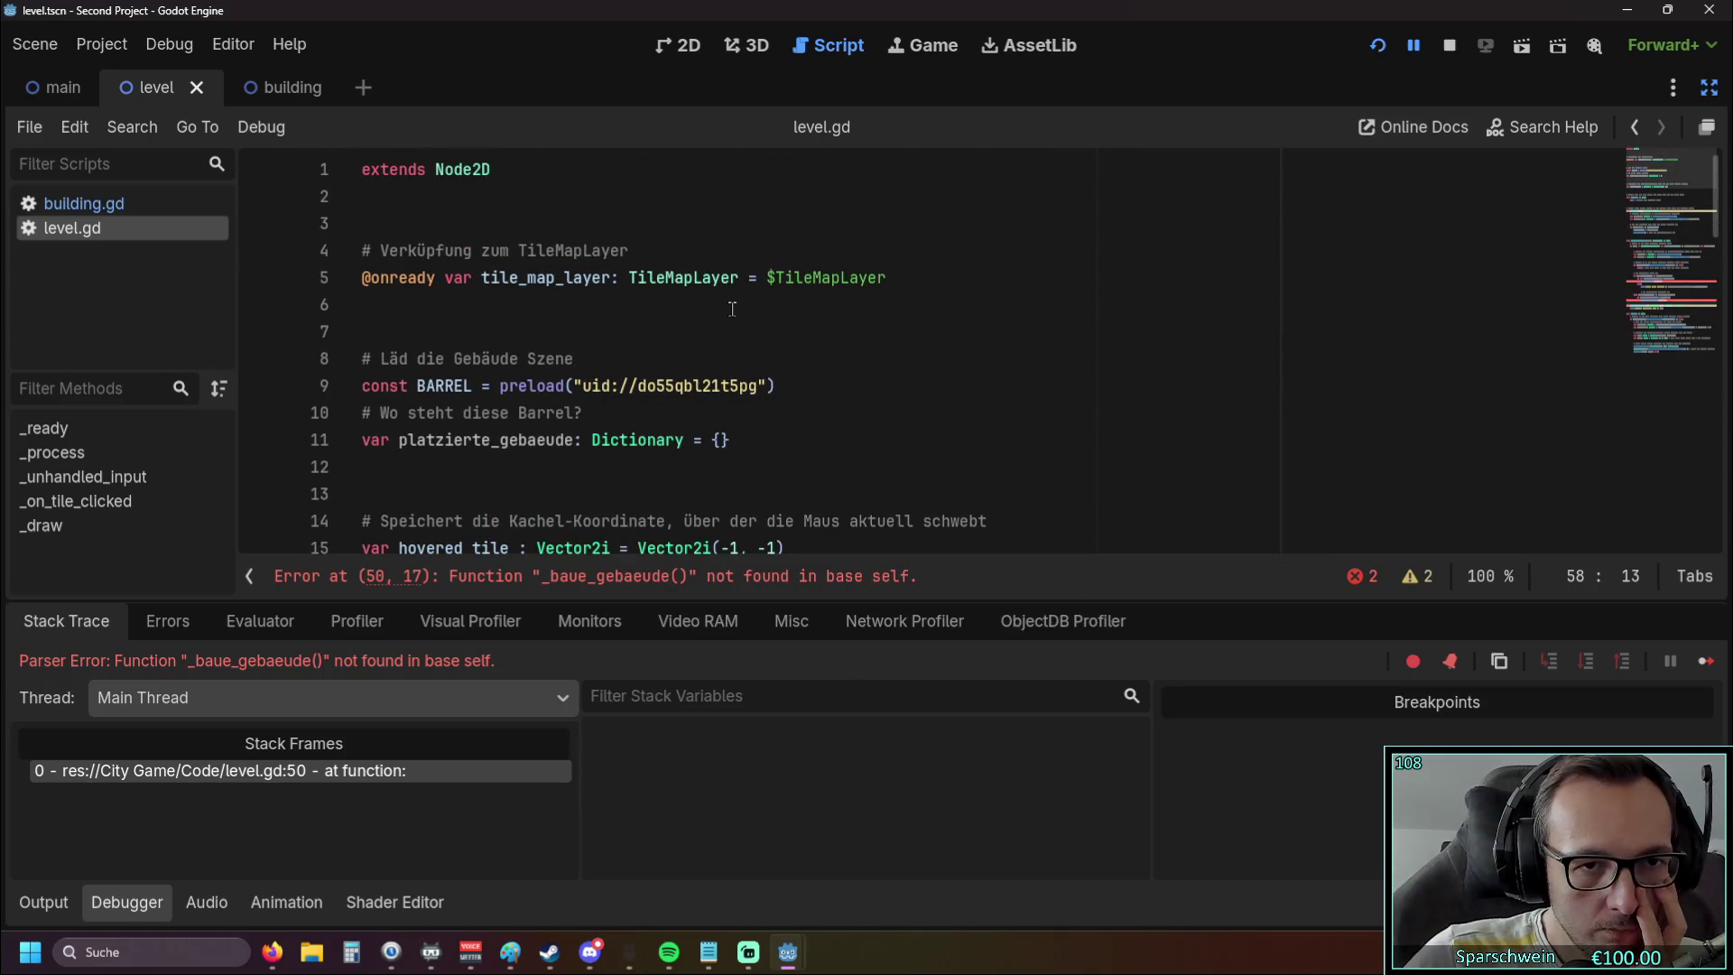
scroll(735, 314, down, 20)
scroll(737, 317, up, 3)
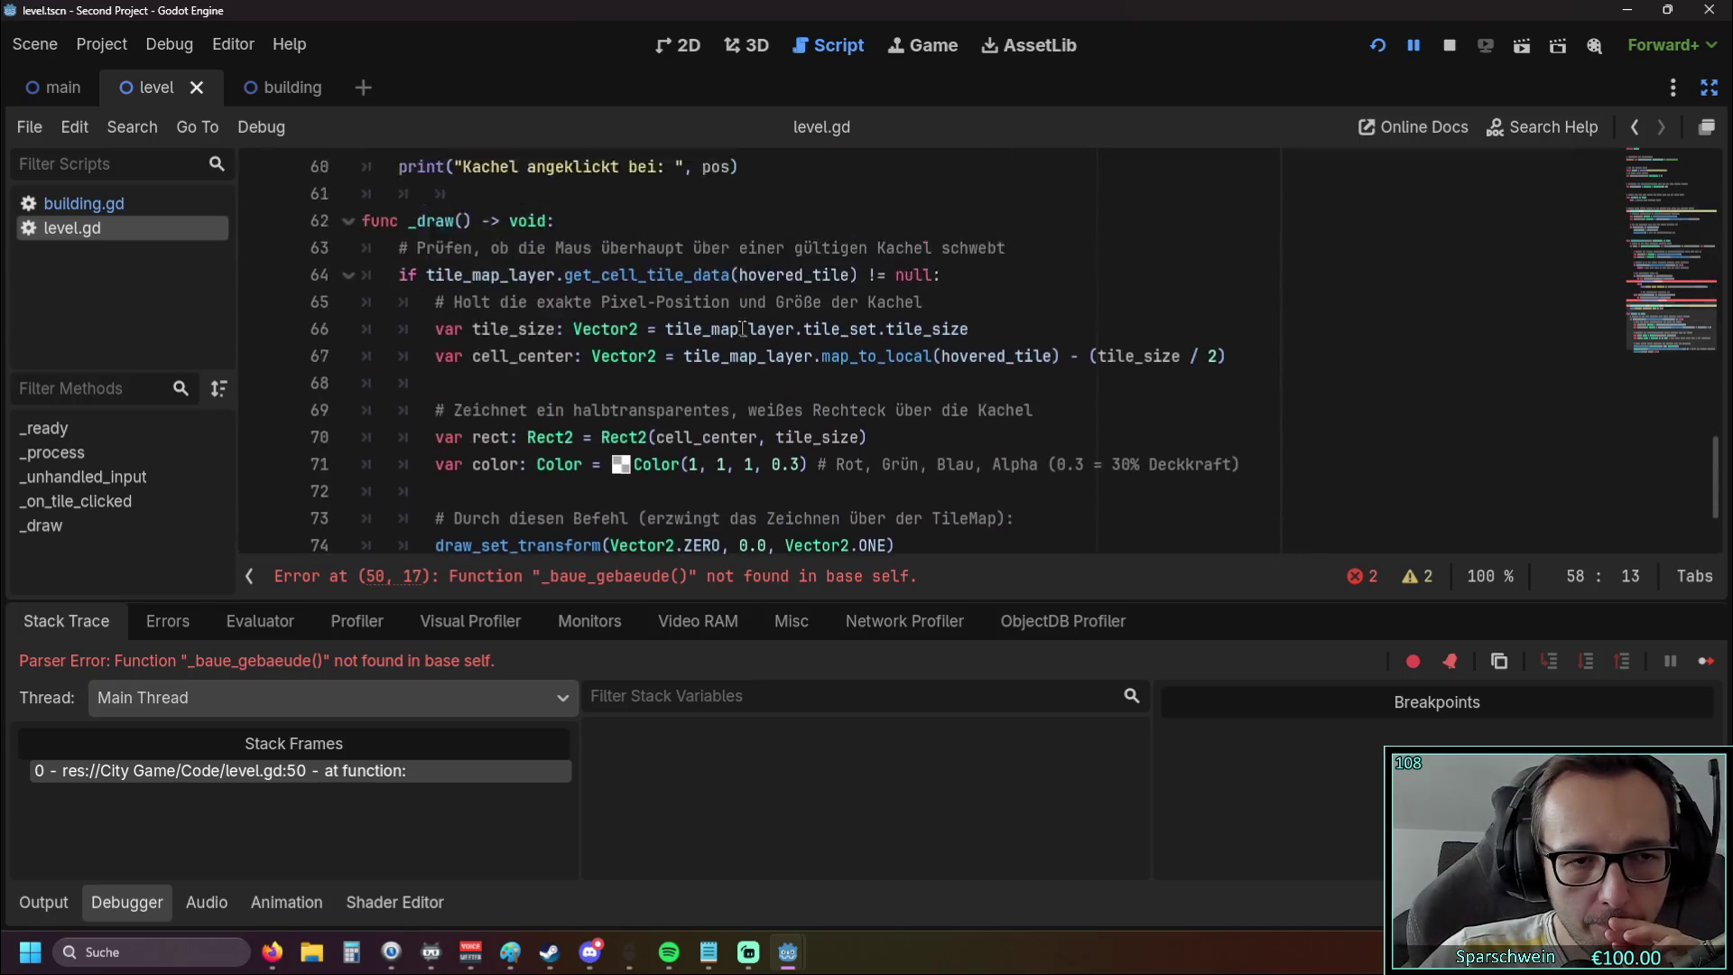
scroll(737, 325, down, 3)
scroll(737, 329, up, 2)
scroll(737, 332, down, 2)
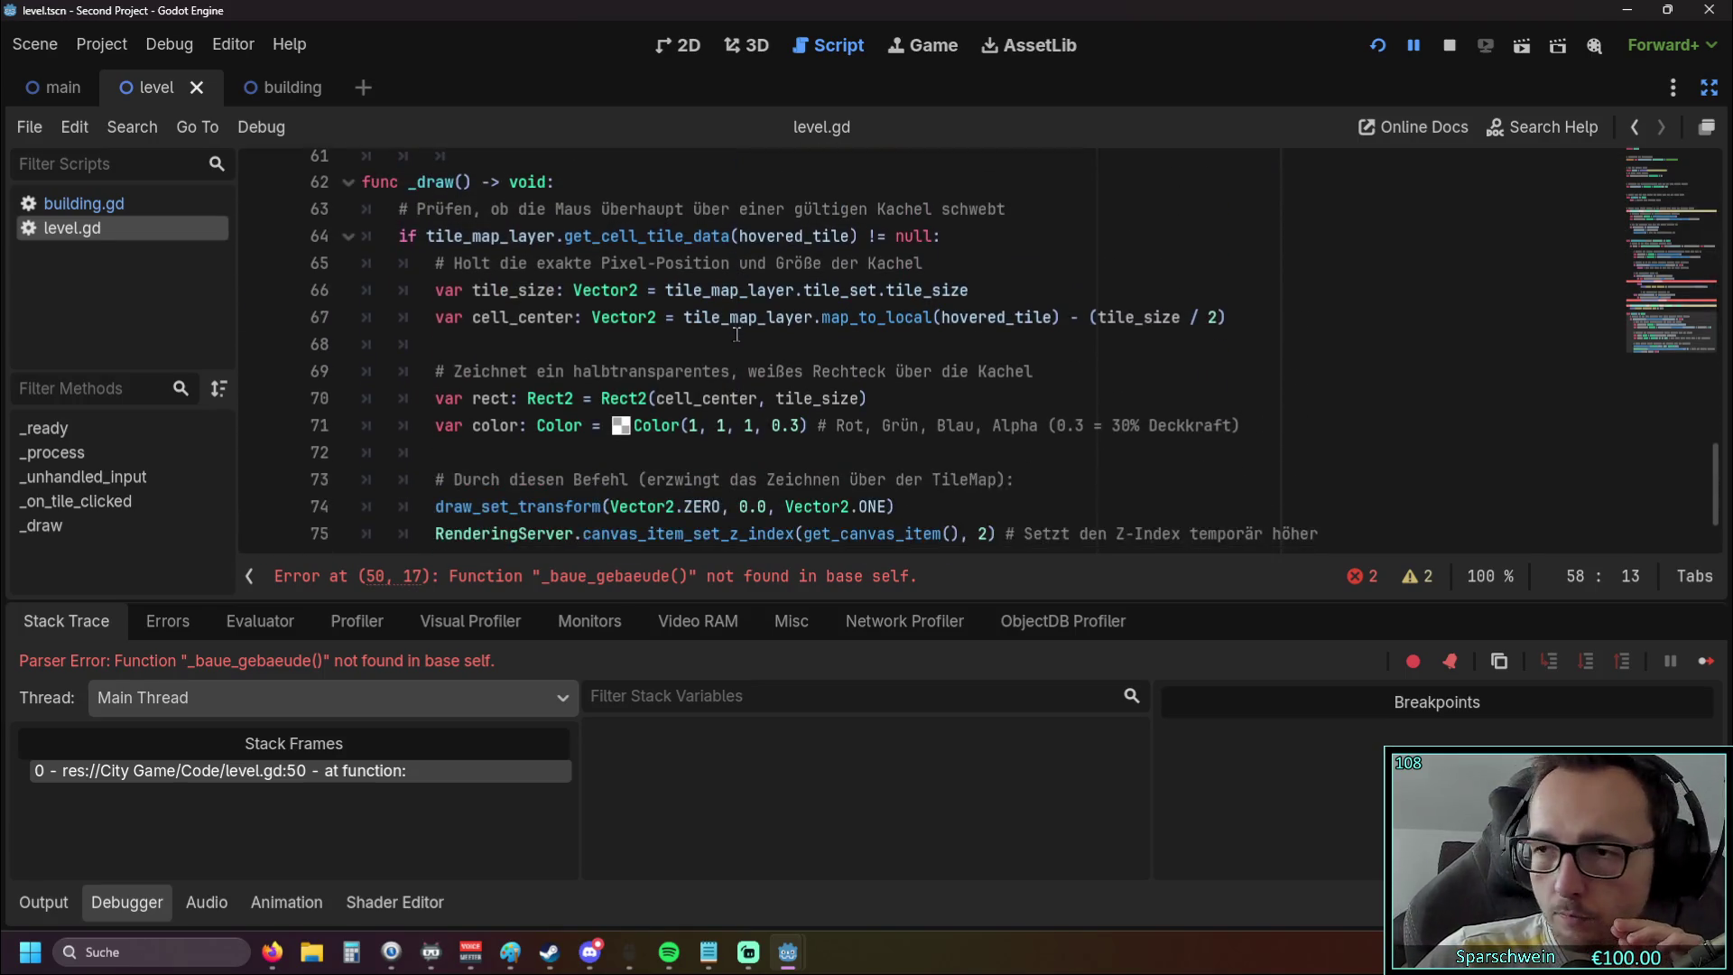
scroll(731, 335, up, 3)
scroll(728, 337, up, 1)
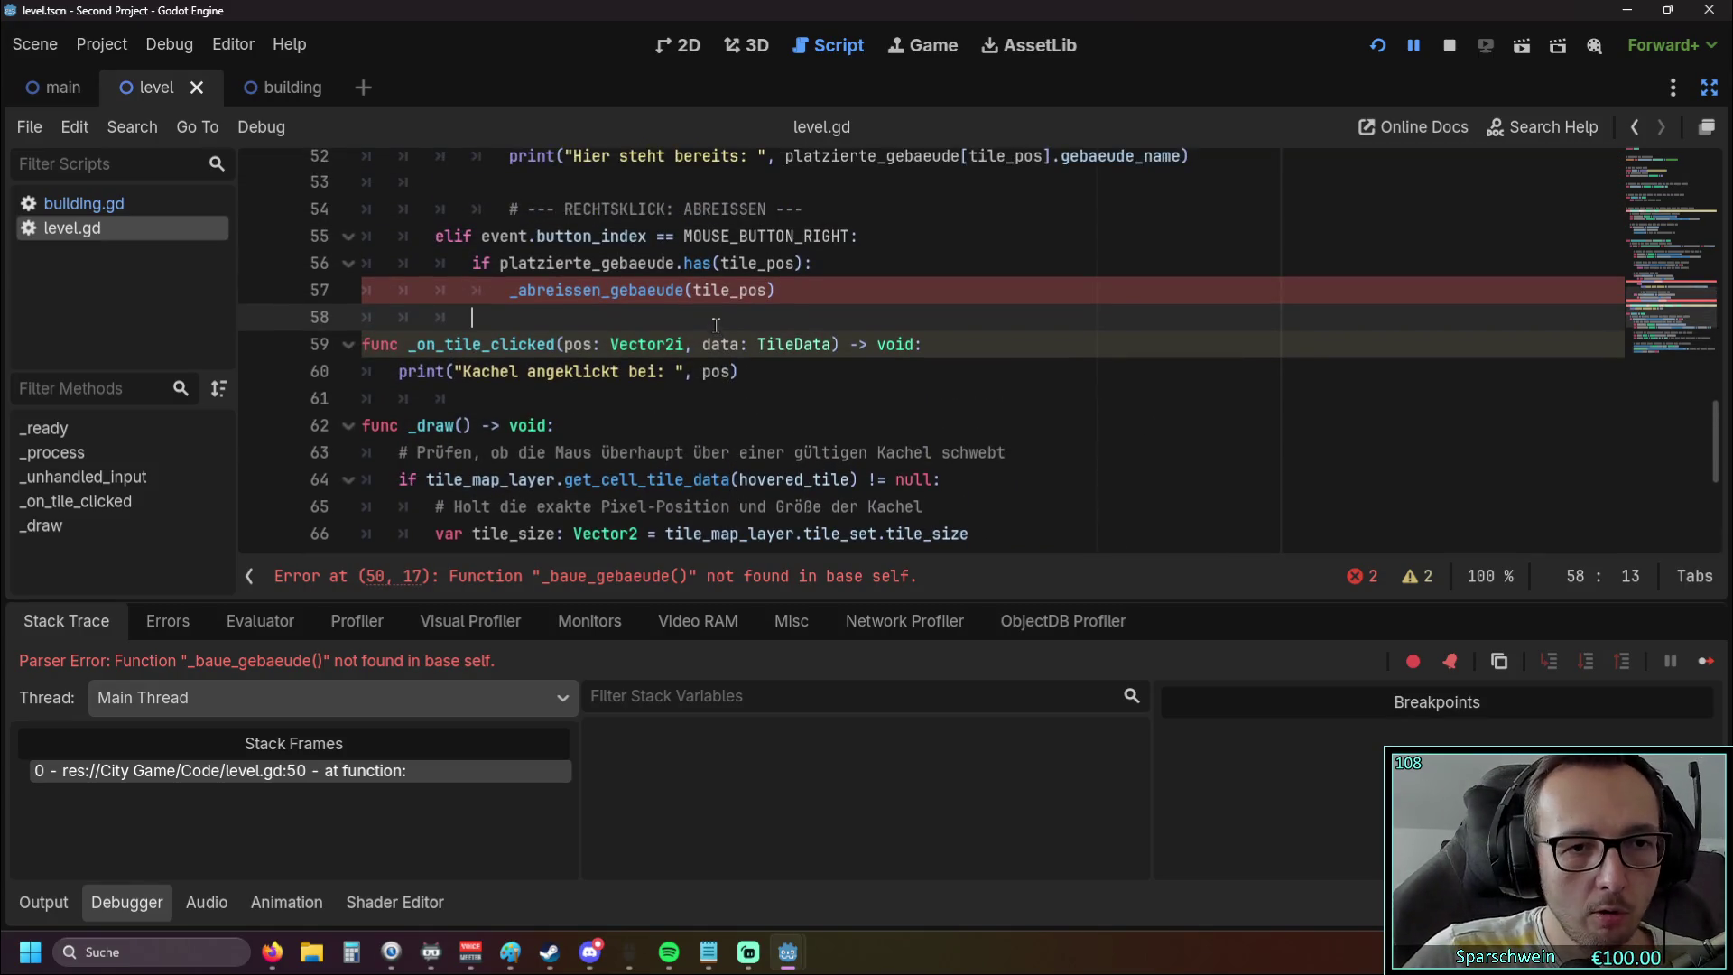
scroll(577, 400, up, 5)
scroll(591, 399, down, 4)
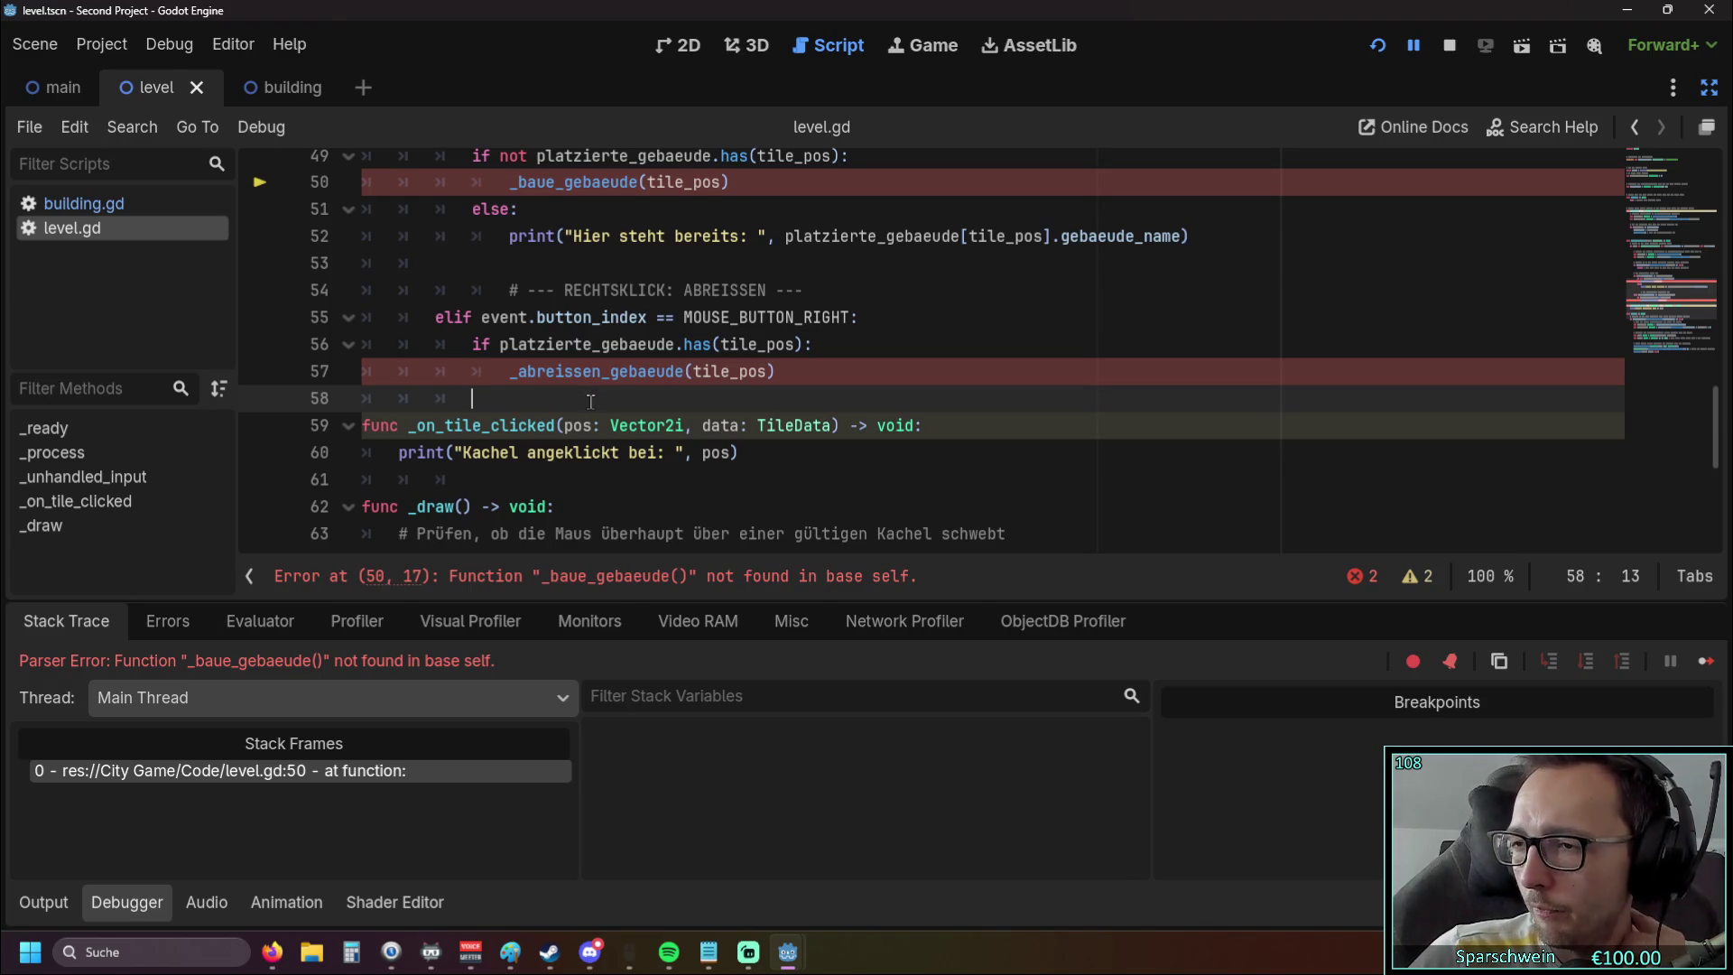
scroll(591, 401, down, 3)
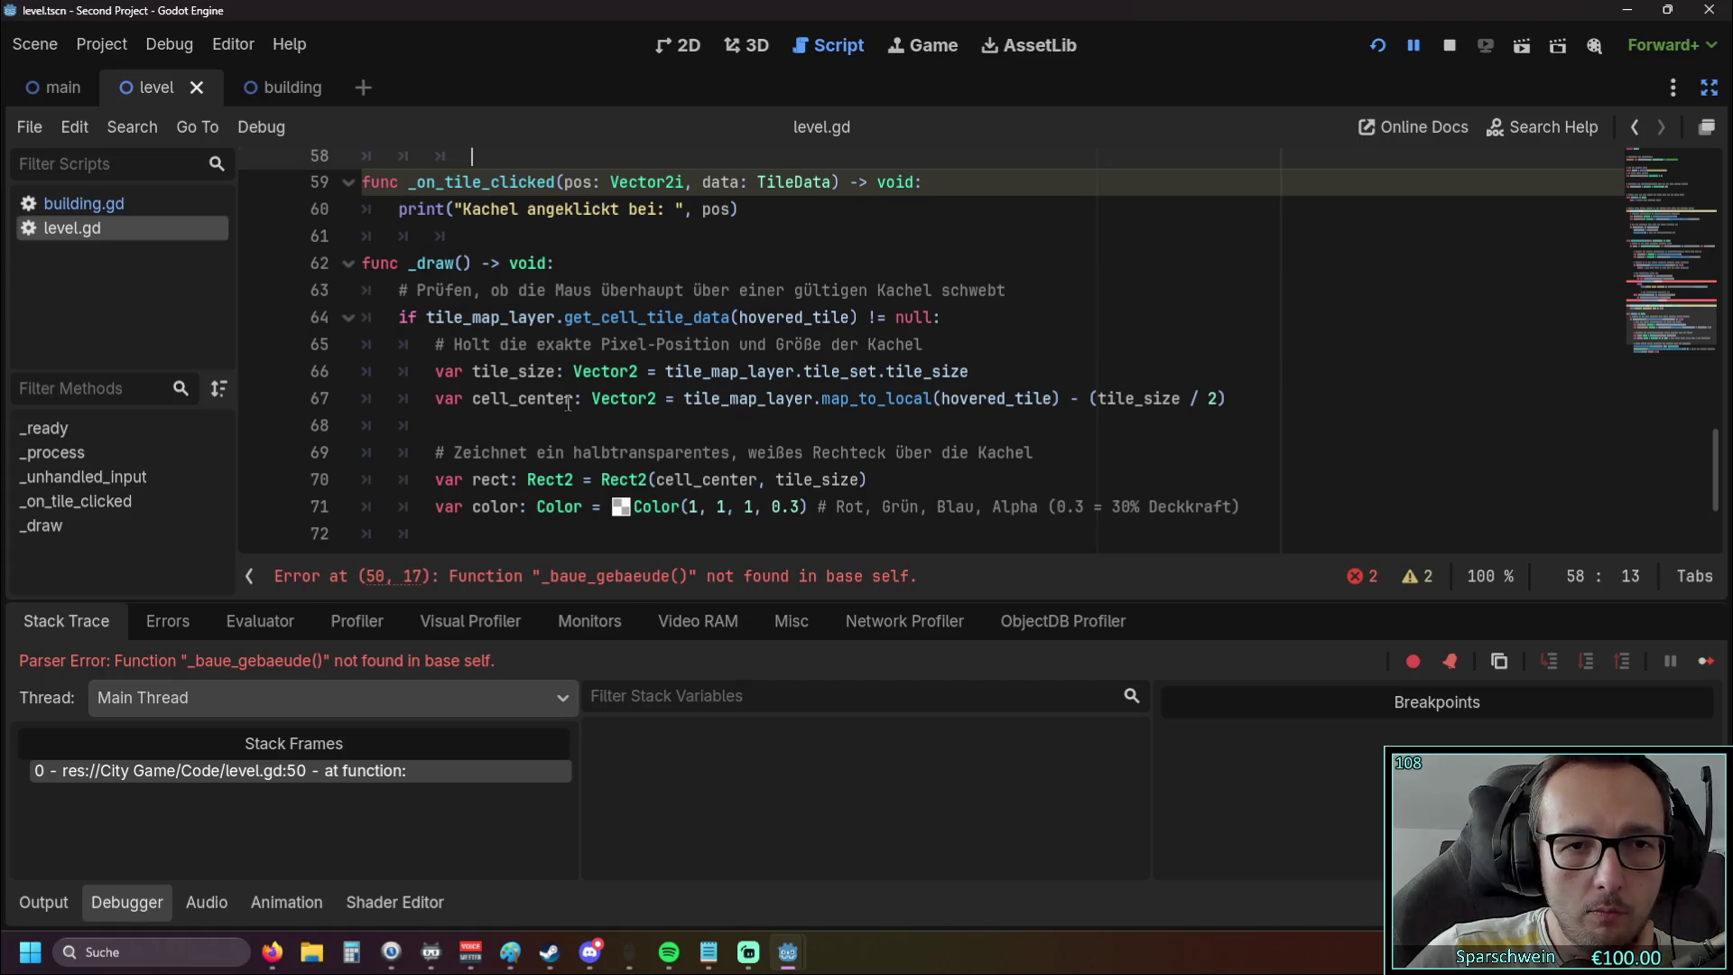
drag(562, 317, 844, 316)
scroll(839, 343, down, 1)
Step: Paste the copied _baue_gebaeude(tile_pos: Vector2i) function on new line 78 after _draw
click(880, 348)
scroll(880, 355, down, 1)
drag(692, 479, 435, 398)
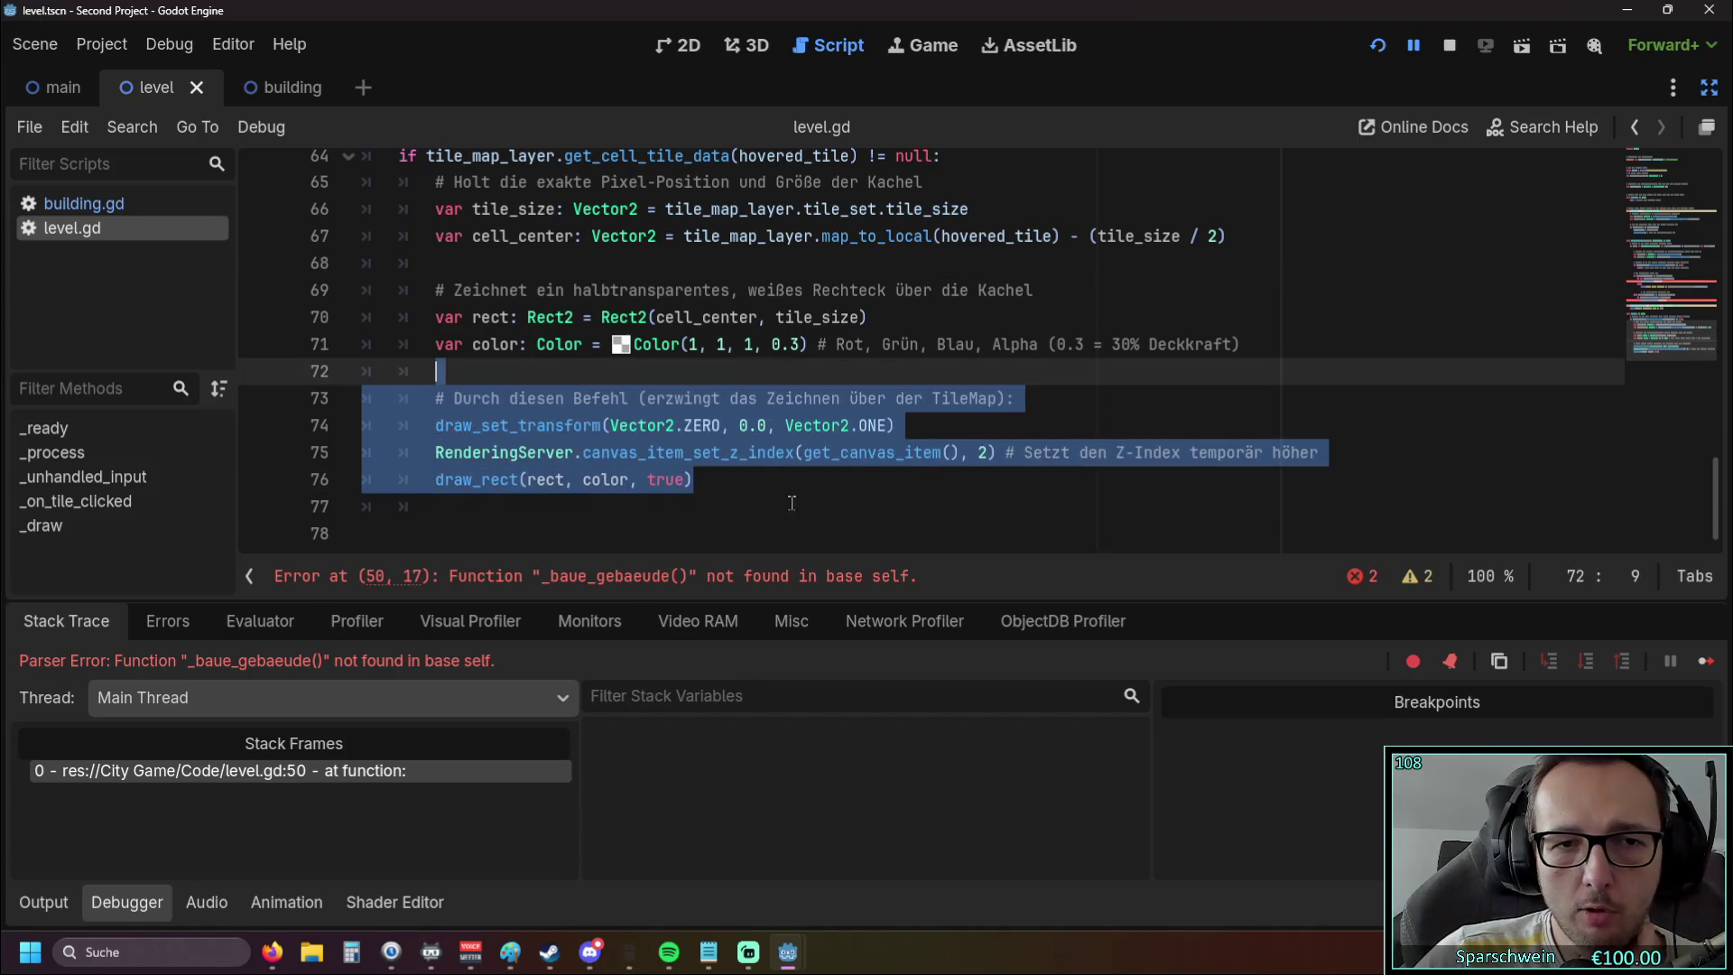
click(442, 506)
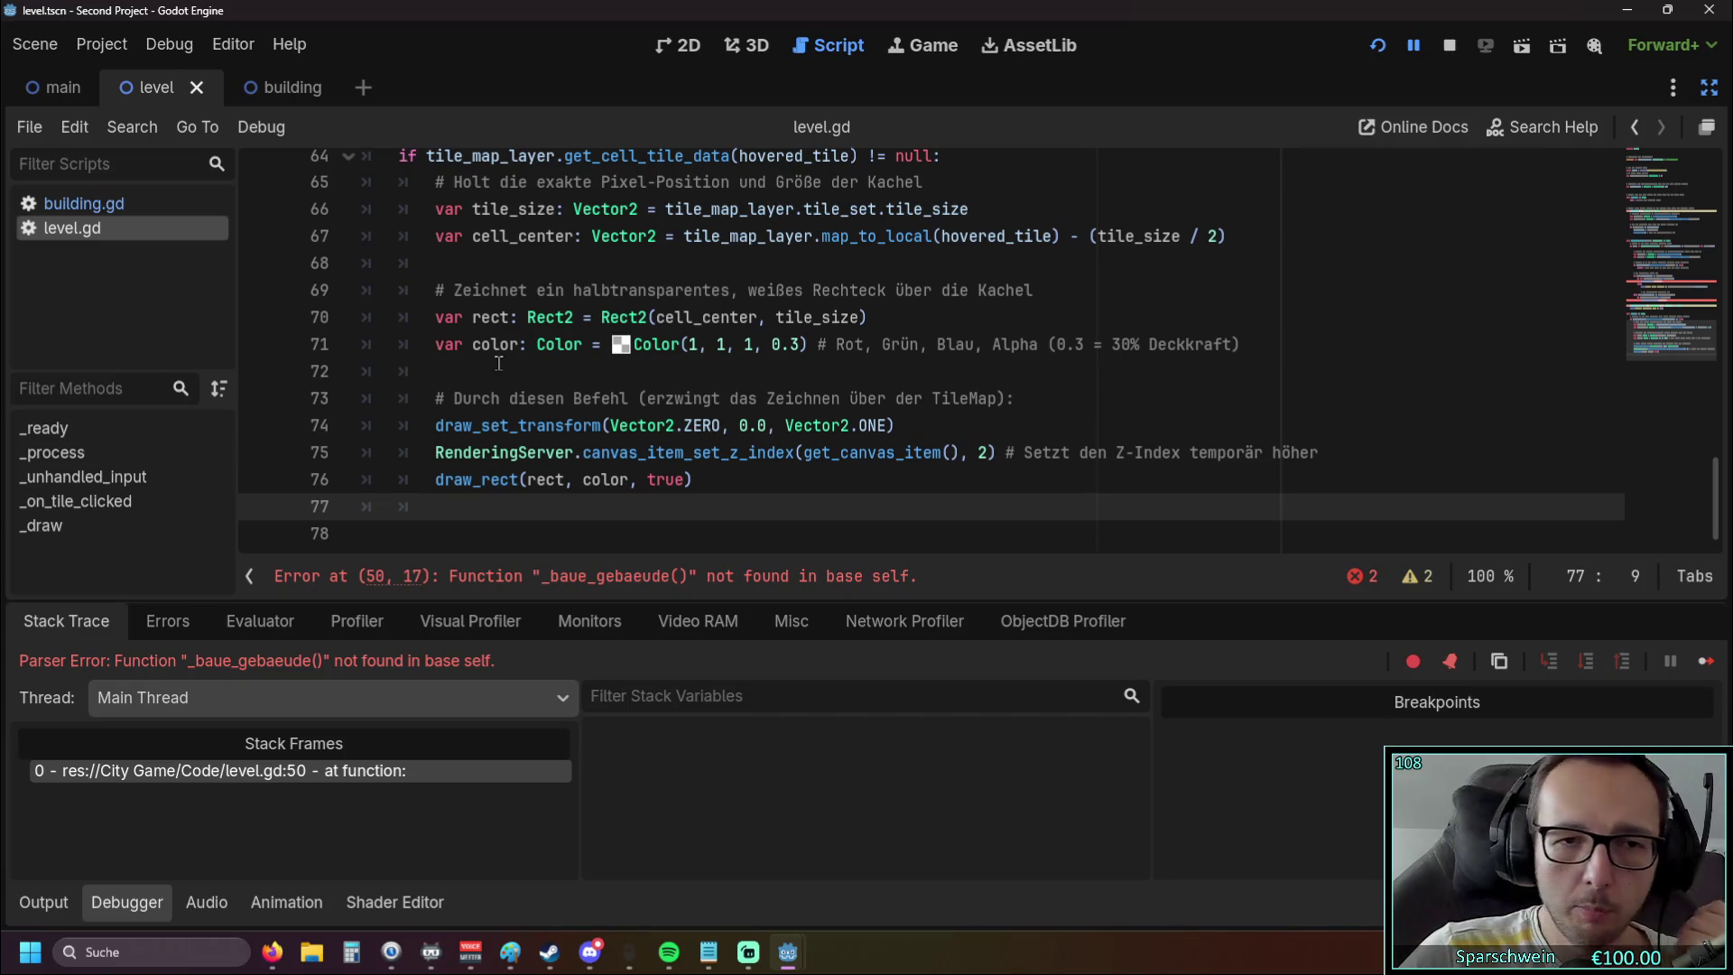
key(Return)
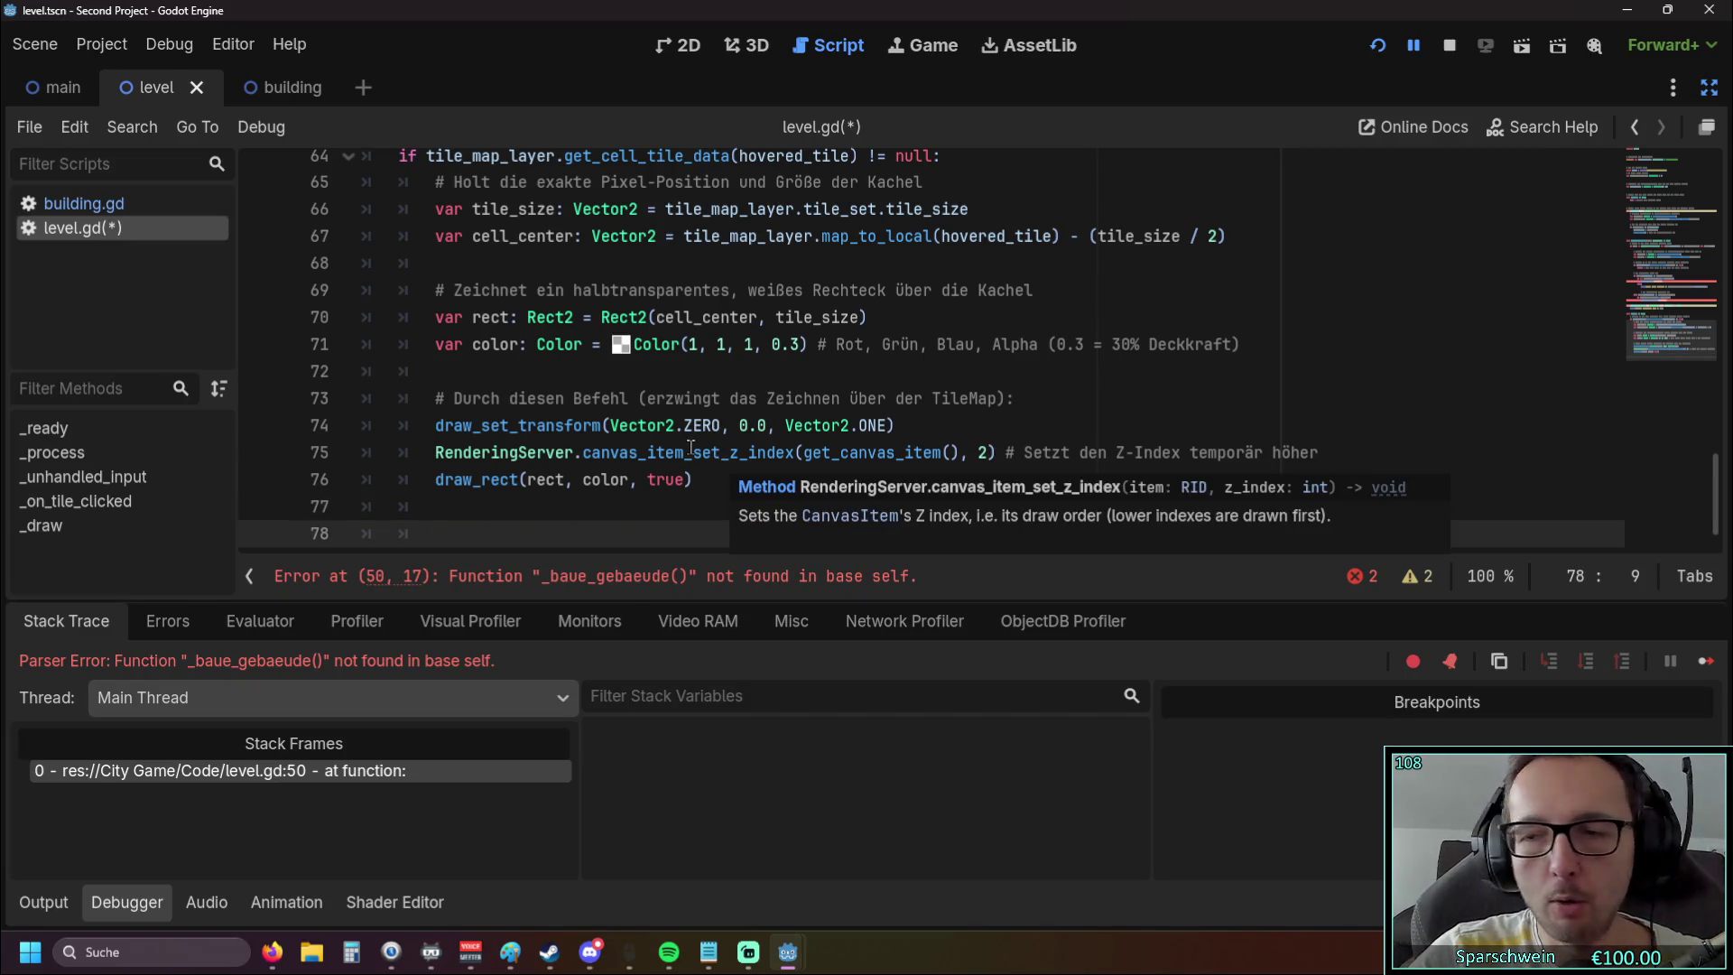
key(alt+Tab)
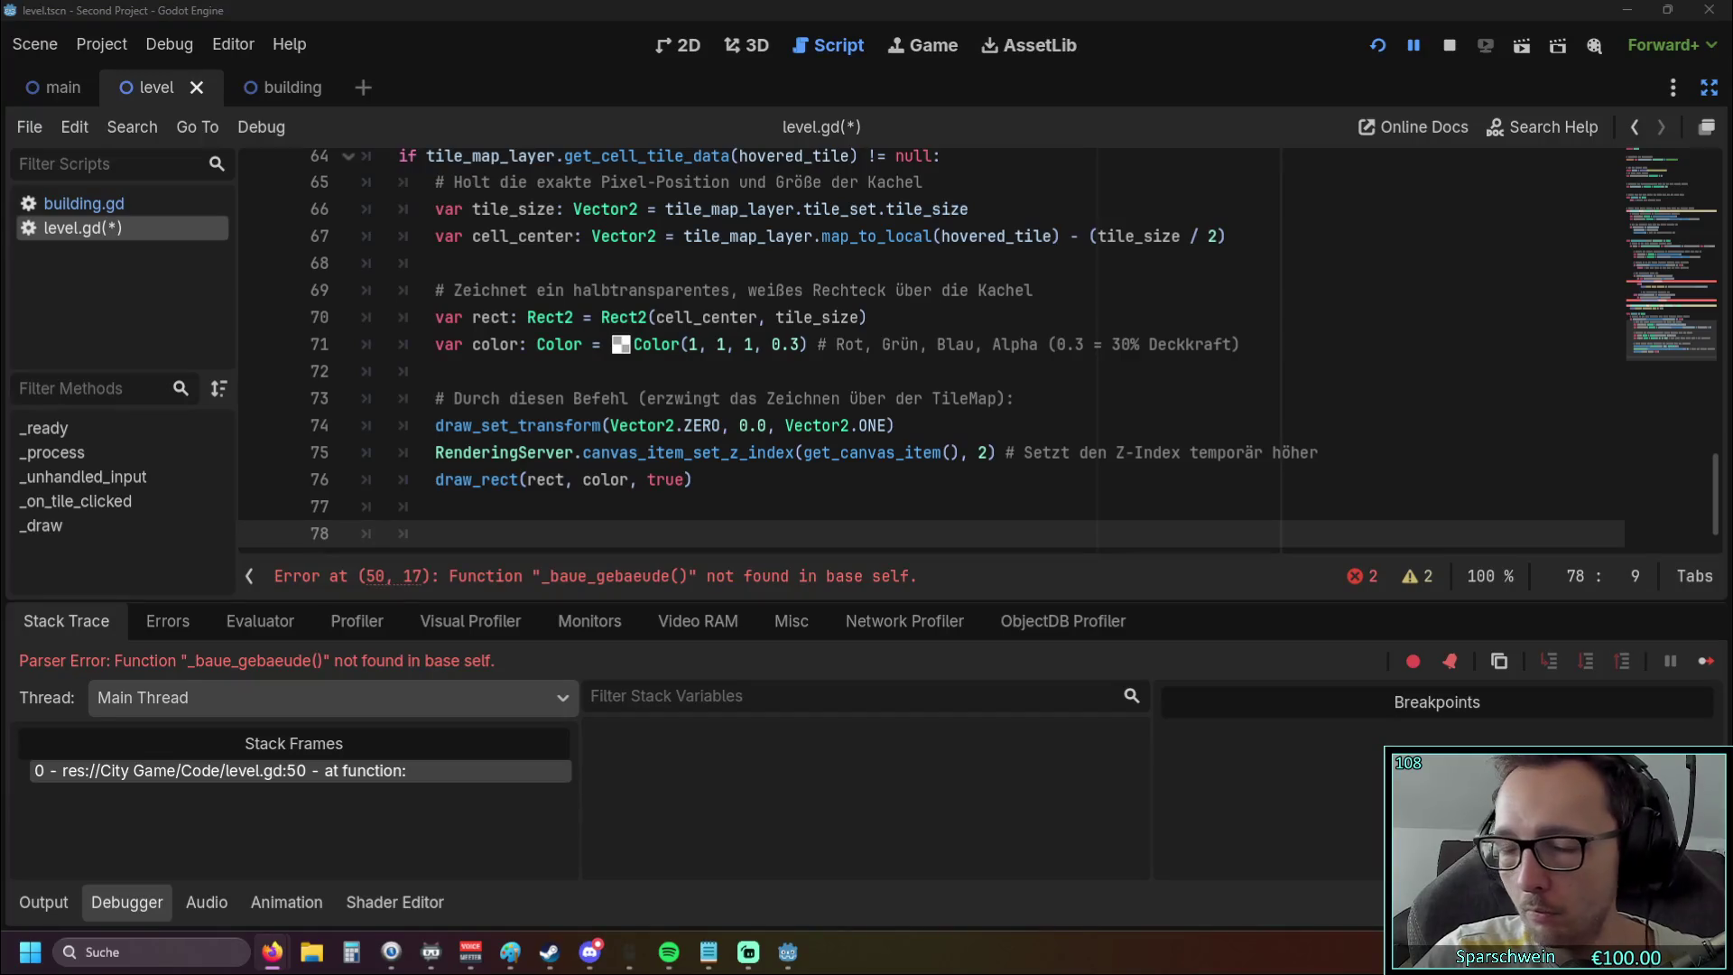
key(alt+Tab)
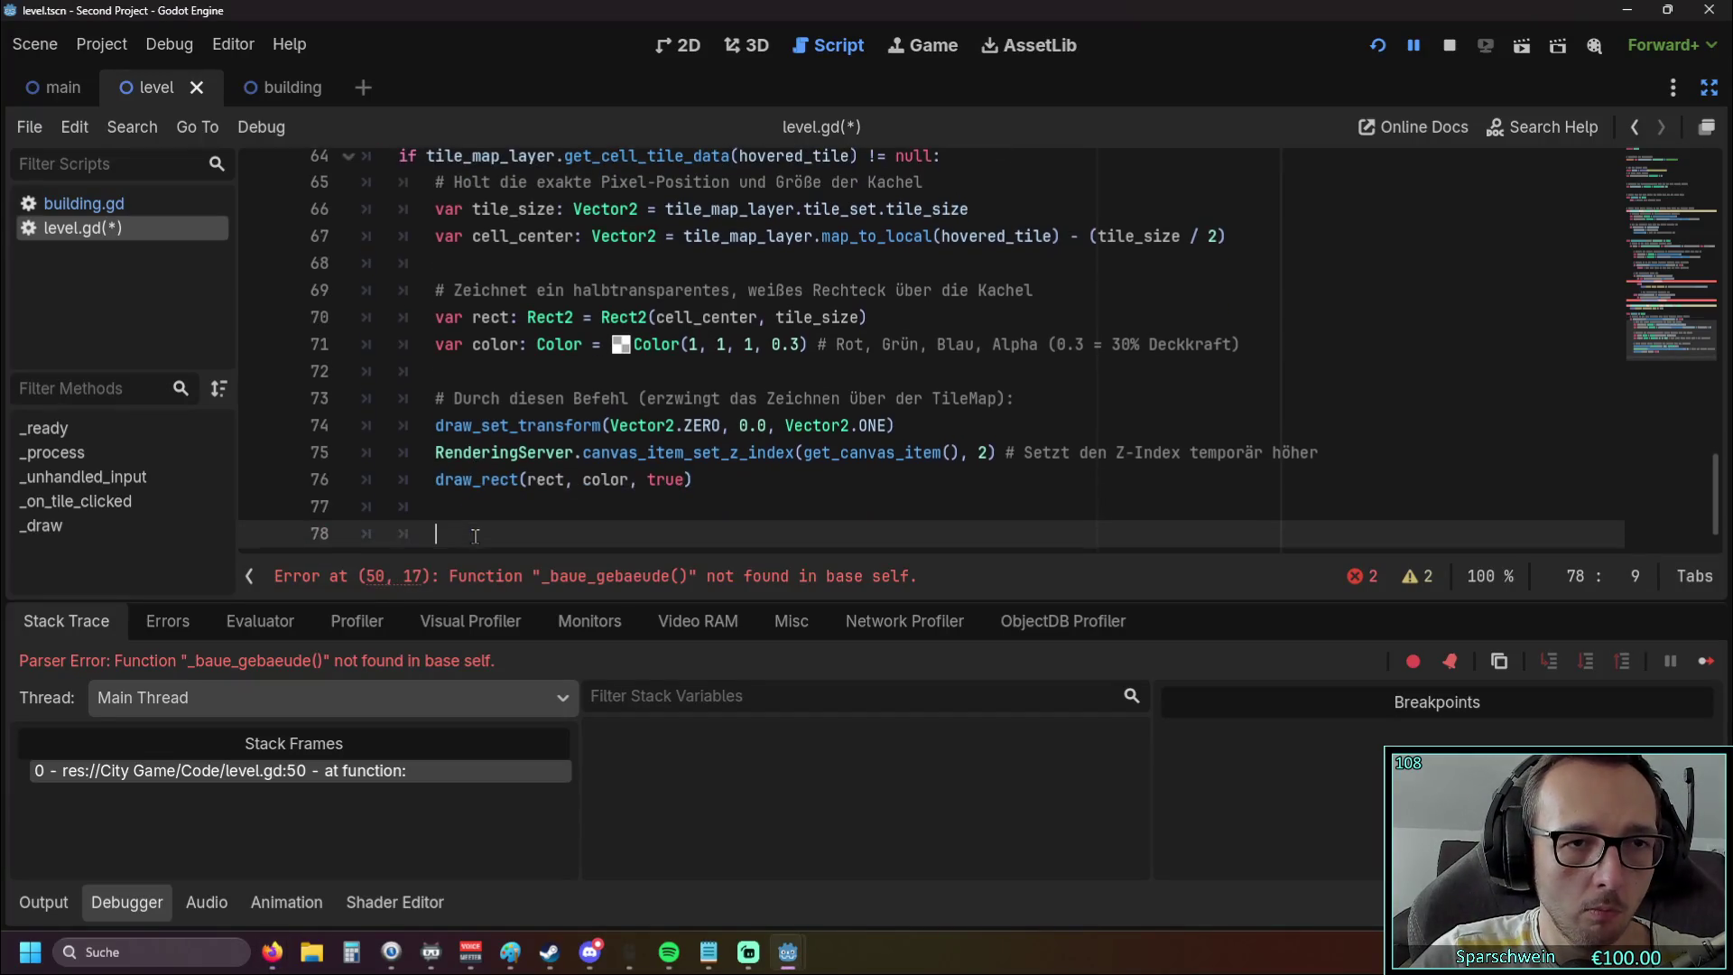
text(func _baue_gebaeude(tile_pos: Vector2i) -> void: 	# Eine neue Instanz des Hauses erstellen 	var neues_haus = haus_szene.instantiate() 	 	# Exakte visuelle Mitte der Kachel ermitteln und Haus dort platzieren 	neues_haus.global_position = map_to_local(tile_pos) 	 	# Haus als Kind auf die Map bringen 	add_child(neues_haus) 	 	# Im Dictionary speichern, damit die Kachel blockiert ist 	platzierte_gebaeude[tile_pos] = neues_haus 	print("Haus gebaut bei: ", tile_pos))
scroll(443, 439, up, 1)
scroll(542, 415, down, 1)
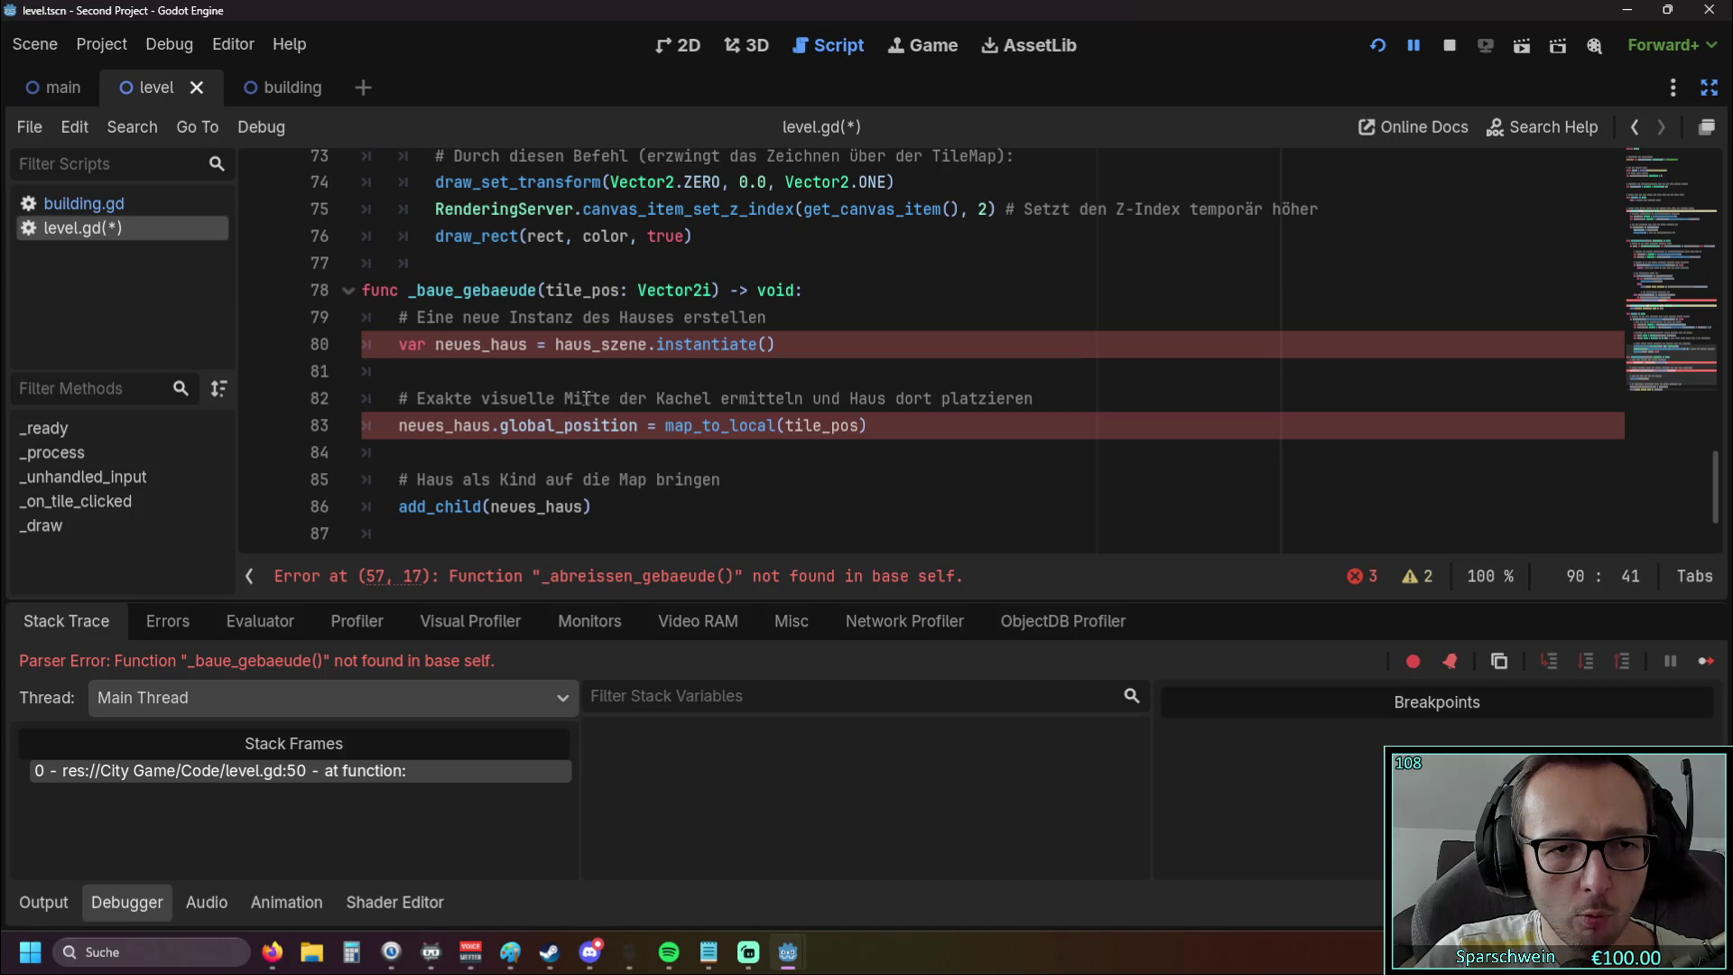
scroll(582, 398, up, 20)
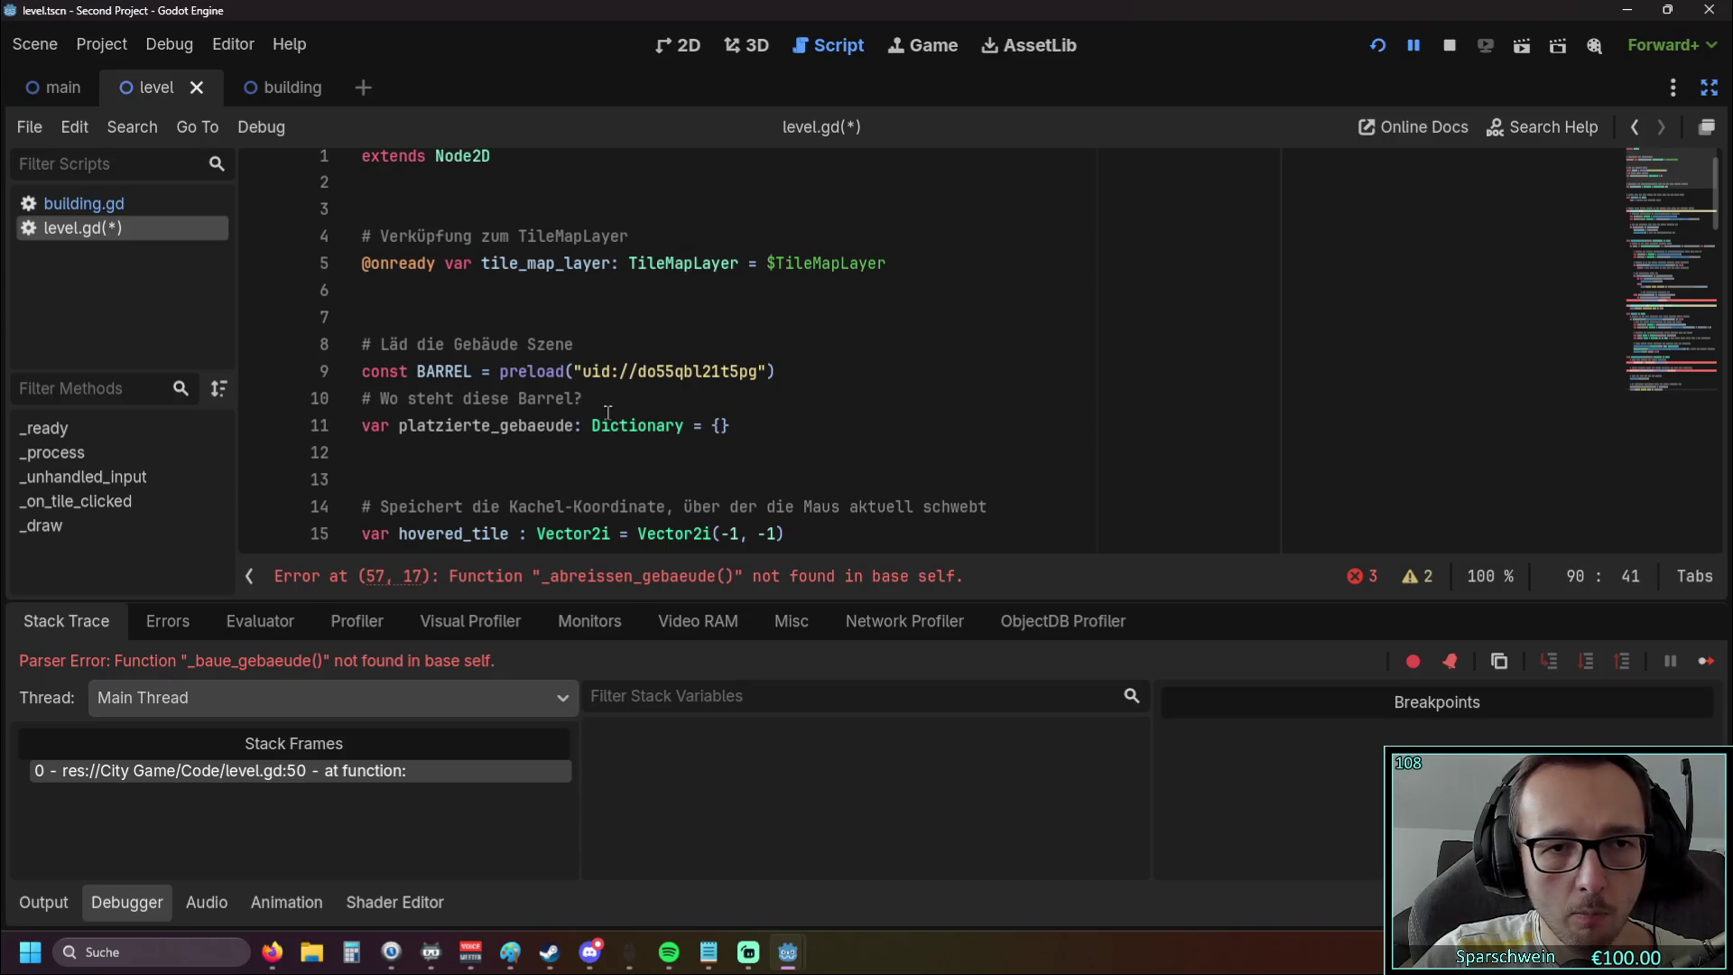
scroll(608, 412, down, 20)
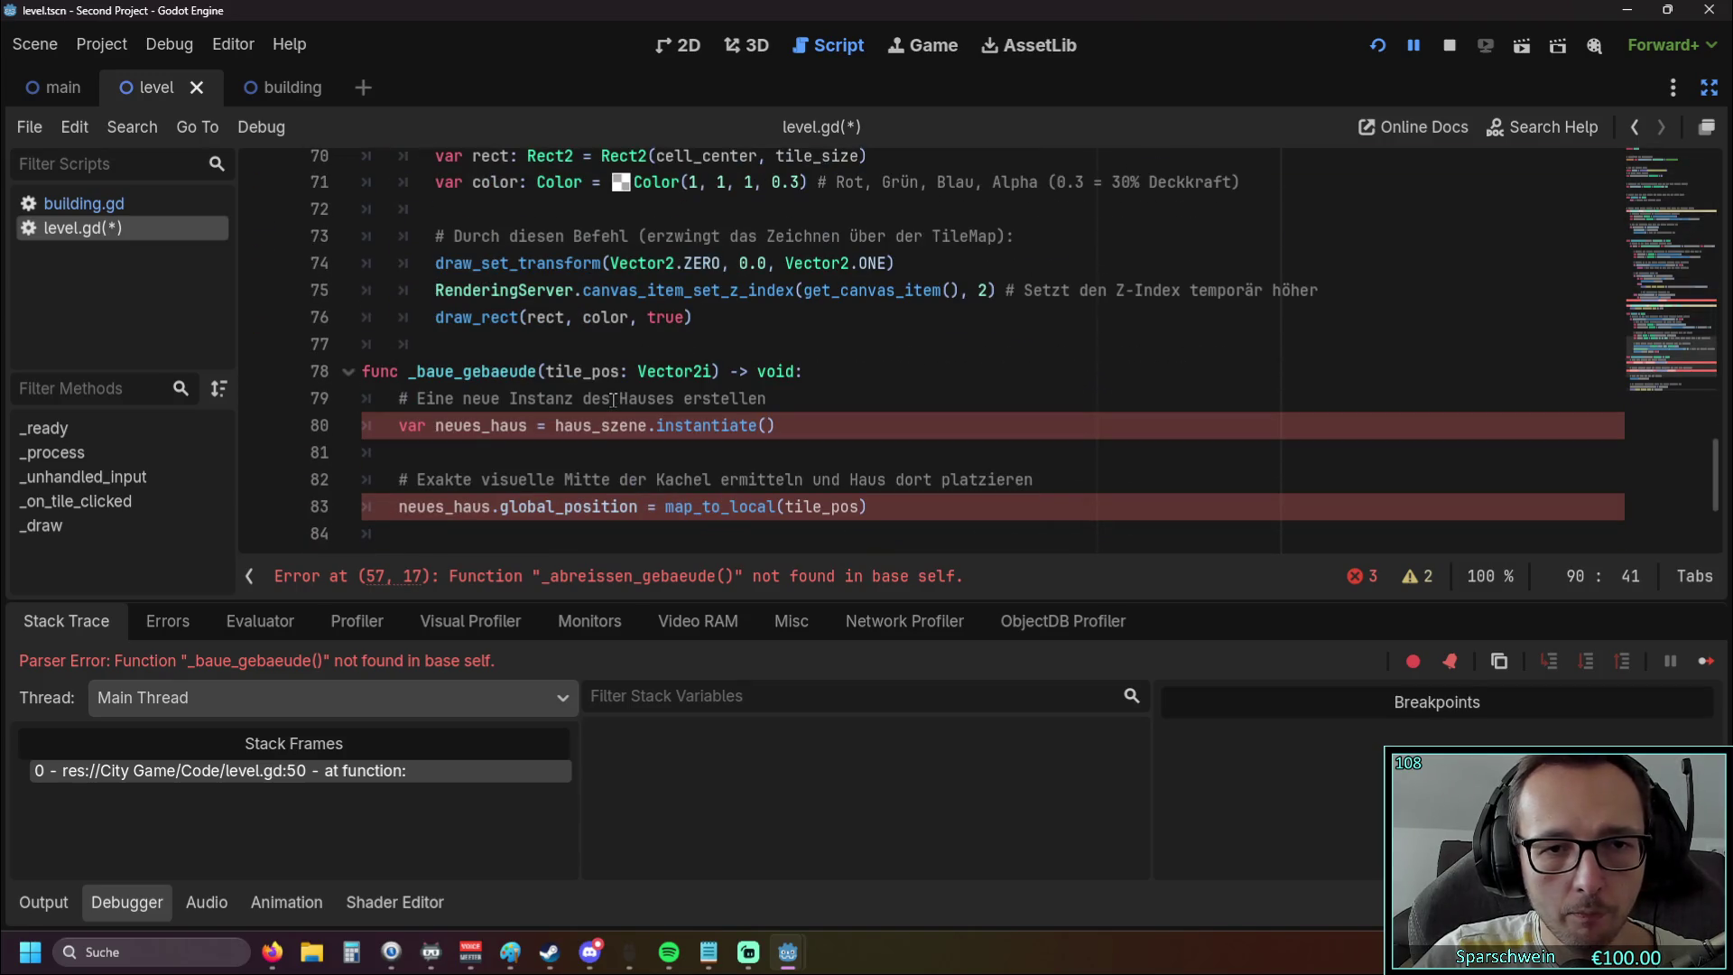
scroll(475, 437, down, 1)
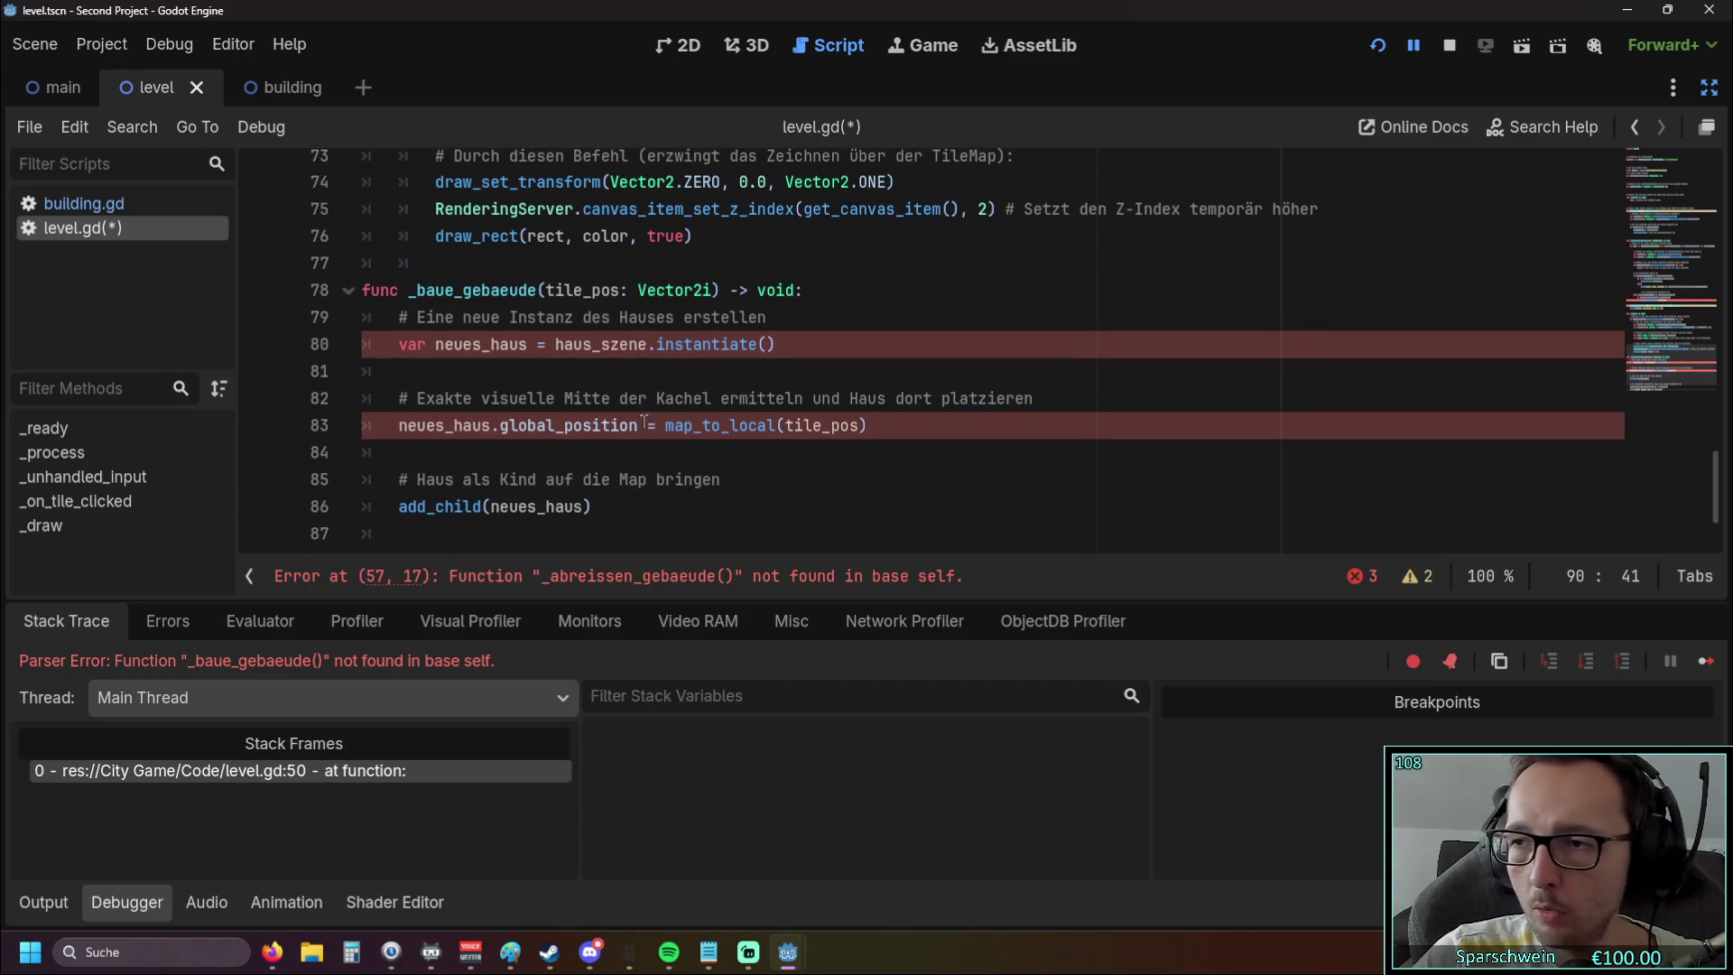
key(alt+Tab)
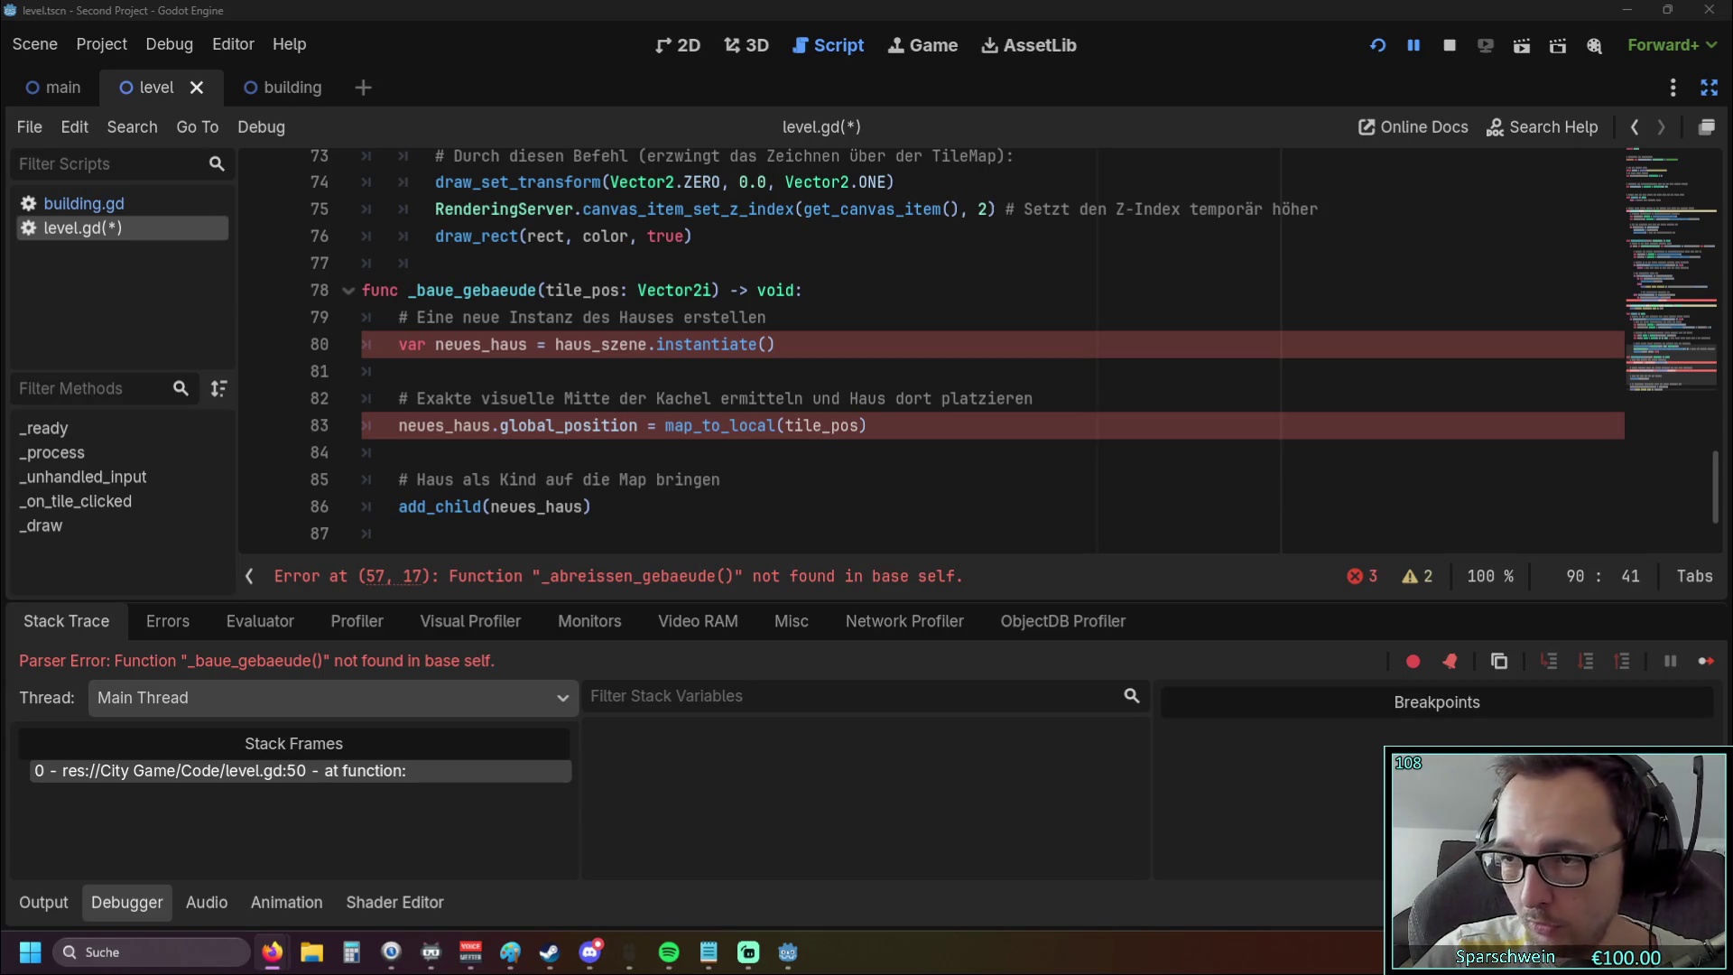
drag(436, 344, 528, 343)
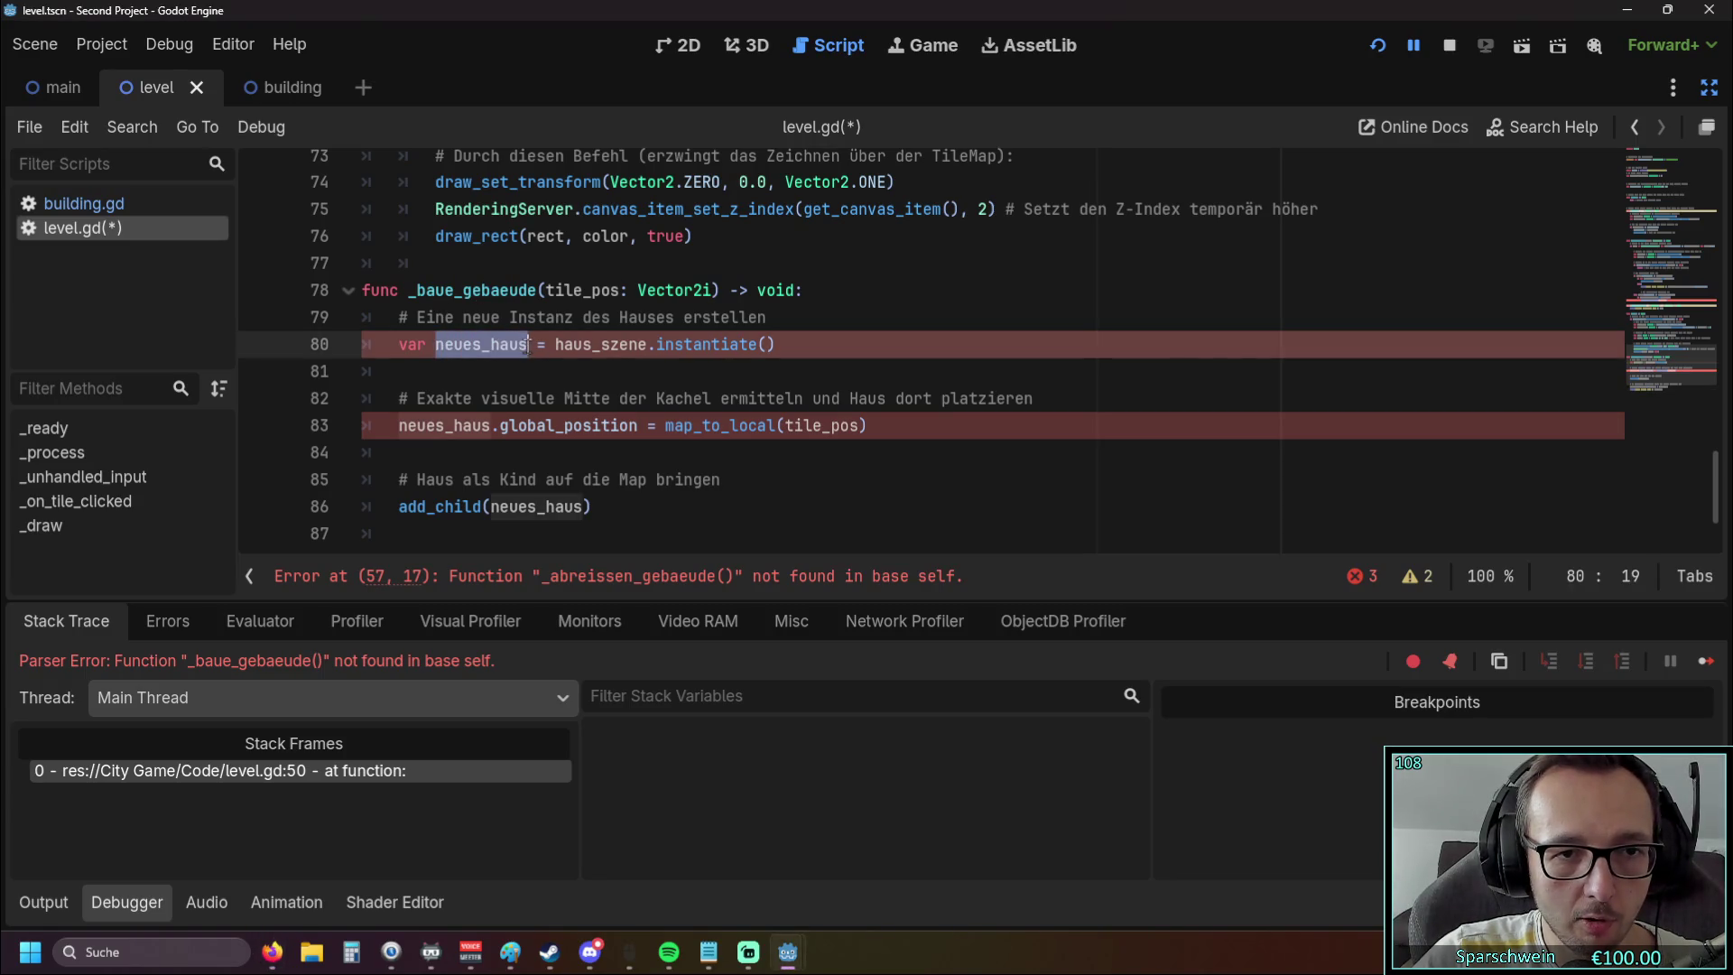
Step: Make line 80 instantiate the BARREL scene via autocomplete
text(BARREL)
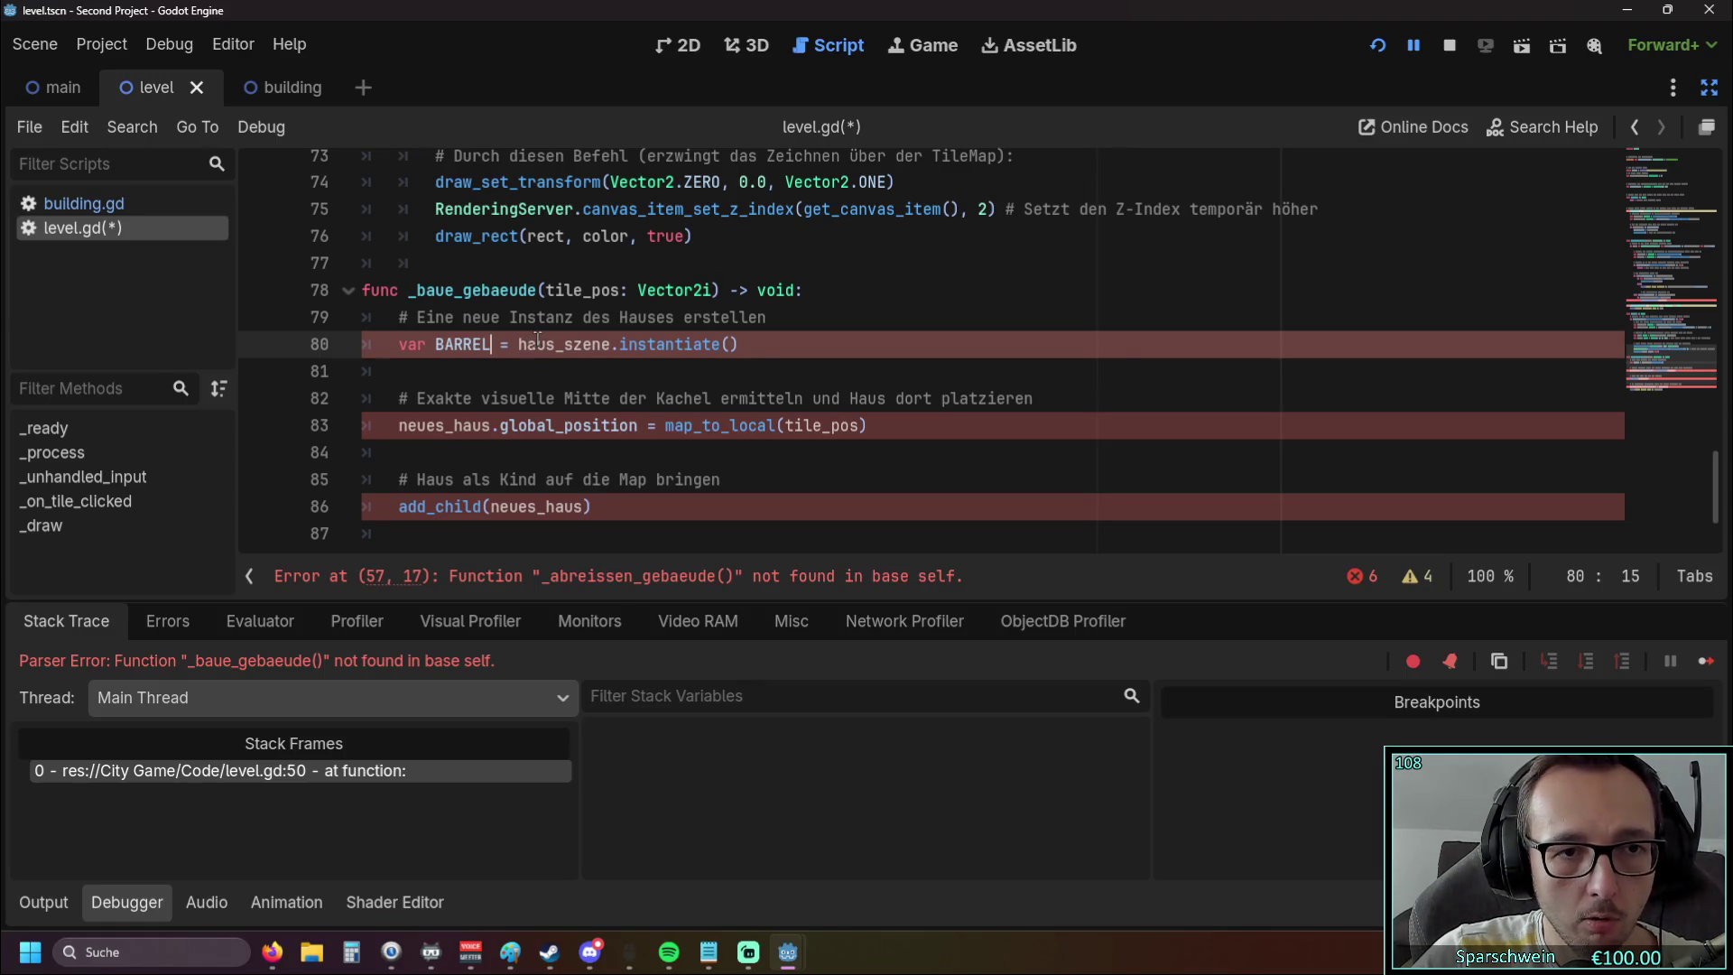
key(ctrl+z)
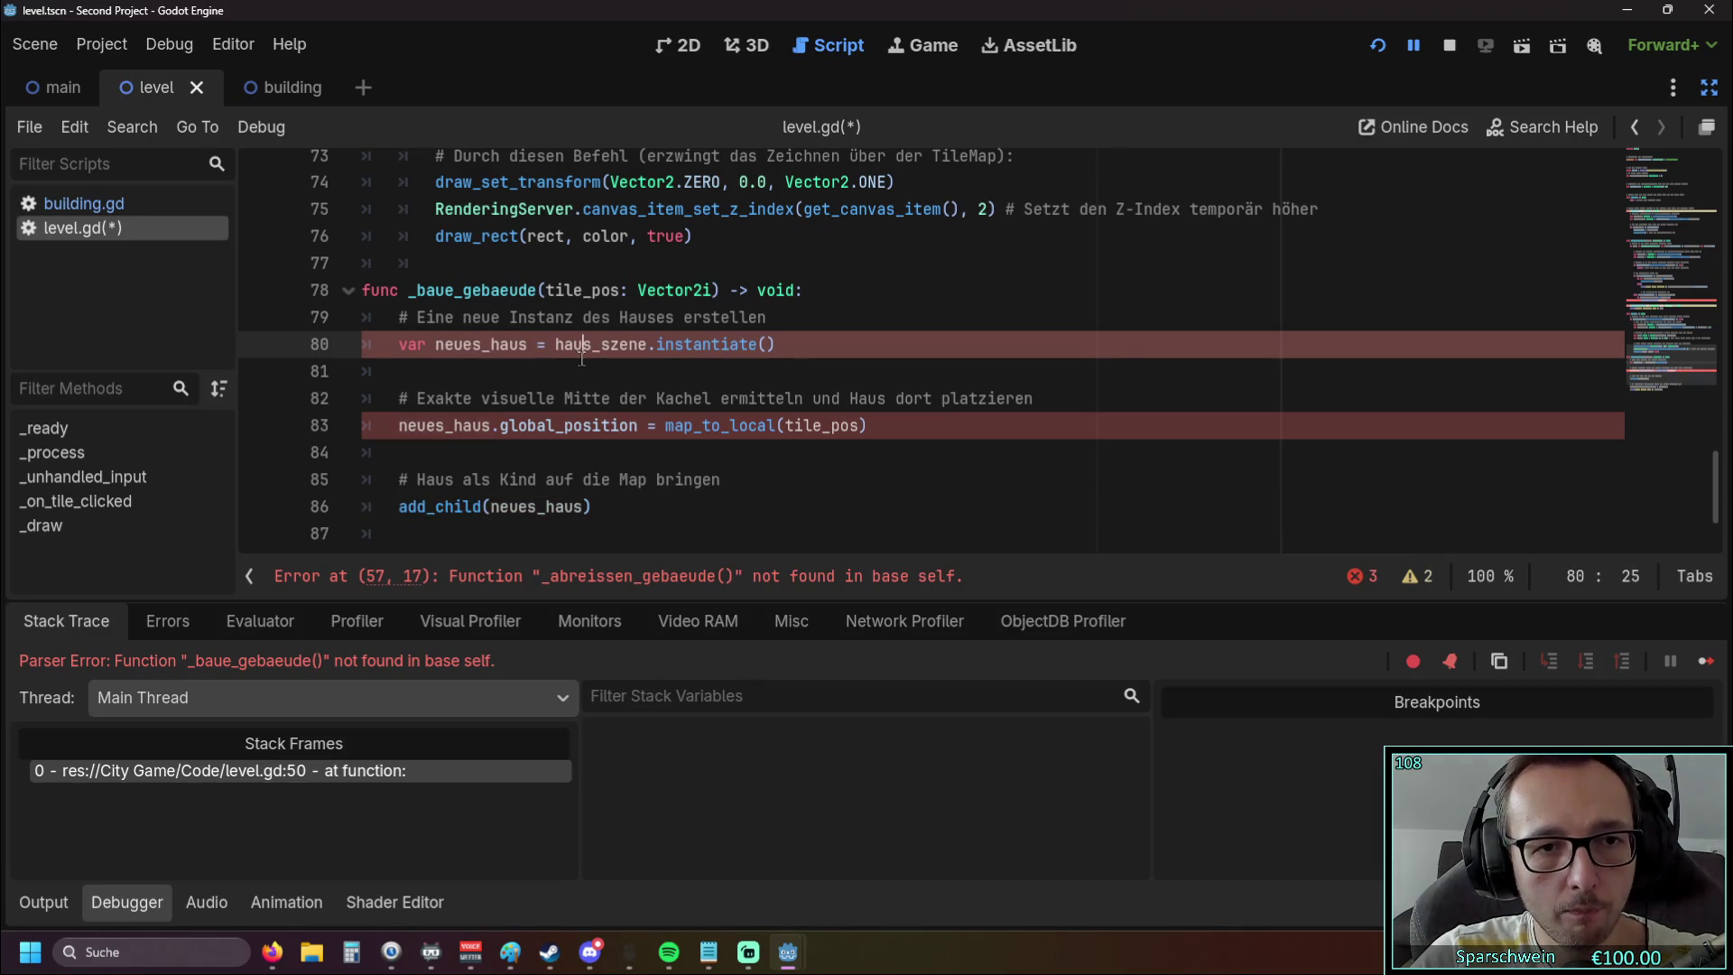
drag(555, 343, 646, 350)
click(505, 358)
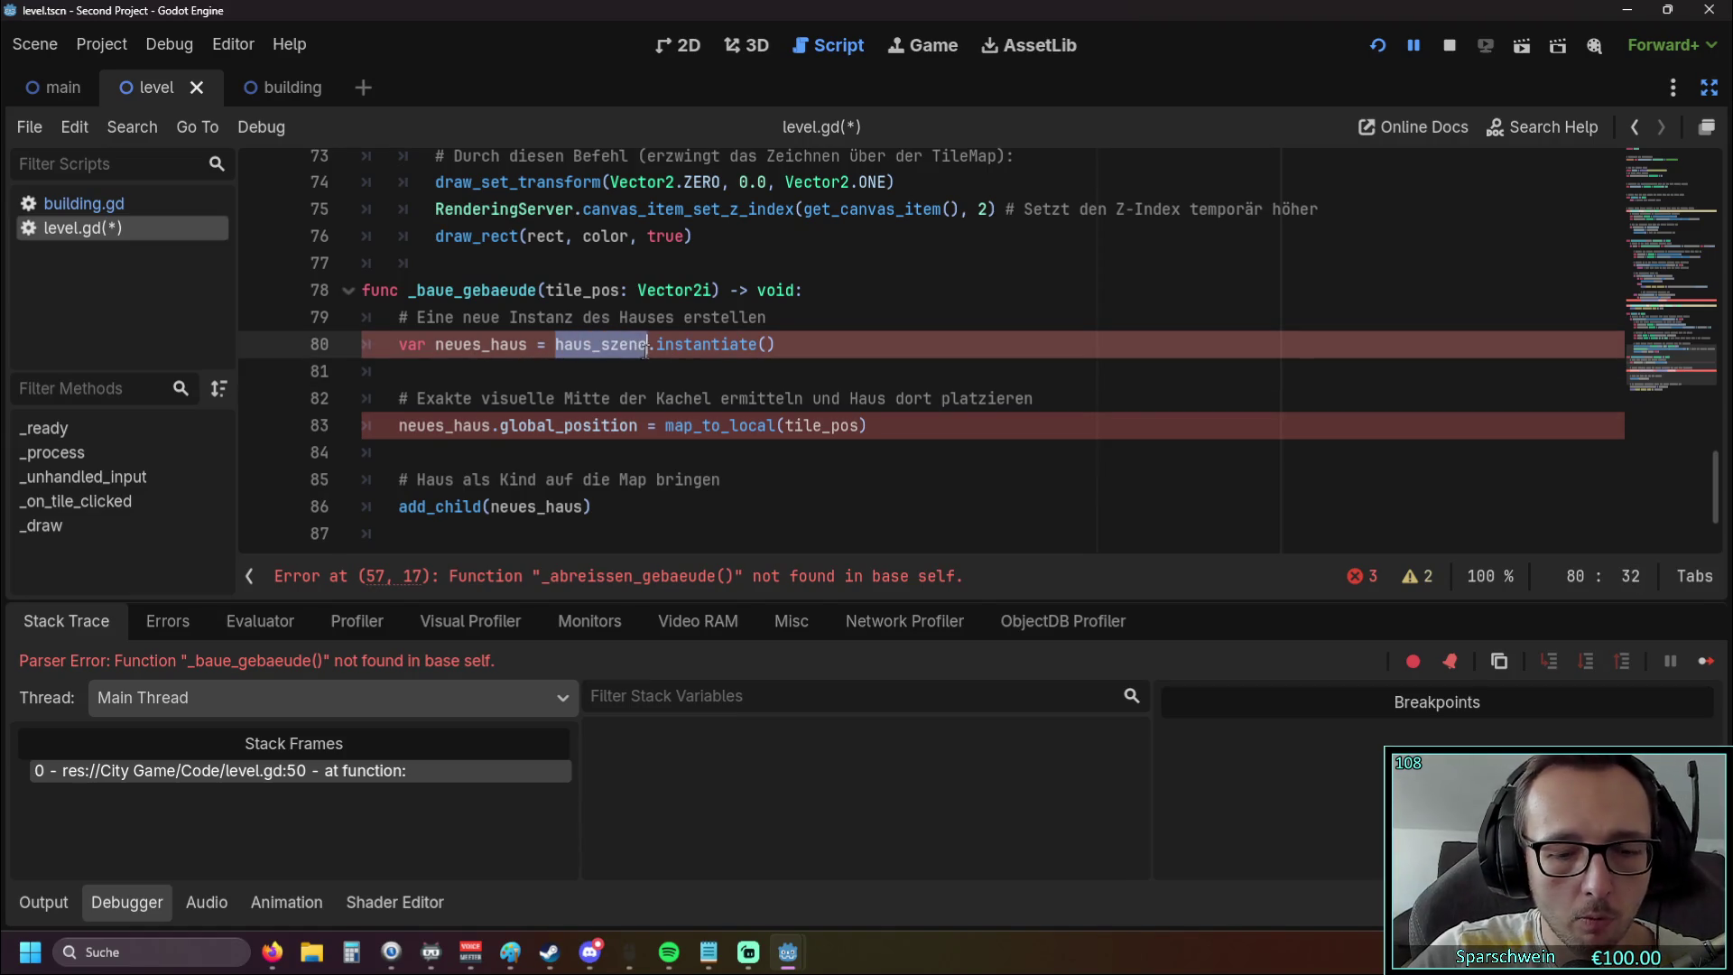
text(b)
text(ar)
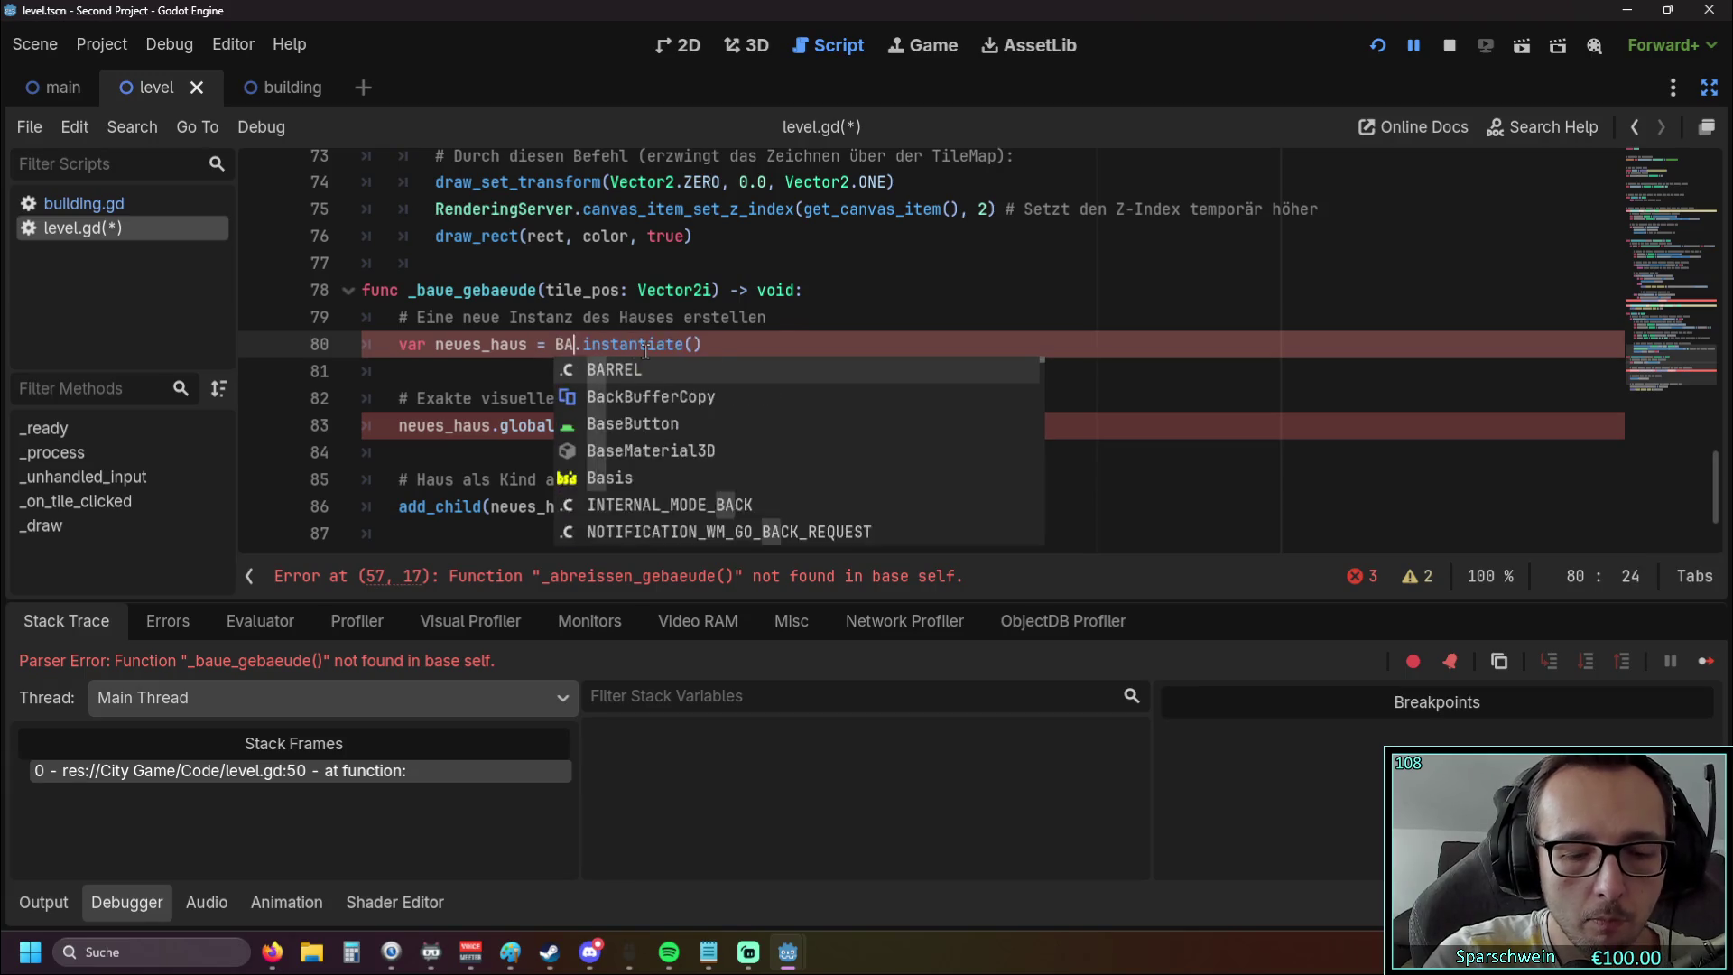
key(Return)
Step: Prefix map_to_local(tile_pos) on line 83 with tile_map_layer. for the barrel's position
click(664, 398)
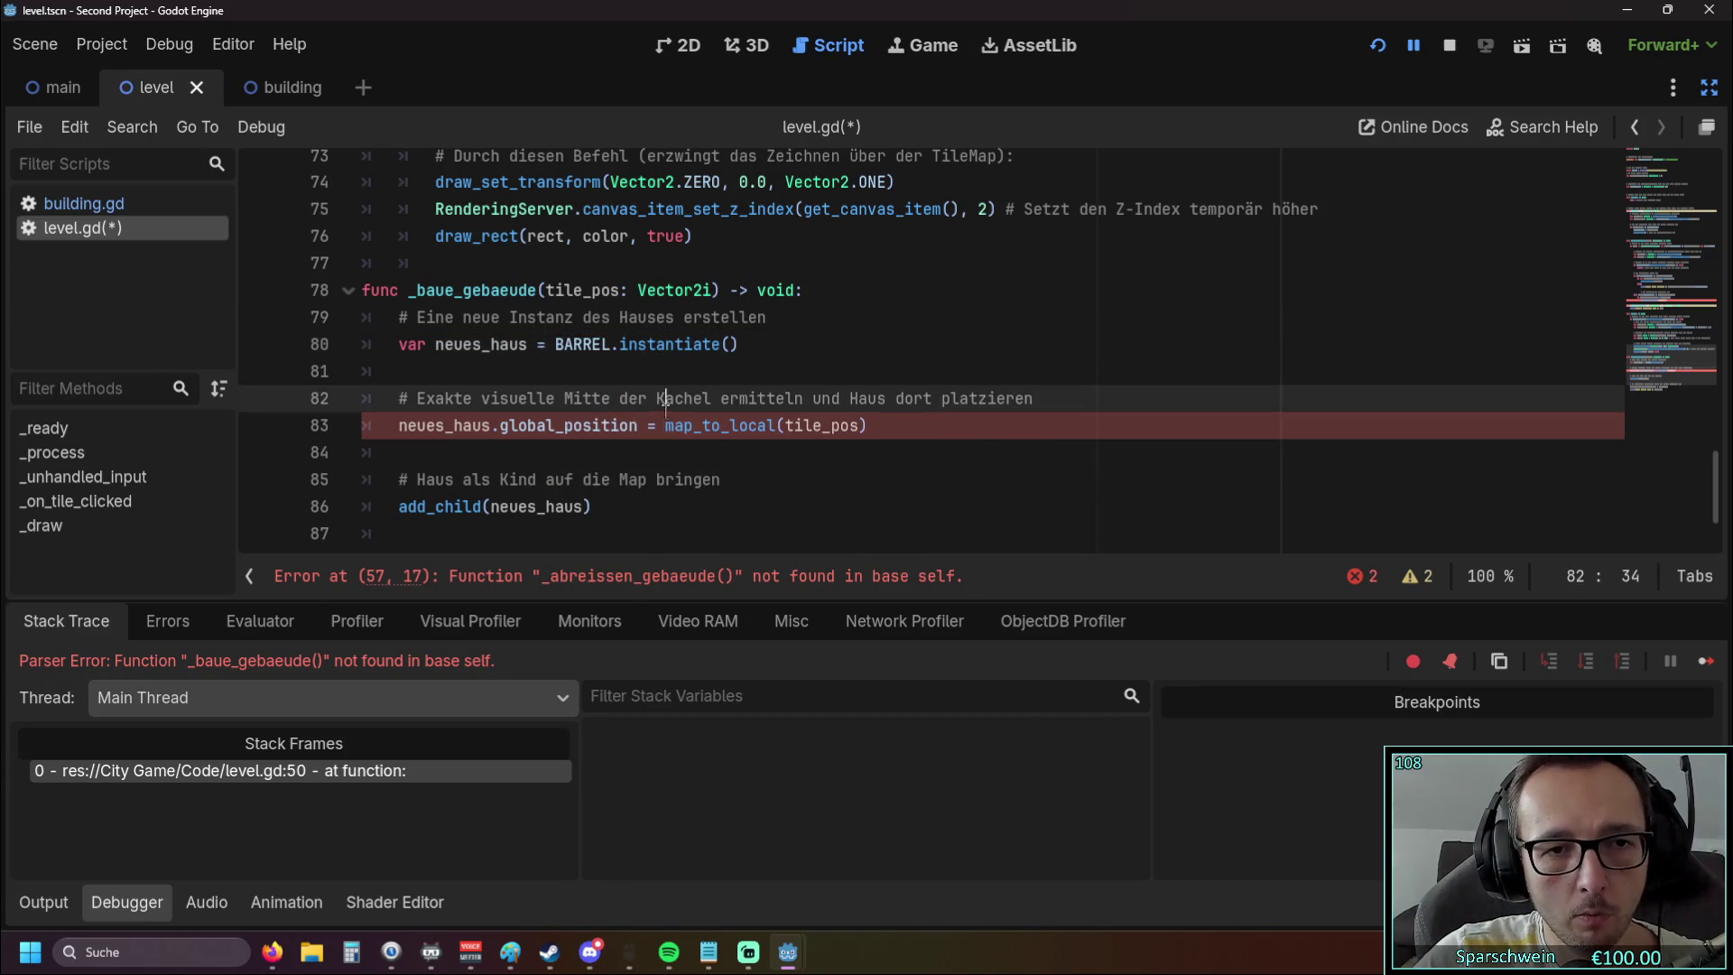
click(650, 465)
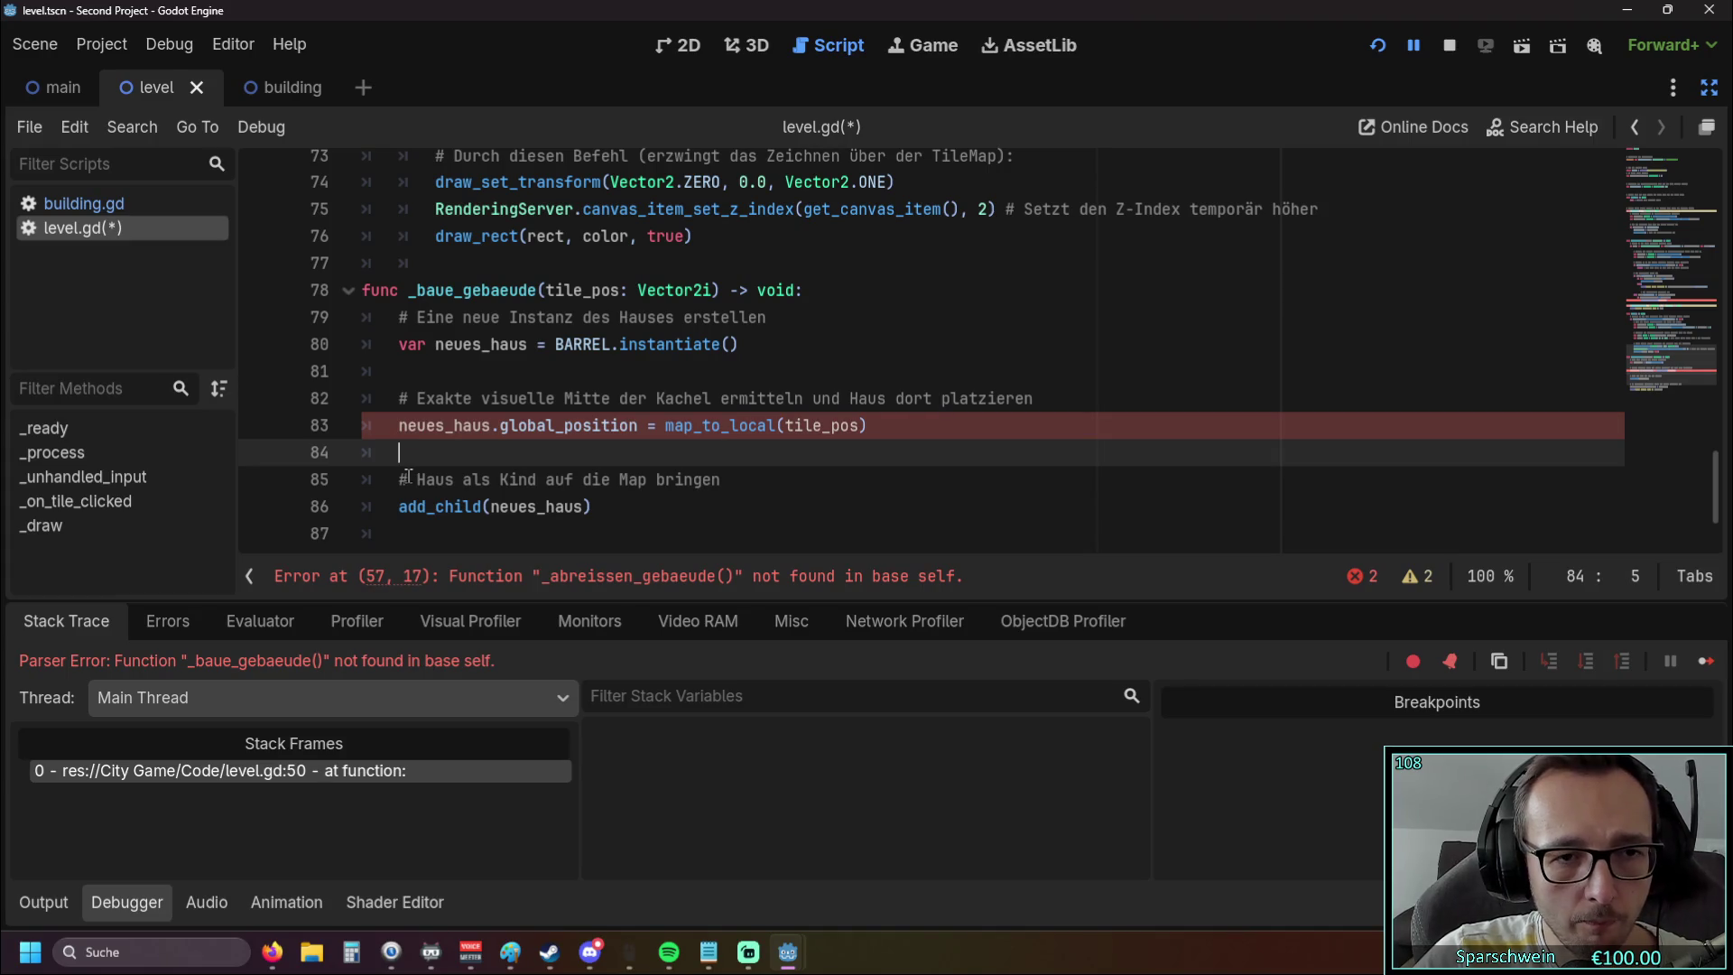
click(665, 425)
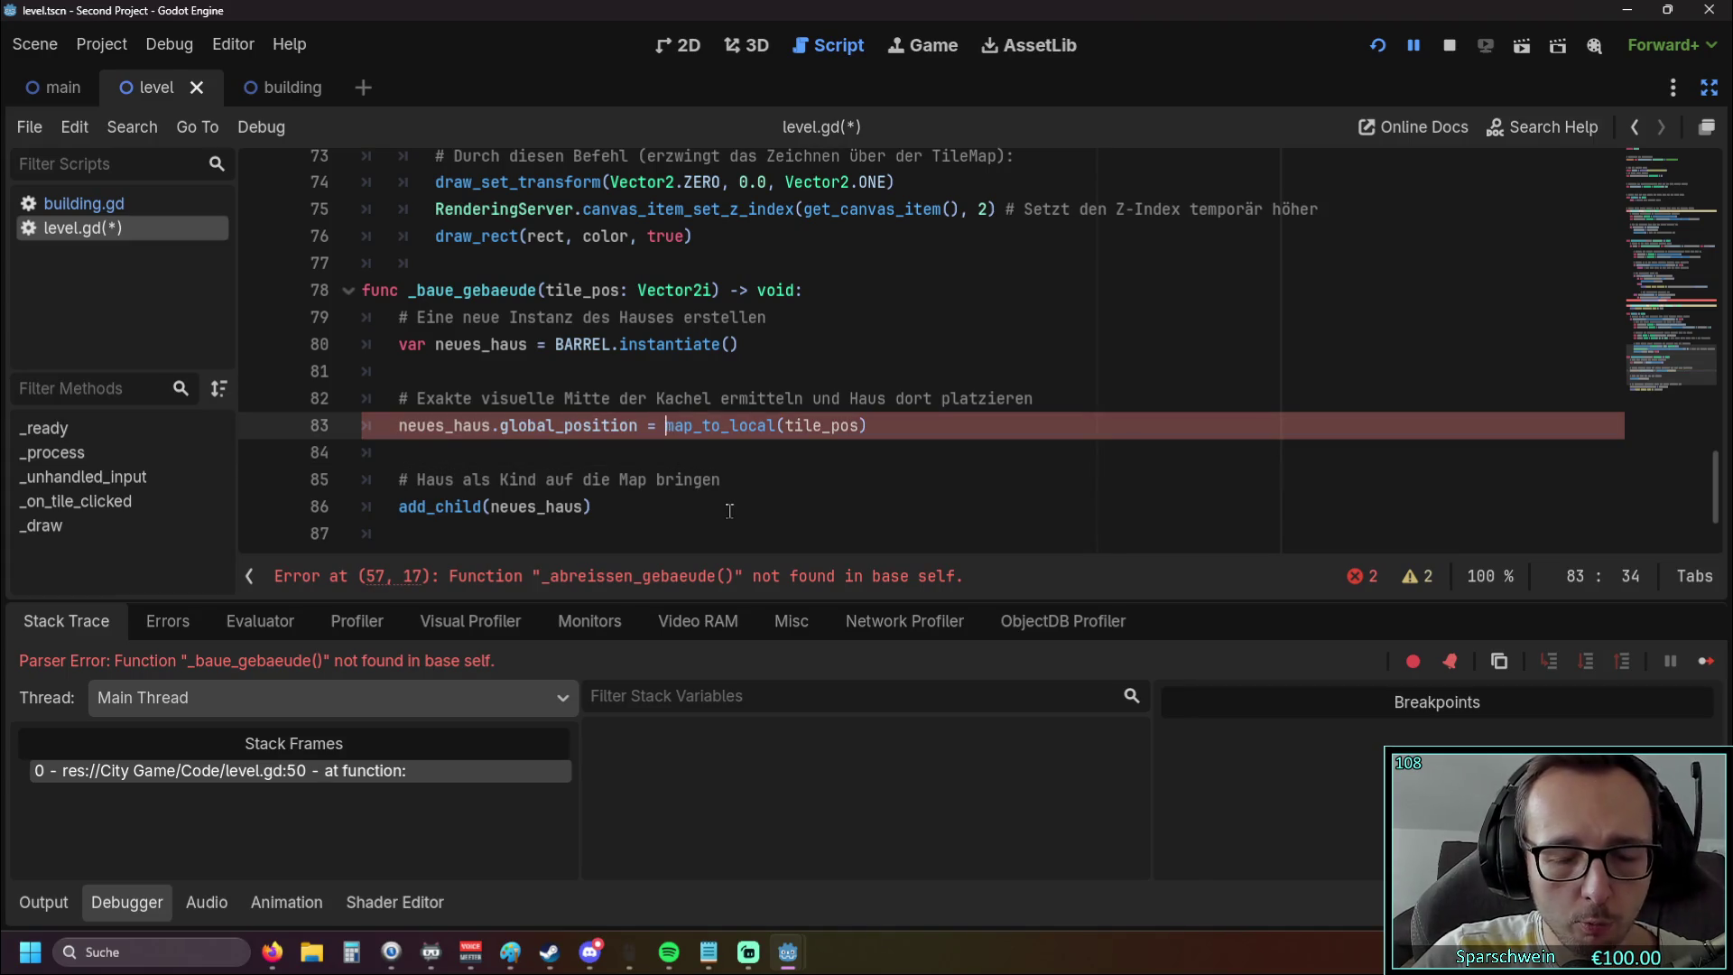
text(tile.map)
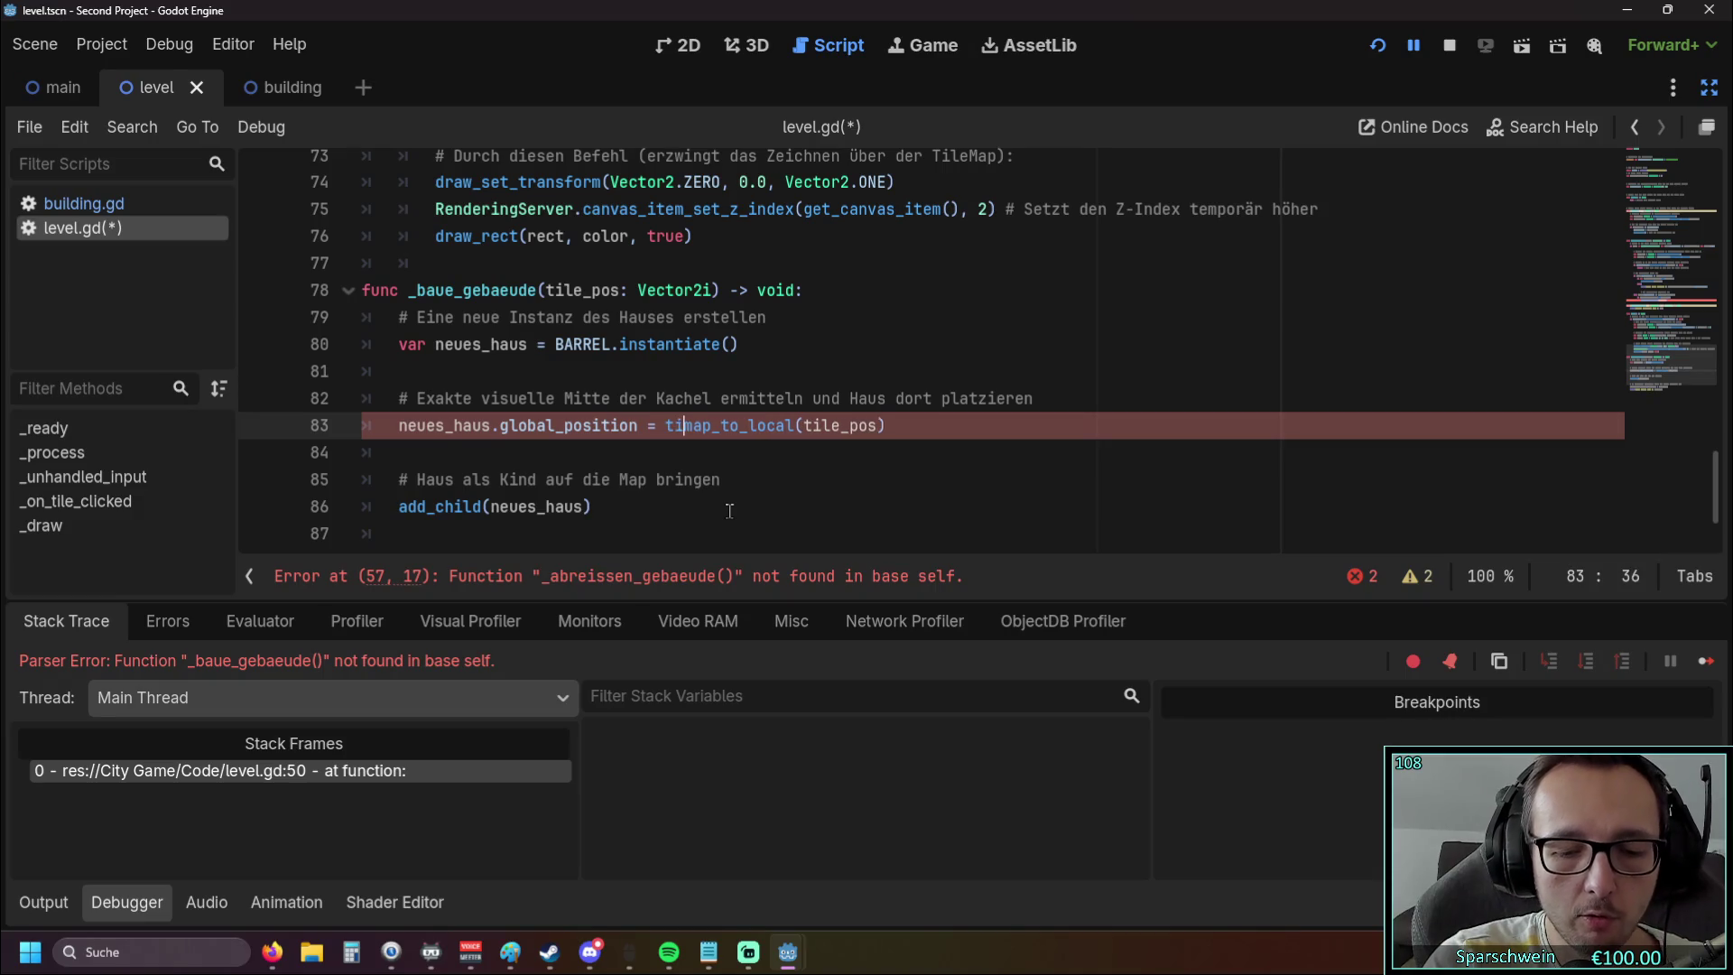
key(BackSpace)
key(BackSpace)
key(BackSpace)
text(_ma)
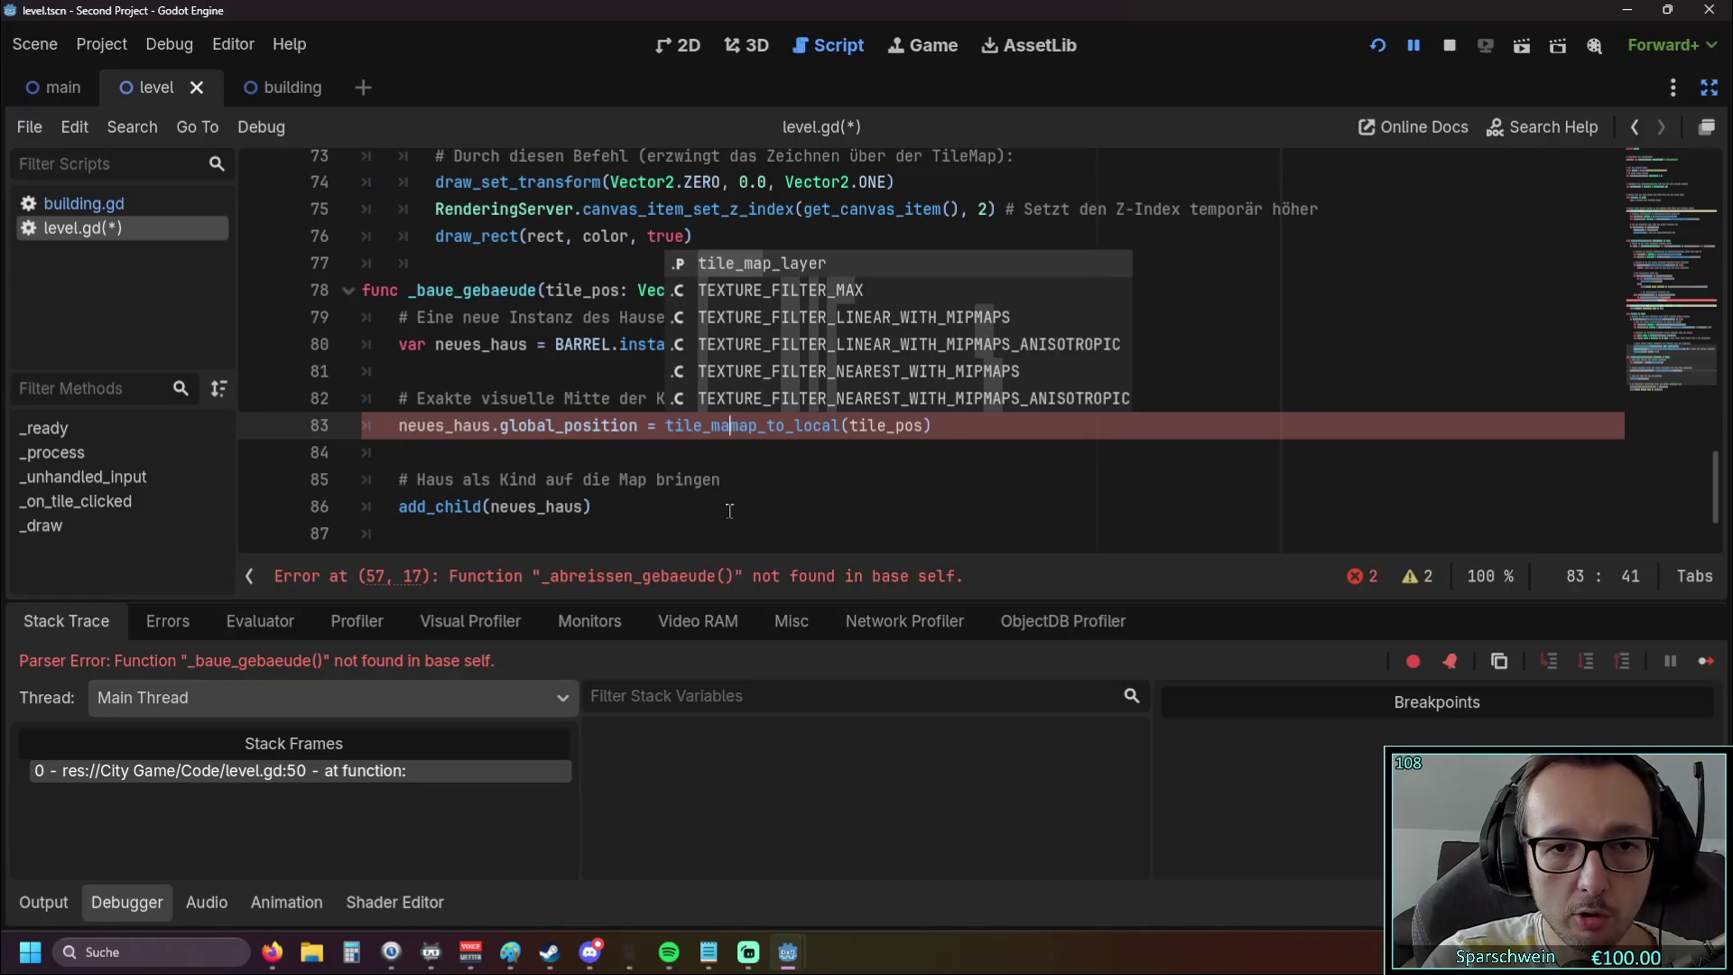
key(Return)
text(.)
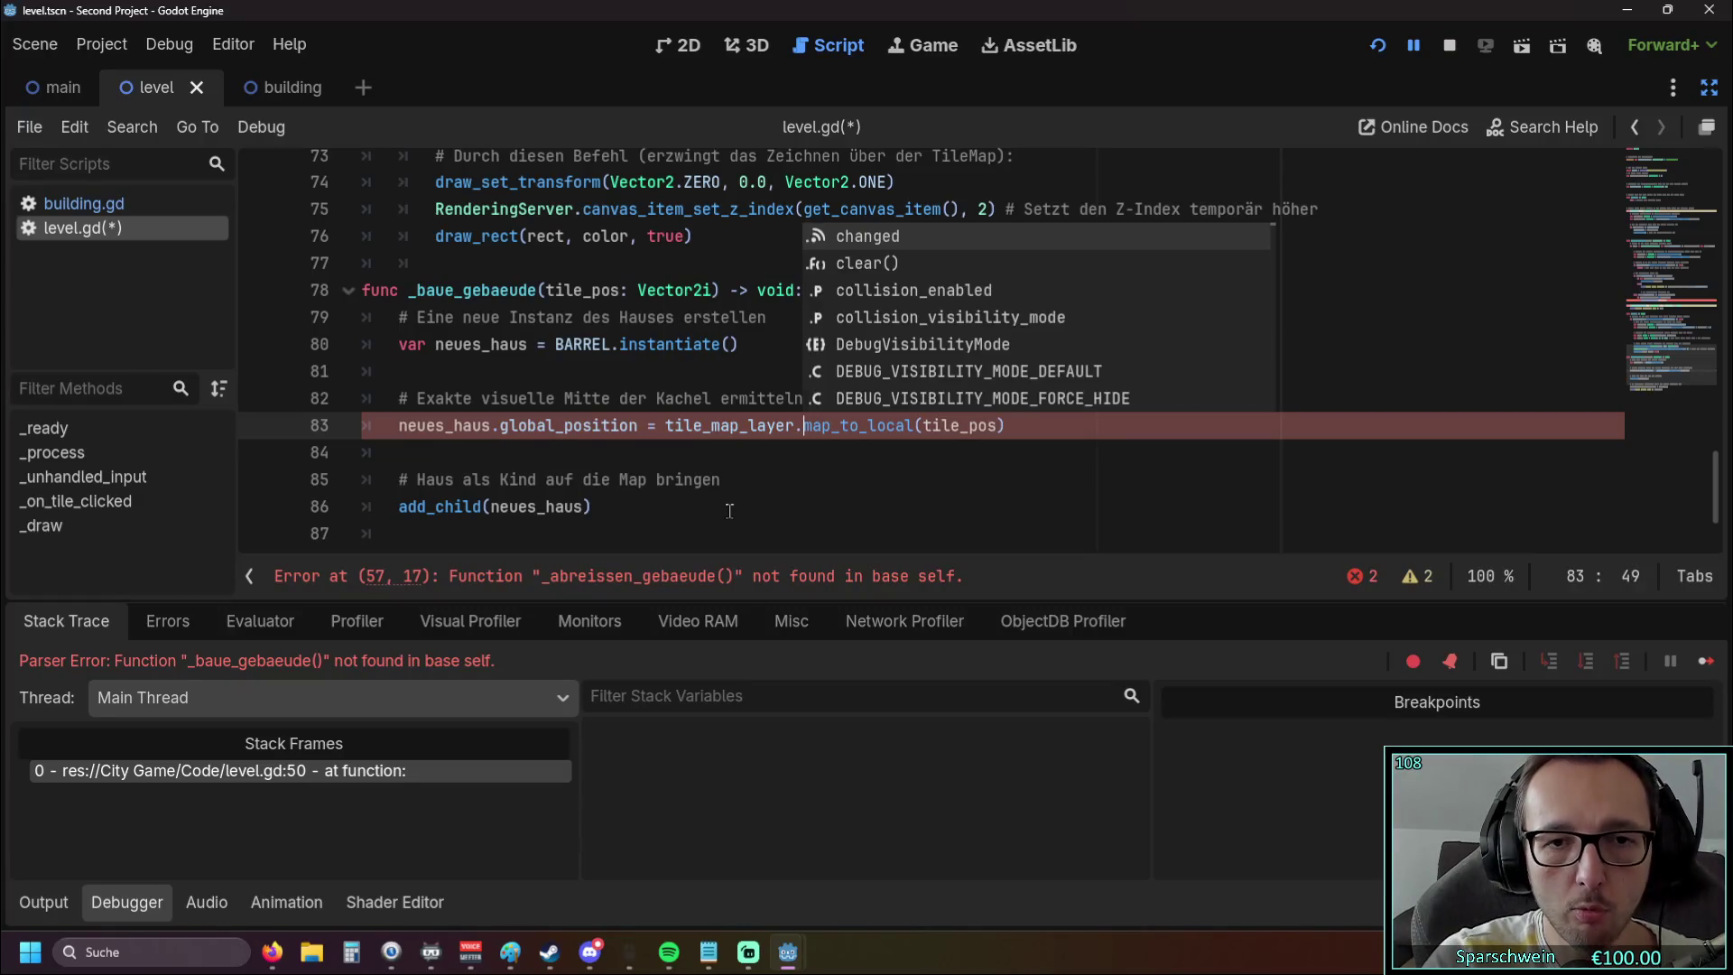
click(778, 476)
scroll(790, 443, down, 1)
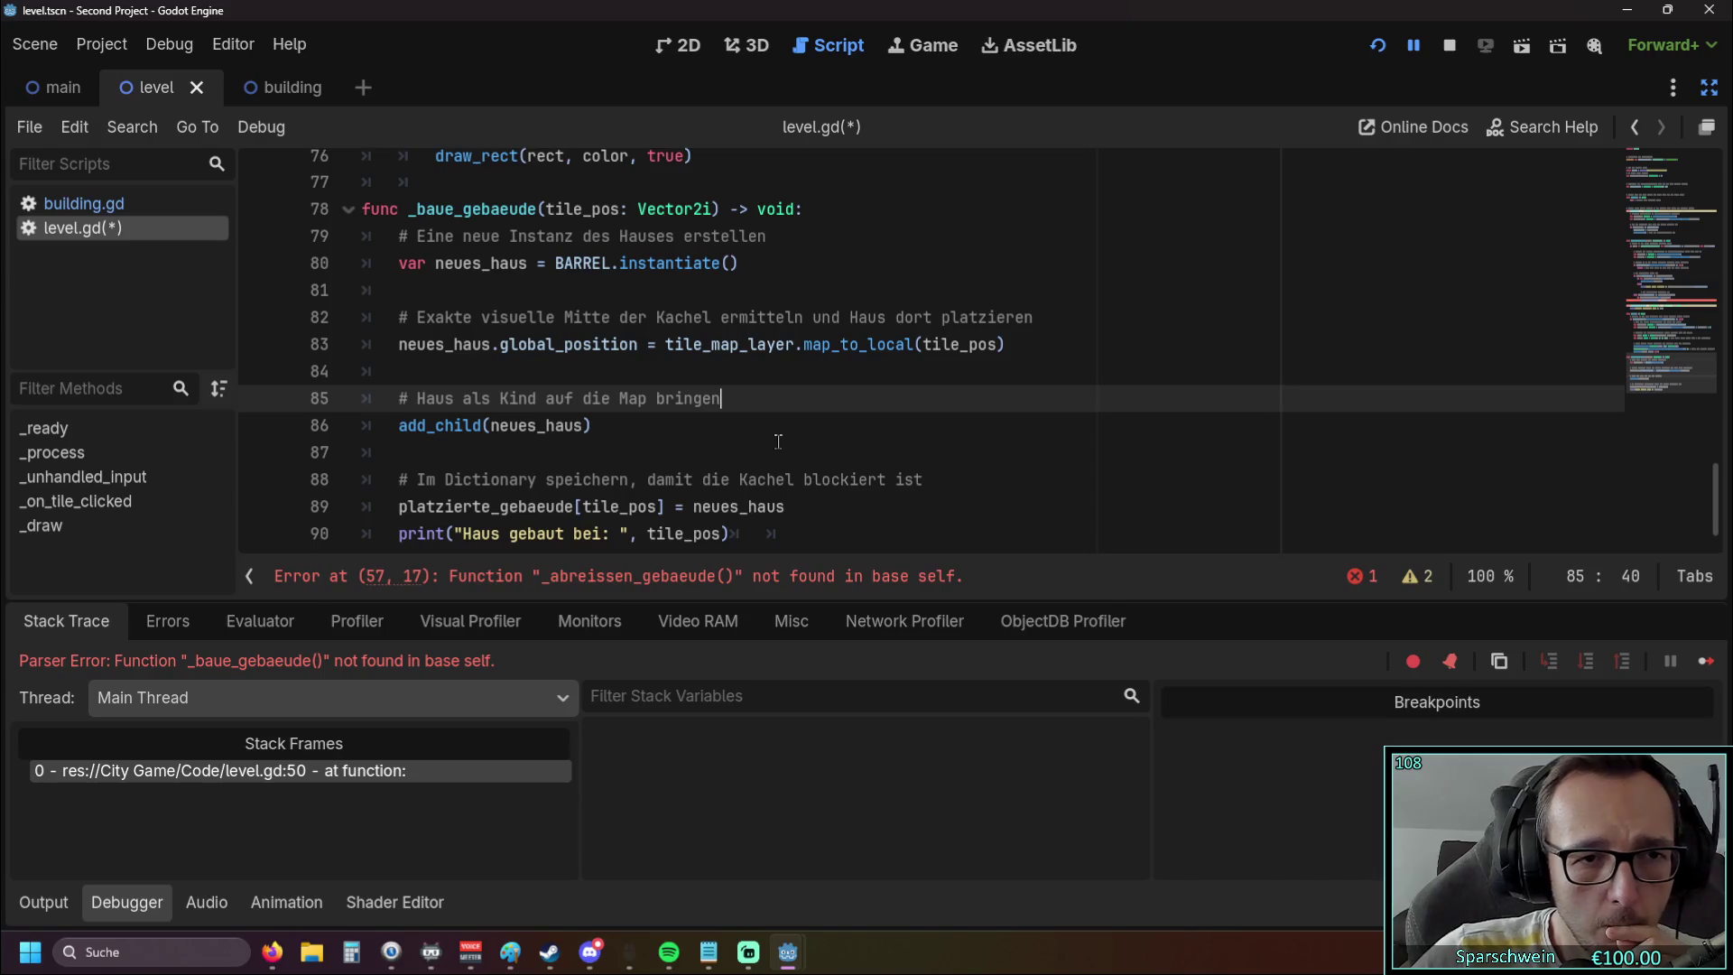
scroll(758, 438, up, 2)
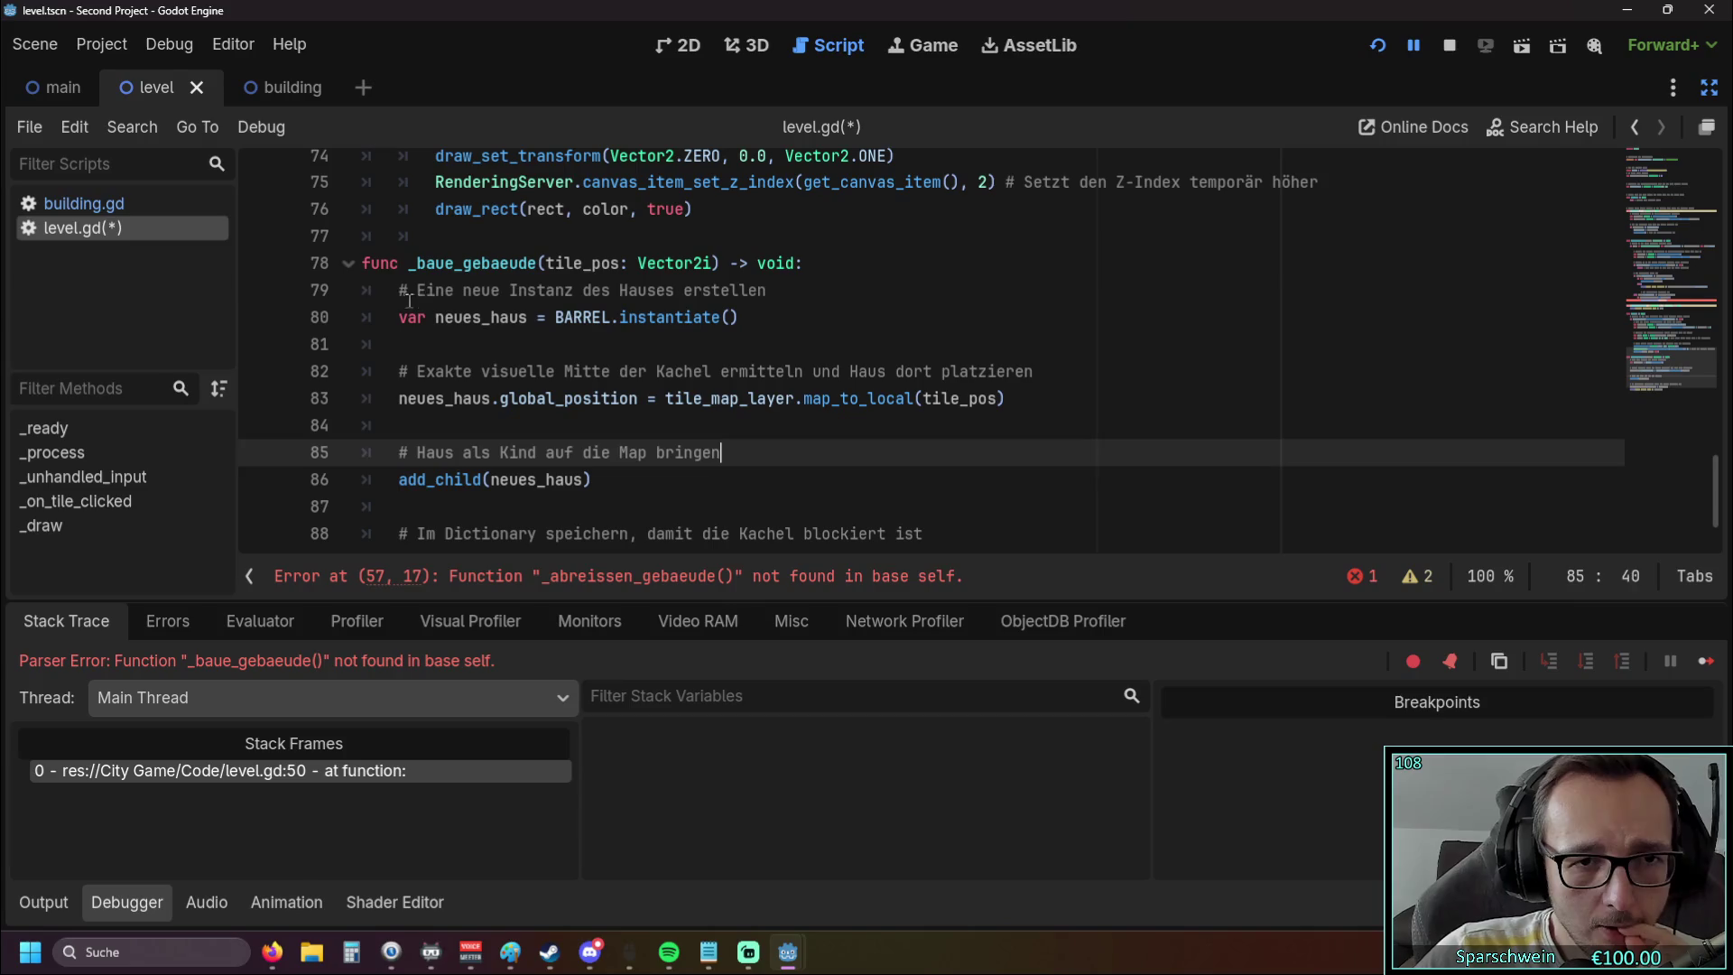
Step: Rename the variable neues_haus to neue_barrel on lines 80 through 89
triple_click(471, 298)
key(Down)
drag(402, 313, 526, 320)
click(536, 346)
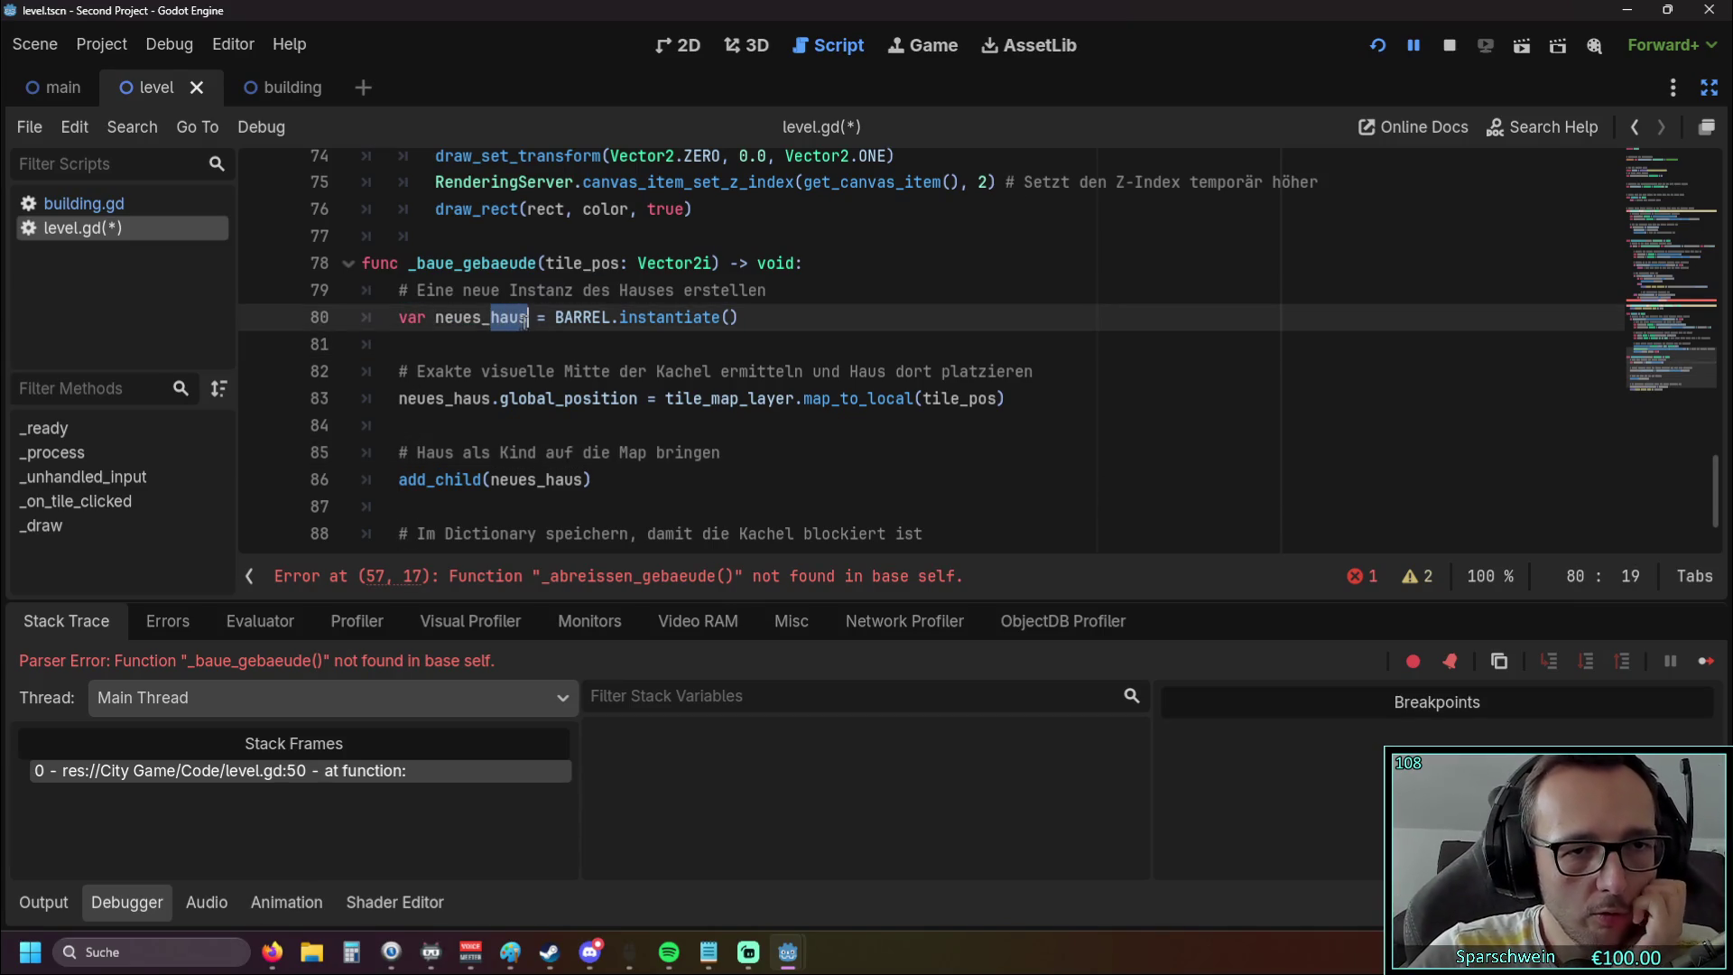
key(BackSpace)
key(BackSpace)
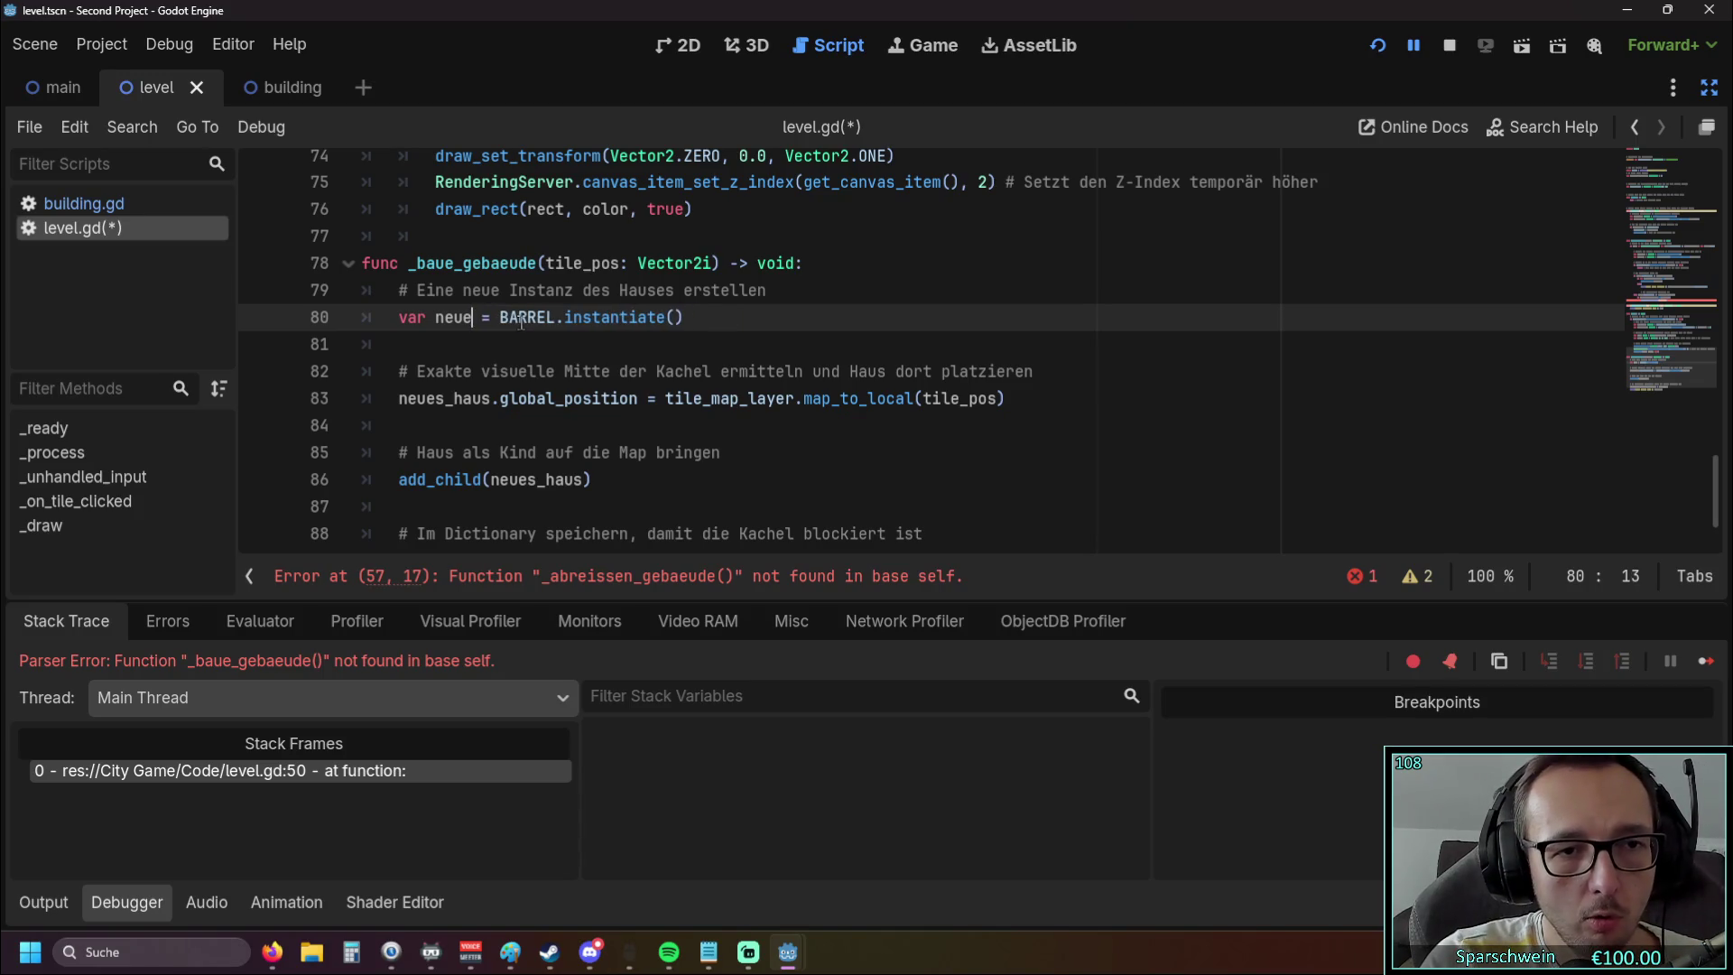
key(BackSpace)
text(_barrel)
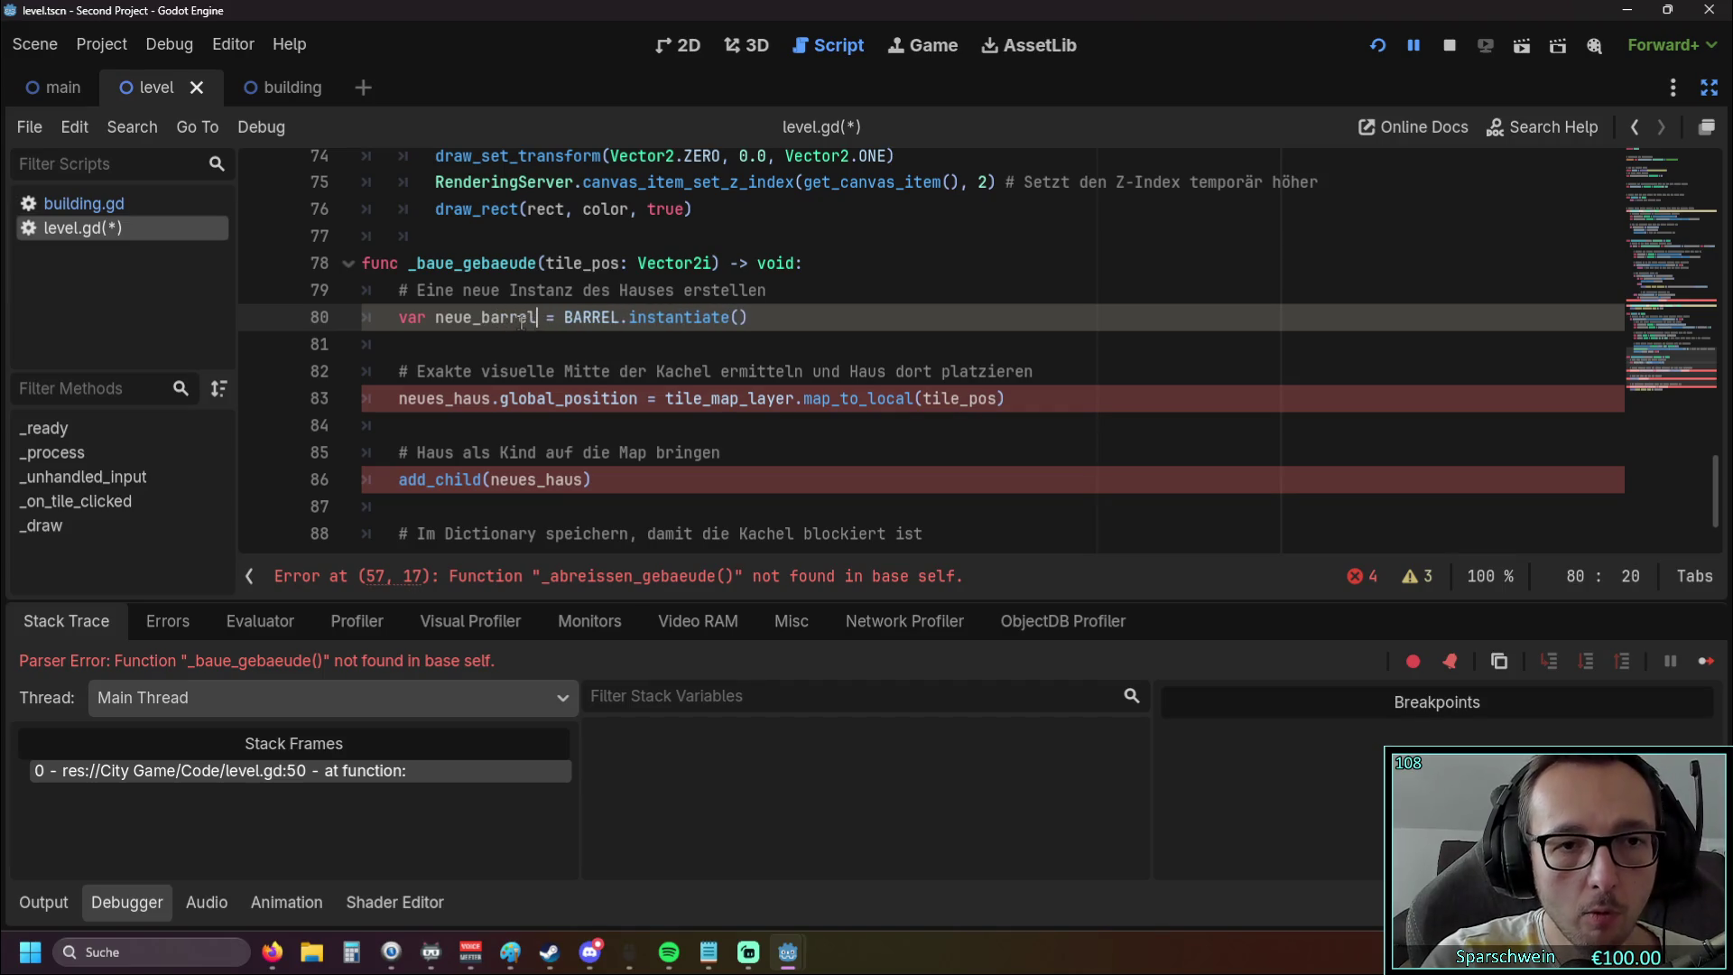
click(497, 320)
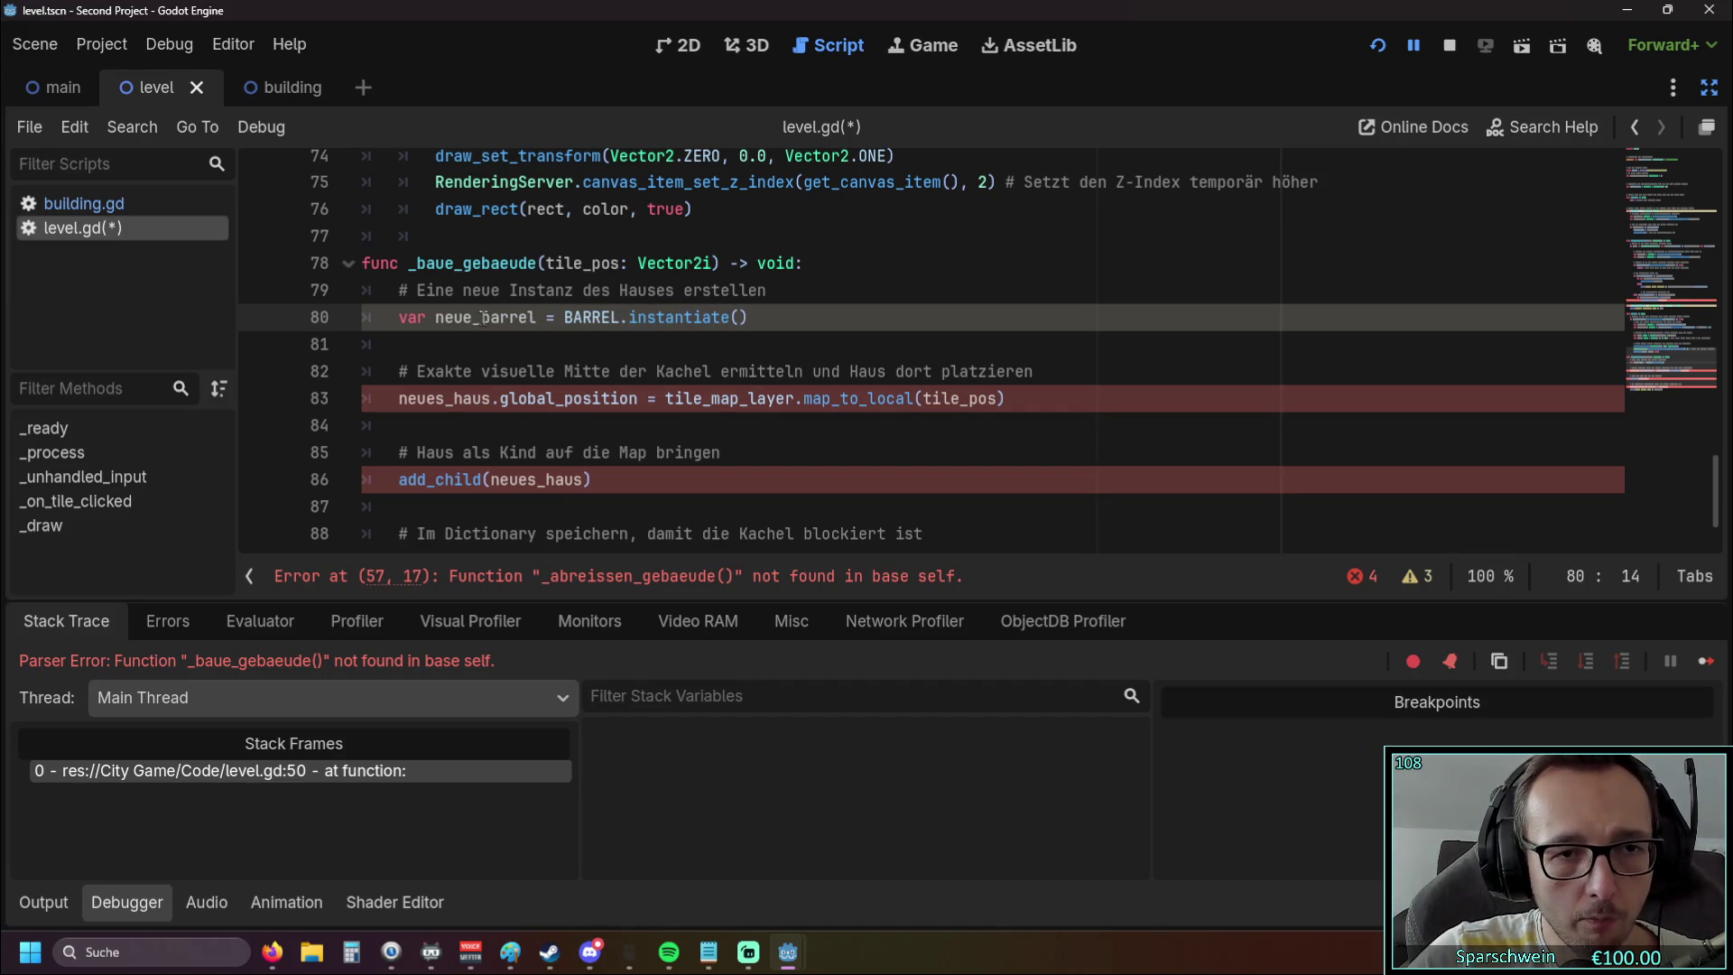
drag(436, 321, 539, 320)
key(ctrl+c)
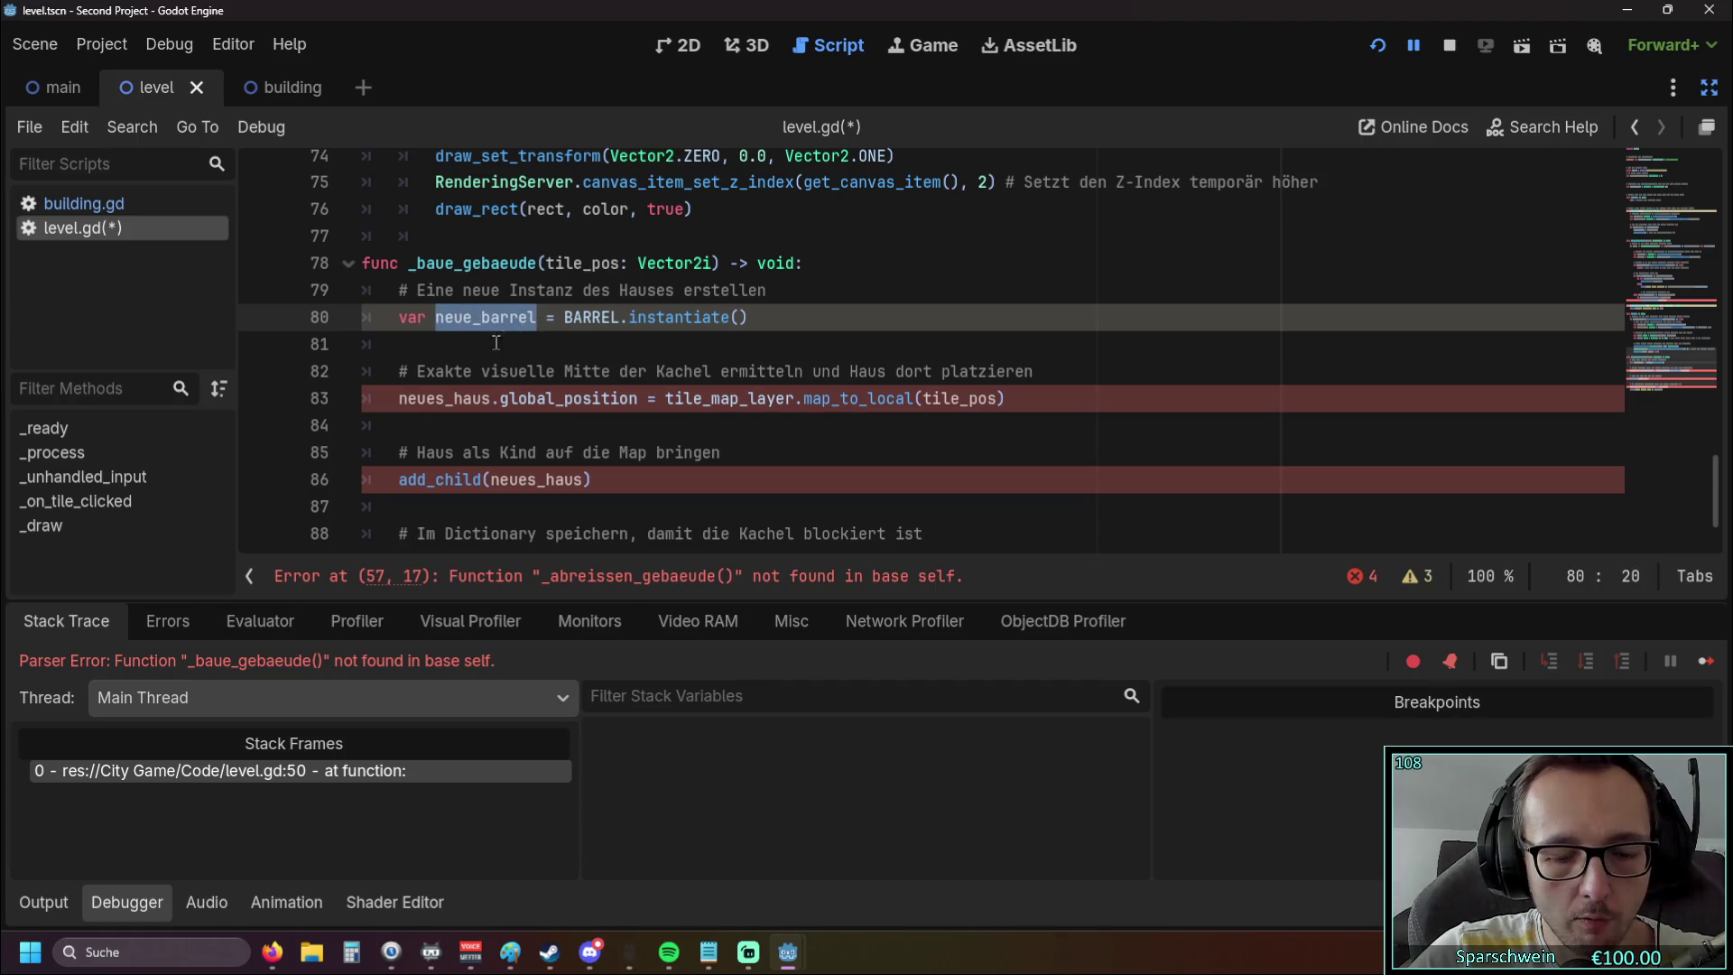
drag(400, 400, 490, 400)
key(ctrl+v)
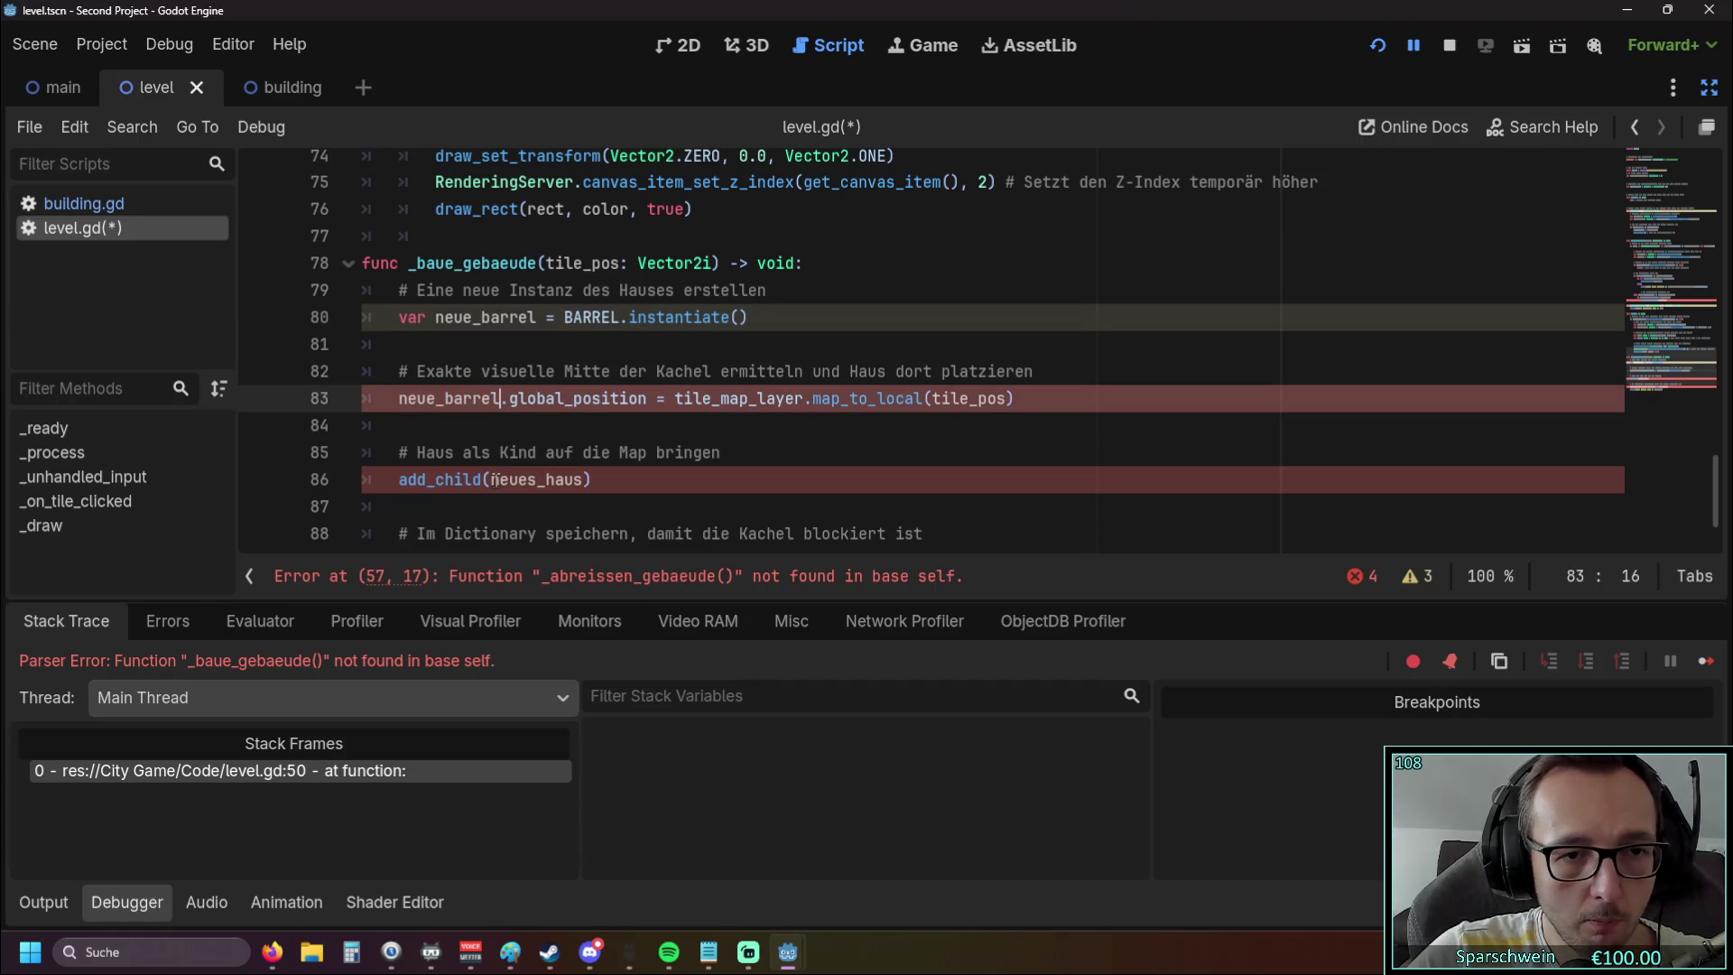
double_click(540, 479)
key(ctrl+v)
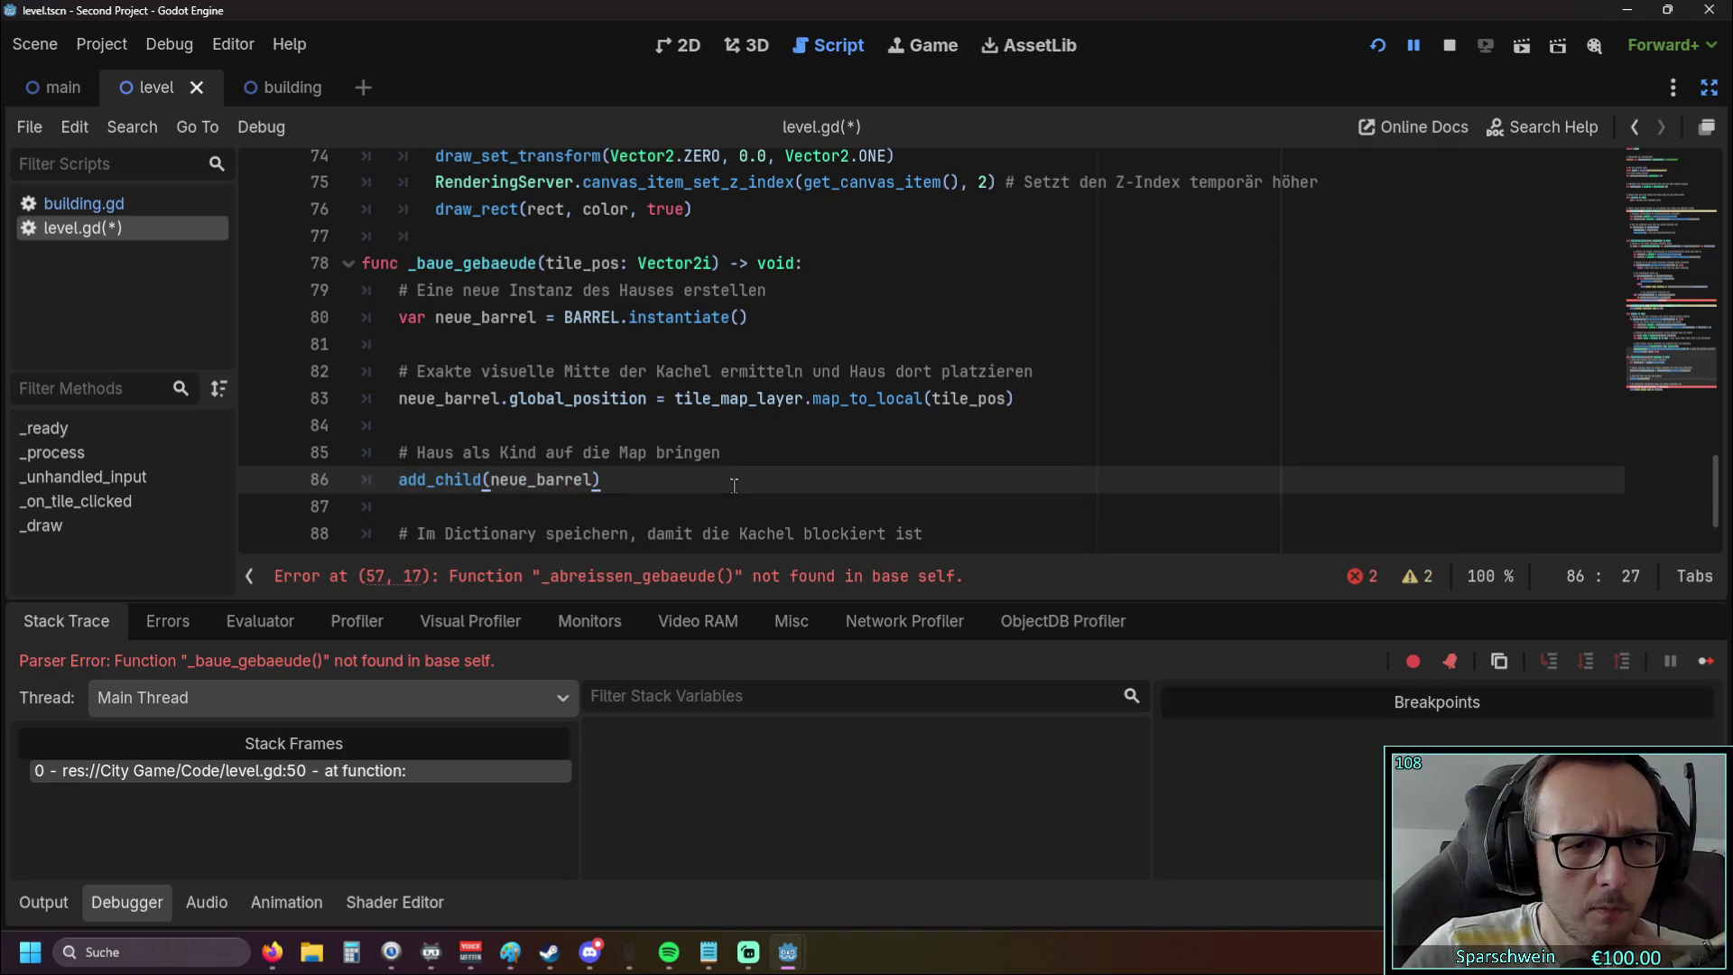
scroll(632, 424, down, 1)
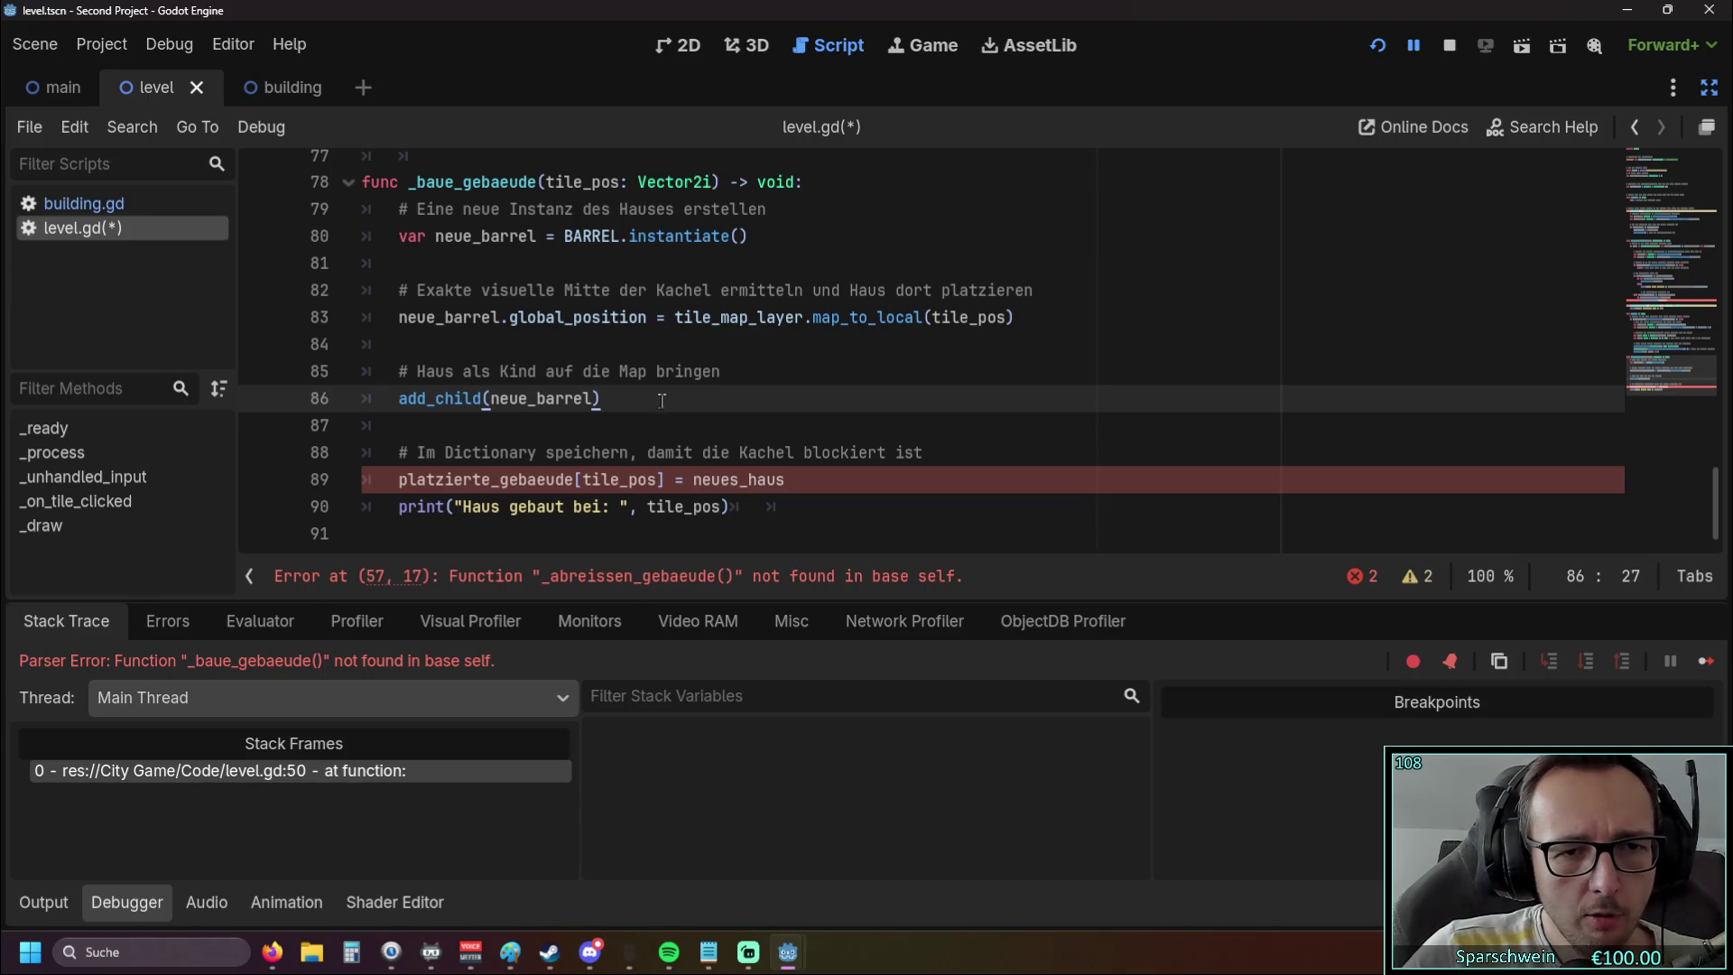
double_click(713, 479)
key(ctrl+v)
click(849, 398)
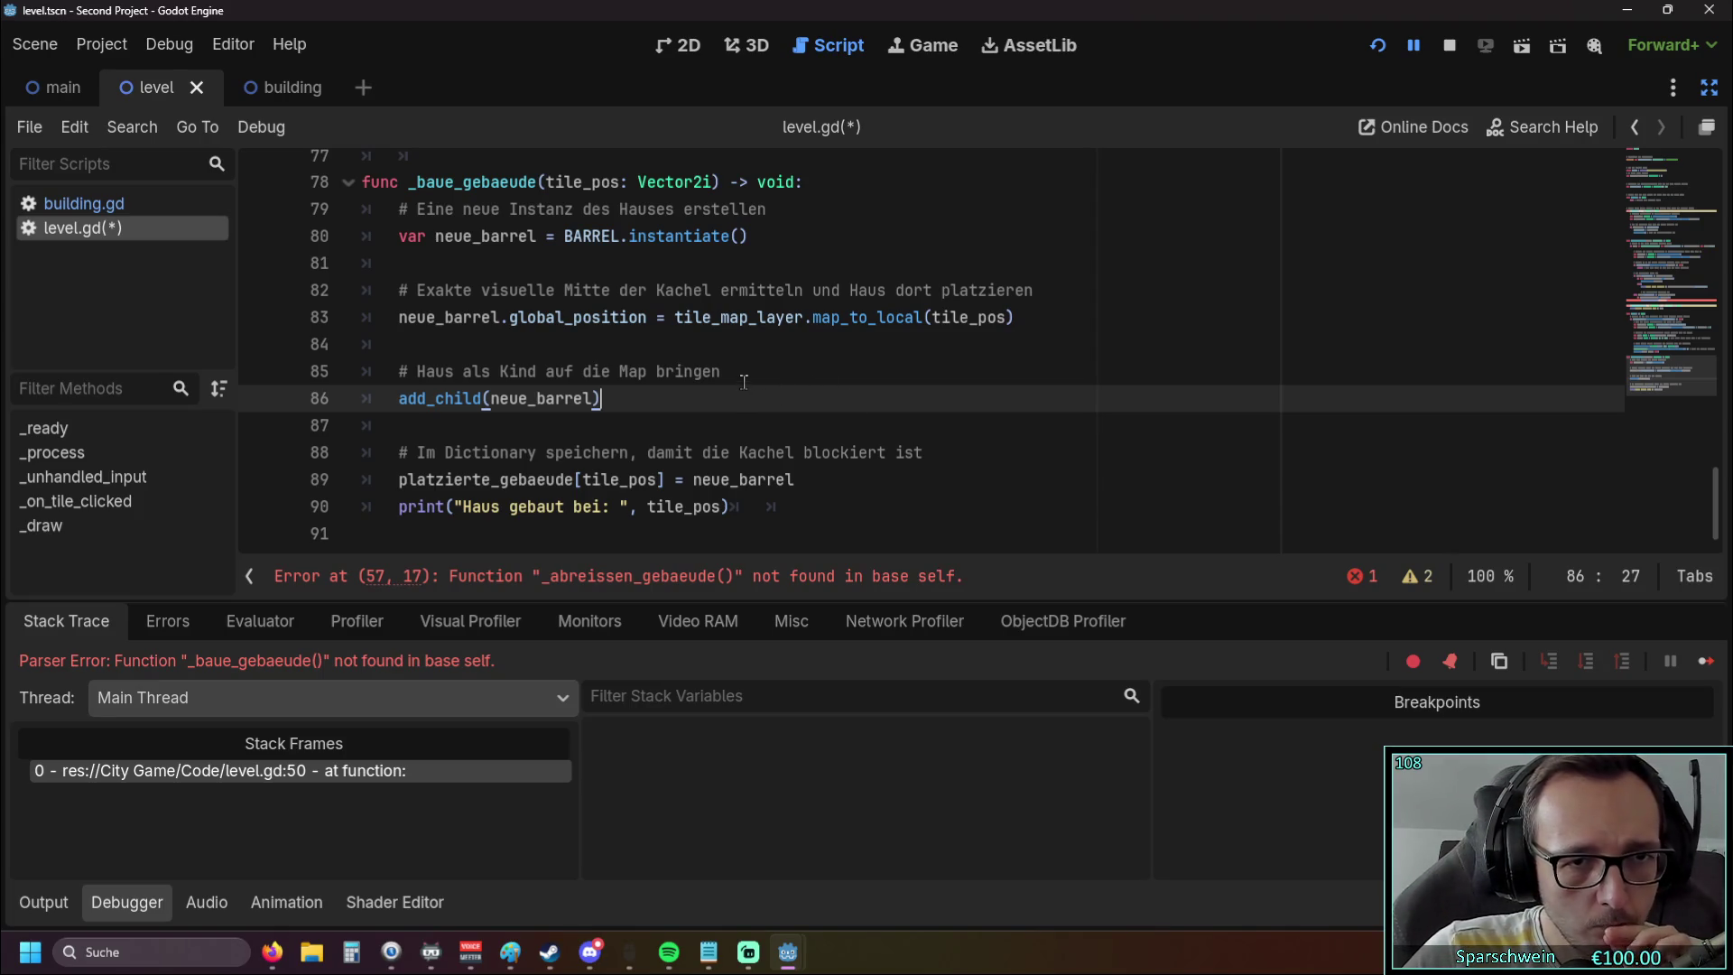
Step: Undo the rename, restoring the original variable name neues_haus
key(ctrl+z)
key(ctrl+z)
key(ctrl+z)
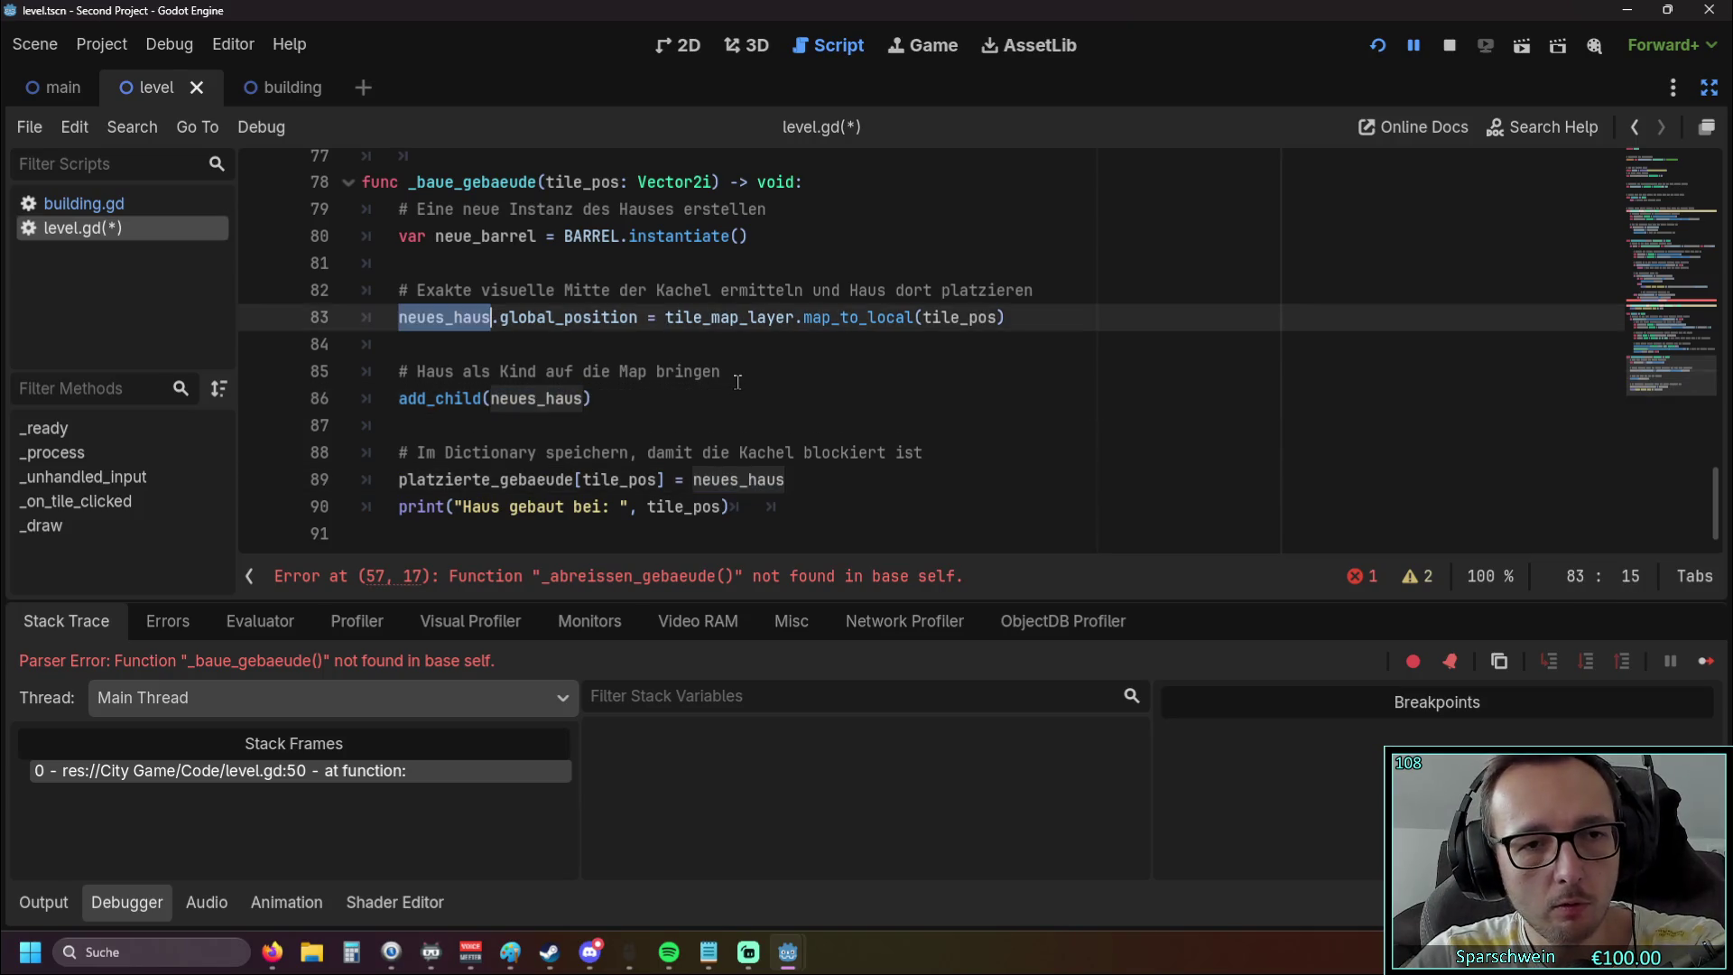
key(ctrl+z)
key(ctrl+z)
key(ctrl+z)
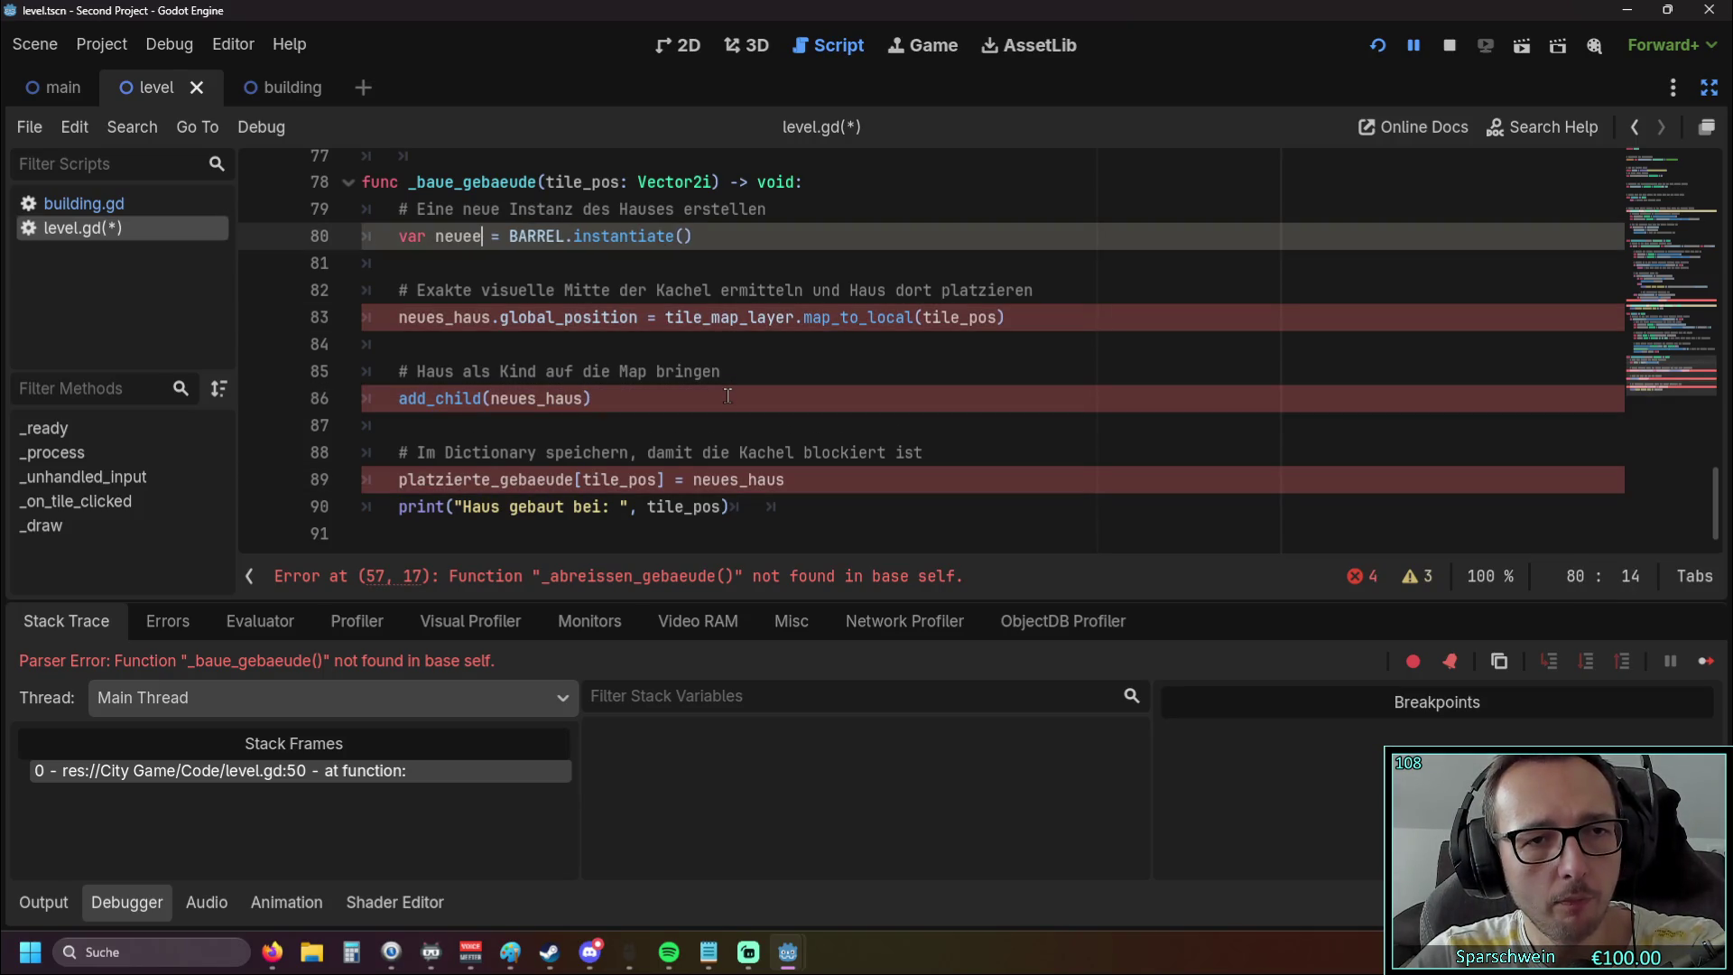
click(721, 372)
scroll(623, 336, up, 1)
scroll(604, 327, down, 1)
drag(555, 237, 740, 237)
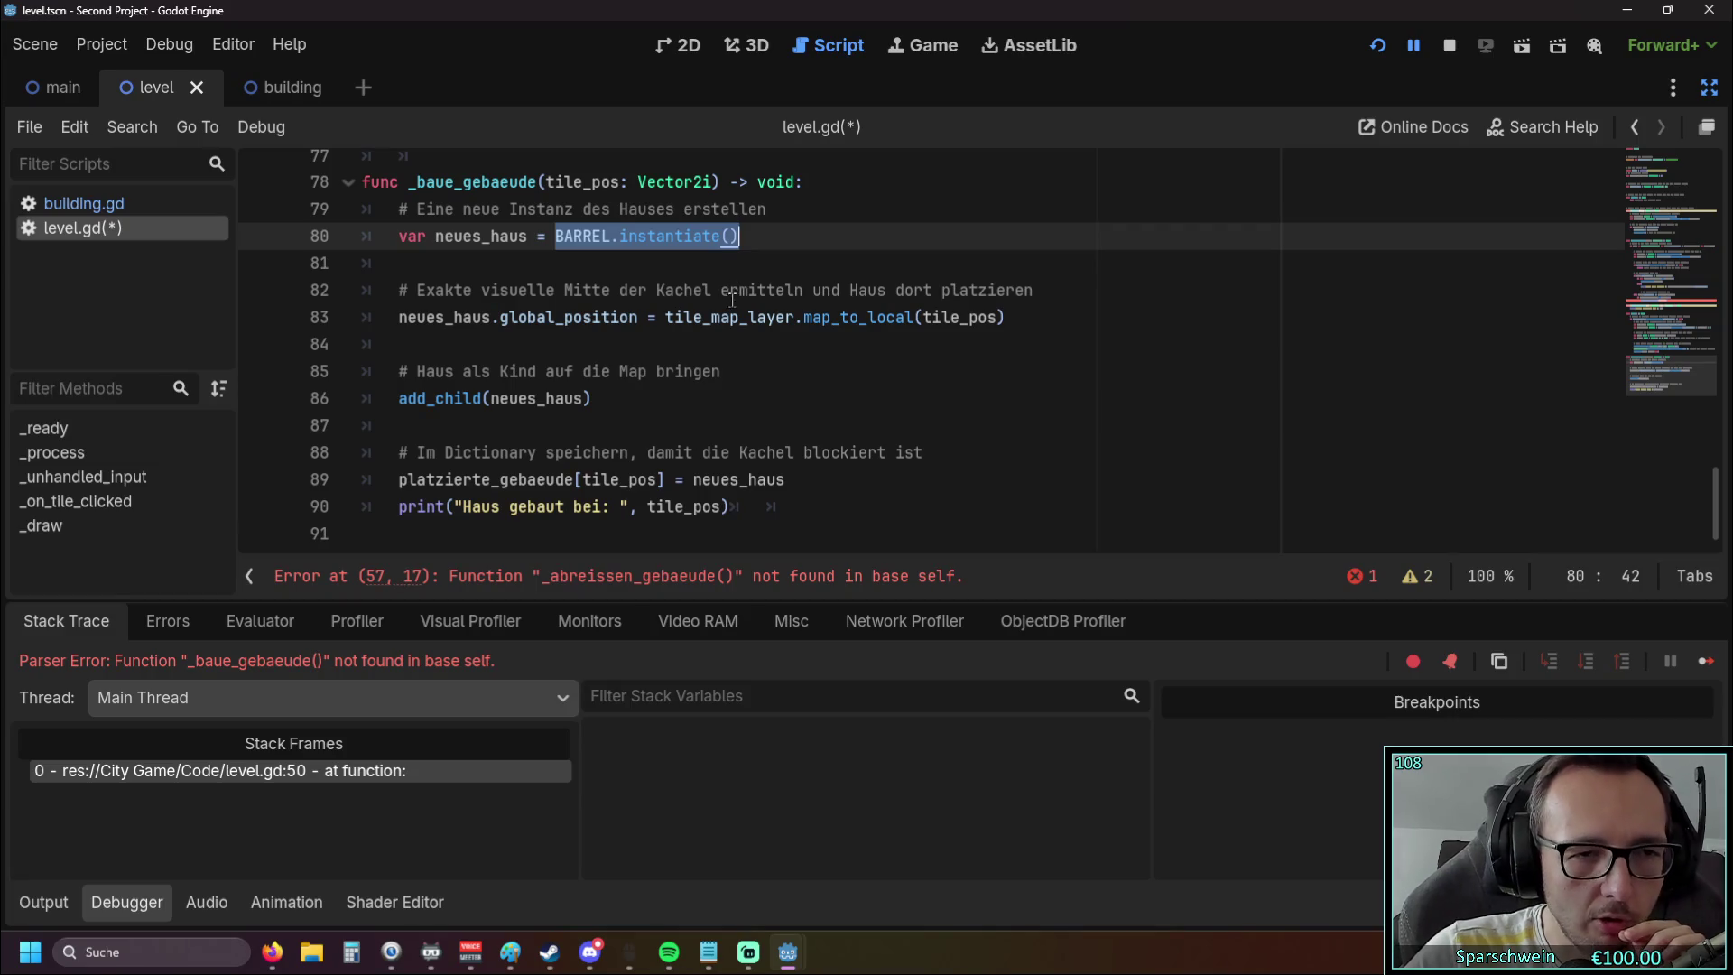
click(691, 346)
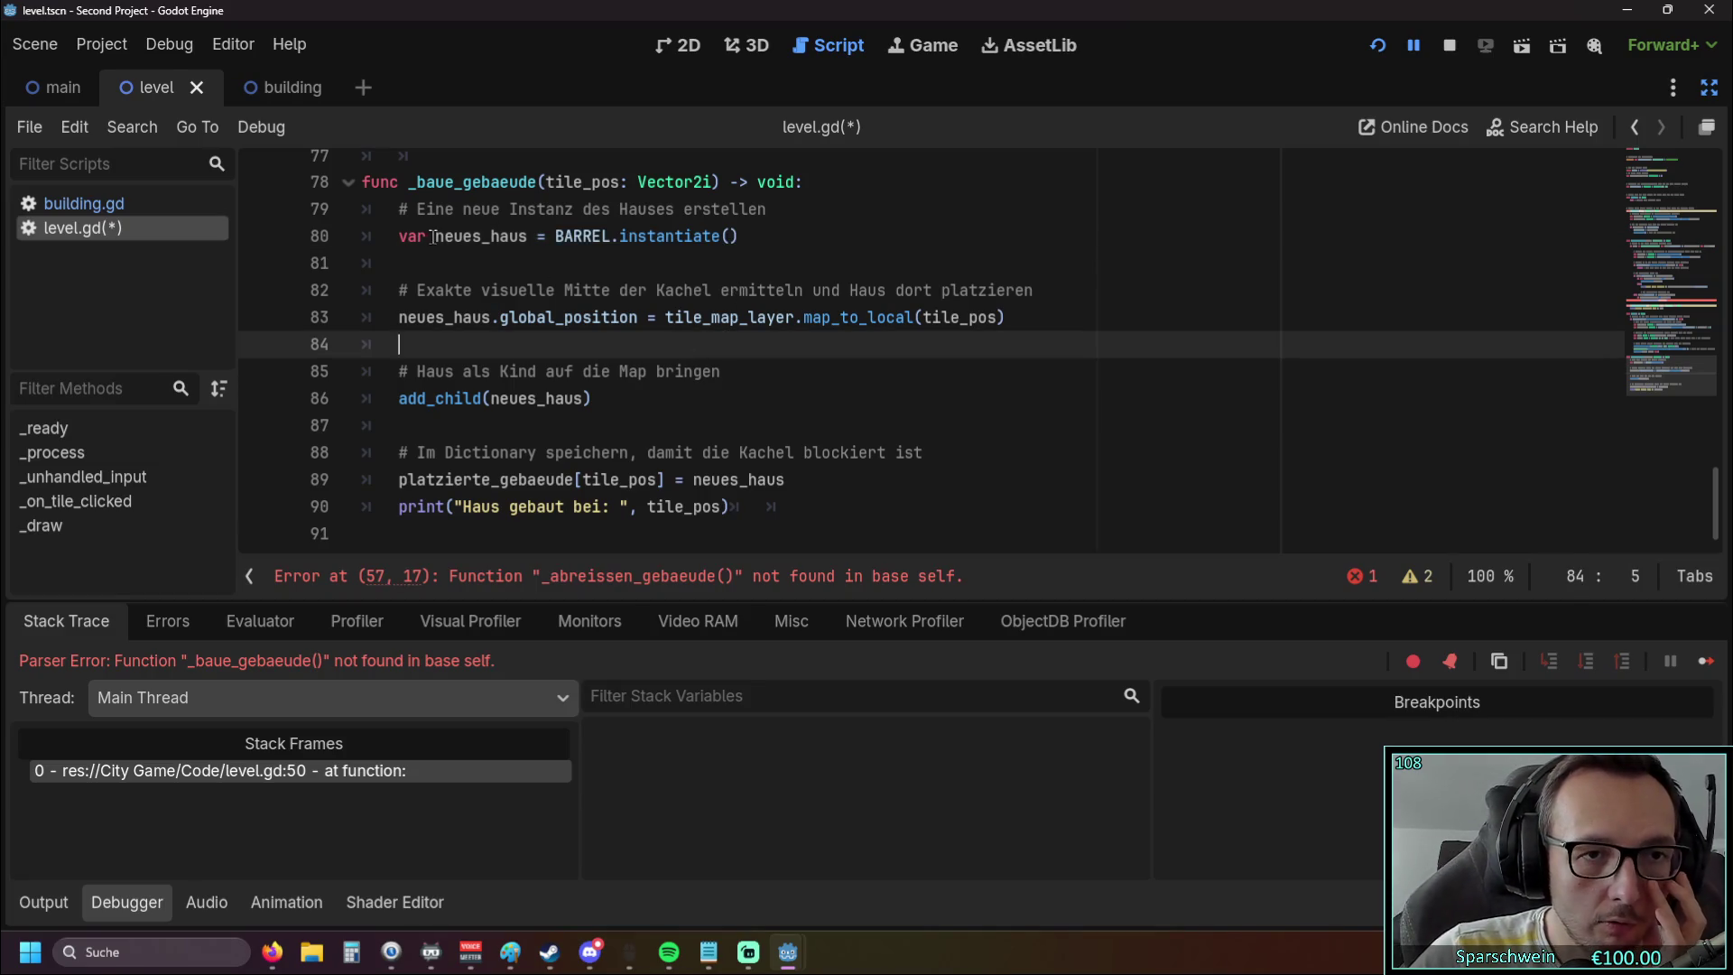
Step: Inspect the uses of neues_haus and BARREL inside _baue_gebaeude
double_click(482, 242)
click(683, 359)
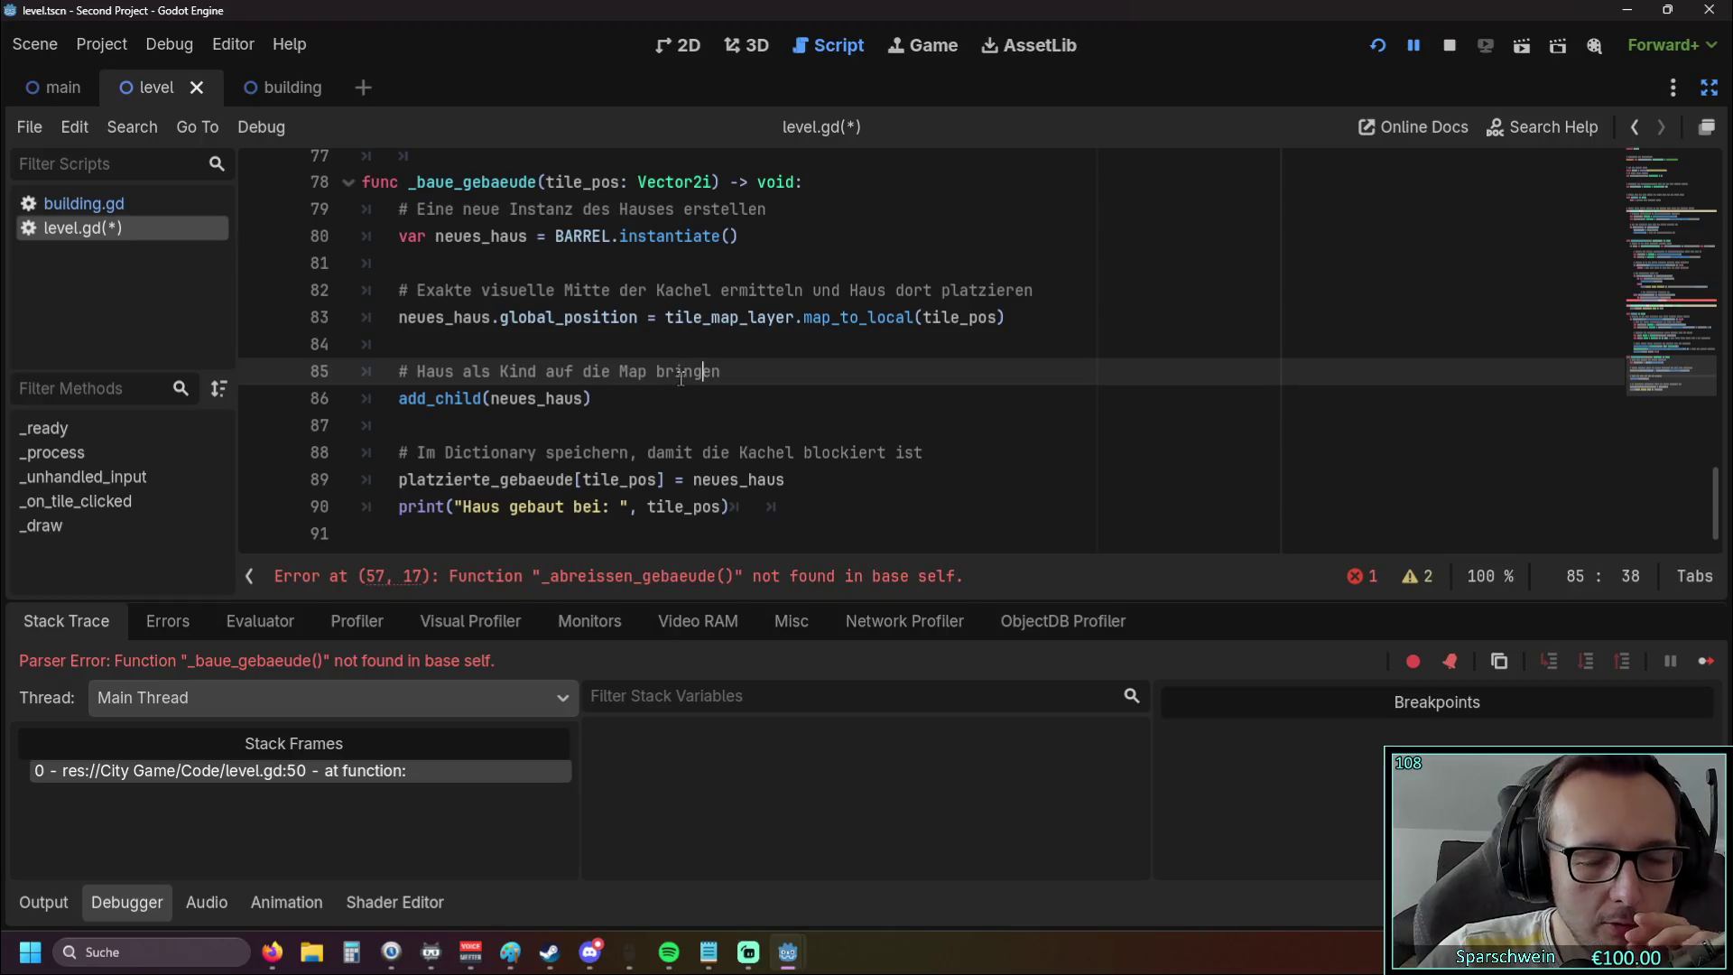
scroll(676, 354, up, 1)
scroll(676, 354, down, 1)
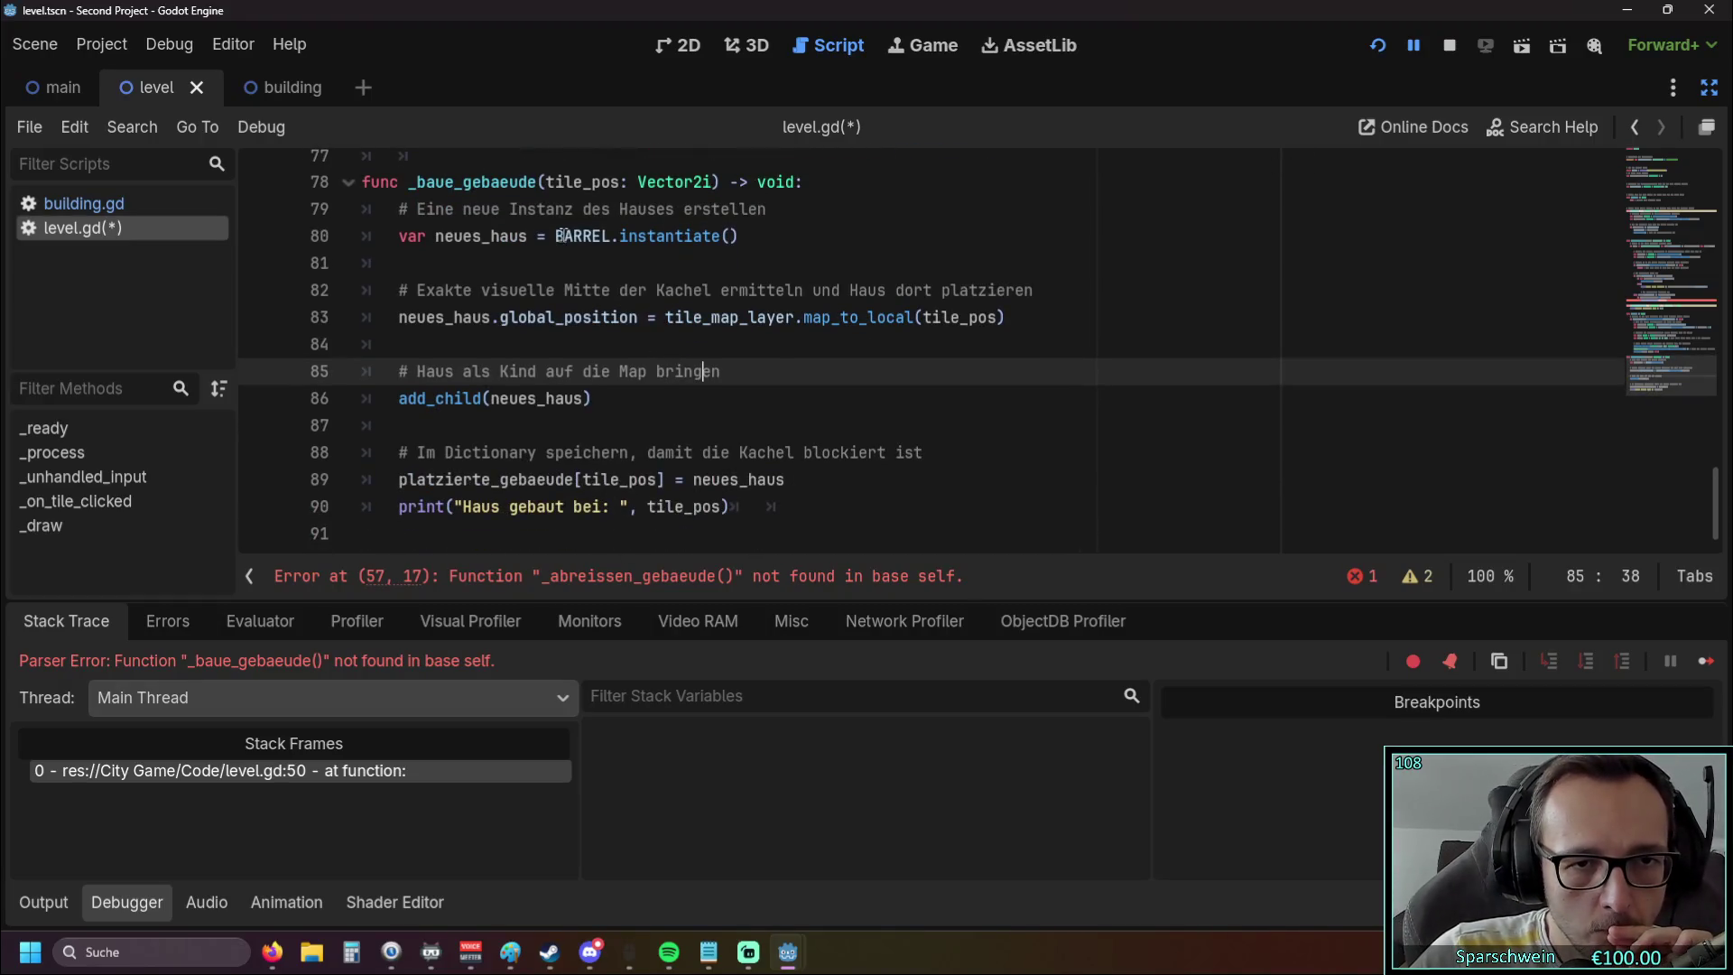
drag(550, 236, 620, 237)
click(632, 290)
double_click(582, 237)
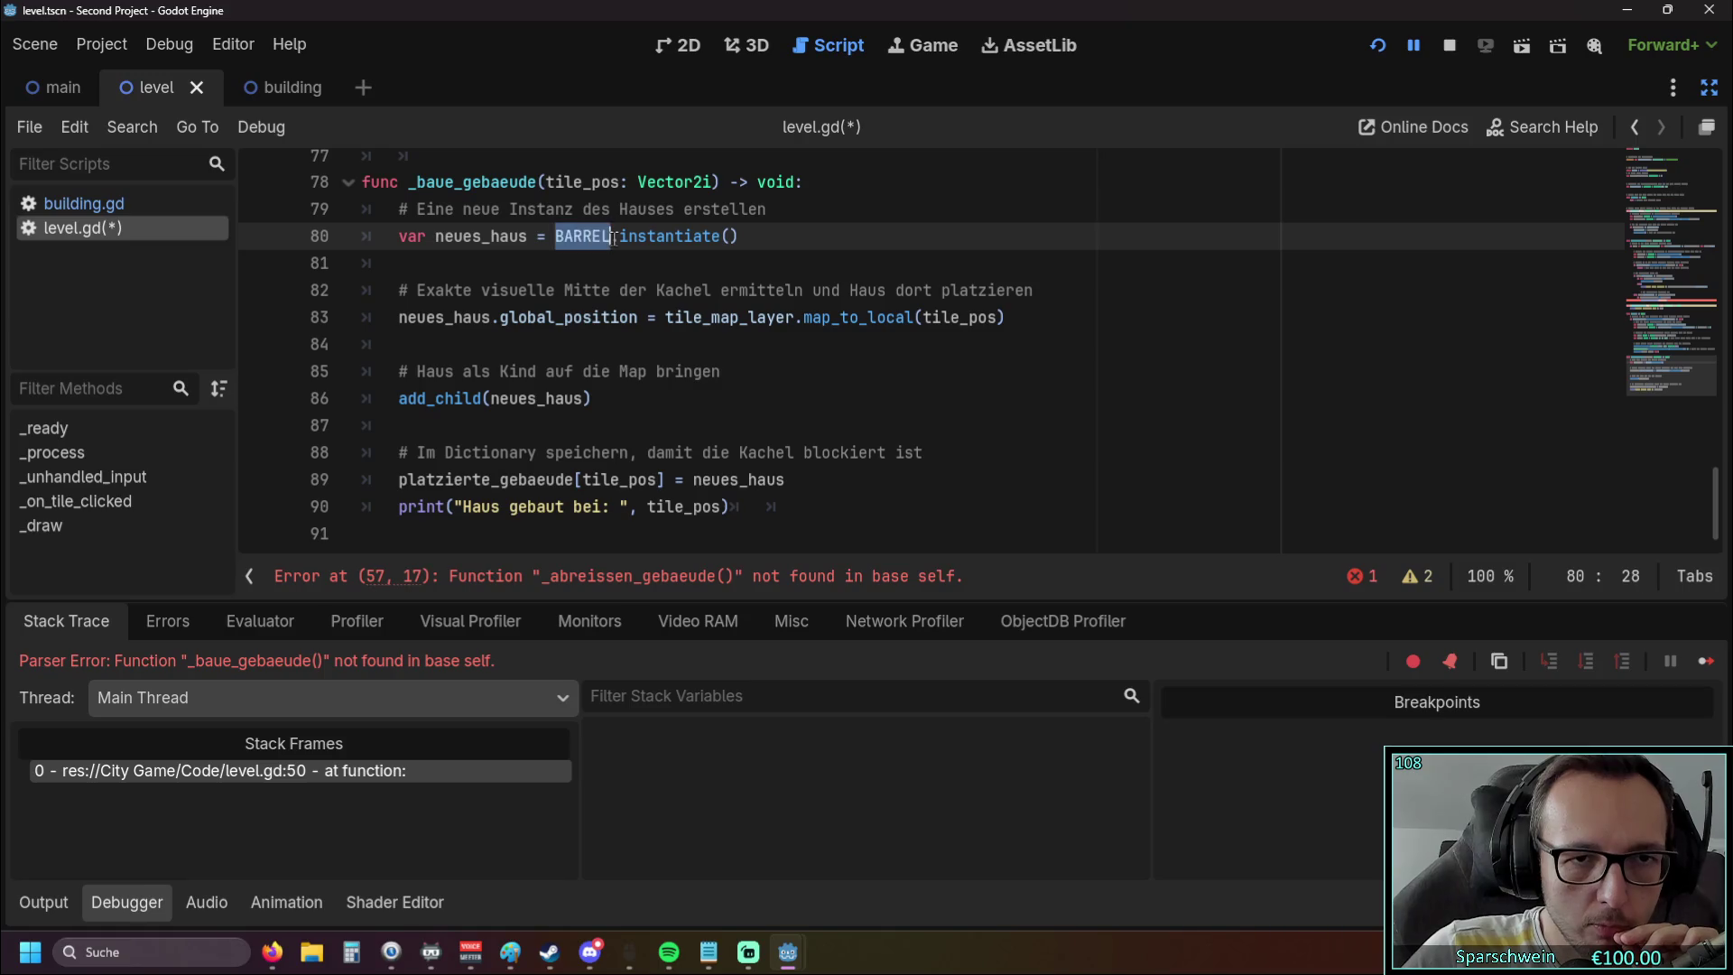
click(646, 335)
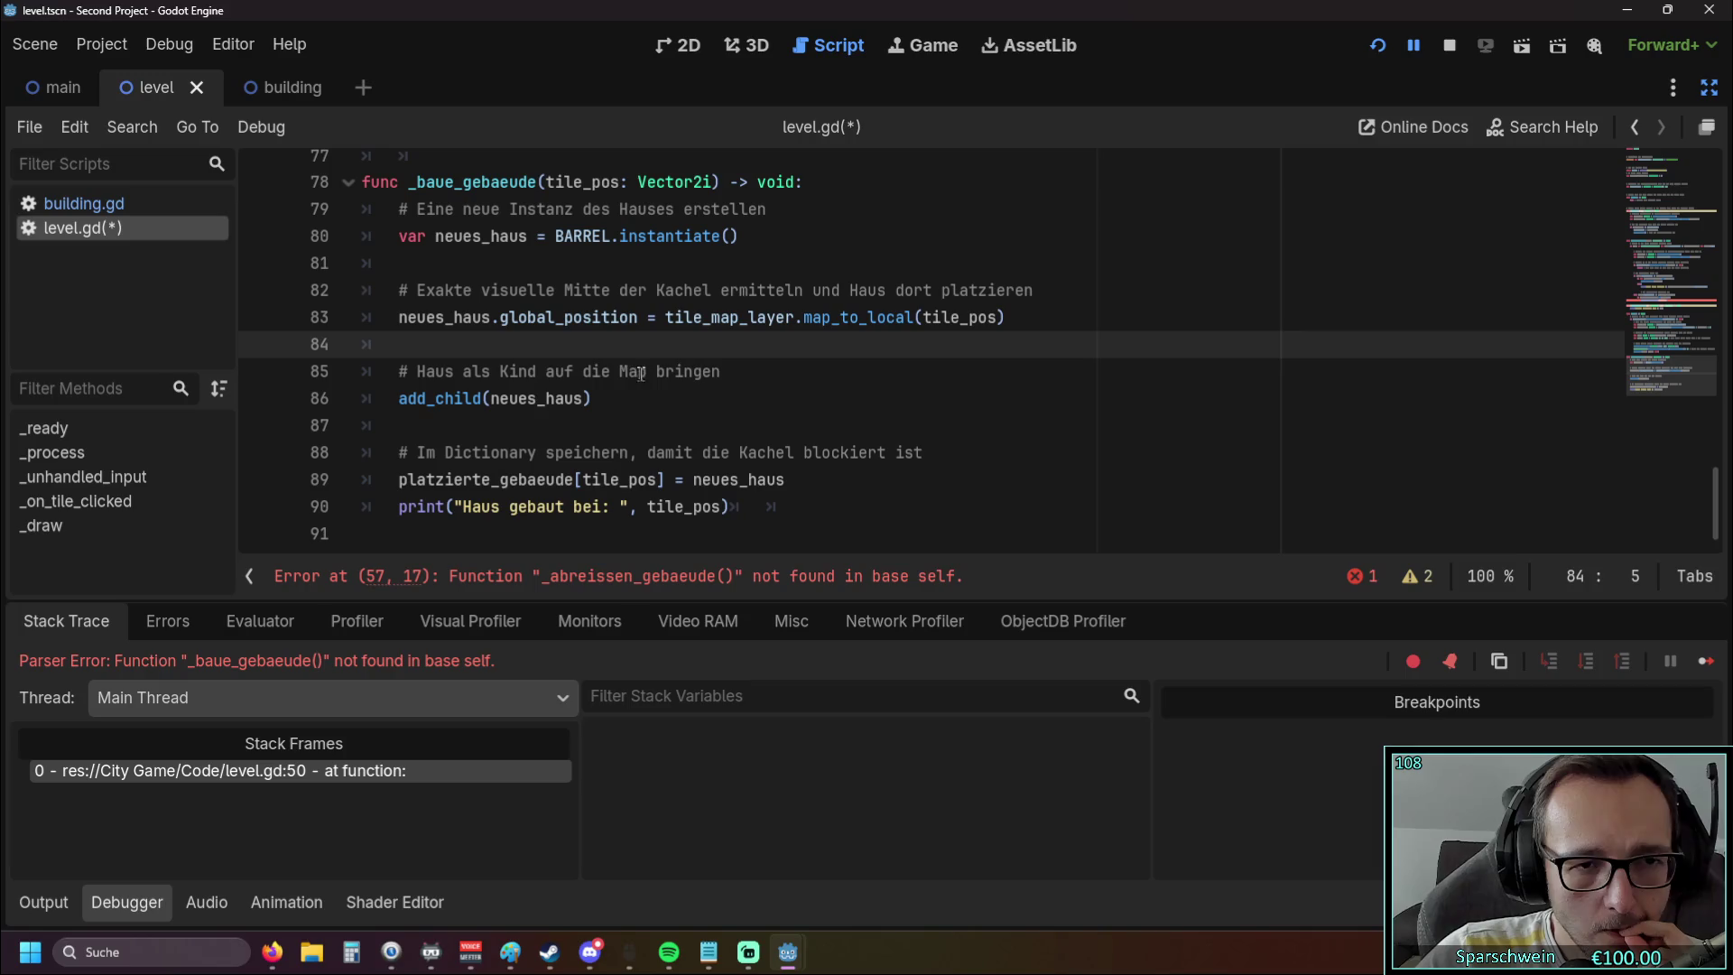
drag(437, 238, 745, 237)
click(481, 290)
click(757, 289)
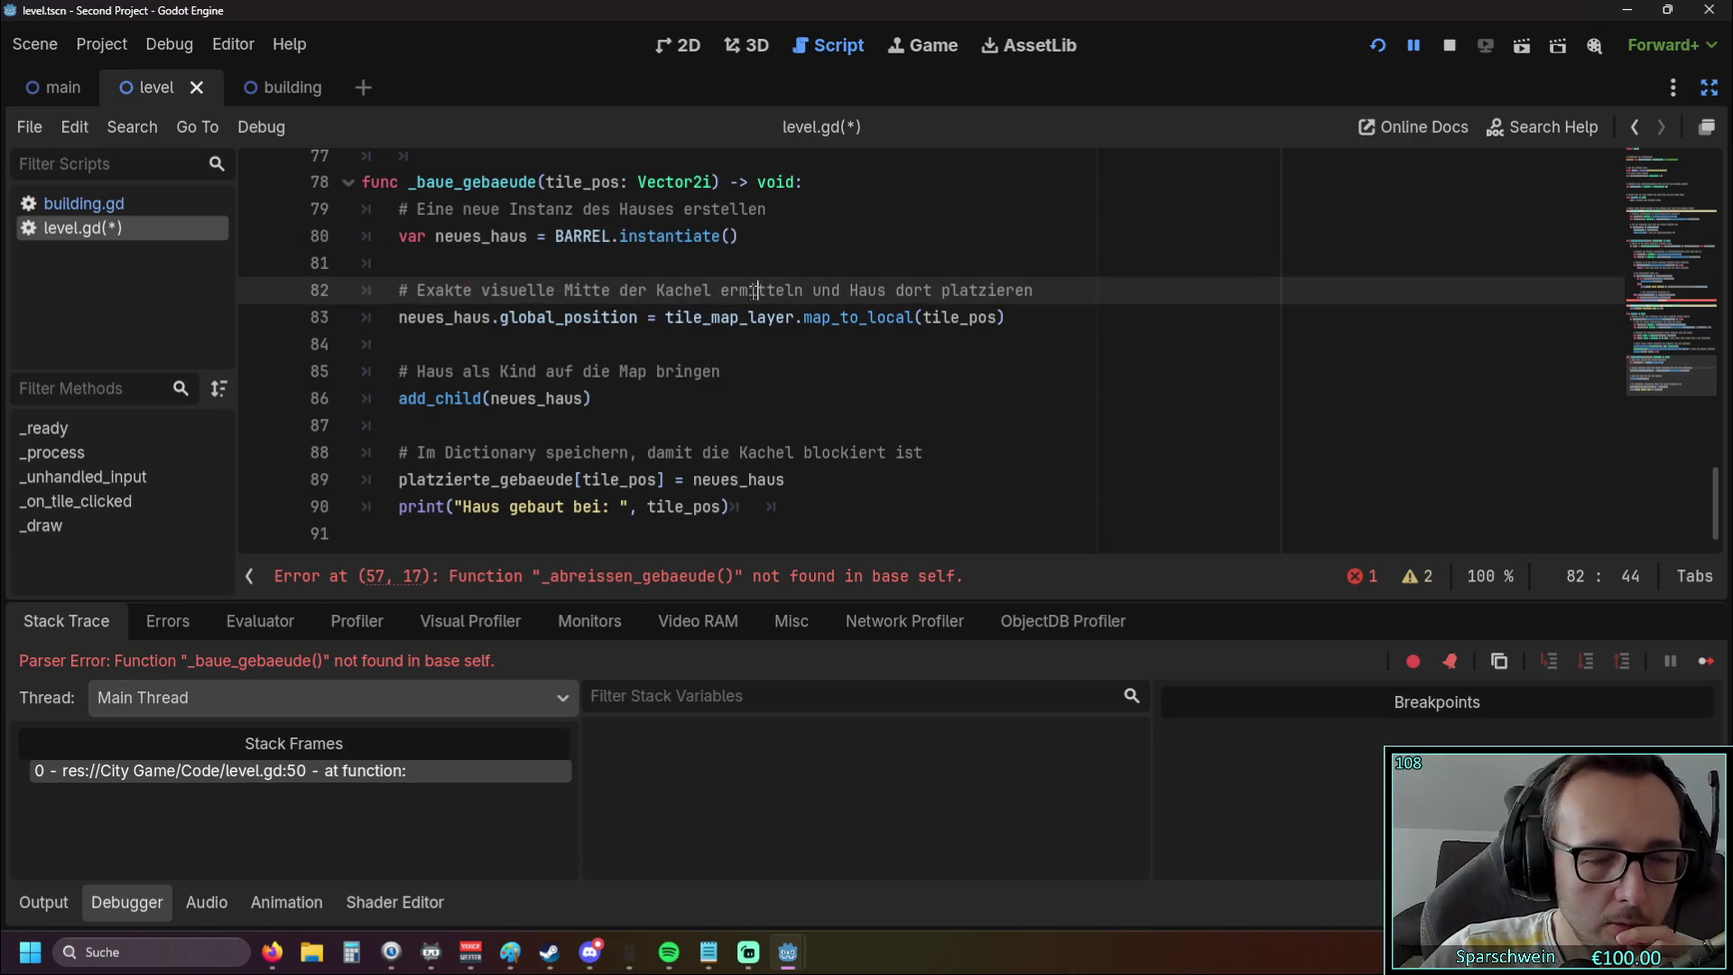
drag(555, 236, 745, 237)
click(767, 261)
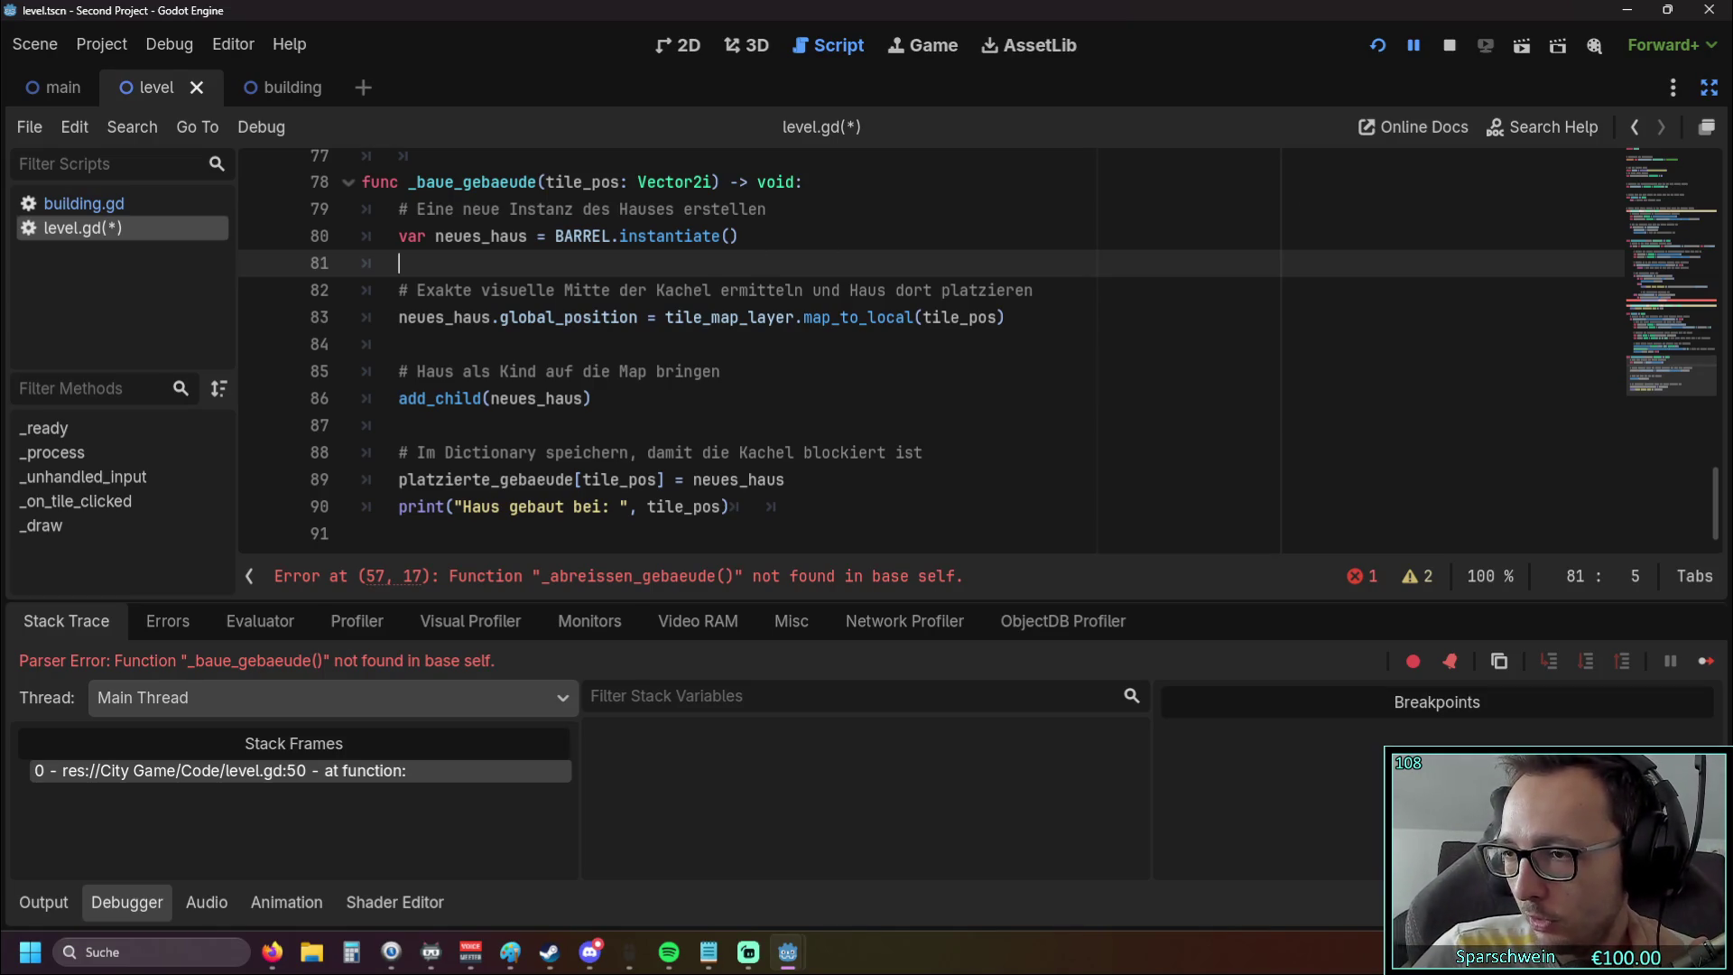
Step: Paste the _abreissen_gebaeude function after line 90 and remove the indent before its func header
key(alt+Tab)
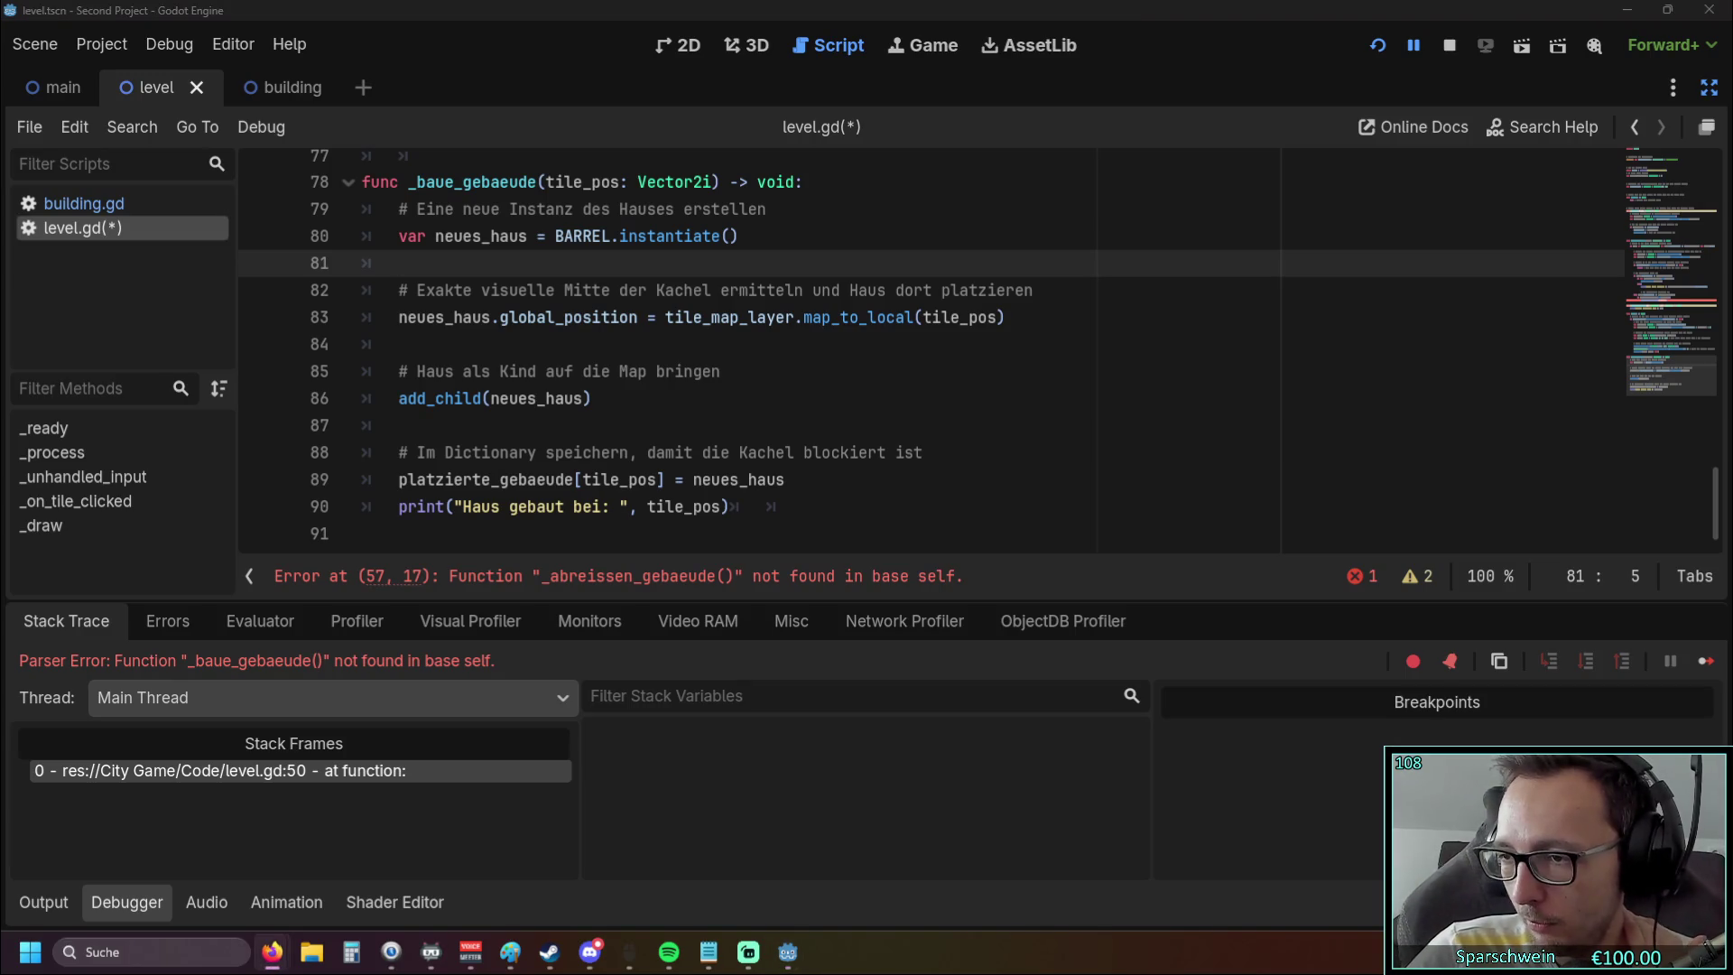
click(766, 510)
key(ctrl+v)
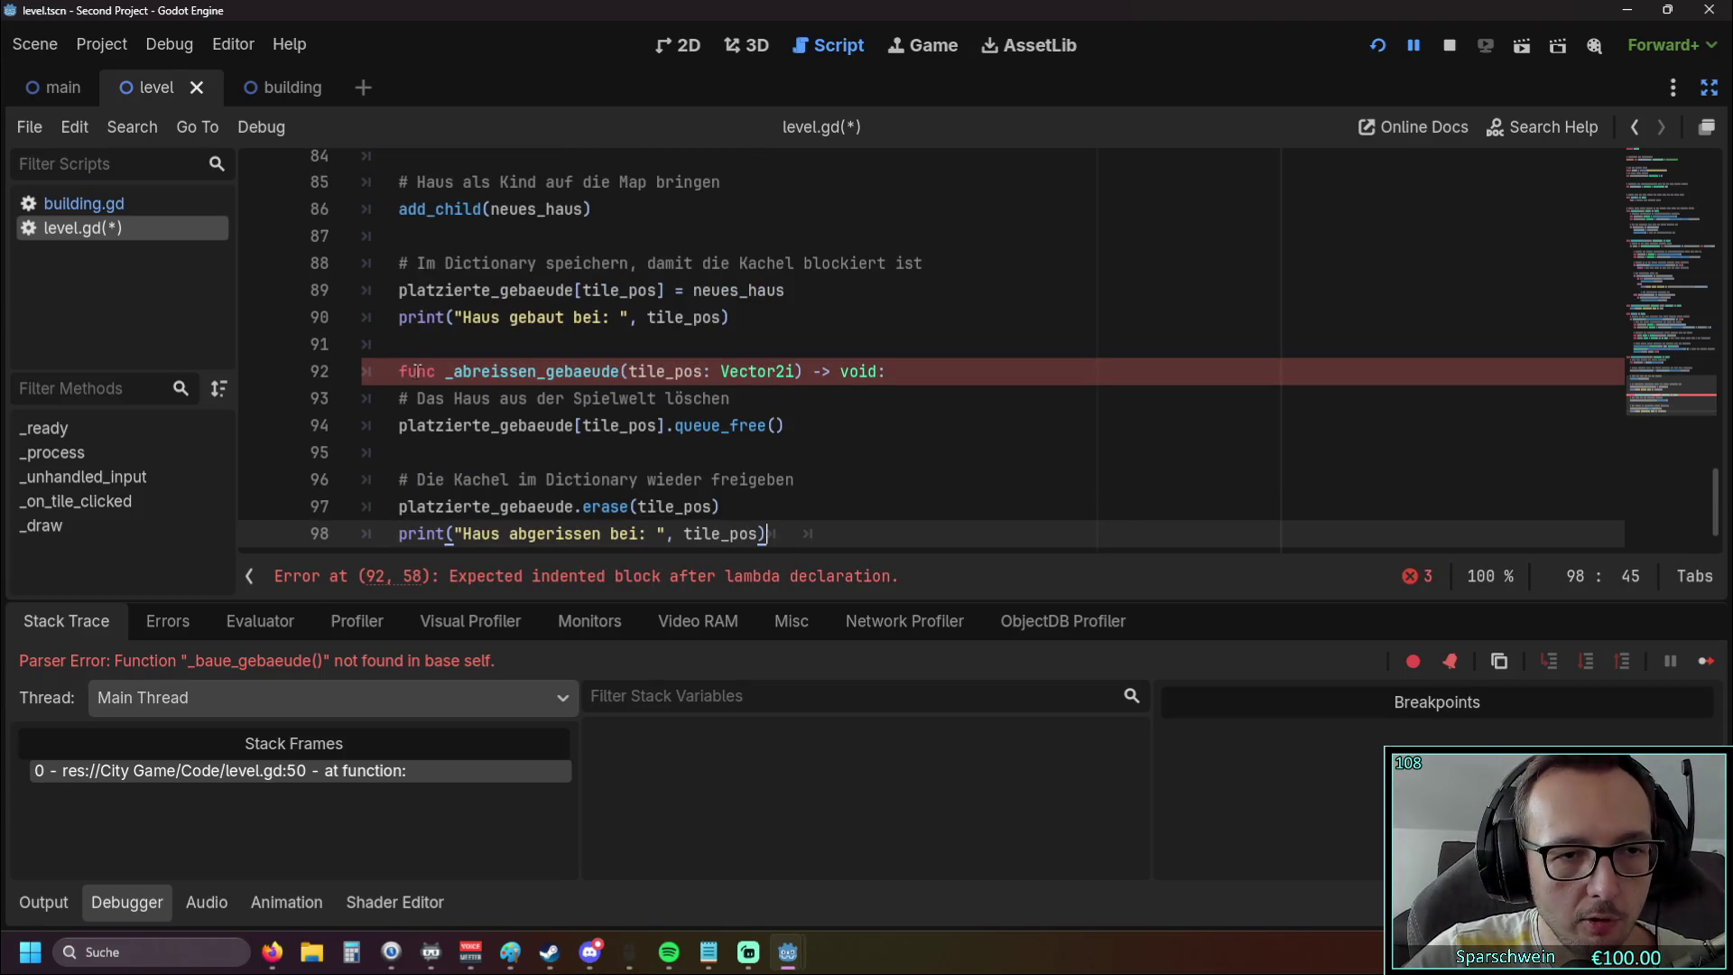
click(399, 371)
key(BackSpace)
key(shift+F12)
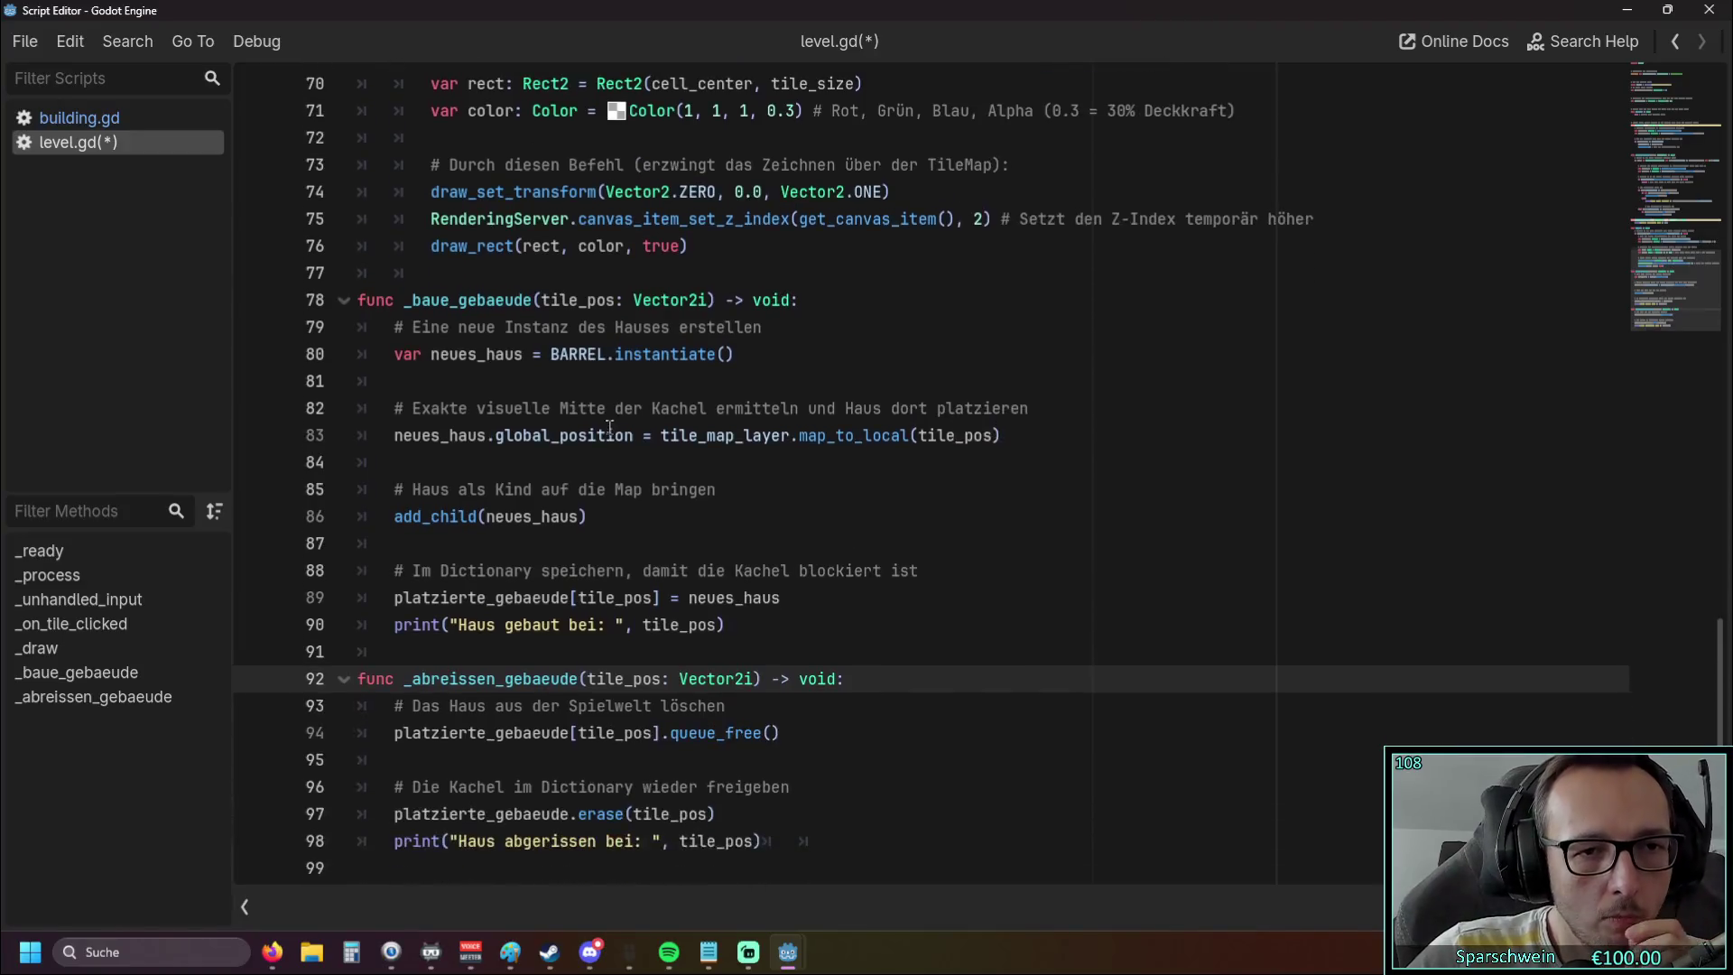
scroll(617, 454, up, 5)
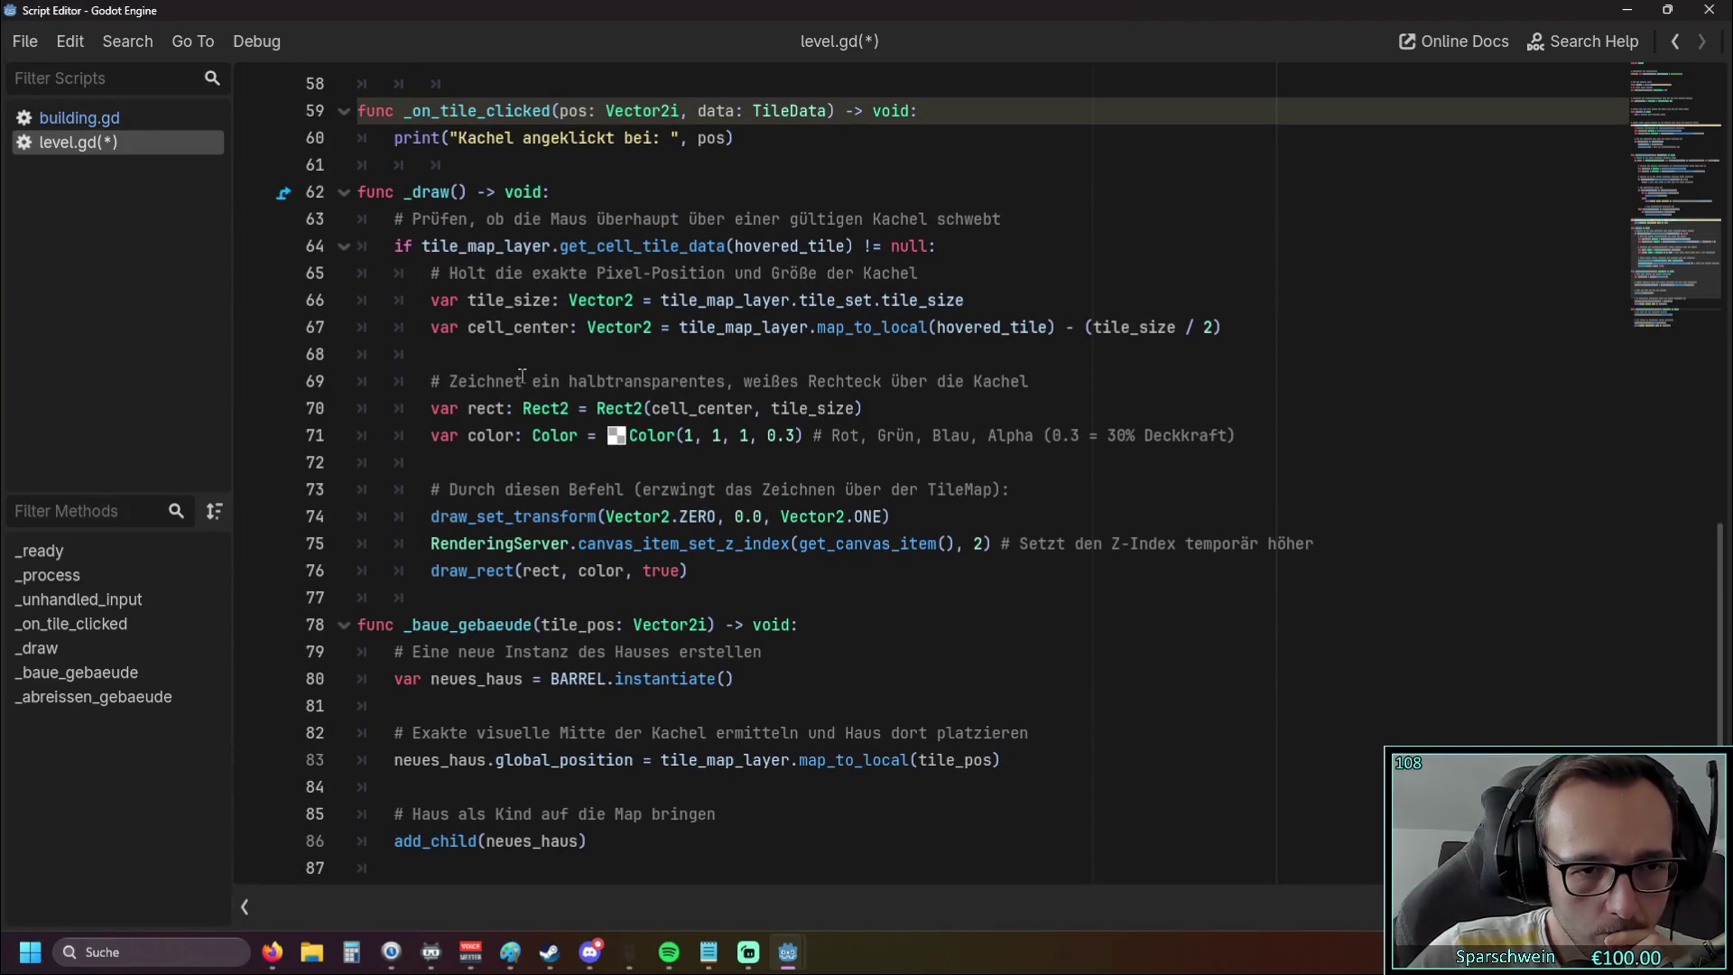
mouse_move(688, 571)
mouse_down()
mouse_move(431, 273)
mouse_move(327, 192)
mouse_up()
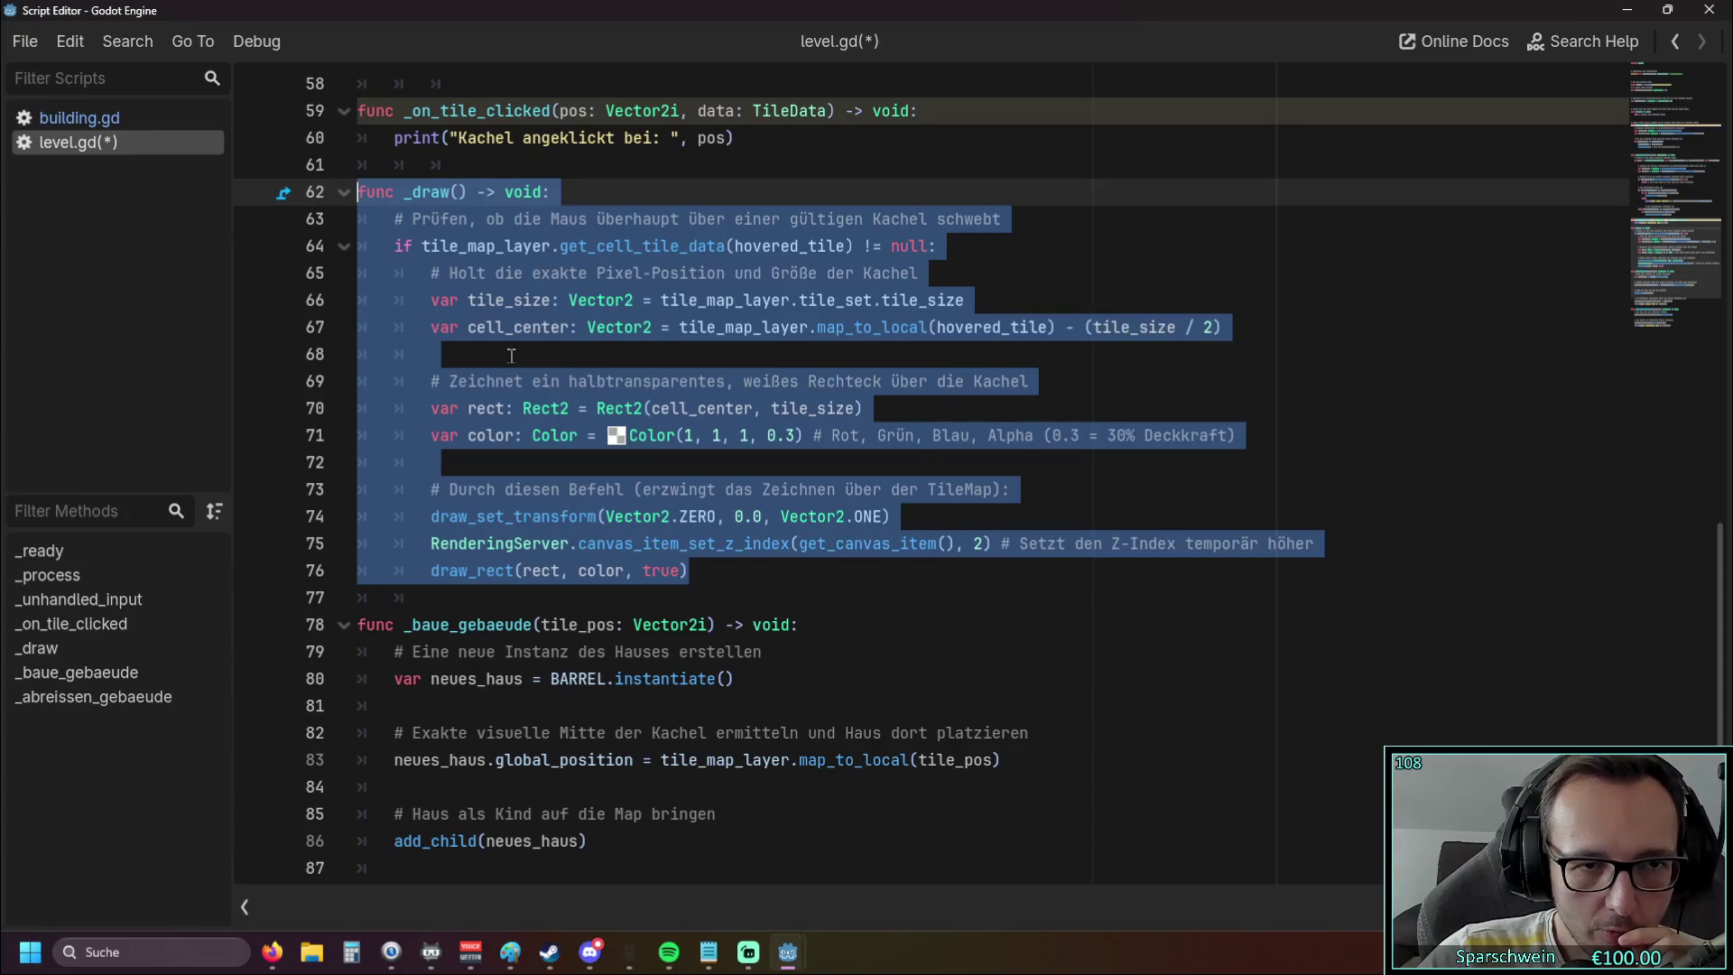
scroll(511, 356, down, 3)
scroll(527, 366, down, 1)
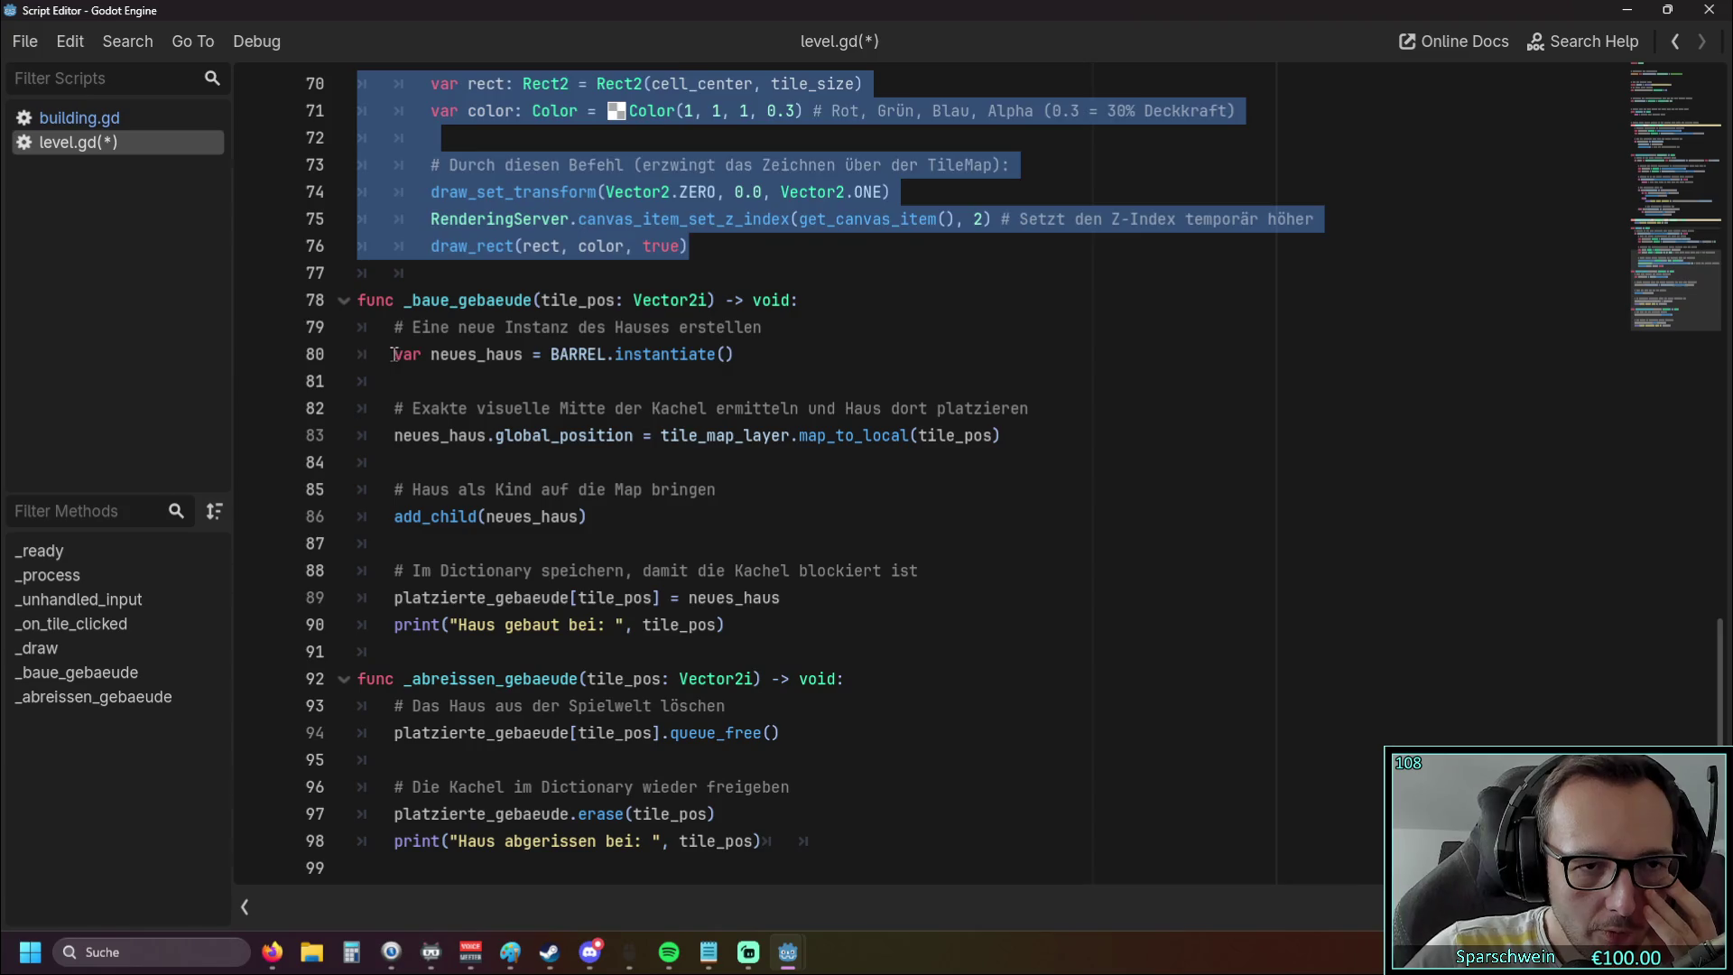
drag(397, 354, 731, 353)
key(Down)
scroll(715, 364, up, 20)
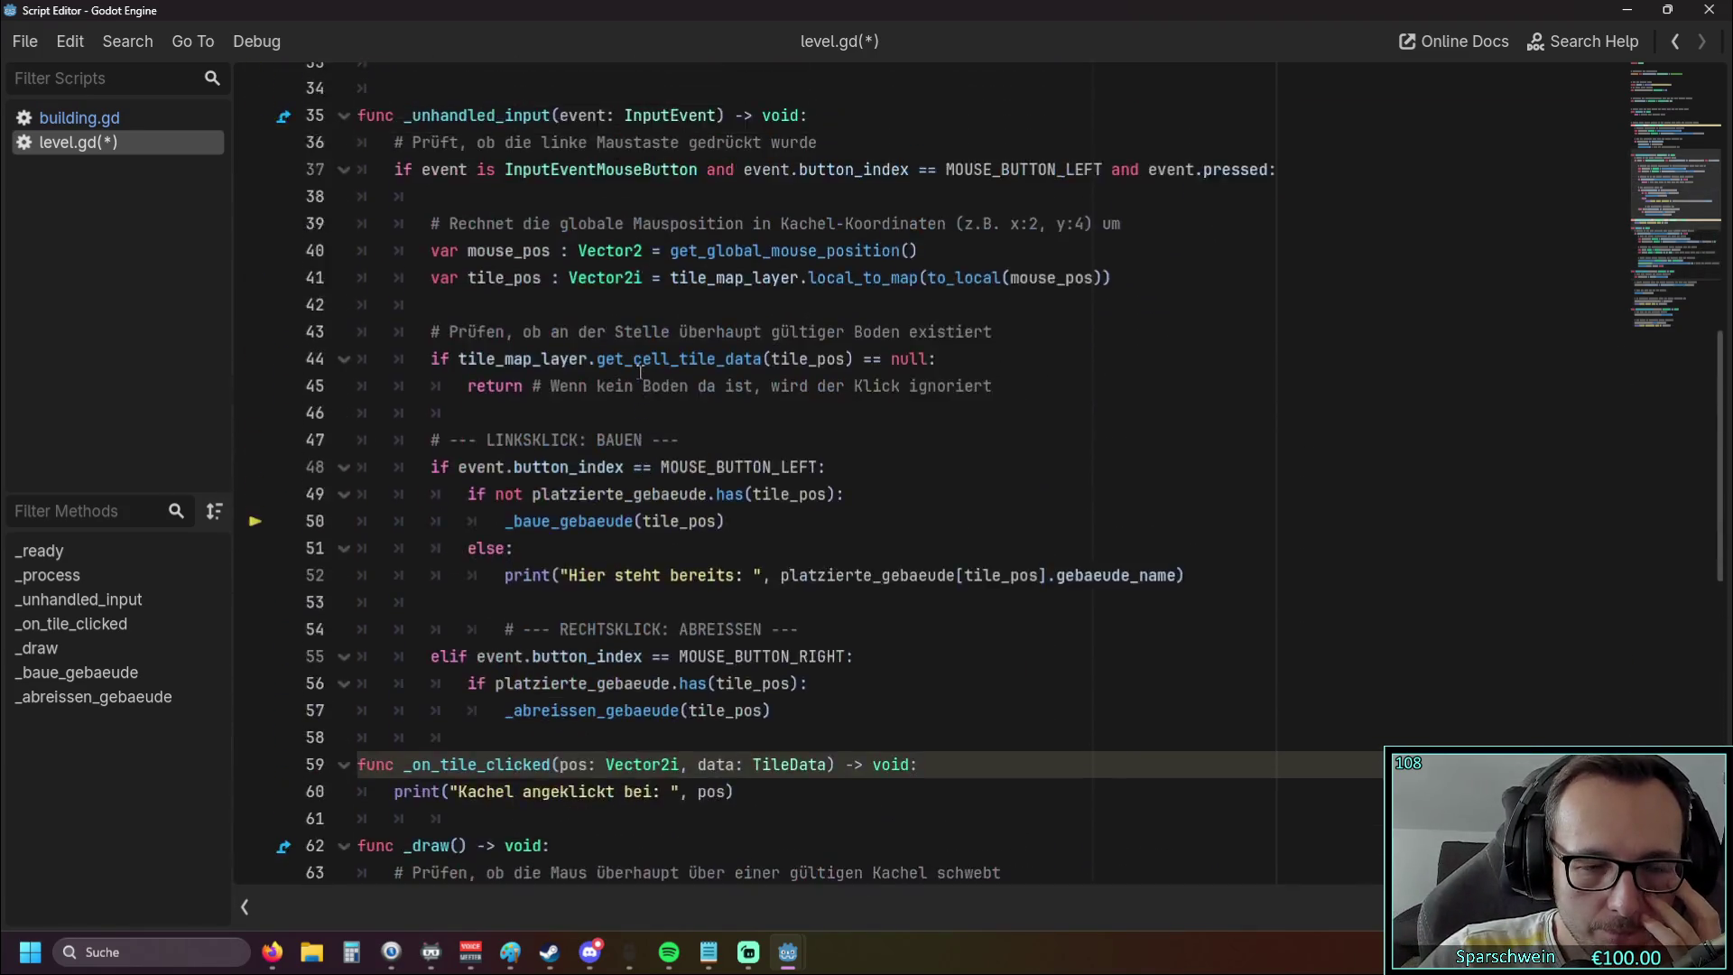
scroll(622, 370, up, 2)
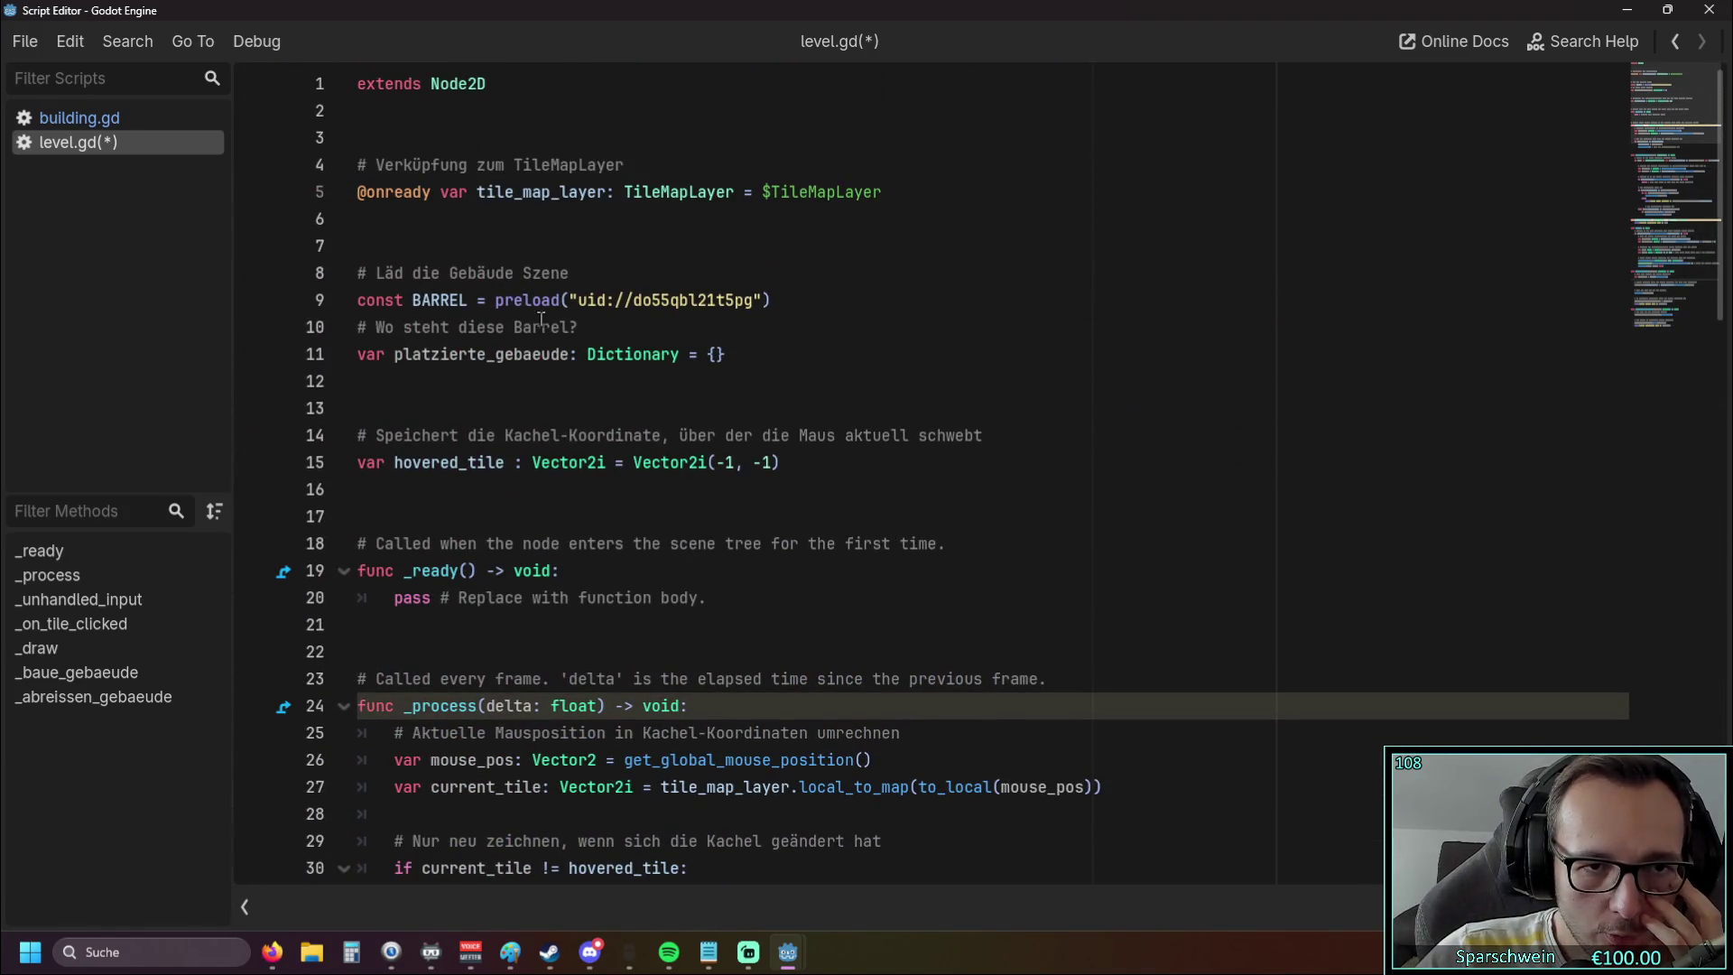
scroll(429, 304, down, 20)
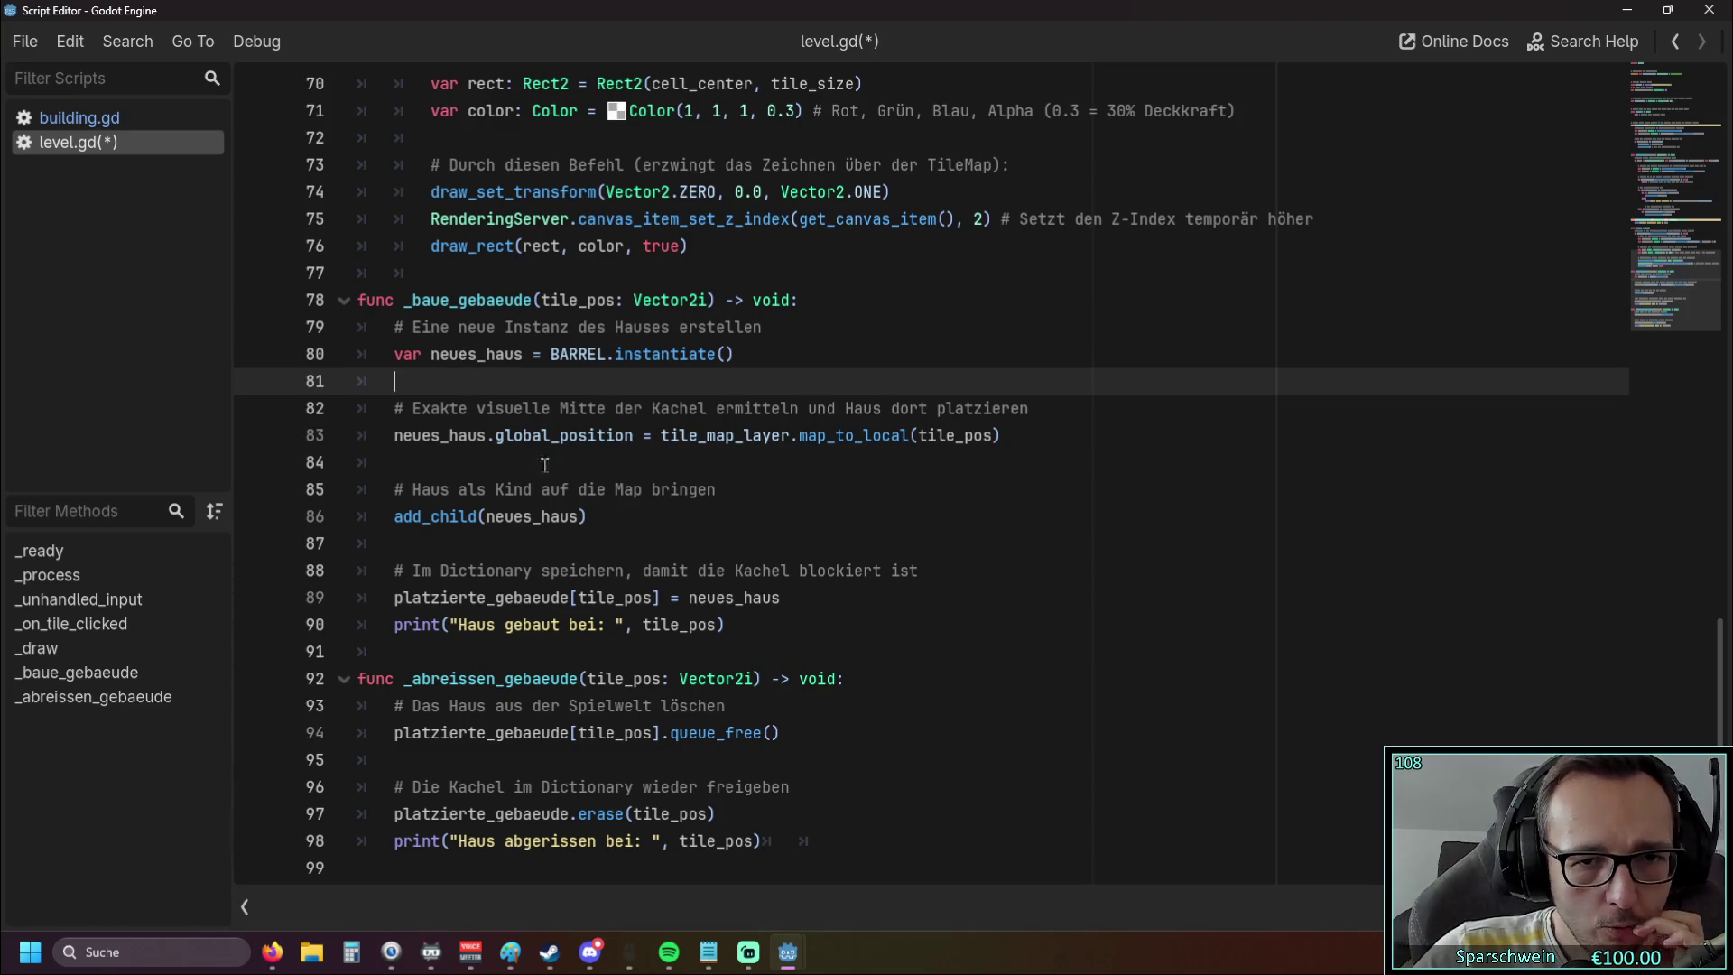
drag(395, 435, 875, 435)
click(896, 491)
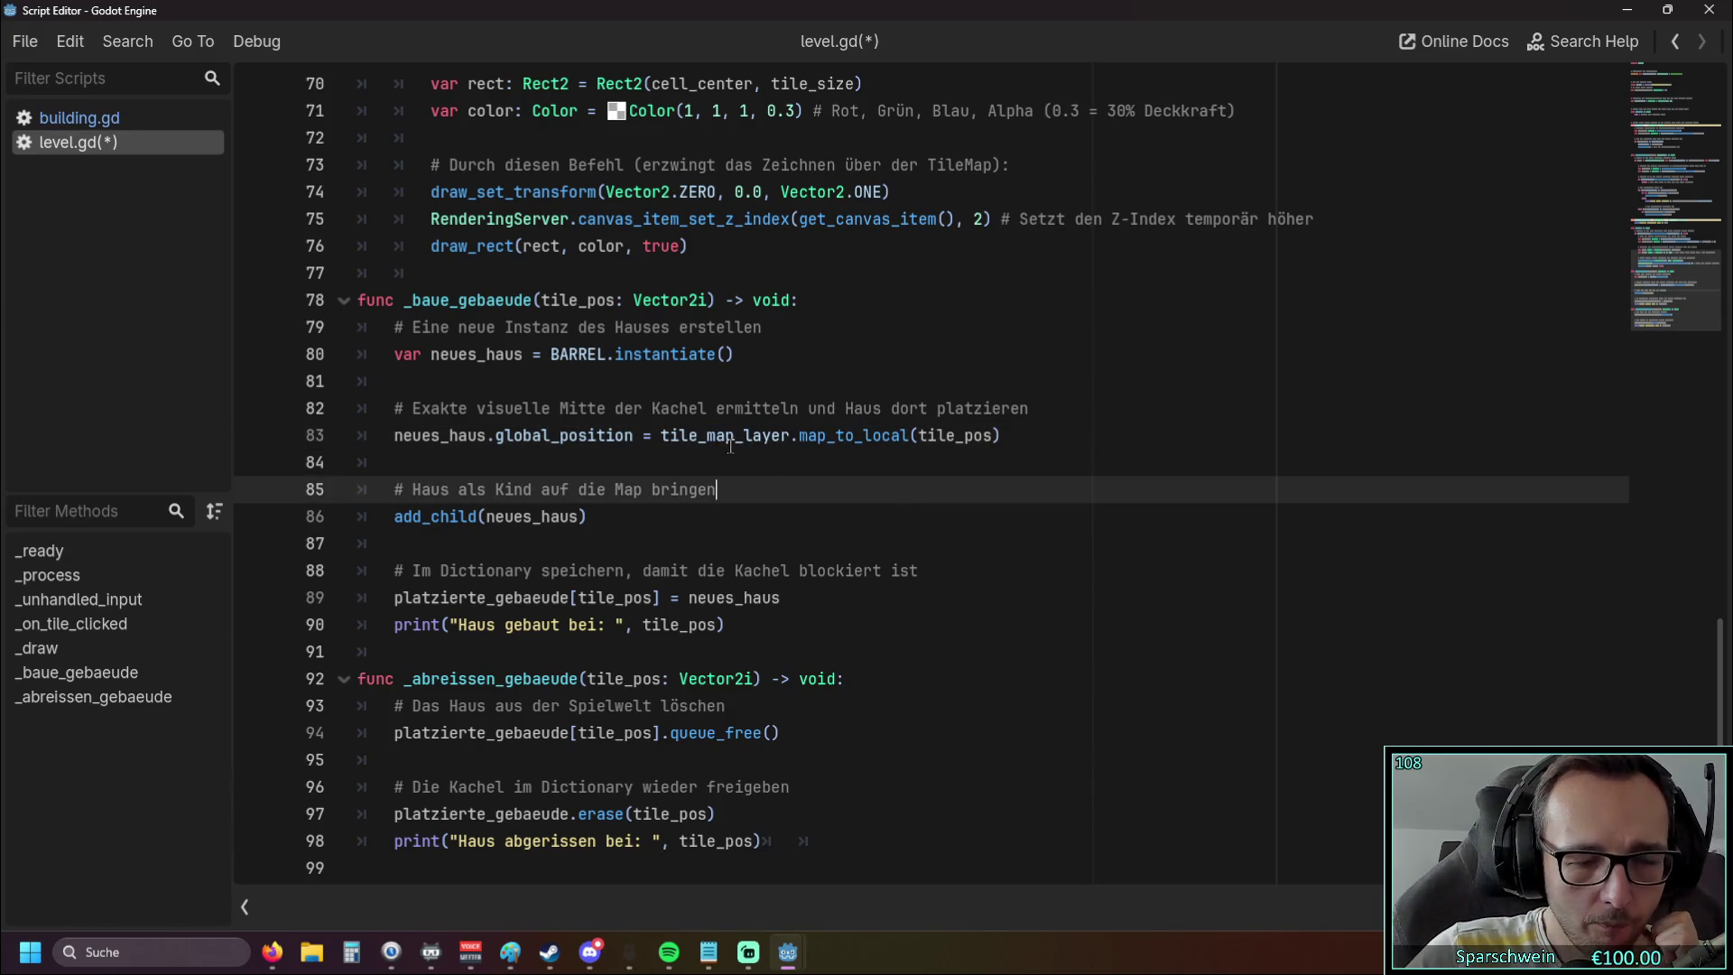
click(600, 516)
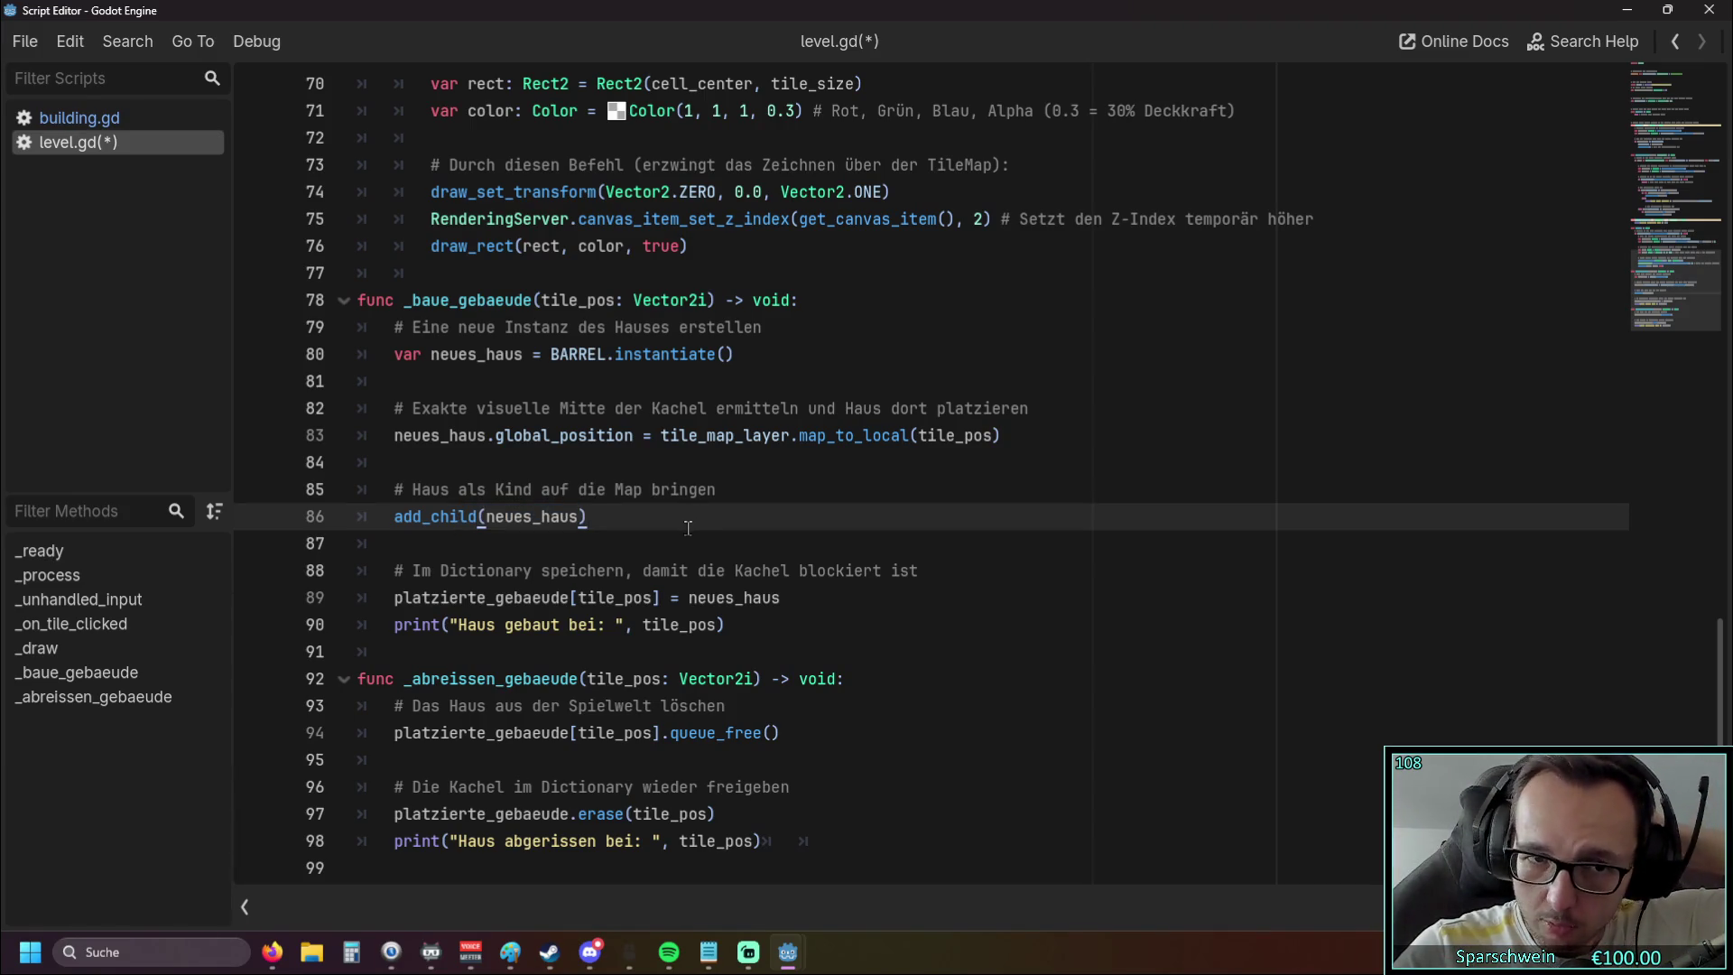
mouse_move(452, 521)
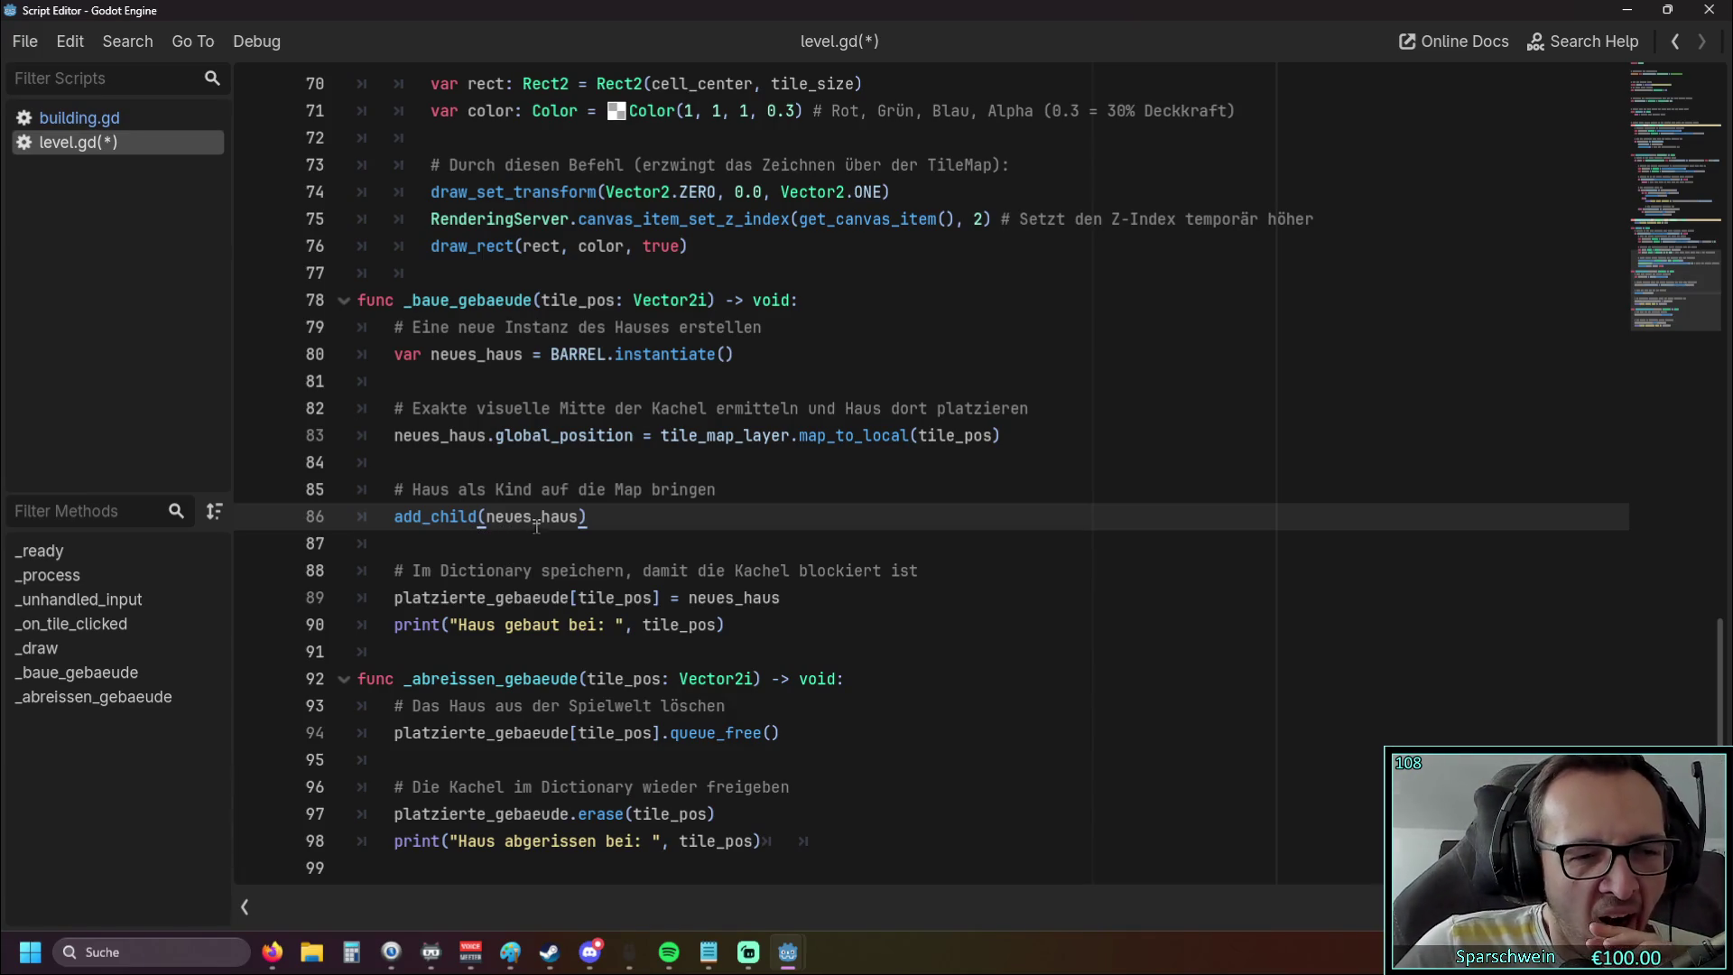
drag(413, 489, 636, 490)
click(692, 502)
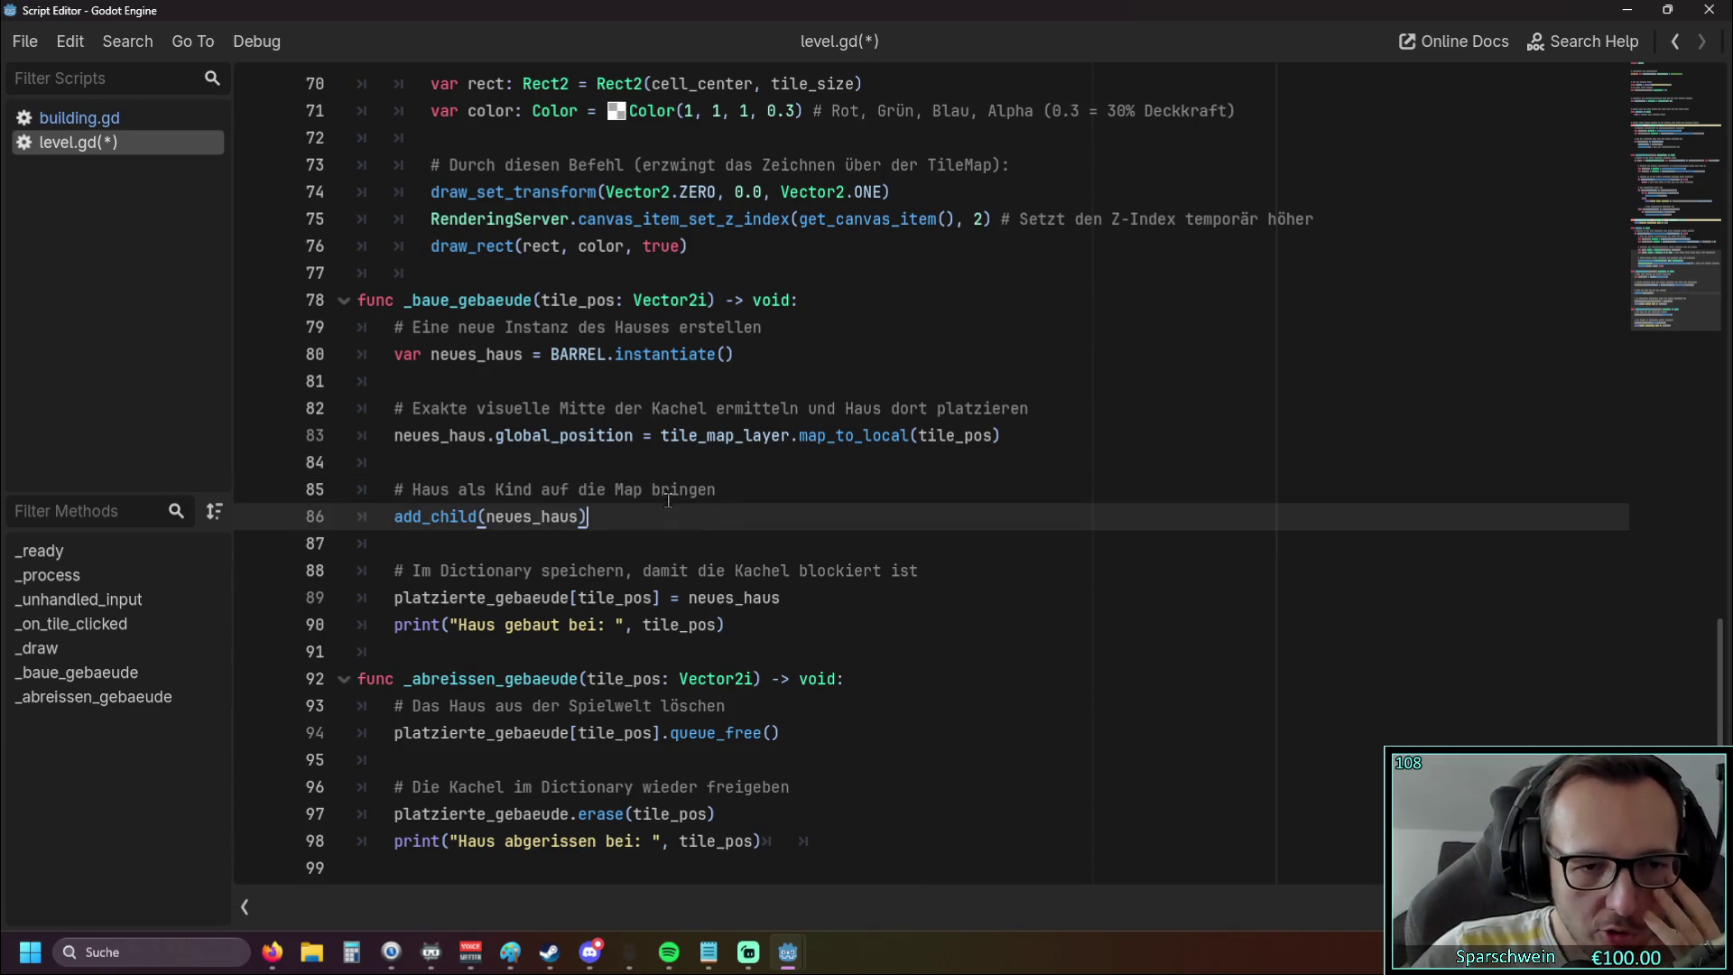
click(695, 543)
click(748, 570)
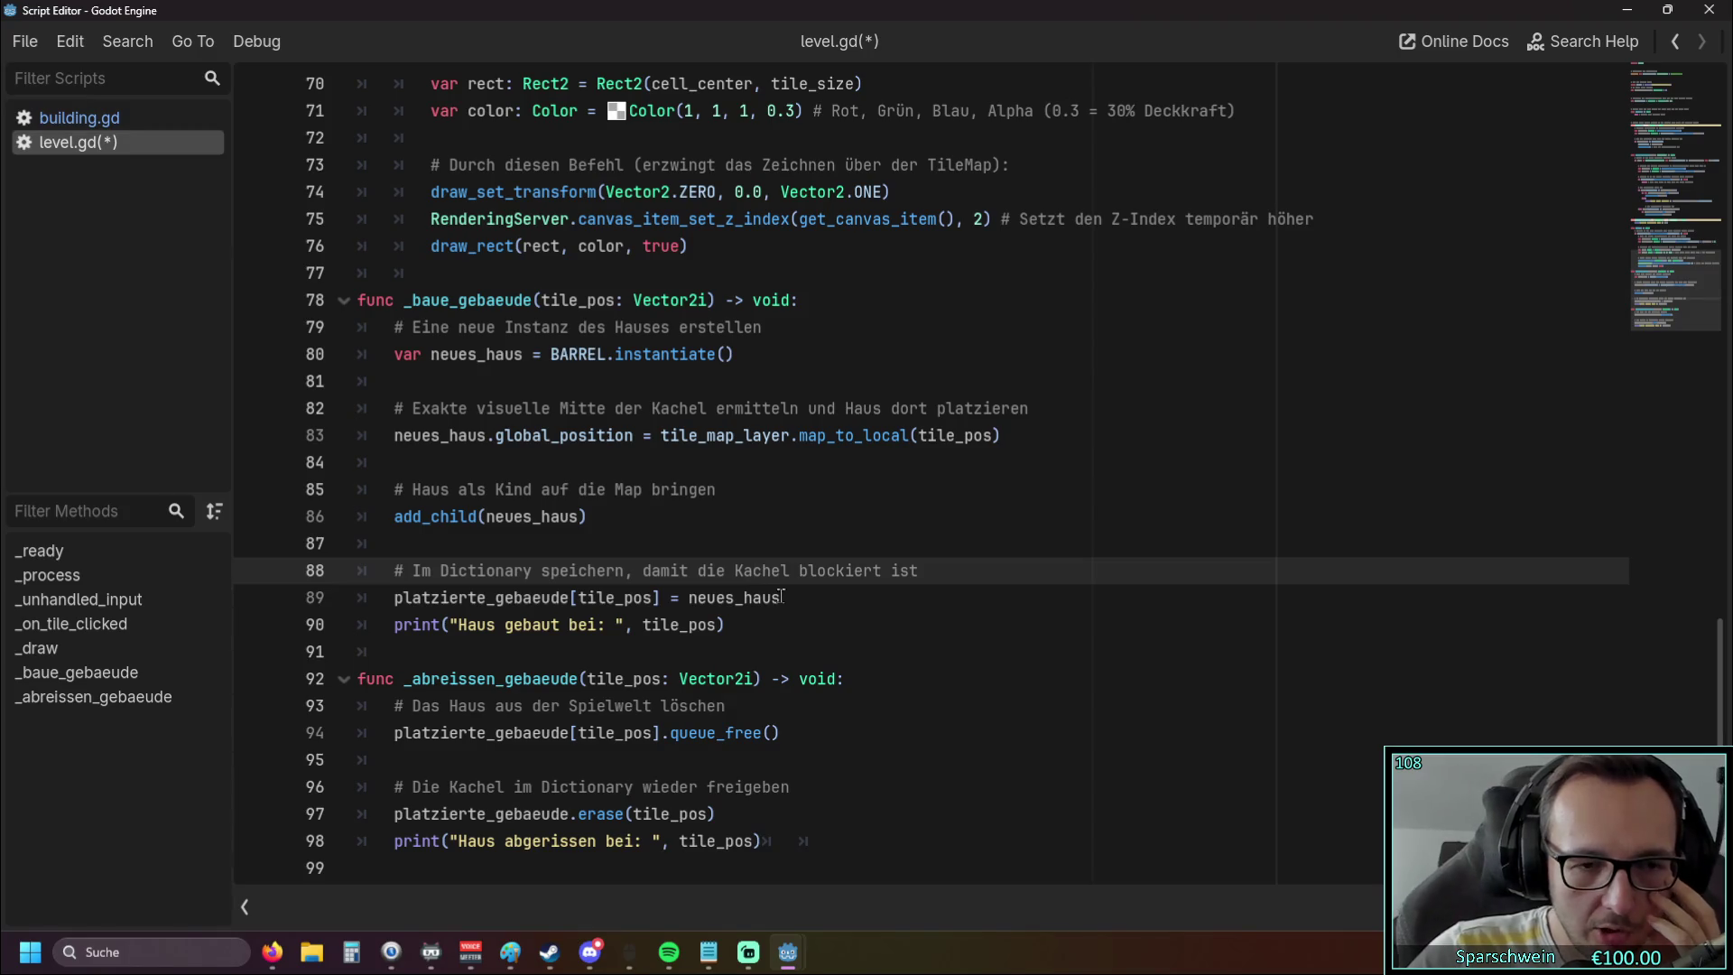
drag(577, 598, 811, 599)
click(722, 617)
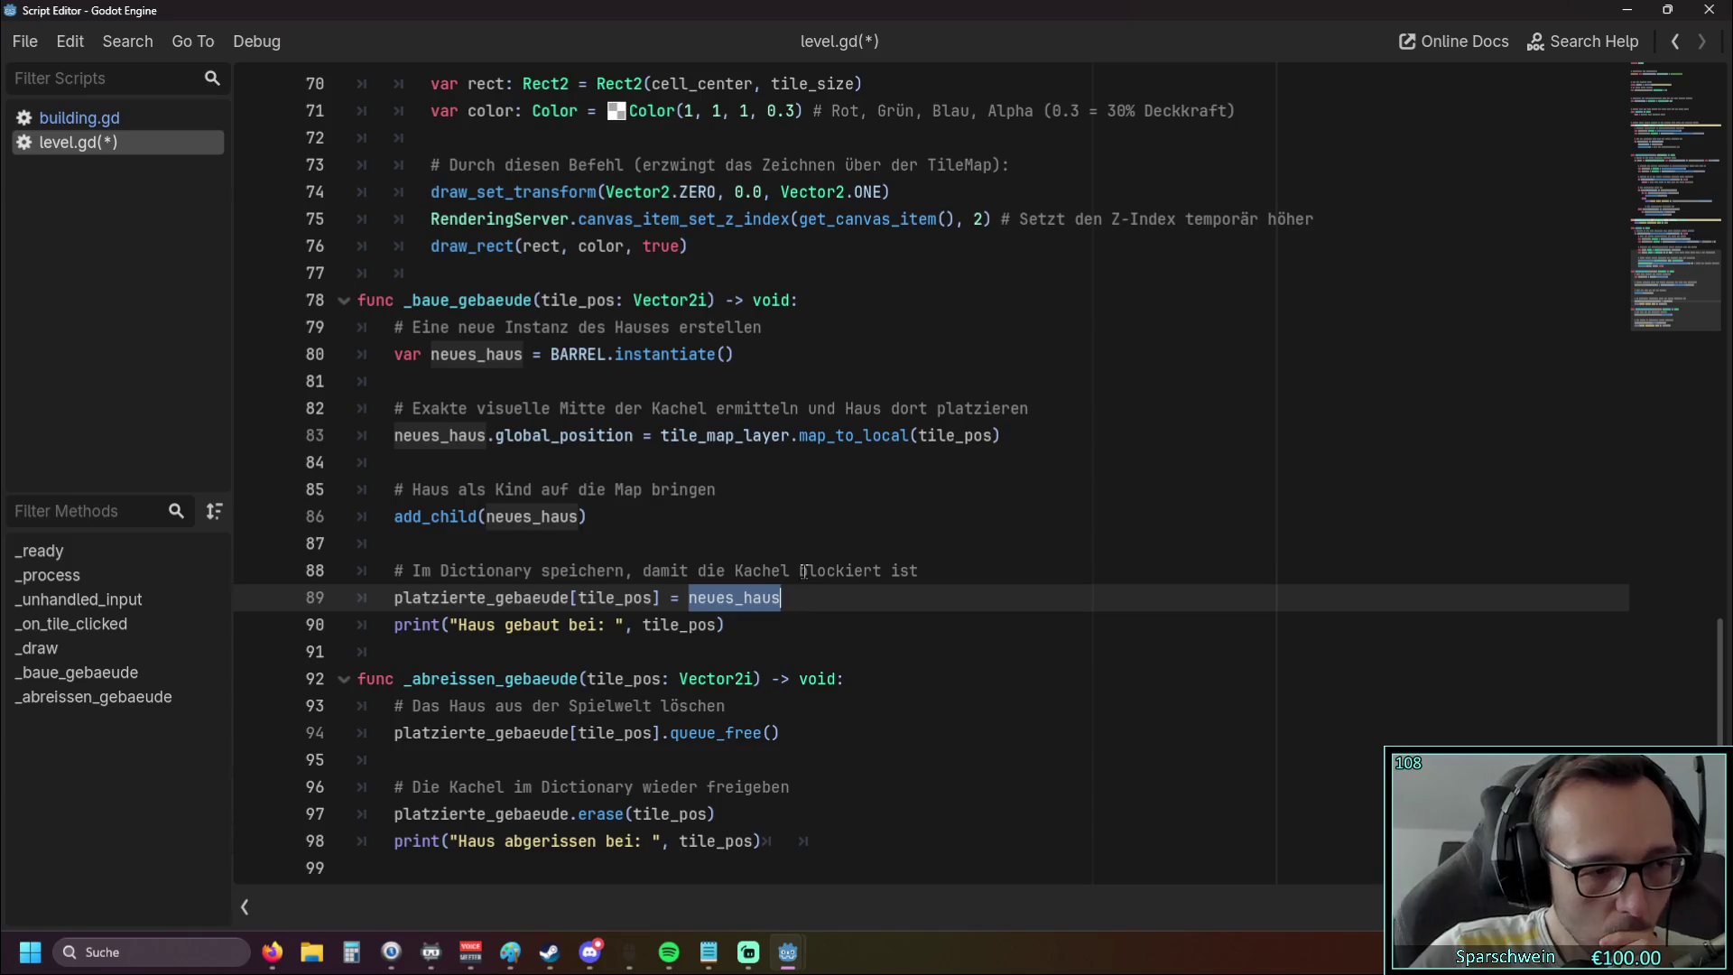
click(806, 534)
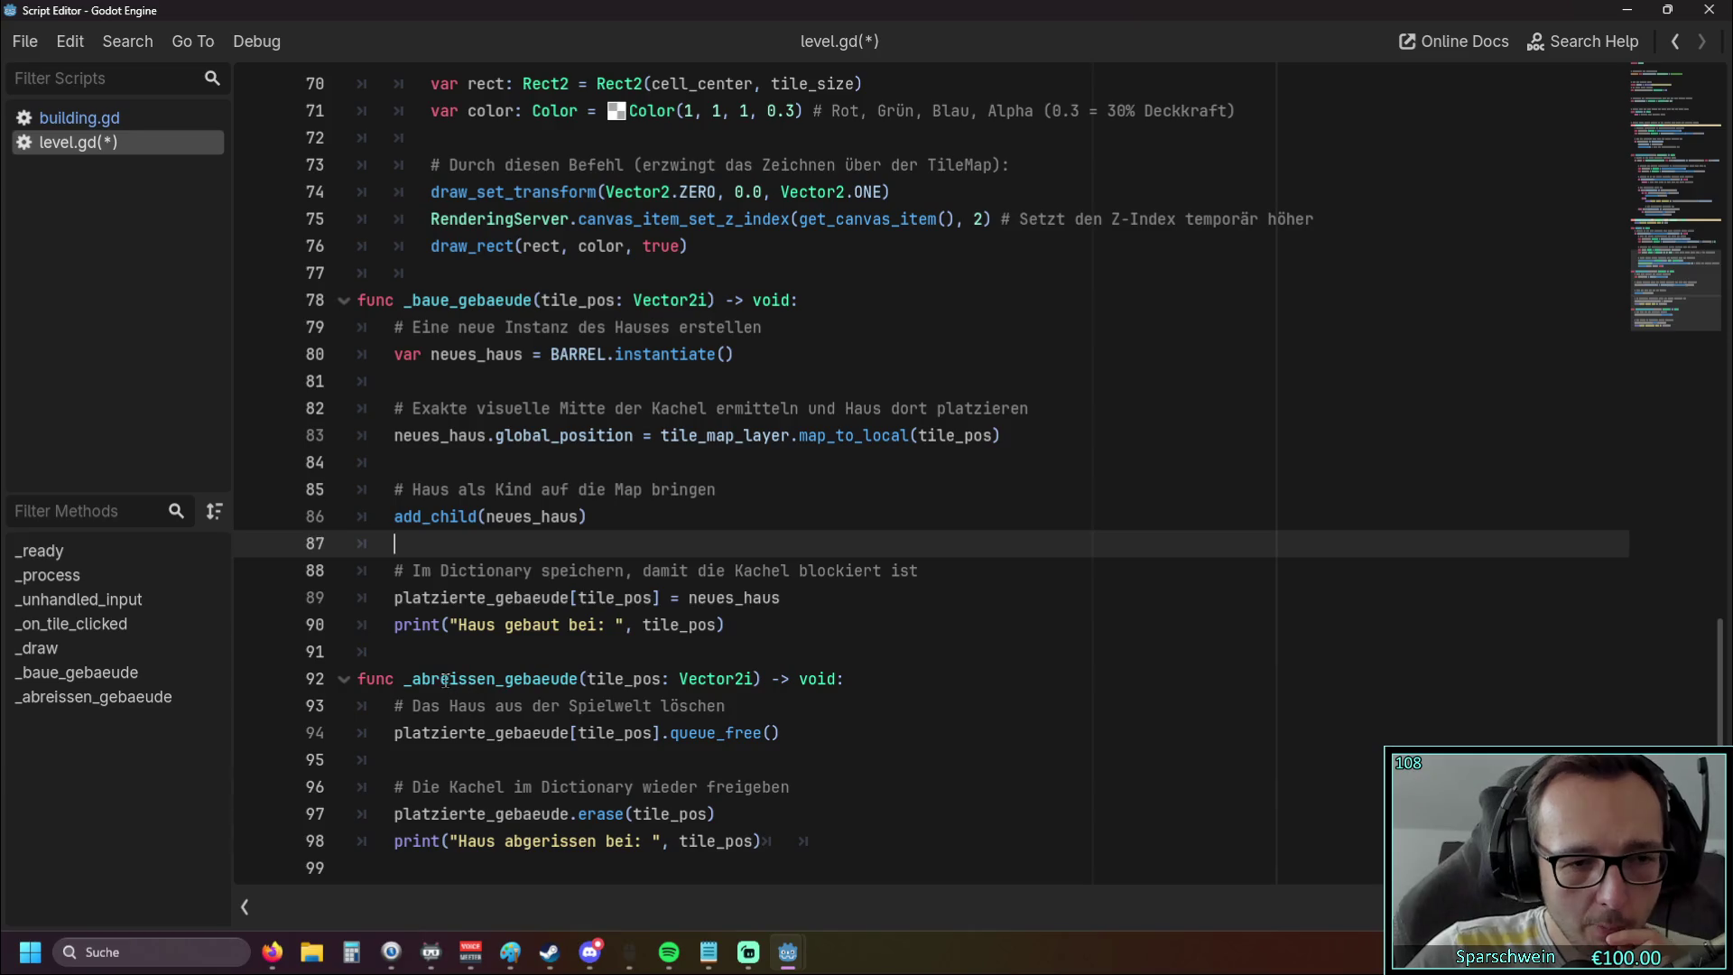
double_click(465, 624)
drag(578, 634, 717, 627)
click(776, 629)
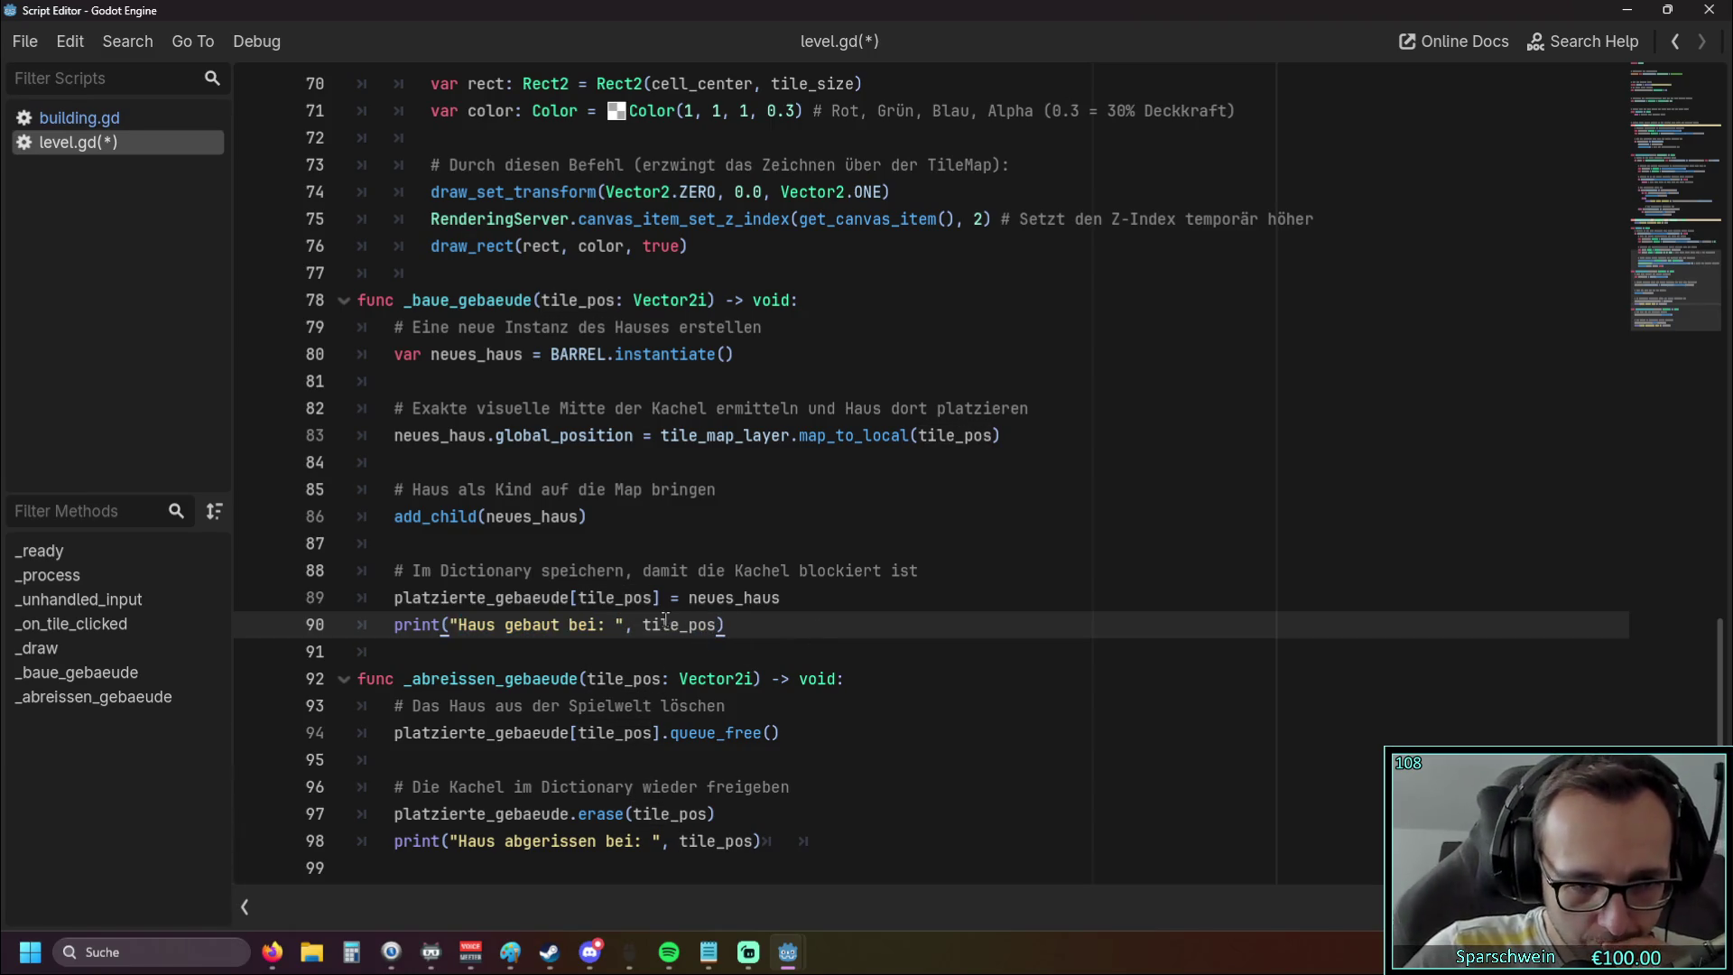
click(398, 706)
drag(398, 706, 733, 711)
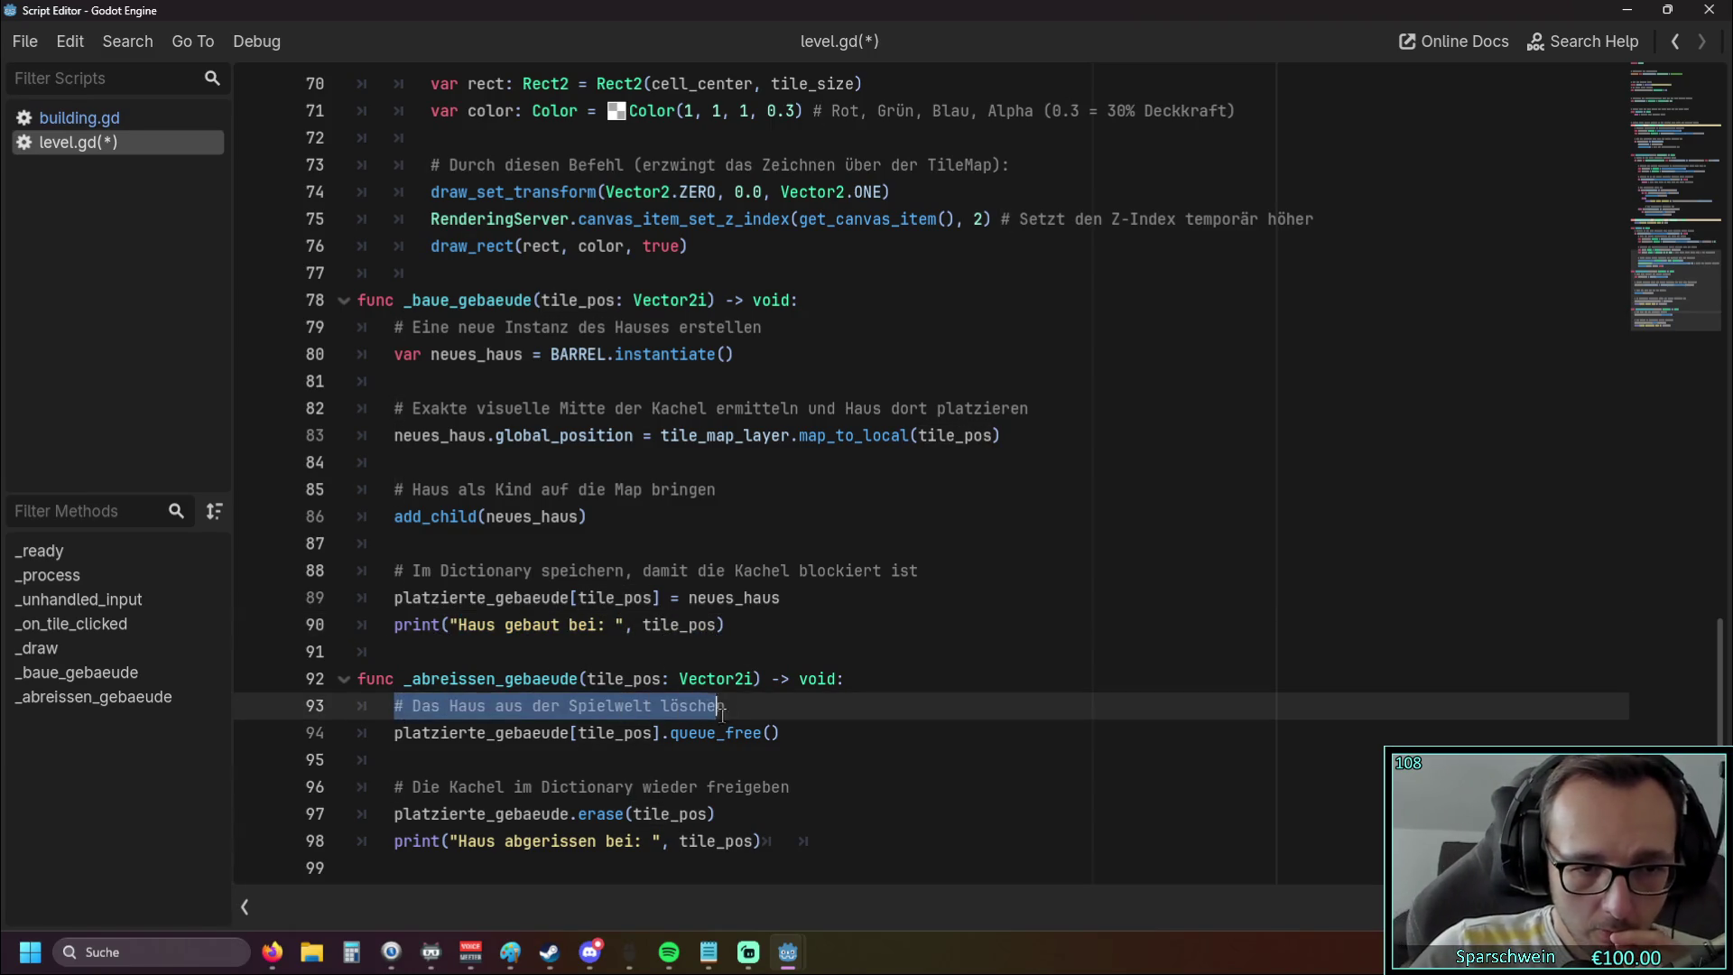
click(772, 703)
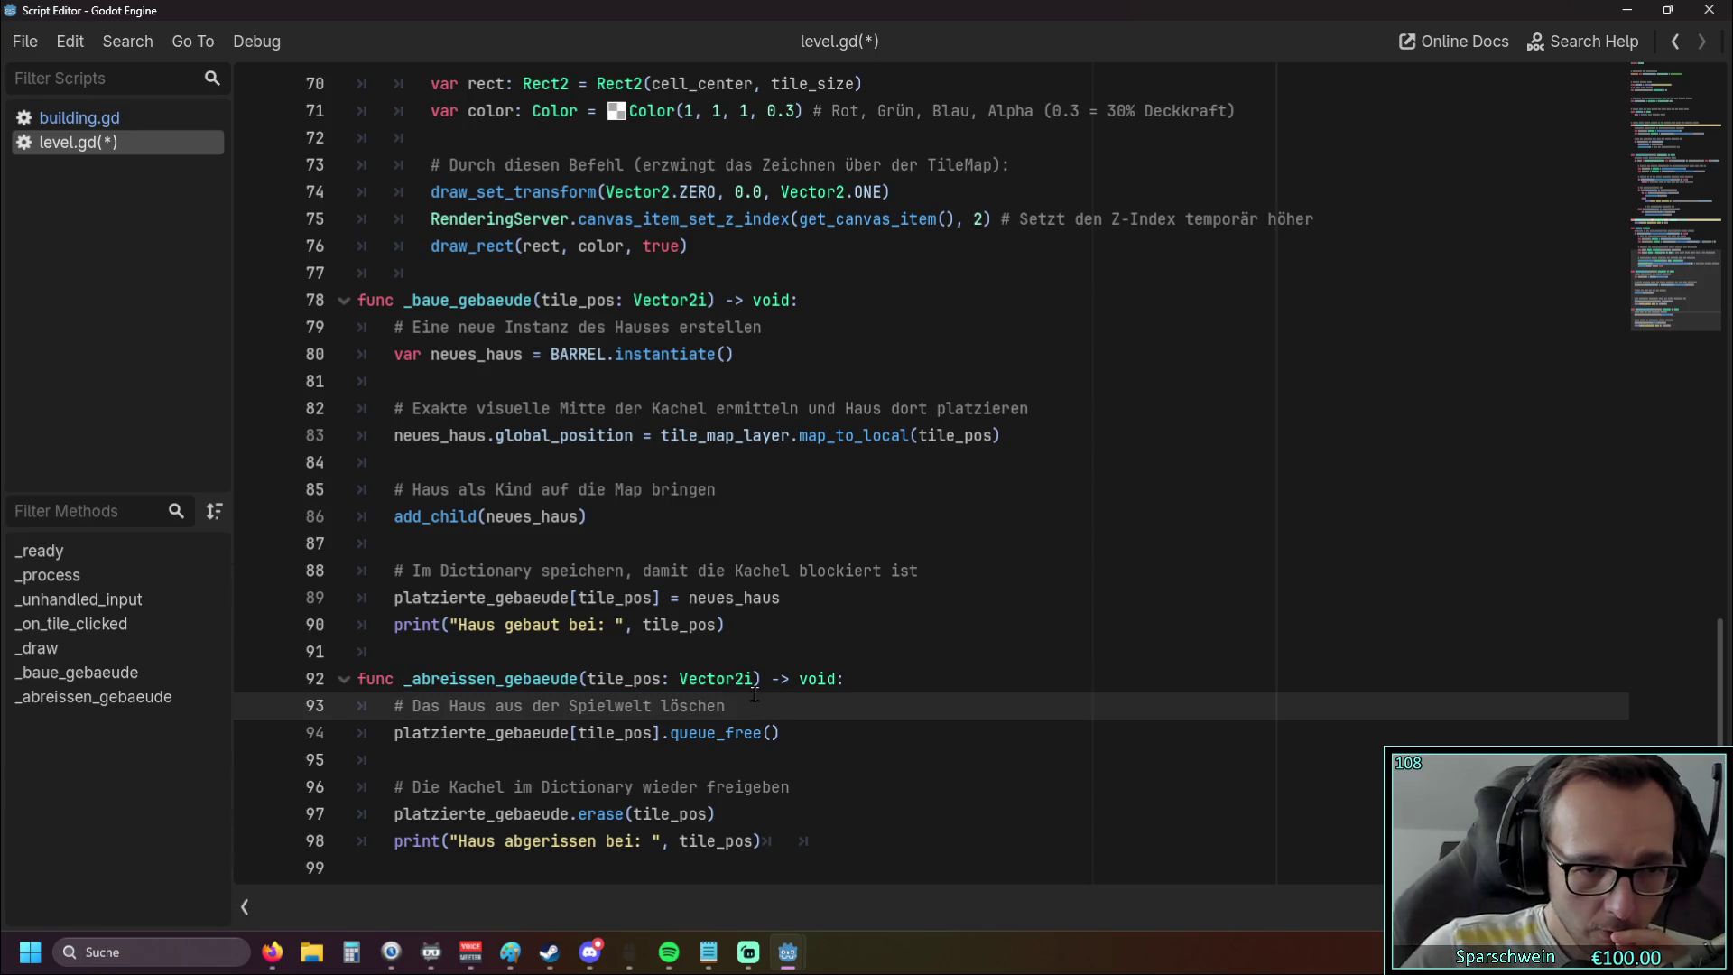
click(664, 733)
drag(671, 736, 780, 734)
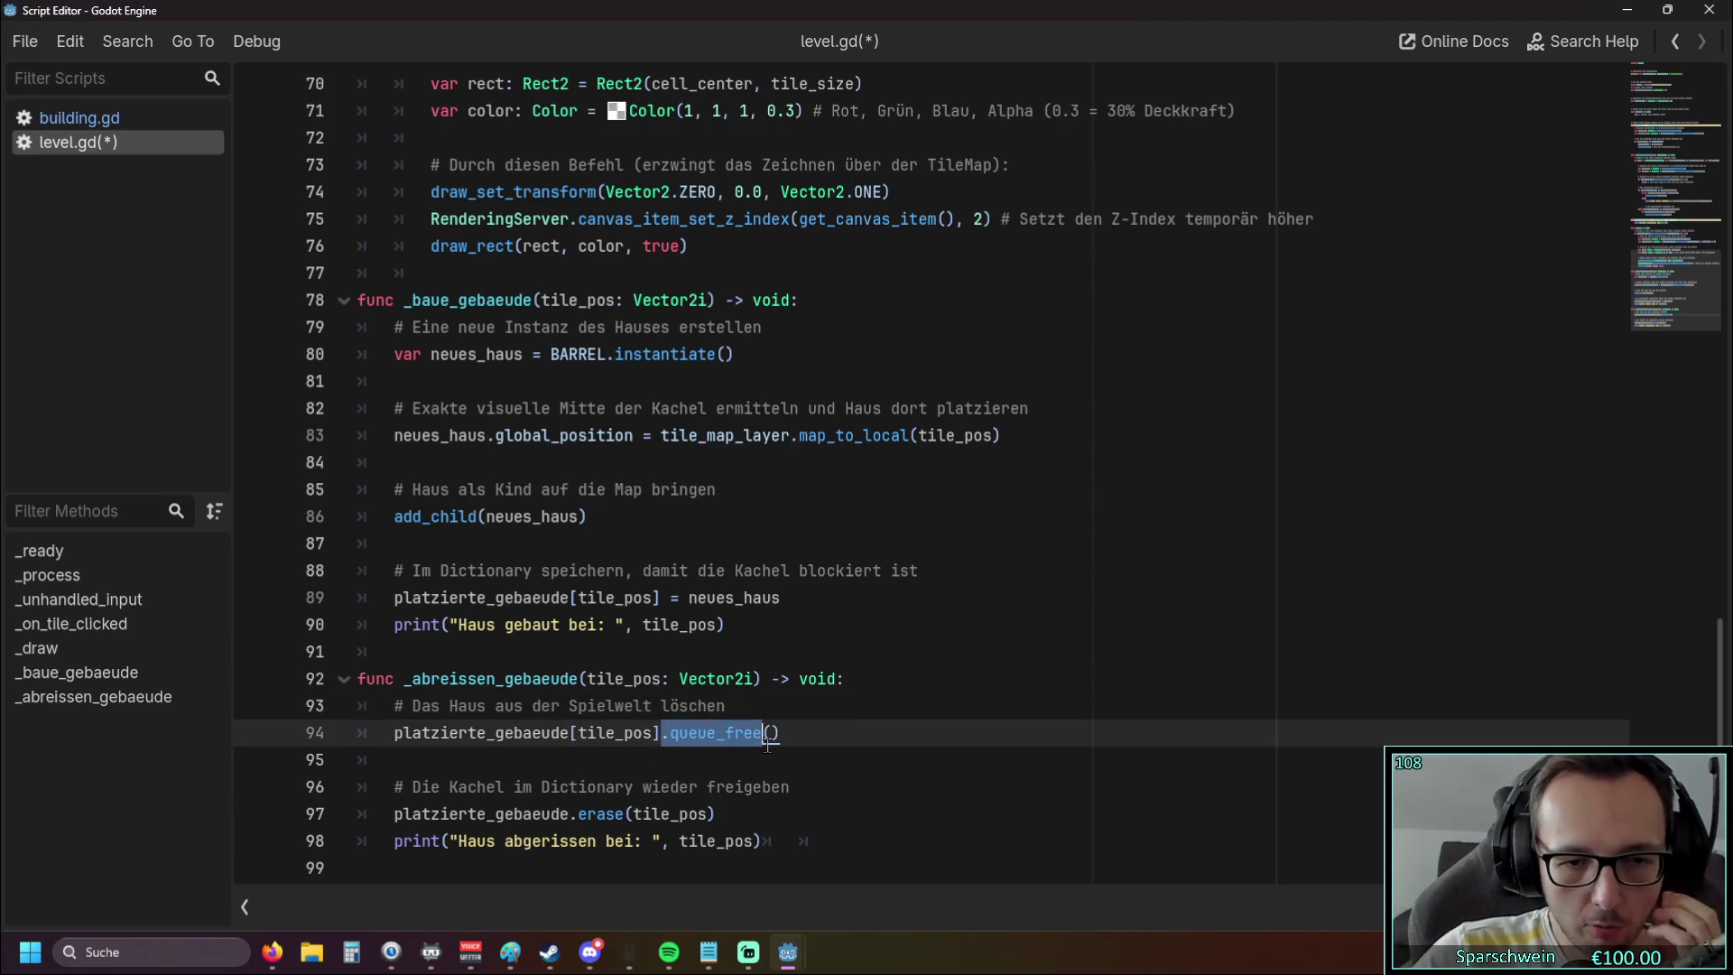
click(844, 752)
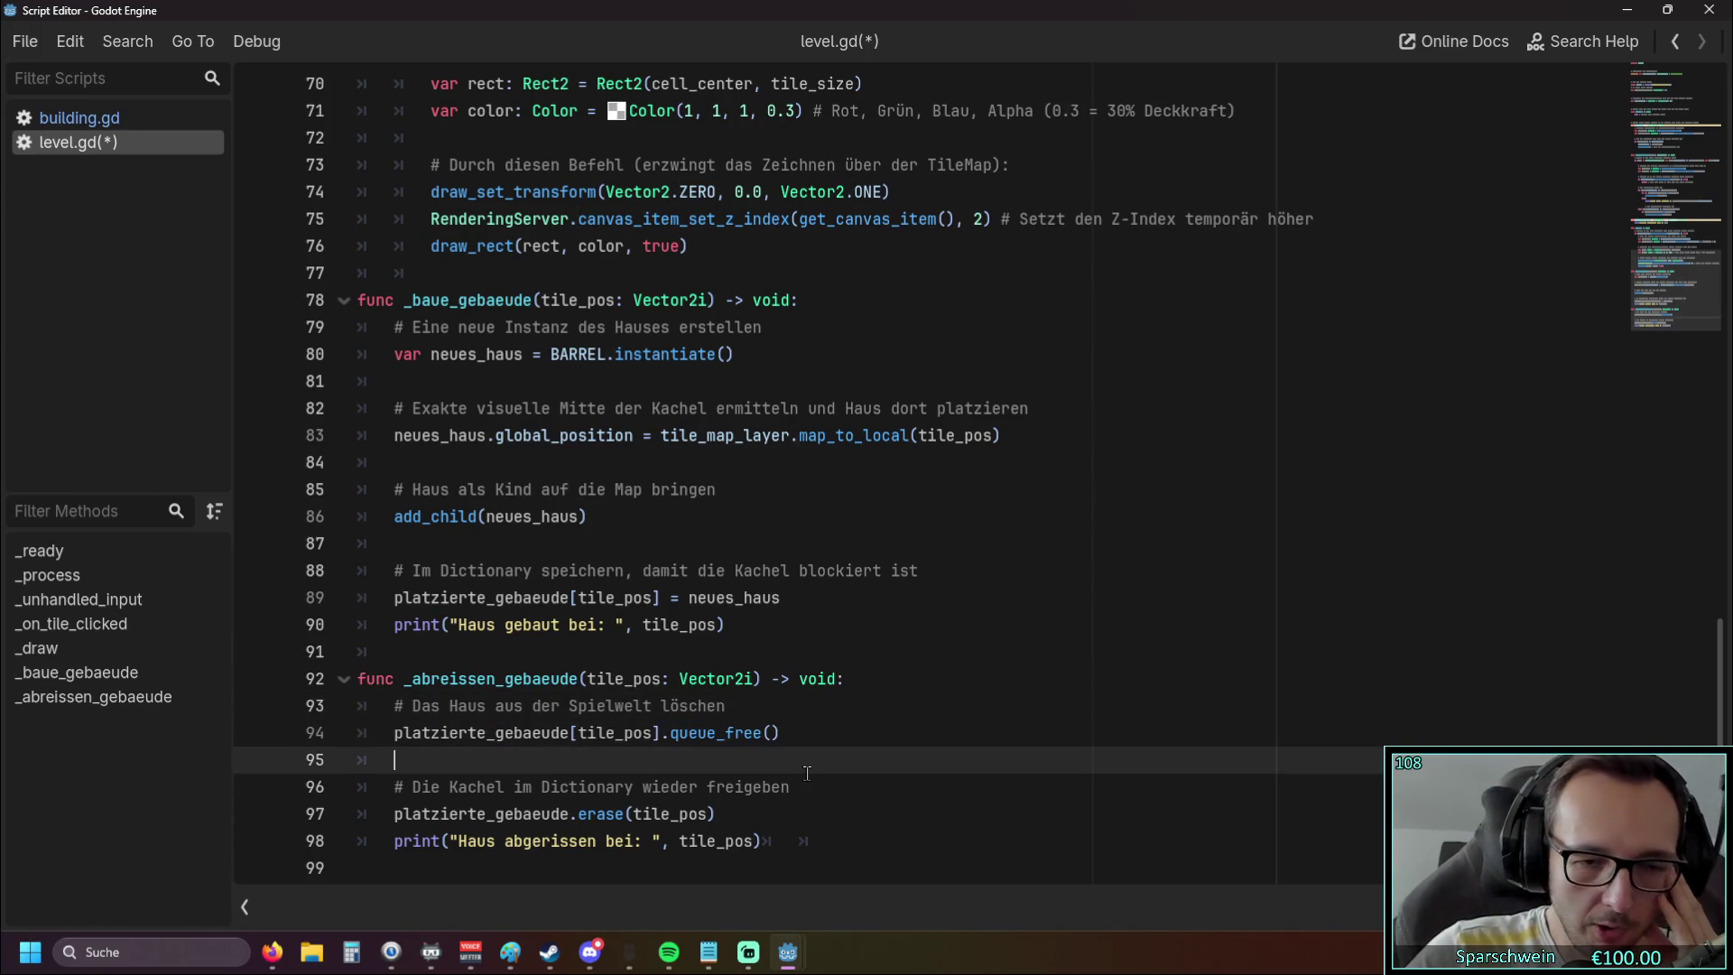
click(736, 732)
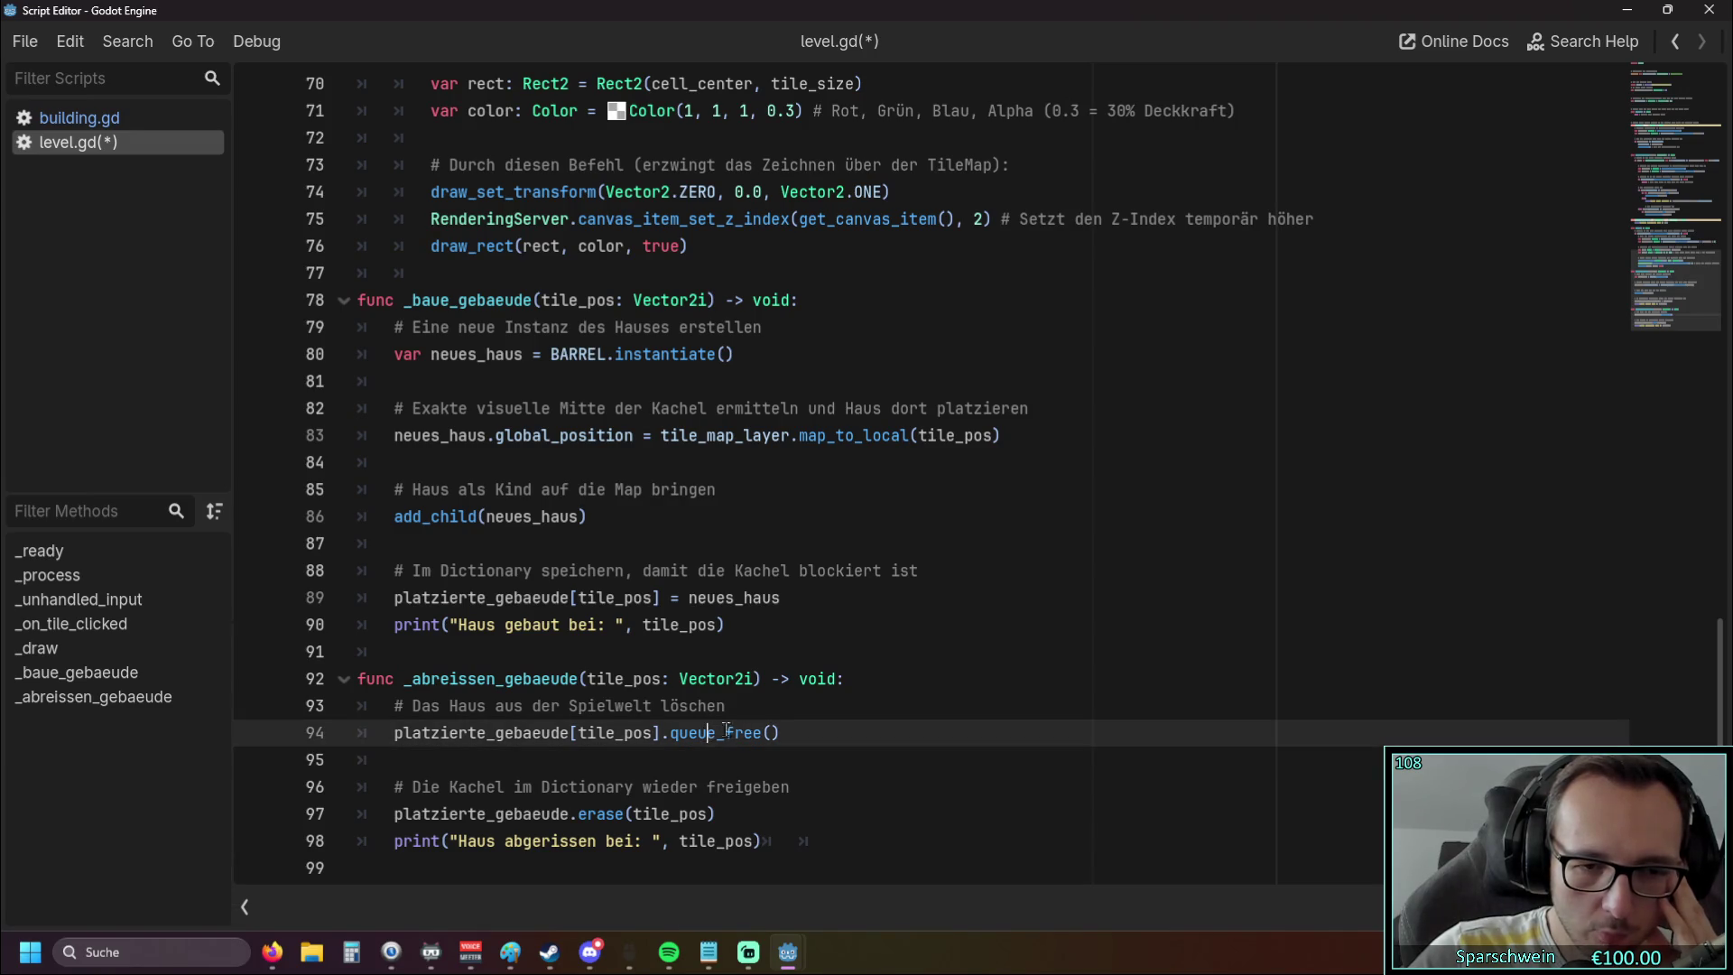
click(801, 705)
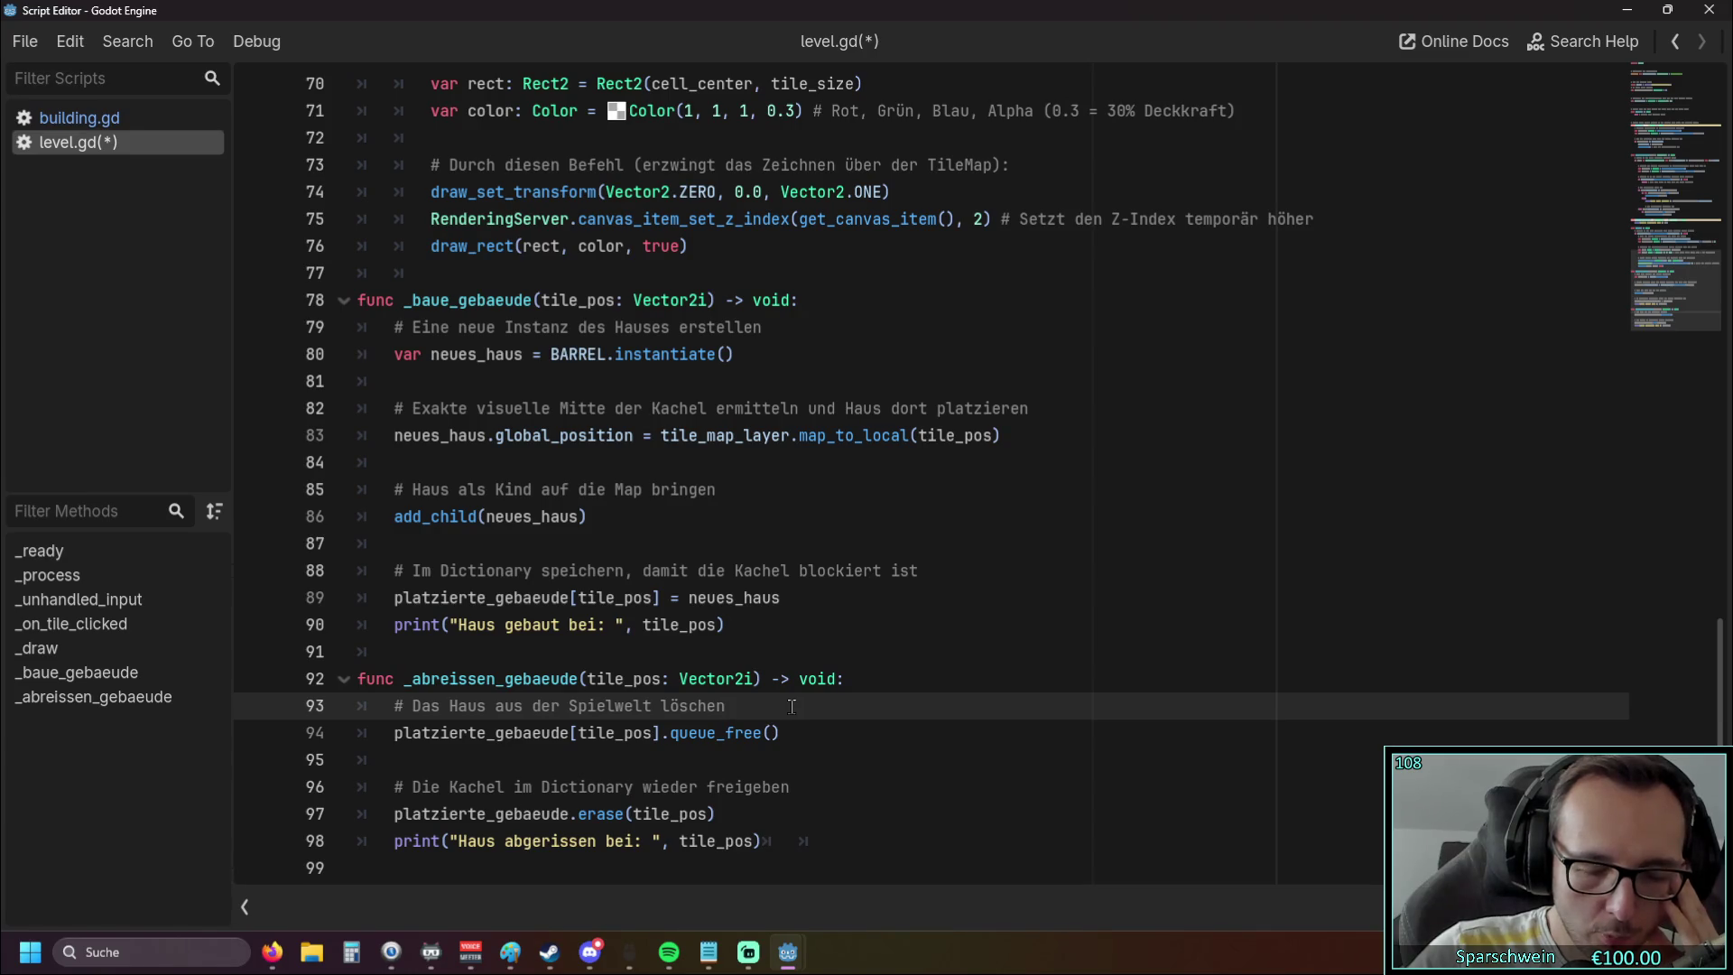
mouse_move(601, 815)
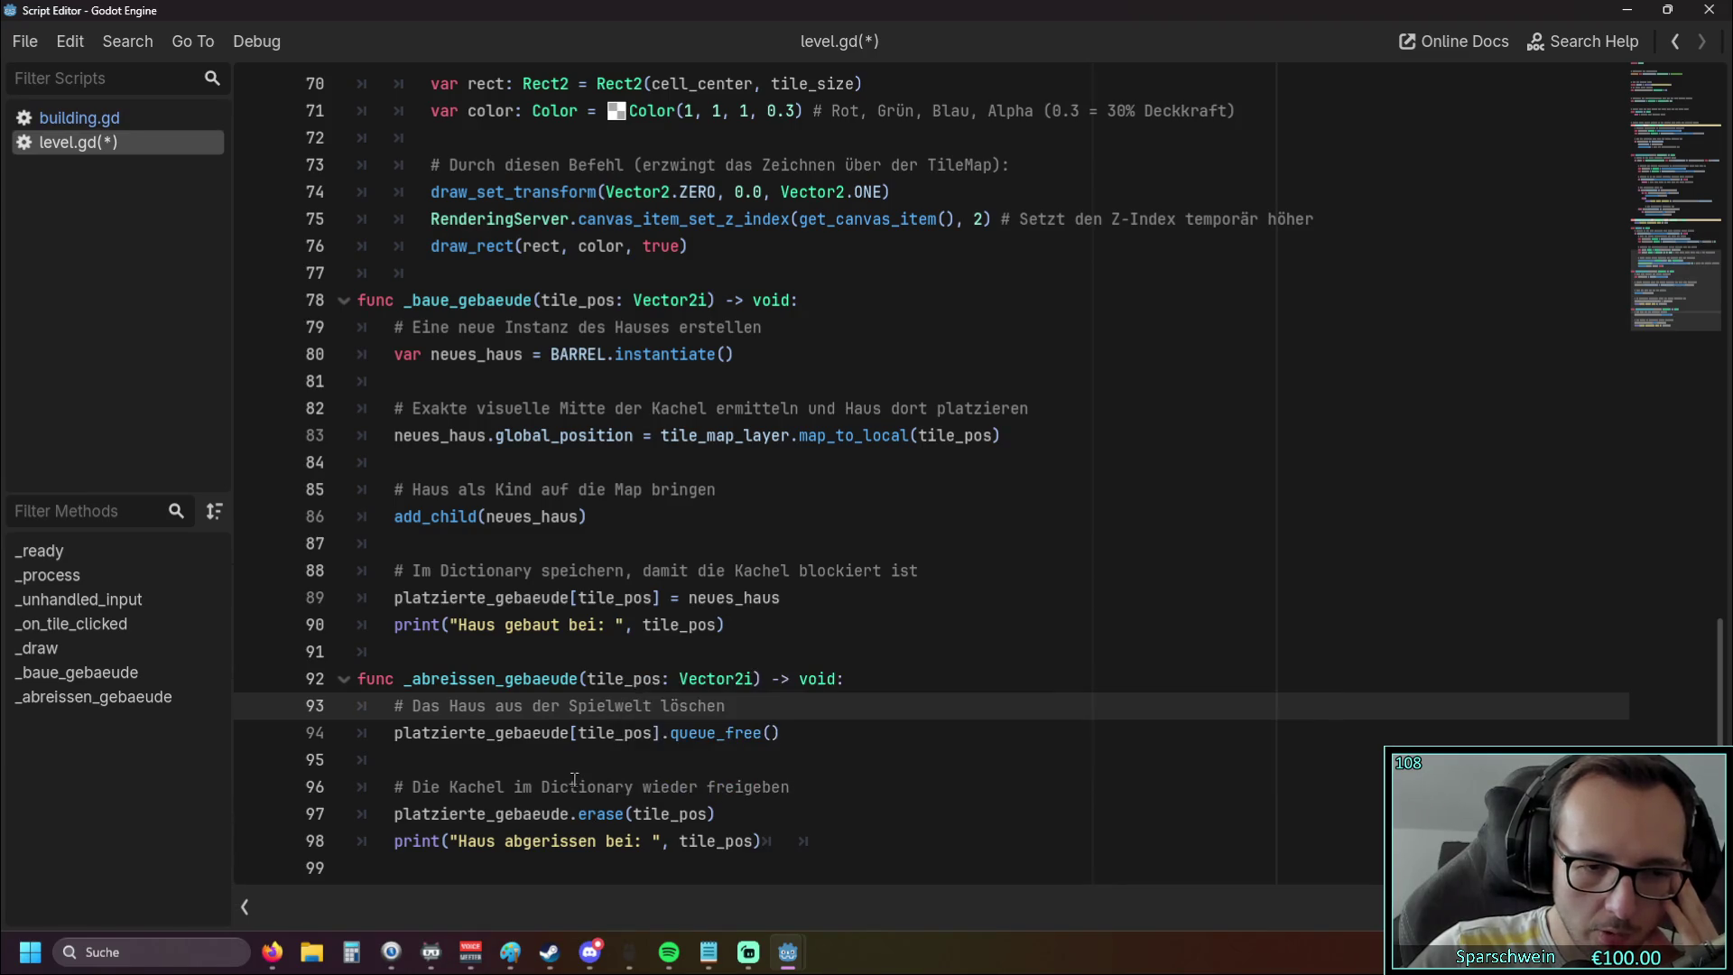
mouse_move(574, 779)
drag(633, 815, 709, 815)
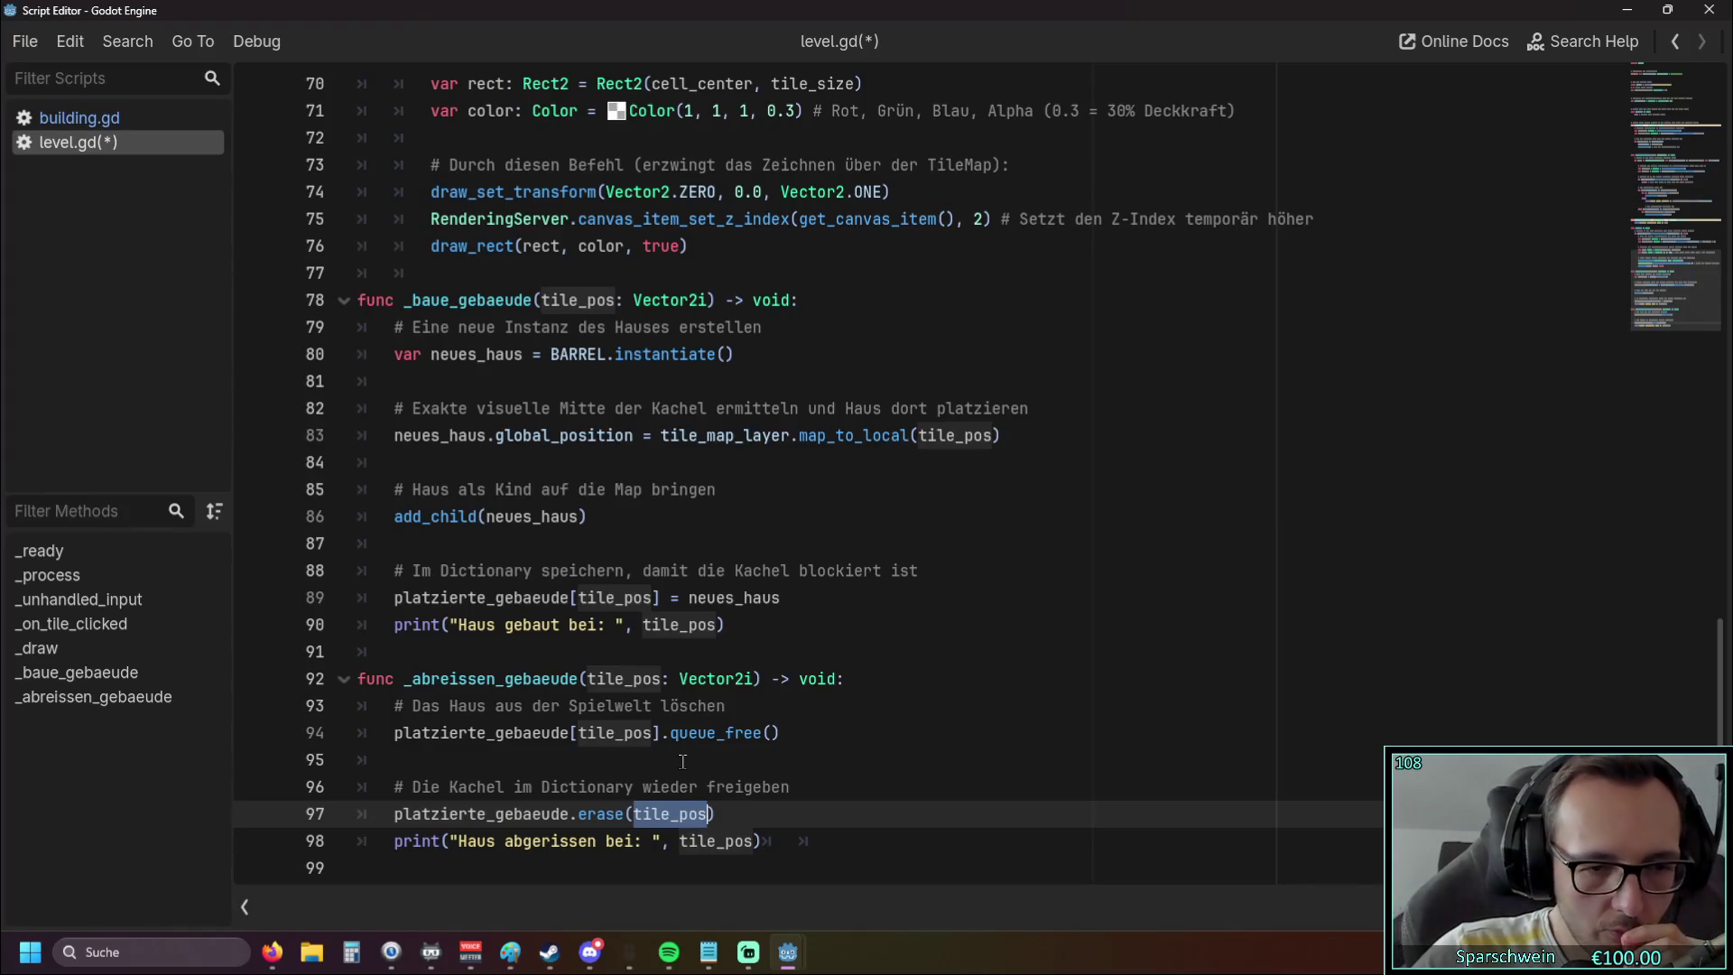
Step: Review the platzierte_gebaeude.erase(tile_pos) call, then run the project with F5
click(566, 815)
drag(568, 815, 631, 815)
click(414, 817)
drag(398, 818, 566, 817)
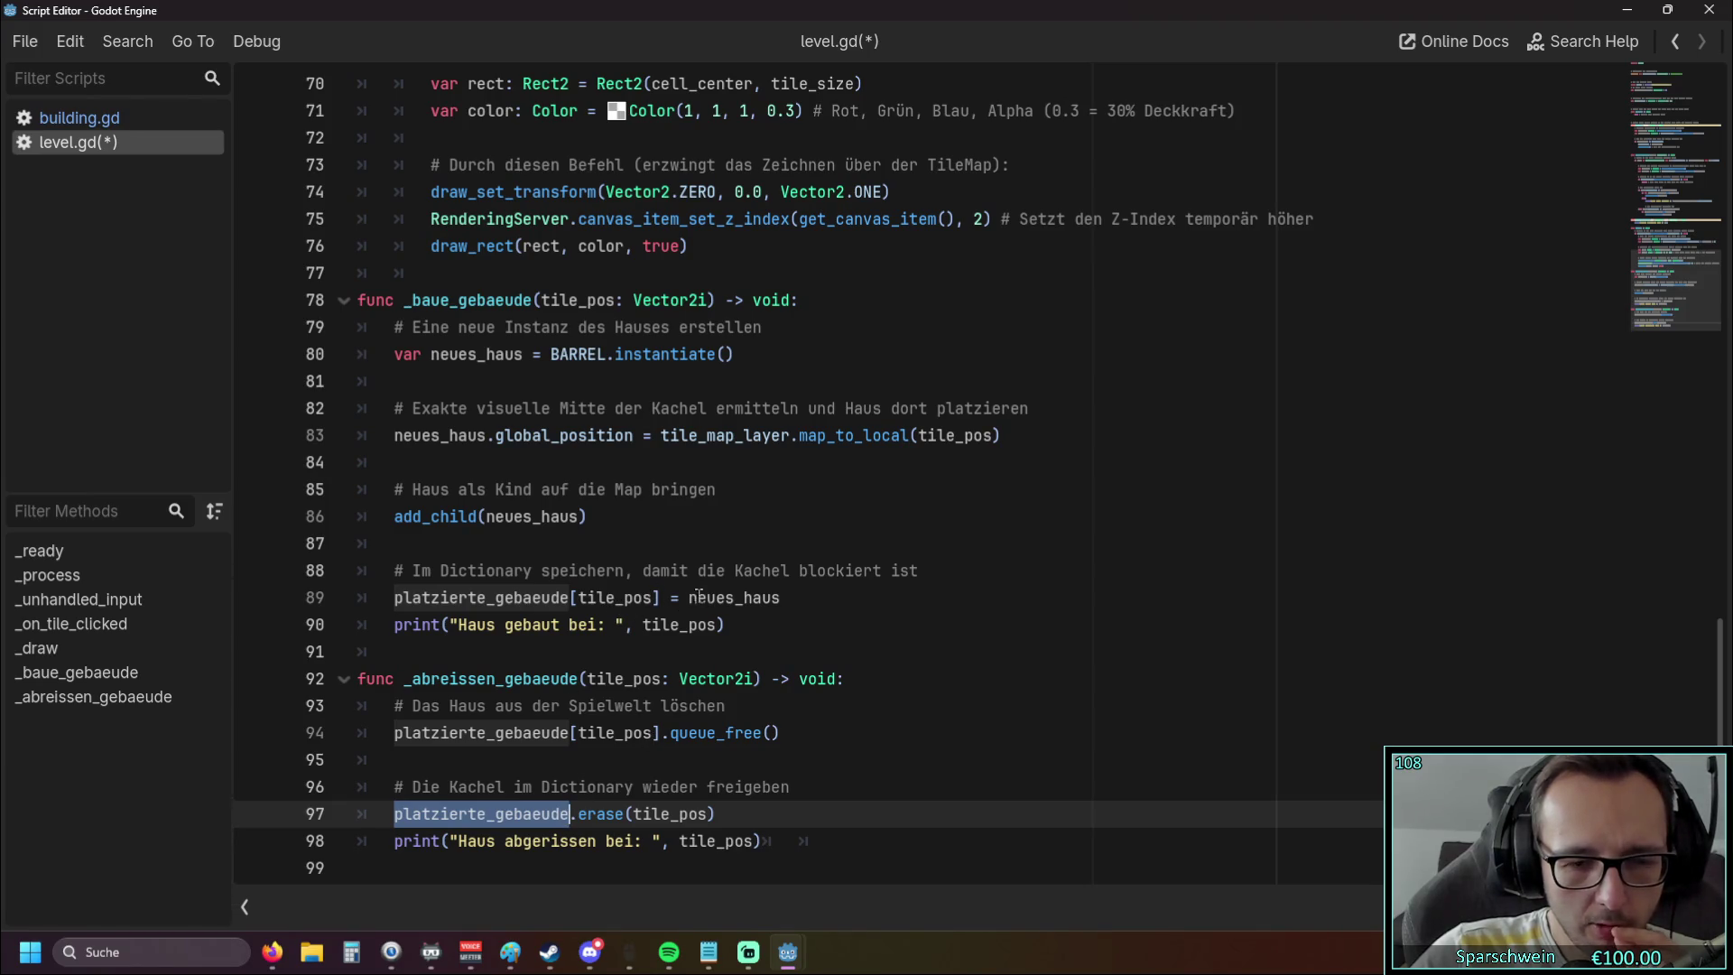
mouse_move(637, 817)
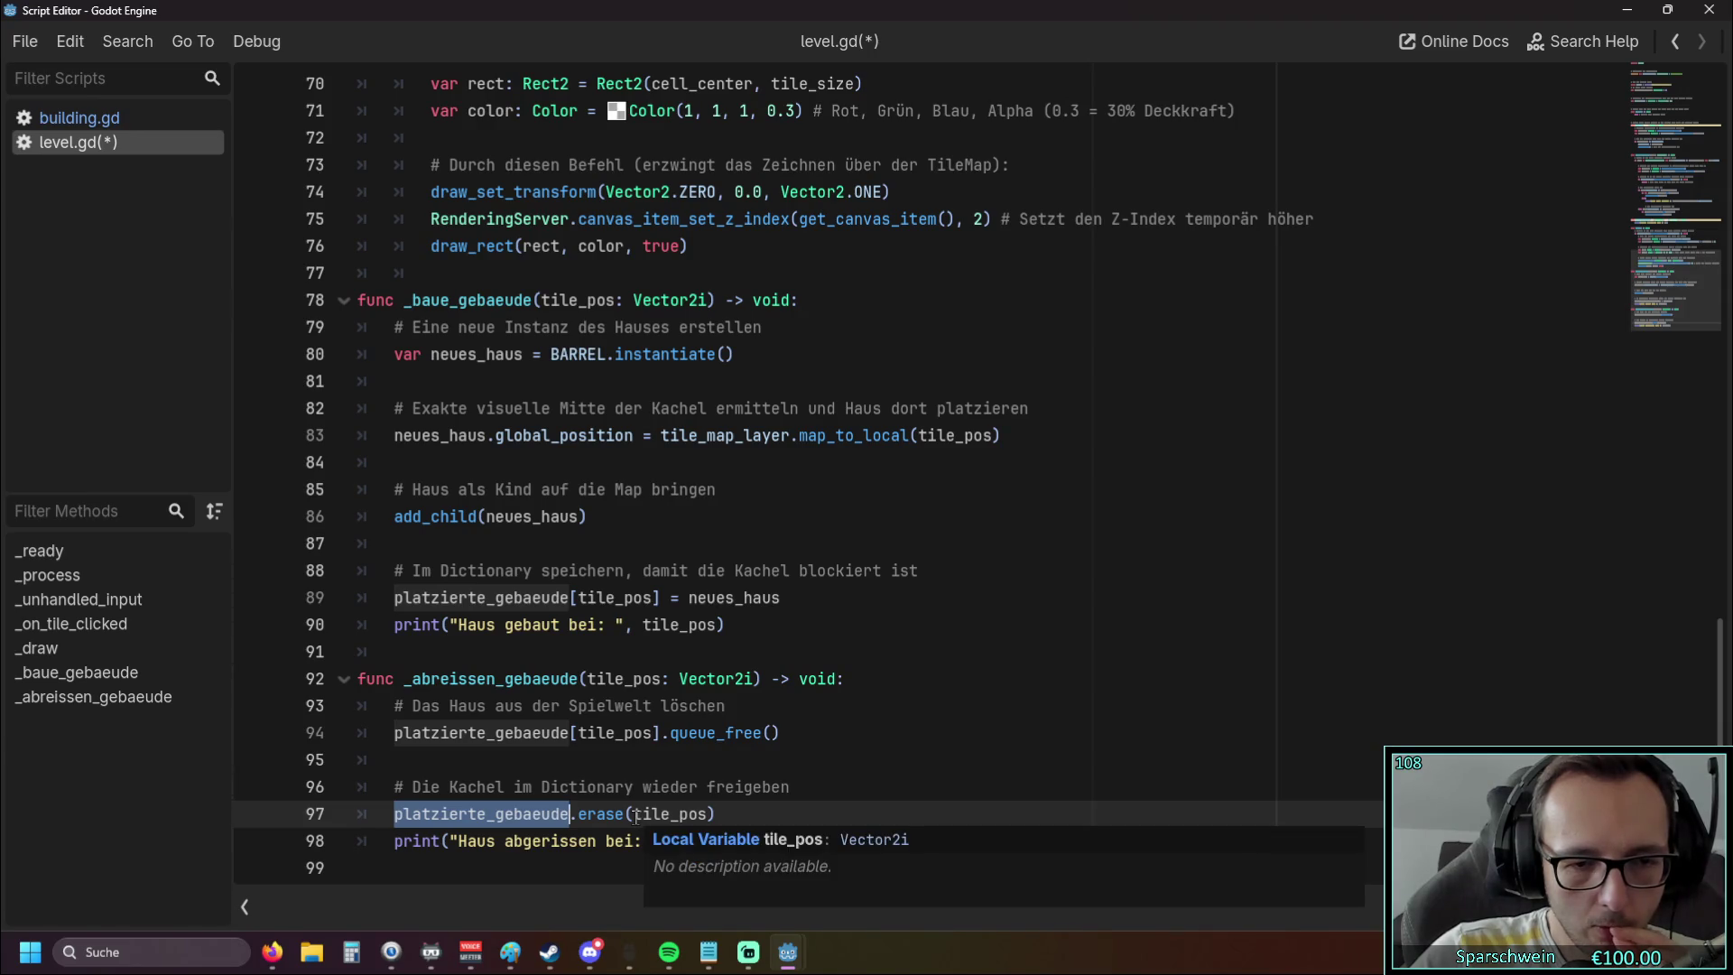
drag(635, 814, 704, 813)
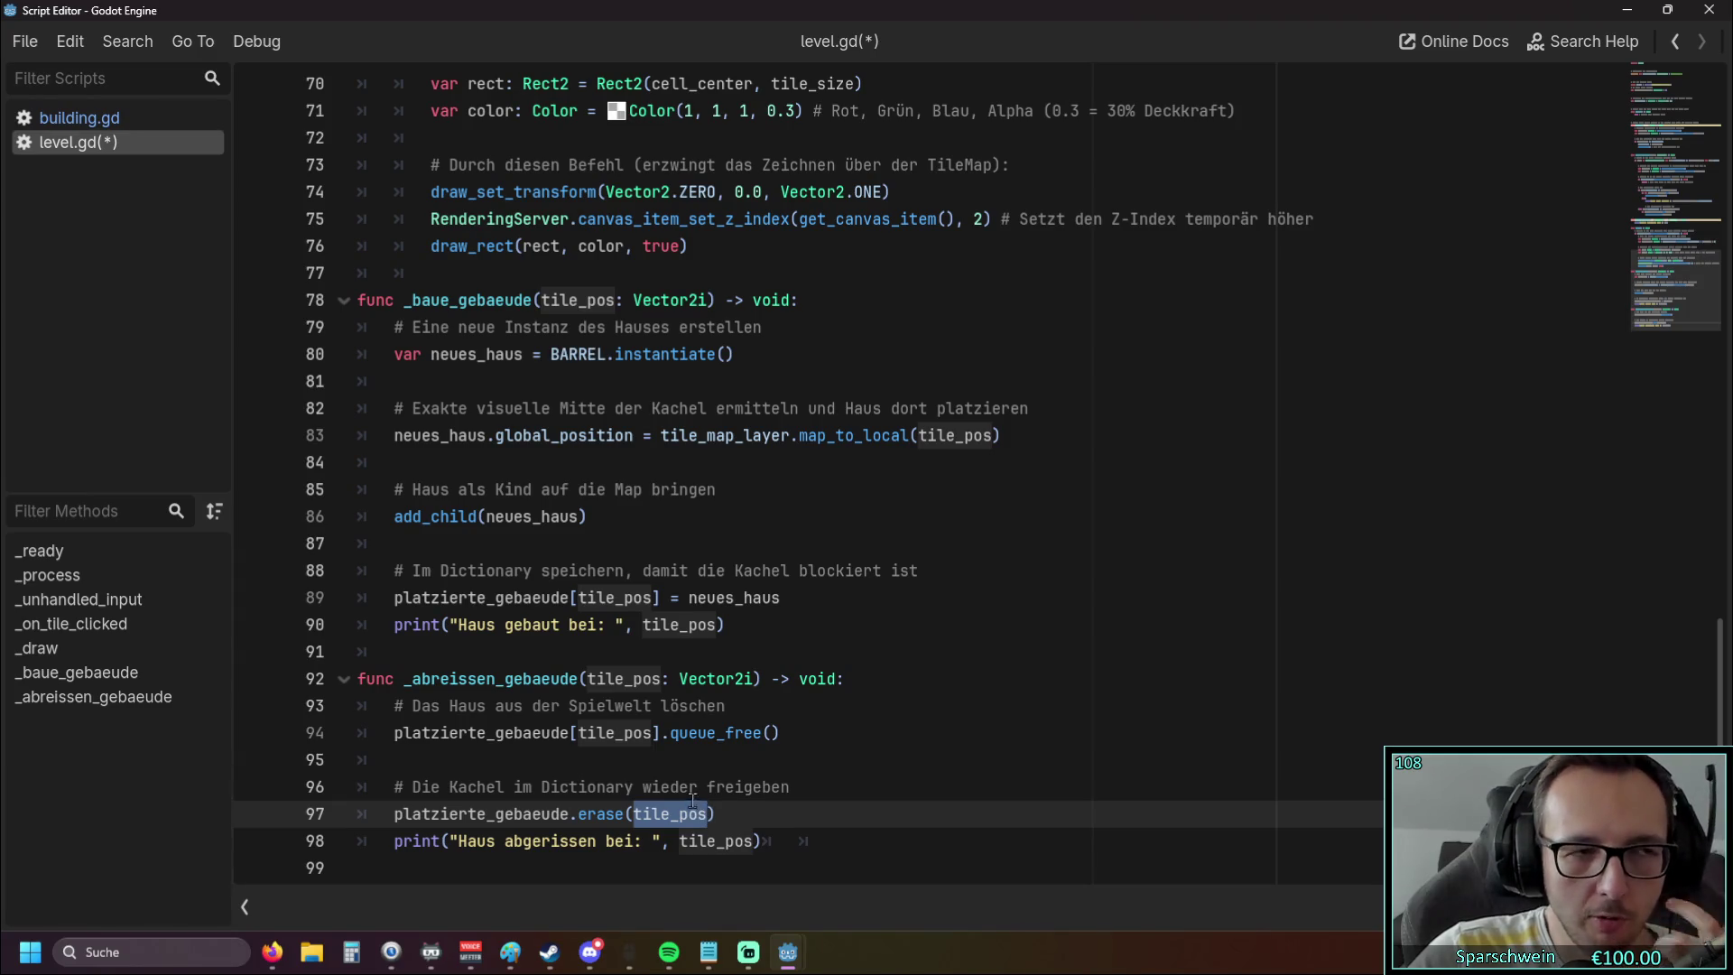
click(782, 643)
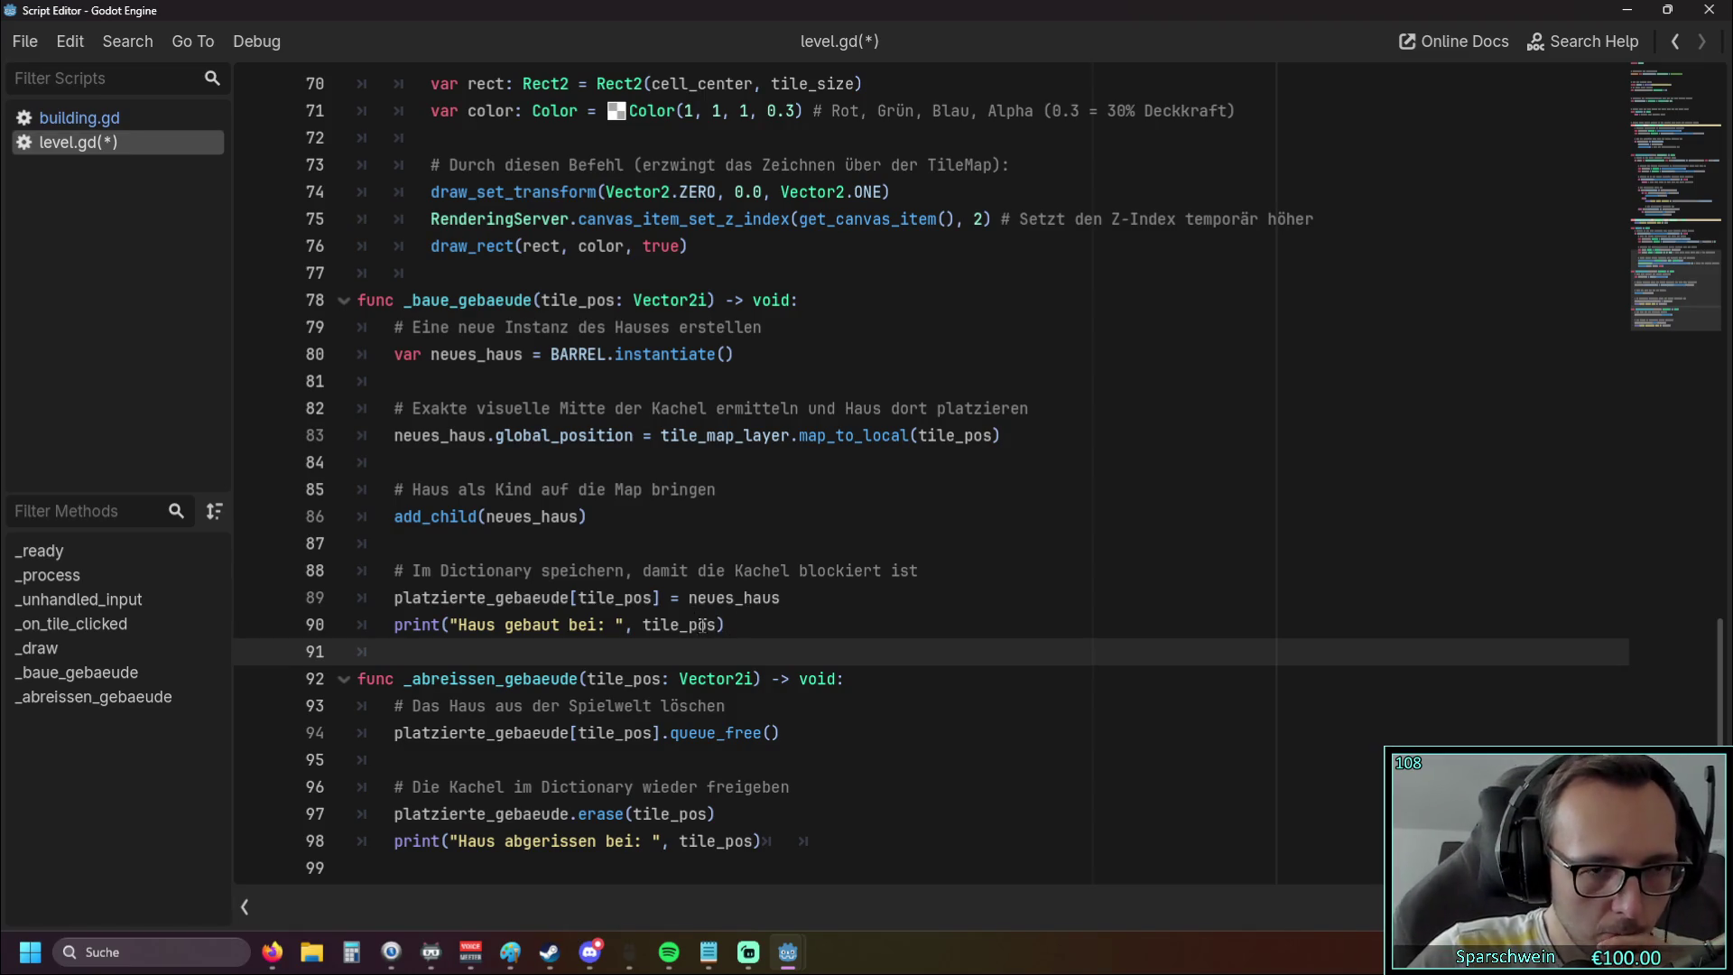
mouse_move(698, 632)
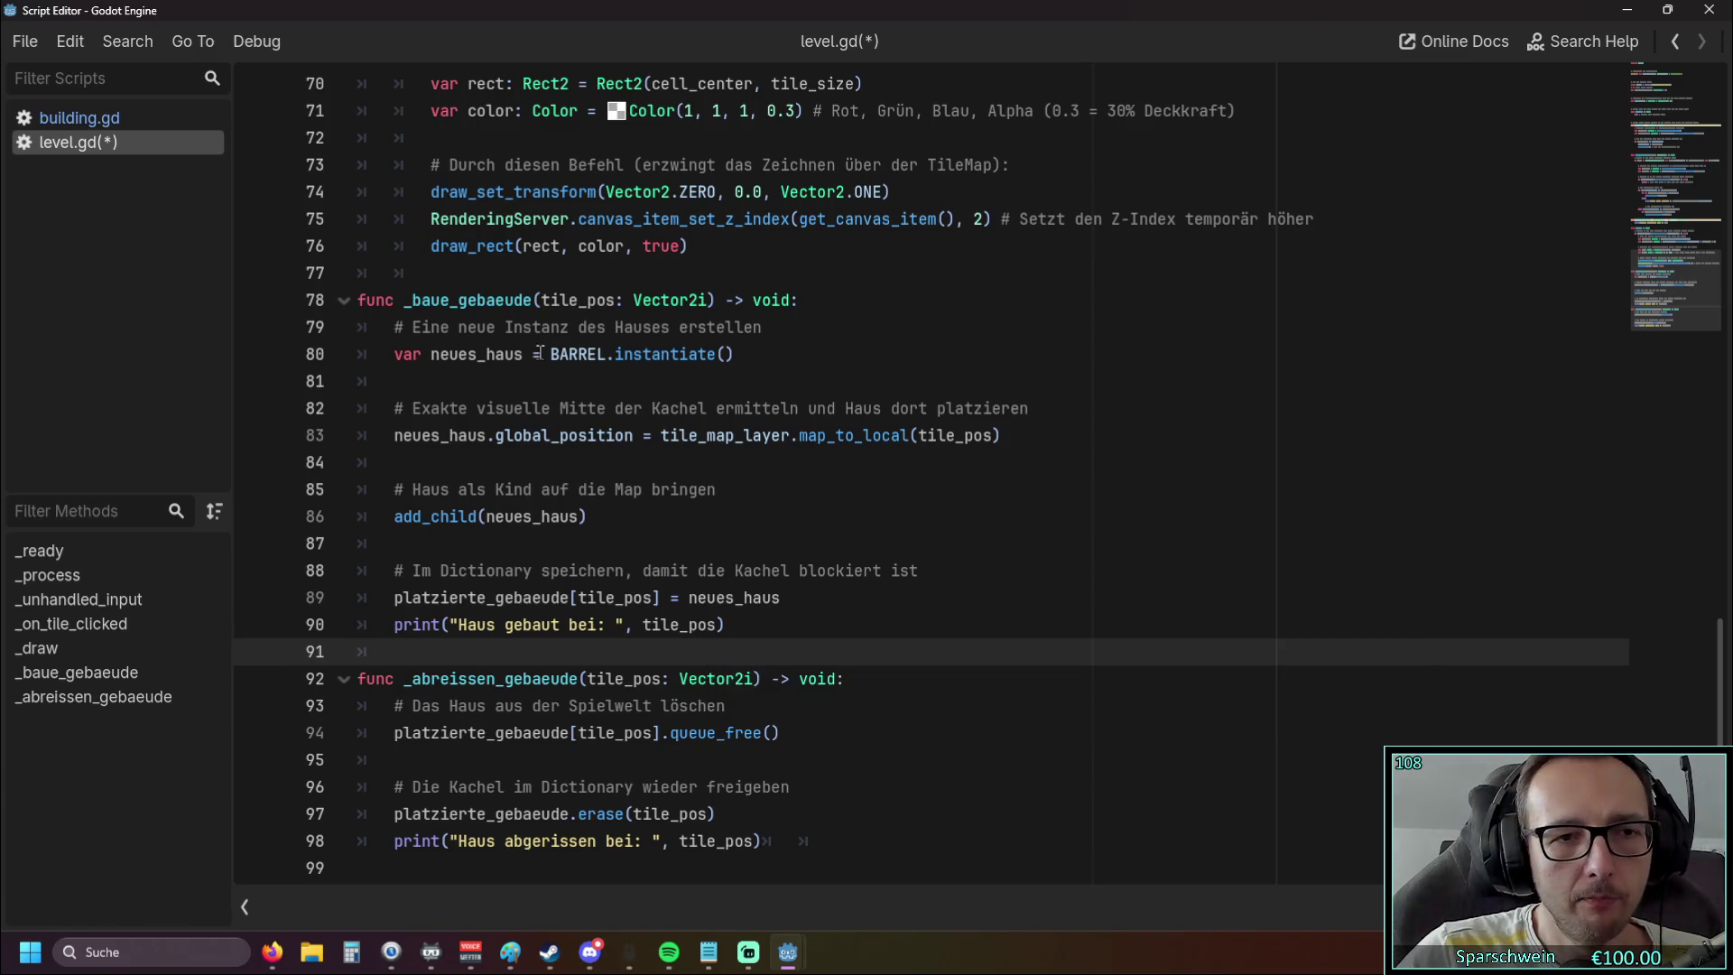
key(F5)
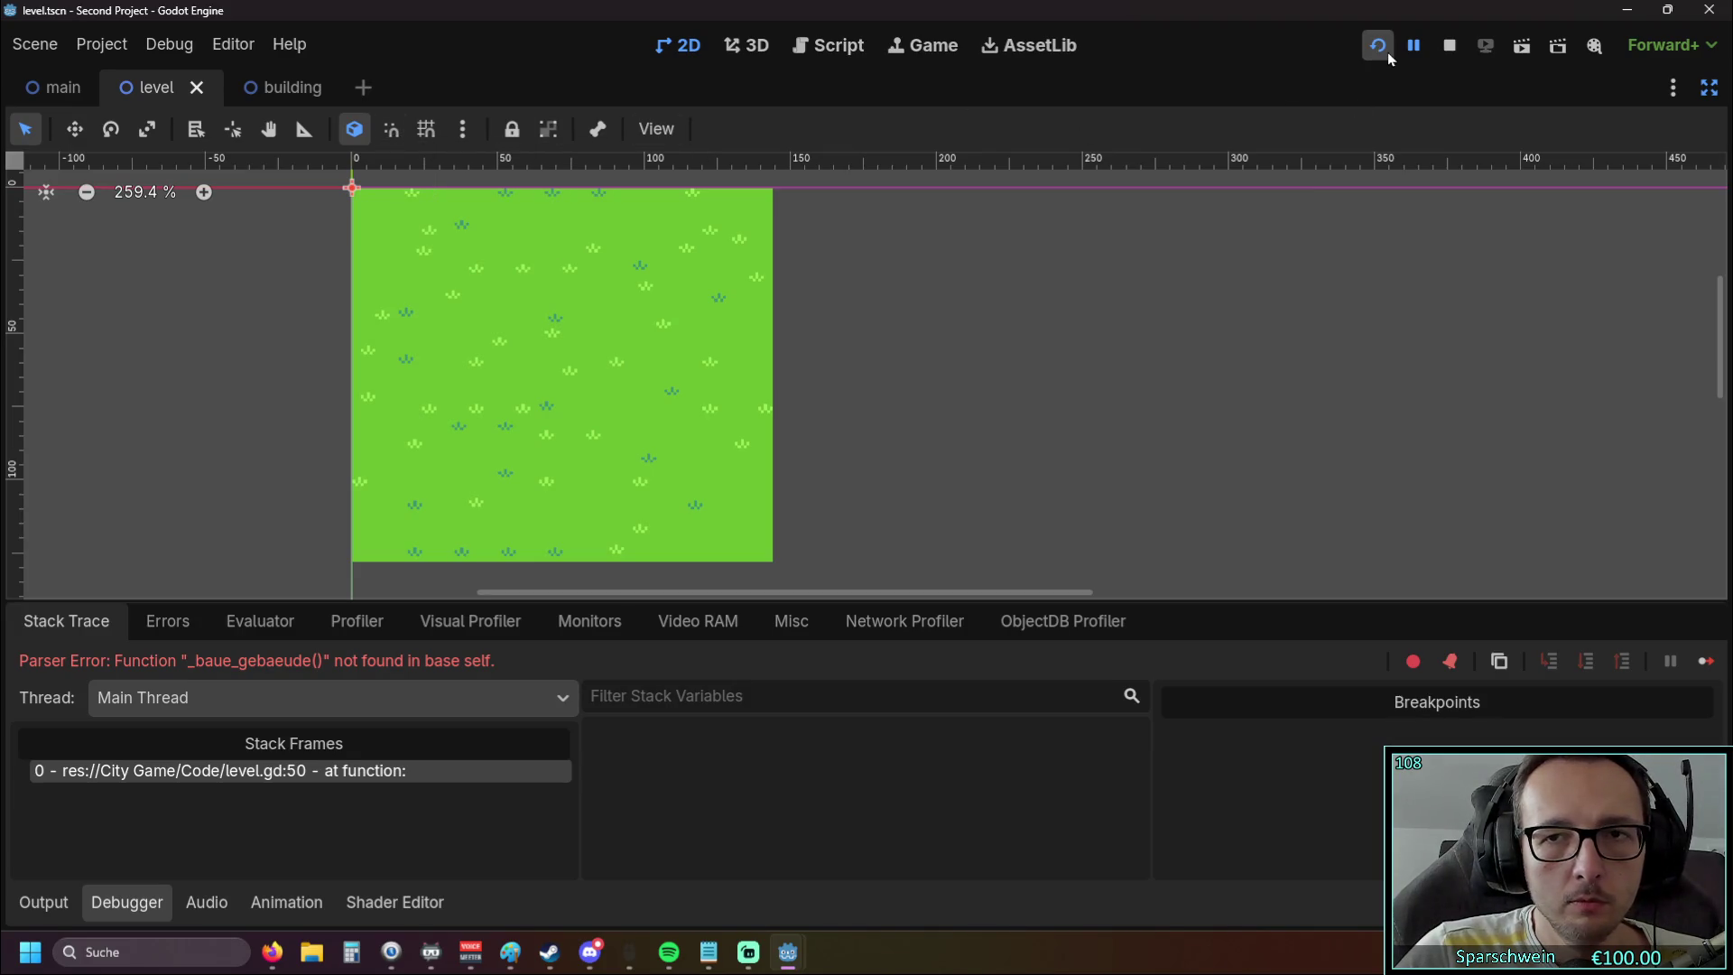
Step: Relaunch the game and place barrels on the first grass tiles, starting at (3, 2)
key(ctrl+F3)
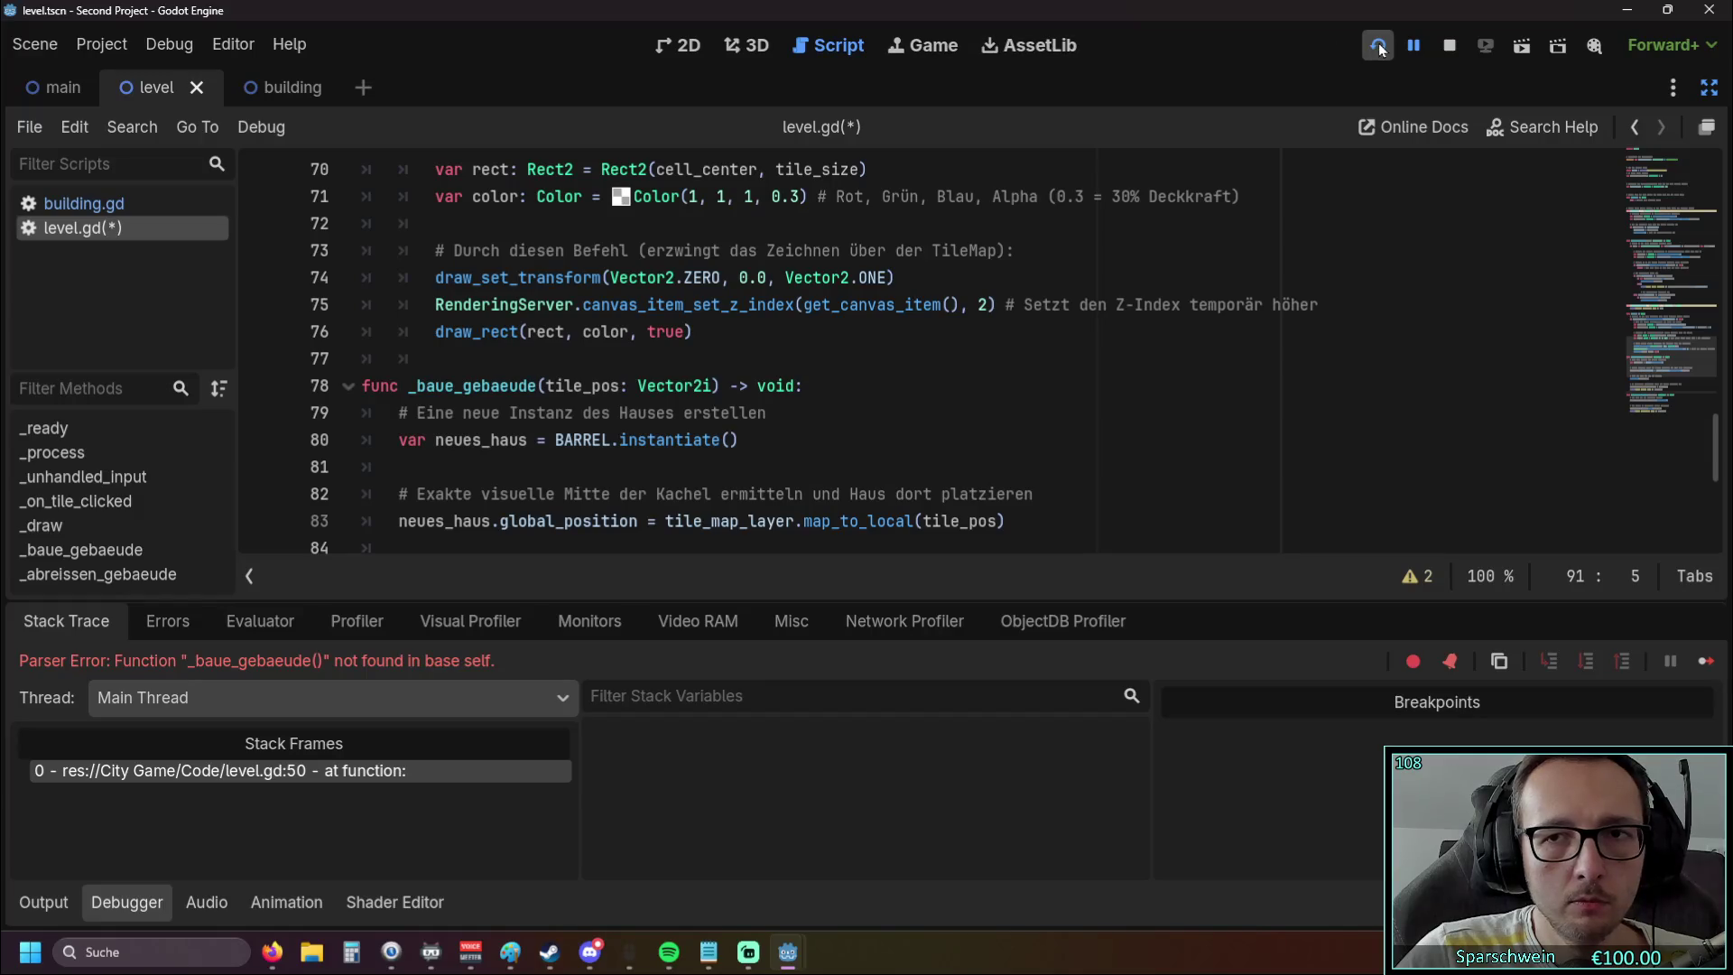
click(1378, 51)
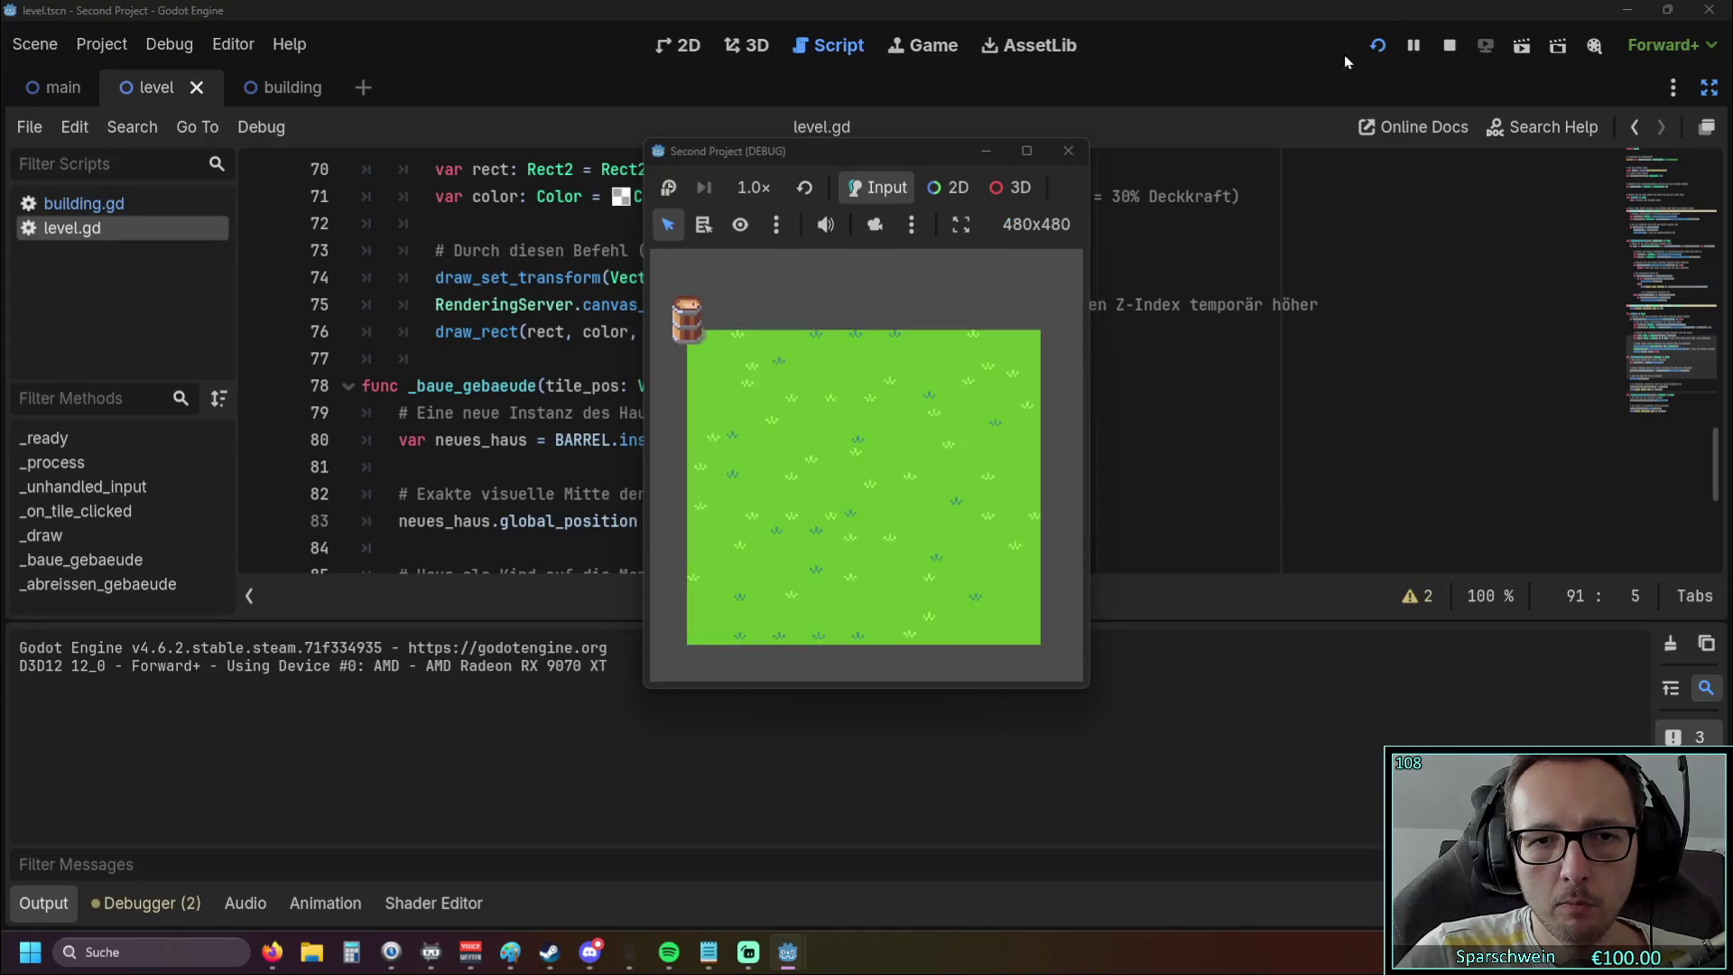
click(821, 438)
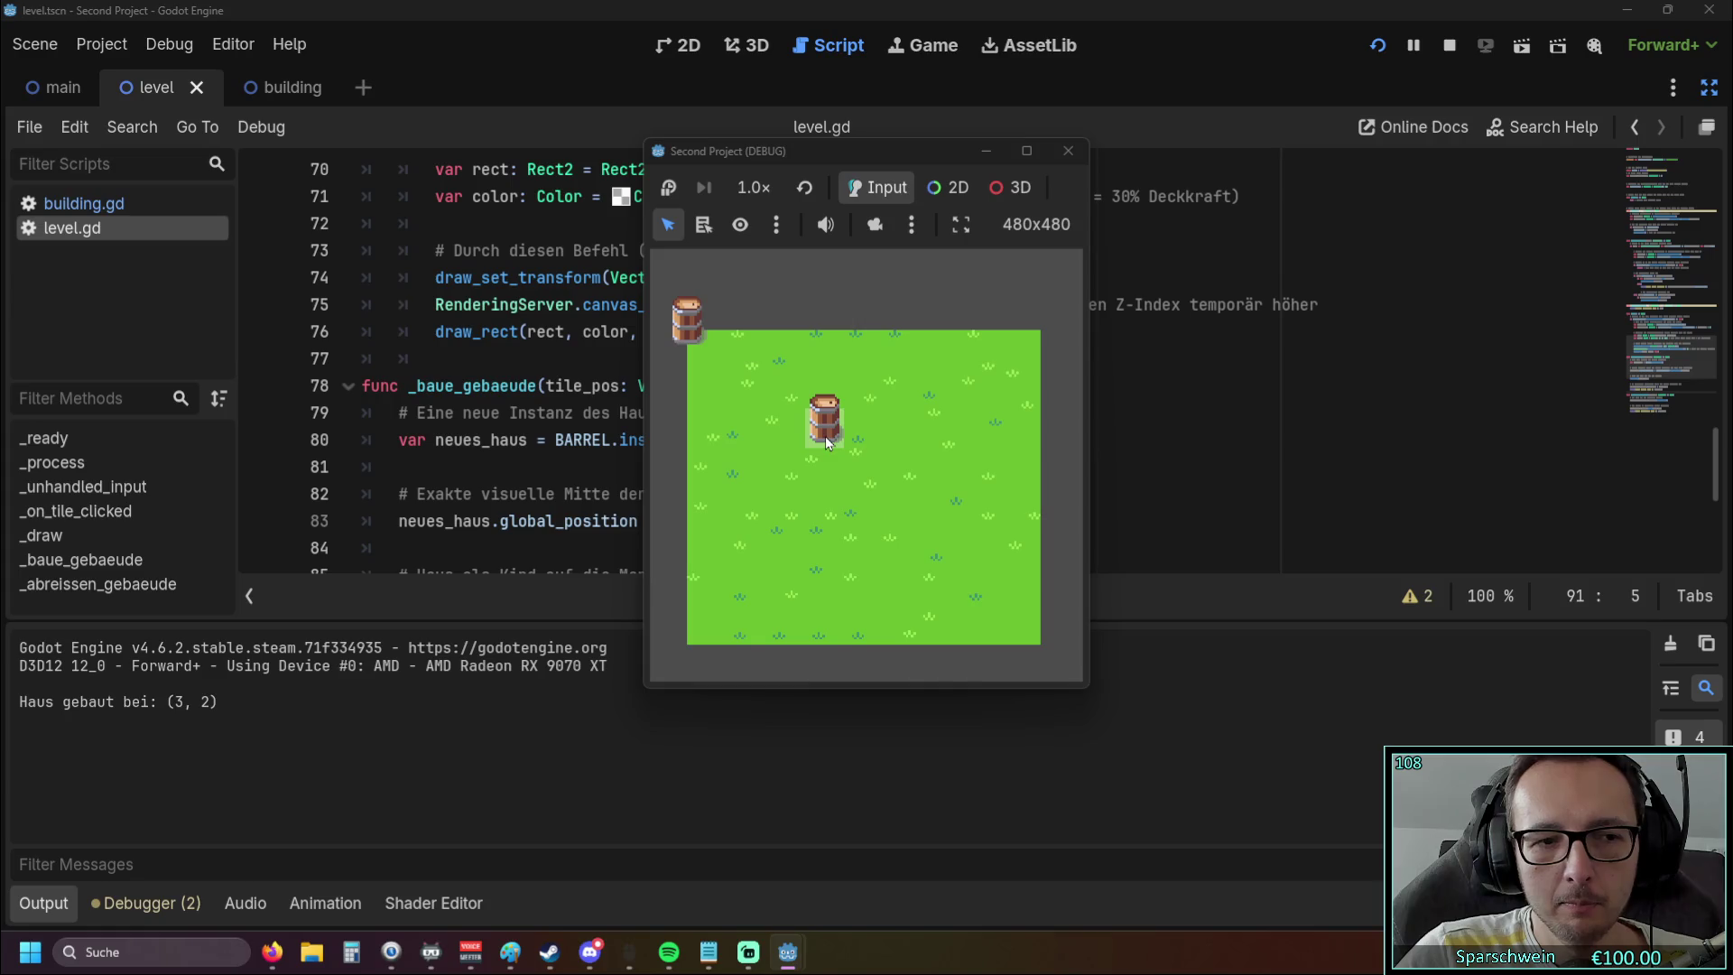
click(786, 465)
click(902, 465)
click(824, 545)
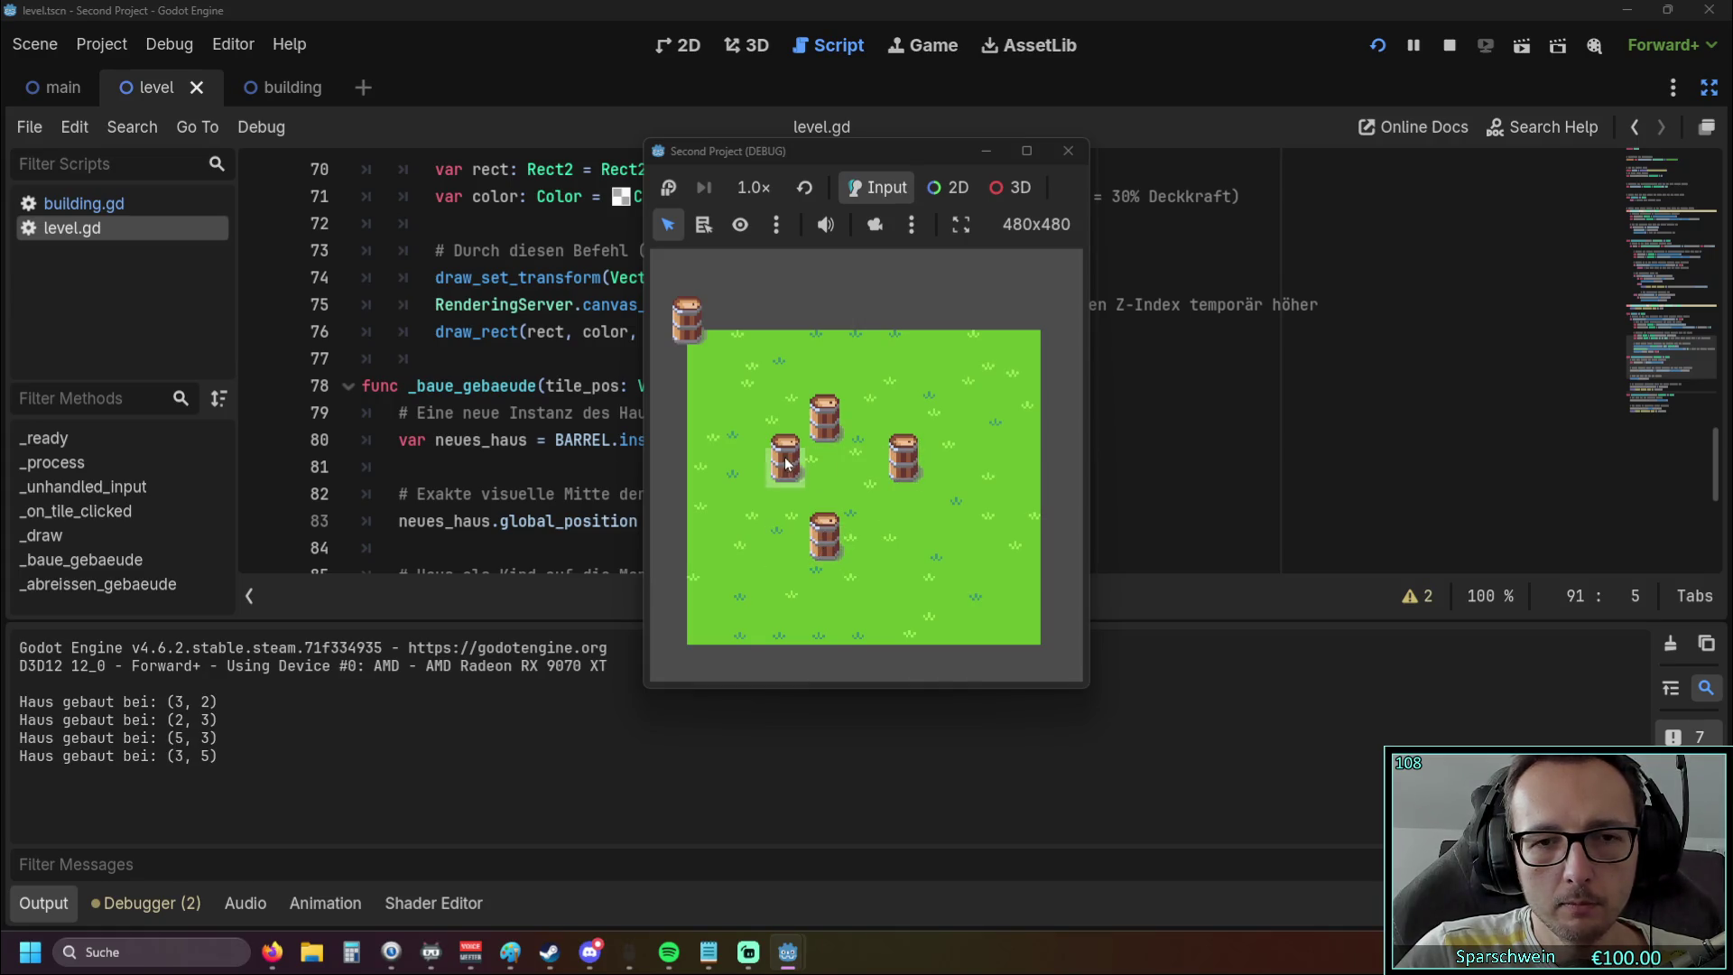
Step: Fill about nine more grass tiles with barrels, then stop the running game
click(864, 462)
click(903, 501)
click(784, 578)
click(707, 504)
click(902, 581)
click(981, 504)
click(942, 387)
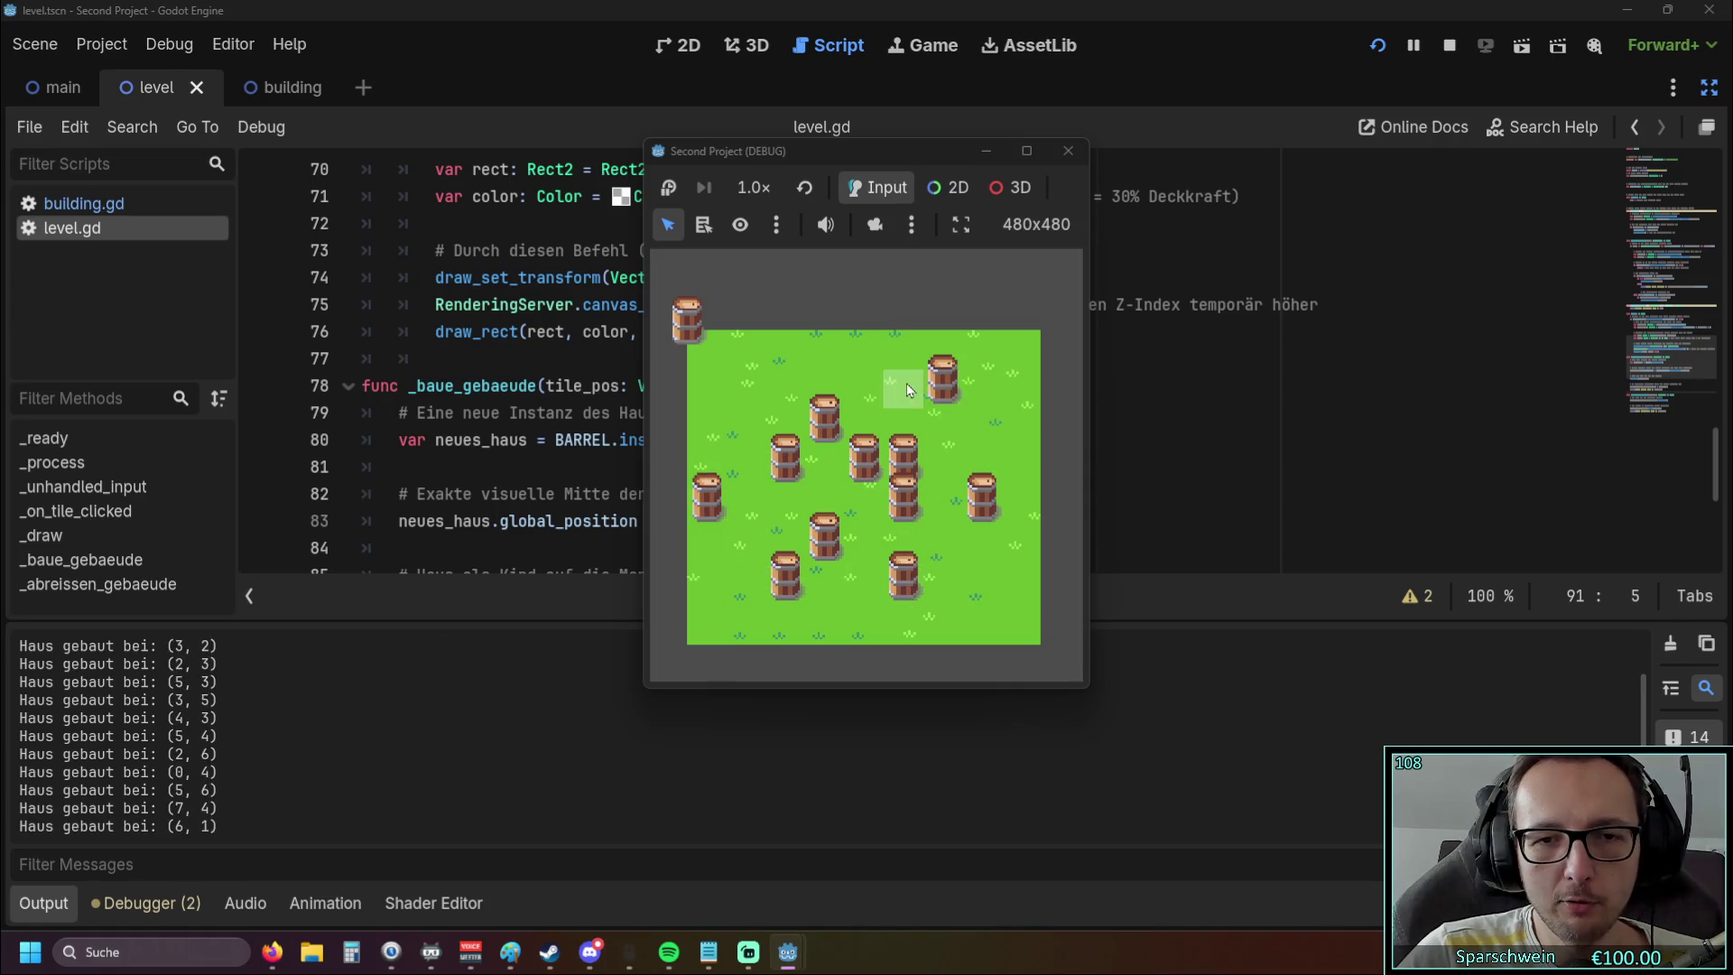
click(902, 386)
click(1005, 431)
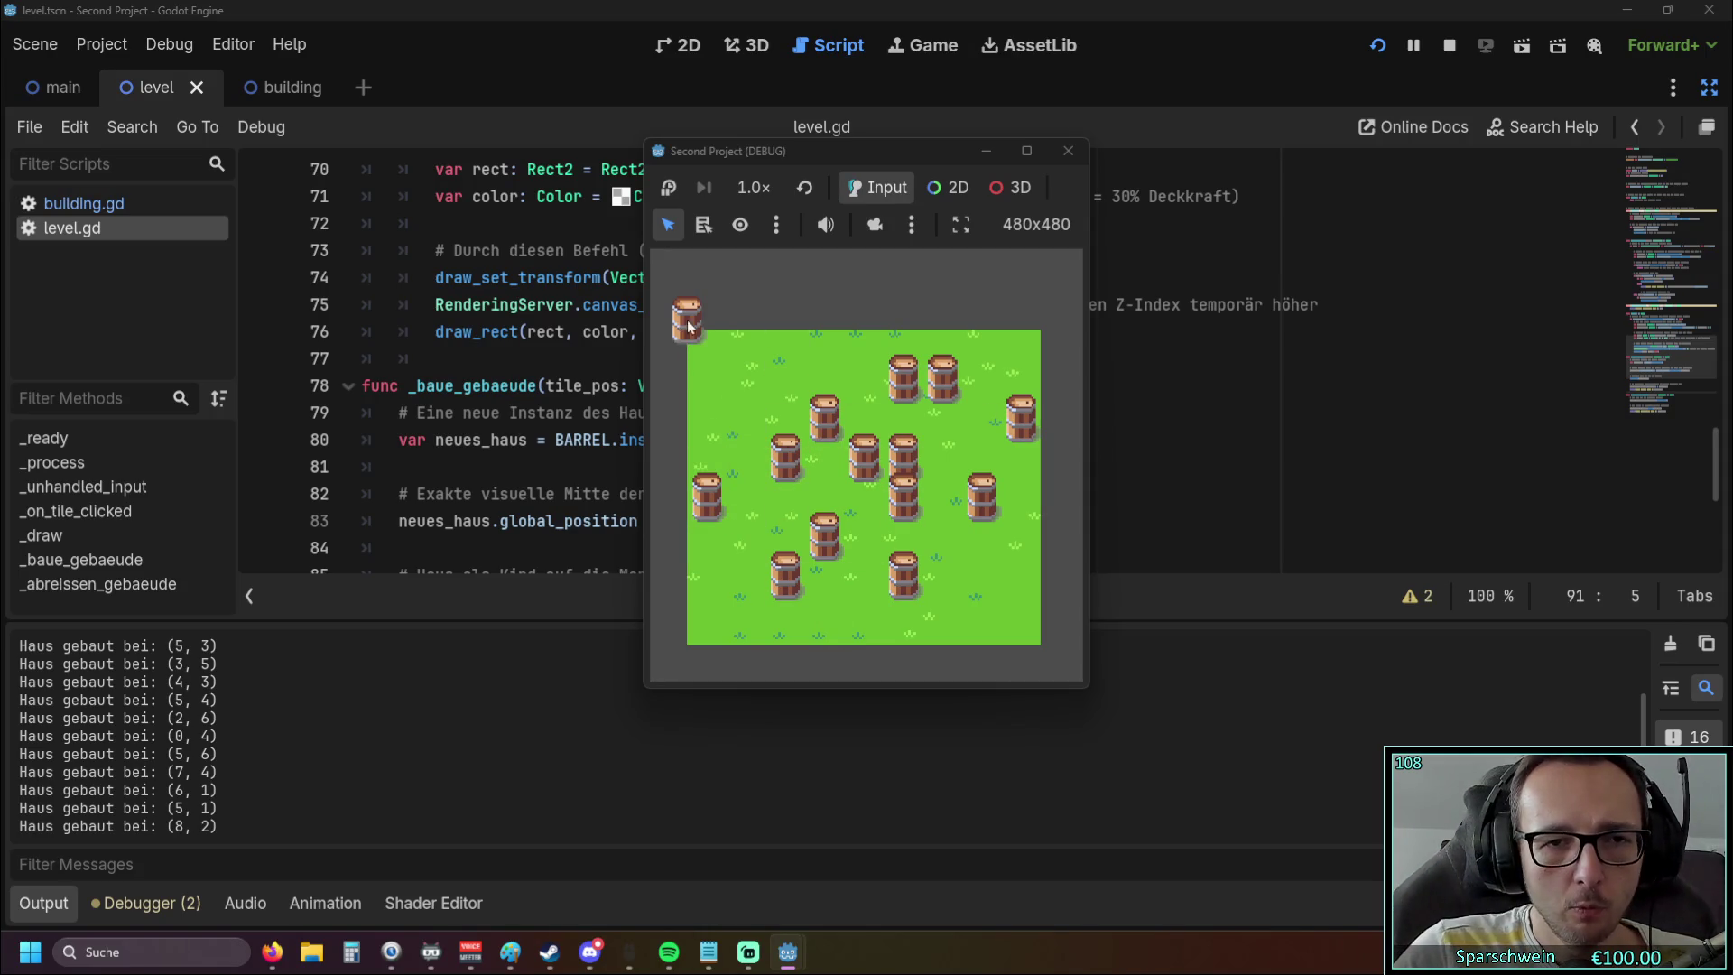
click(1060, 162)
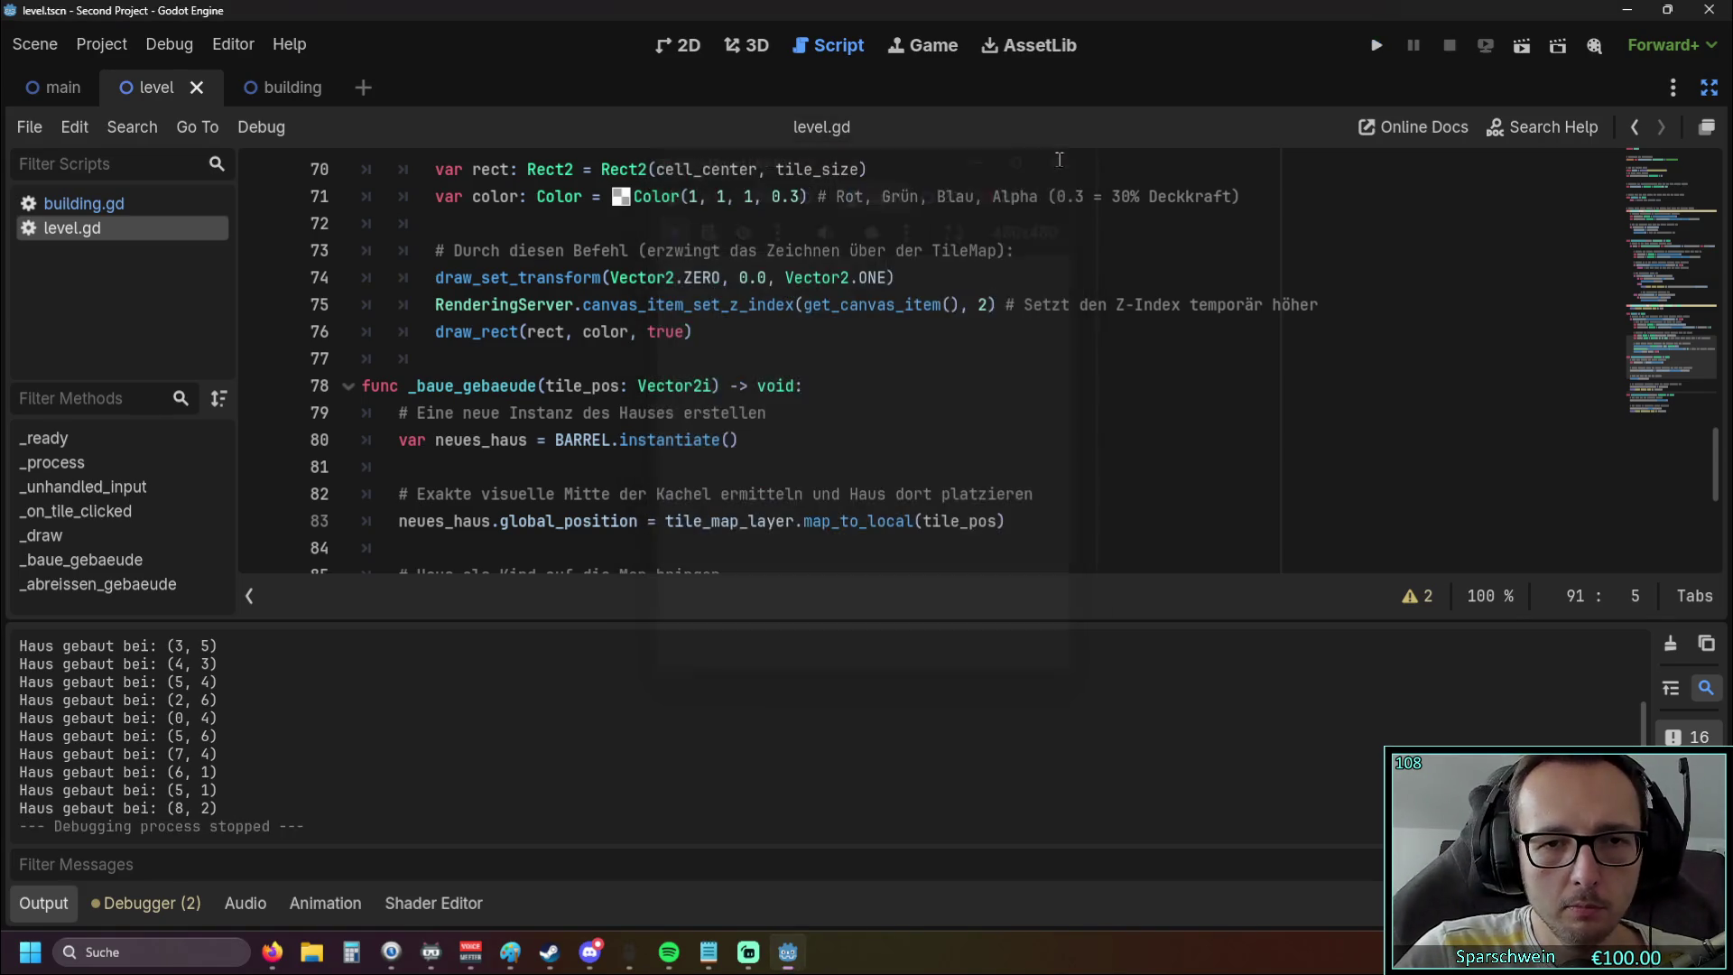
Step: Run the game twice, clicking the same grass tile twice each time to trigger the gebaeude_name error
click(1388, 48)
click(834, 459)
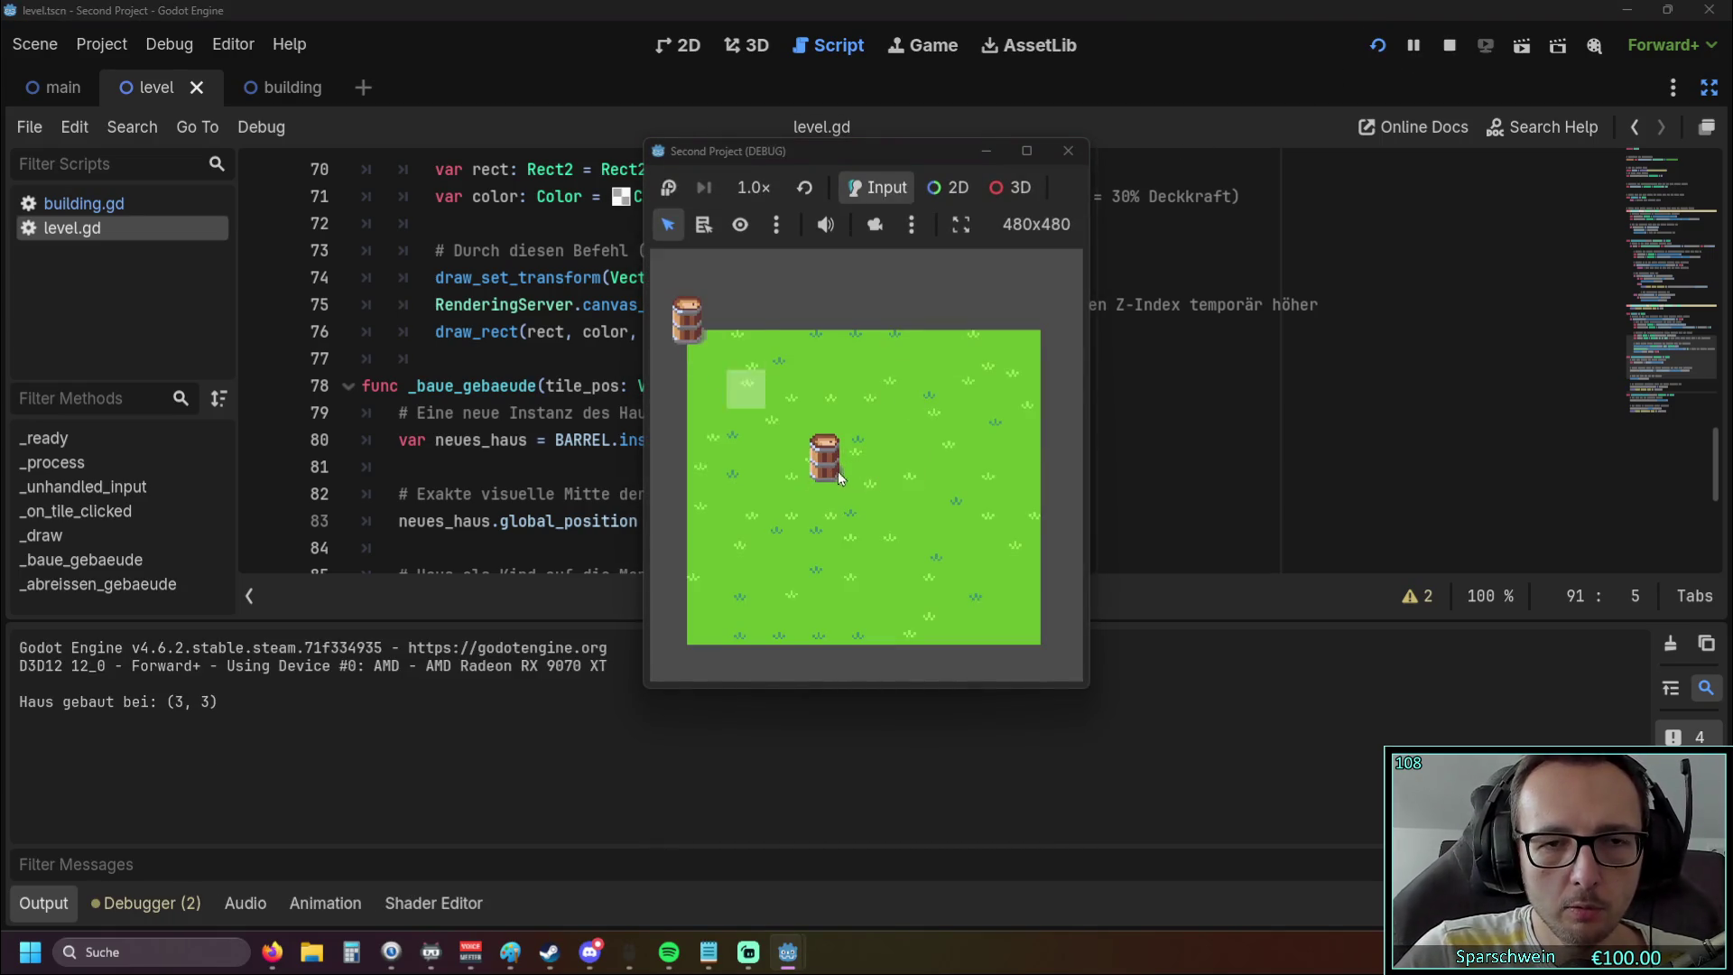
click(837, 471)
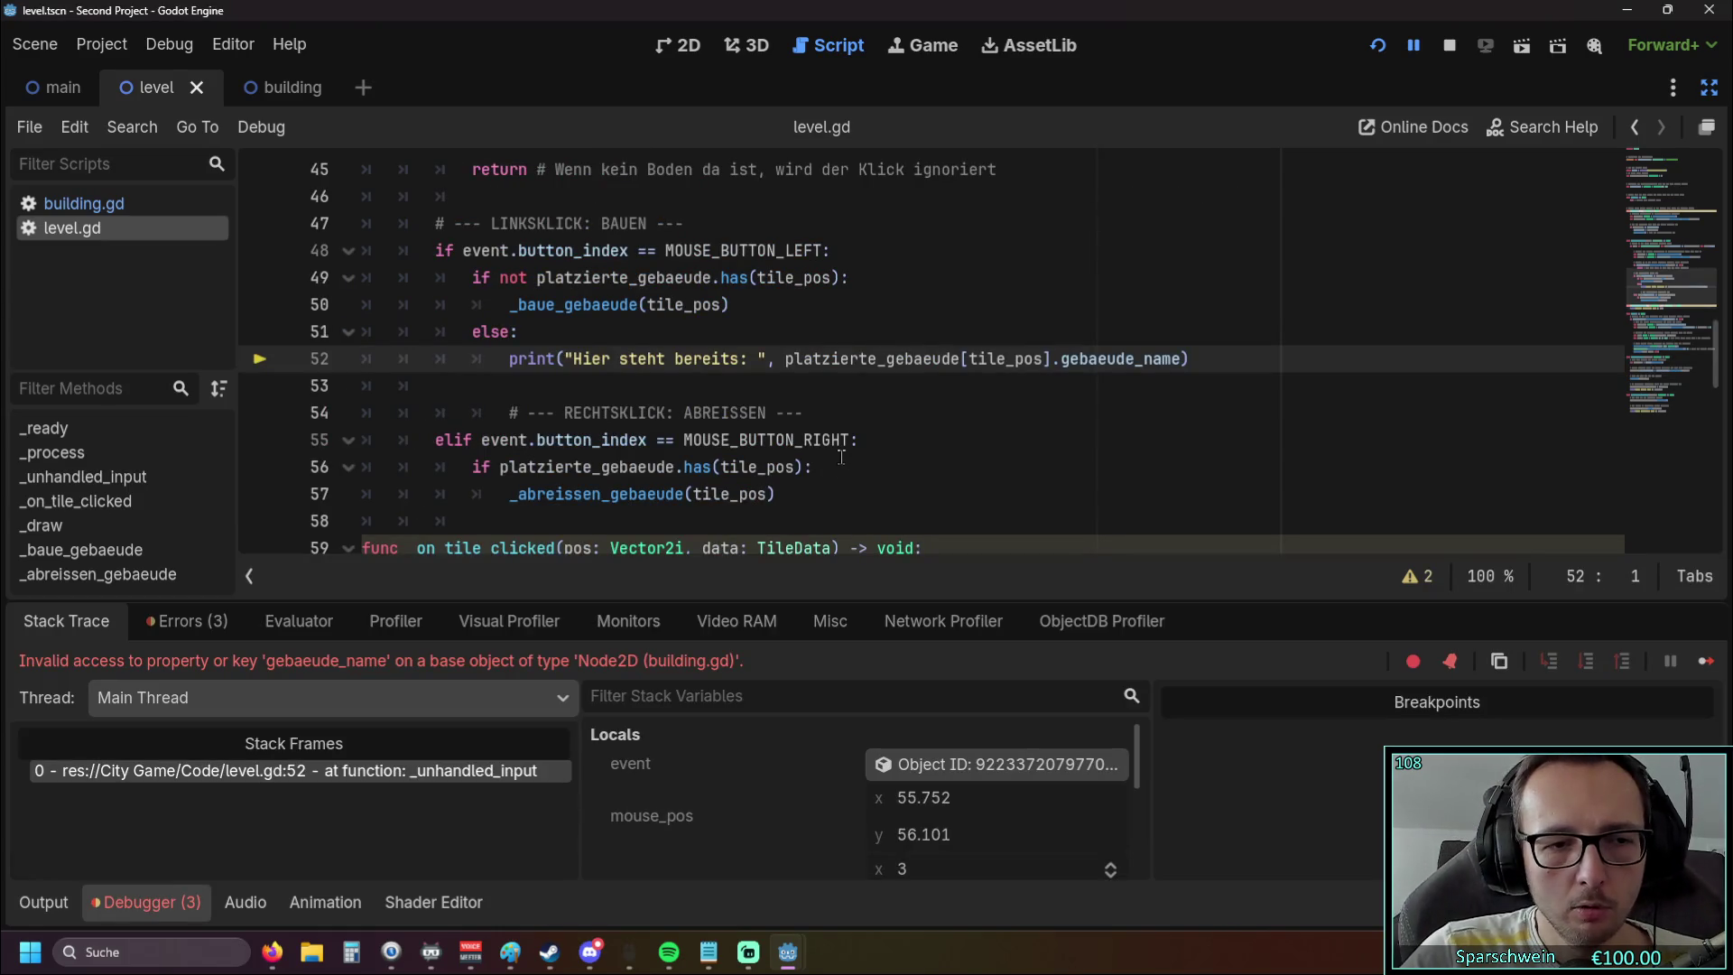
click(1390, 44)
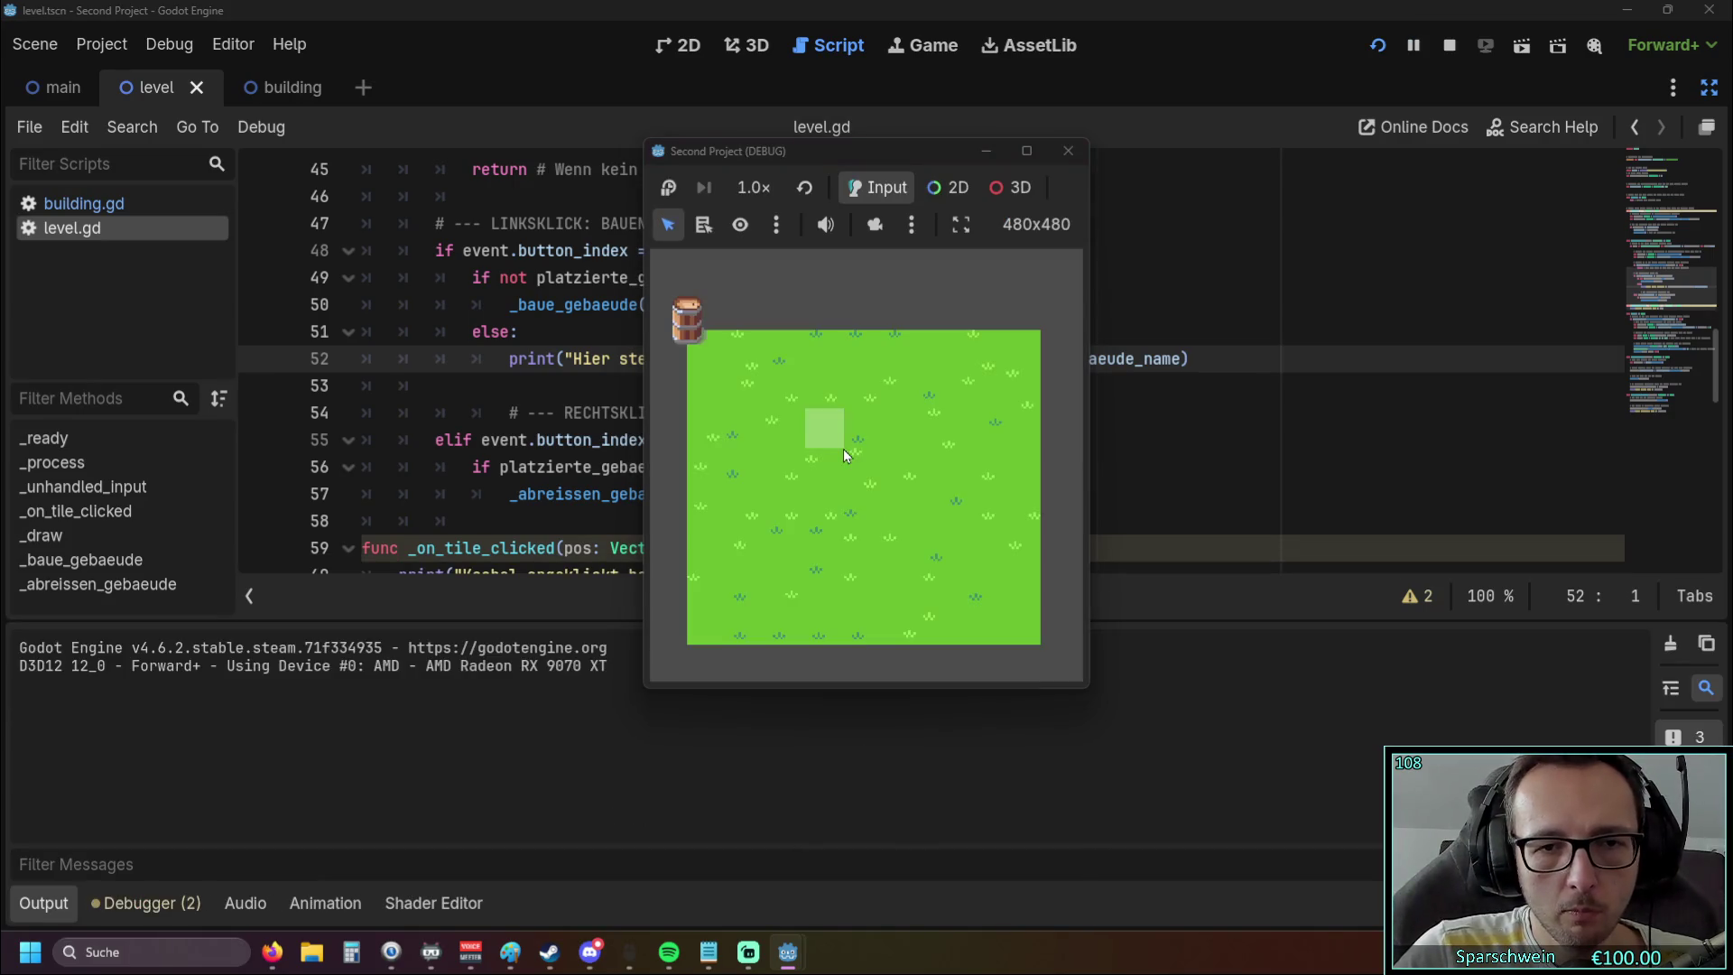
click(843, 452)
click(832, 462)
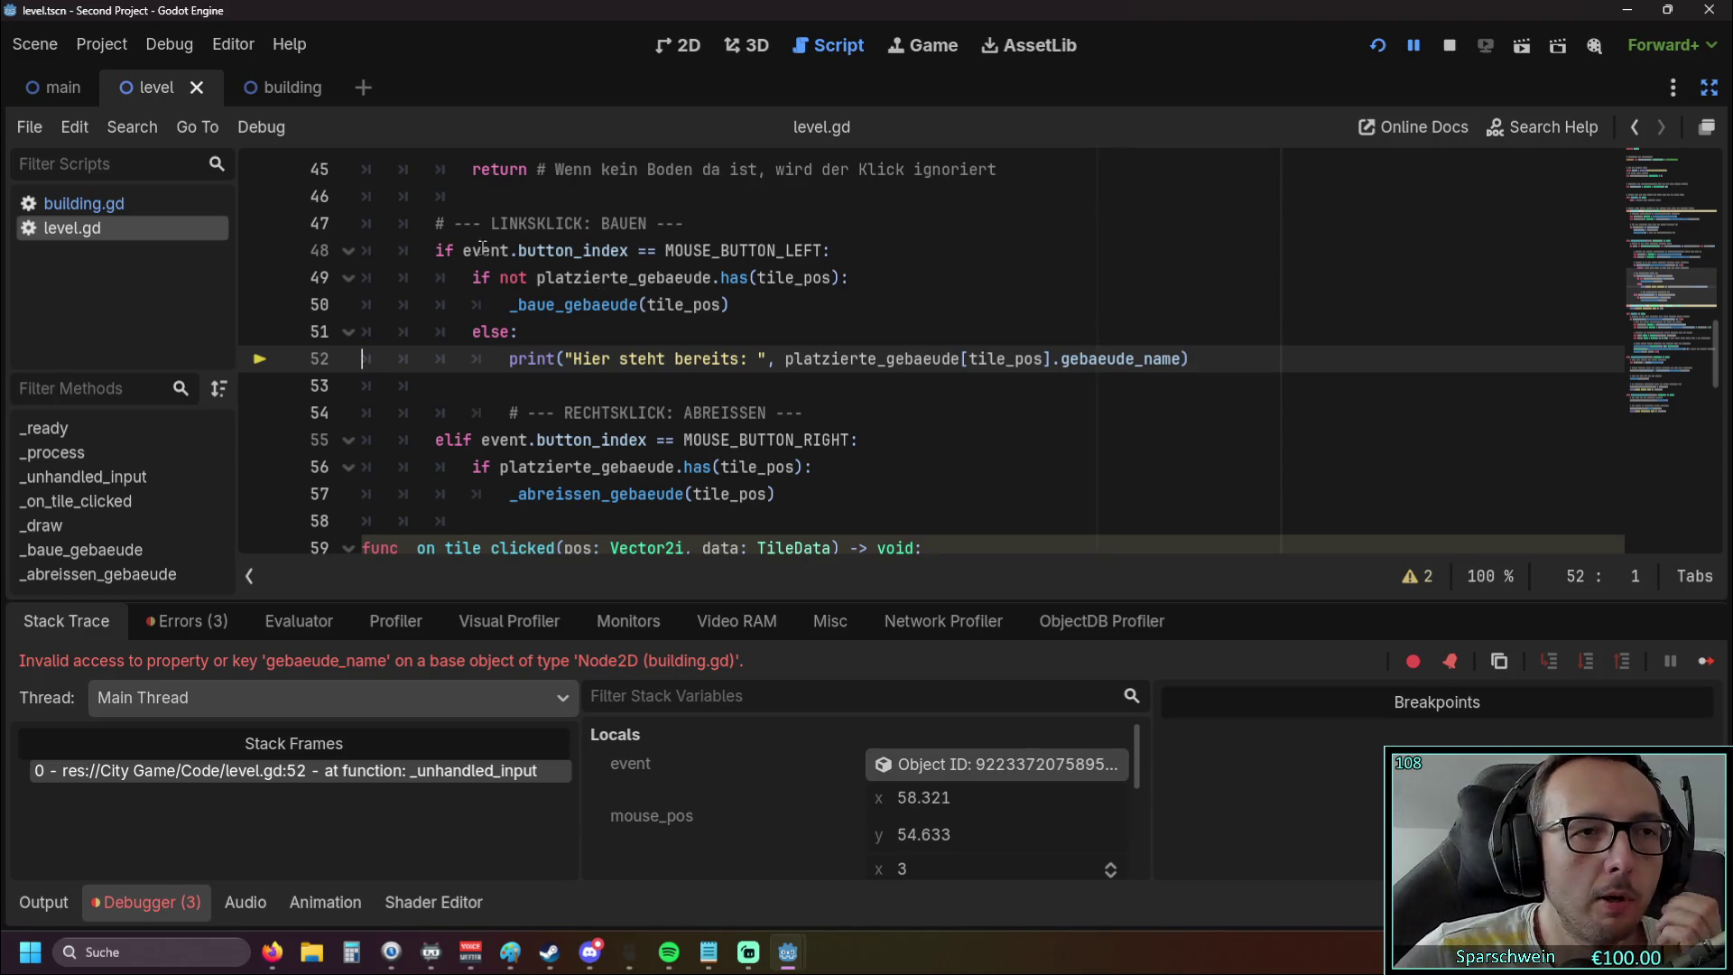
Step: Open the building scene and centre the barrel in the 2D view
click(253, 91)
click(684, 55)
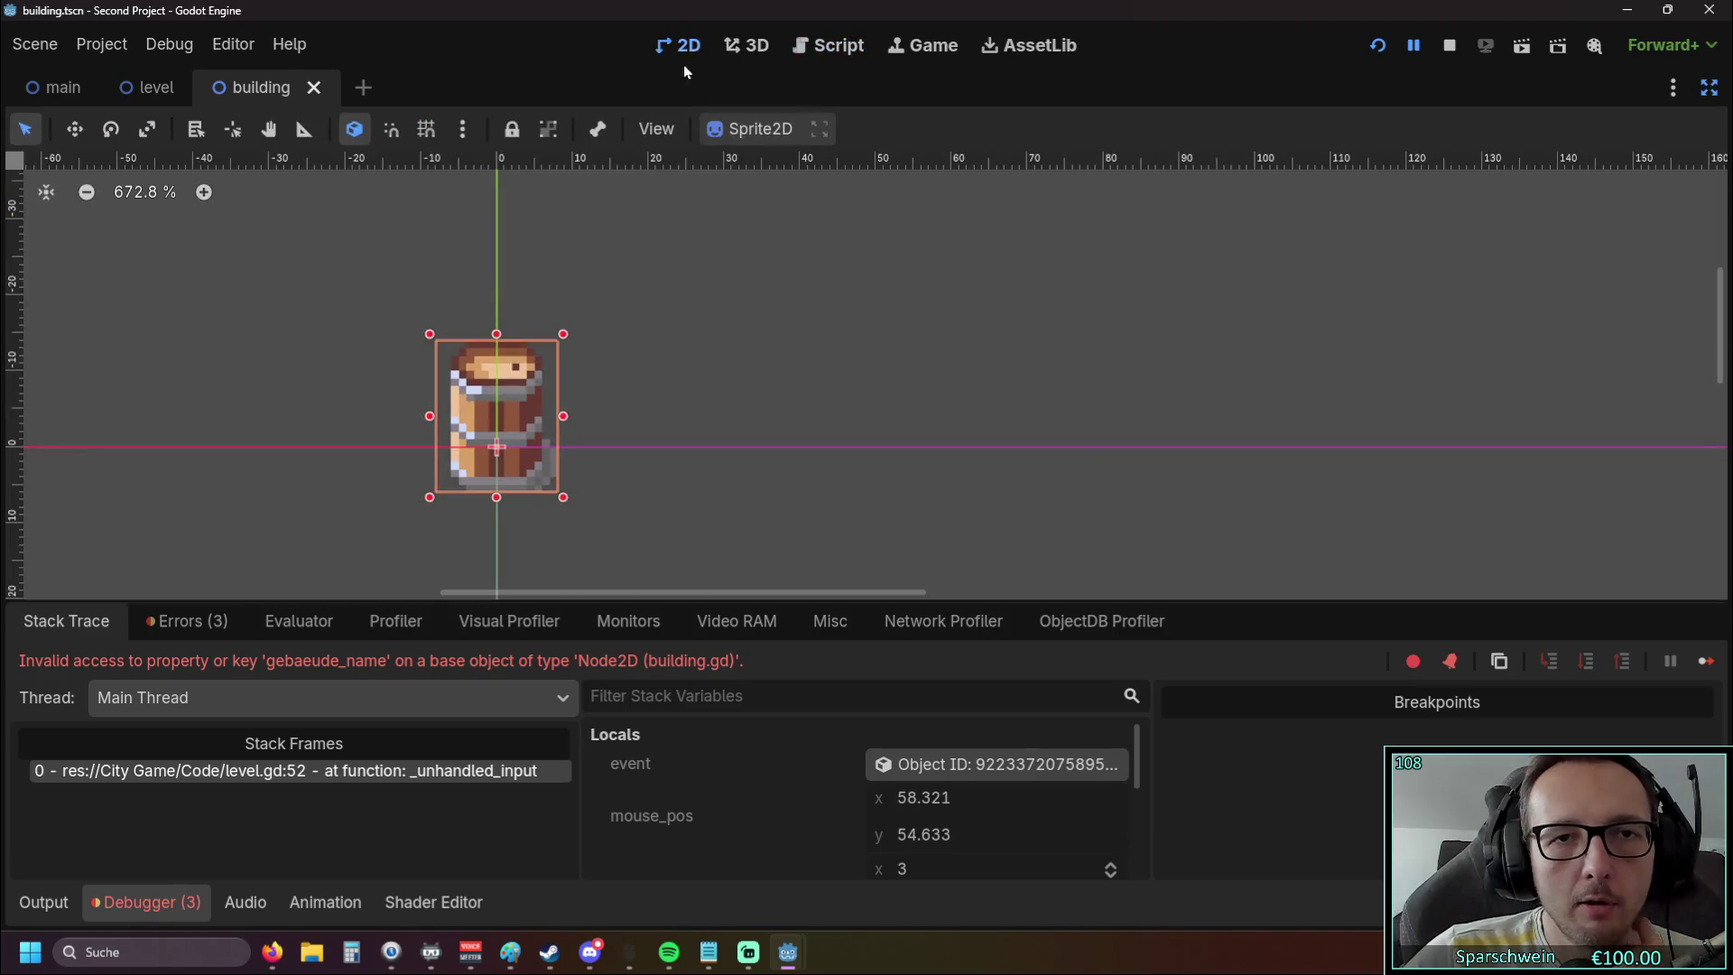
drag(653, 361, 841, 326)
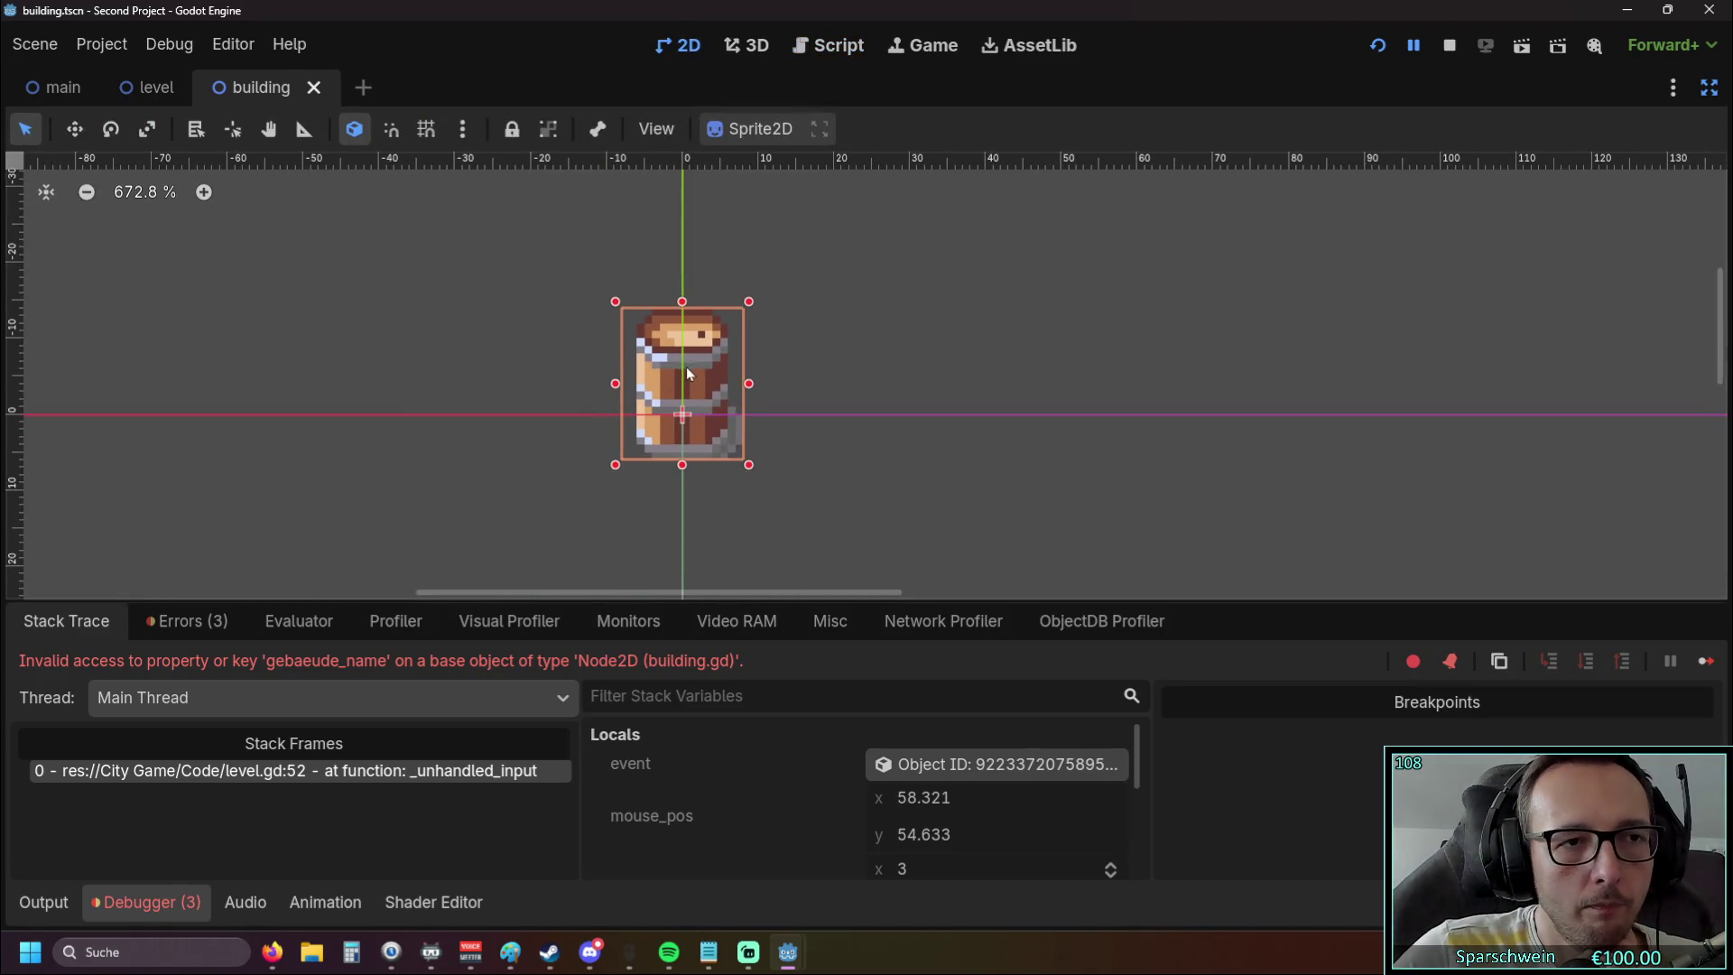
Step: Switch to the main scene's 2D view and bring back the side docks
click(66, 90)
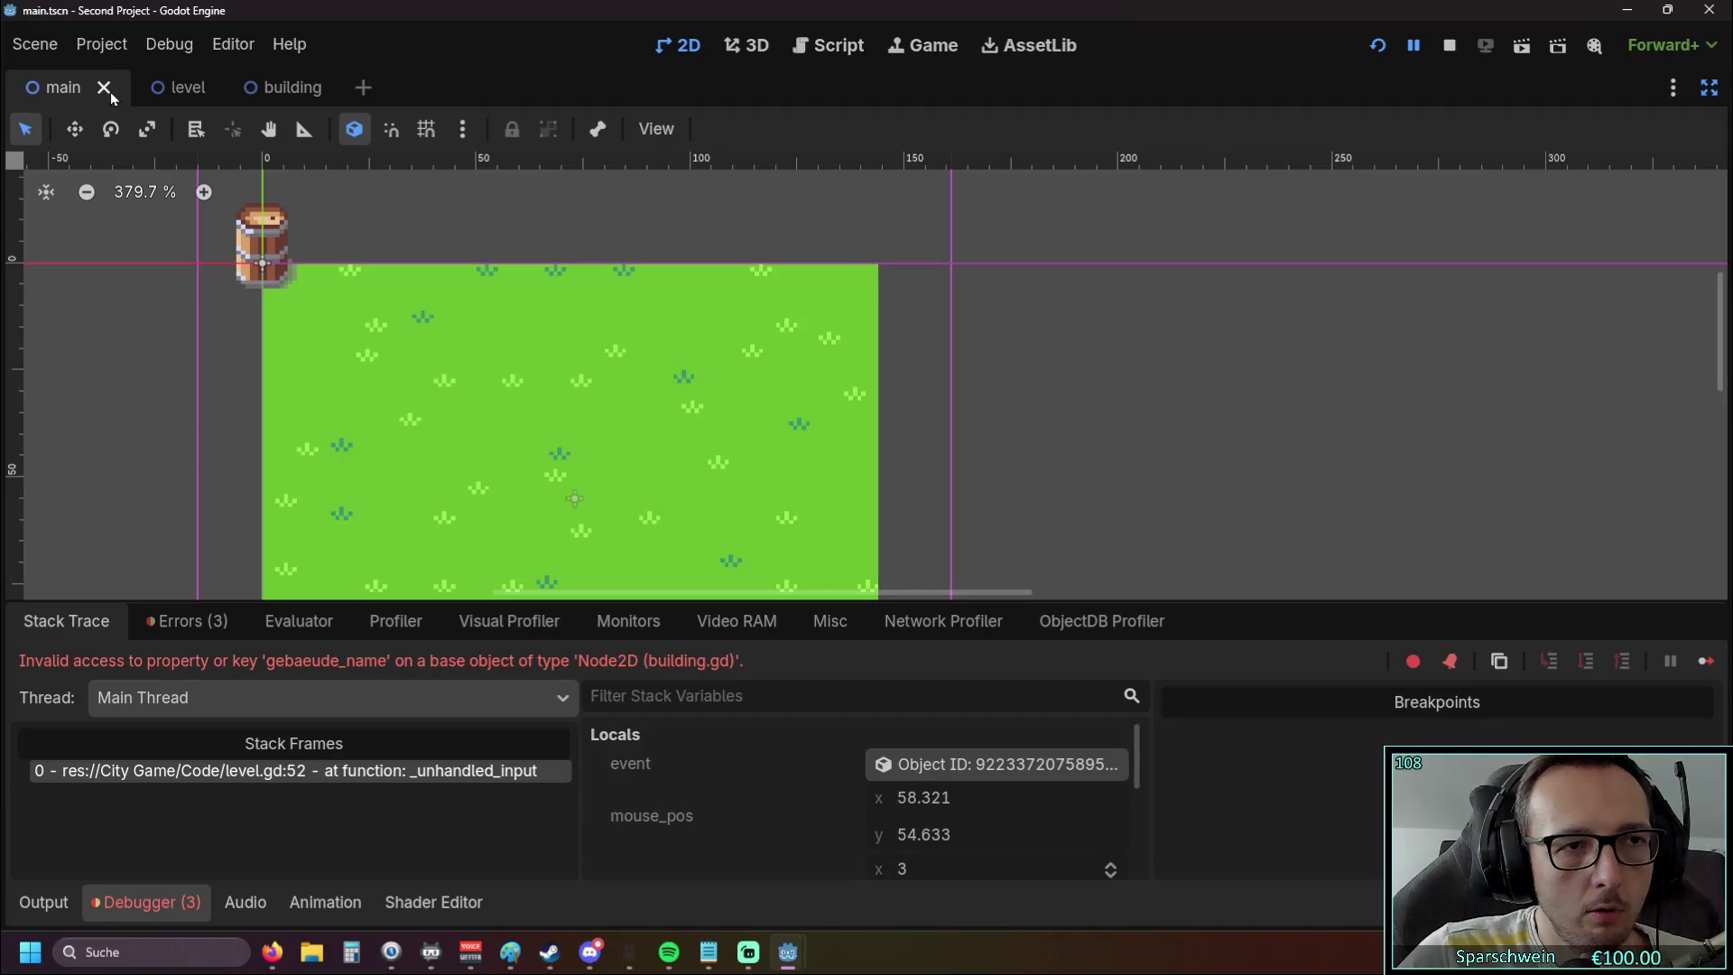
click(746, 45)
click(684, 50)
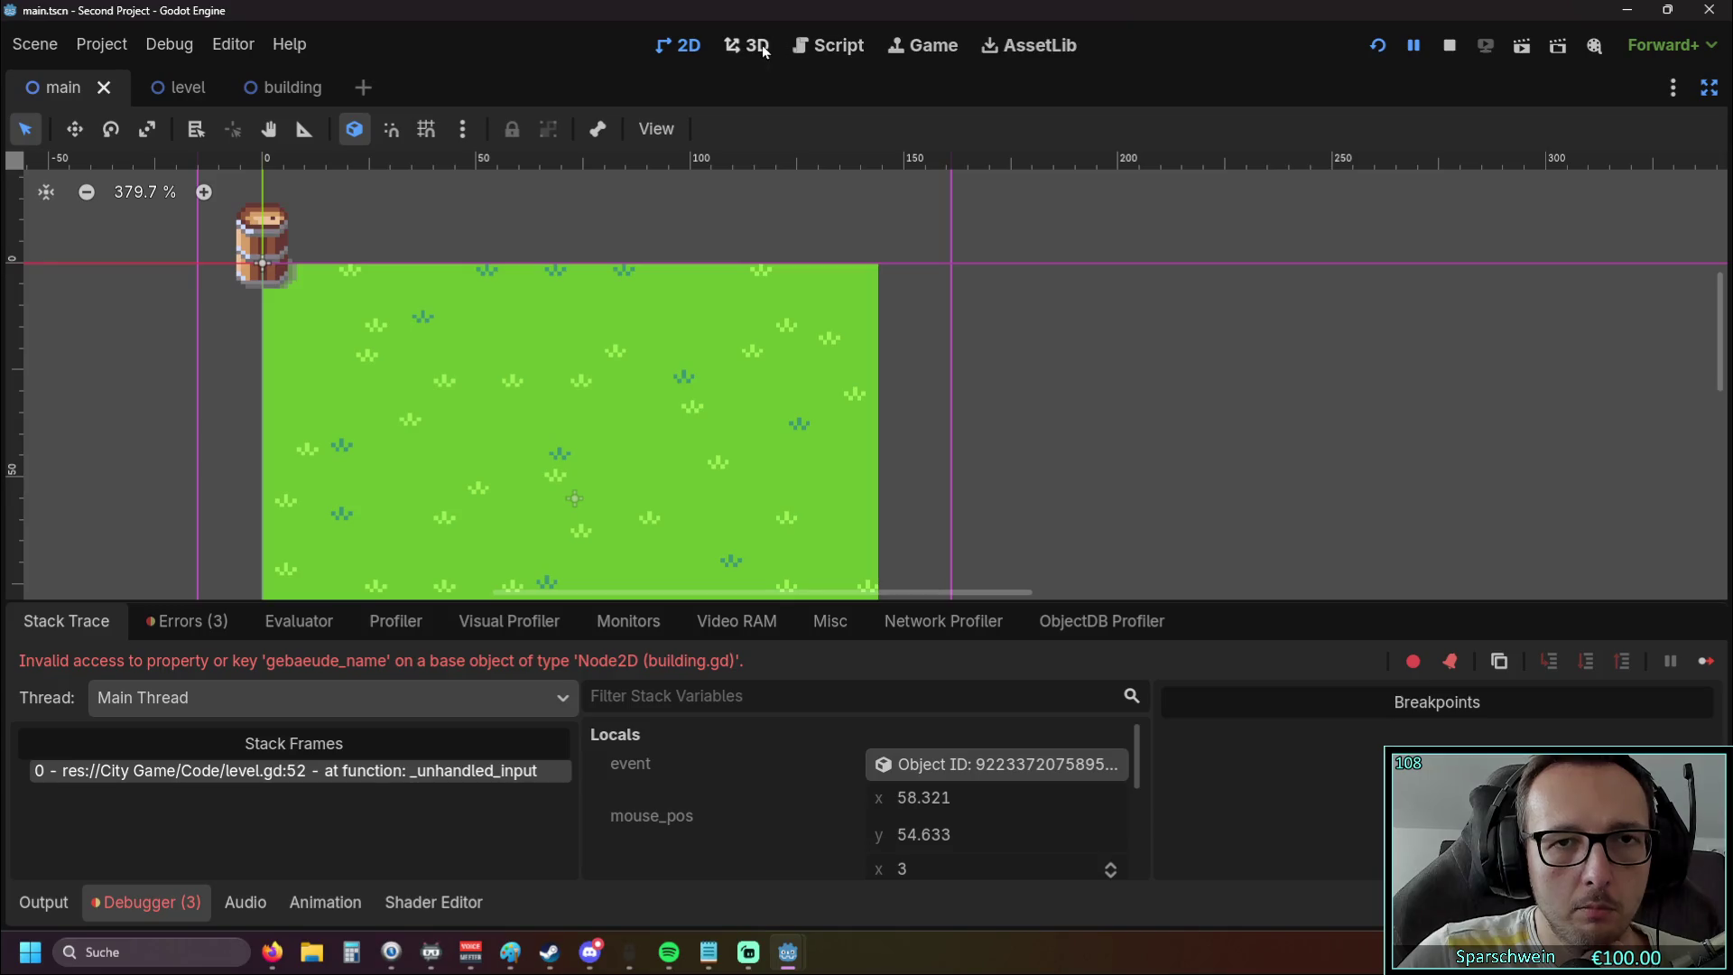
click(1709, 87)
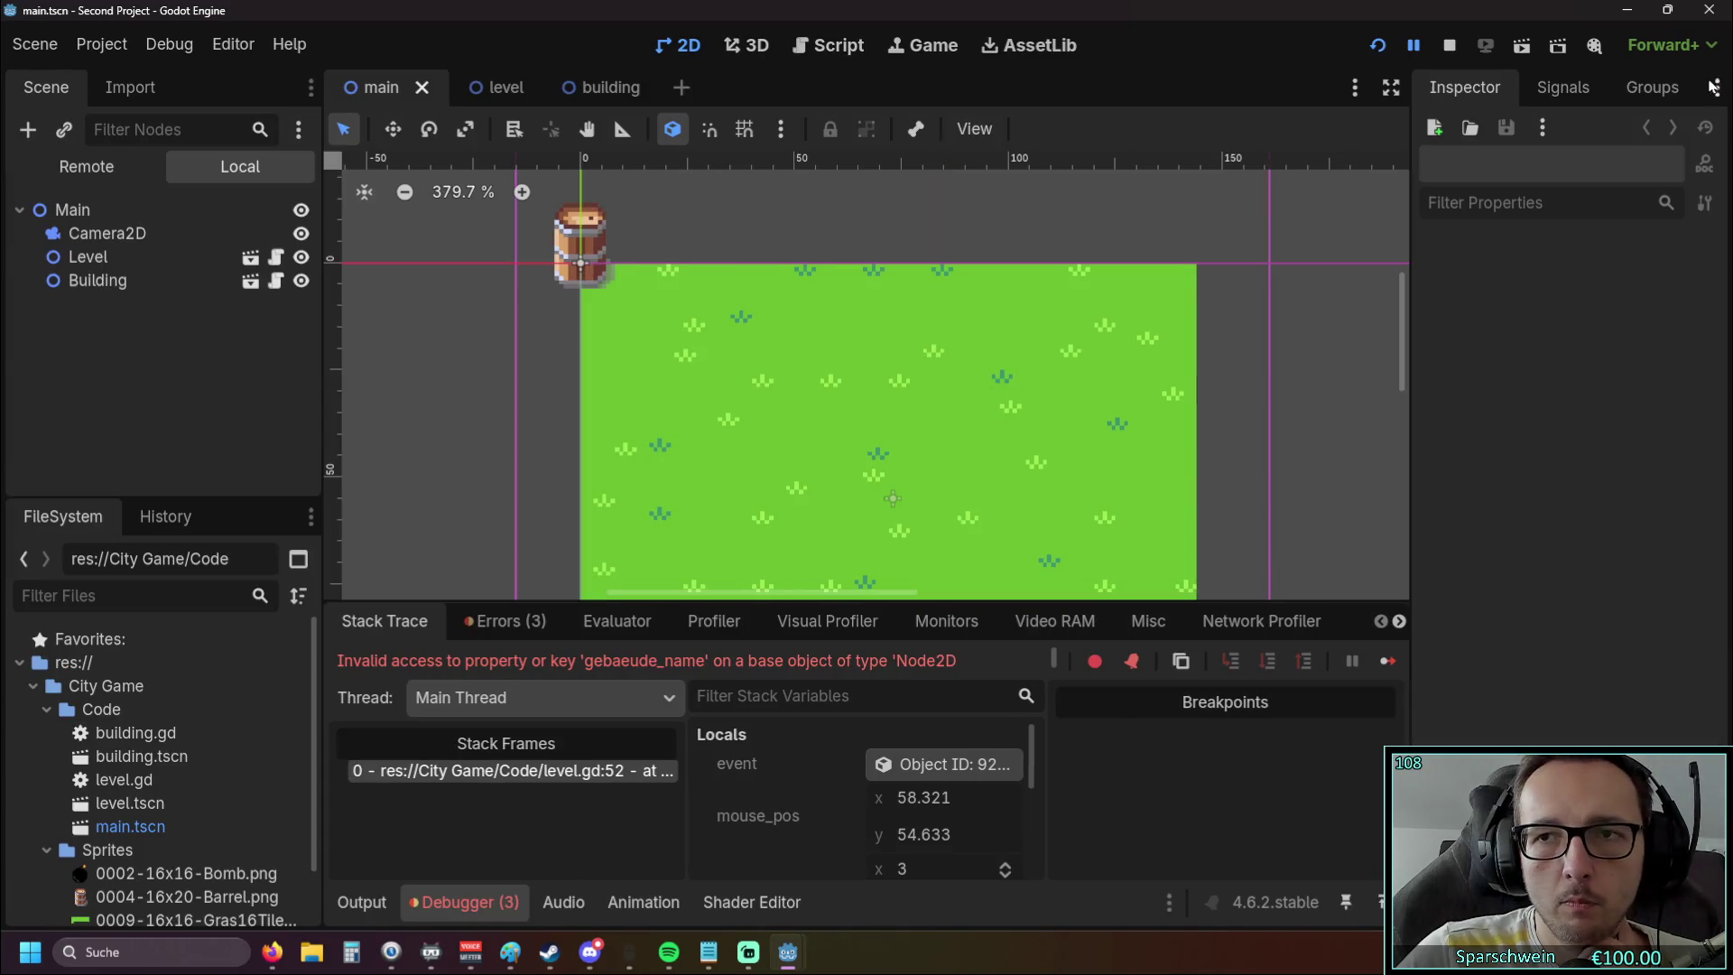
Step: Confirm the Building instance's Gebäude Name is Barrel, then reopen the building scene centred on the barrel
click(95, 282)
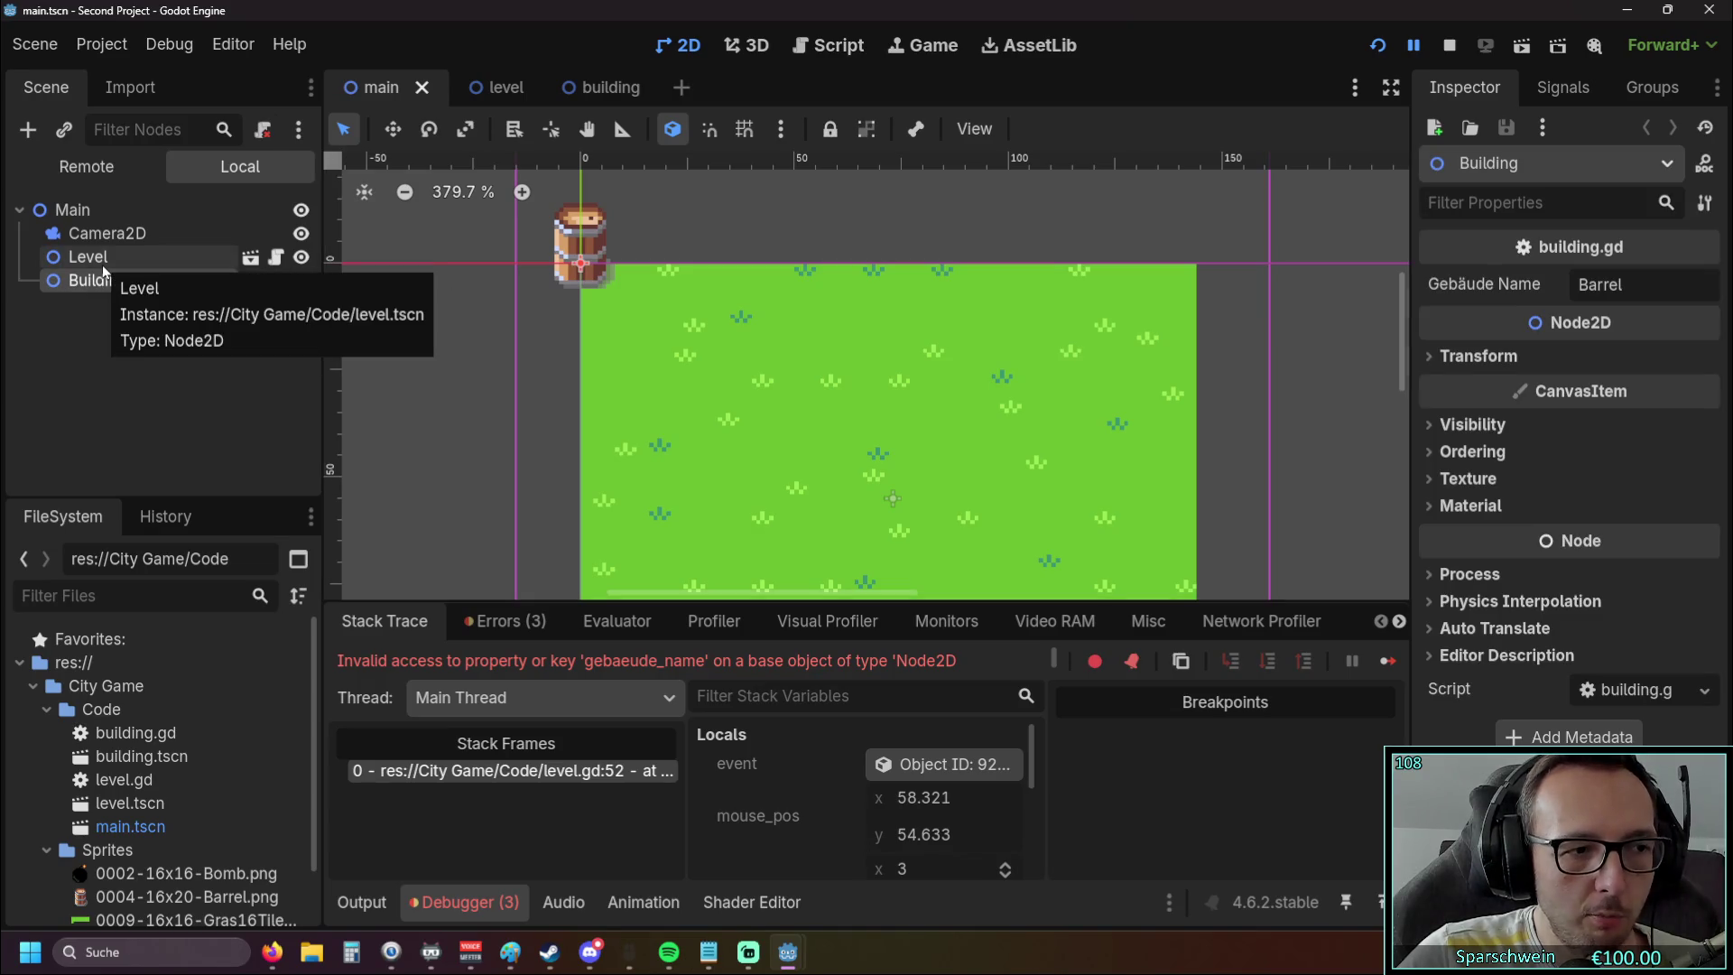
click(89, 311)
click(93, 294)
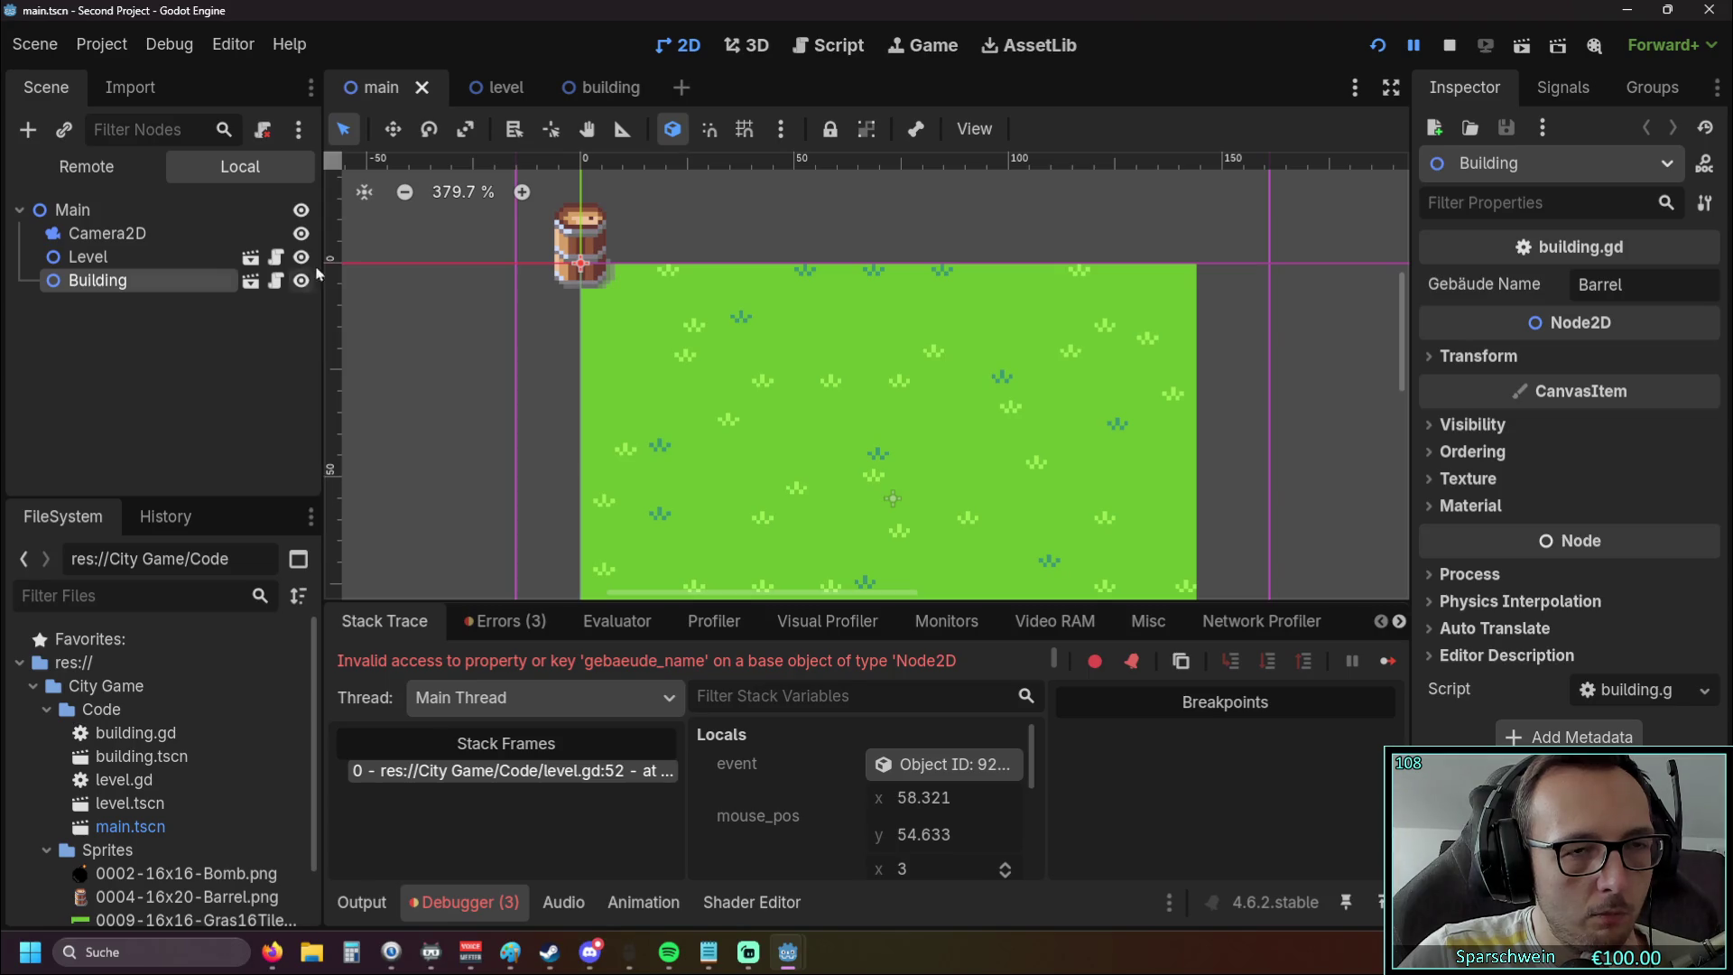
click(600, 87)
drag(697, 315, 589, 306)
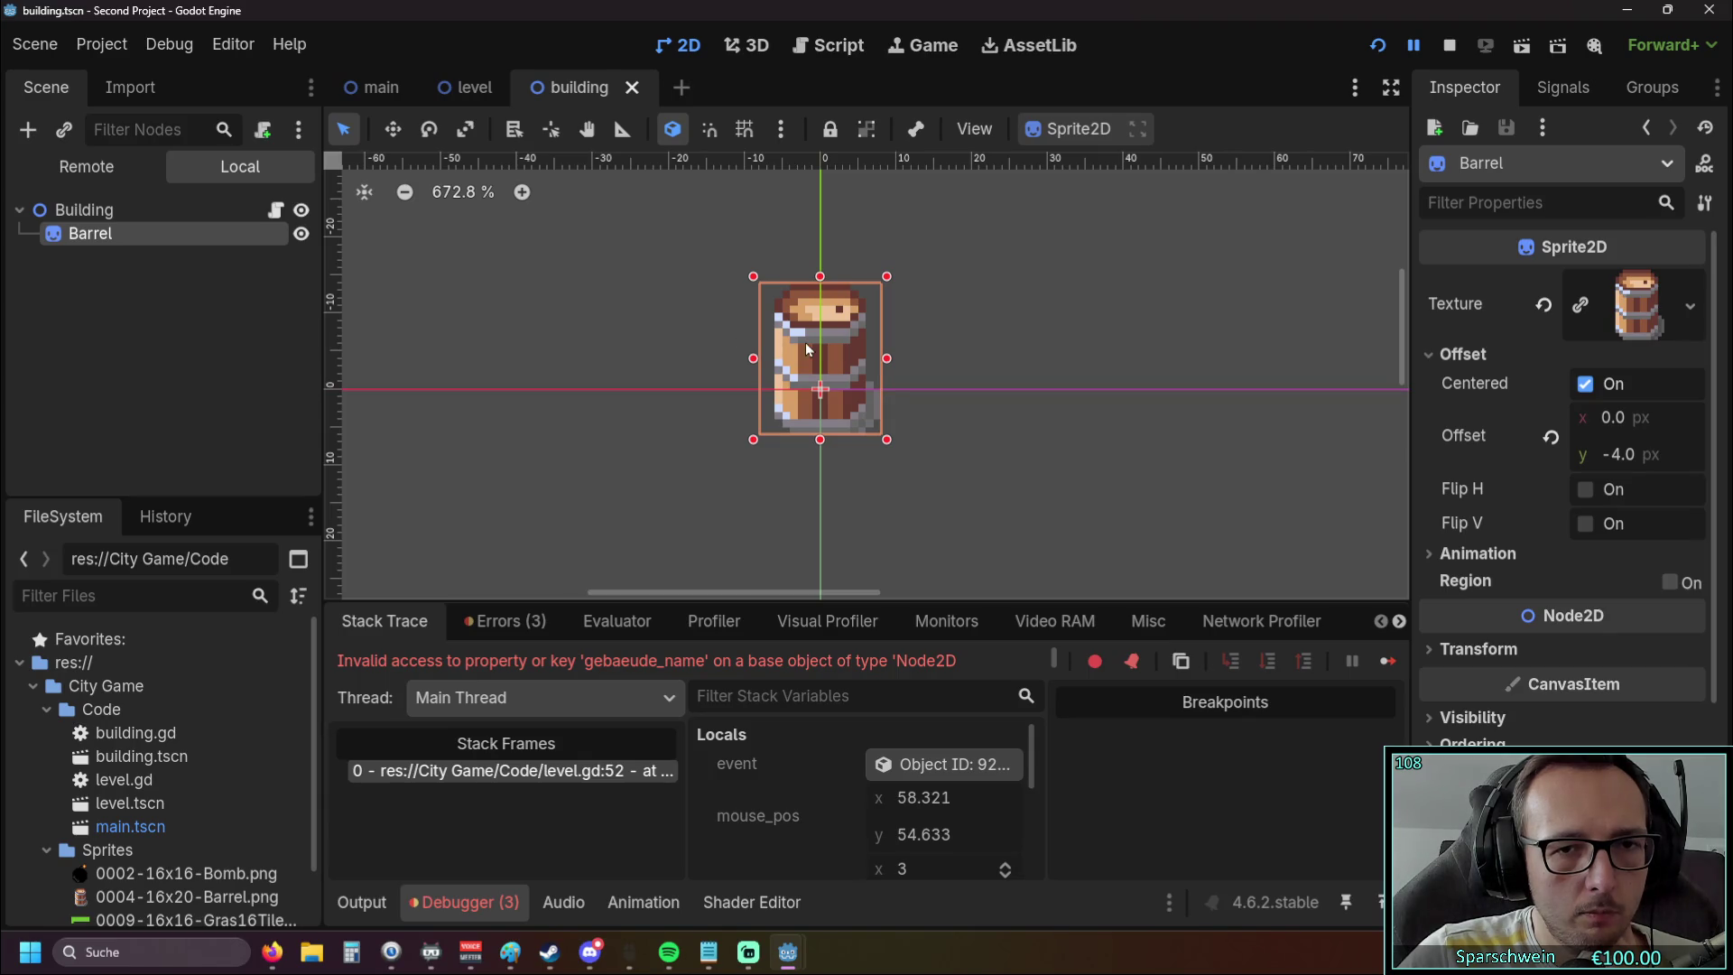
Step: Select the Barrel sprite, start deleting it, and cancel to keep it
click(159, 217)
click(145, 233)
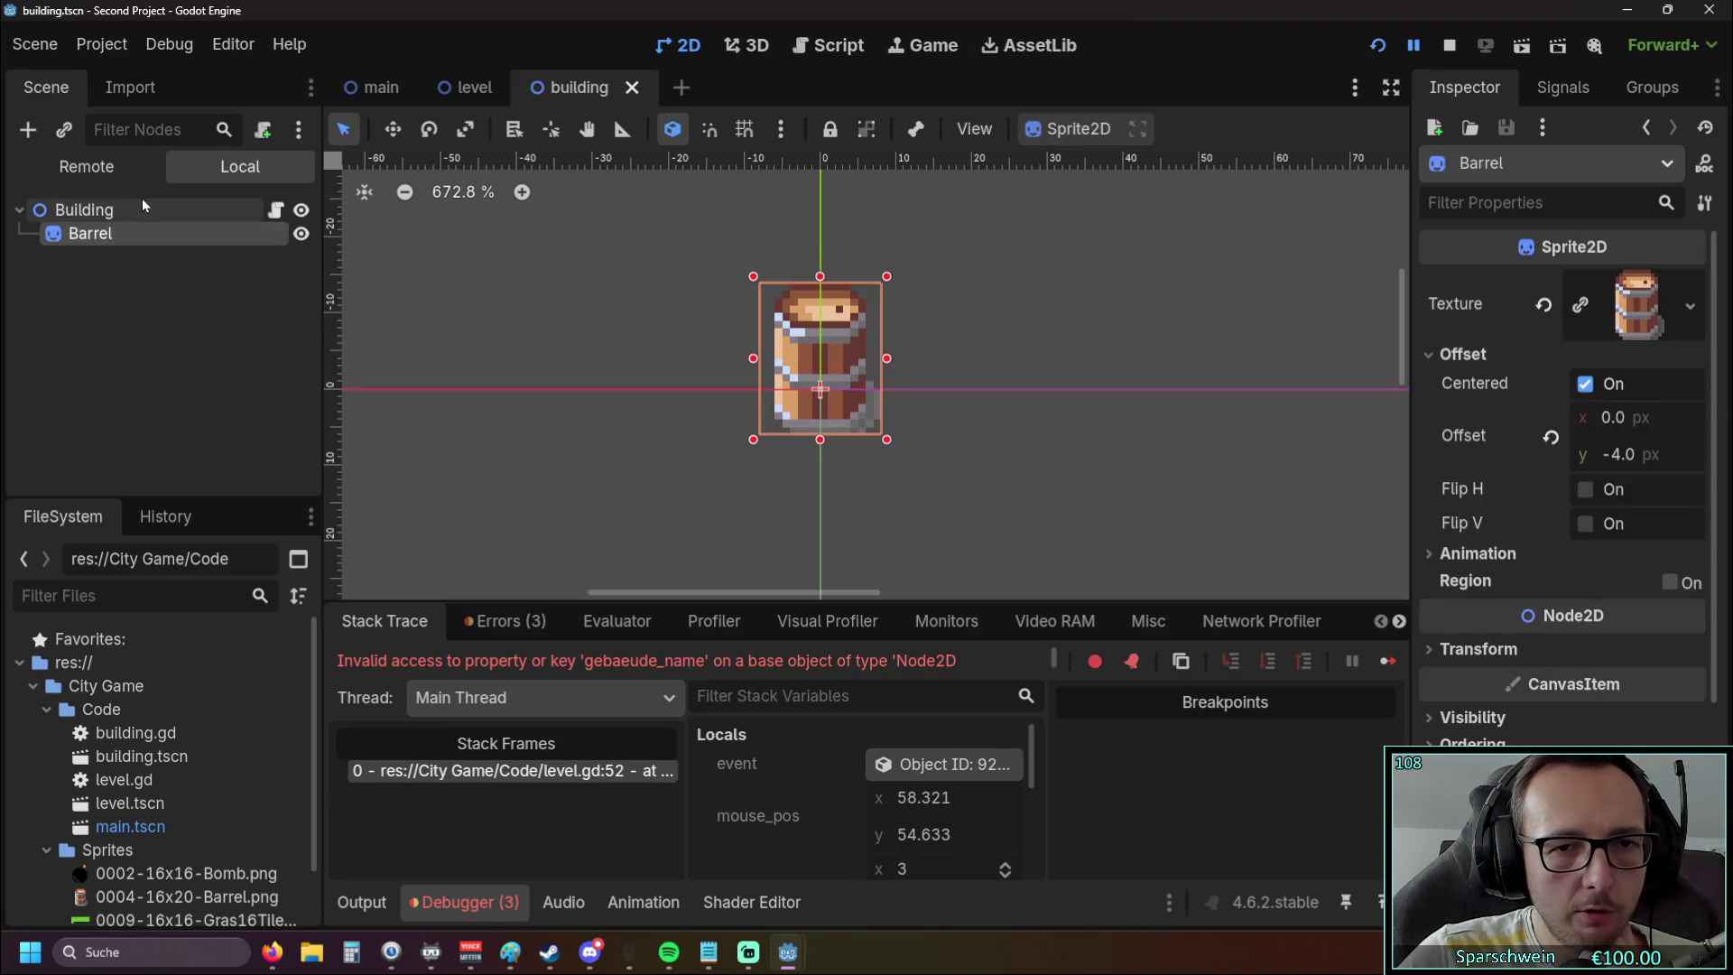
click(142, 208)
click(807, 368)
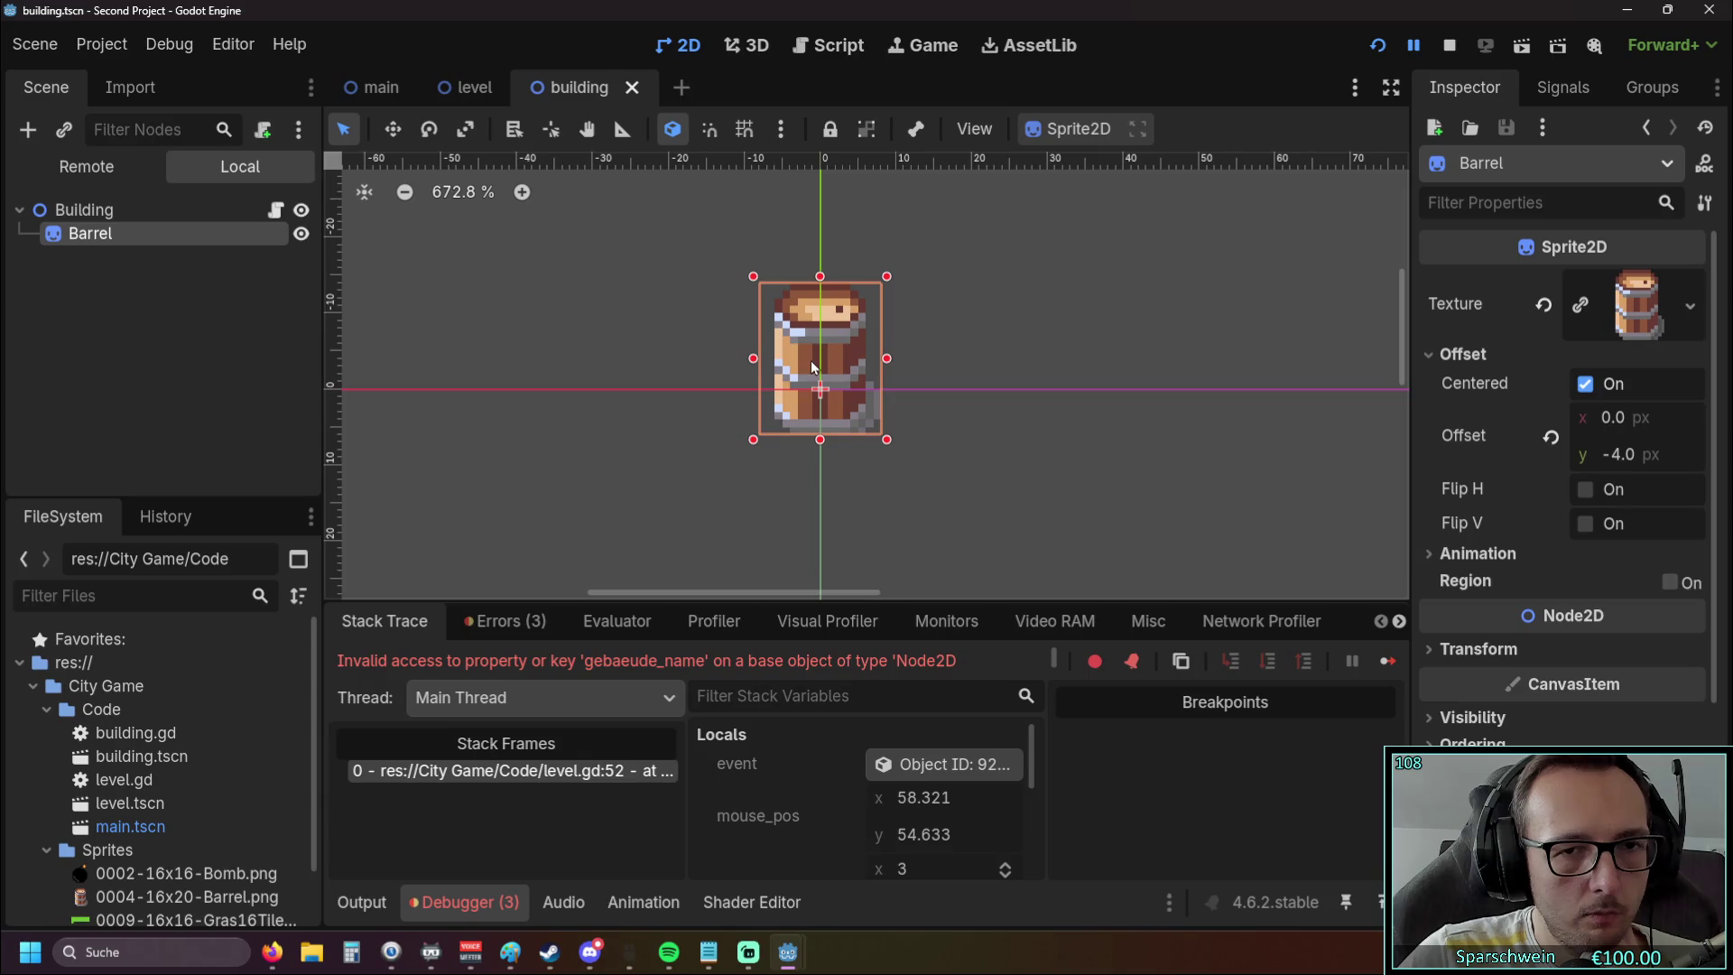
key(Delete)
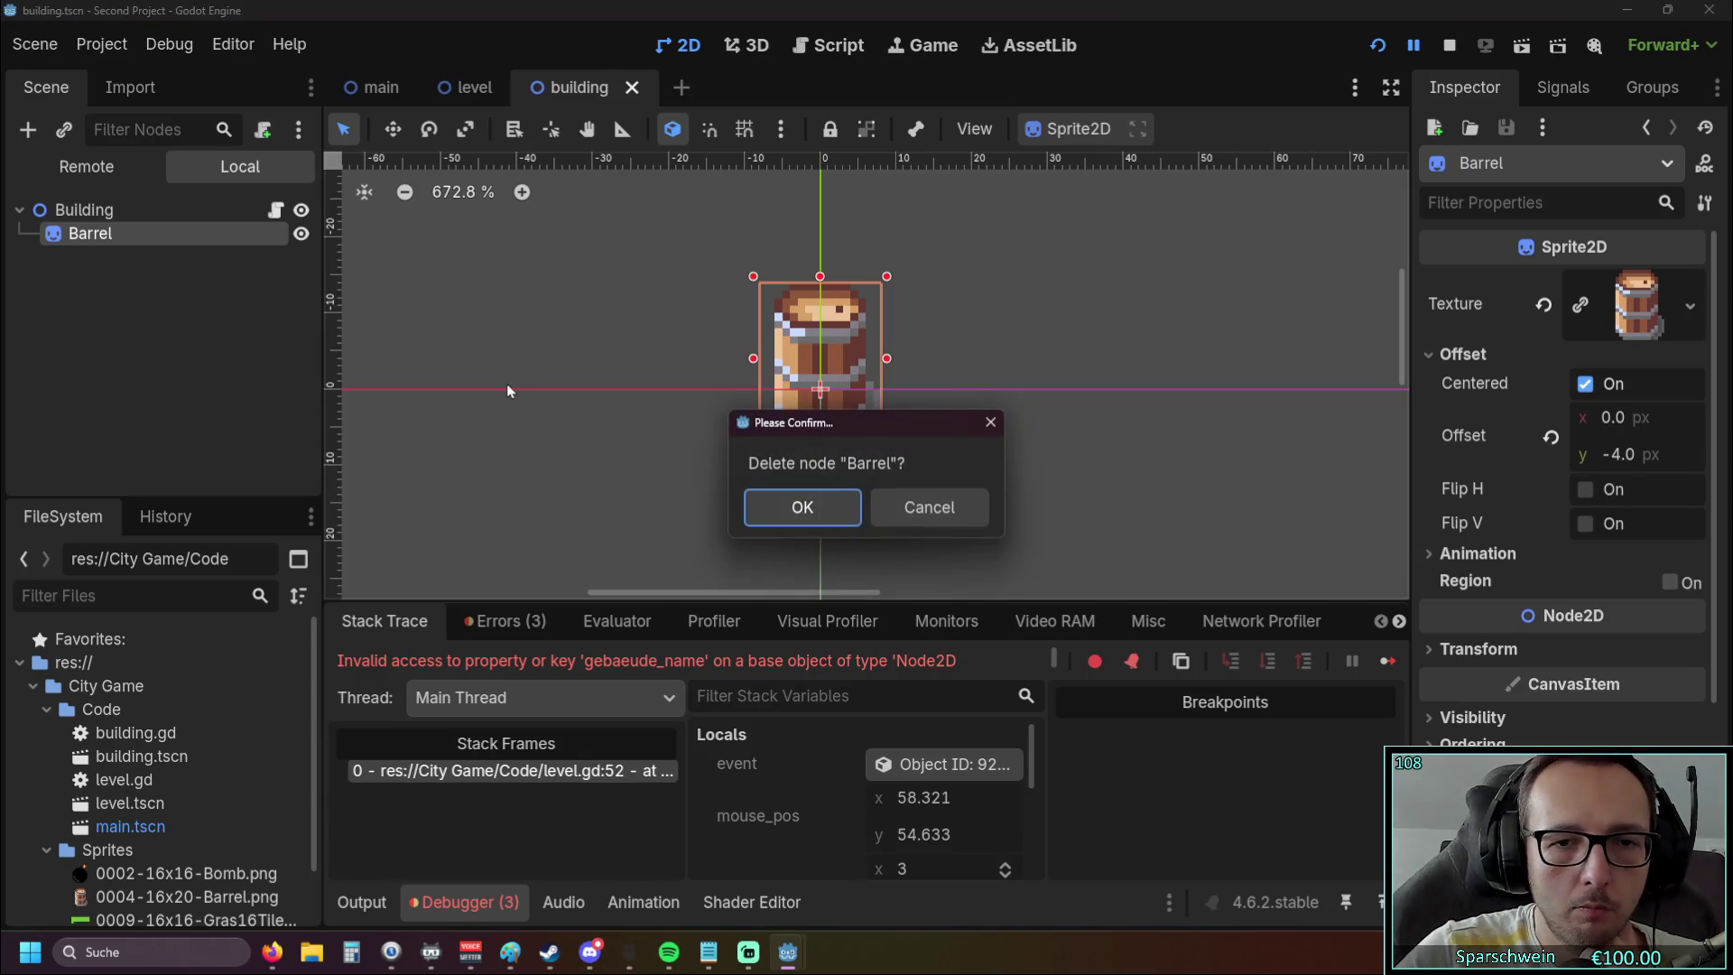
click(906, 509)
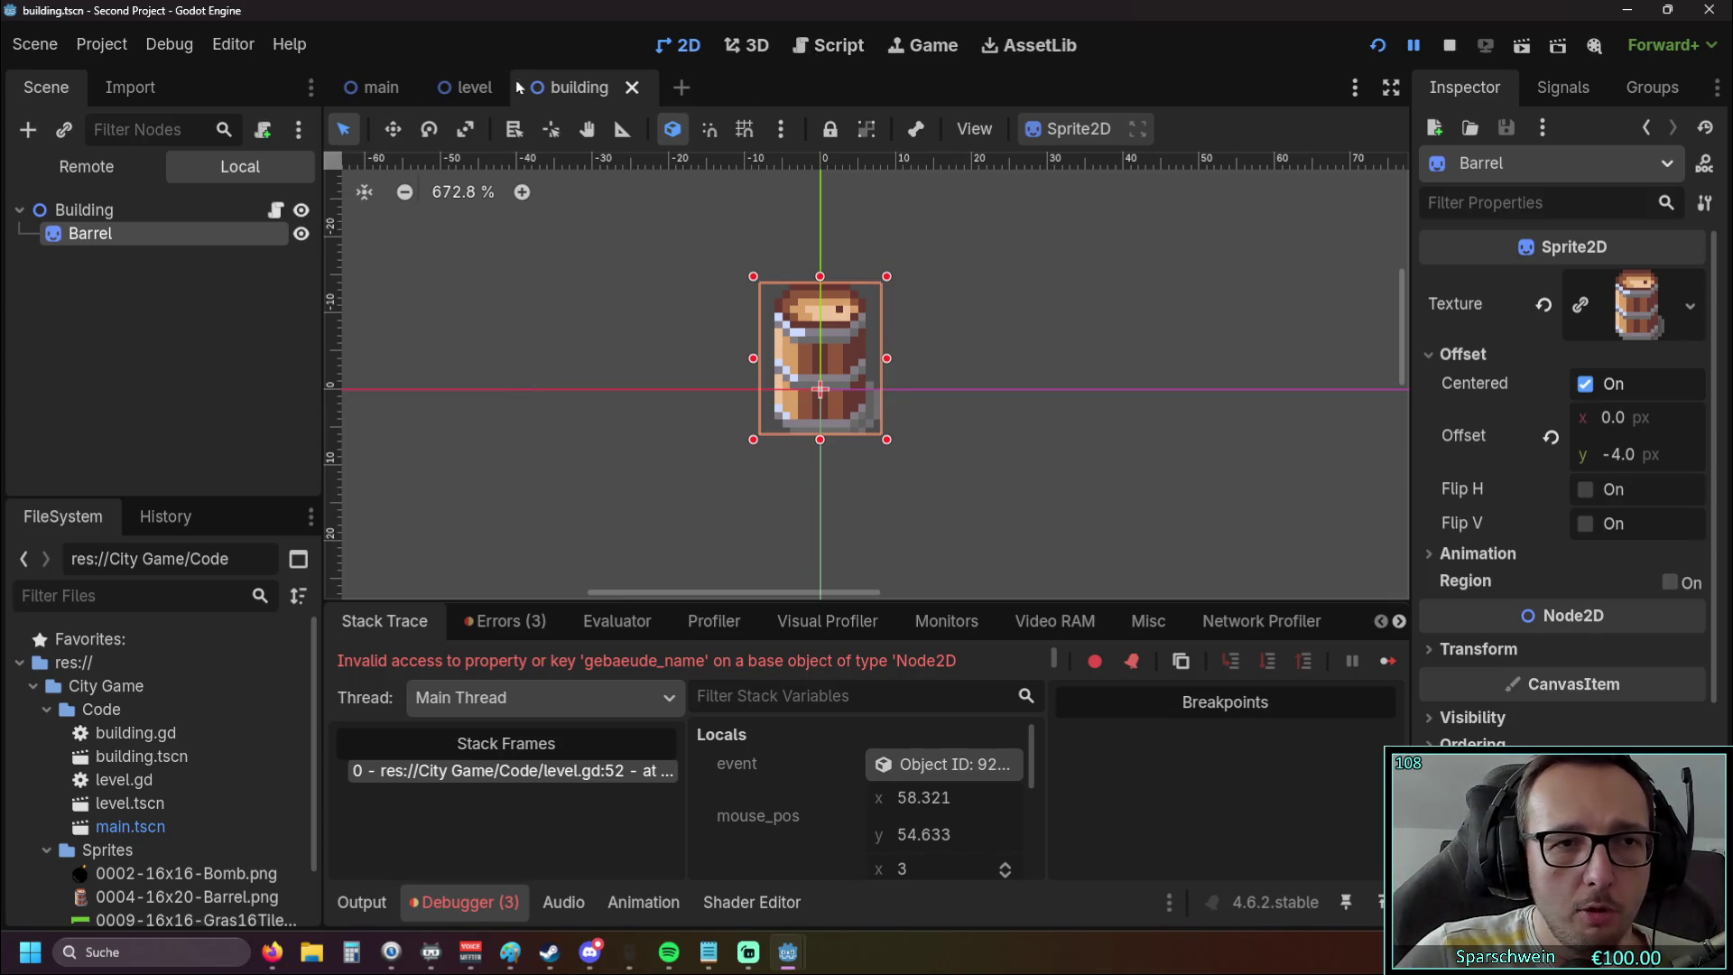
Step: Open the level scene, pan over the grass tiles, and select TileMapLayer
click(442, 90)
drag(519, 300, 500, 373)
click(119, 236)
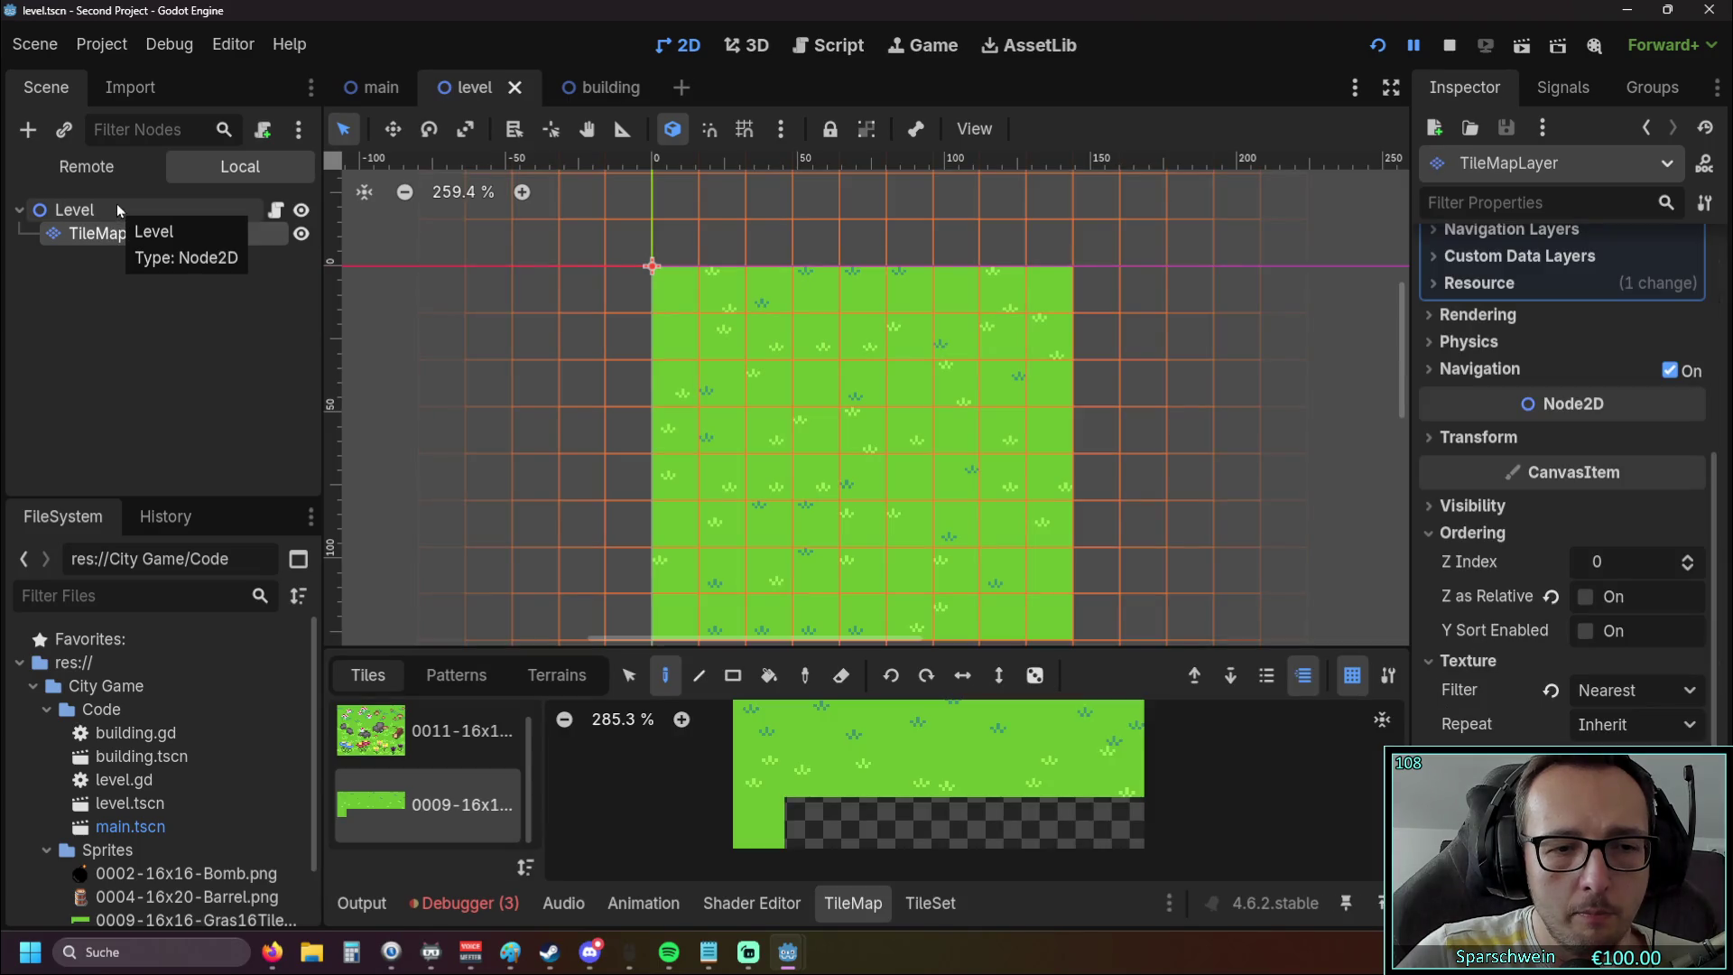
Step: Check the decoration and grass tile atlases, then view the main scene around the barrel
click(424, 730)
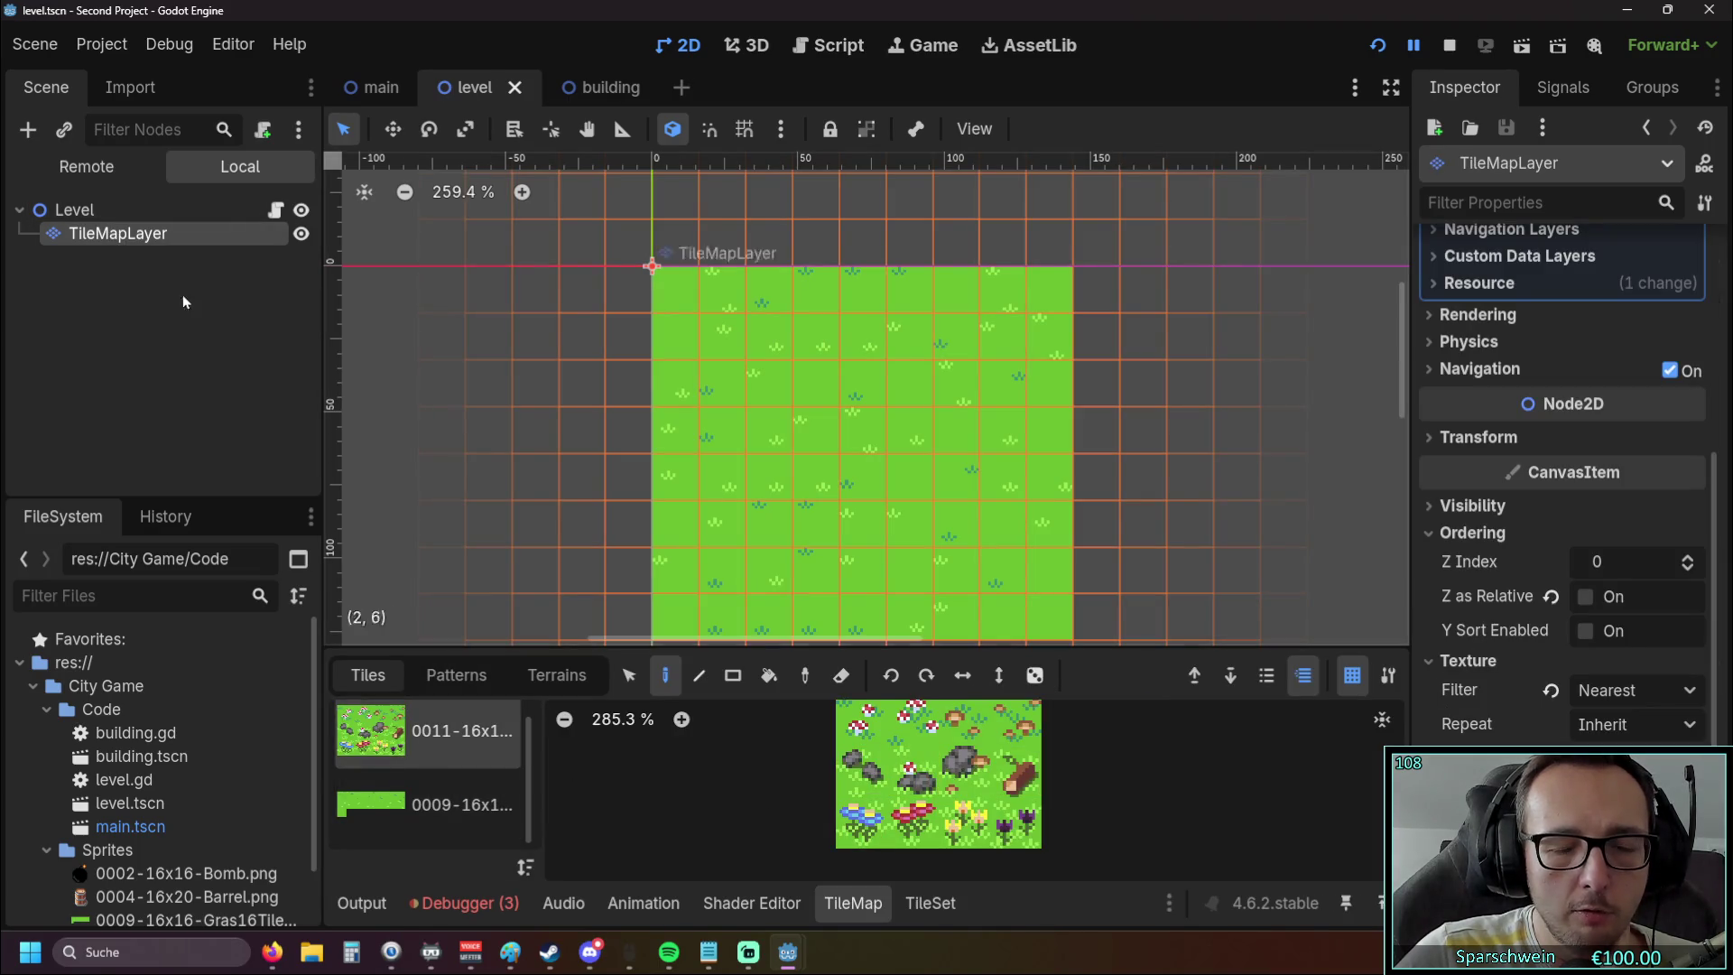
click(487, 800)
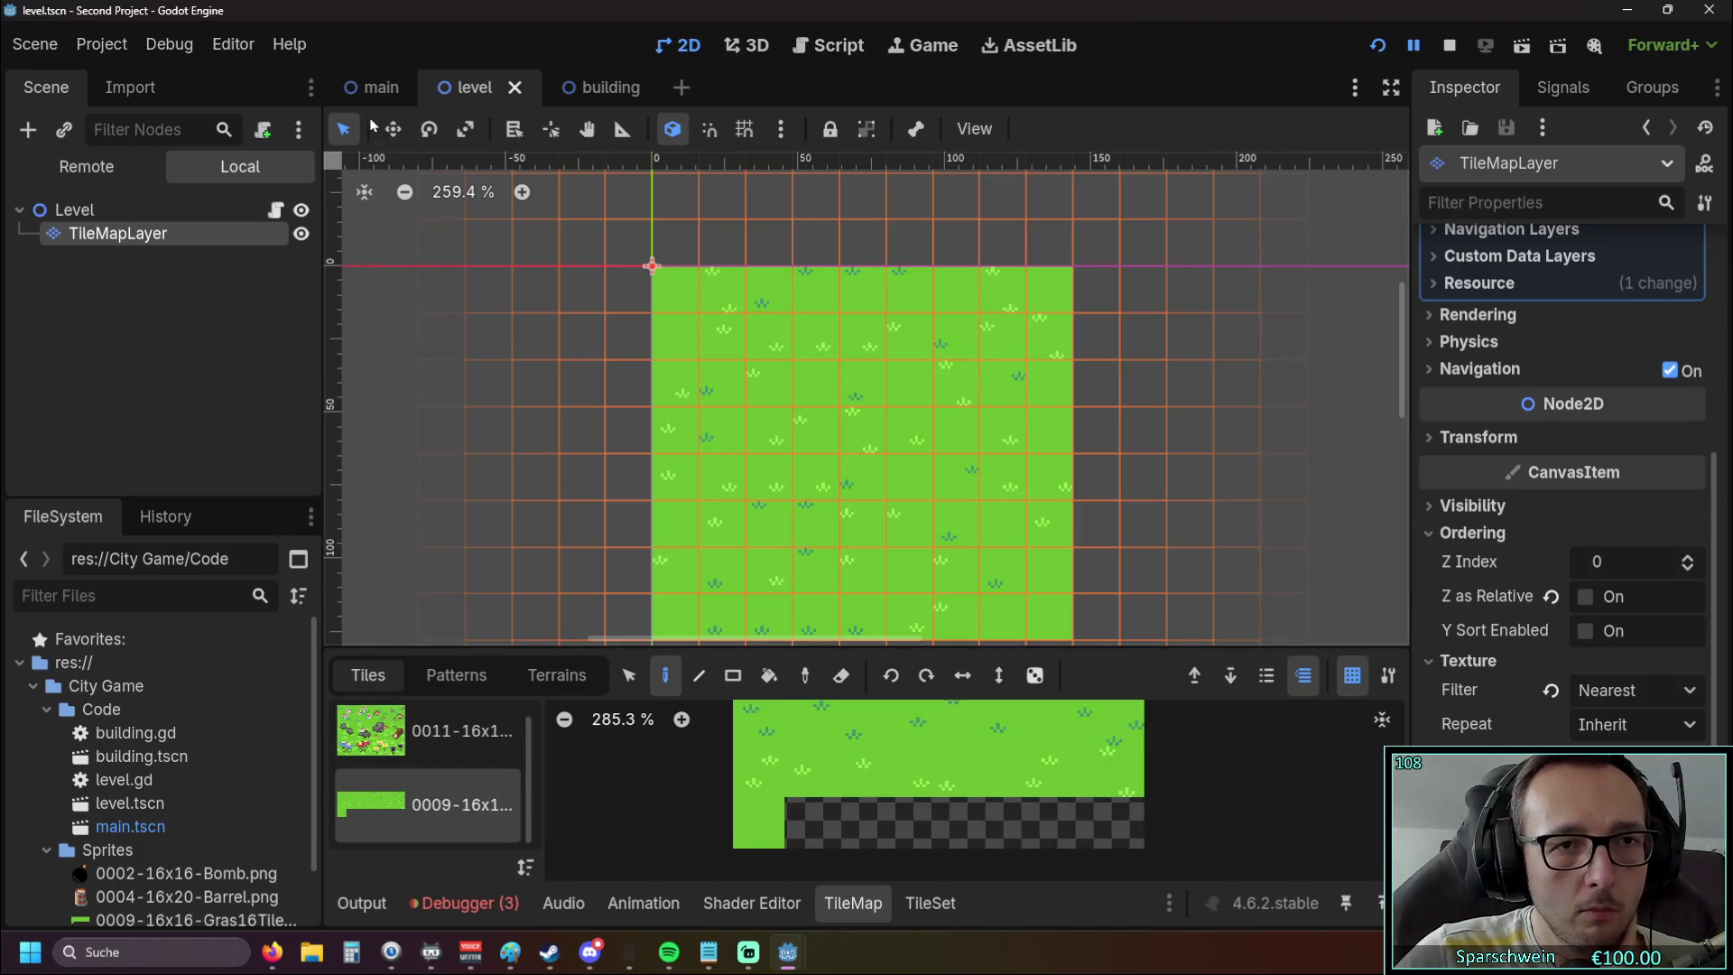
click(374, 87)
scroll(469, 342, up, 3)
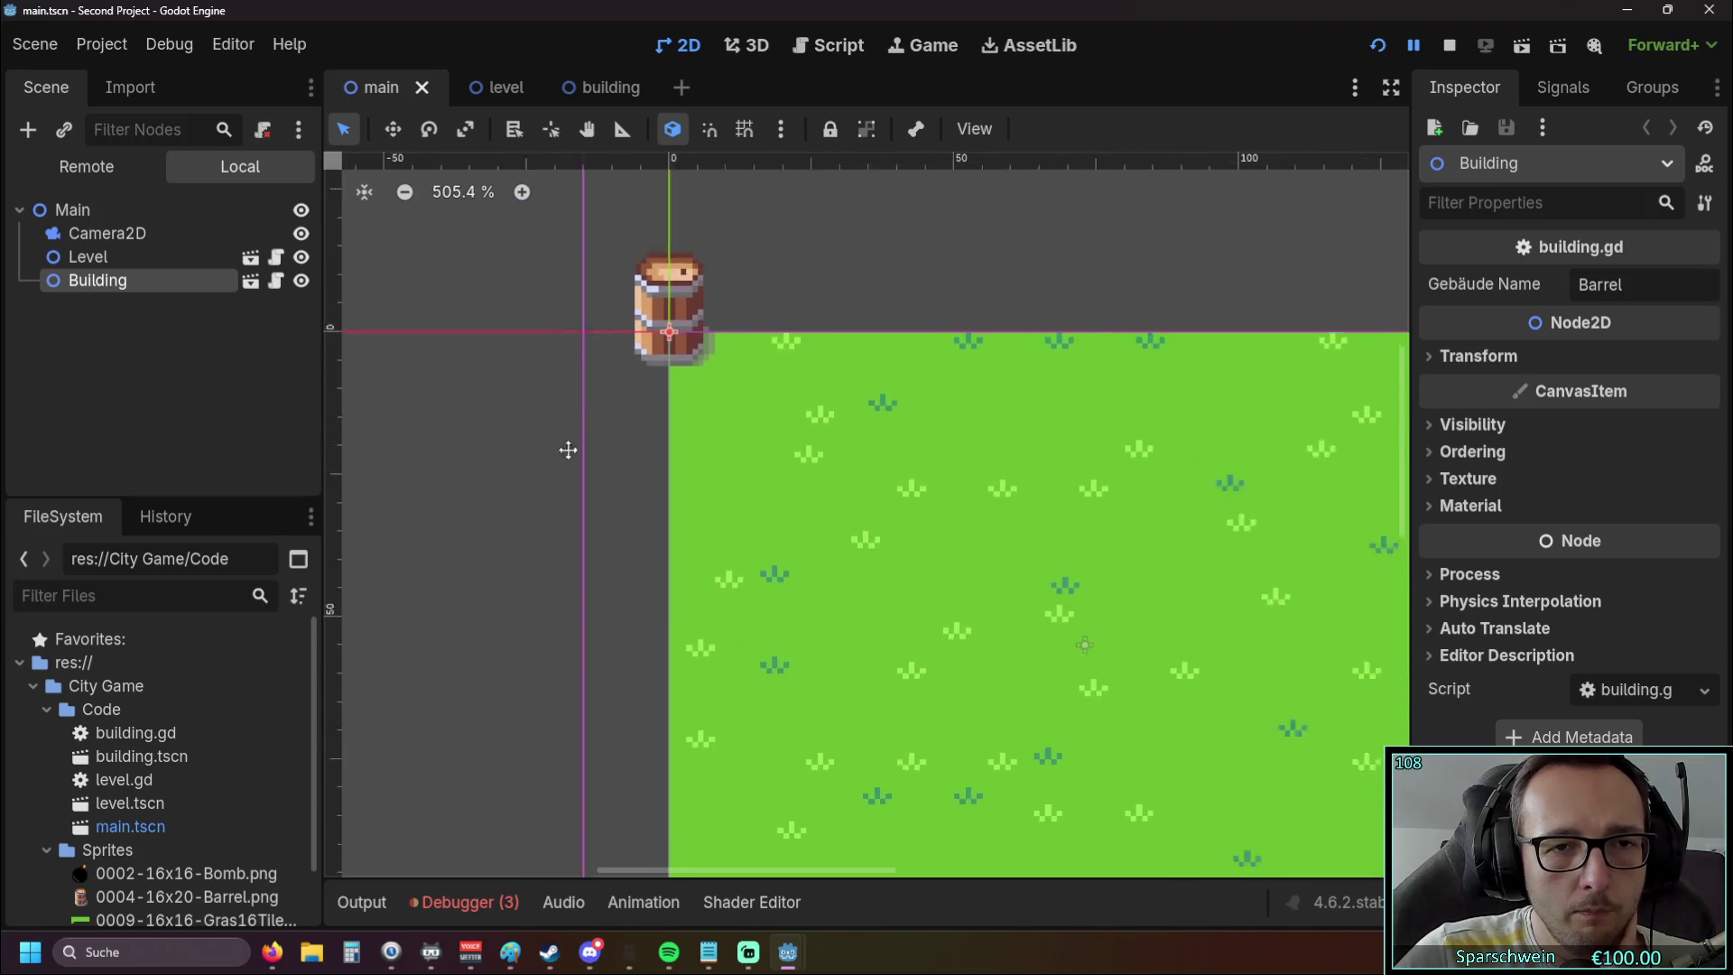
drag(567, 449, 603, 489)
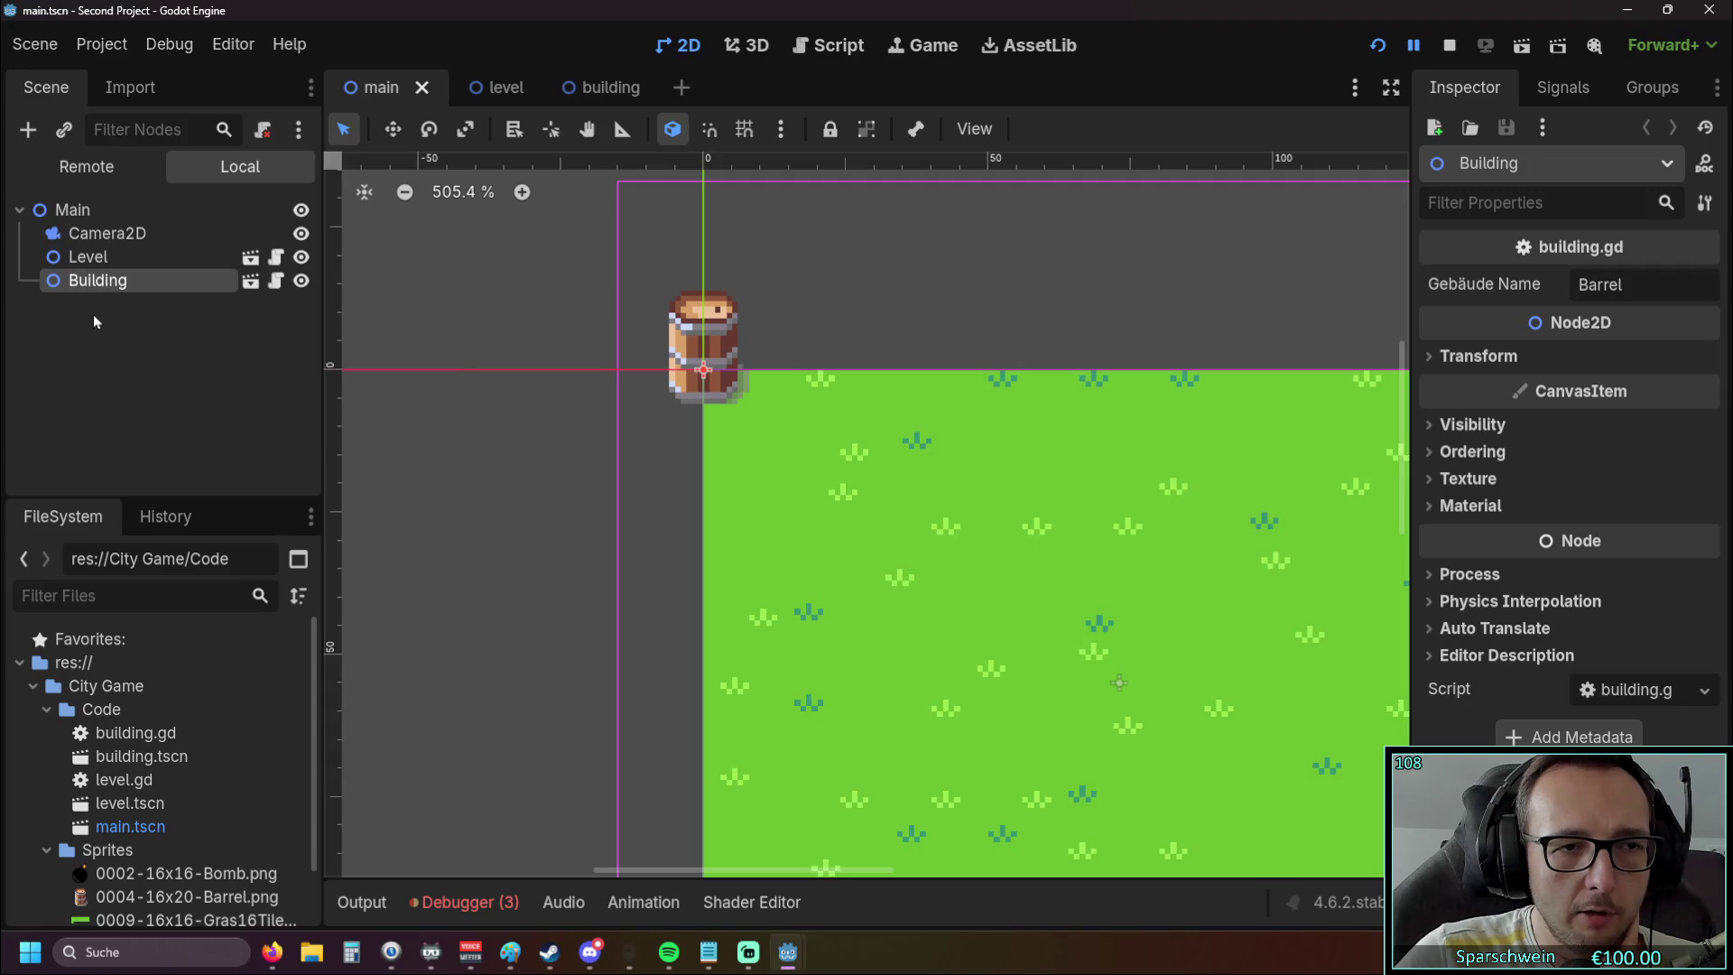
Step: Inspect the Level and Building nodes in the main scene, then clear the selection
click(106, 258)
drag(476, 392, 379, 368)
click(128, 285)
click(126, 258)
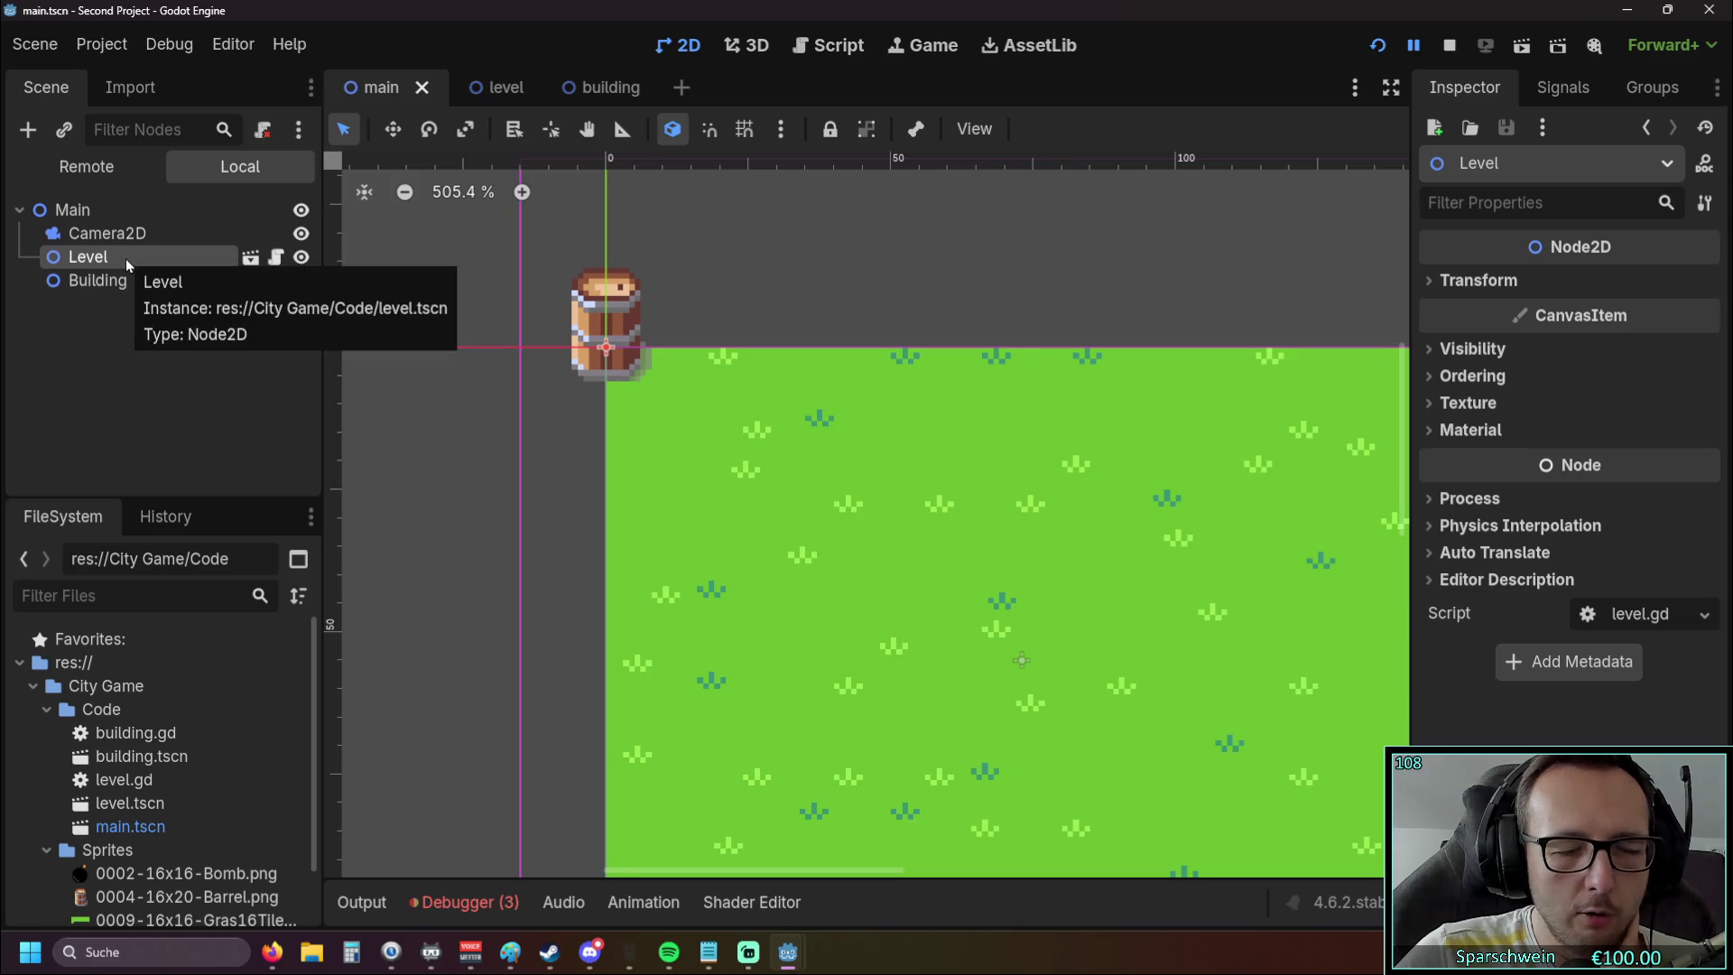
mouse_move(509, 94)
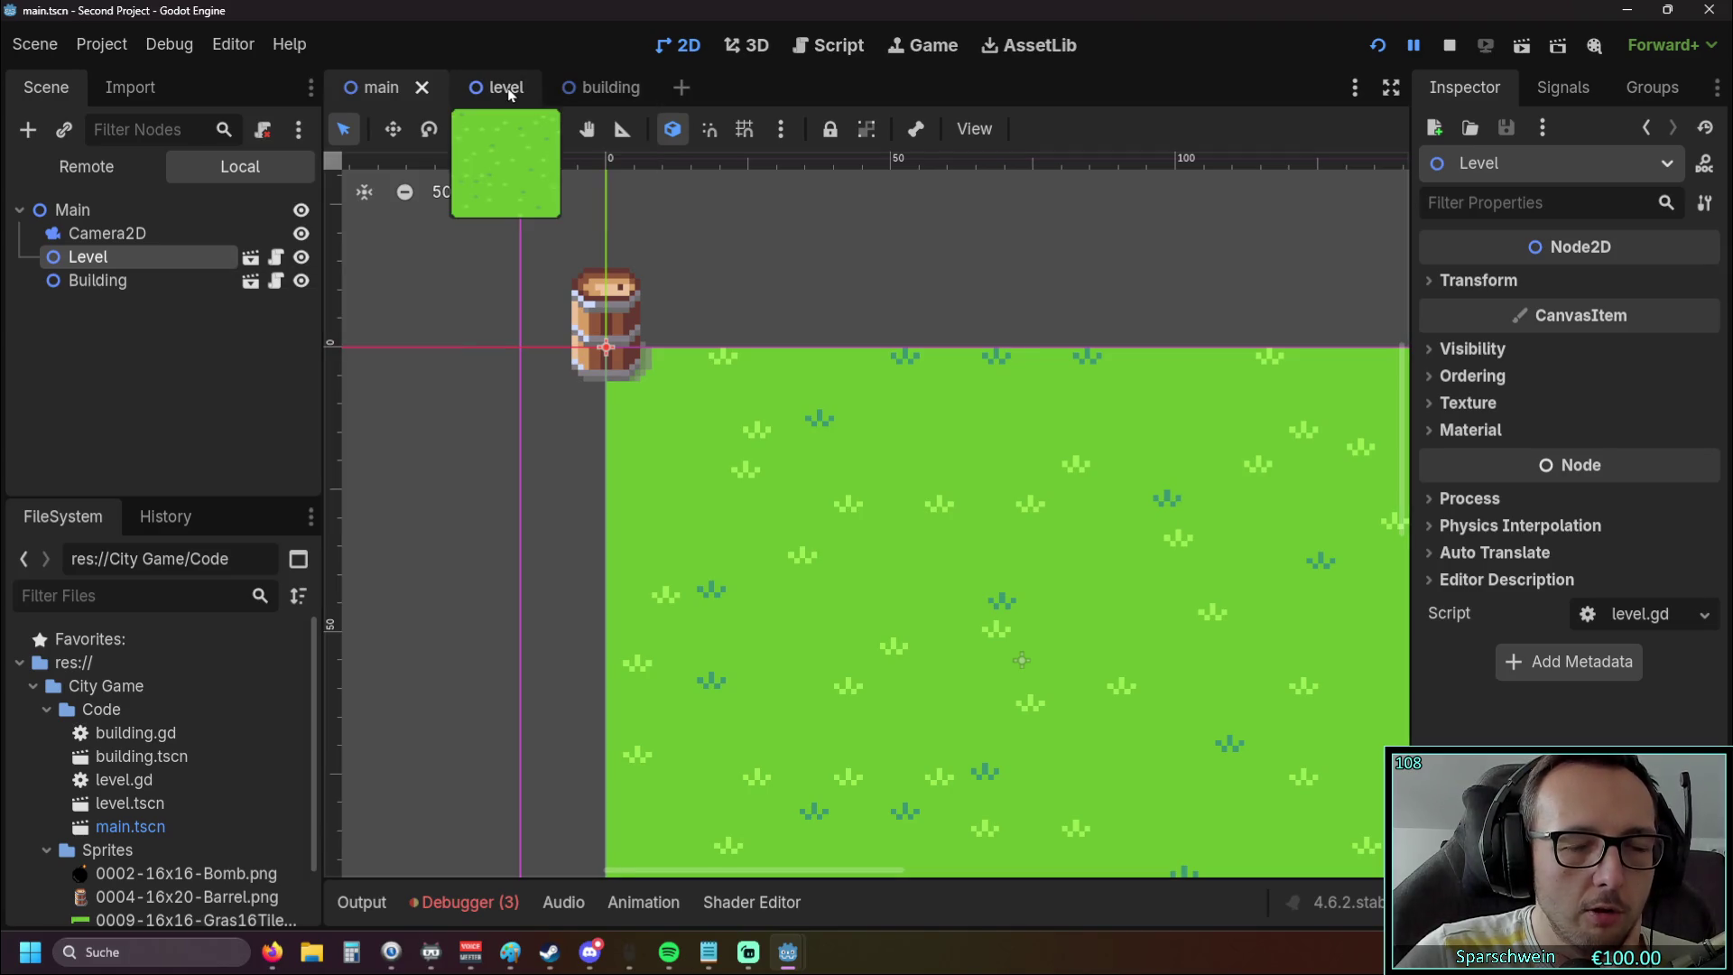
mouse_move(585, 90)
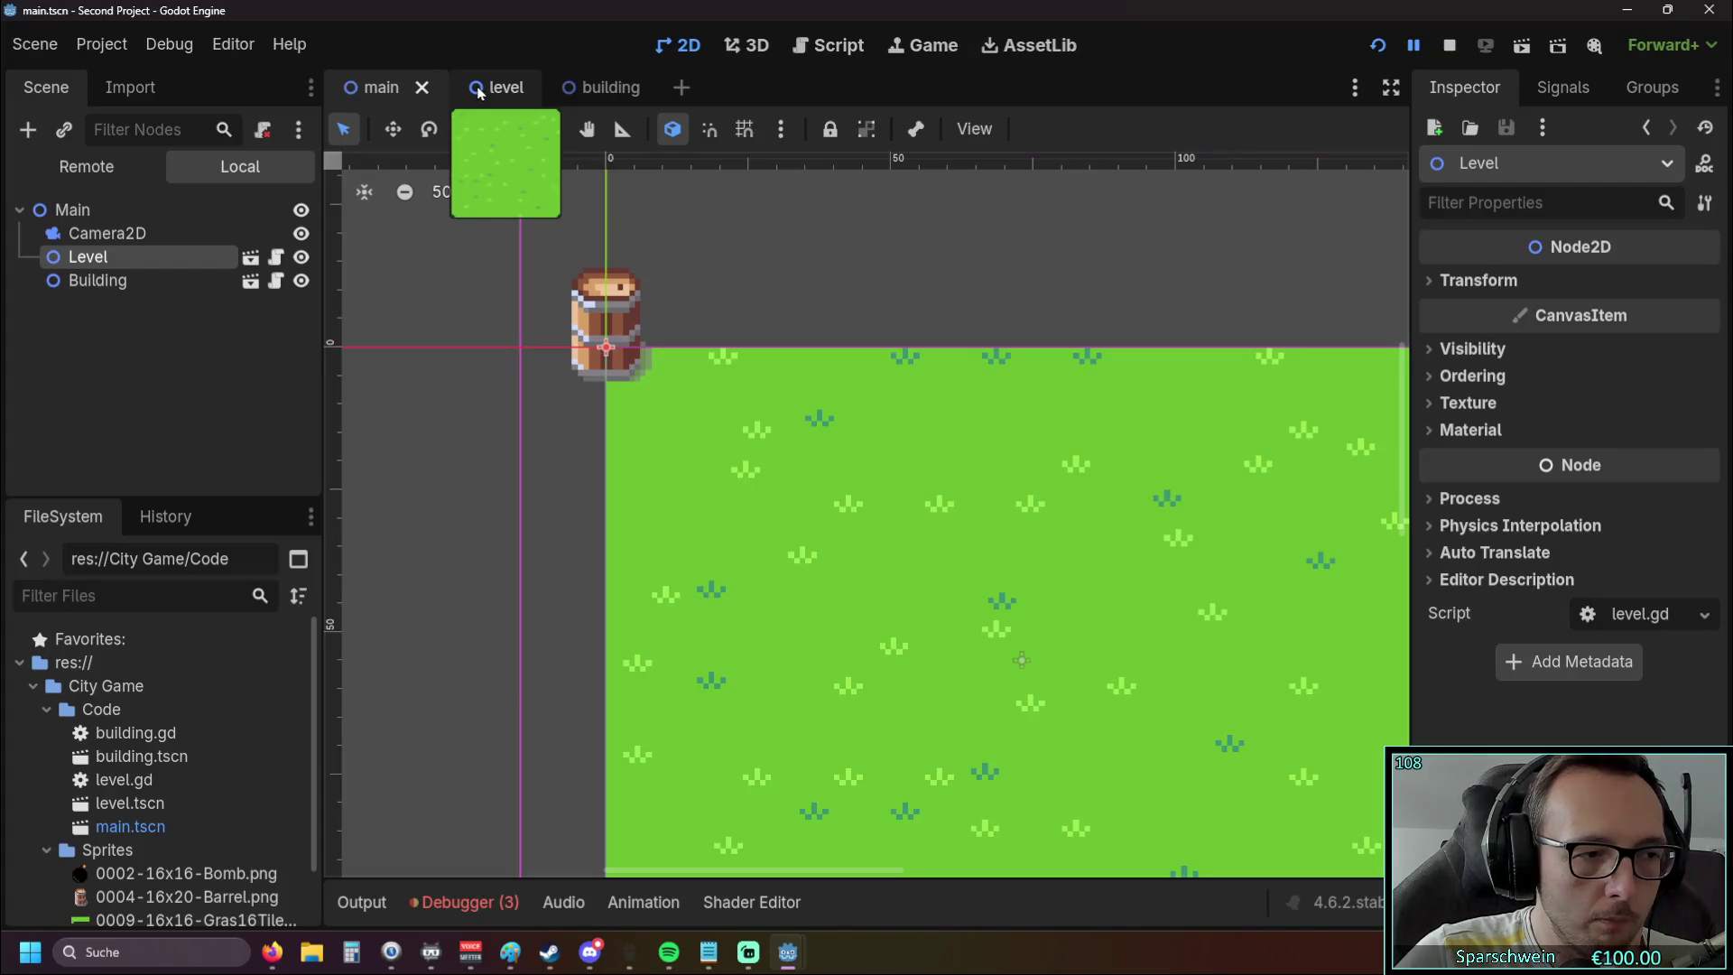
click(127, 352)
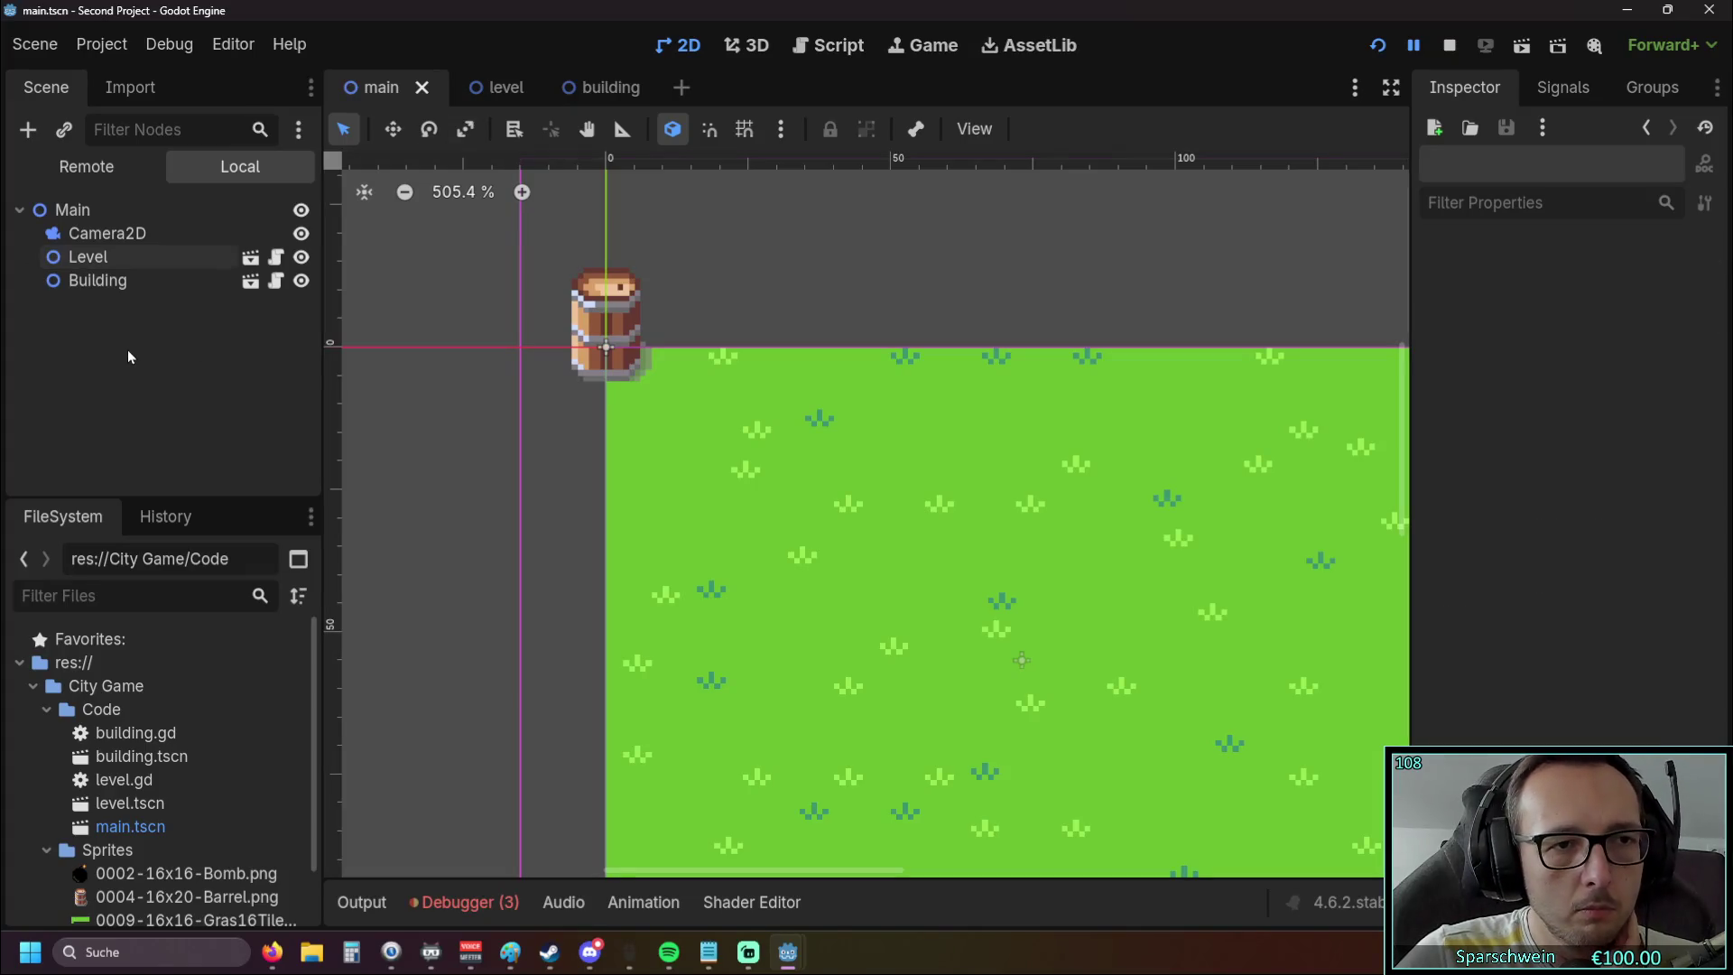
Step: Select Building, cancel an attempted delete, and glance through the level and building scenes
key(Up)
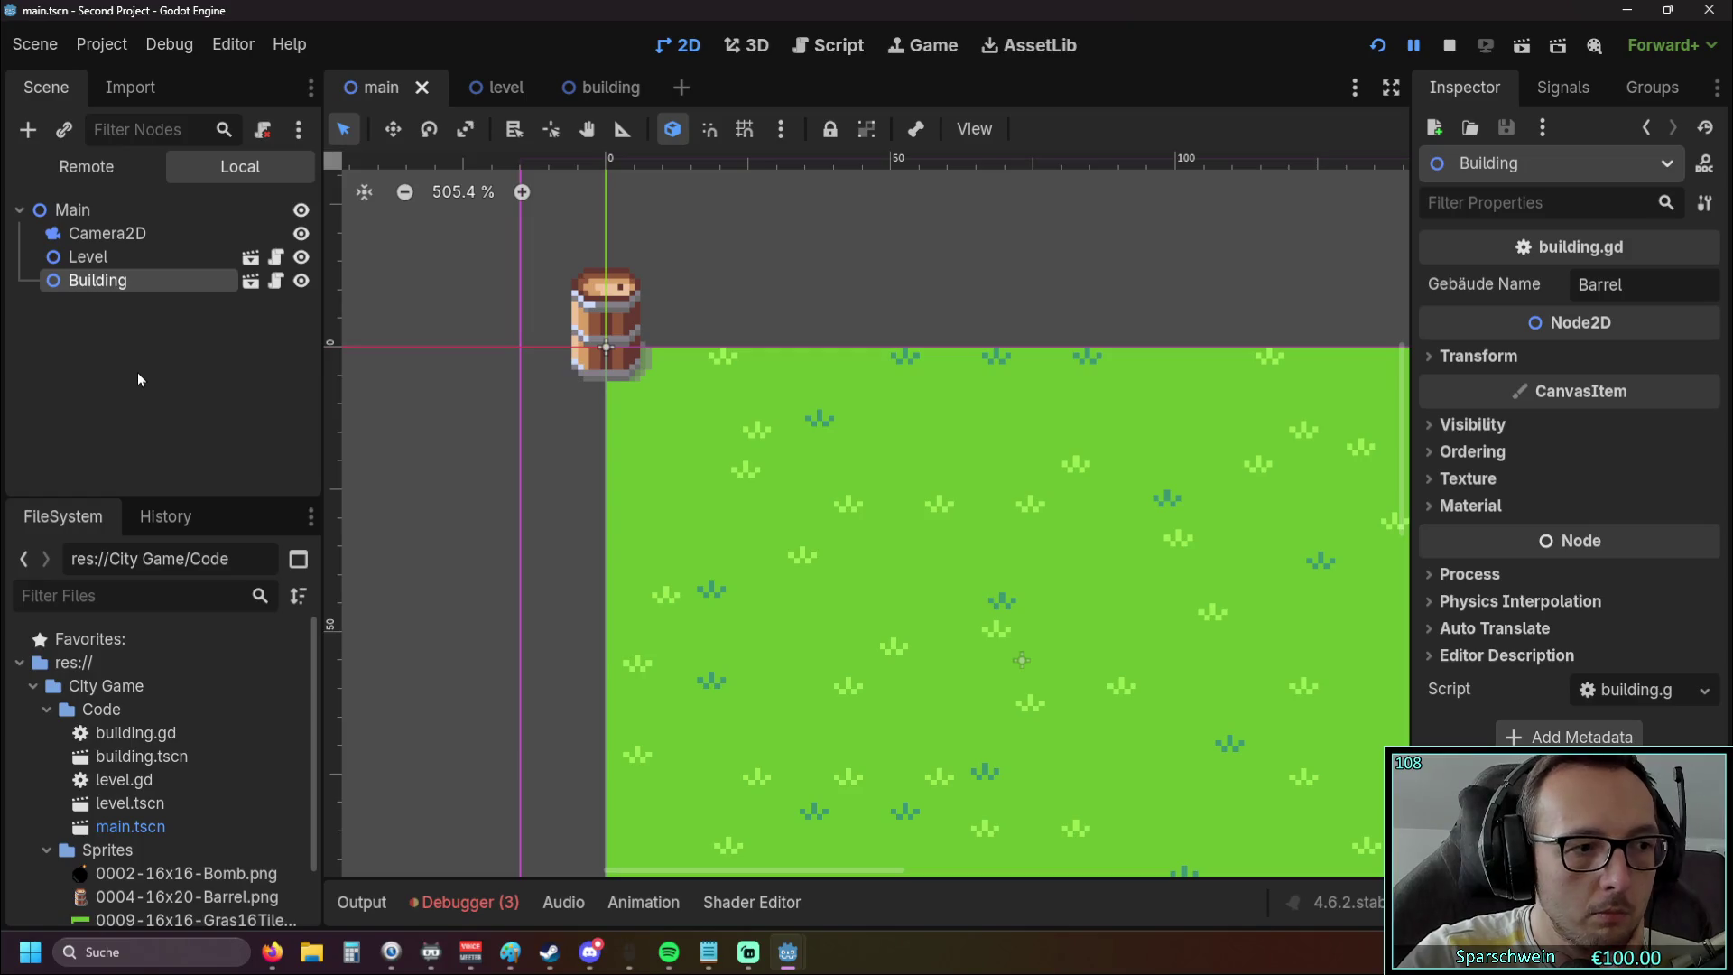
key(Delete)
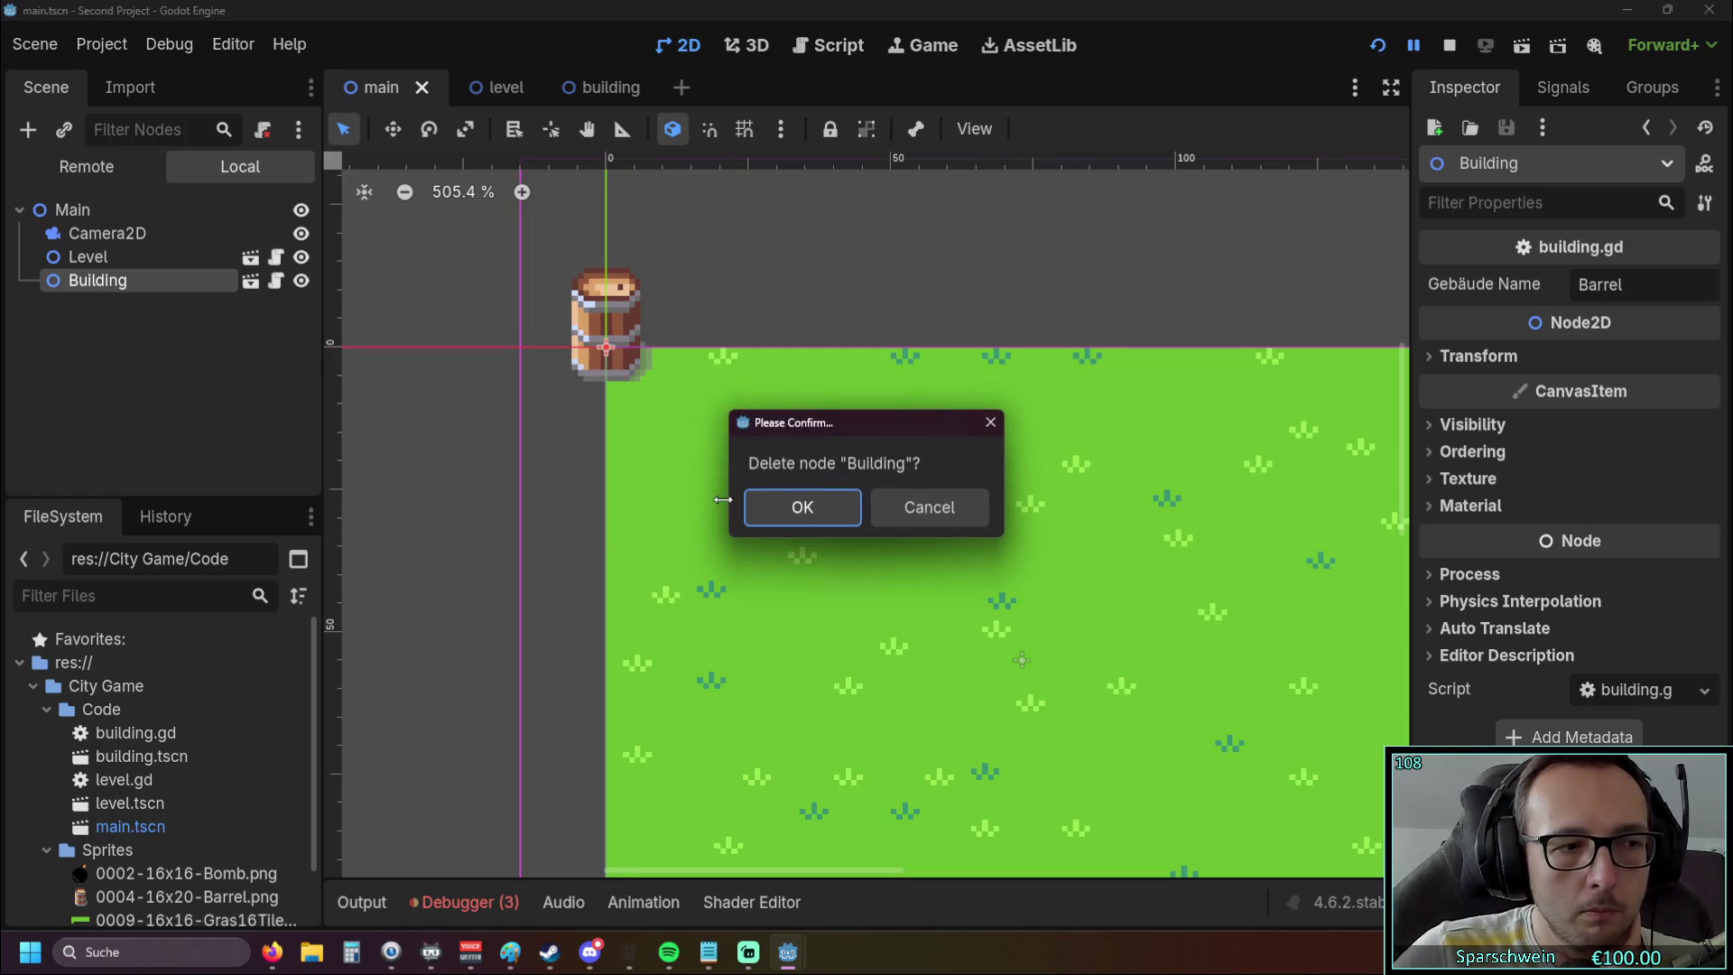
click(901, 513)
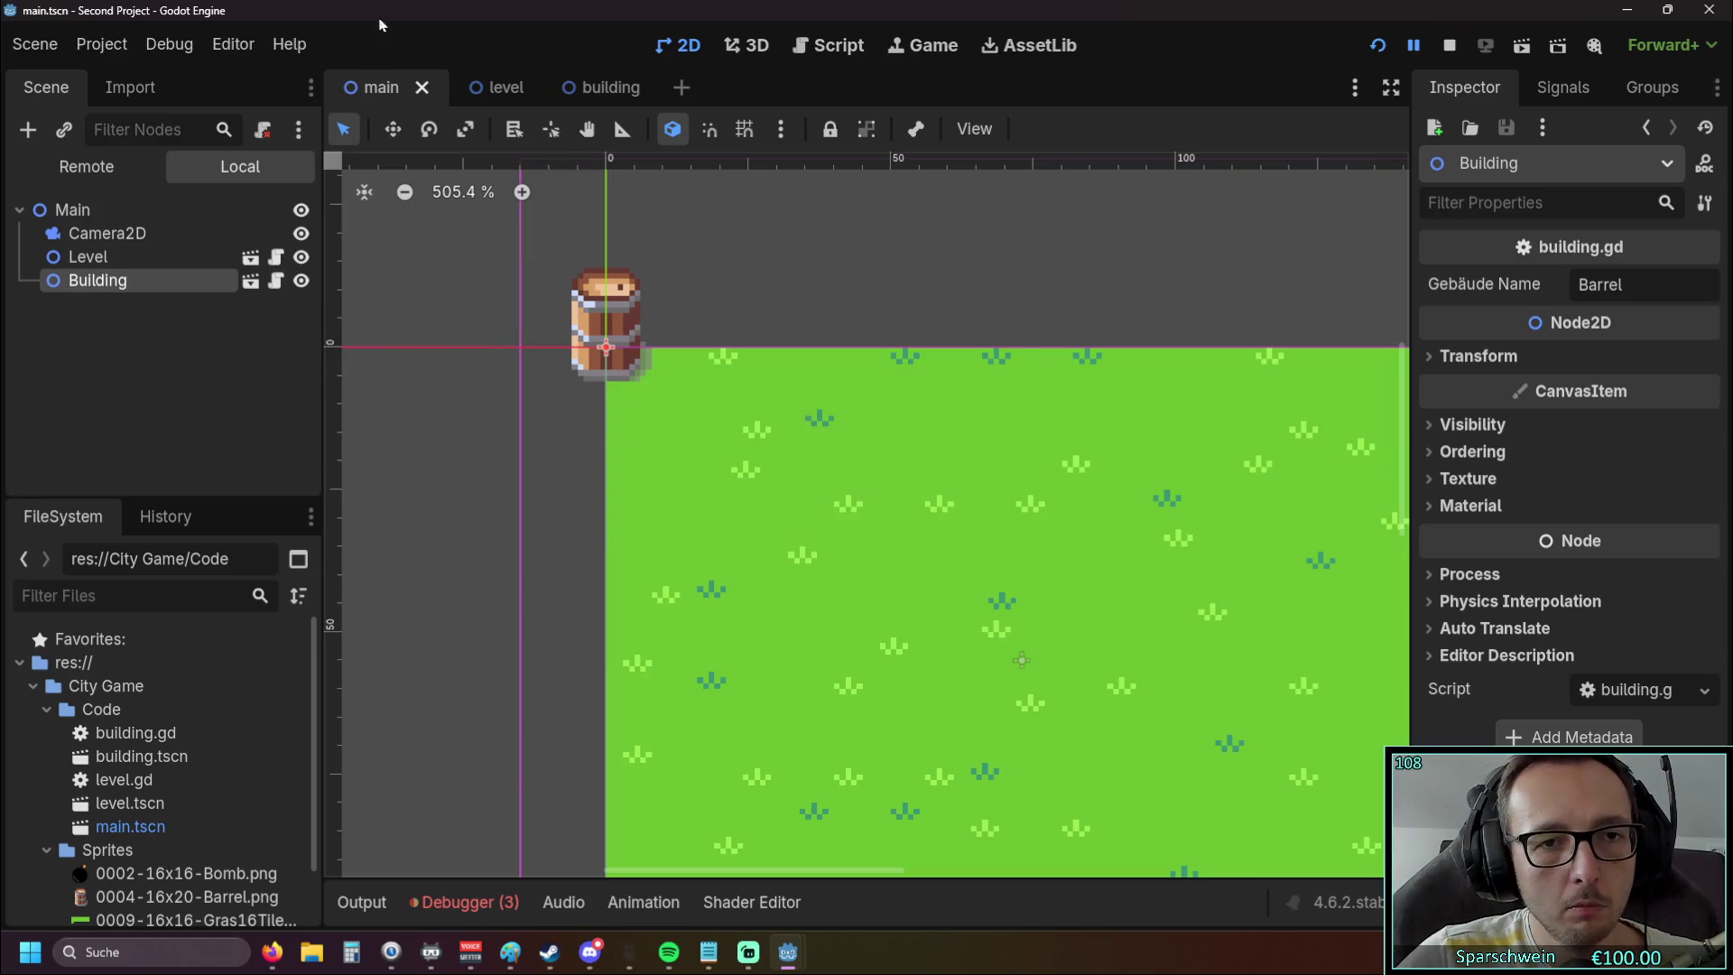
click(501, 83)
click(598, 89)
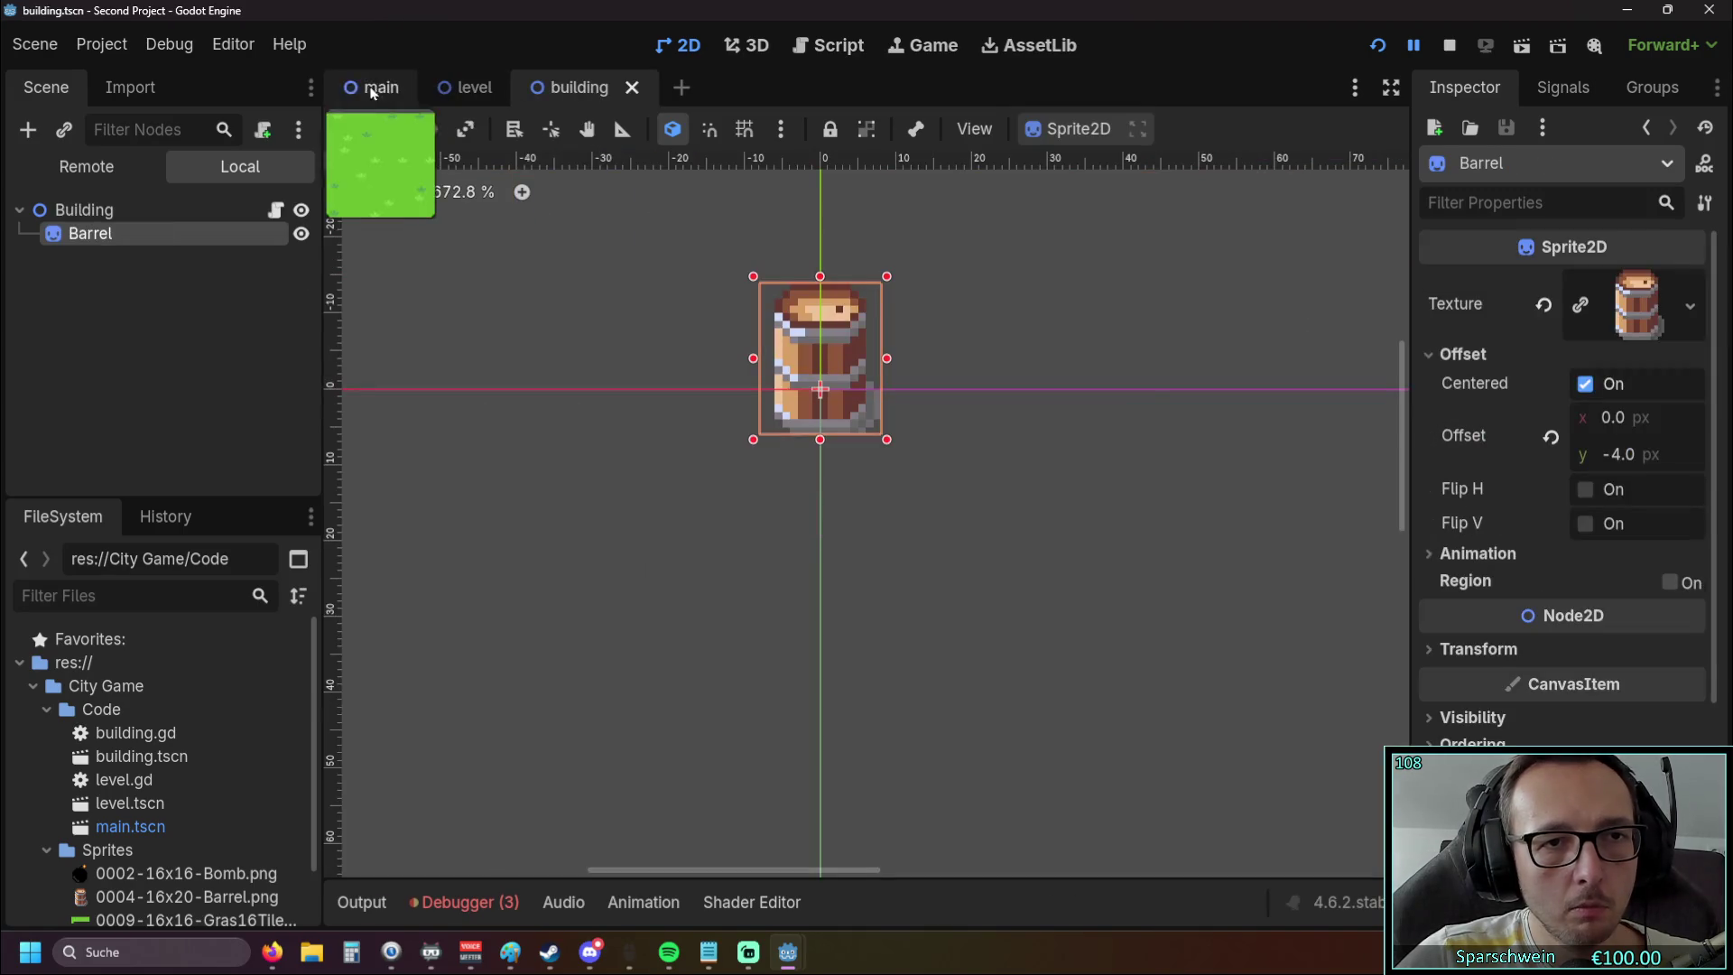
click(352, 86)
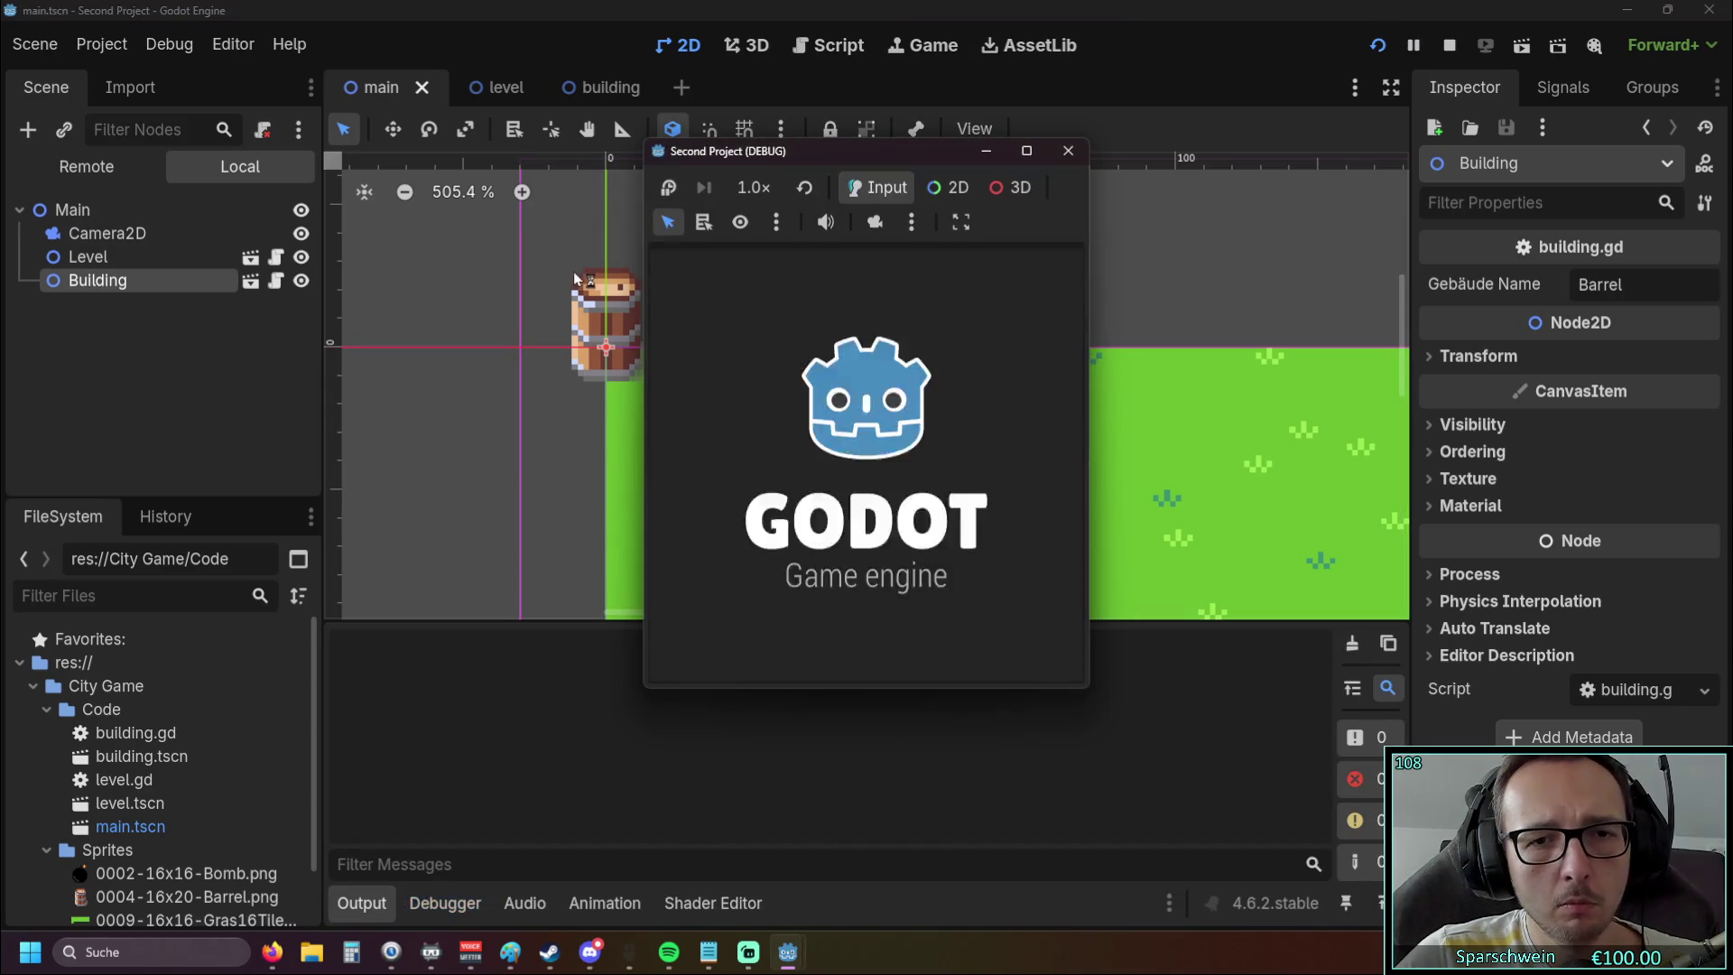
Step: Stop the running game, delete the Building node from Main, and rerun the project
click(1065, 152)
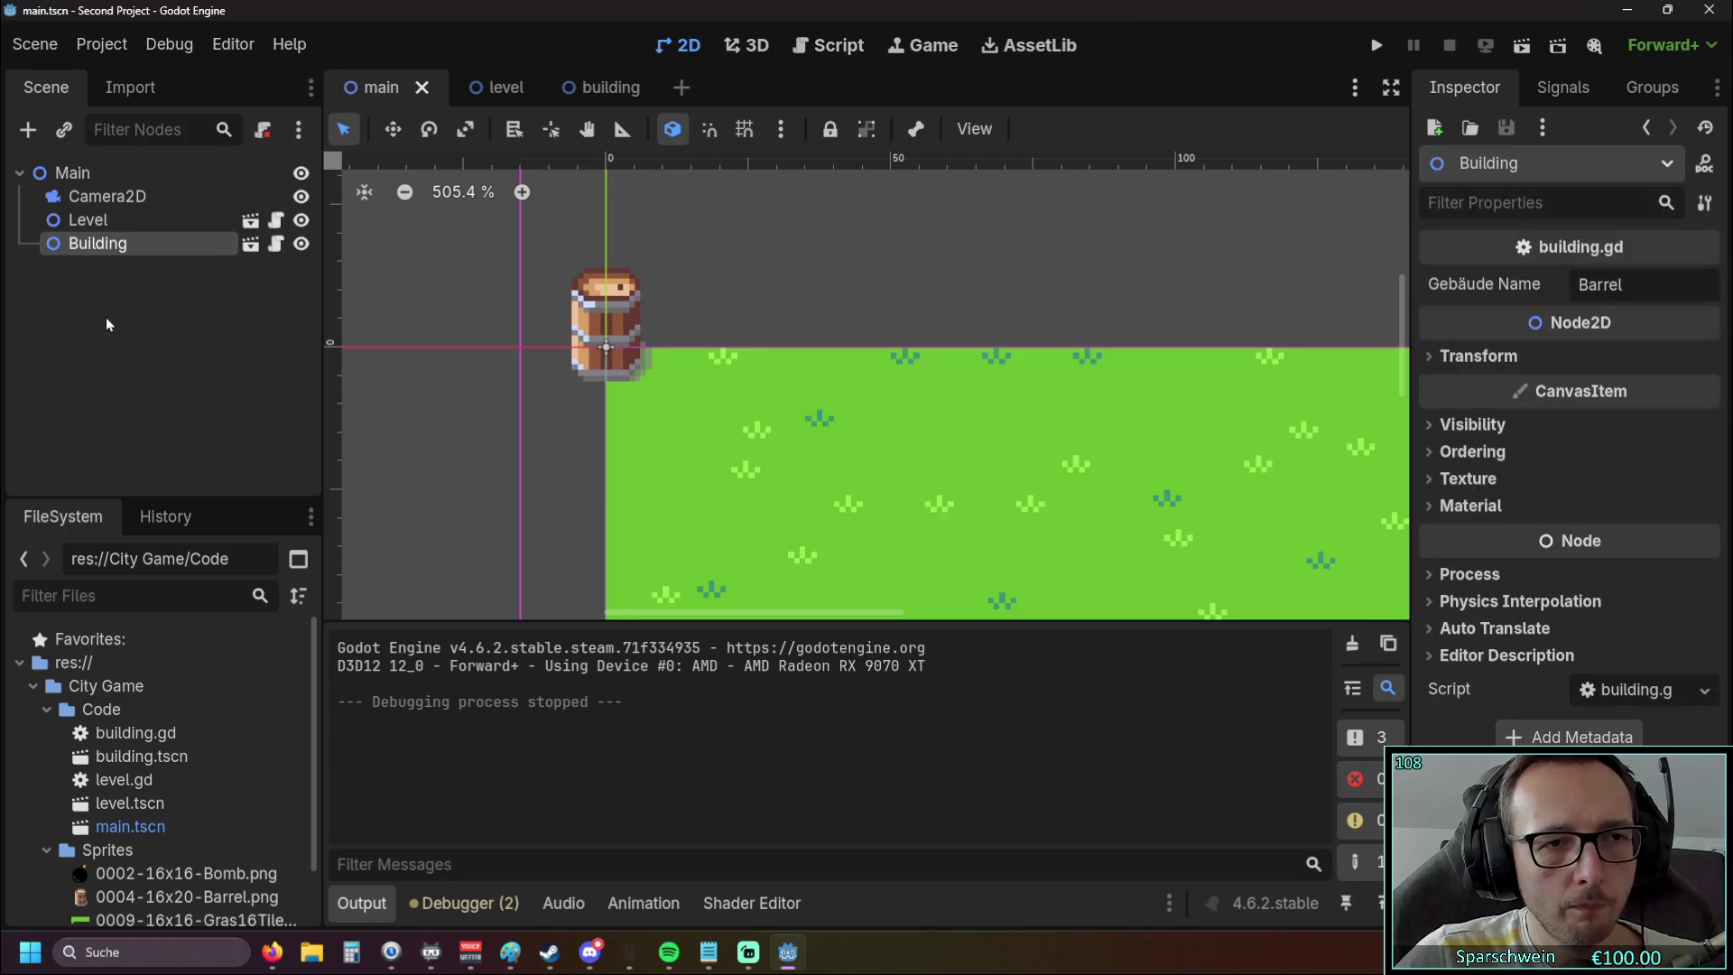
key(Delete)
click(799, 506)
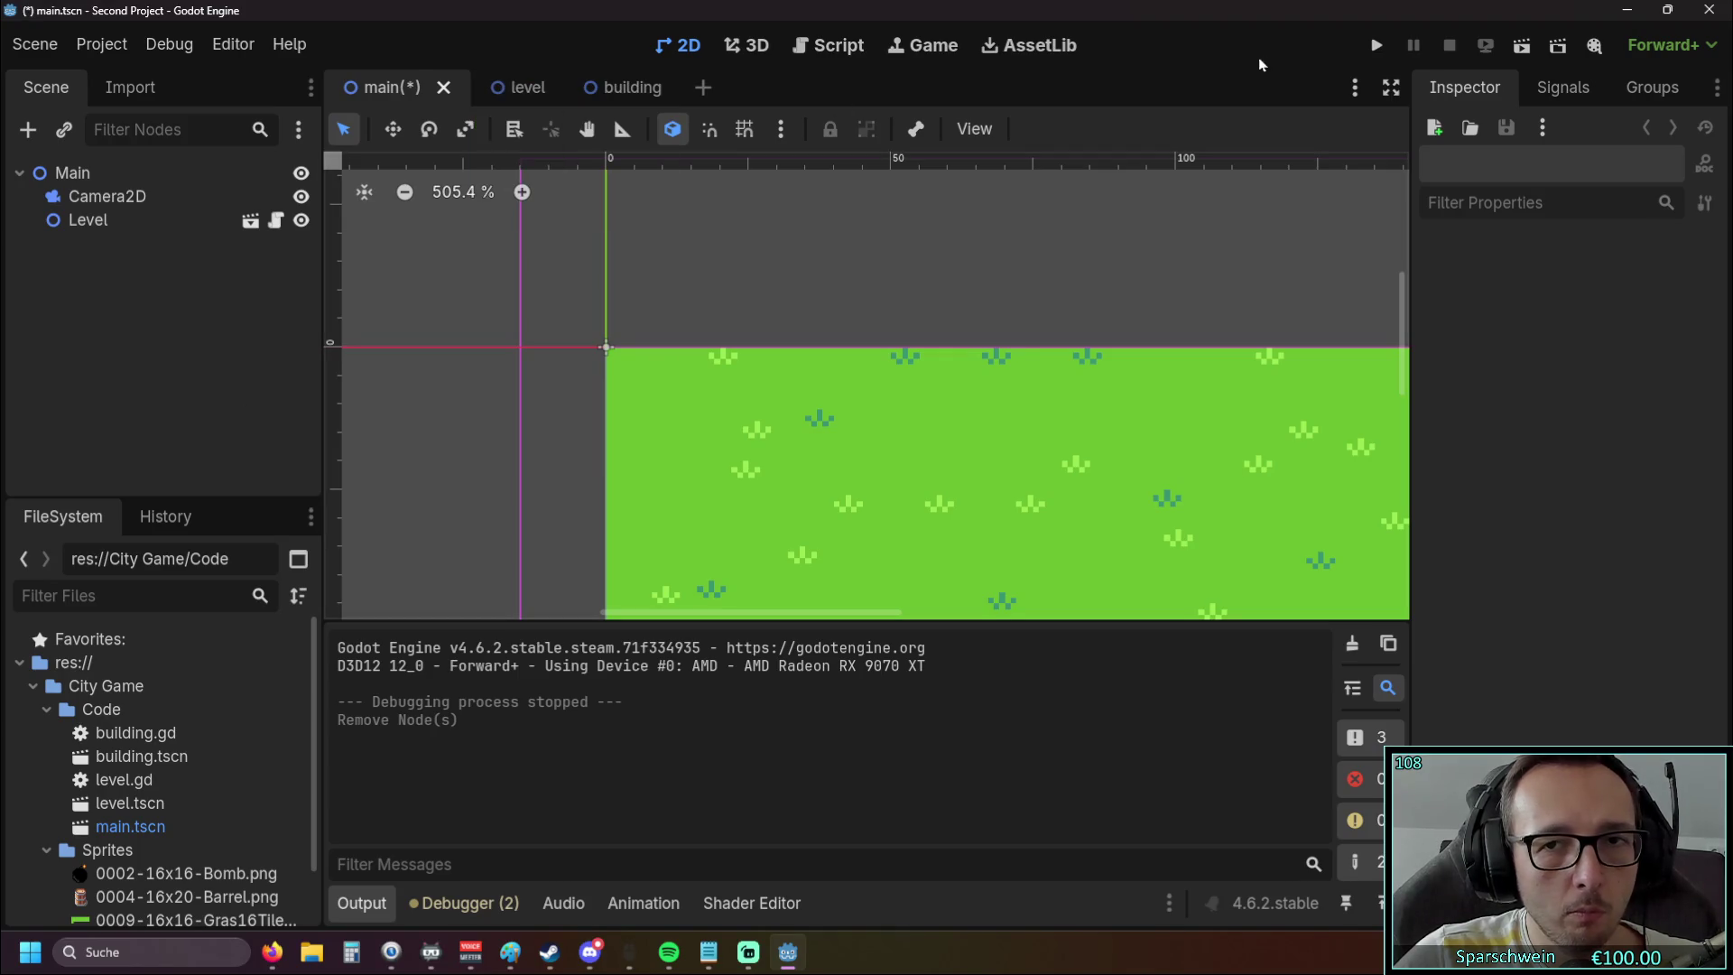
click(1375, 45)
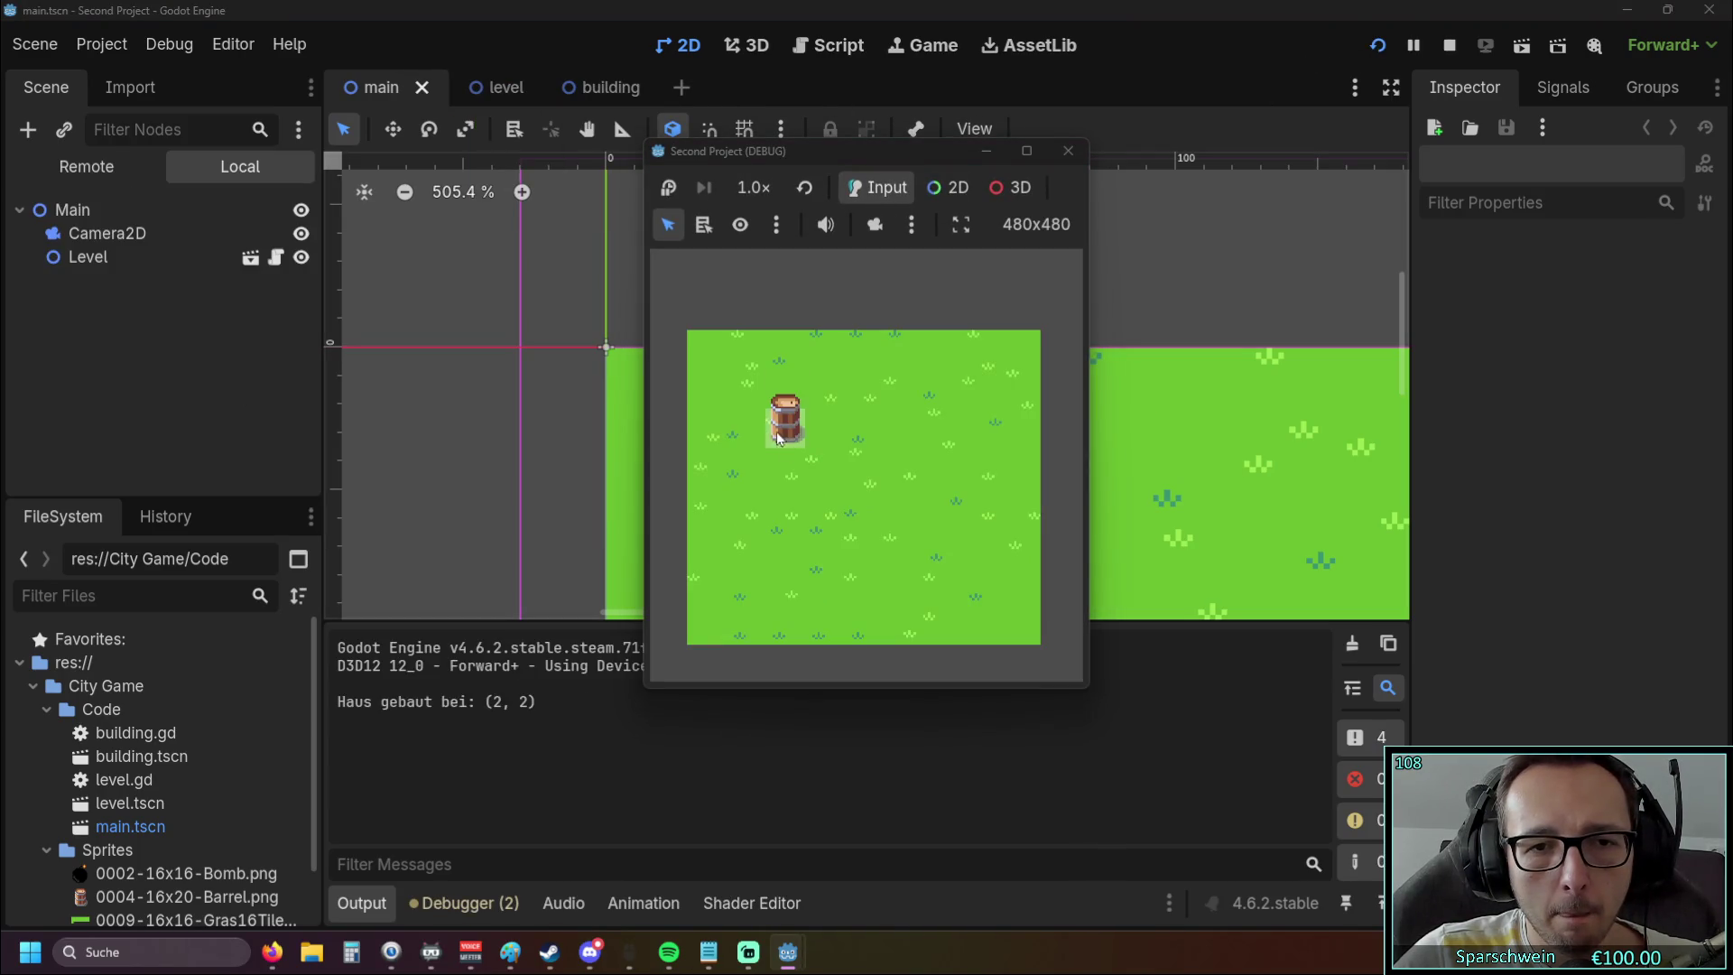
Step: Place four barrels on grass tiles in the running game, then stop it
click(831, 531)
click(746, 541)
click(942, 503)
click(942, 582)
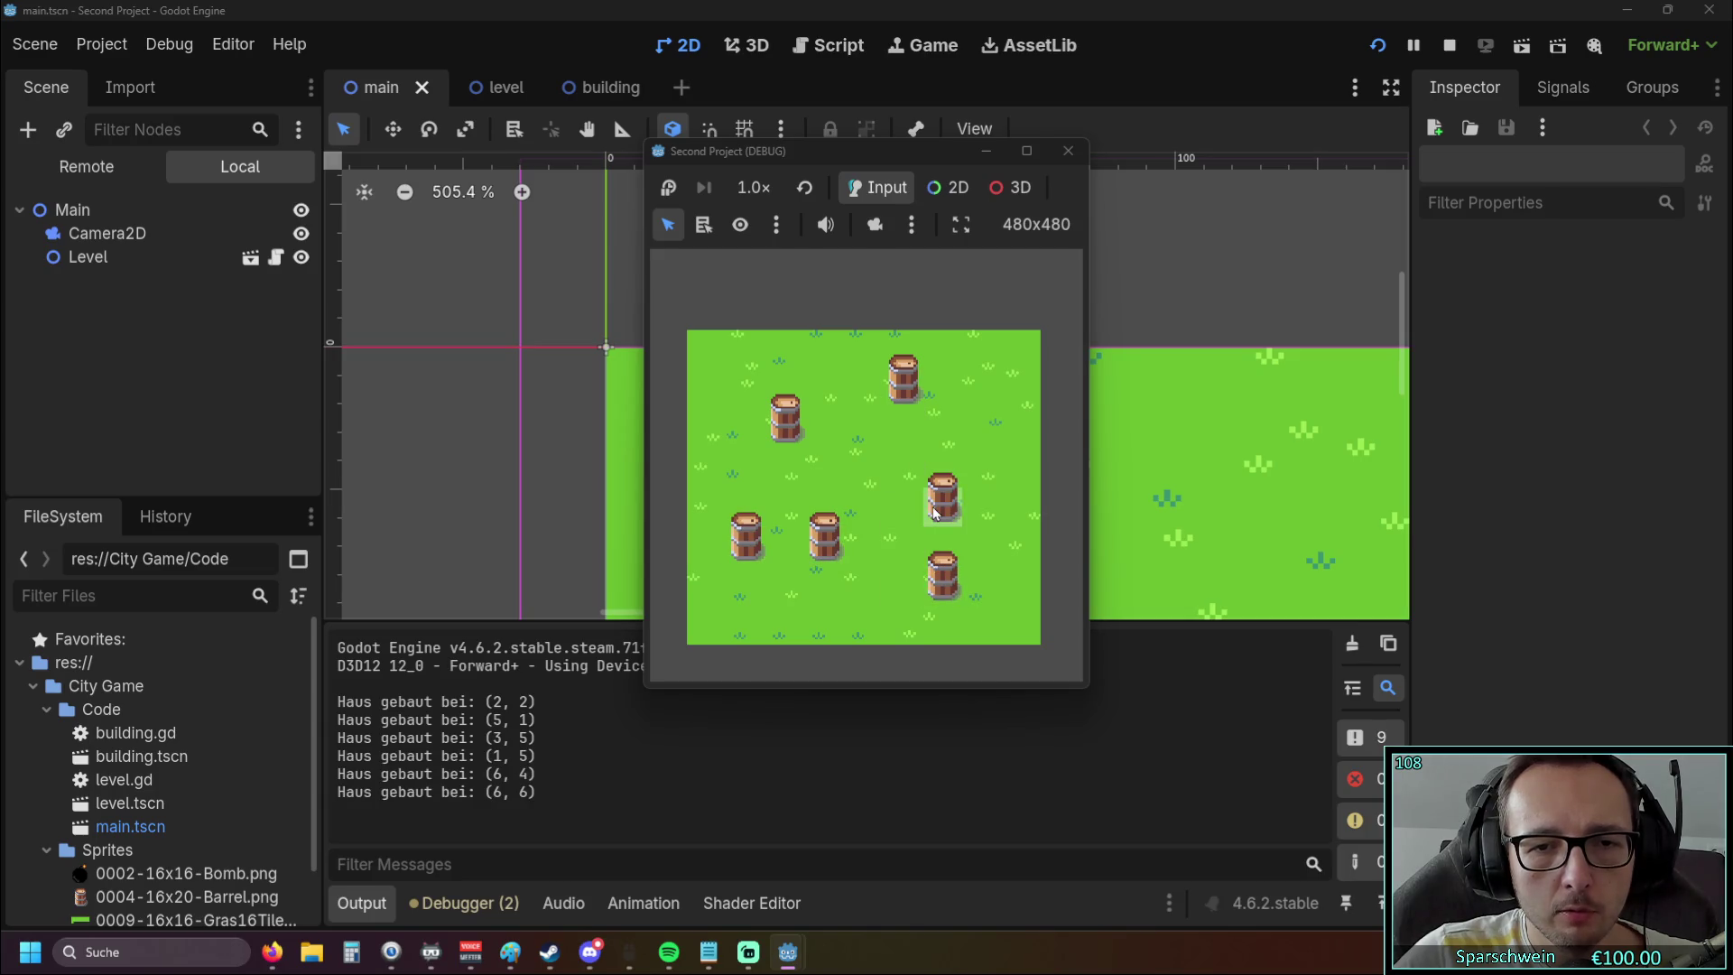
click(1068, 151)
Step: Look through the building and level scenes, then run the level scene
click(583, 87)
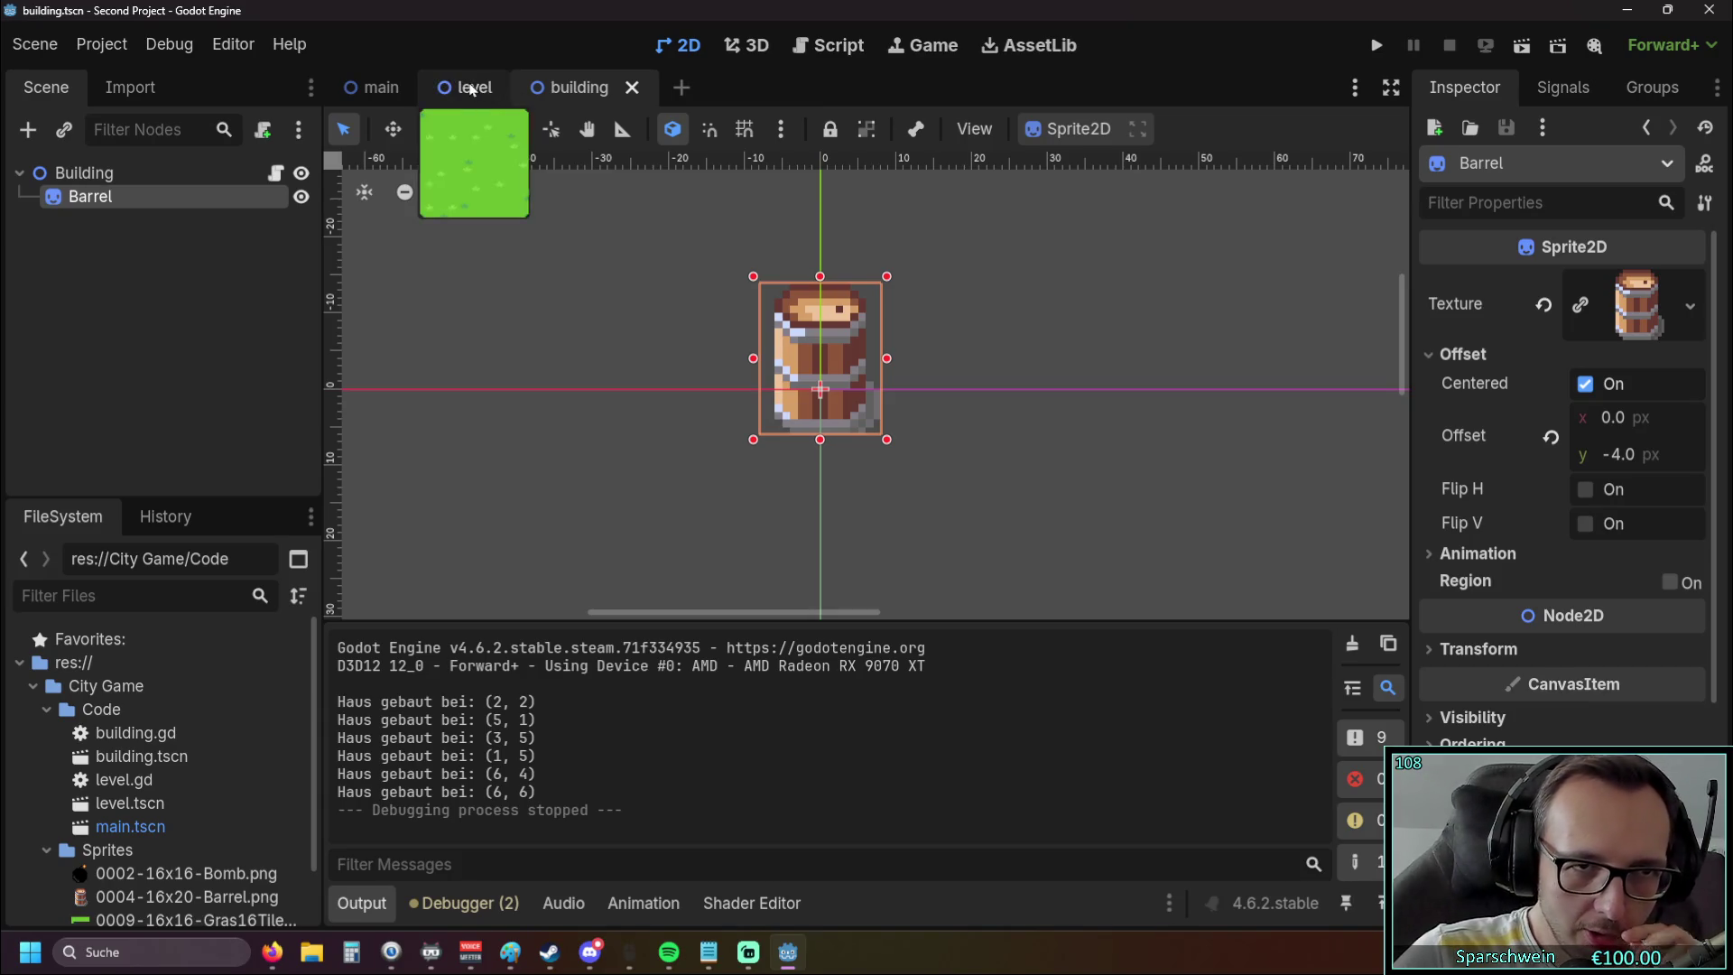
click(469, 88)
click(595, 90)
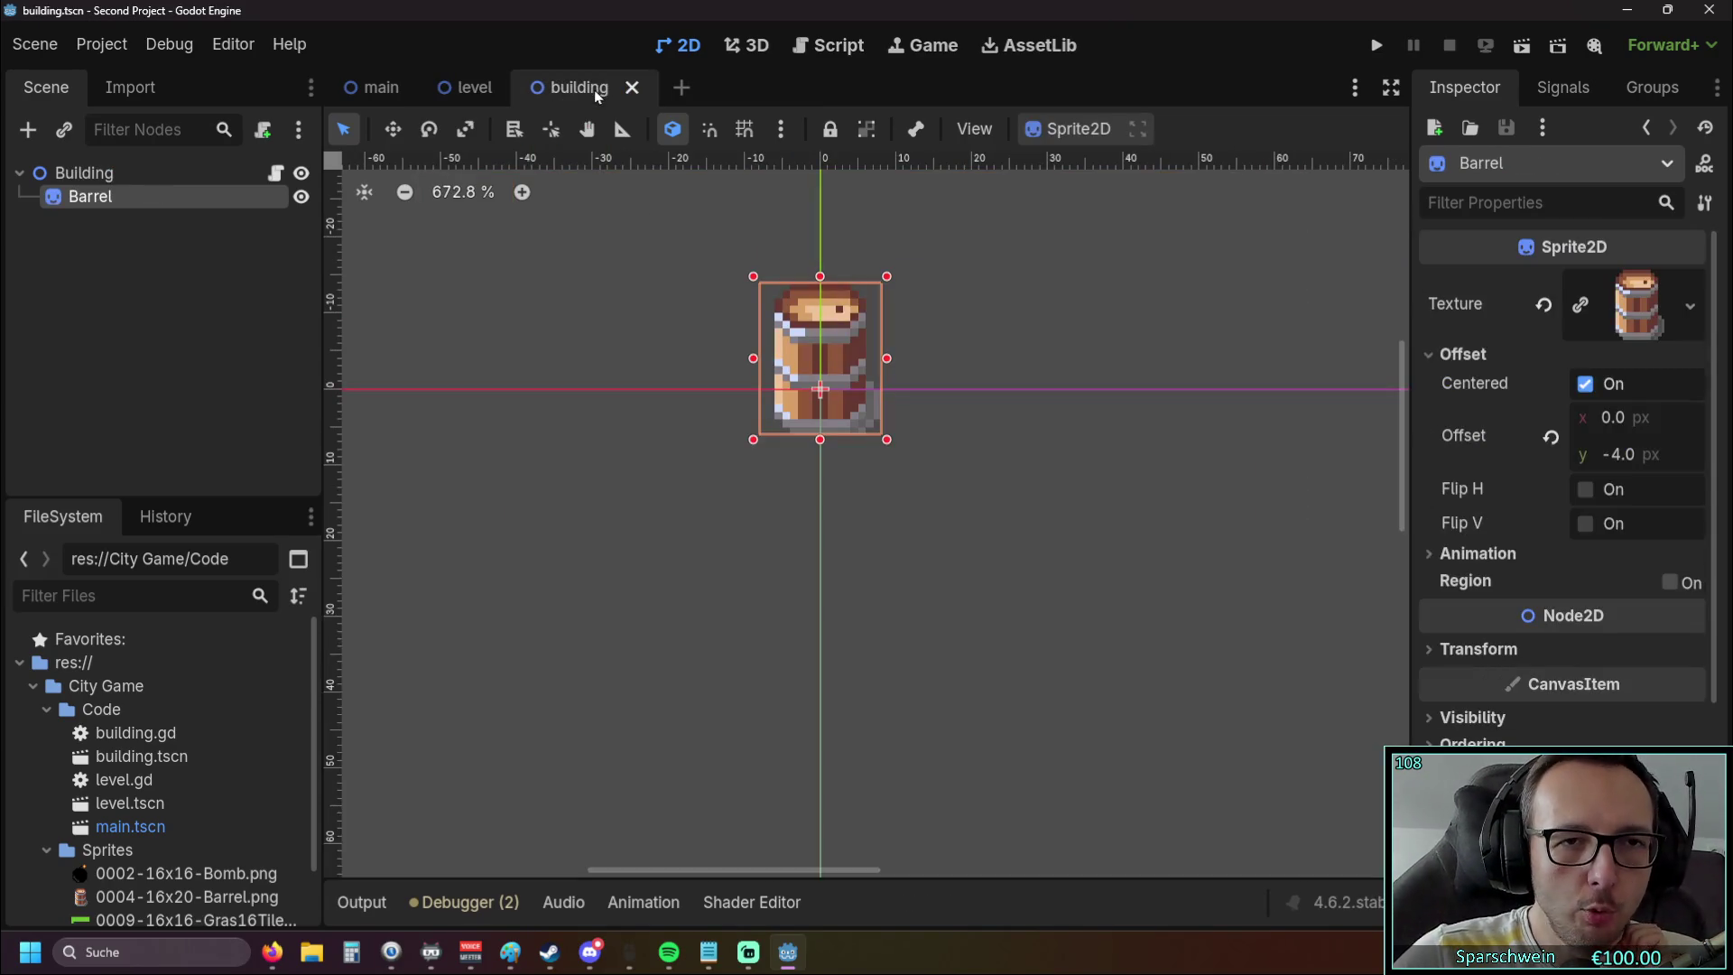
click(467, 90)
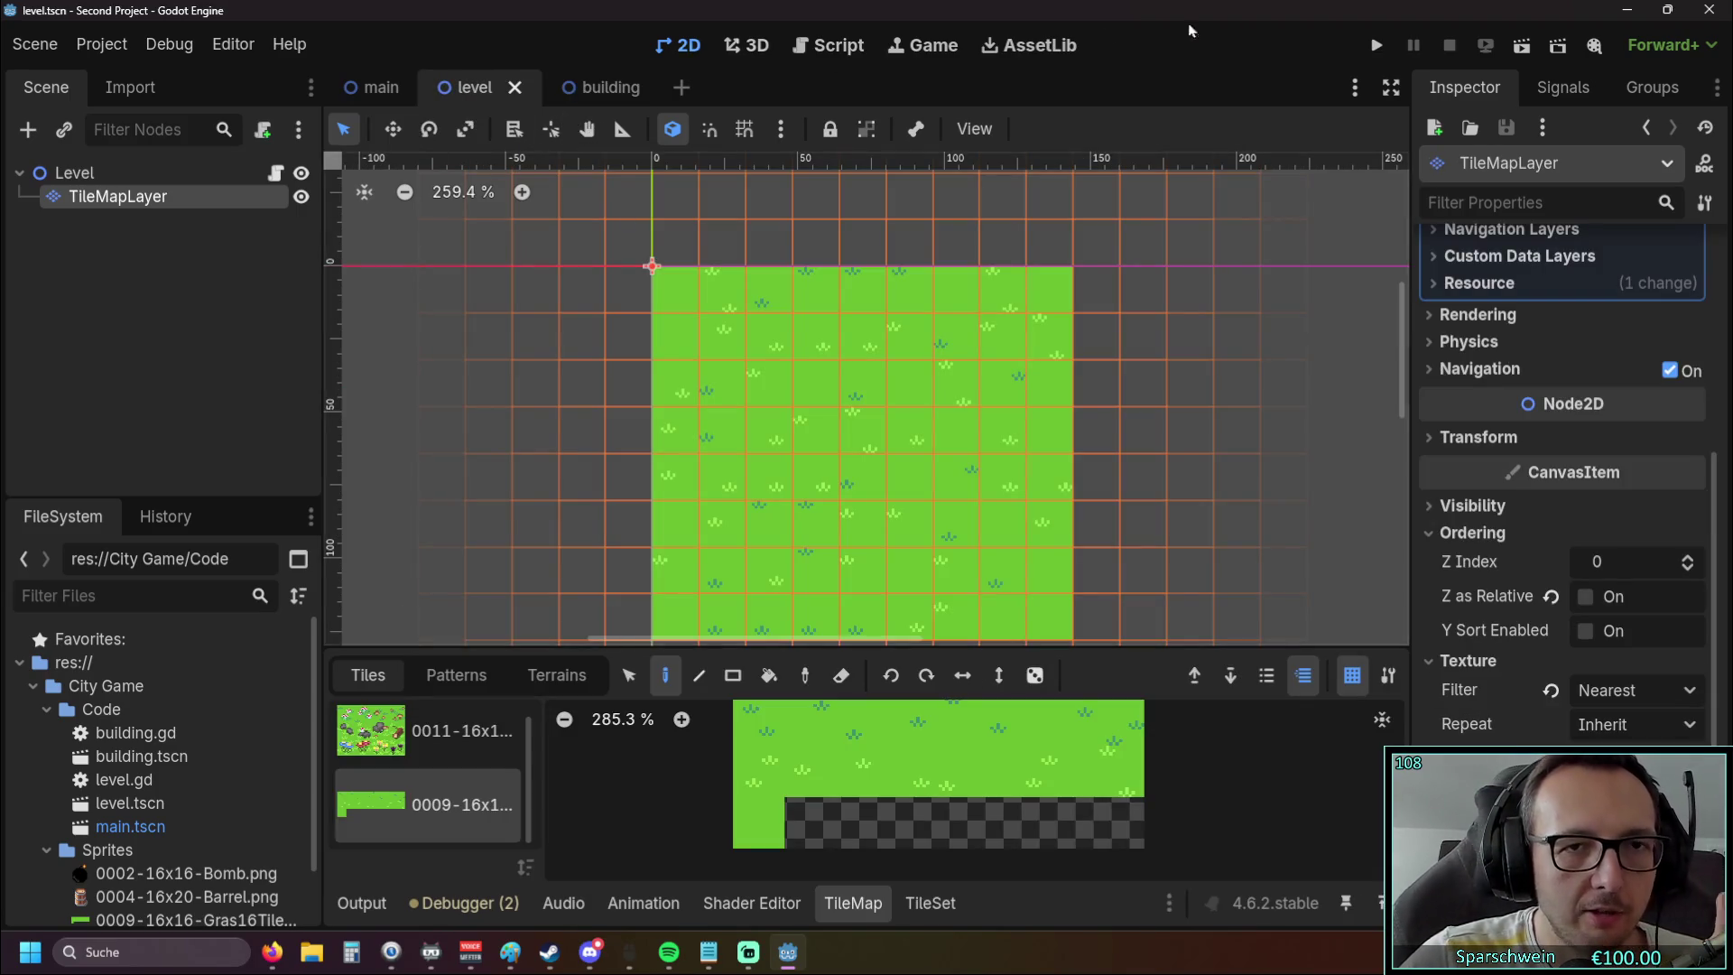
click(1376, 45)
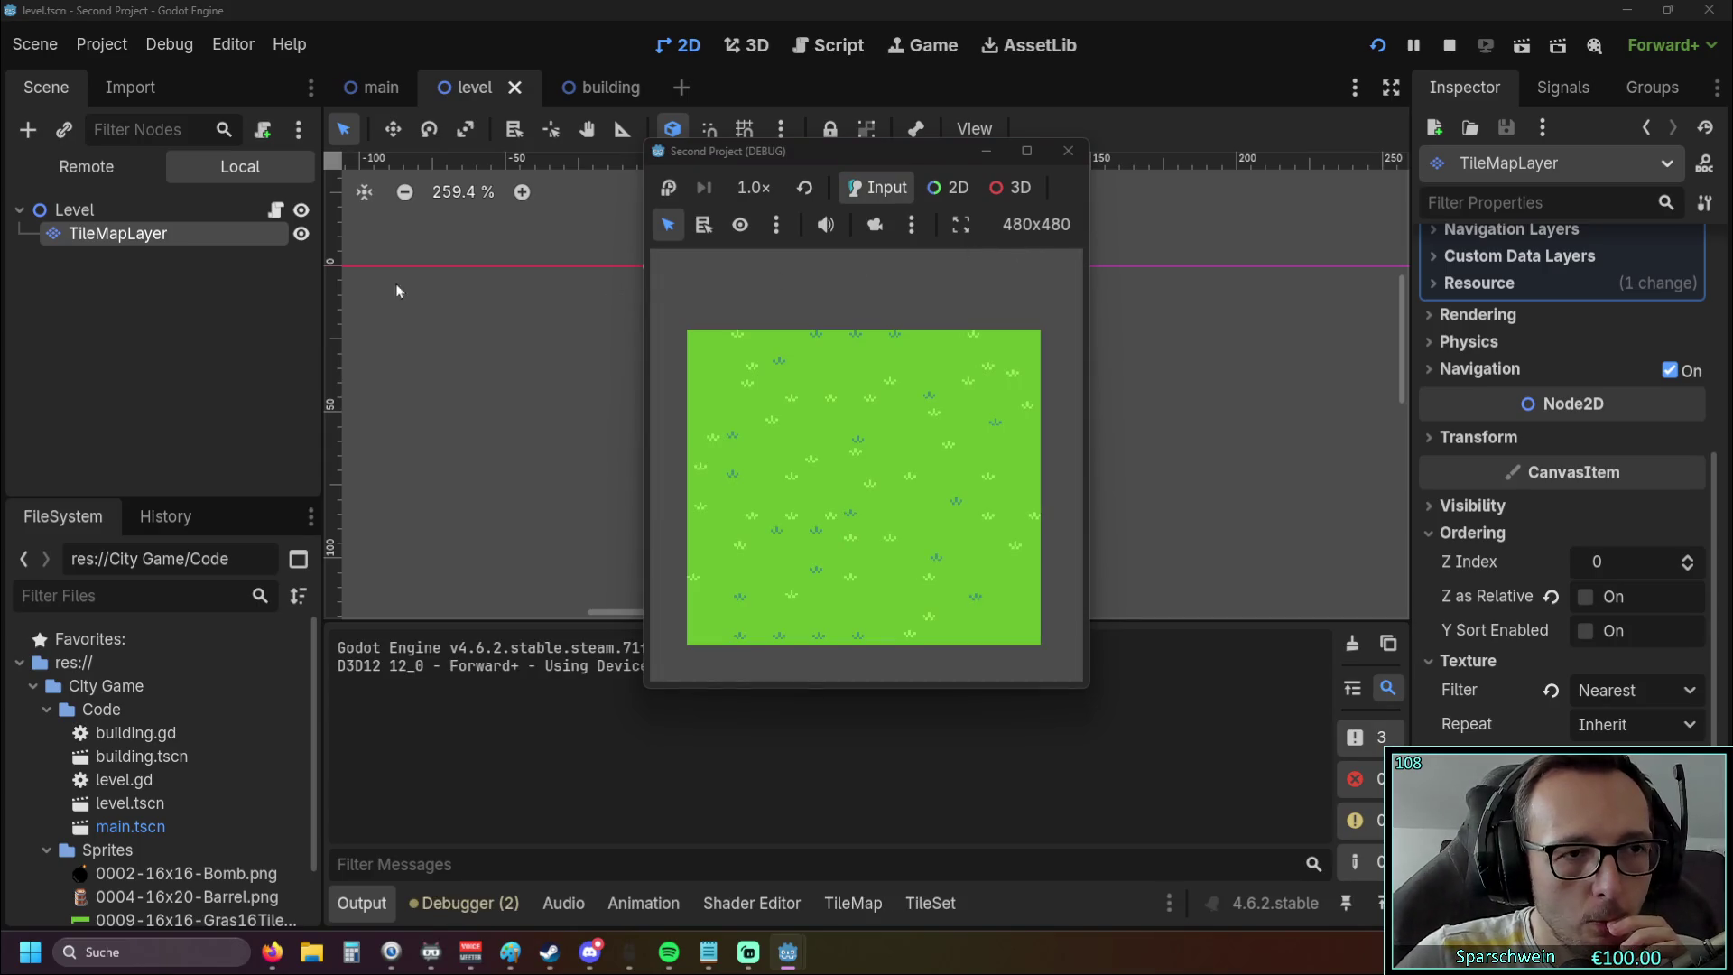
Step: Place five more barrels on grass, then click an occupied tile to trigger the line 52 error
click(776, 436)
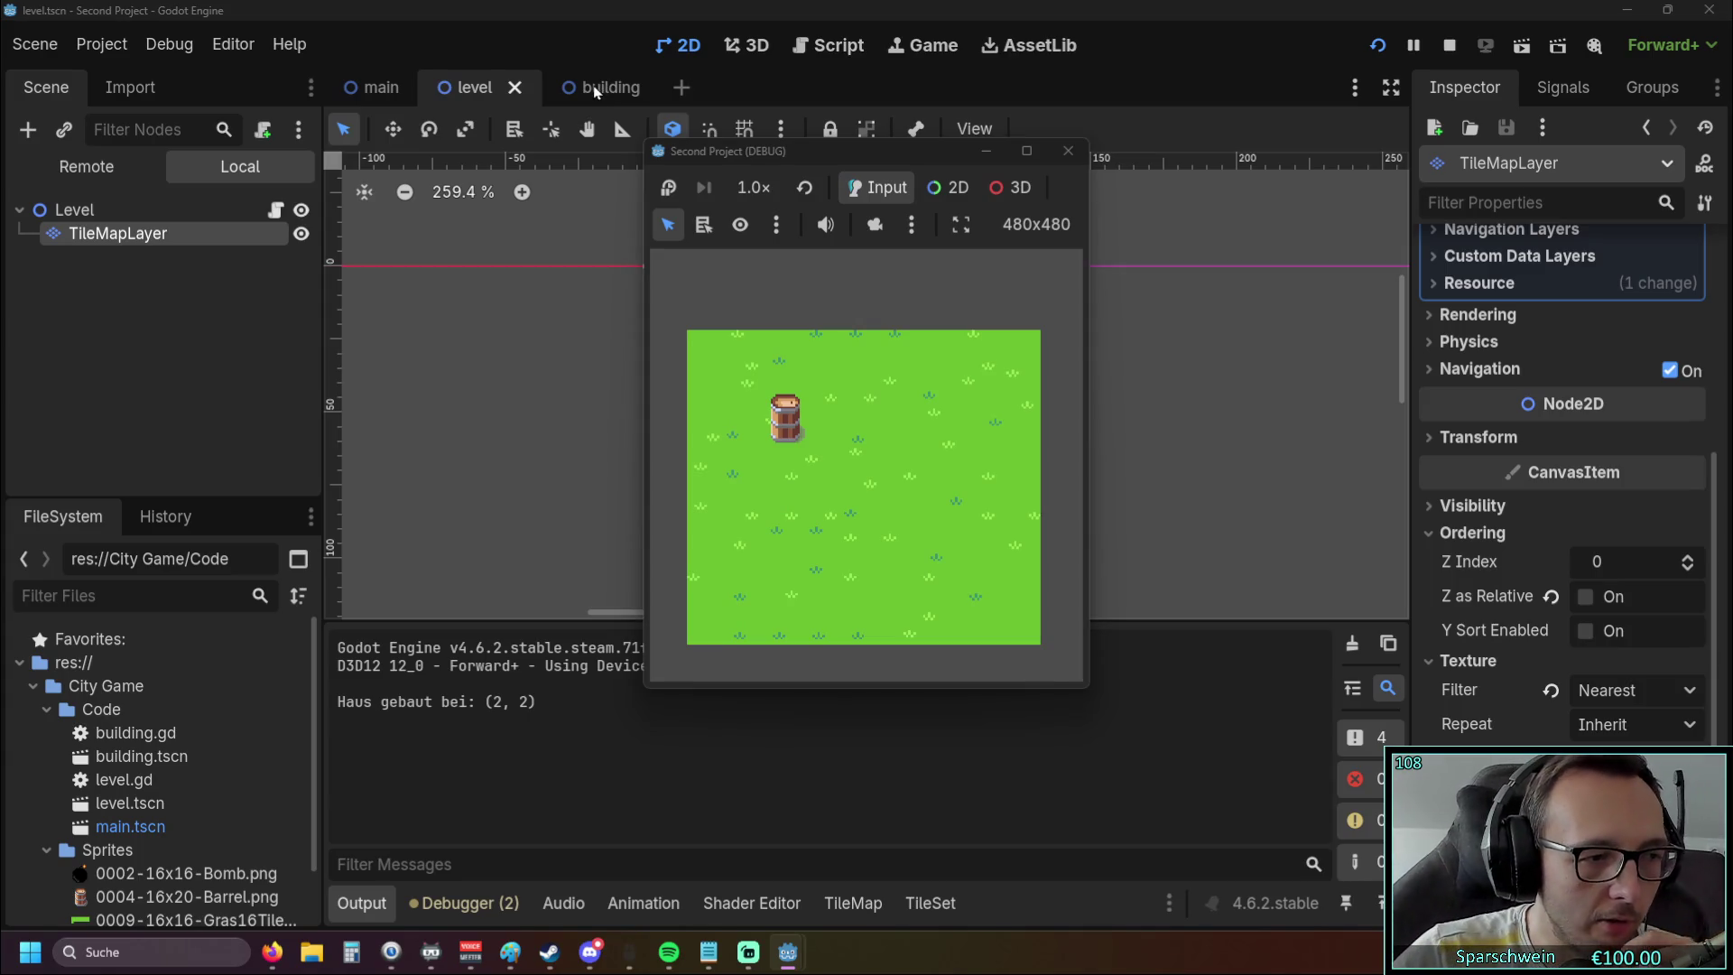
click(764, 507)
click(824, 577)
click(868, 468)
click(964, 563)
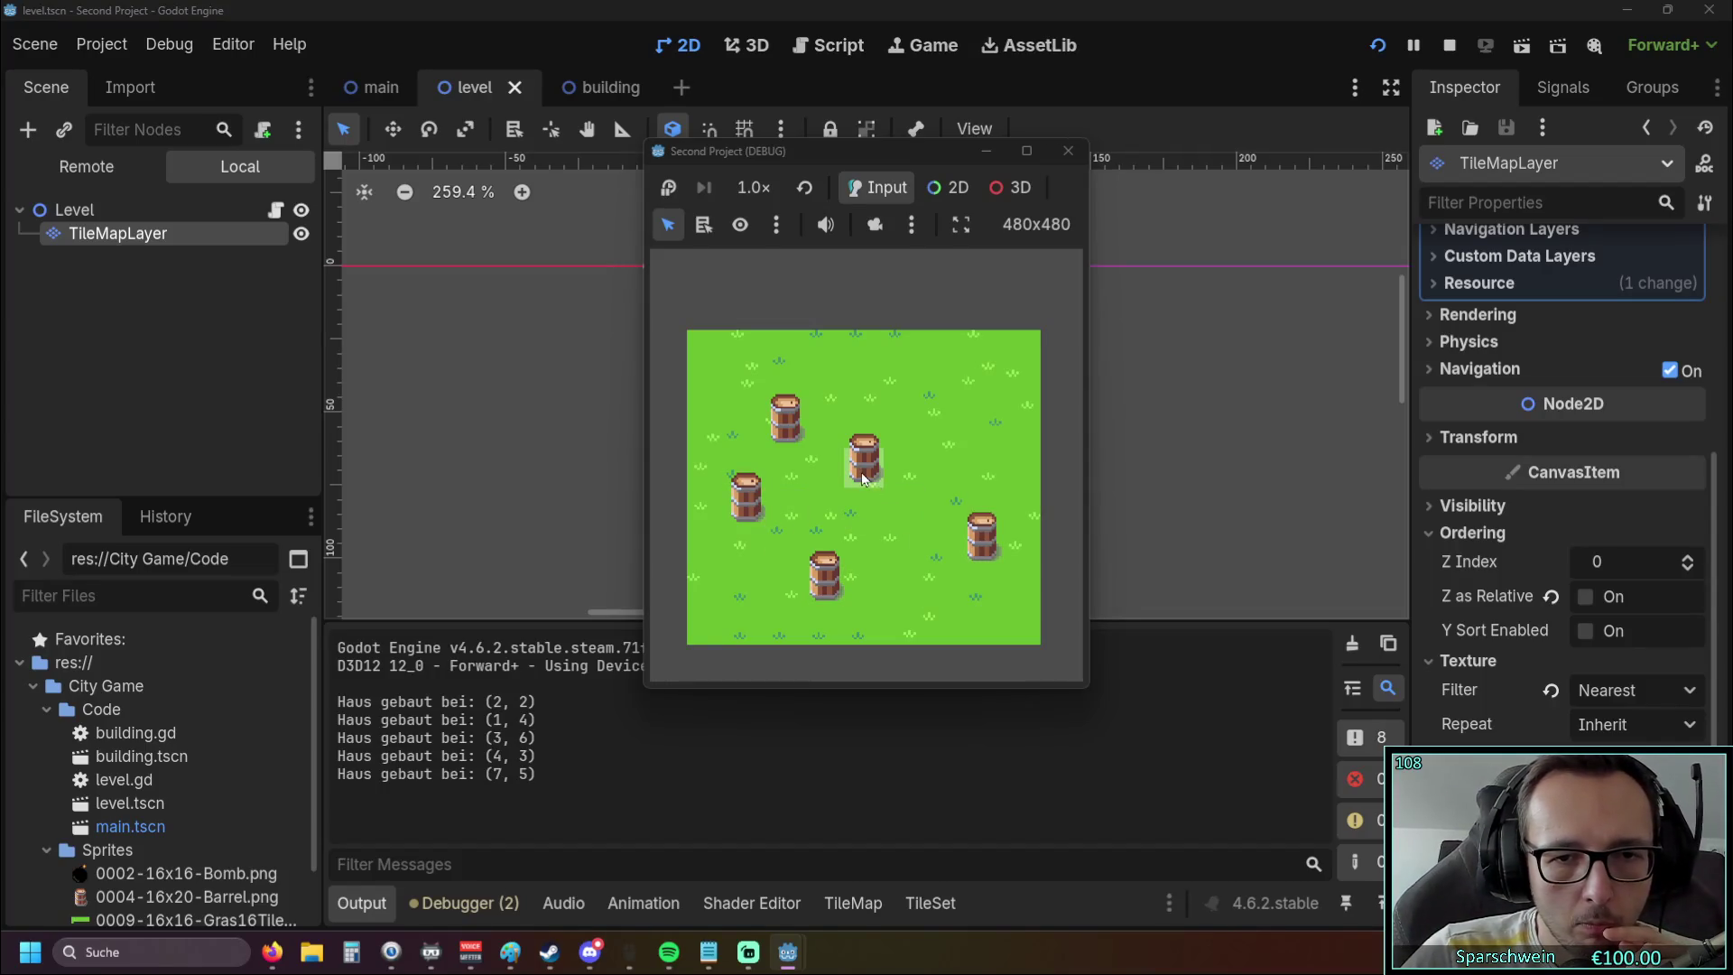
click(864, 478)
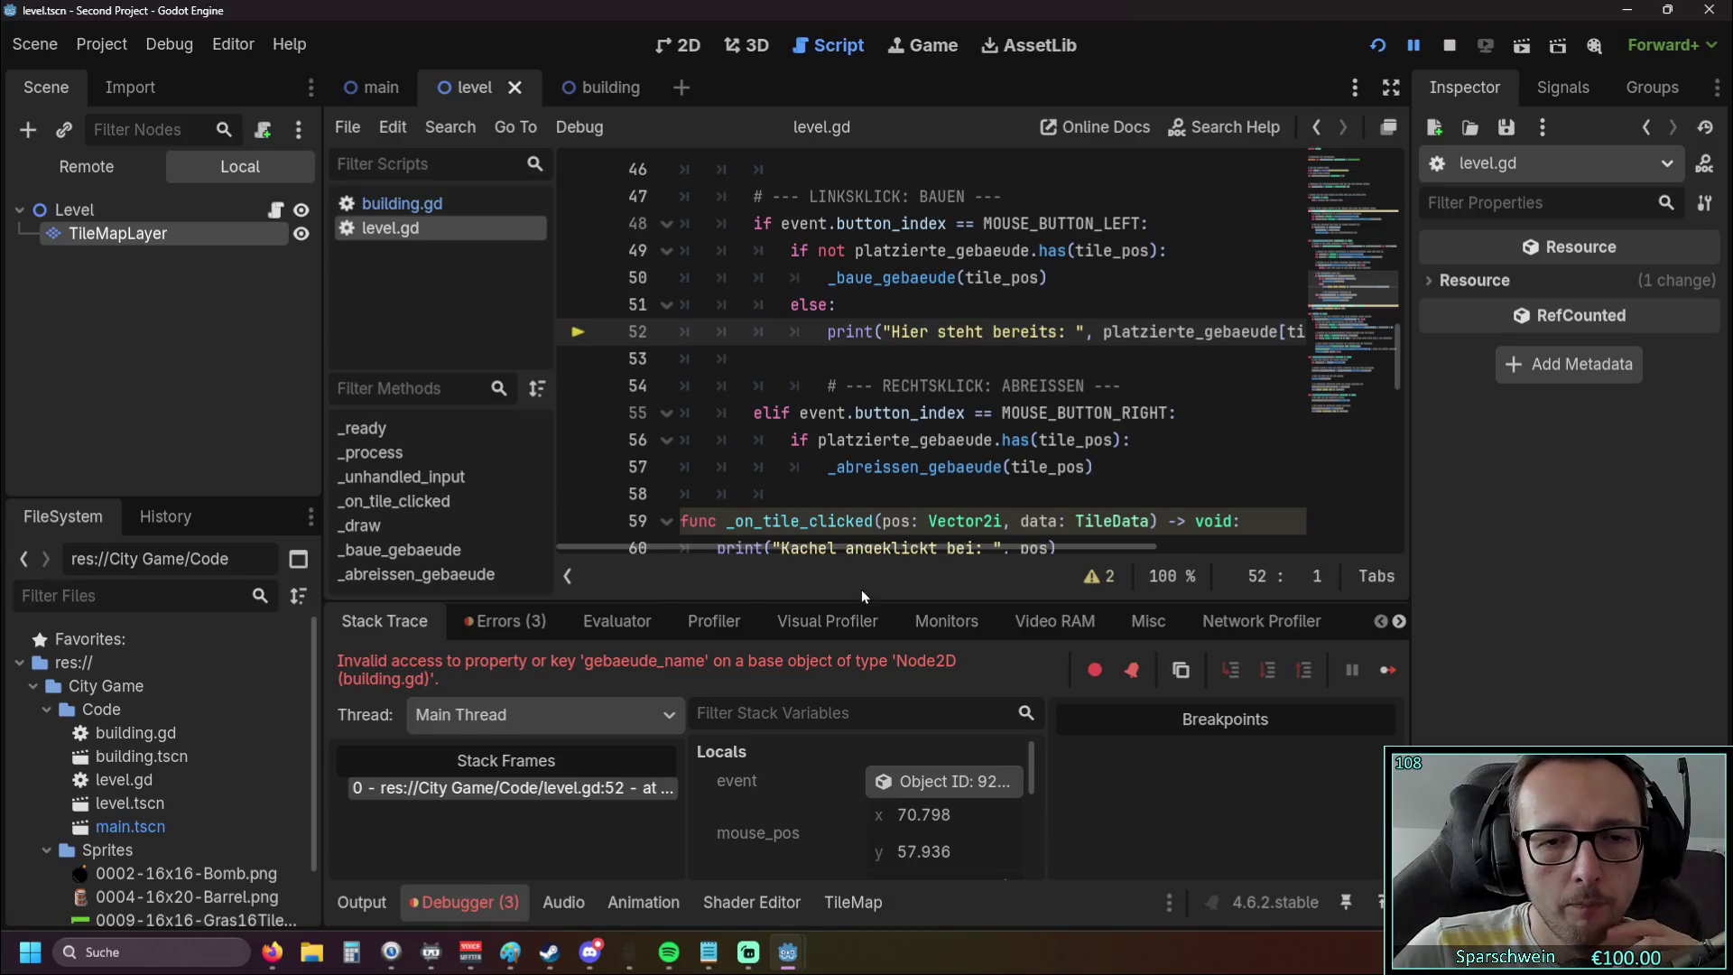
Step: Hide the side docks and scroll through level.gd to review its code
click(1385, 89)
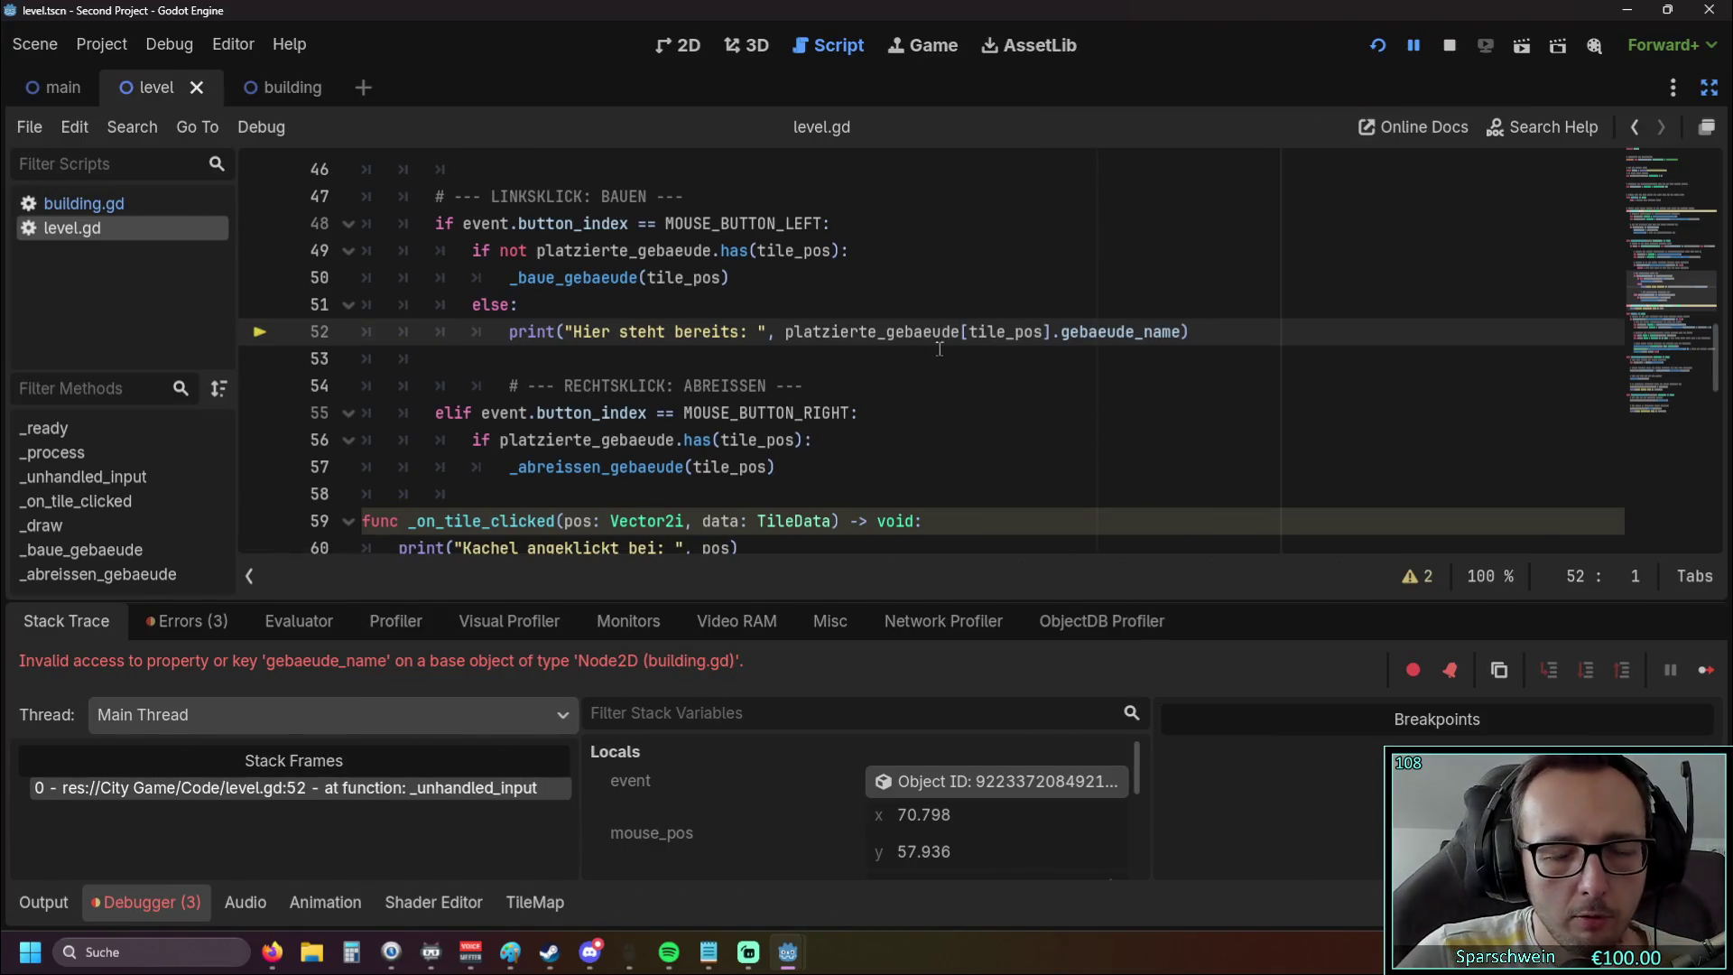
scroll(940, 348, down, 4)
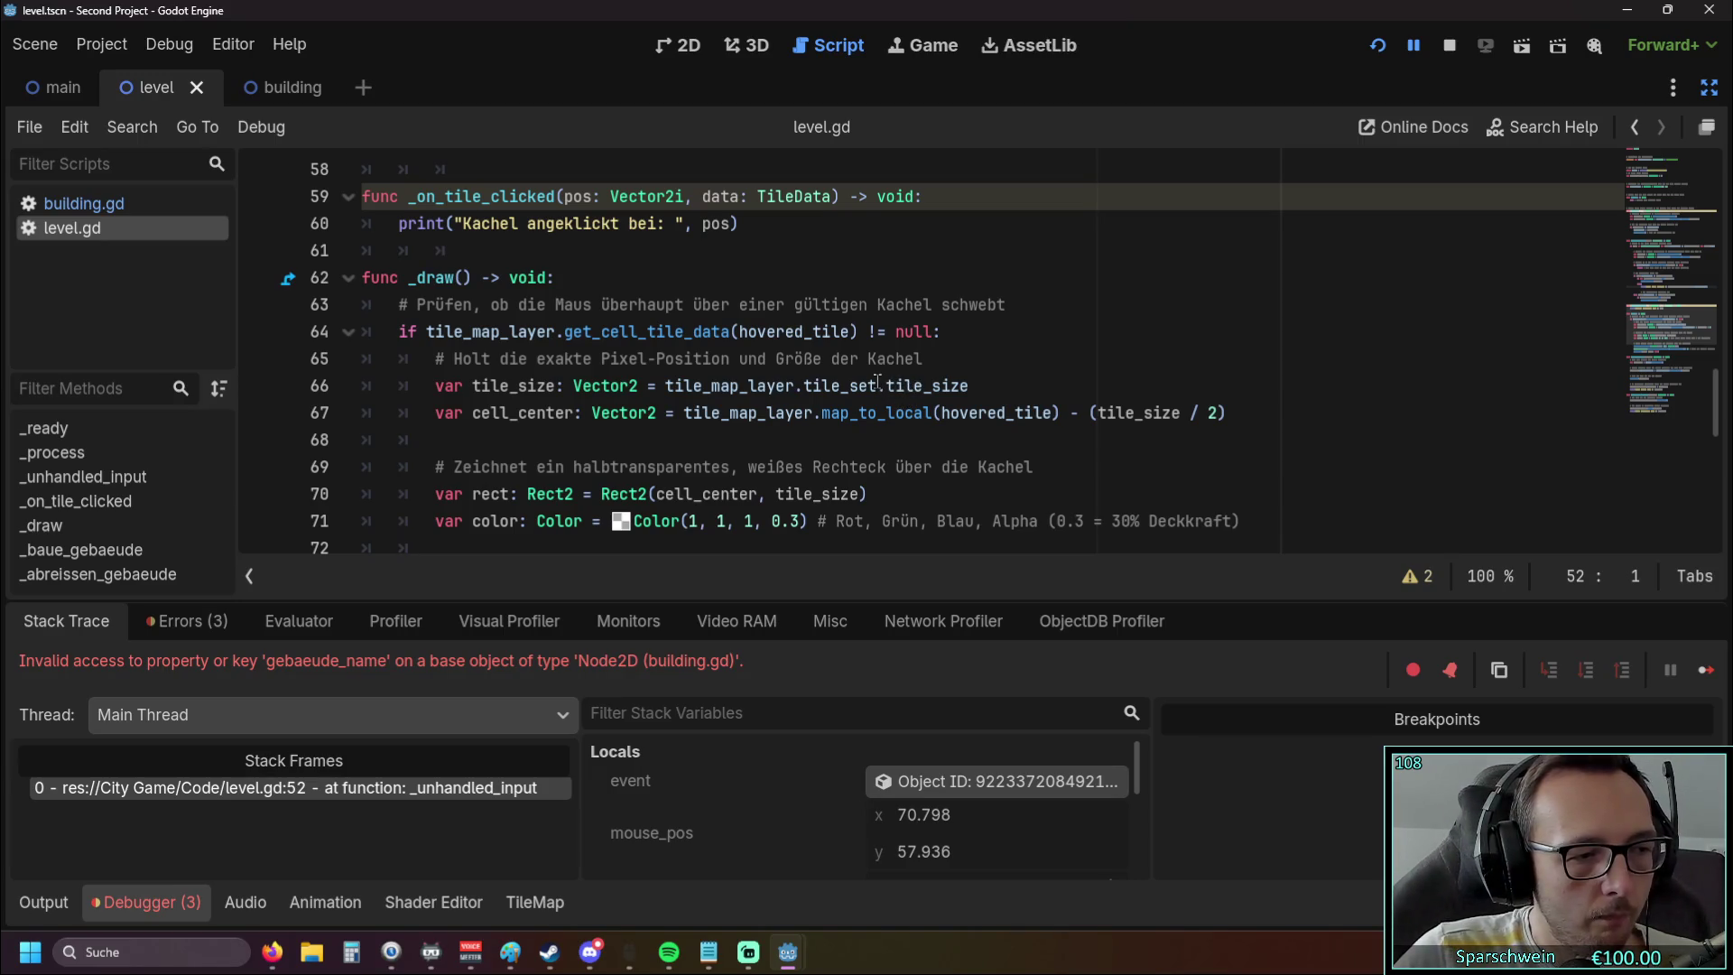
scroll(872, 406, up, 3)
scroll(872, 406, up, 1)
scroll(872, 406, down, 7)
click(702, 52)
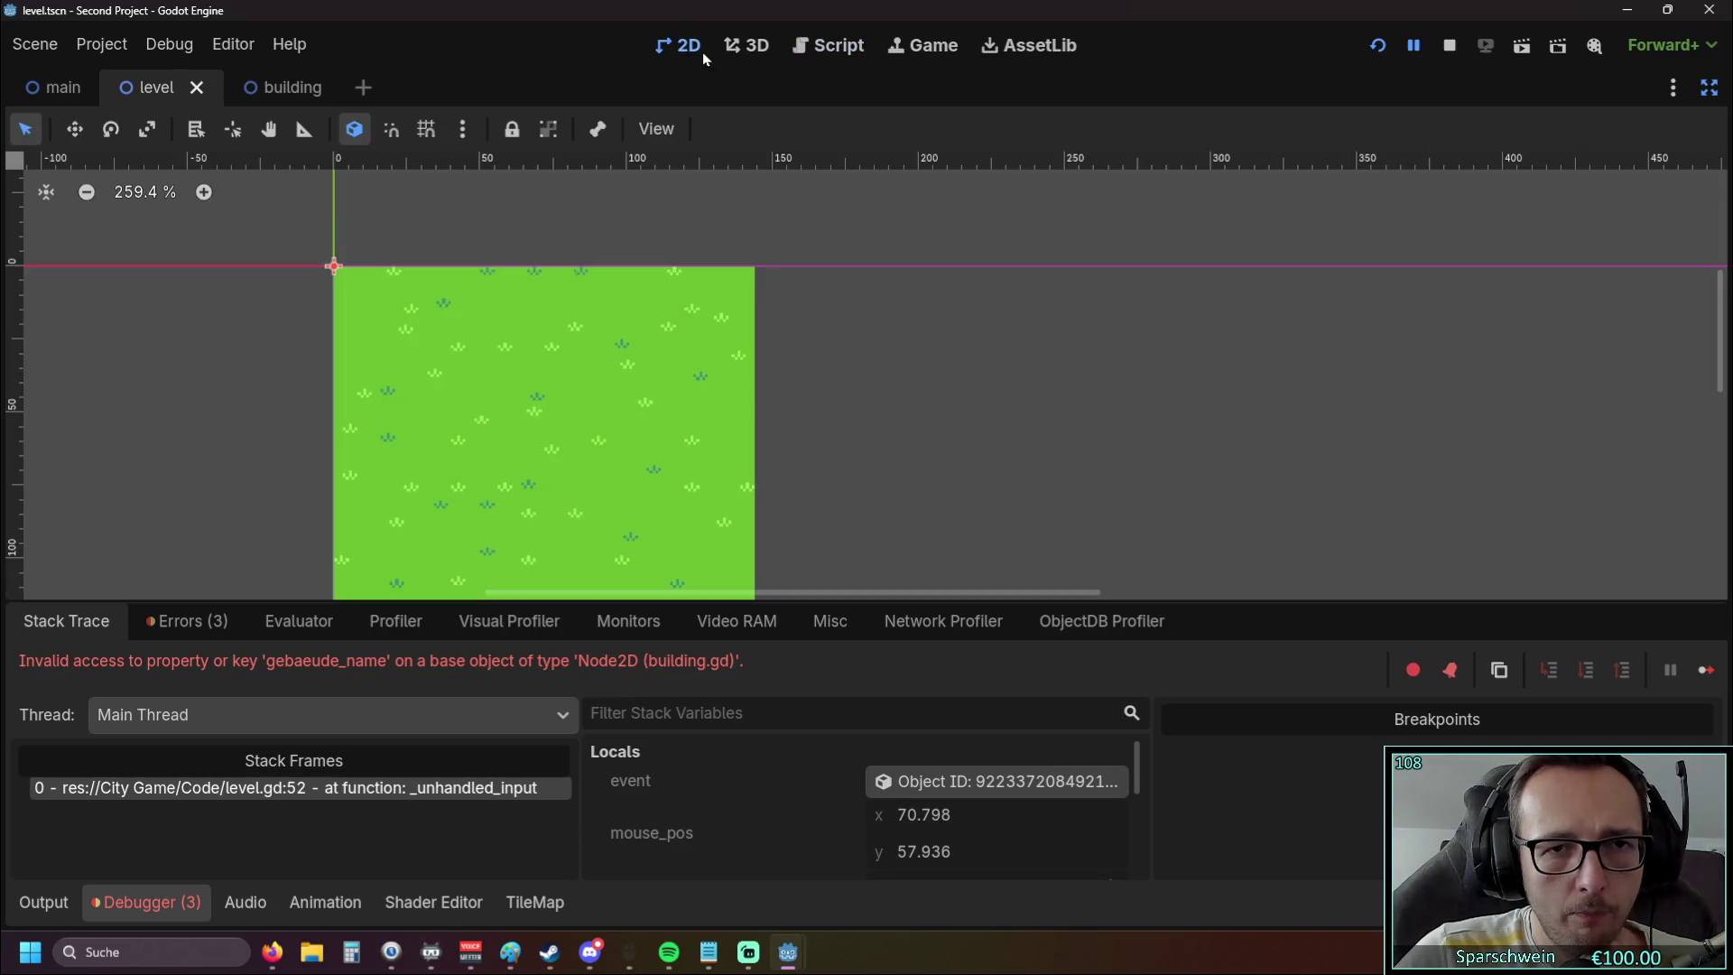
click(795, 48)
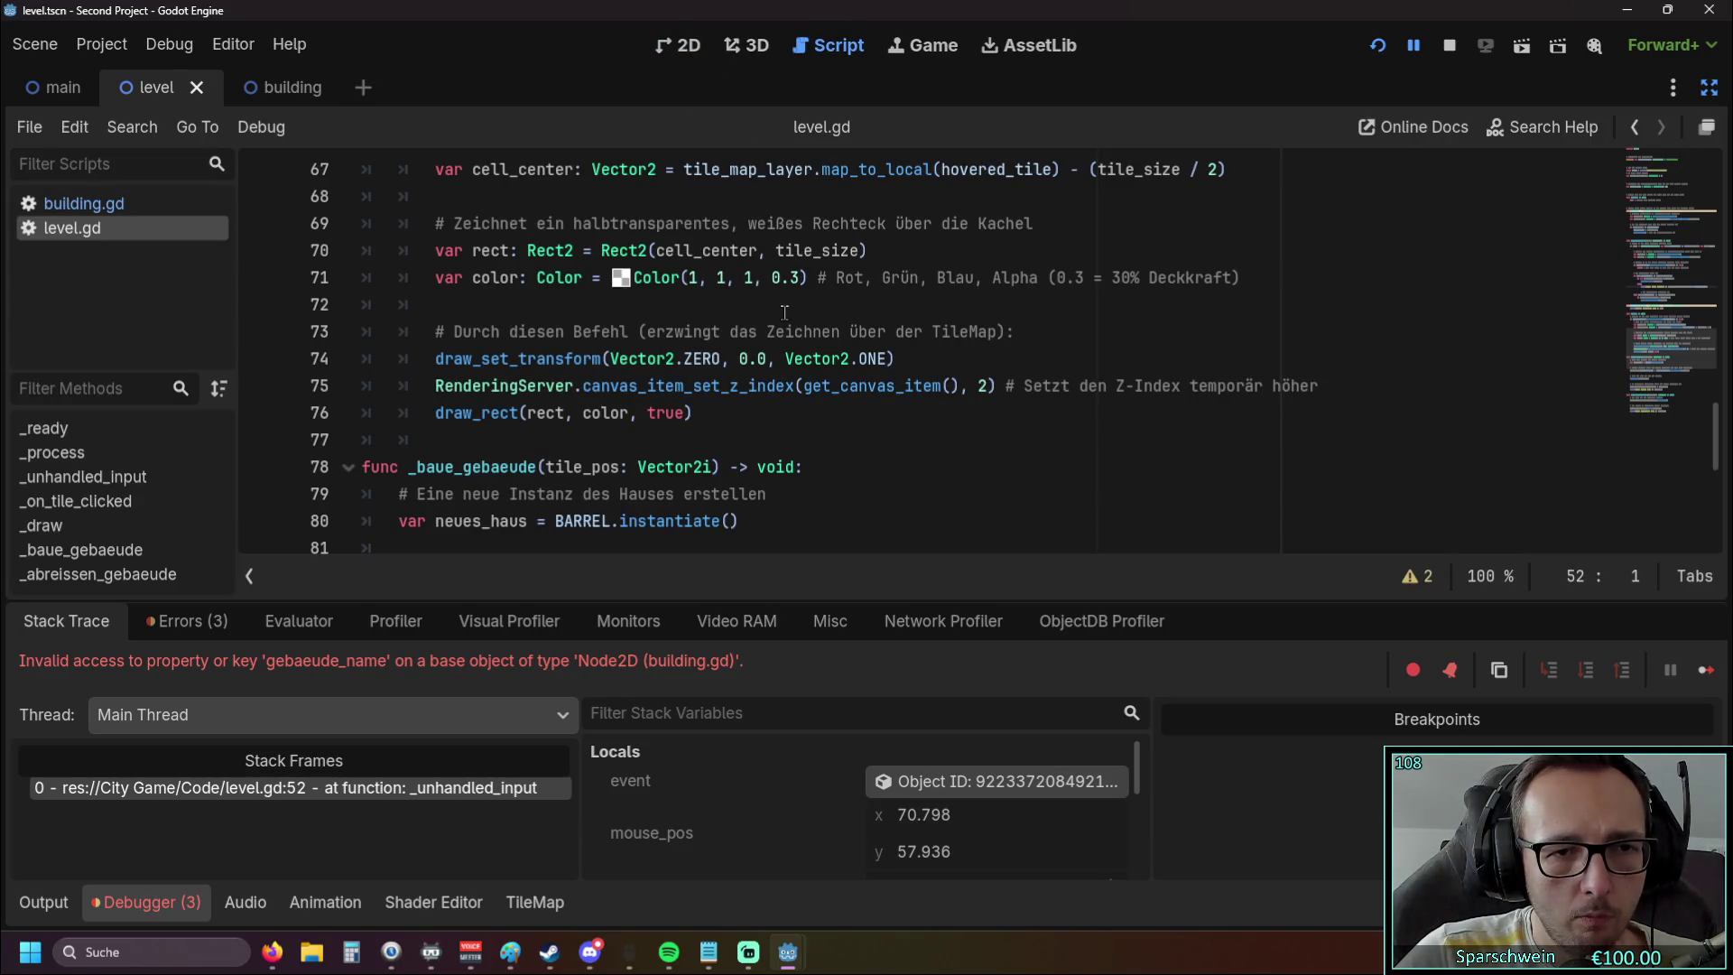
scroll(784, 313, up, 2)
mouse_move(783, 312)
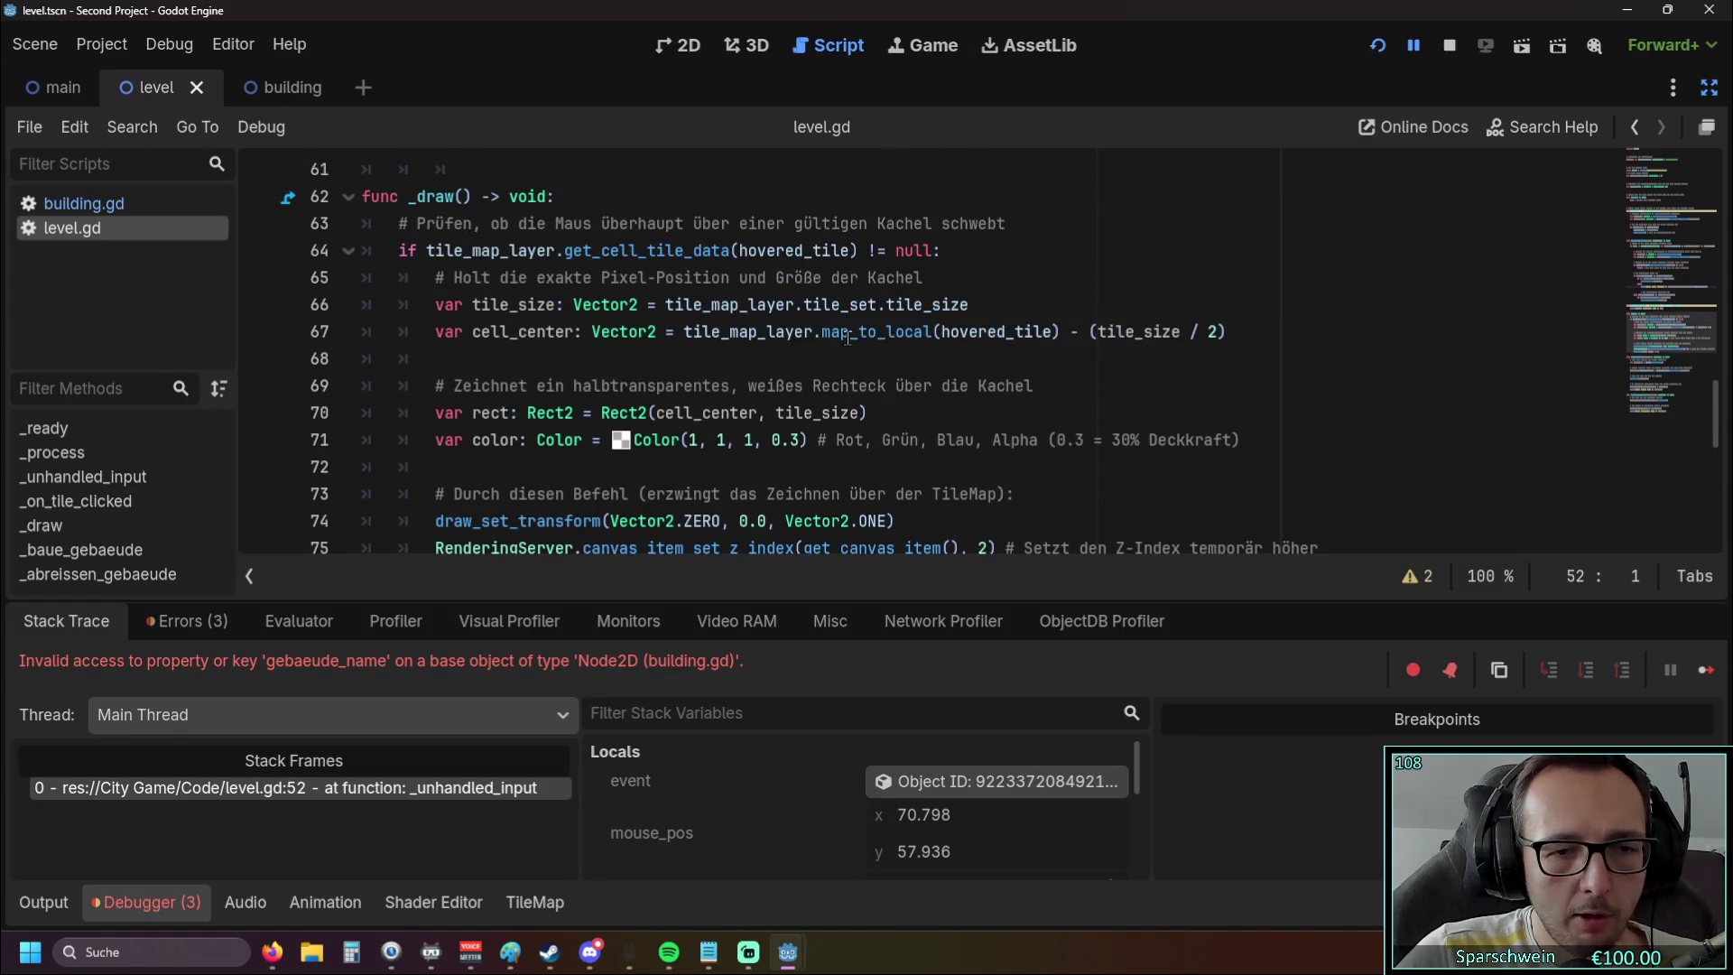
scroll(889, 341, up, 3)
scroll(889, 341, up, 10)
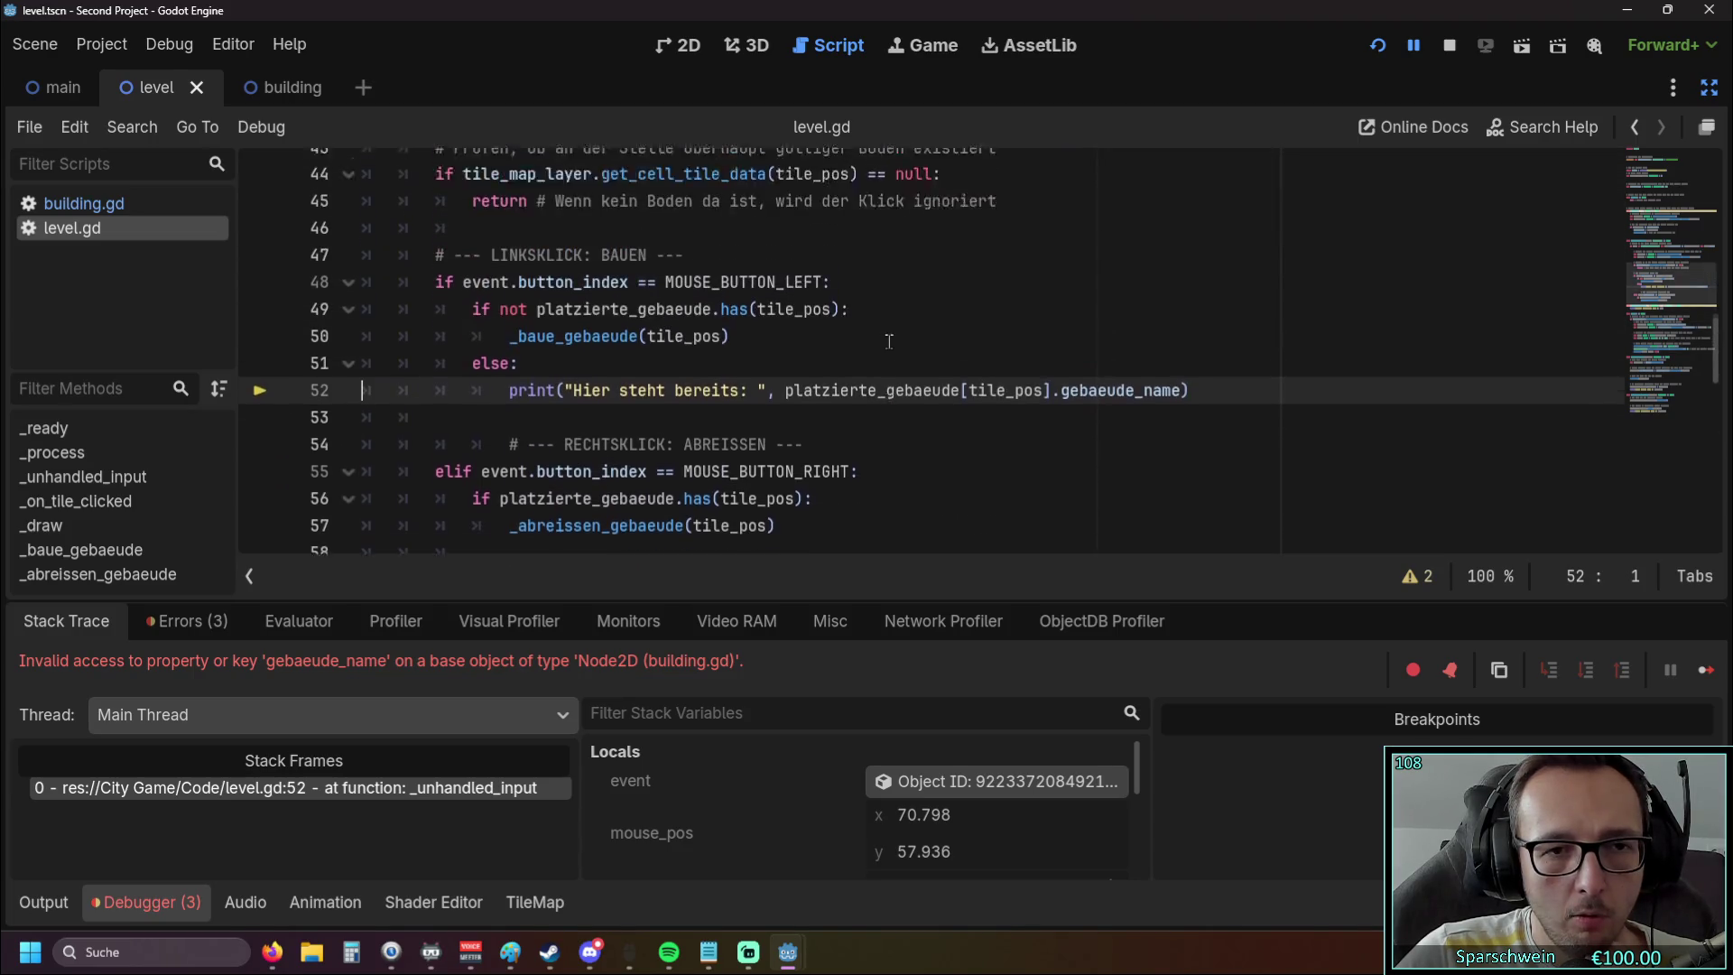
scroll(889, 341, up, 2)
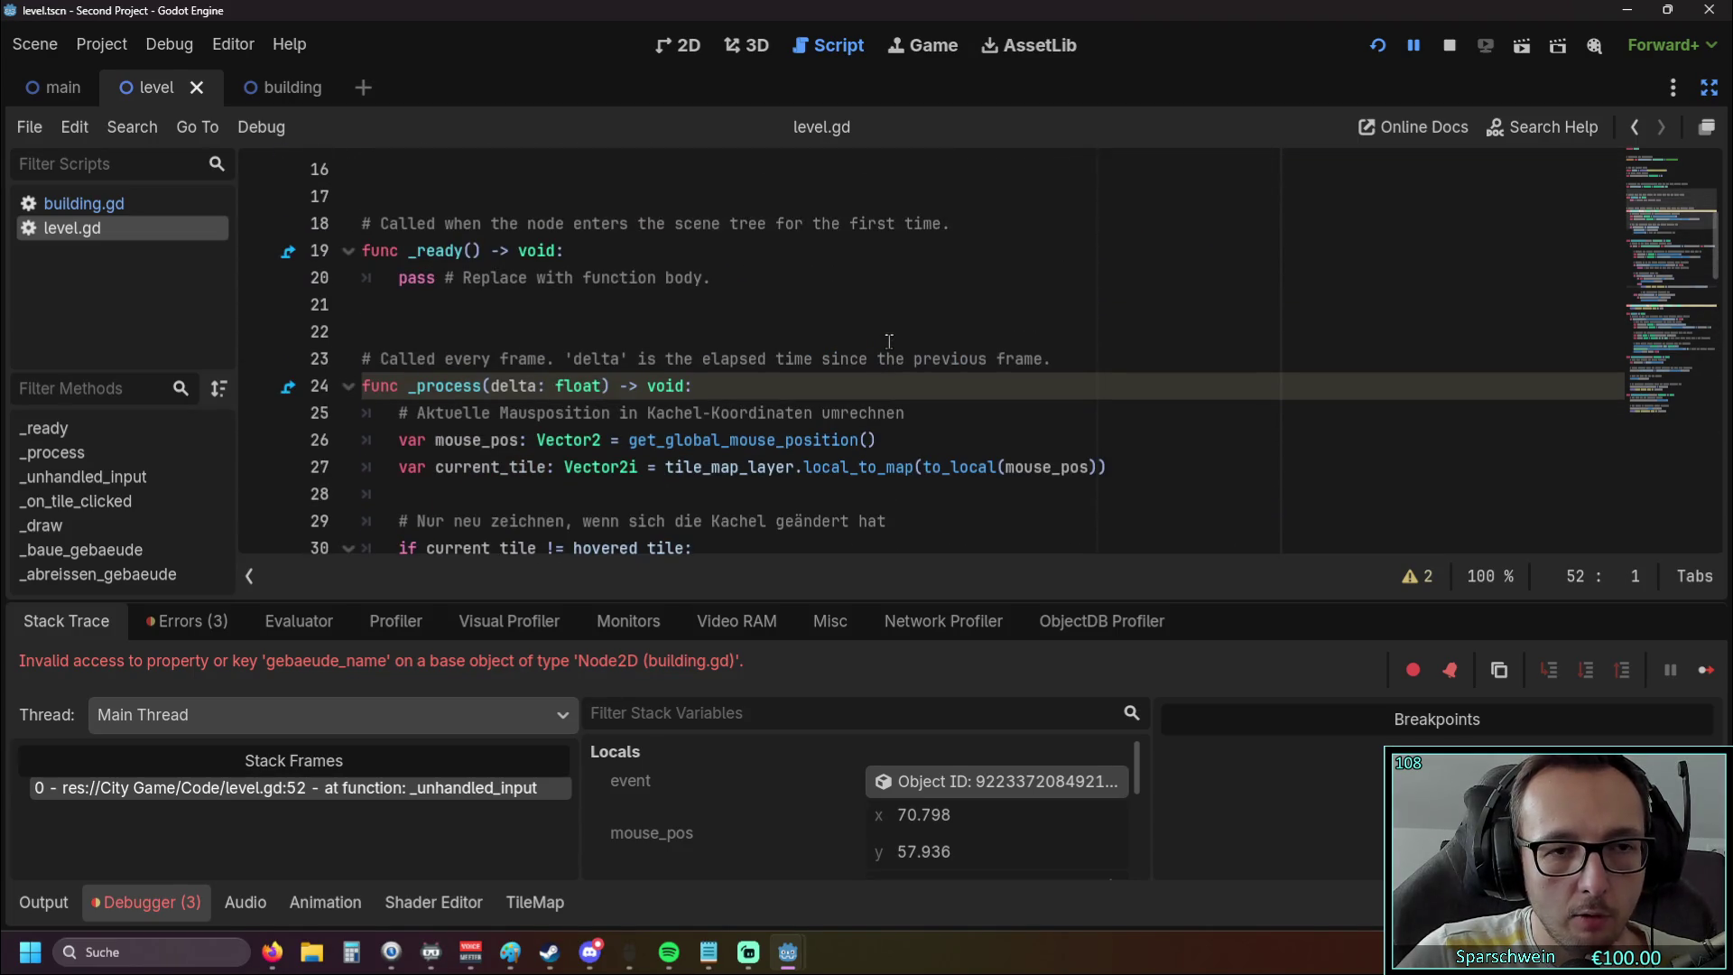
scroll(889, 341, up, 4)
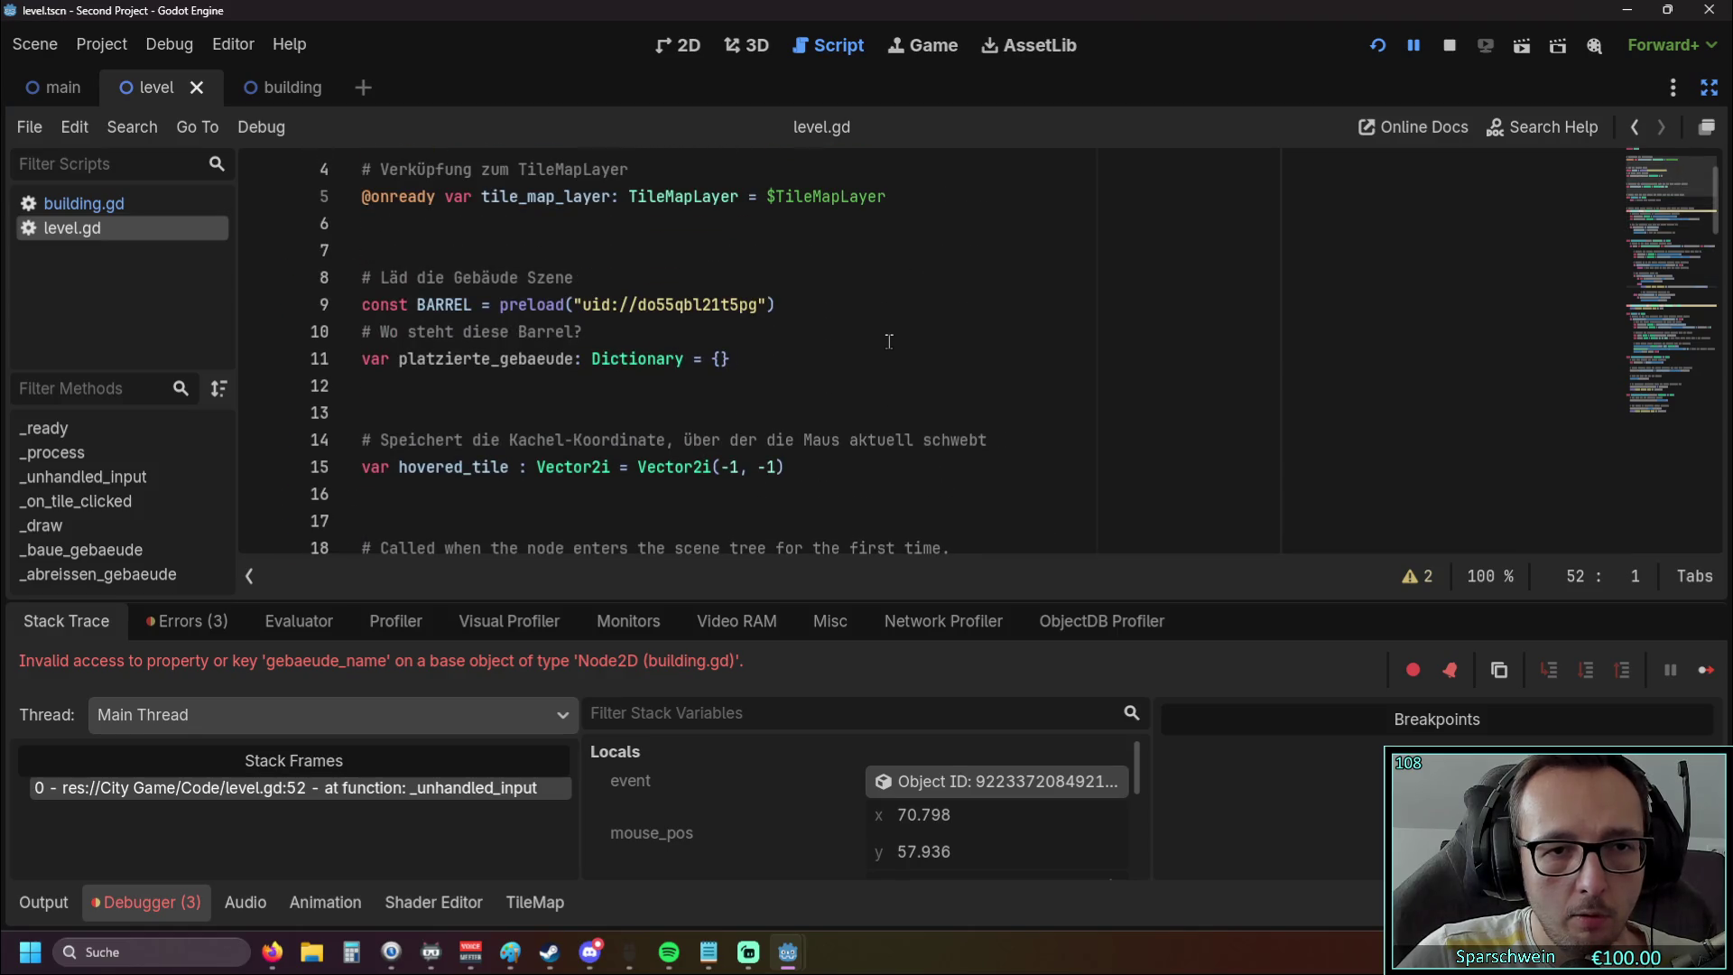
scroll(889, 341, down, 20)
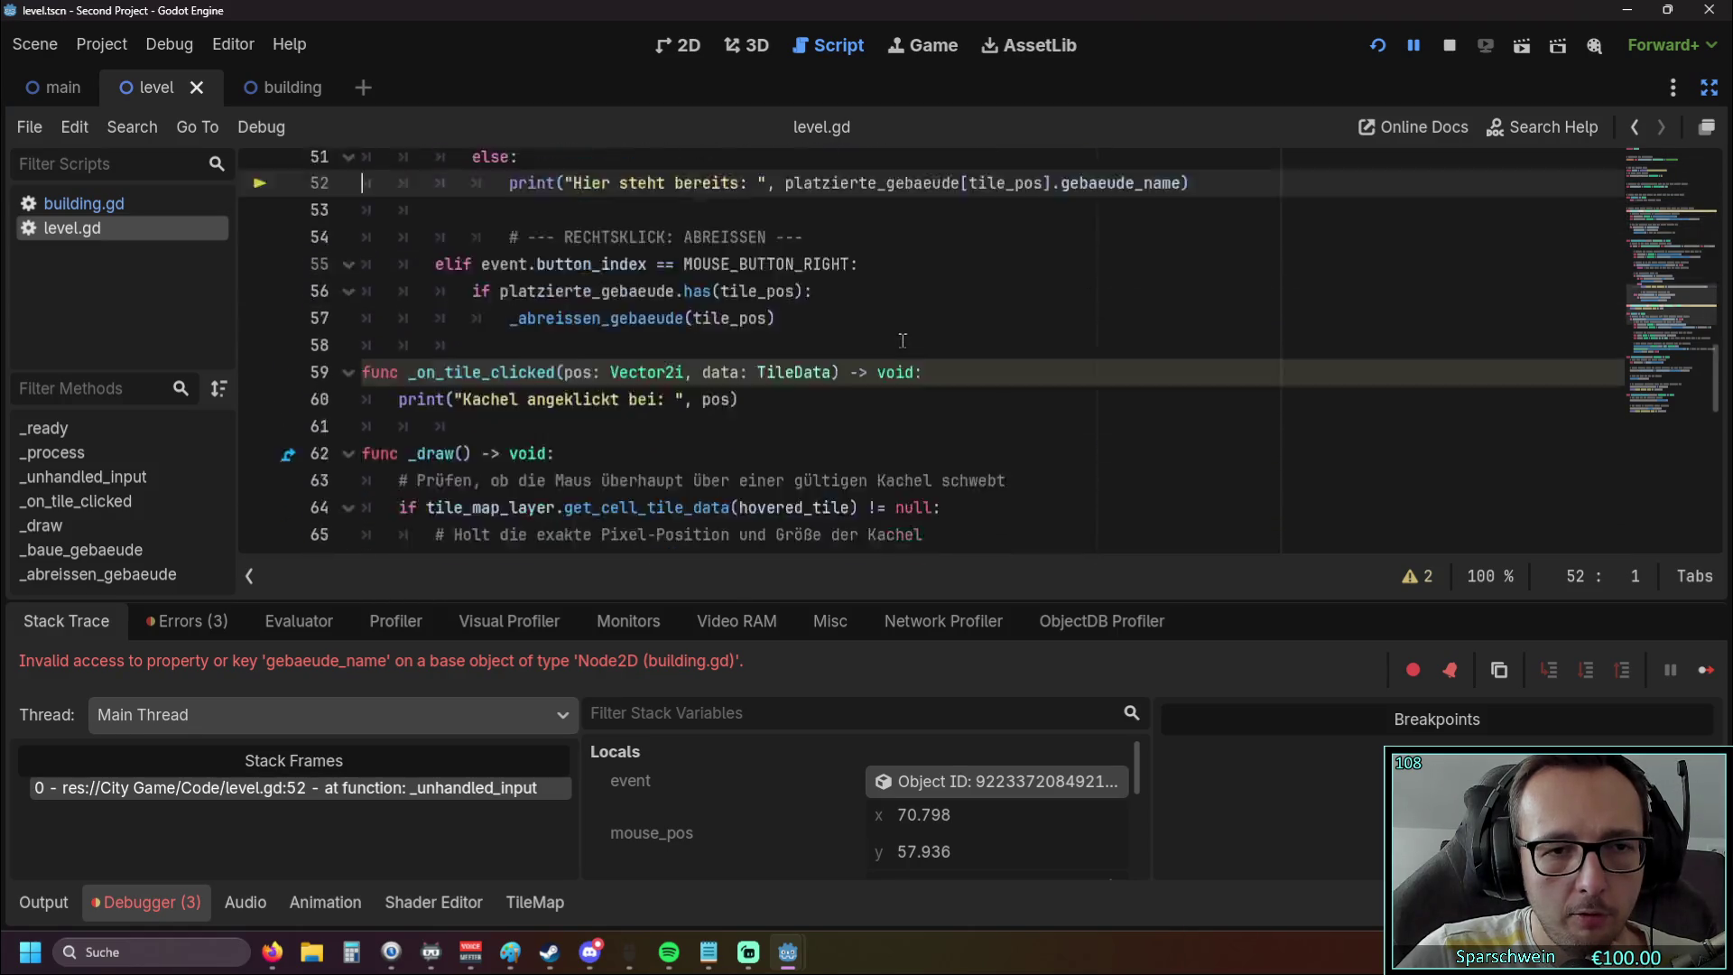
scroll(900, 340, down, 2)
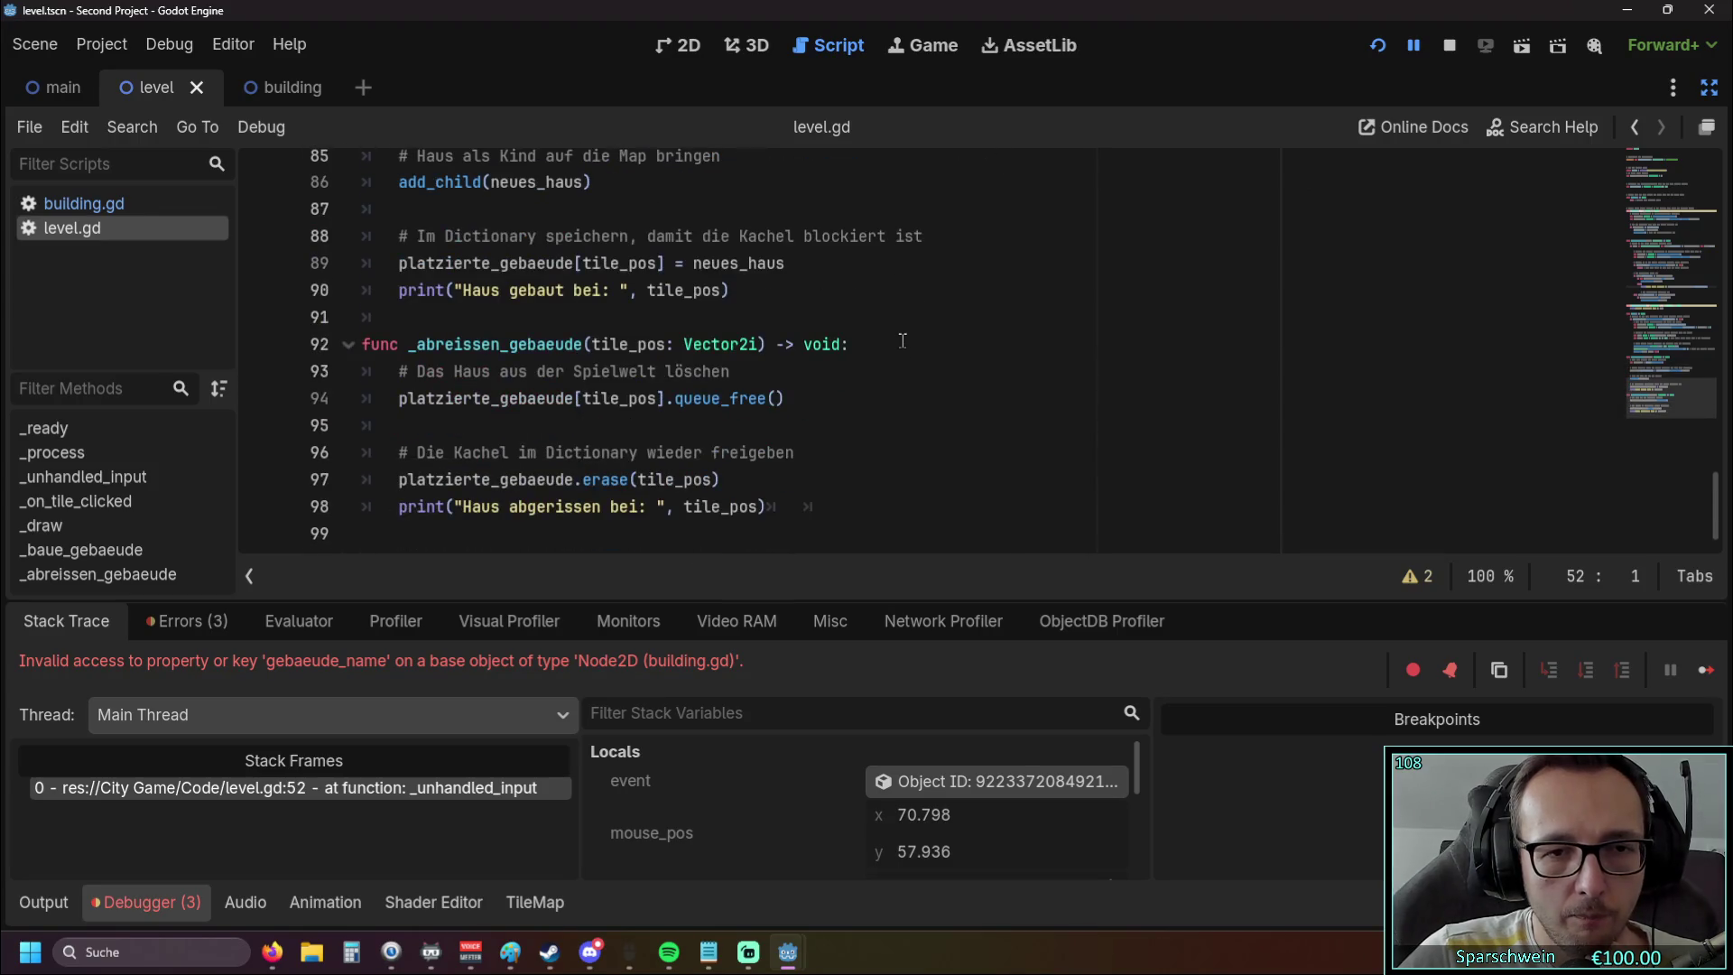
Step: Highlight uses of platzierte_gebaeude, select its line 11 declaration, edit line 13, and rerun
double_click(411, 481)
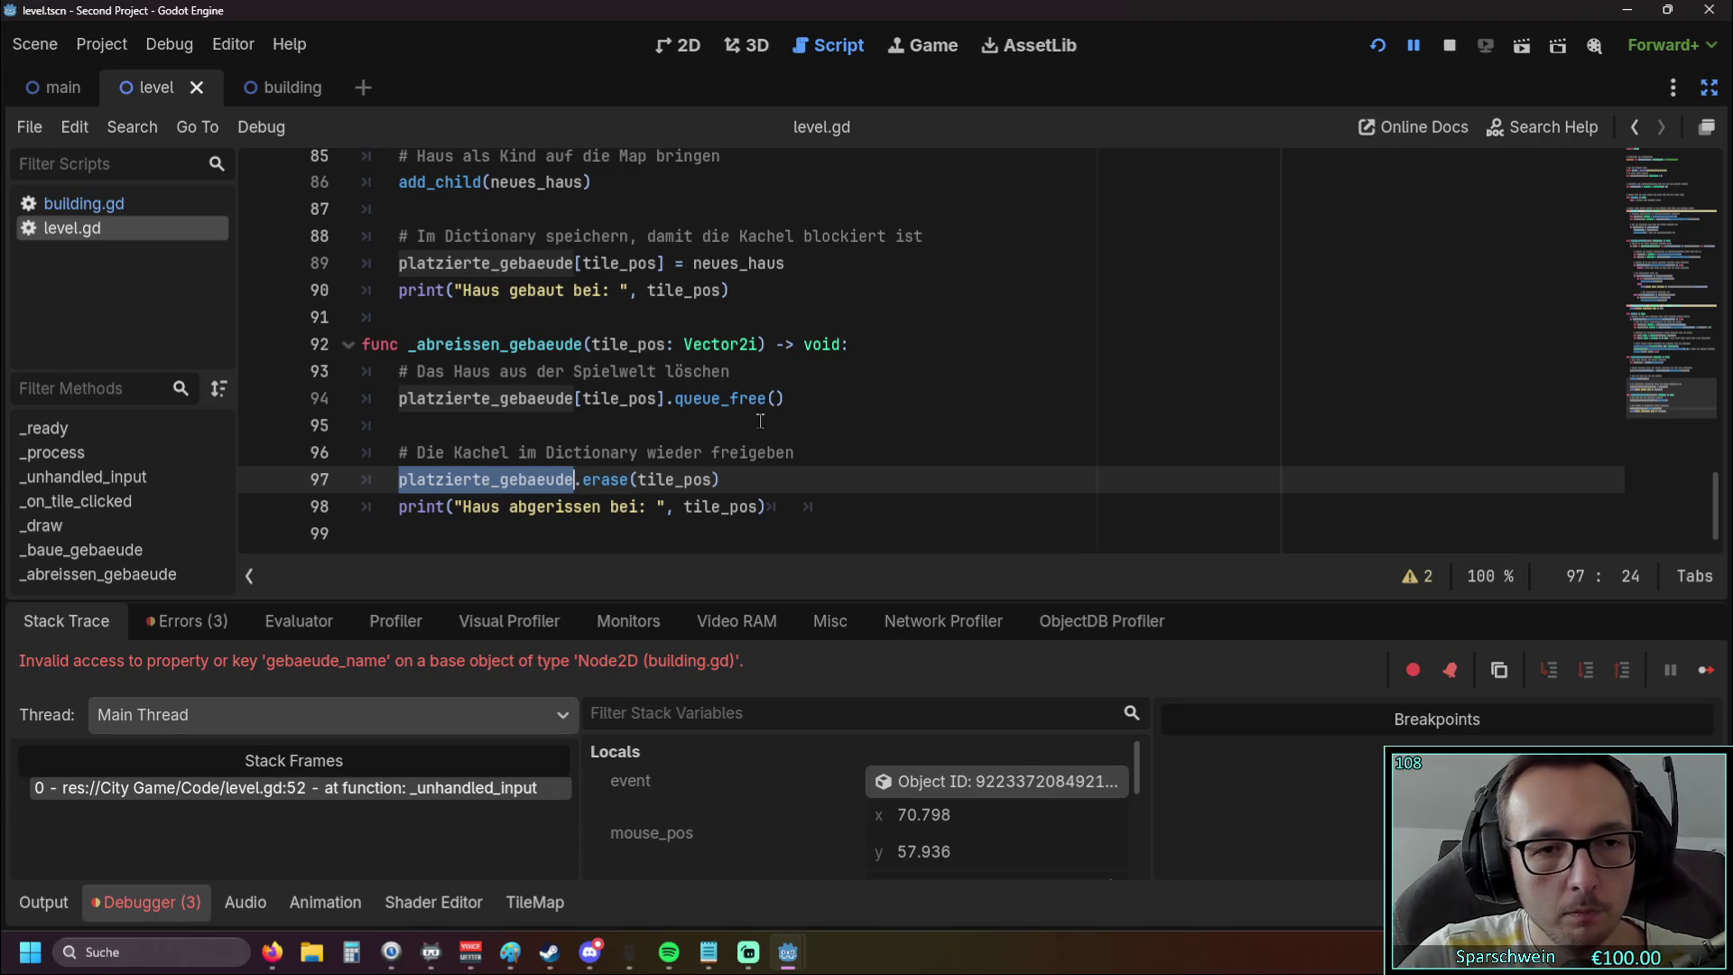
scroll(761, 420, up, 20)
scroll(507, 411, up, 3)
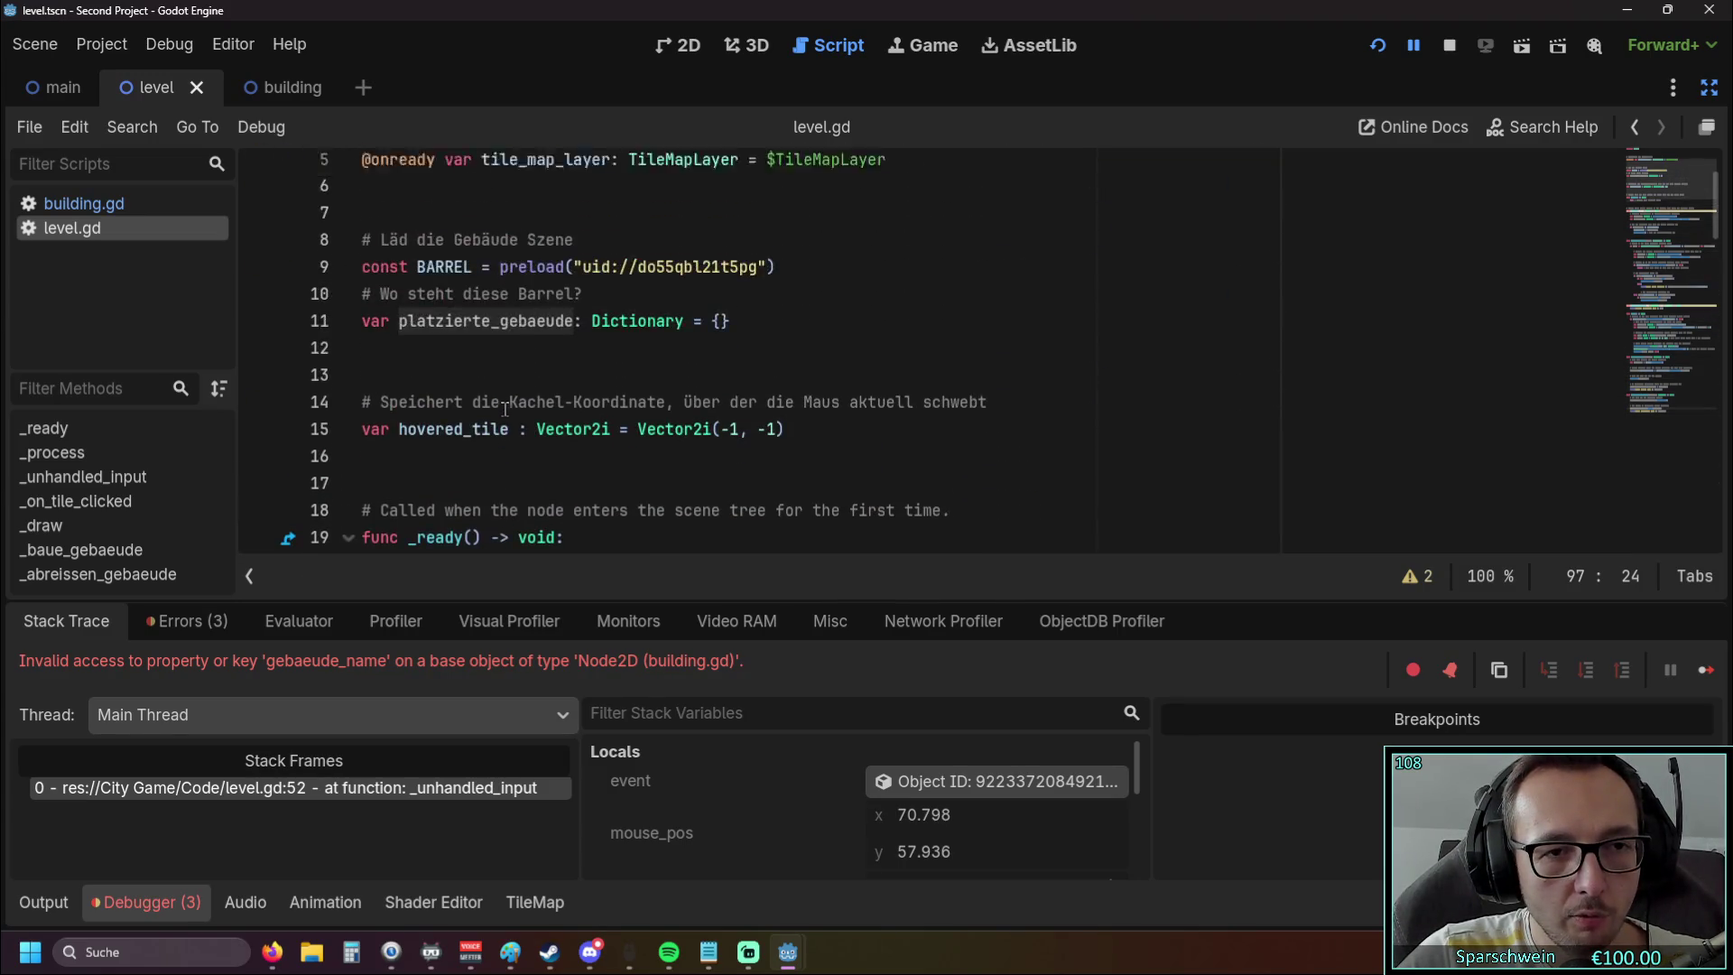
click(405, 345)
drag(405, 346, 585, 346)
click(582, 401)
key(Delete)
scroll(660, 385, down, 20)
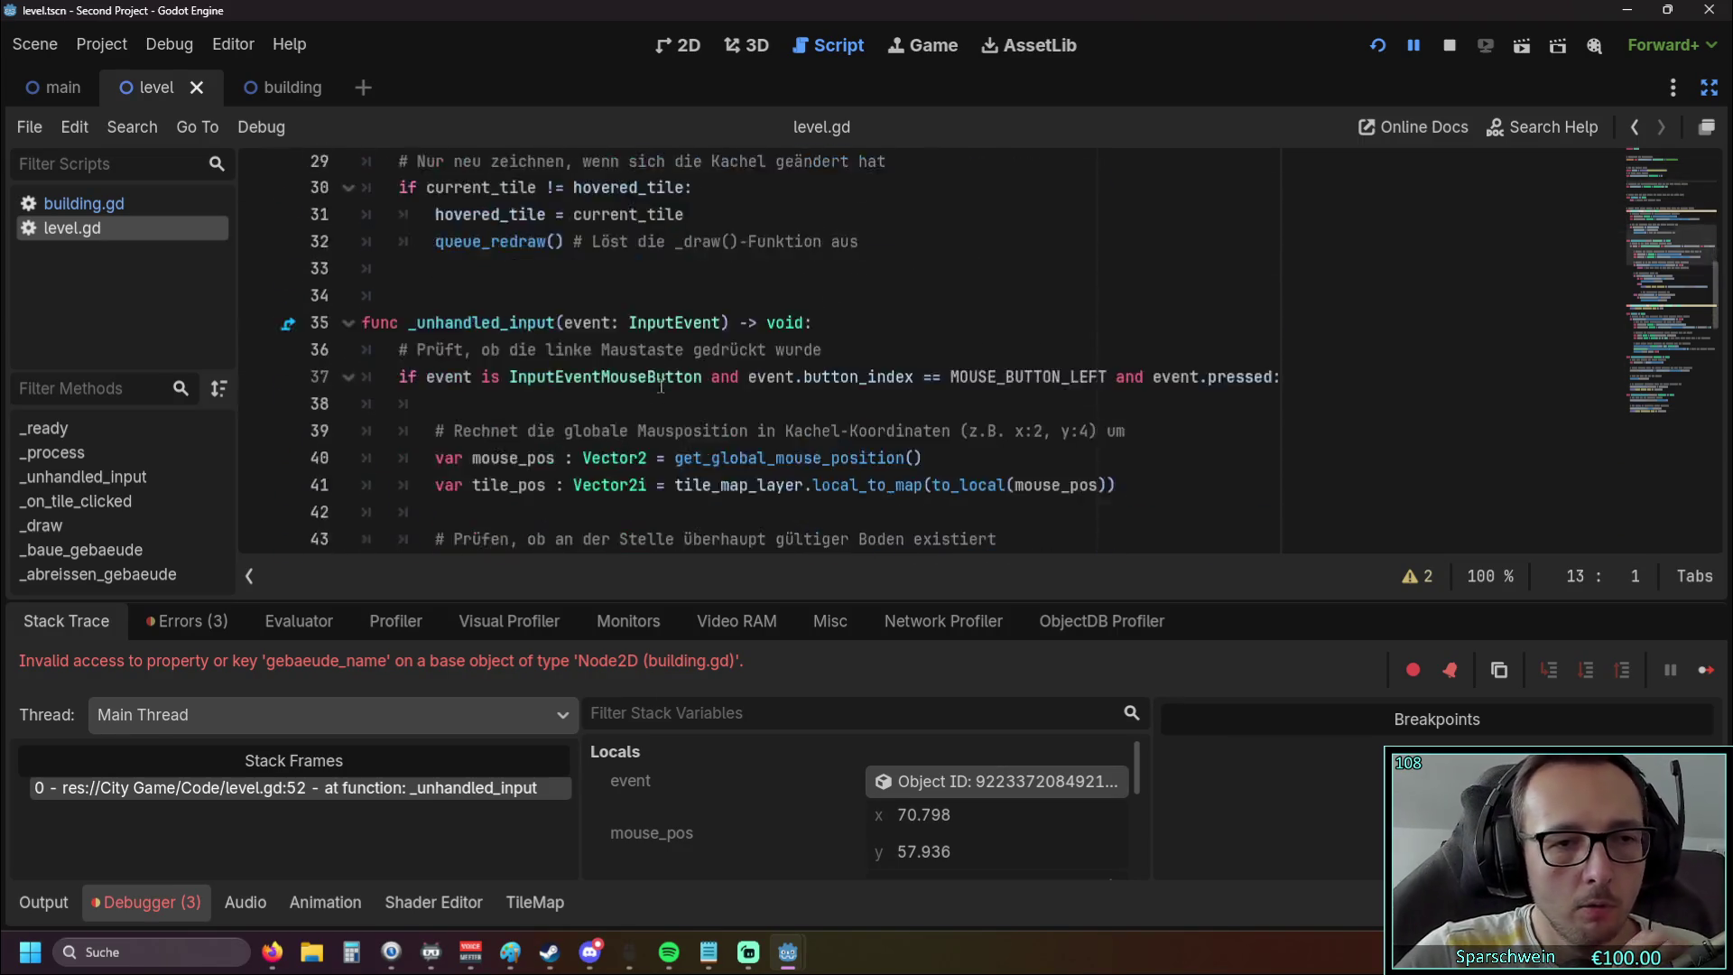
scroll(654, 385, up, 1)
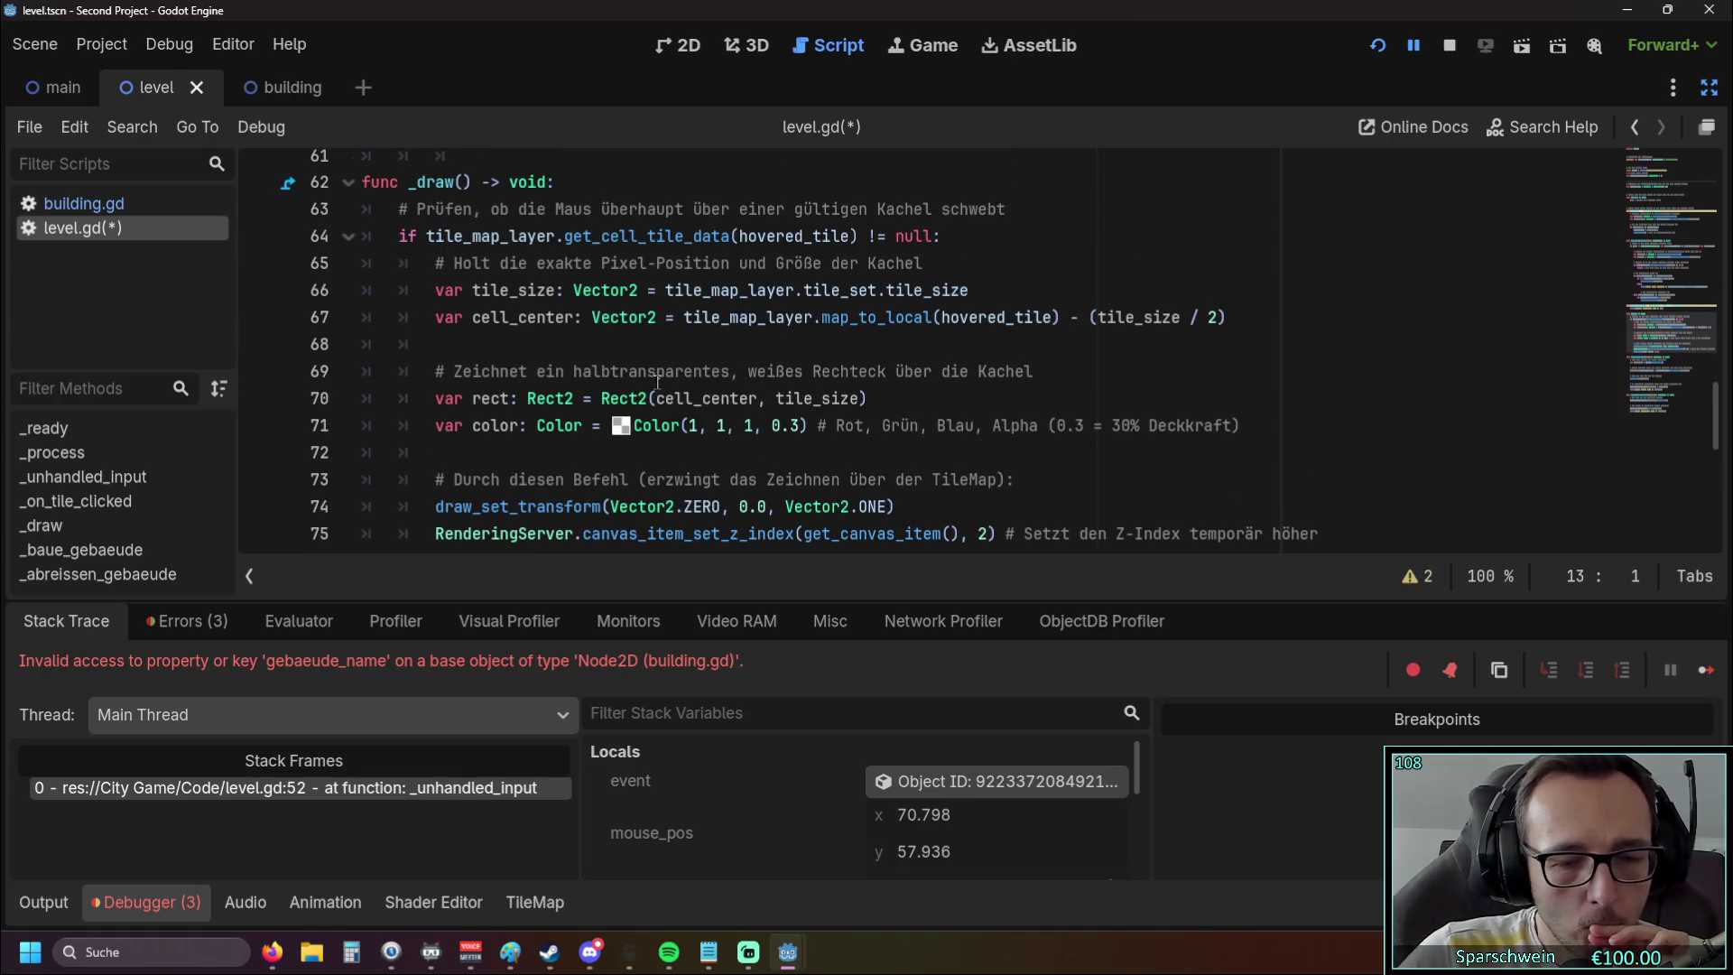
click(1379, 45)
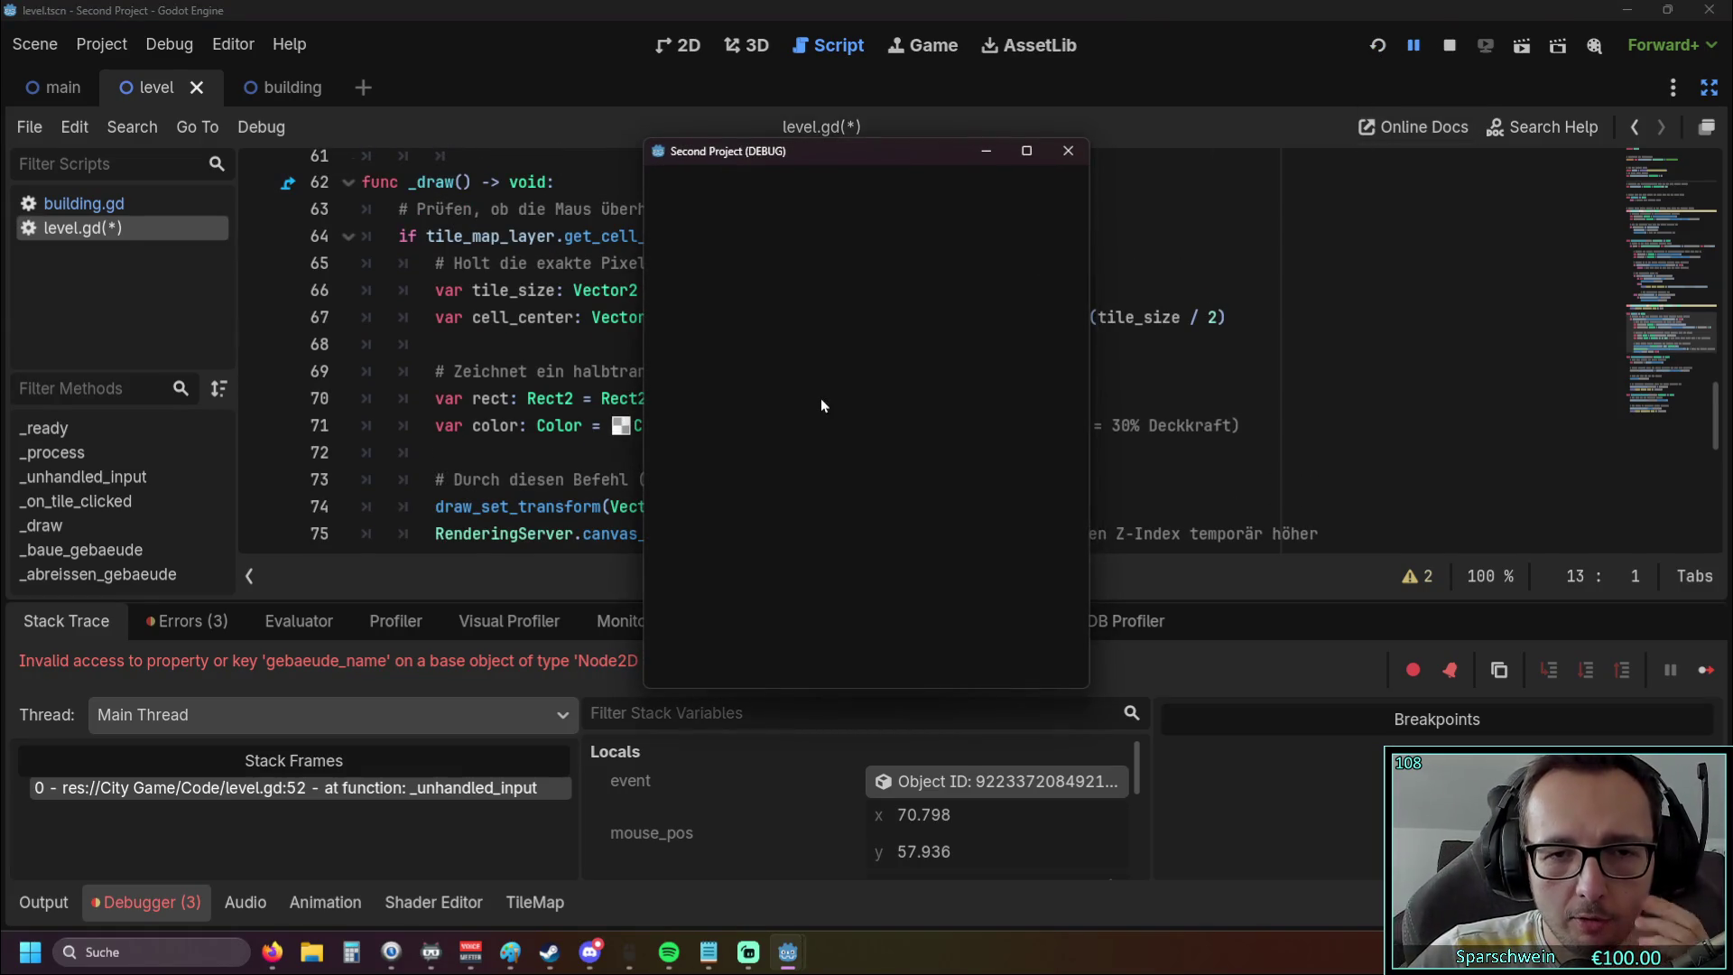
Step: Place four barrels on grass, then click an occupied tile to hit the line 52 error again
click(785, 424)
click(864, 388)
click(863, 495)
click(758, 514)
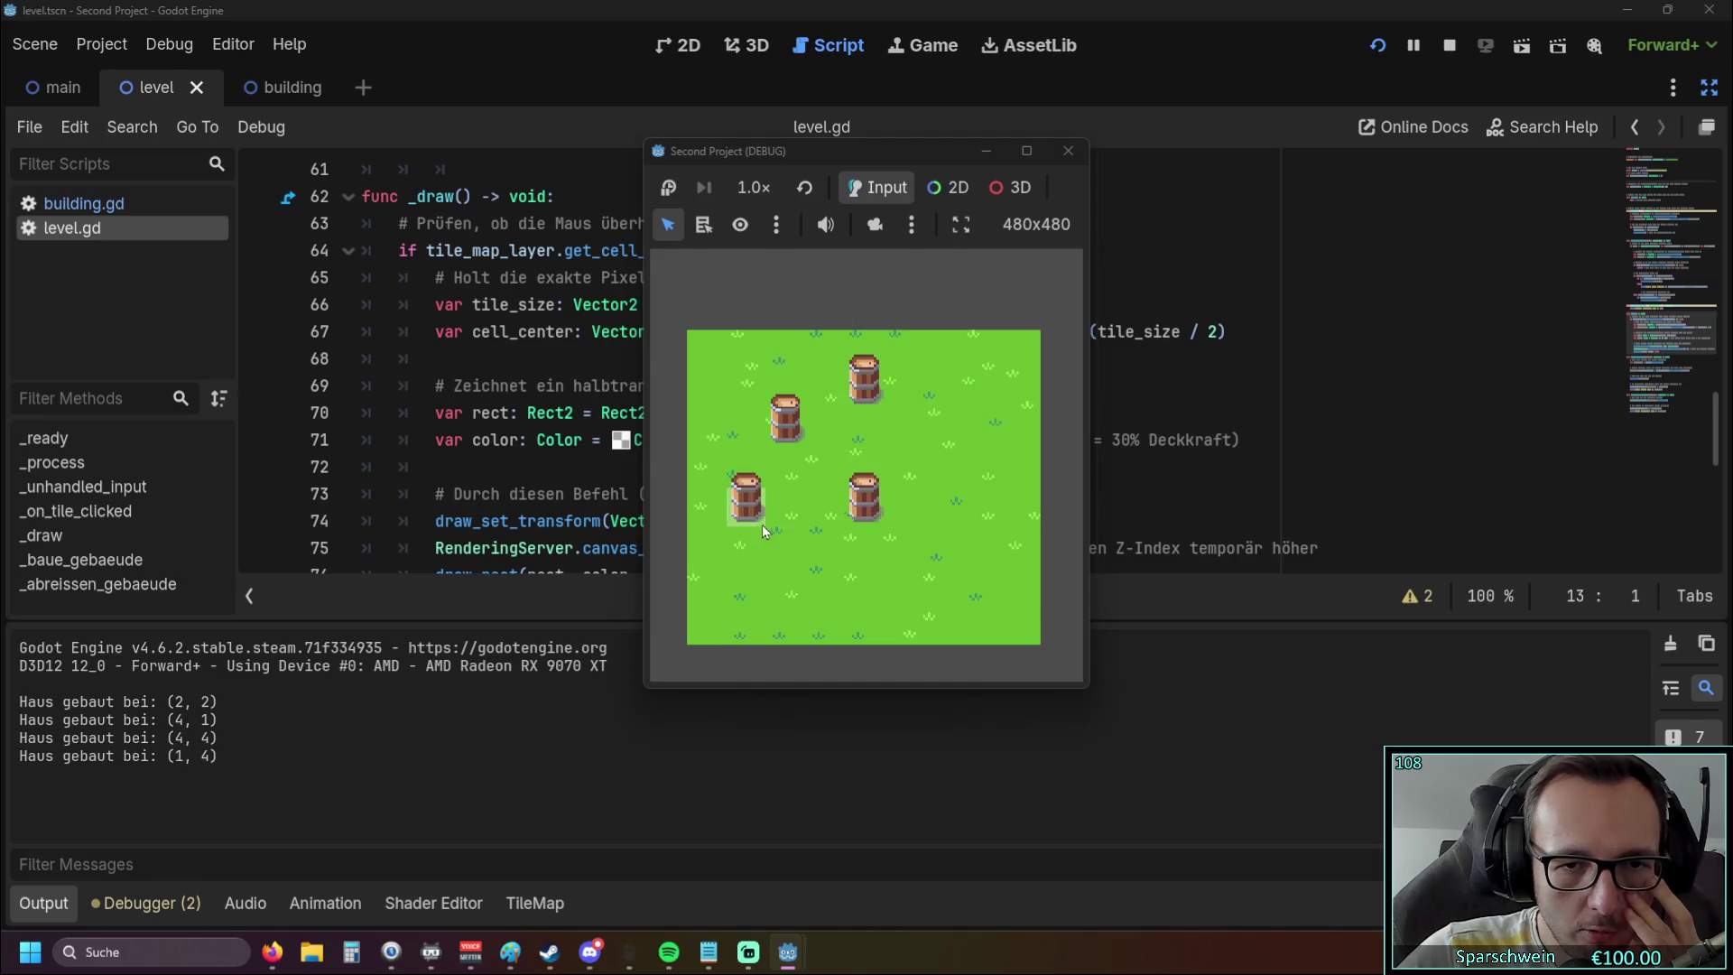
click(784, 434)
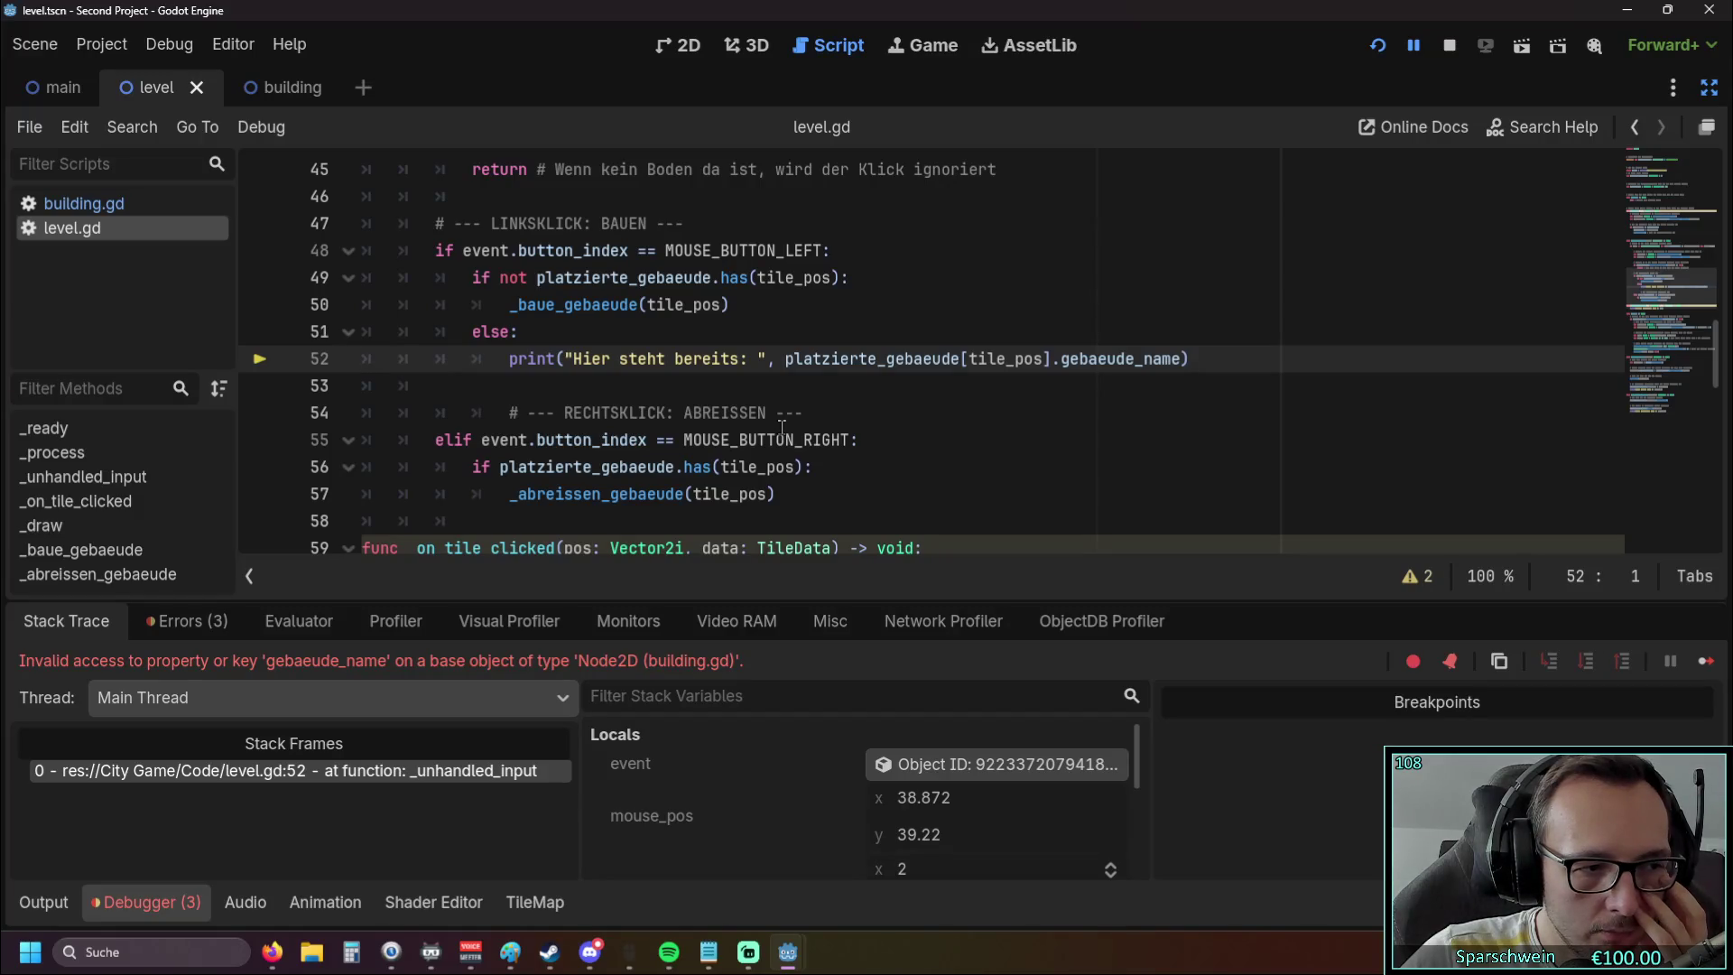
click(280, 86)
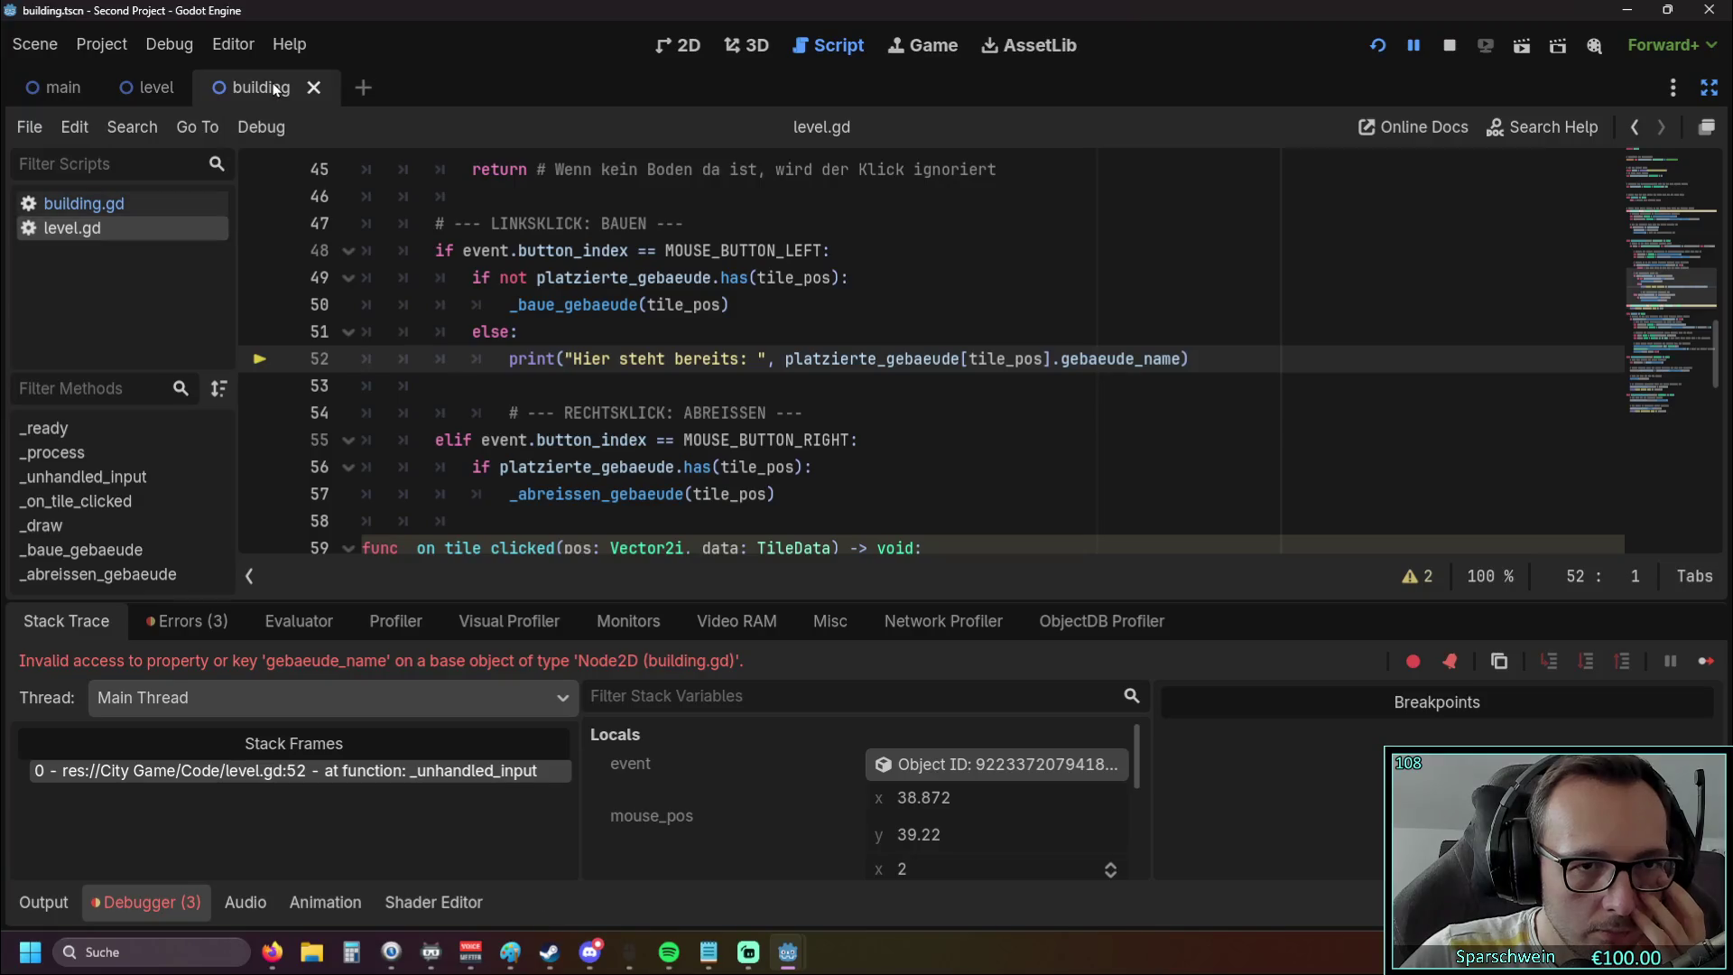
Step: Centre the barrel sprite in the building scene's 2D view
click(676, 47)
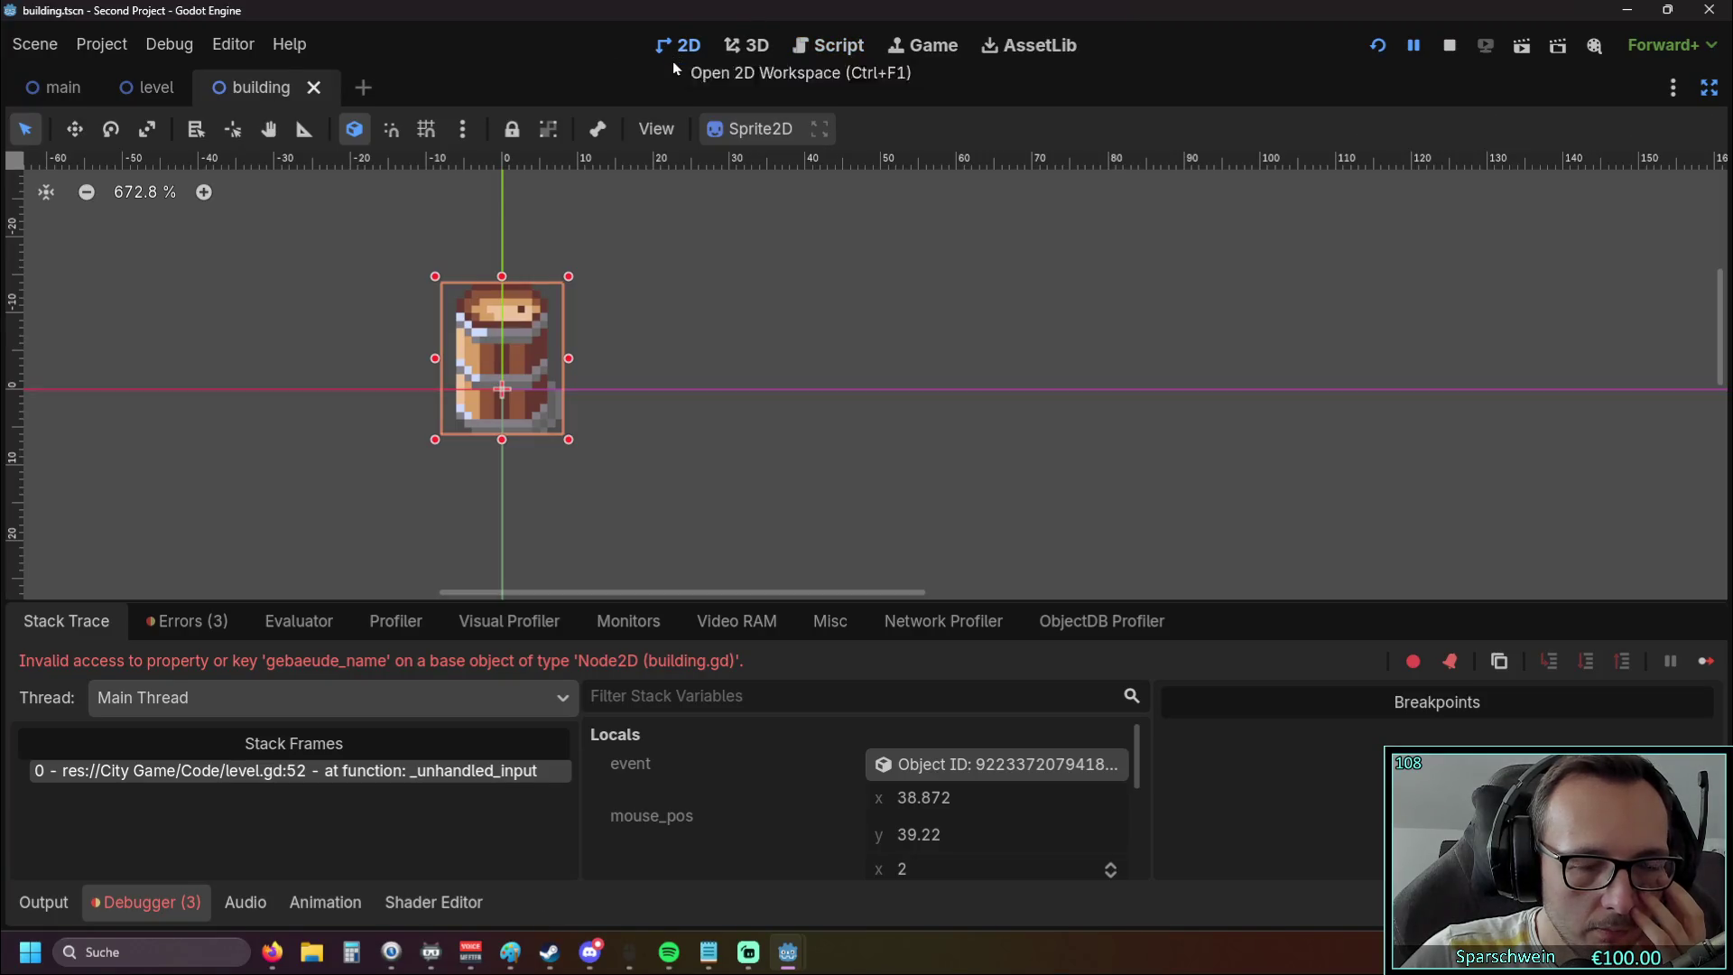
scroll(726, 306, down, 3)
mouse_move(851, 321)
mouse_down()
mouse_move(937, 340)
mouse_move(847, 332)
mouse_up()
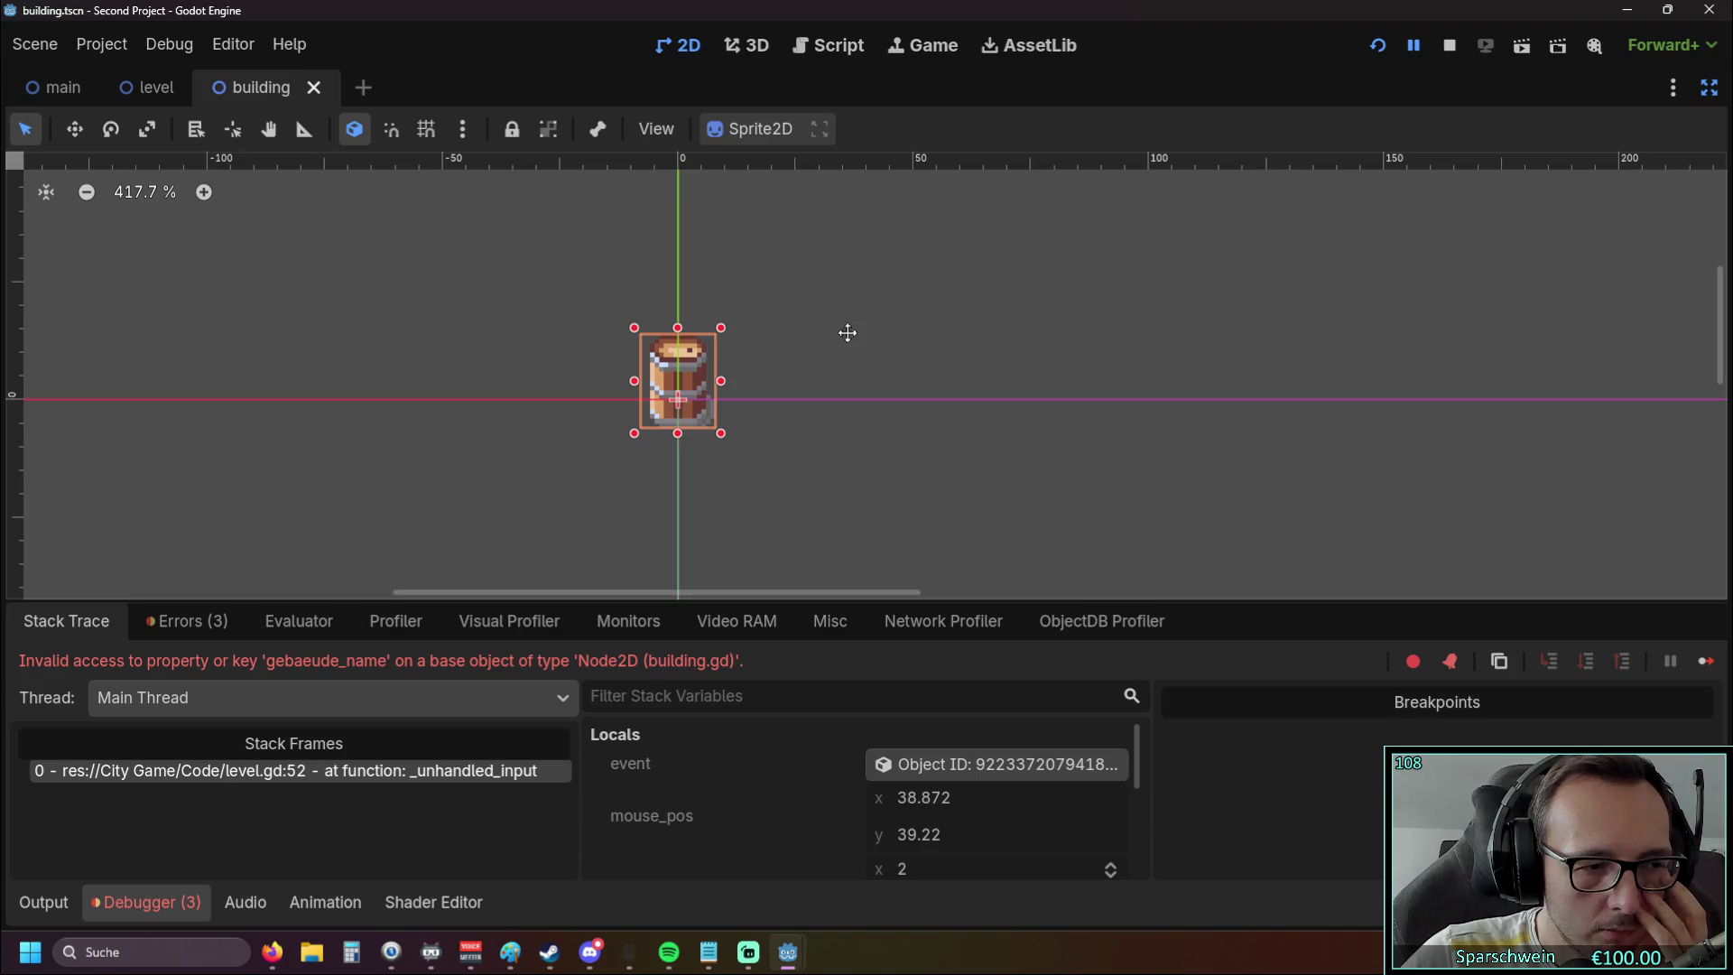
mouse_move(848, 332)
mouse_down()
mouse_move(863, 316)
mouse_move(875, 340)
mouse_up()
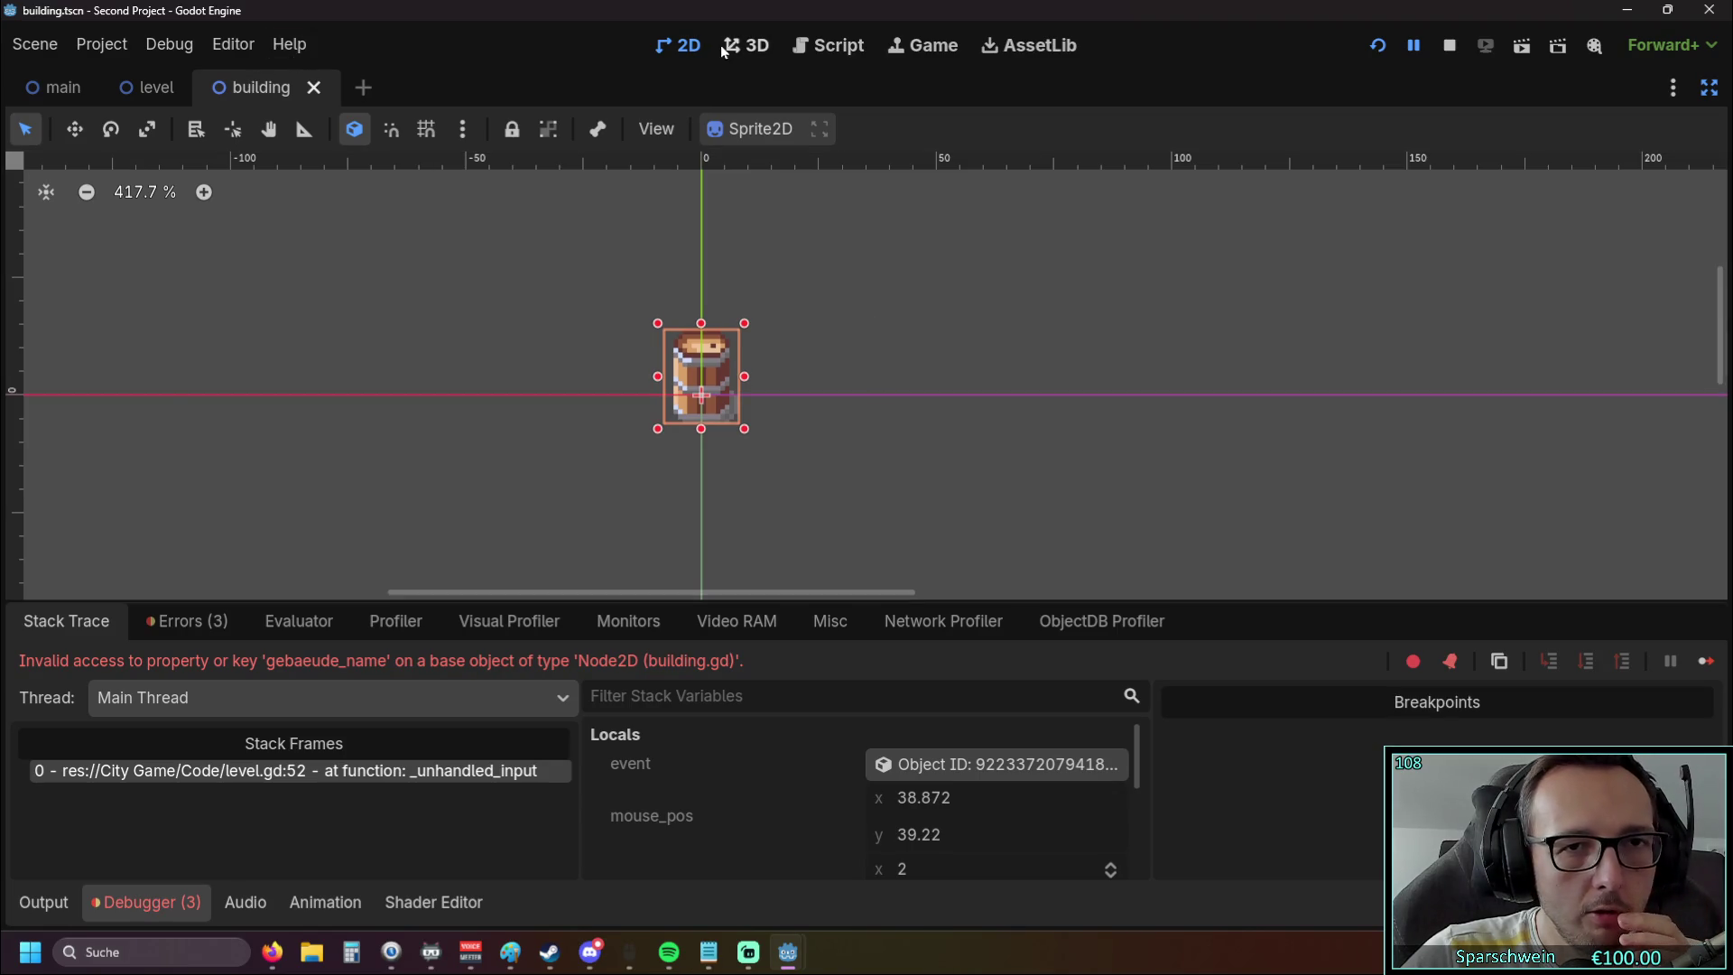
click(828, 45)
Step: Rename gebäude_name to gebaeude_name on line 4 of building.gd
click(84, 203)
click(508, 250)
key(BackSpace)
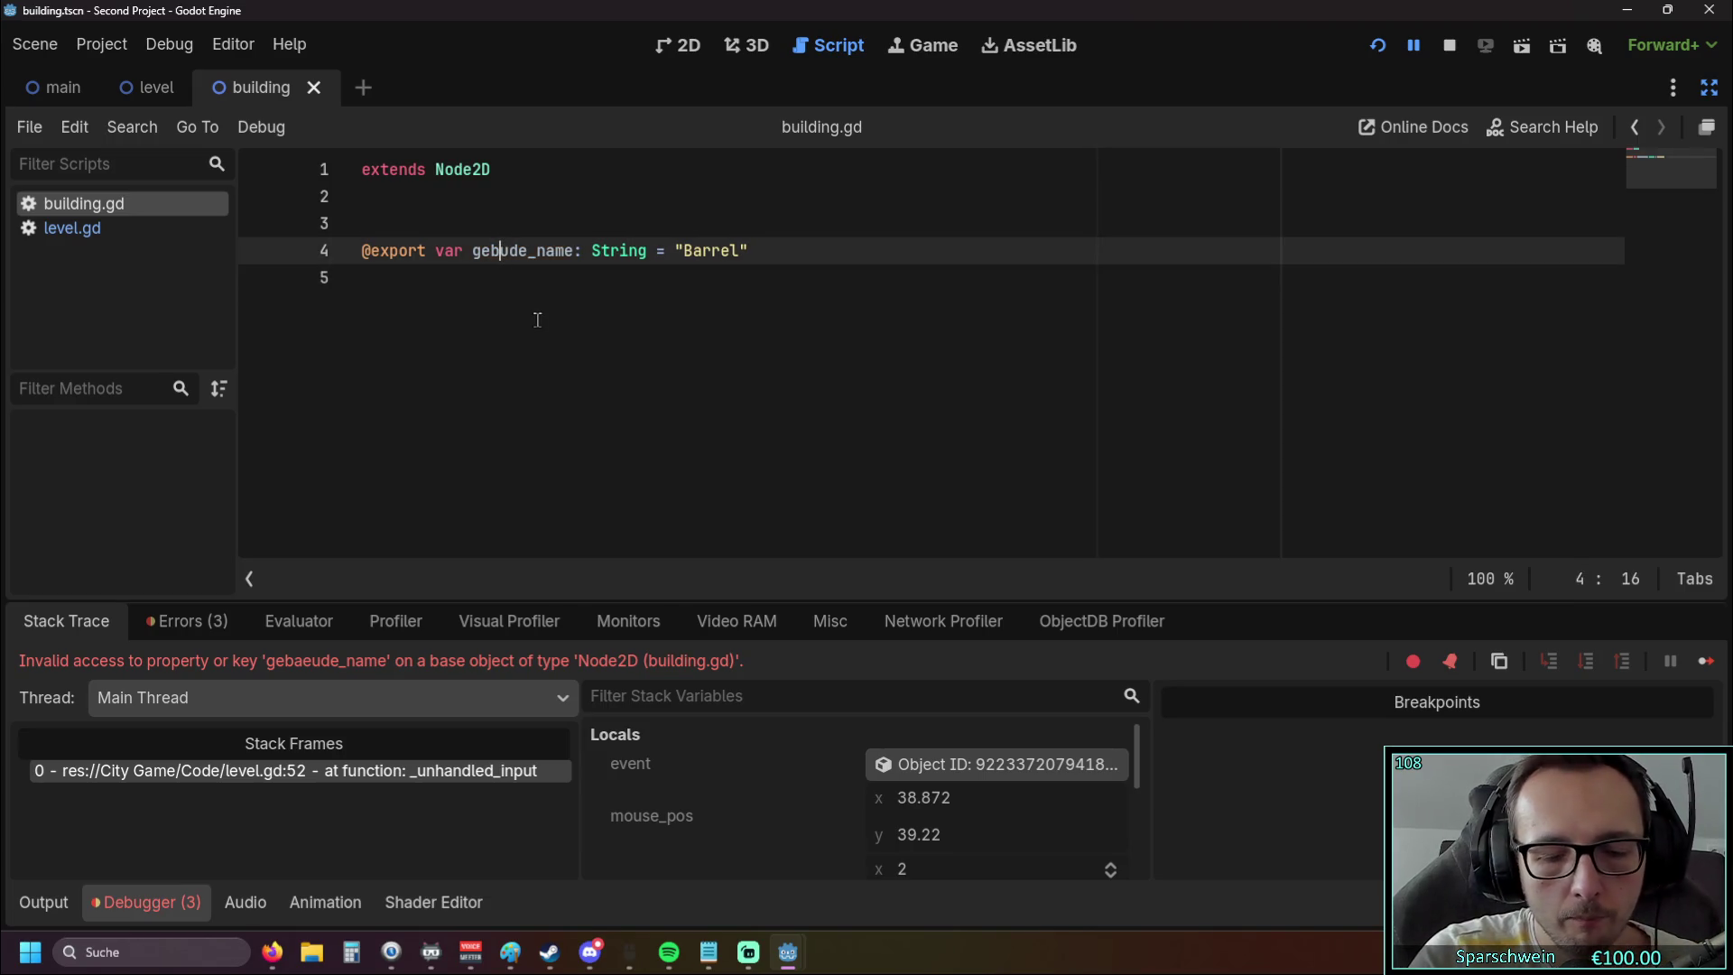
text(ea)
click(549, 340)
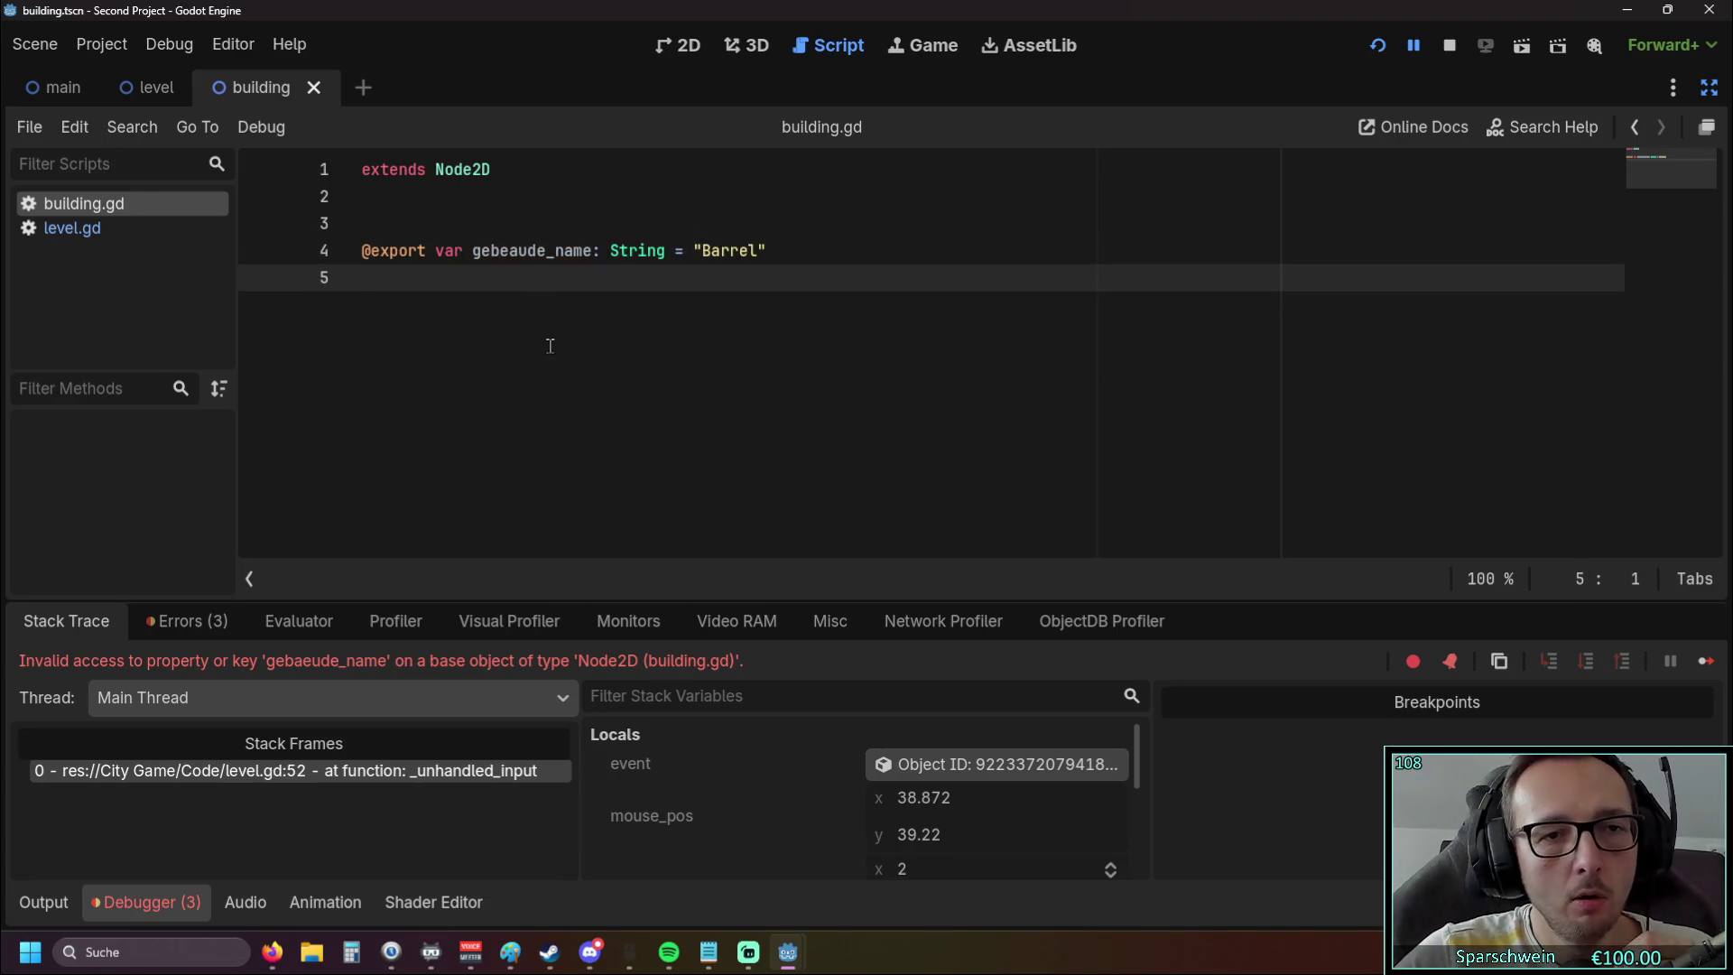
click(500, 250)
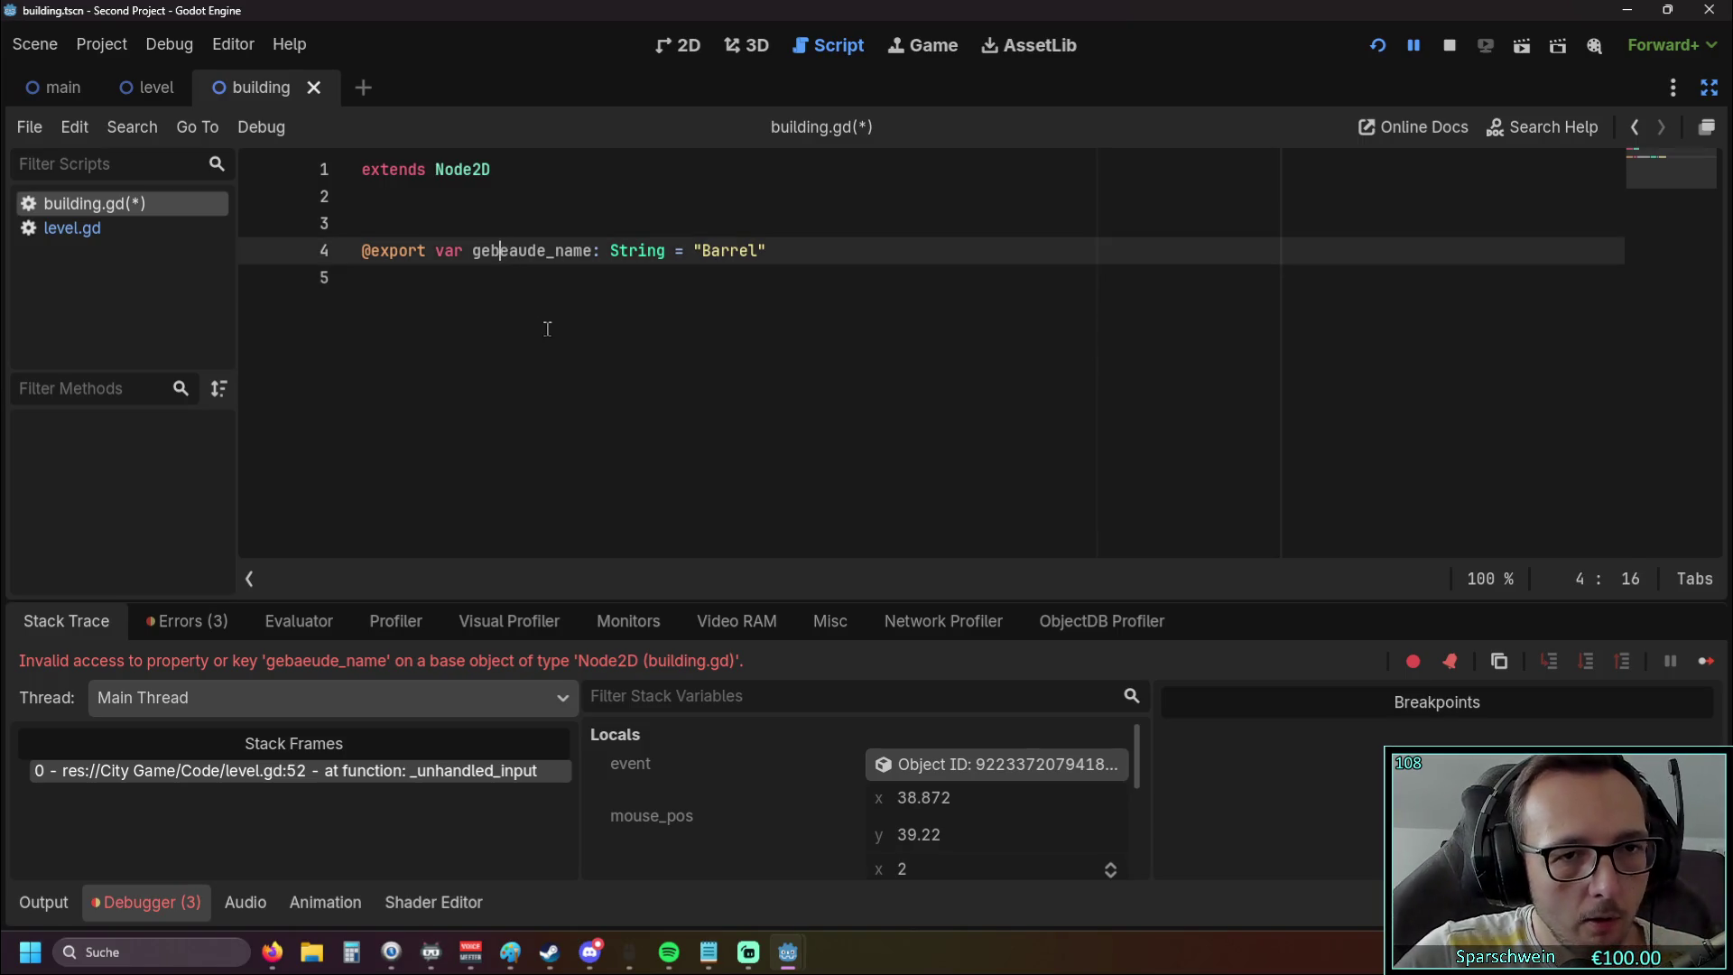
key(Delete)
key(Right)
text(e)
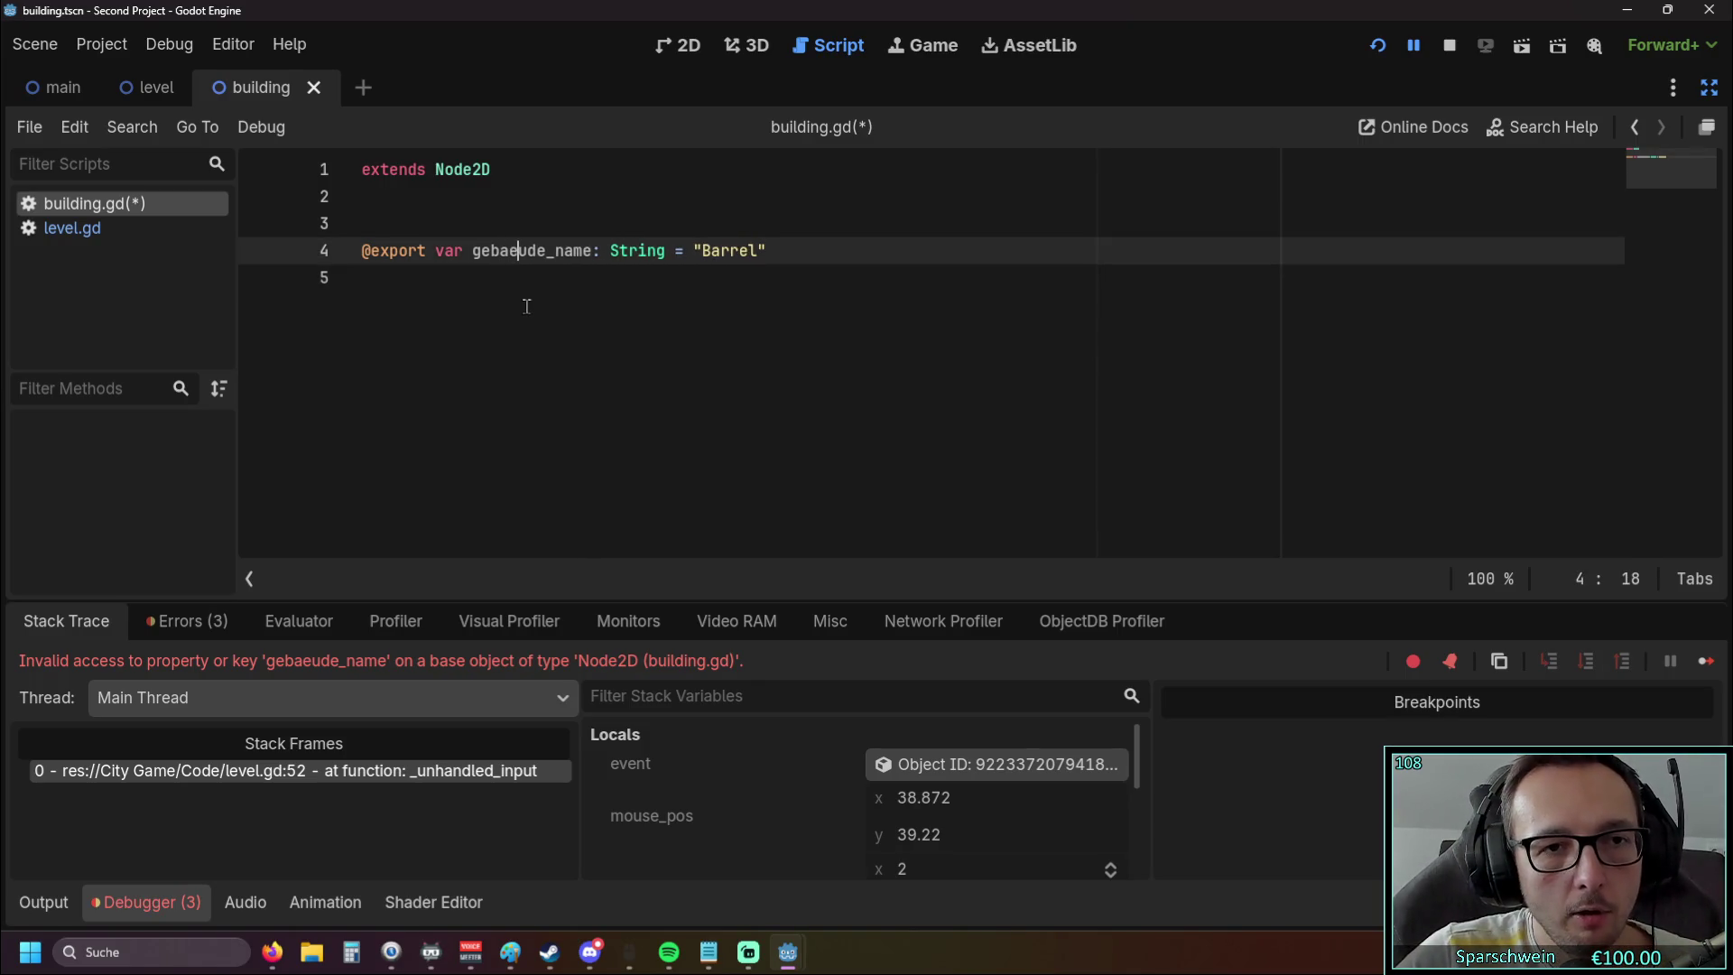
click(513, 332)
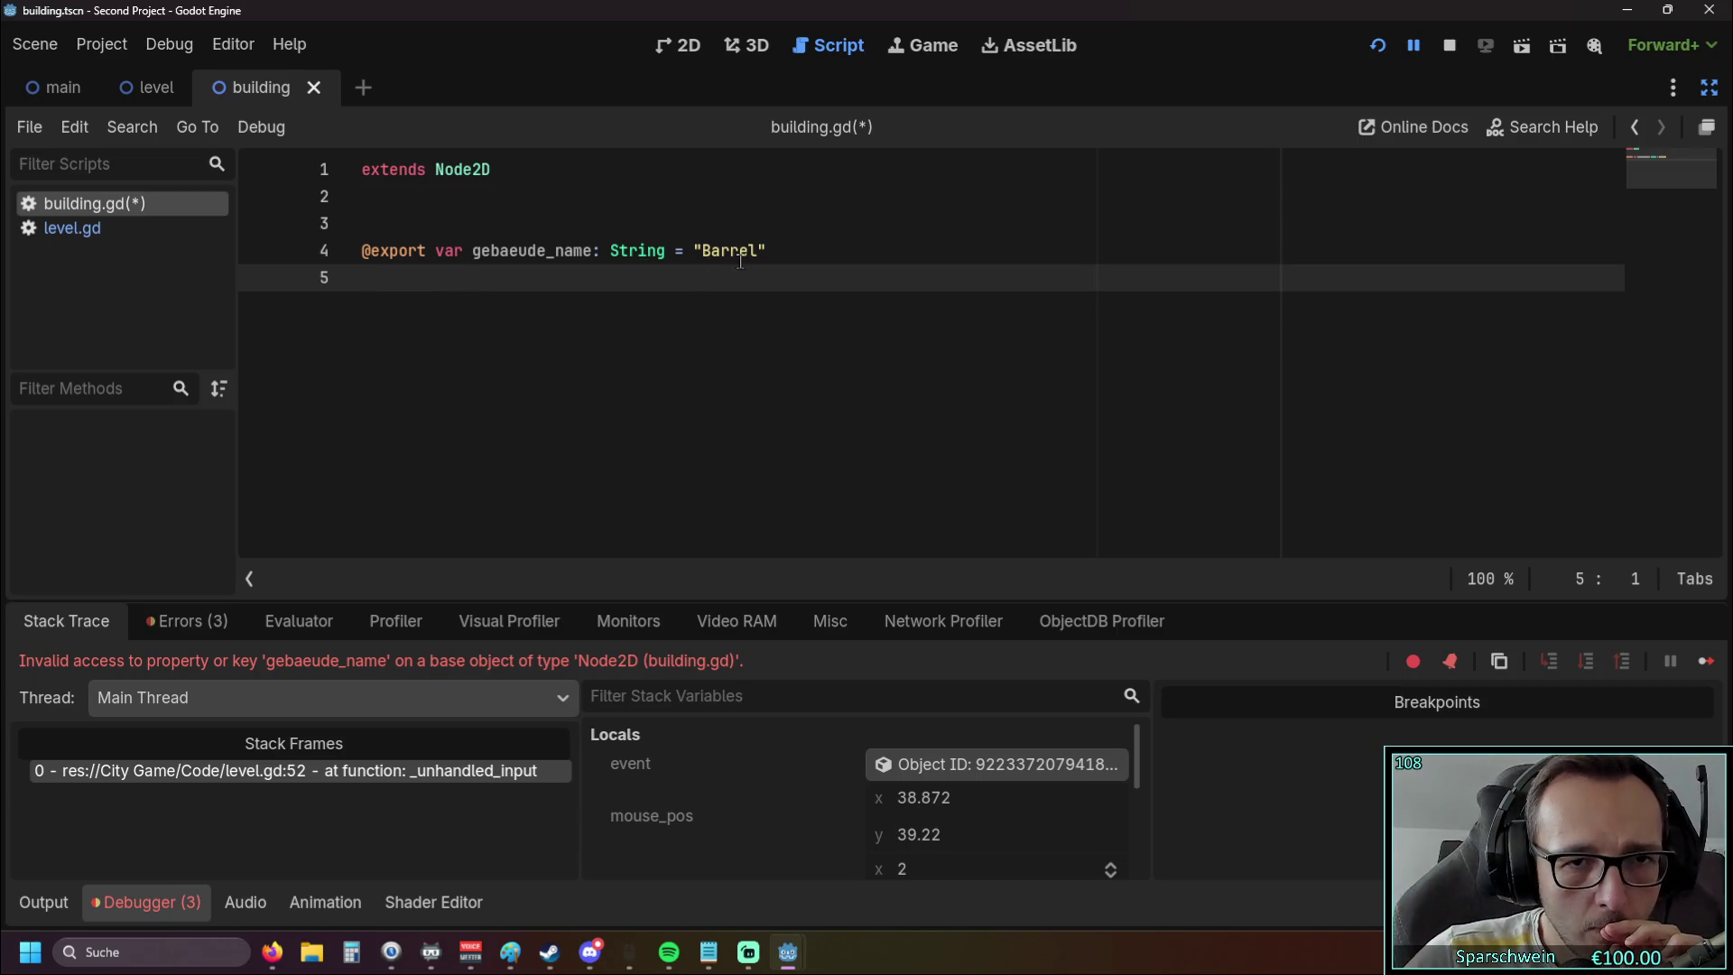
Step: Check the building scene, then show the level scene's 2D view
click(689, 49)
click(810, 45)
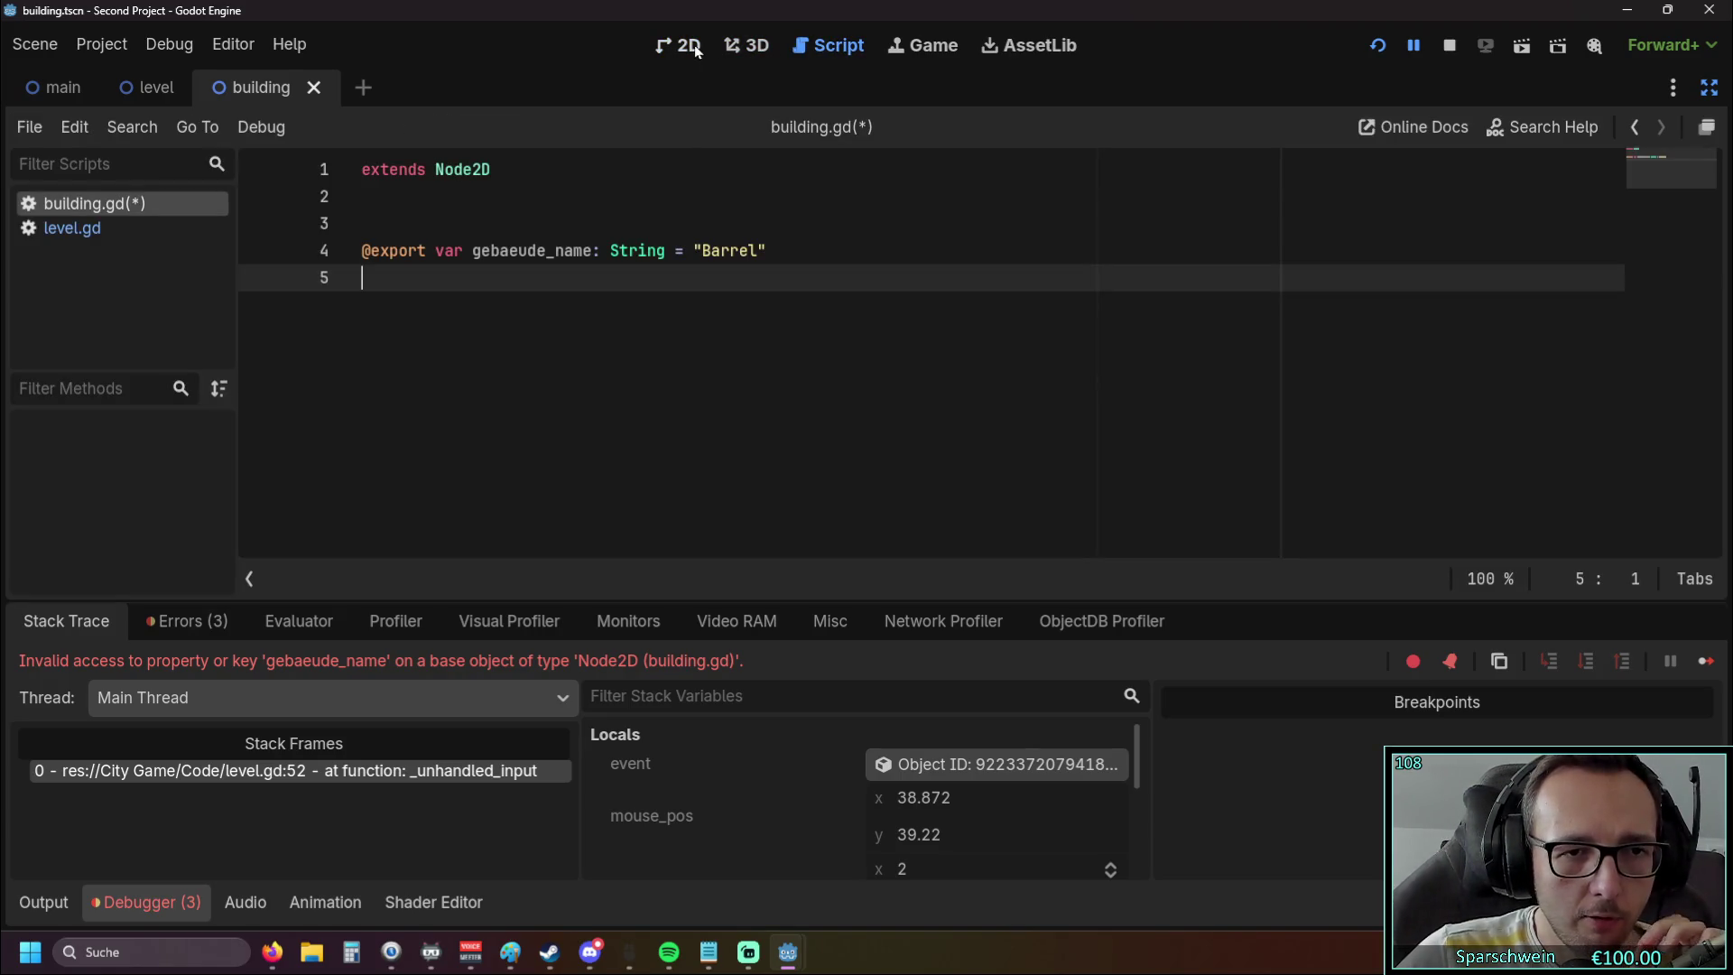
click(147, 87)
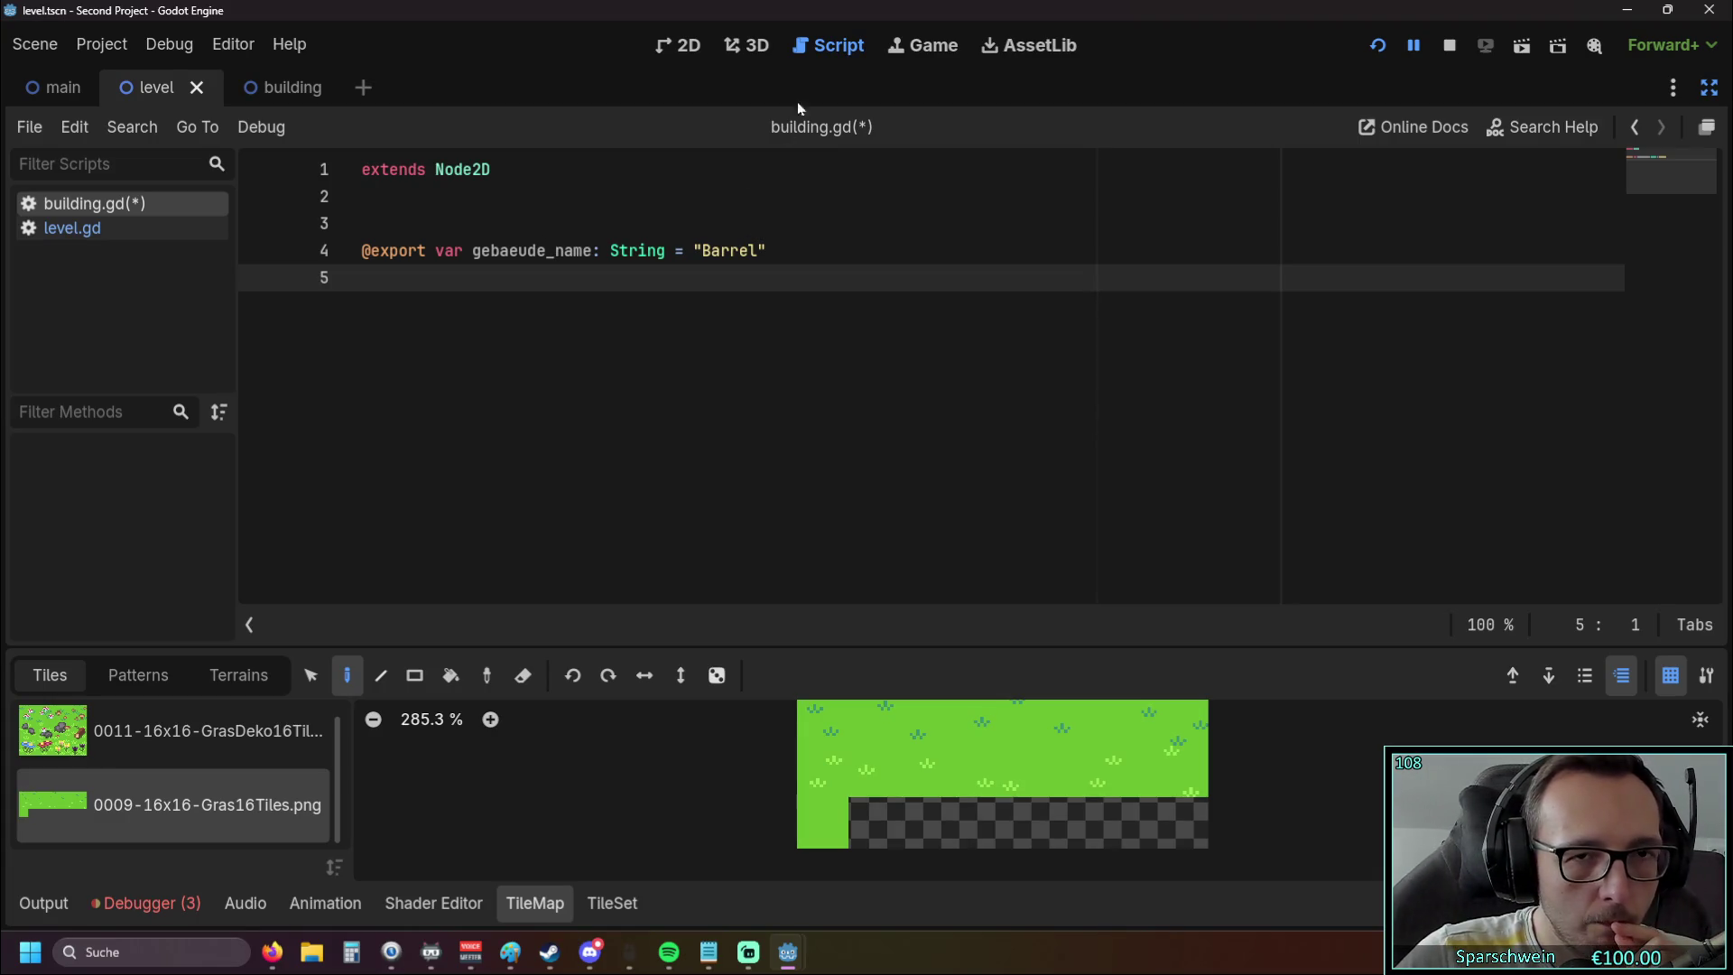
click(695, 46)
Step: Run the game, place barrels at (3, 2) and (5, 3), then click an occupied tile
click(749, 47)
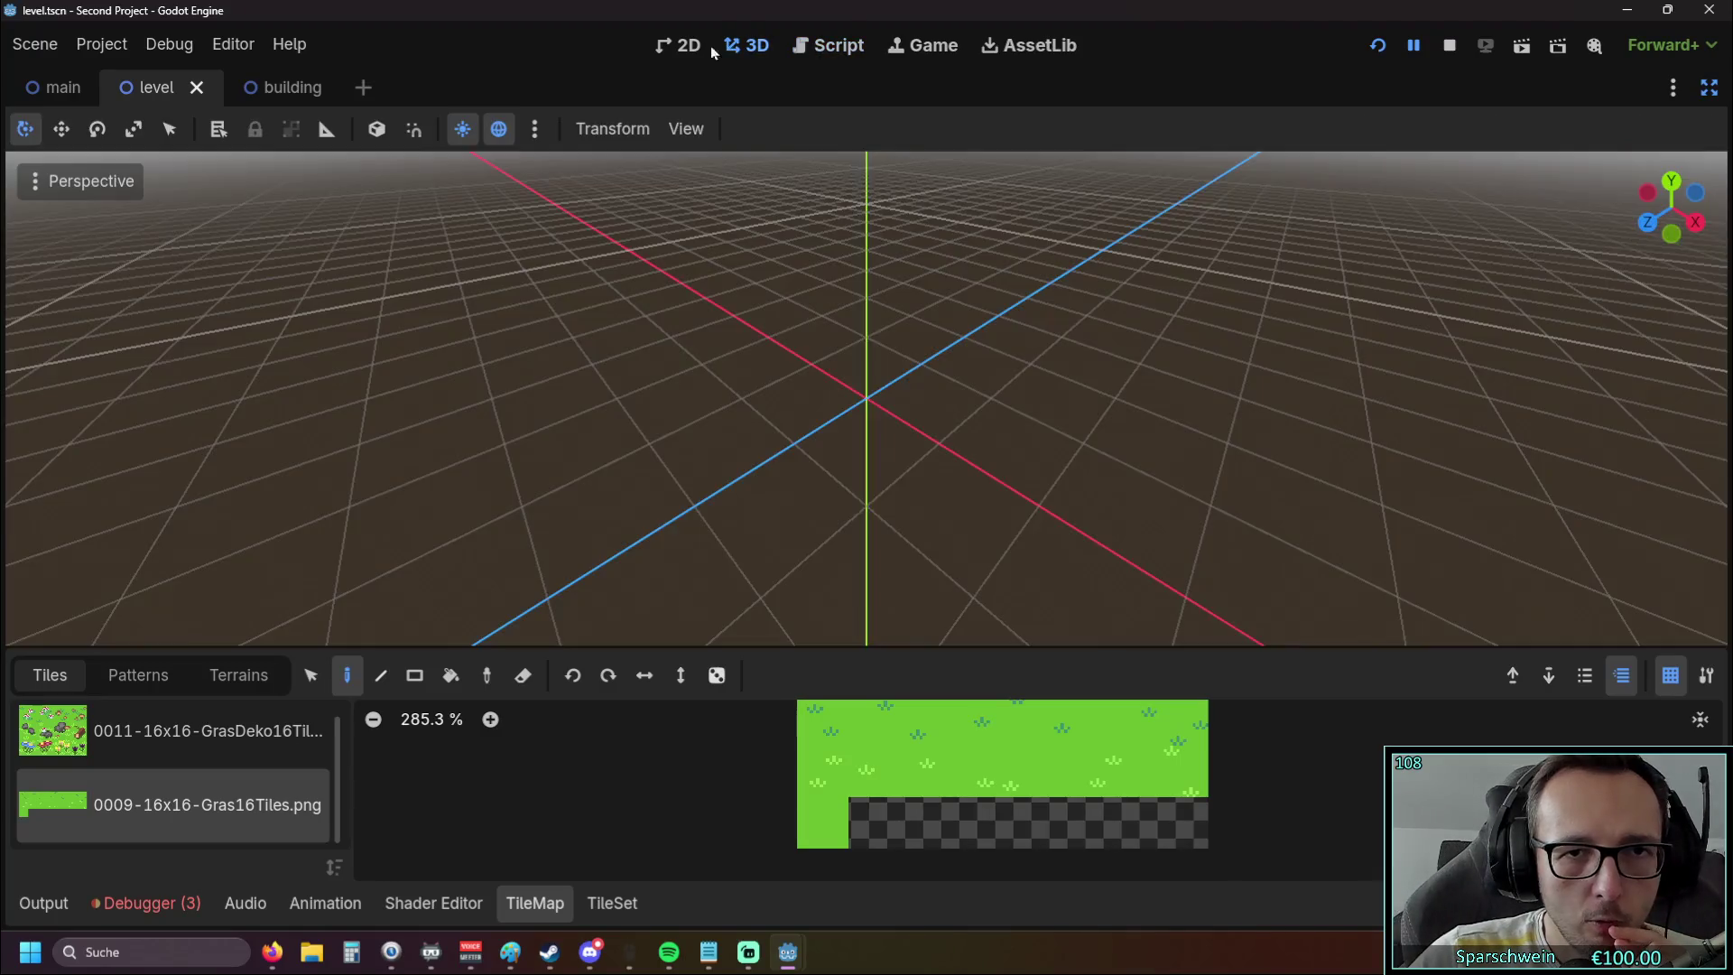
click(695, 47)
click(821, 50)
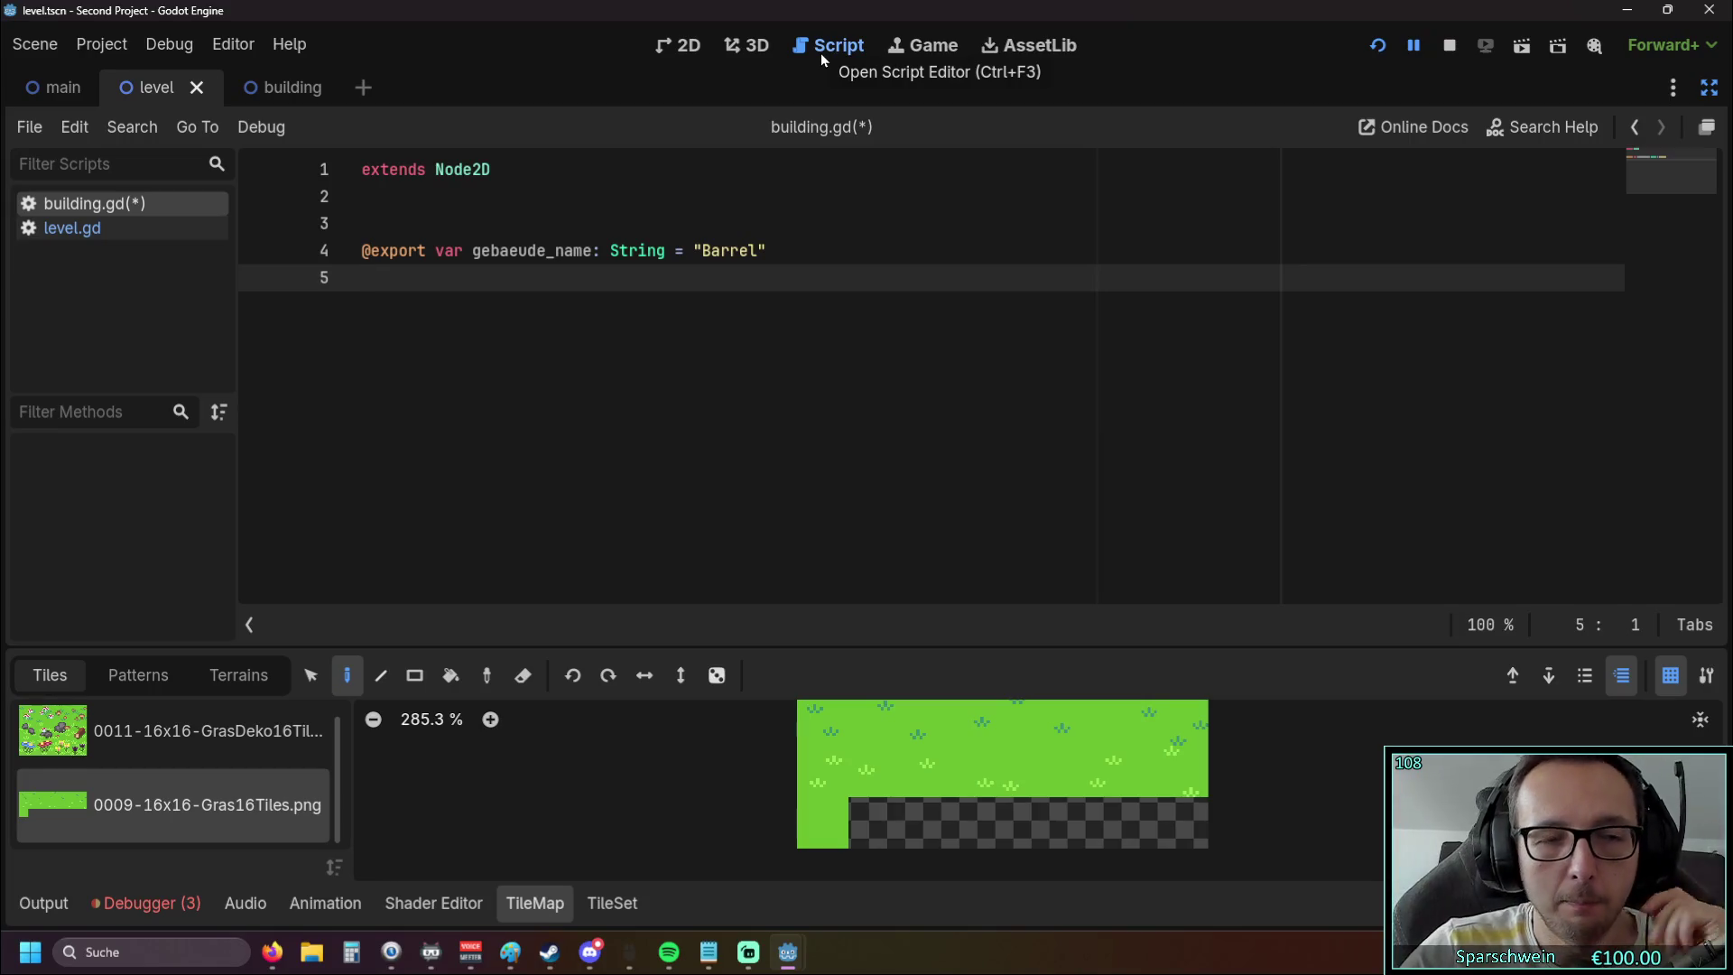
click(1377, 45)
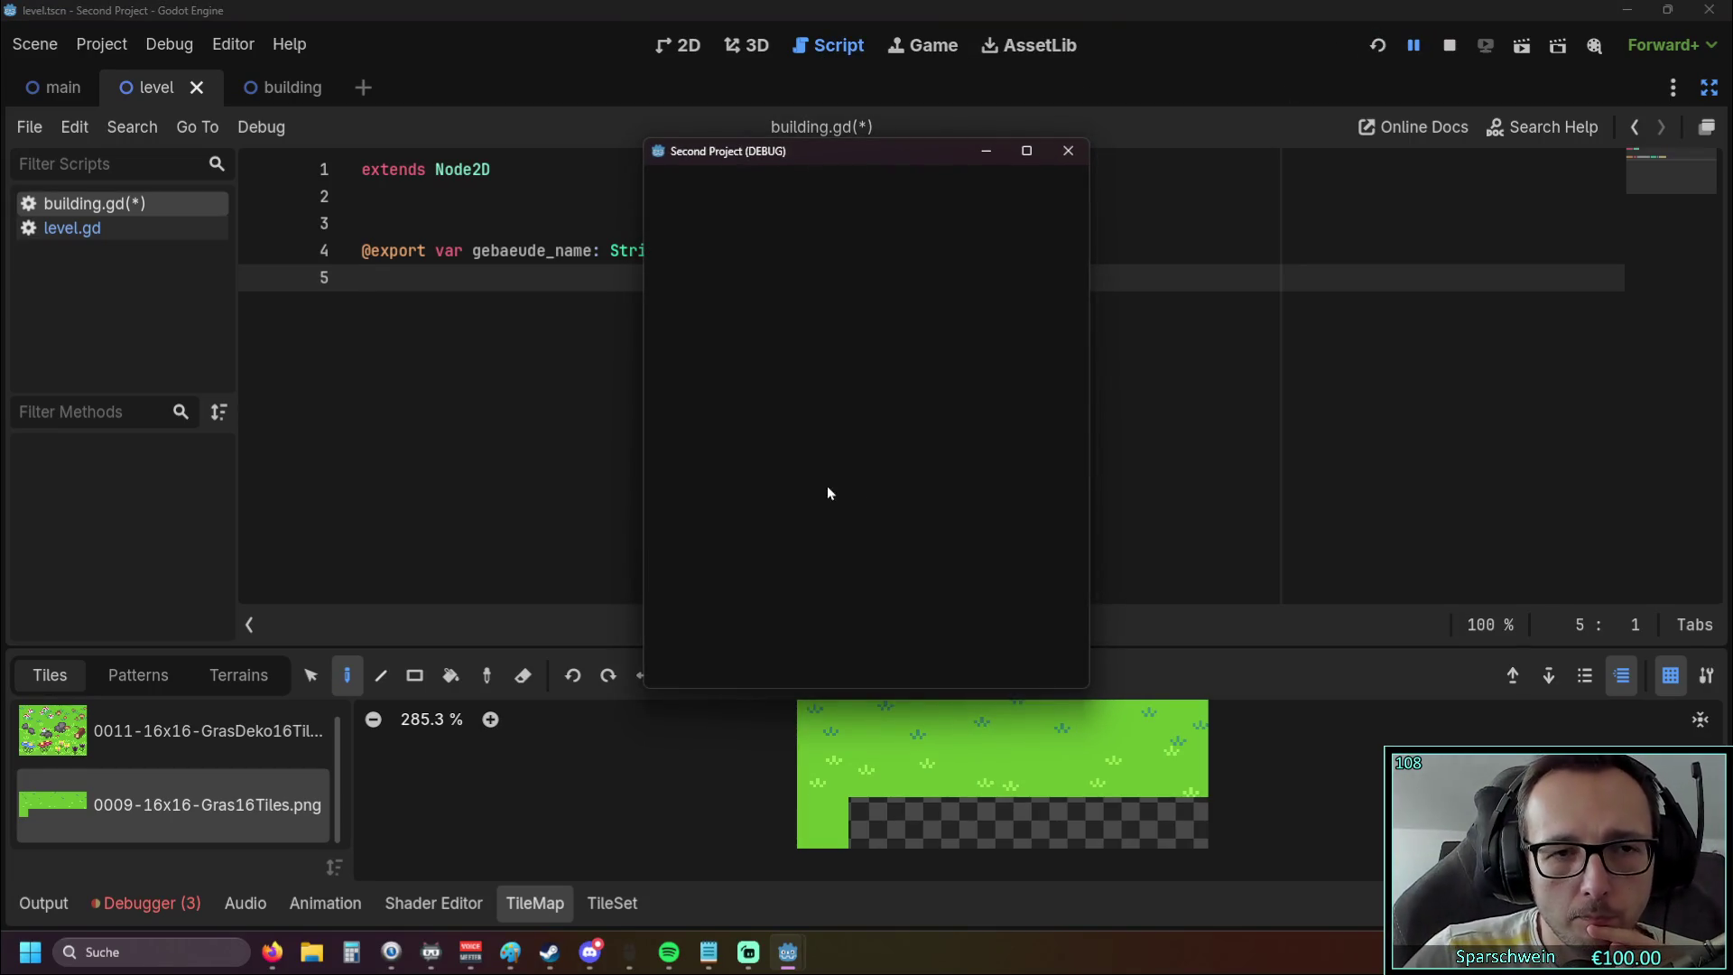
click(821, 445)
click(903, 480)
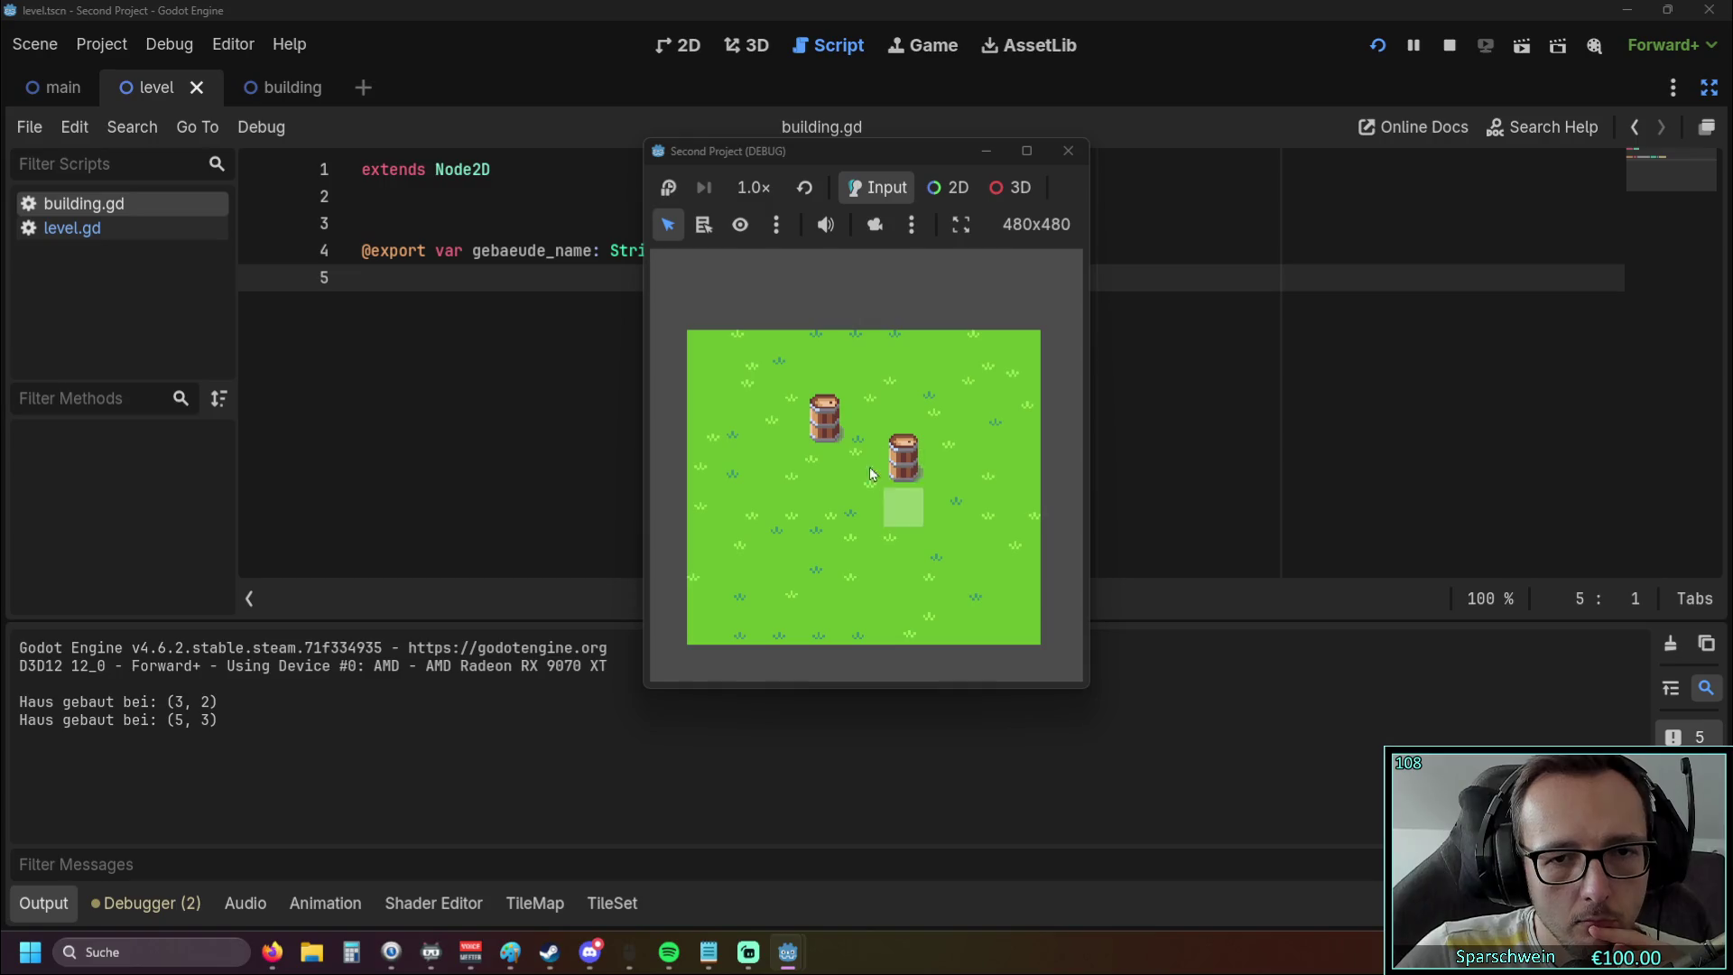
click(825, 432)
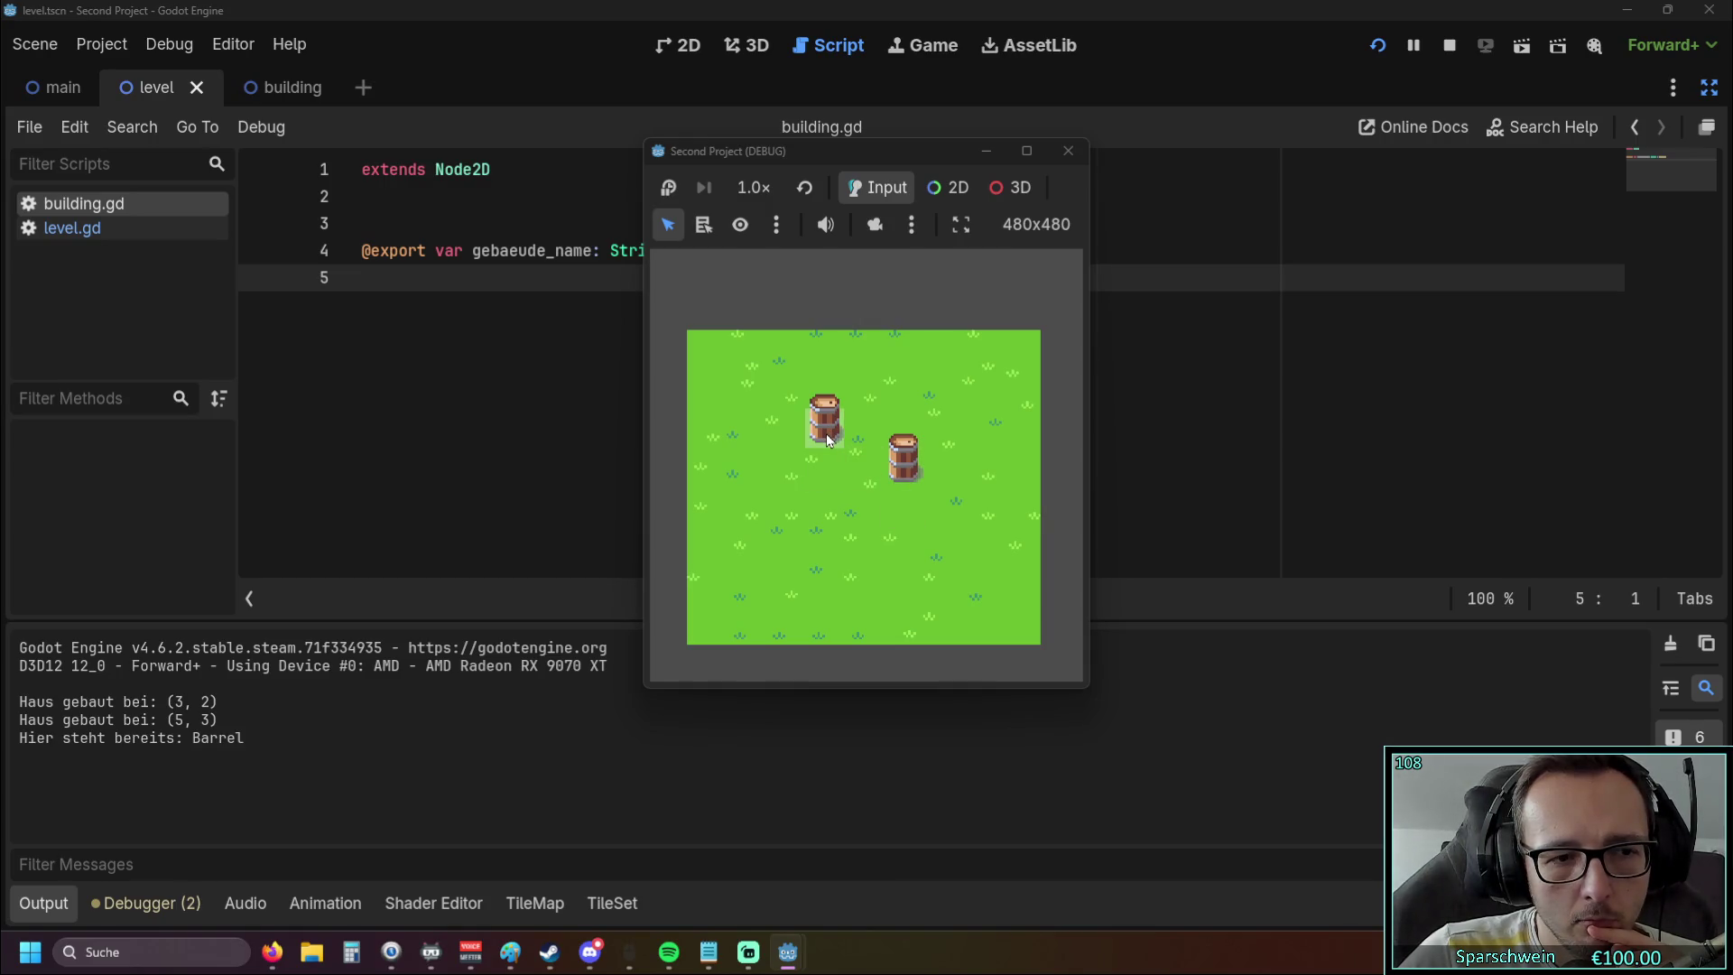
Step: Place barrels at (1, 4), (3, 4), (2, 6), (5, 5) and (4, 6)
click(757, 502)
click(823, 504)
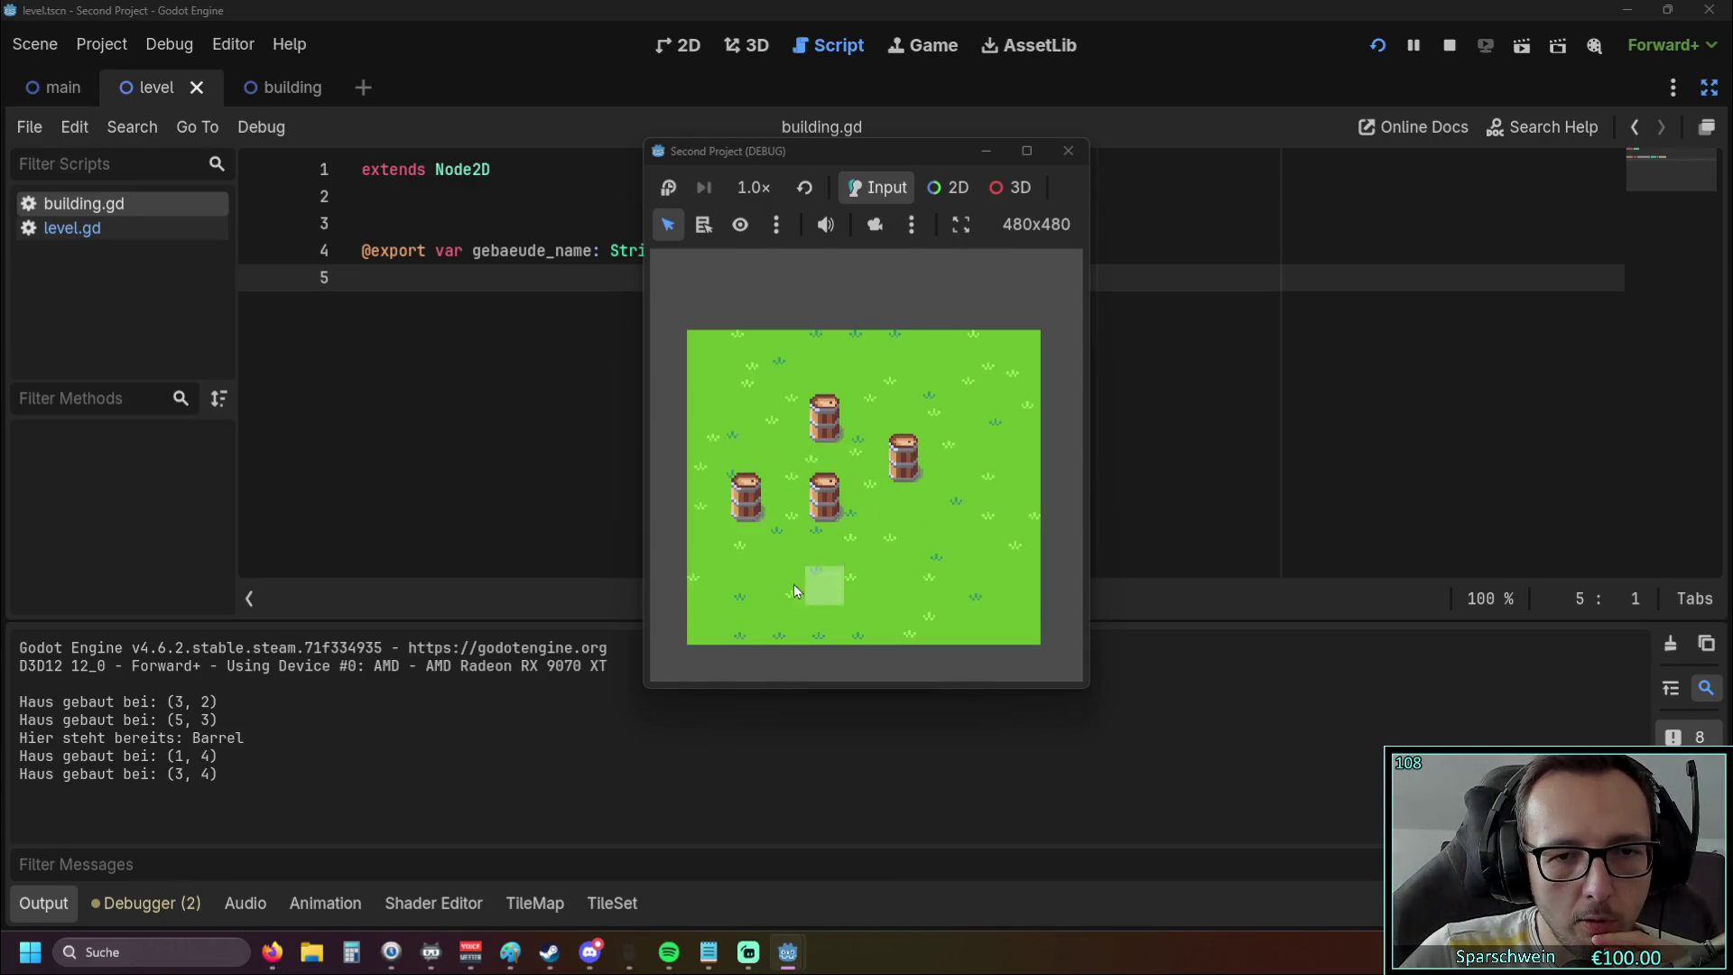
click(790, 583)
click(902, 538)
click(879, 578)
Step: Click occupied barrel tiles repeatedly, getting 'Hier steht bereits: Barrel' instead of an error
click(833, 522)
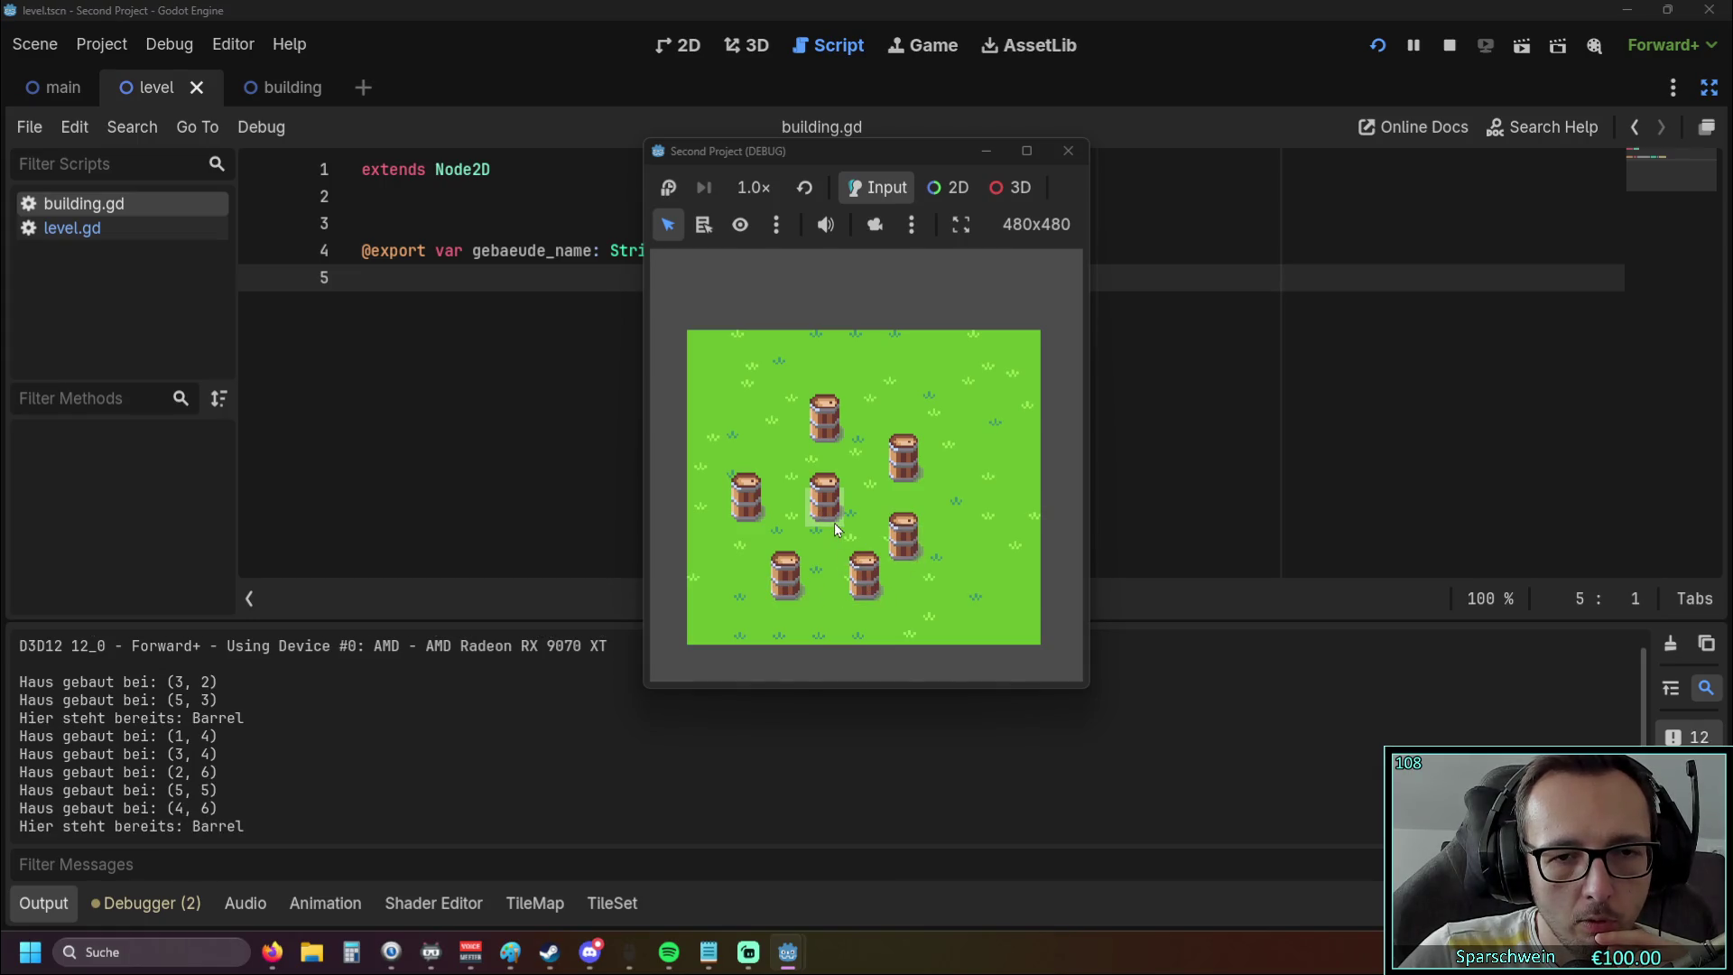
click(832, 522)
click(832, 522)
click(832, 521)
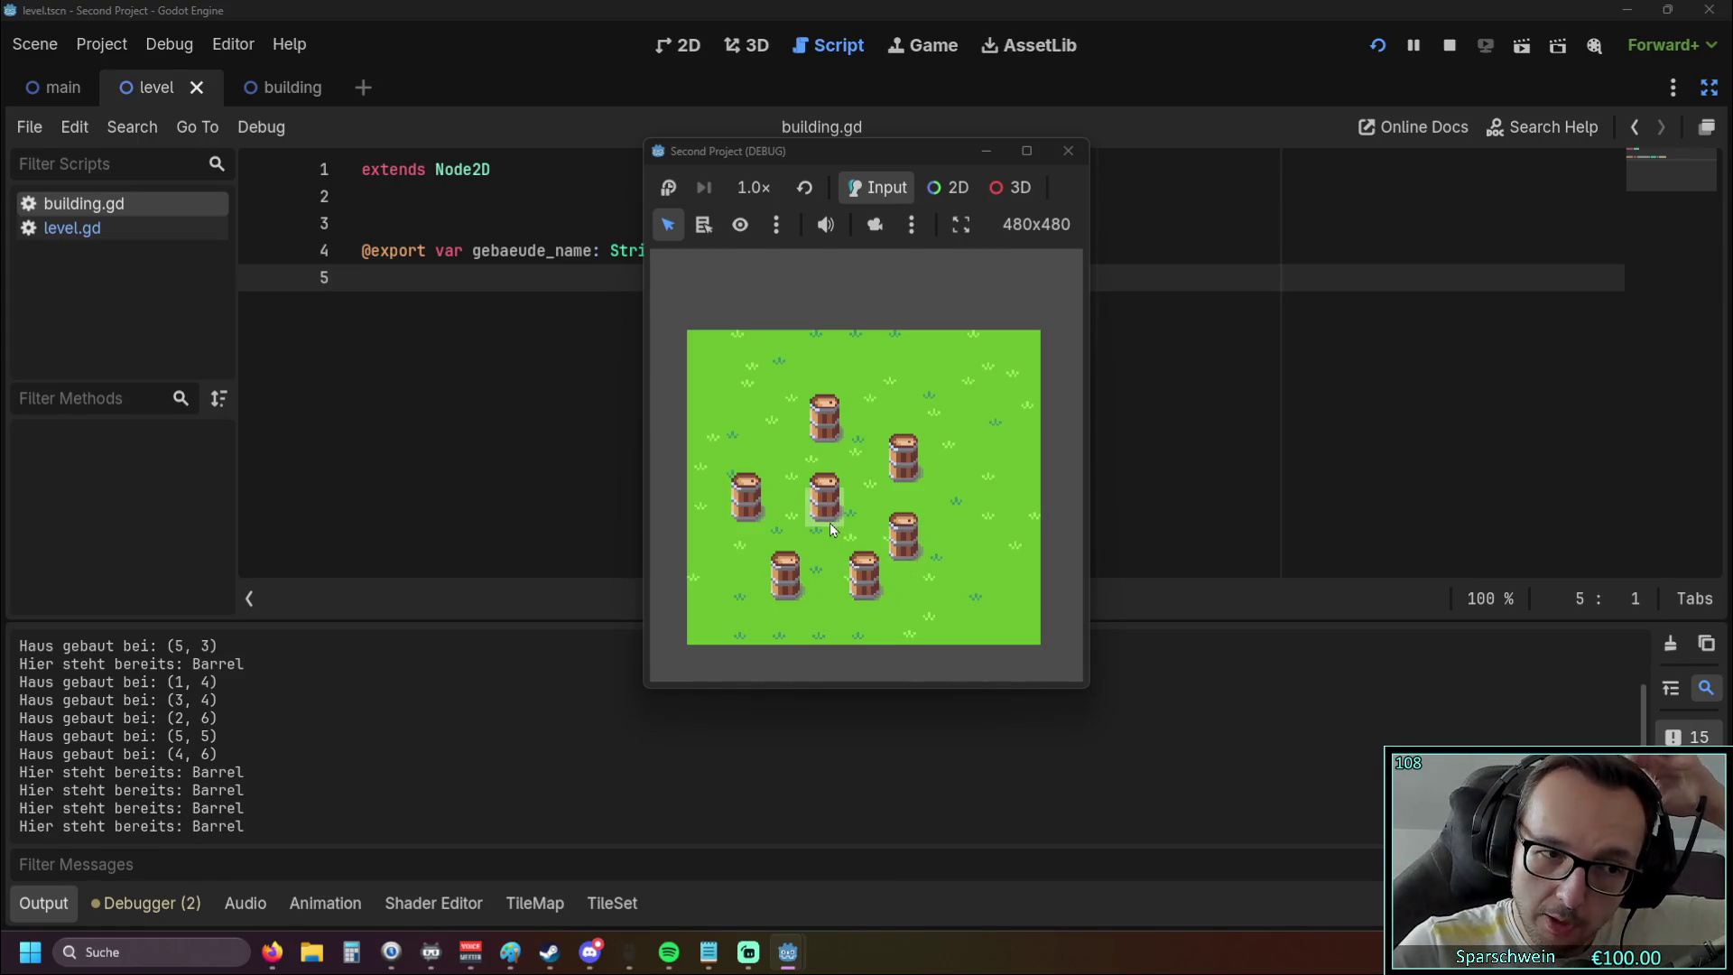
click(825, 522)
click(824, 522)
click(825, 521)
click(825, 521)
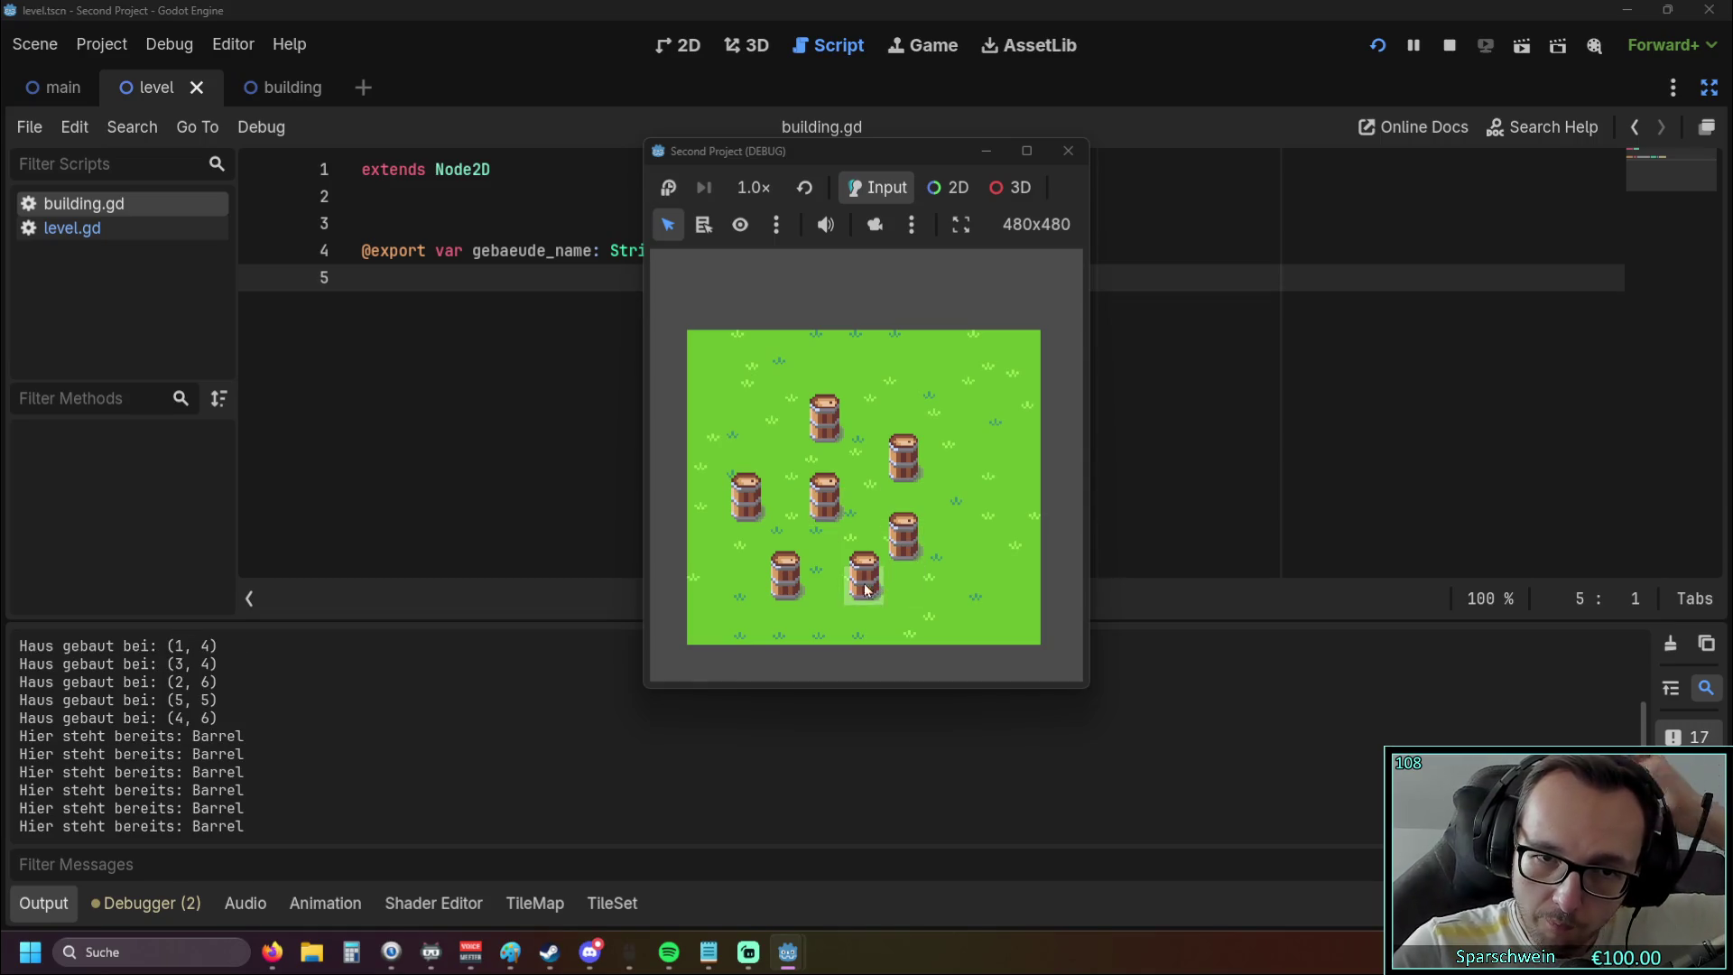
click(816, 517)
click(915, 483)
click(912, 476)
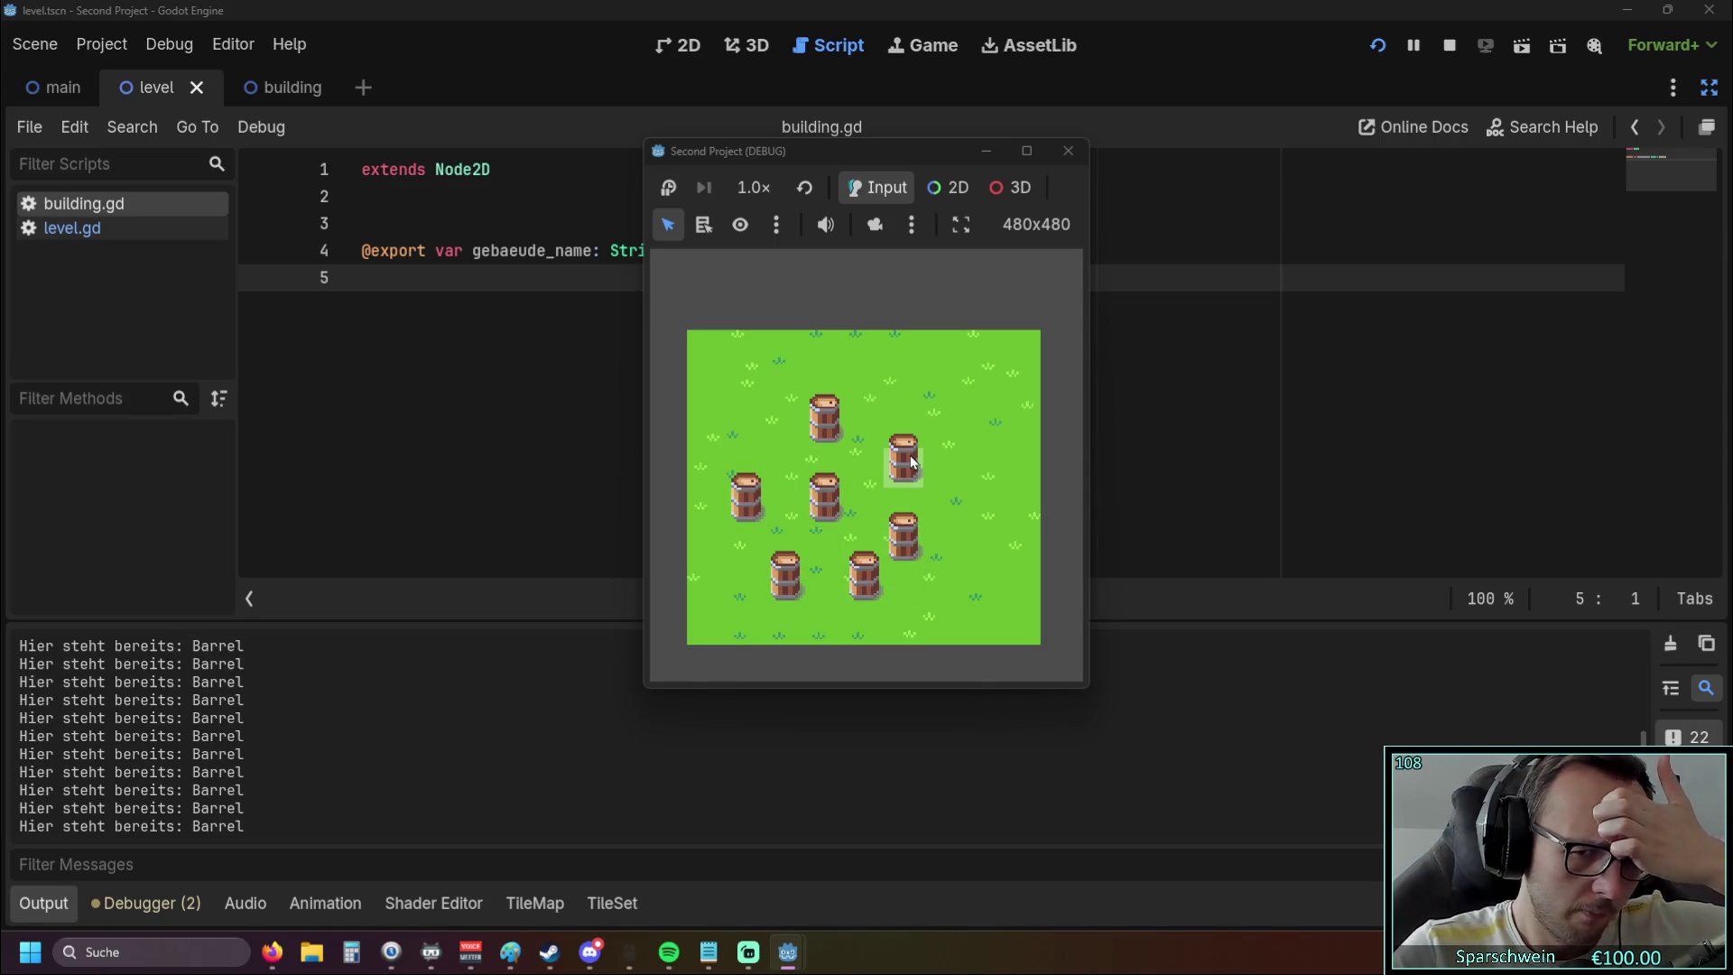
Step: Place more barrels at (3, 3), (5, 4), (5, 2) and (5, 1)
click(826, 467)
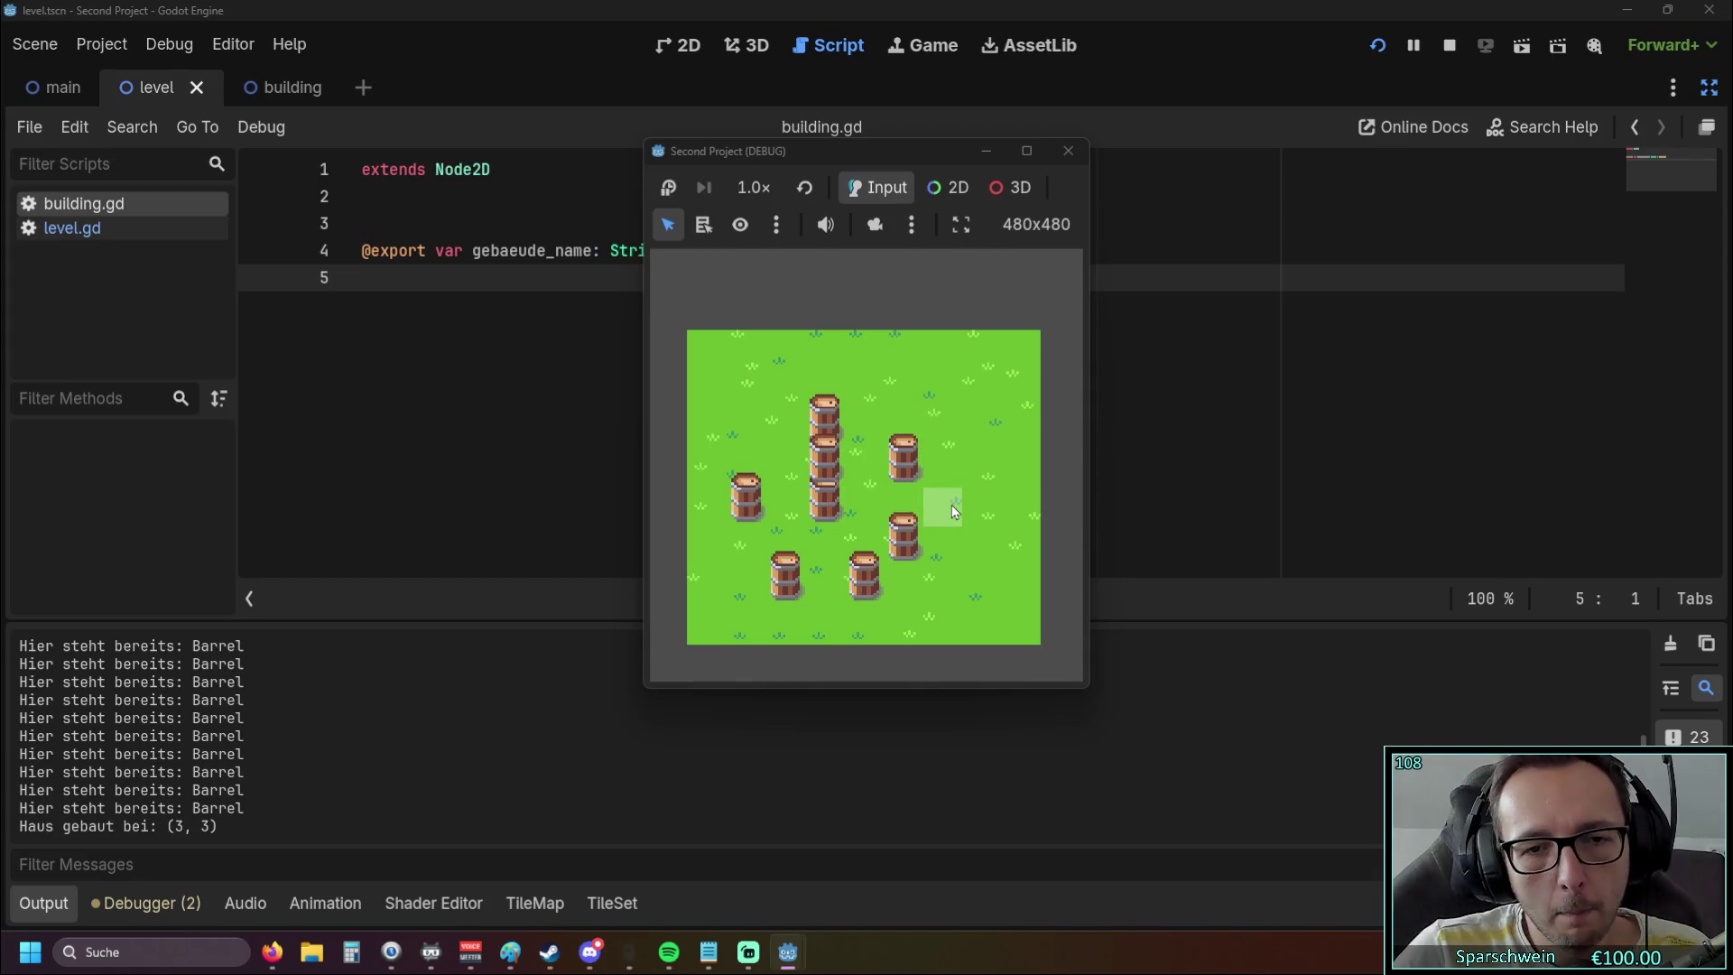
click(919, 504)
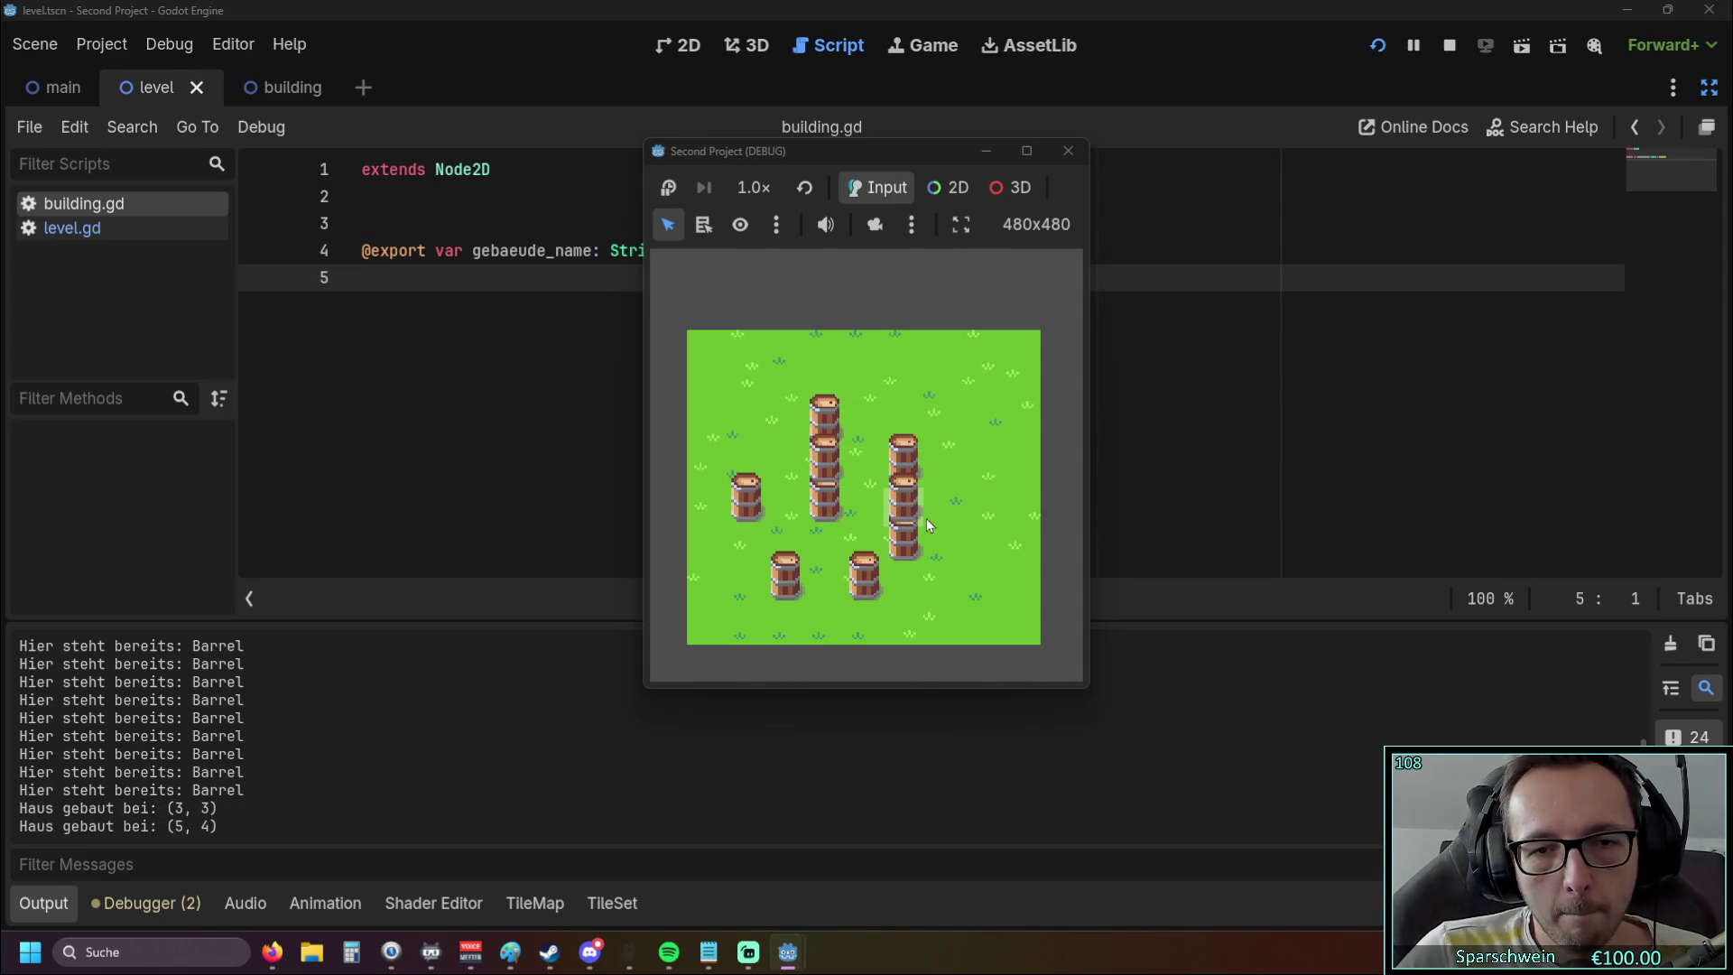
click(910, 445)
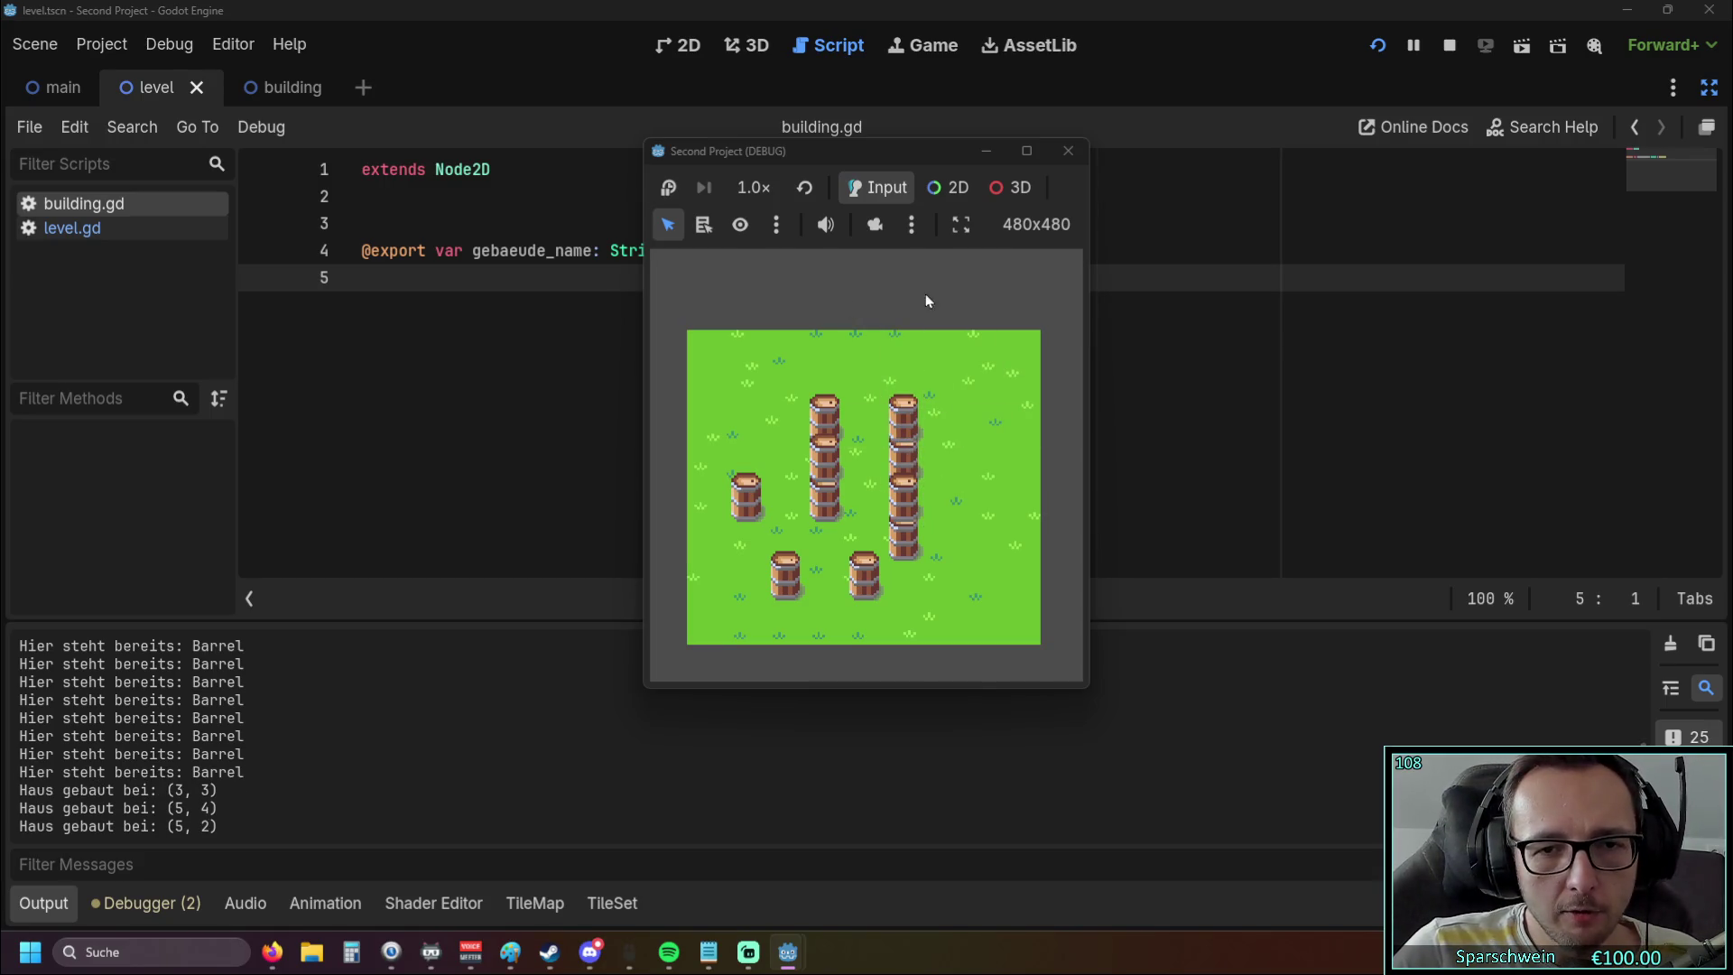
click(914, 401)
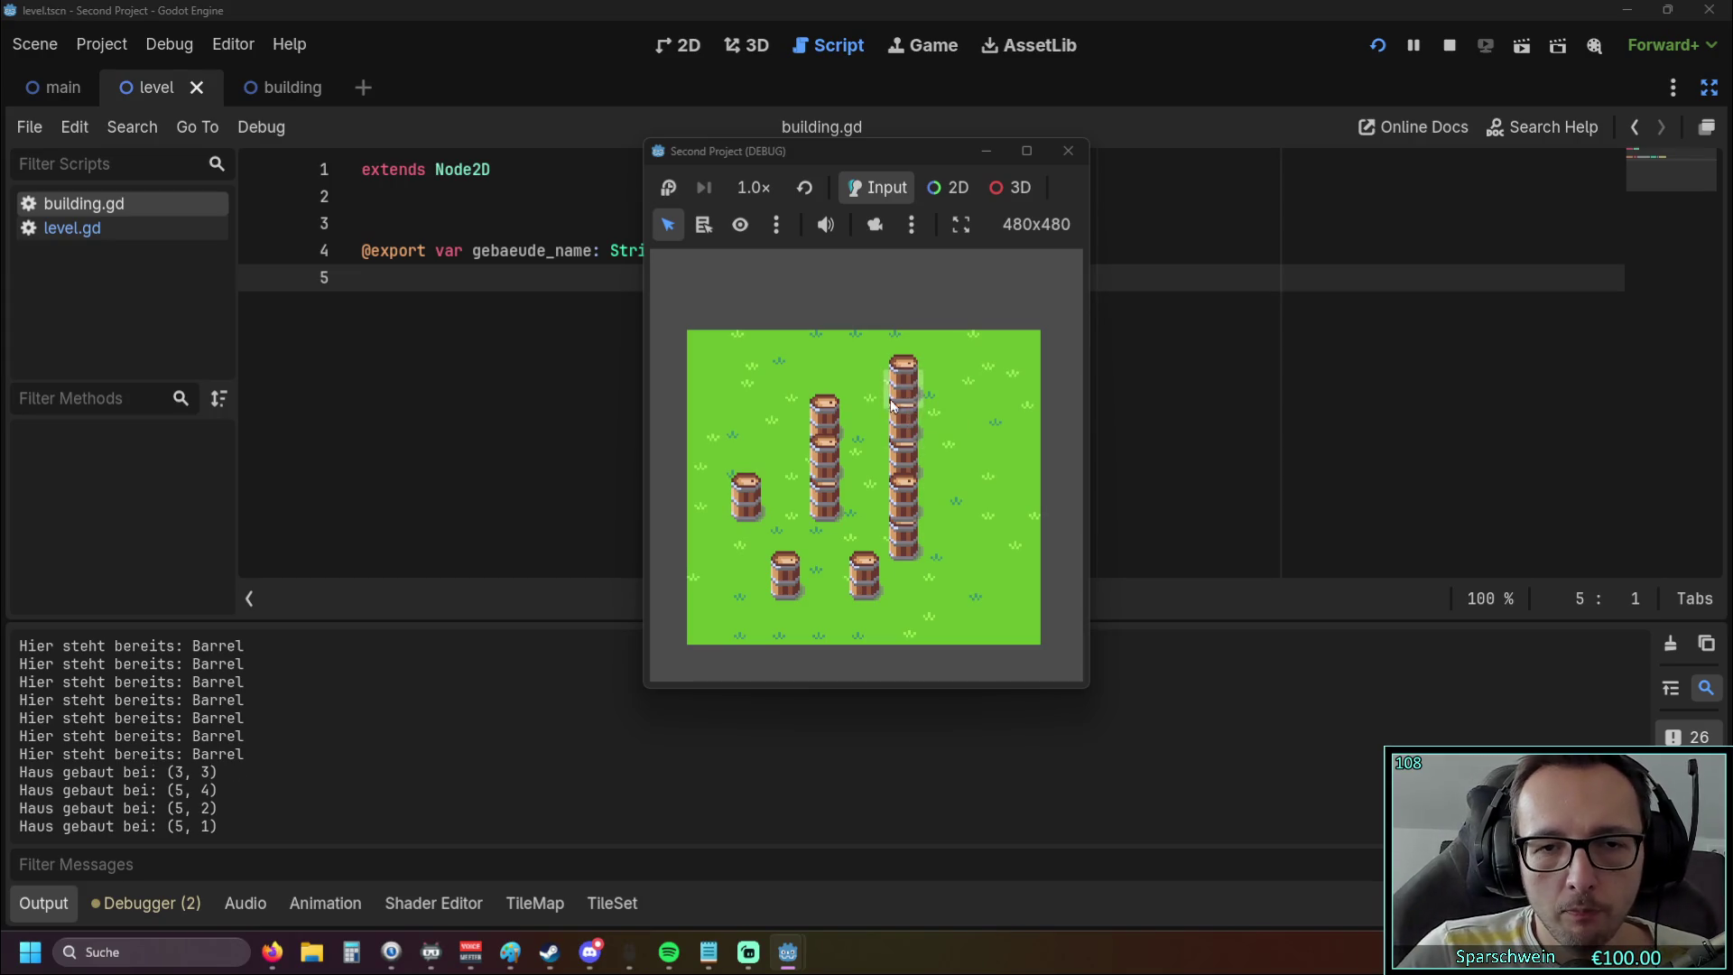
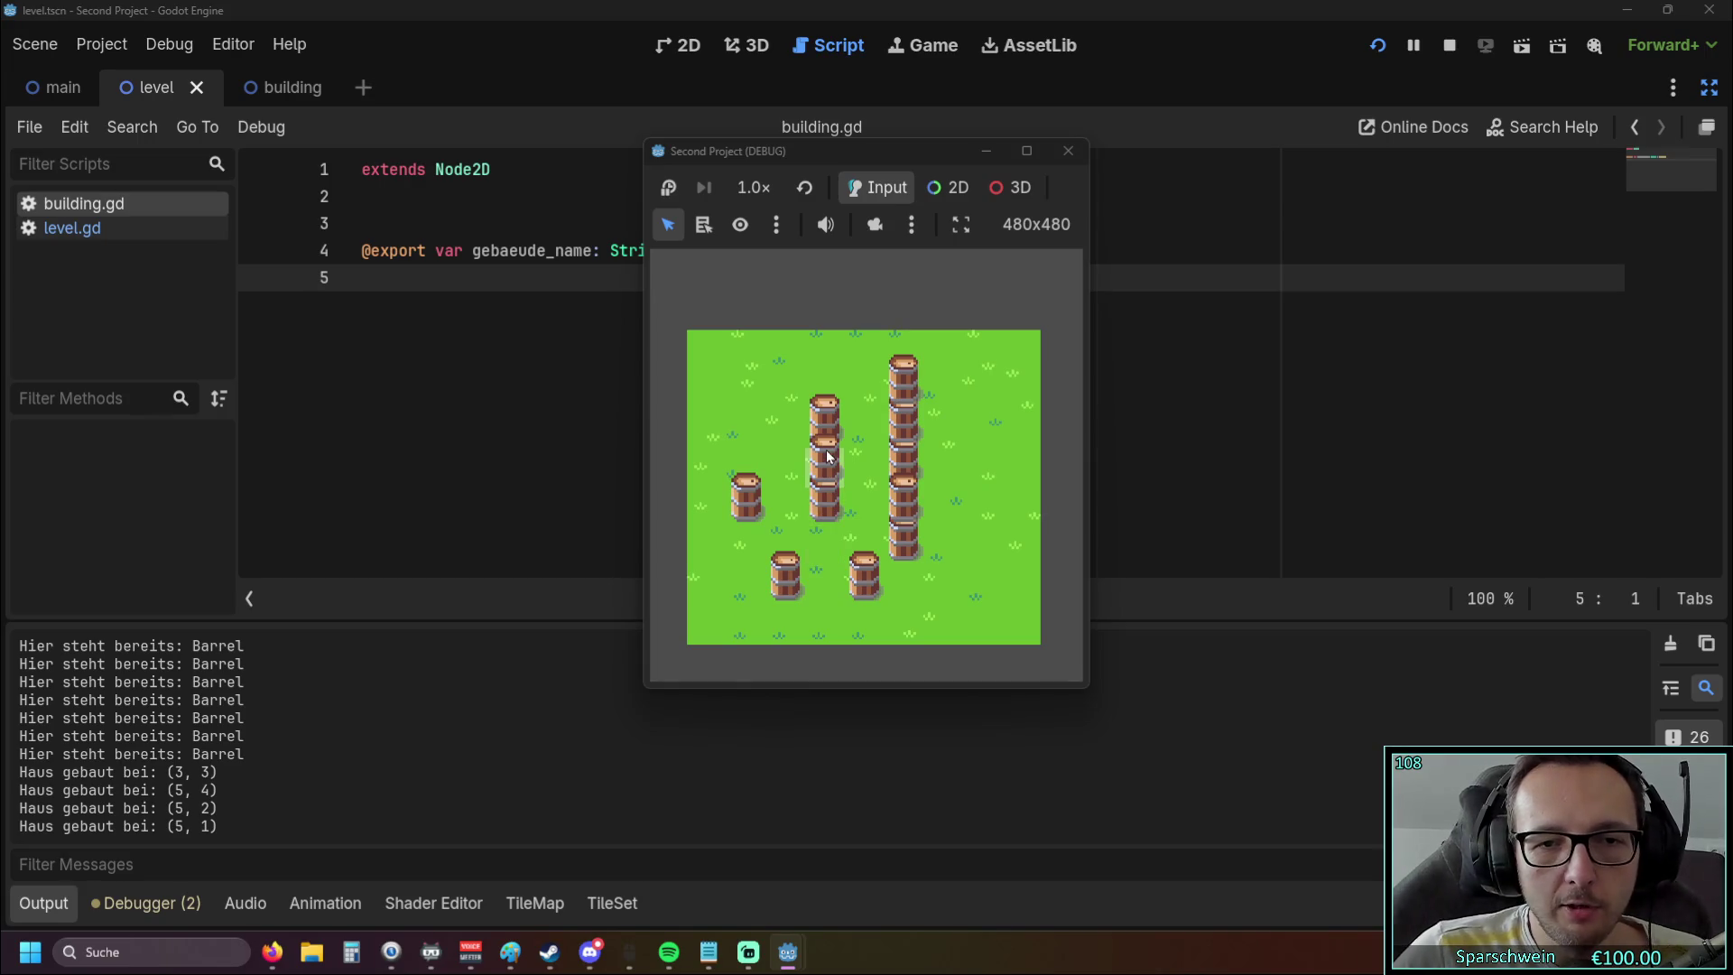
Step: Stop the running game and switch to level.gd, scrolling through its code
click(1067, 150)
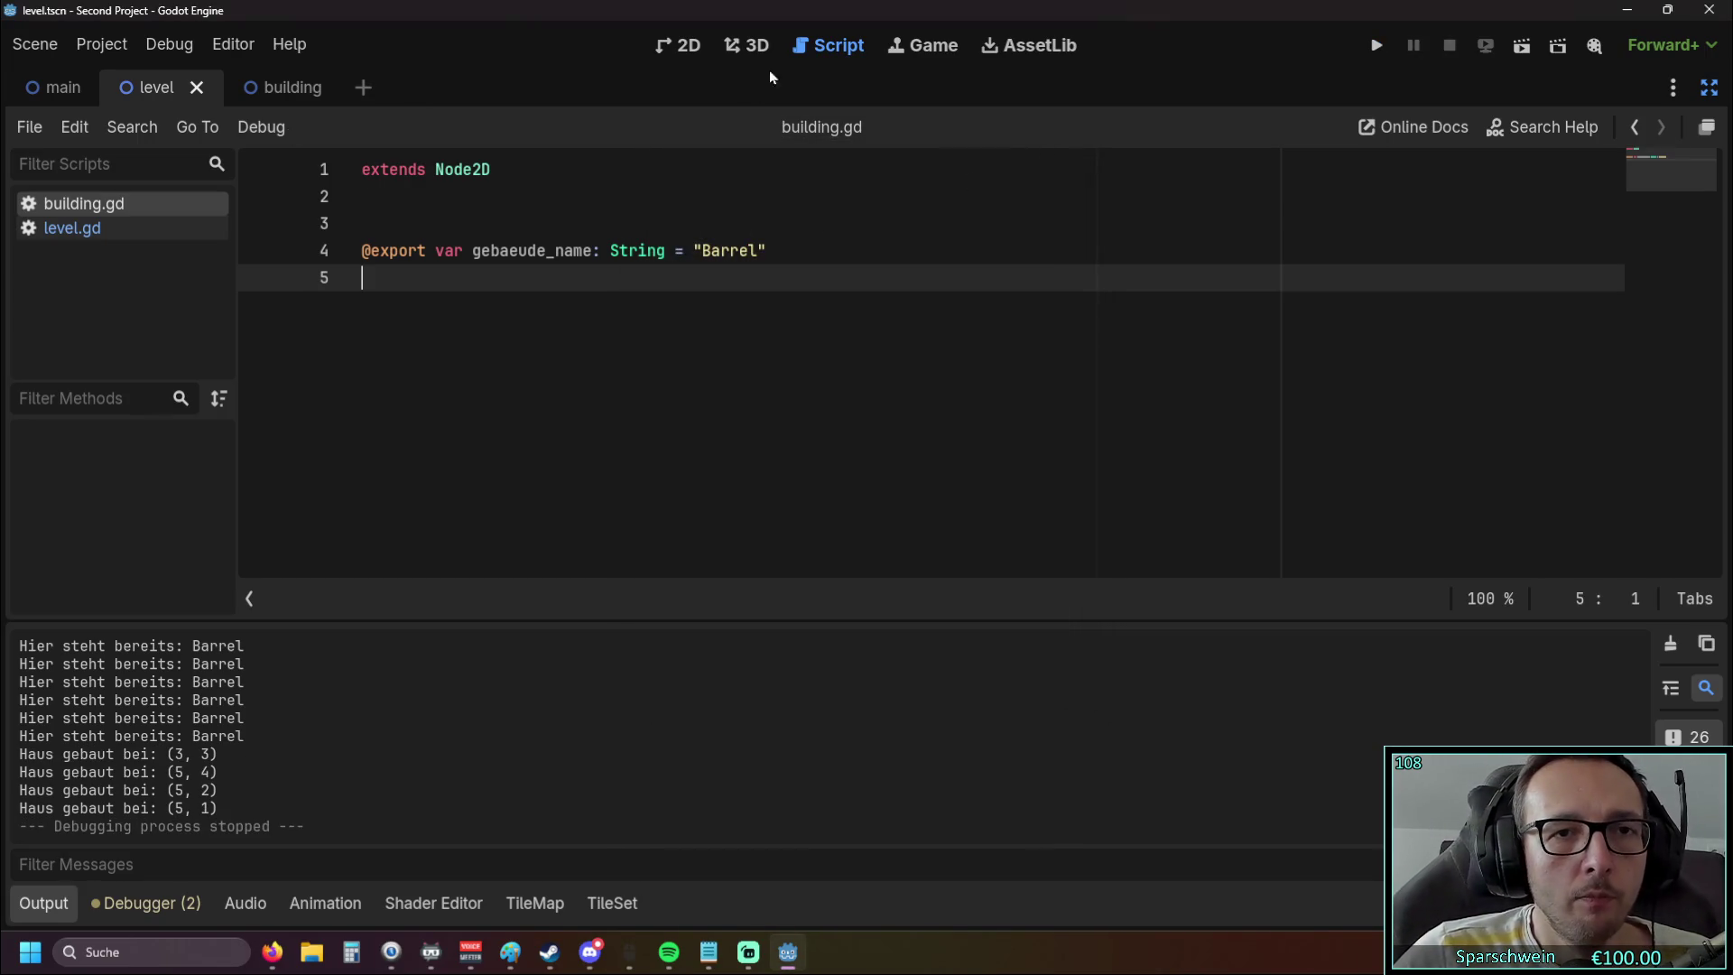
click(90, 227)
scroll(647, 451, down, 15)
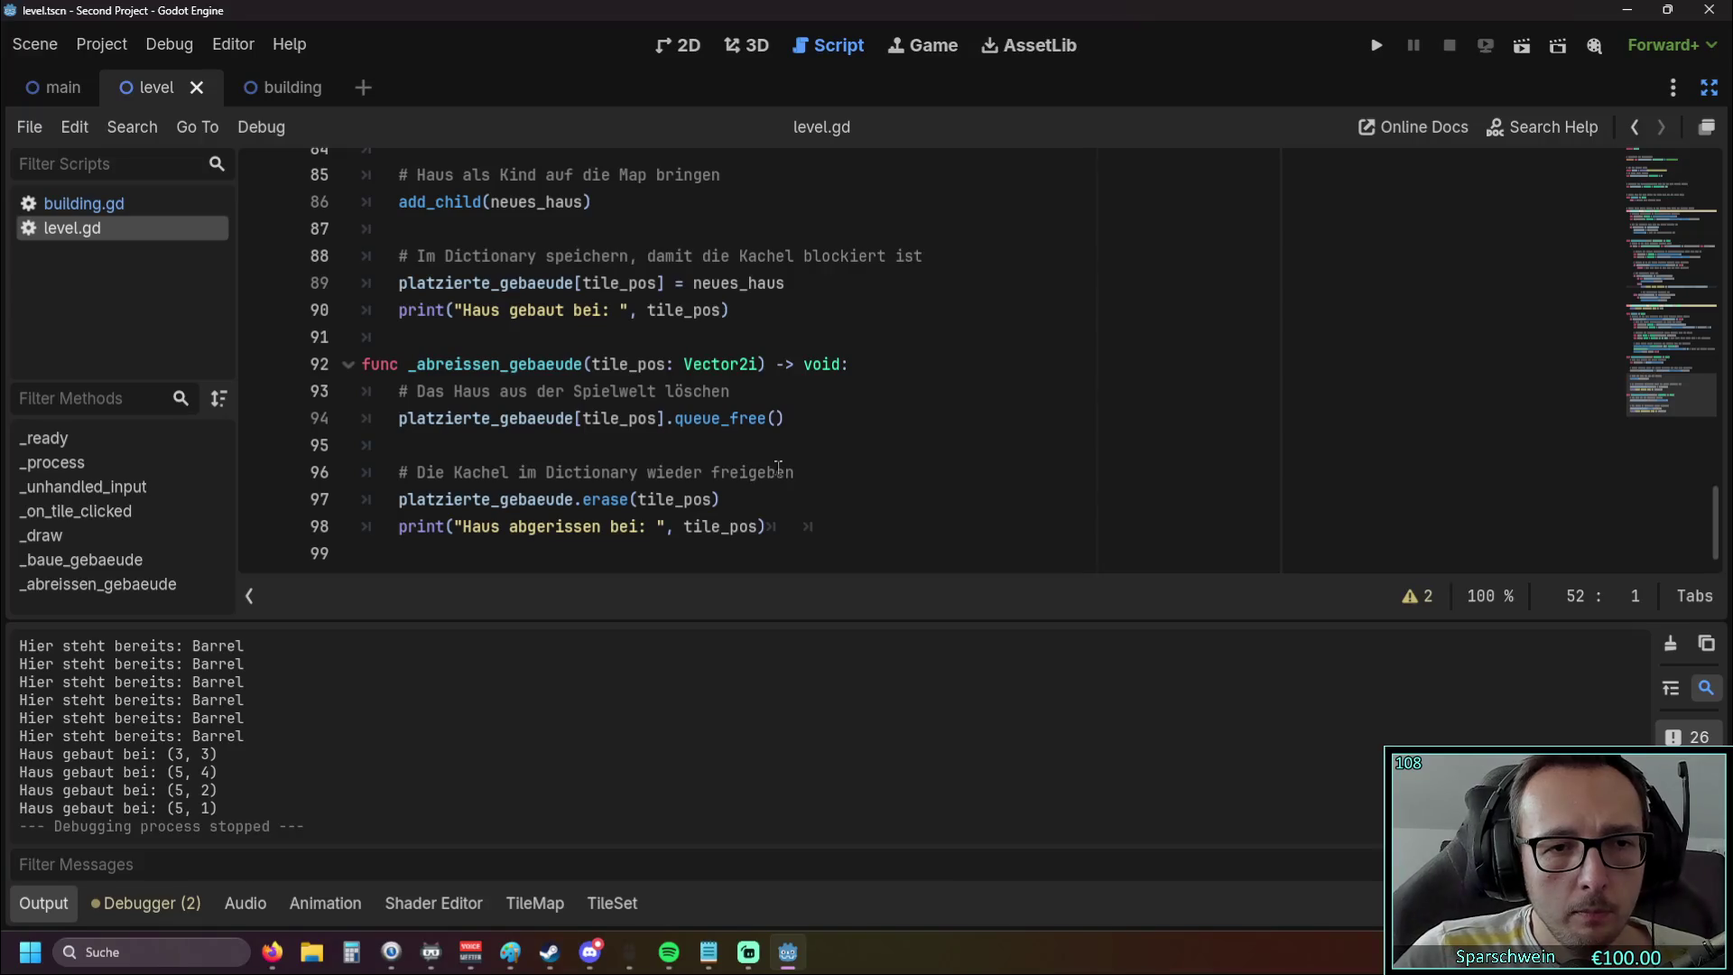
scroll(758, 464, up, 1)
scroll(756, 464, up, 7)
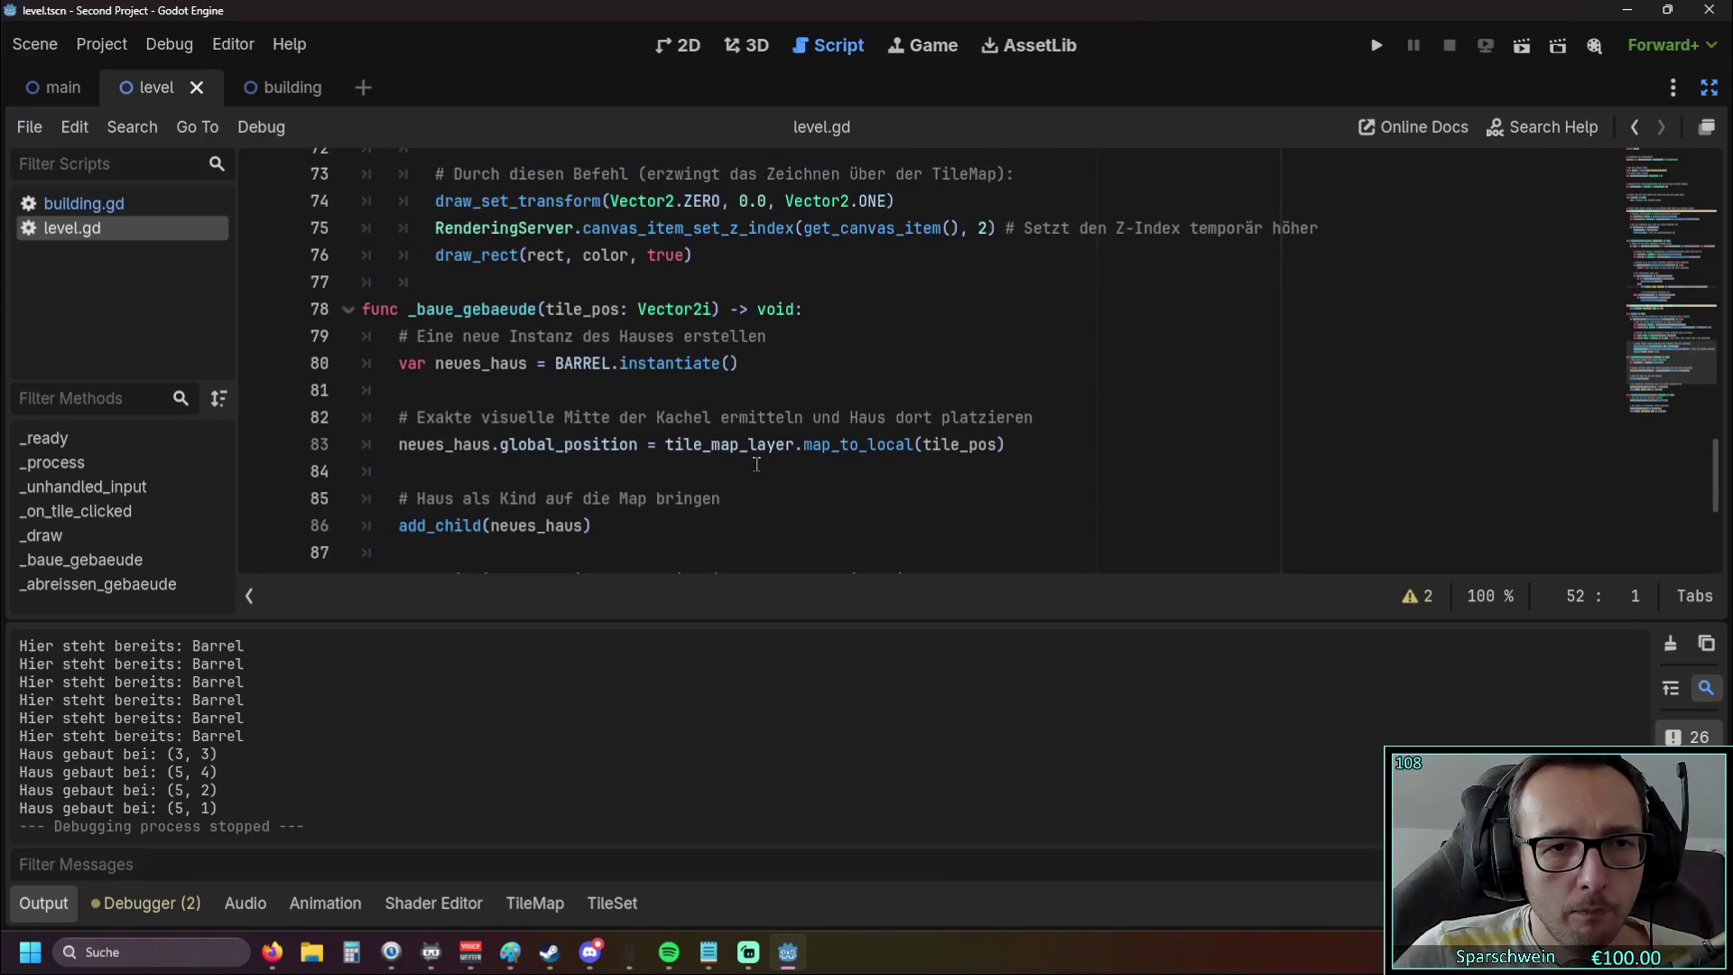
scroll(758, 464, down, 7)
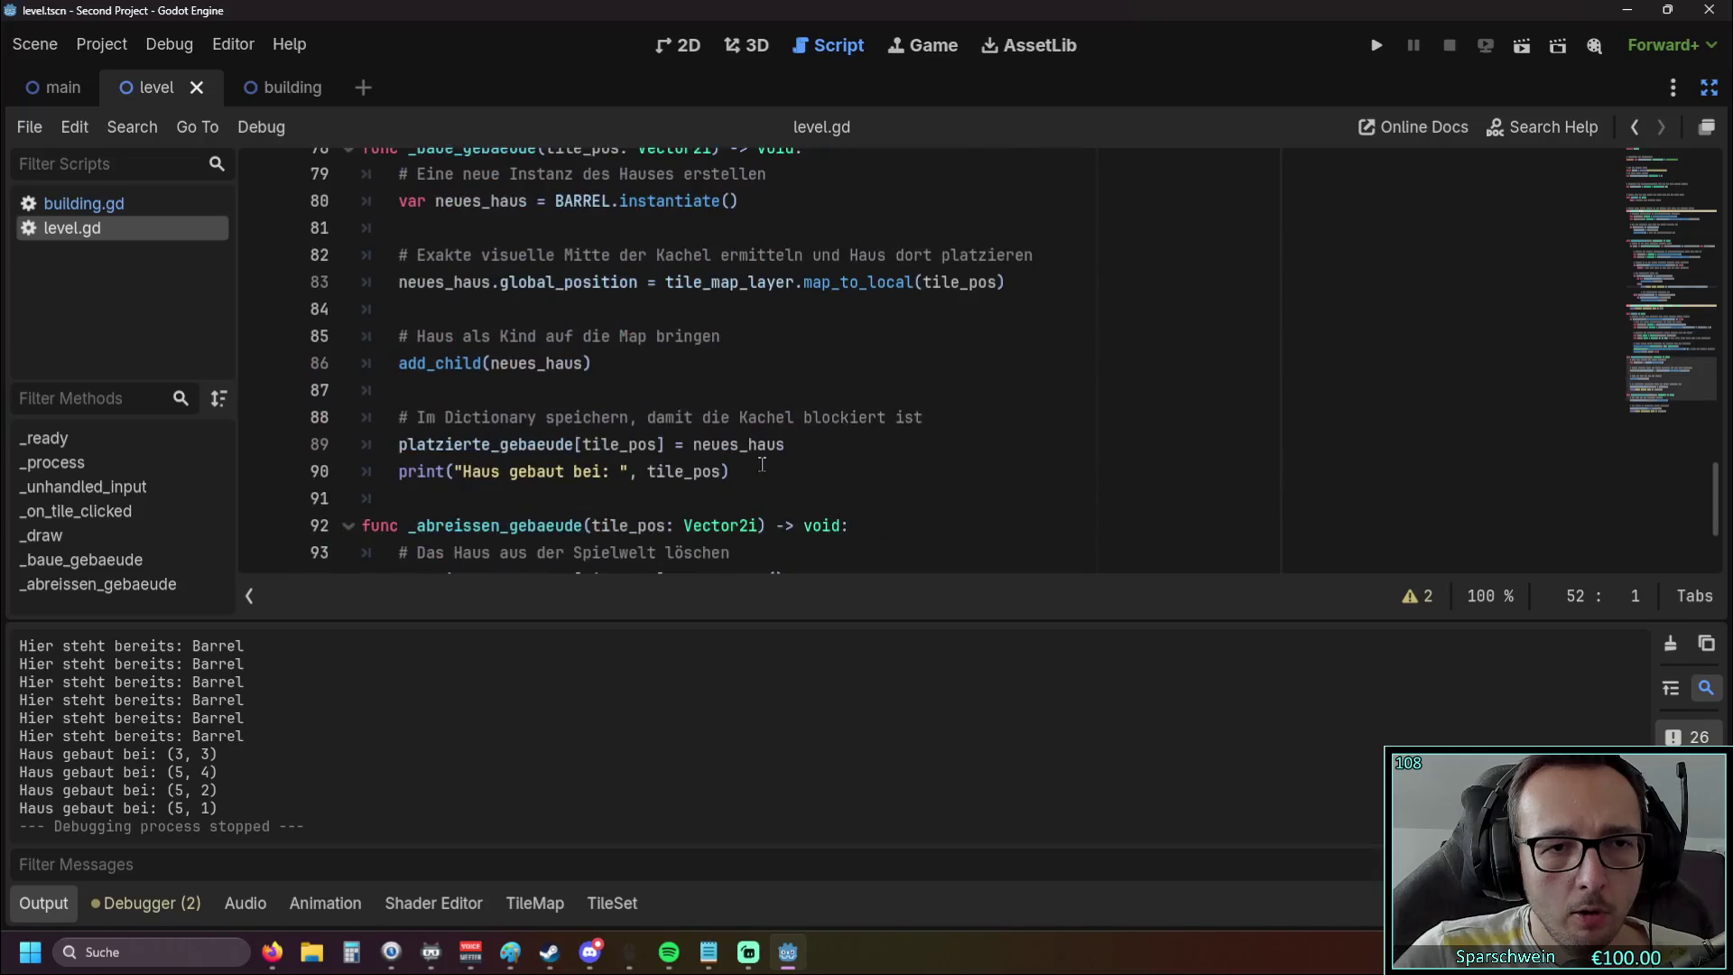
scroll(762, 463, up, 1)
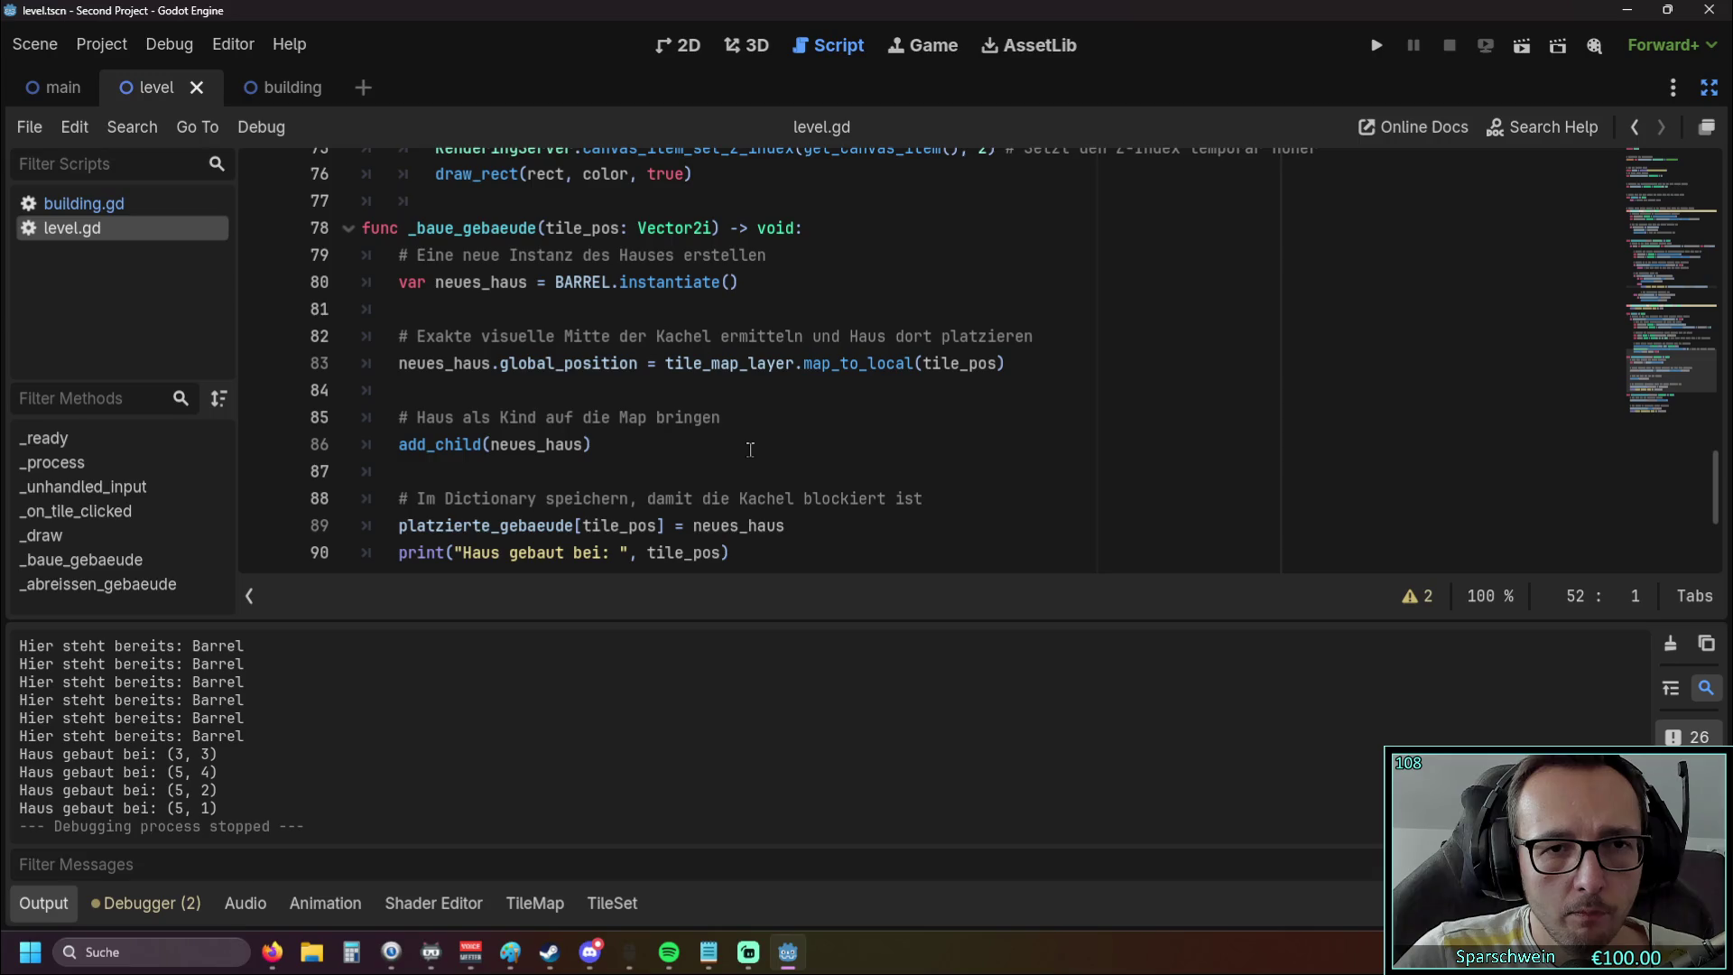
scroll(749, 449, down, 3)
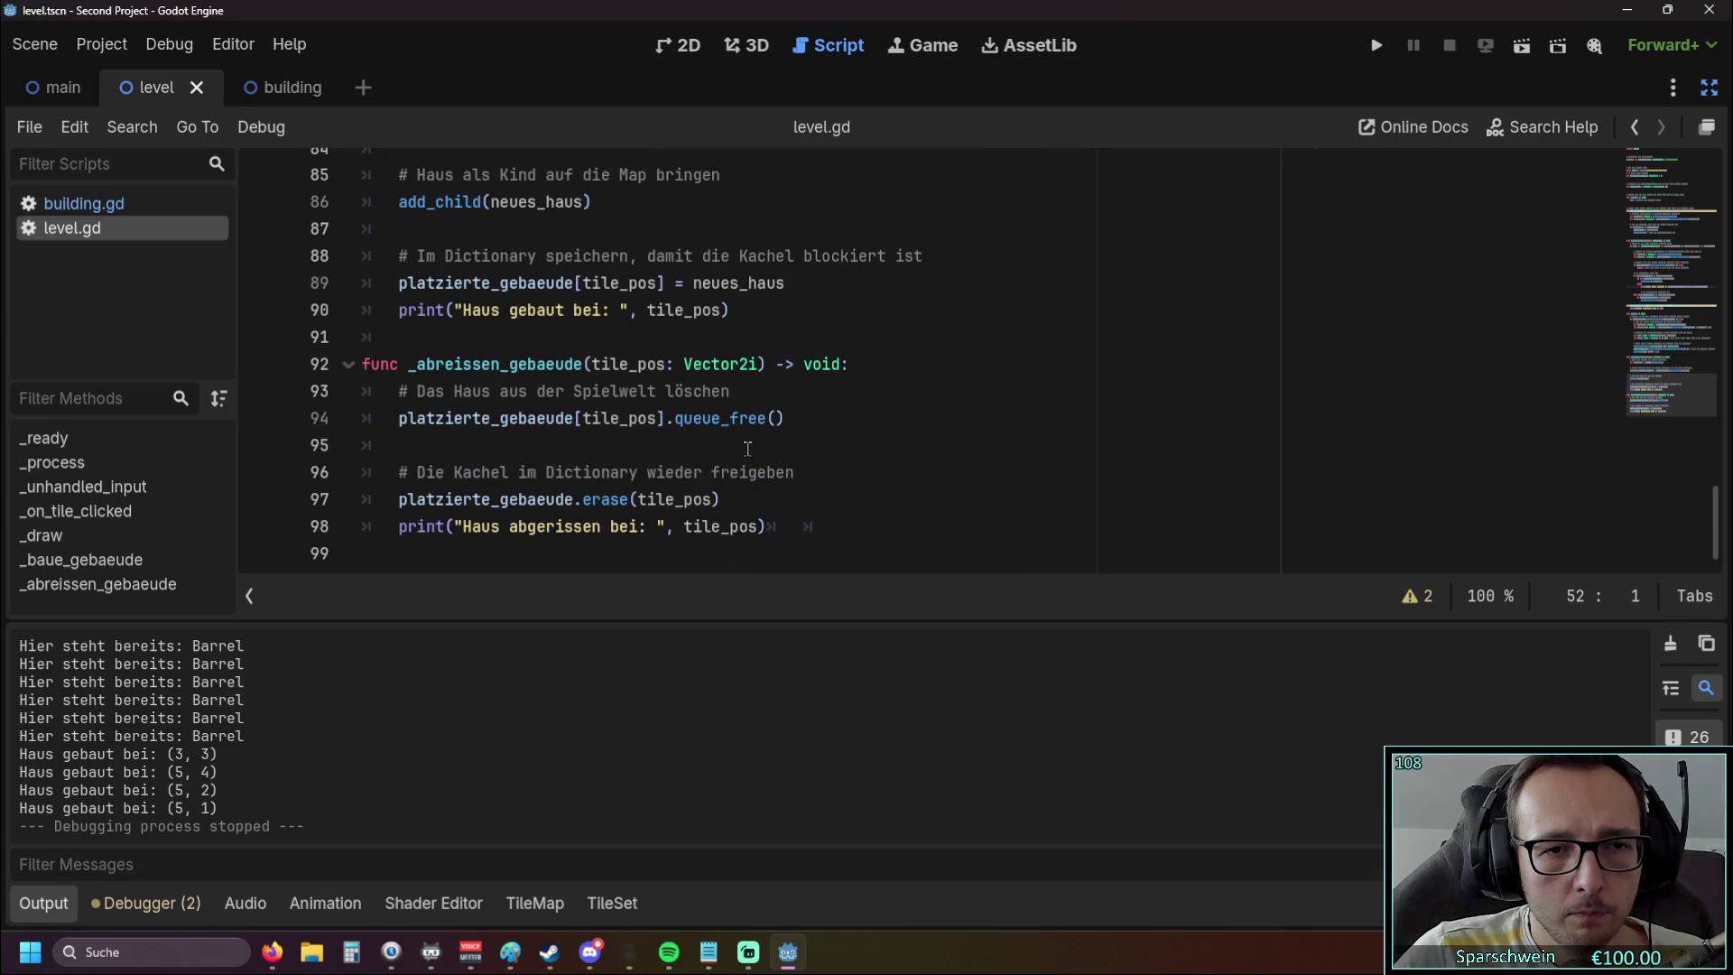
scroll(747, 448, up, 11)
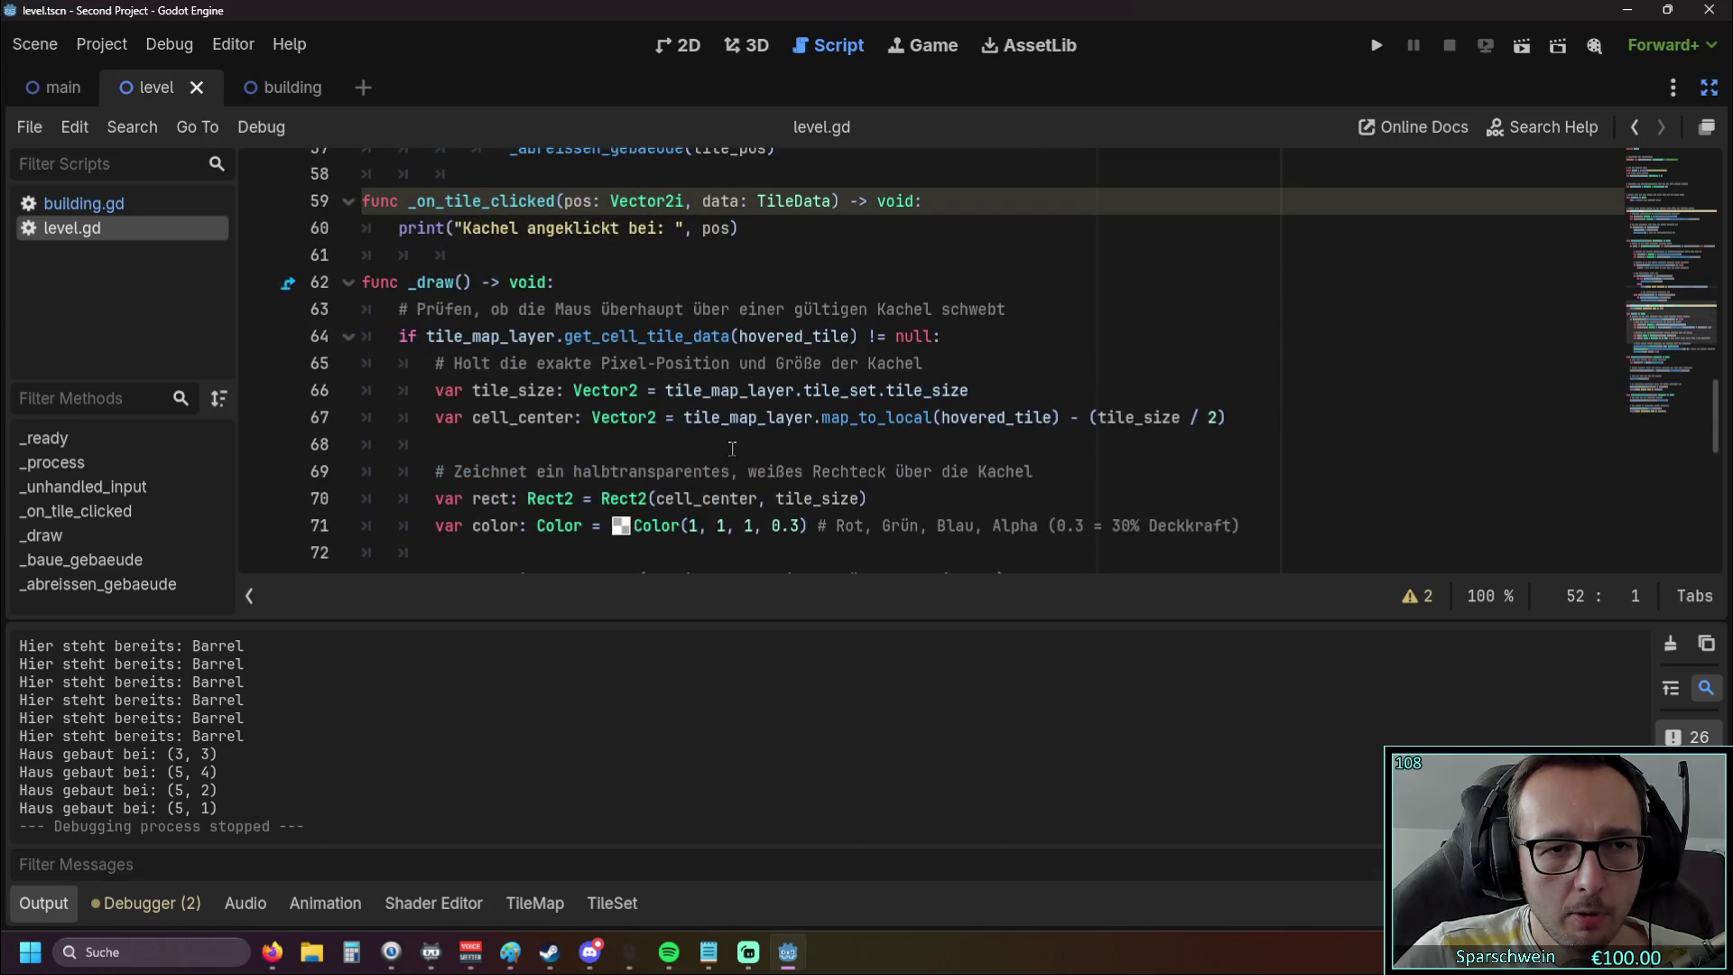
scroll(718, 449, up, 2)
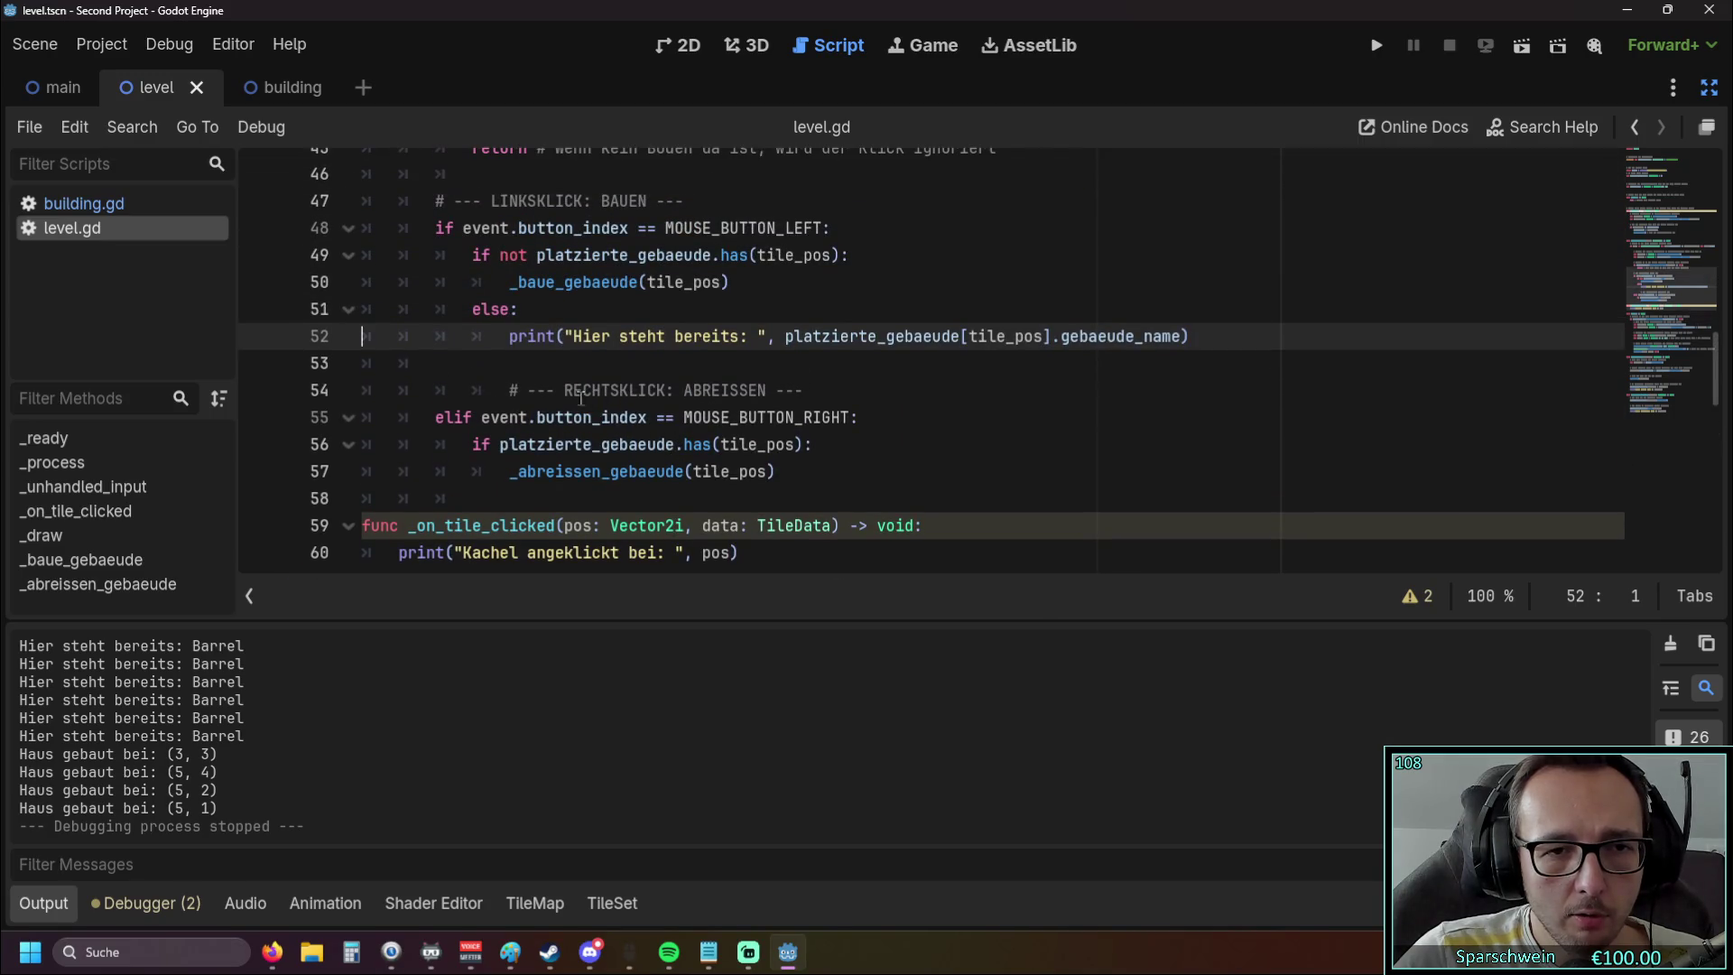
scroll(587, 425, up, 1)
Step: Locate the _abreissen_gebaeude demolish call on line 57 in the input handler
mouse_move(530, 411)
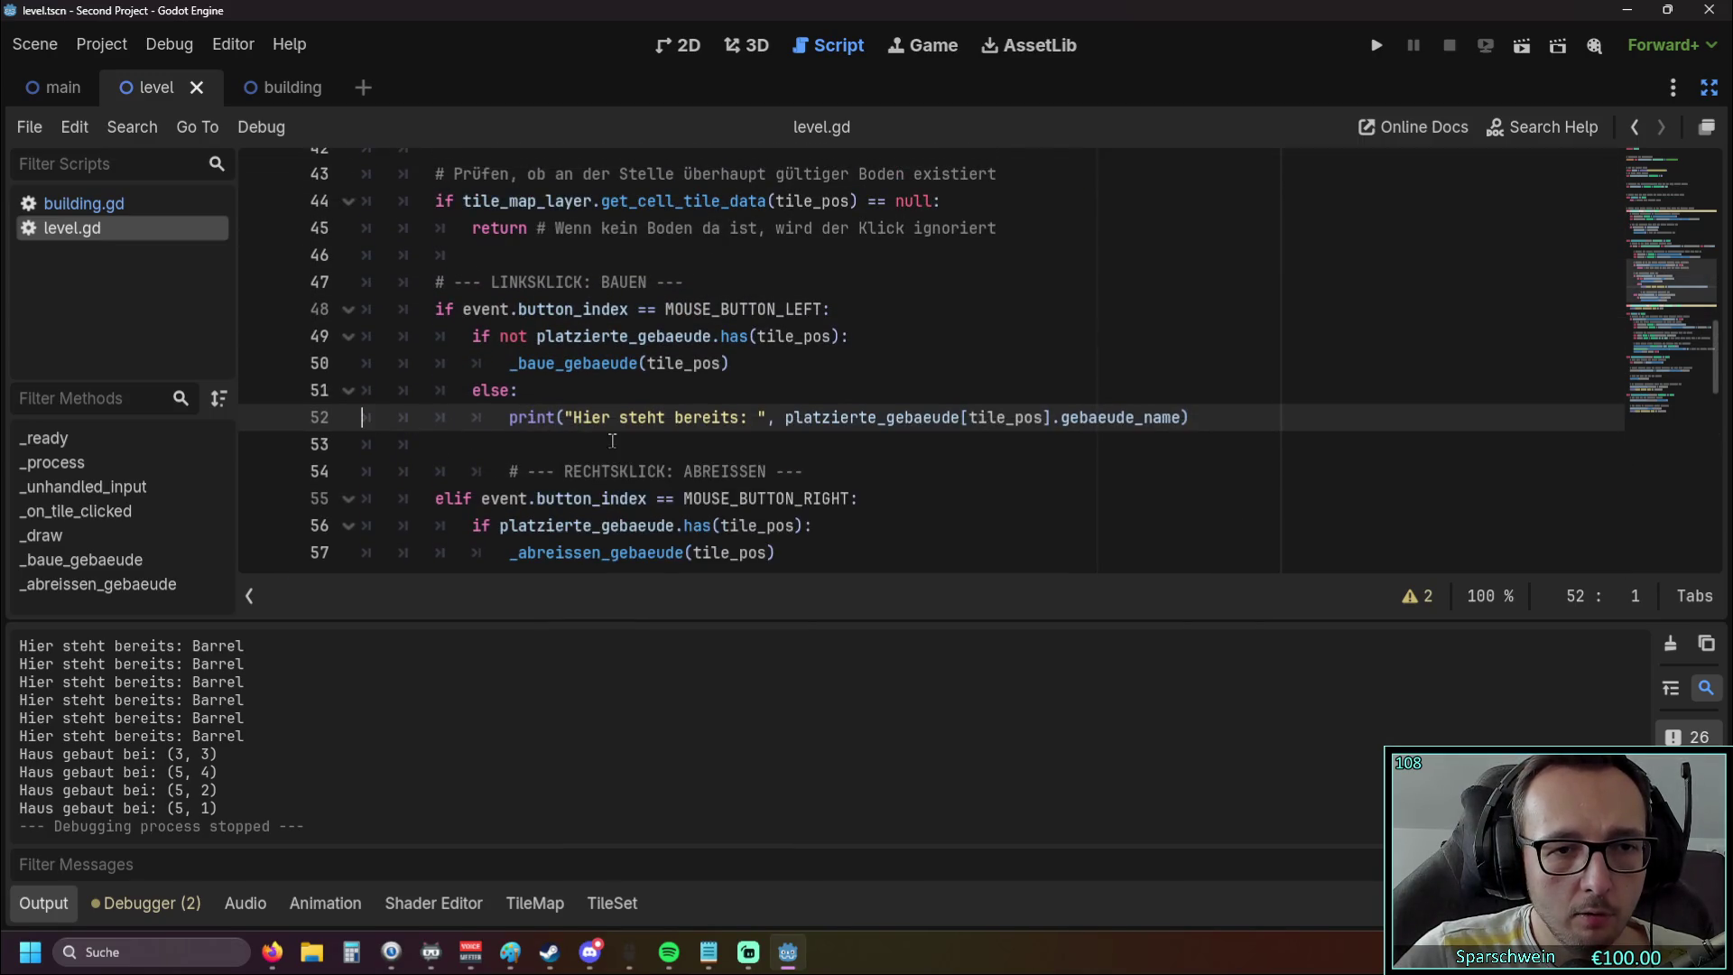
scroll(545, 442, down, 1)
scroll(545, 443, up, 1)
scroll(545, 442, down, 1)
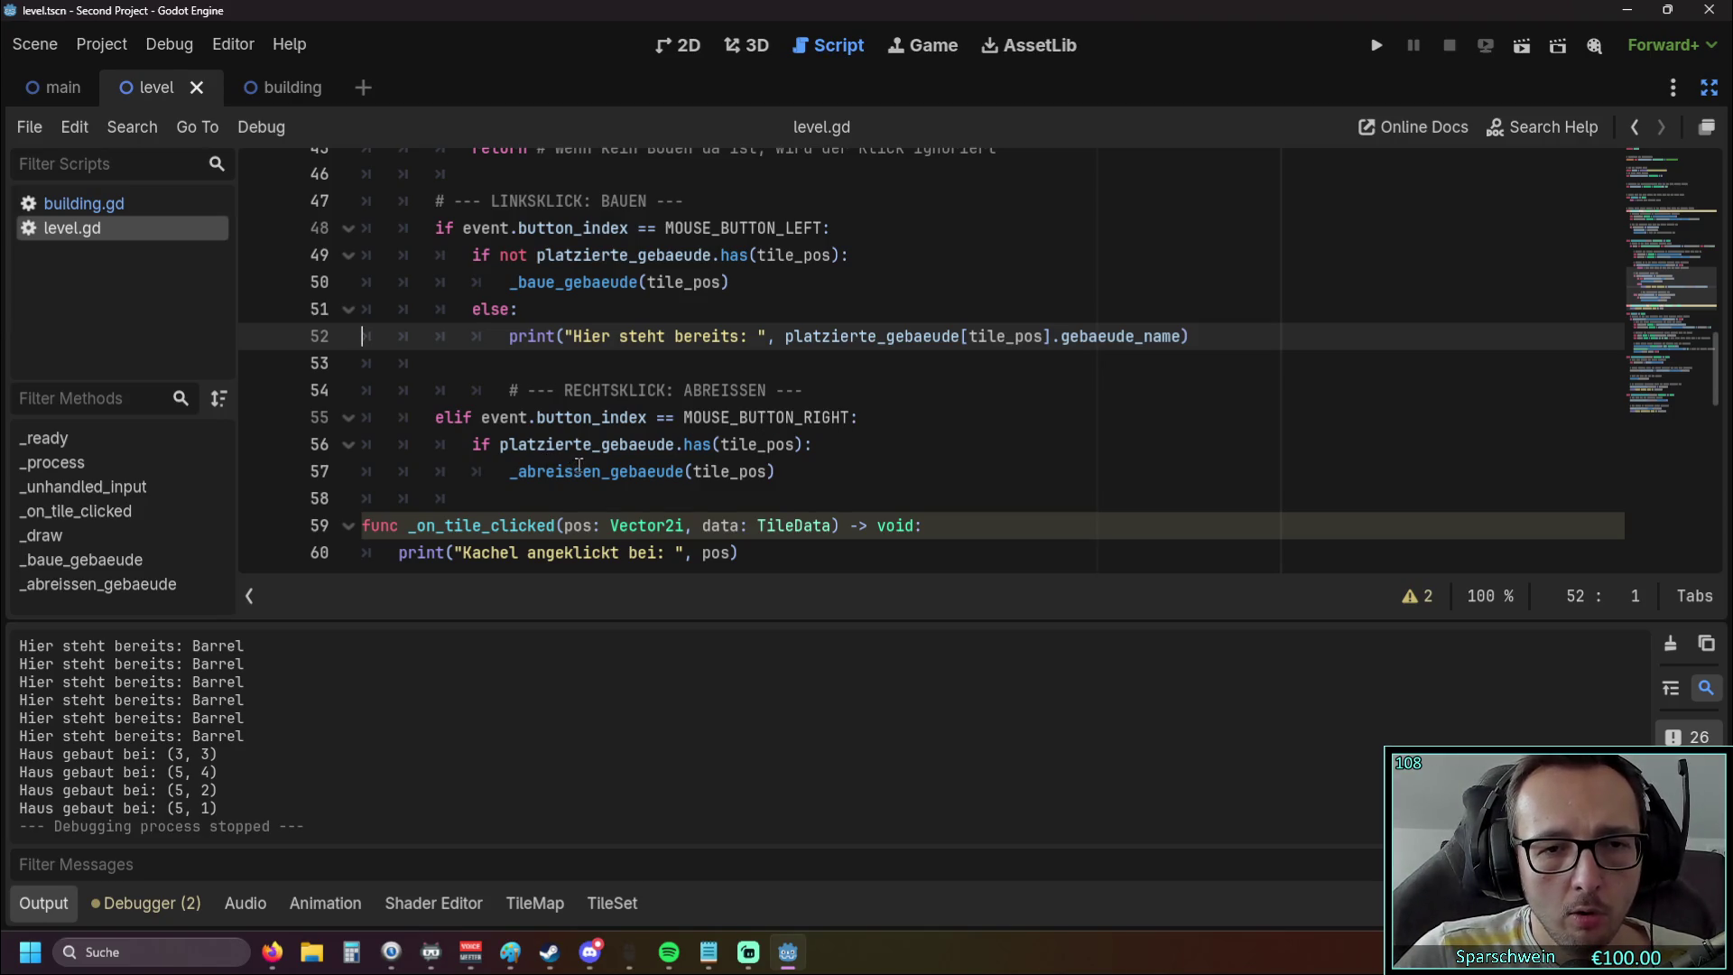
mouse_move(578, 467)
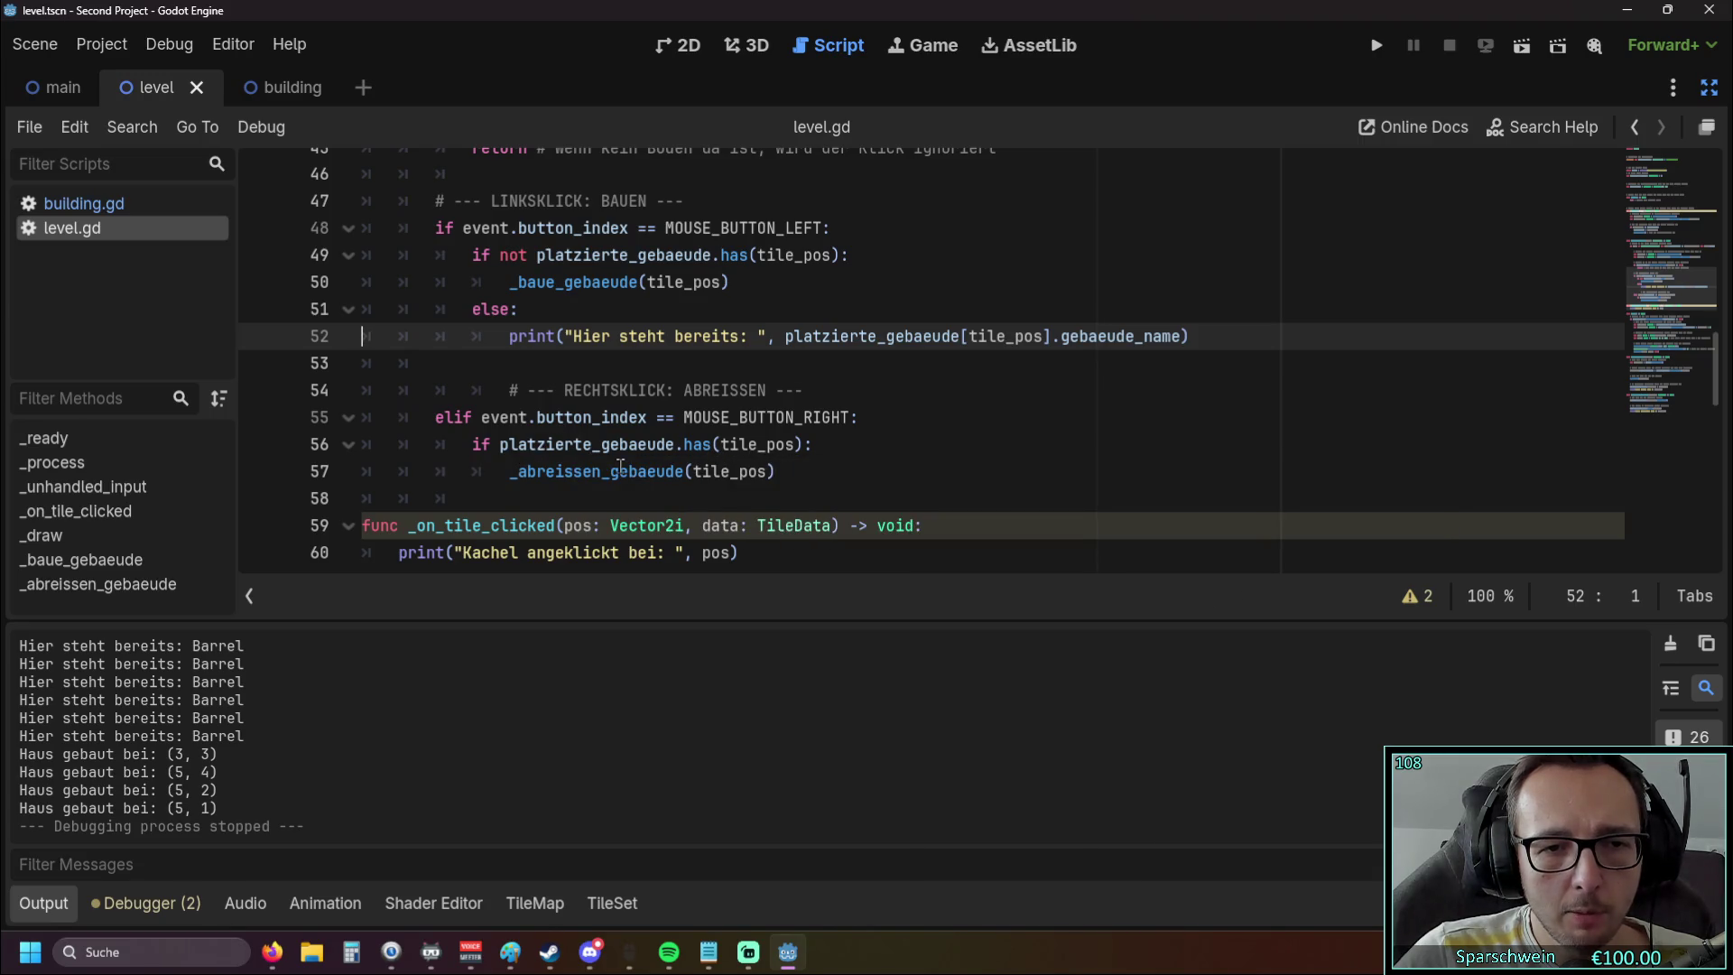
mouse_move(724, 473)
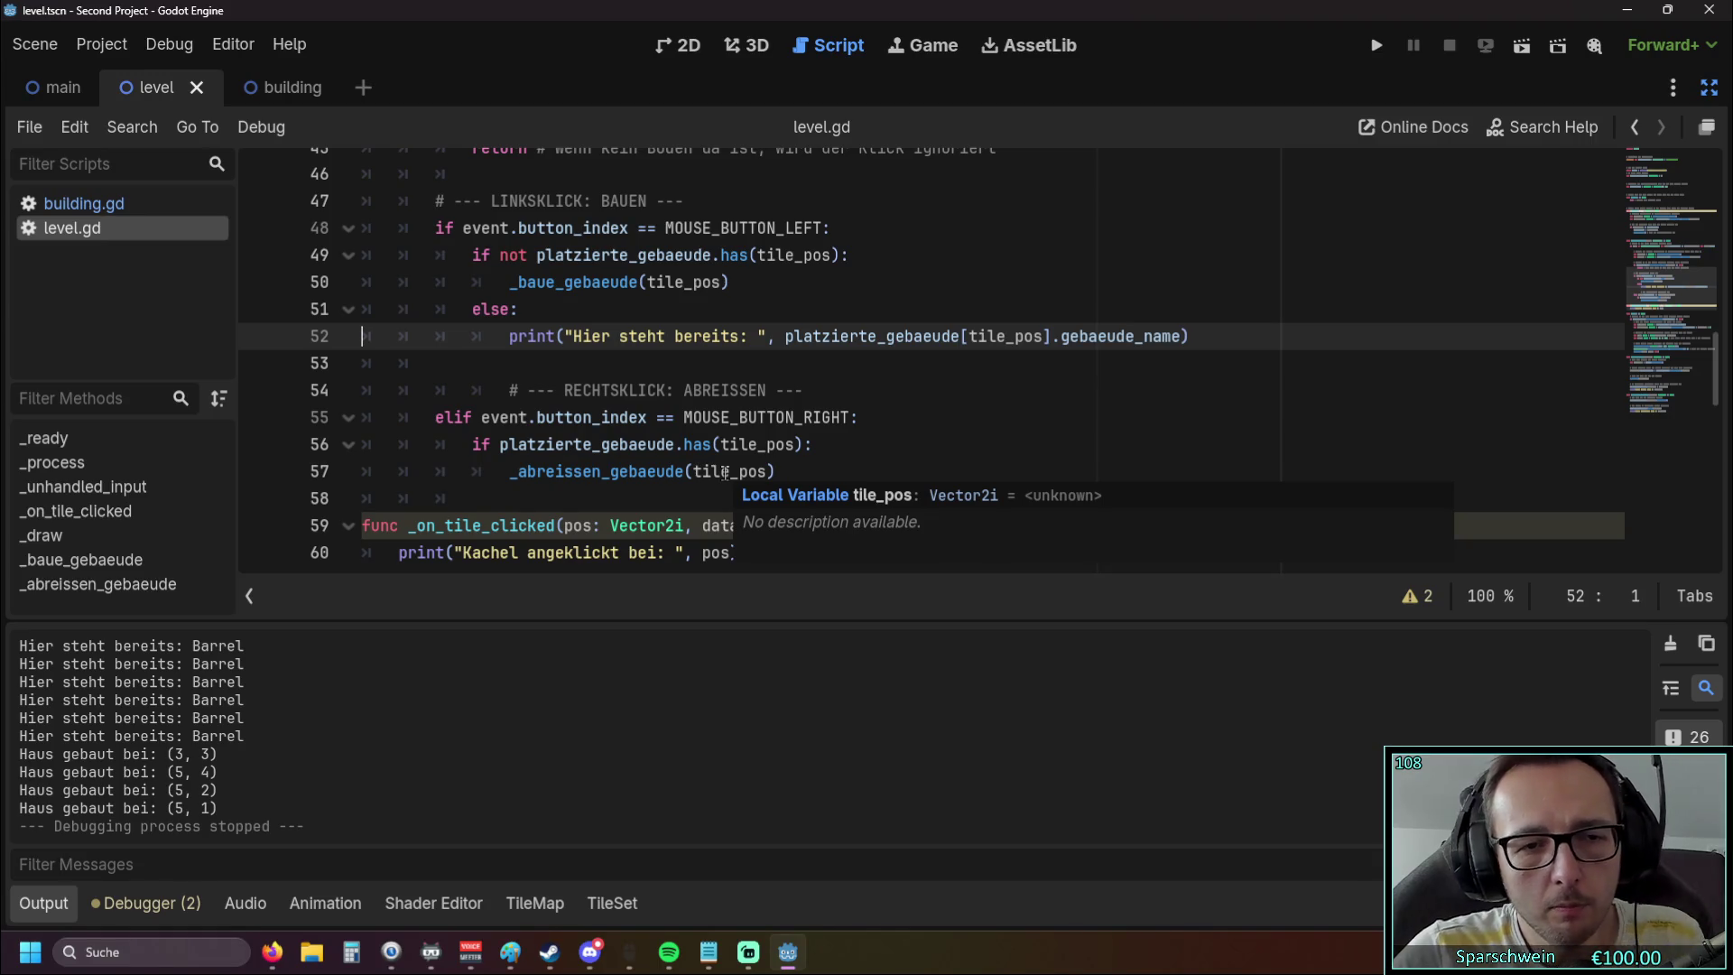
scroll(713, 471, down, 13)
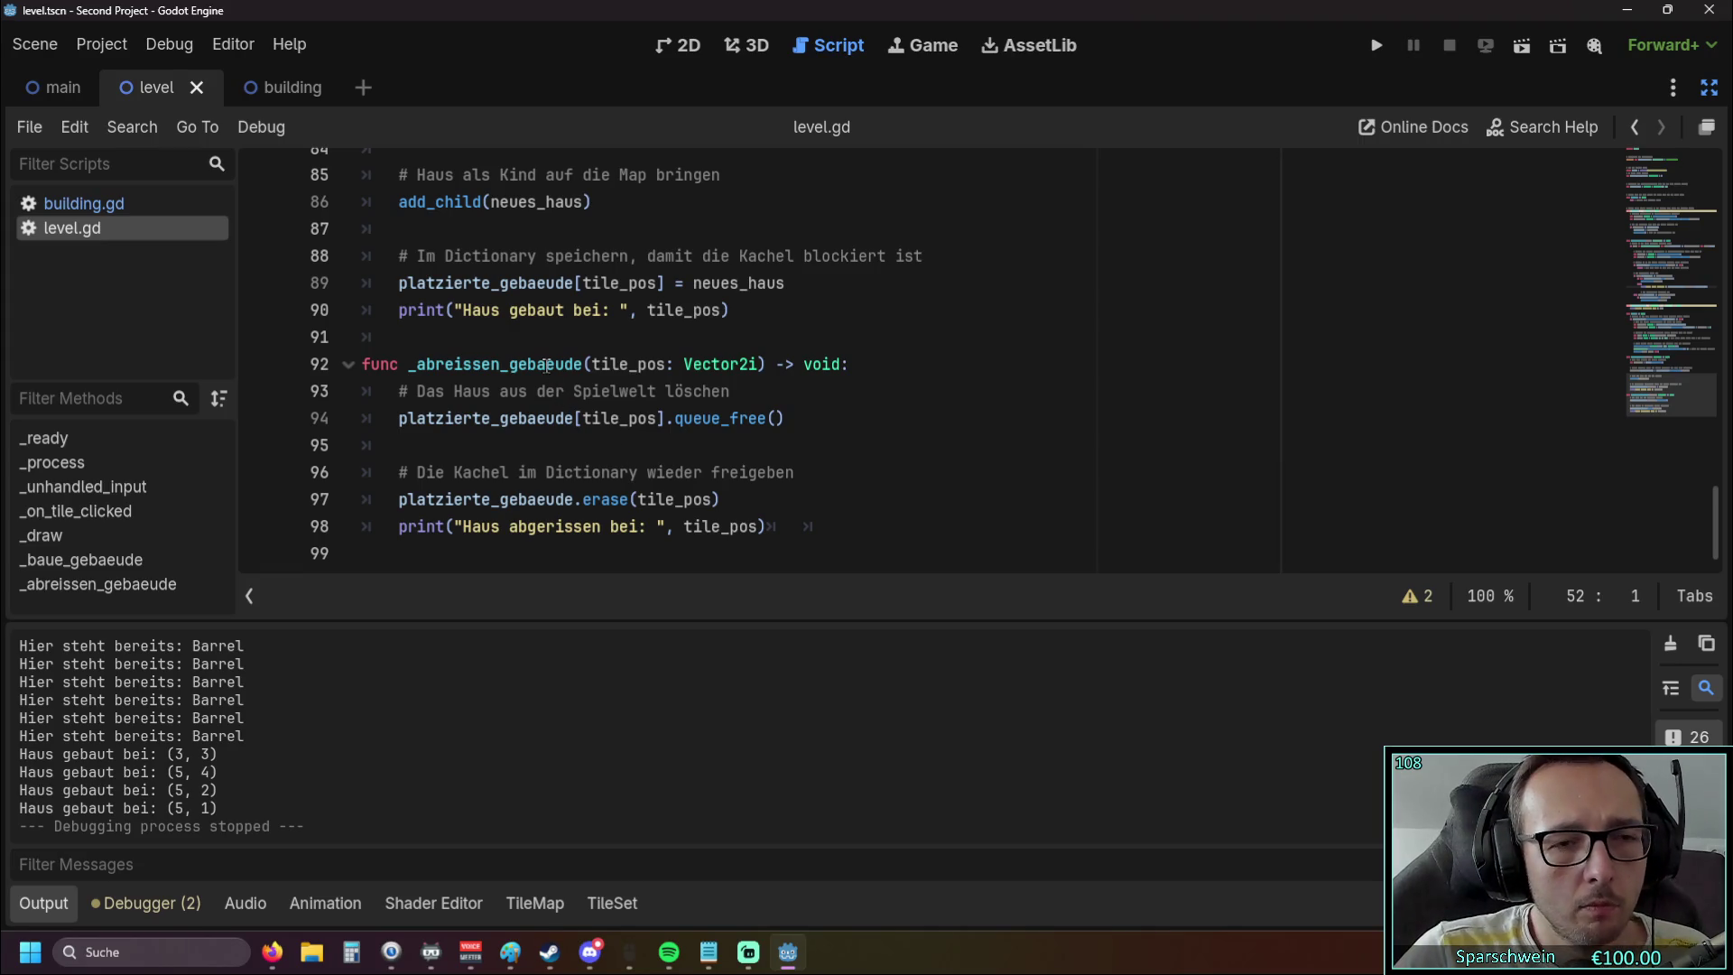
double_click(425, 363)
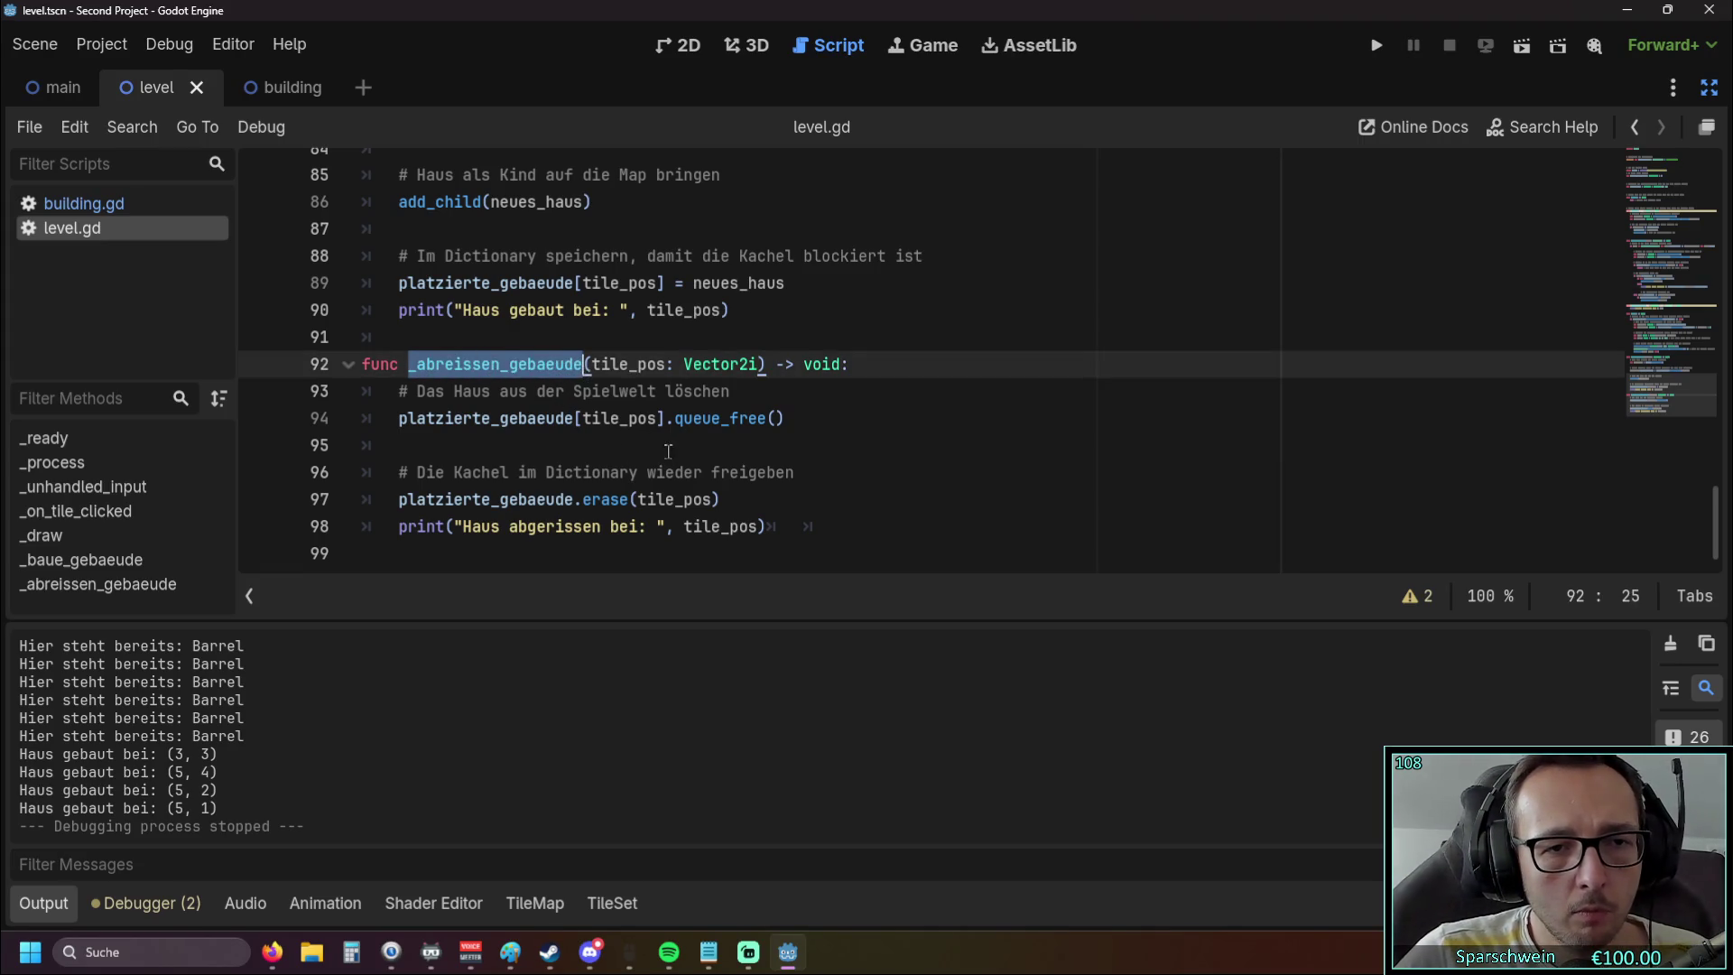
scroll(668, 451, up, 13)
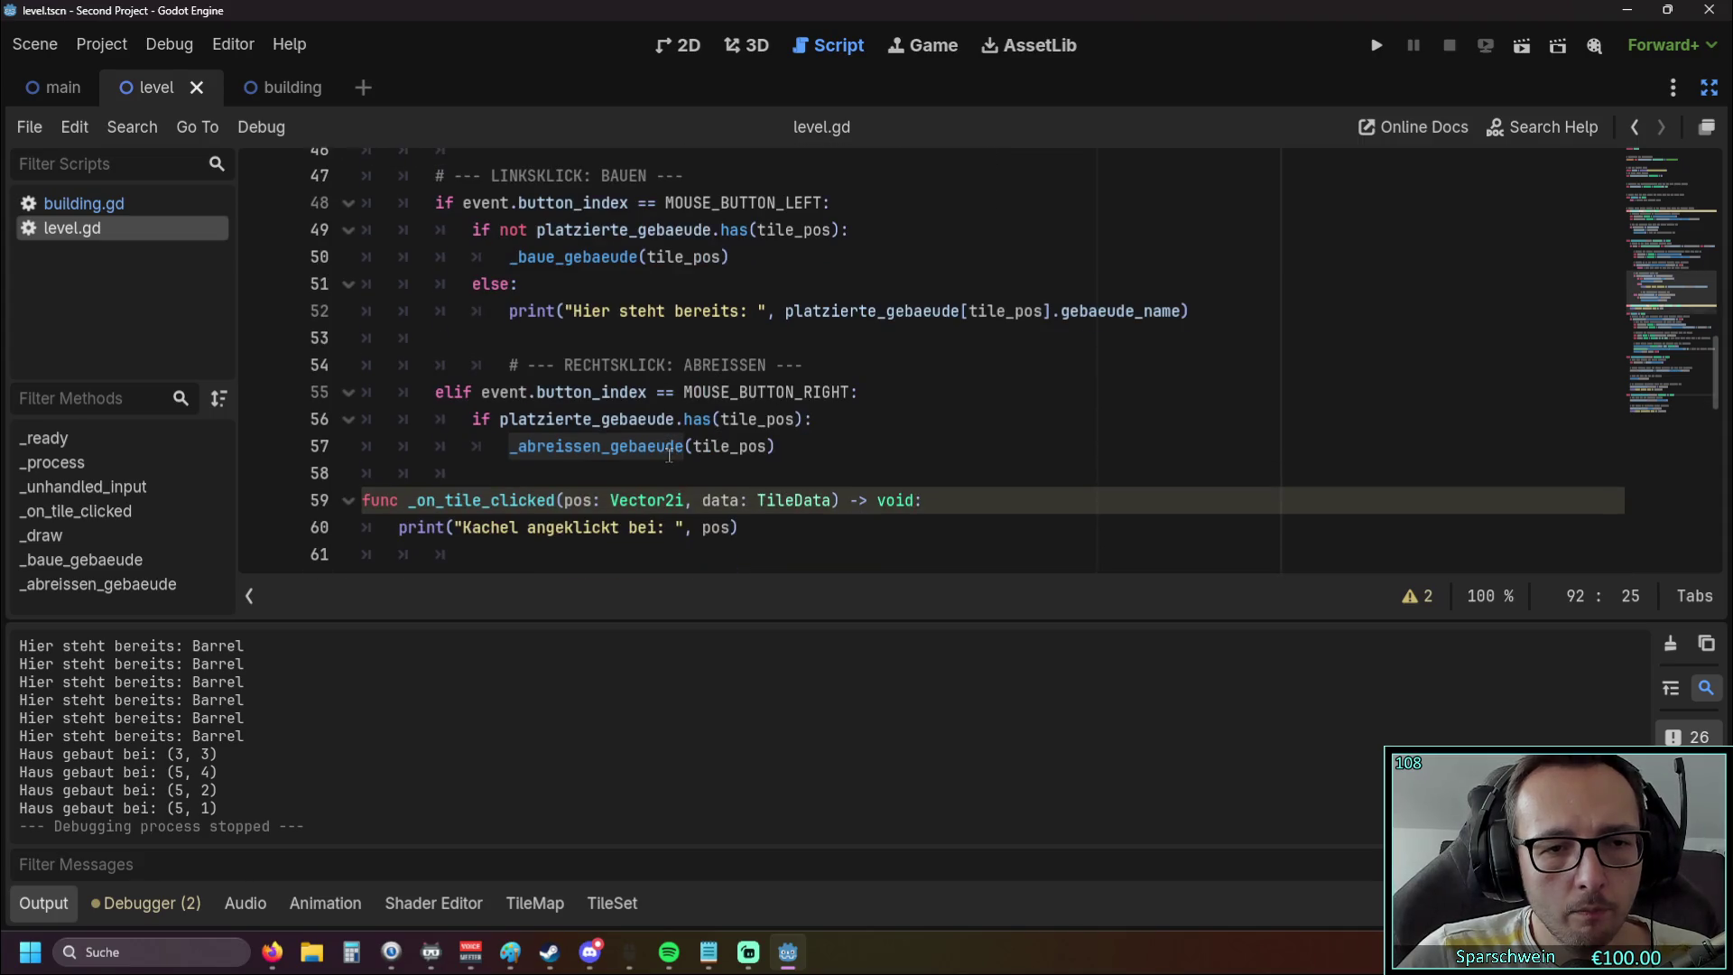
click(802, 446)
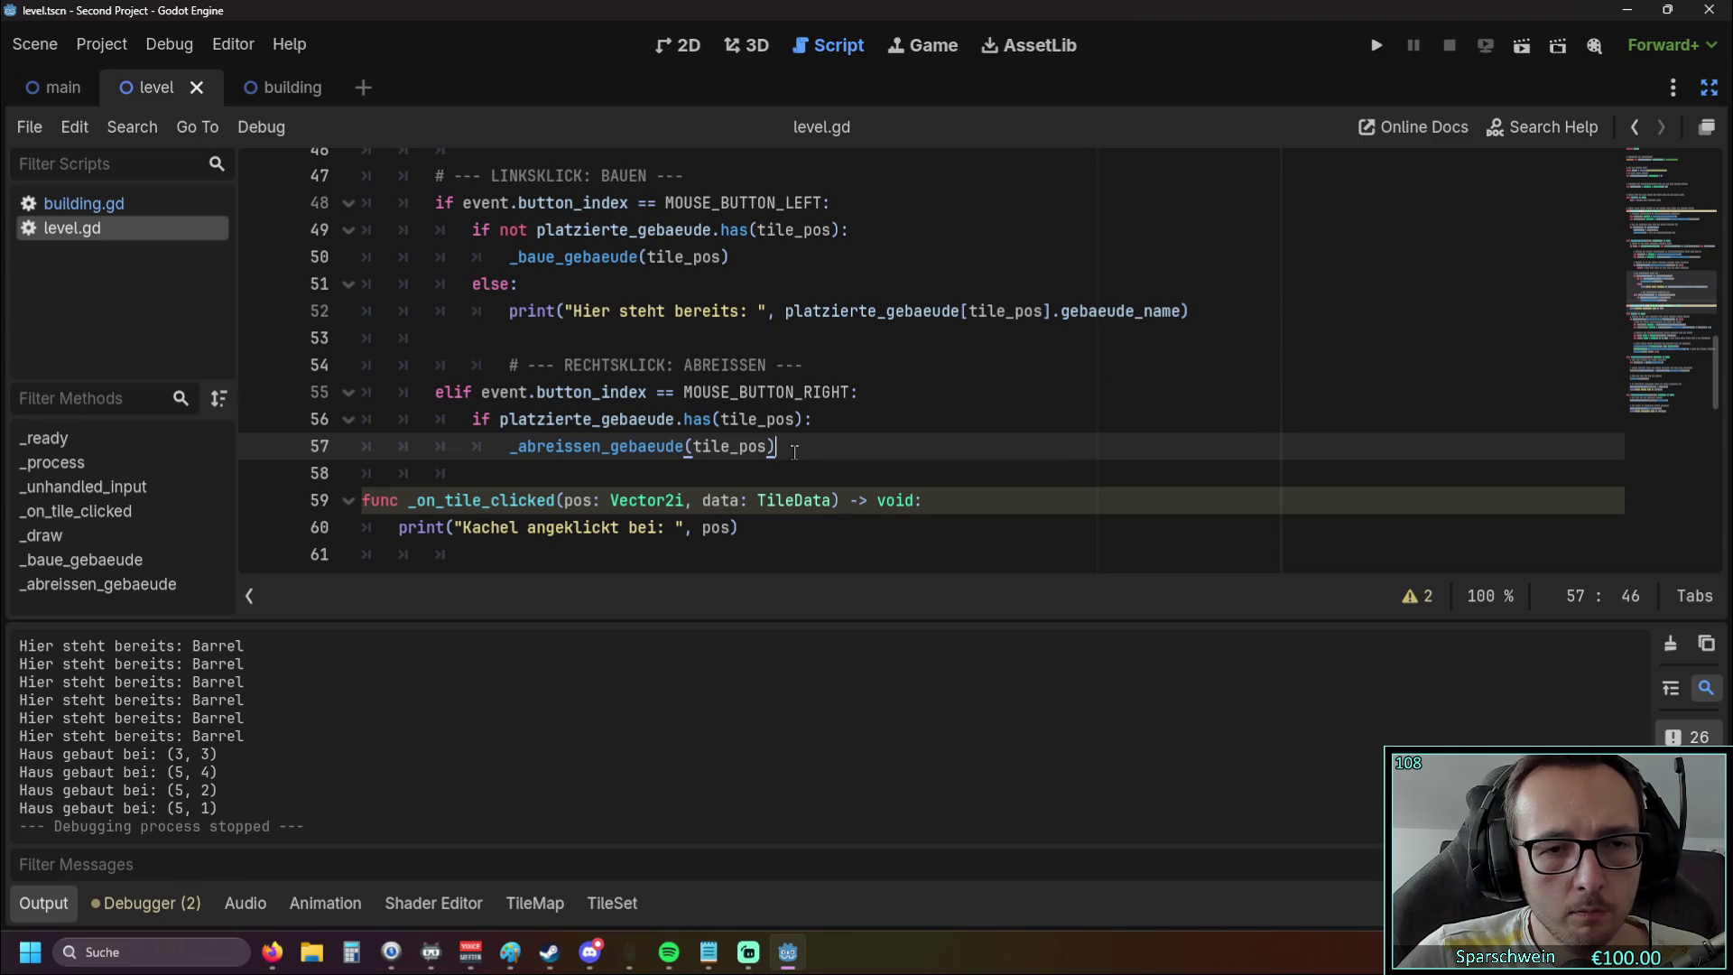
scroll(791, 450, up, 1)
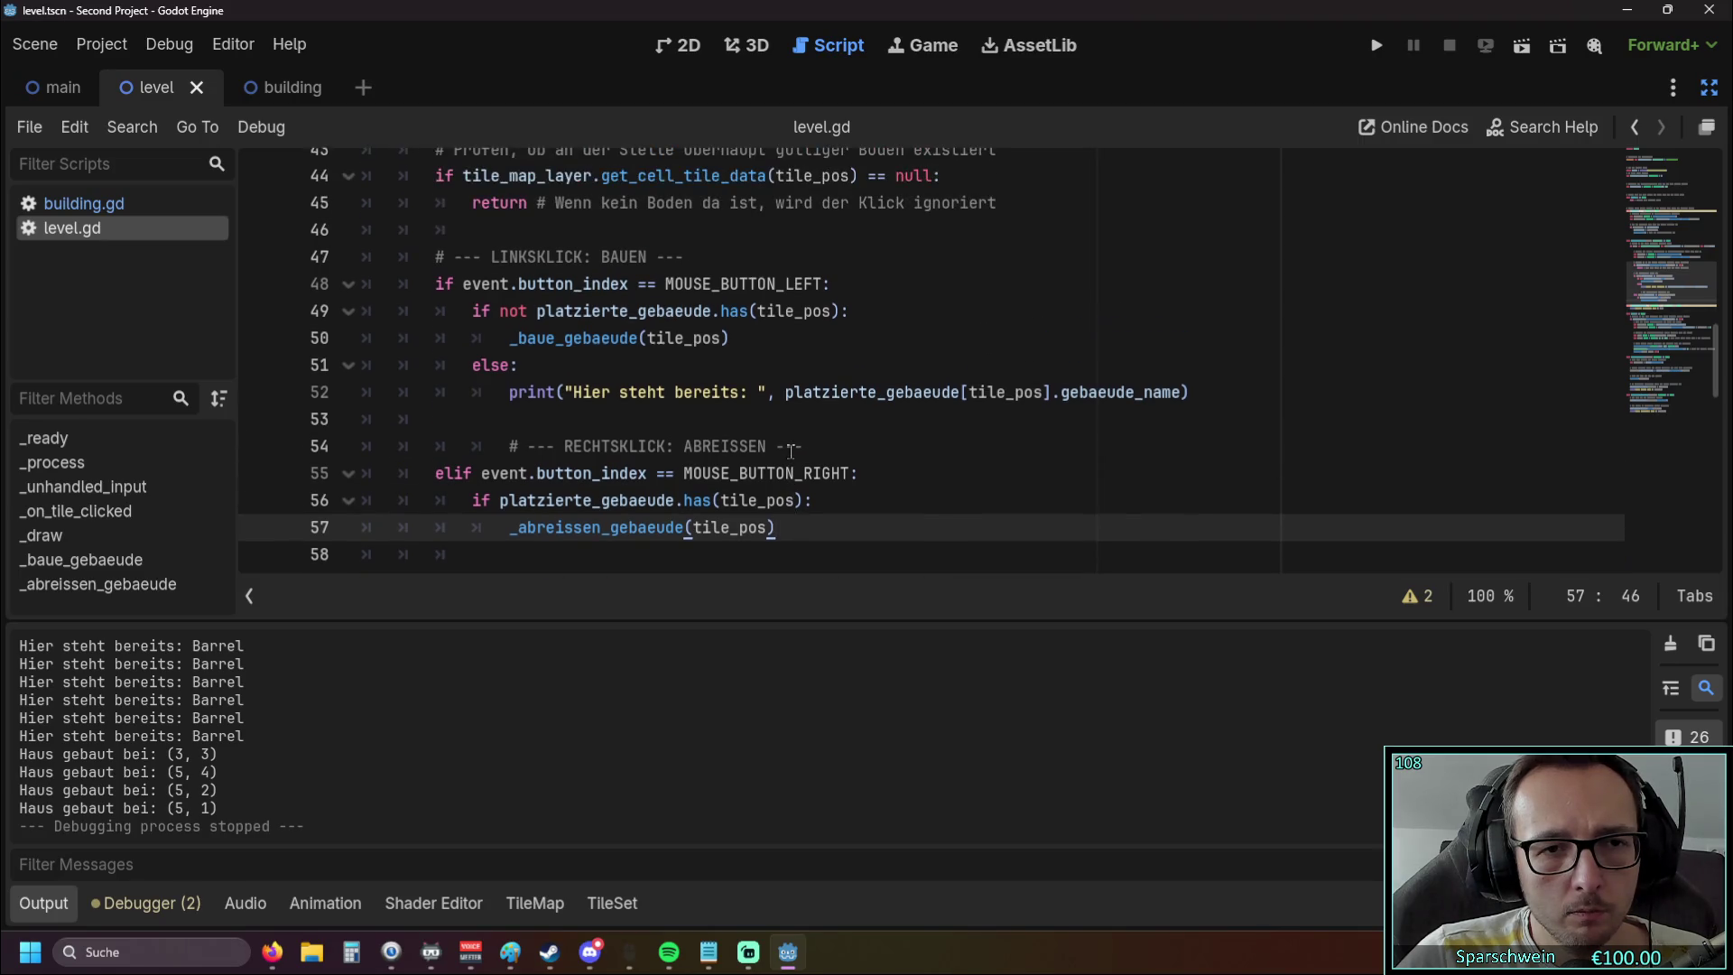
scroll(788, 450, down, 1)
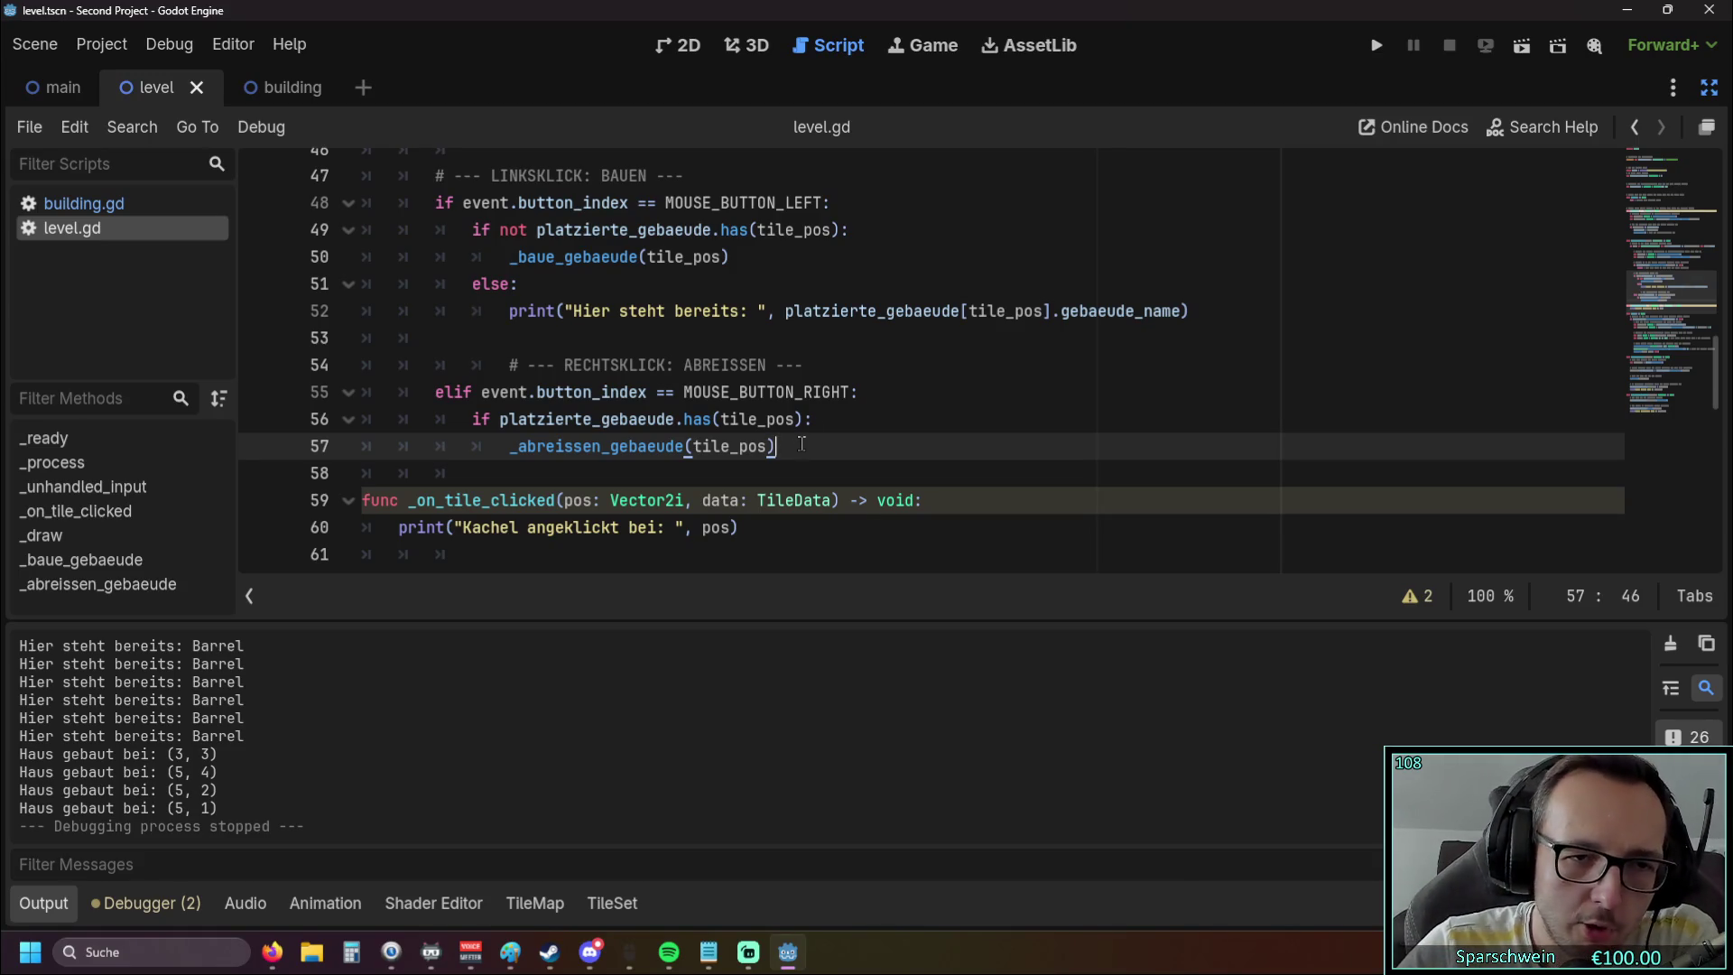
Step: Add a print("hi") line at the start of the right-click demolish branch
click(864, 395)
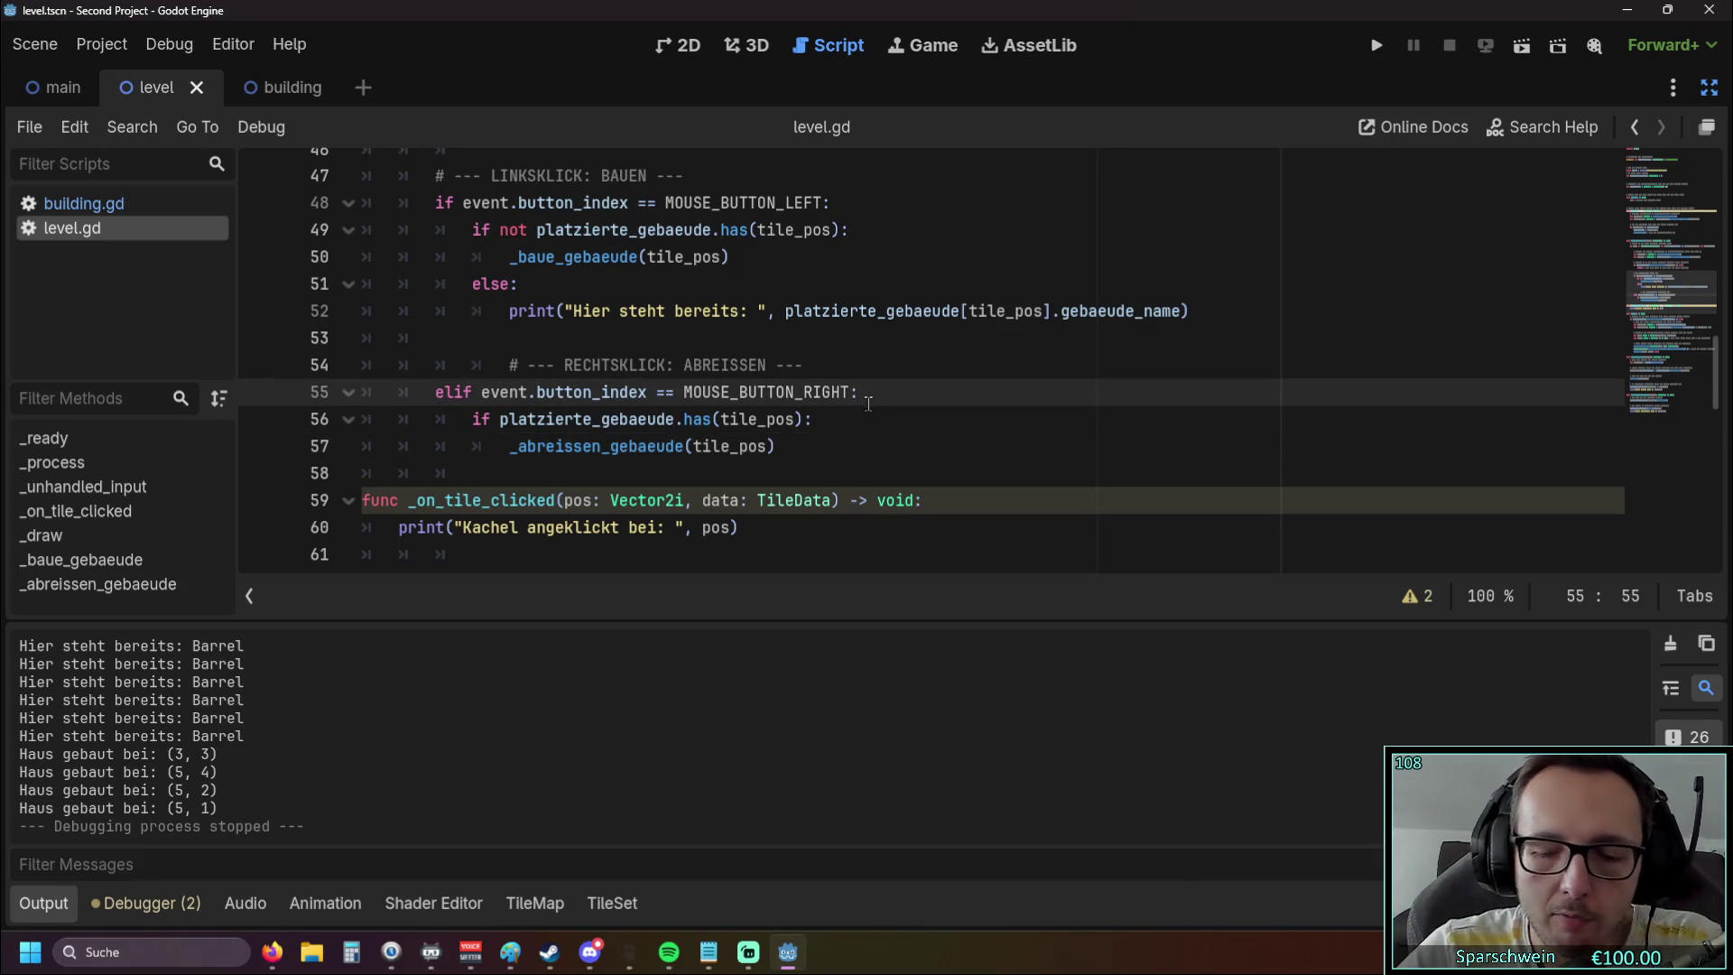
key(Return)
text(print)
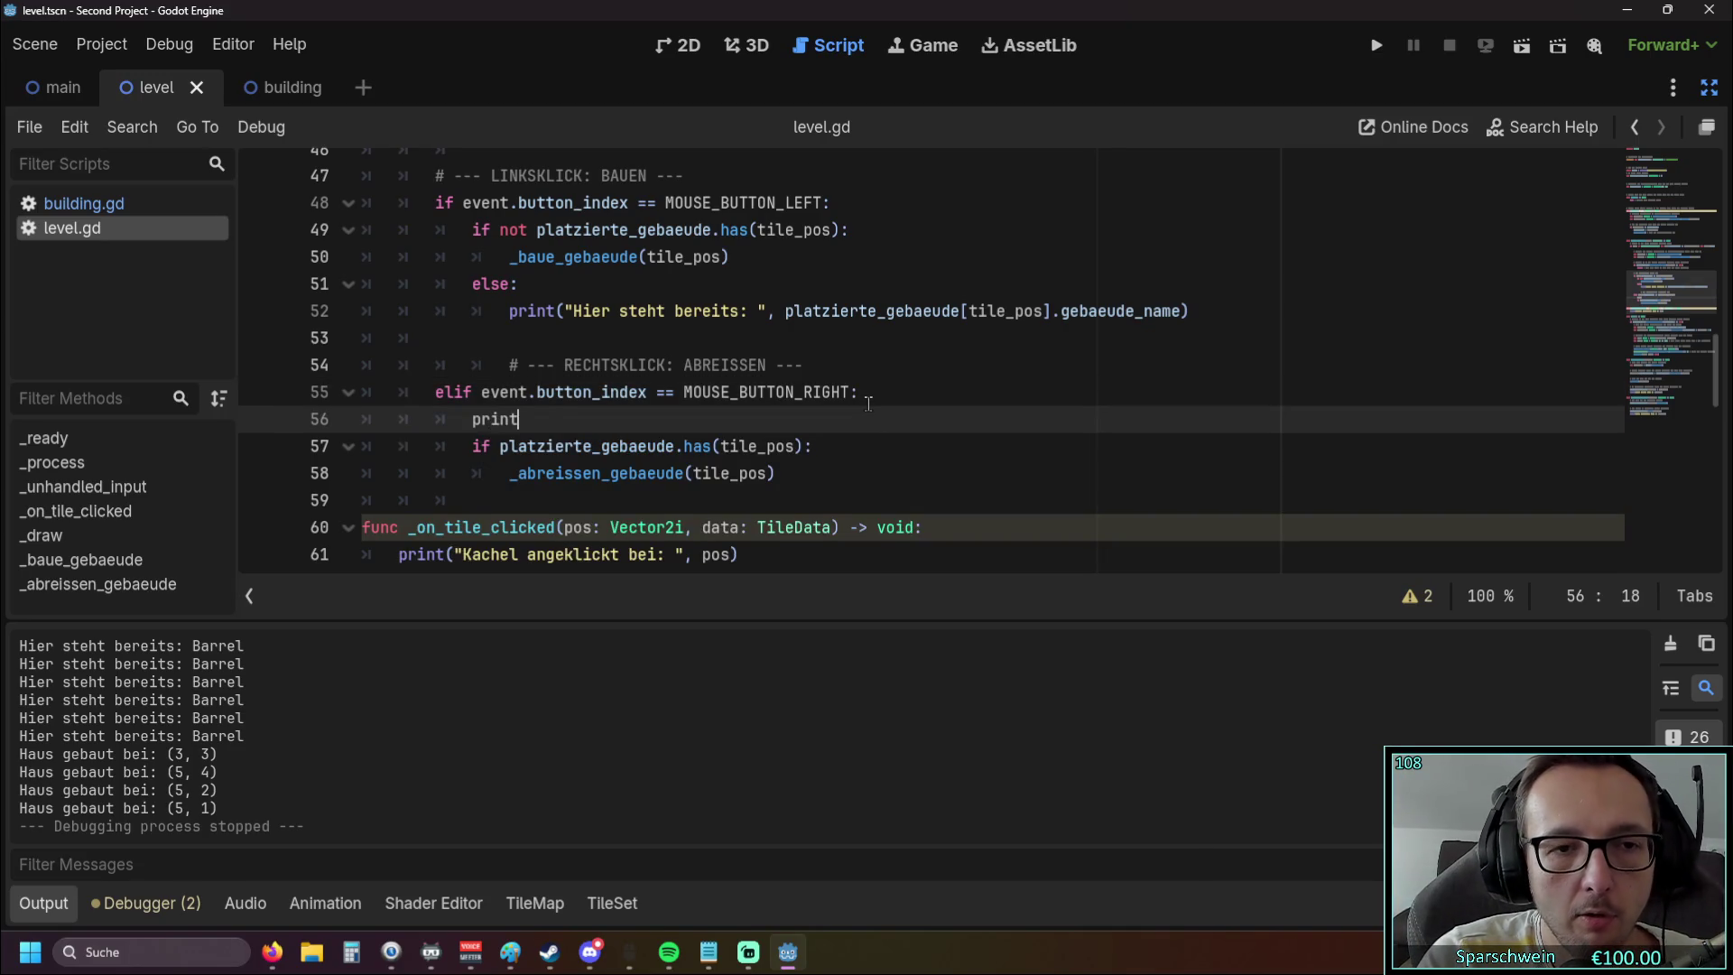
text((hi)
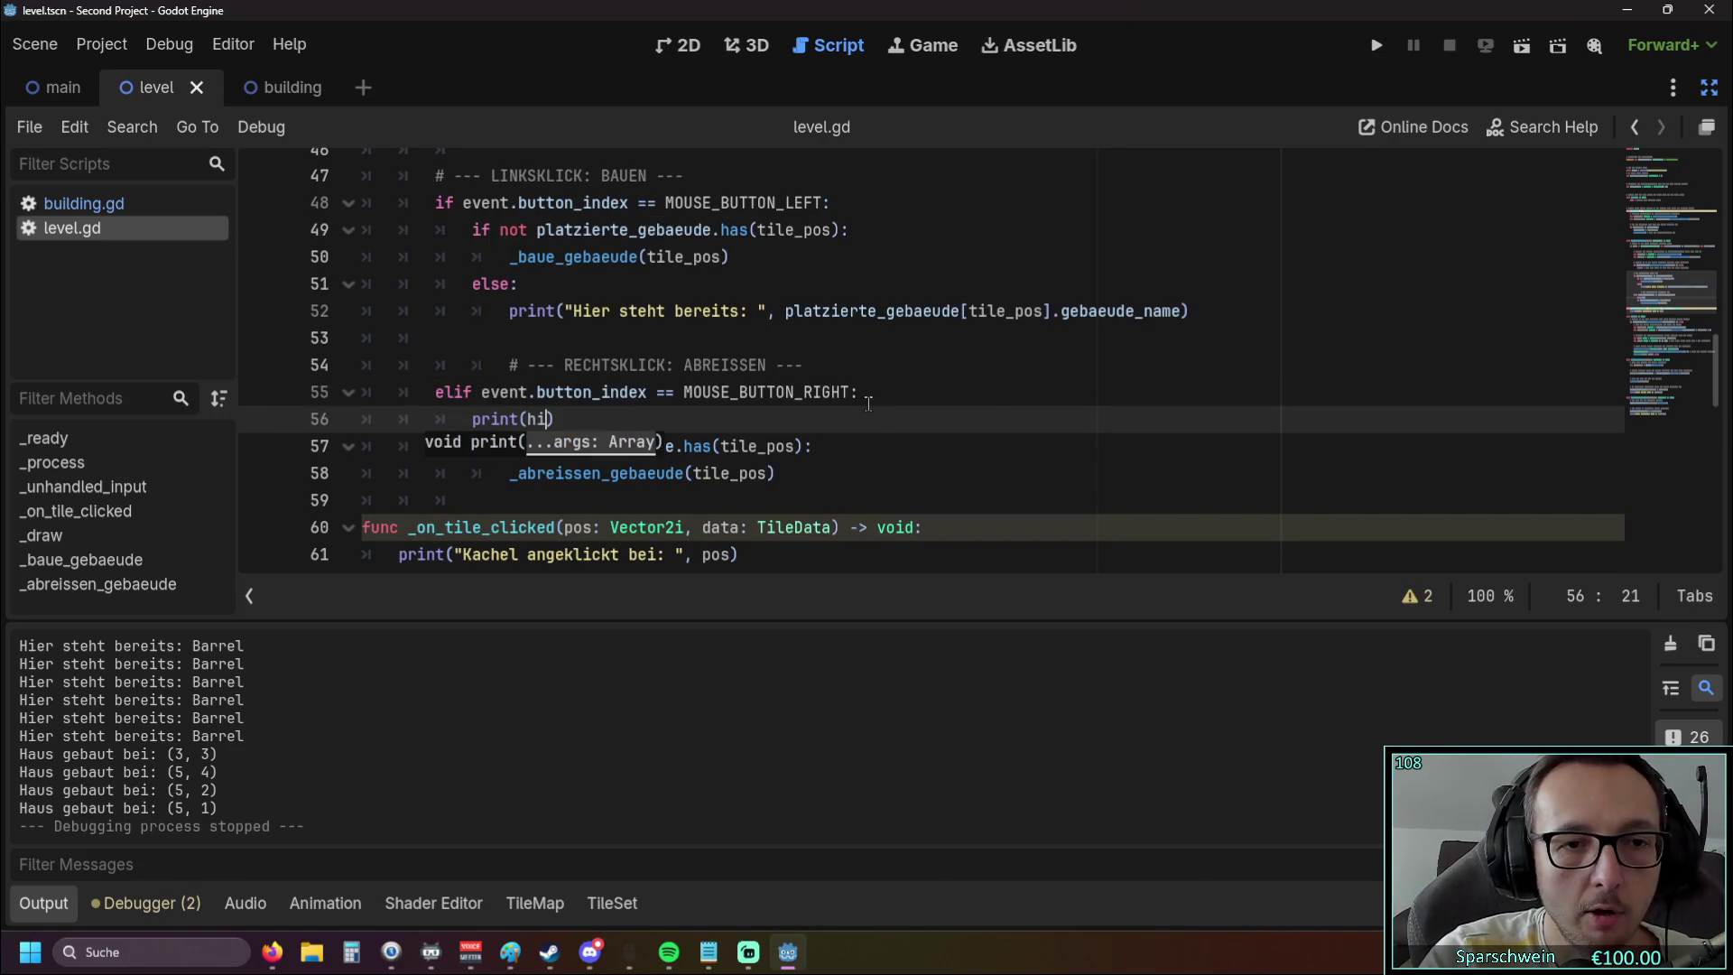
click(1142, 439)
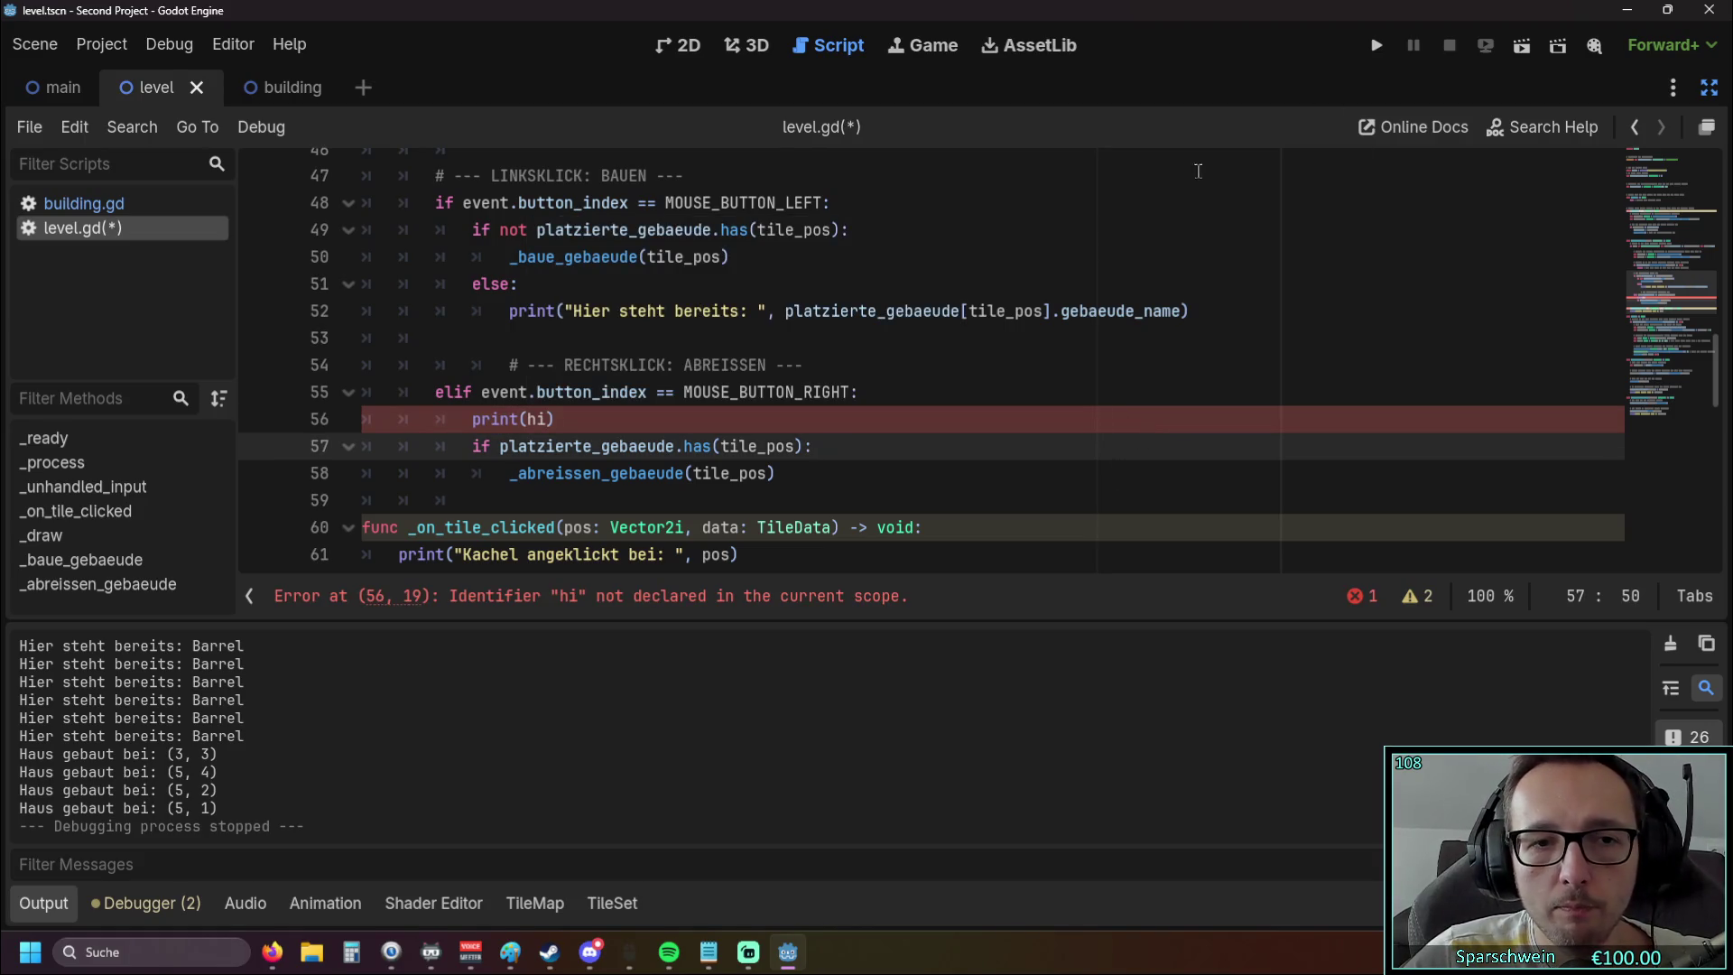
click(471, 419)
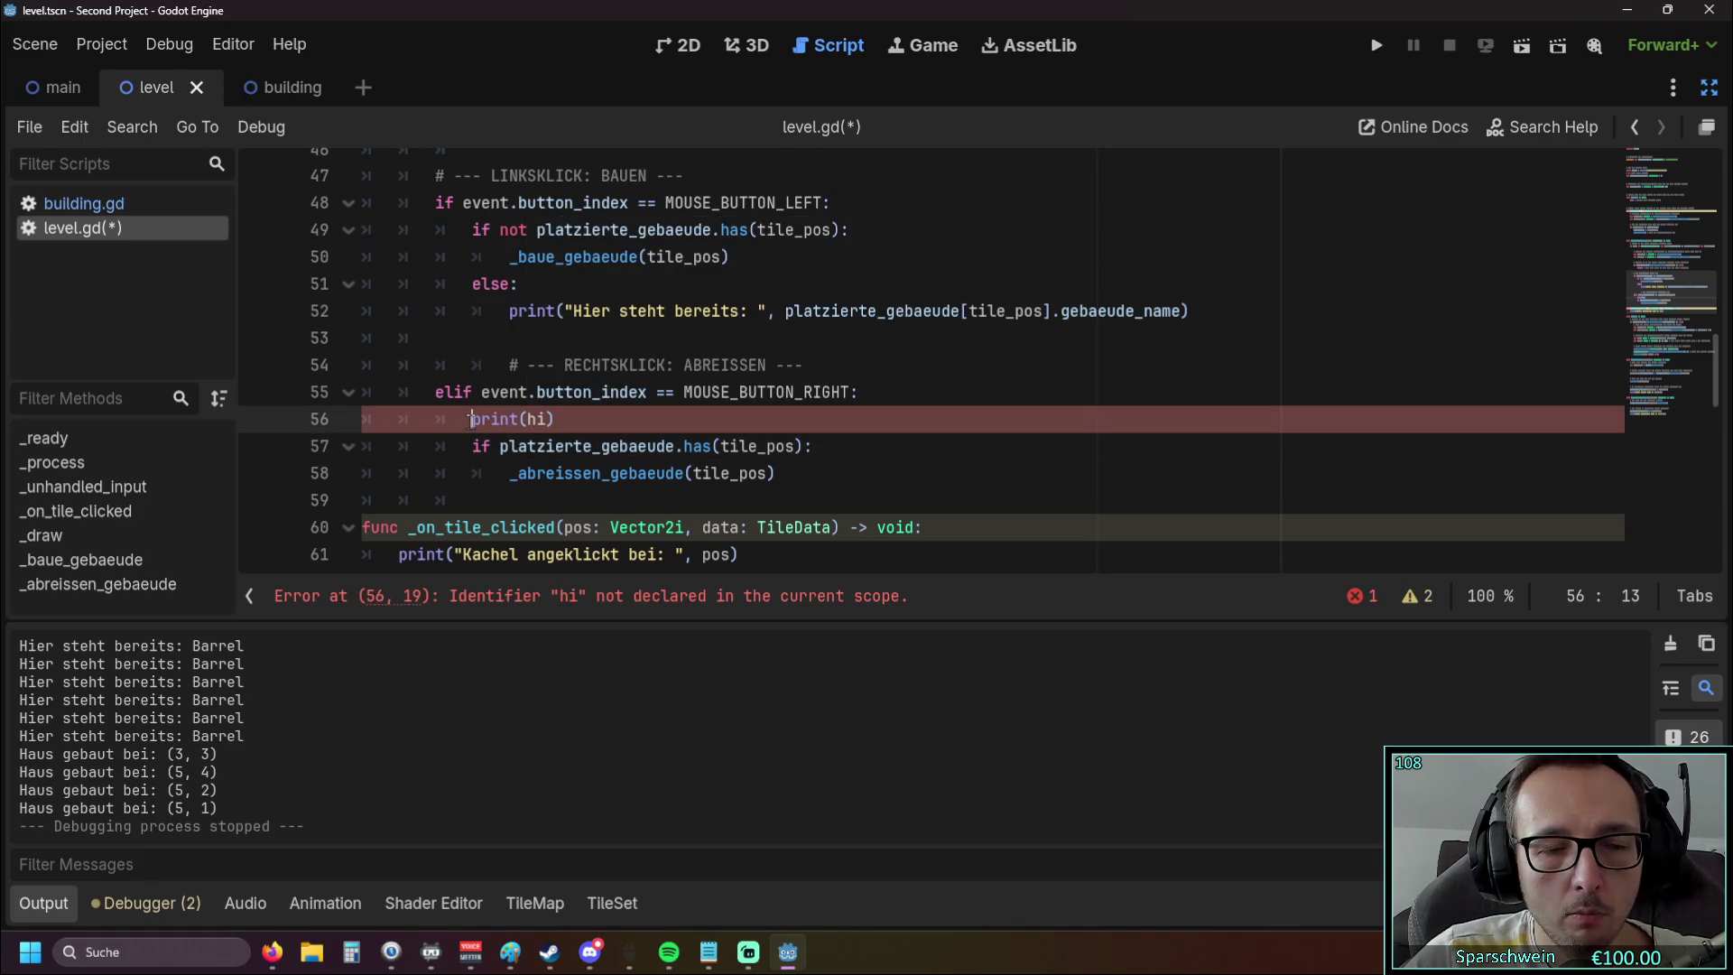
click(522, 422)
text("hi")
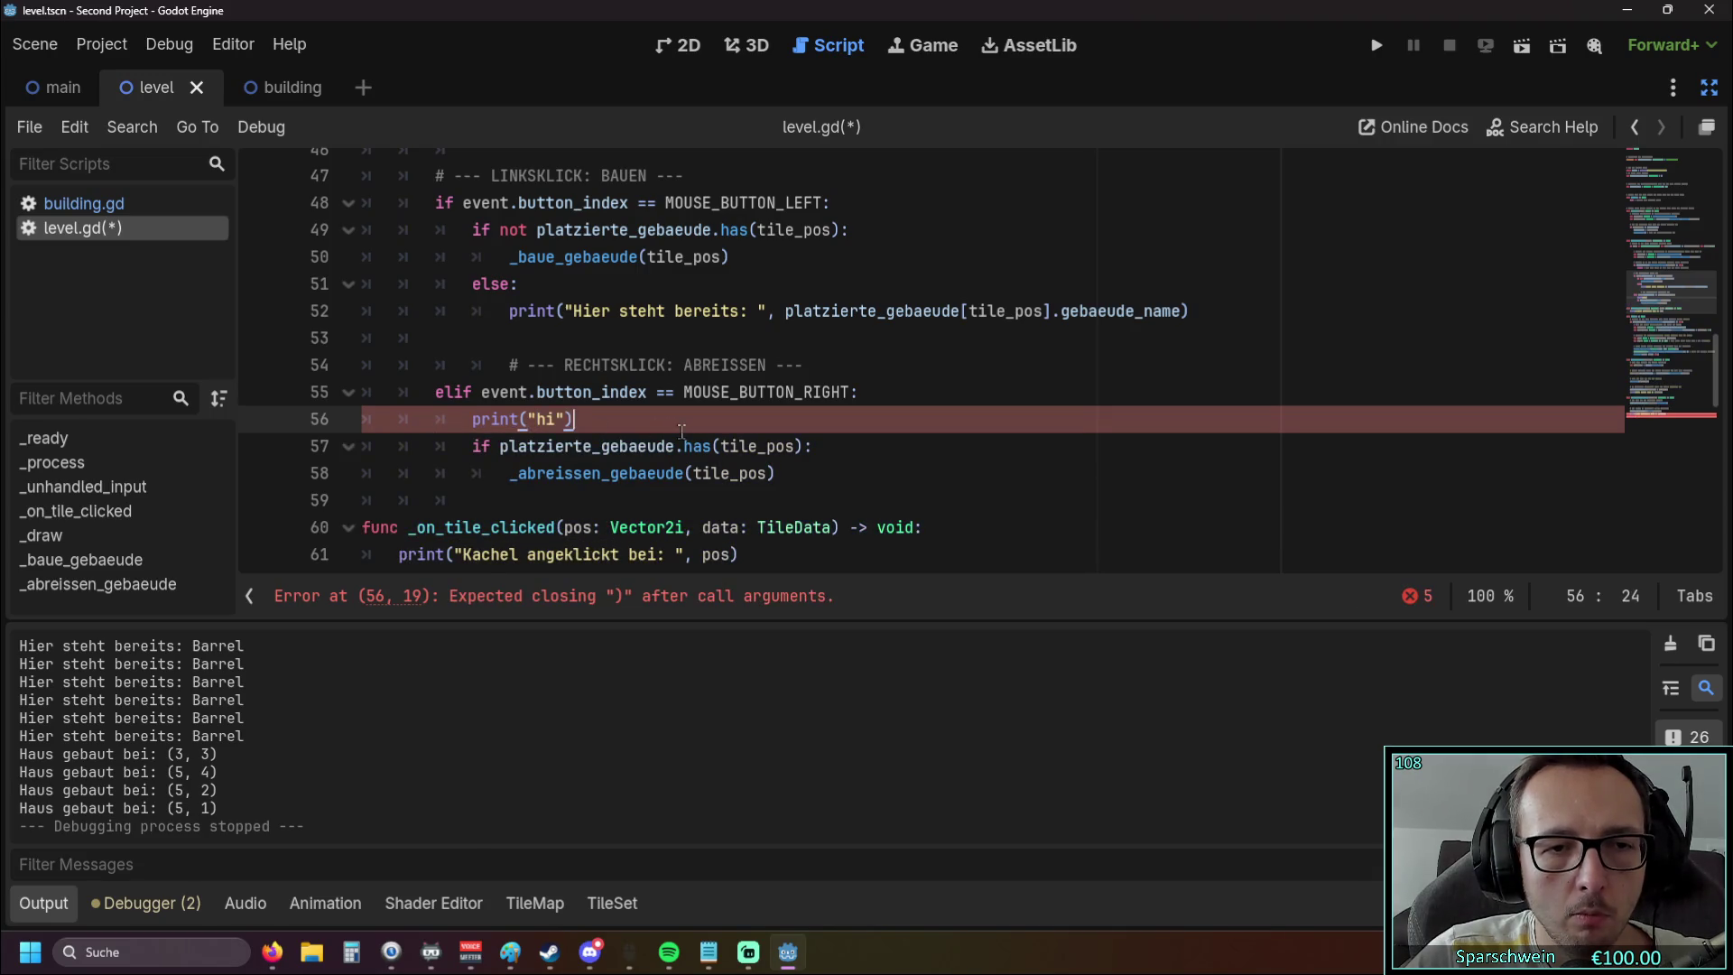
Step: Save and run the game, build on a grass tile, then stop it
key(F5)
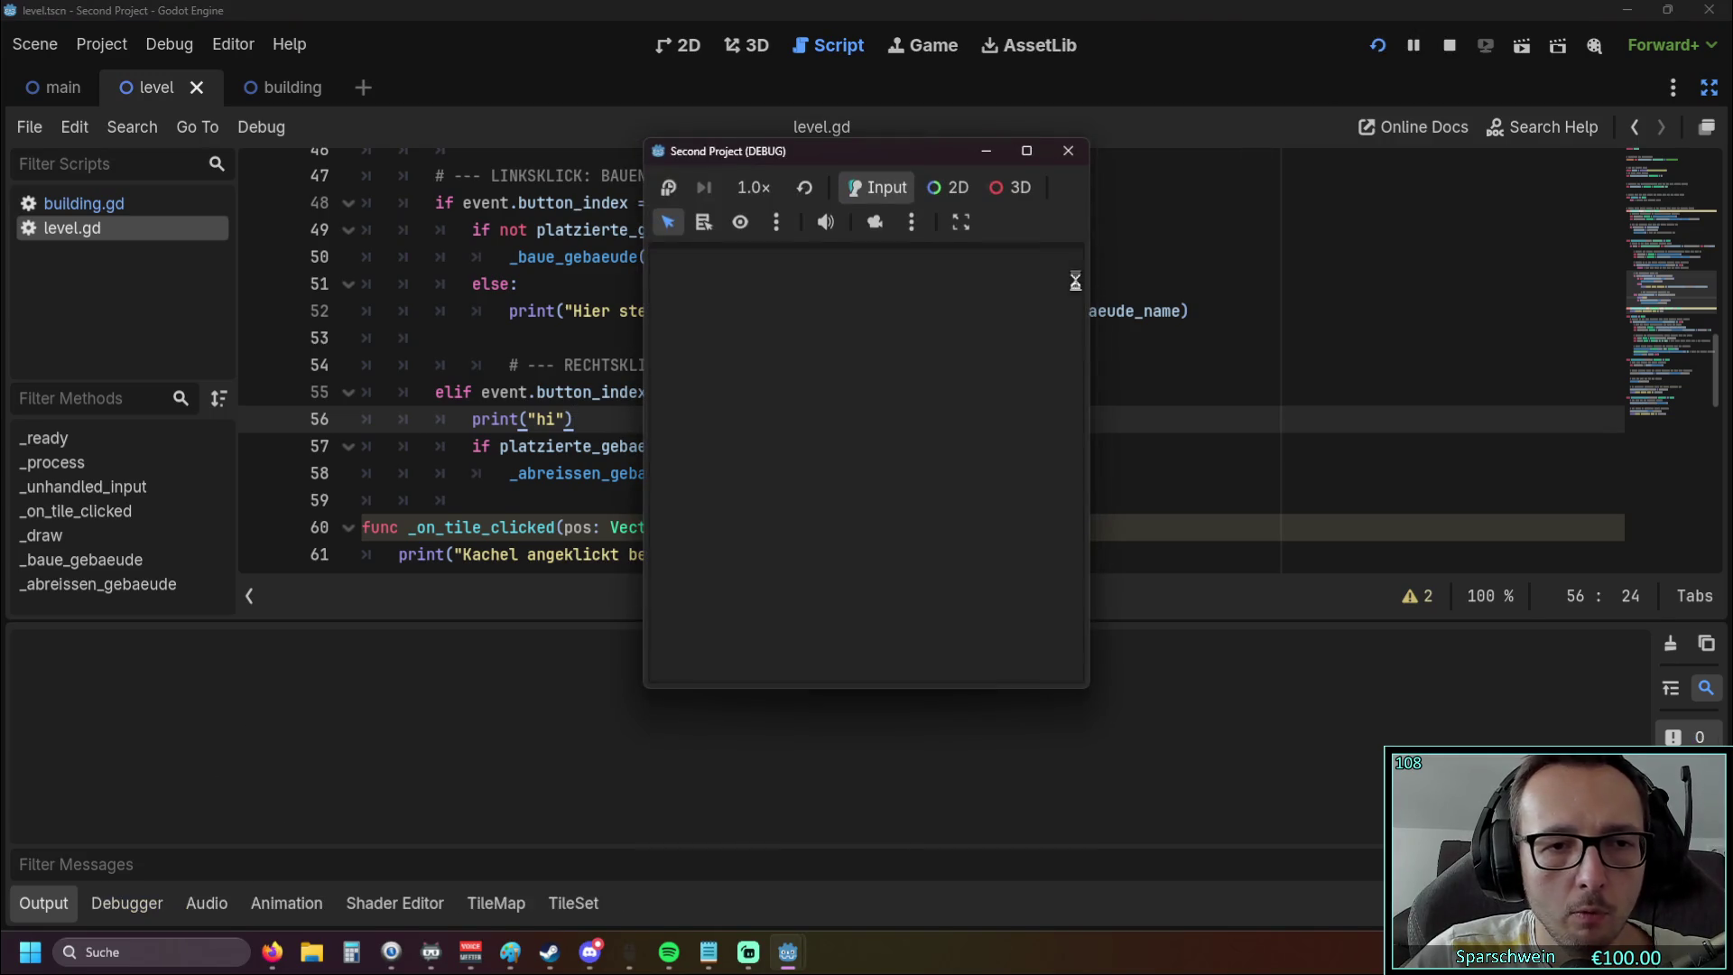
click(802, 487)
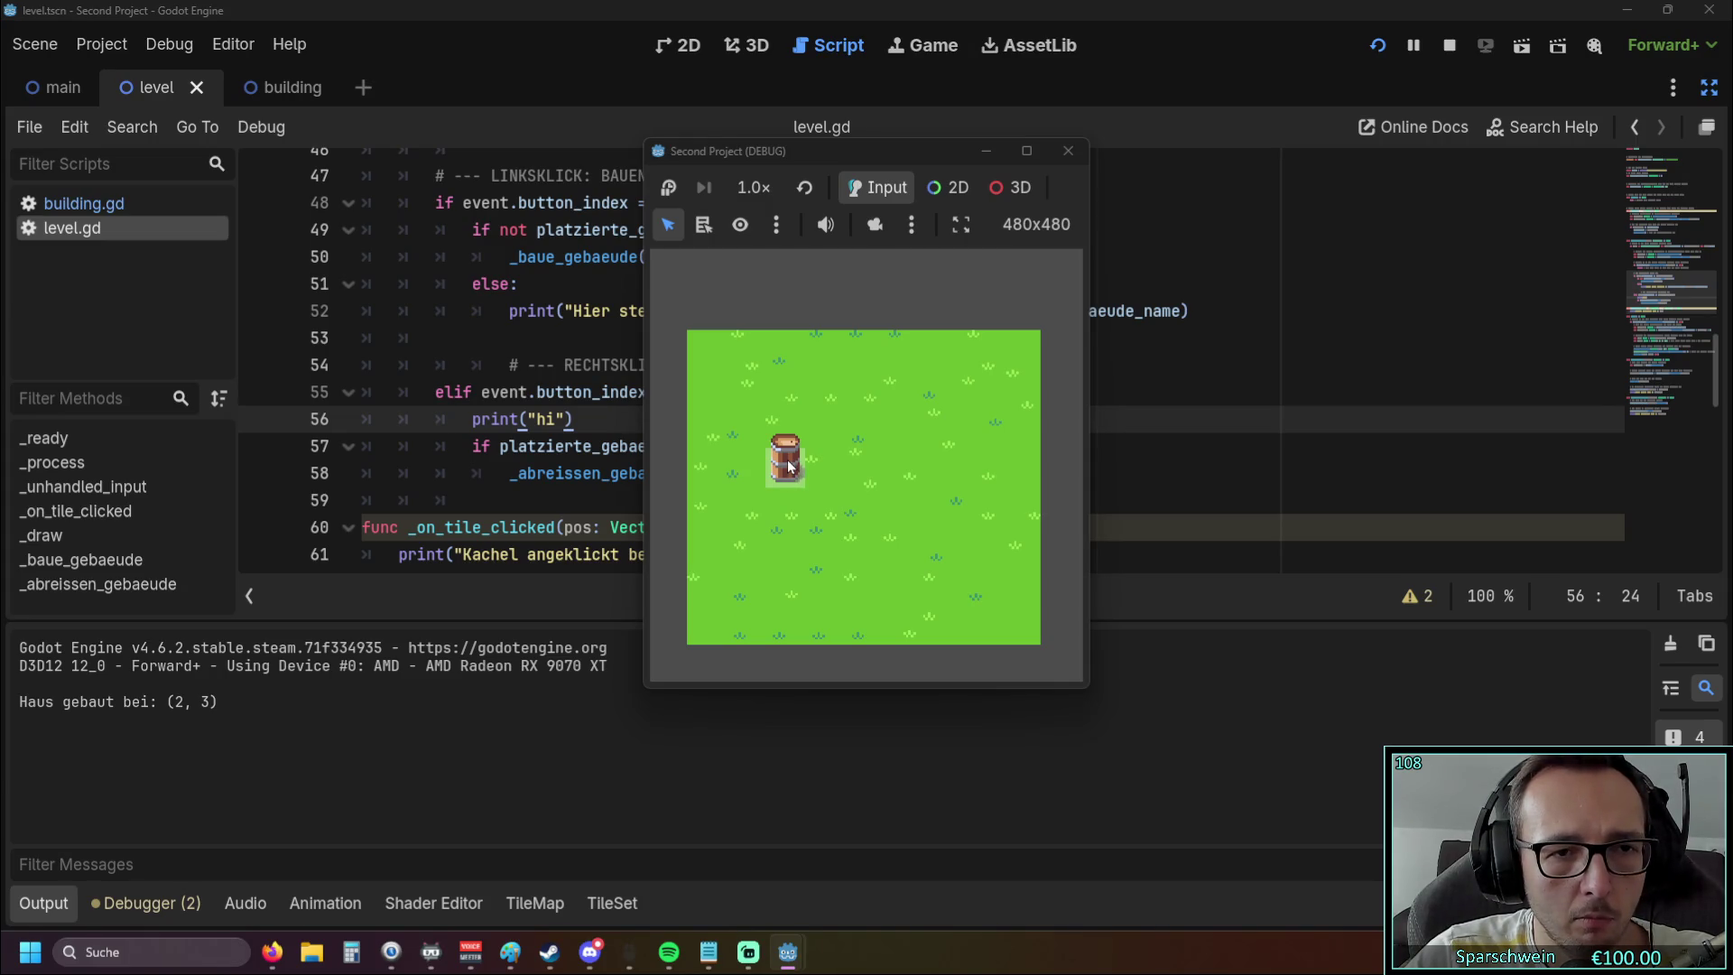
mouse_move(922, 152)
mouse_down()
mouse_move(1187, 153)
mouse_move(1155, 151)
mouse_up()
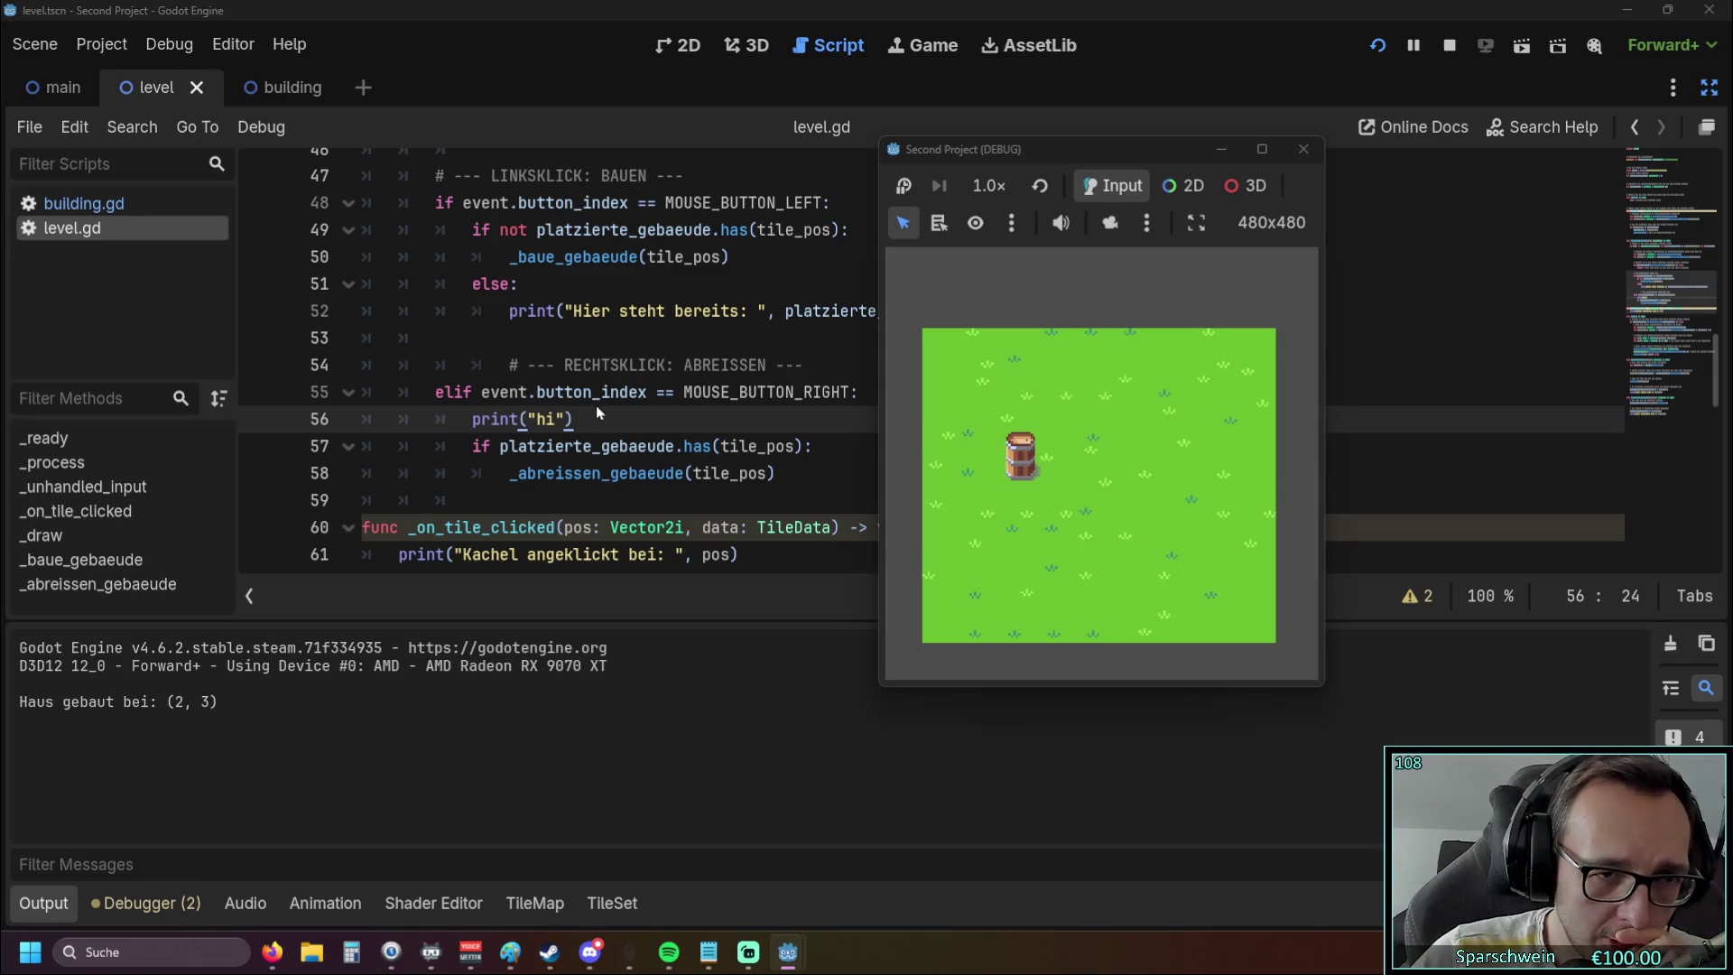
click(1302, 149)
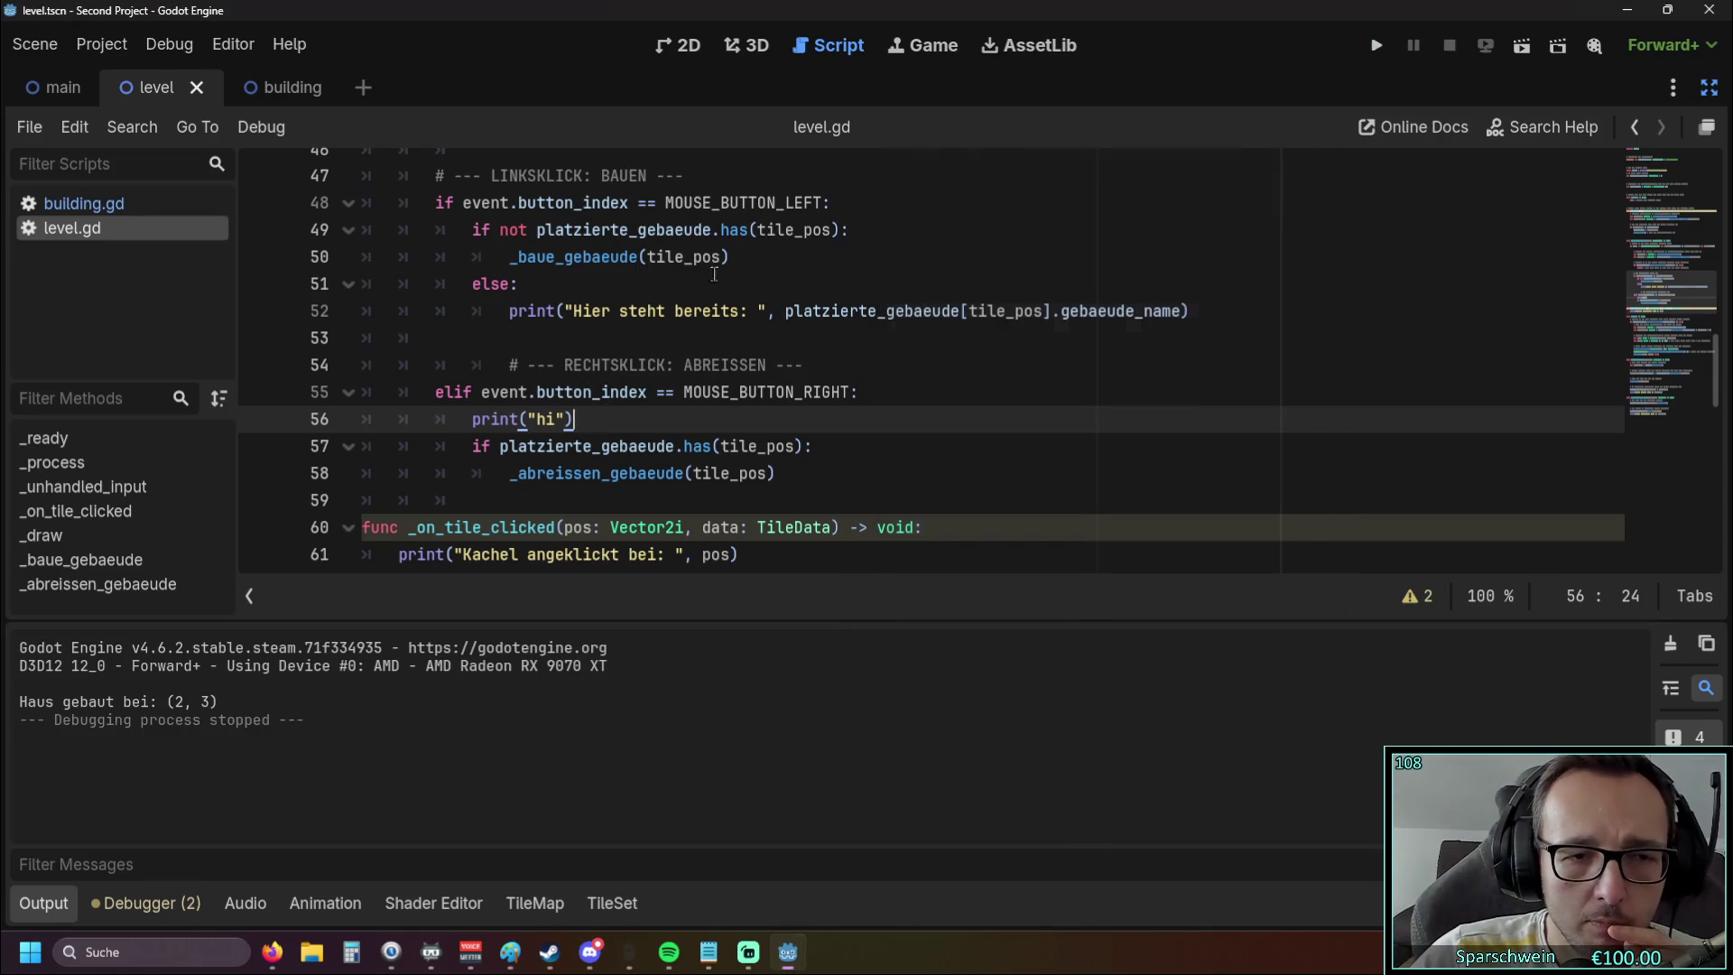
Step: Outdent the demolish comment on line 54 and change line 55's elif to if
click(451, 392)
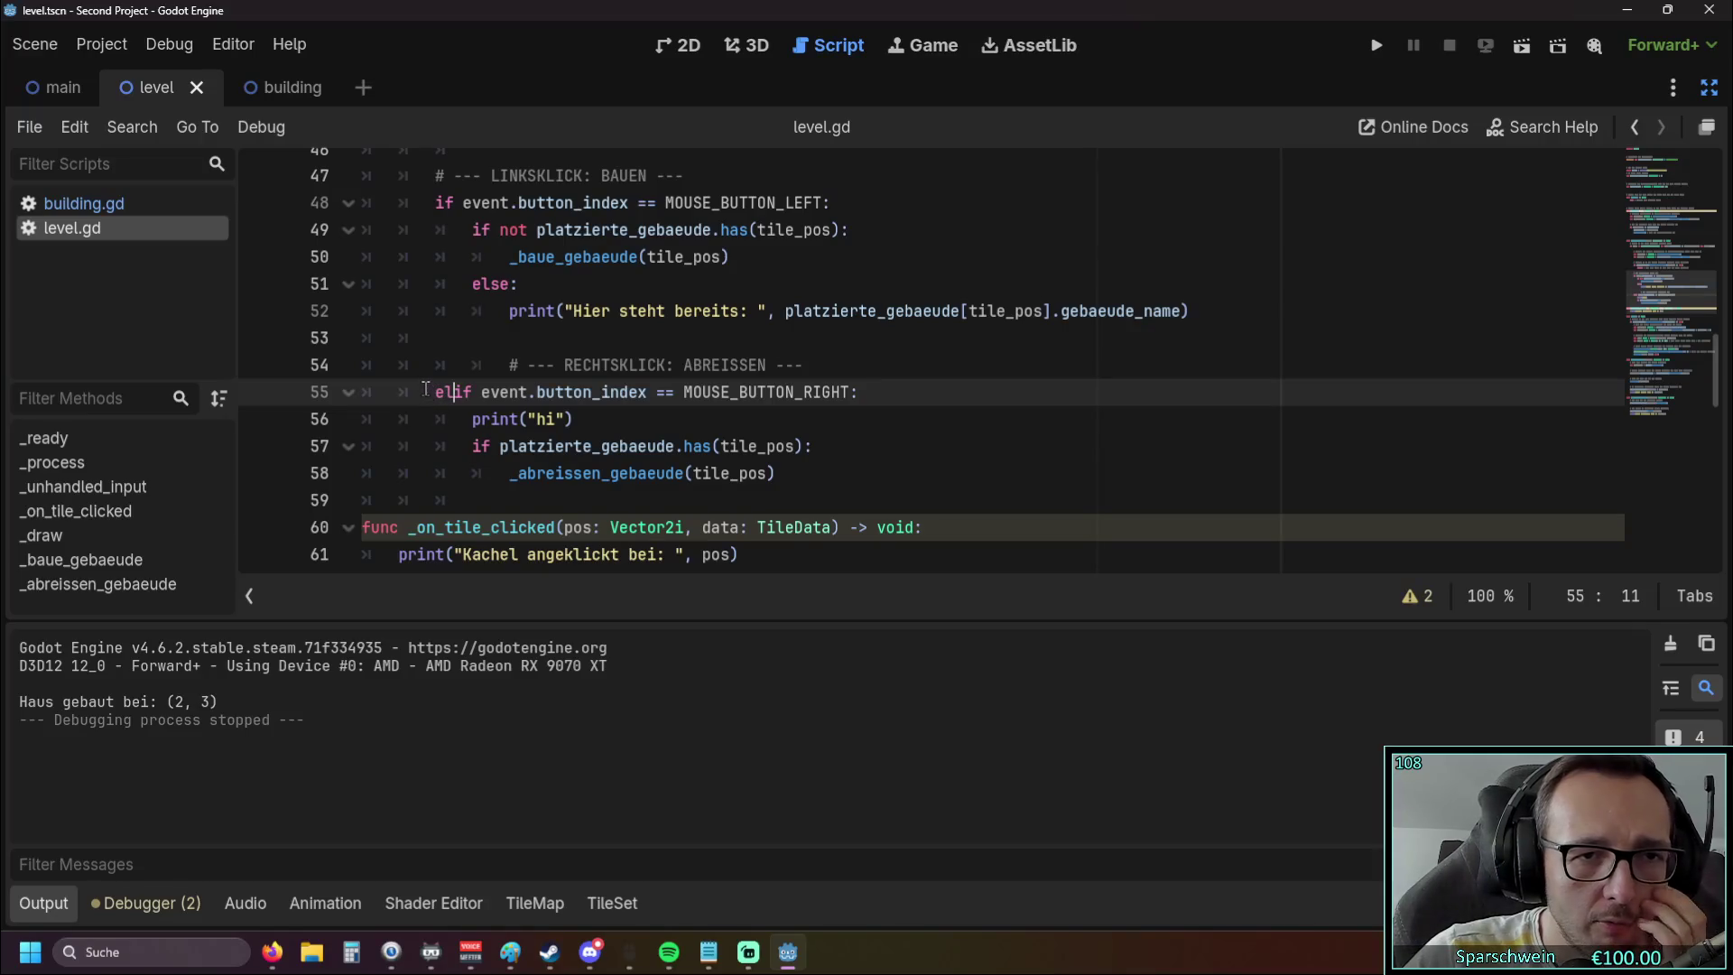
click(496, 370)
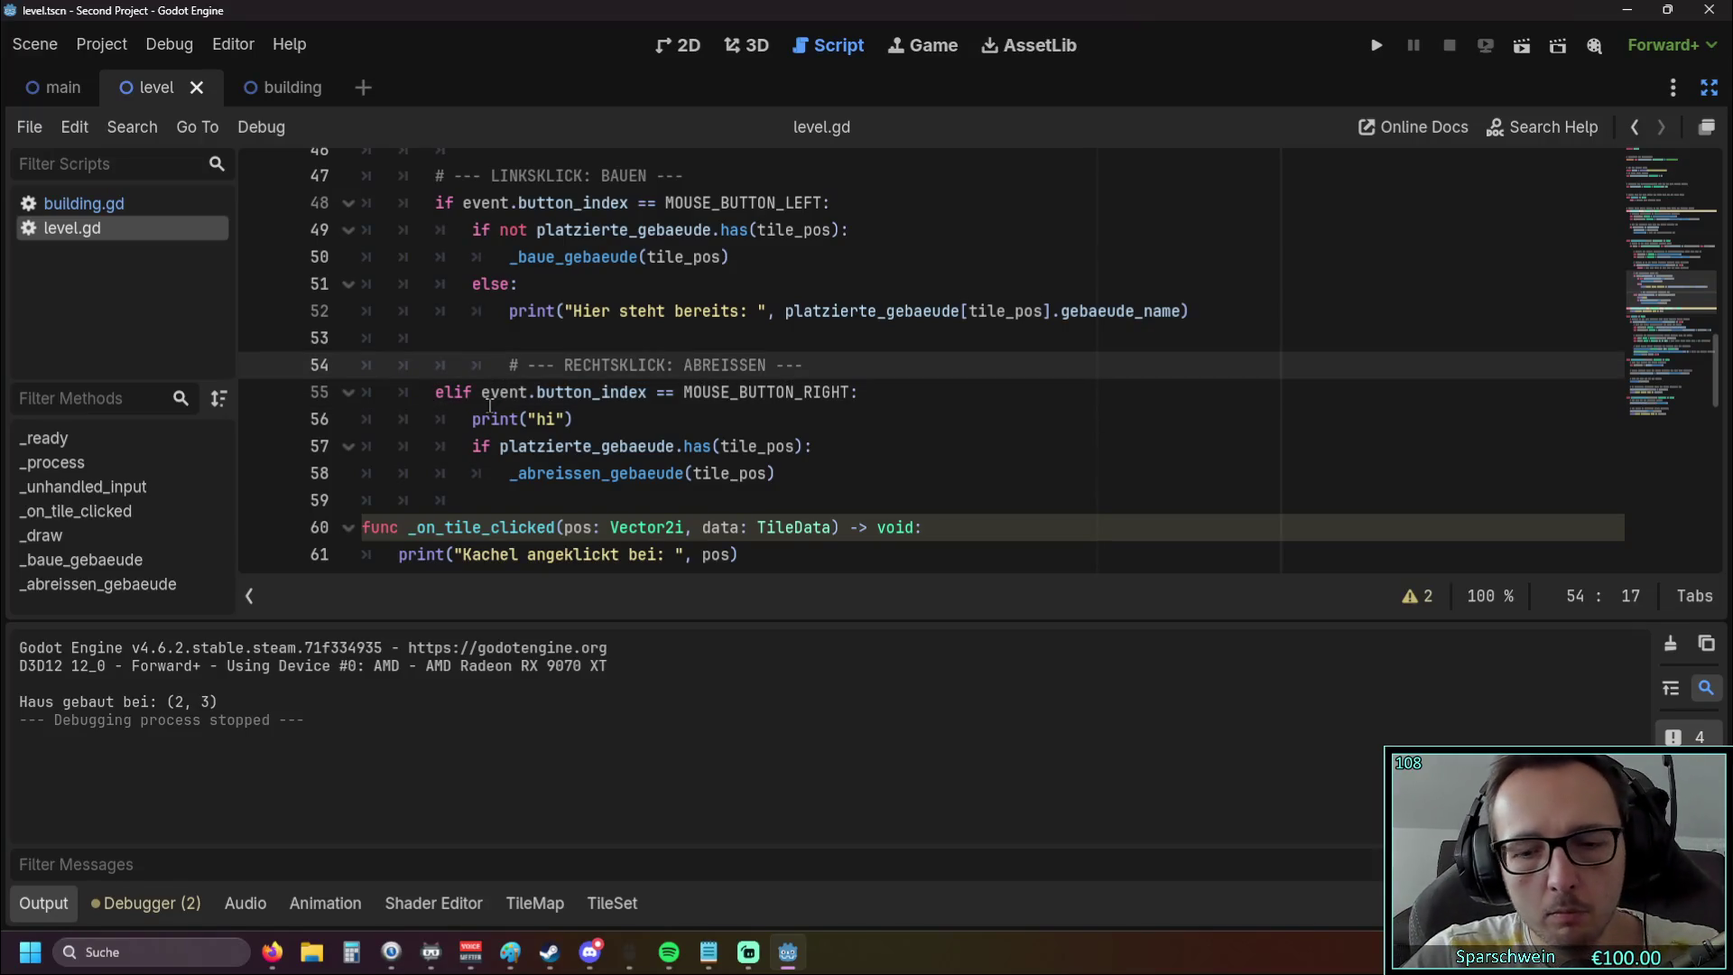
key(BackSpace)
key(BackSpace)
click(452, 397)
key(BackSpace)
key(BackSpace)
click(632, 419)
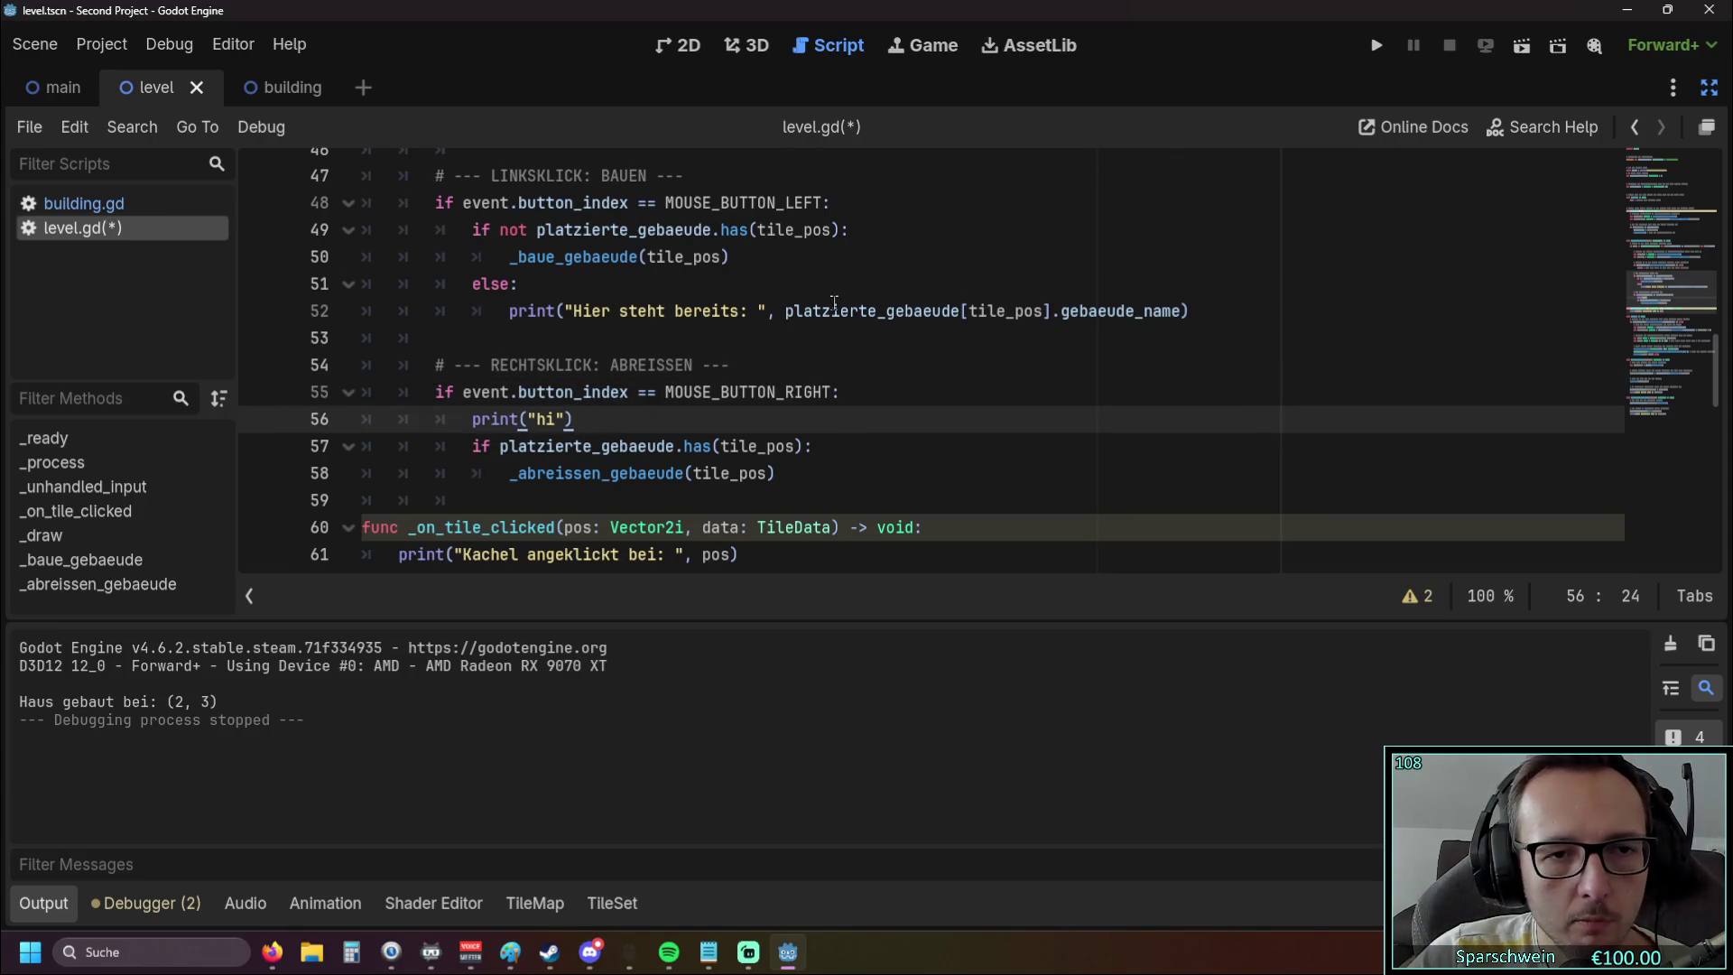
Step: Run the game, build a house at tile (2, 3), and stop it
click(1383, 49)
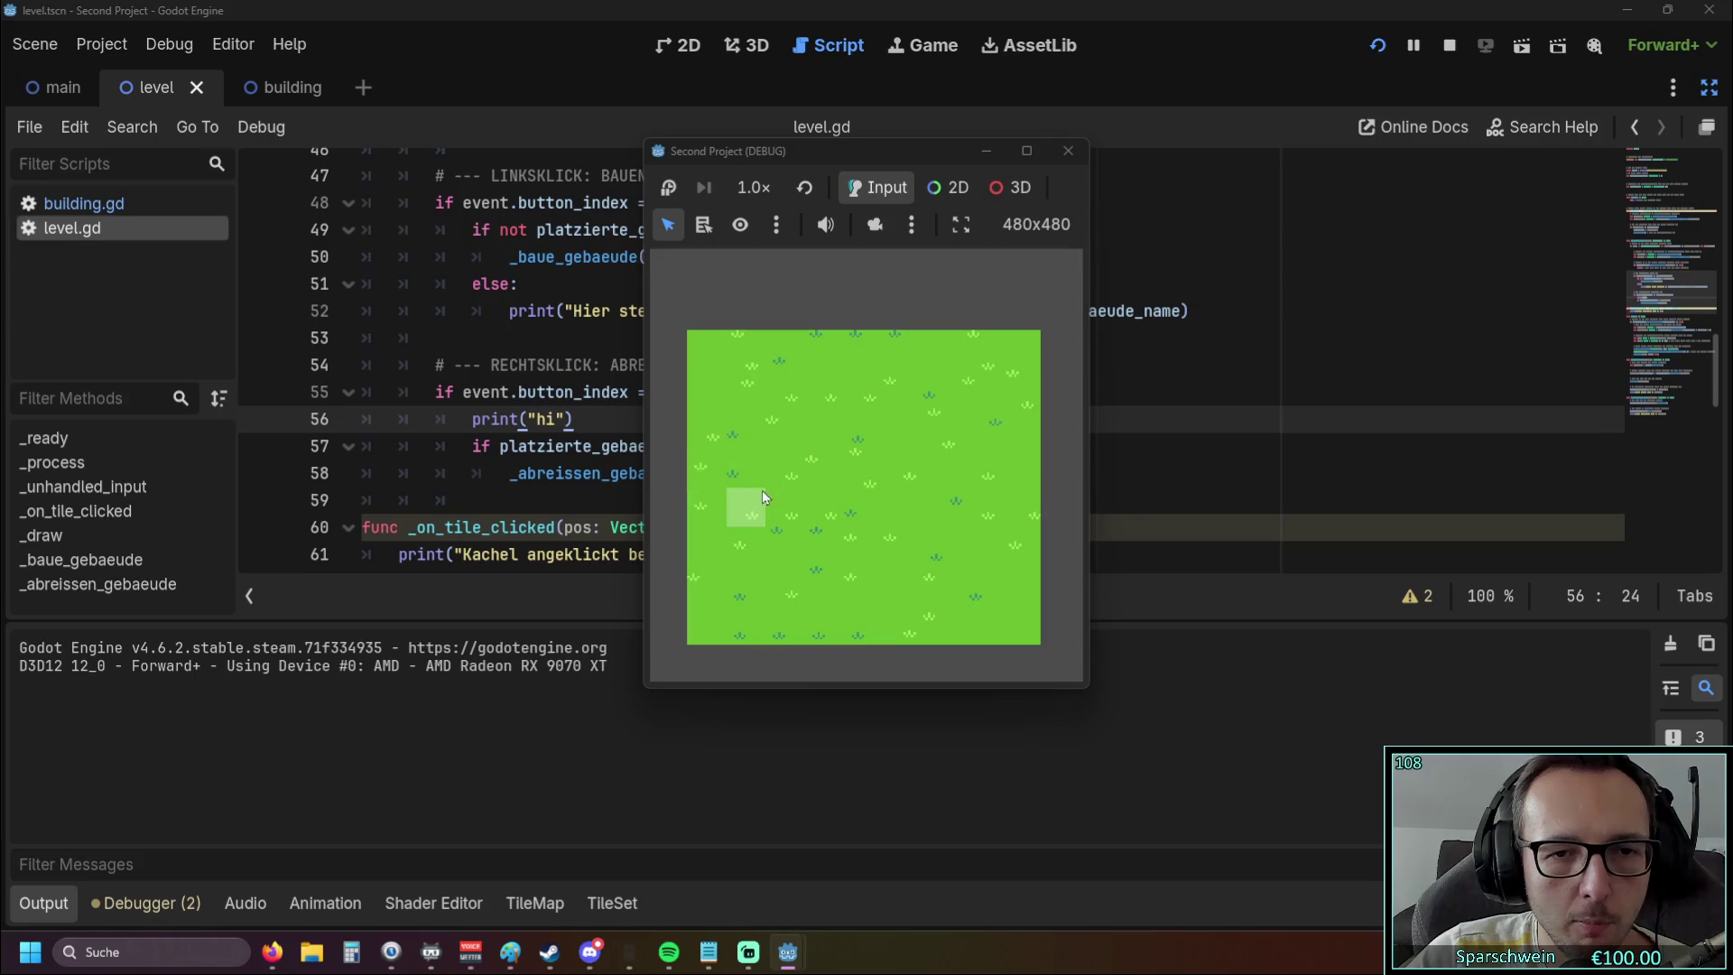
click(786, 482)
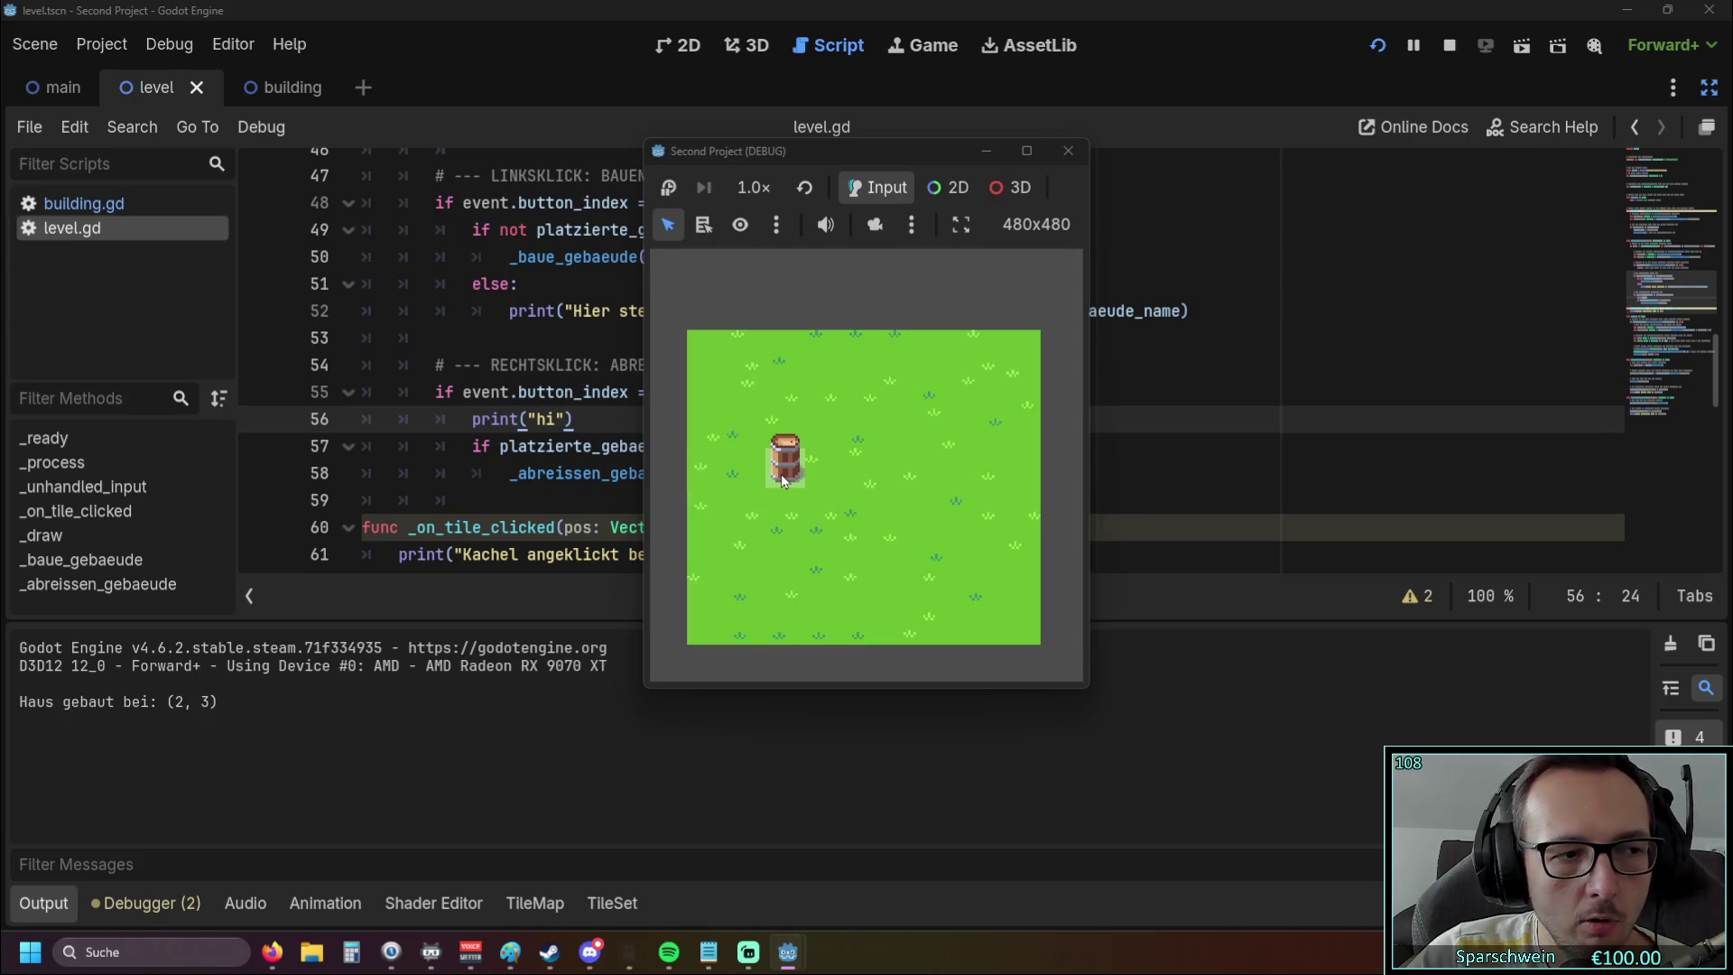
click(1067, 150)
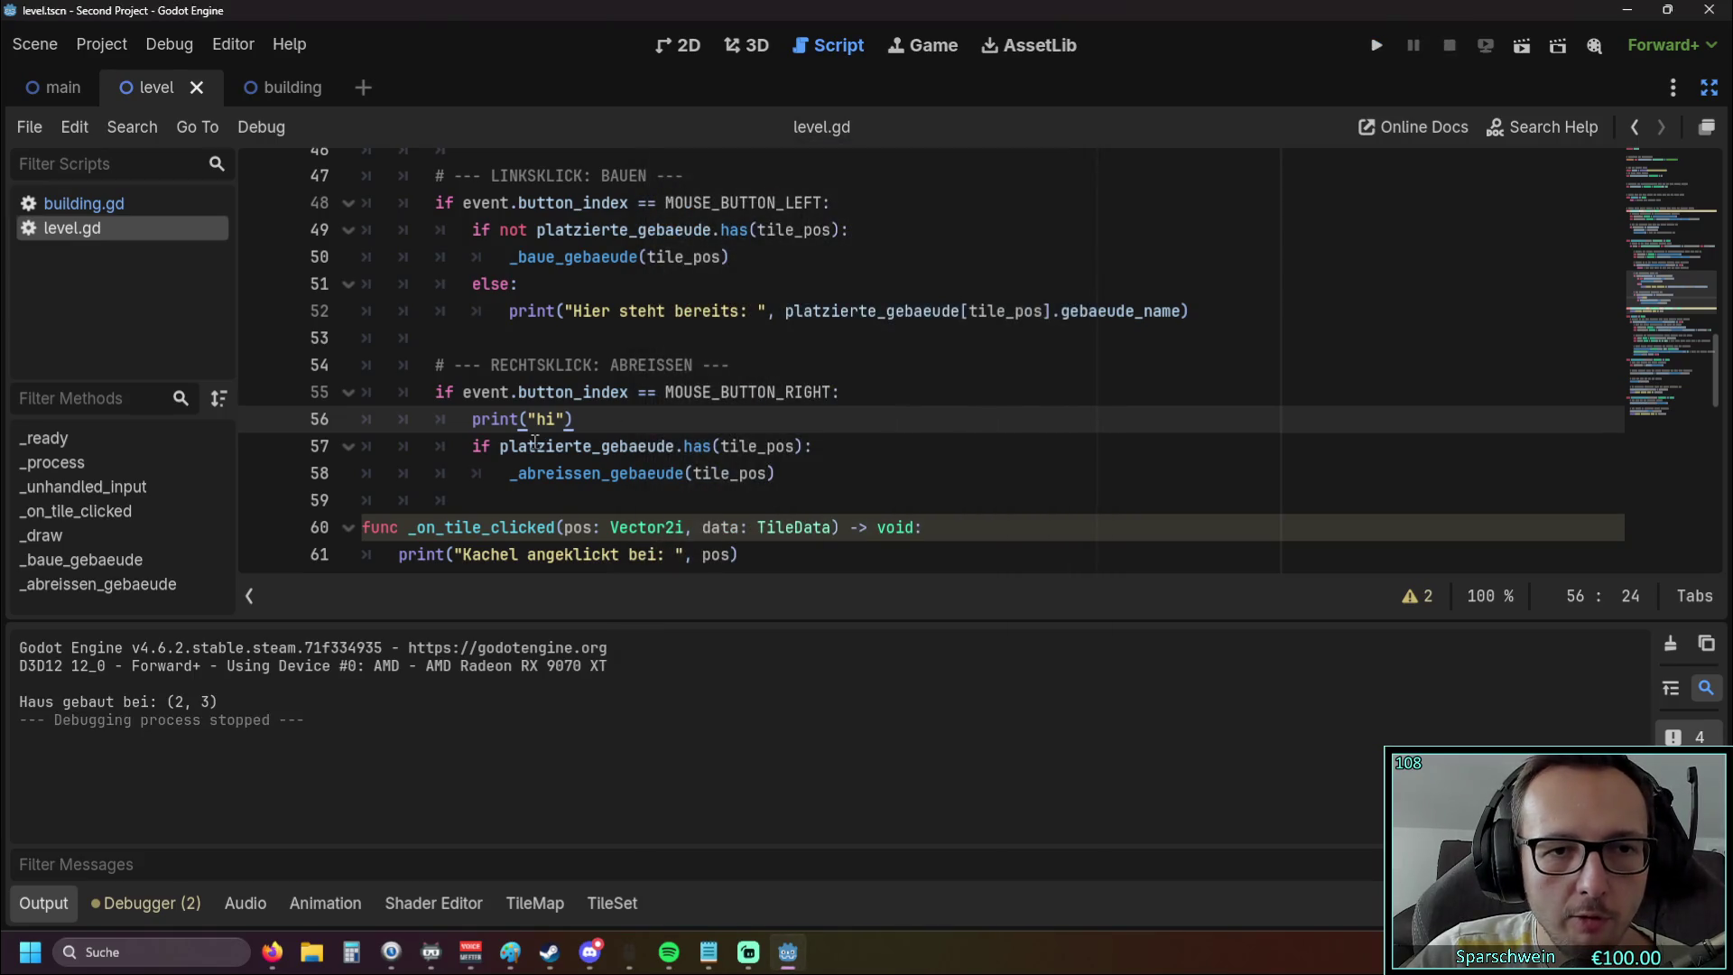
Step: Restore elif at the start of line 55's right-click check
key(Home)
key(Up)
text(el)
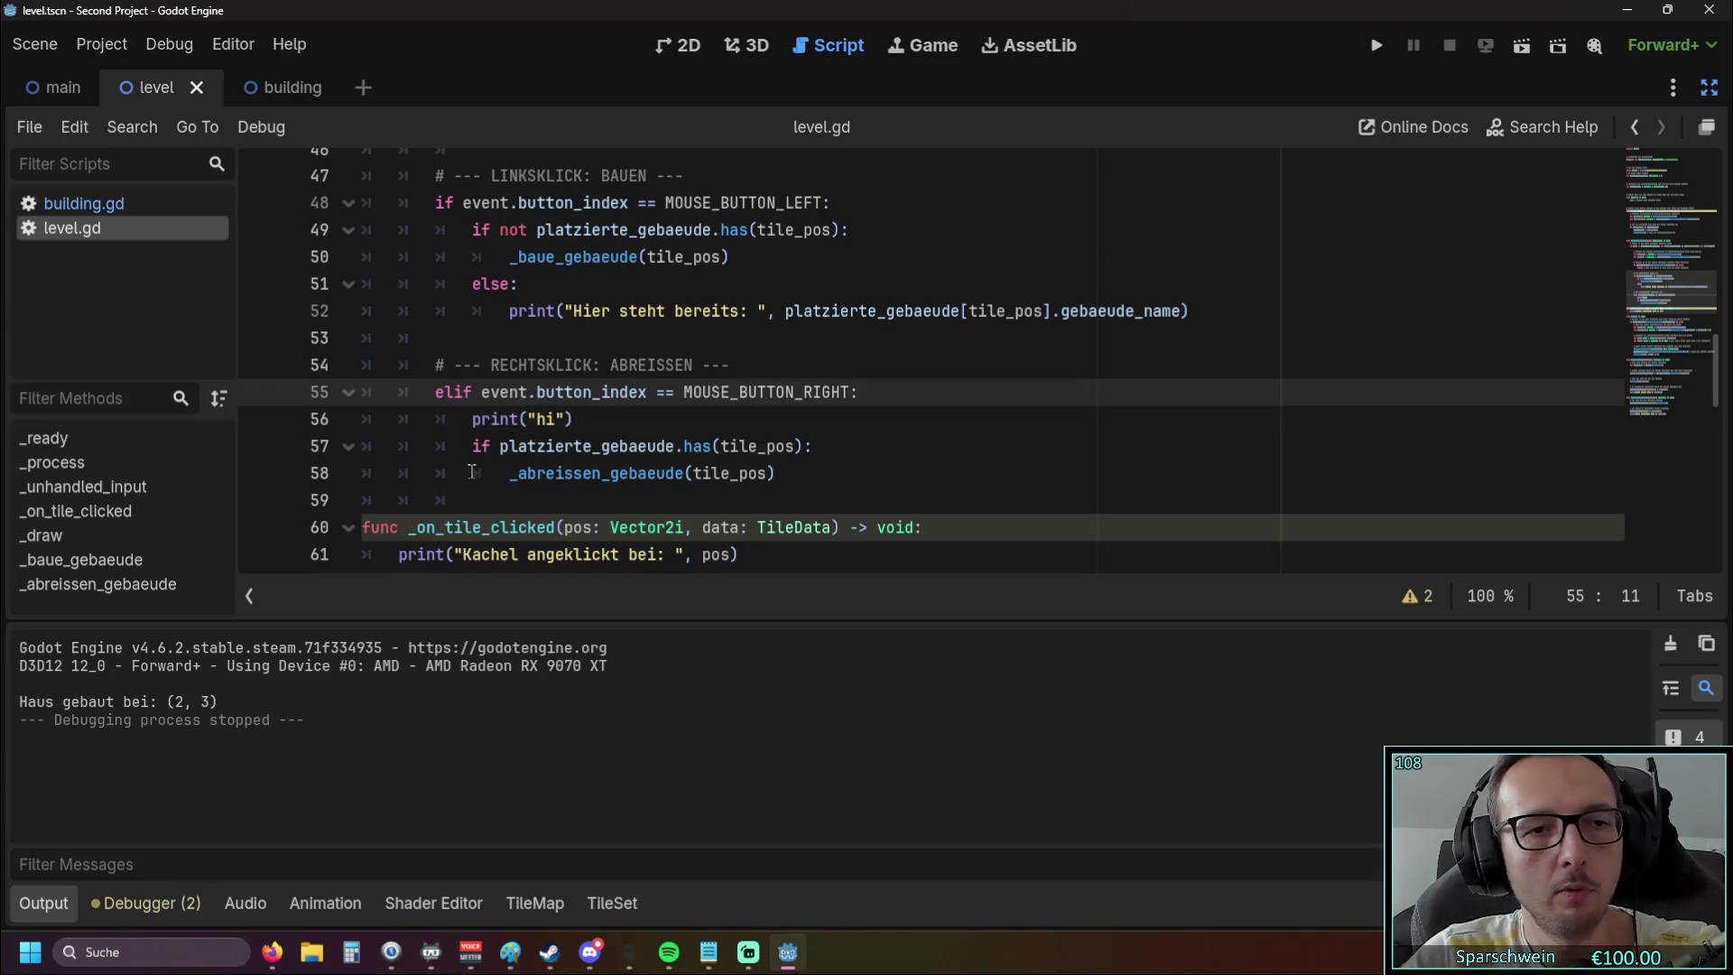
click(471, 473)
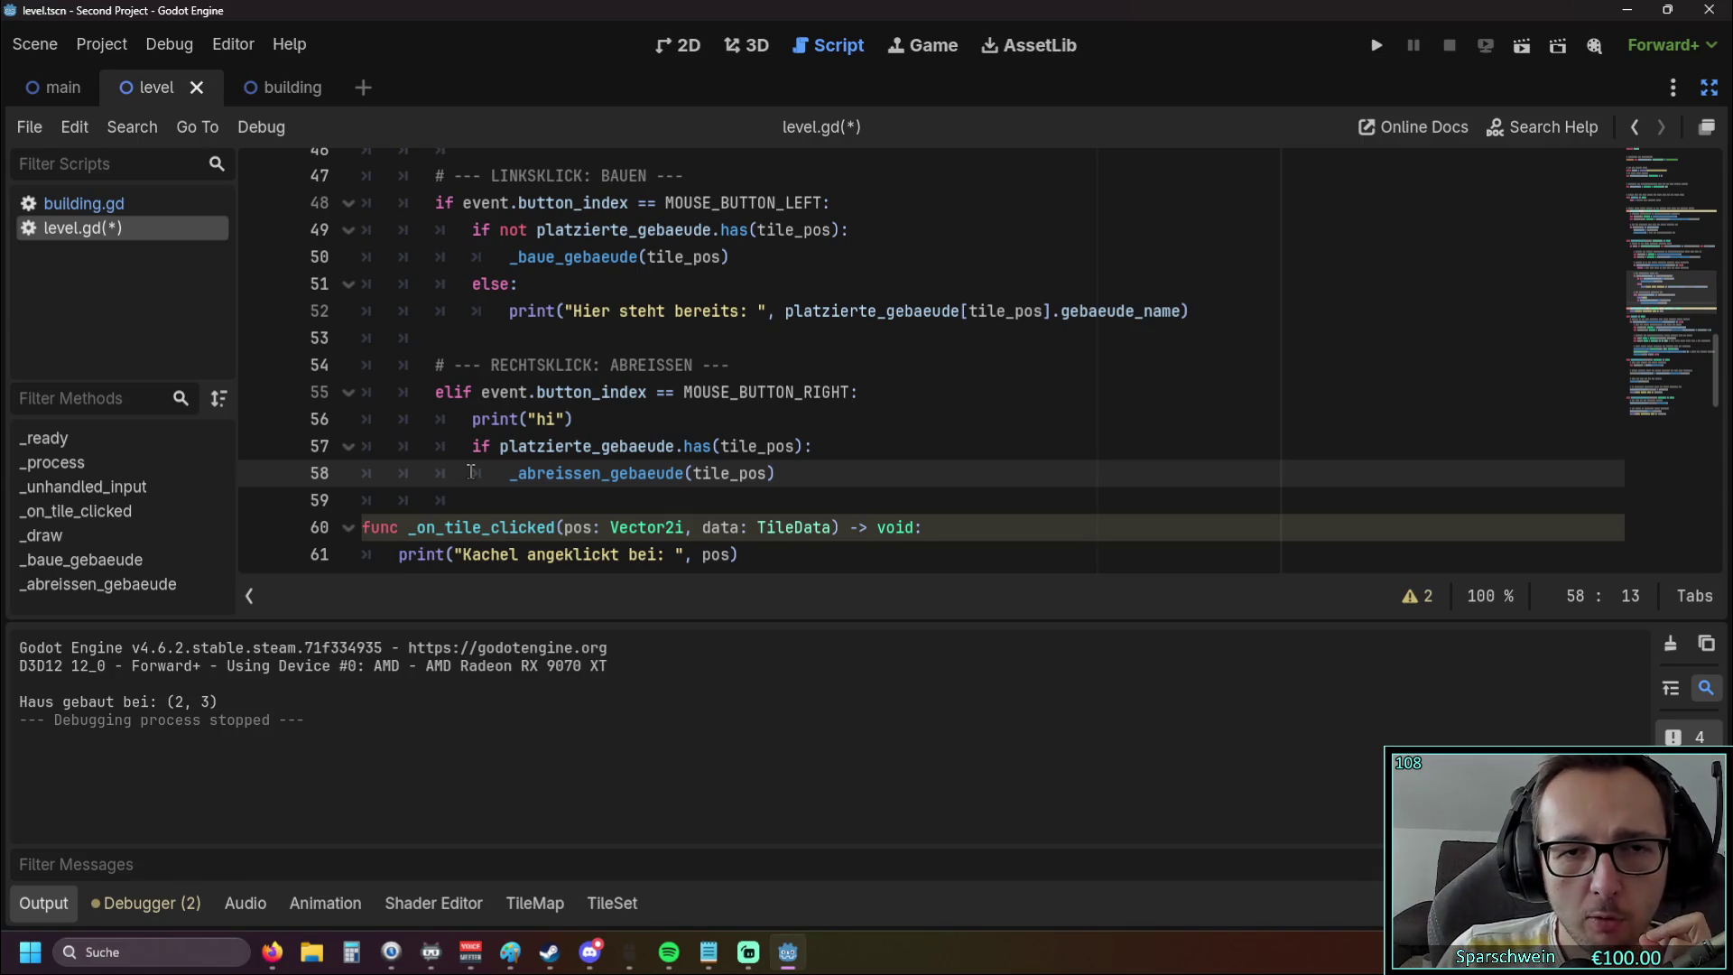
click(785, 392)
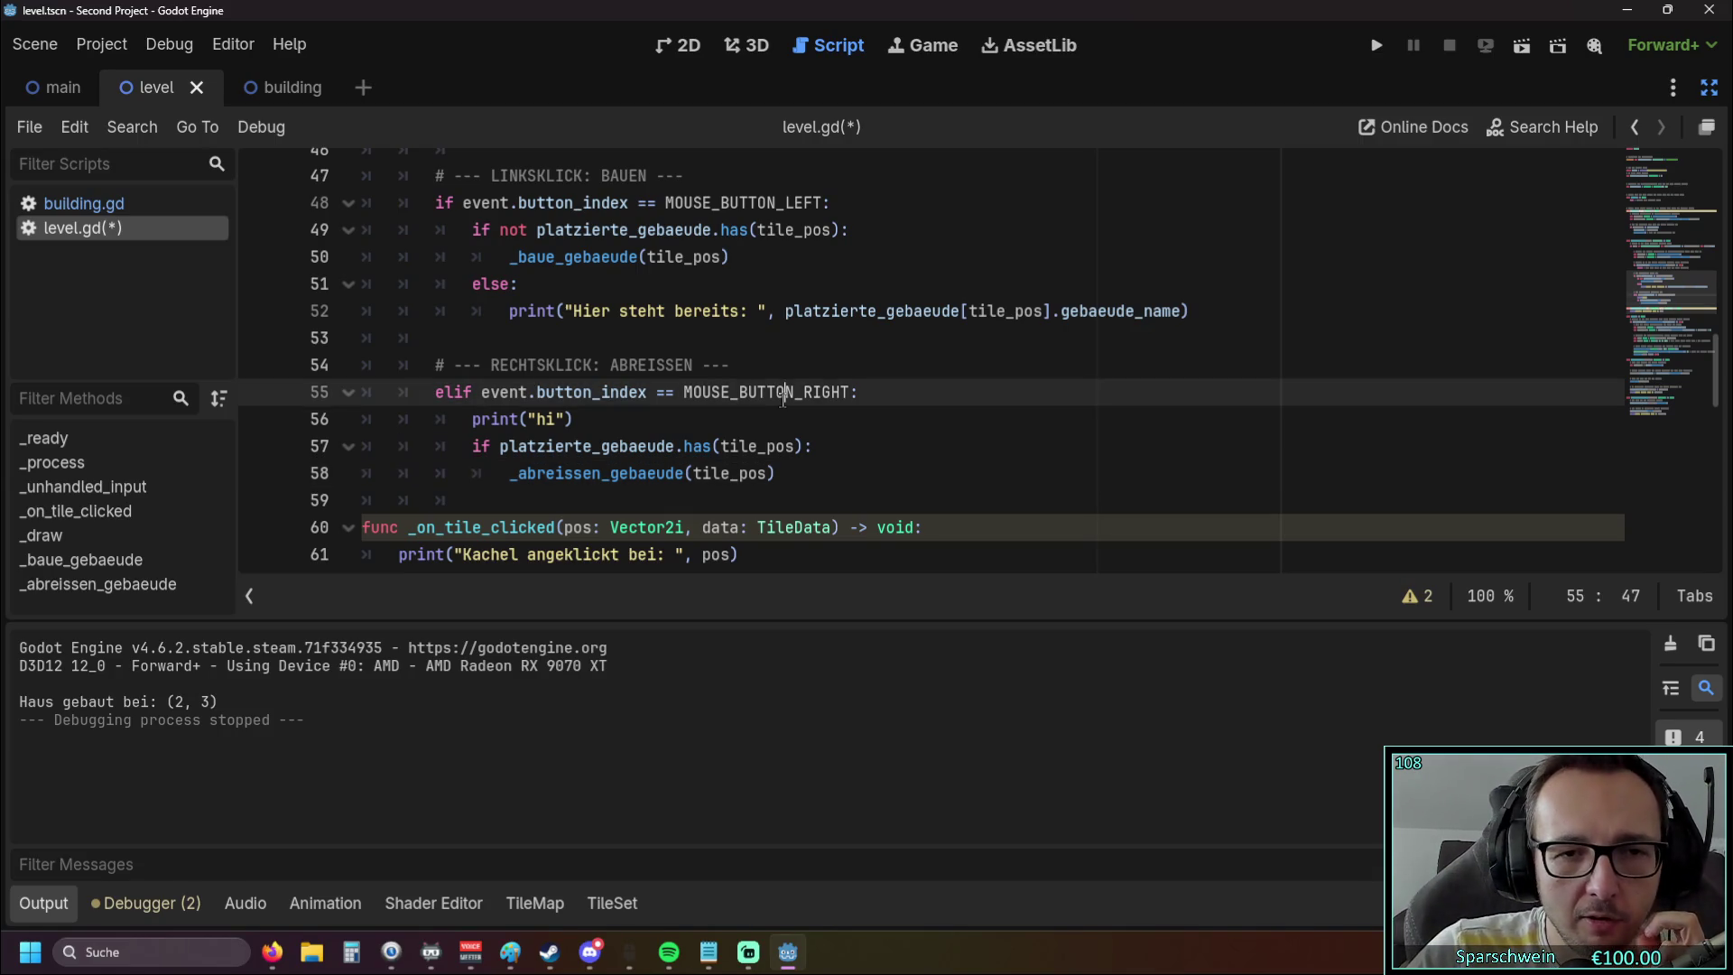
Step: Re-enter line 55's button constant via autocomplete, ending up with MOUSE_BUTTON_RIGHT
drag(853, 392, 729, 392)
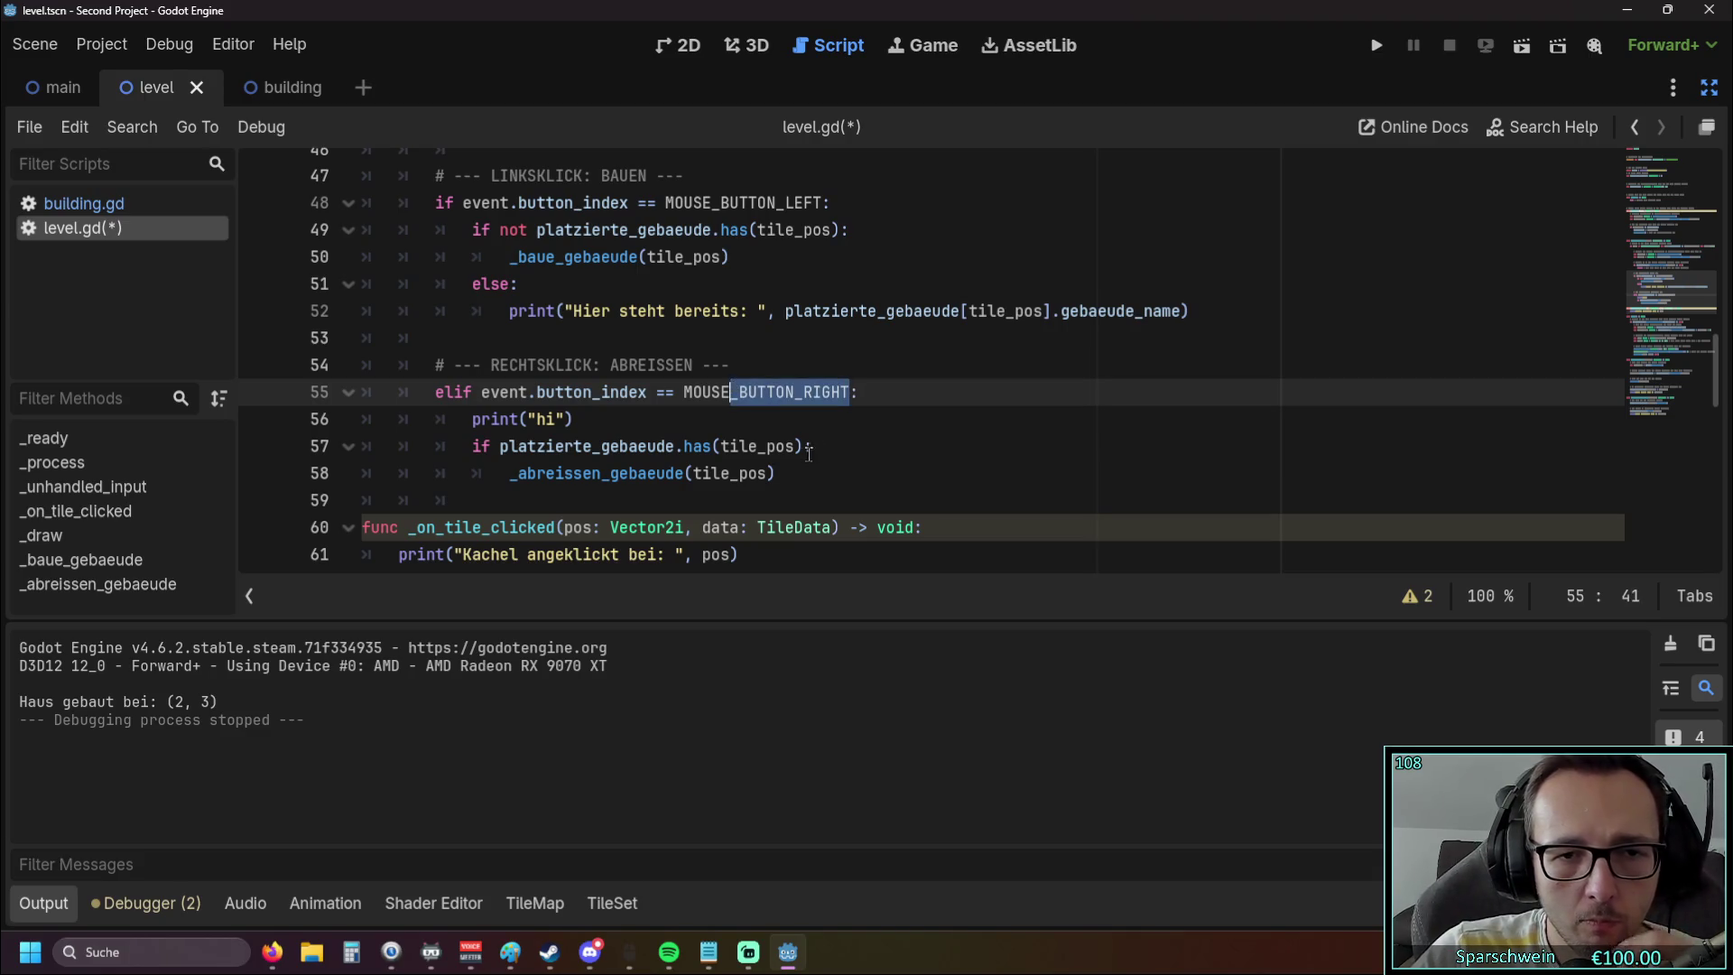
key(BackSpace)
key(ctrl+space)
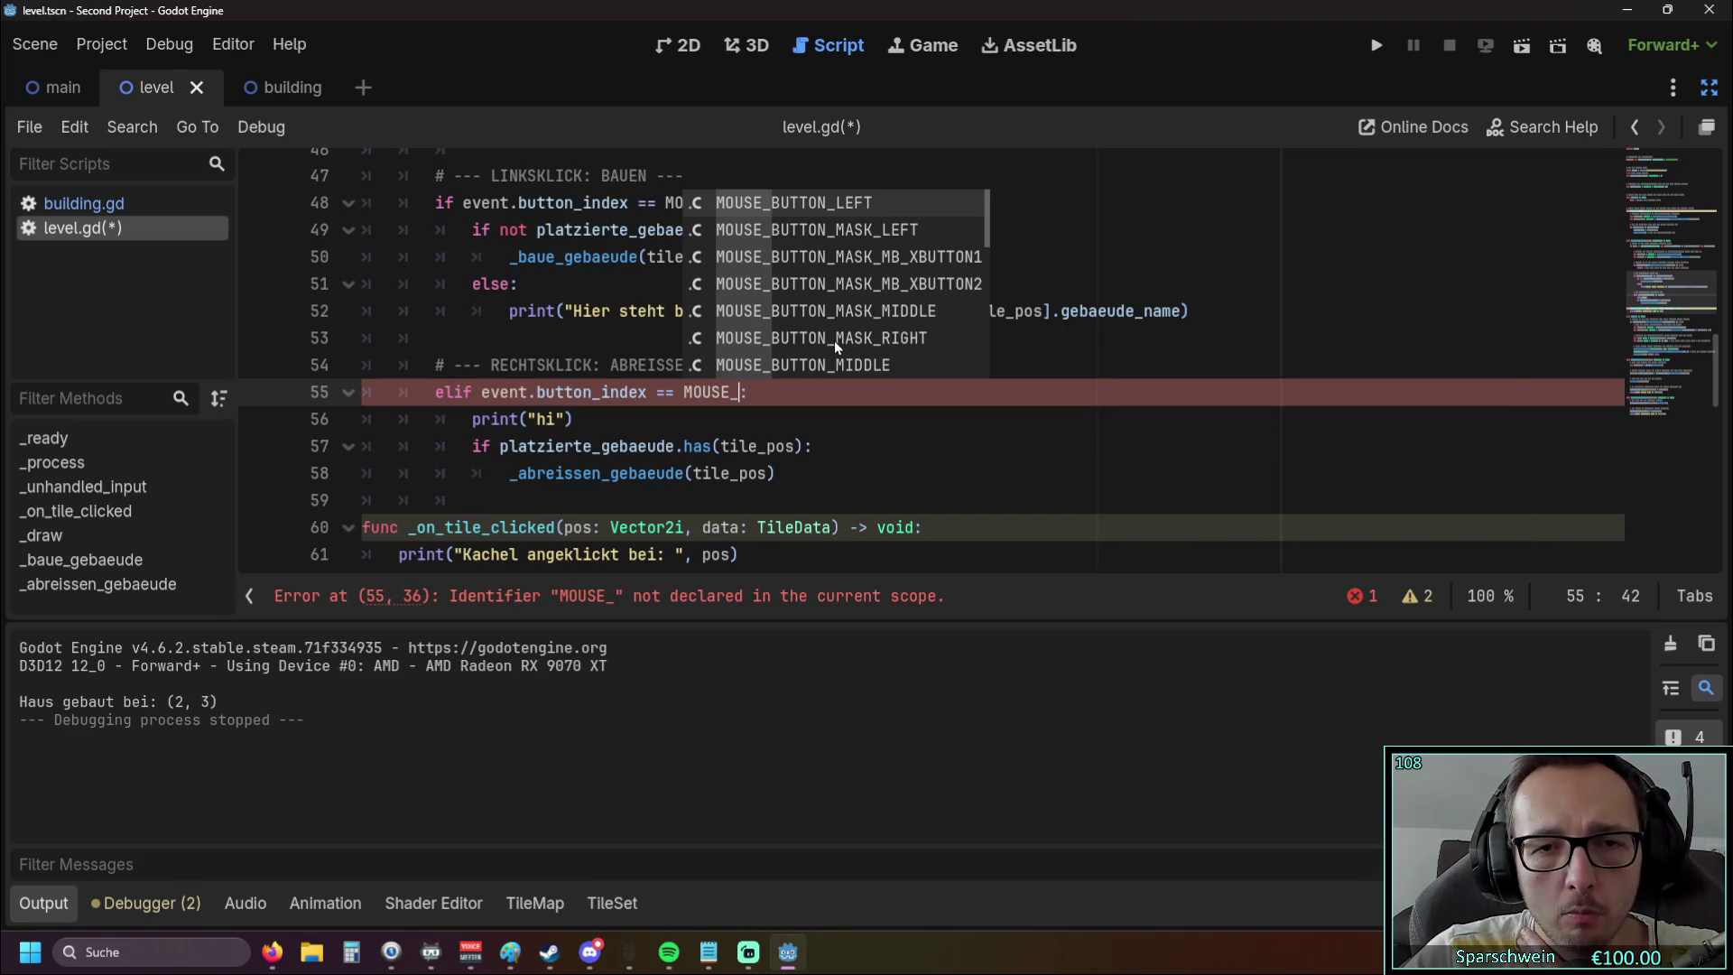
click(842, 314)
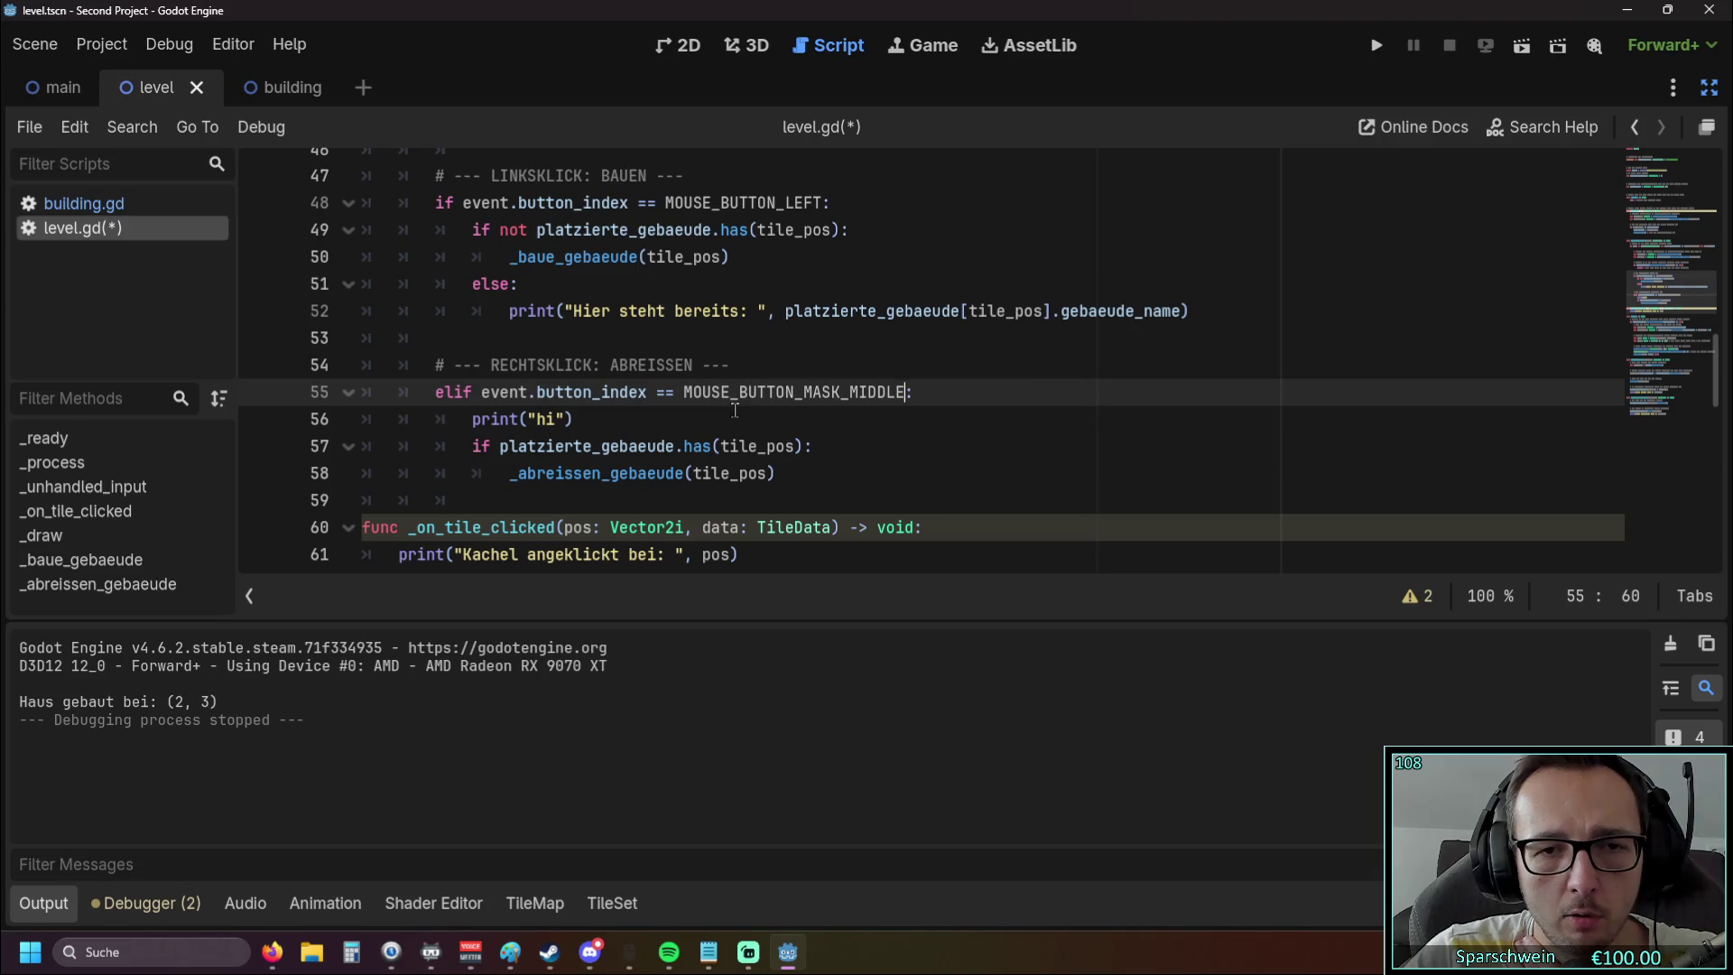
mouse_move(904, 391)
mouse_down()
mouse_move(684, 392)
mouse_move(740, 392)
mouse_up()
key(BackSpace)
key(BackSpace)
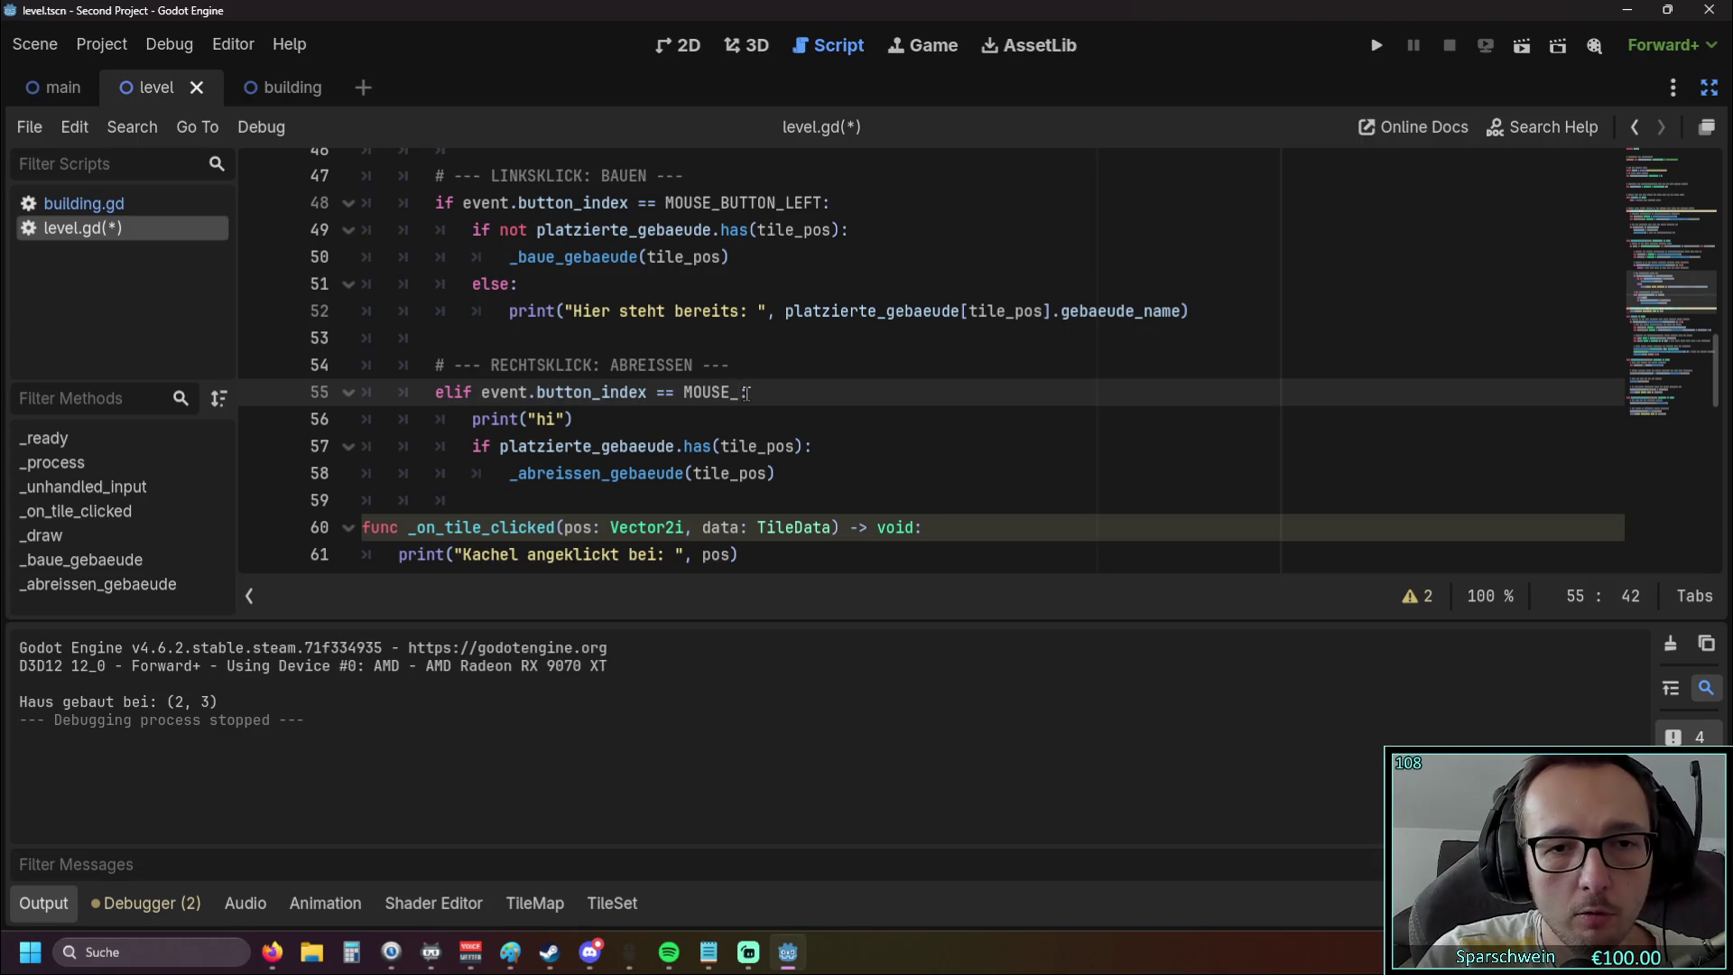
text(_)
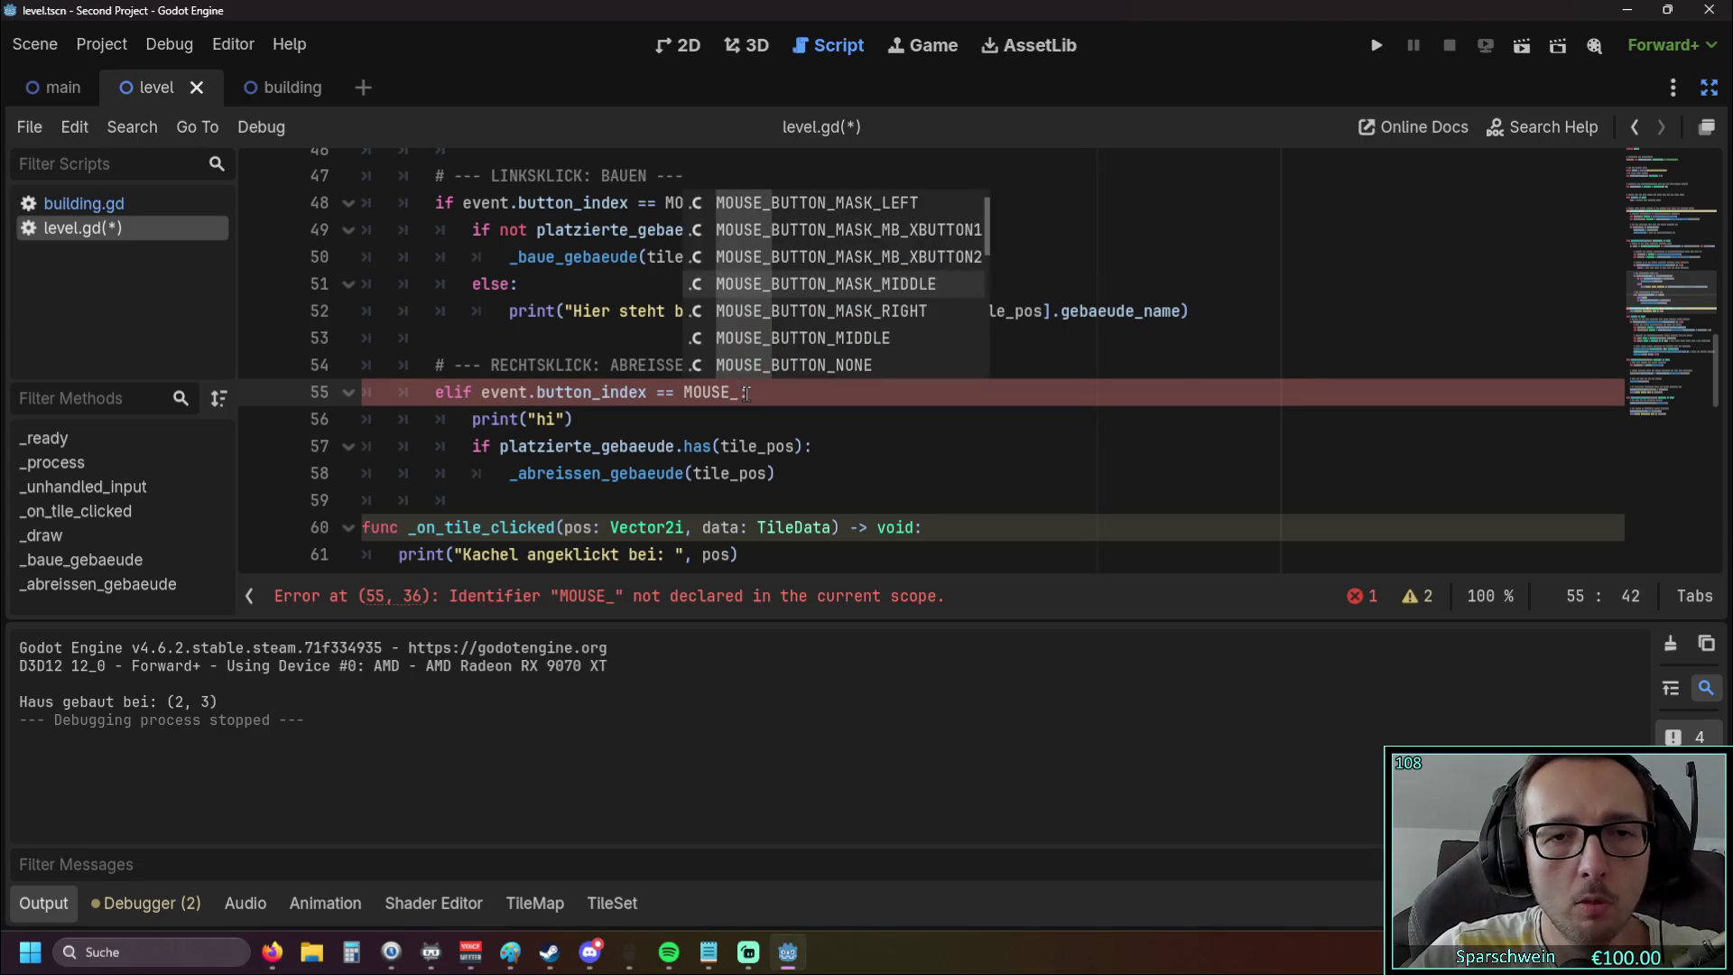
scroll(915, 281, down, 2)
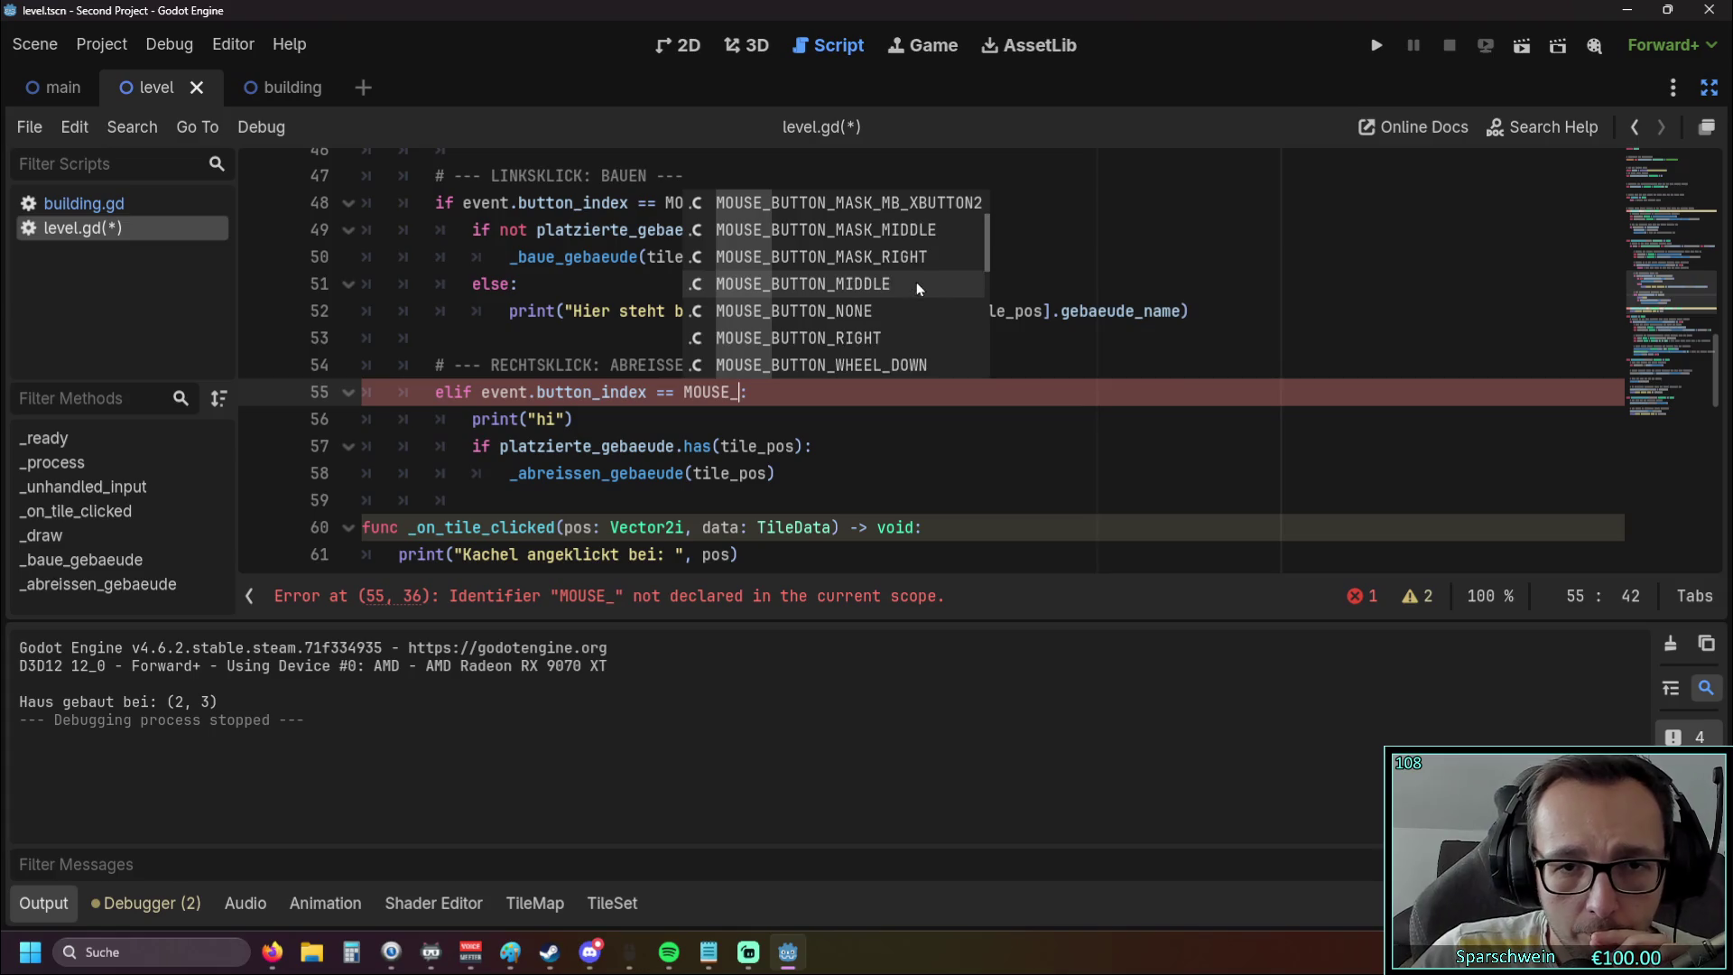
click(855, 335)
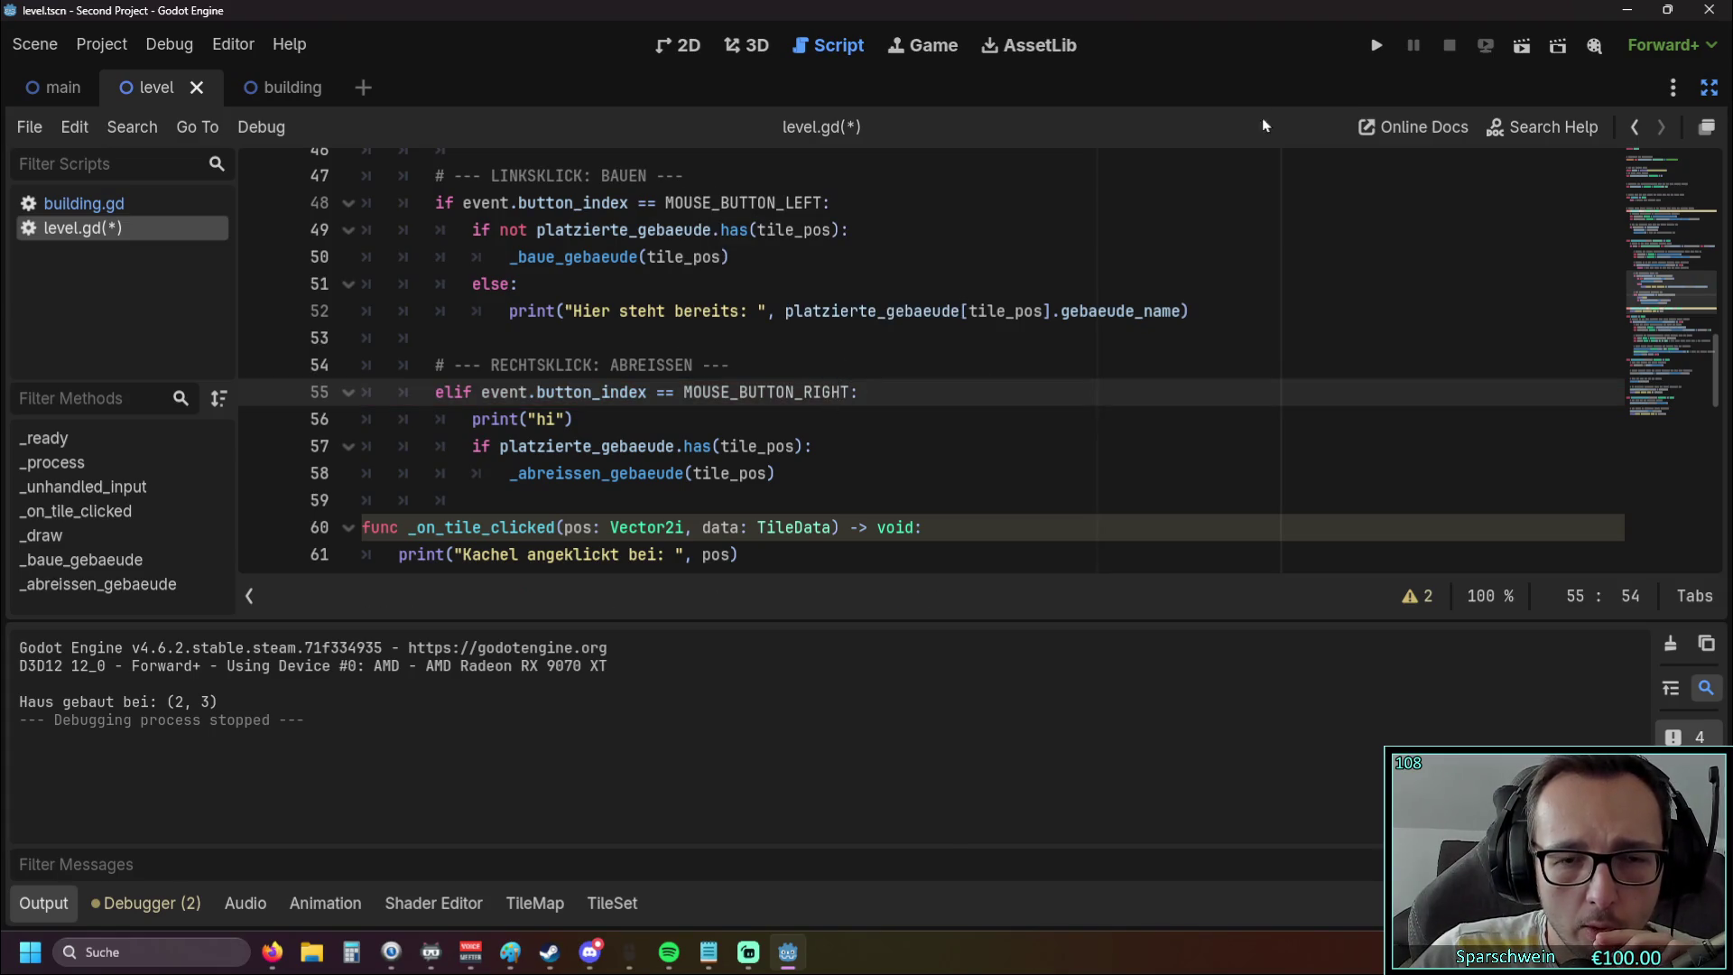
Step: Run the game, build a house on a grass tile, and stop it
click(1376, 45)
click(830, 433)
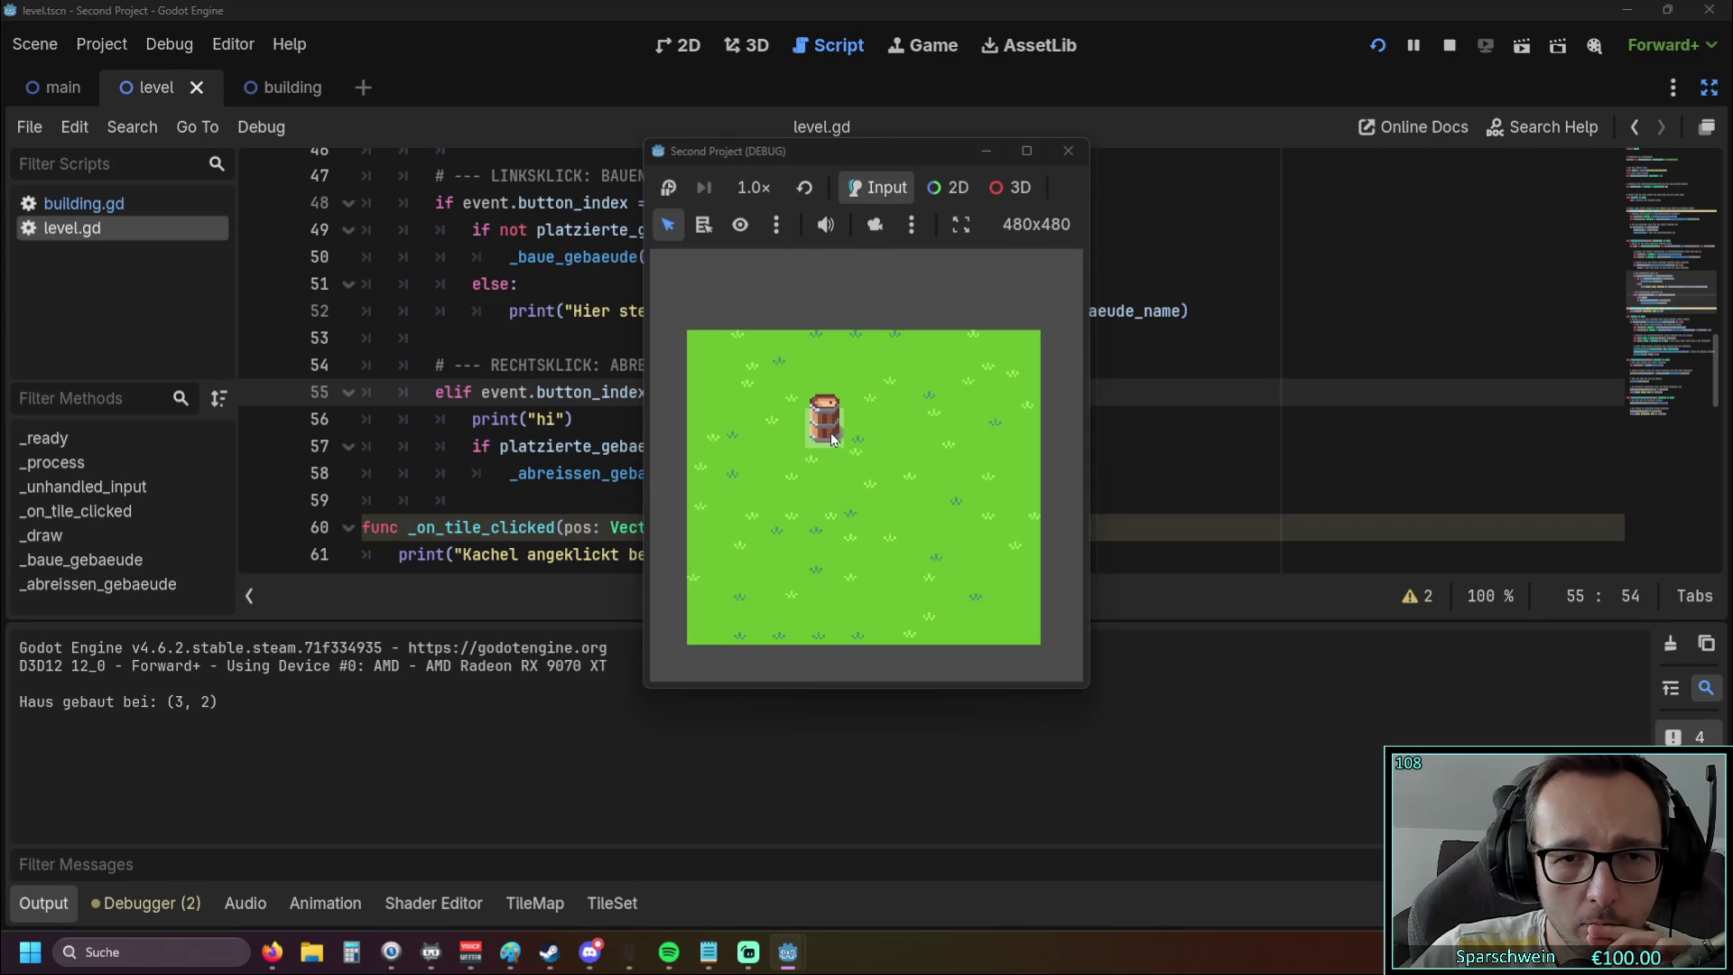
click(1052, 161)
Step: Change line 55's constant to MOUSE_BUTTON_MIDDLE
drag(850, 393, 733, 397)
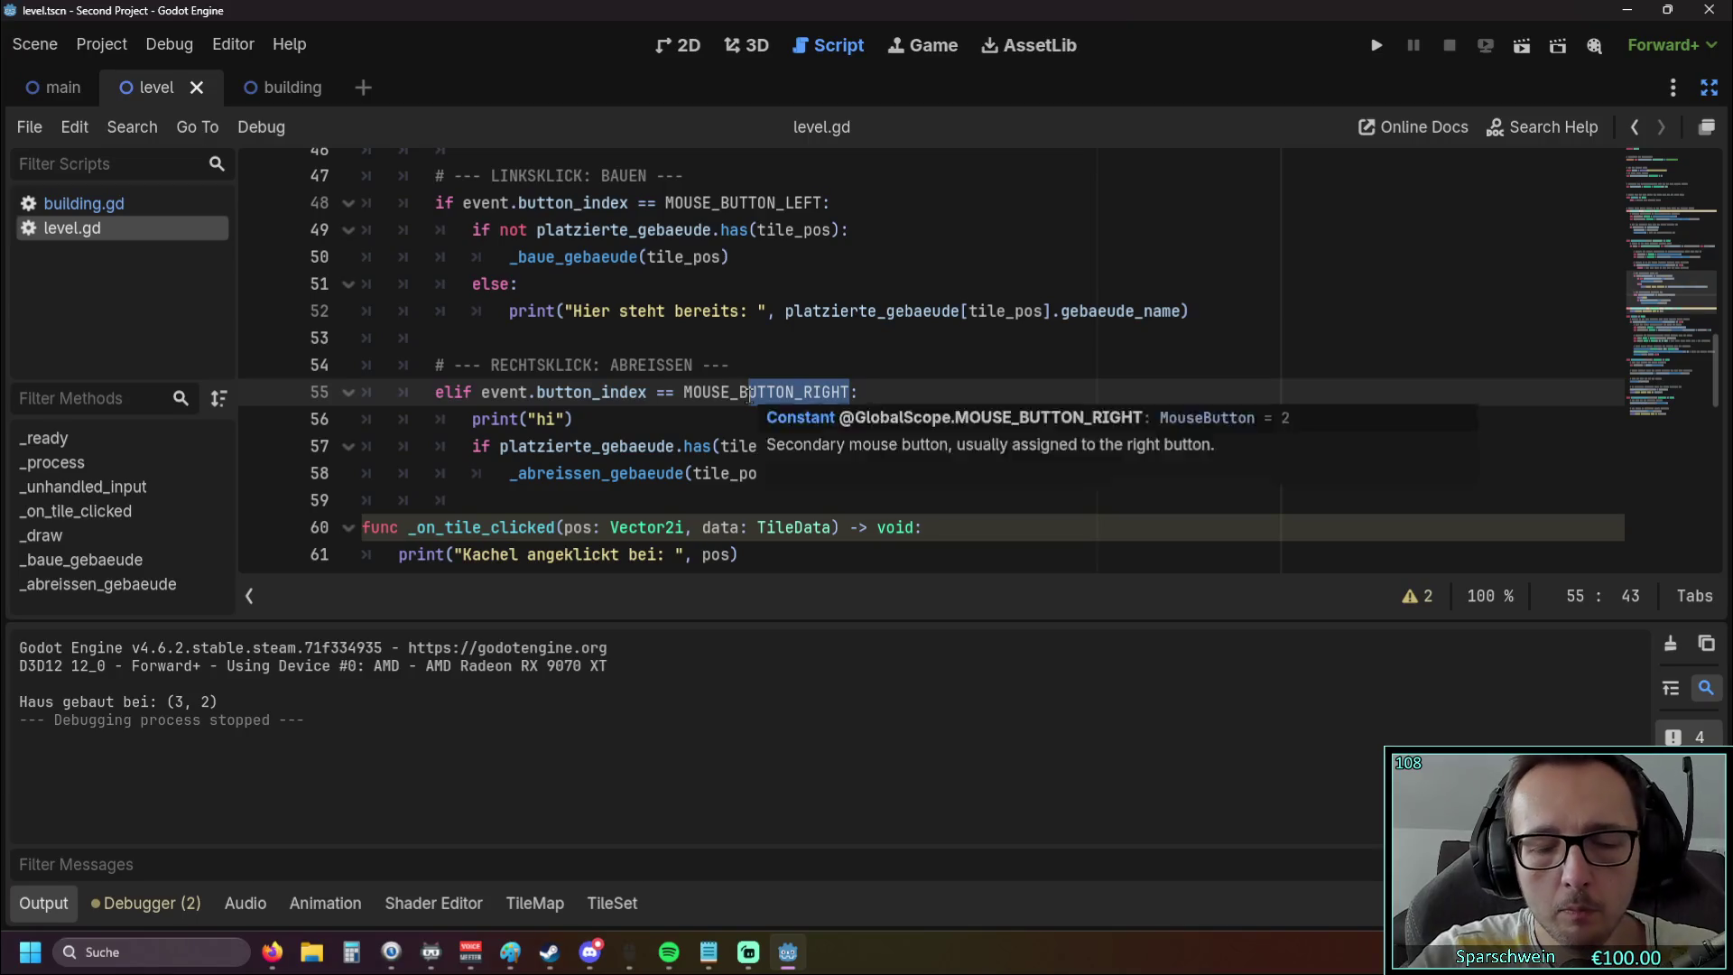
key(BackSpace)
text(_)
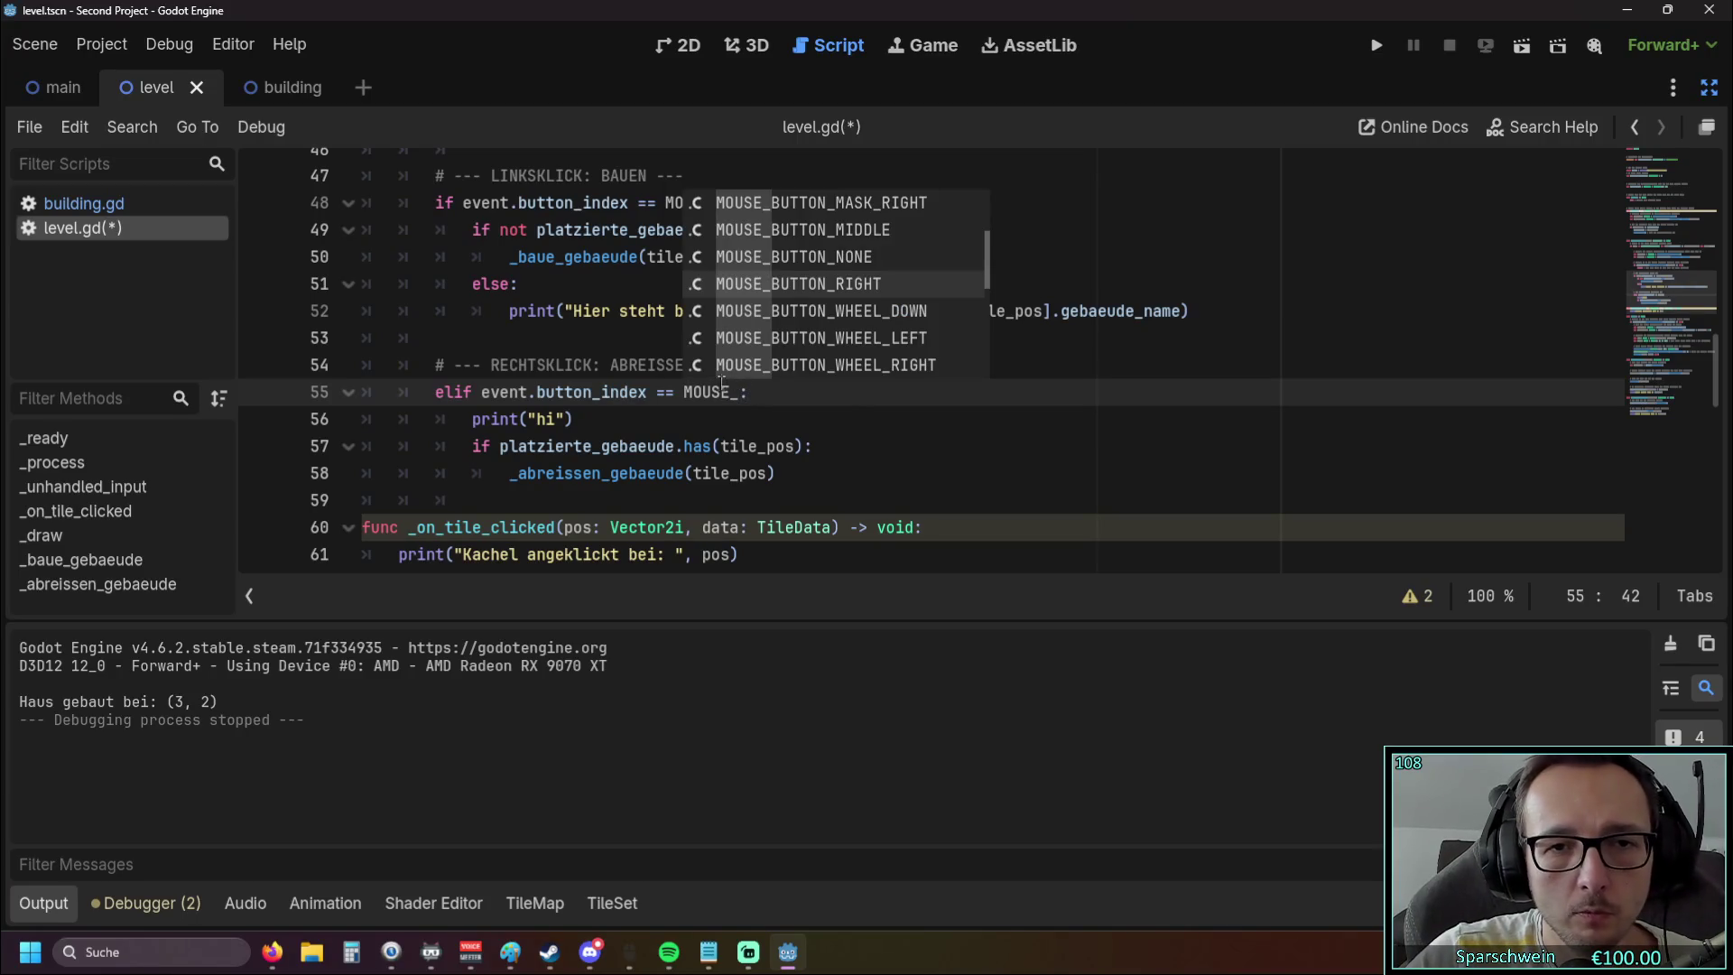
click(850, 231)
Step: Test-run the game: build barrels on four grass tiles, retry occupied tiles, then stop
click(1376, 45)
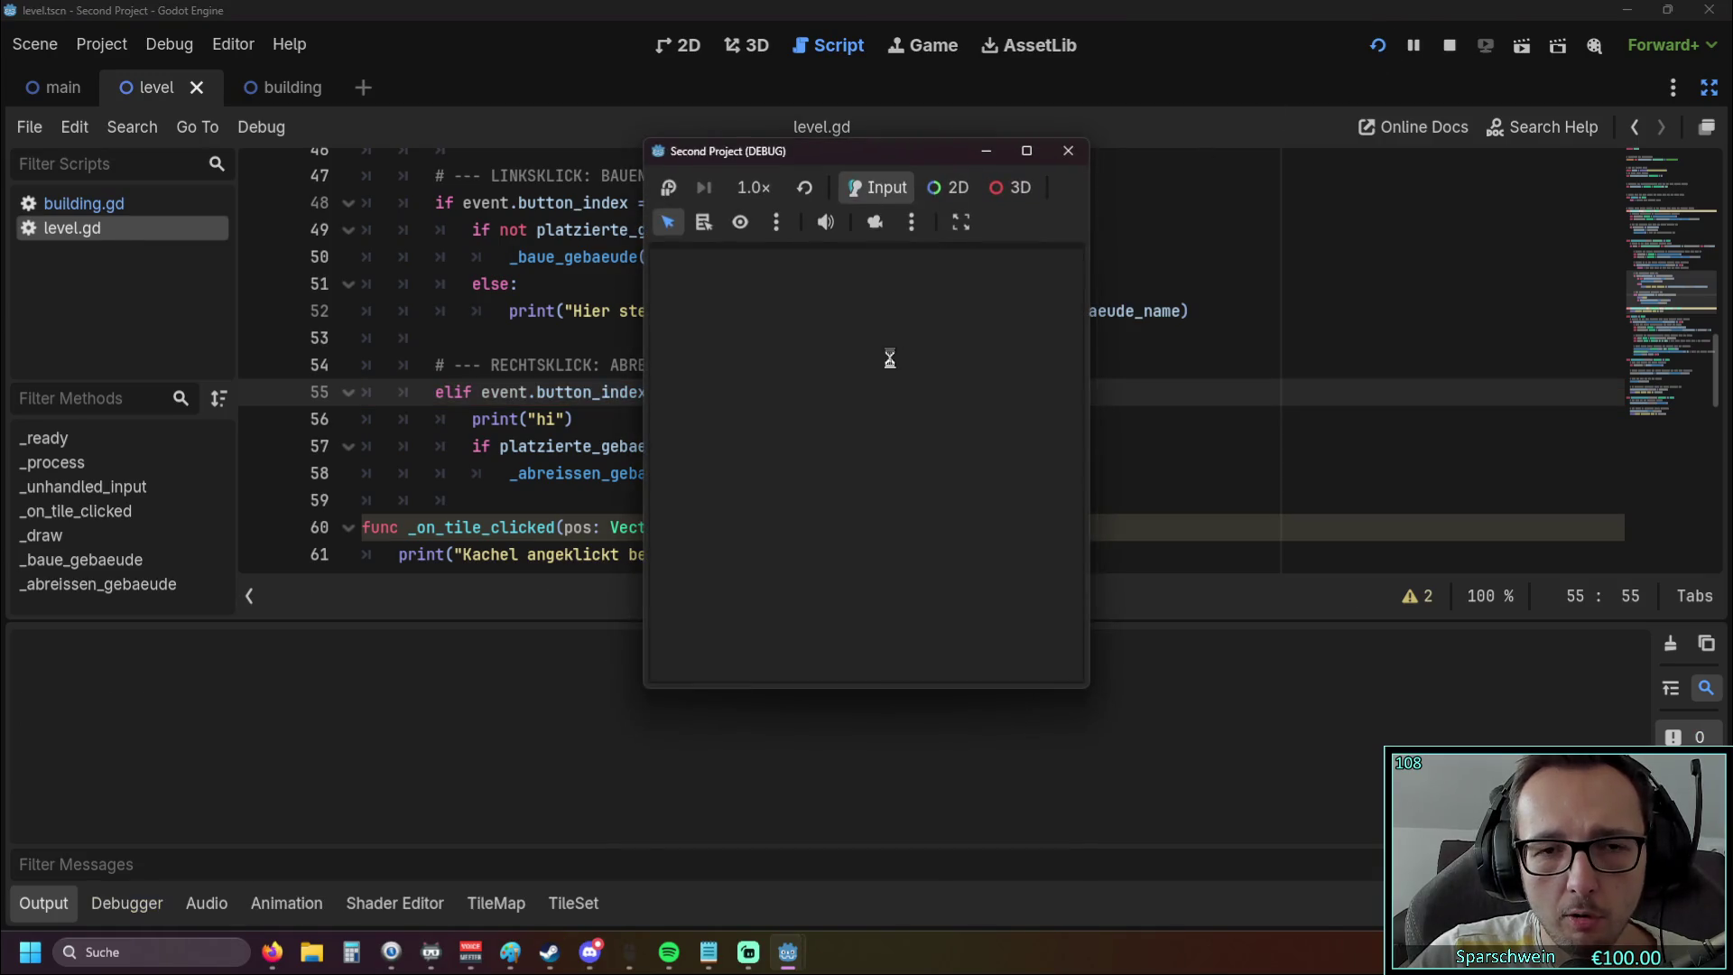
click(835, 451)
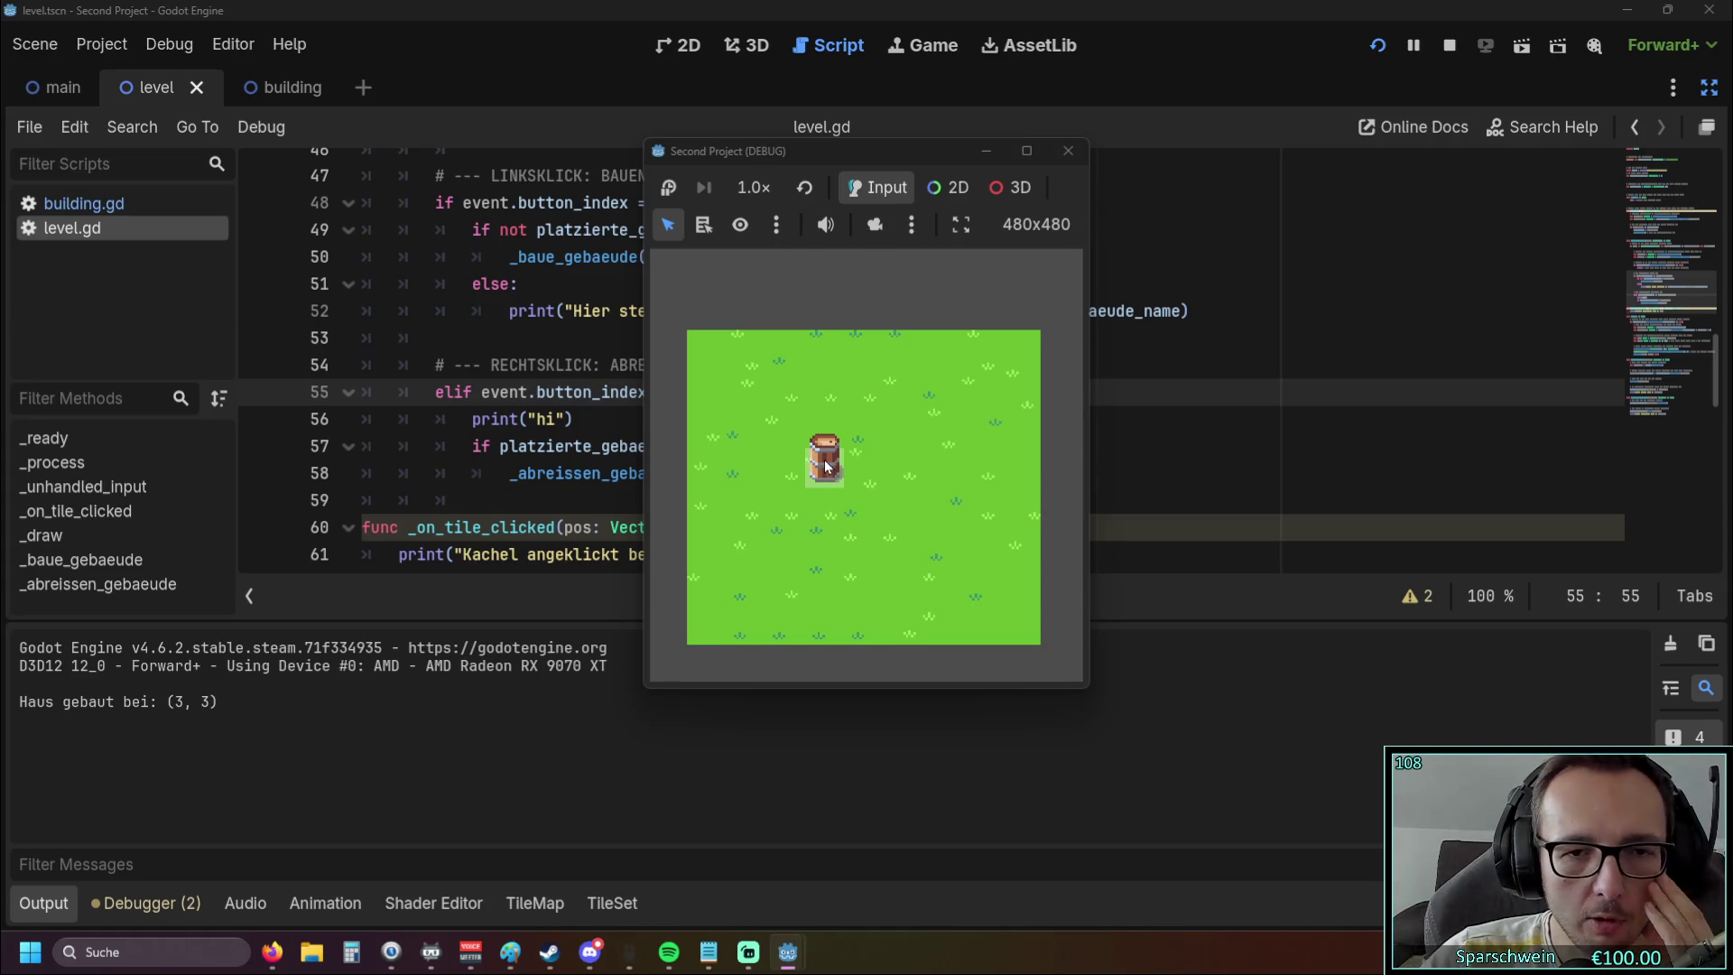
click(826, 466)
click(827, 466)
click(827, 465)
click(827, 466)
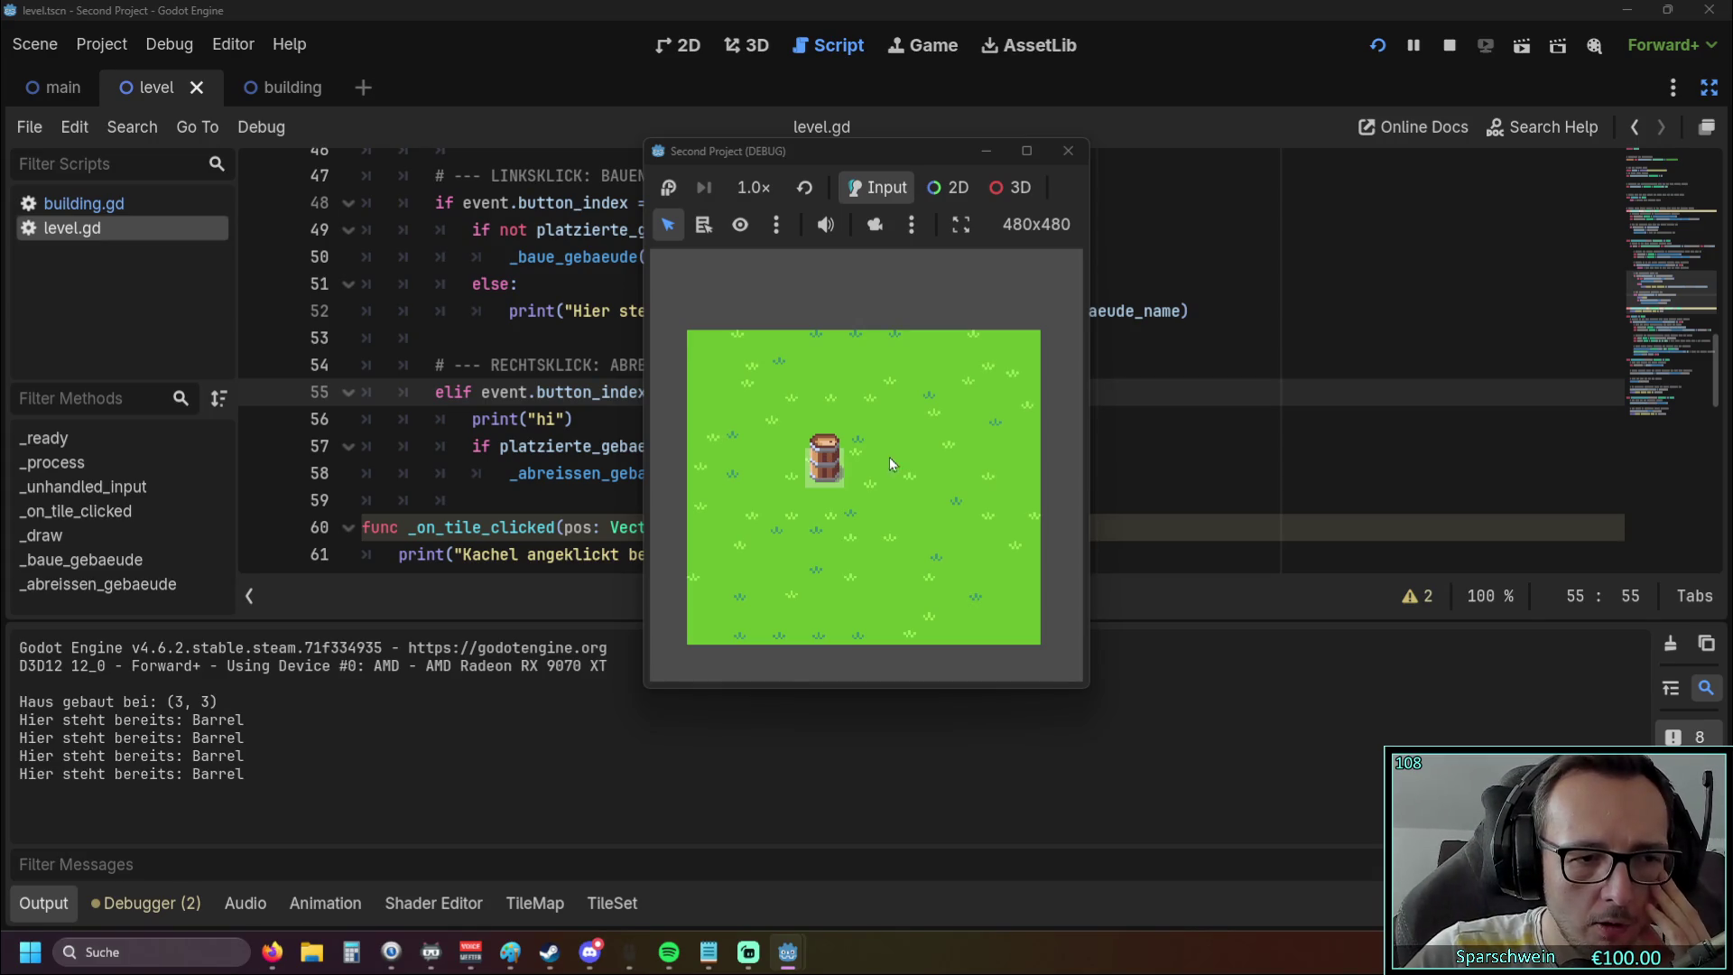
click(904, 460)
click(864, 499)
click(784, 499)
click(863, 460)
click(829, 468)
click(828, 469)
click(1068, 151)
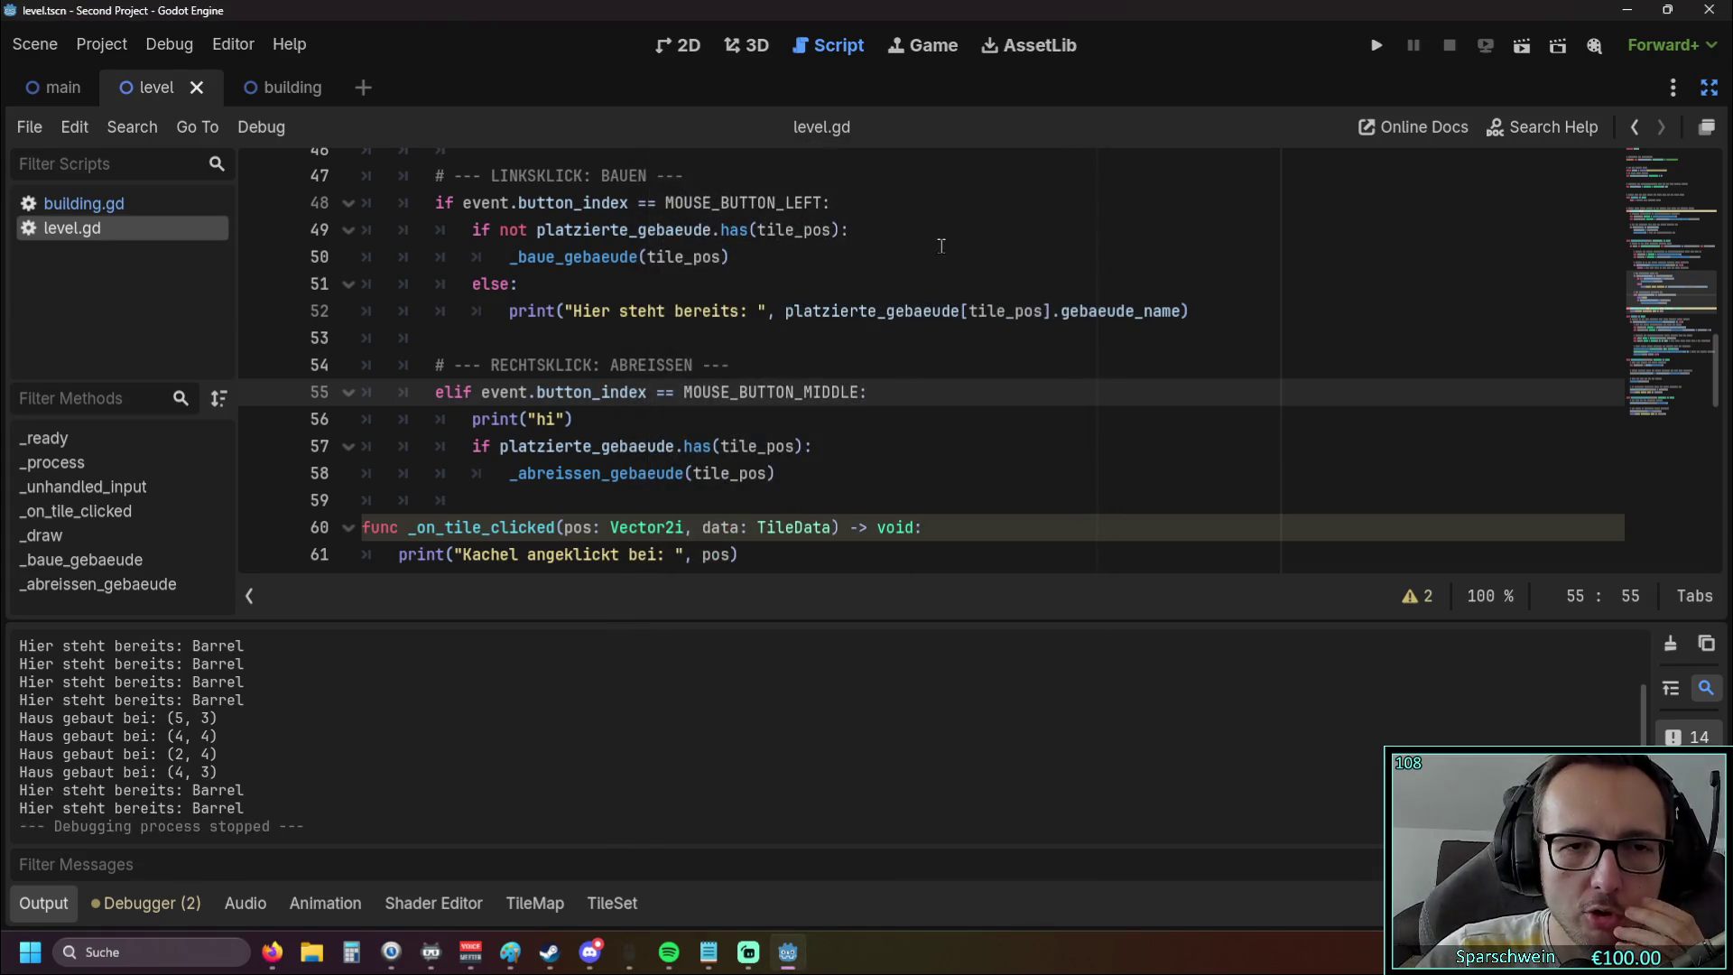
scroll(704, 376, up, 1)
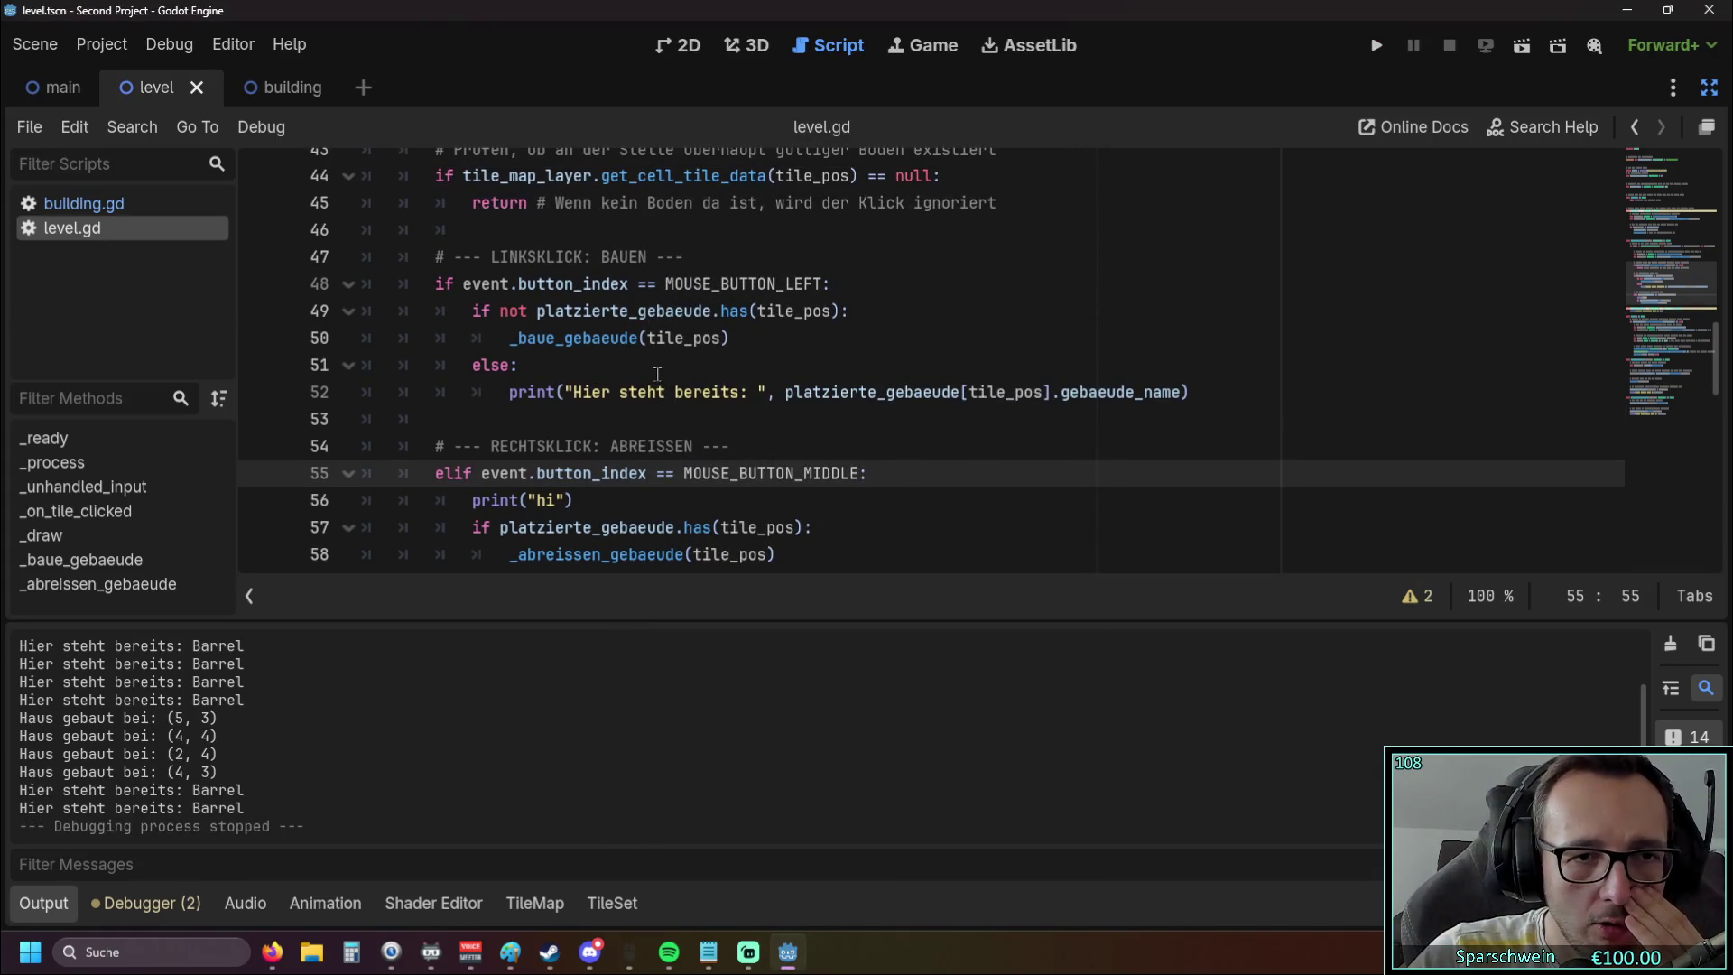
scroll(631, 391, down, 1)
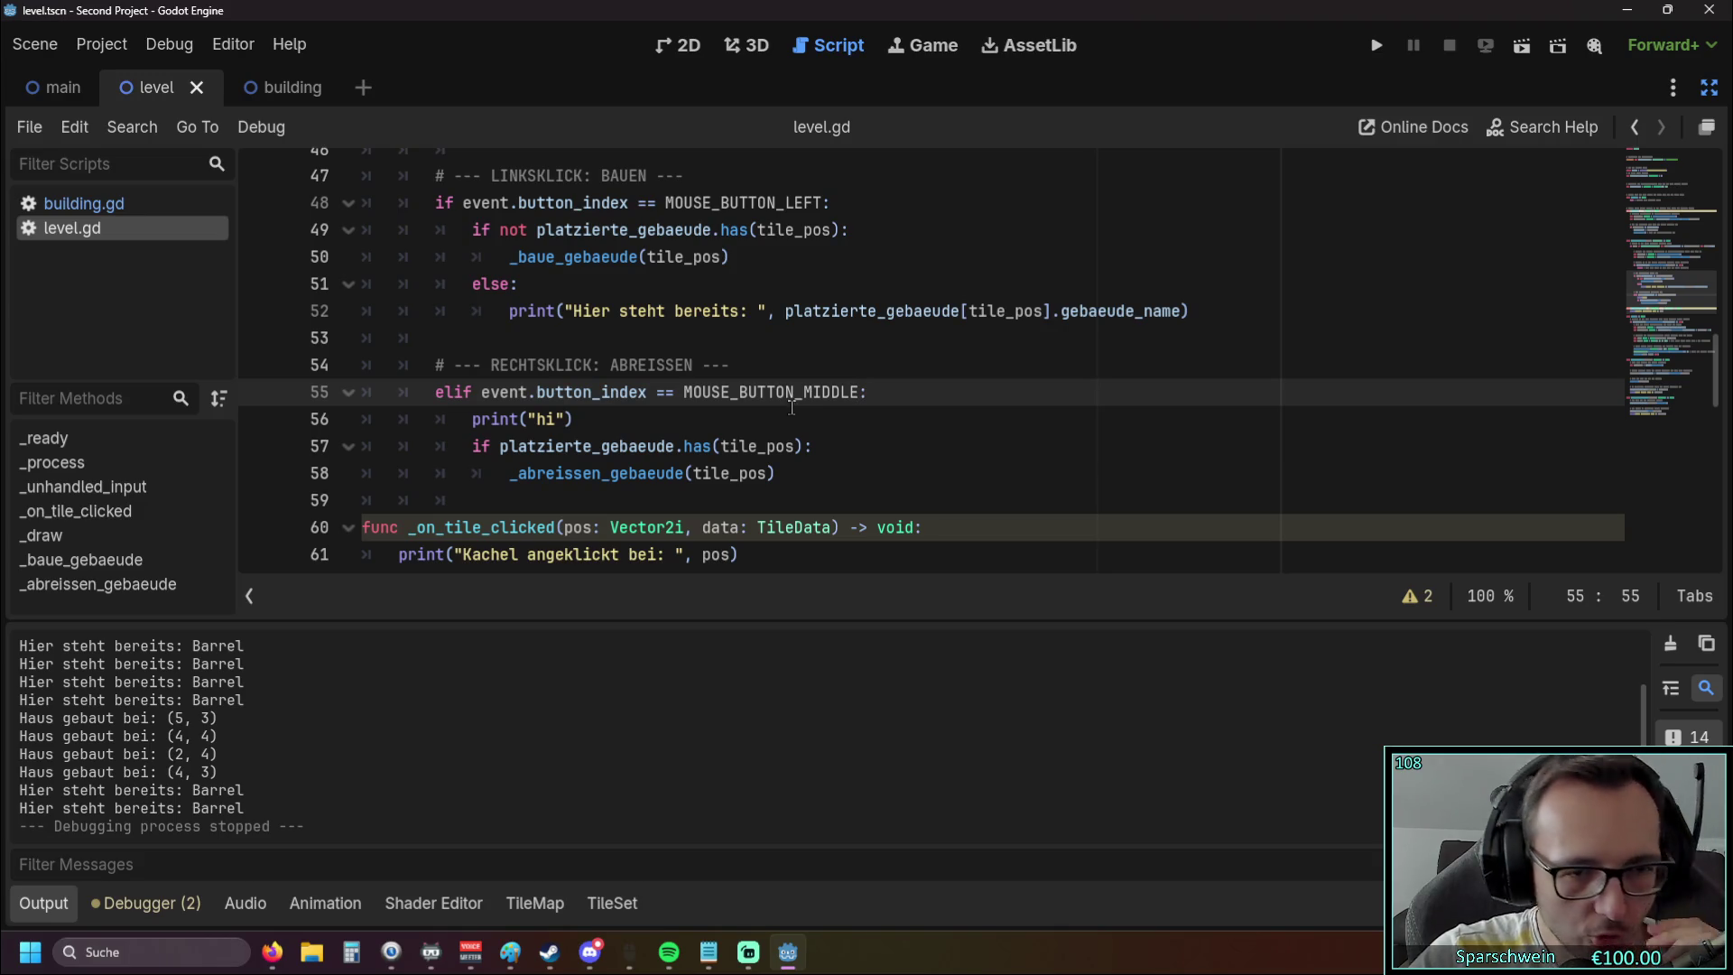
mouse_move(792, 407)
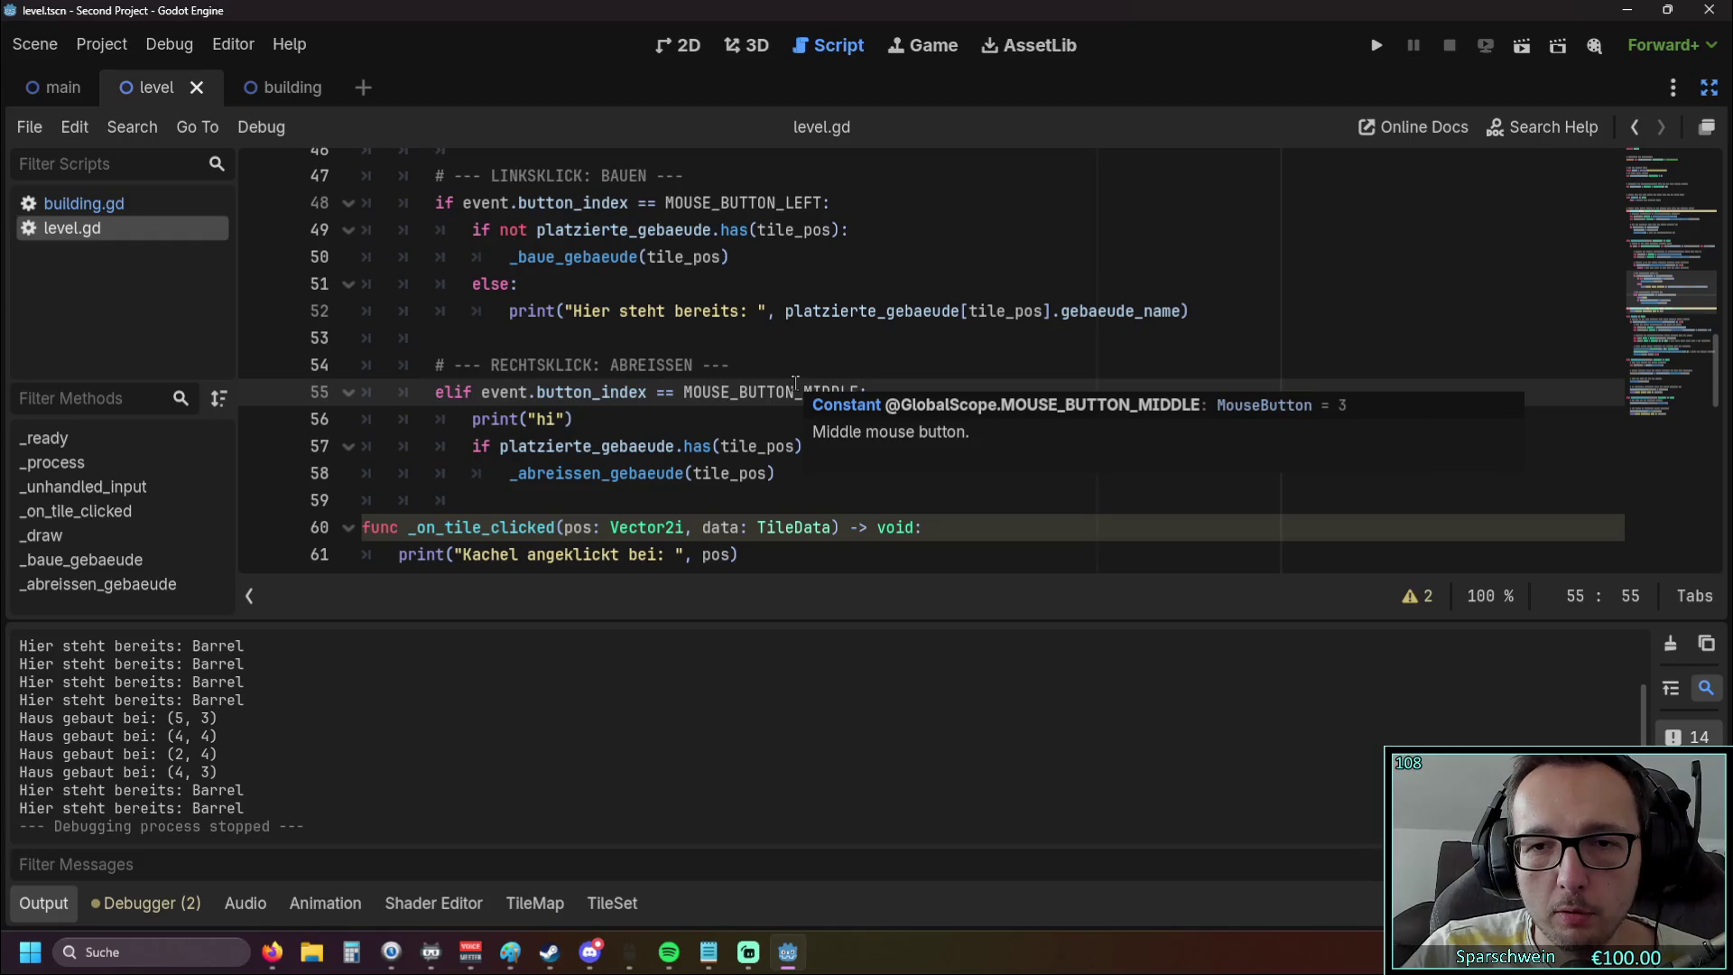
Step: Trim line 55's constant to MOU and complete it as MOUSE_BUTTON_RIGHT from the suggestions
key(BackSpace)
key(BackSpace)
key(BackSpace)
key(BackSpace)
key(BackSpace)
key(BackSpace)
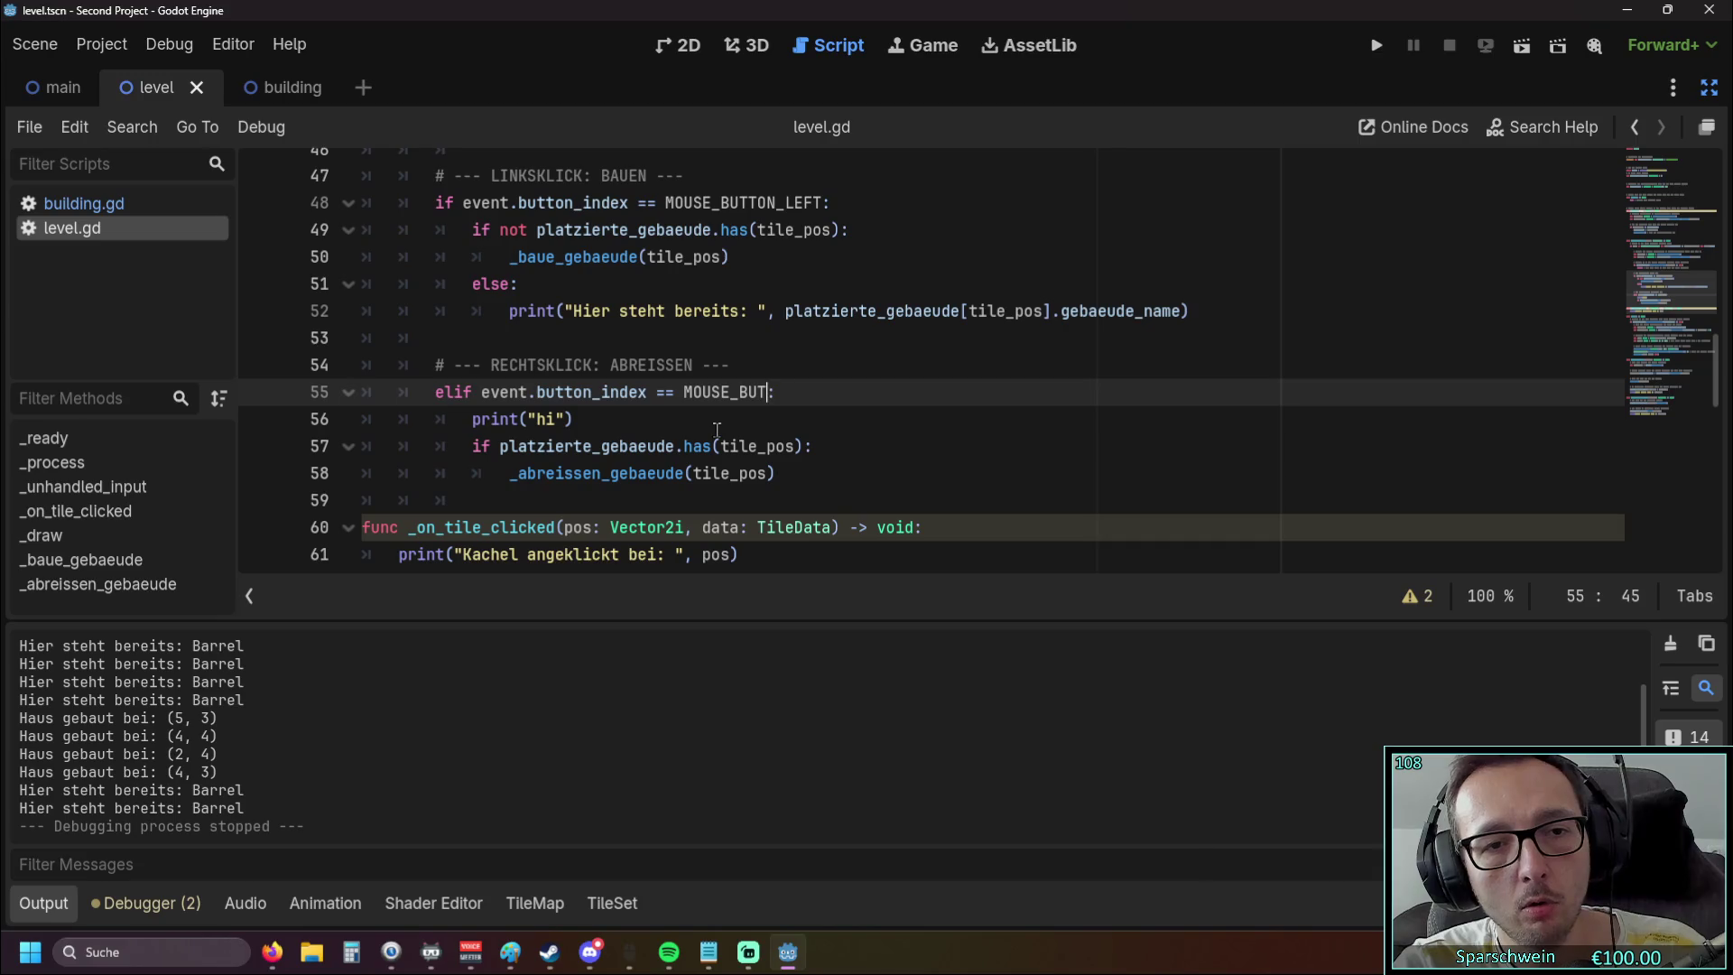
key(BackSpace)
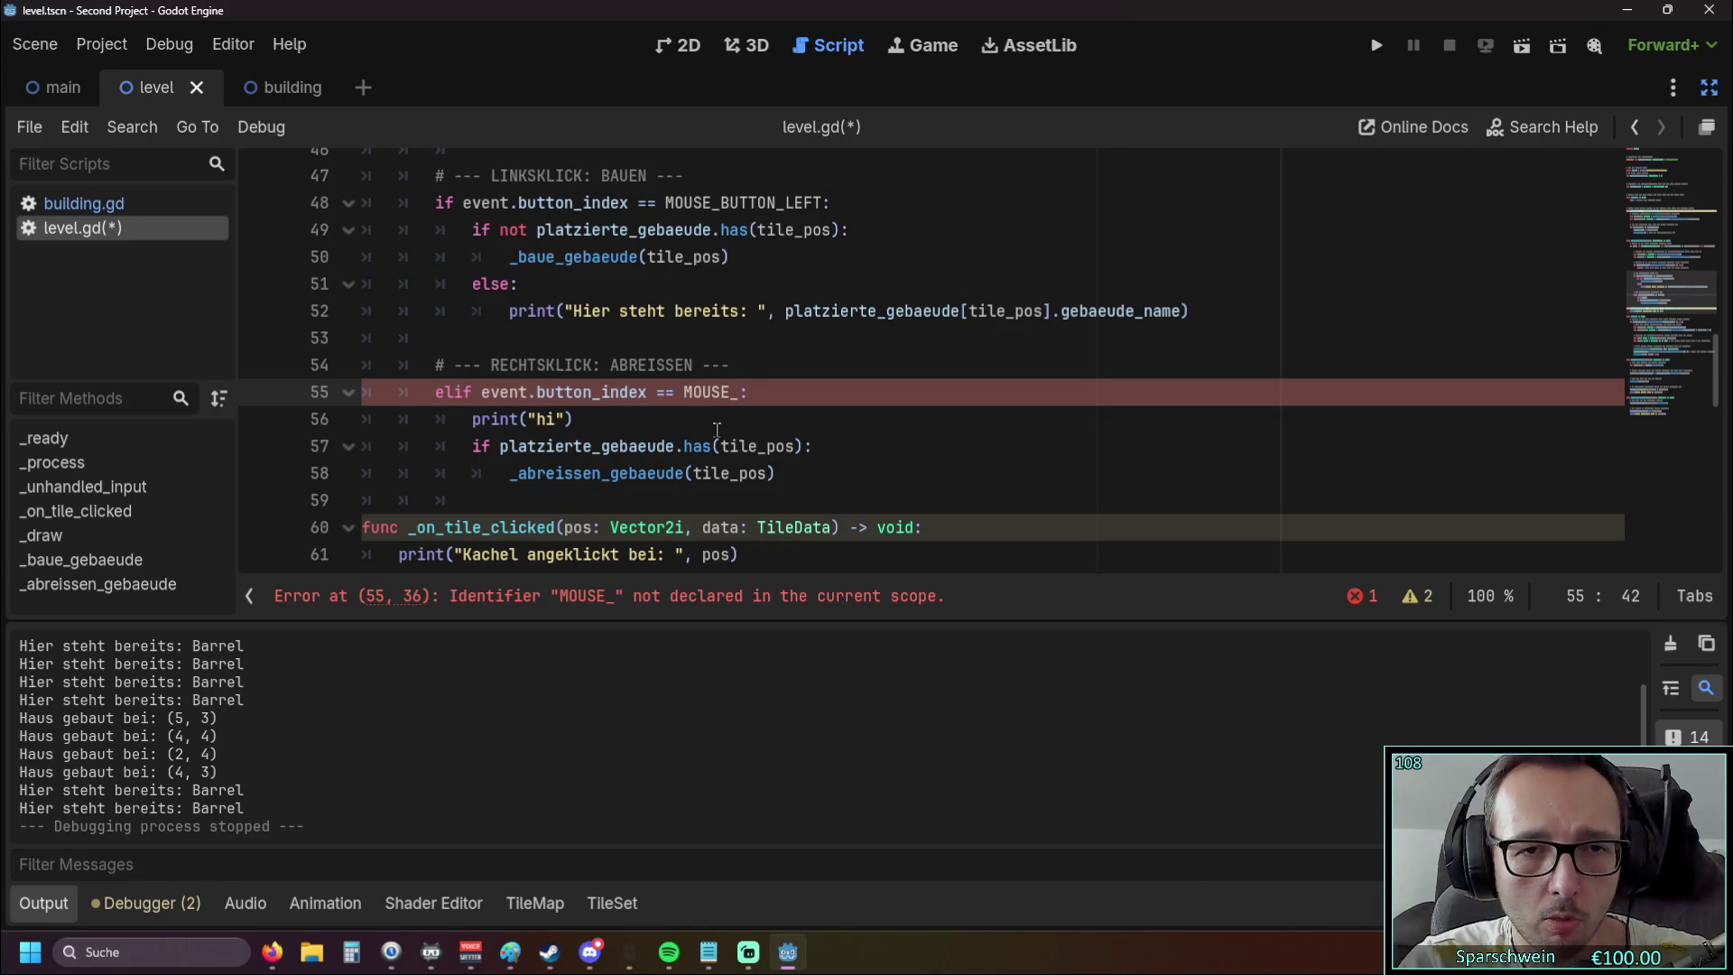
key(BackSpace)
key(BackSpace)
key(BackSpace)
key(BackSpace)
key(BackSpace)
key(BackSpace)
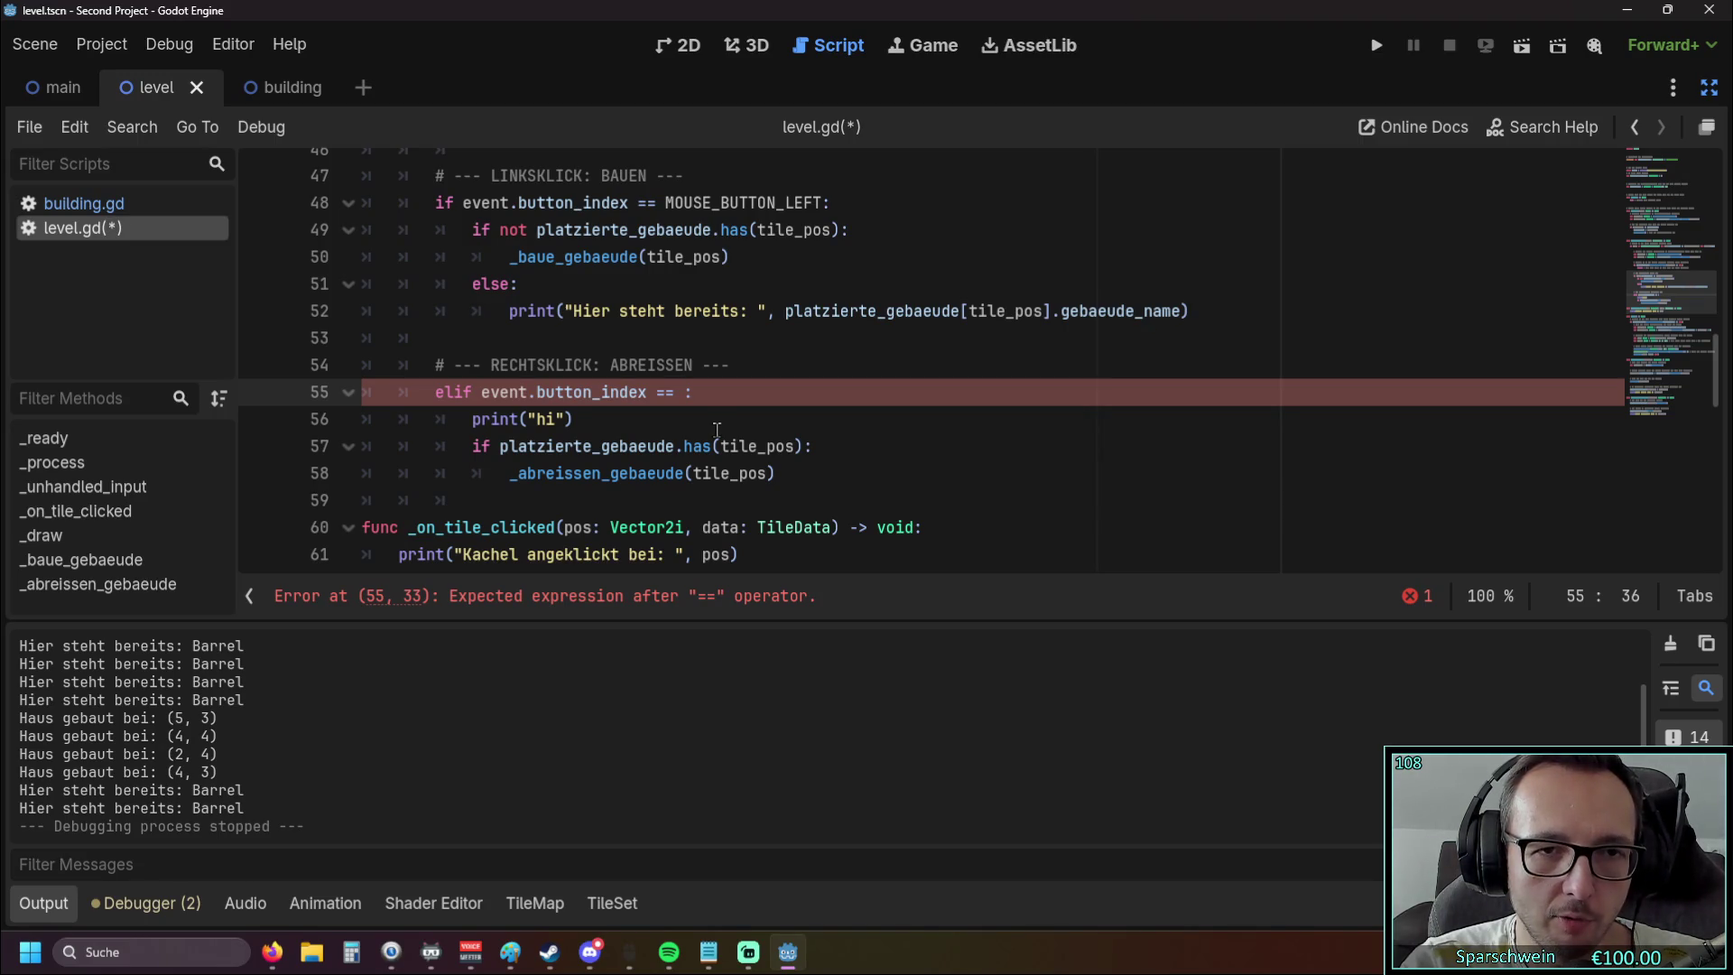
text(MOU)
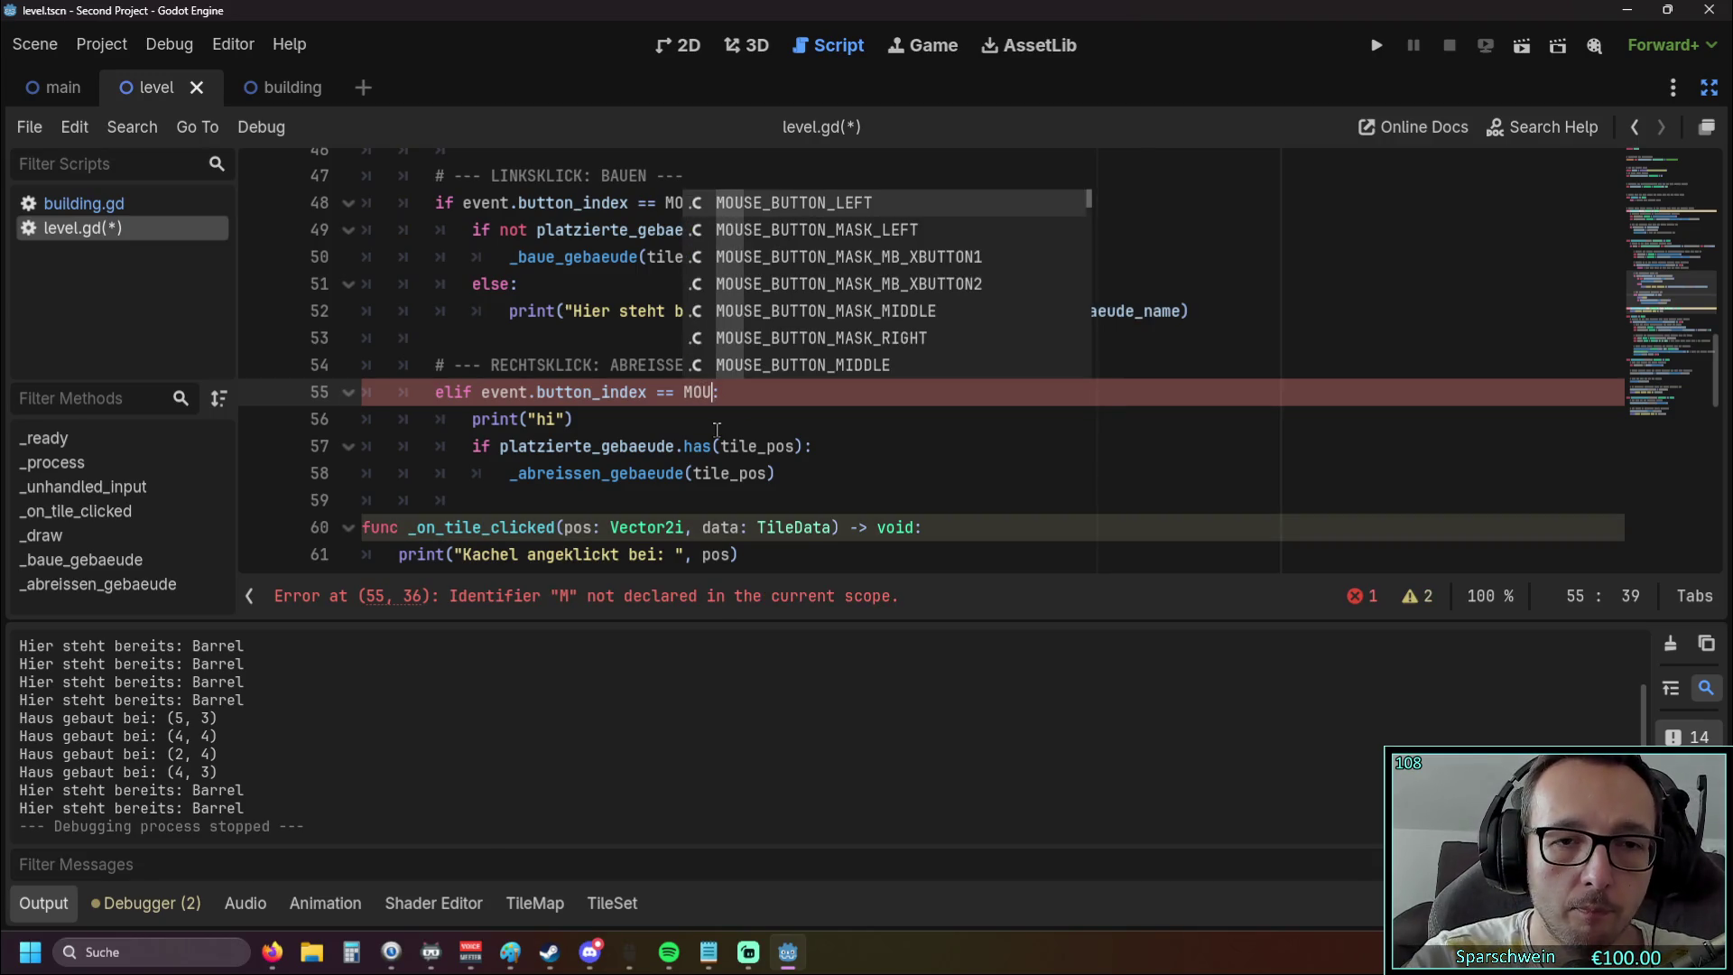
key(Down)
key(Down)
key(Down)
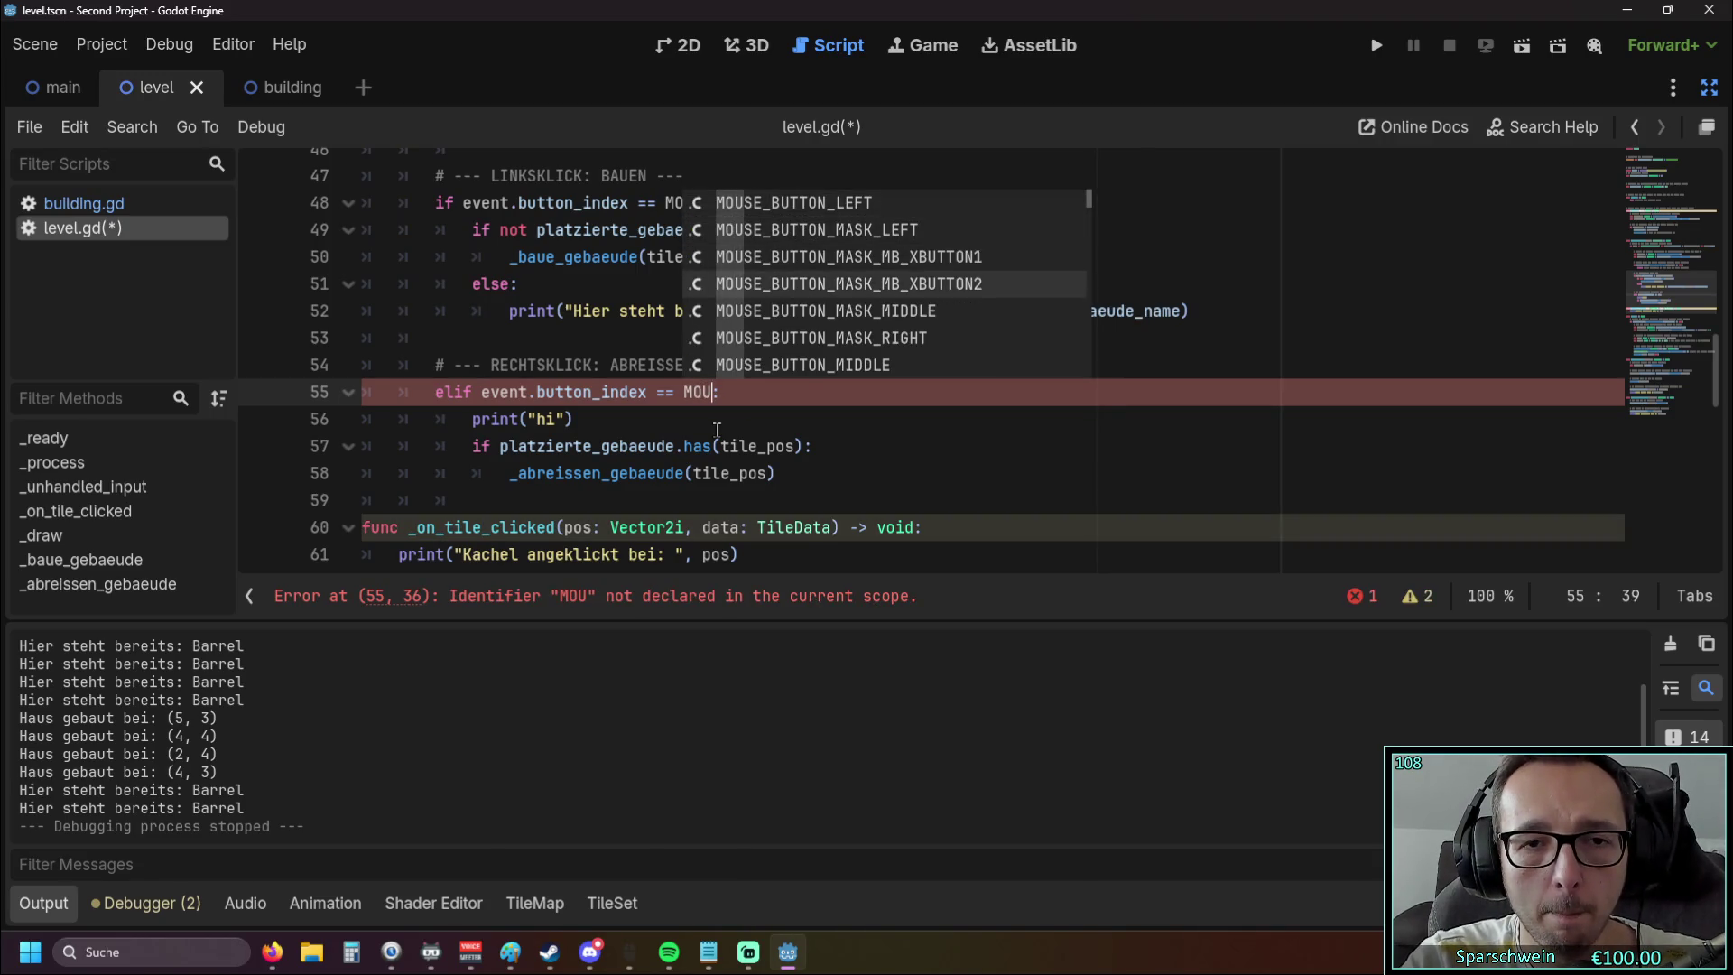
key(Down)
key(Down)
key(Down)
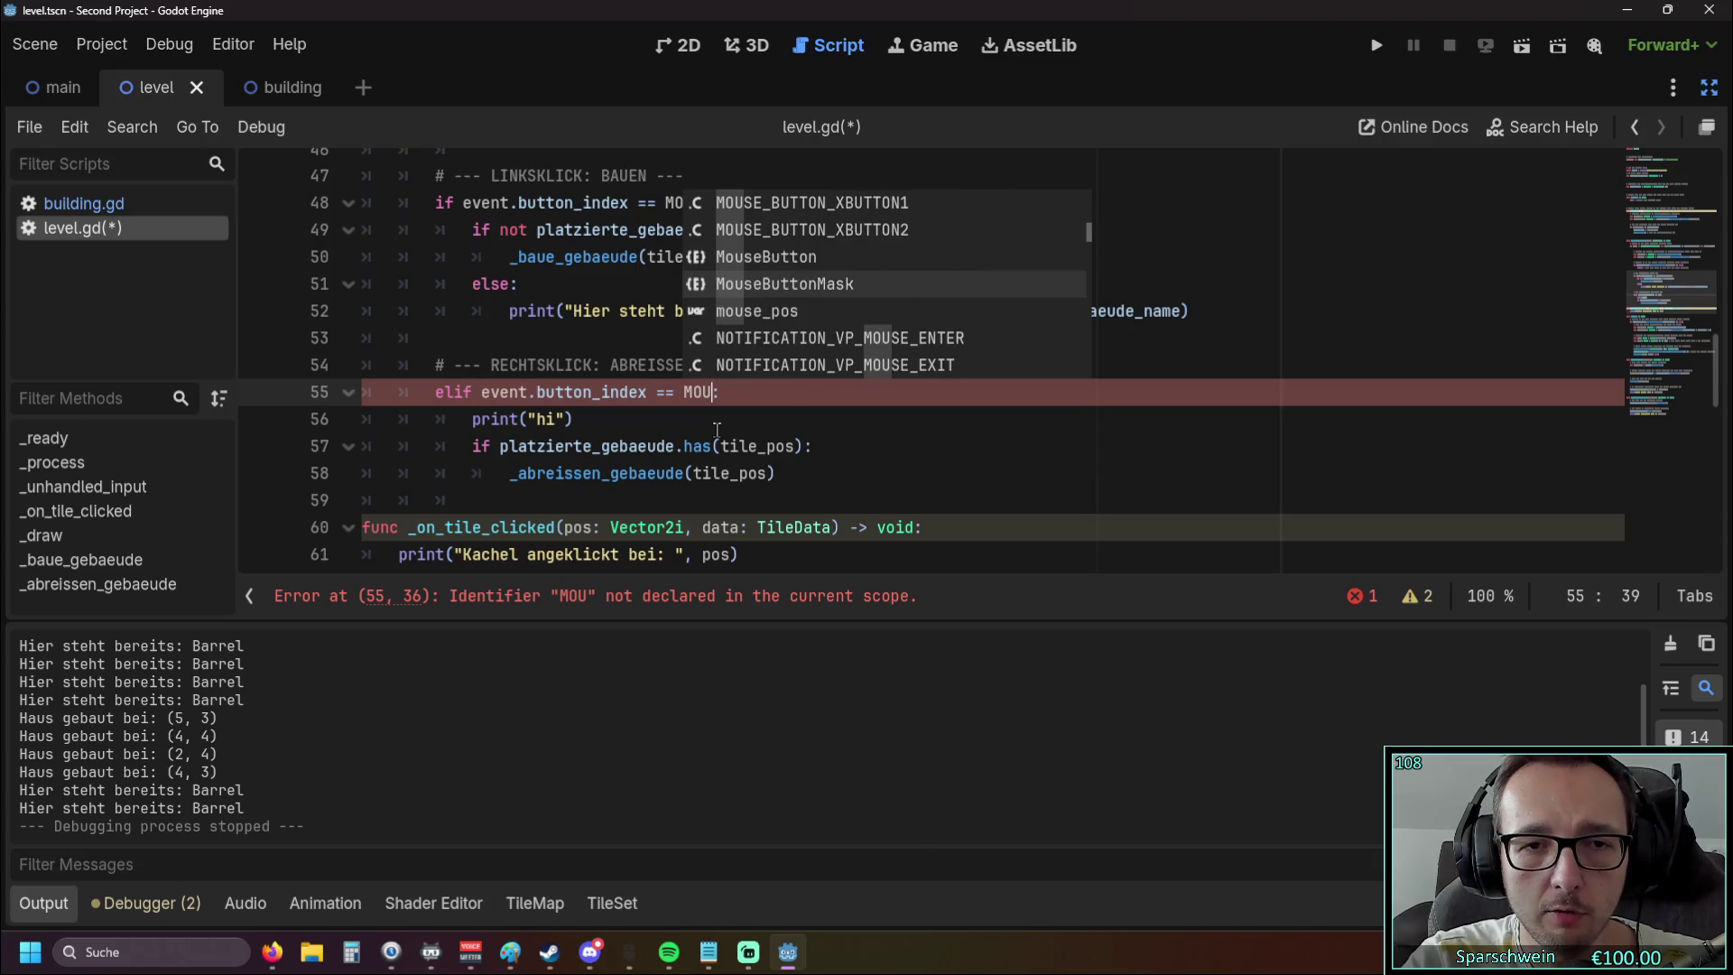
key(Down)
key(Down)
key(Down)
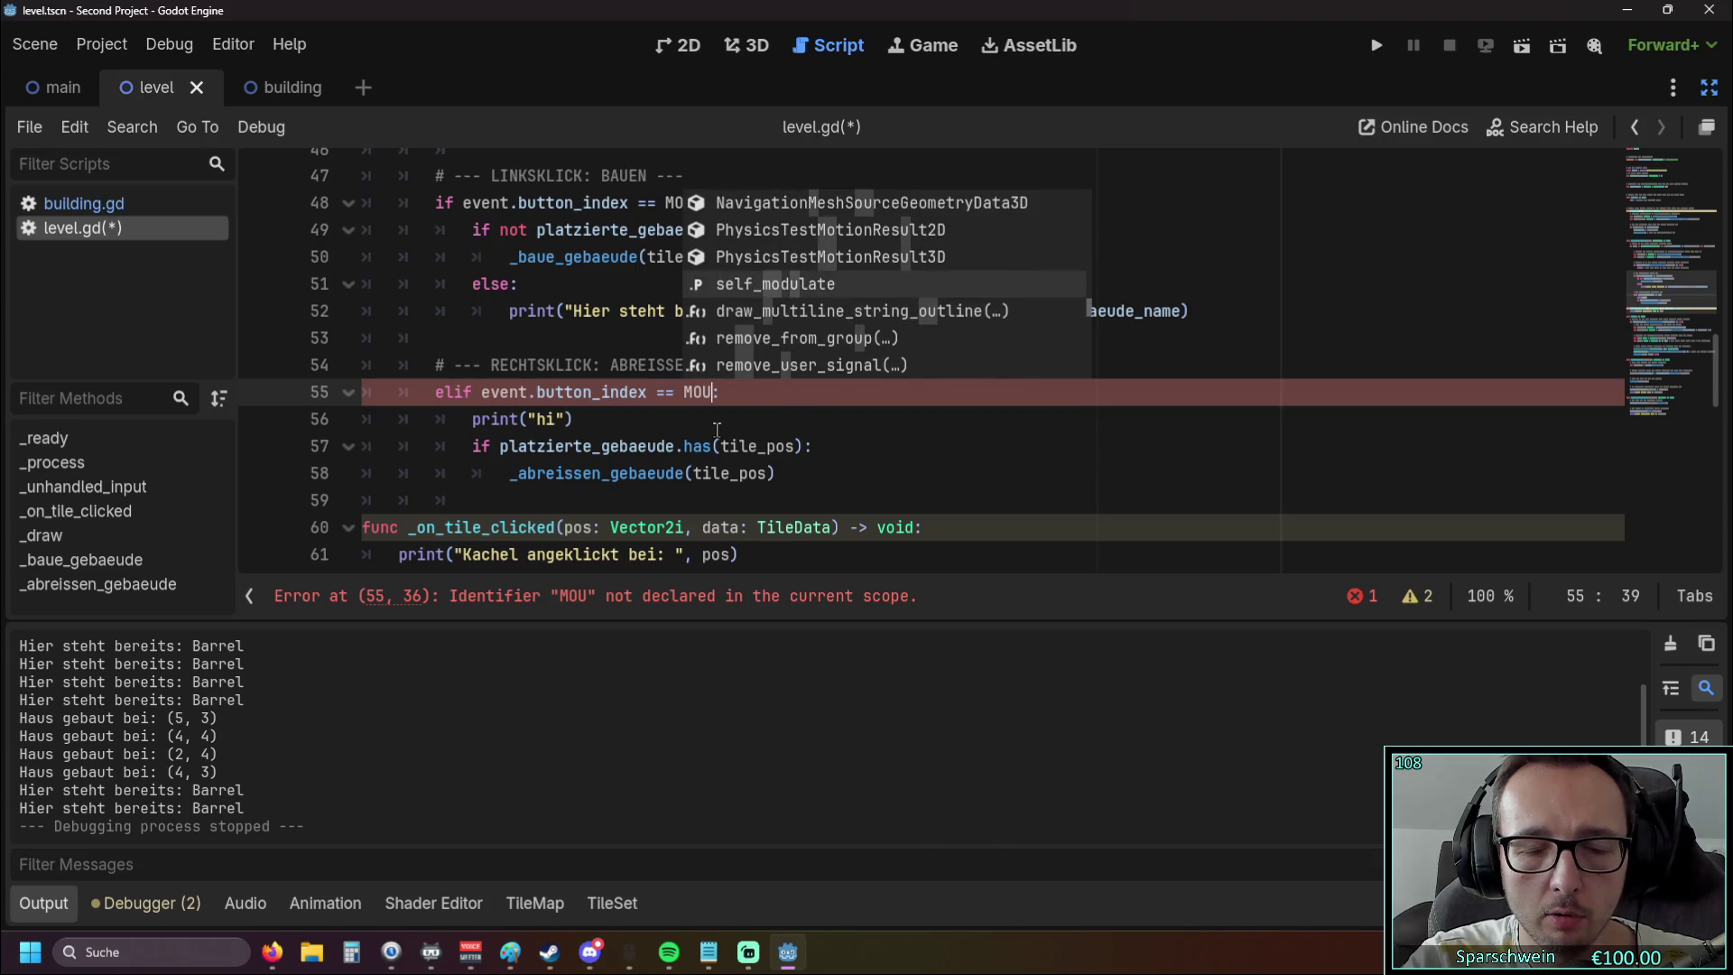
key(Up)
key(Up)
key(Up)
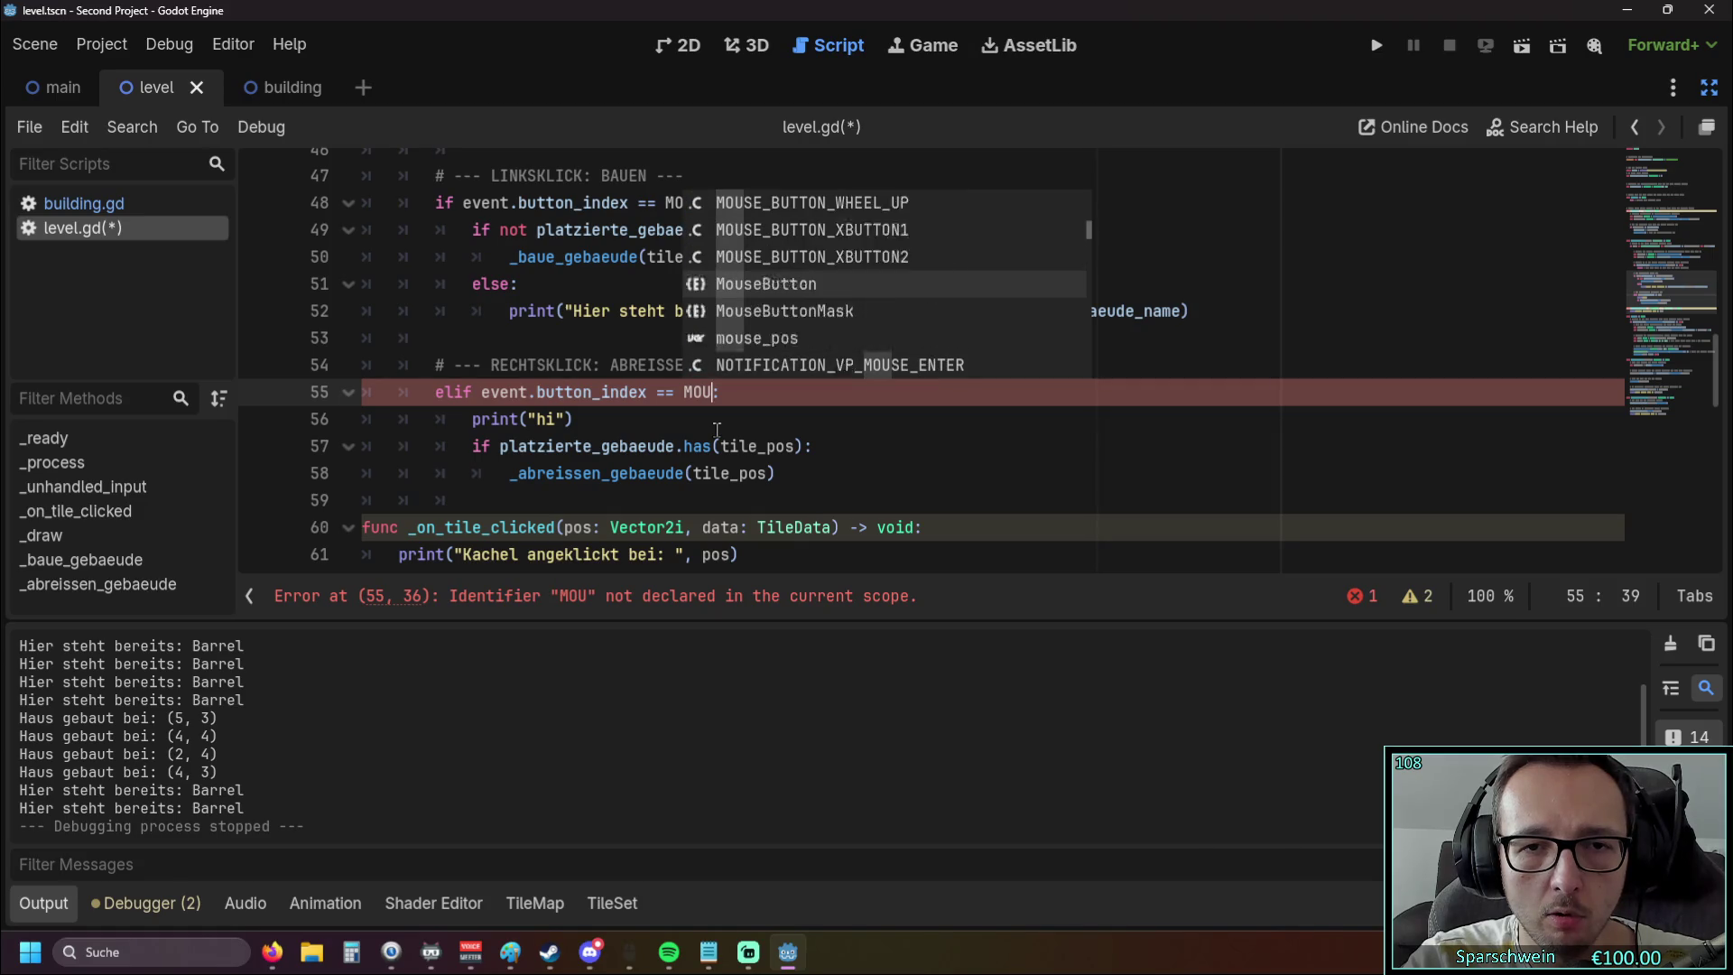
key(Down)
key(Down)
key(Down)
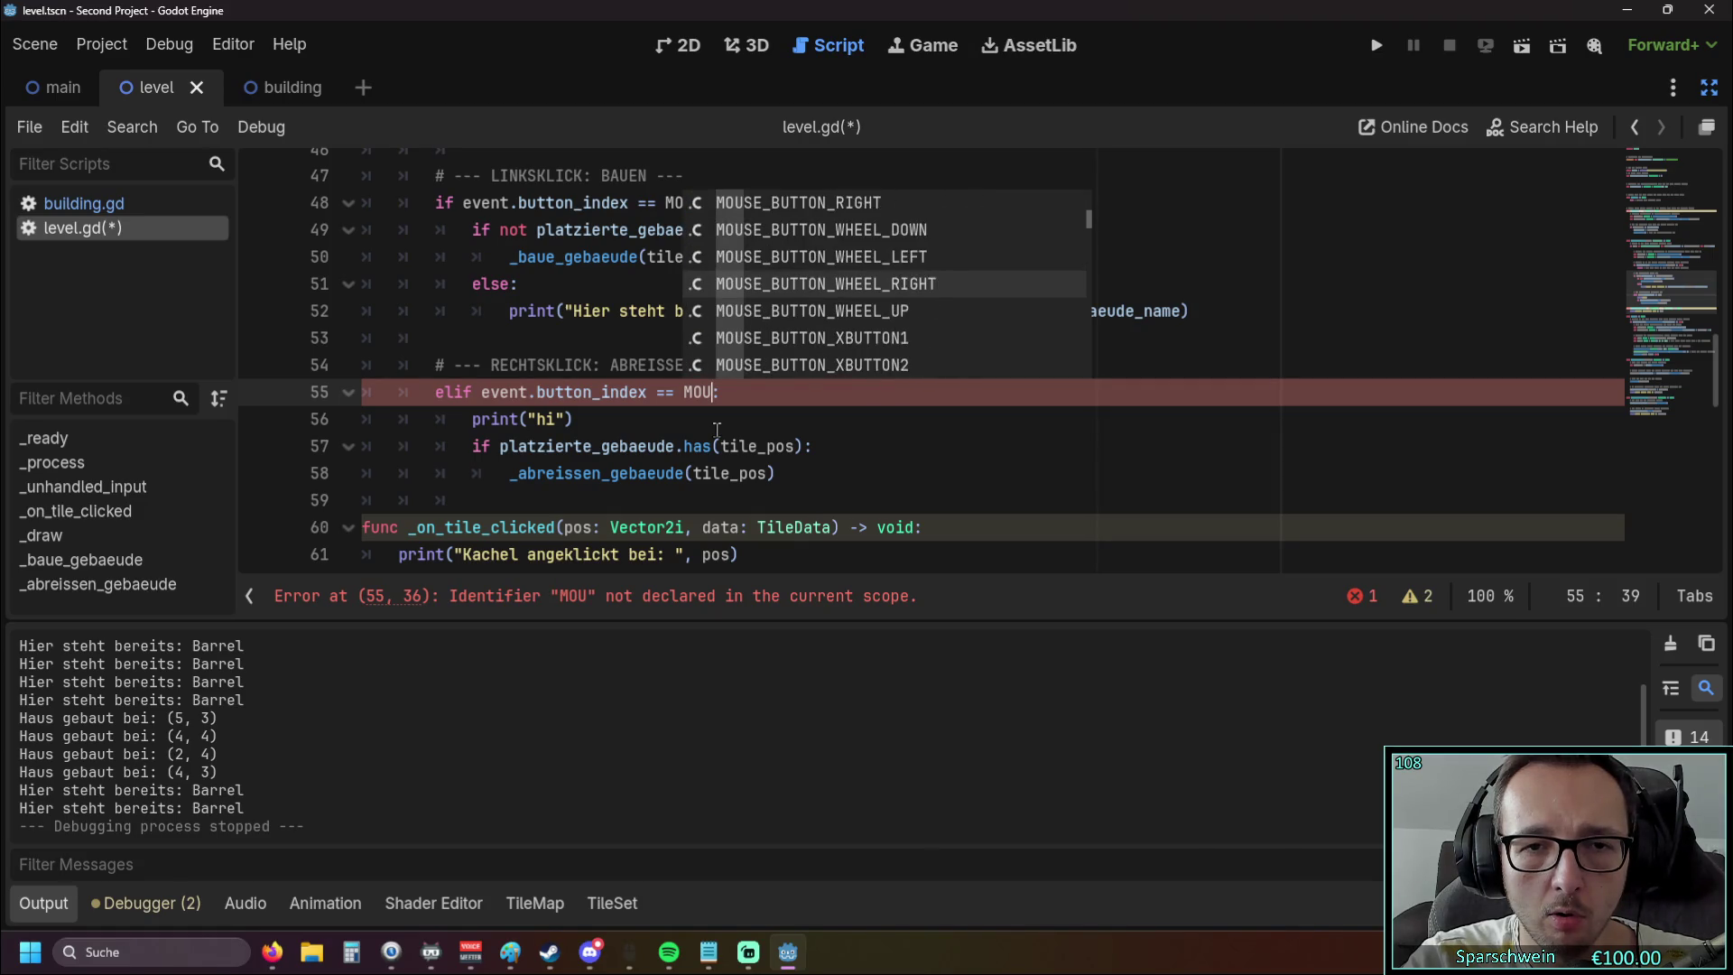
key(Up)
key(Up)
key(Up)
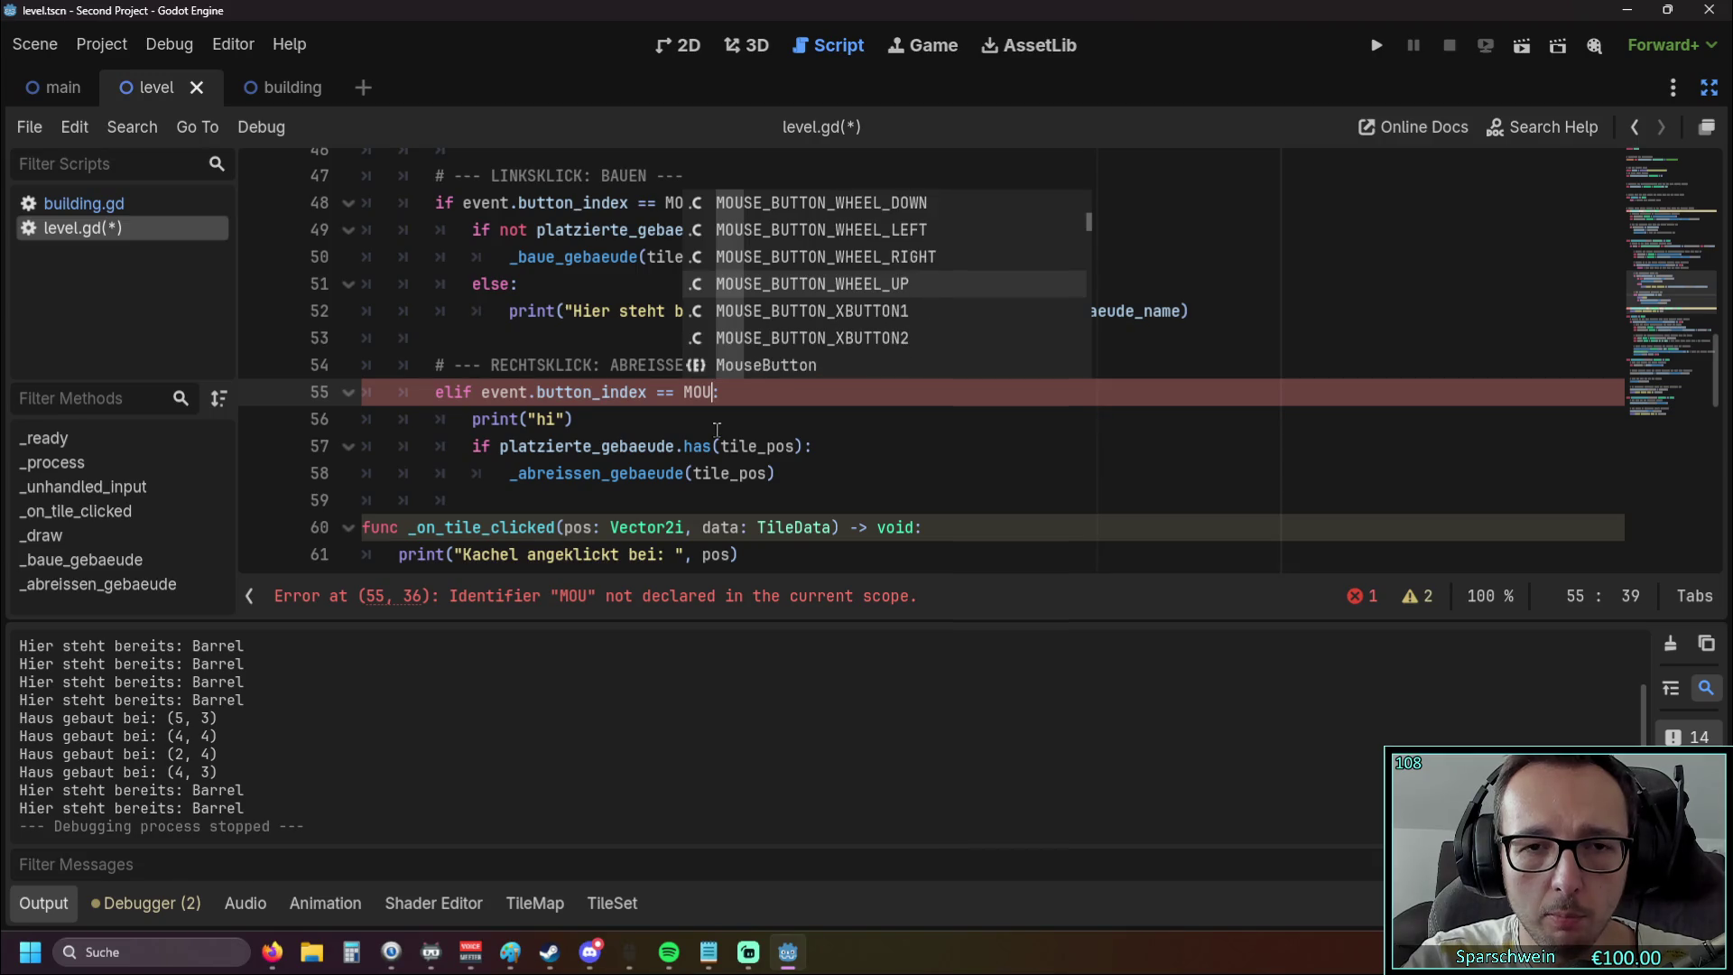
key(Up)
key(Up)
key(Up)
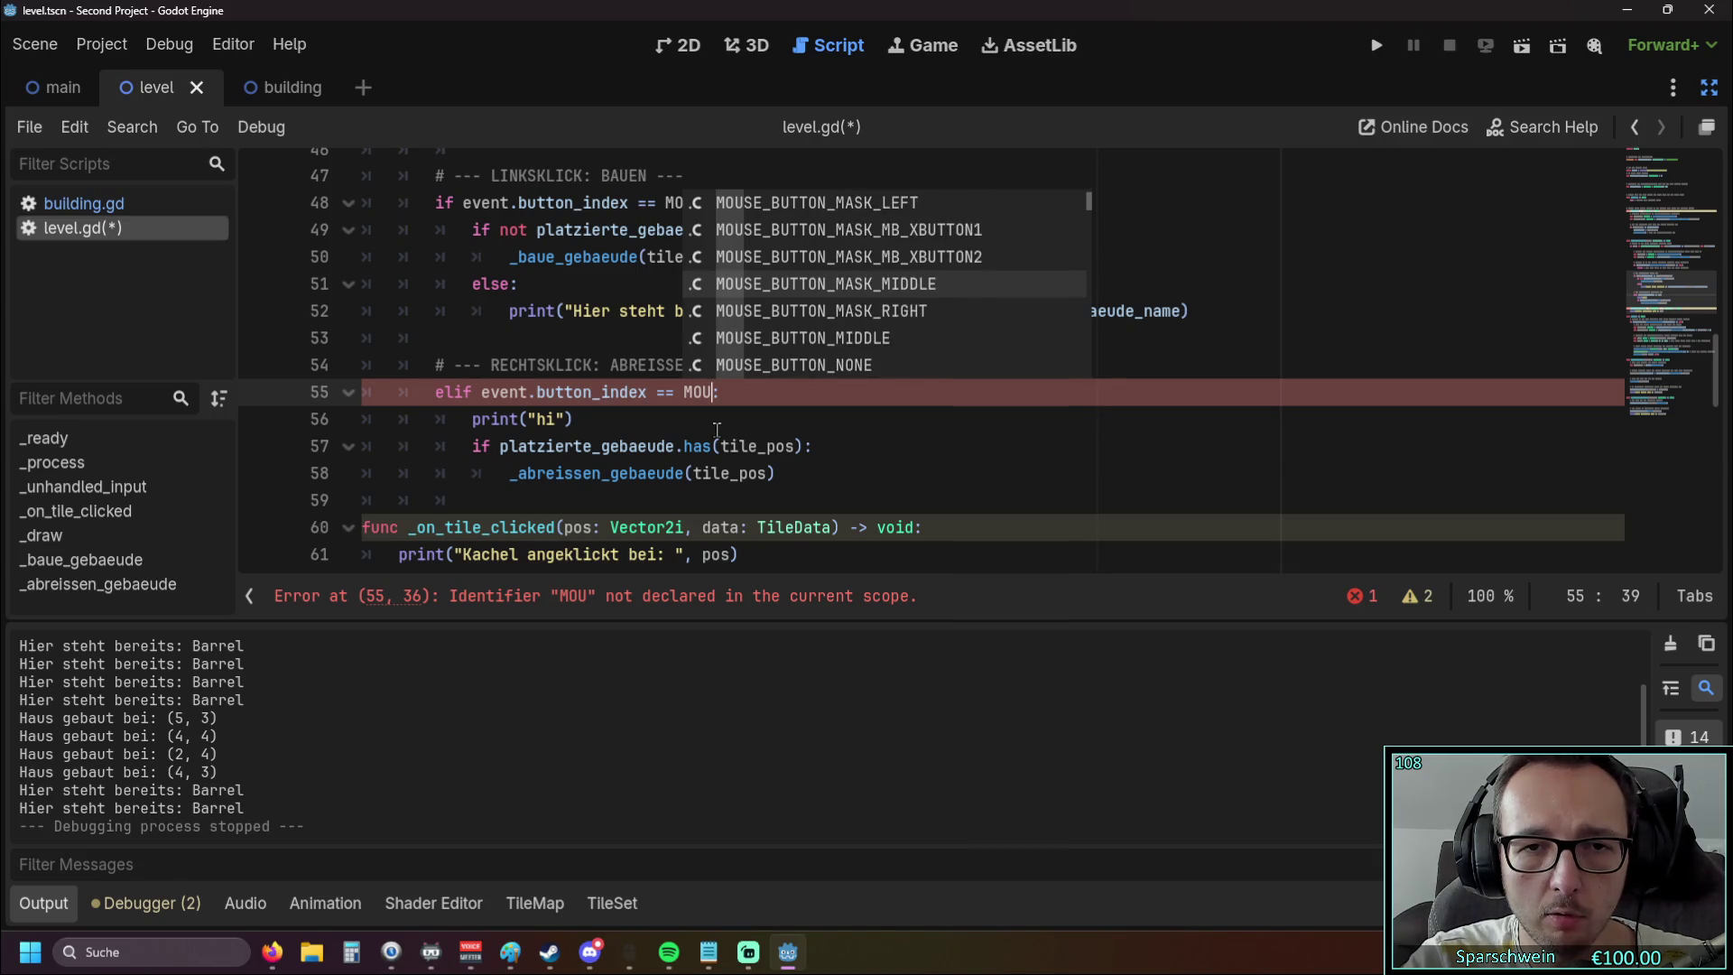
key(Up)
key(Down)
key(Down)
key(Down)
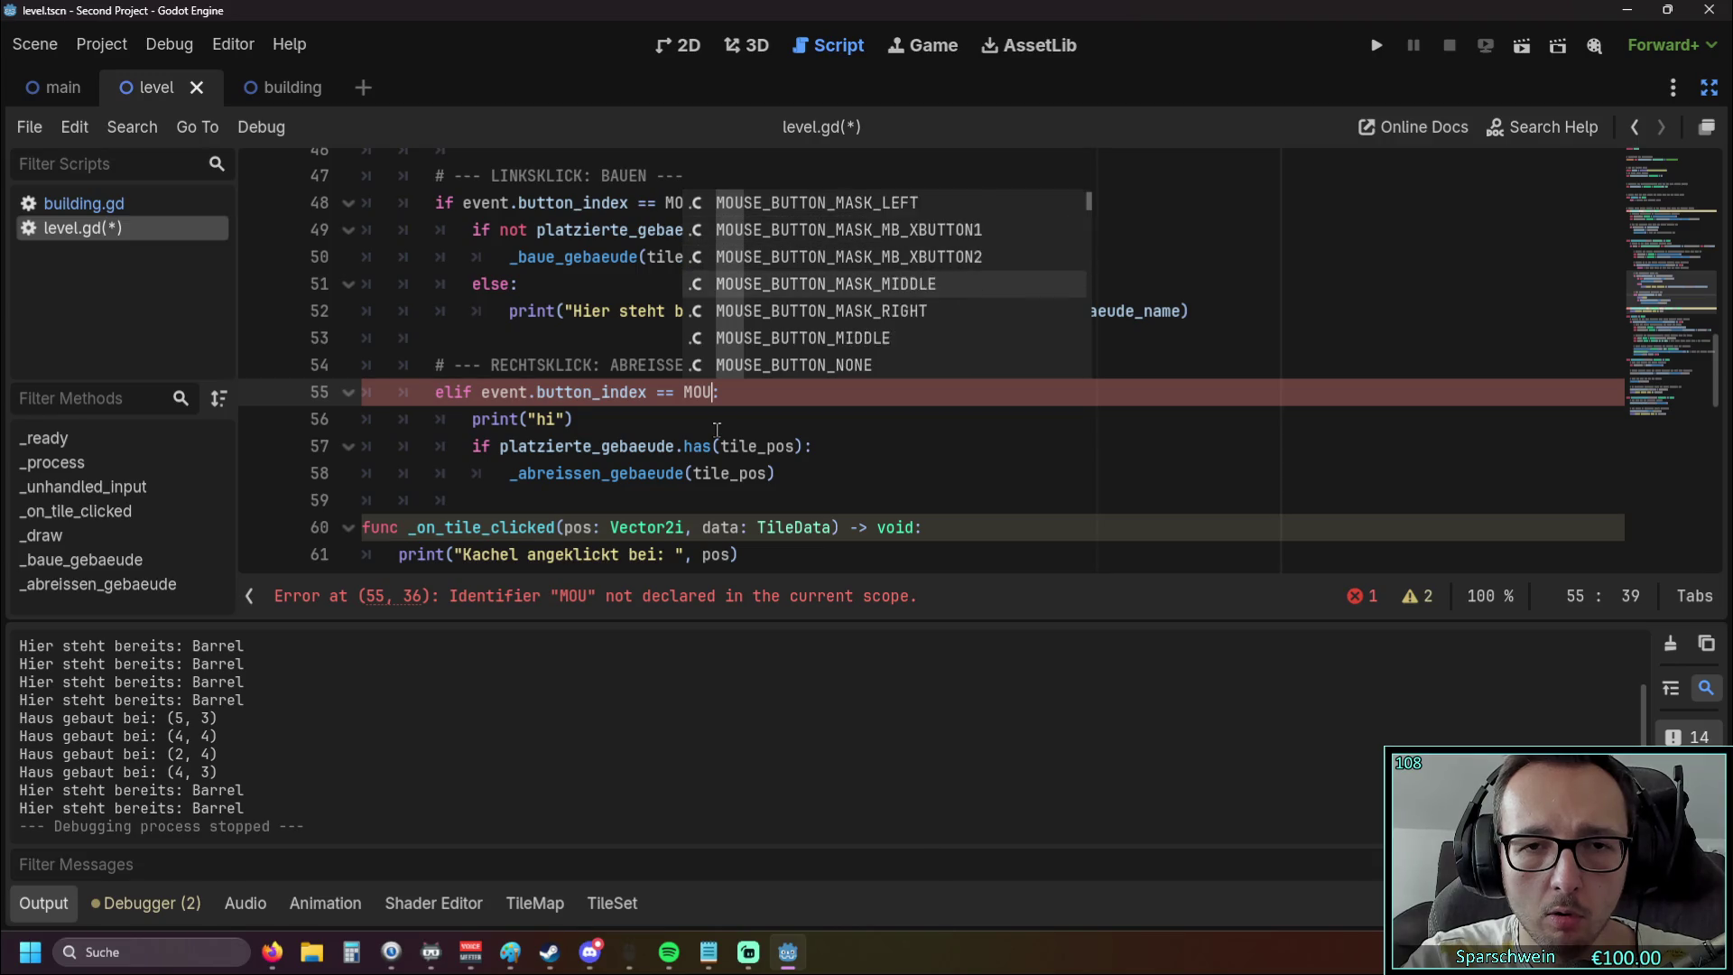
key(Down)
key(Return)
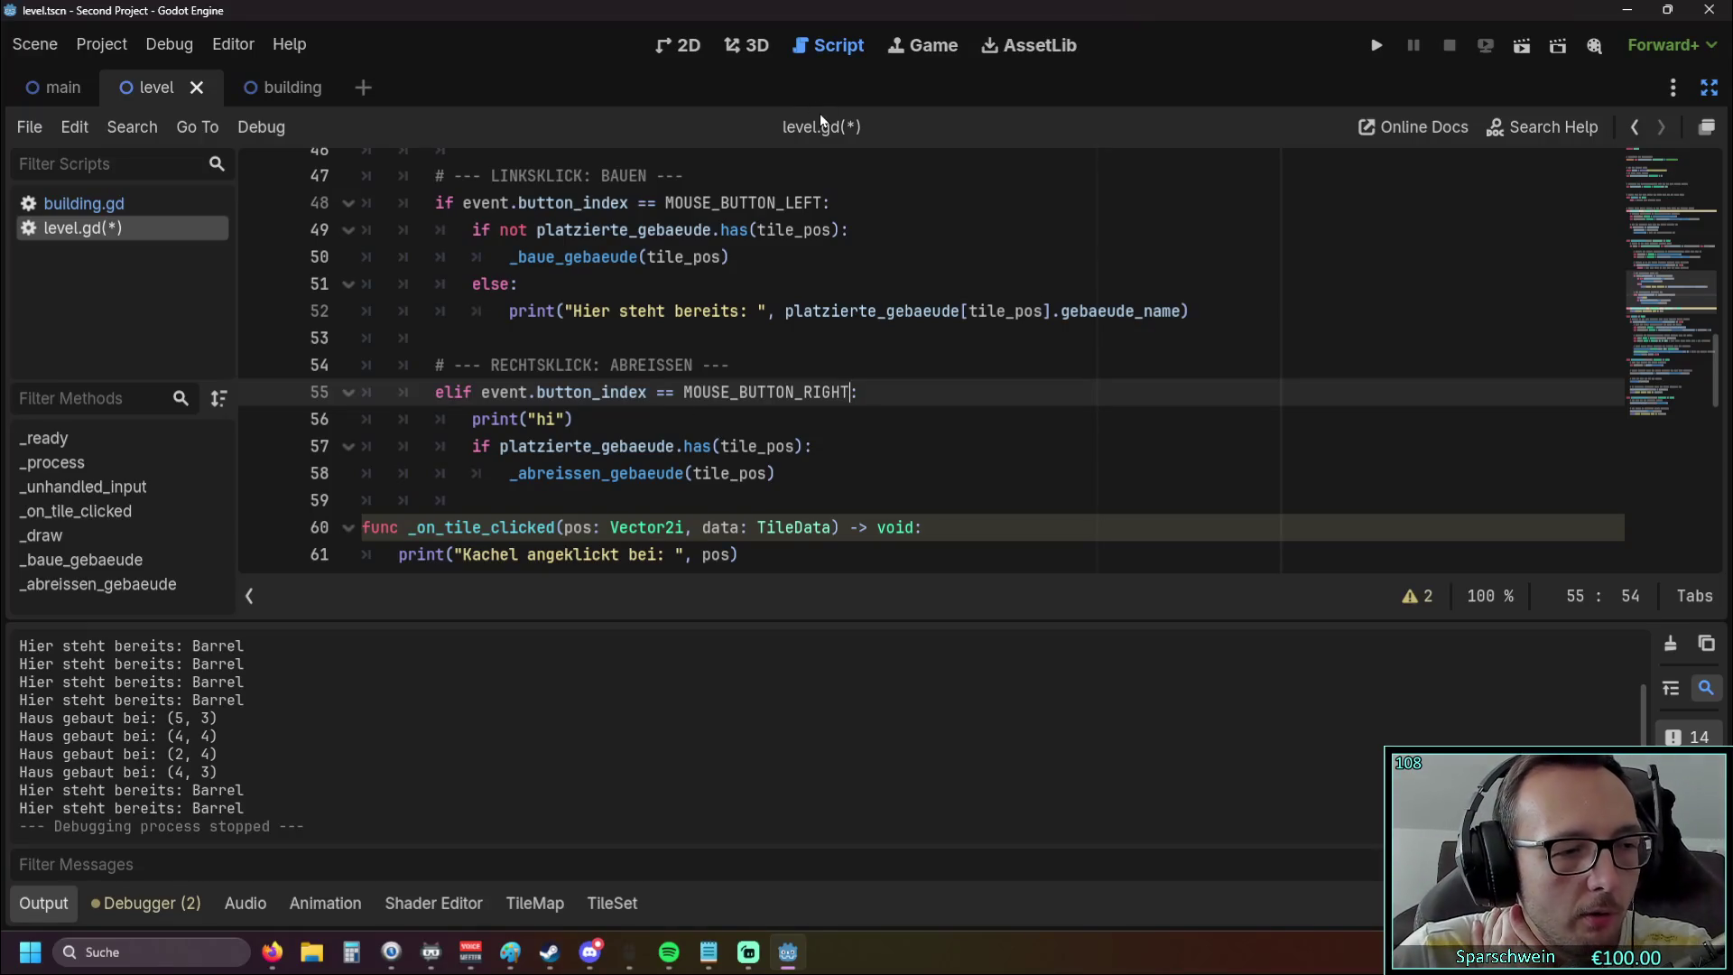
Step: Change line 55's elif into a plain if
click(456, 394)
key(BackSpace)
key(BackSpace)
click(903, 365)
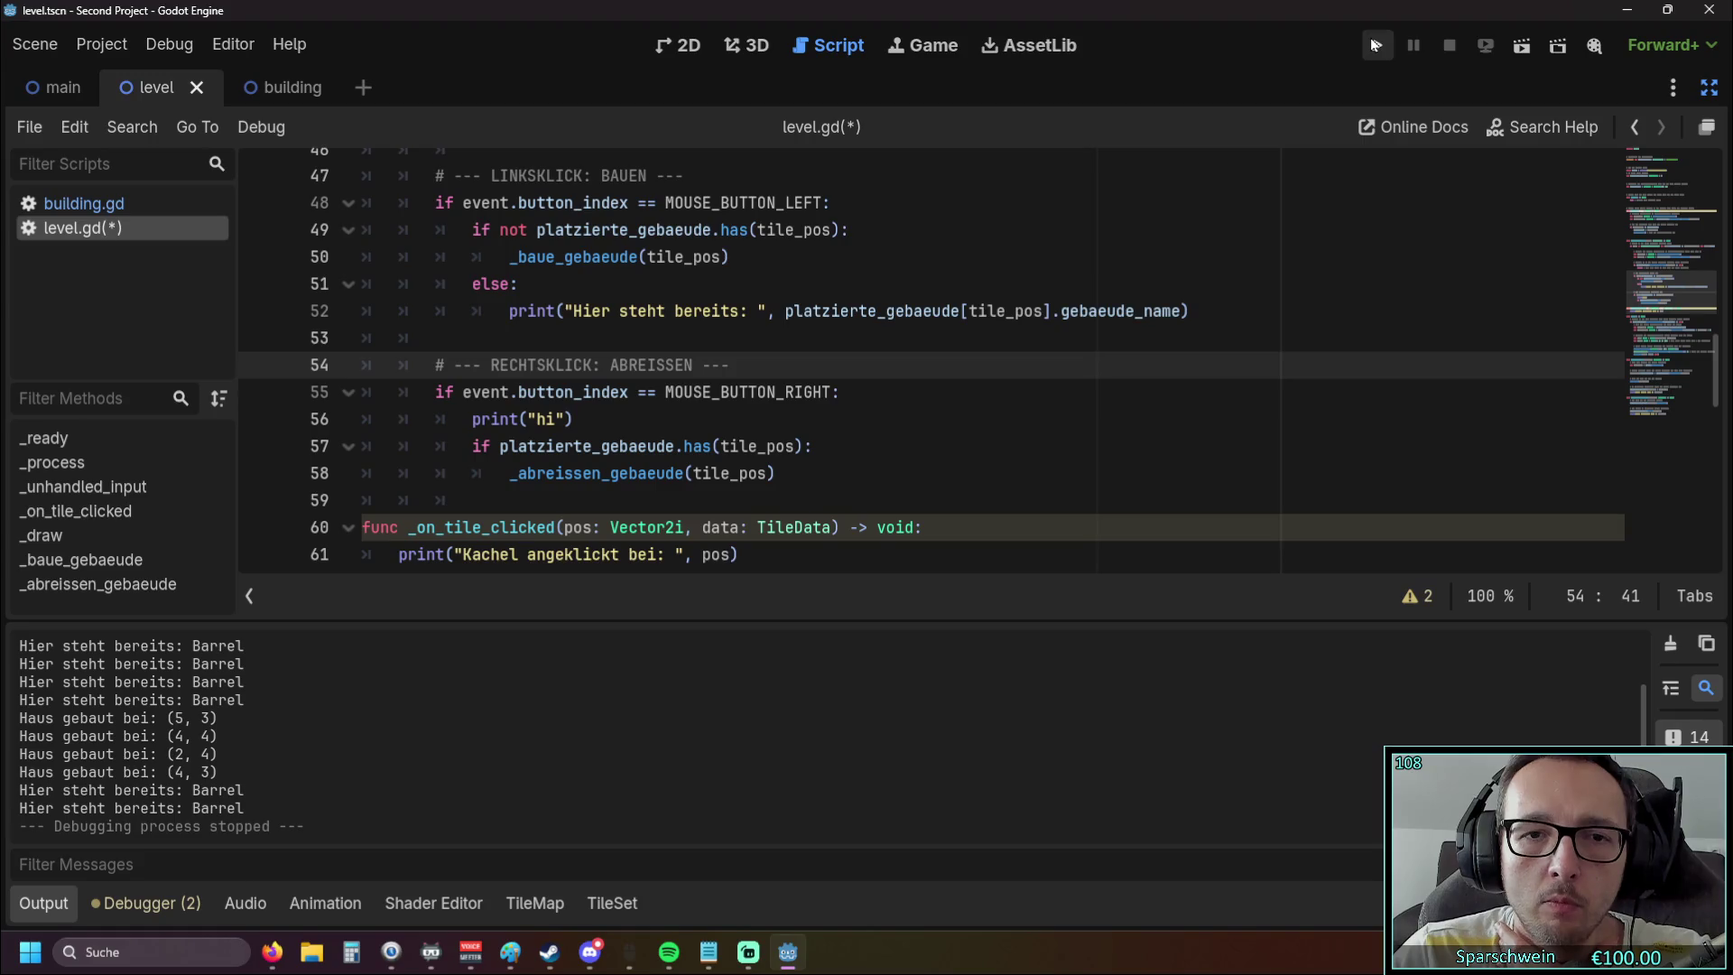
Step: Save and run the game, build at grass tile (3, 2), then stop it
click(1374, 45)
click(836, 442)
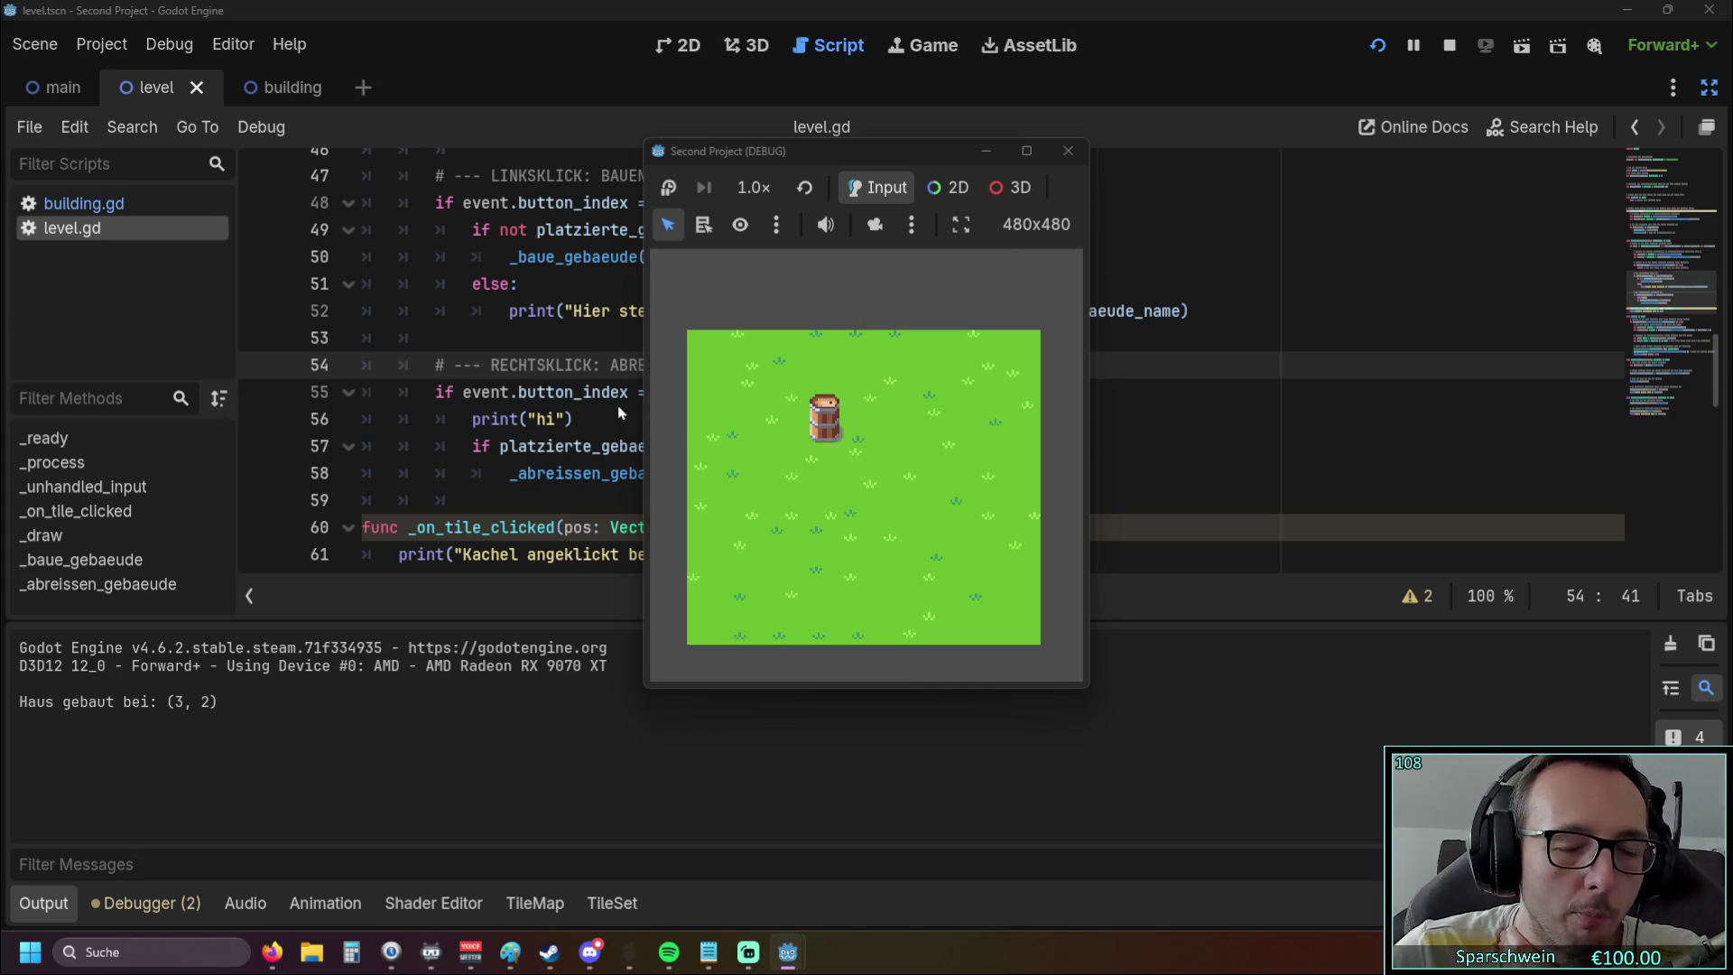
click(1068, 150)
scroll(471, 420, up, 1)
scroll(471, 420, down, 1)
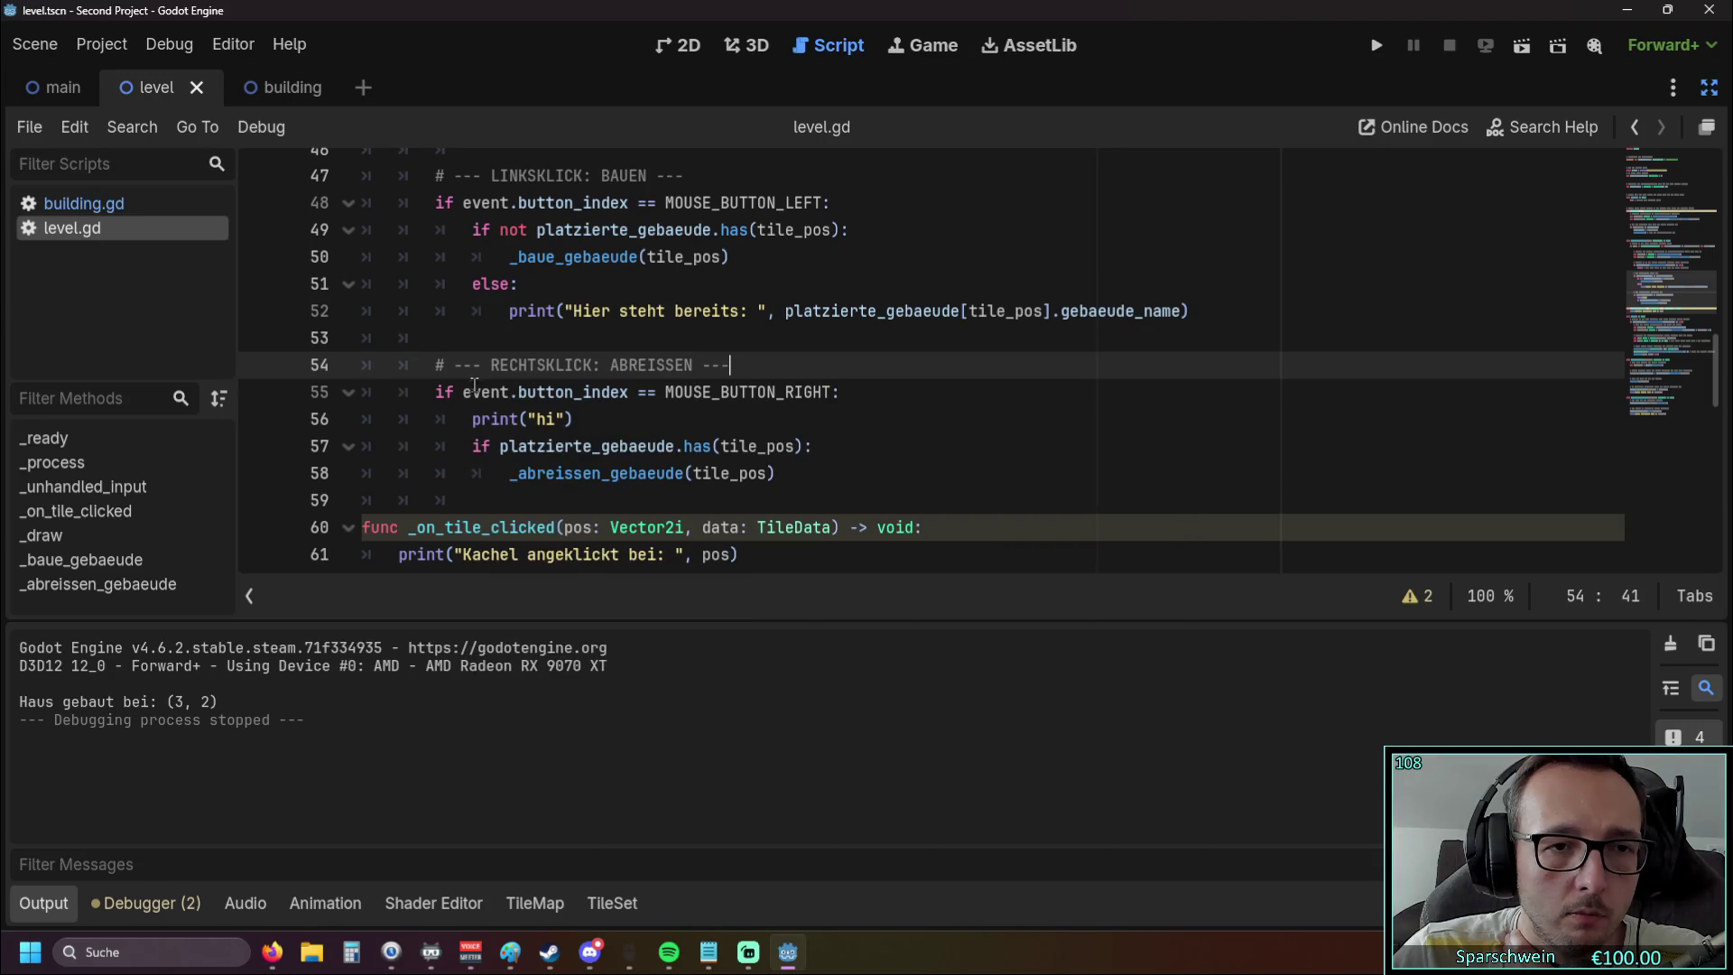
Step: Replace the if at the start of line 55 with elif
click(454, 392)
key(BackSpace)
key(BackSpace)
text(el)
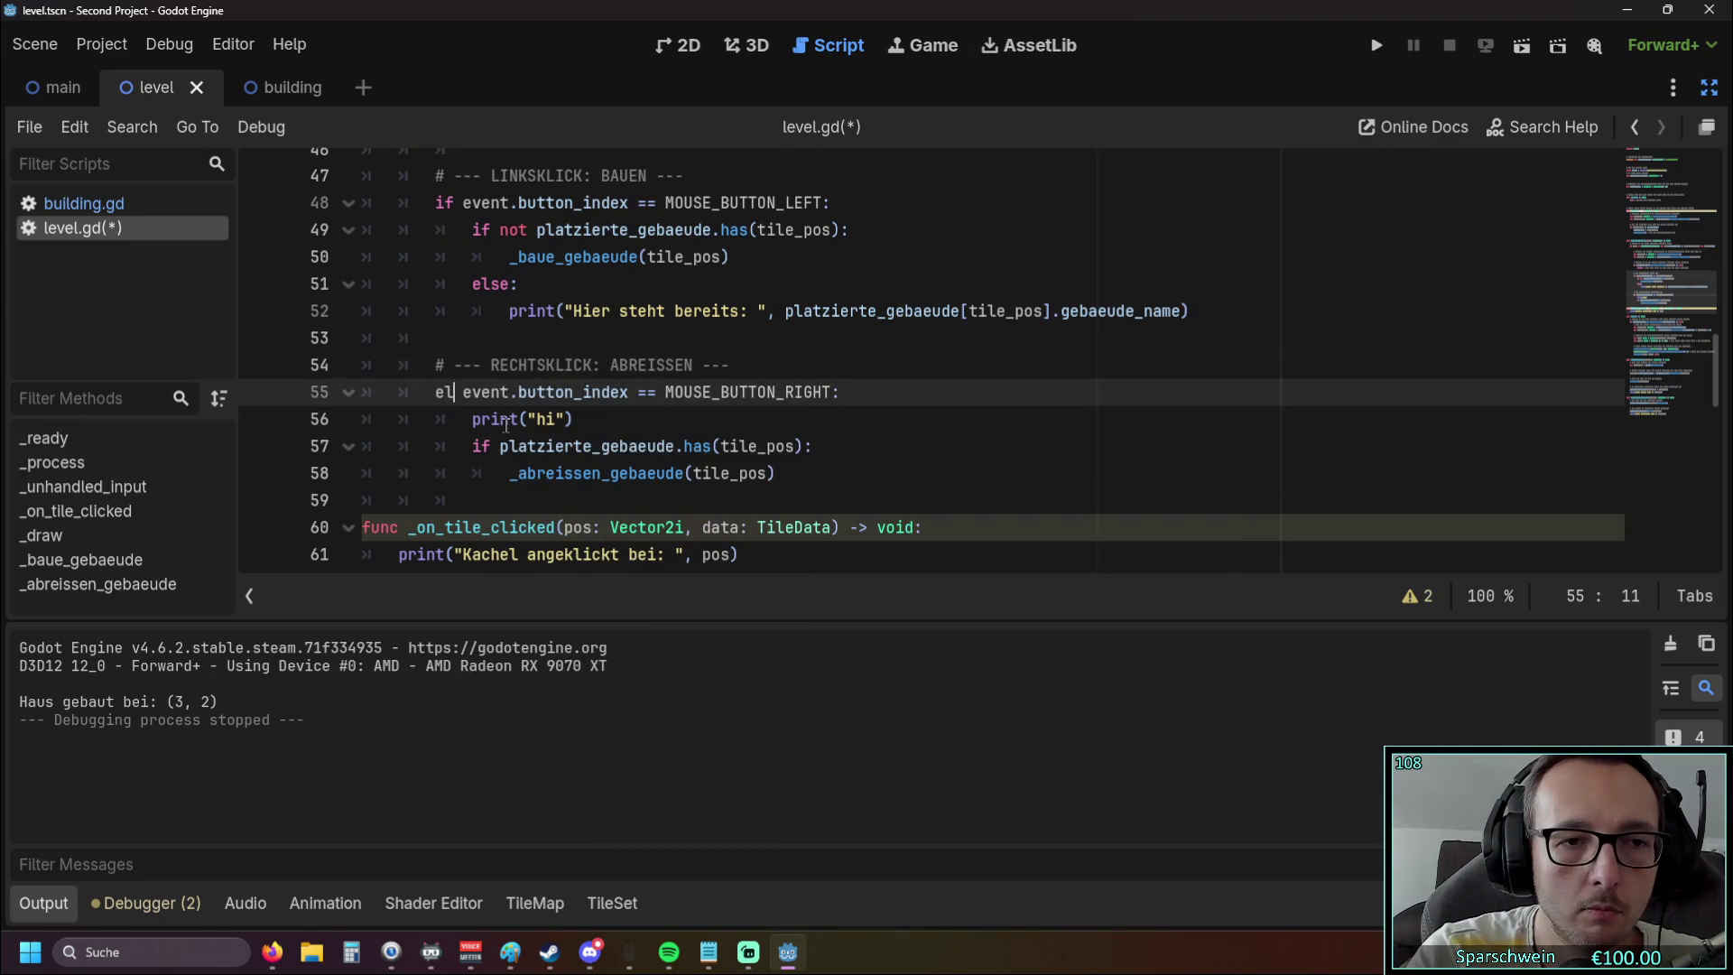
text(if)
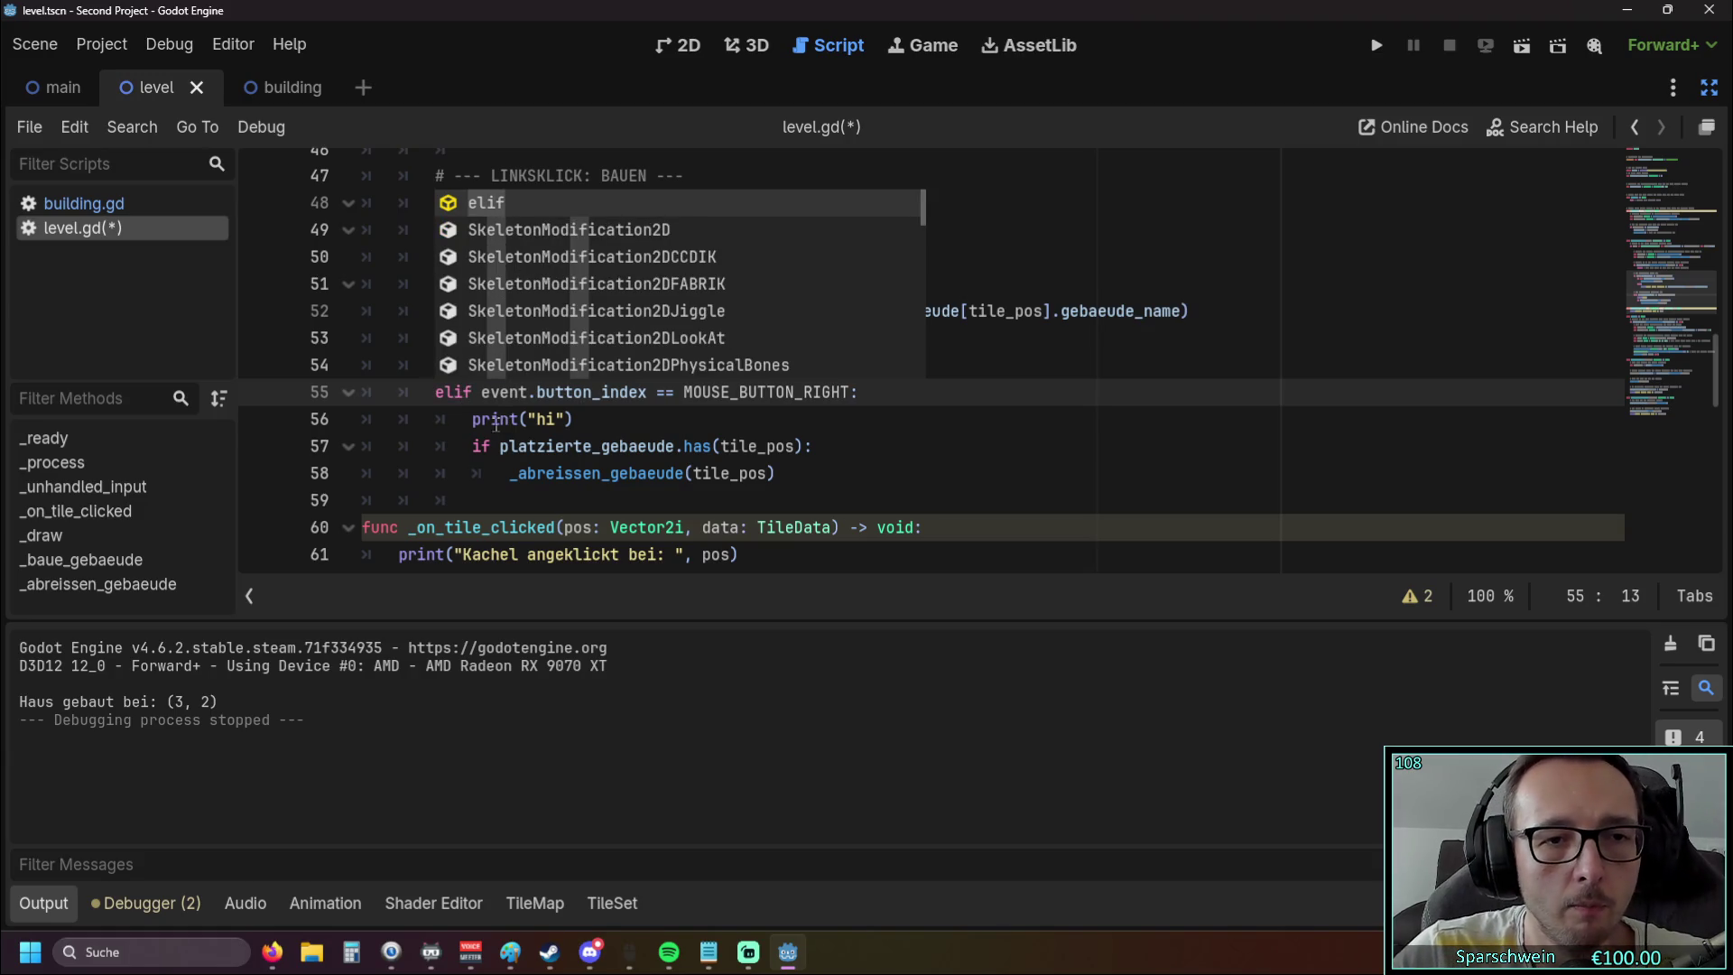
key(Escape)
key(Down)
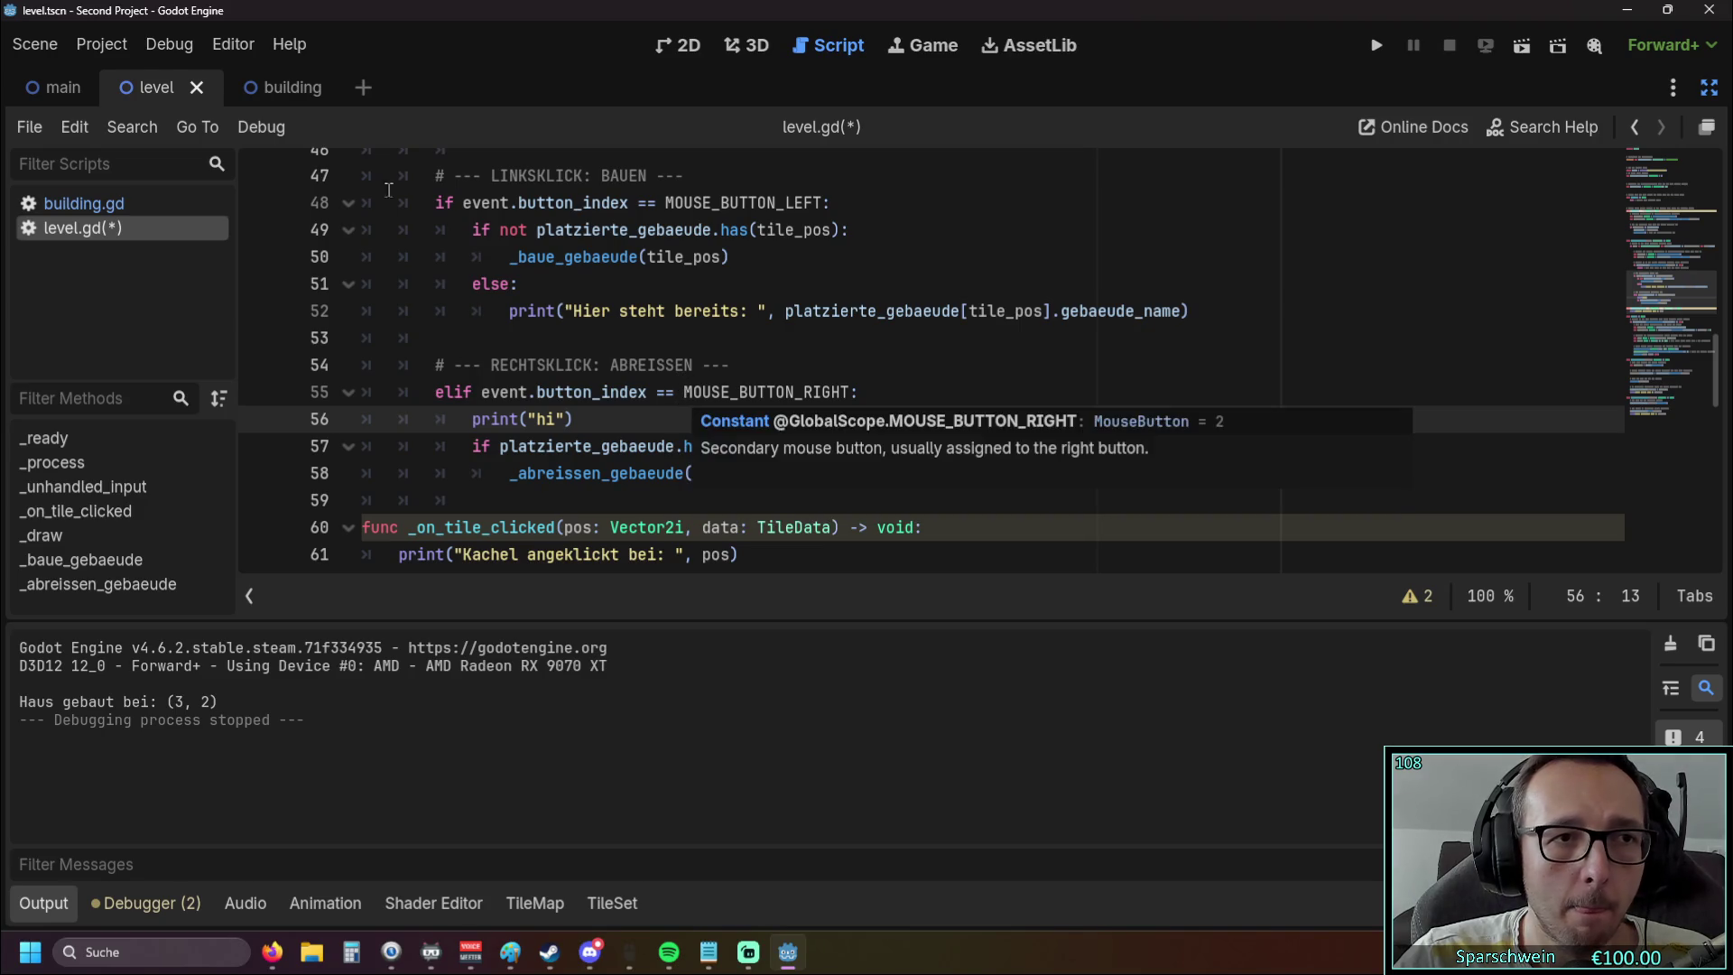
Step: In Project Settings' Input Map, add a new action named Linksklick
click(101, 44)
click(133, 82)
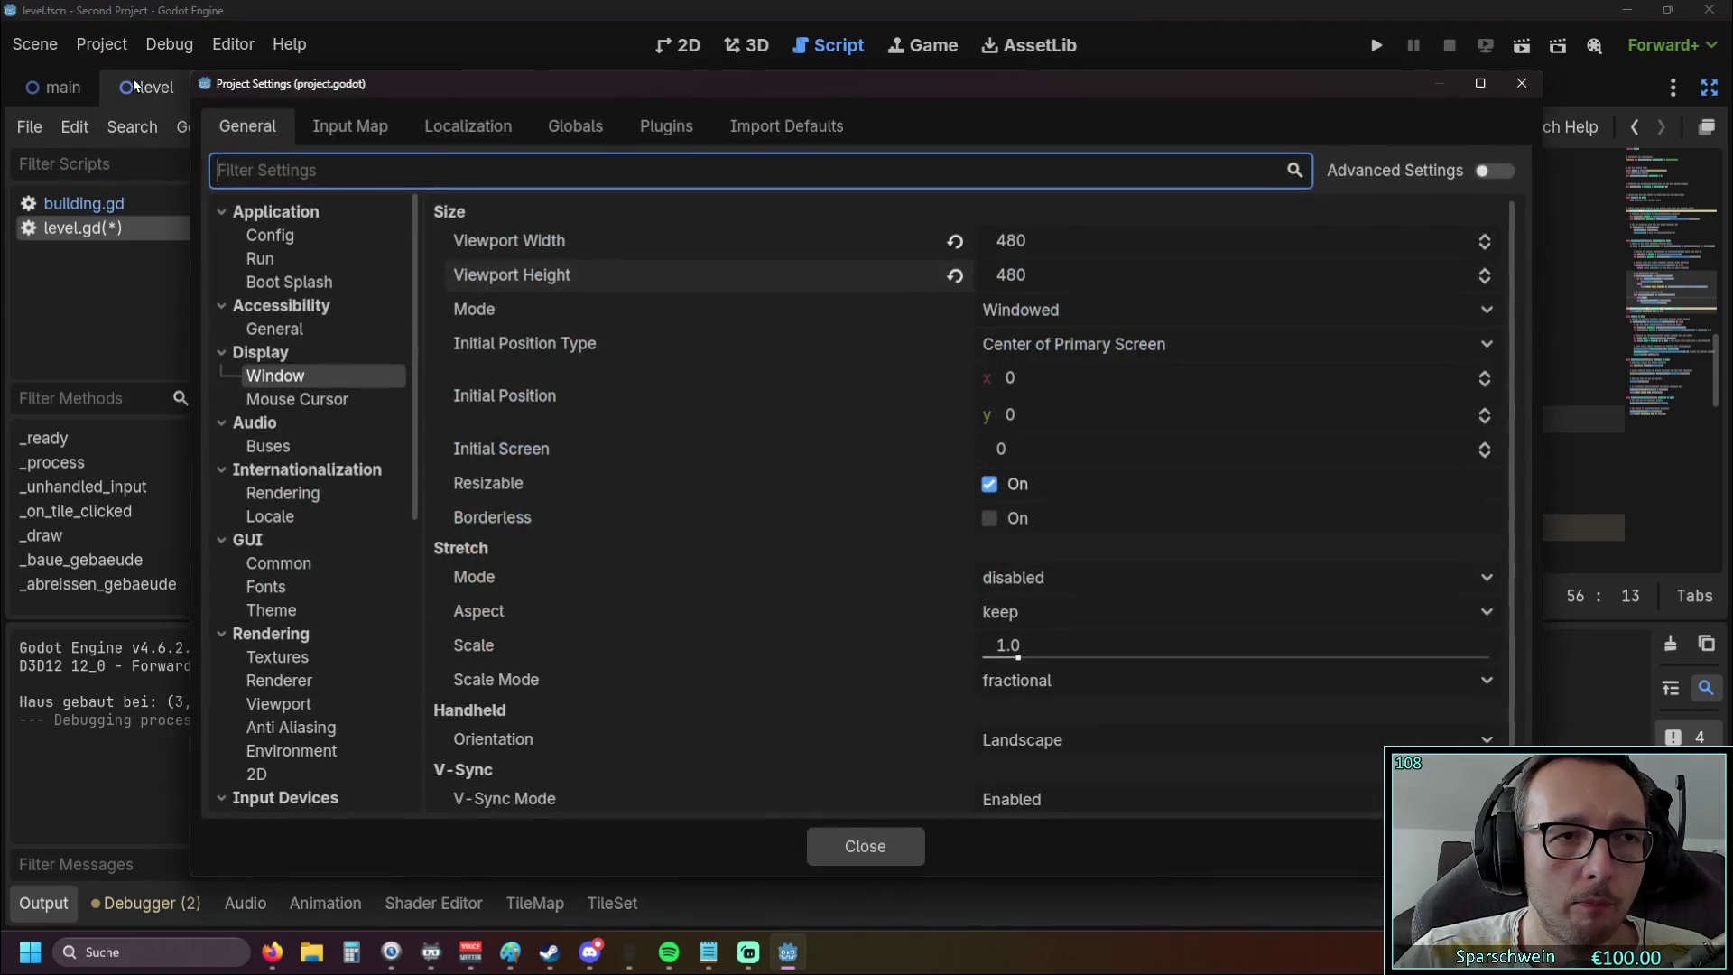
click(336, 125)
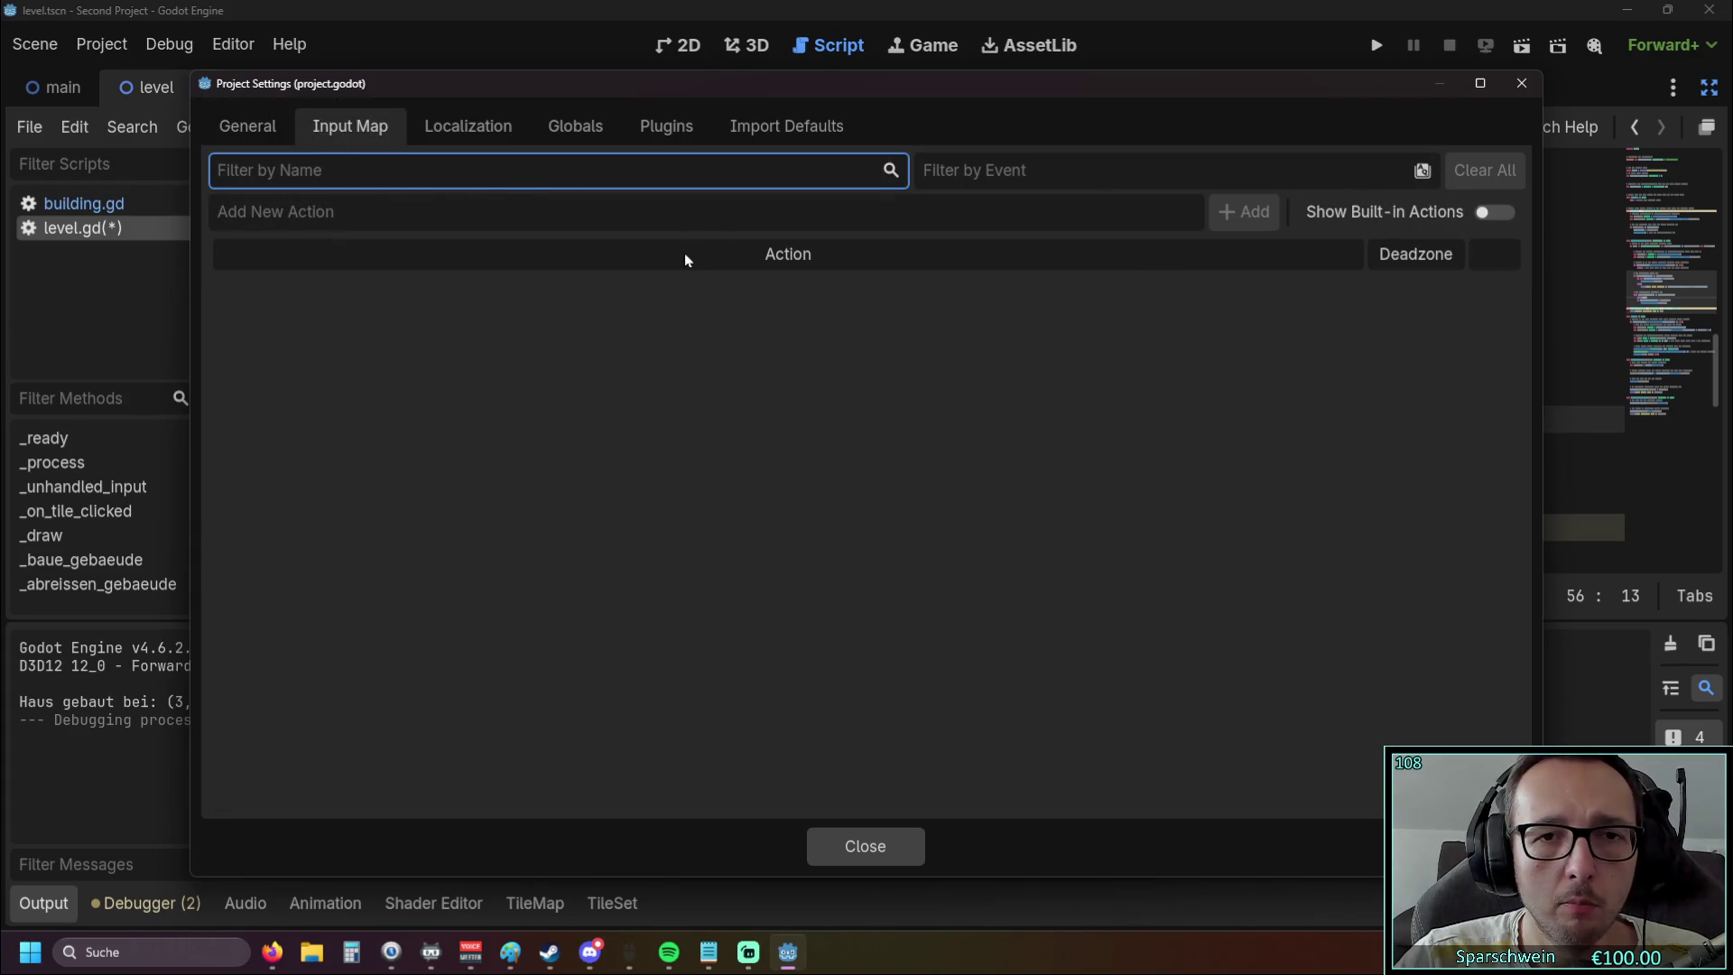
click(483, 204)
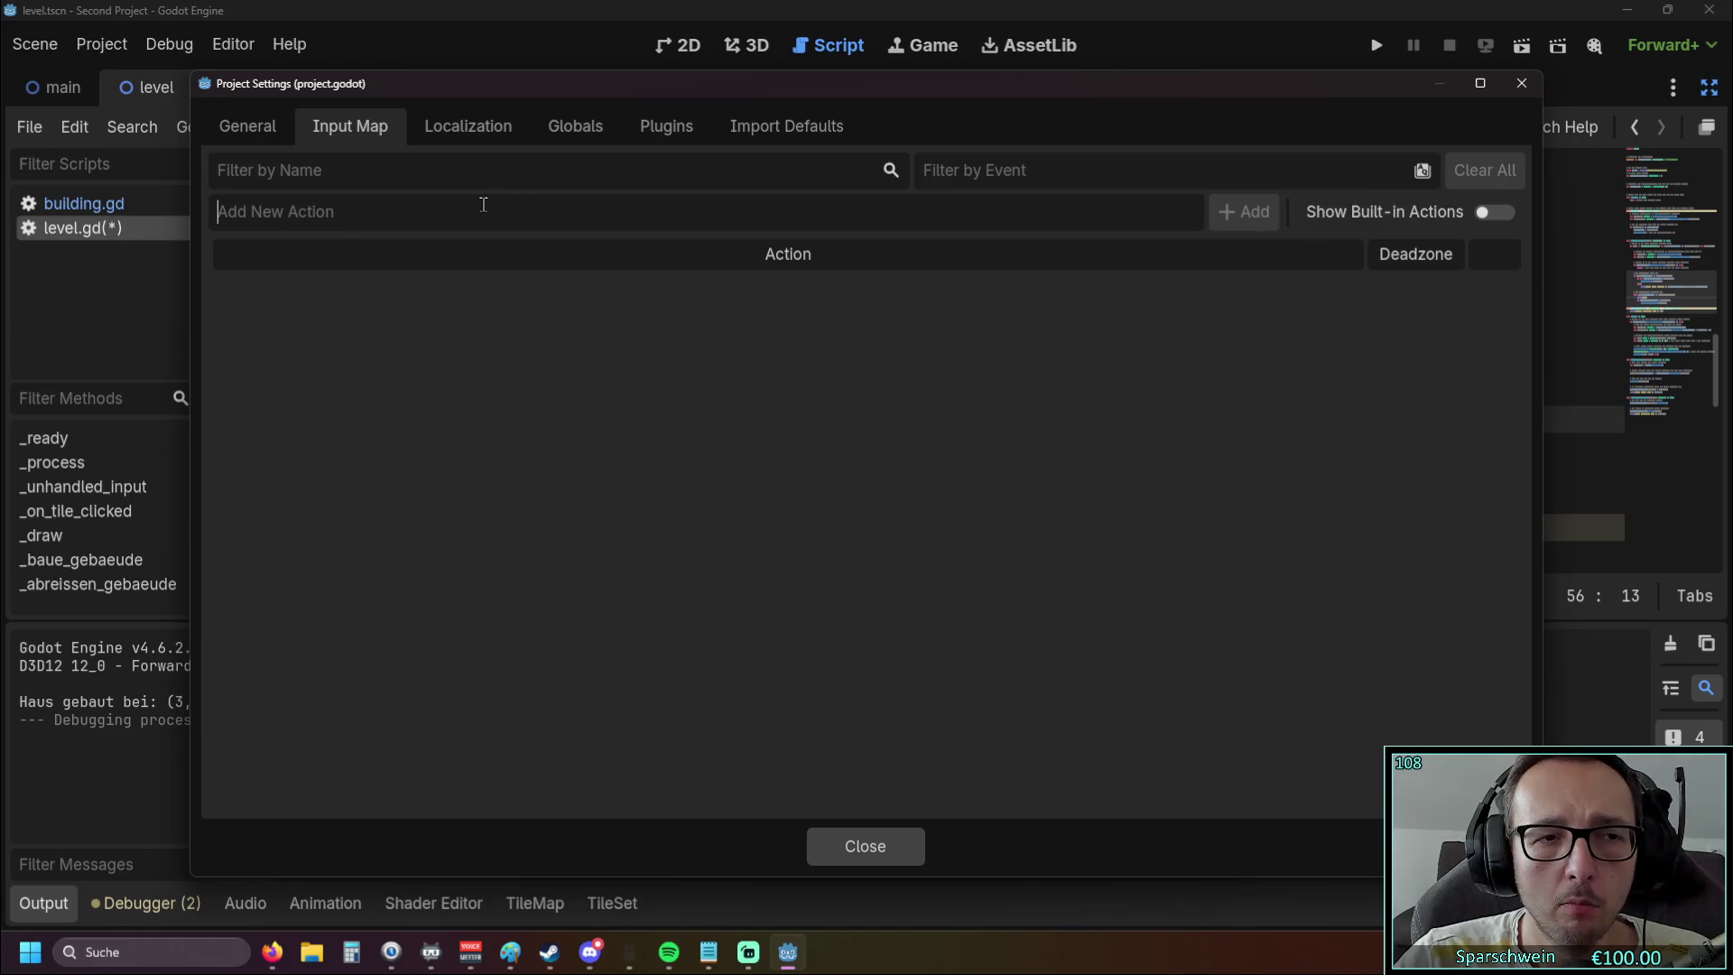
text(Left)
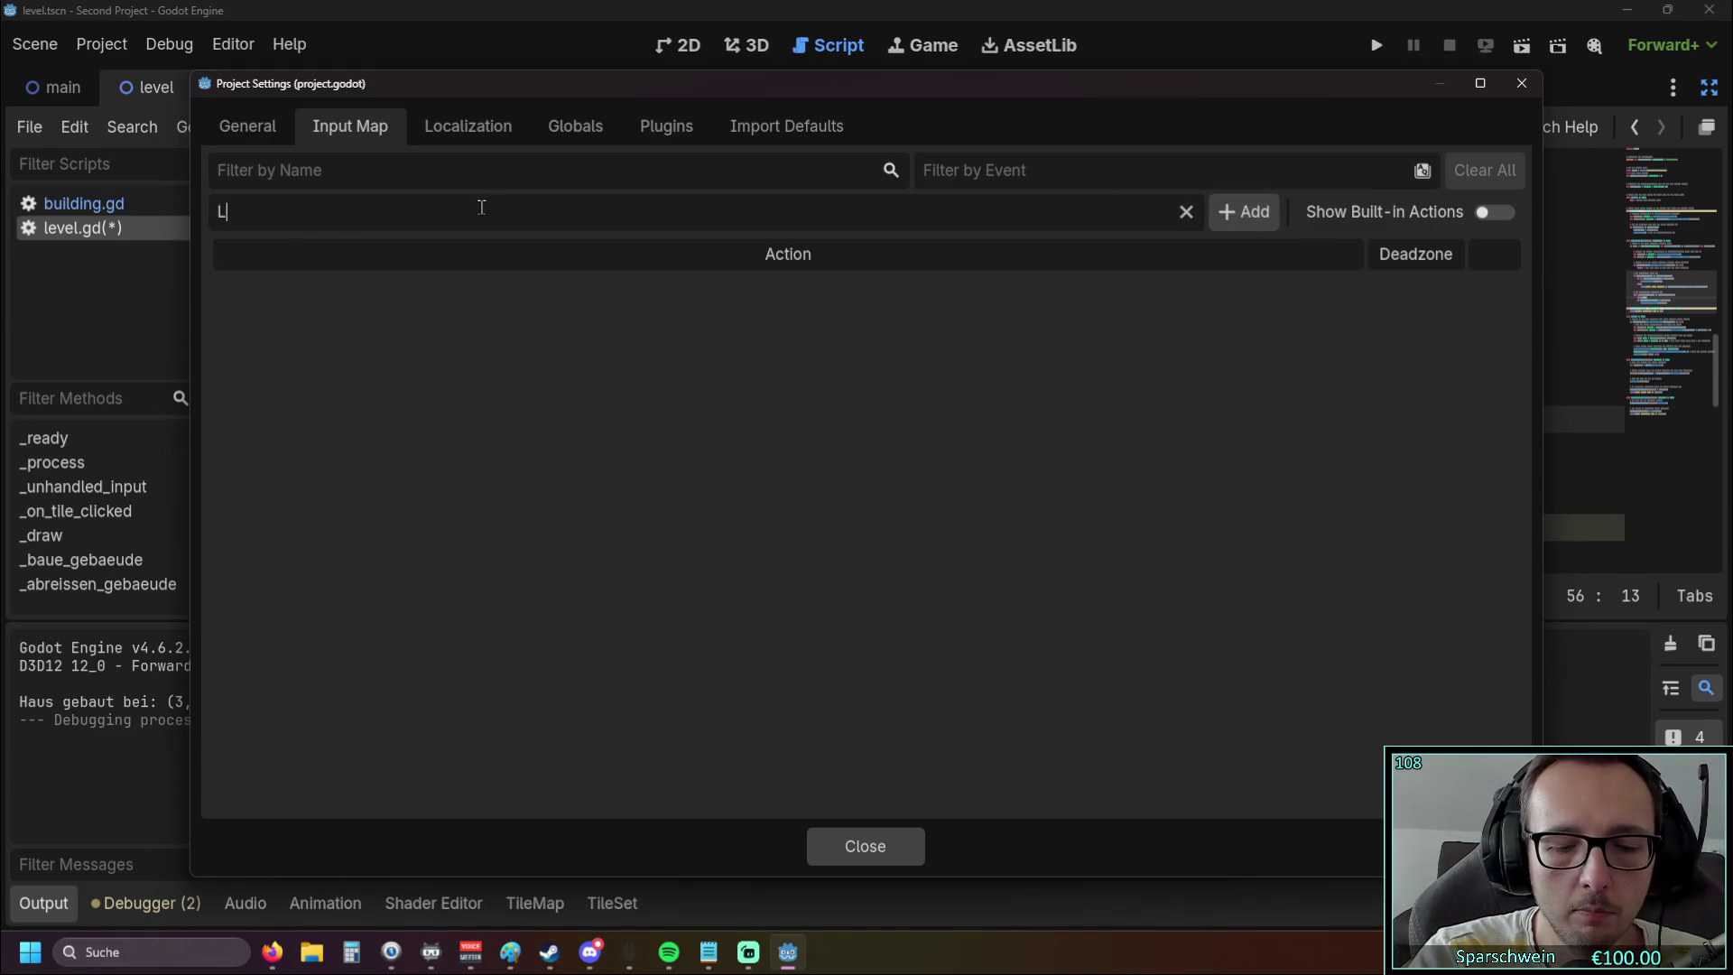
key(BackSpace)
key(BackSpace)
key(BackSpace)
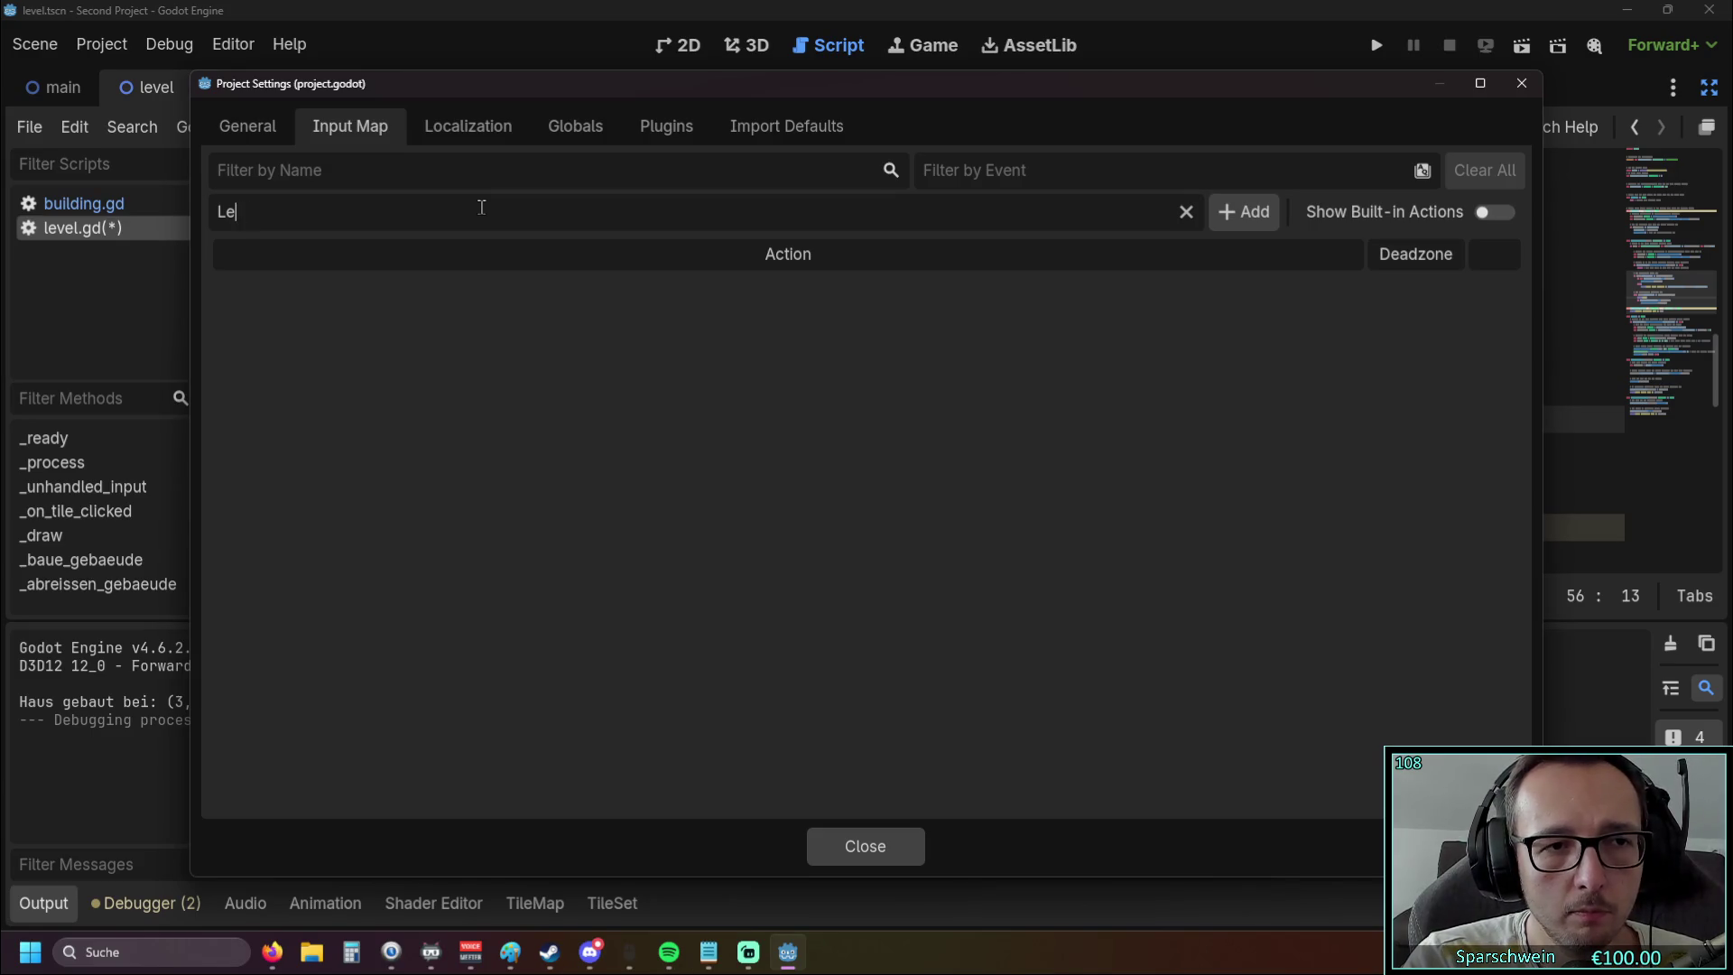
text(Linksklick)
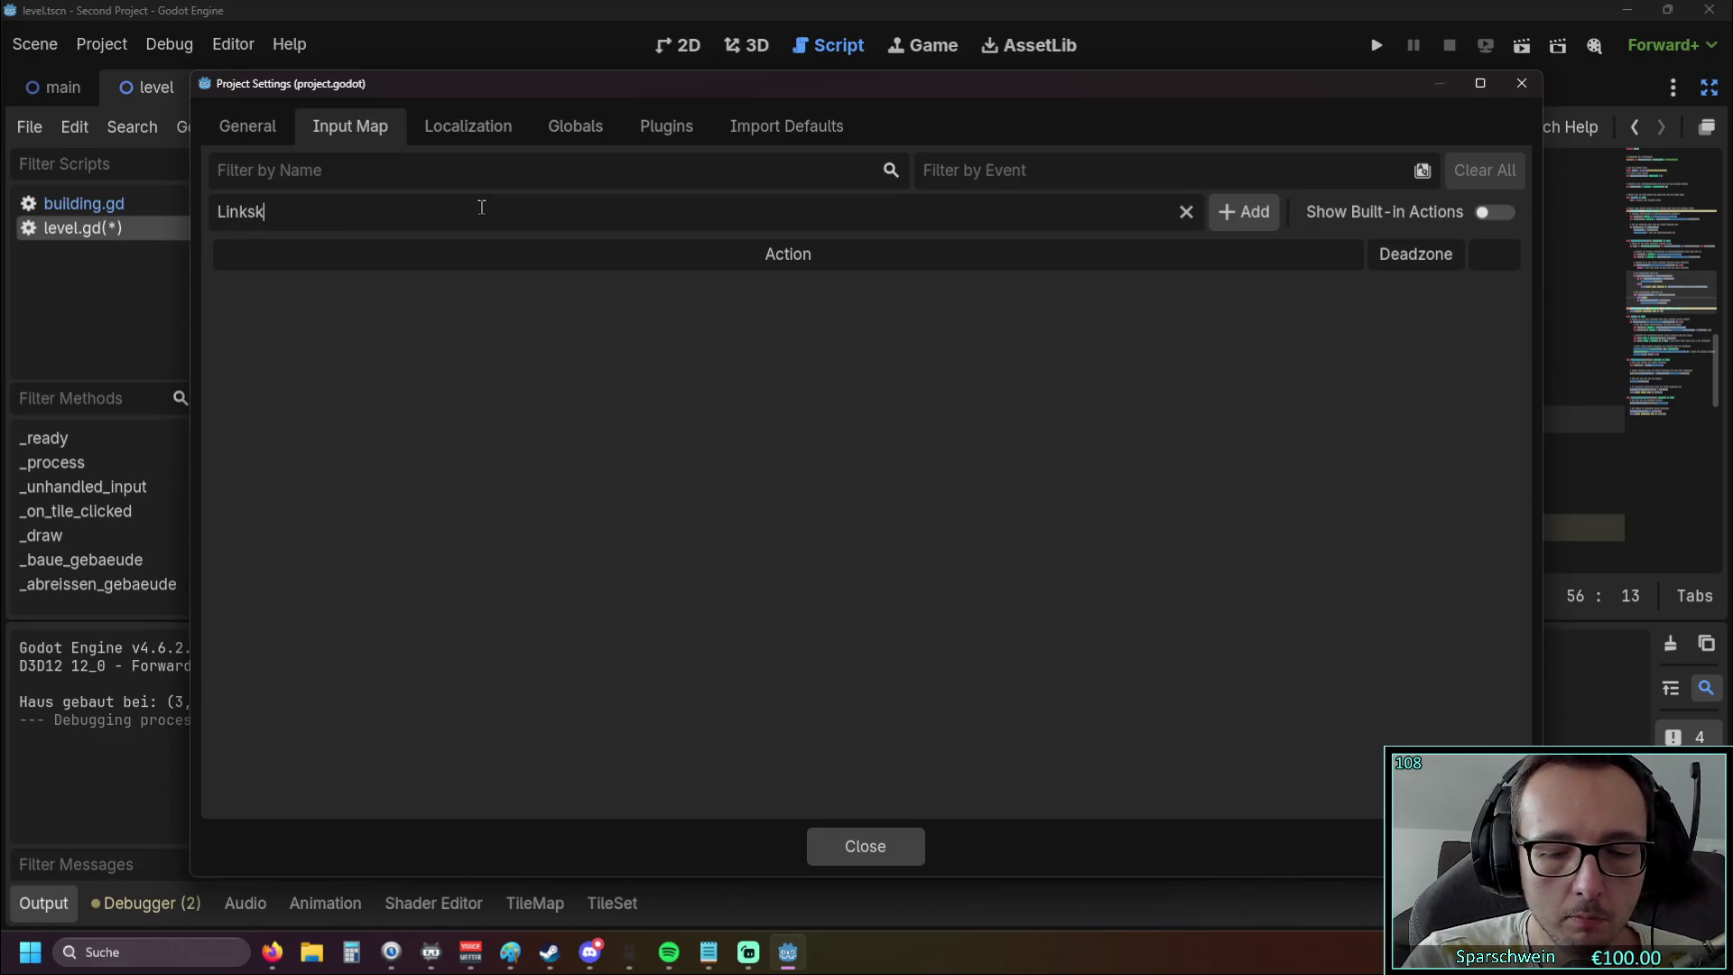
click(1242, 215)
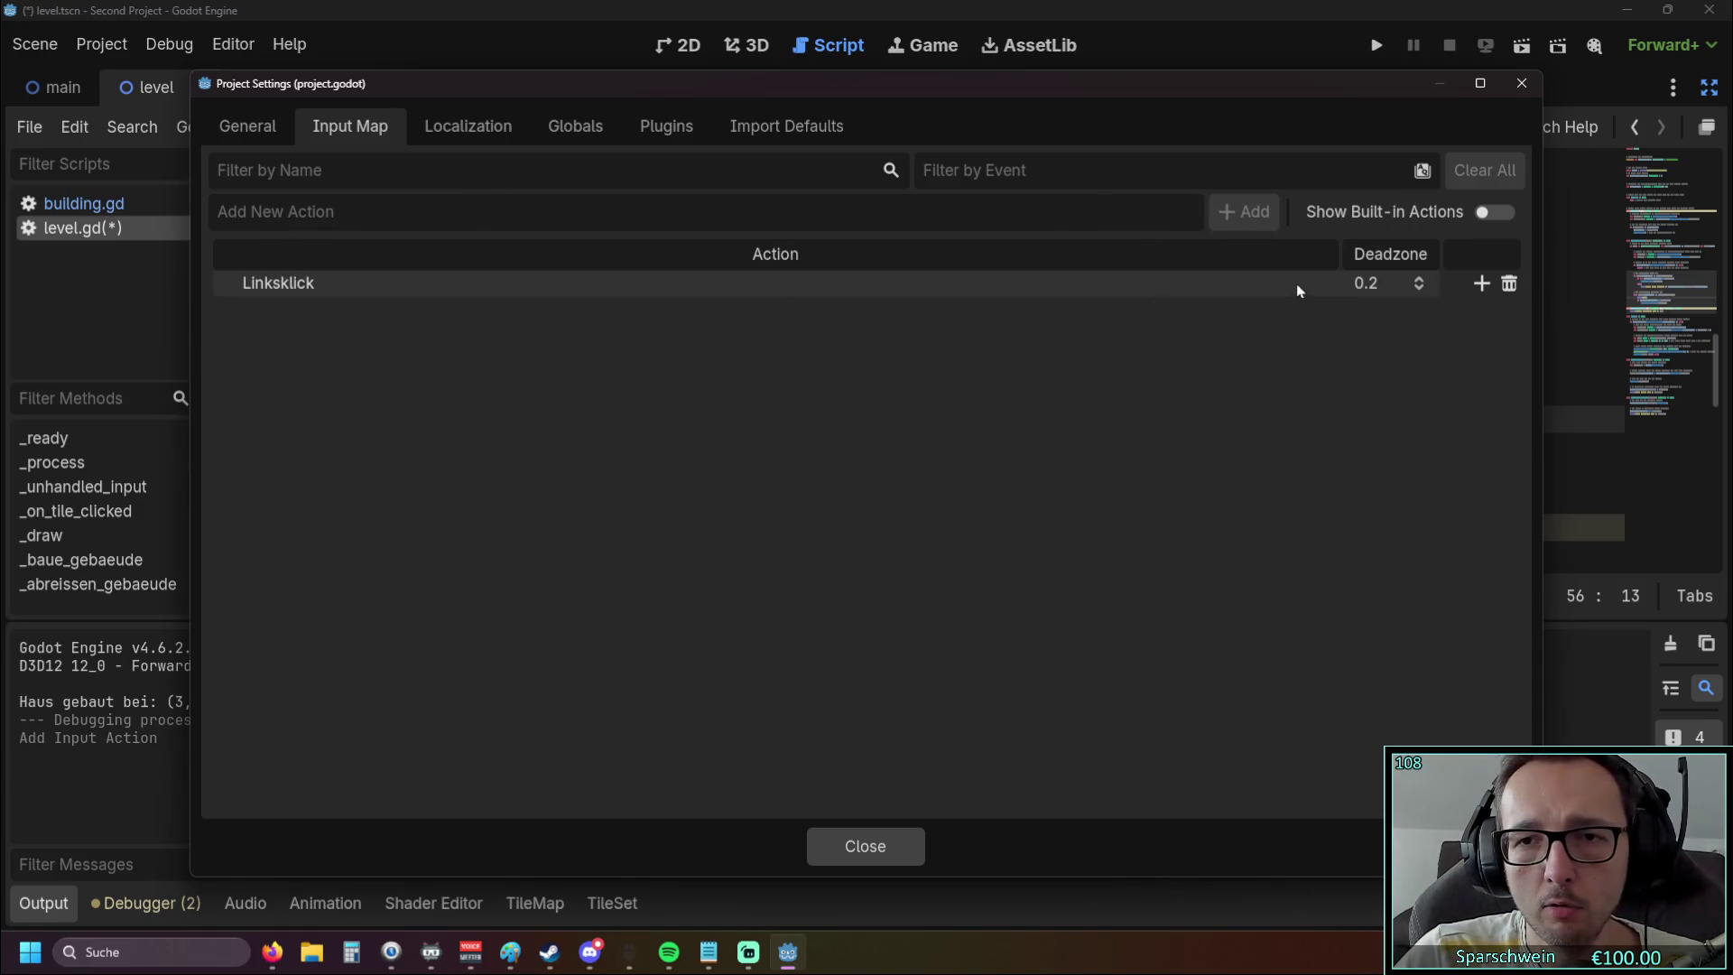
Step: Bind the Left Mouse Button to the Linksklick action
double_click(1271, 283)
click(620, 302)
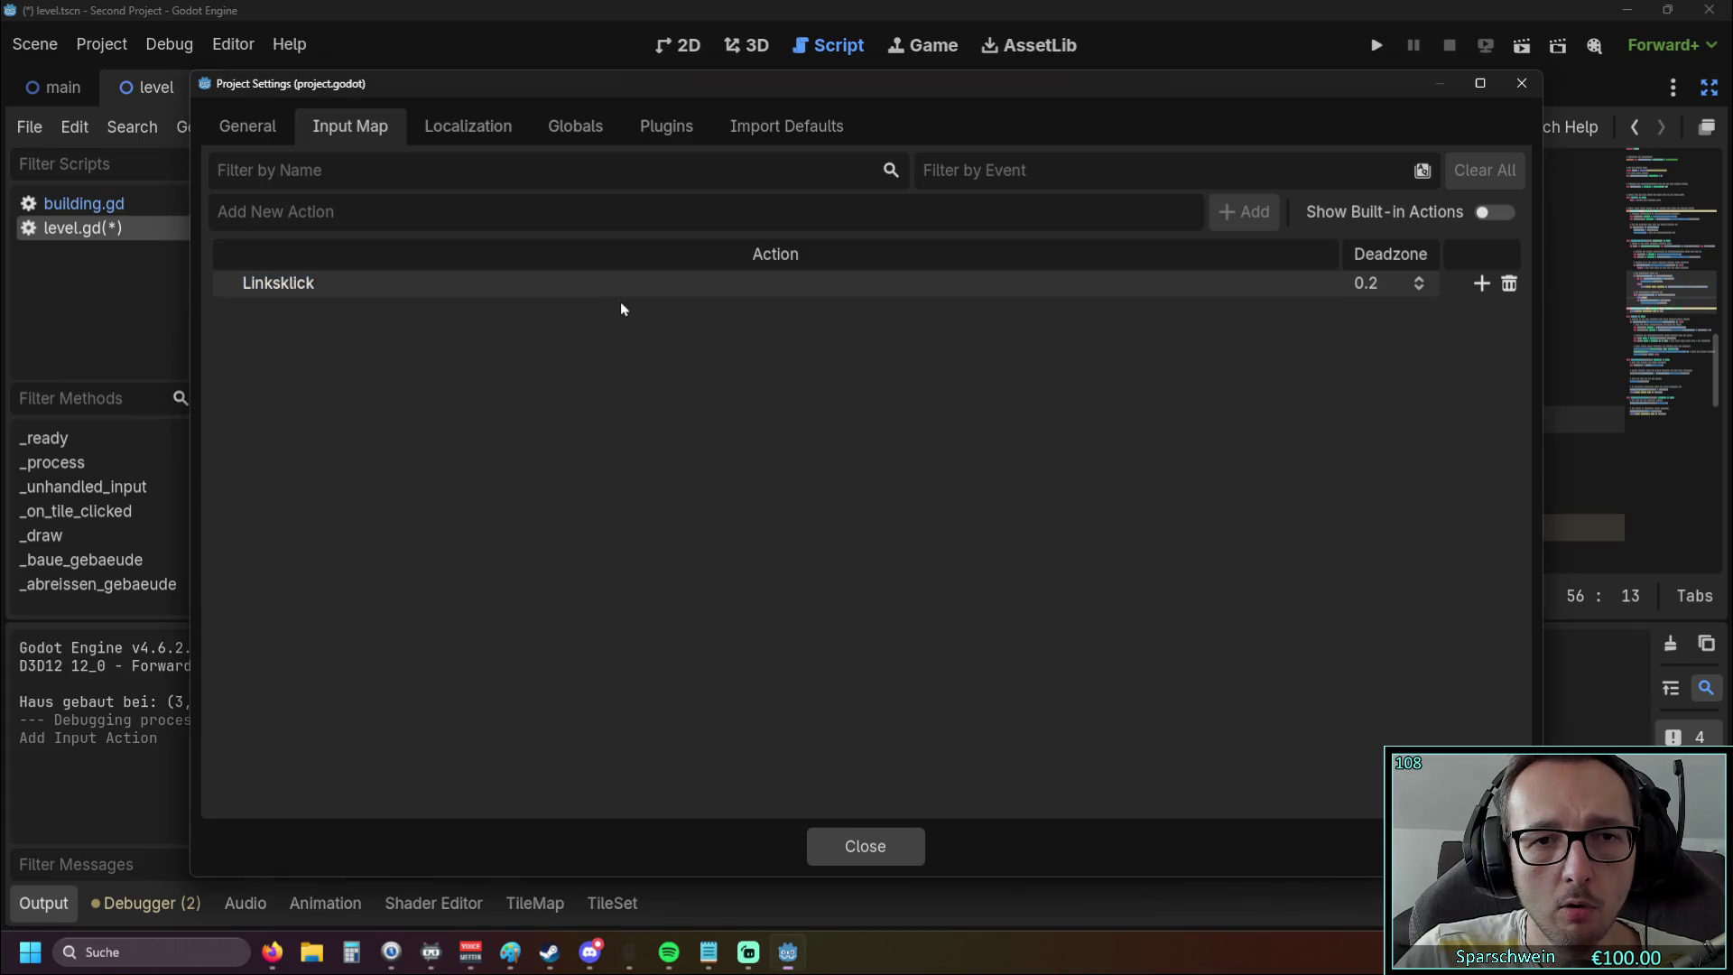
click(1482, 285)
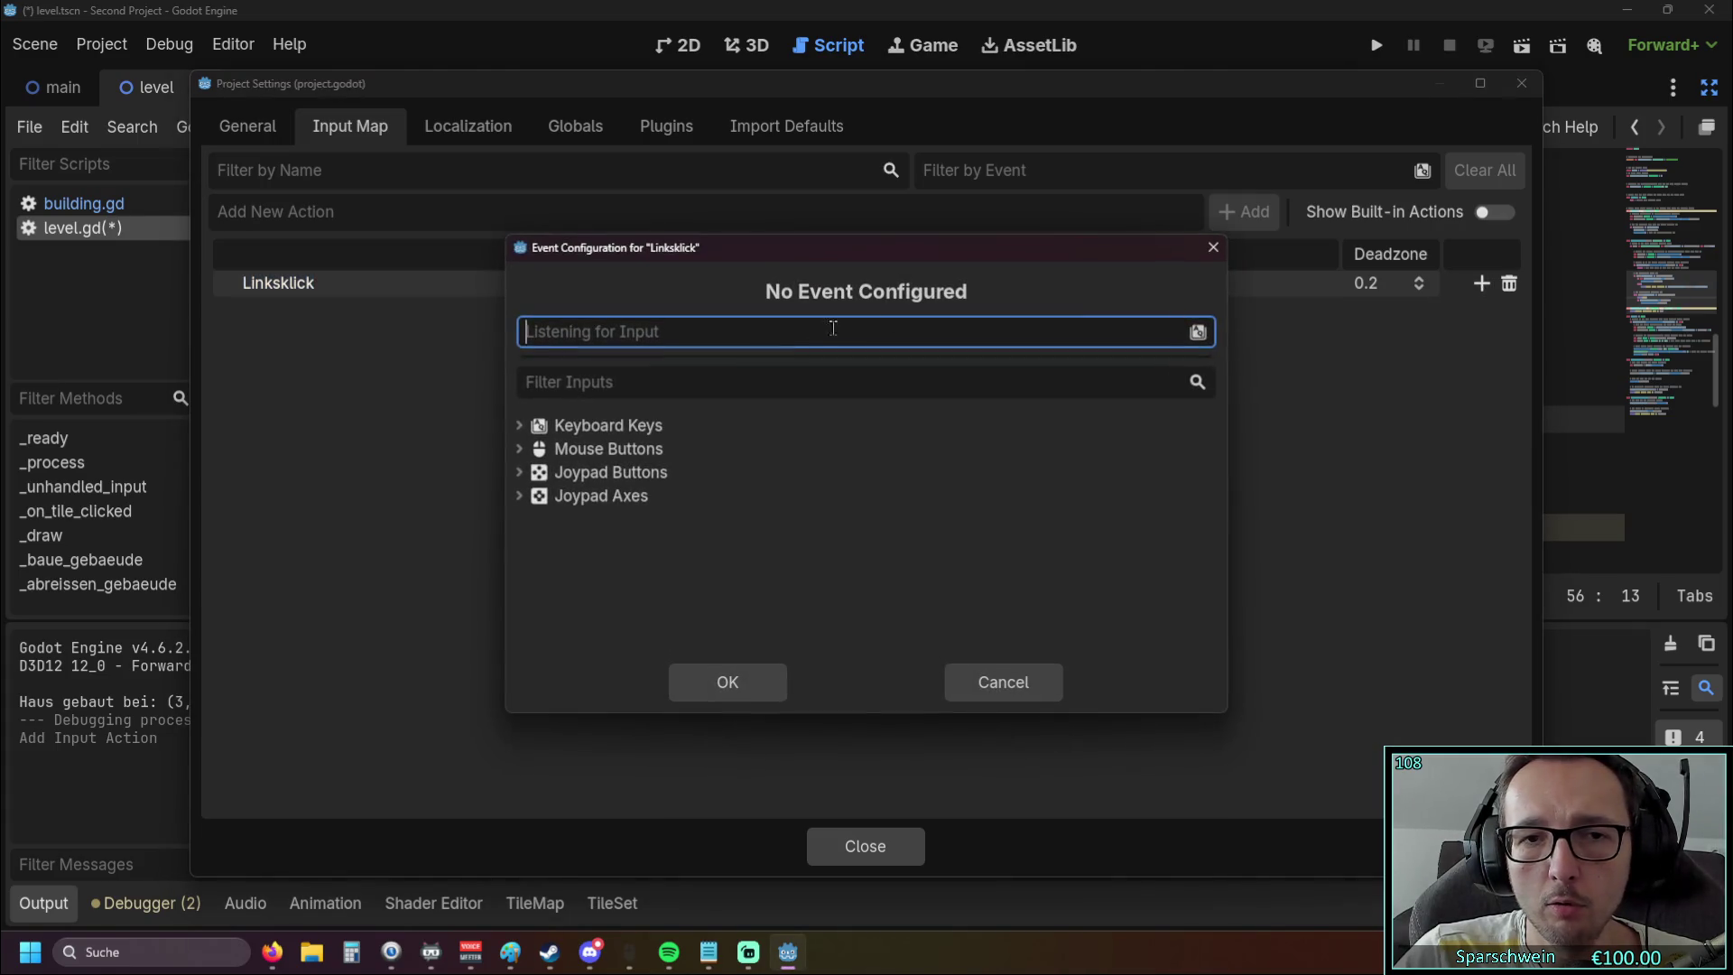
double_click(650, 449)
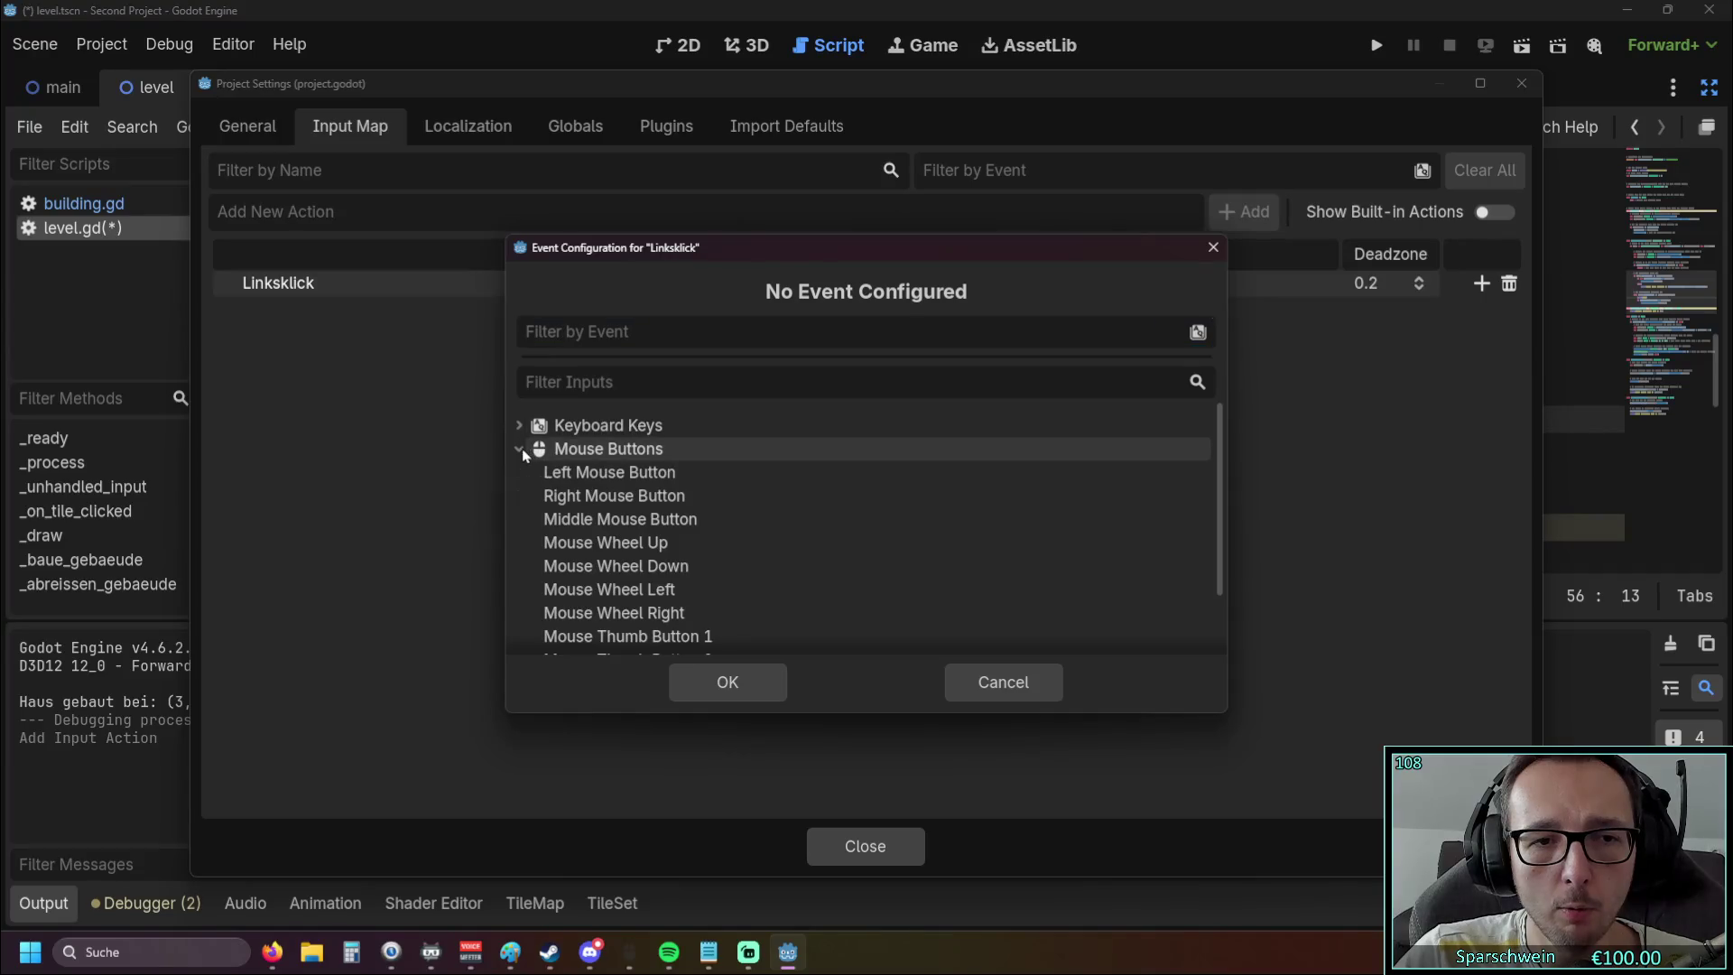
click(652, 472)
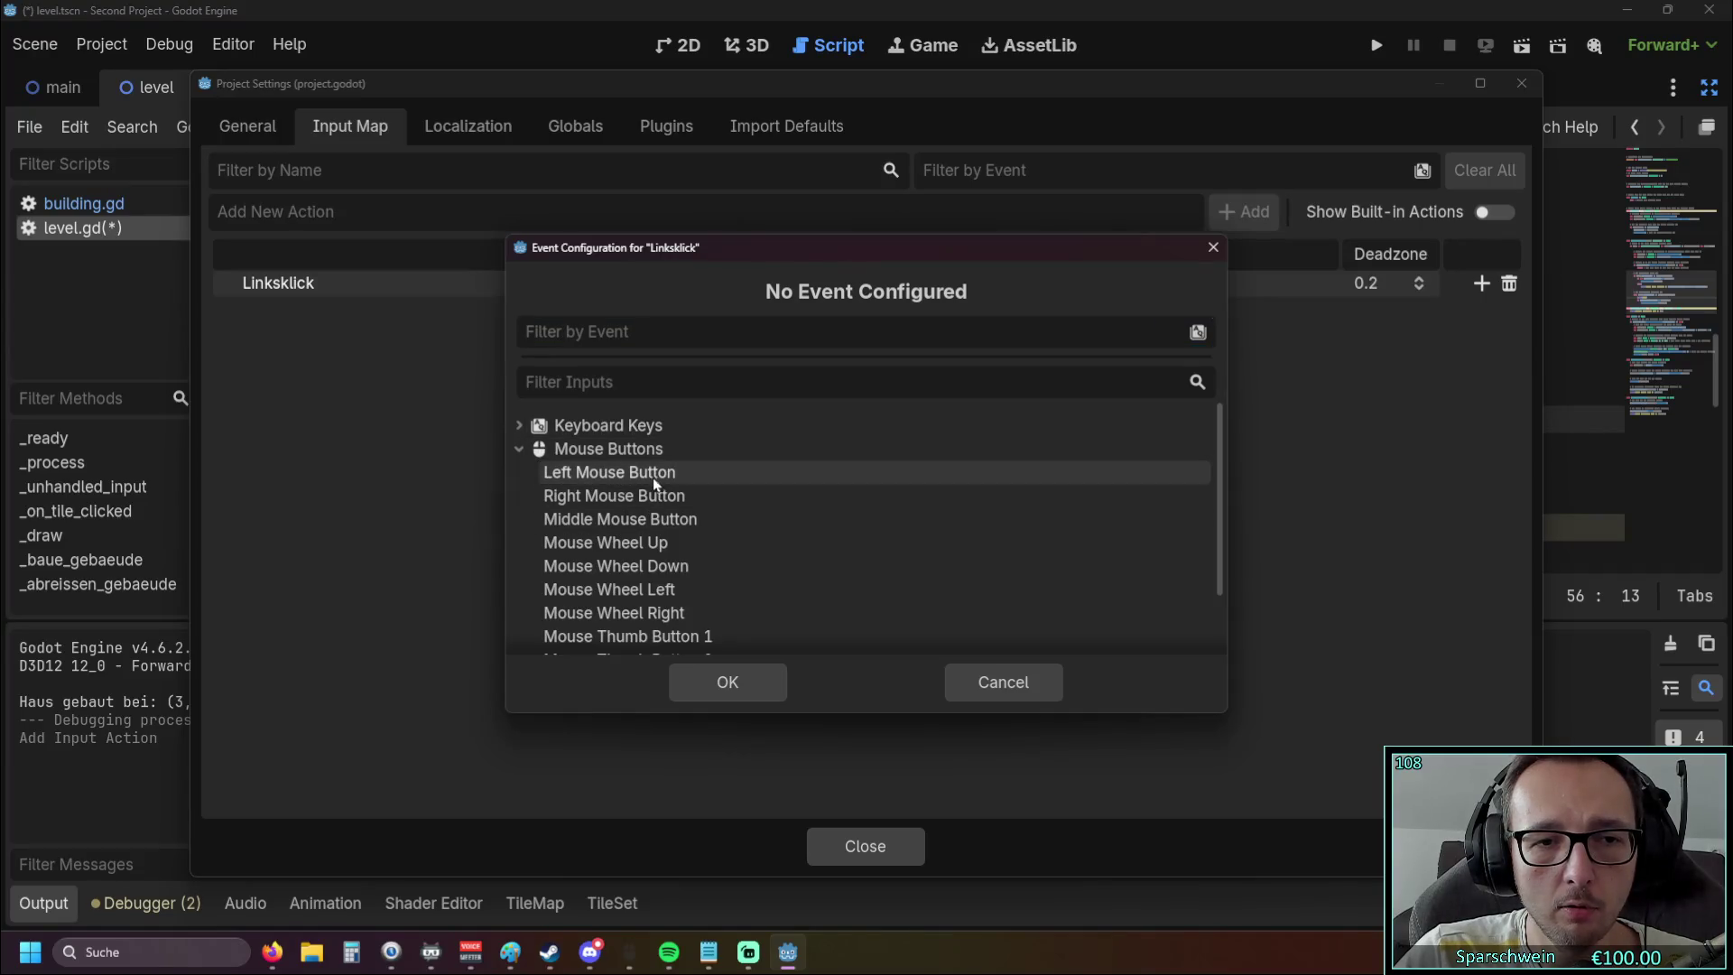
click(718, 683)
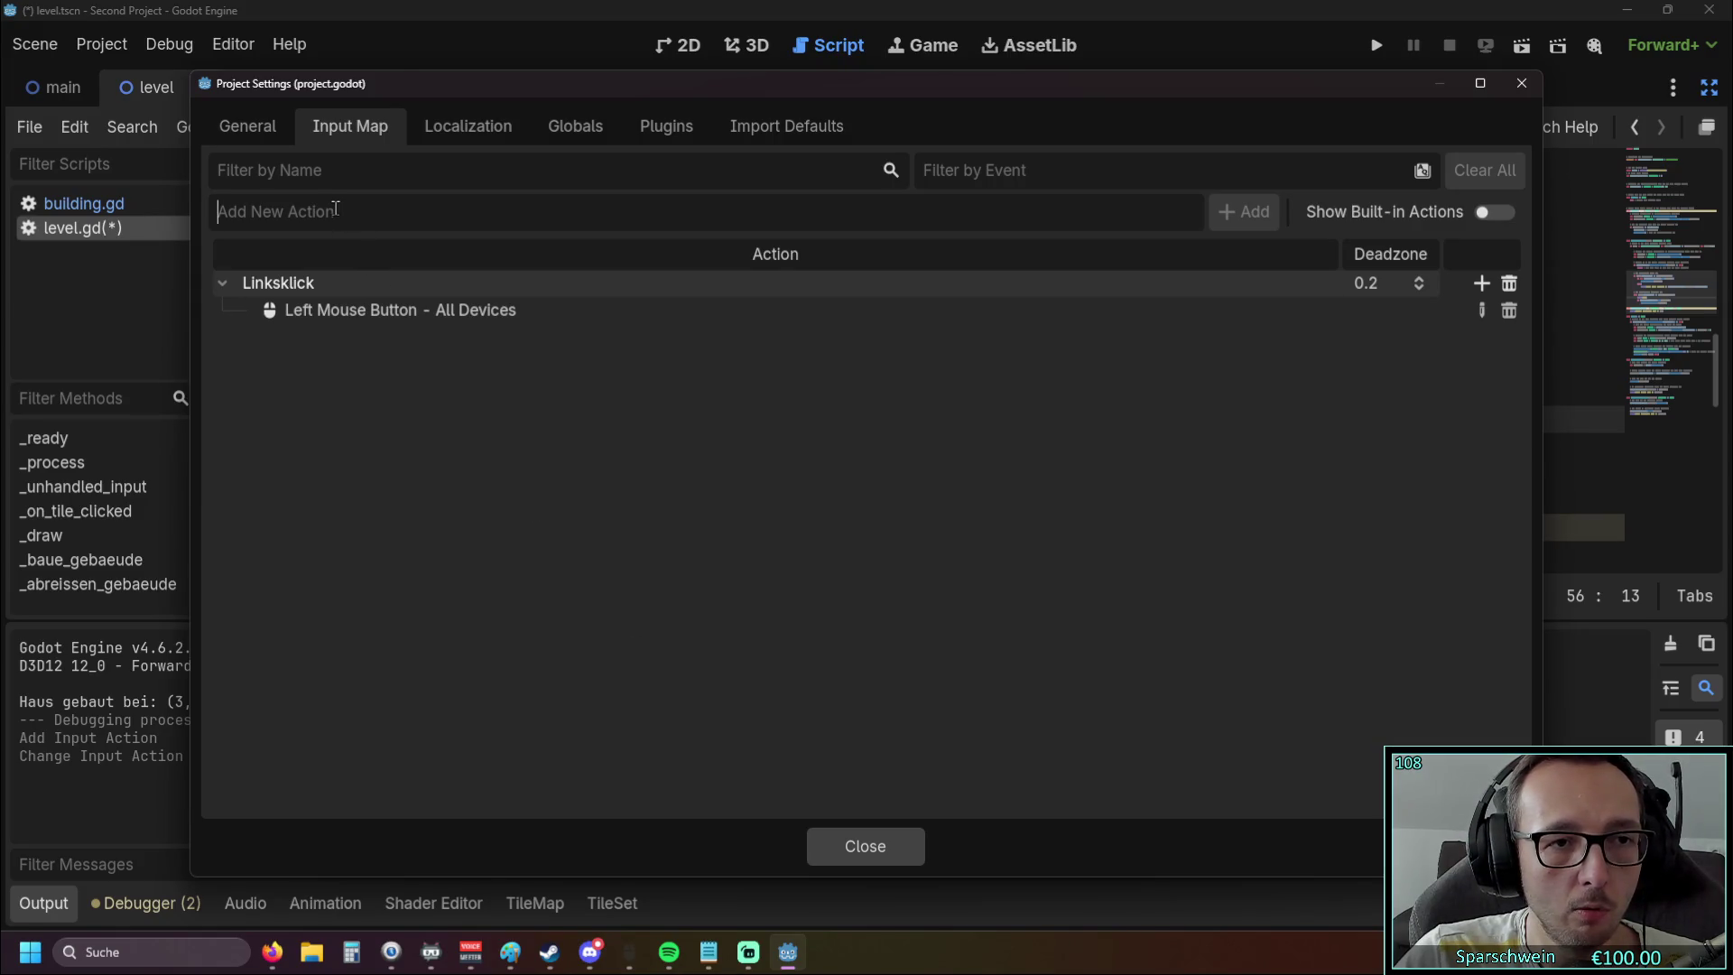
Step: Add a Rechtsklick action bound to the Right Mouse Button and close Project Settings
text(Rechtsklick)
key(Return)
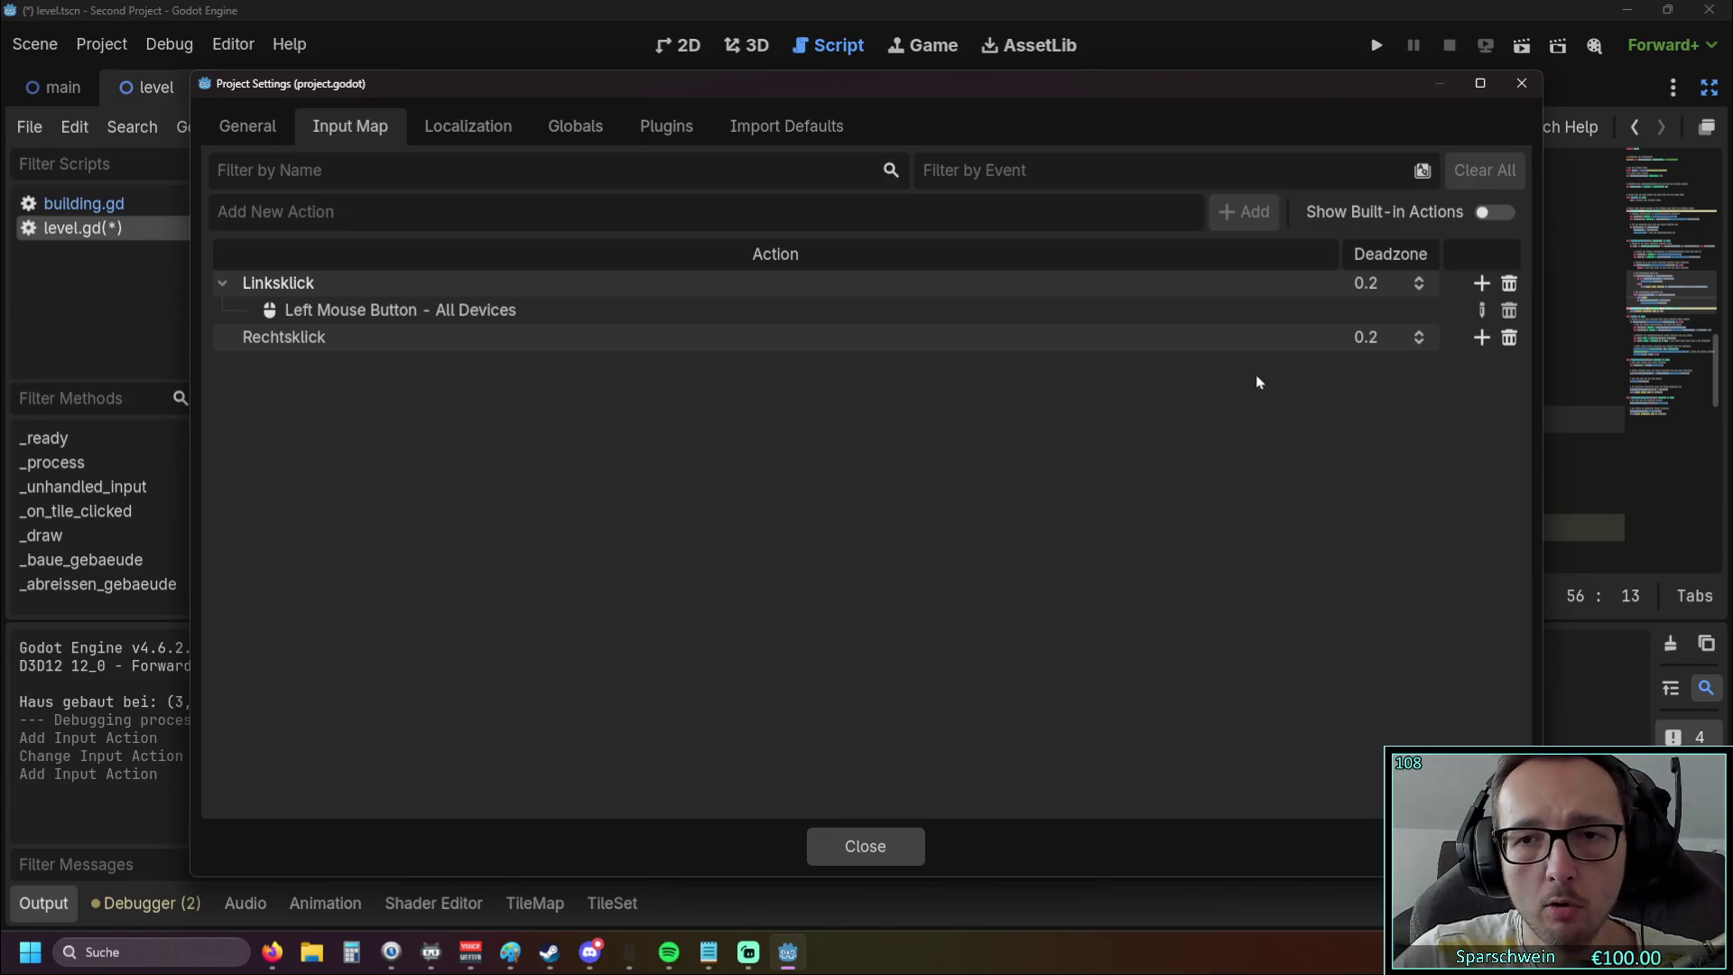
click(1481, 338)
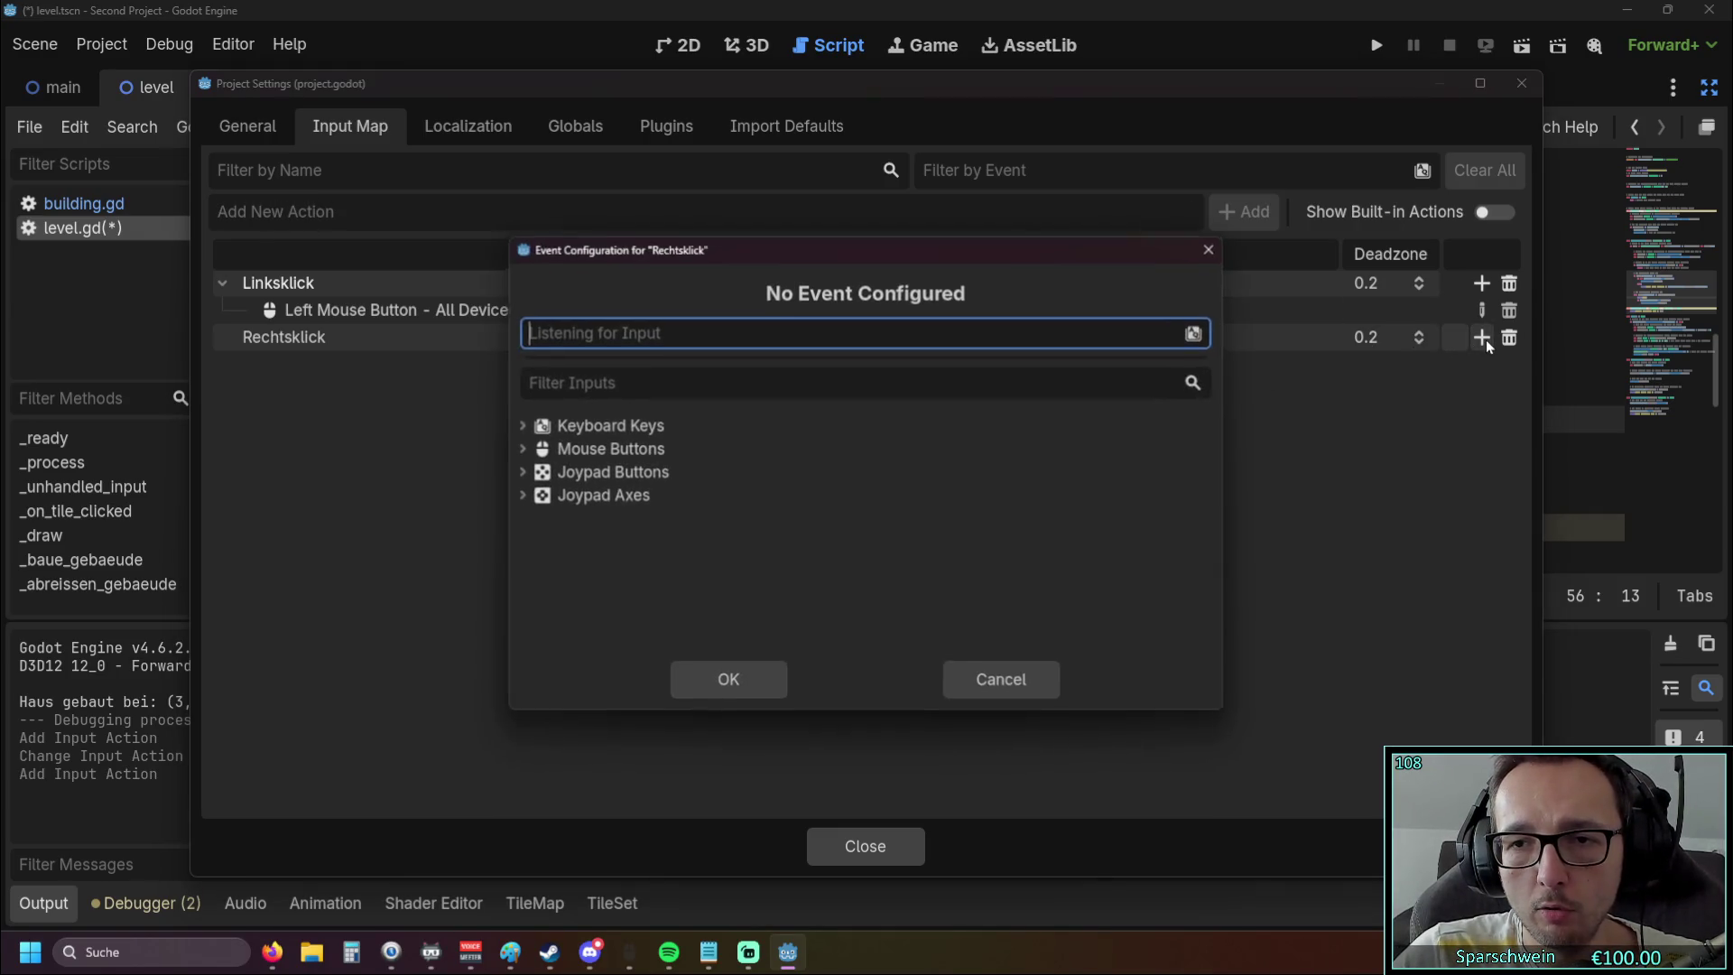
click(542, 448)
click(634, 496)
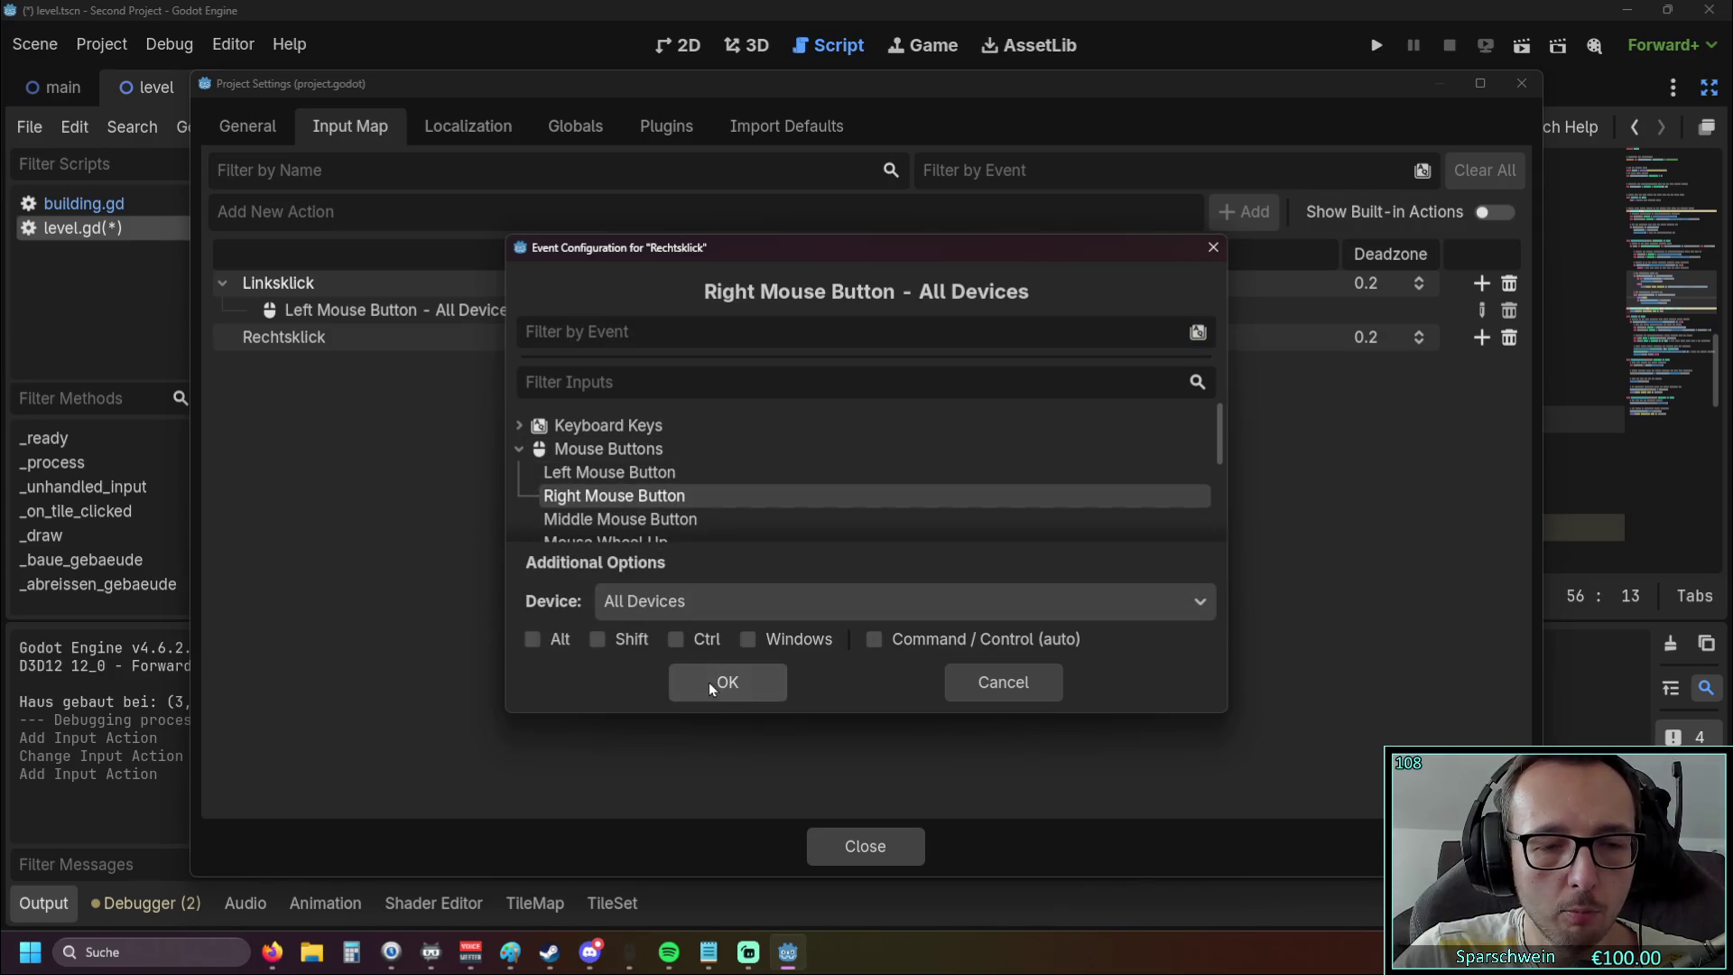
click(710, 684)
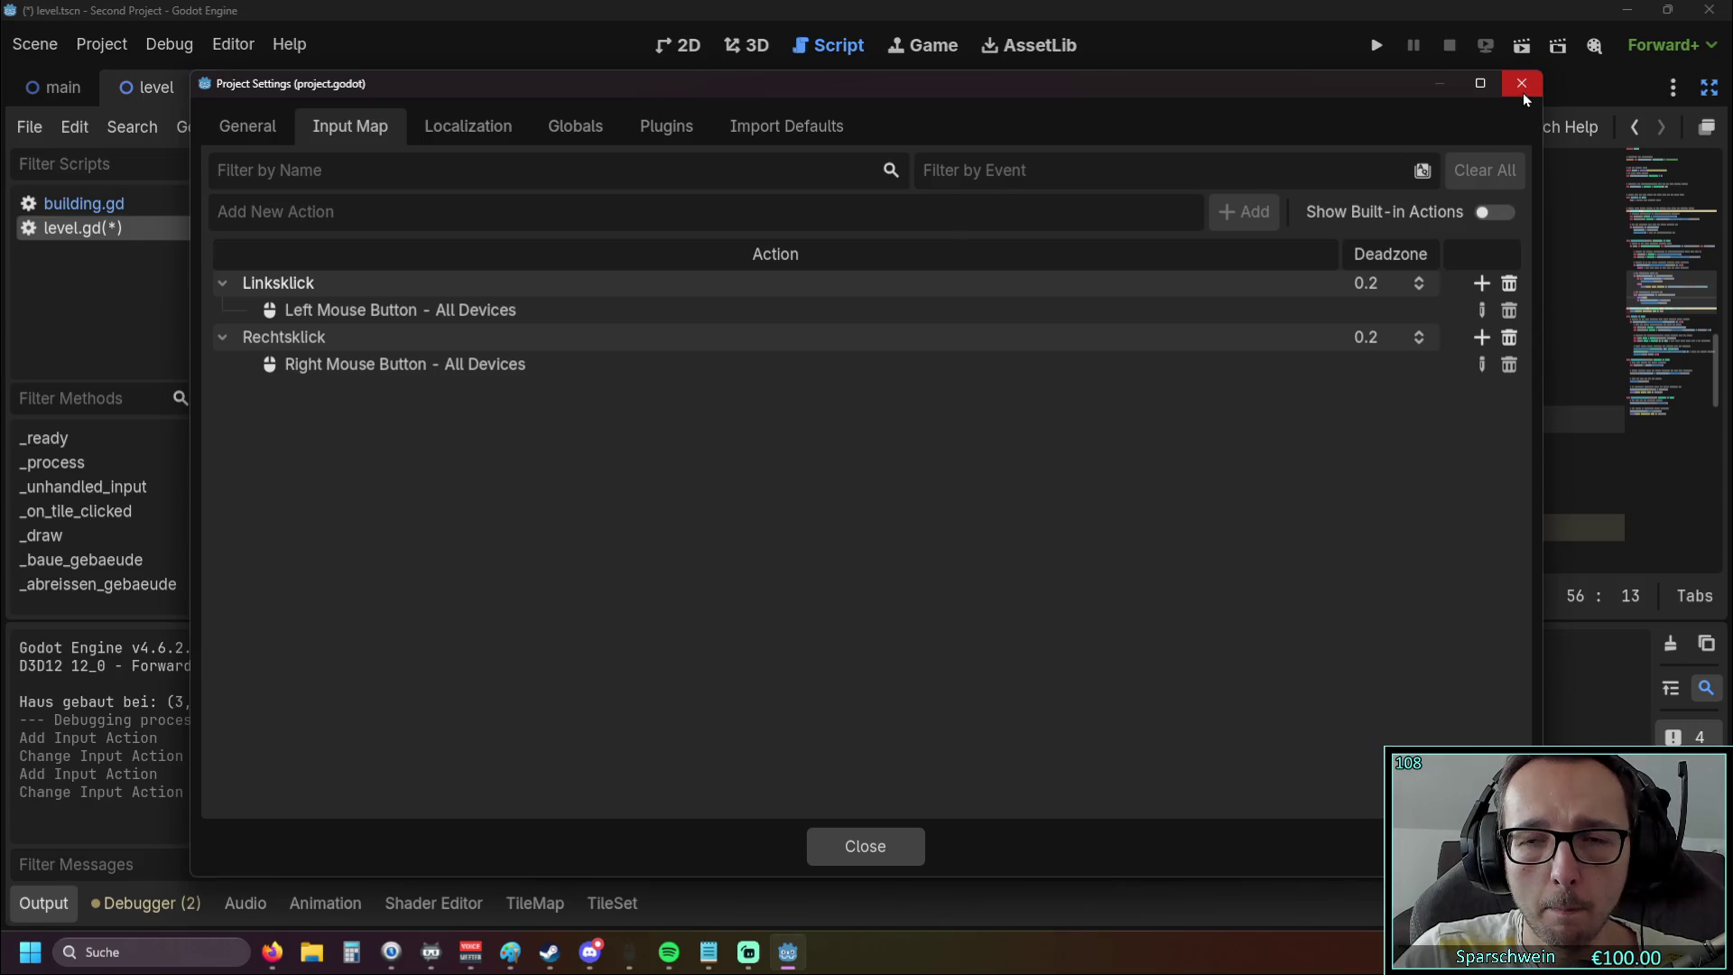
click(875, 839)
Step: Close Project Settings and try replacing MOUSE_BUTTON_LEFT on line 48 with 'Links', then delete it
click(745, 413)
scroll(703, 343, up, 1)
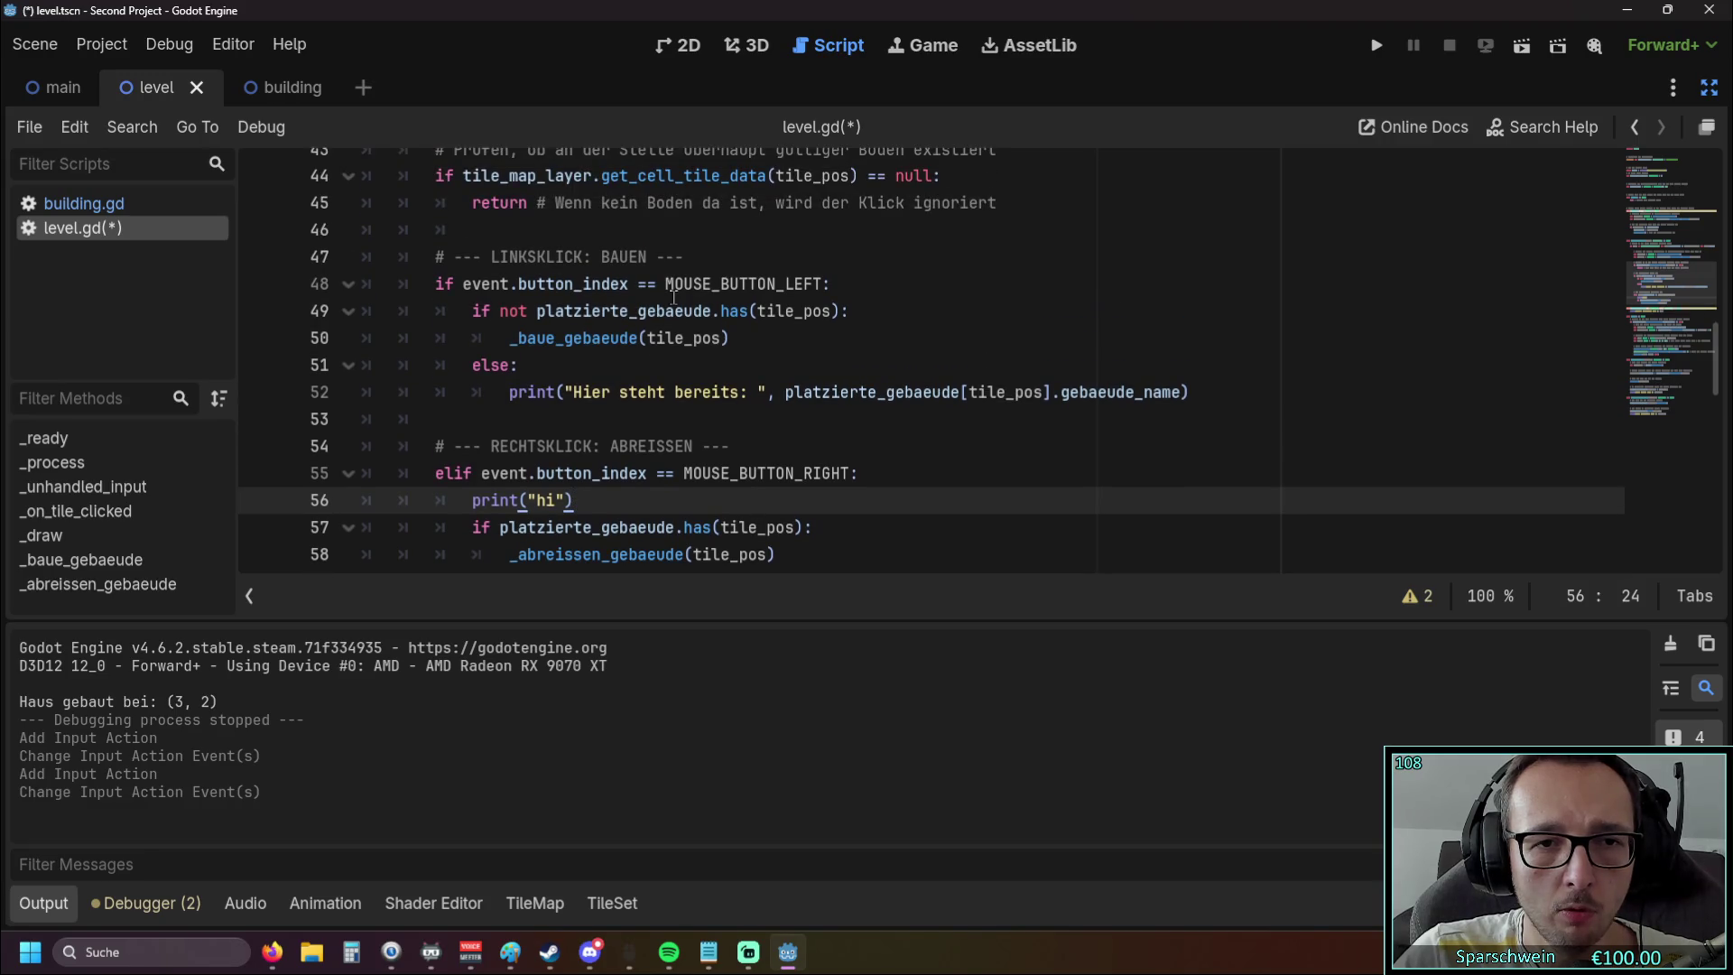
drag(668, 287, 821, 287)
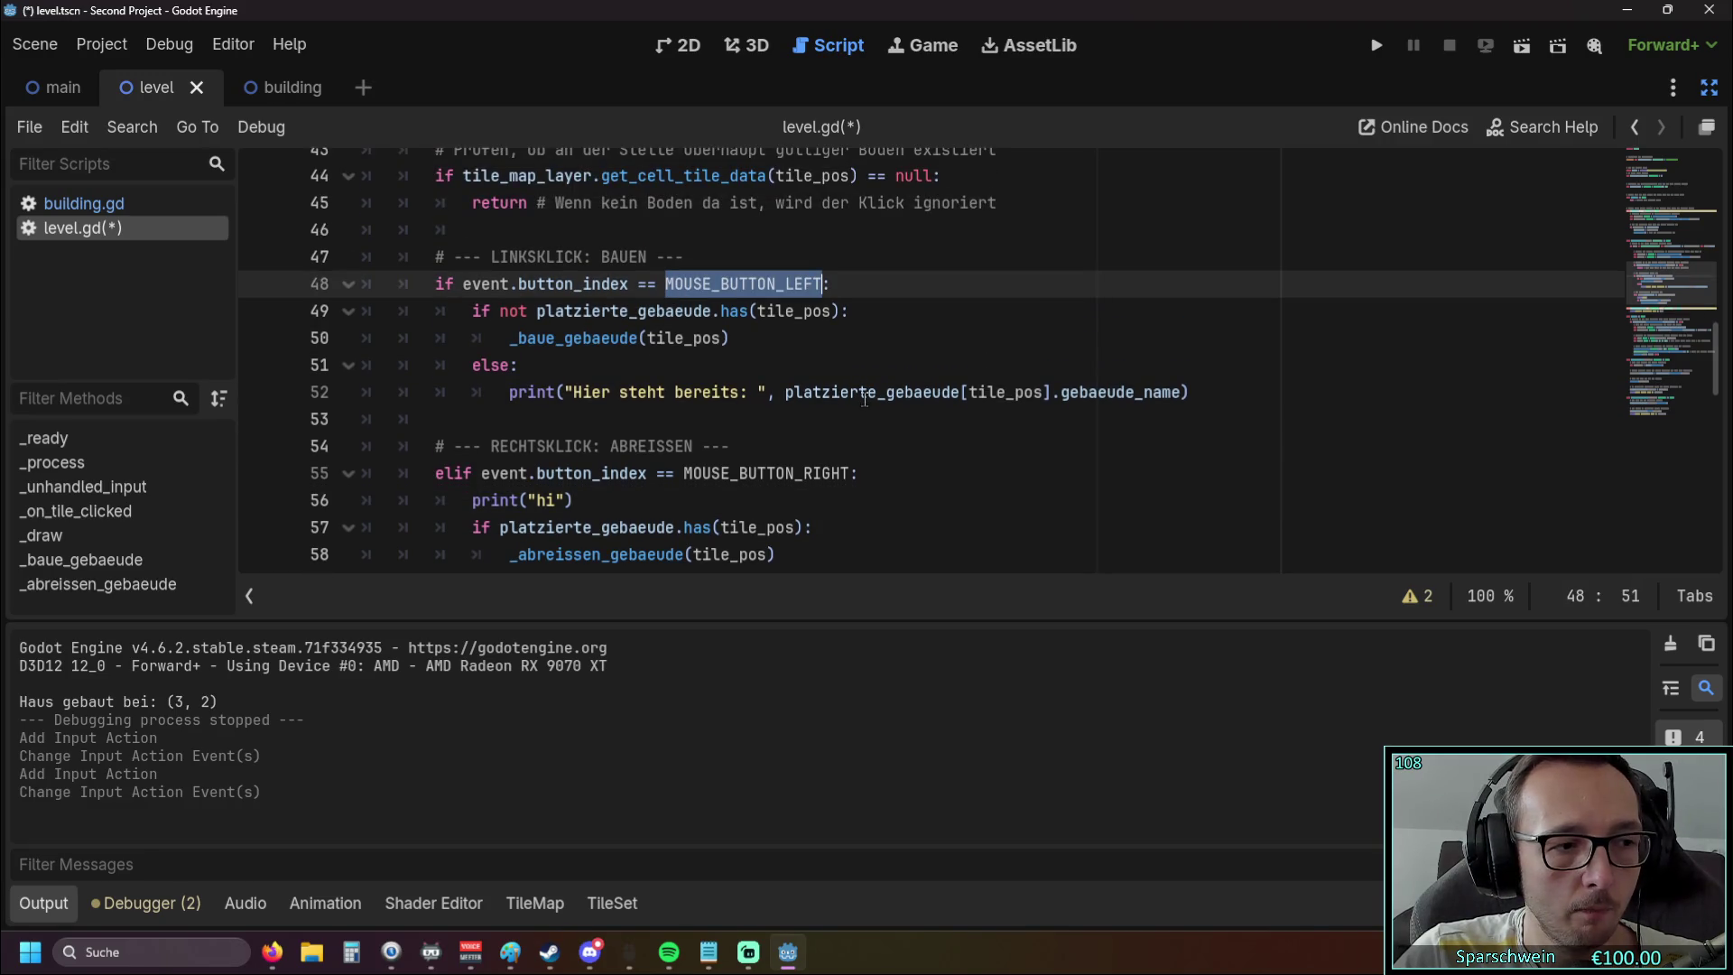
mouse_move(861, 402)
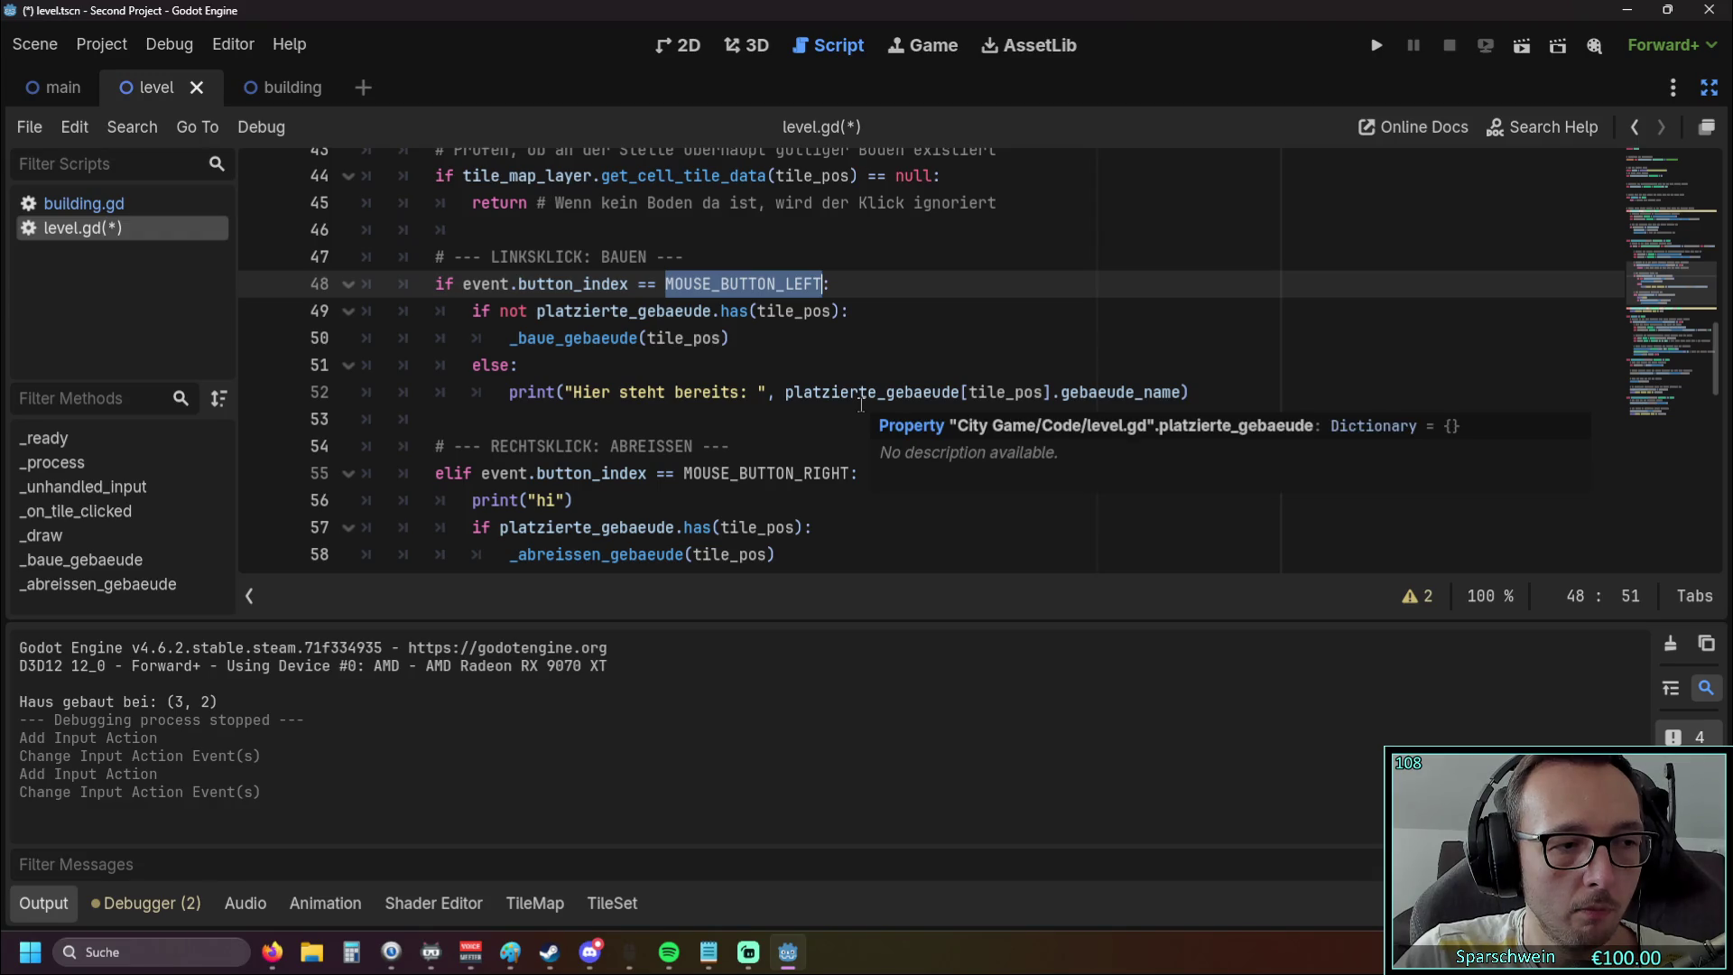
click(642, 420)
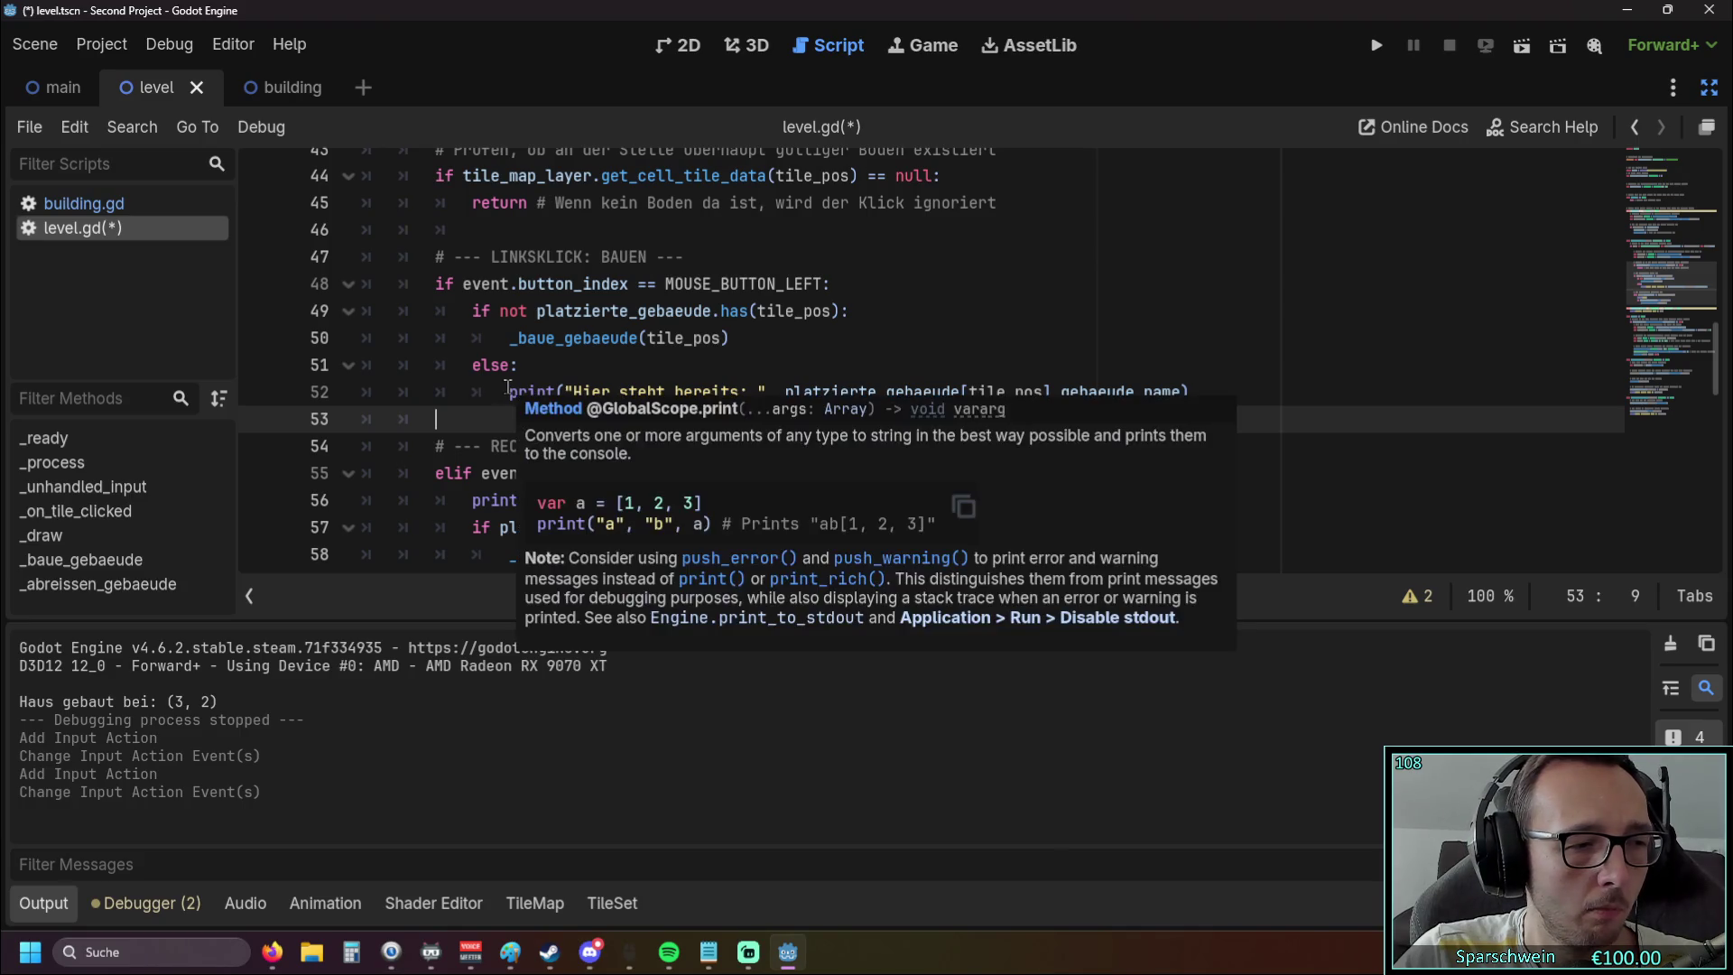
mouse_move(507, 388)
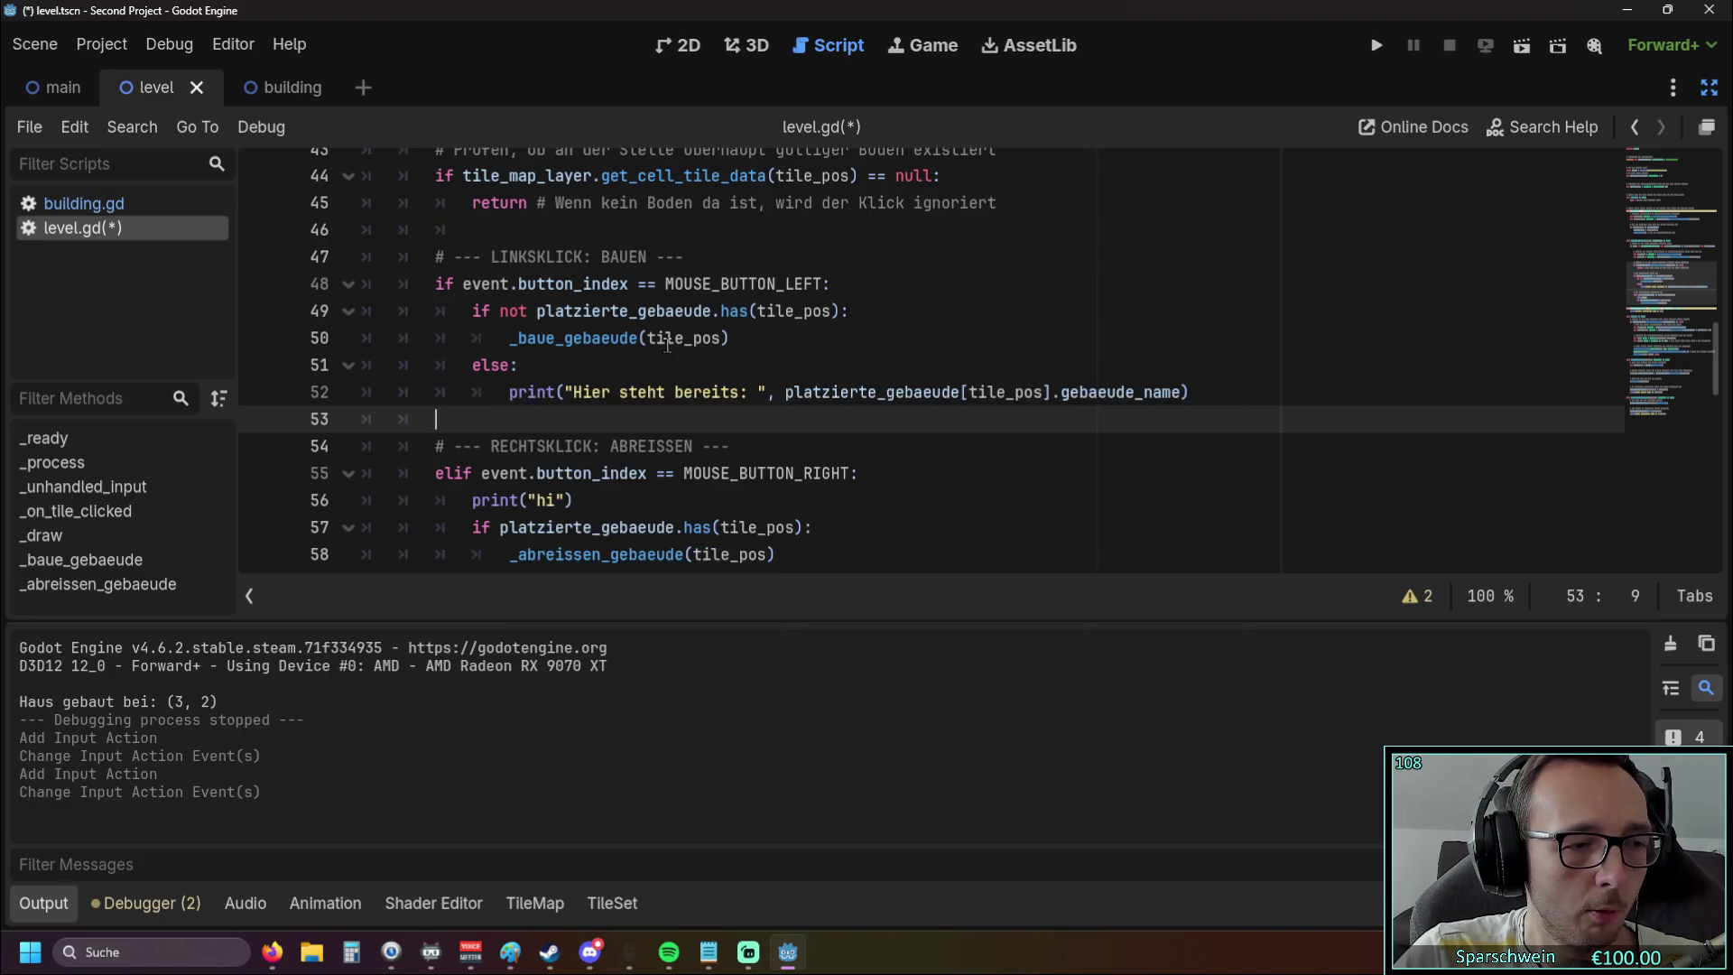
drag(665, 284, 824, 285)
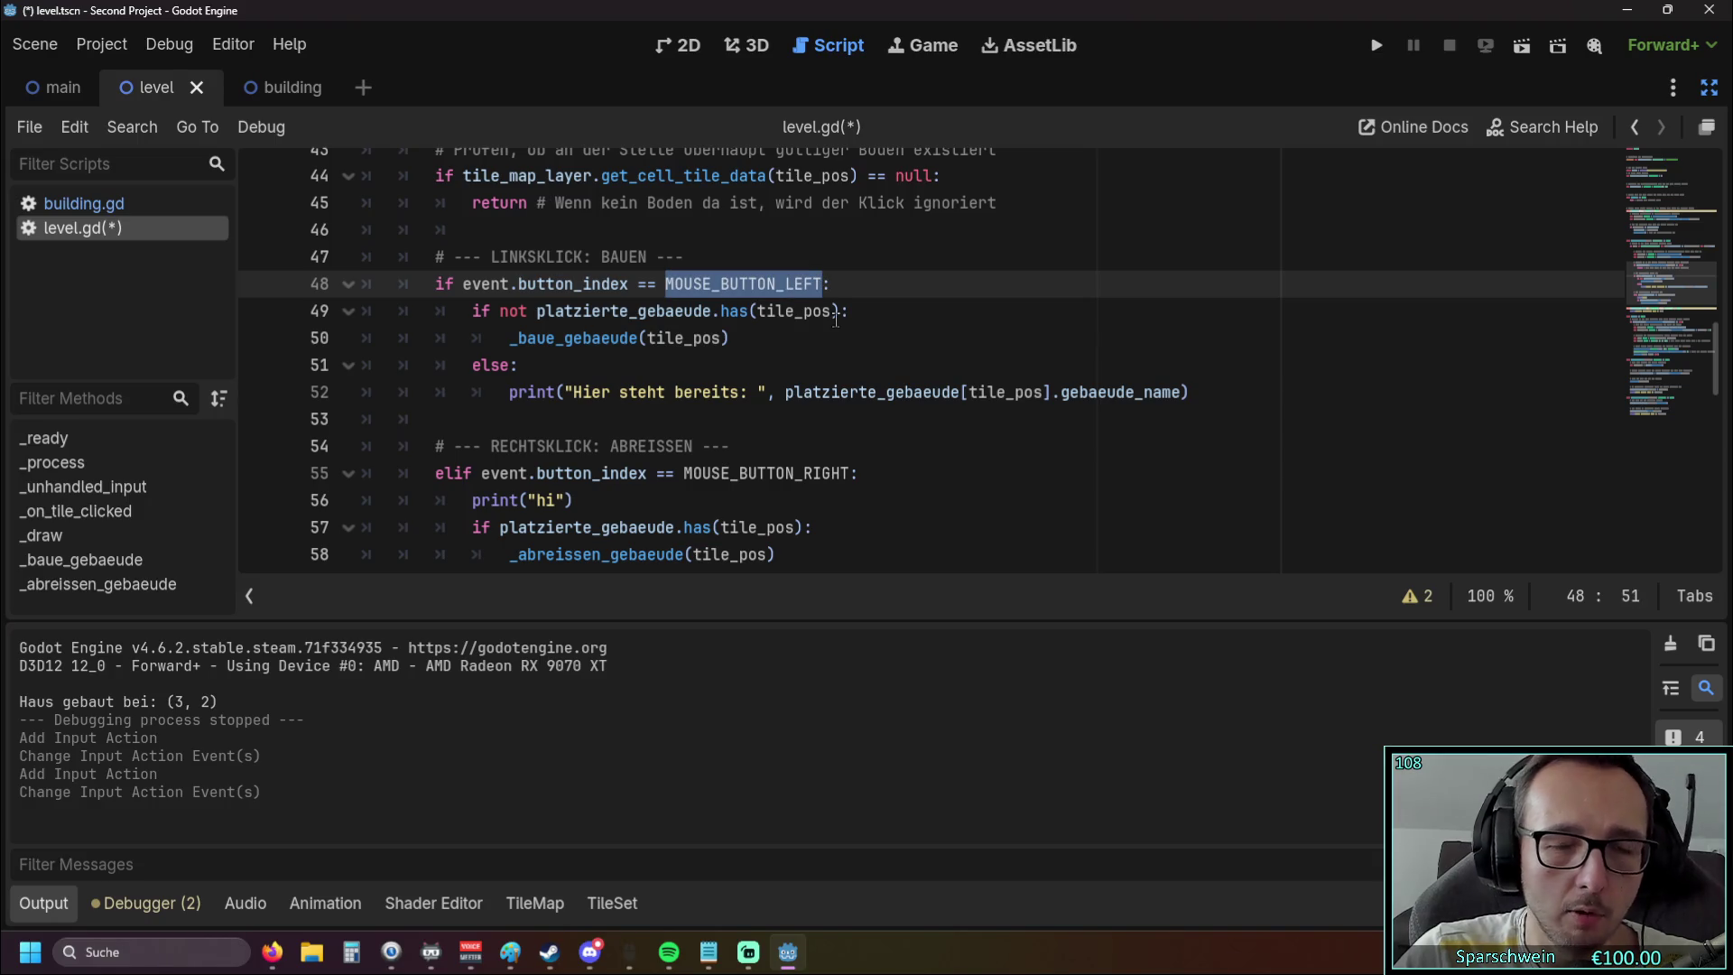
mouse_move(836, 322)
text(L)
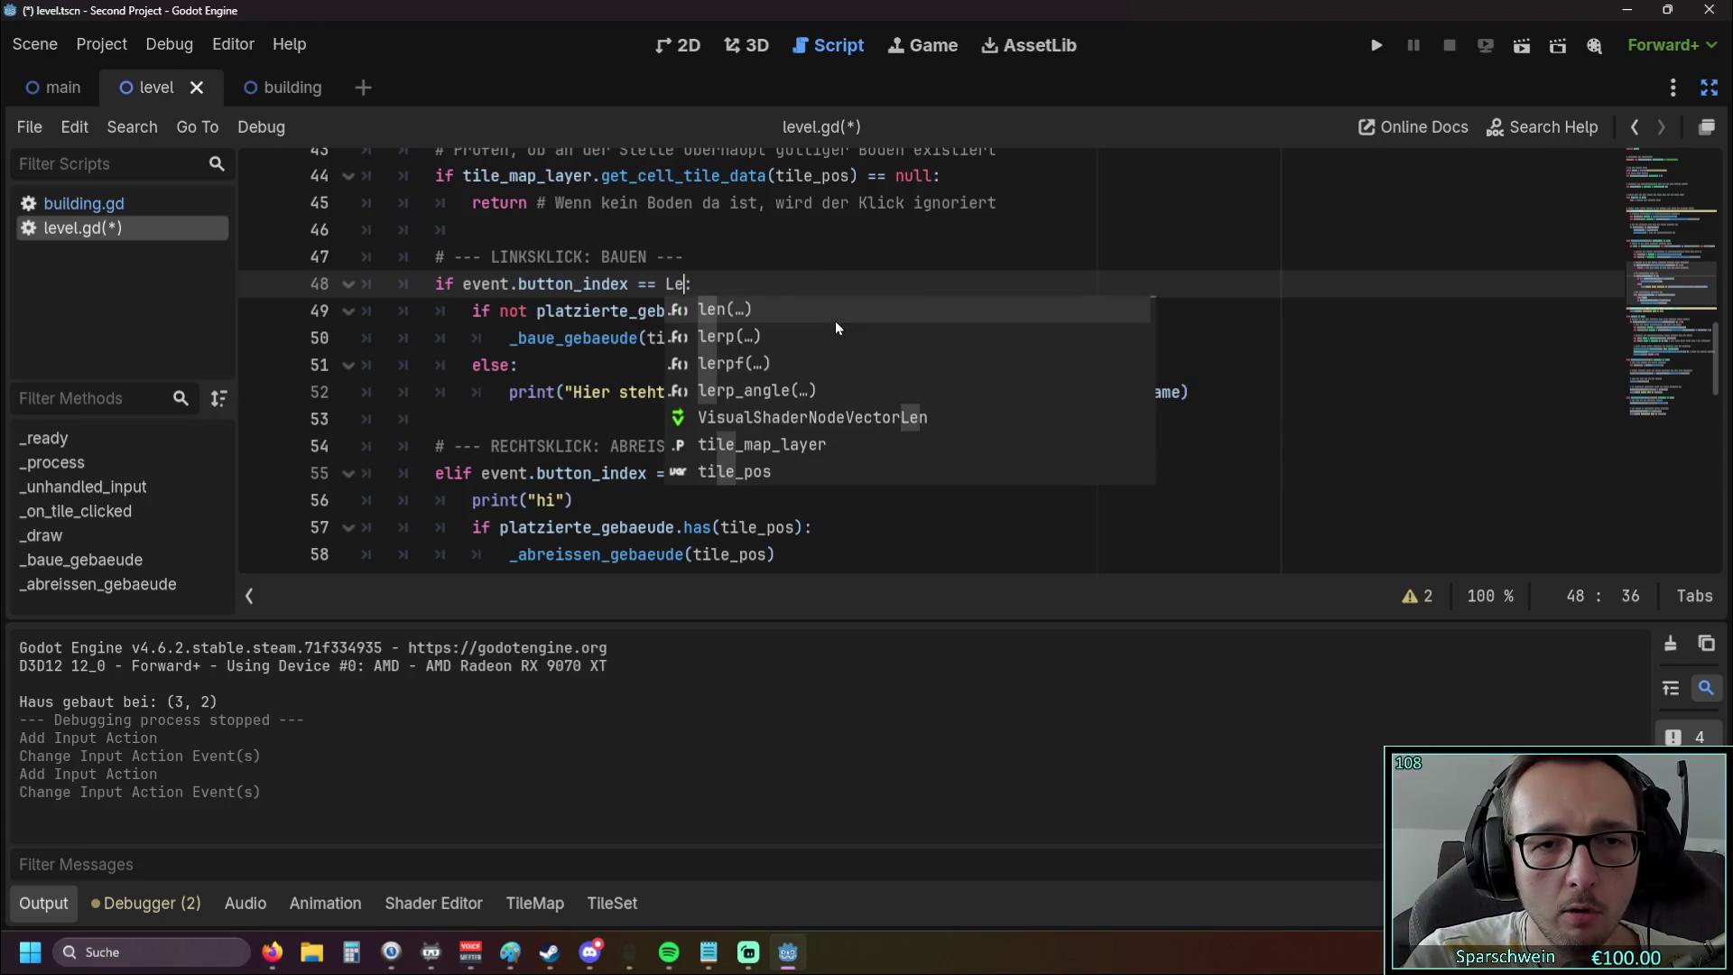
text(Ink)
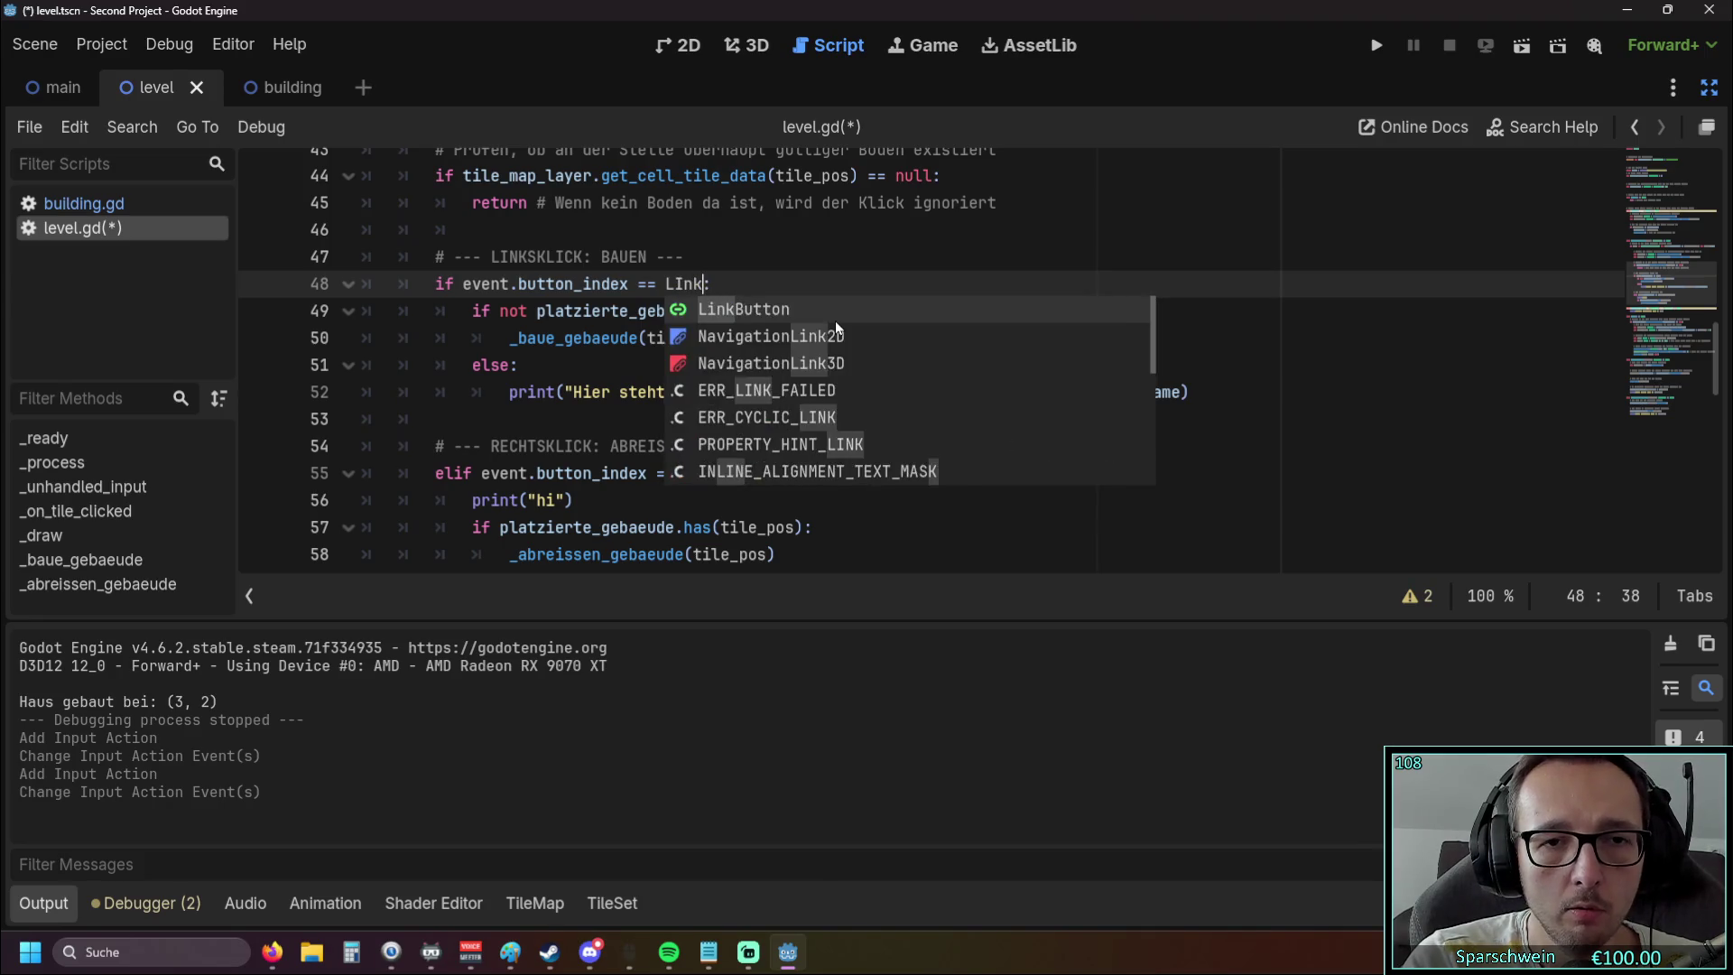
key(Escape)
key(BackSpace)
text(inks)
key(BackSpace)
key(BackSpace)
key(BackSpace)
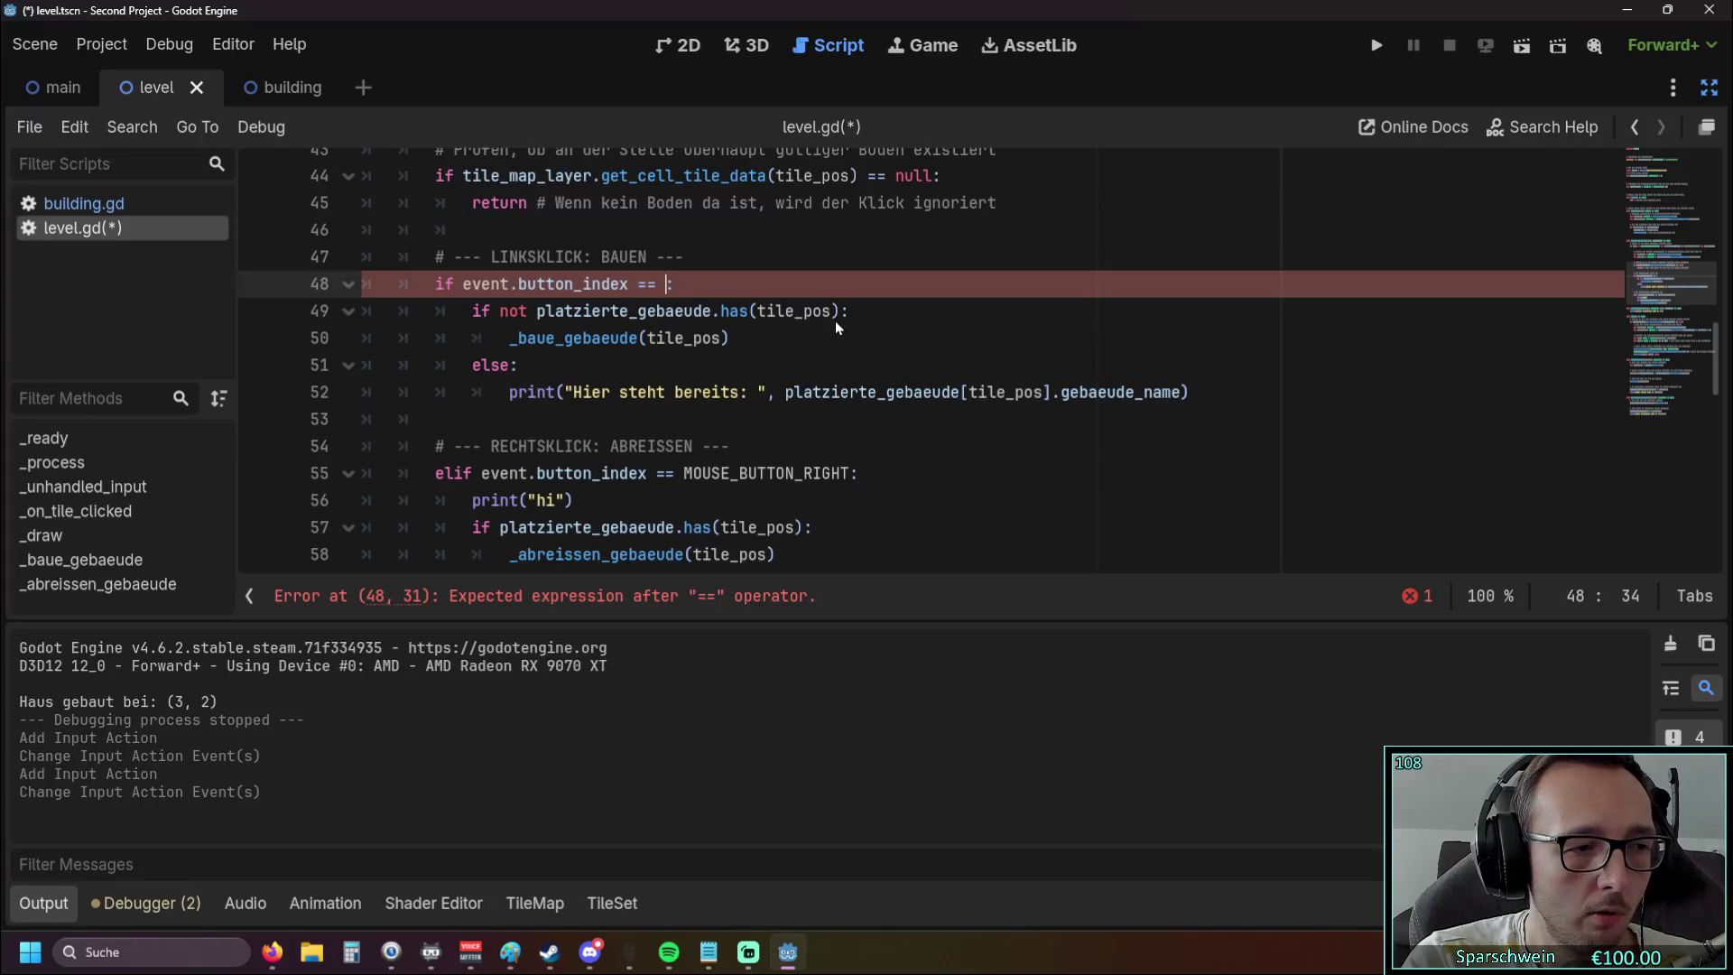
Step: Replace button_index on line 48 with is_action_pressed via autocomplete and remove the leftover == comparison
click(530, 286)
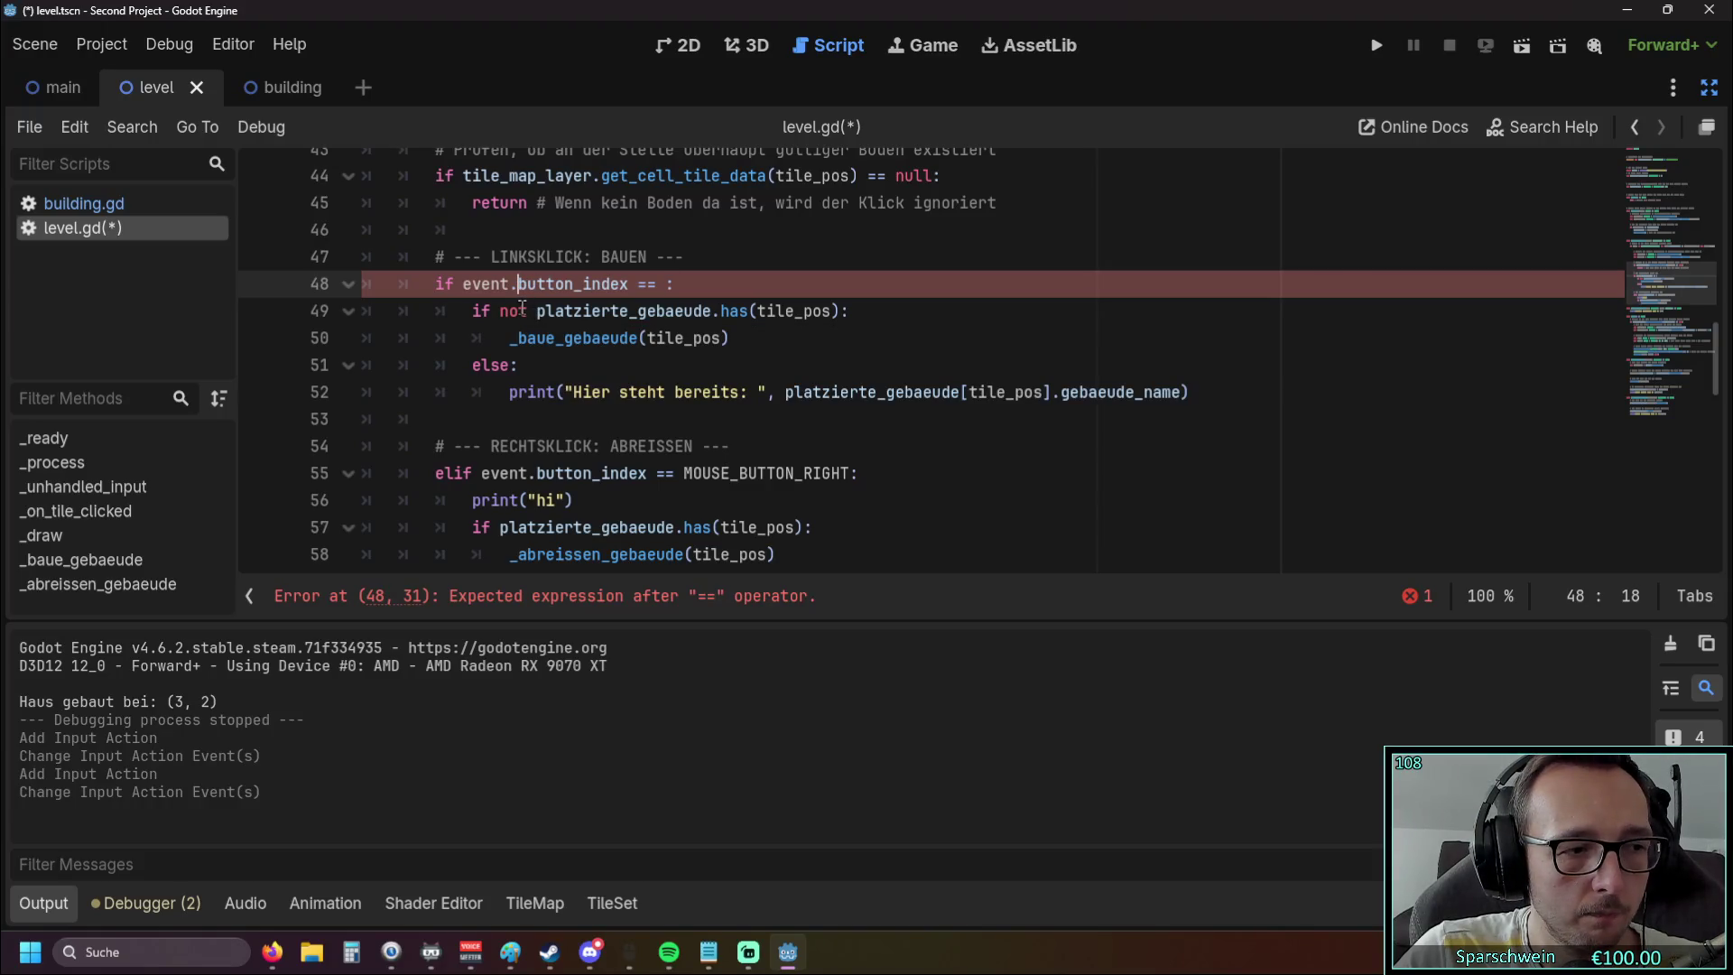
text(is)
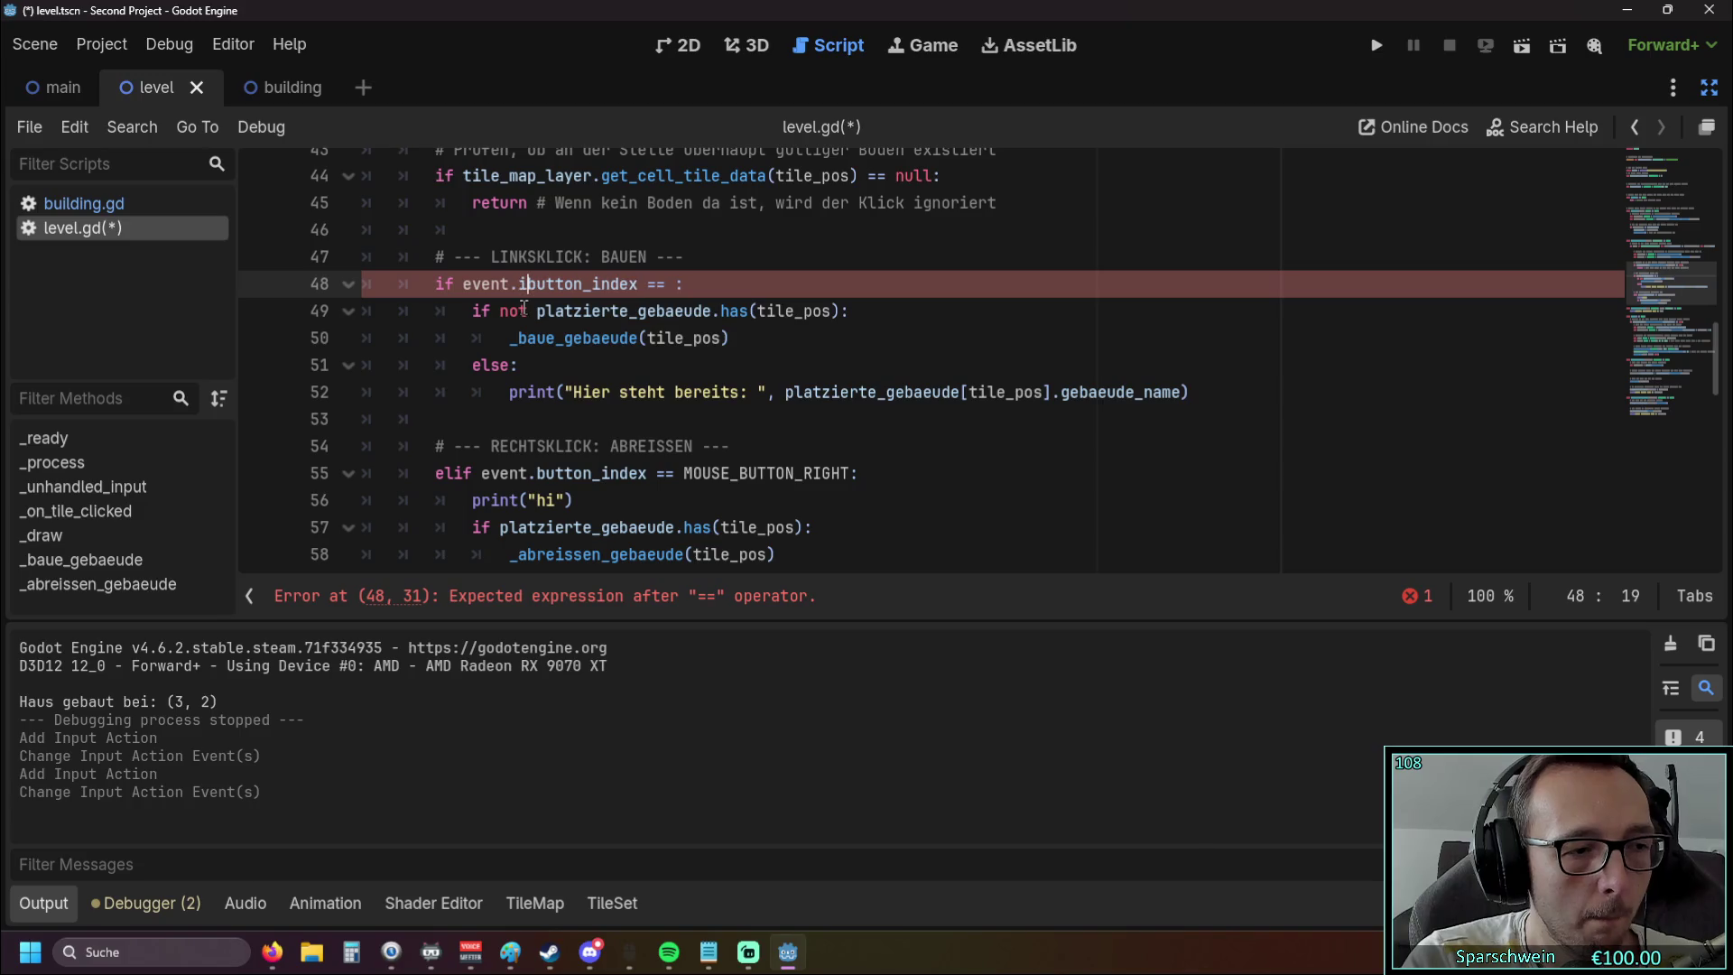
text(_)
key(Delete)
key(Delete)
key(Delete)
key(Delete)
key(Delete)
key(Delete)
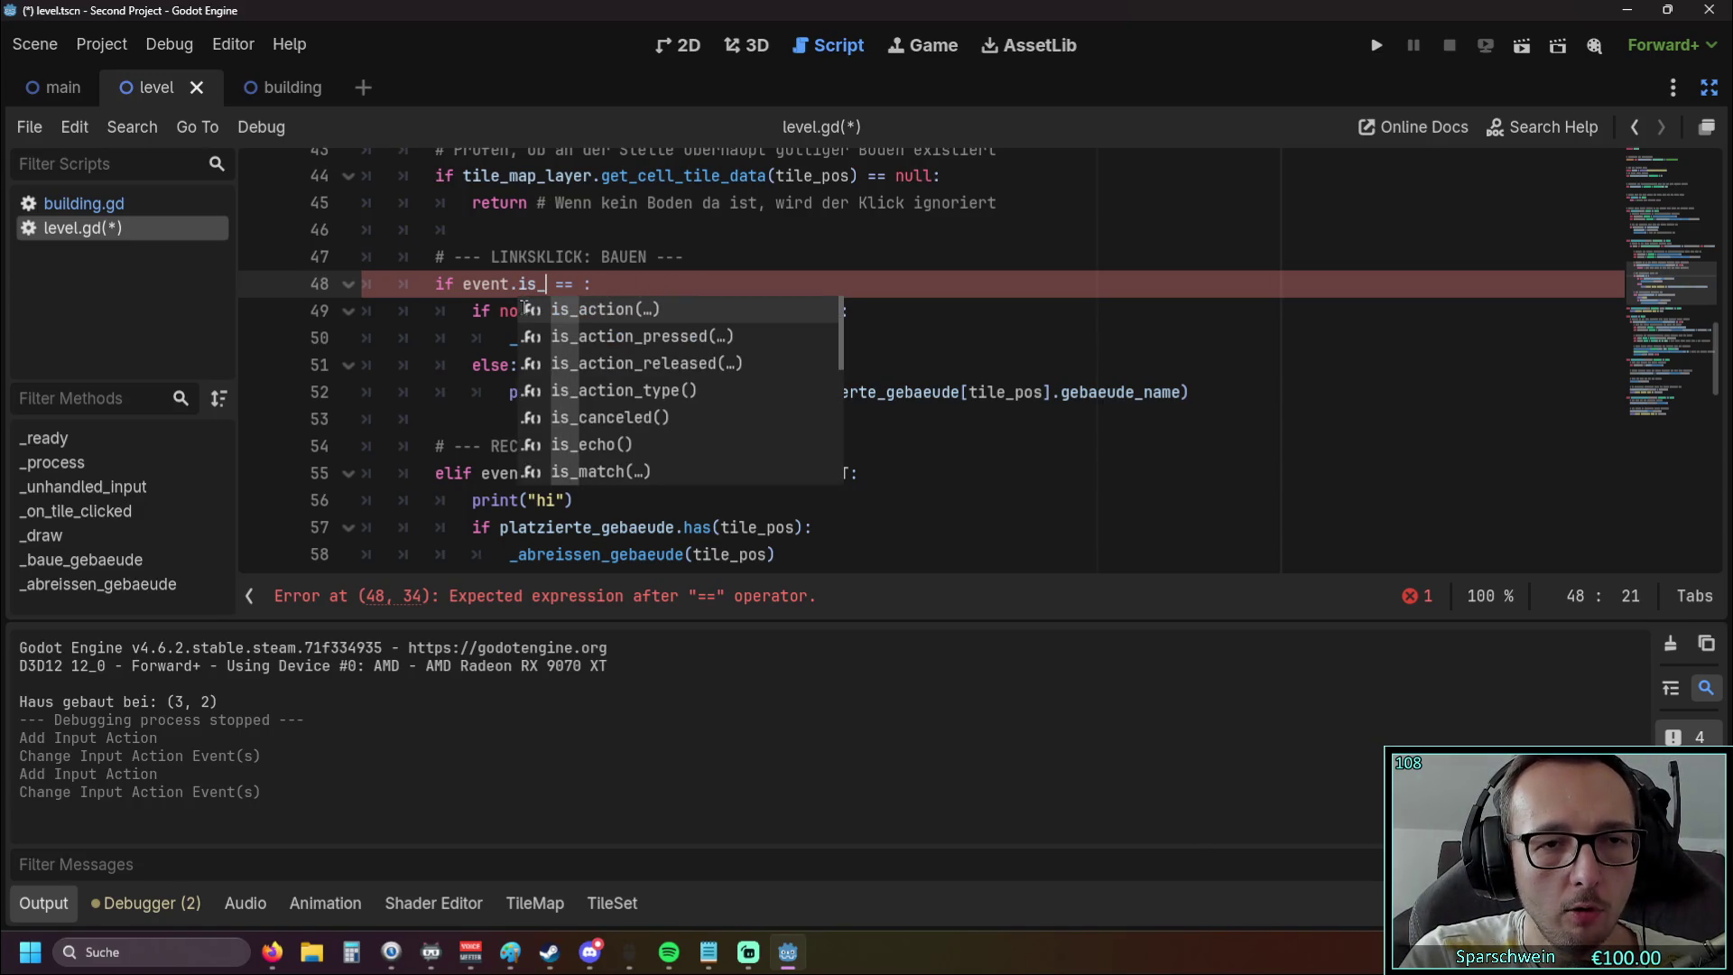
text(a)
key(Down)
key(Return)
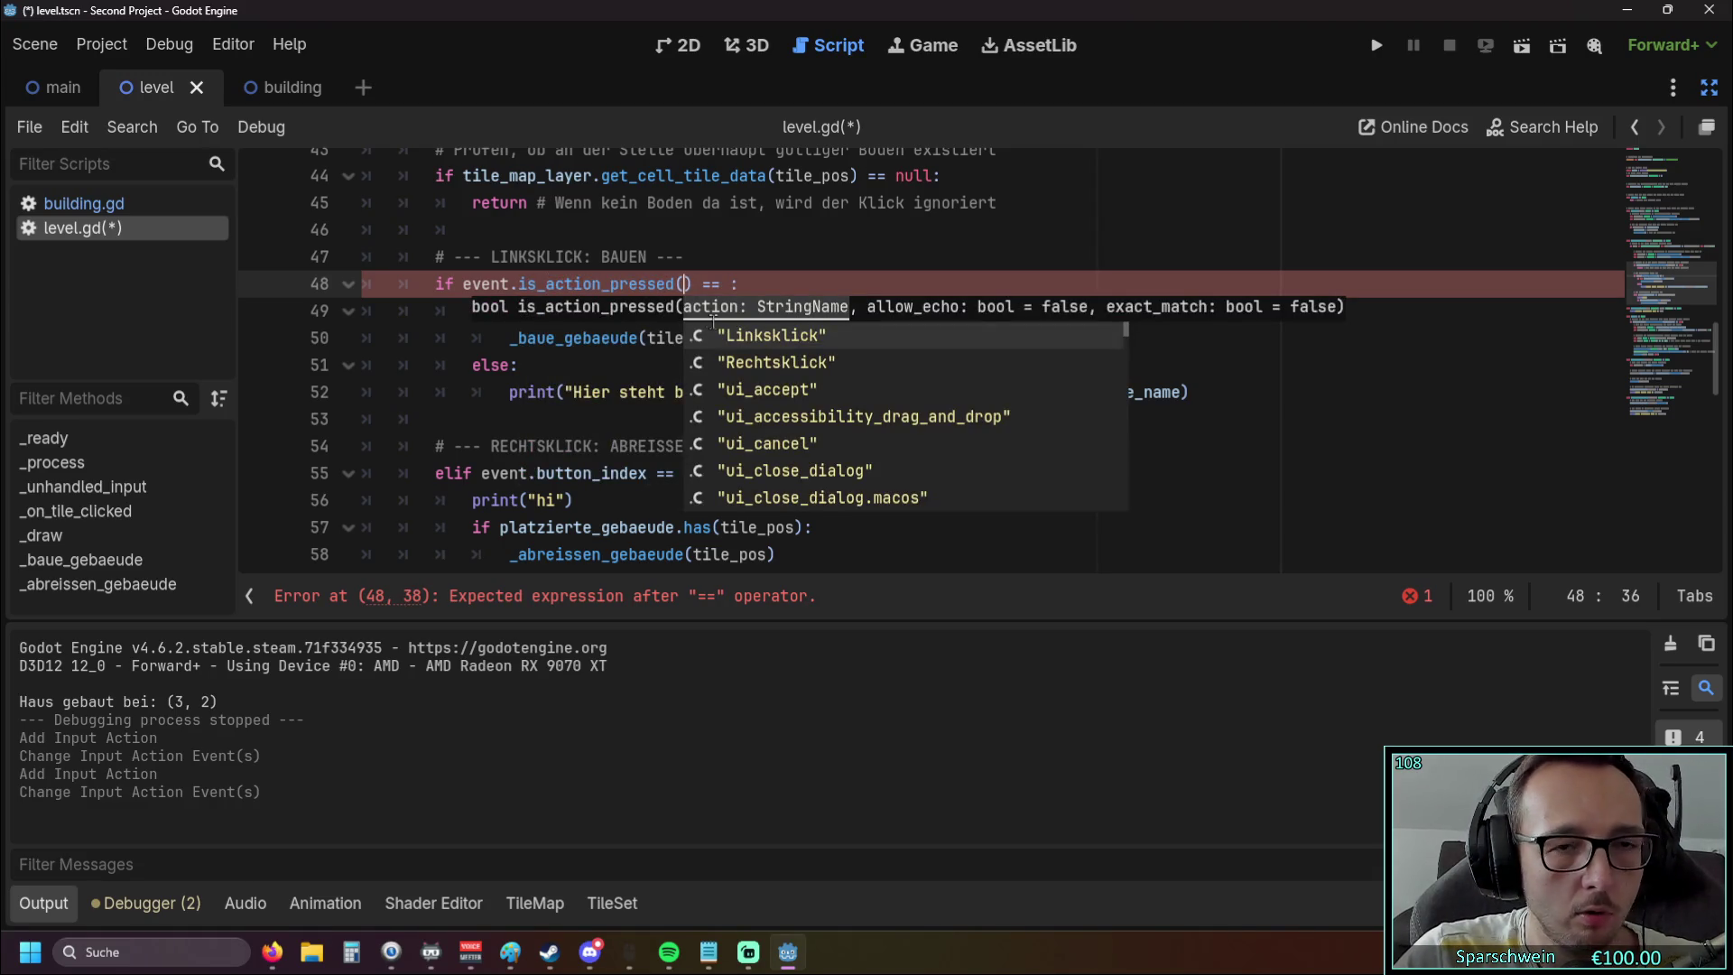
click(728, 283)
key(ctrl+shift+Left)
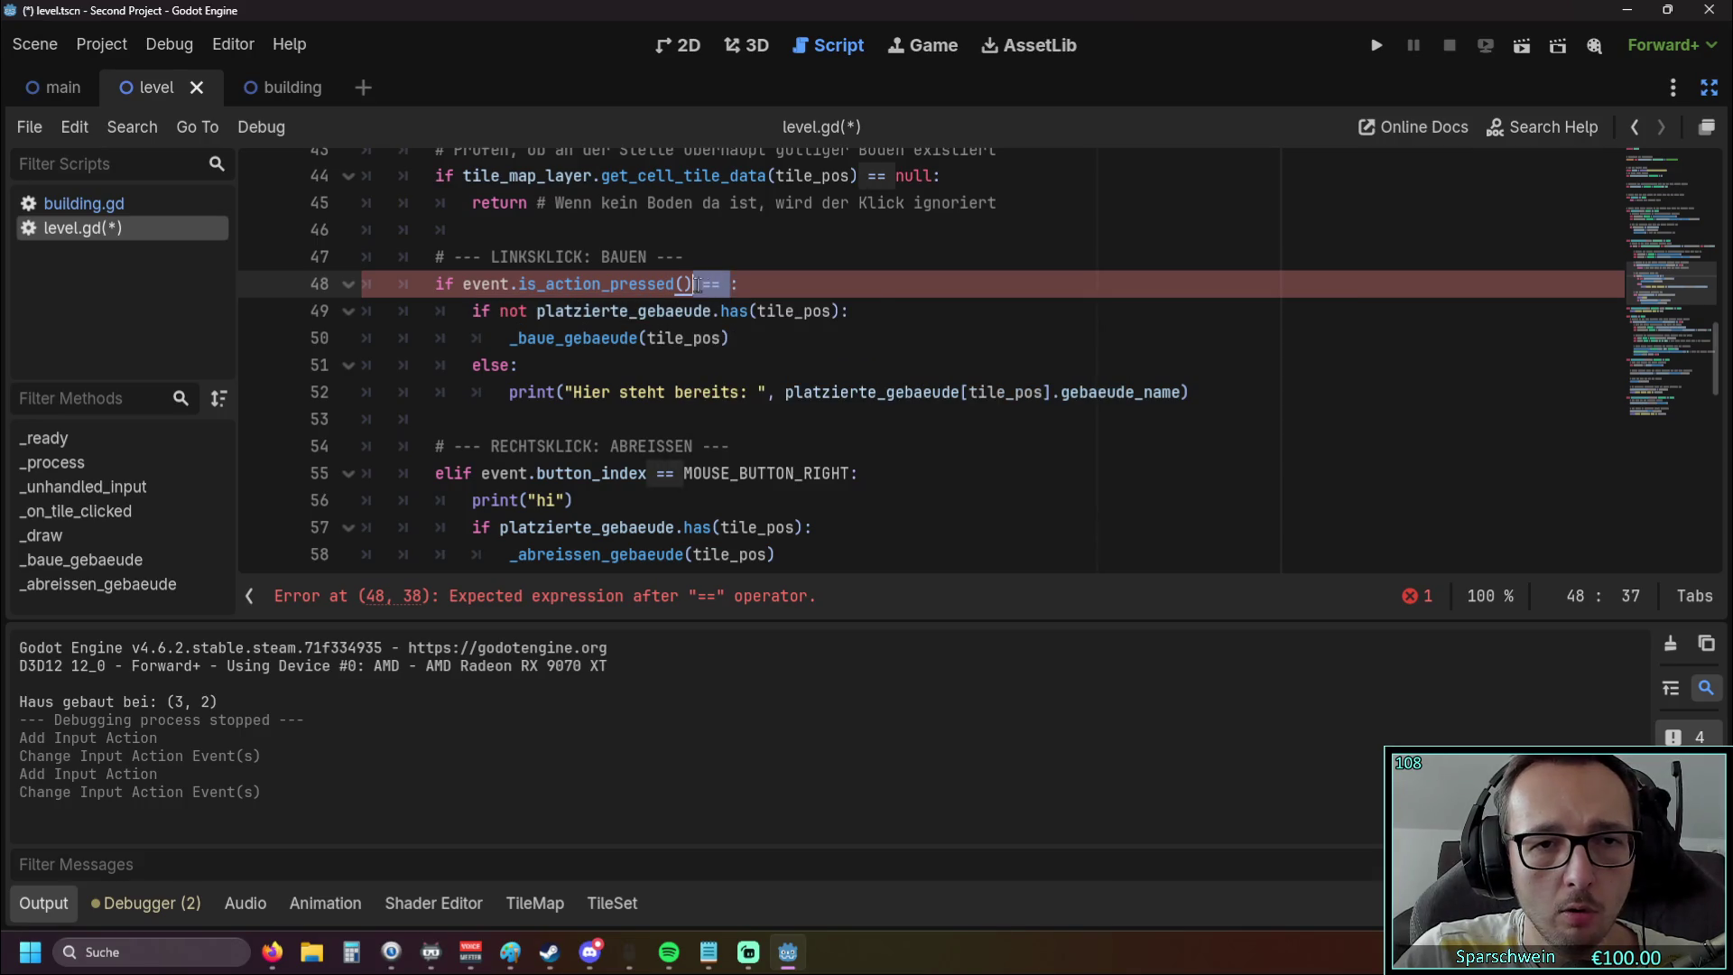
key(BackSpace)
key(BackSpace)
key(Left)
Step: Try a Linksklick argument and == comparison, then leave line 48 as is_action_pressed() with empty parentheses
text(Links)
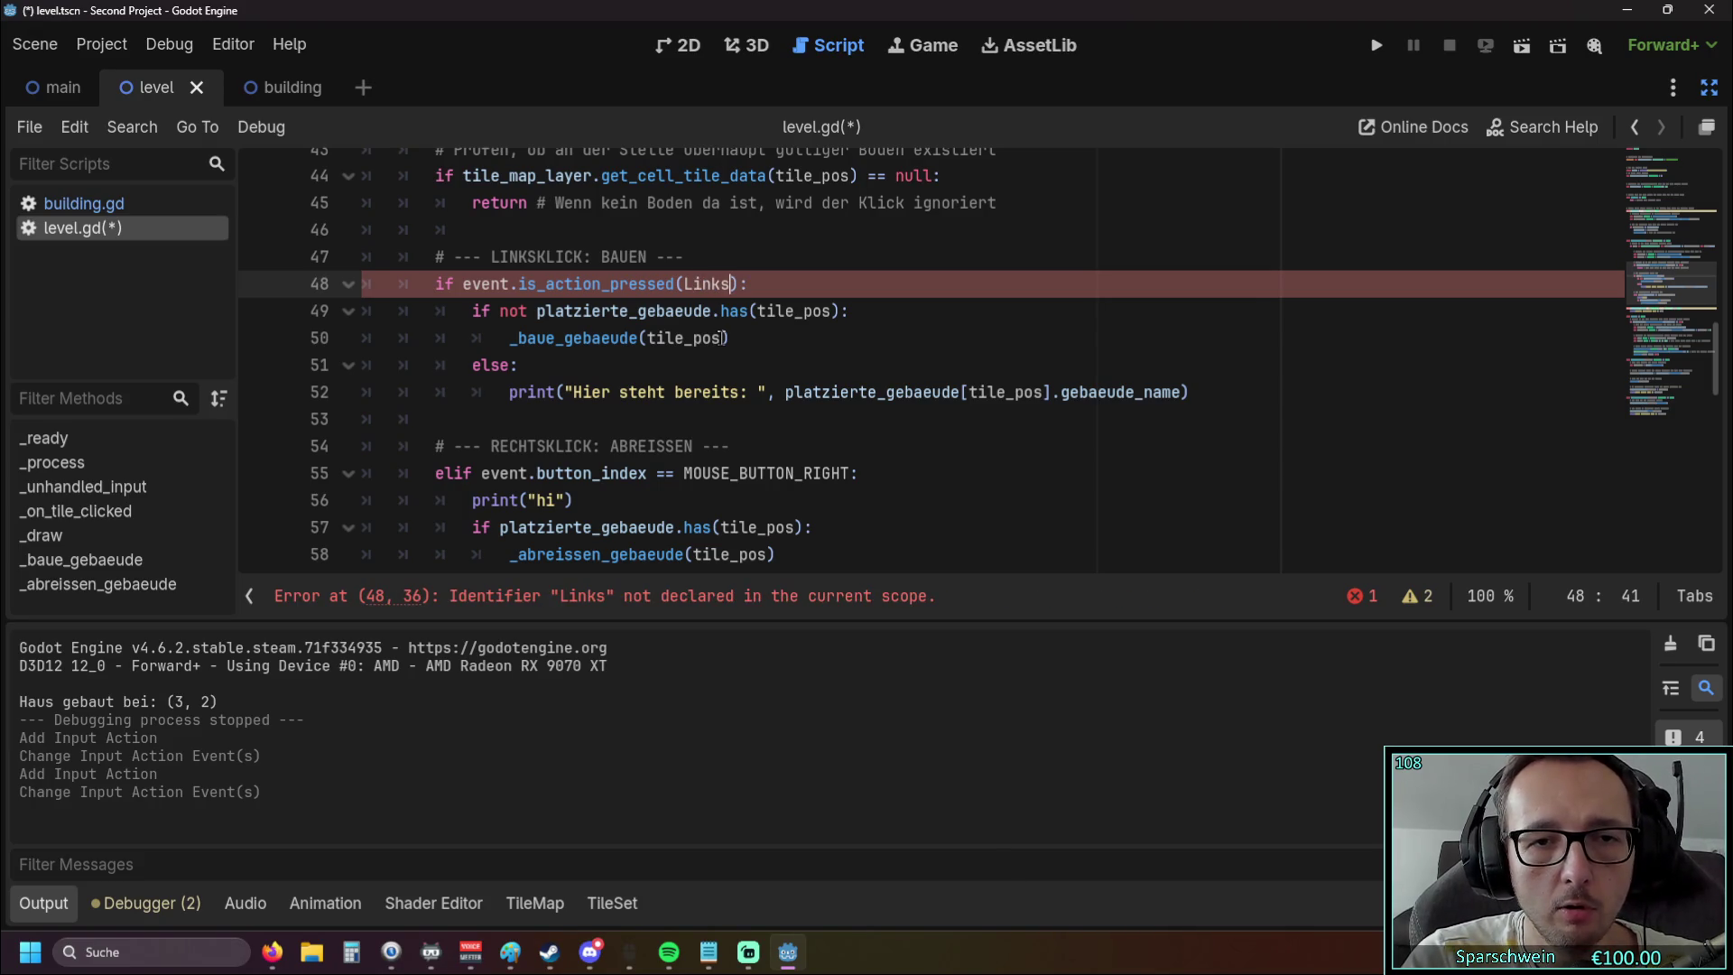
text(klick)
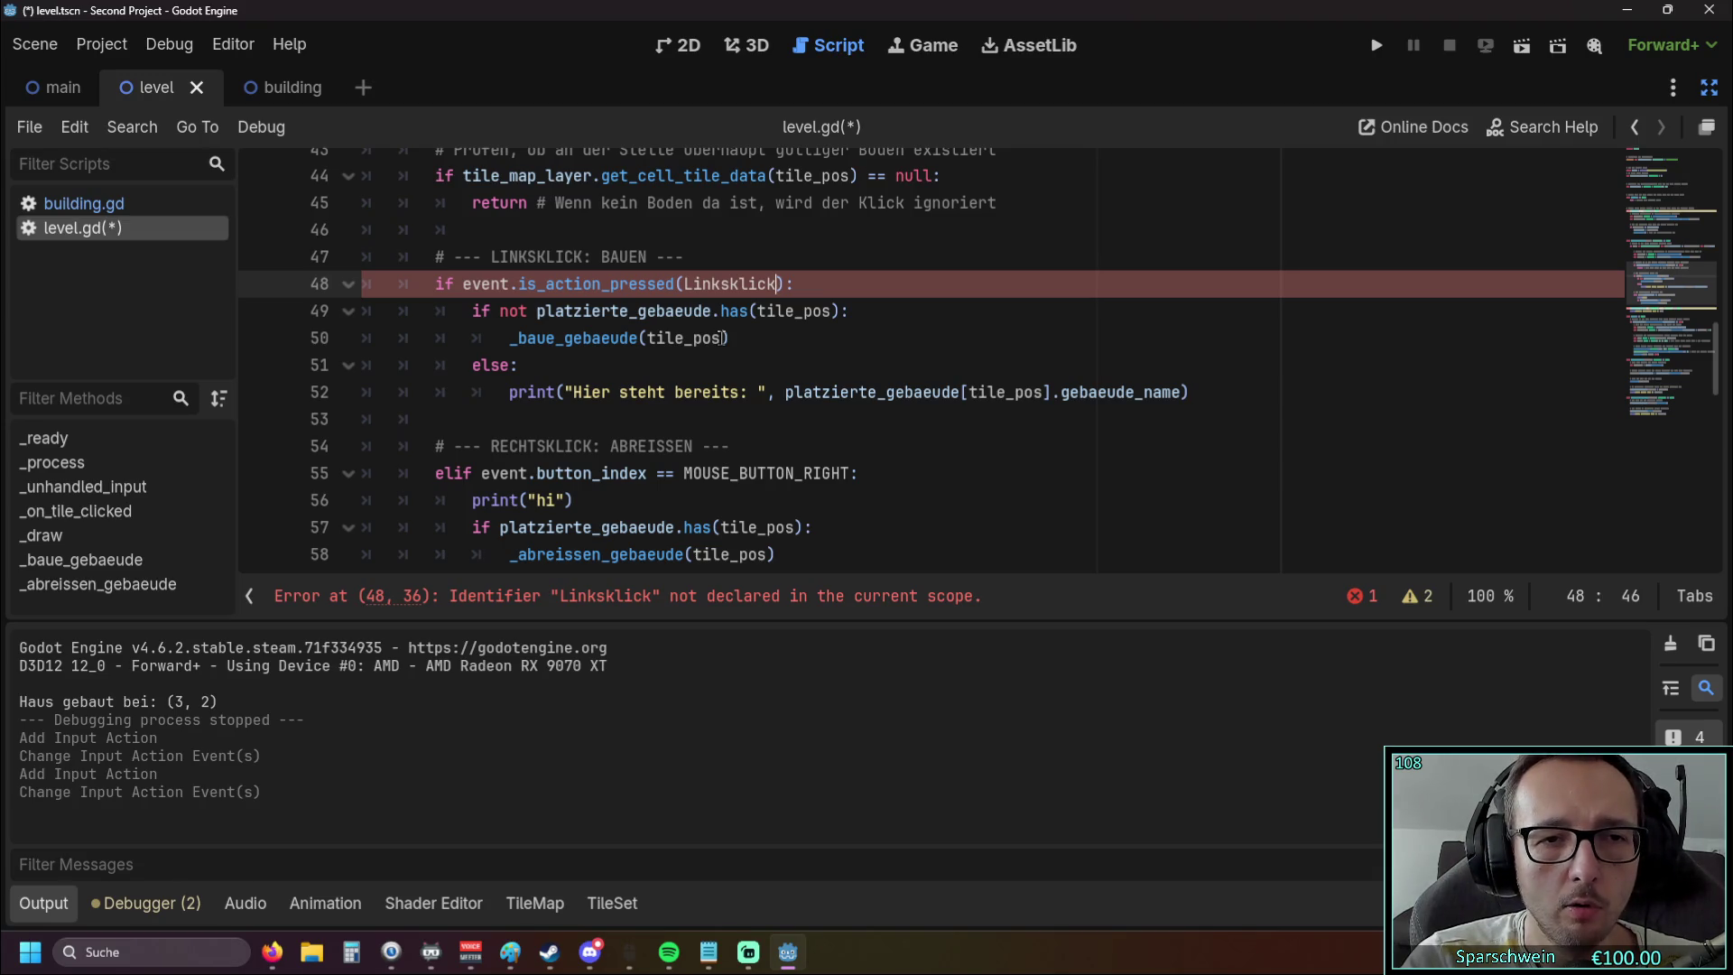
key(BackSpace)
key(BackSpace)
key(BackSpace)
key(End)
key(Left)
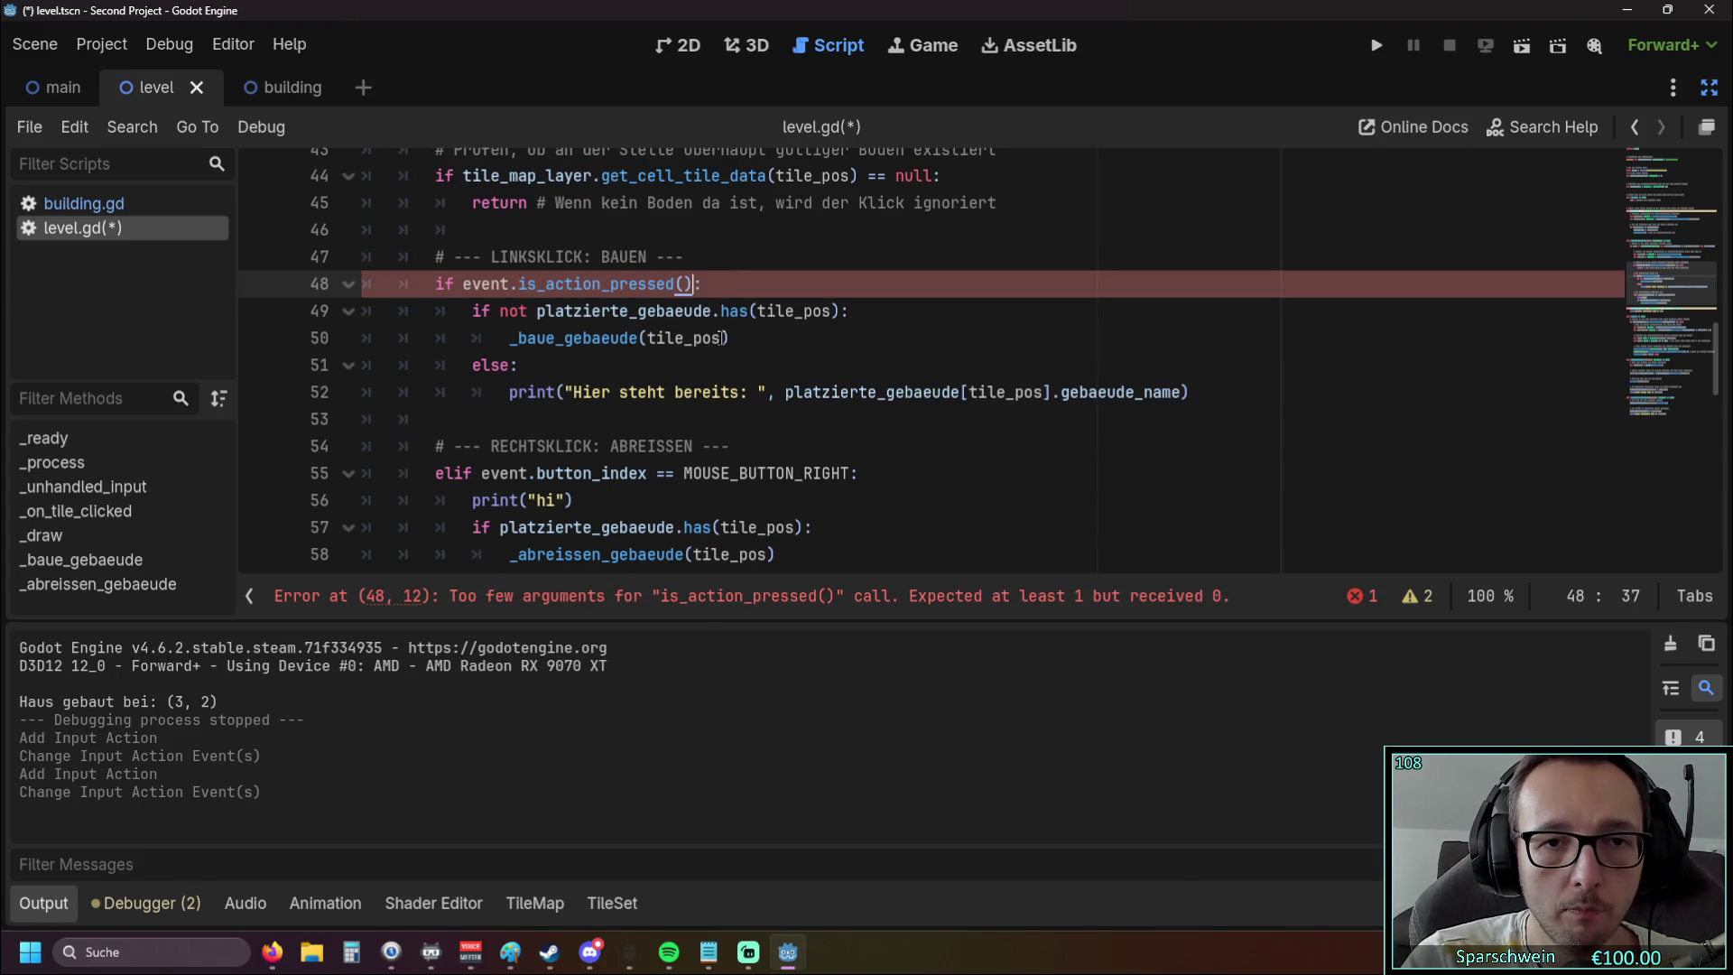
text(==)
key(ctrl+space)
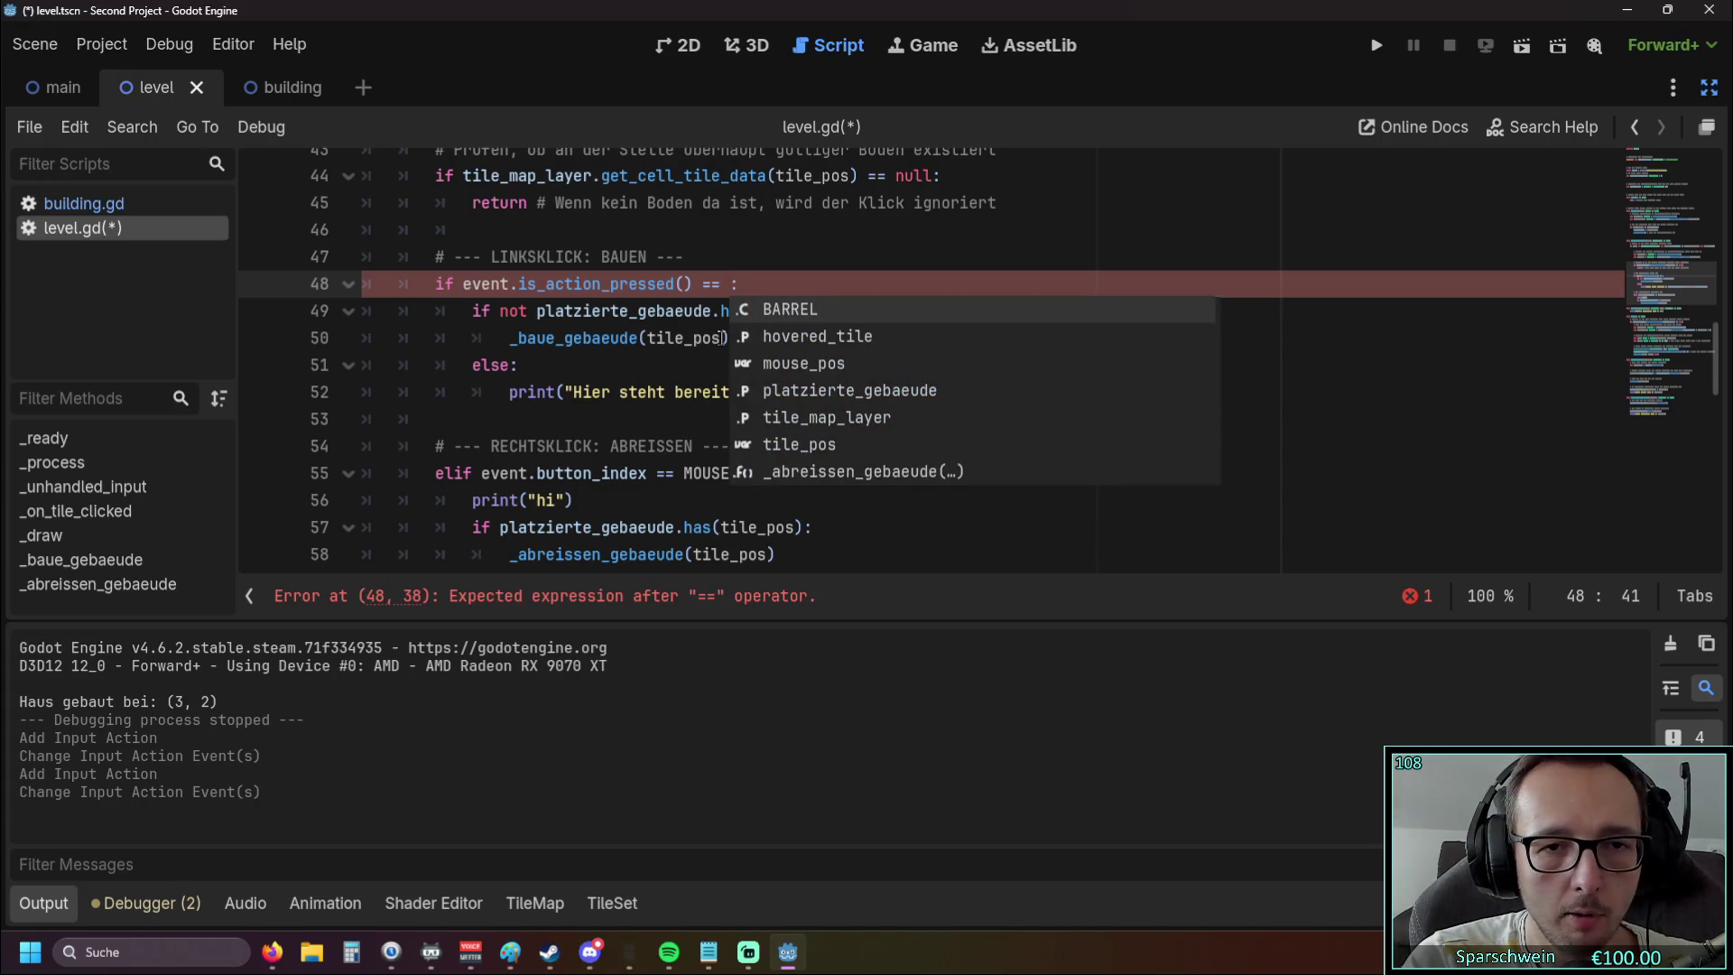
text(Link)
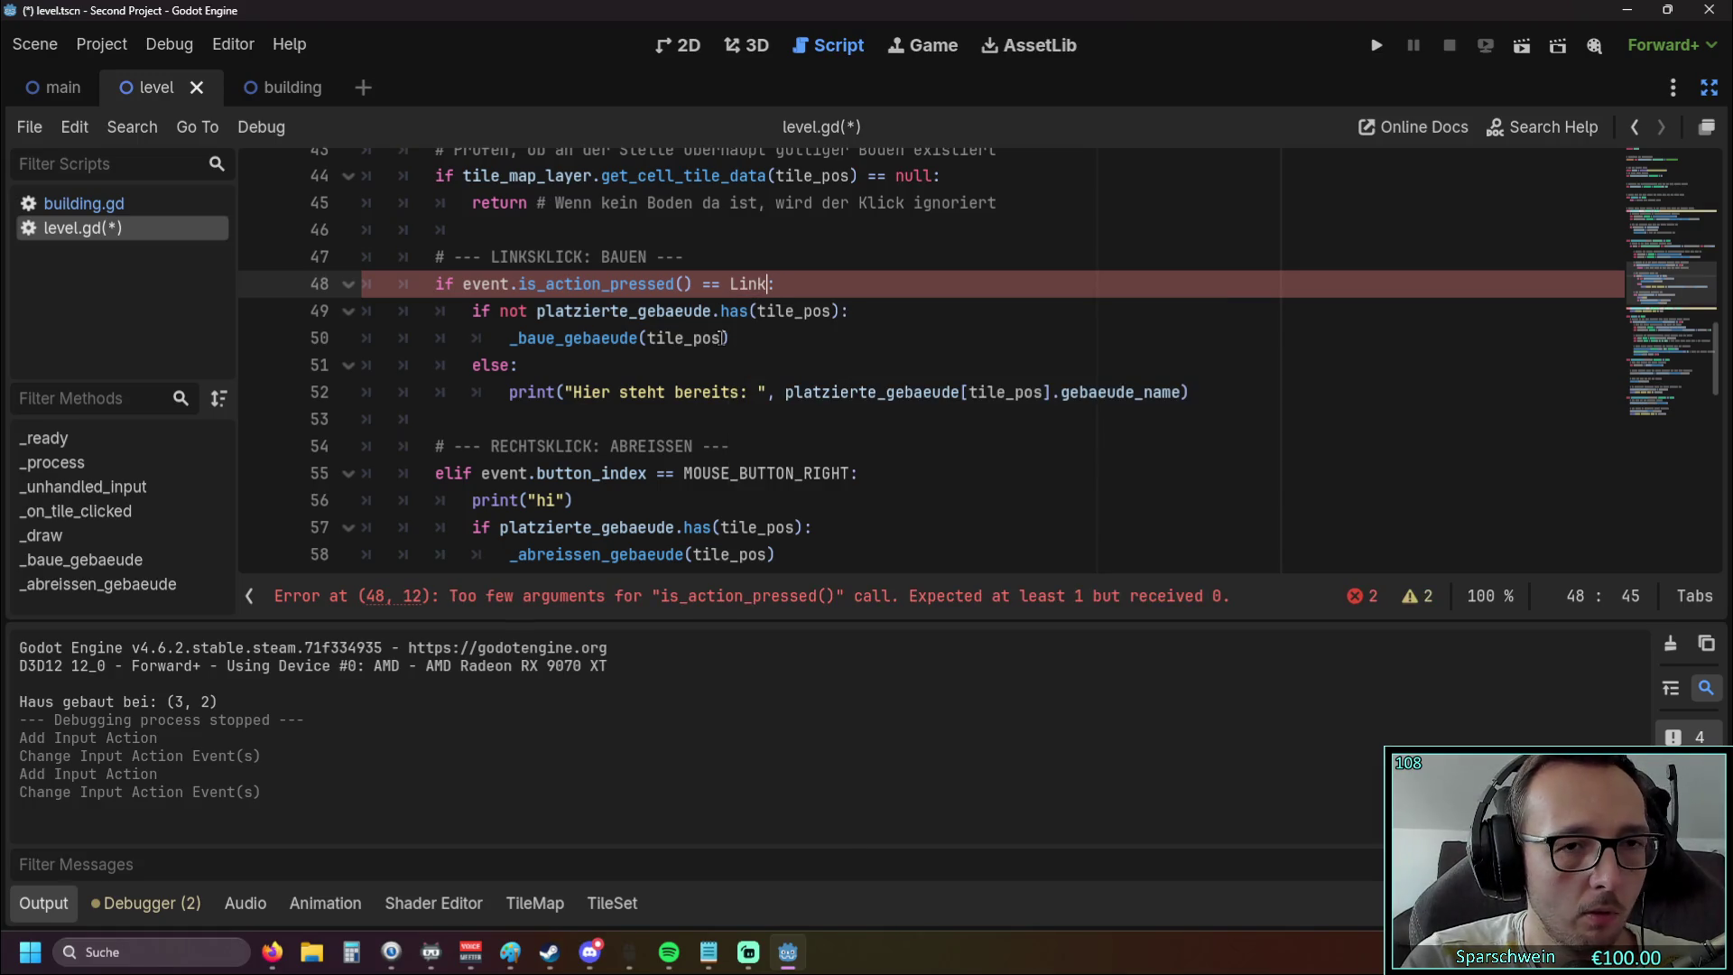
key(BackSpace)
key(BackSpace)
key(BackSpace)
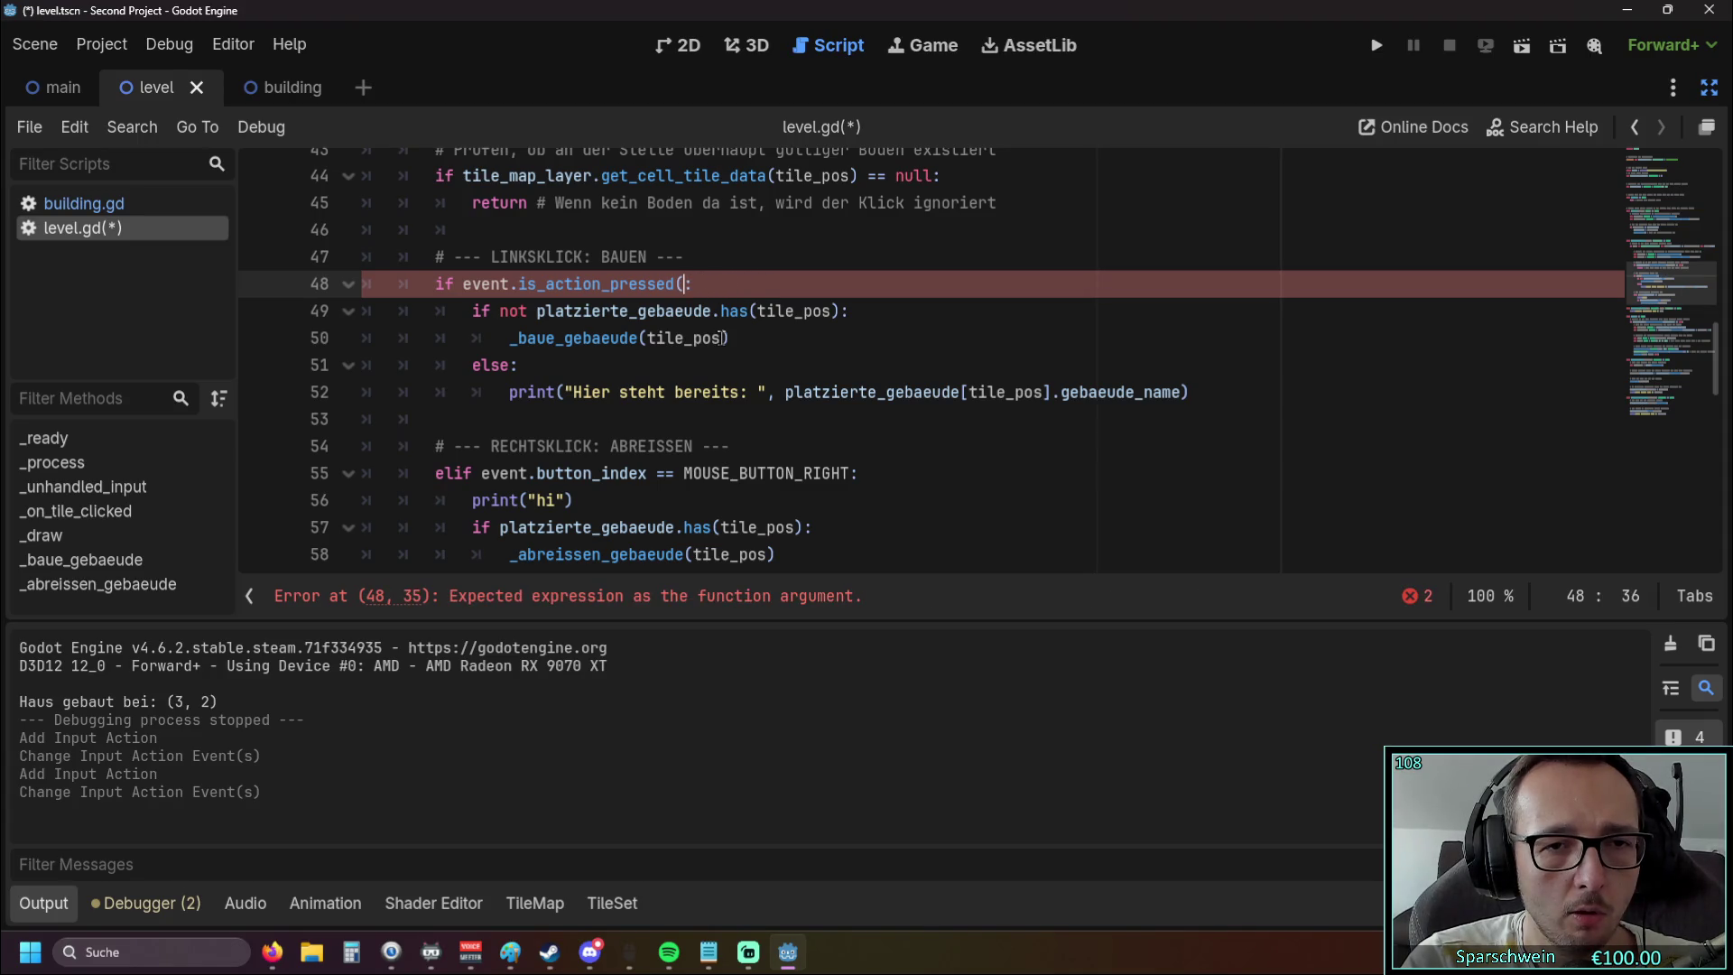
text())
click(722, 337)
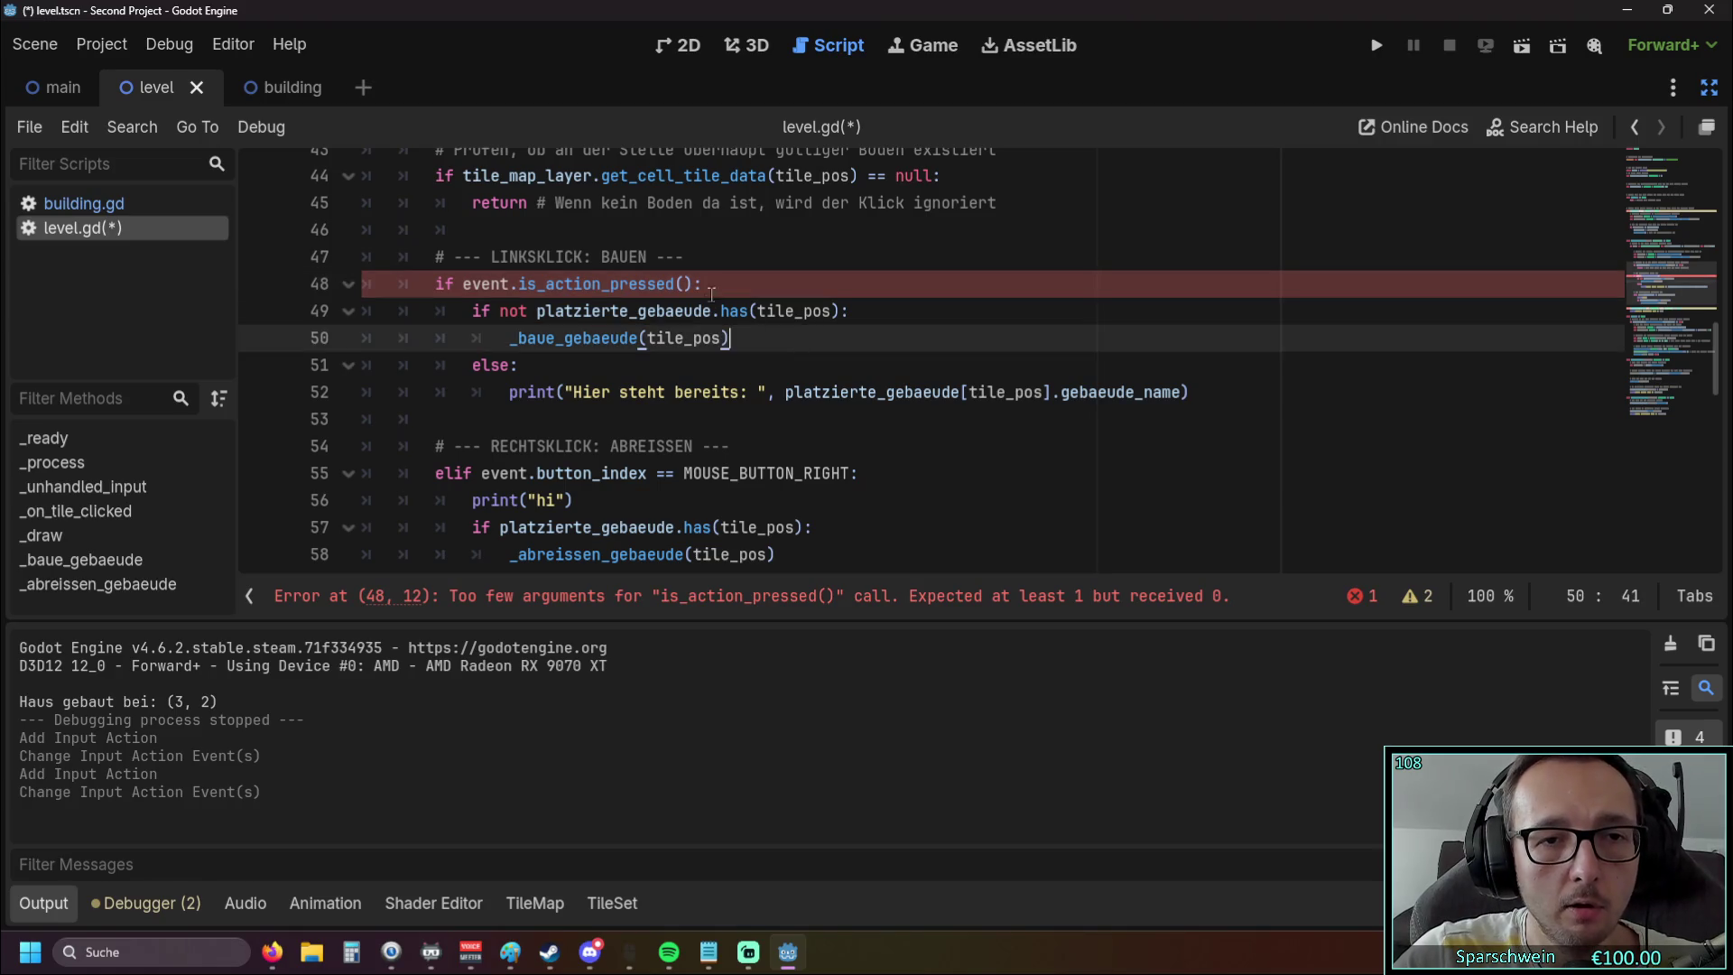
click(686, 283)
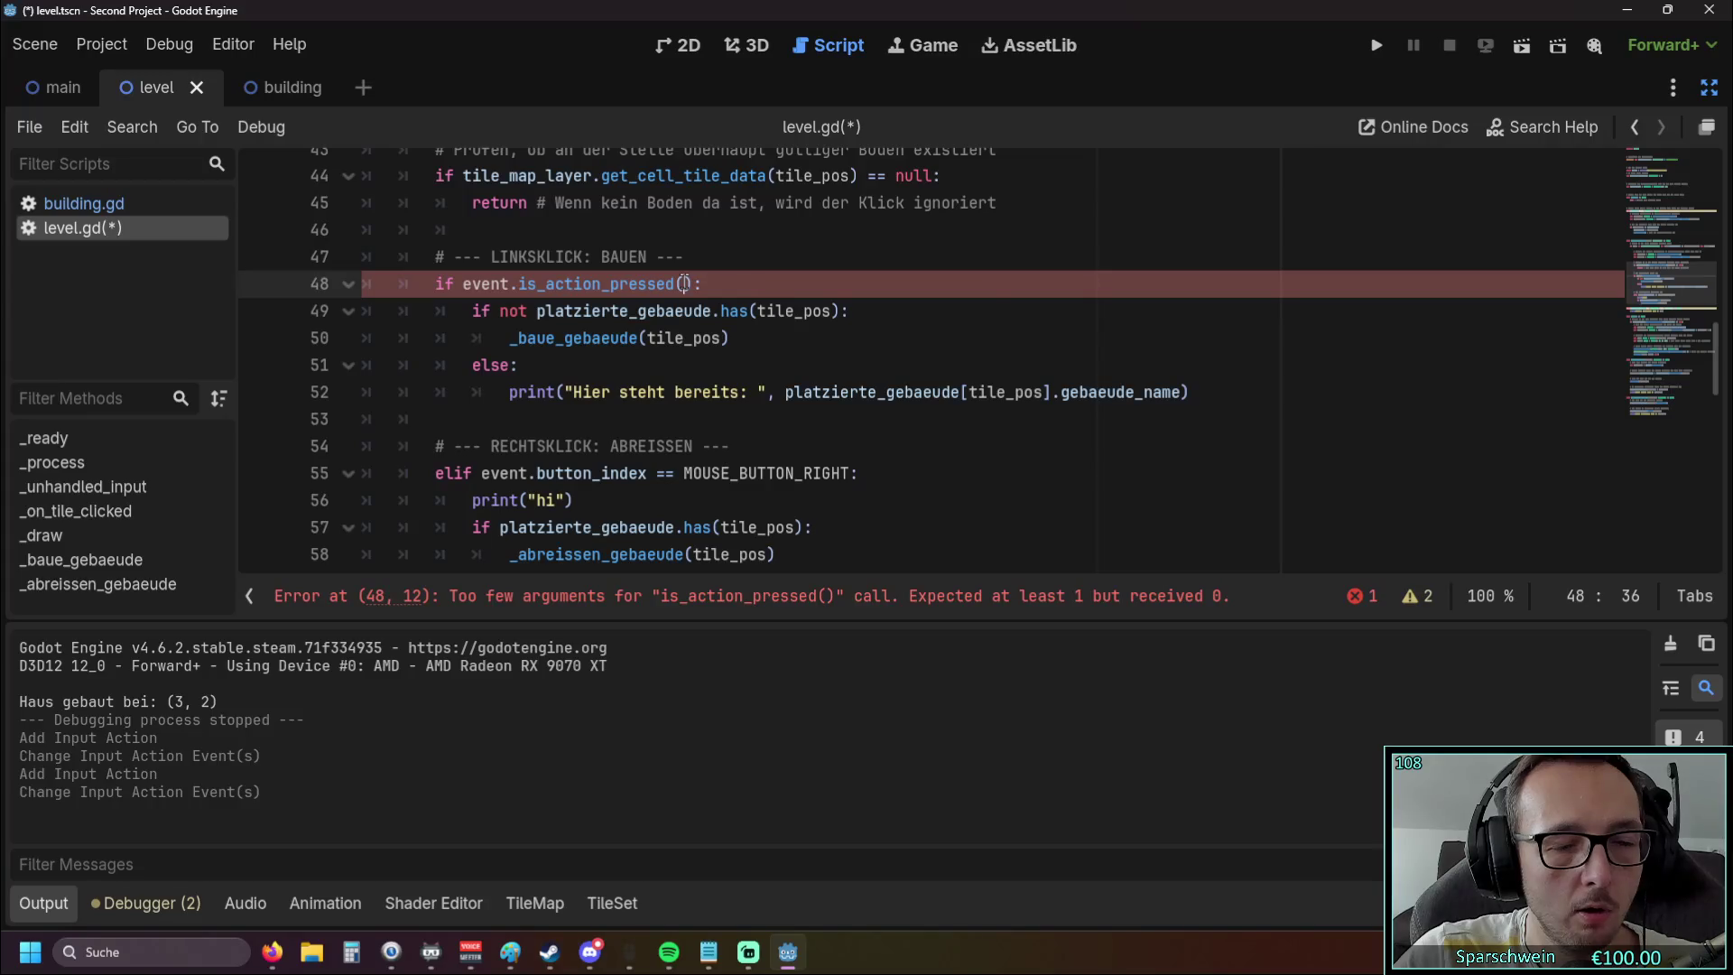
right_click(684, 283)
click(681, 285)
click(683, 316)
key(Up)
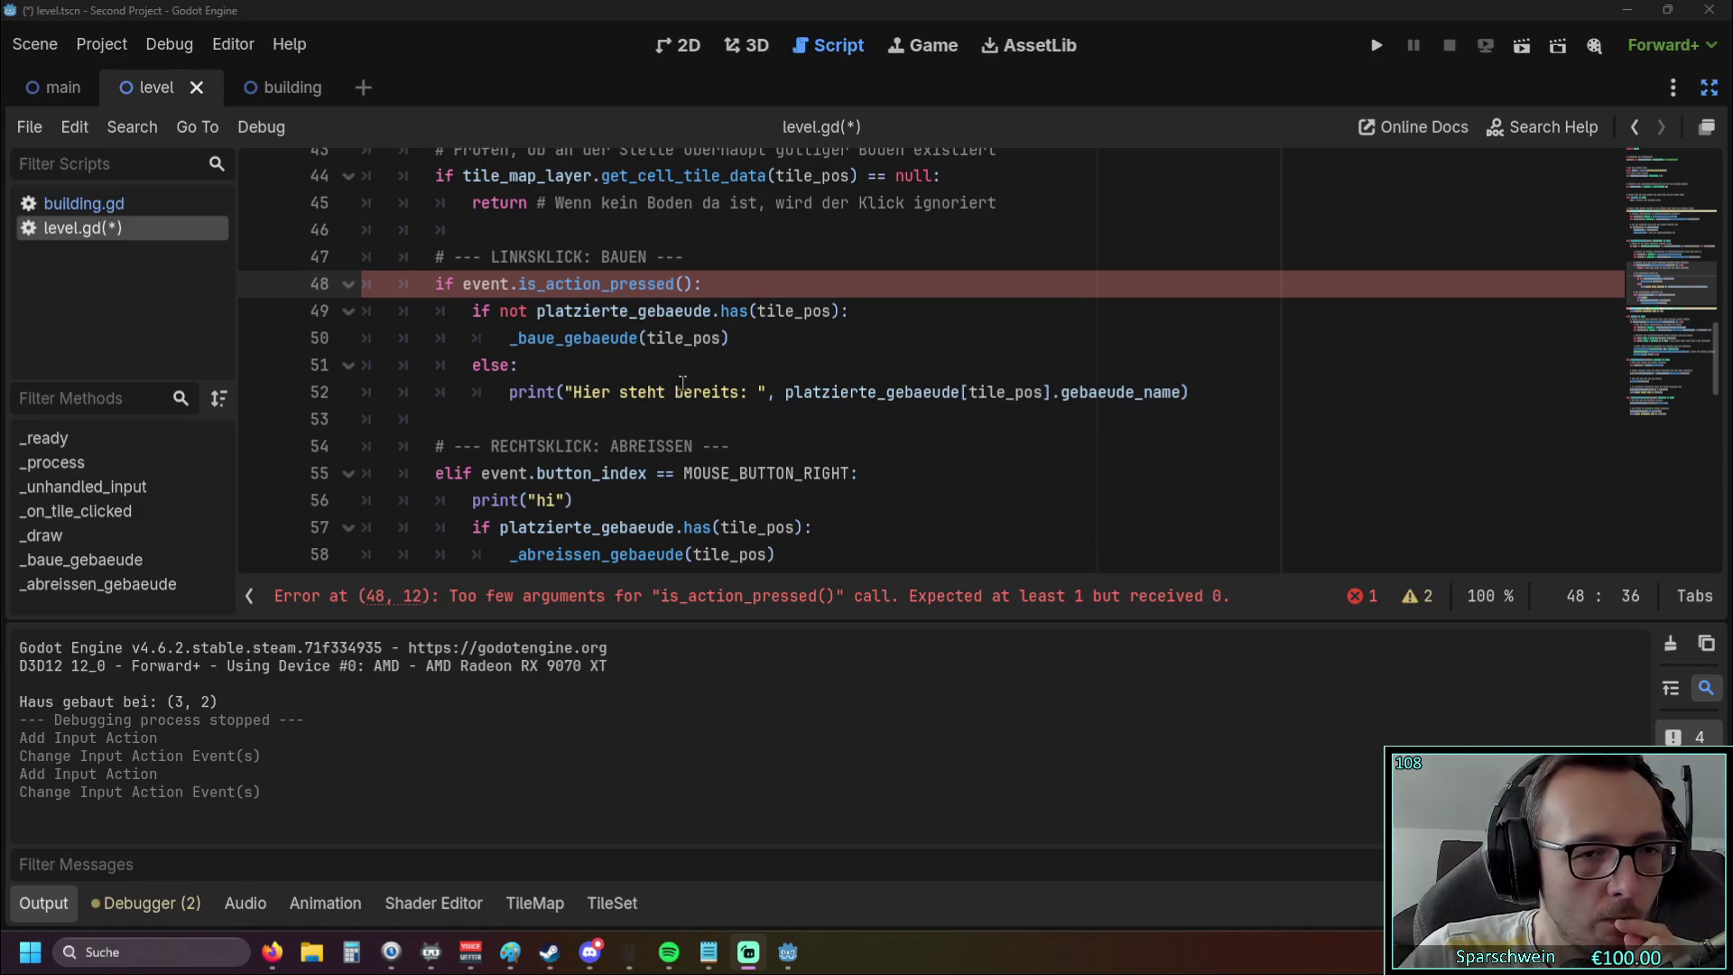
Step: Insert the Linksklick action as the is_action_pressed argument on line 48
key(alt+Tab)
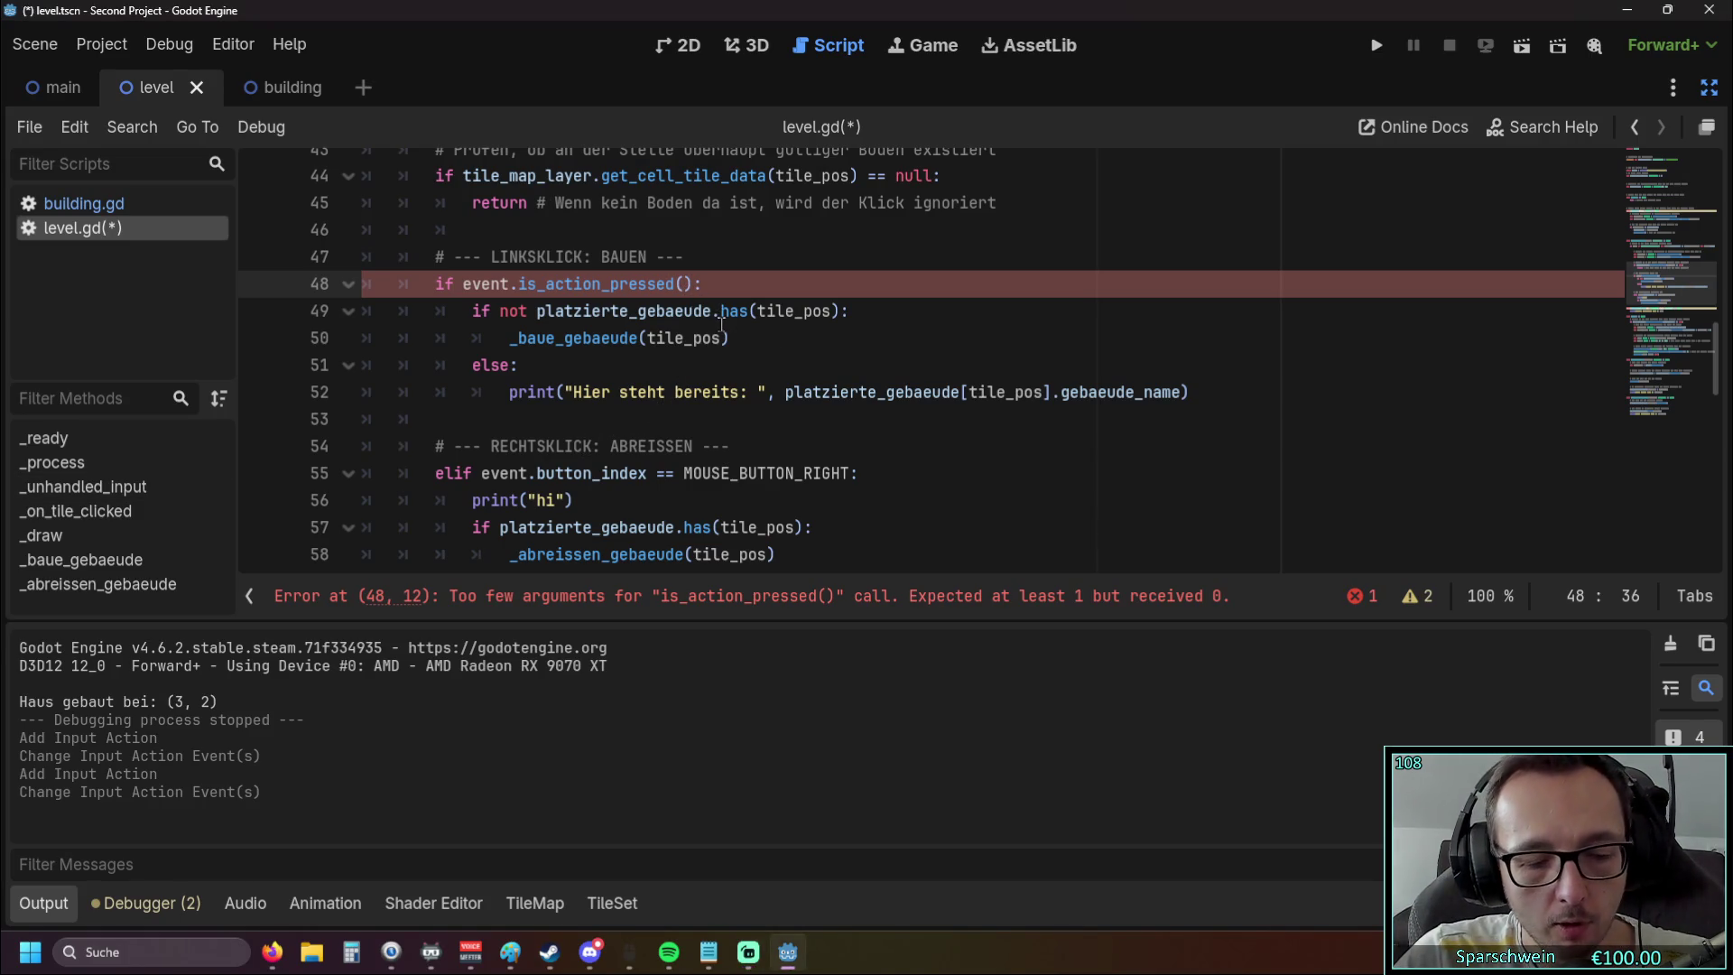
key(ctrl+space)
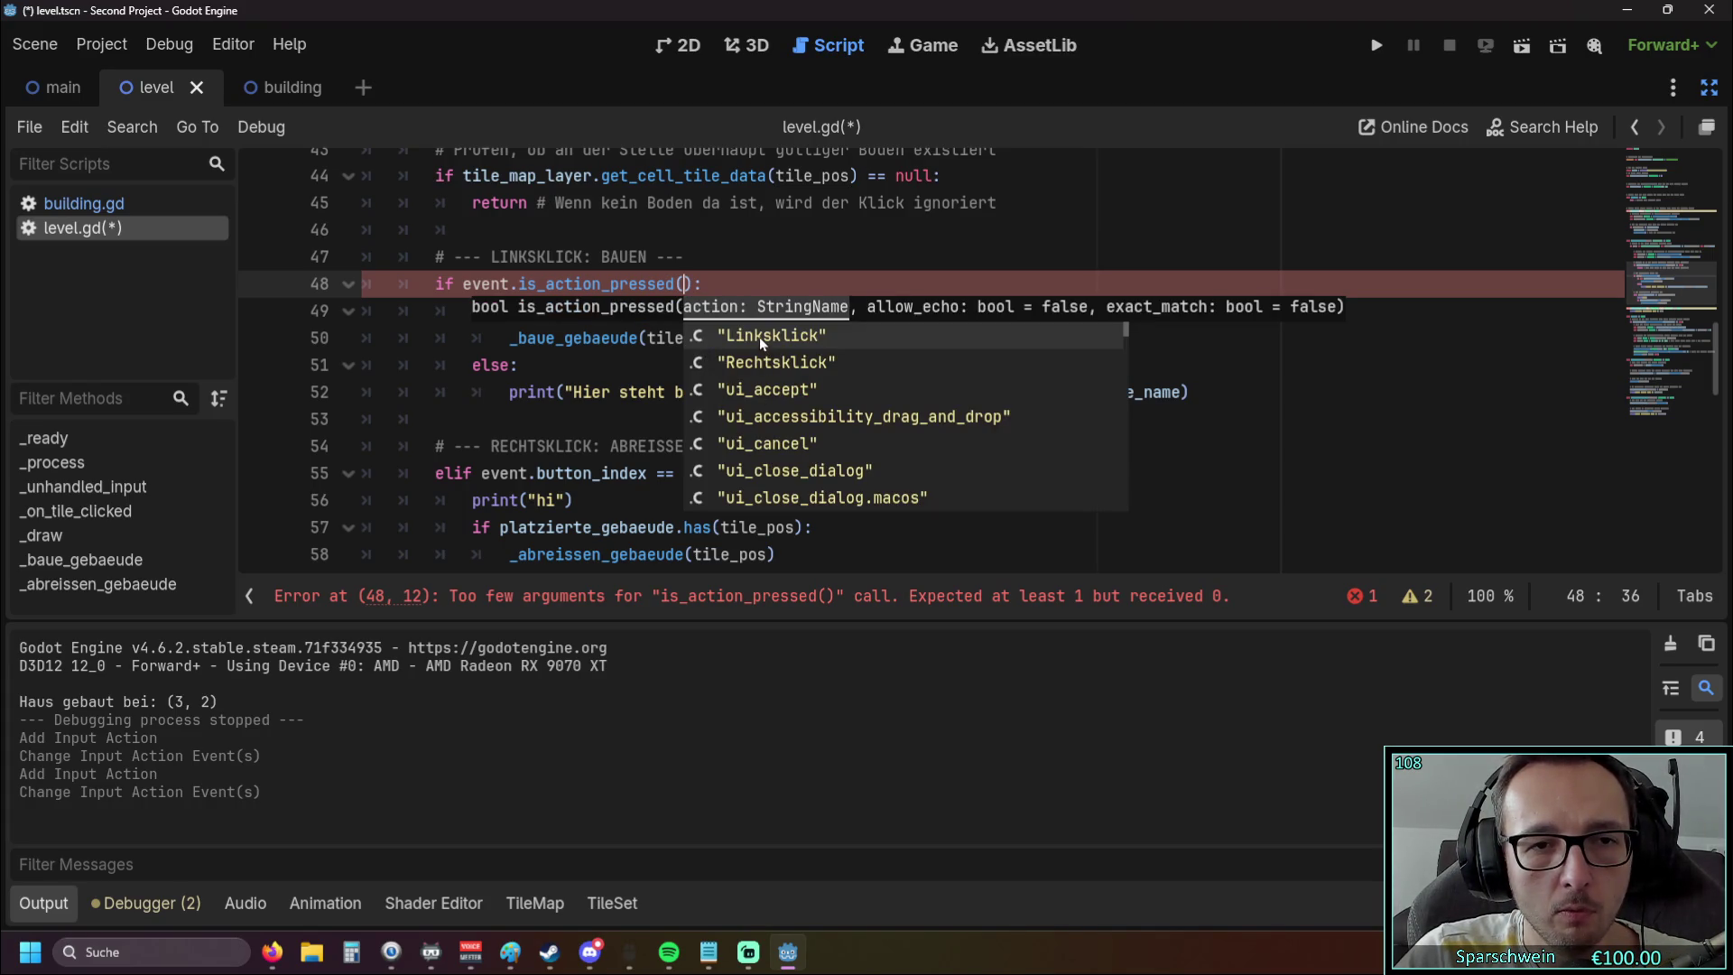
click(760, 338)
click(741, 388)
scroll(742, 388, down, 1)
scroll(722, 424, up, 1)
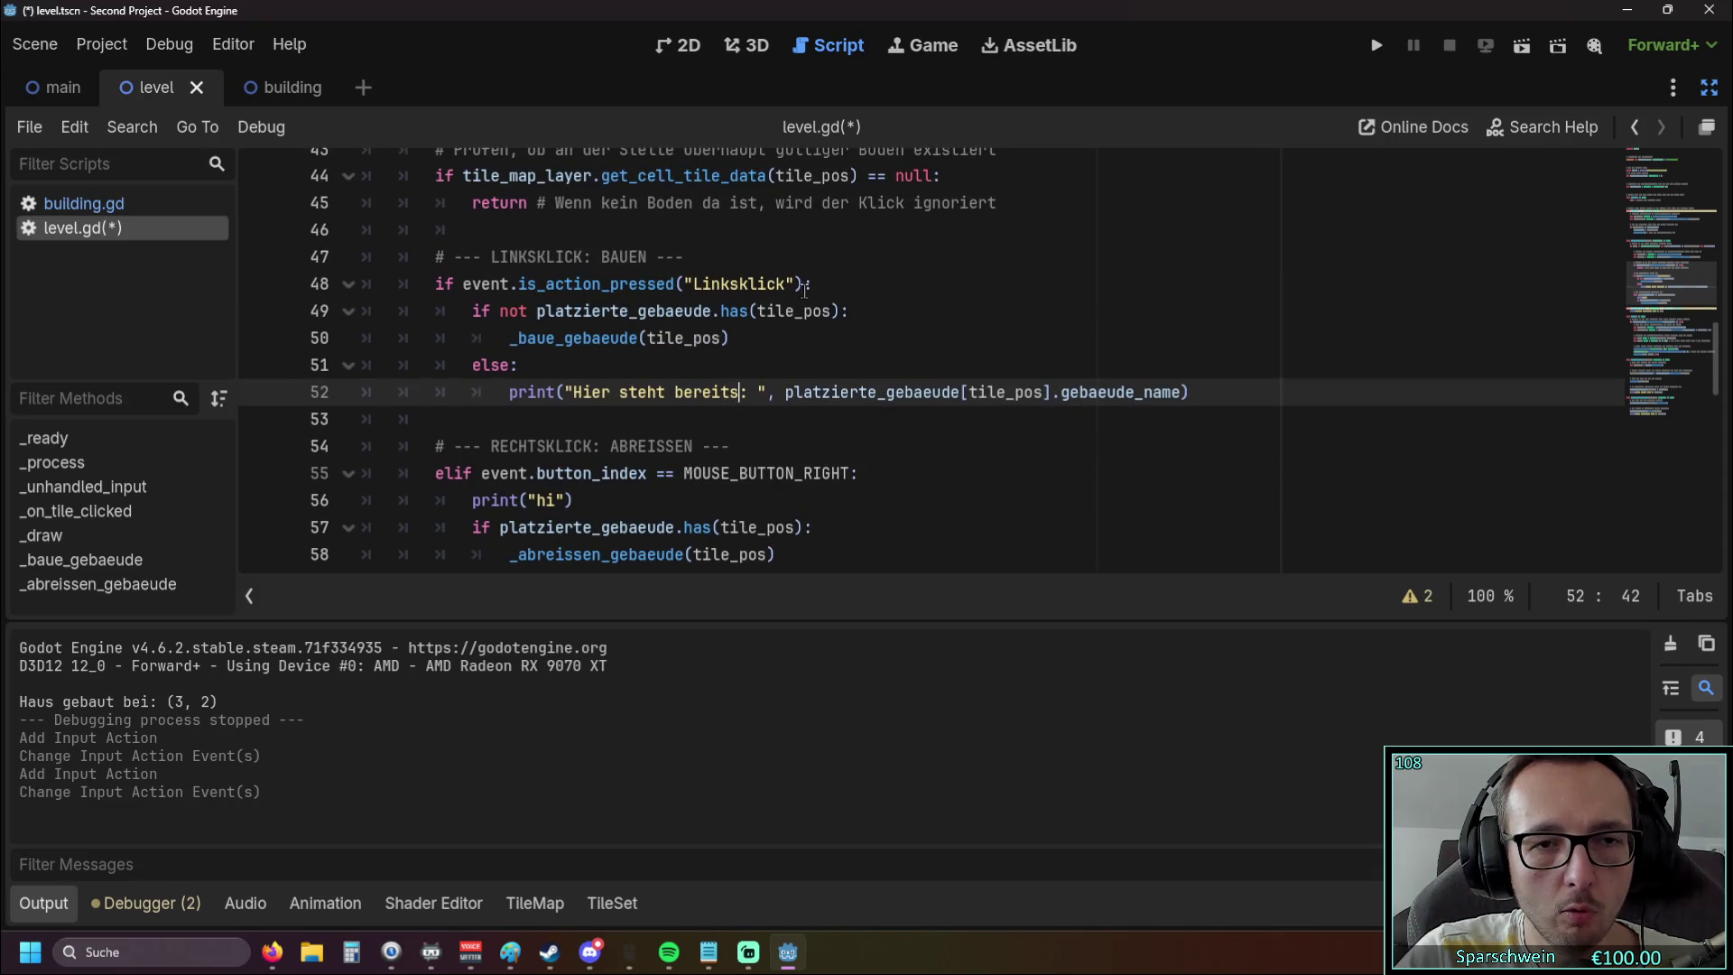
Step: Copy the Linksklick condition over the right-click check on line 55 and switch it to Rechtsklick
drag(813, 284, 437, 284)
key(ctrl+c)
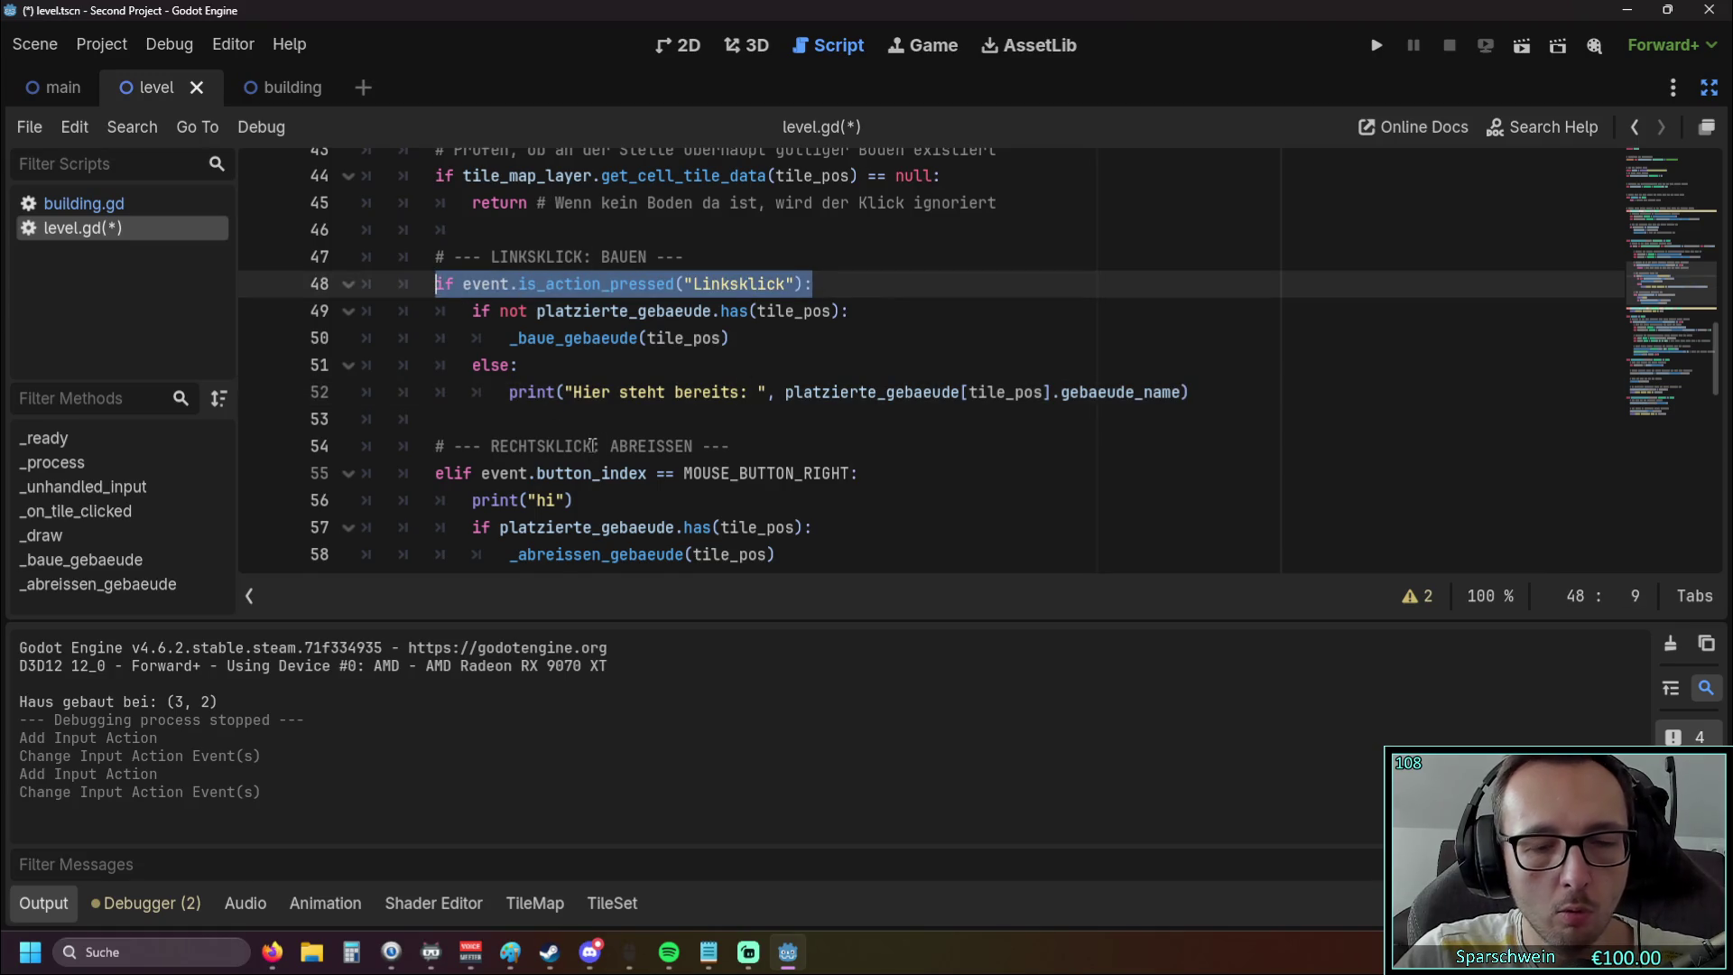
drag(861, 472, 457, 473)
key(ctrl+v)
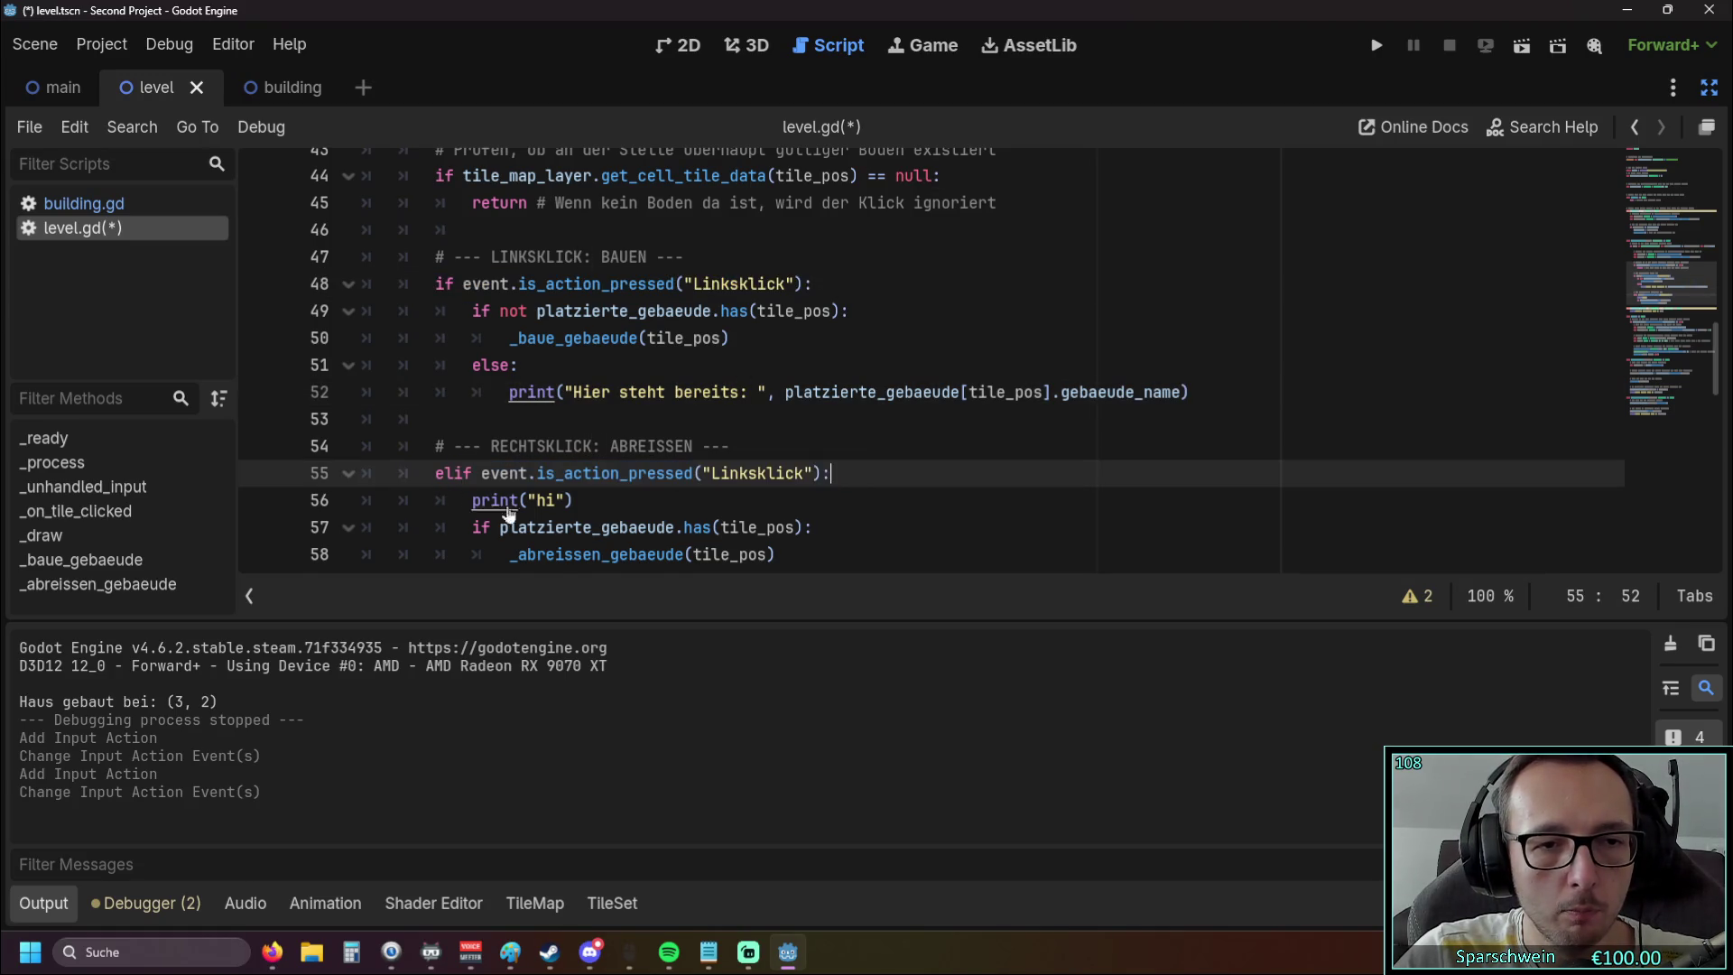
drag(804, 472, 816, 473)
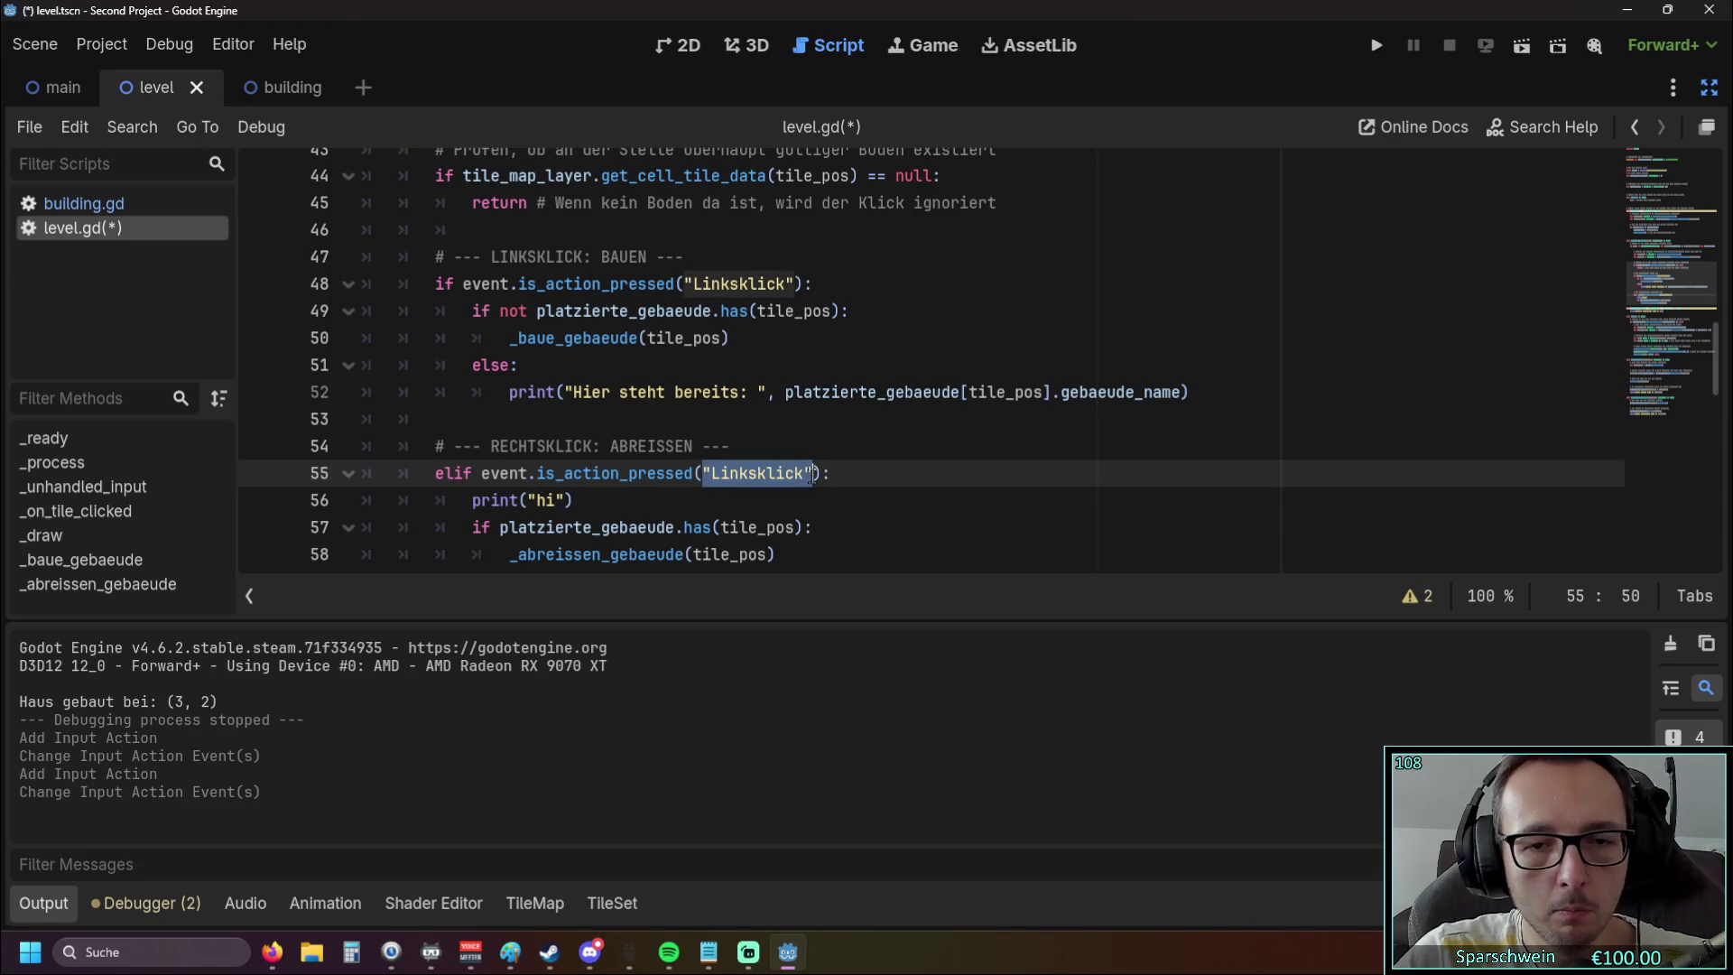
key(BackSpace)
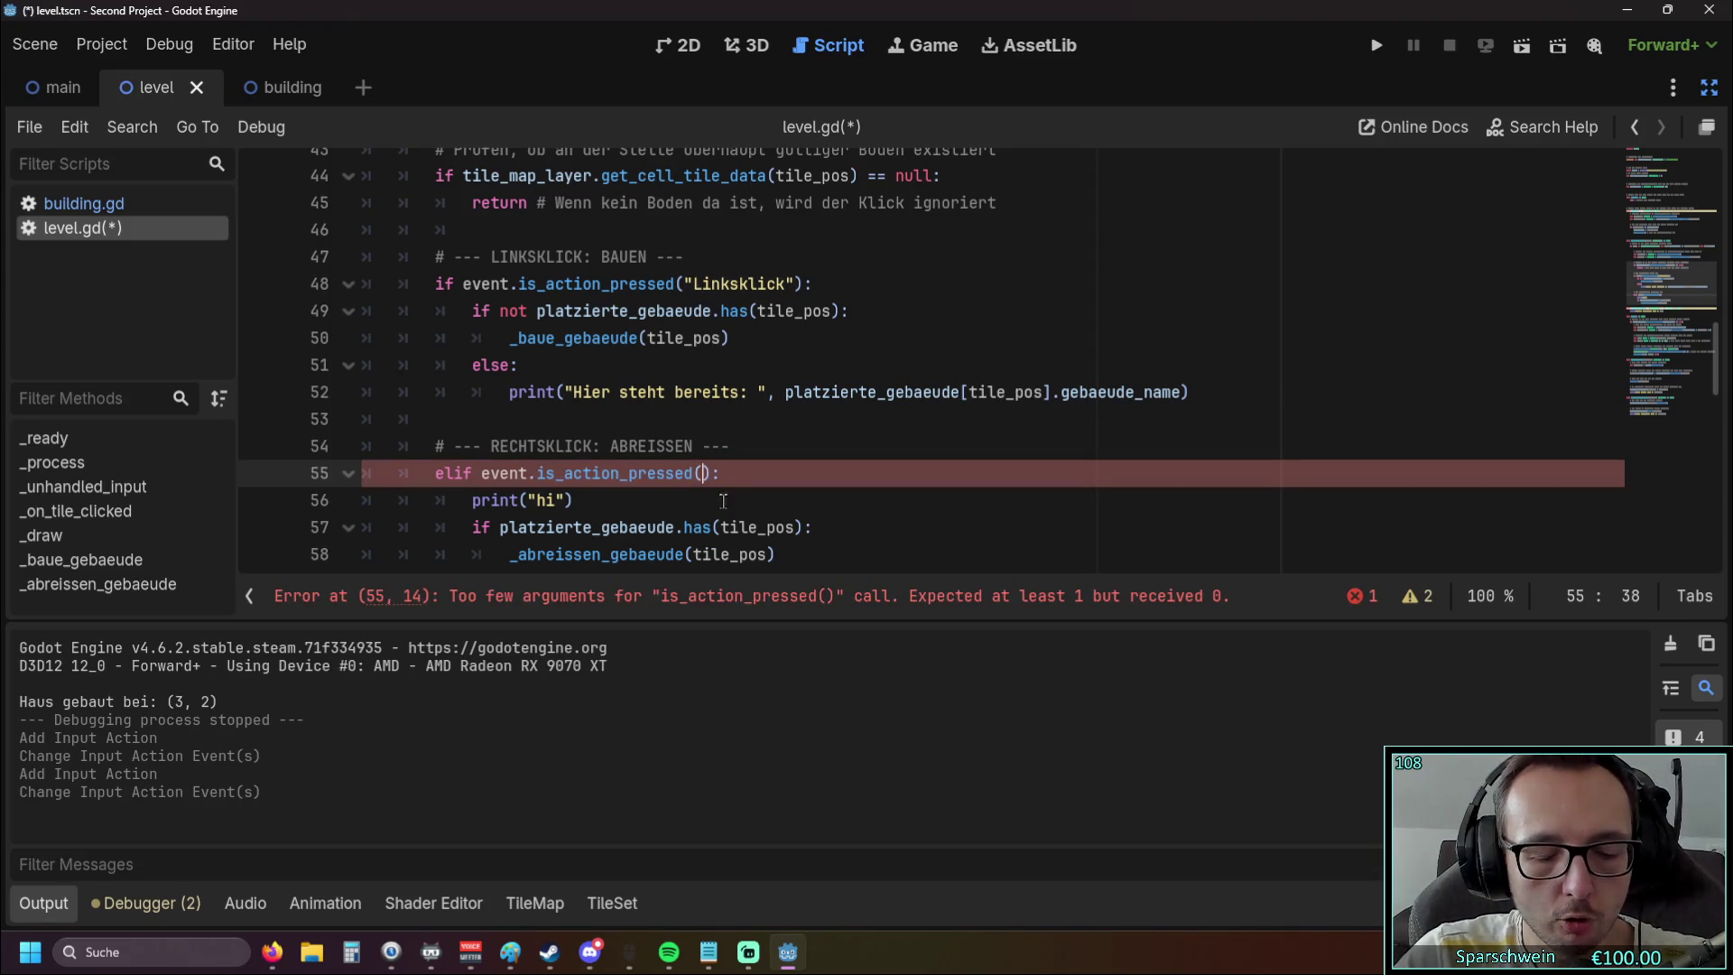
key(ctrl+space)
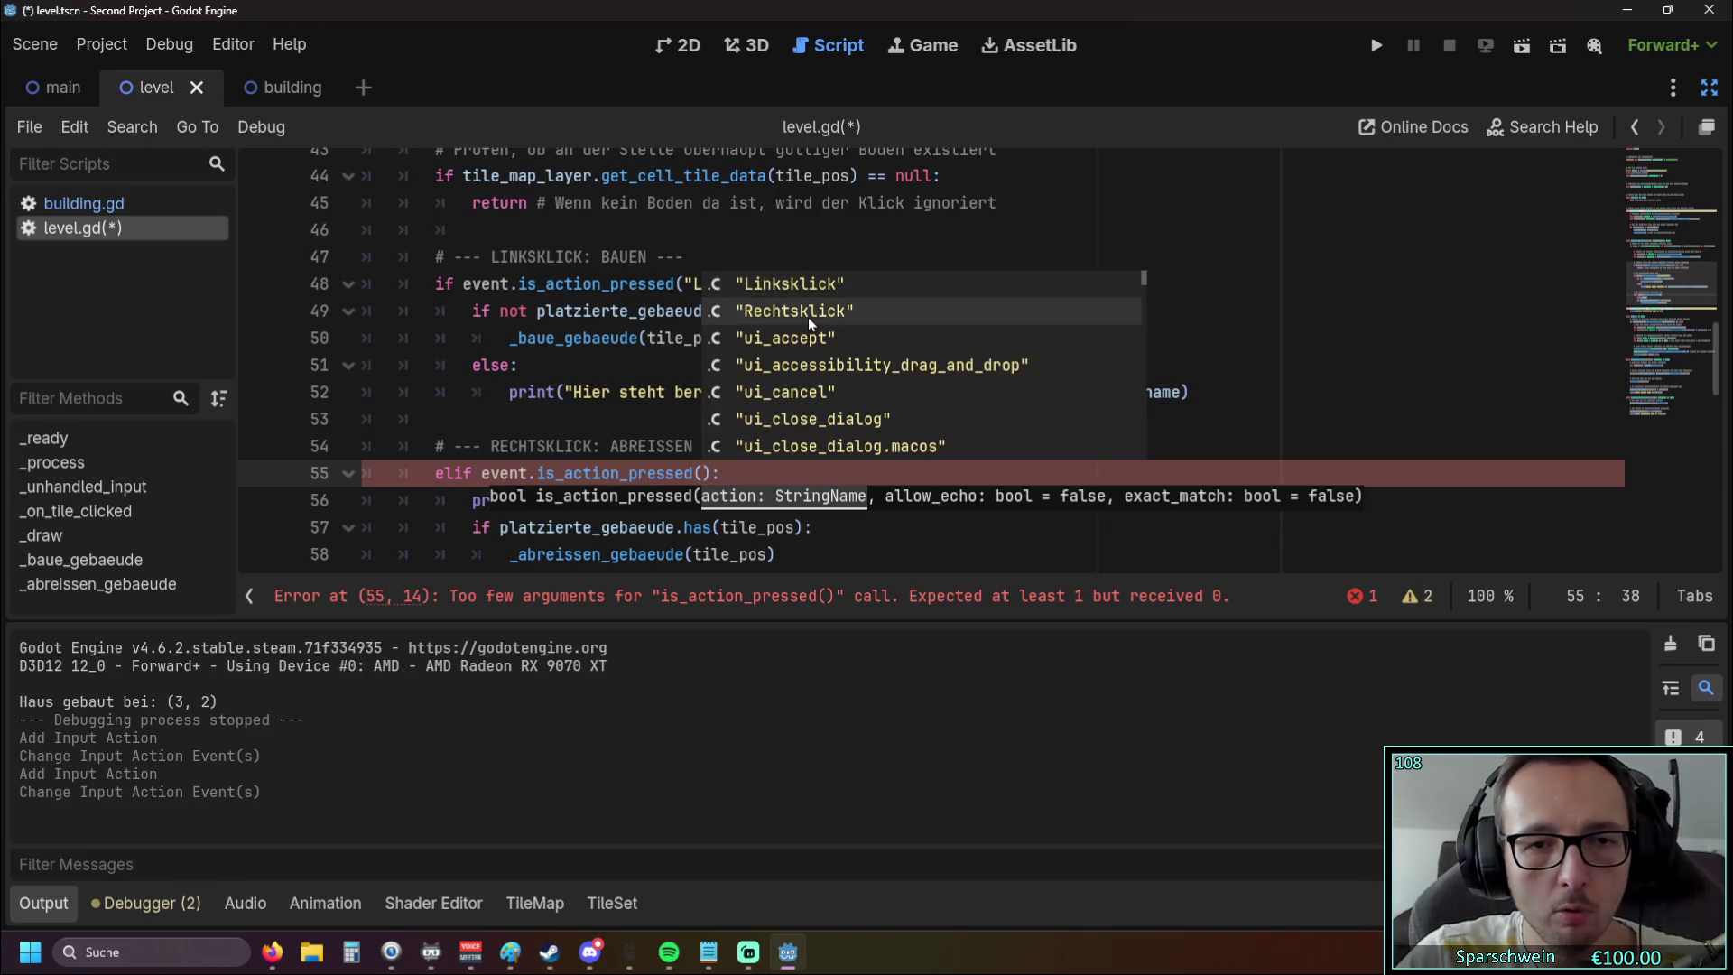
click(808, 312)
scroll(809, 361, down, 1)
key(Up)
Step: Save and run the game, build two houses on grass tiles, then close the game
click(1376, 45)
click(839, 433)
click(911, 433)
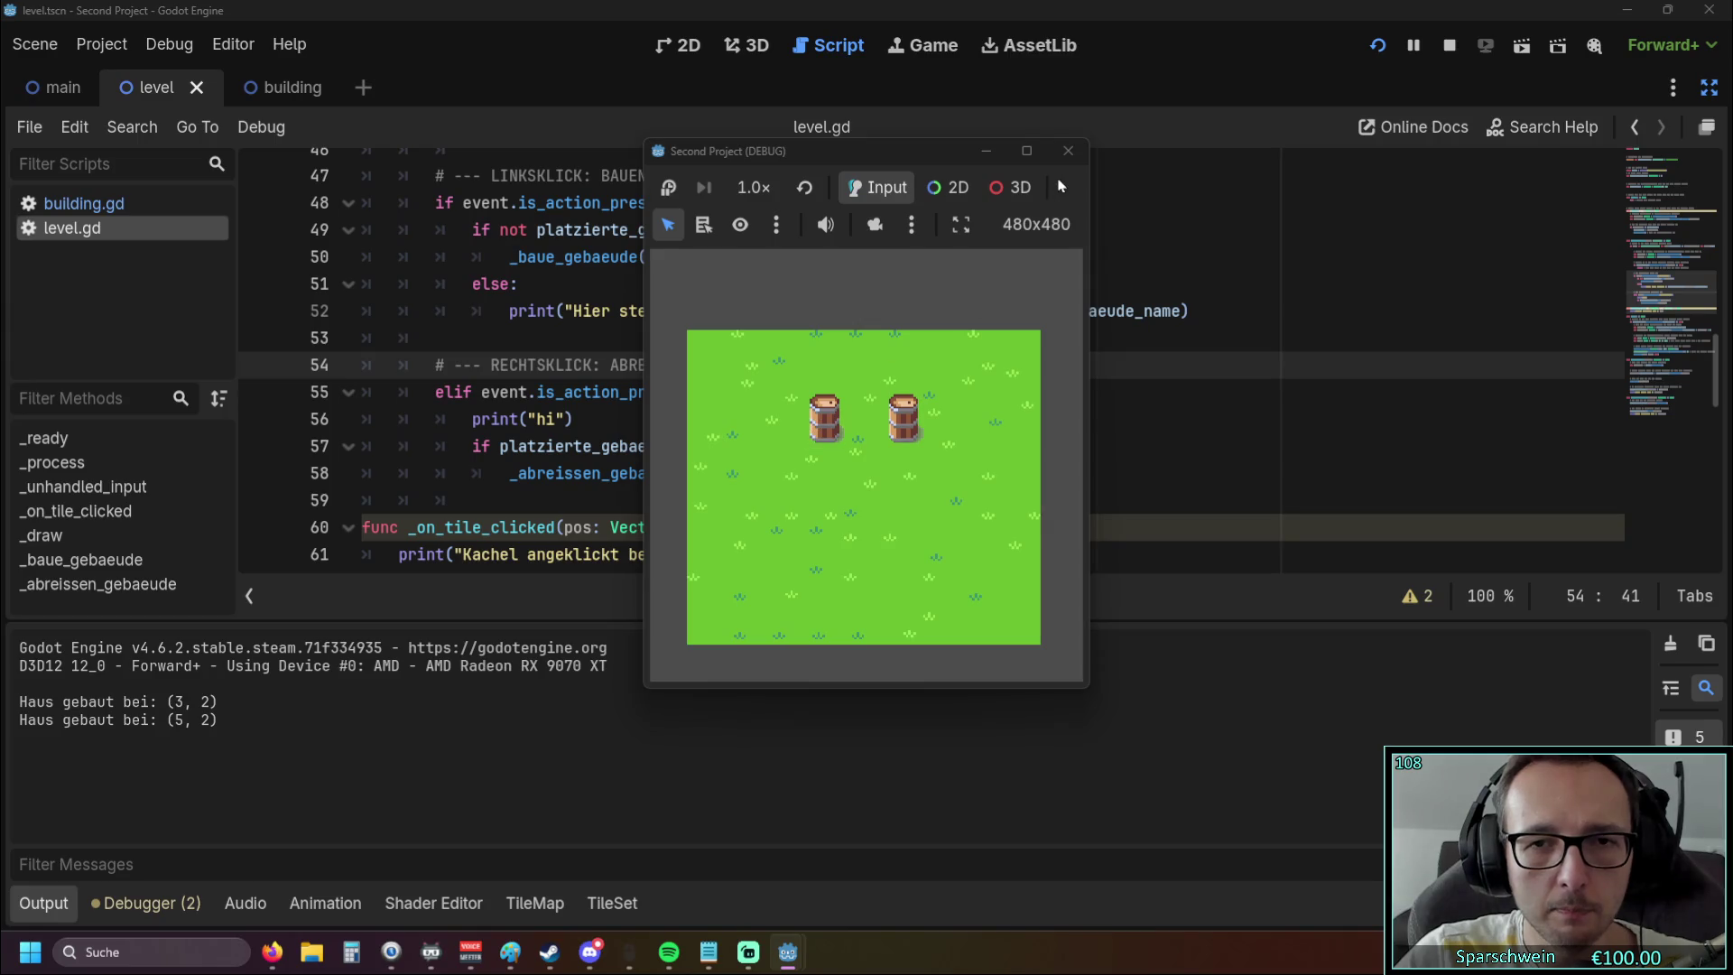
click(1067, 150)
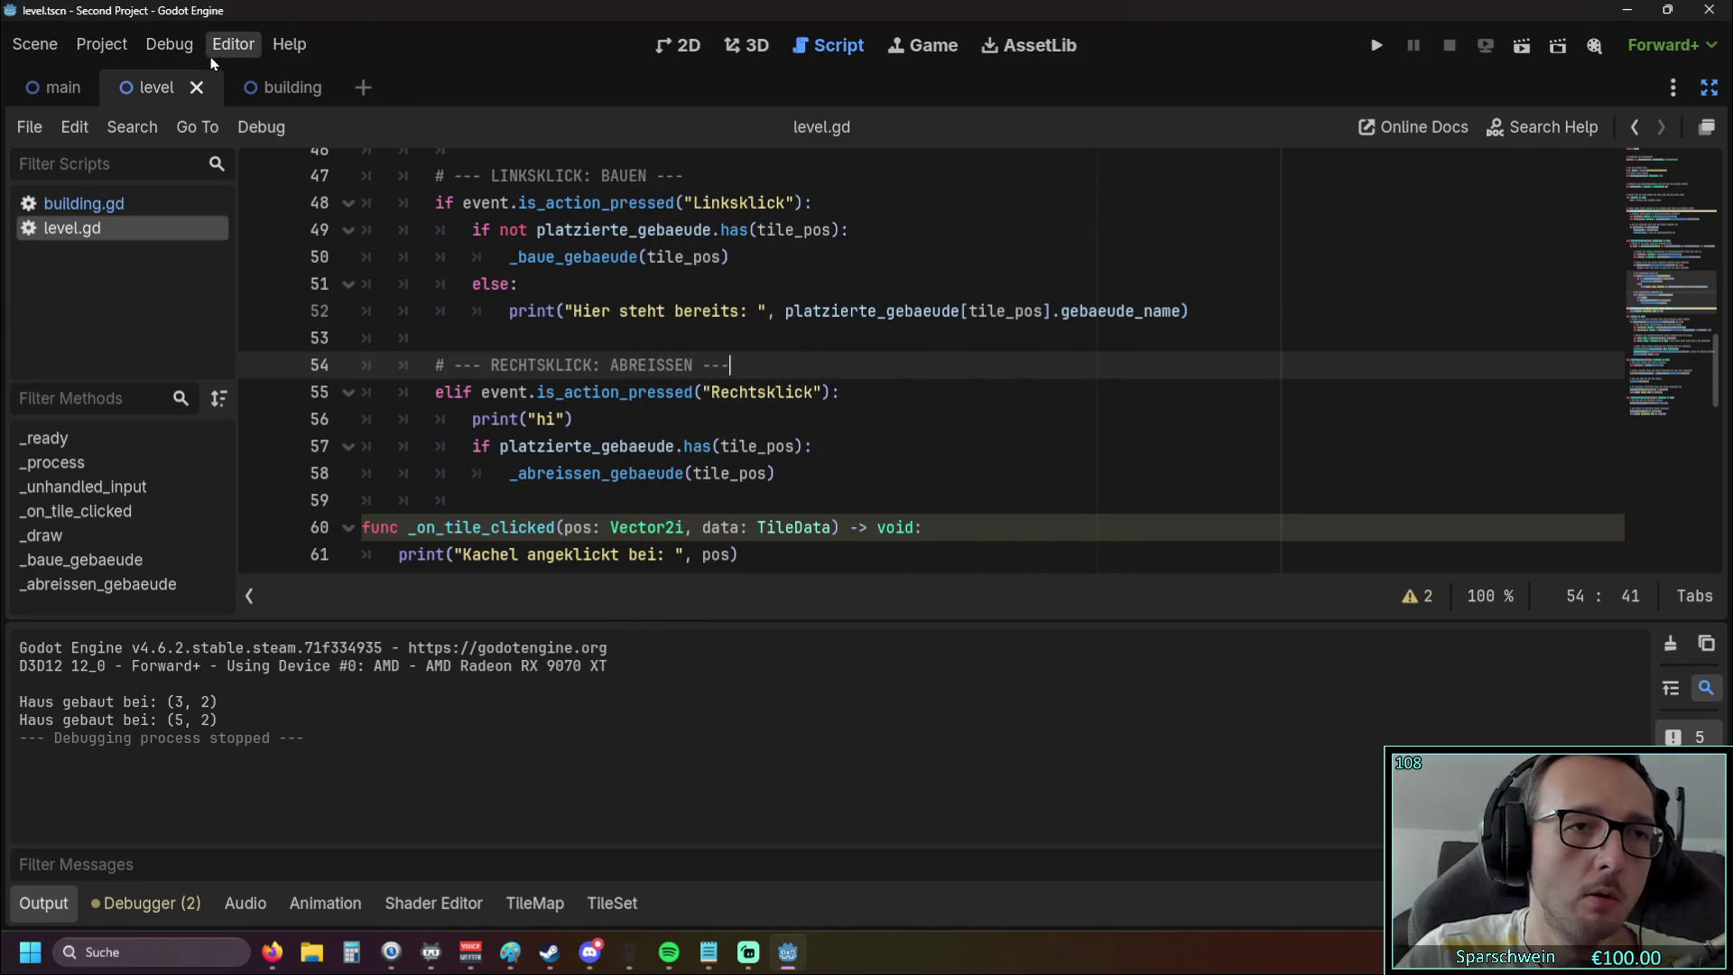
click(101, 49)
Step: In the Input Map, bind the Enter key to Rechtsklick alongside the right mouse button
click(136, 81)
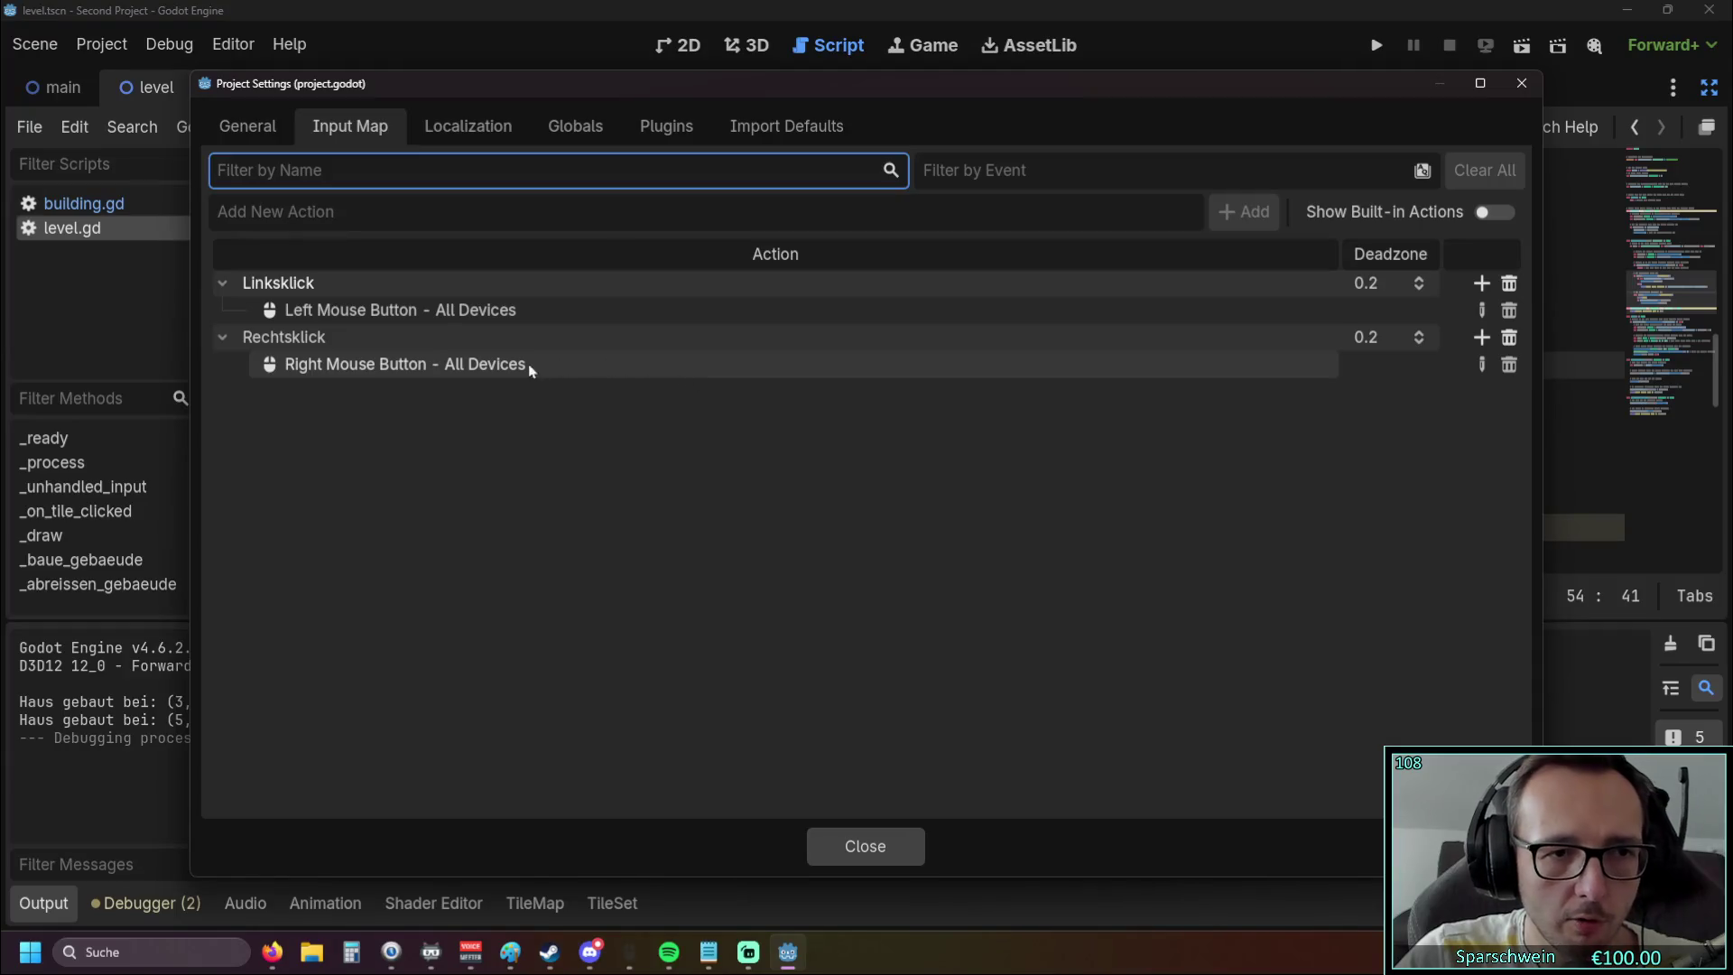
click(383, 370)
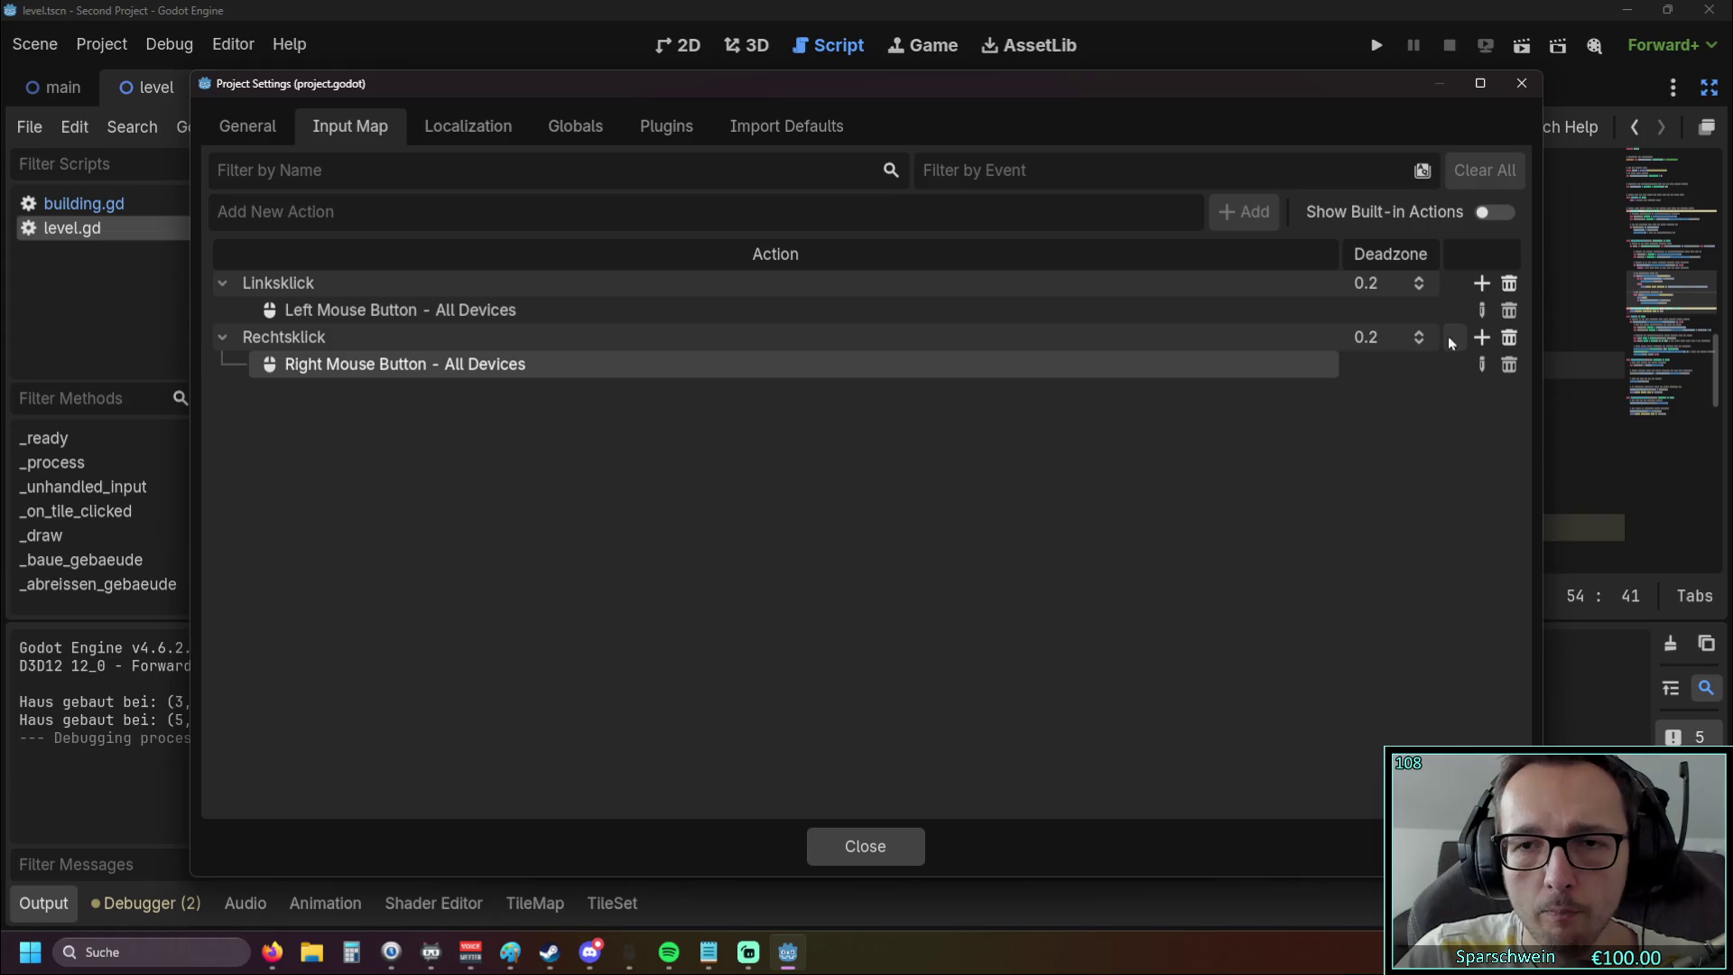
click(1480, 339)
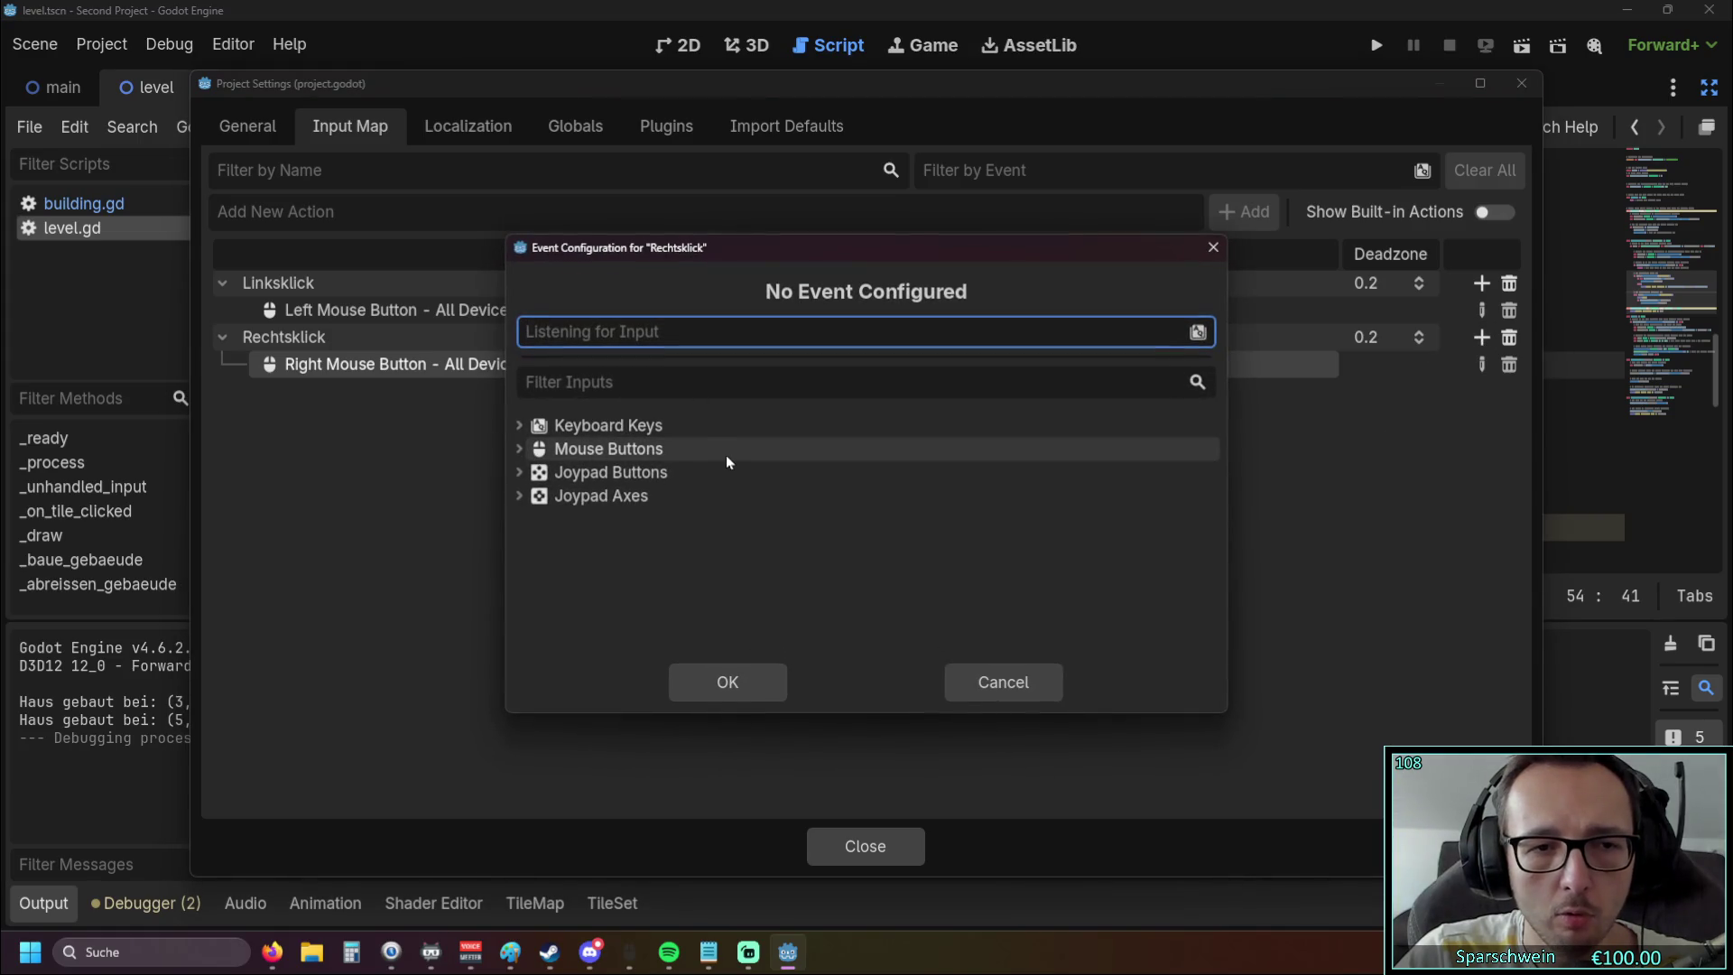
click(519, 425)
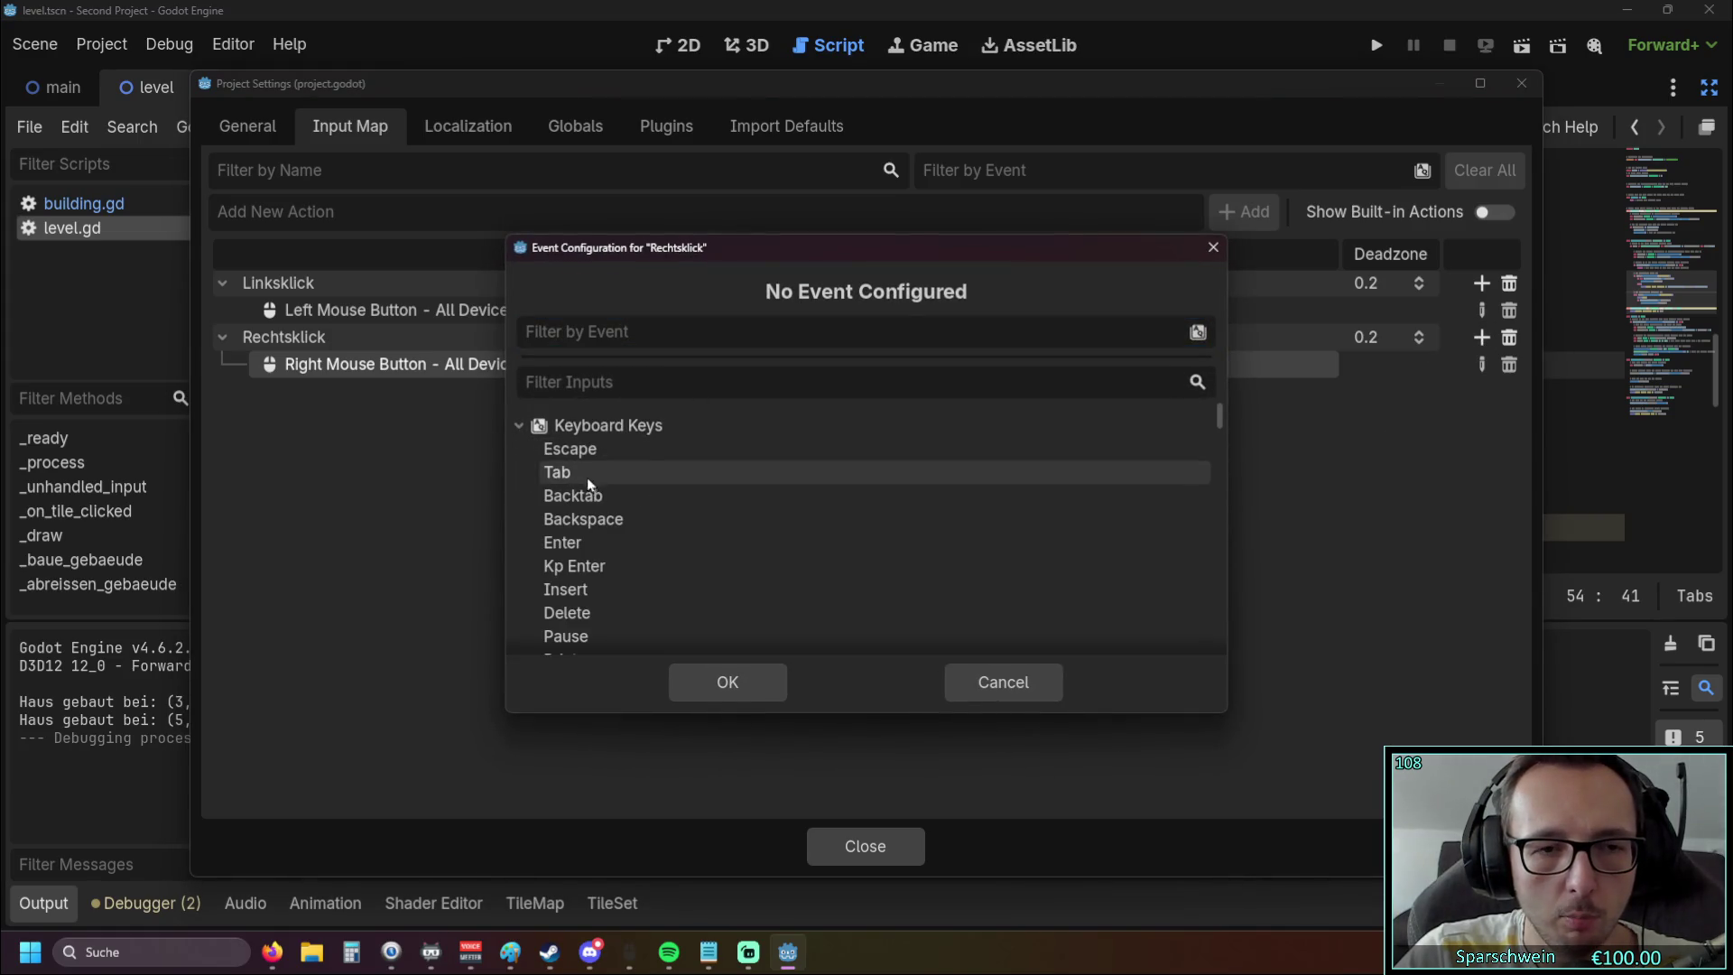
scroll(618, 505, down, 1)
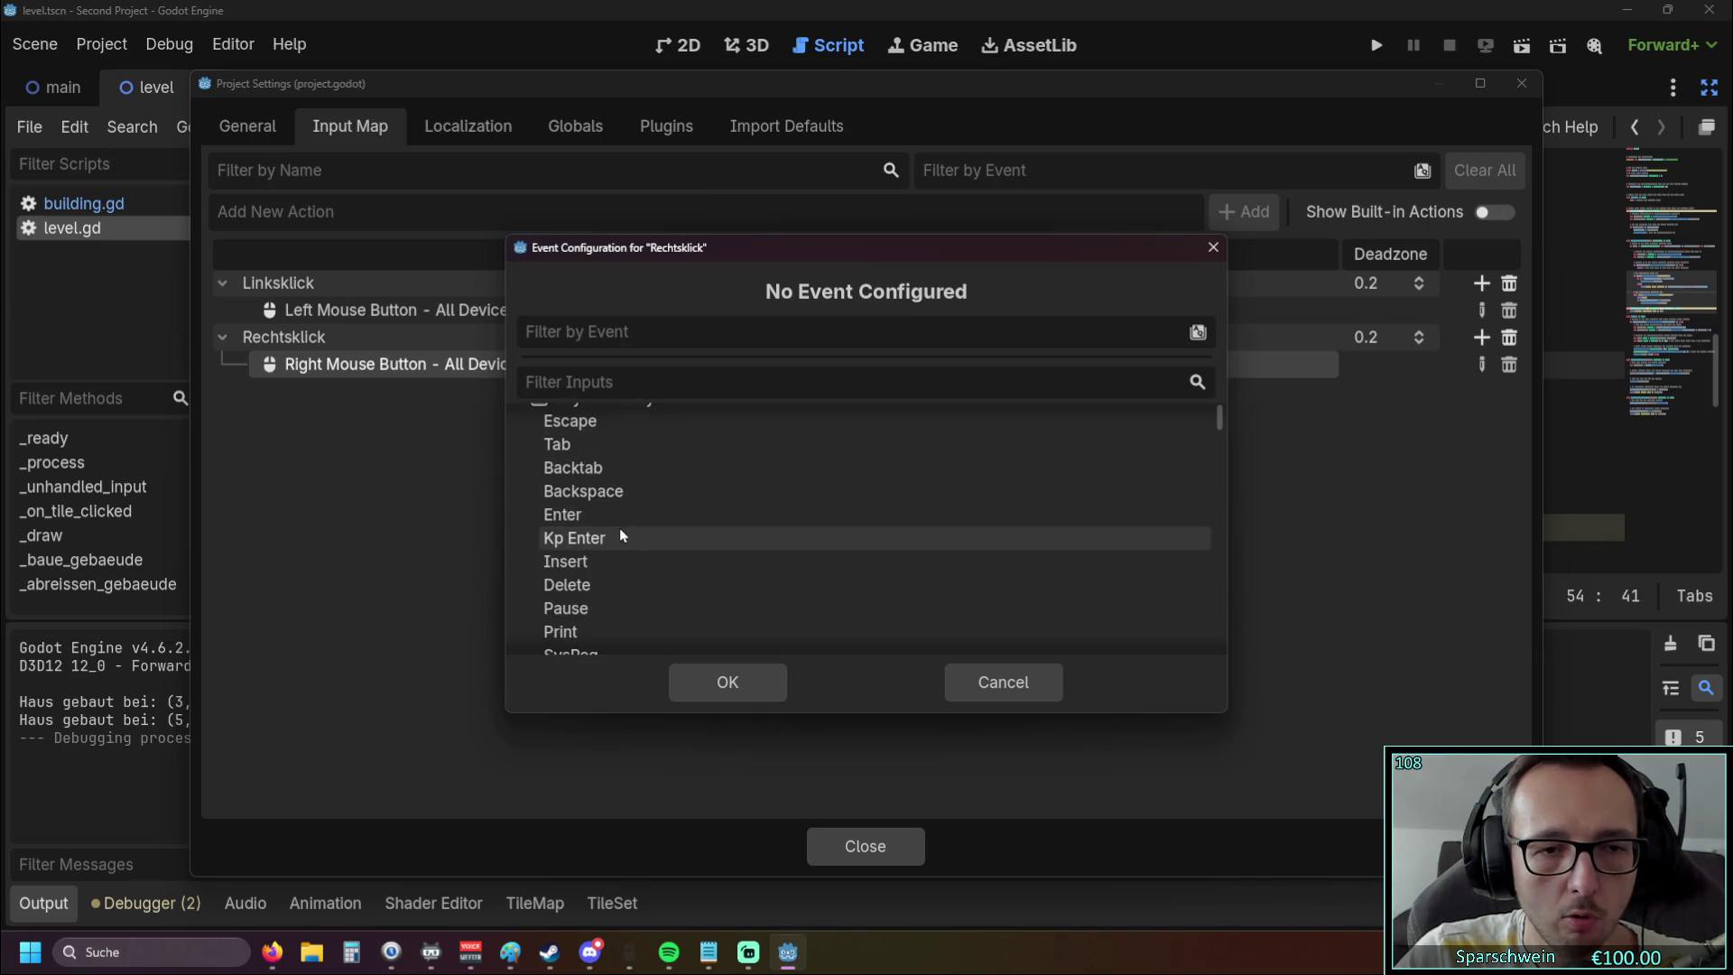
click(607, 511)
click(727, 681)
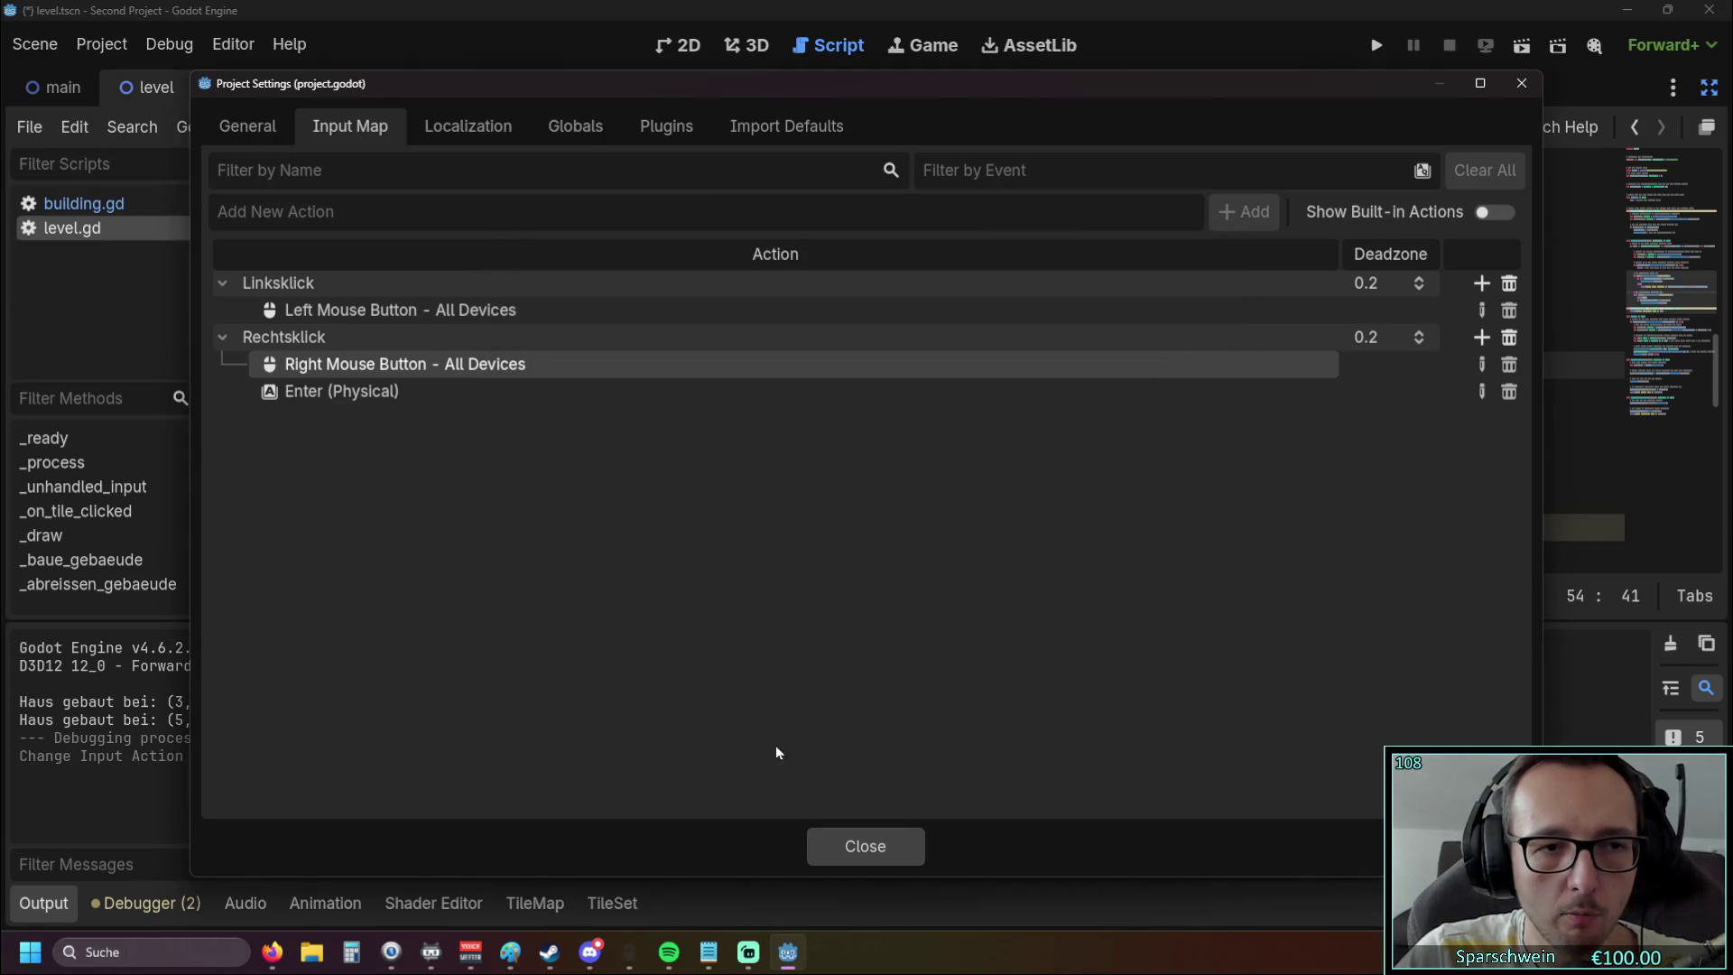
click(867, 848)
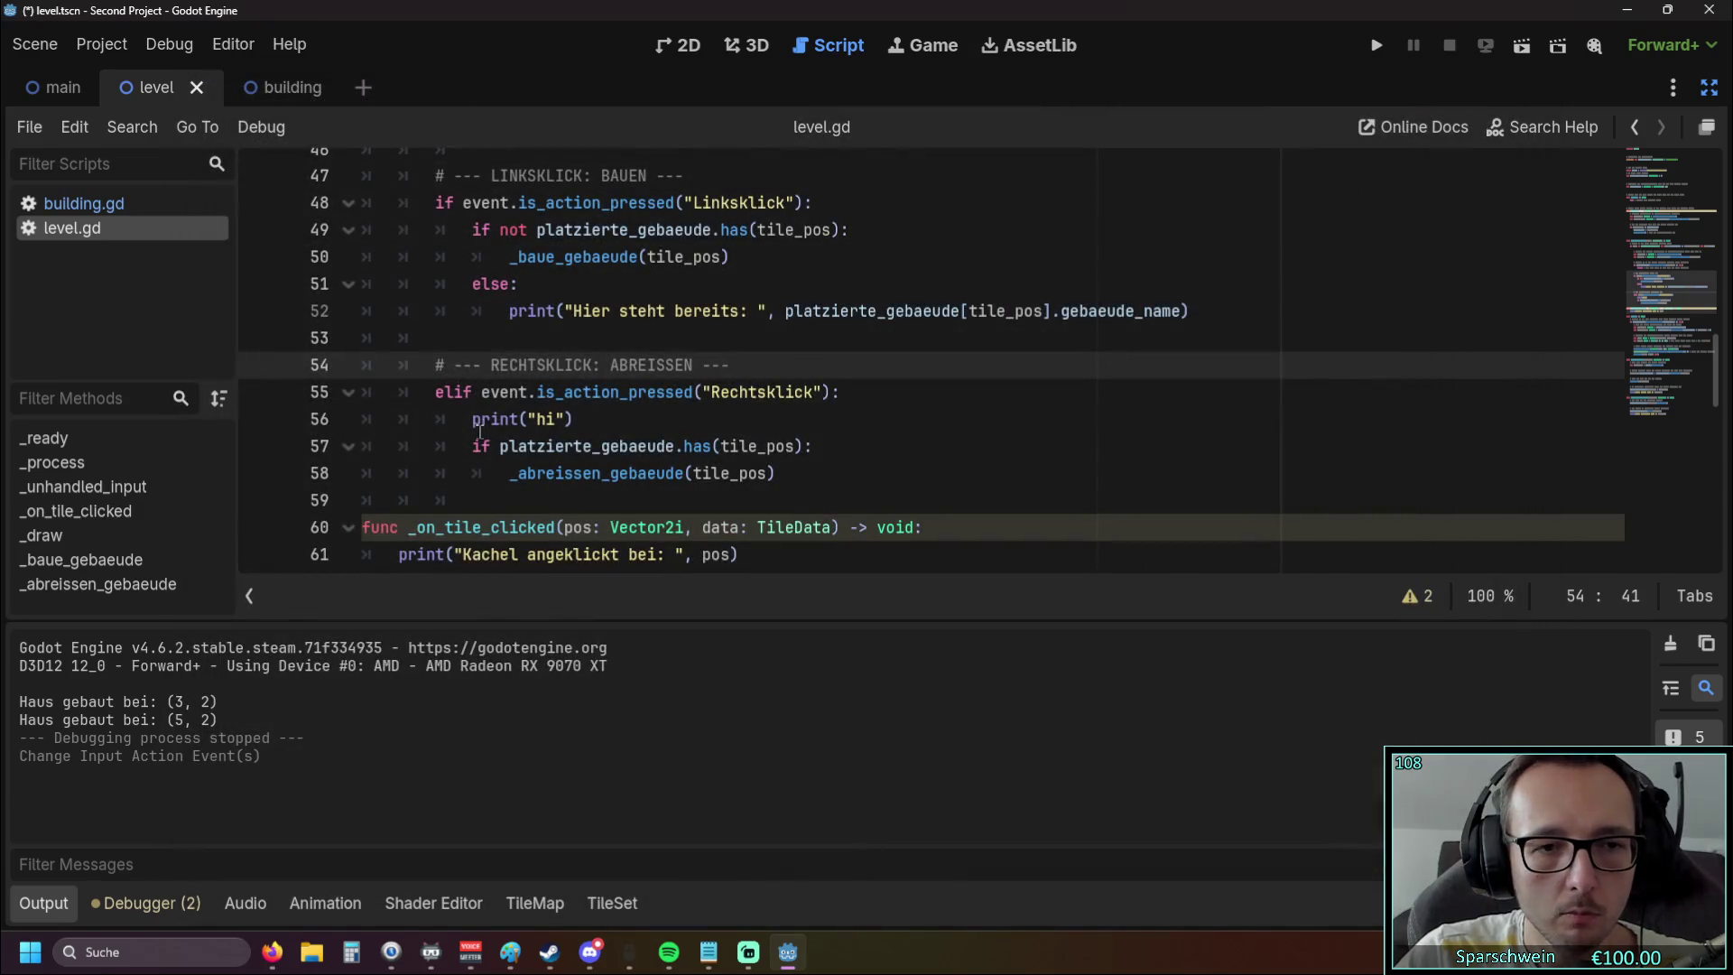
Step: Run the game, build a house at tile (3, 3), and close the game window
click(1378, 51)
click(828, 458)
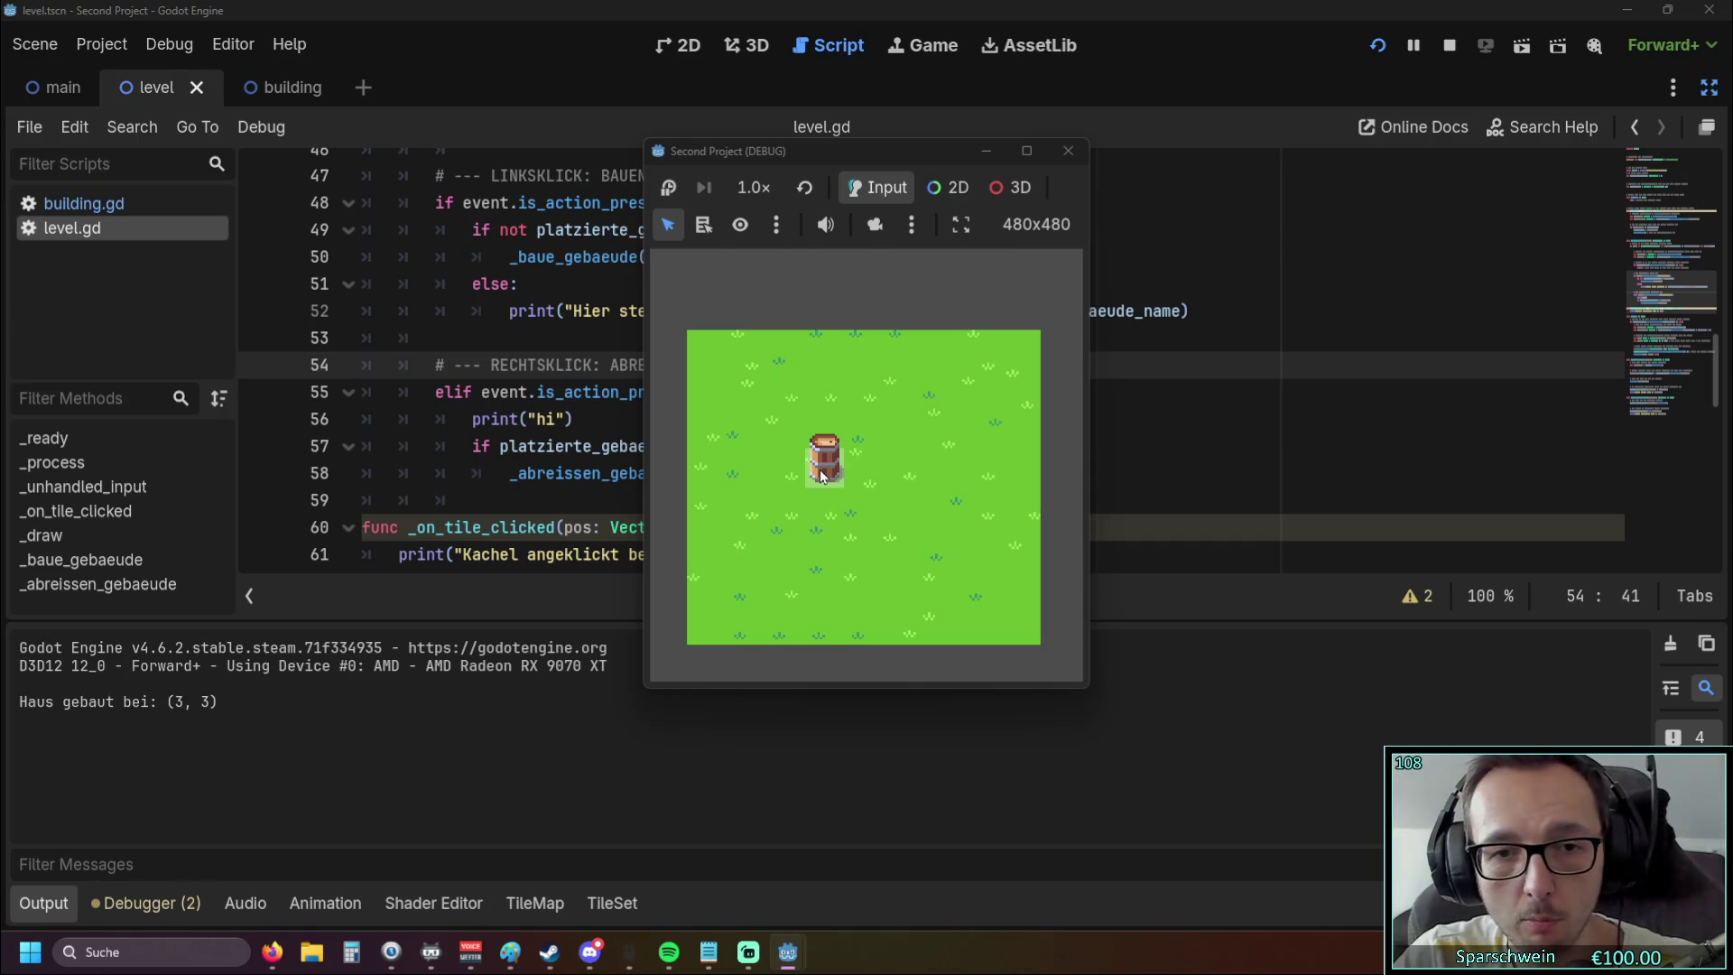
click(1068, 150)
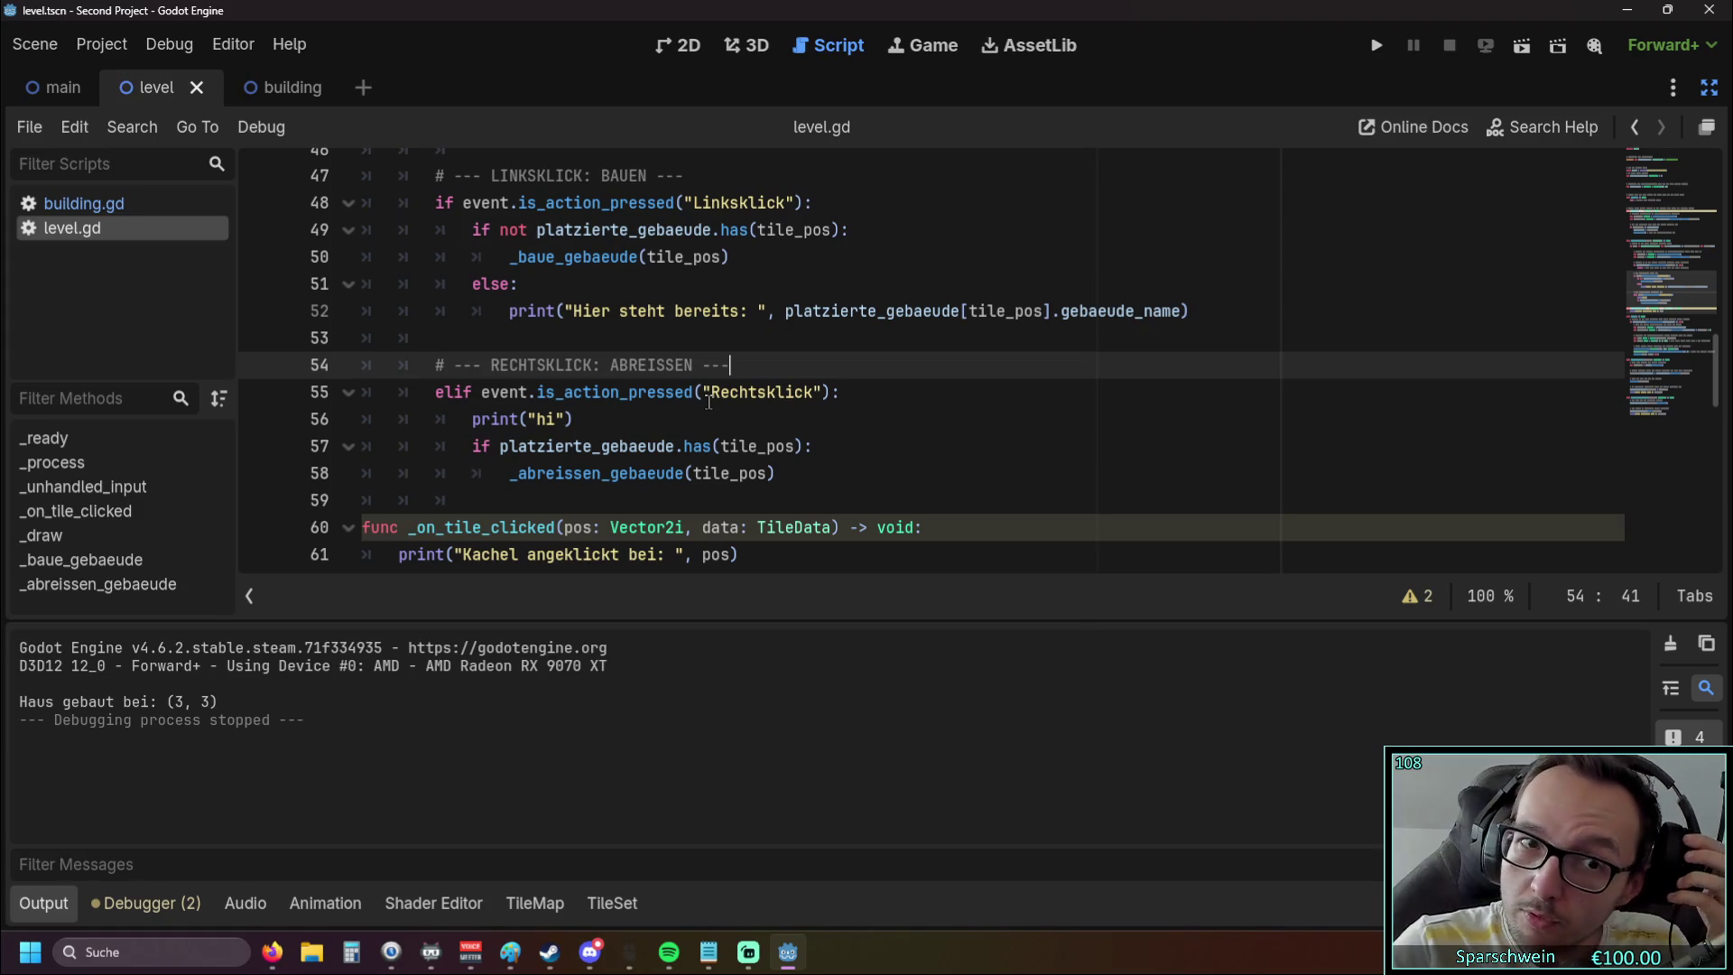
mouse_move(574, 419)
mouse_down()
mouse_move(420, 390)
mouse_move(584, 423)
mouse_up()
Step: Cut the demolish check on lines 57–59, test-run with one house, then paste the lines back
click(574, 420)
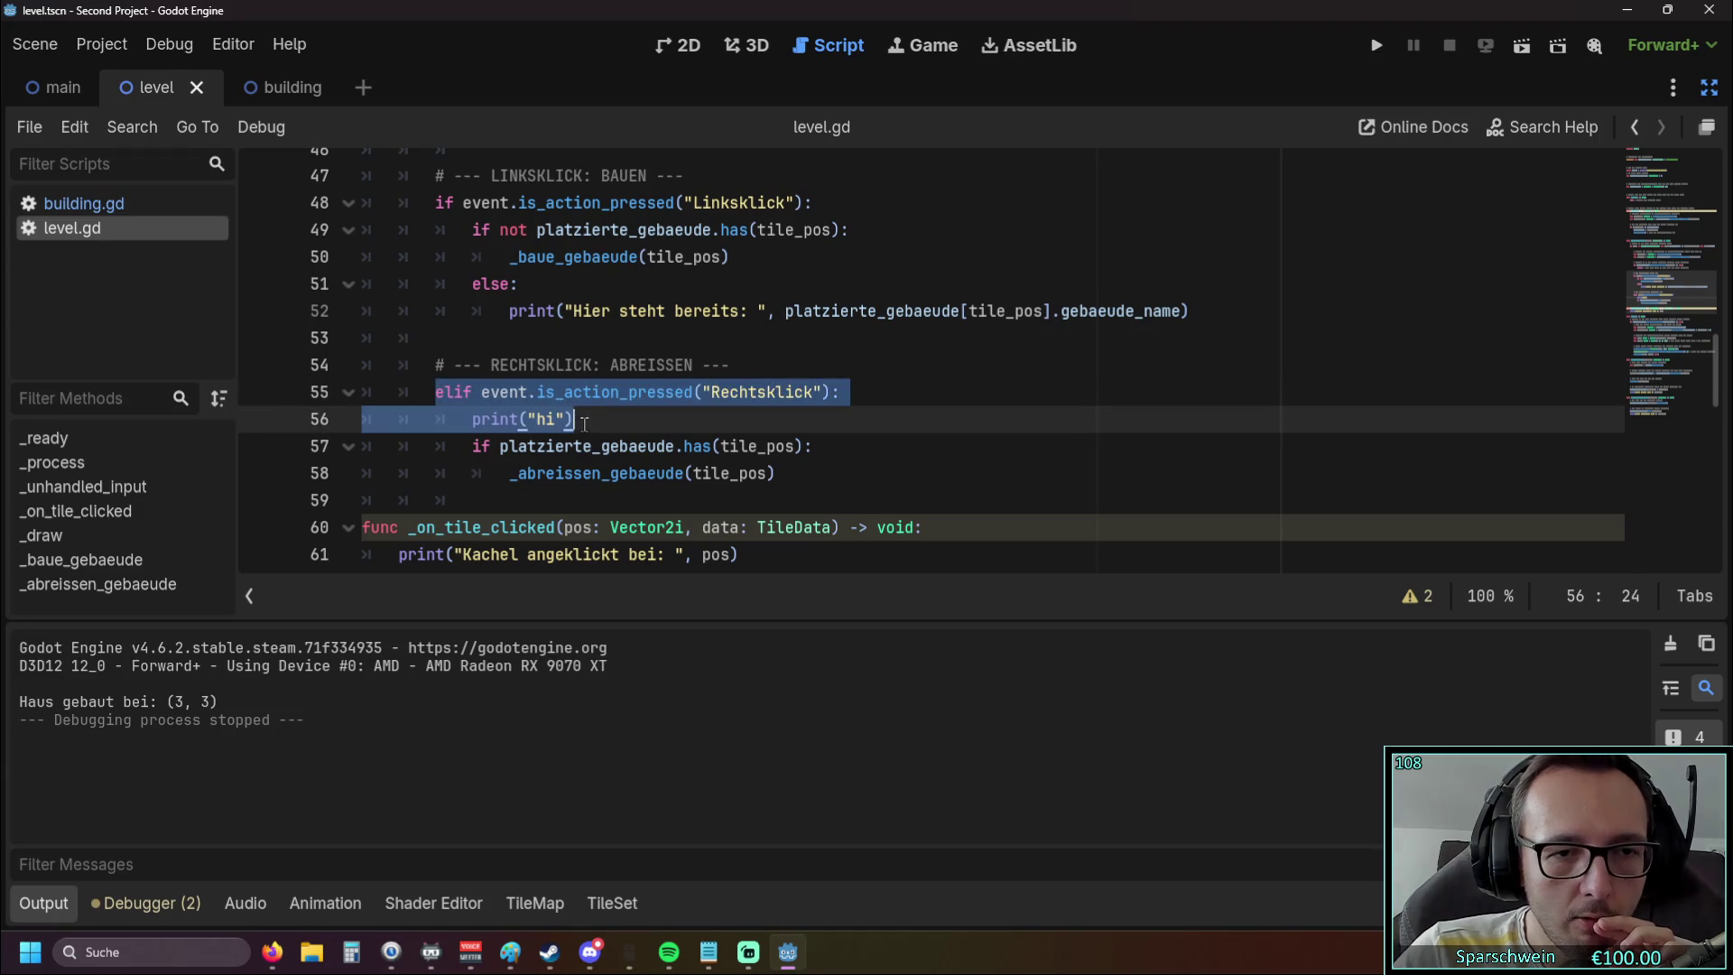
drag(736, 498, 351, 444)
key(ctrl+c)
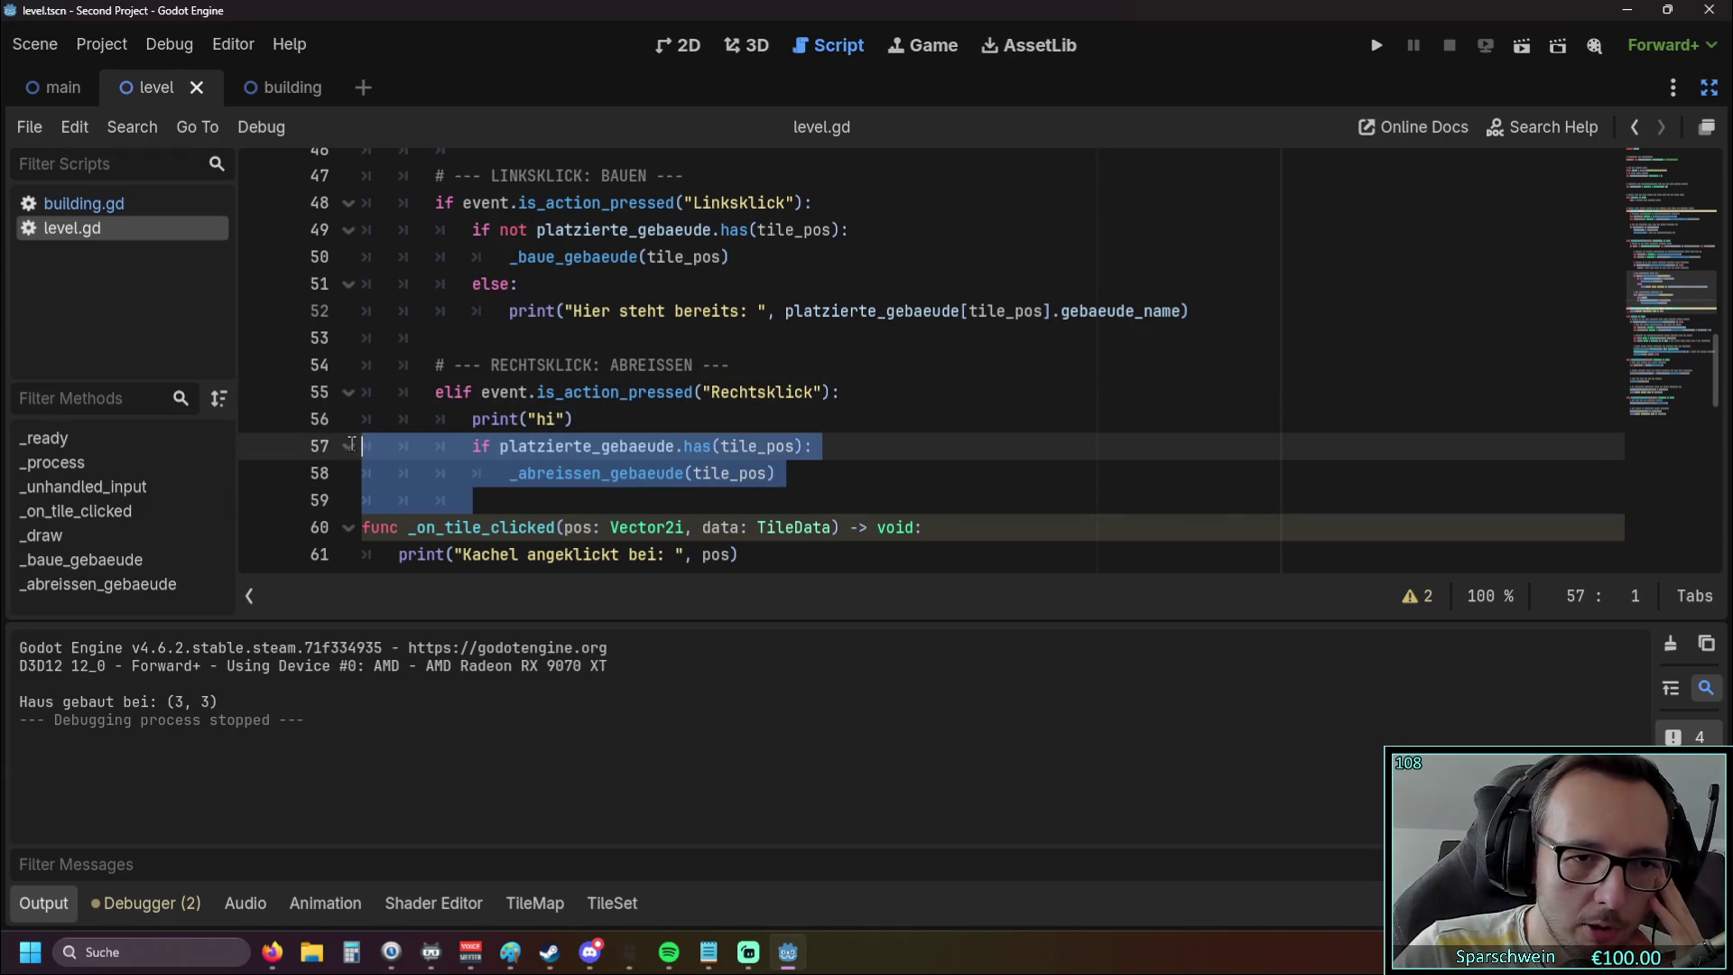
key(Delete)
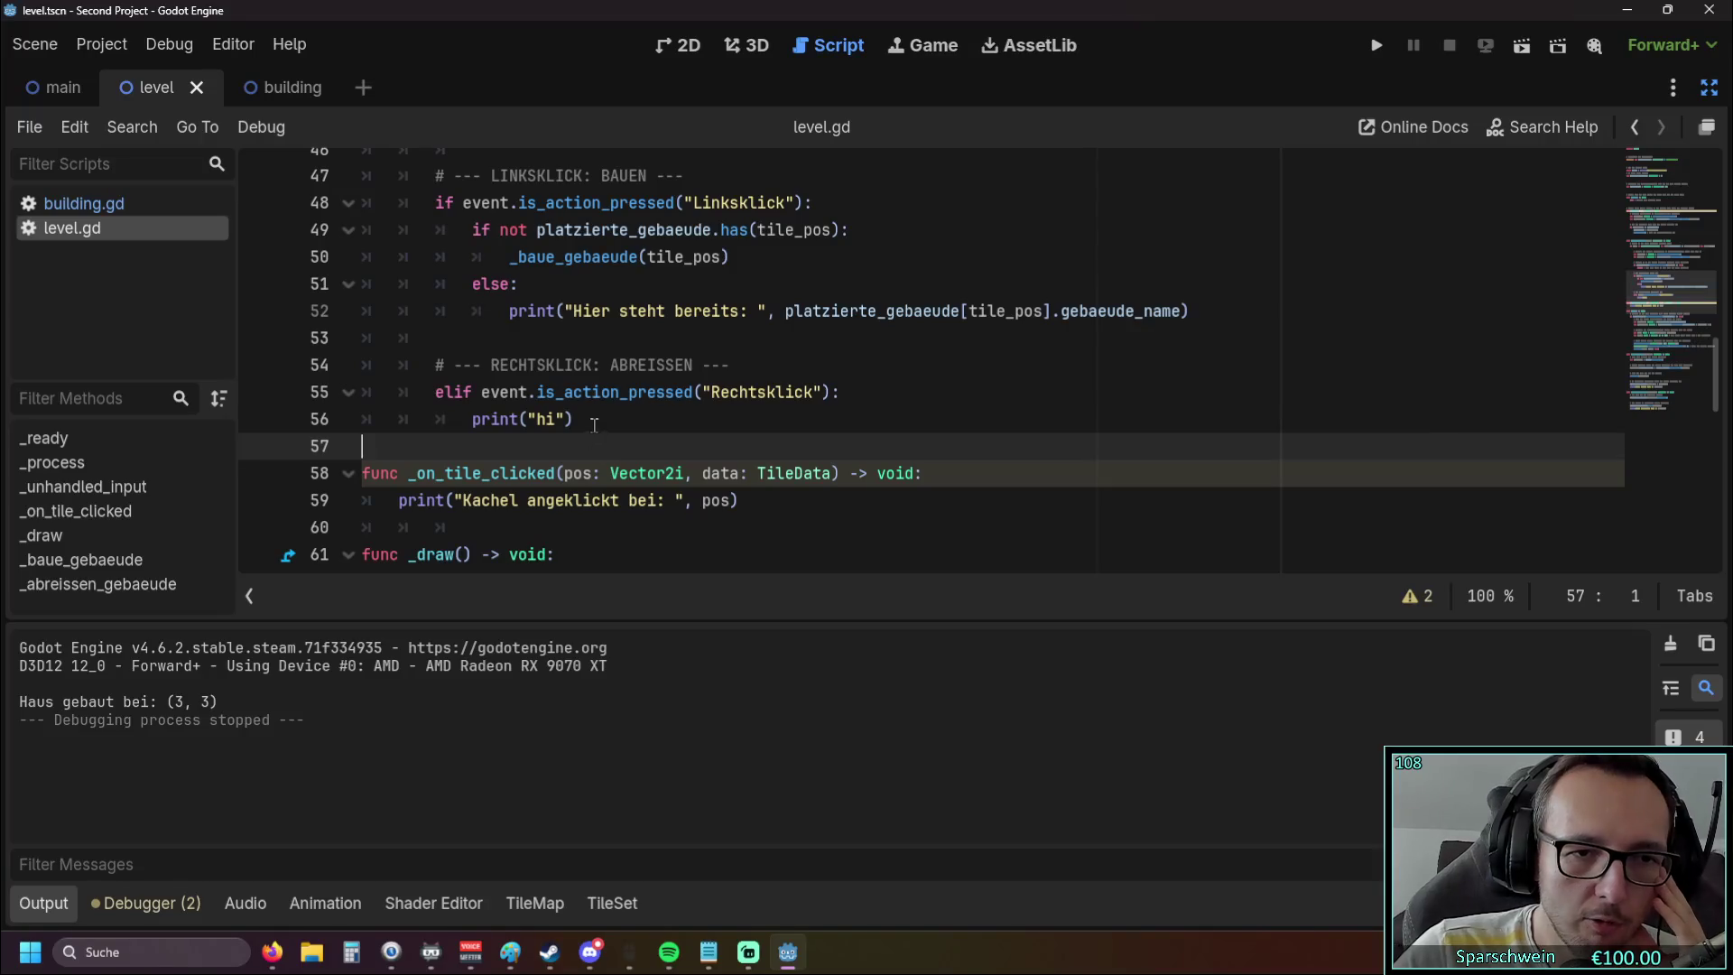
key(ctrl+z)
key(ctrl+y)
click(1375, 45)
click(836, 485)
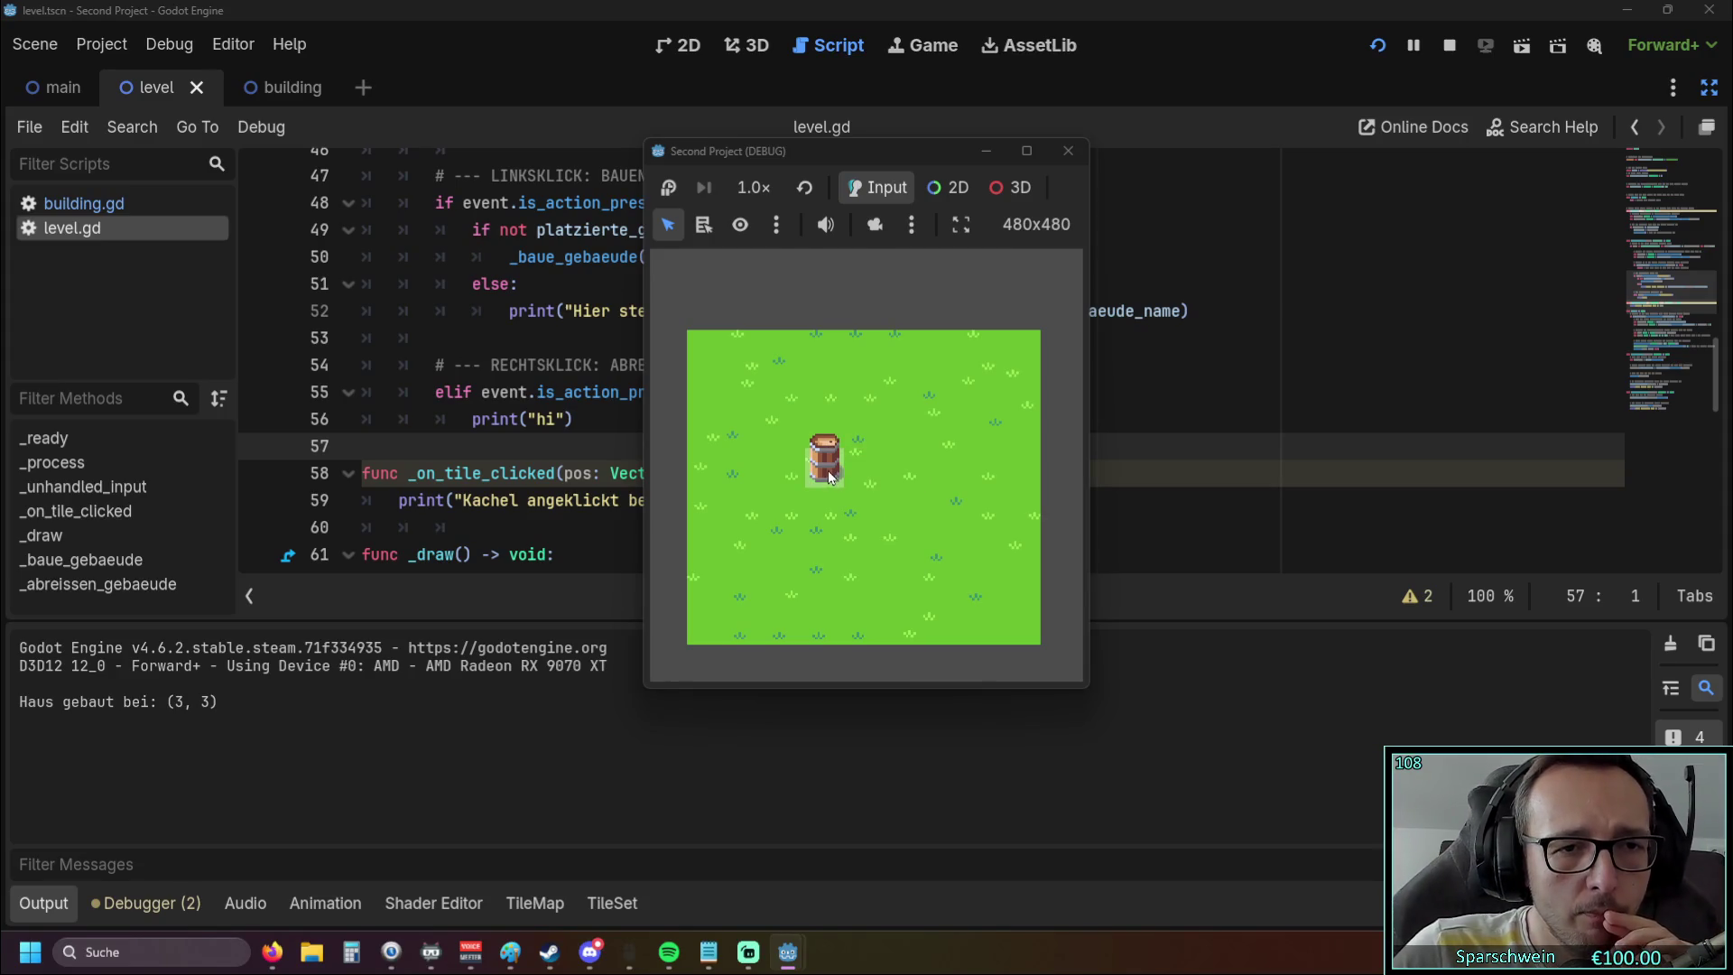
click(1067, 150)
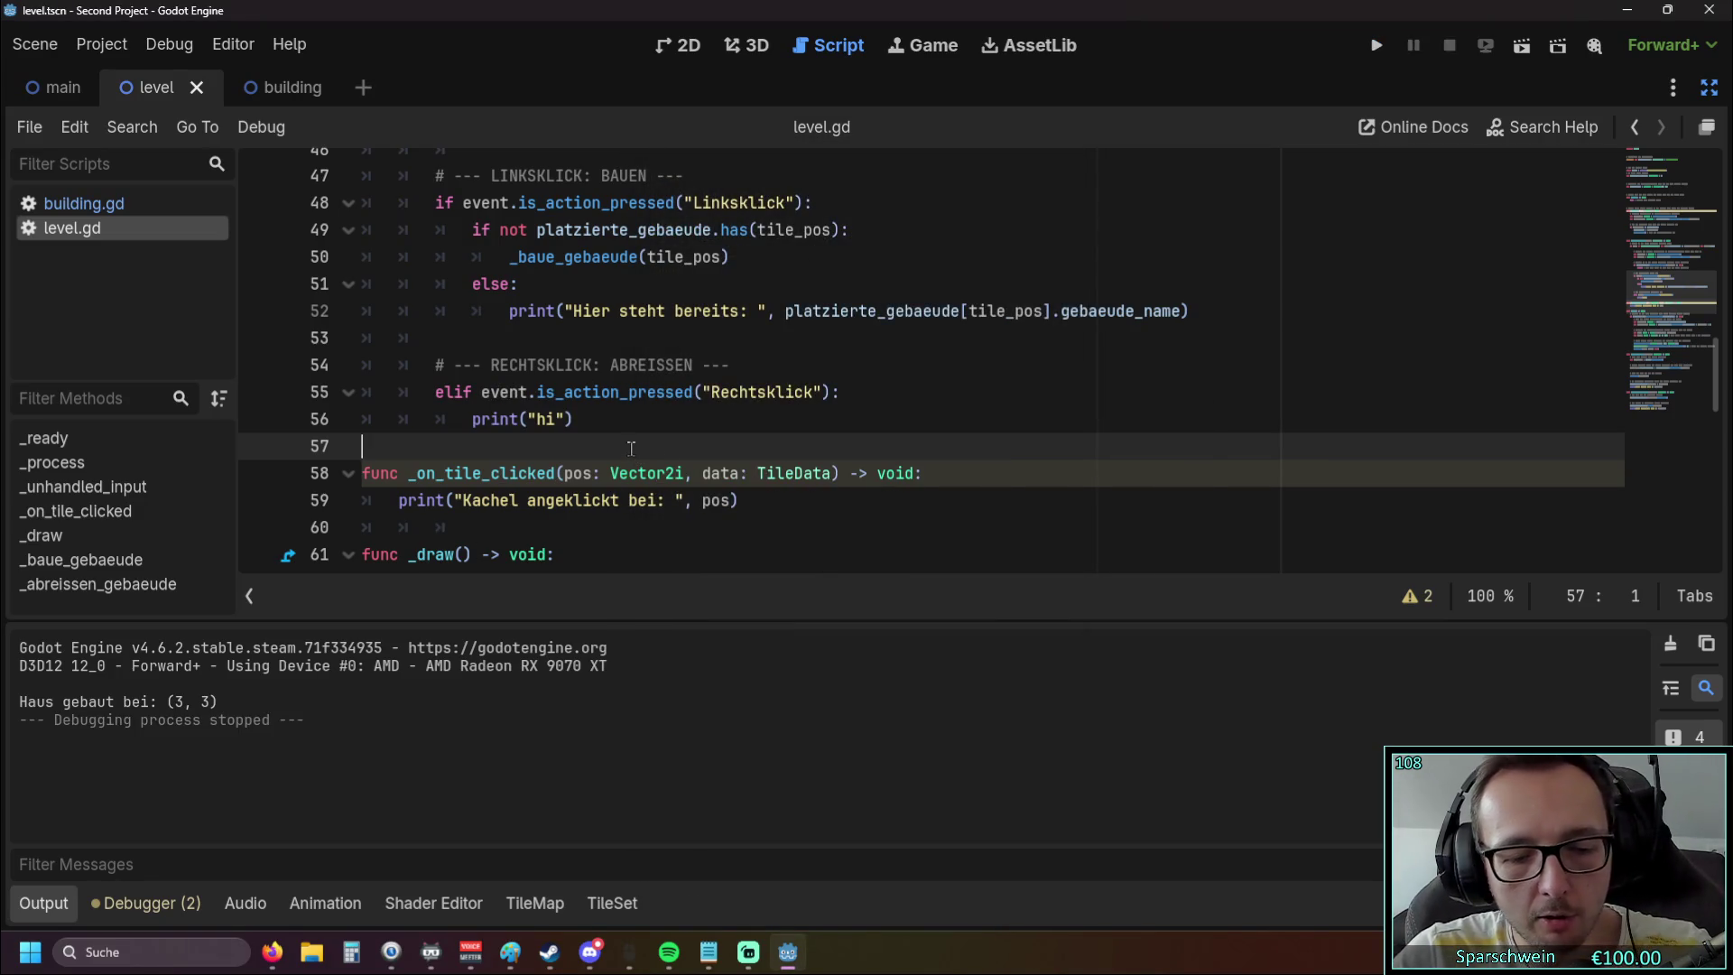
key(ctrl+v)
click(819, 473)
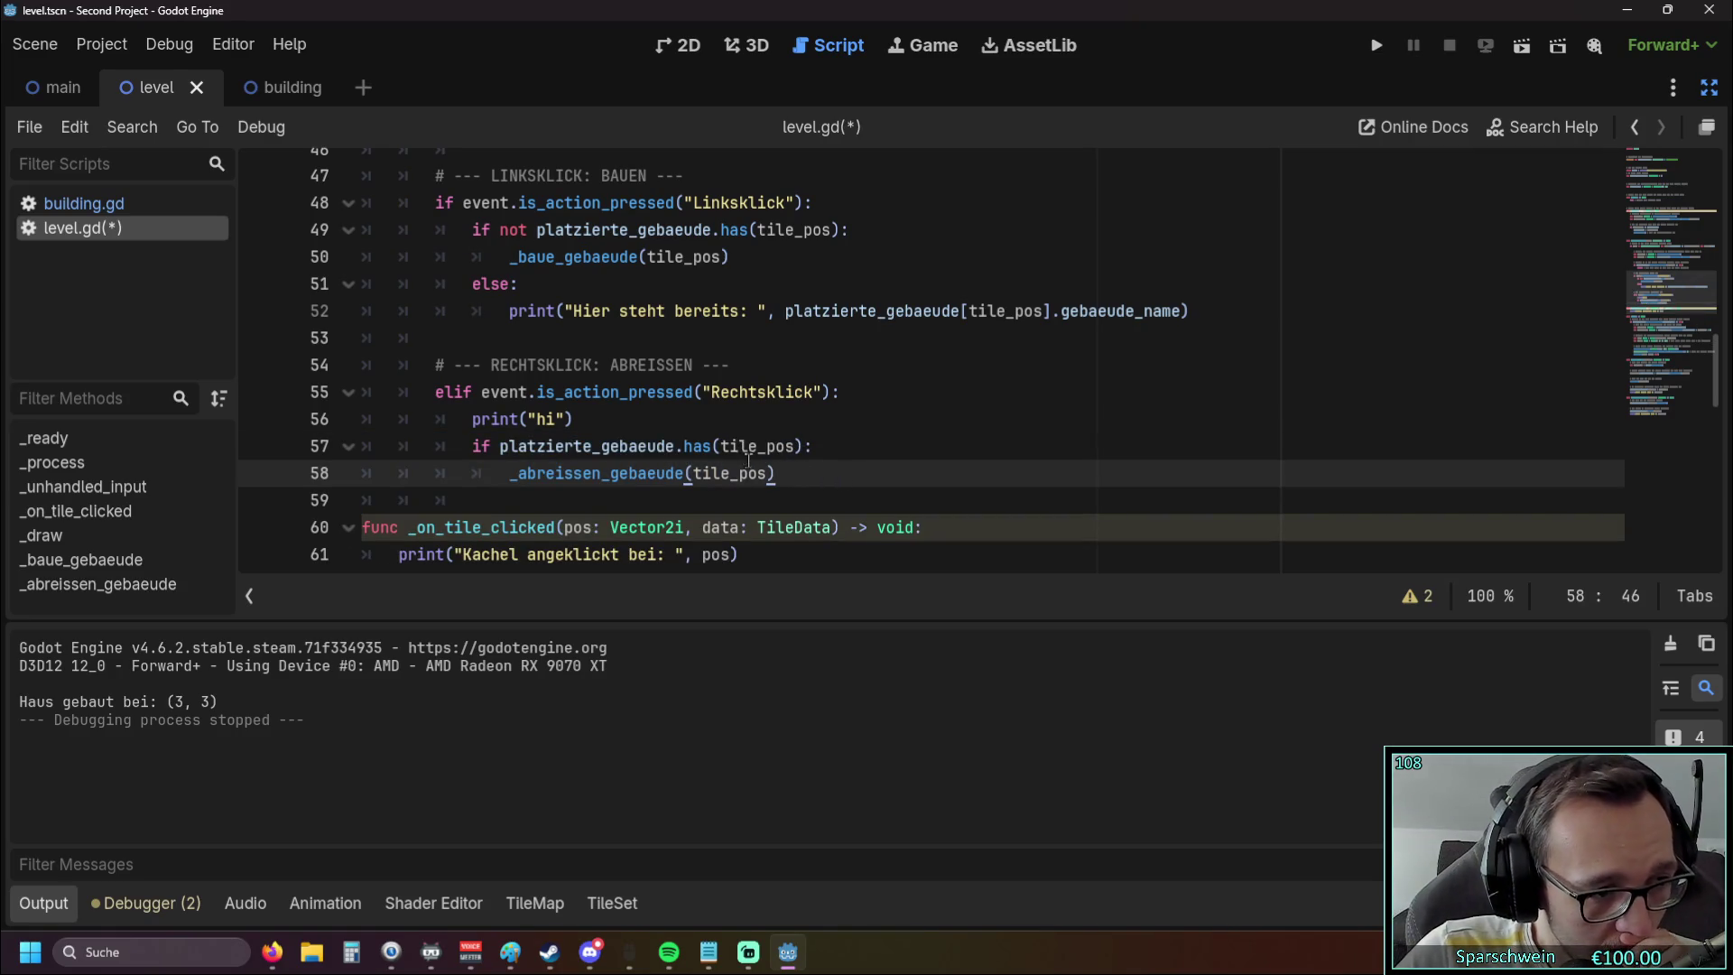
scroll(731, 456, up, 1)
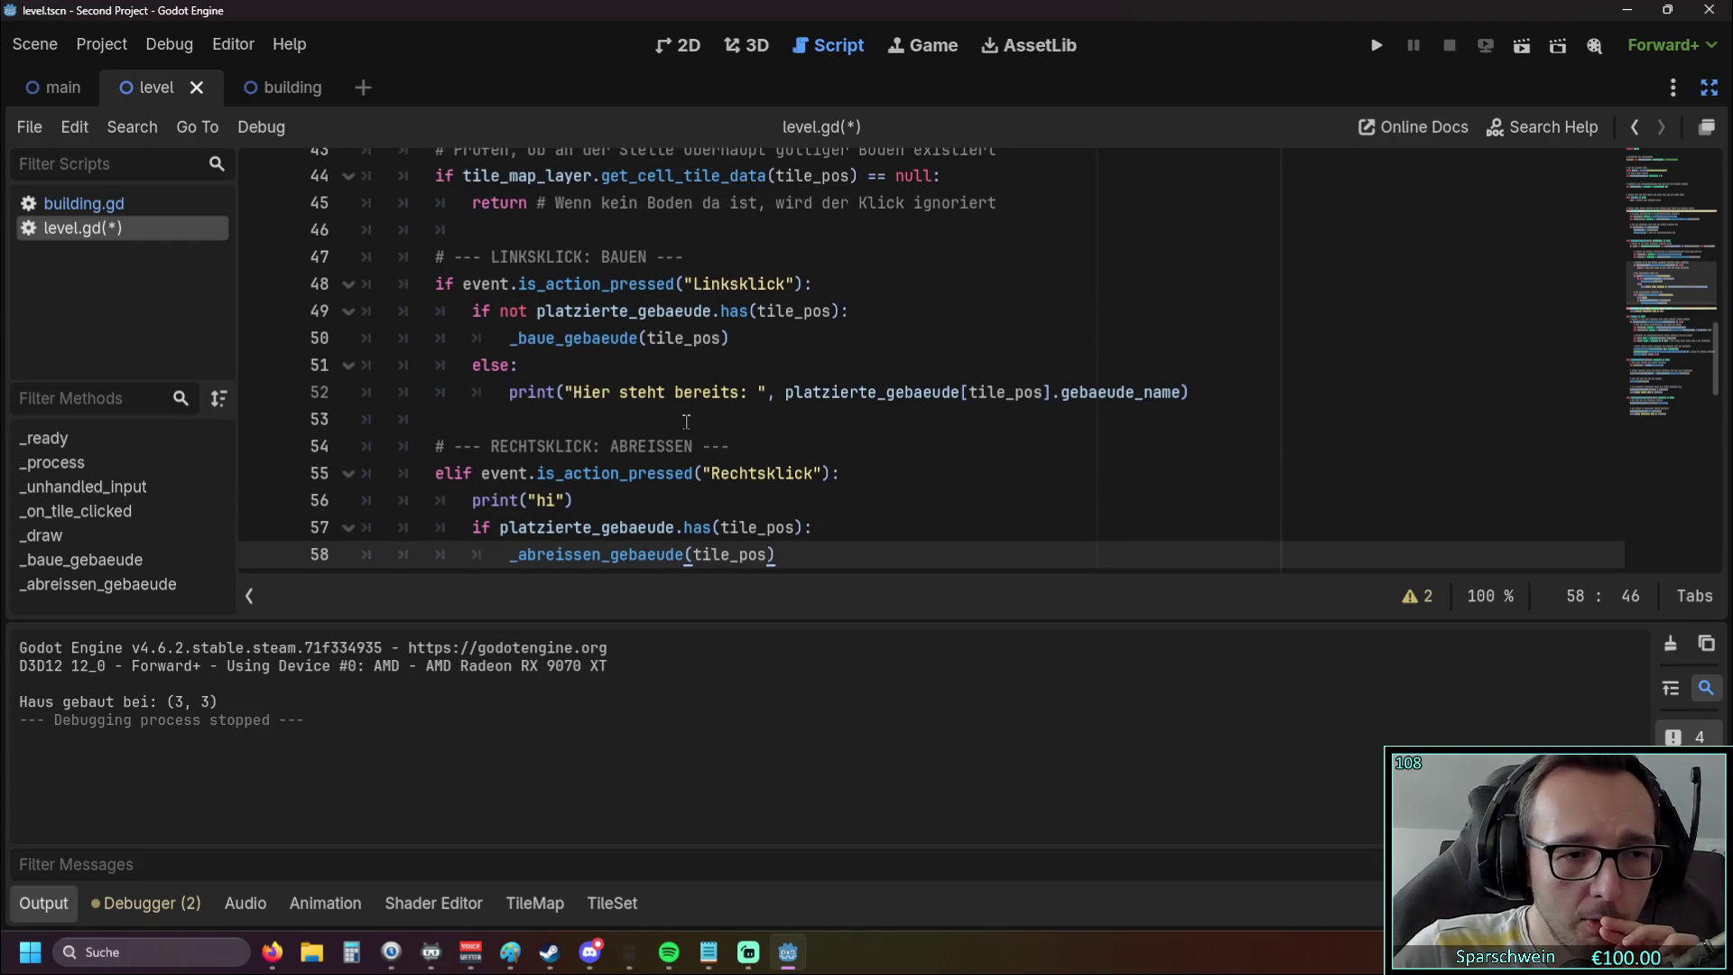
scroll(695, 433, down, 1)
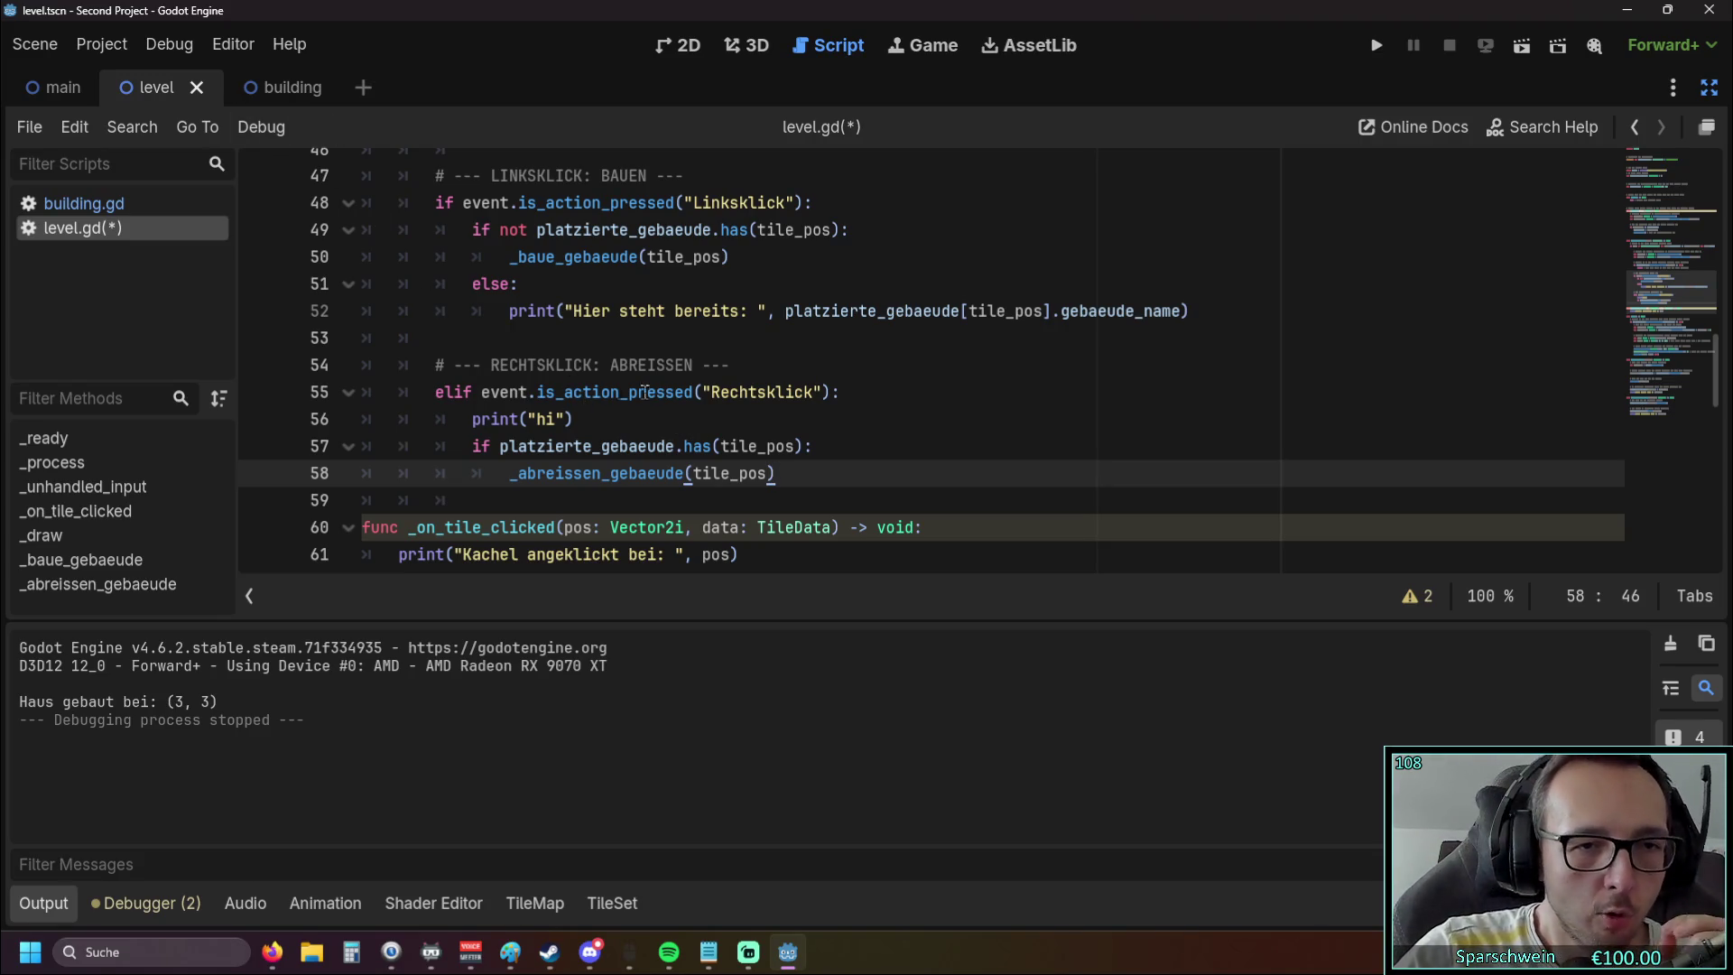
click(696, 392)
key(Down)
key(Up)
key(Down)
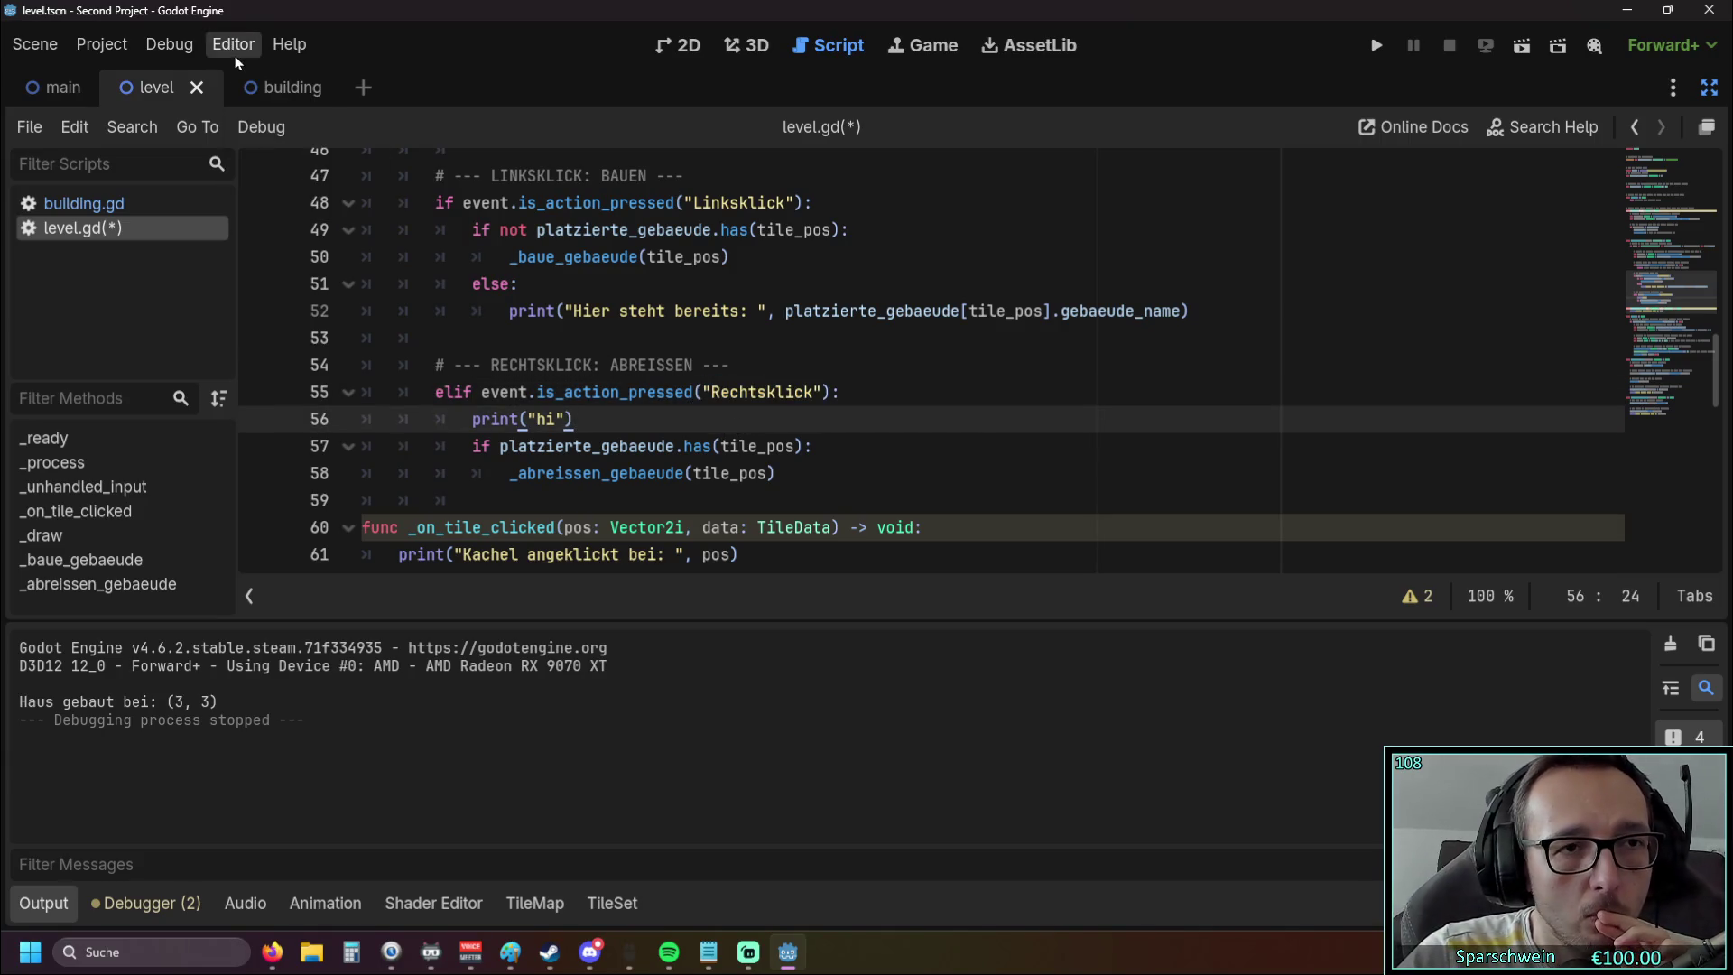
click(83, 47)
Step: Delete Rechtsklick's Enter and right mouse events in the Input Map
click(131, 83)
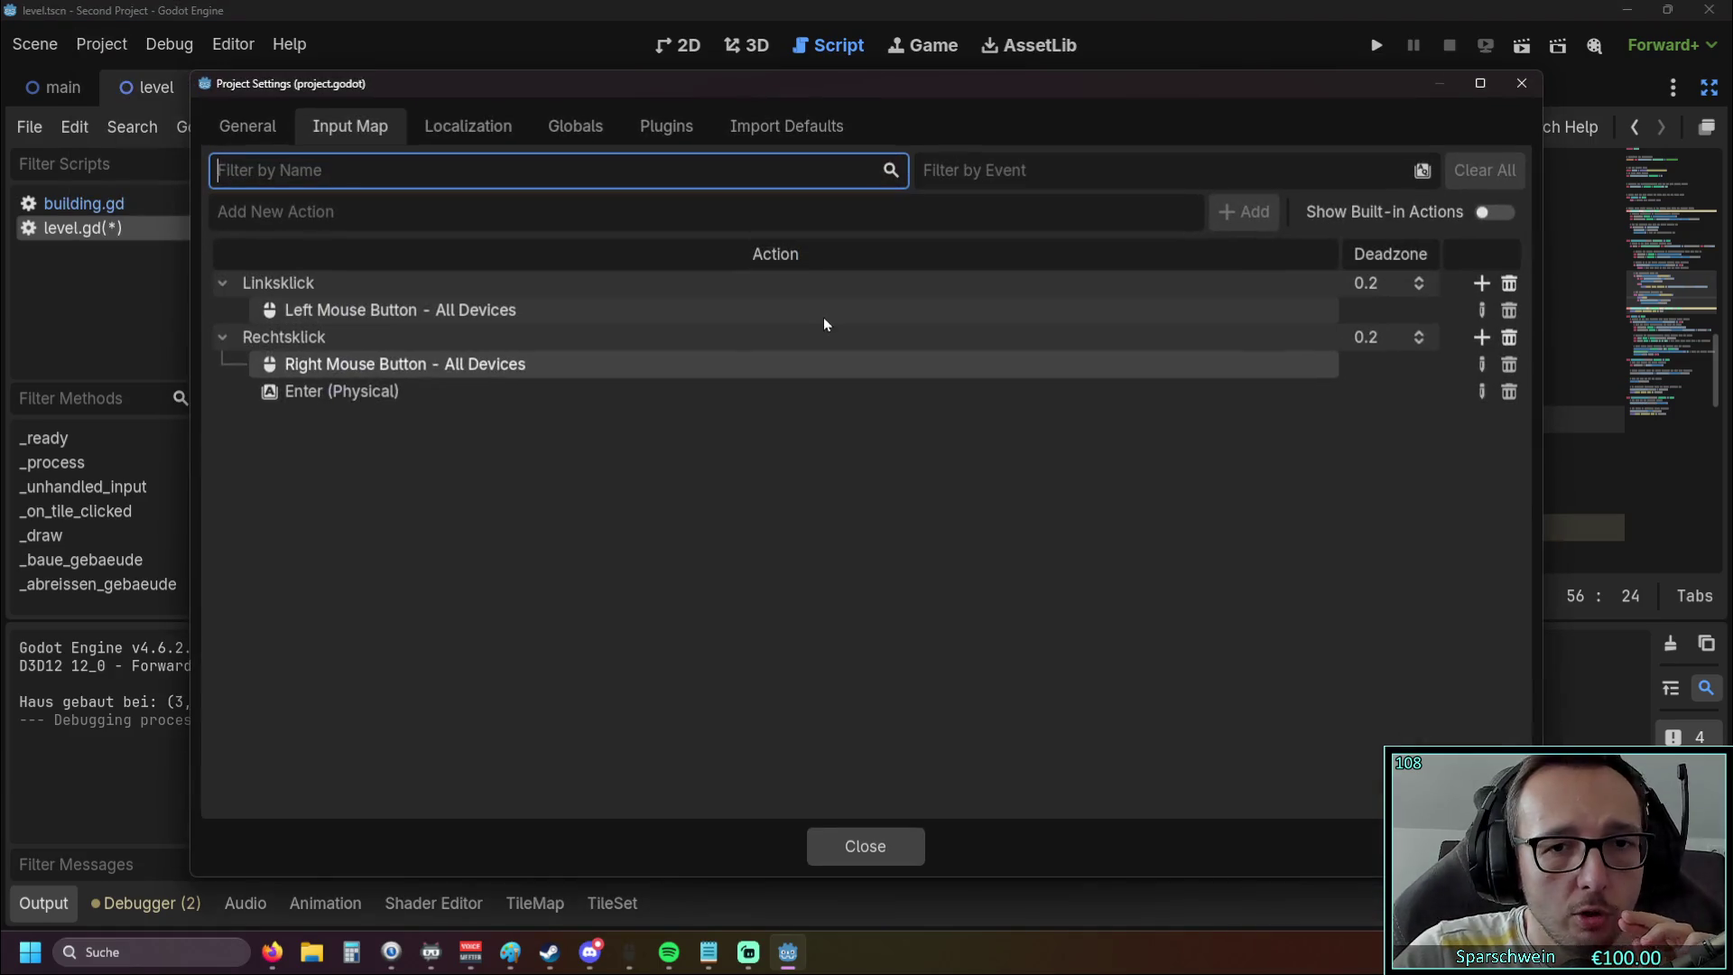
click(1509, 392)
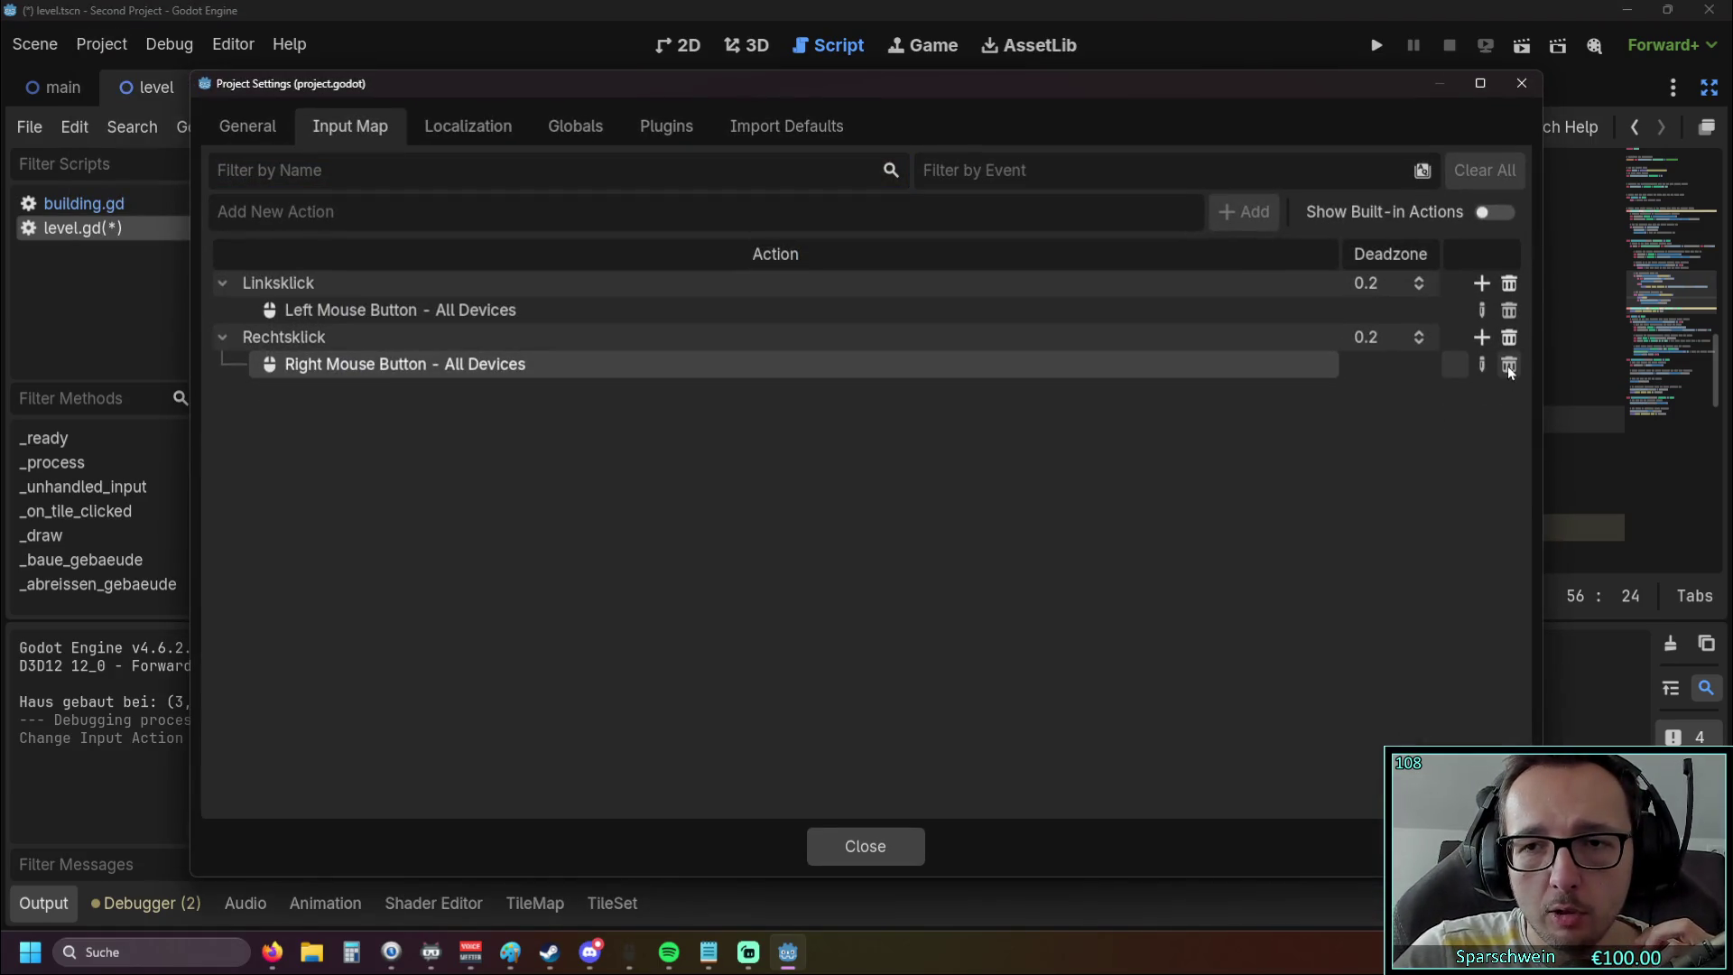
click(1509, 365)
double_click(649, 341)
click(1119, 388)
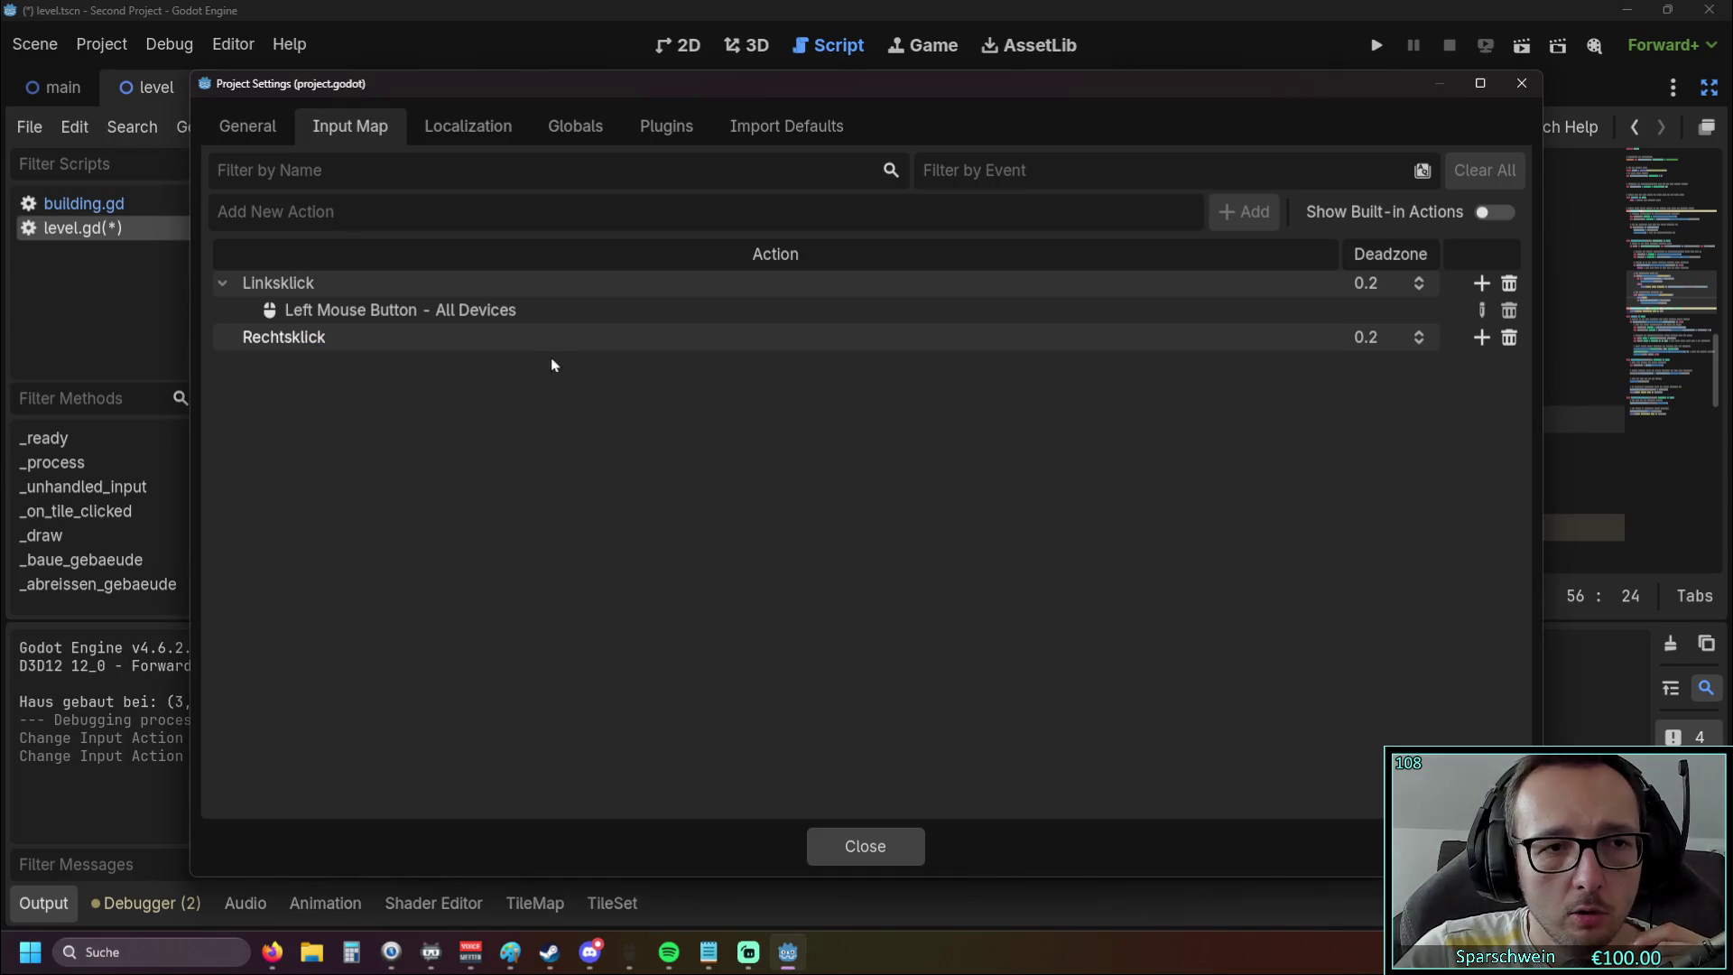
Step: Add Right Mouse Button and Shift+Left Mouse Button events to Rechtsklick
click(1481, 338)
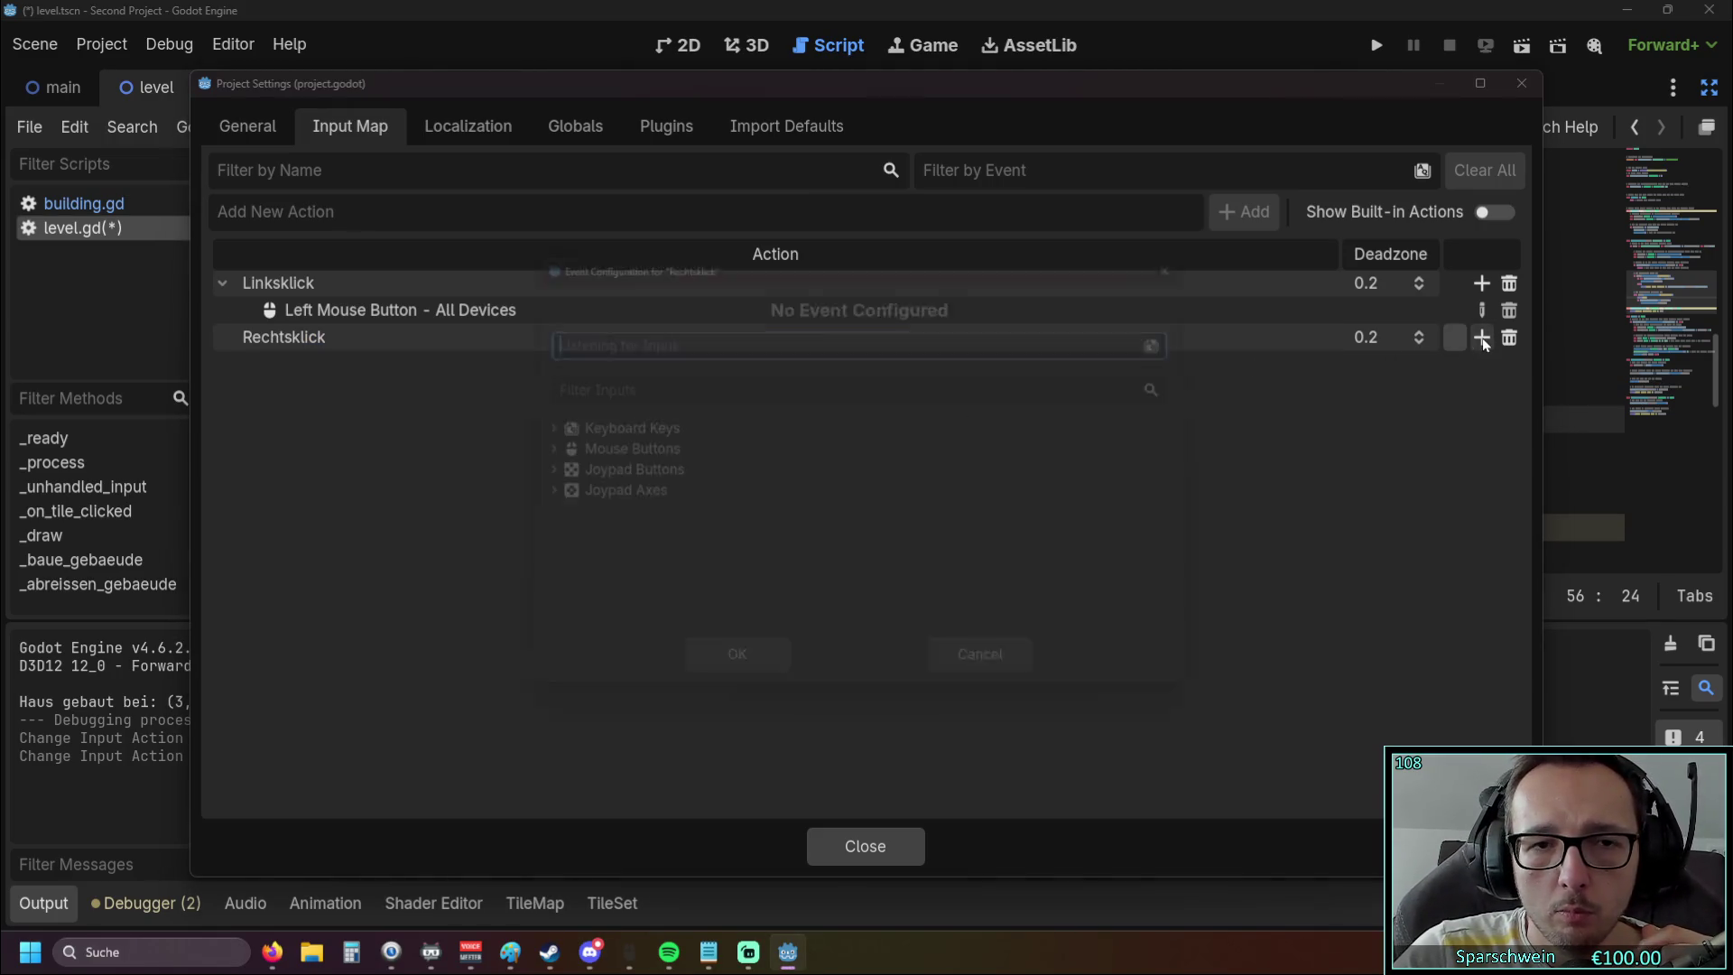
click(516, 451)
click(613, 496)
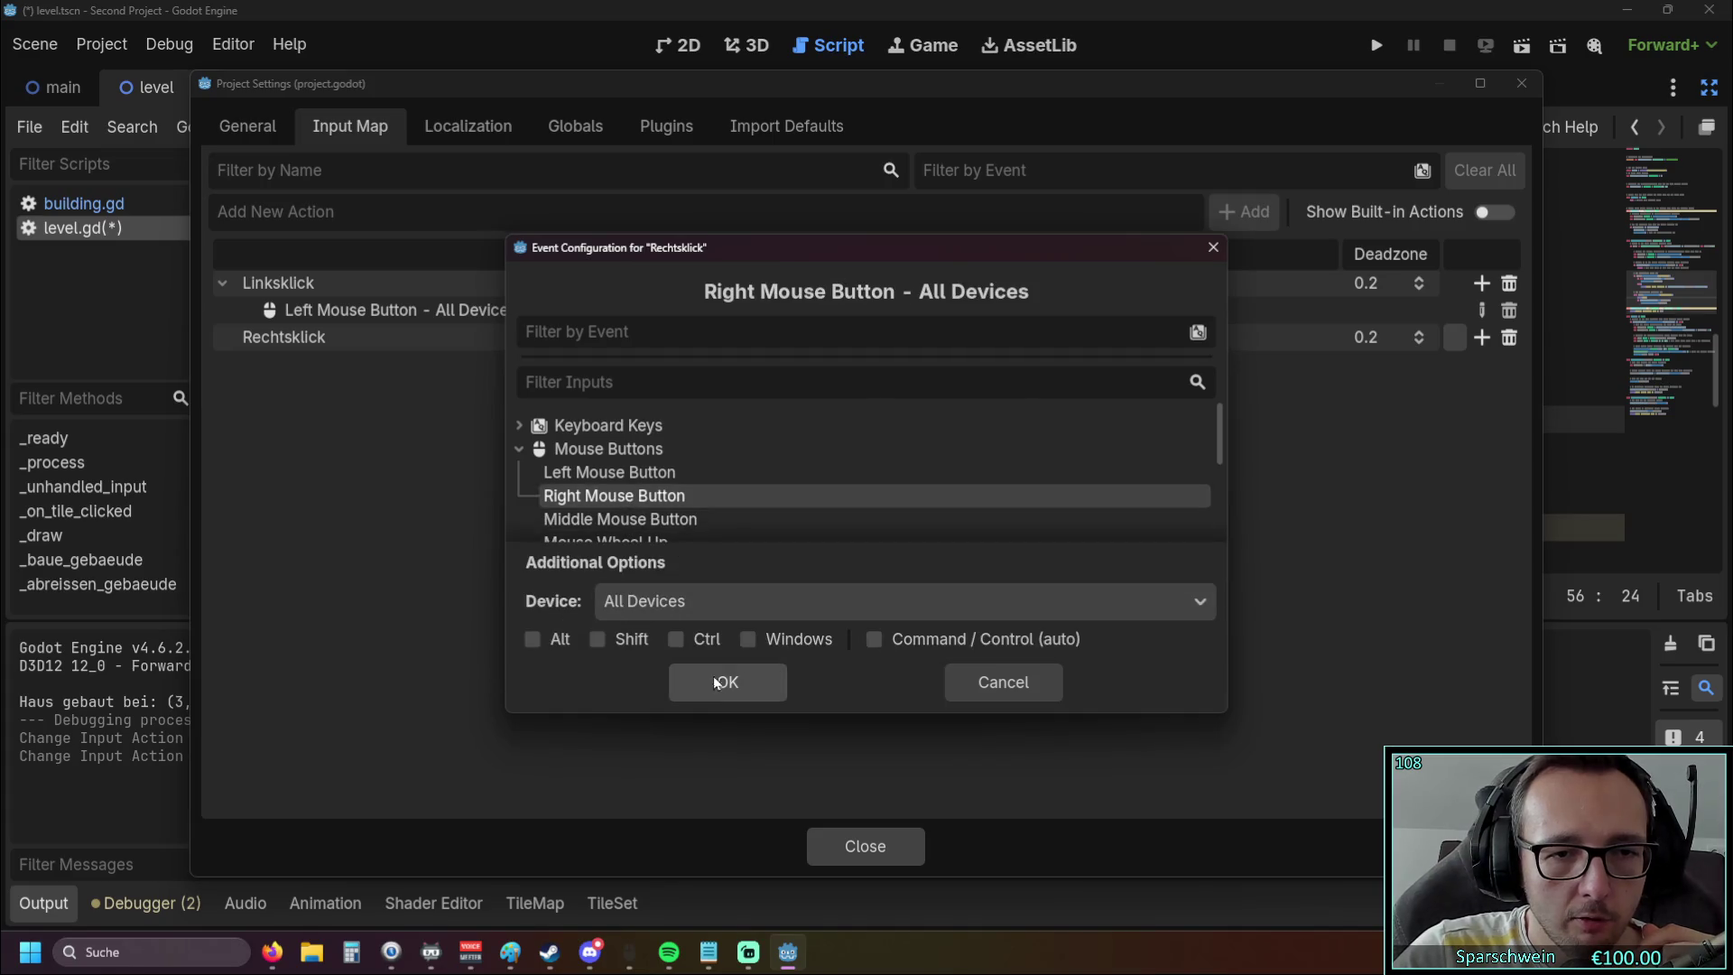
click(717, 681)
click(1485, 363)
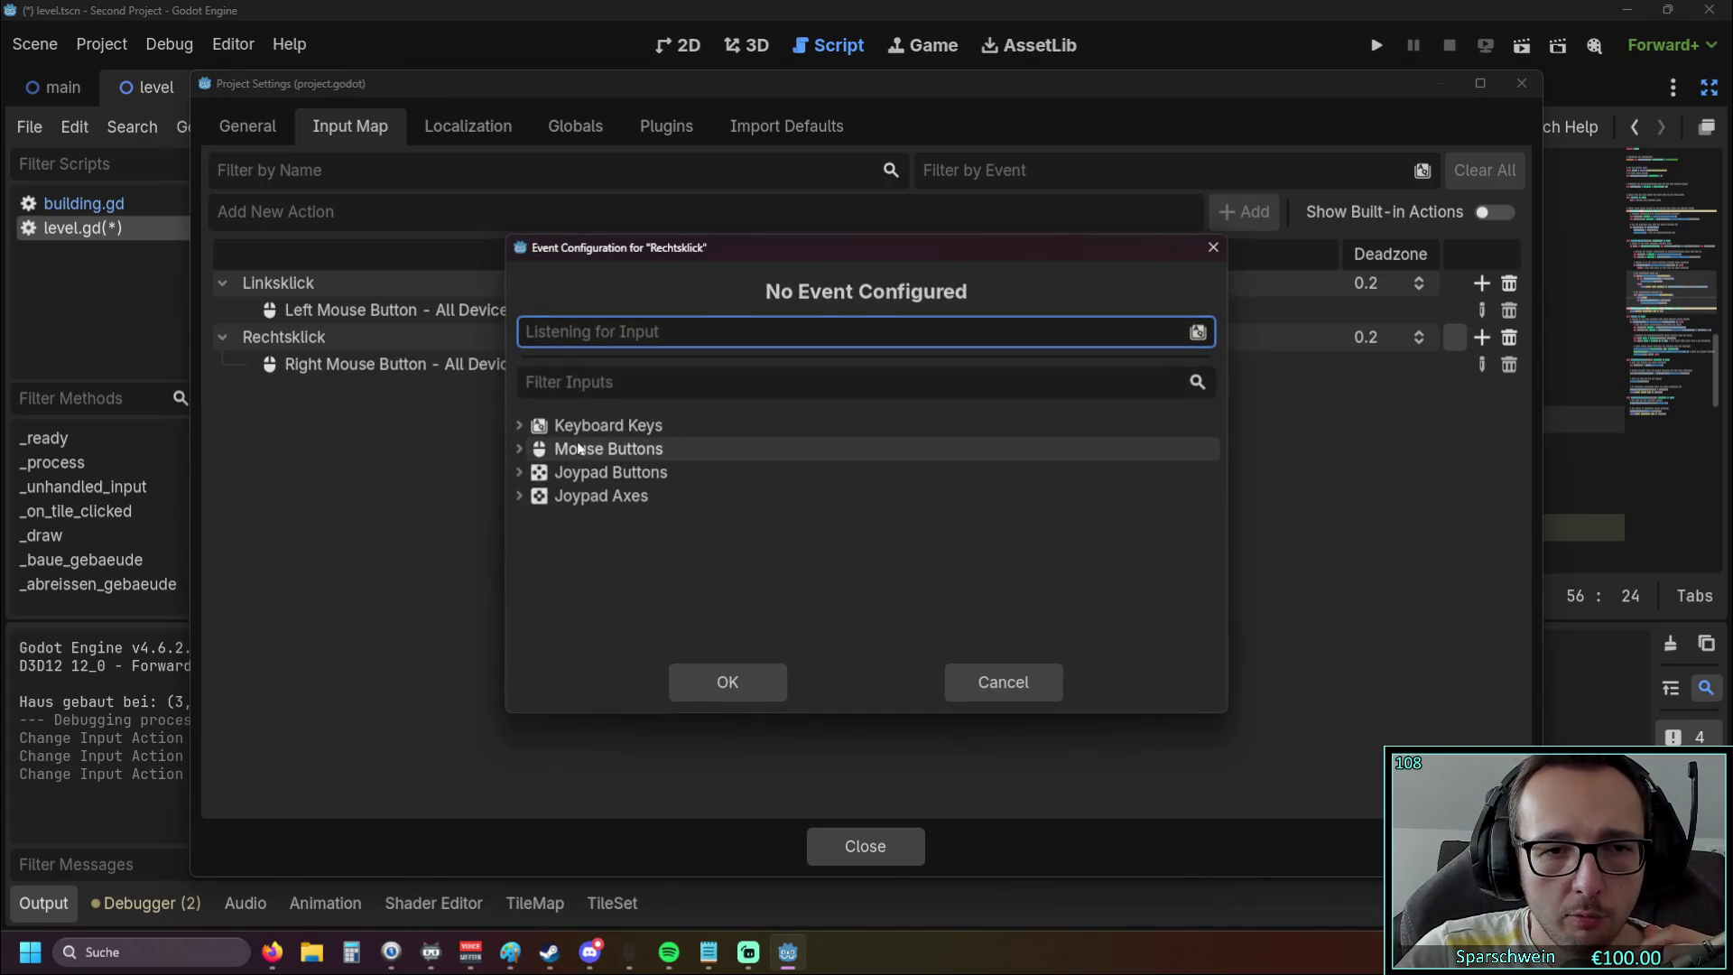
click(520, 448)
click(647, 471)
click(605, 632)
click(705, 685)
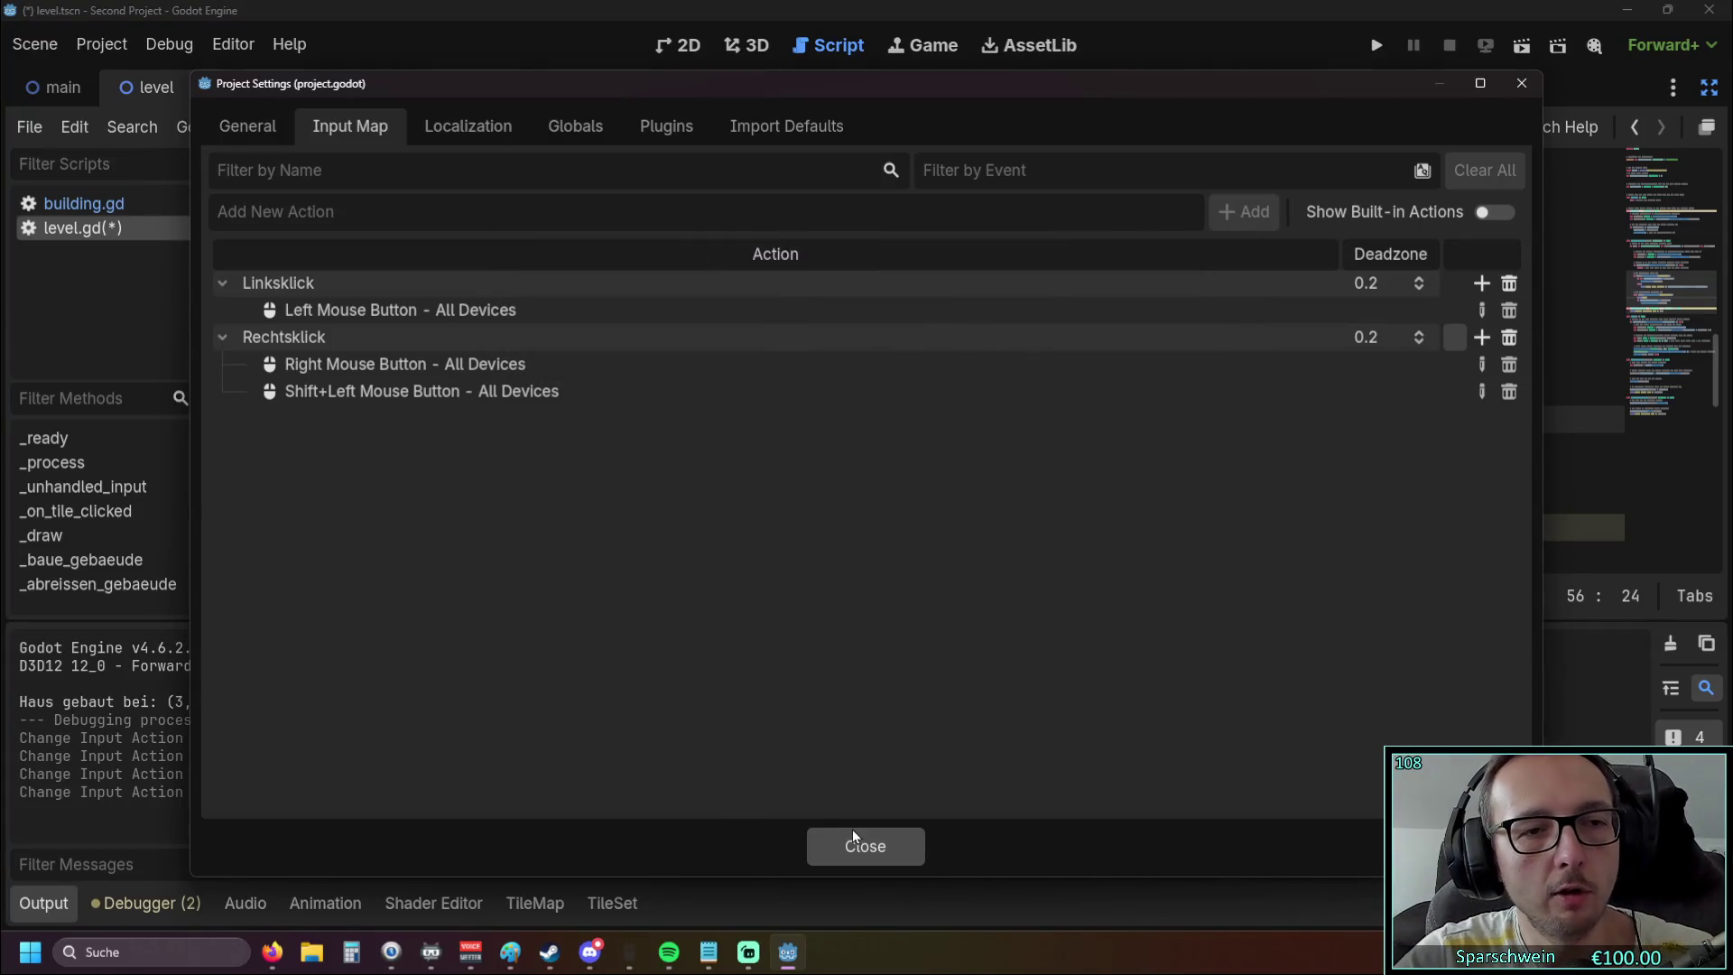
click(864, 848)
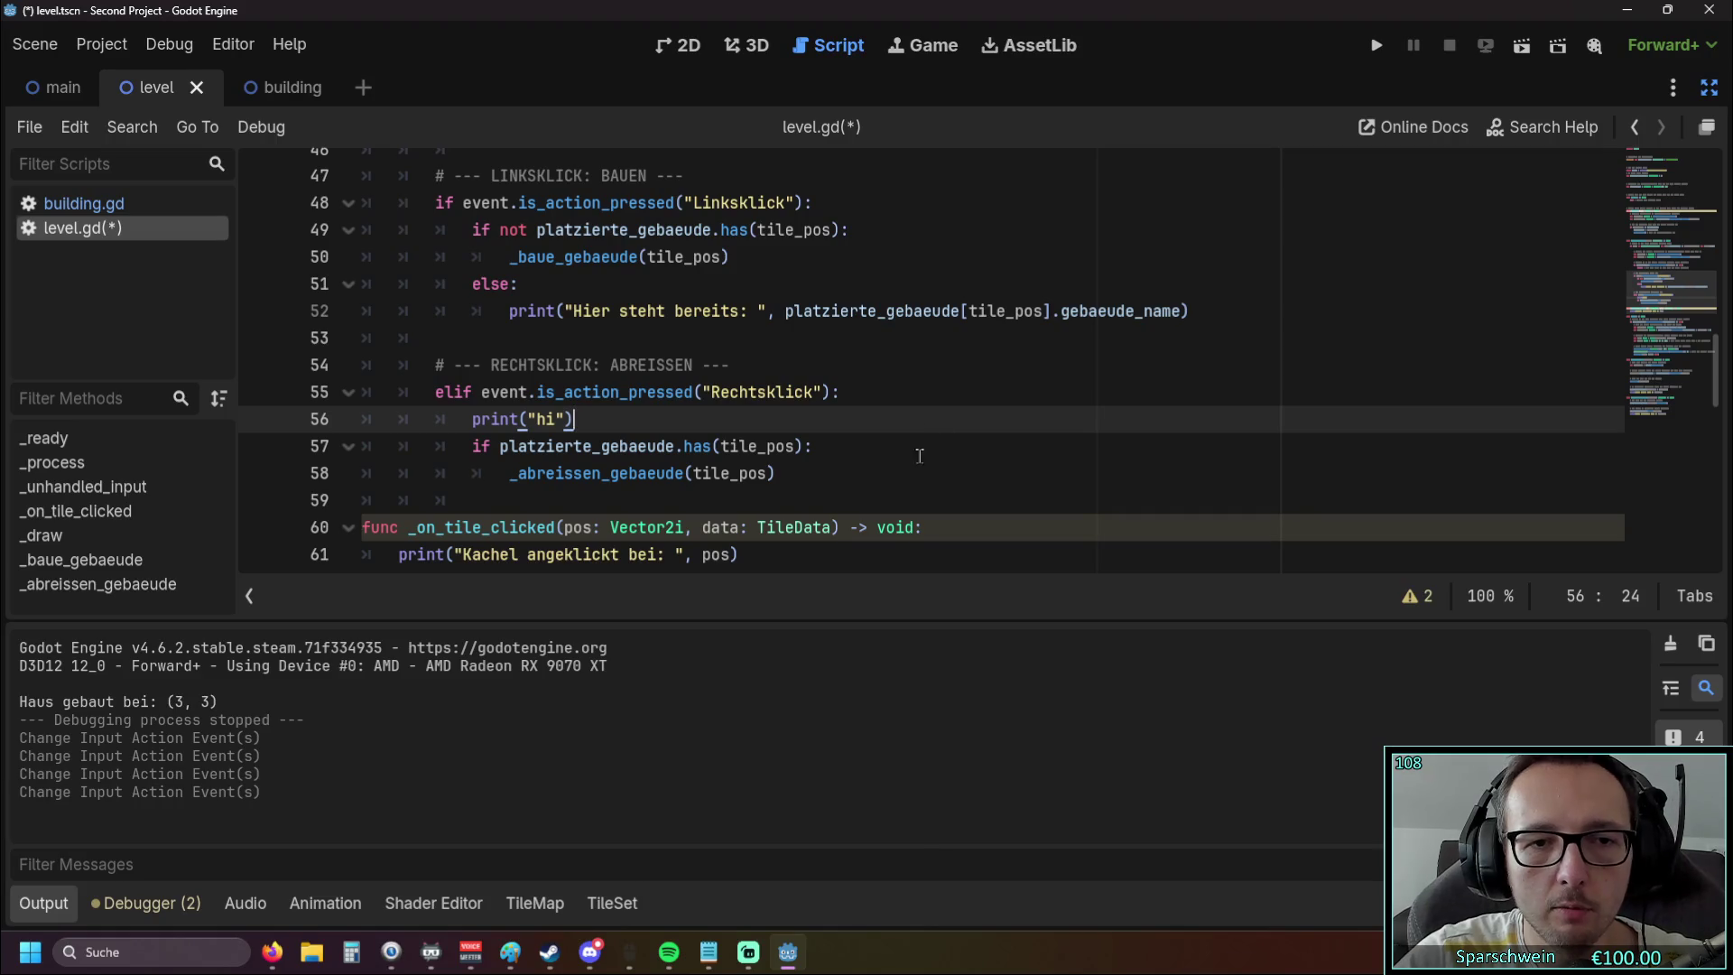
Step: Run the game, build barrels on neighbouring tiles such as (5, 3) and (4, 4), and retry occupied ones
click(1377, 45)
click(826, 462)
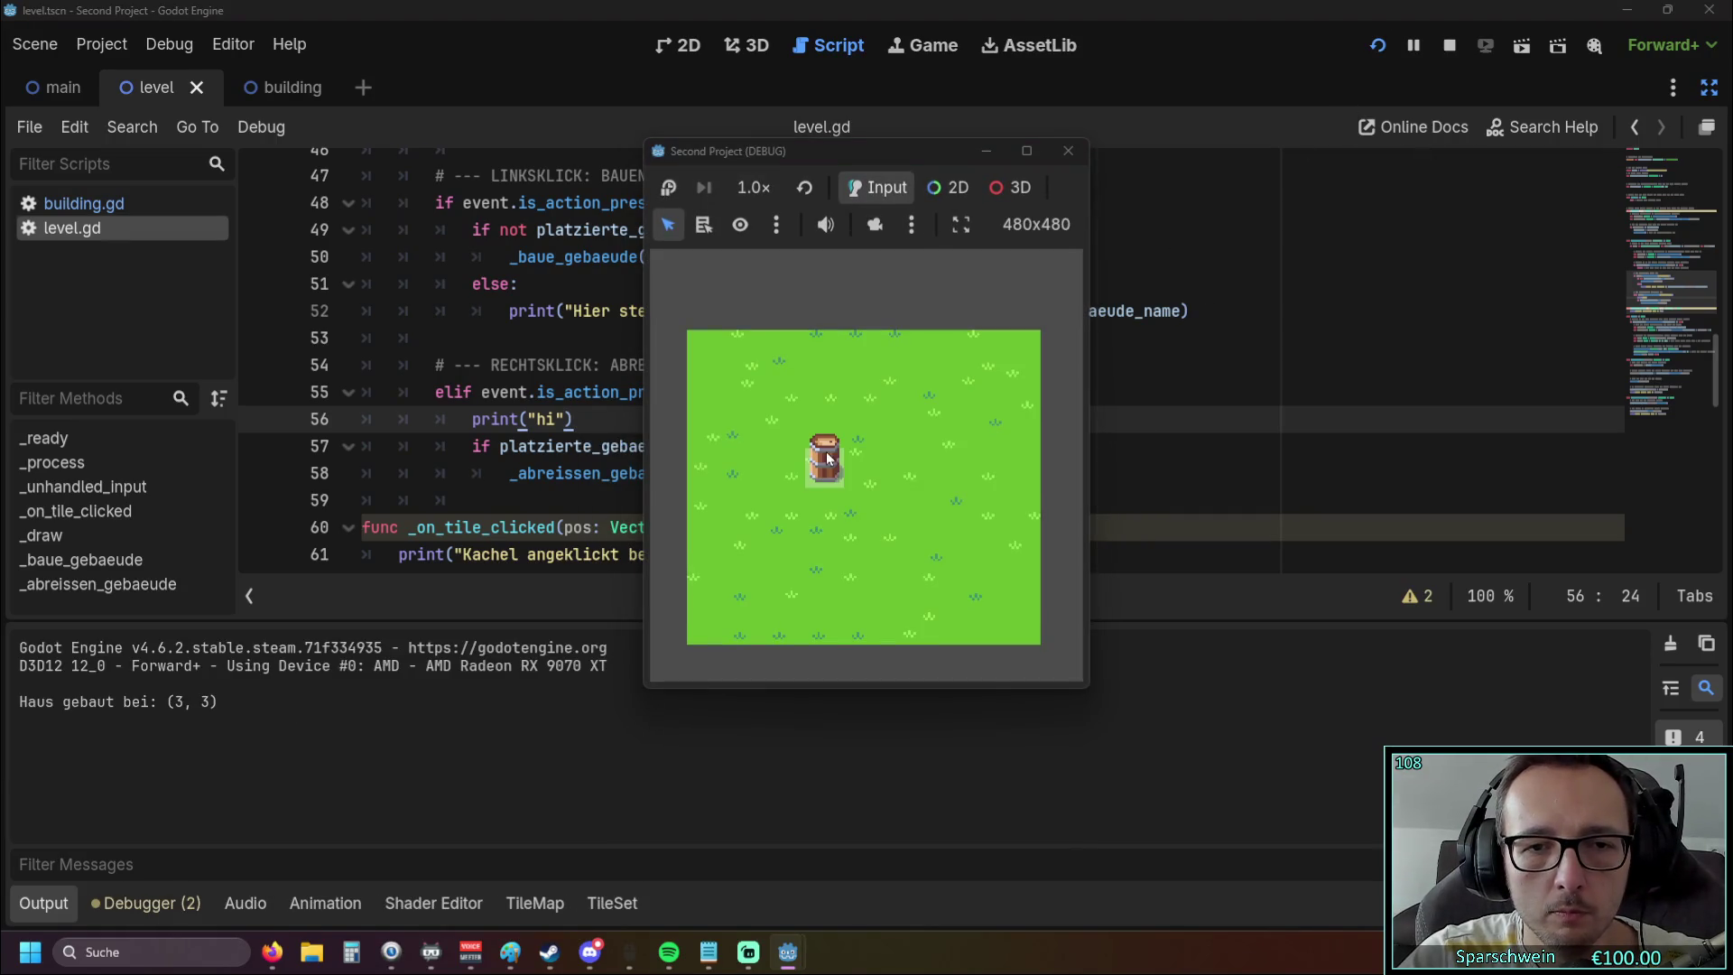
click(828, 471)
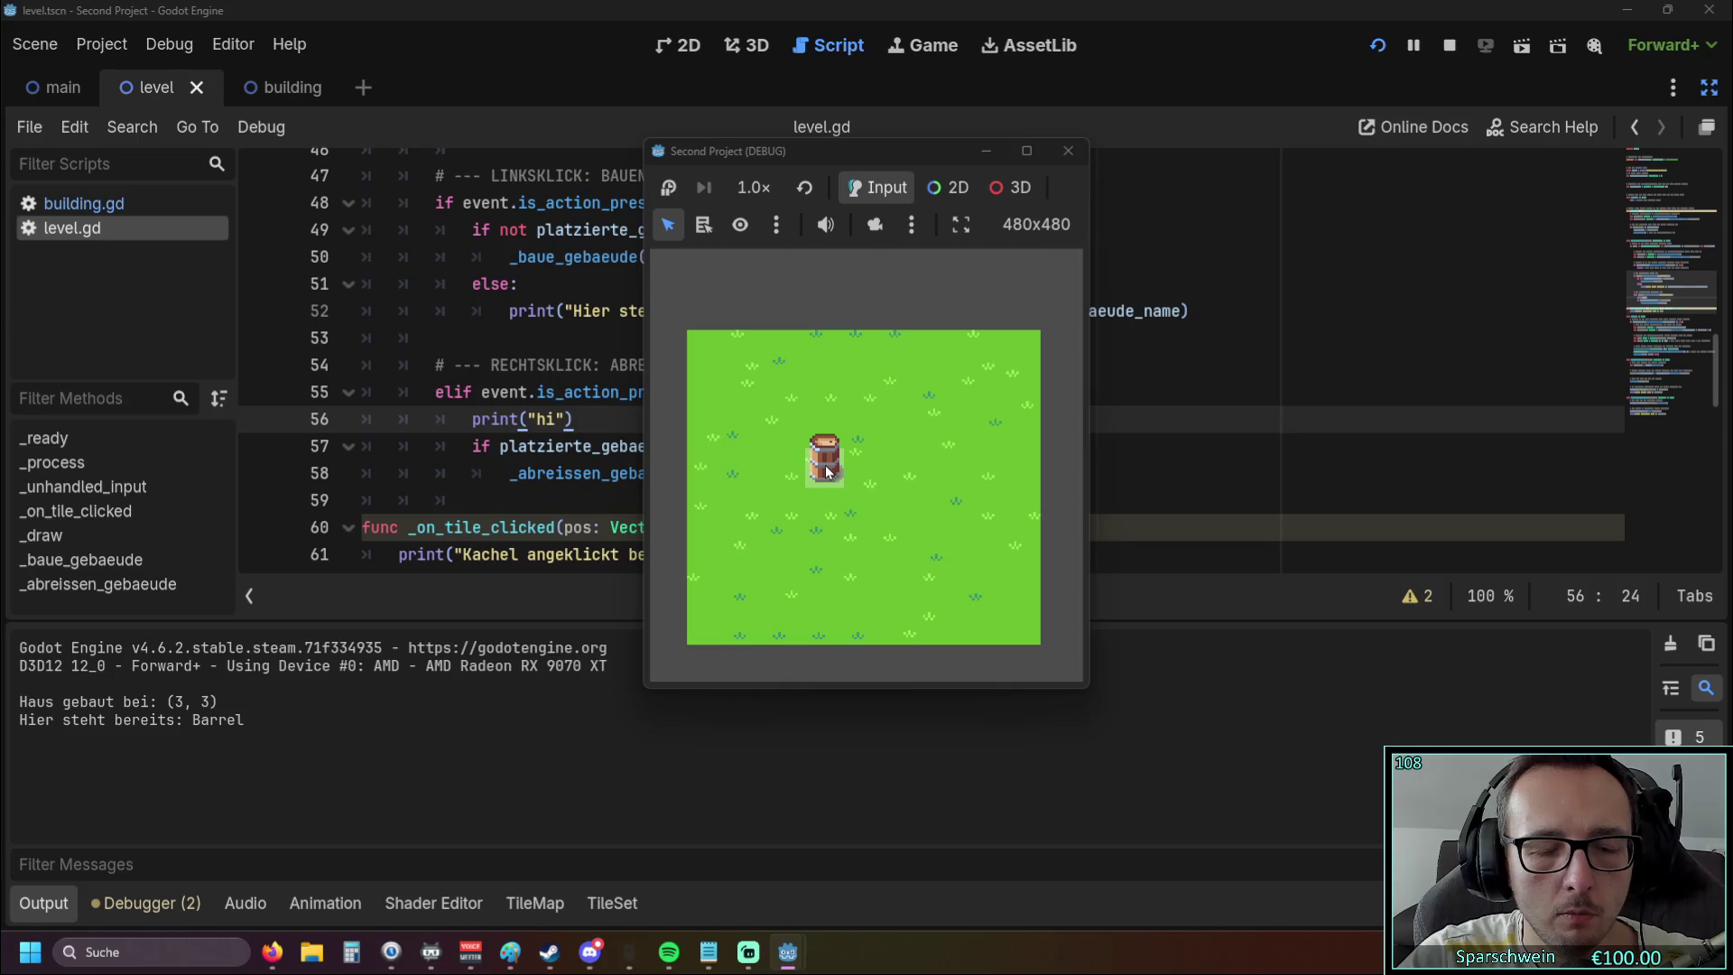
click(827, 471)
click(876, 466)
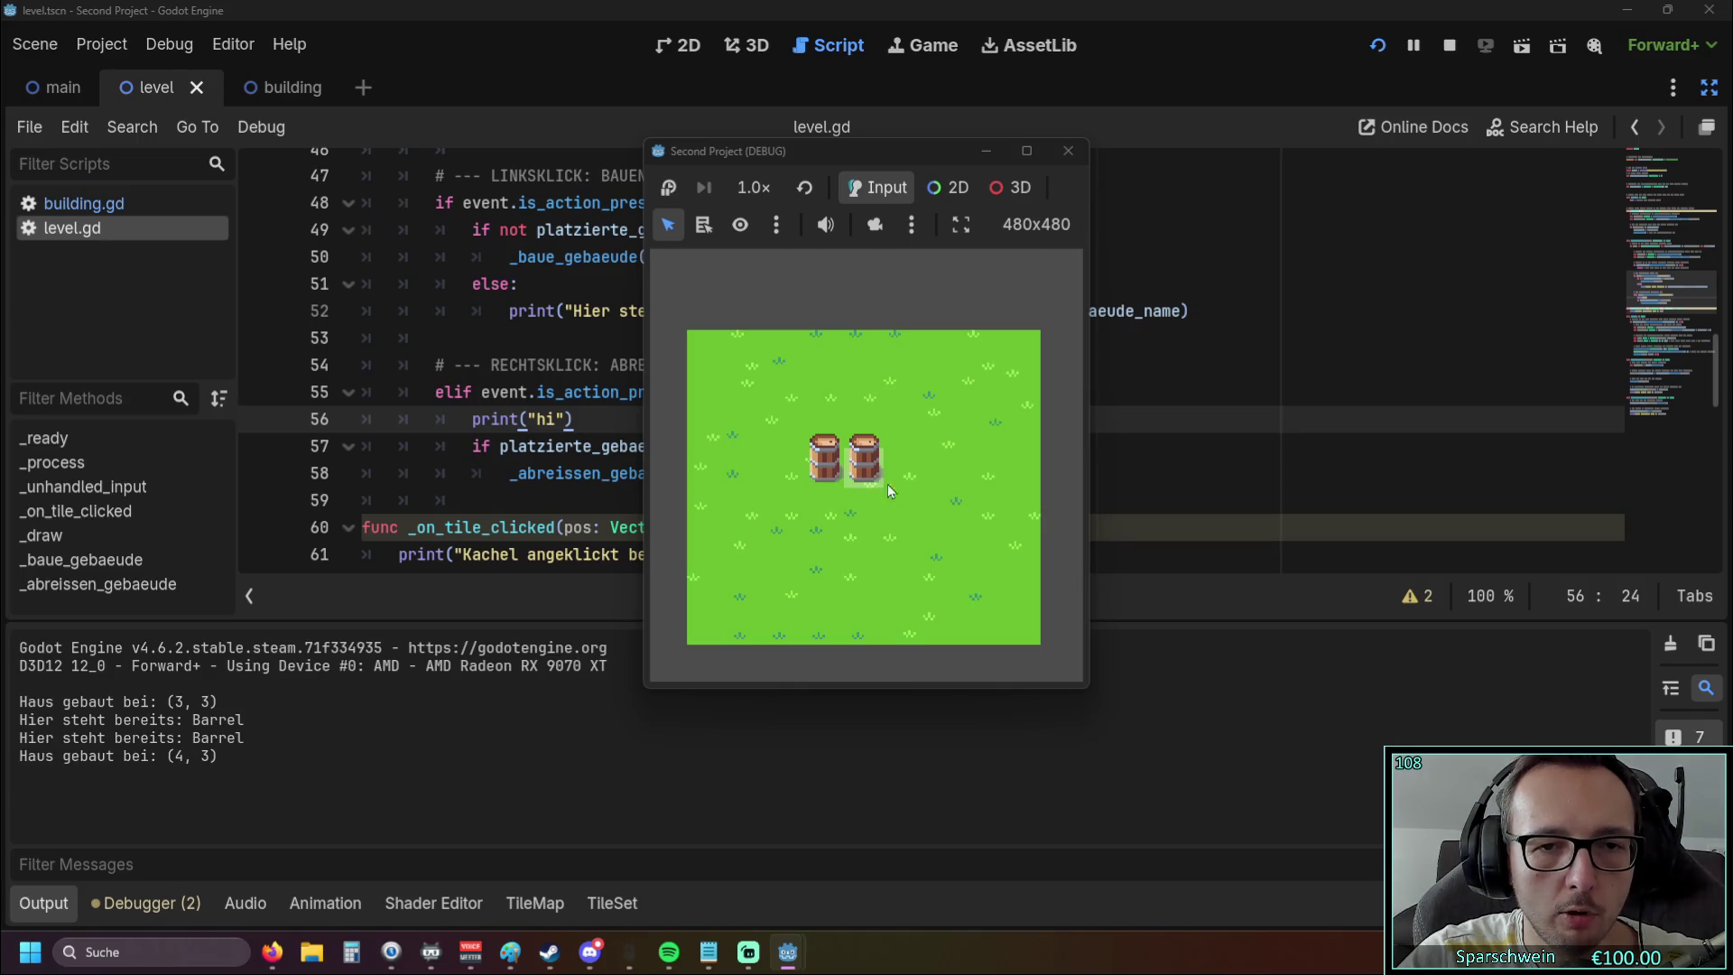
click(912, 469)
click(911, 469)
click(875, 512)
click(875, 511)
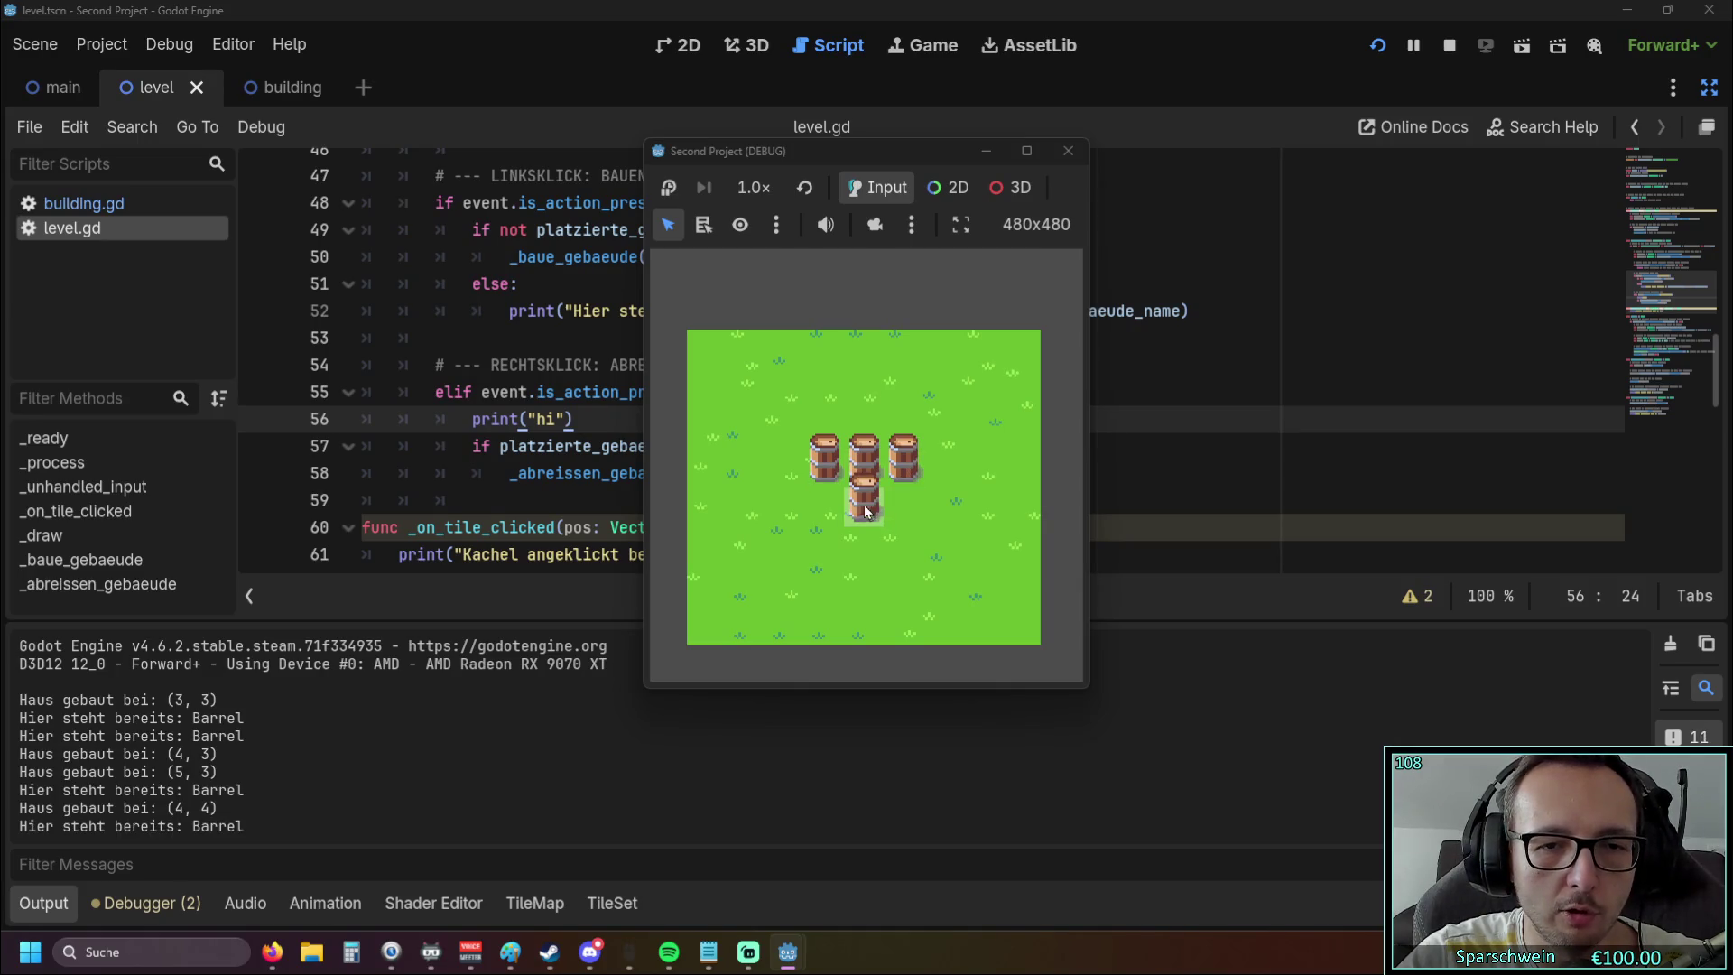
click(1068, 150)
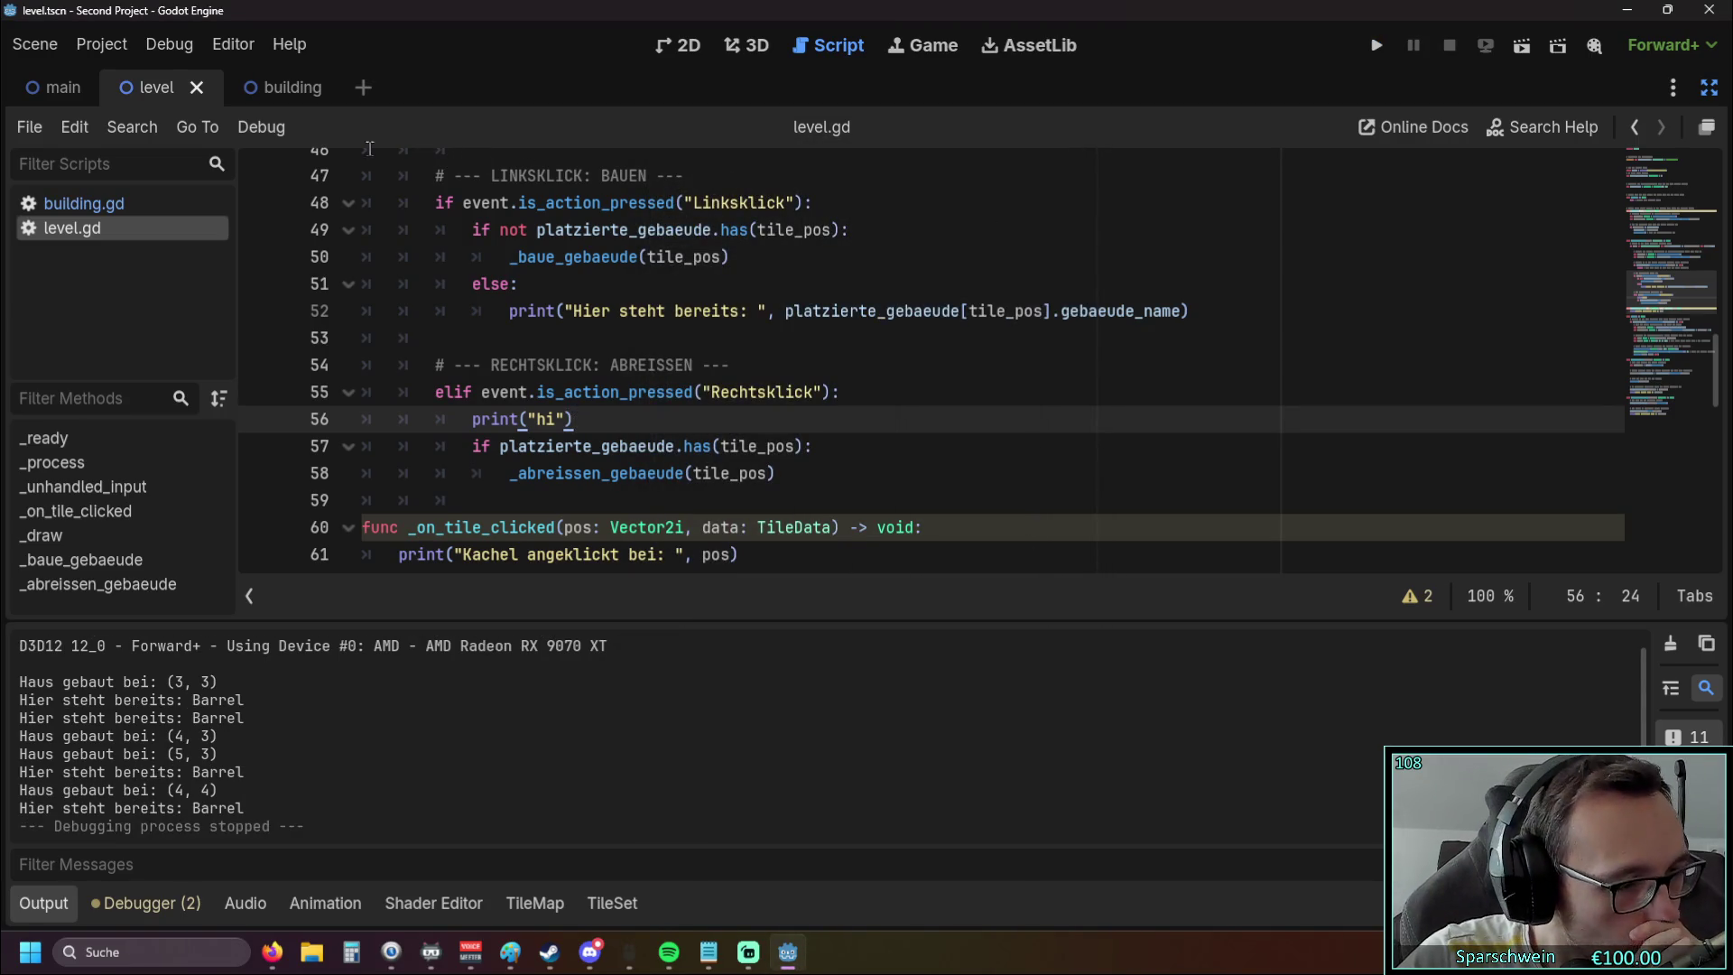
Step: Select the ground check on lines 44–45 and open Editor Settings
click(226, 50)
click(226, 52)
scroll(479, 395, up, 1)
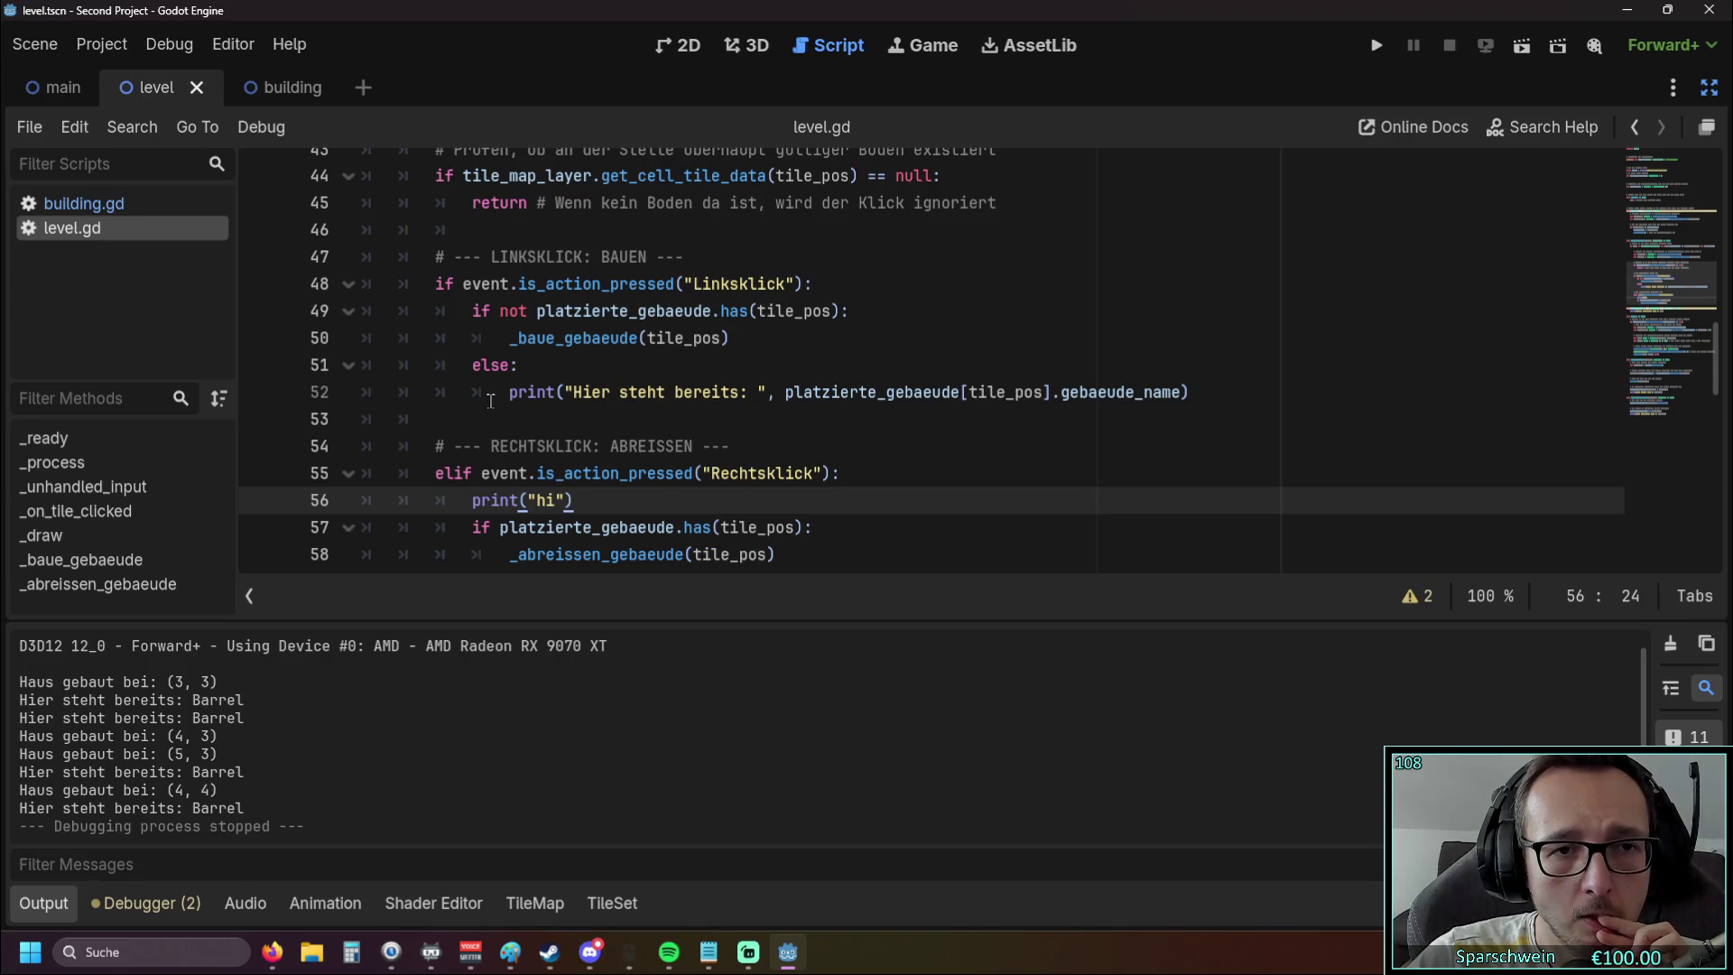
scroll(492, 401, up, 1)
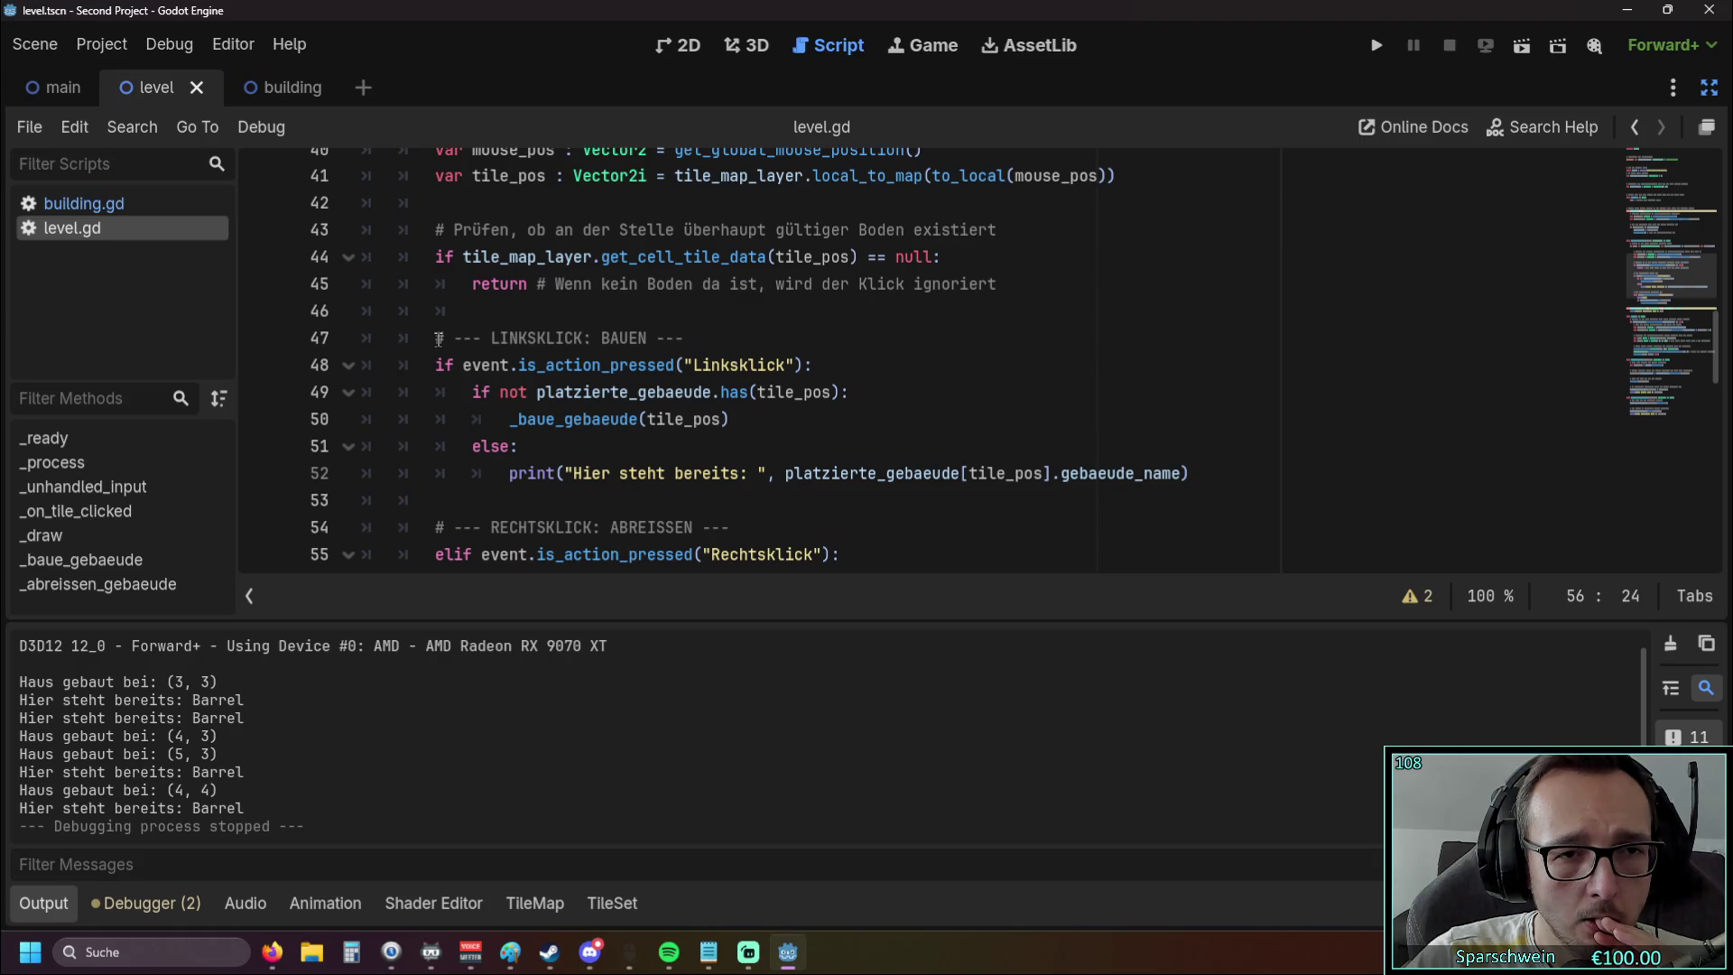
mouse_move(463, 256)
mouse_down()
mouse_move(938, 283)
mouse_move(938, 310)
mouse_up()
key(ctrl+comma)
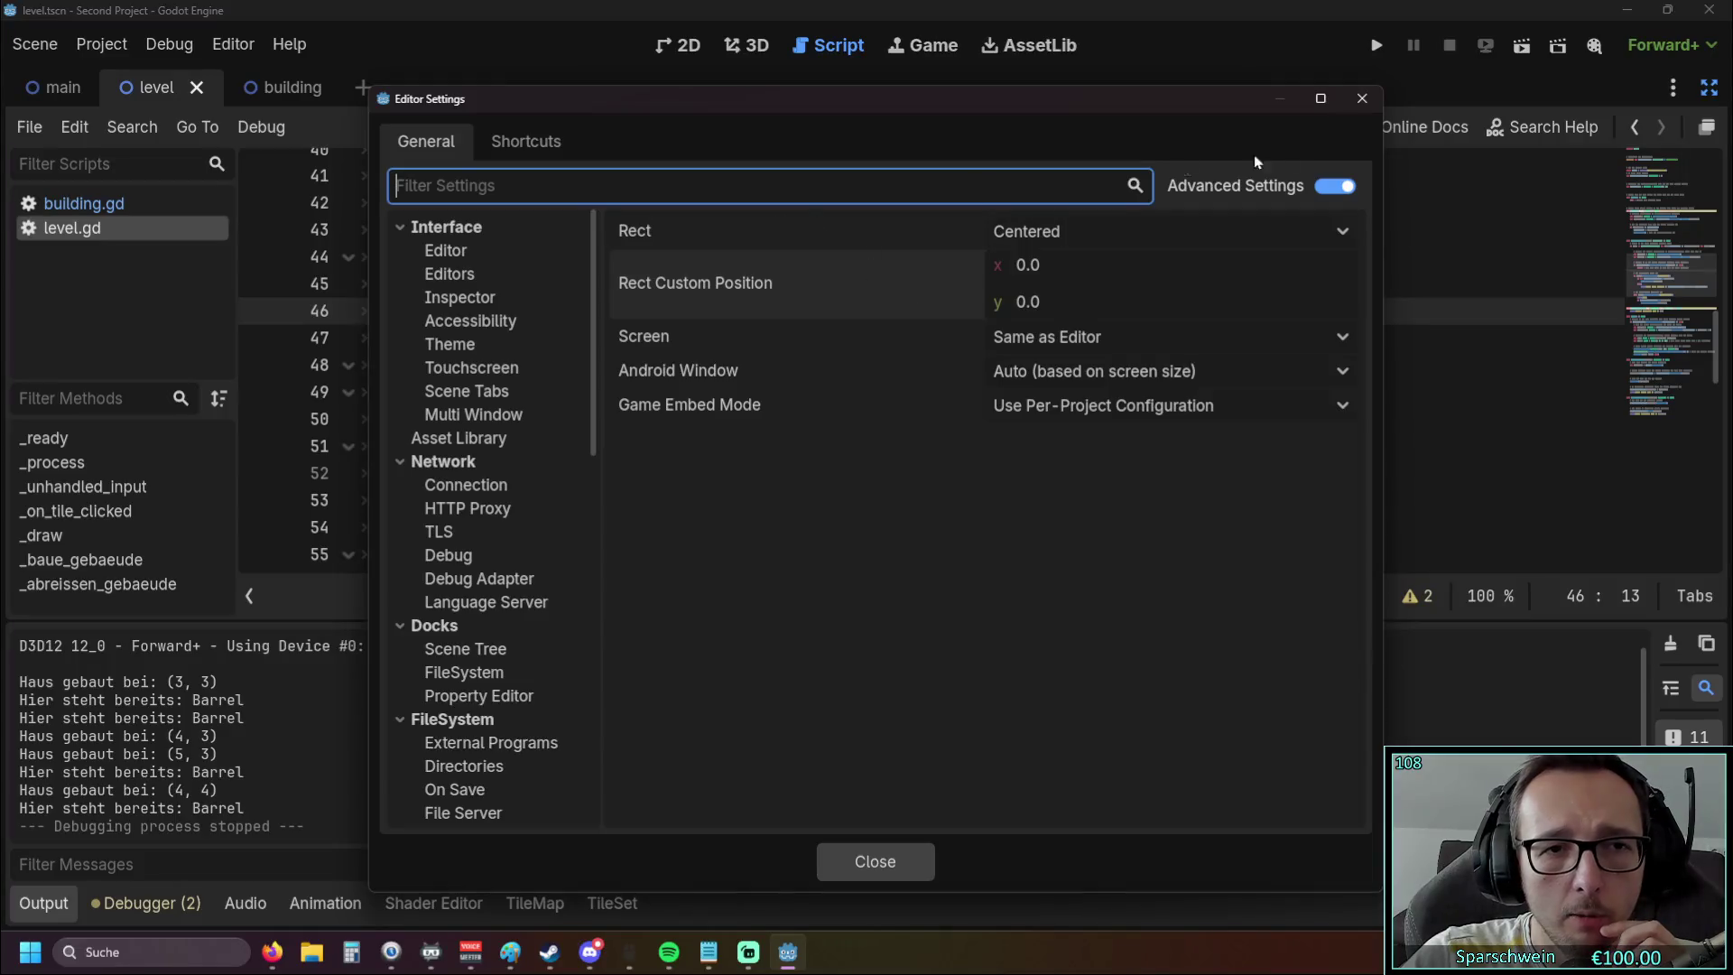
Step: Close Editor Settings and delete Rechtsklick's Shift+Left Mouse Button event in the Input Map
click(1361, 97)
click(107, 45)
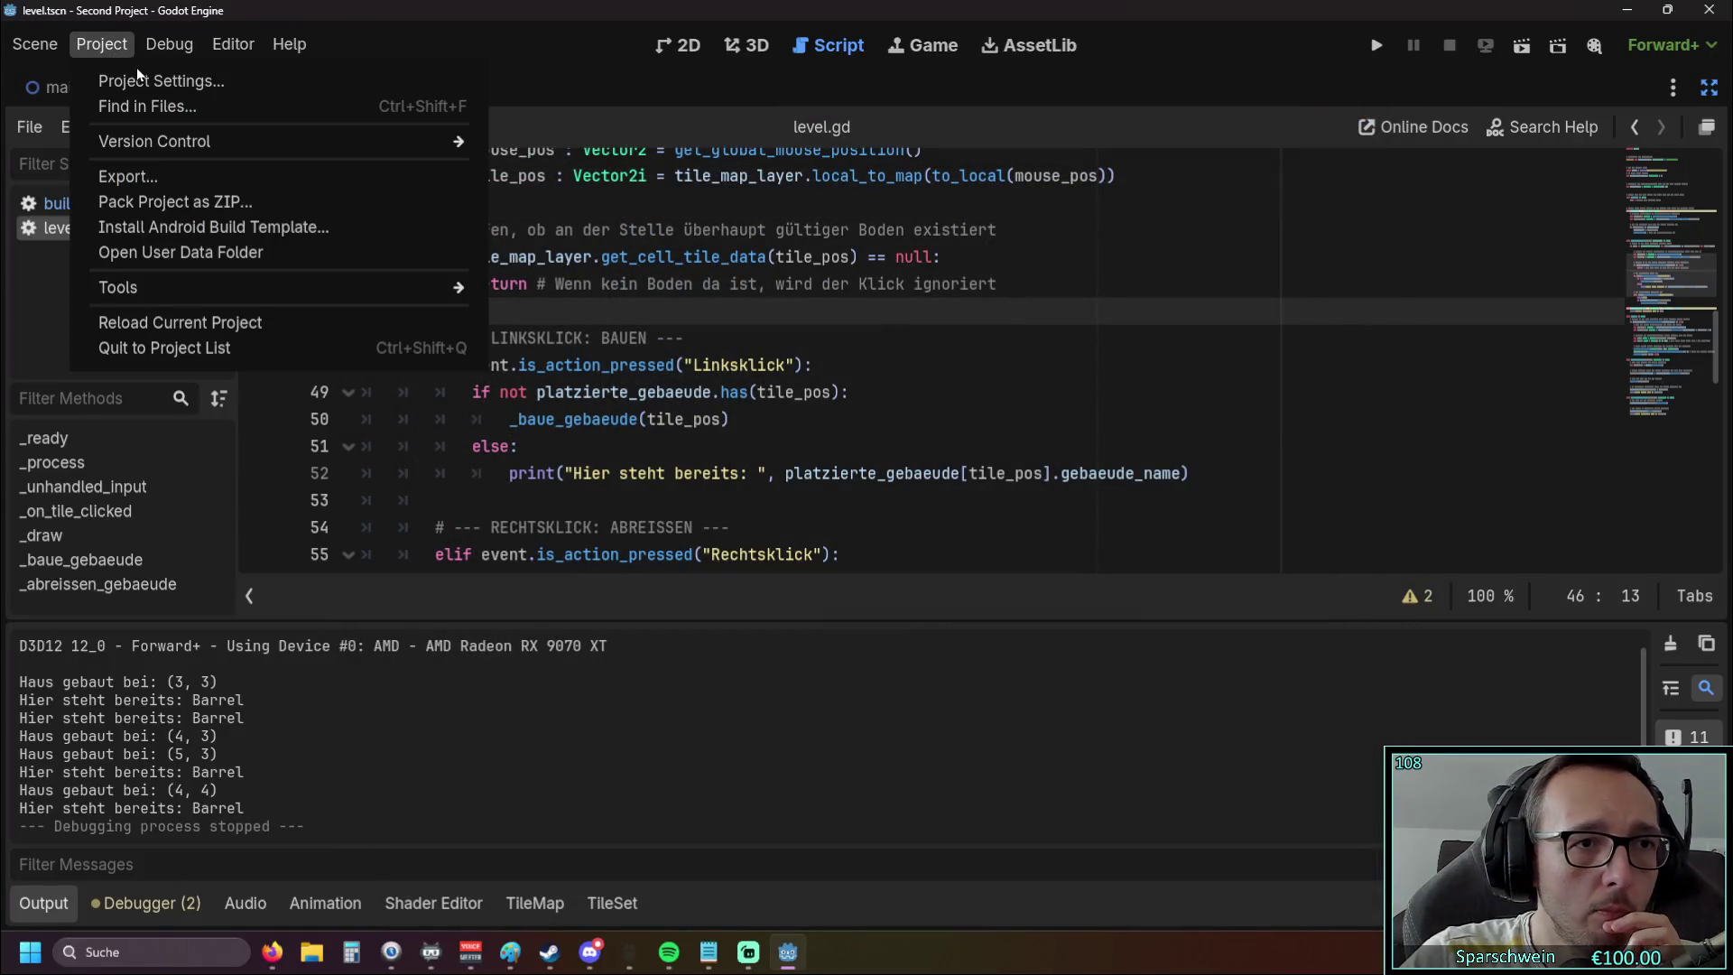
click(139, 81)
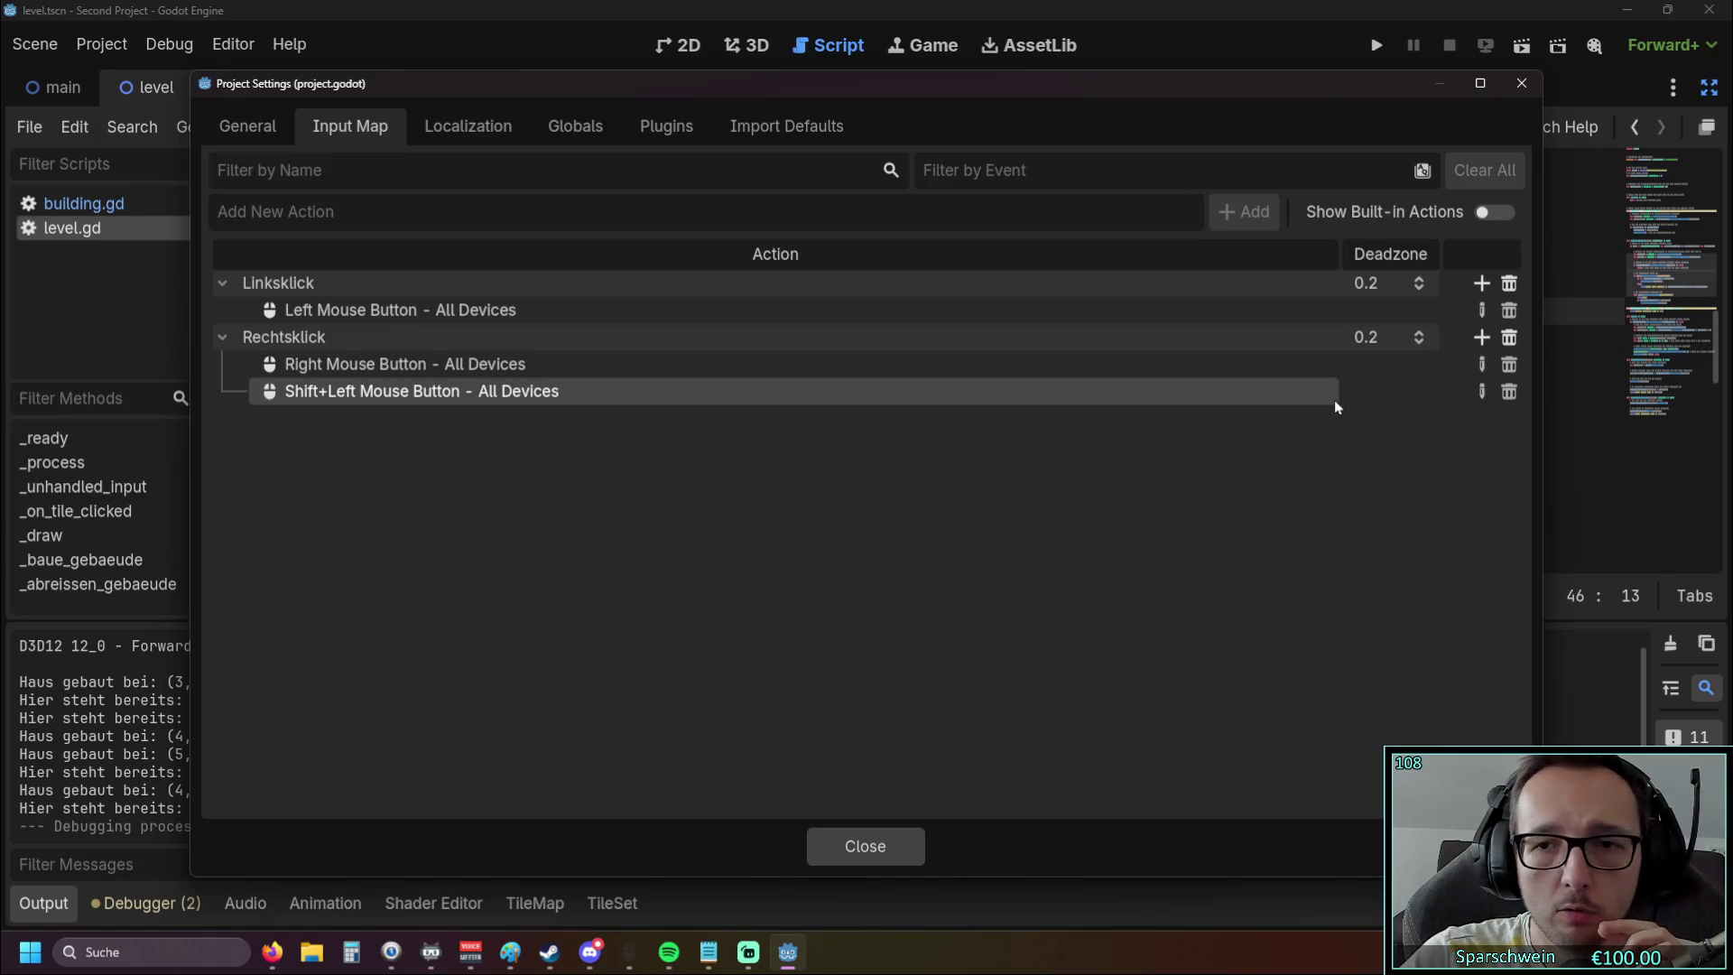
click(1509, 391)
click(865, 843)
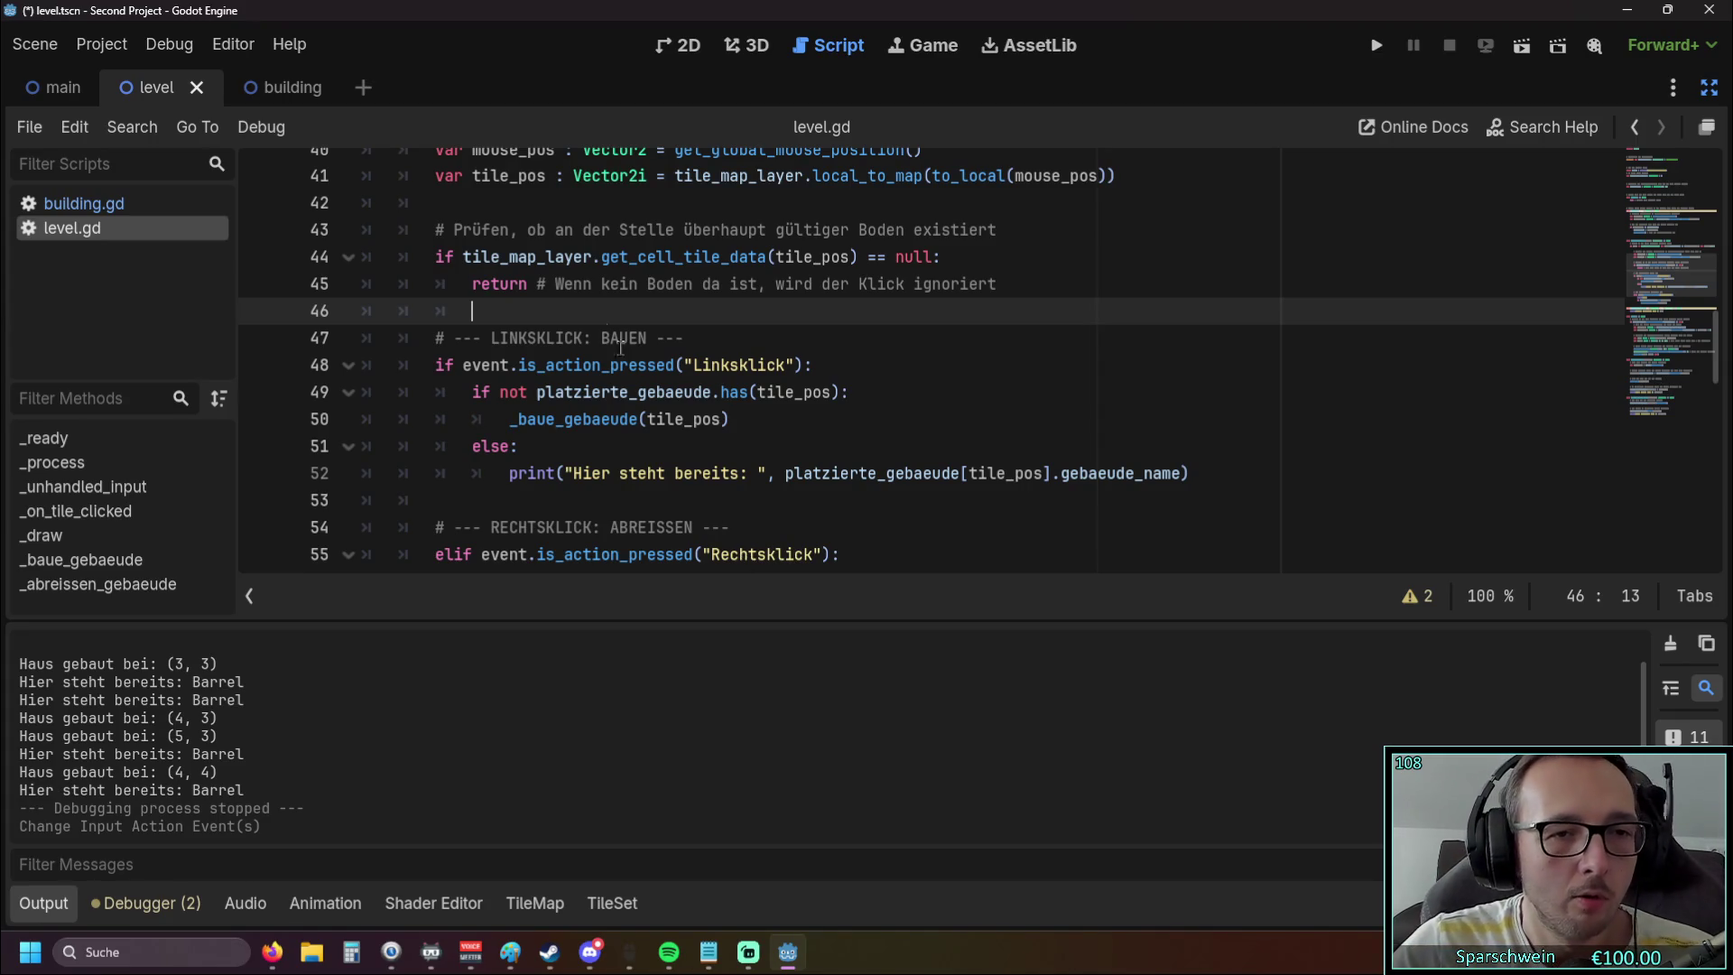
Step: Run the game with F5, build a barrel at tile (2, 1), and stop the game
scroll(546, 316, down, 2)
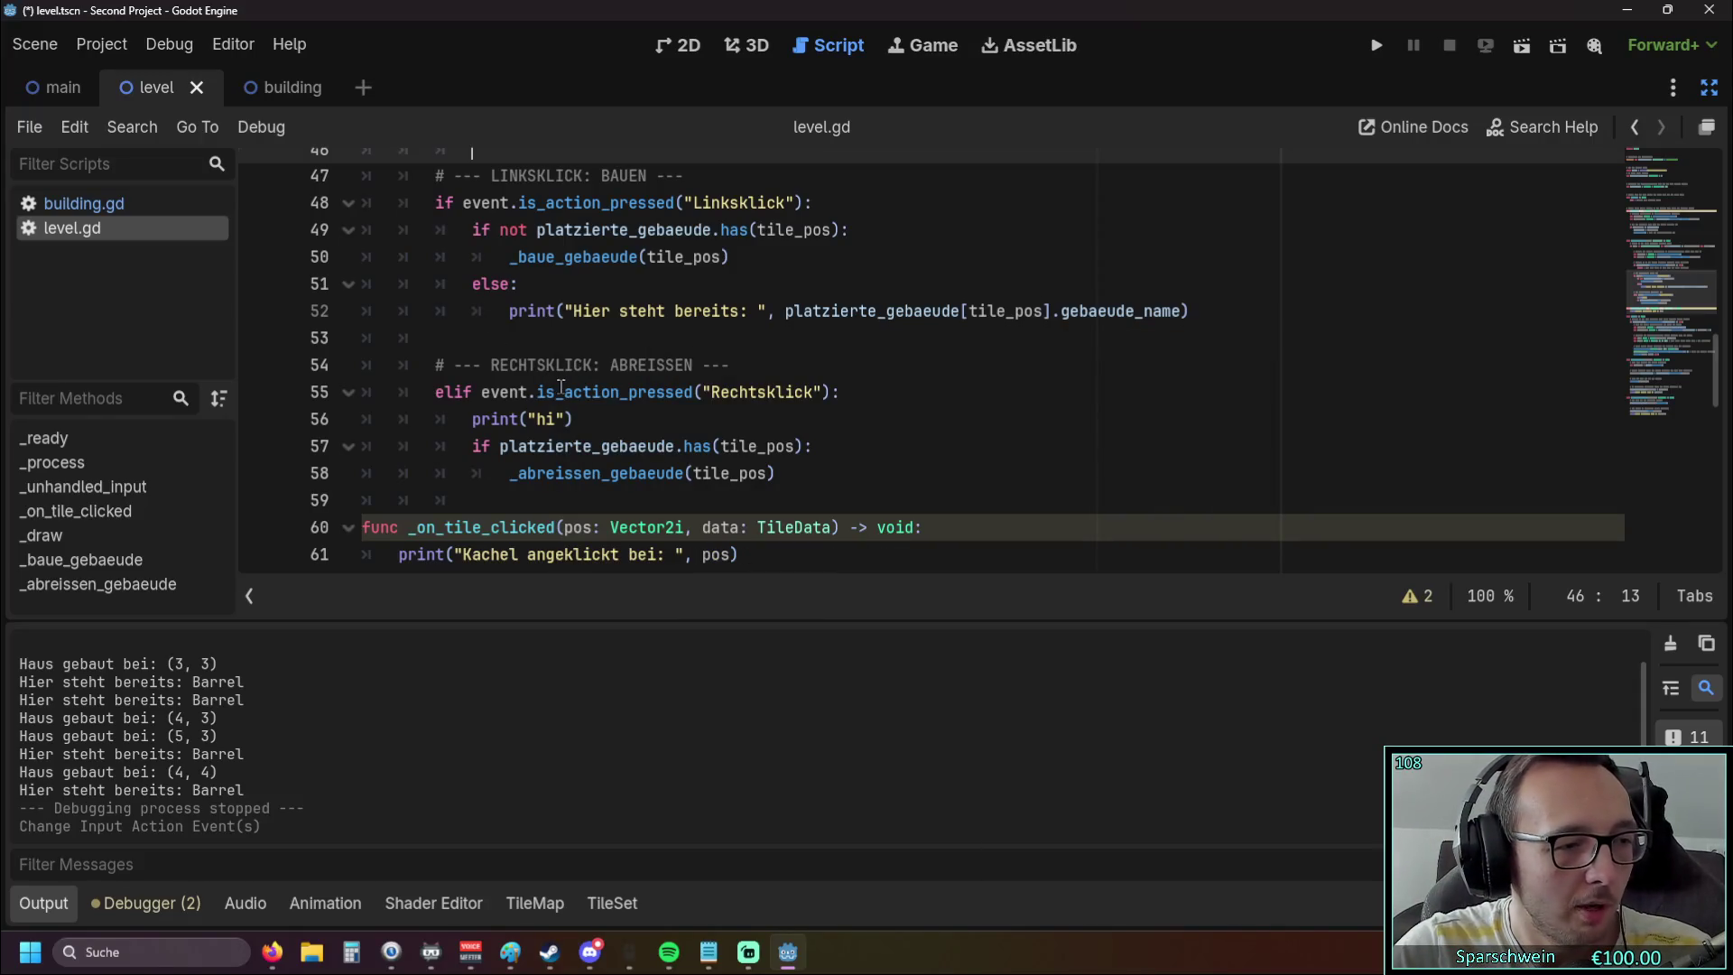
mouse_move(560, 387)
key(F5)
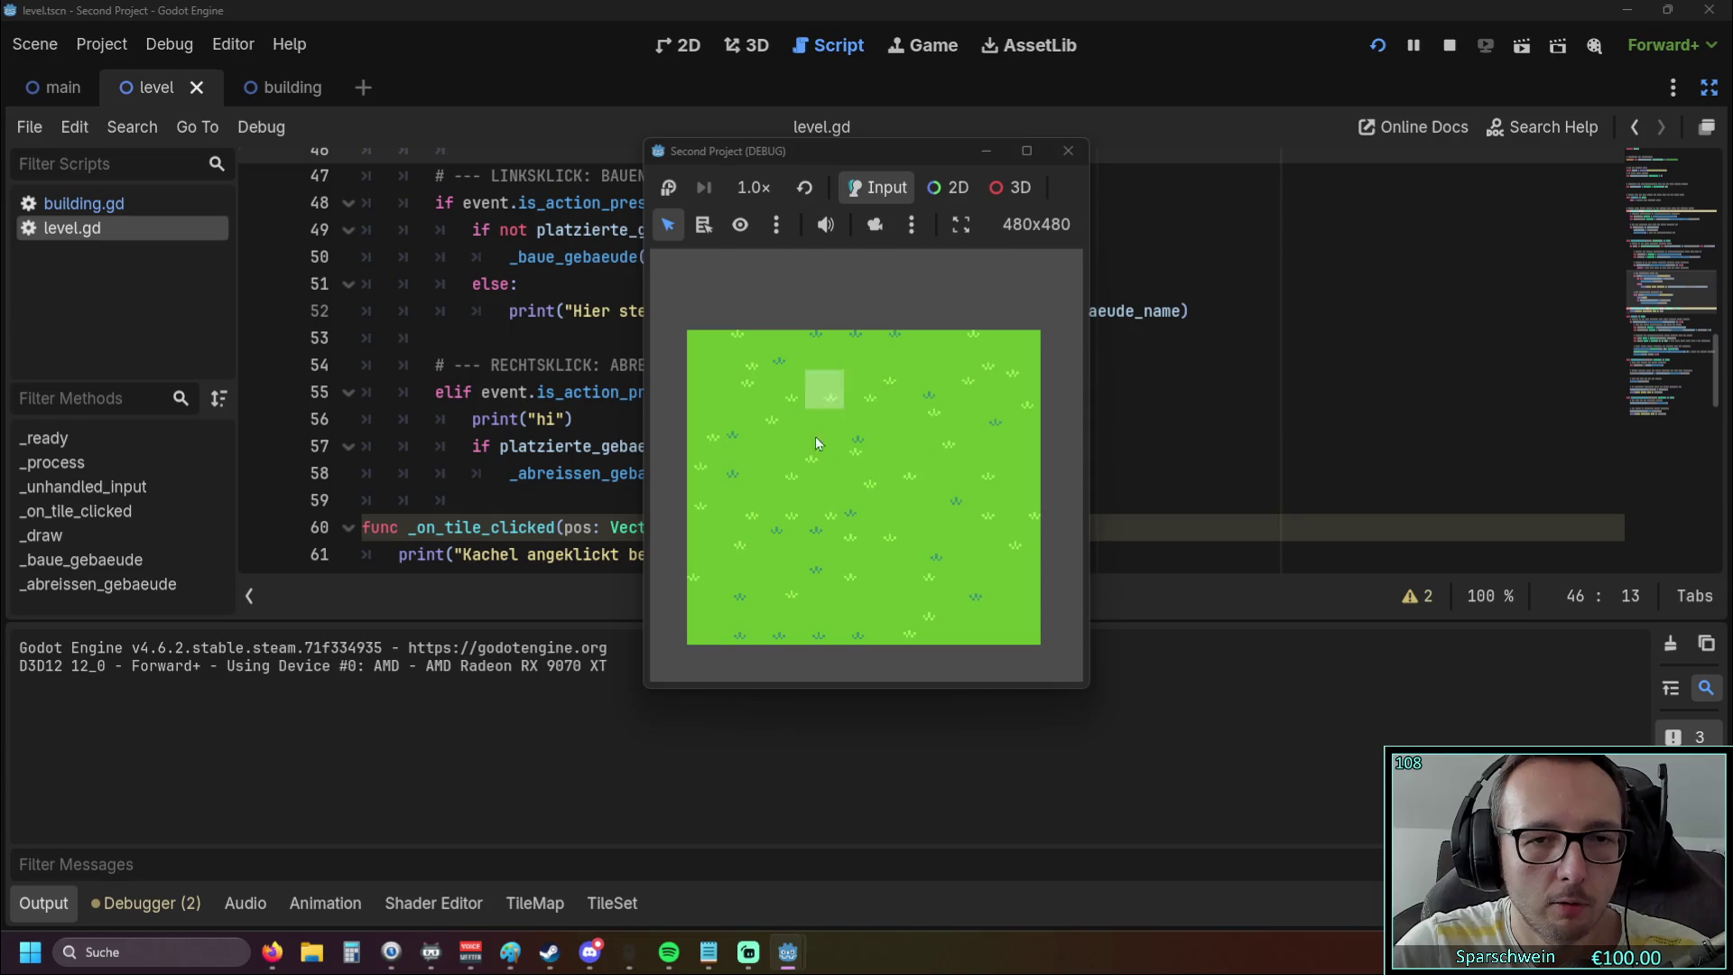
click(781, 401)
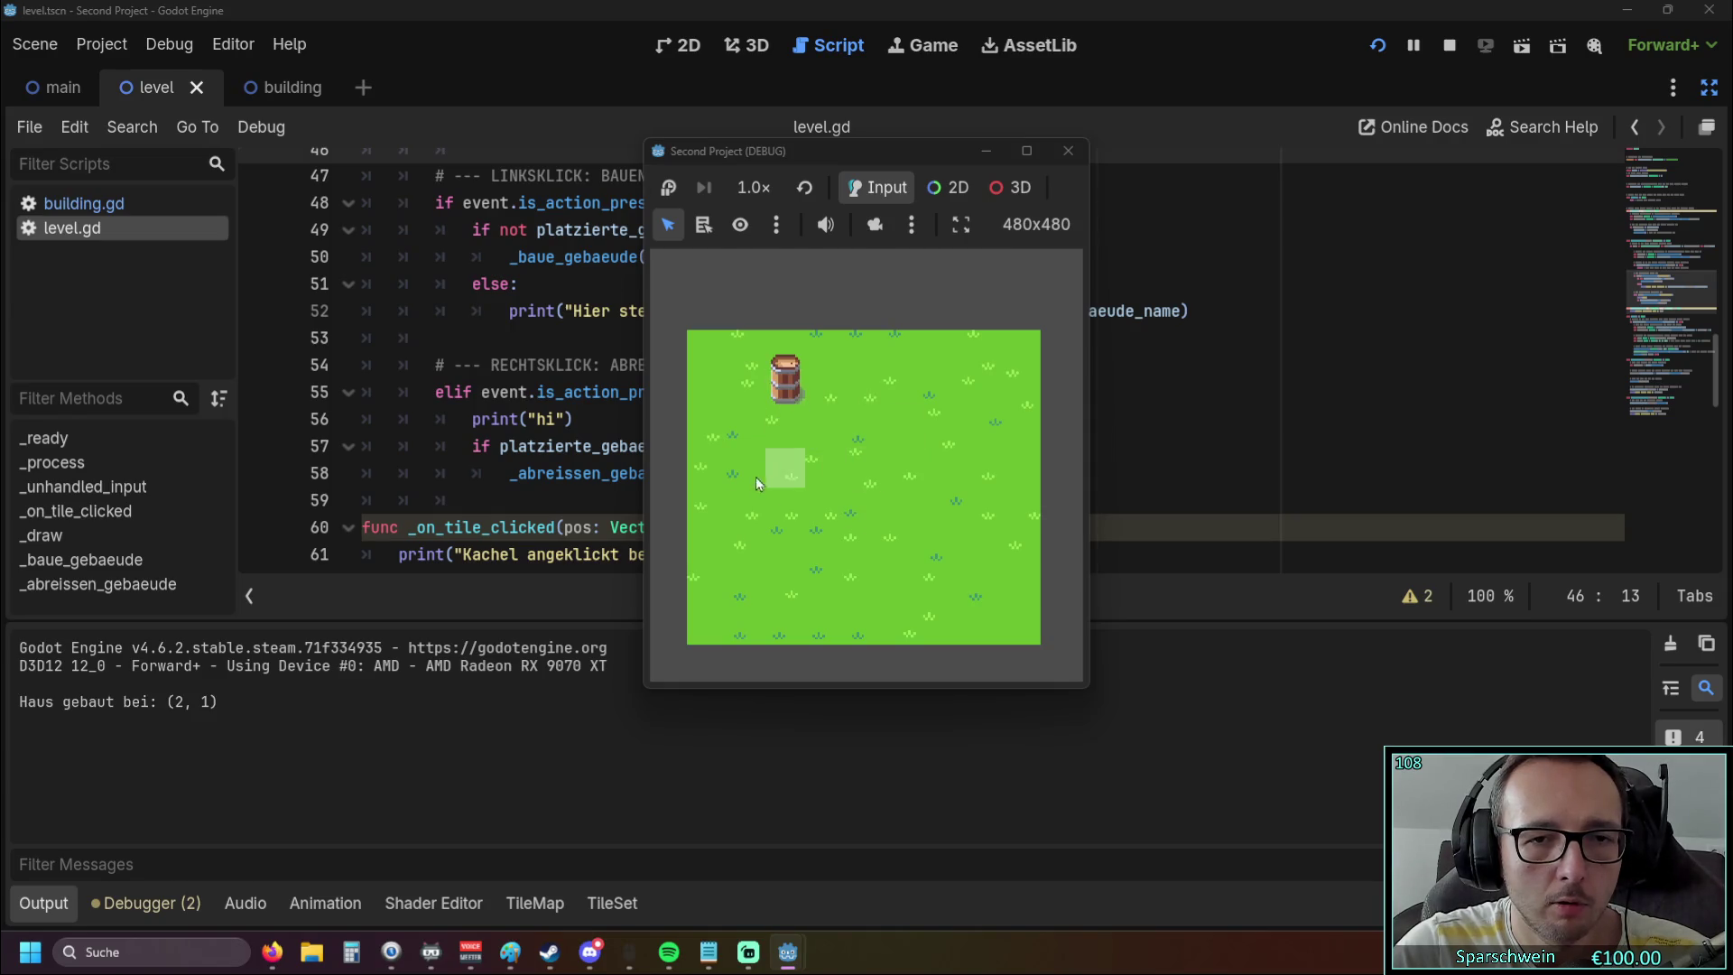
click(1067, 151)
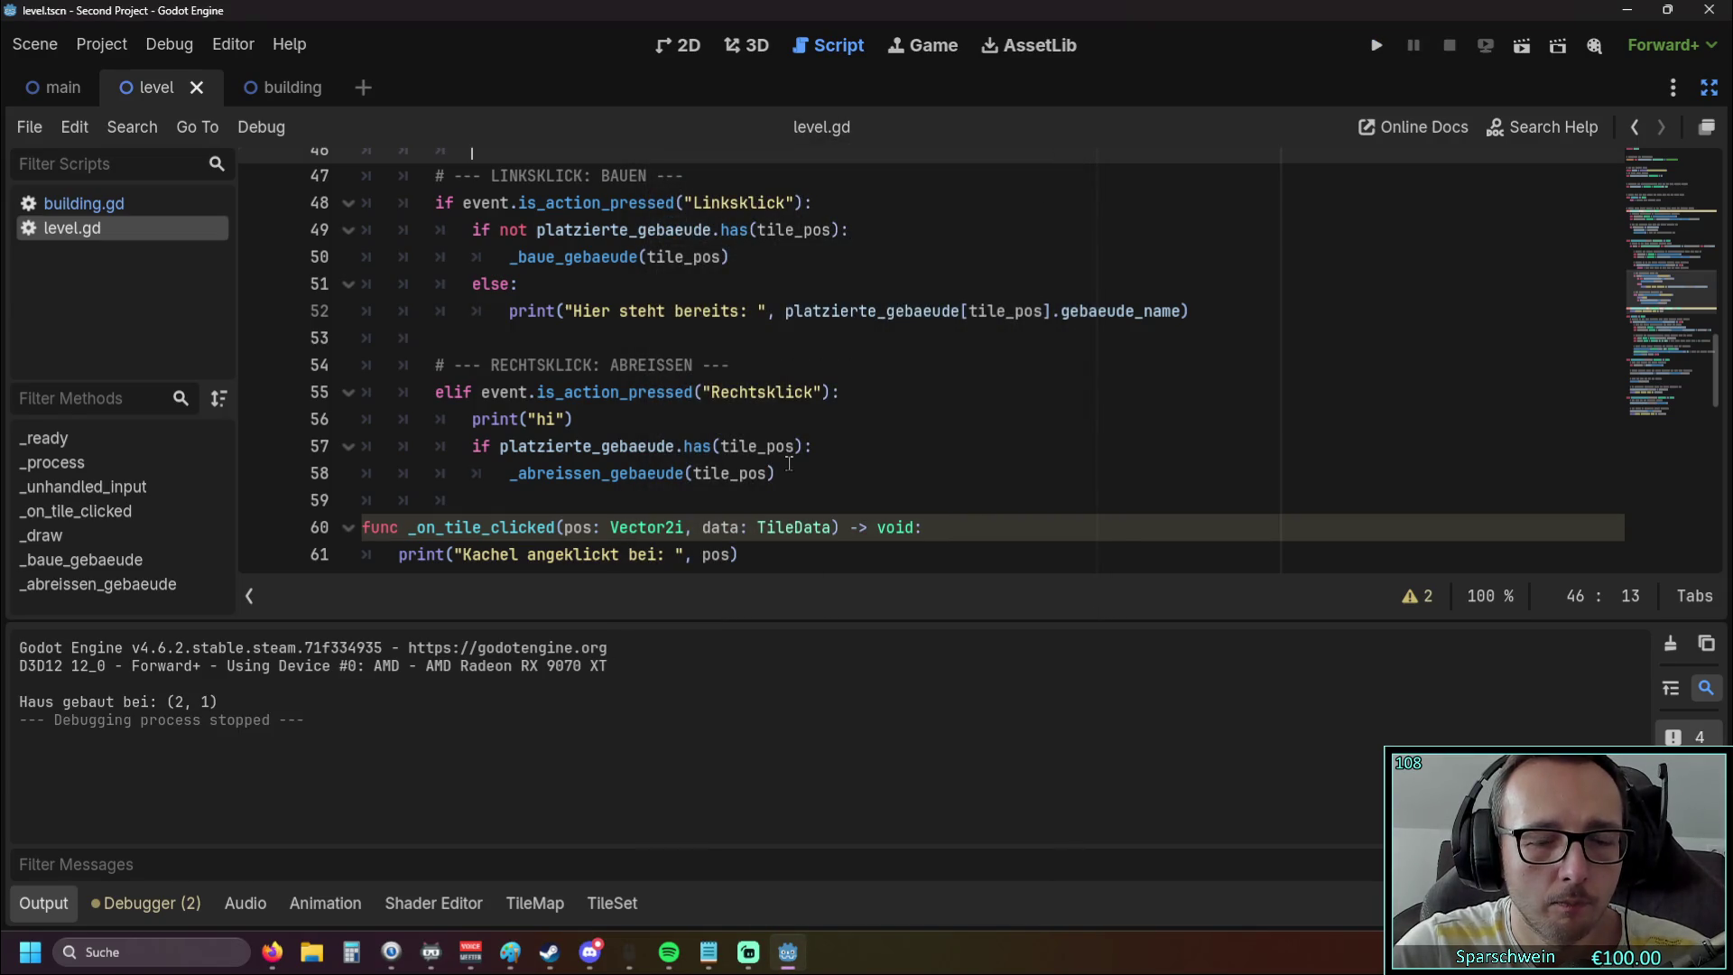
scroll(723, 446, up, 1)
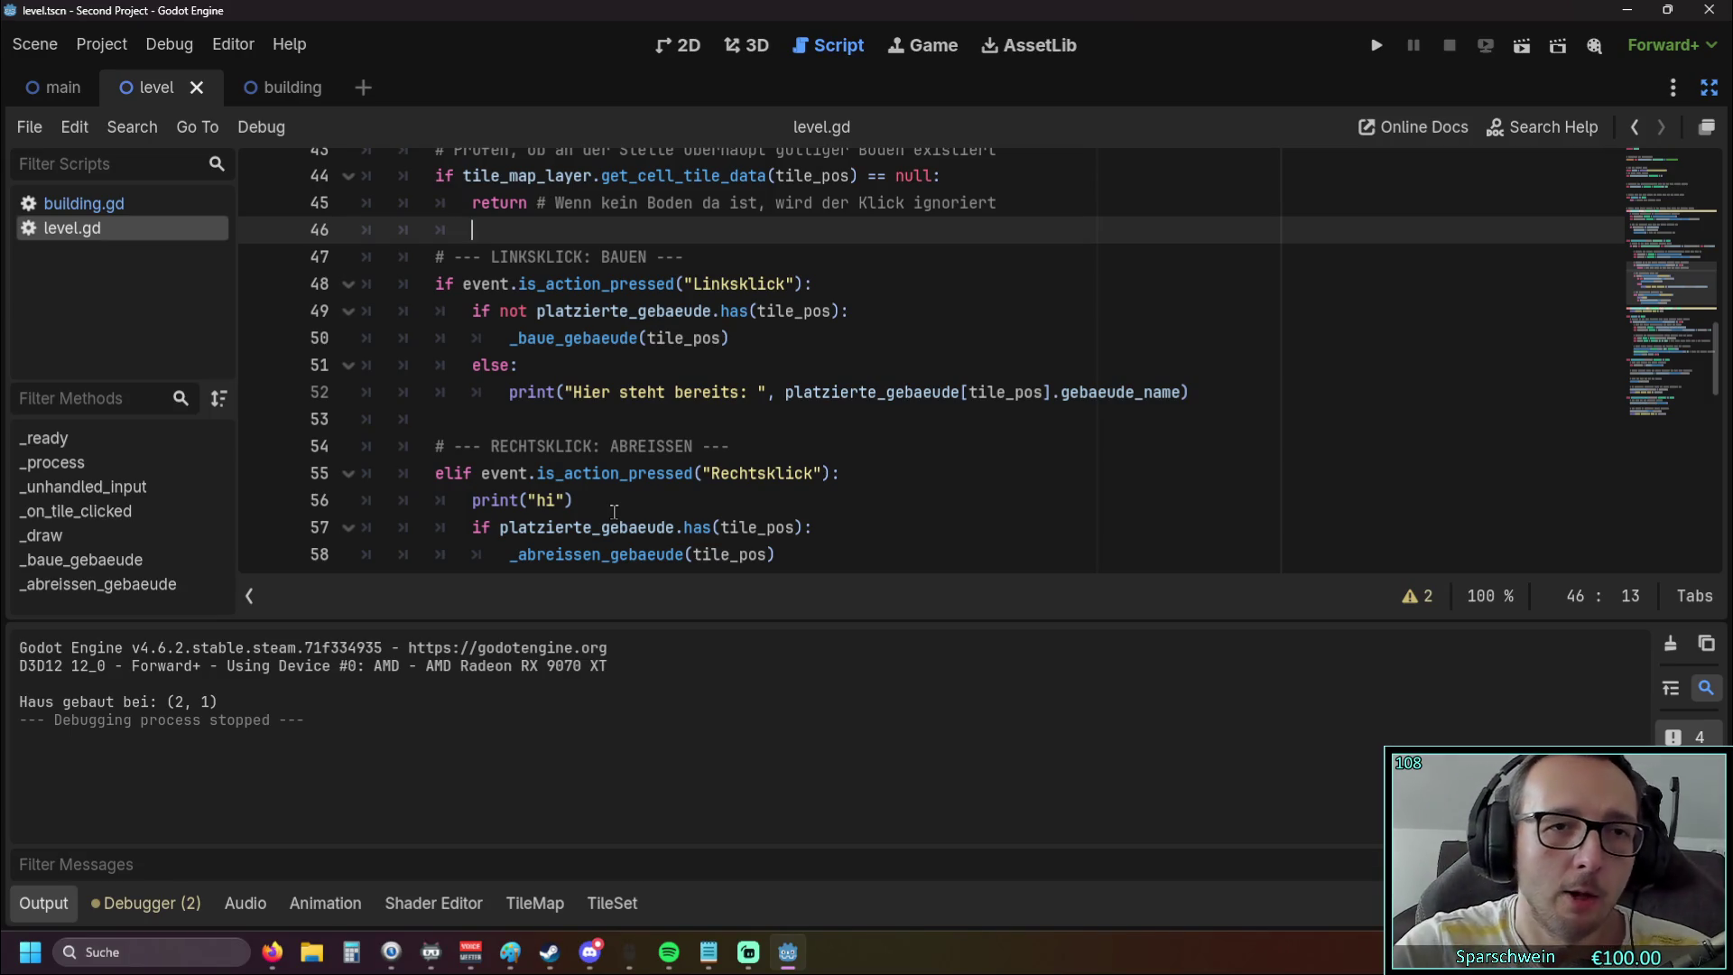
scroll(496, 333, up, 2)
scroll(471, 289, down, 1)
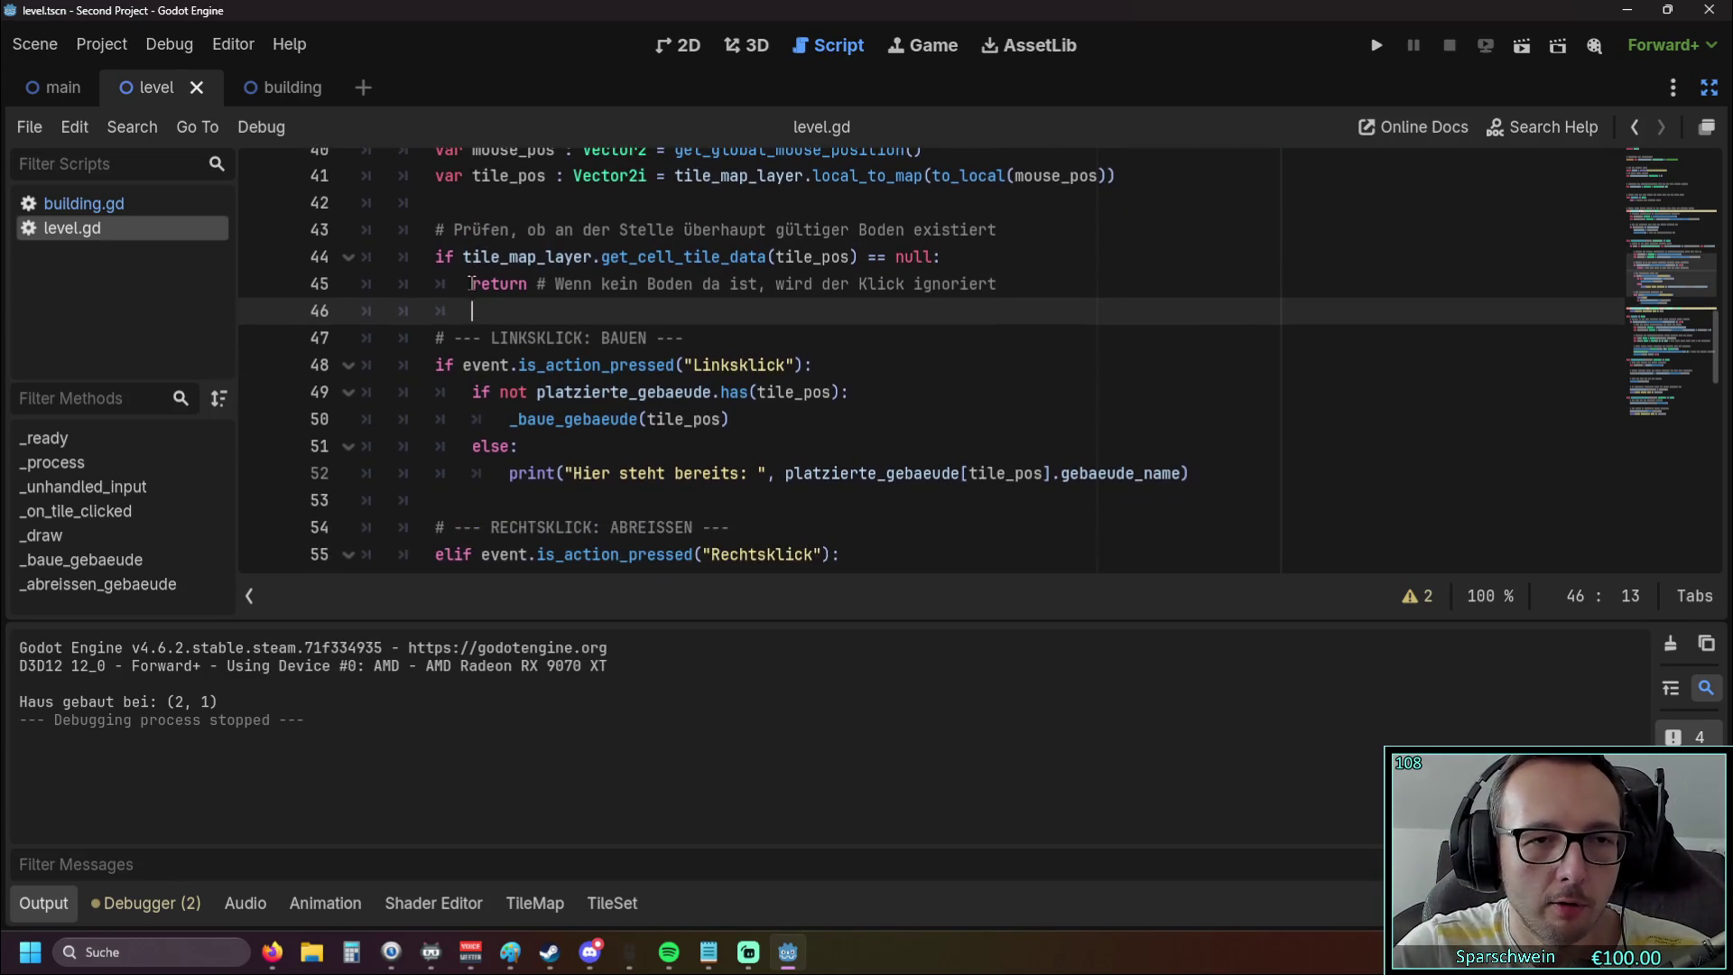
drag(446, 257, 681, 314)
click(663, 302)
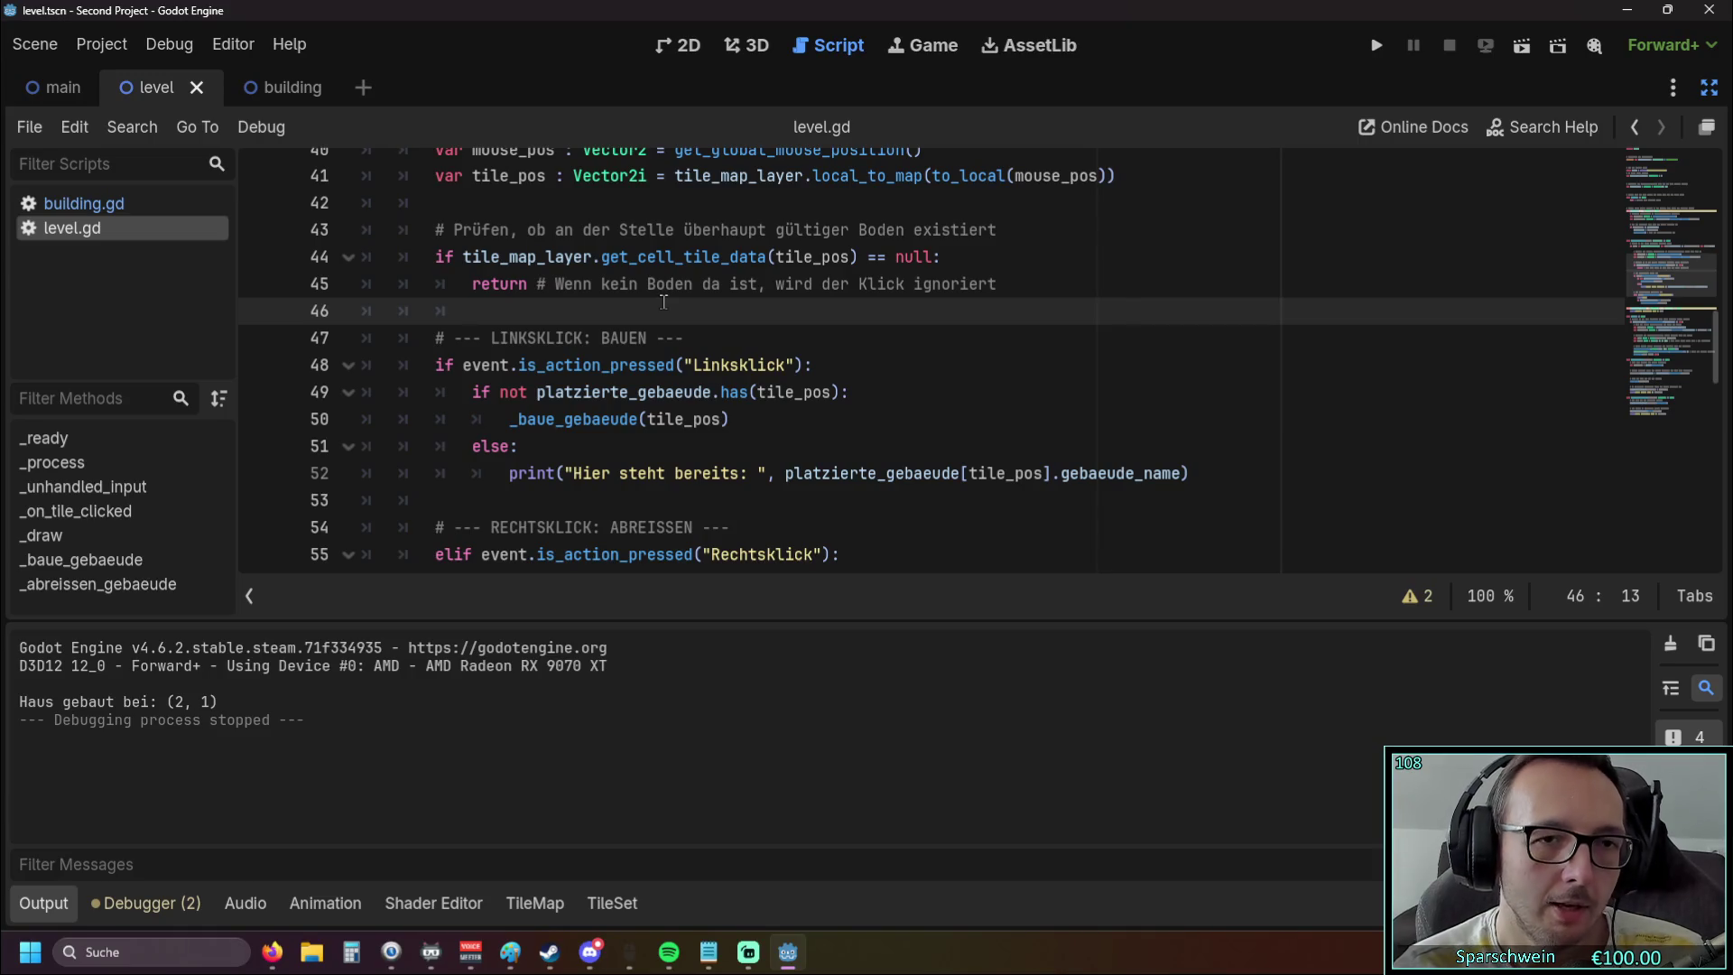
drag(442, 257, 488, 298)
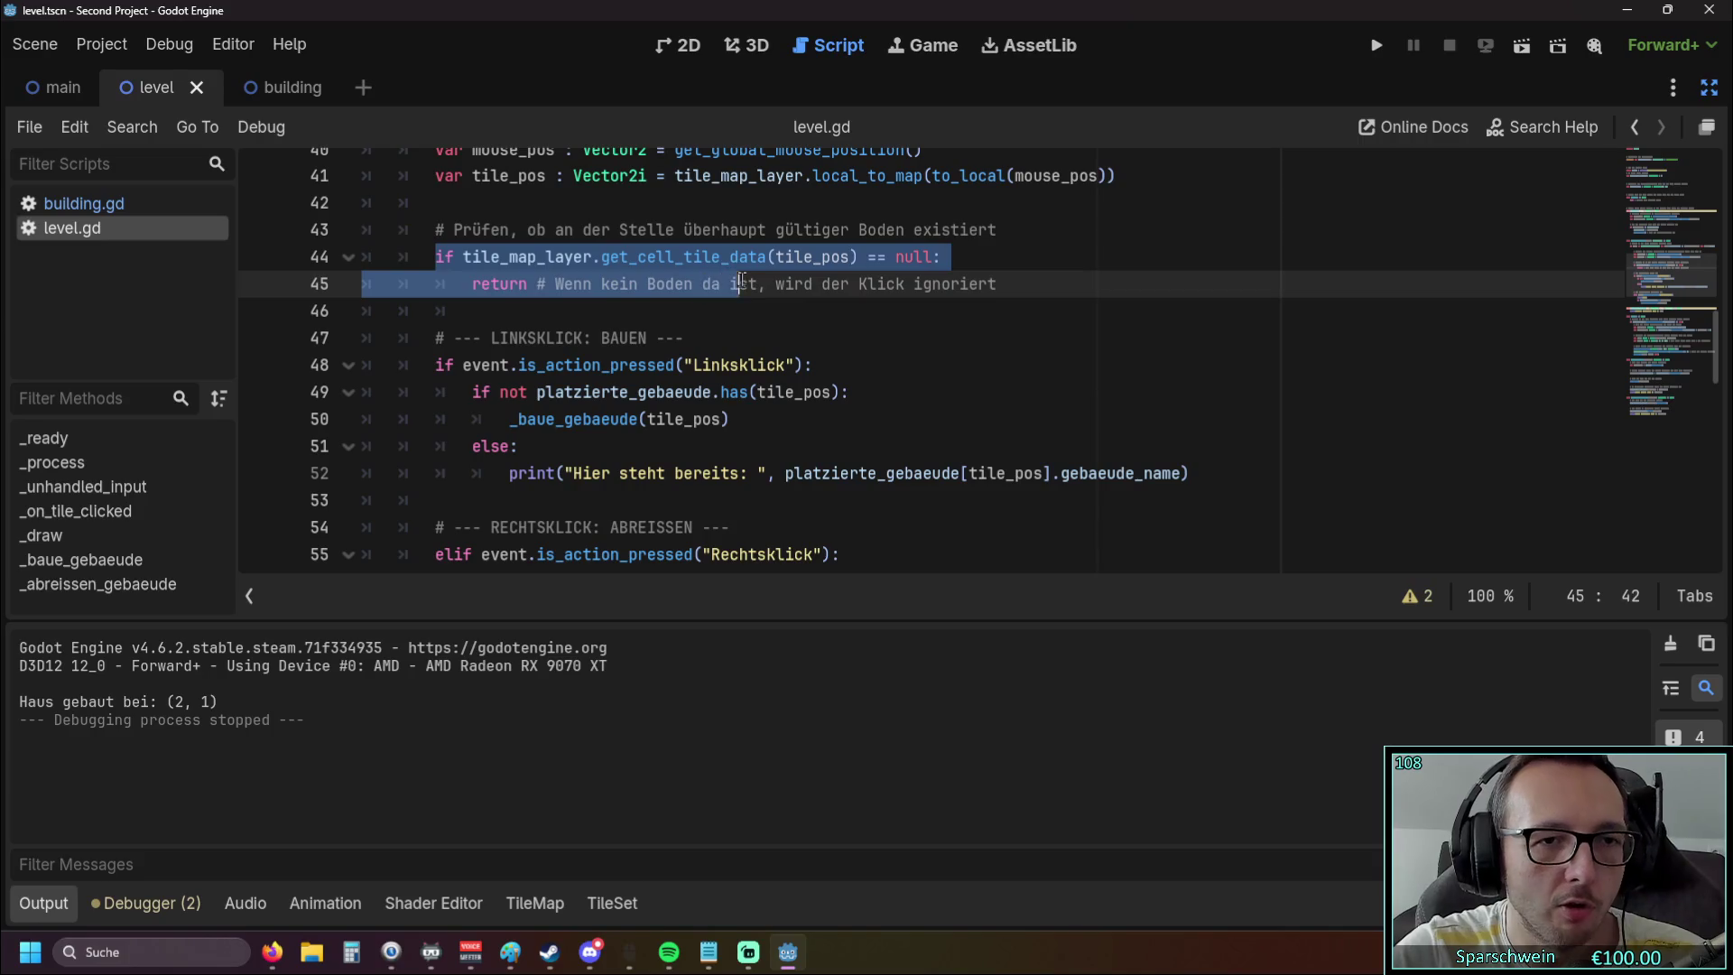
click(775, 348)
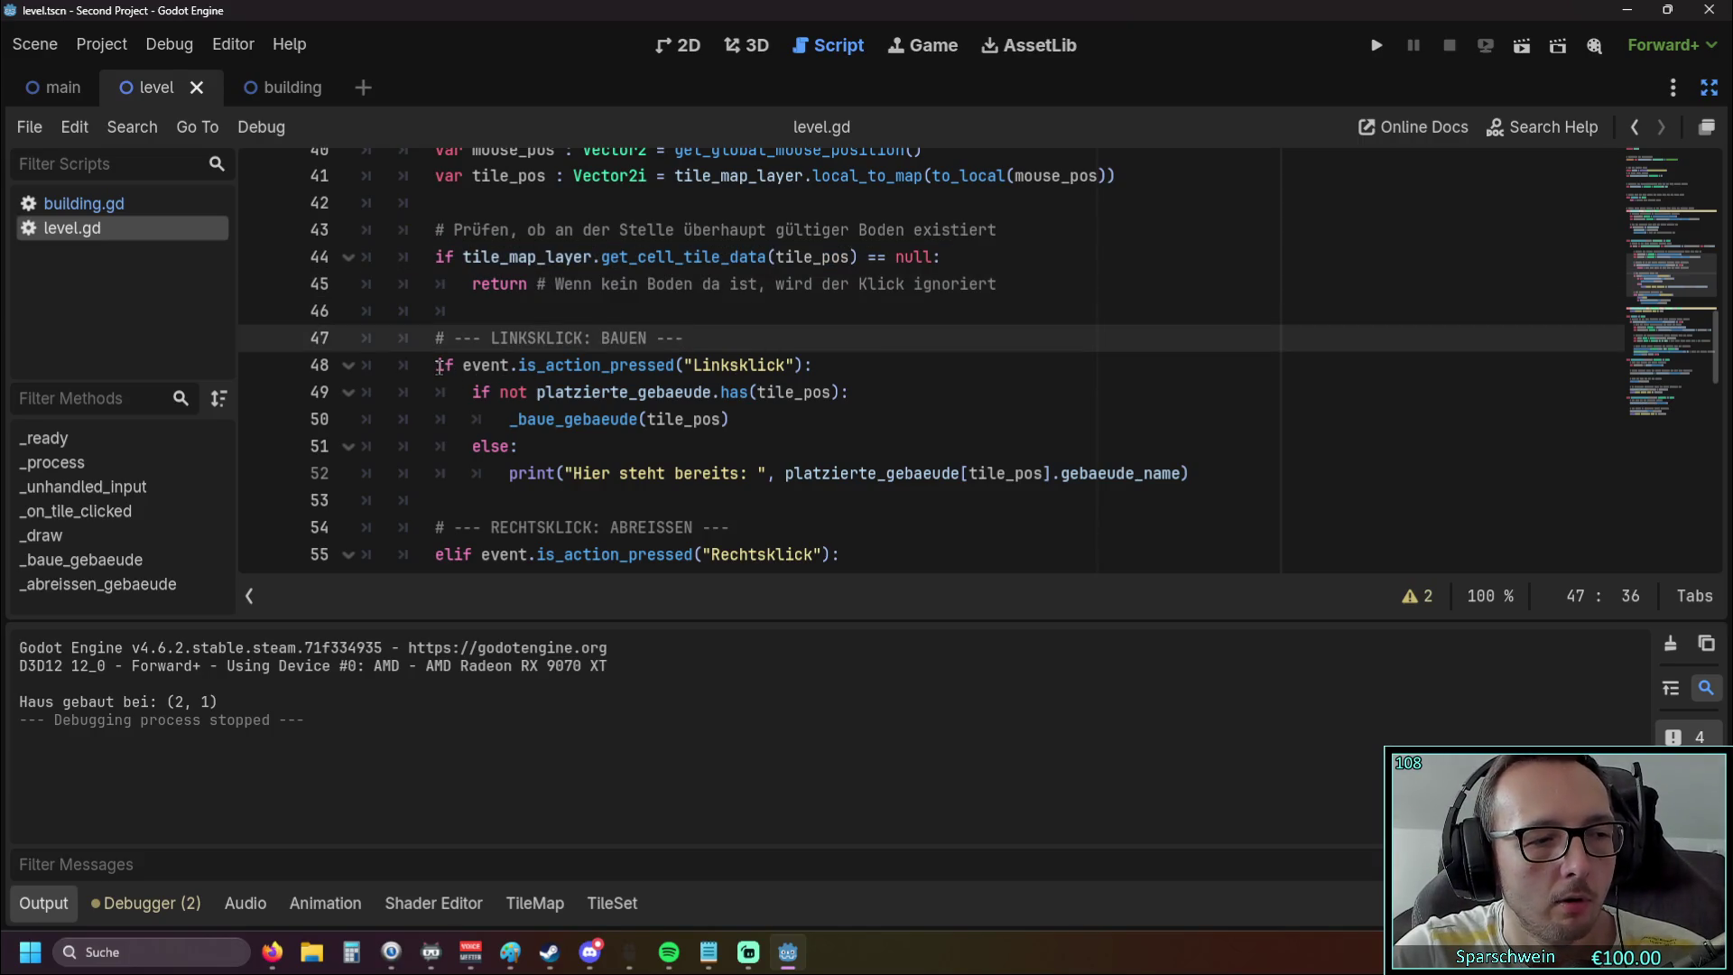
click(1376, 45)
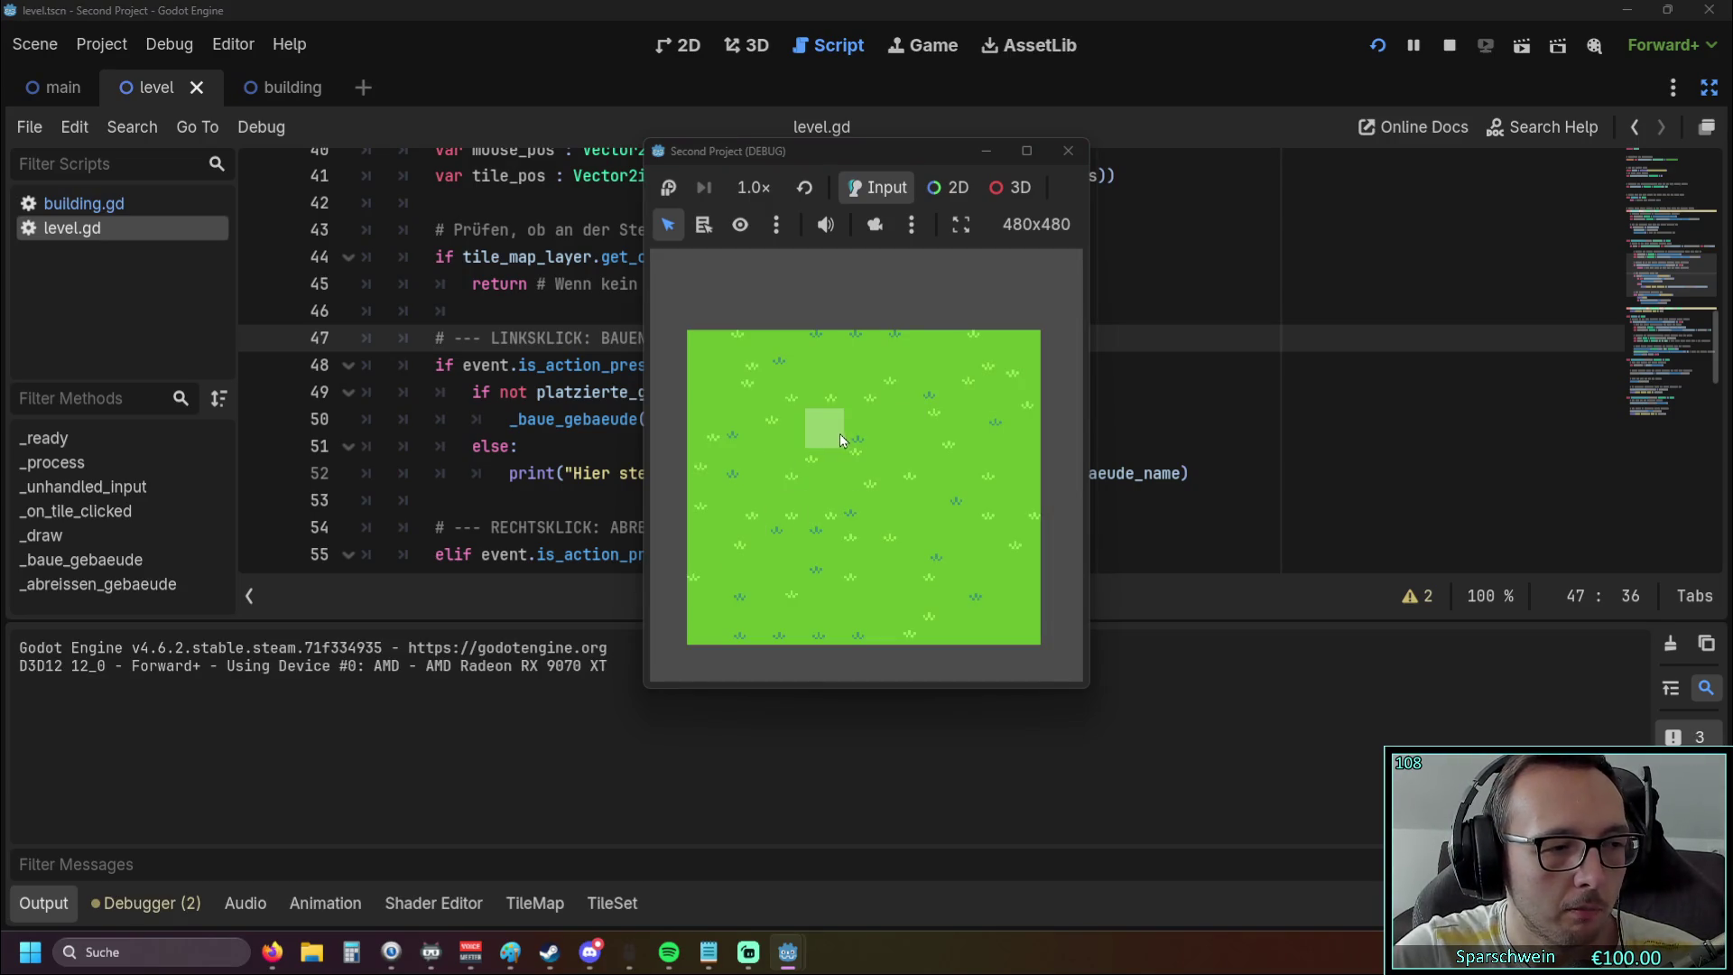
click(1067, 150)
scroll(789, 349, down, 2)
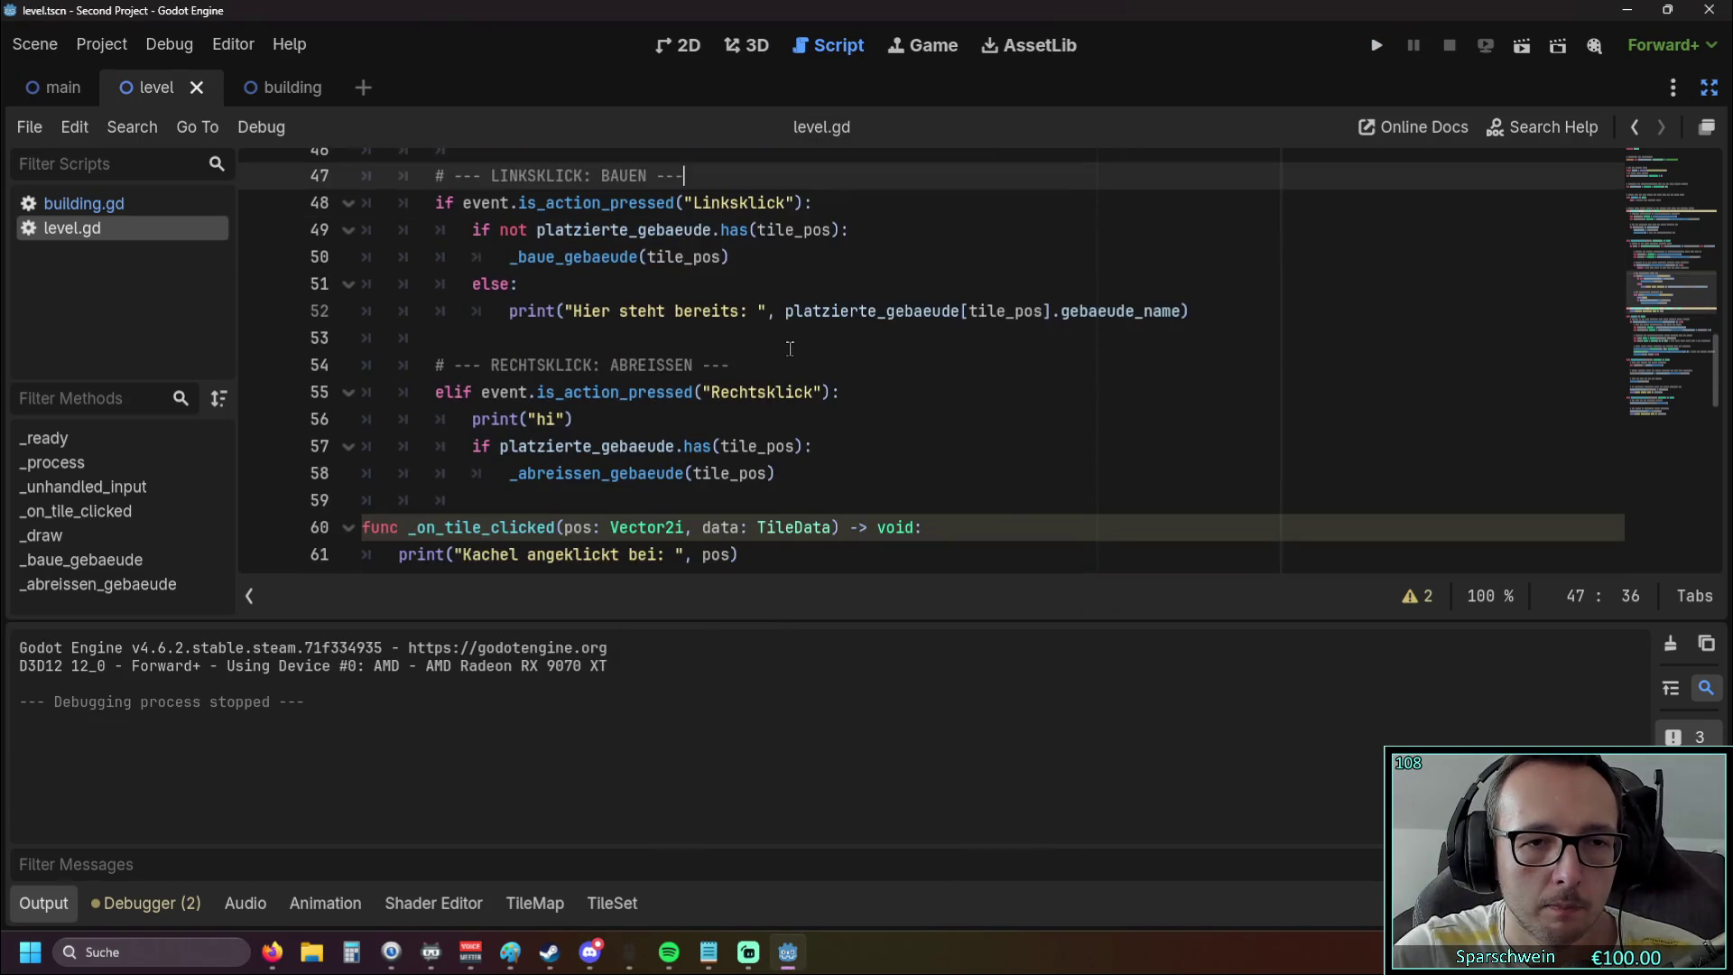
click(908, 398)
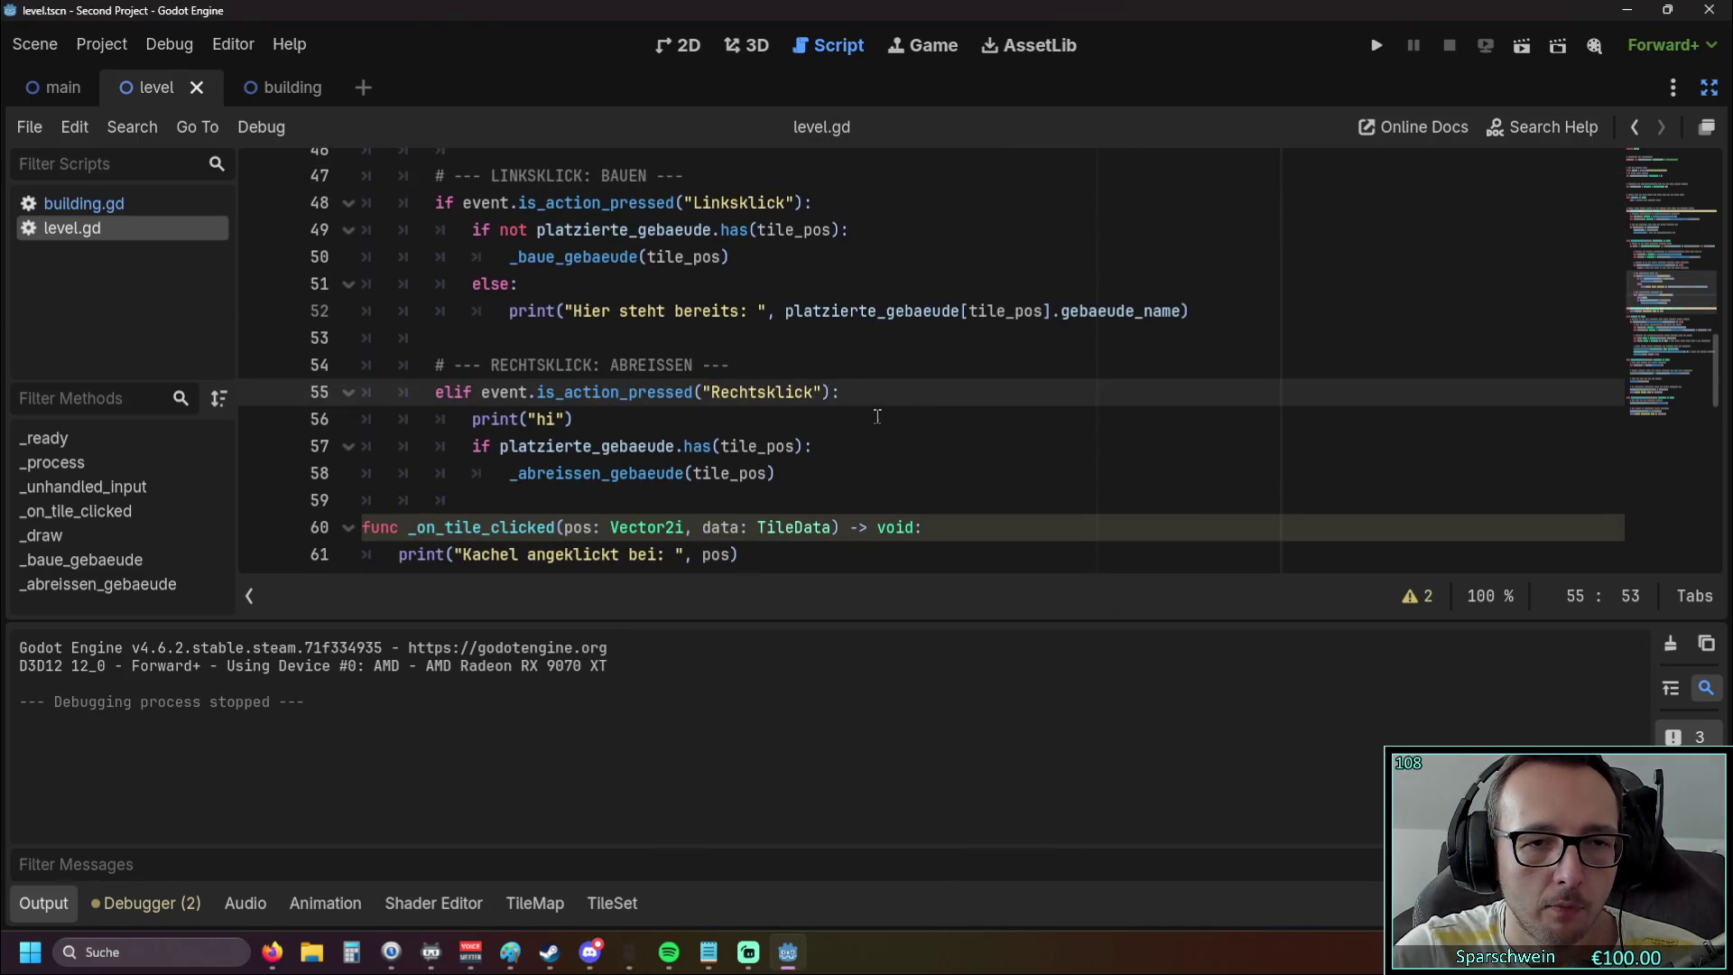
click(660, 411)
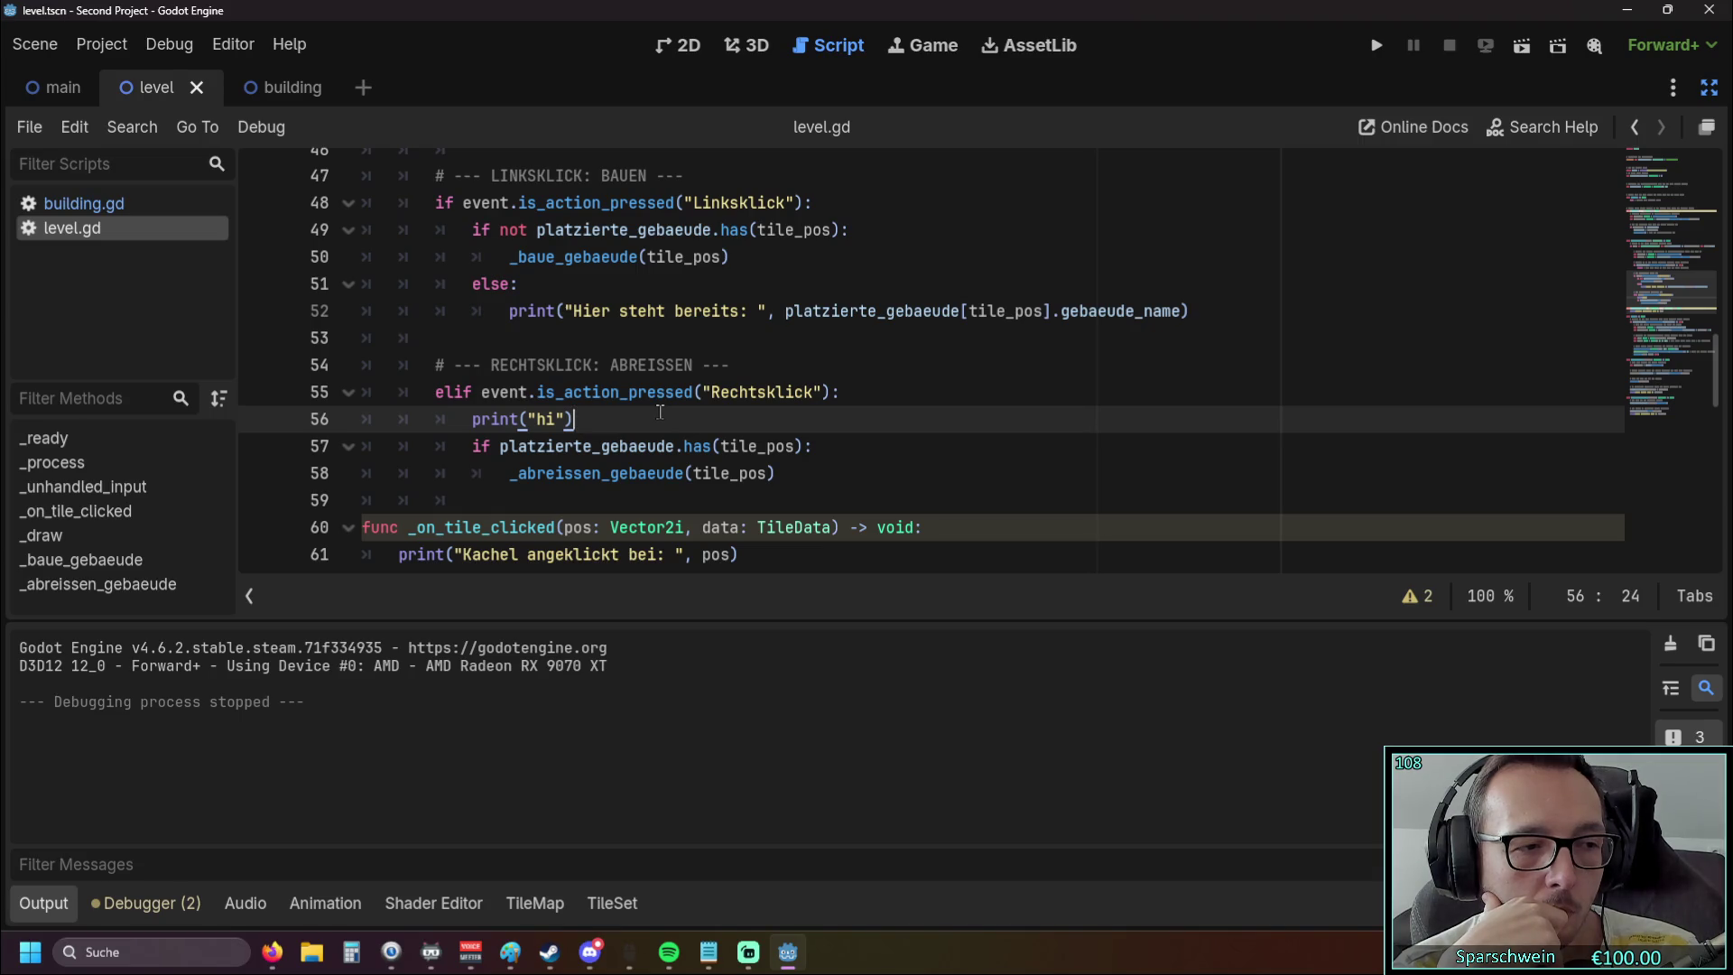
scroll(659, 412, up, 2)
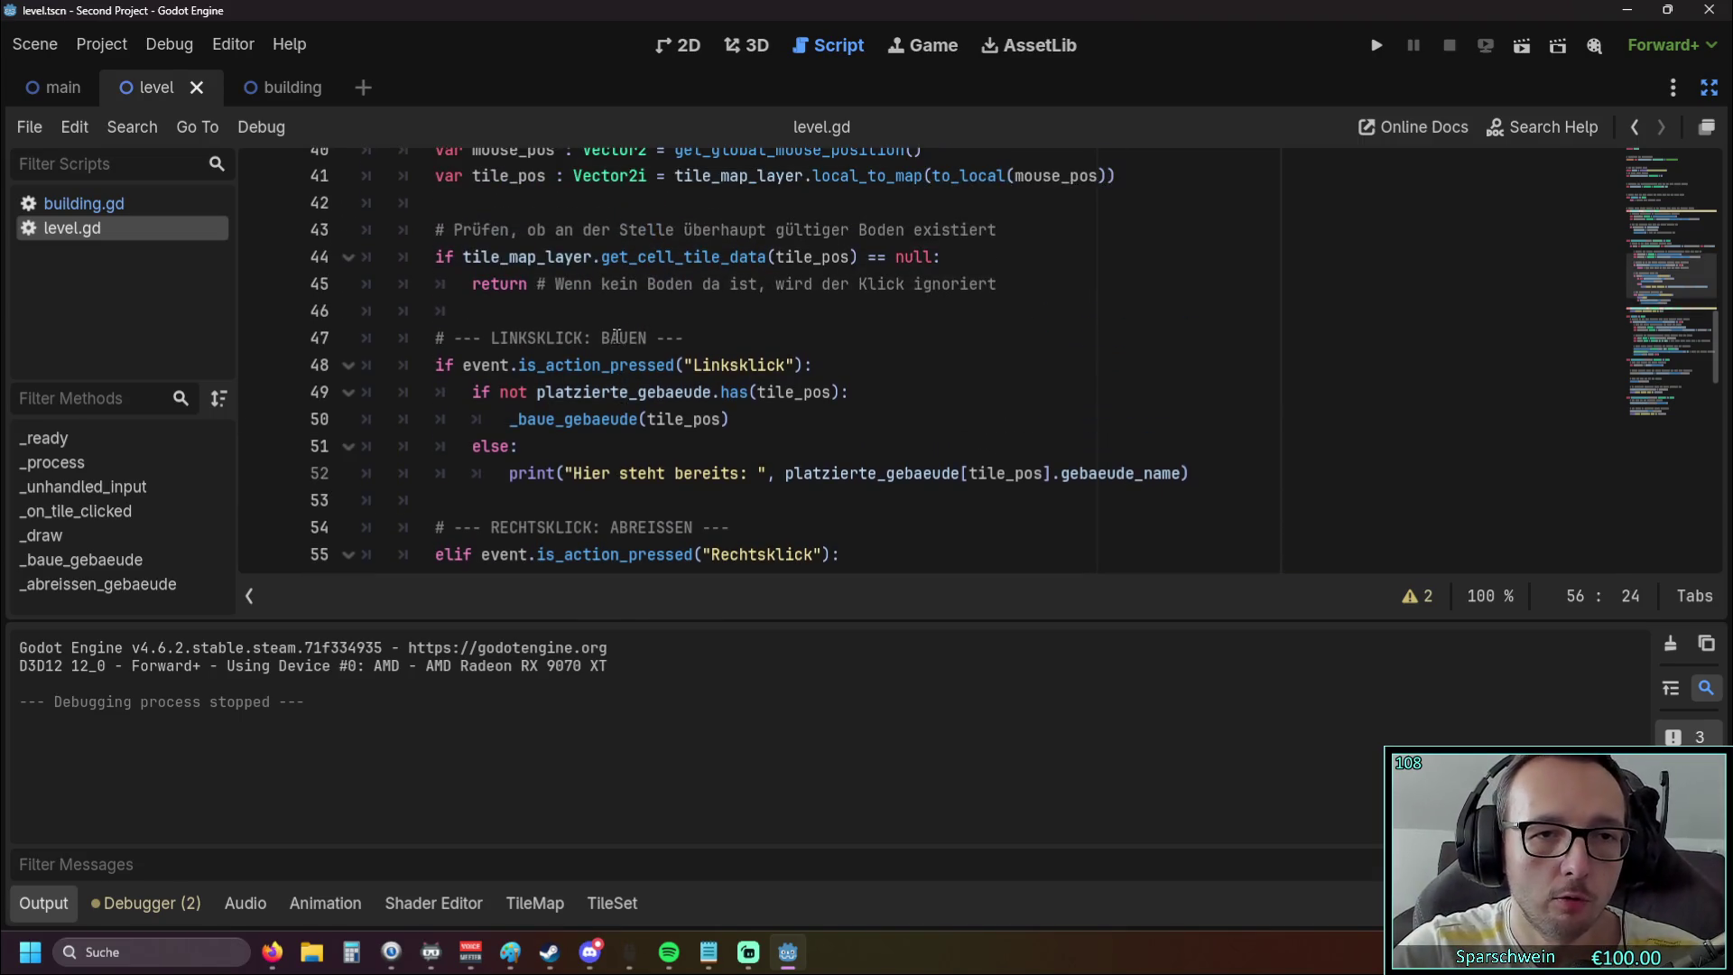
click(959, 259)
Step: Add a print("hooo") debug line inside the ground check of the input handler
key(Return)
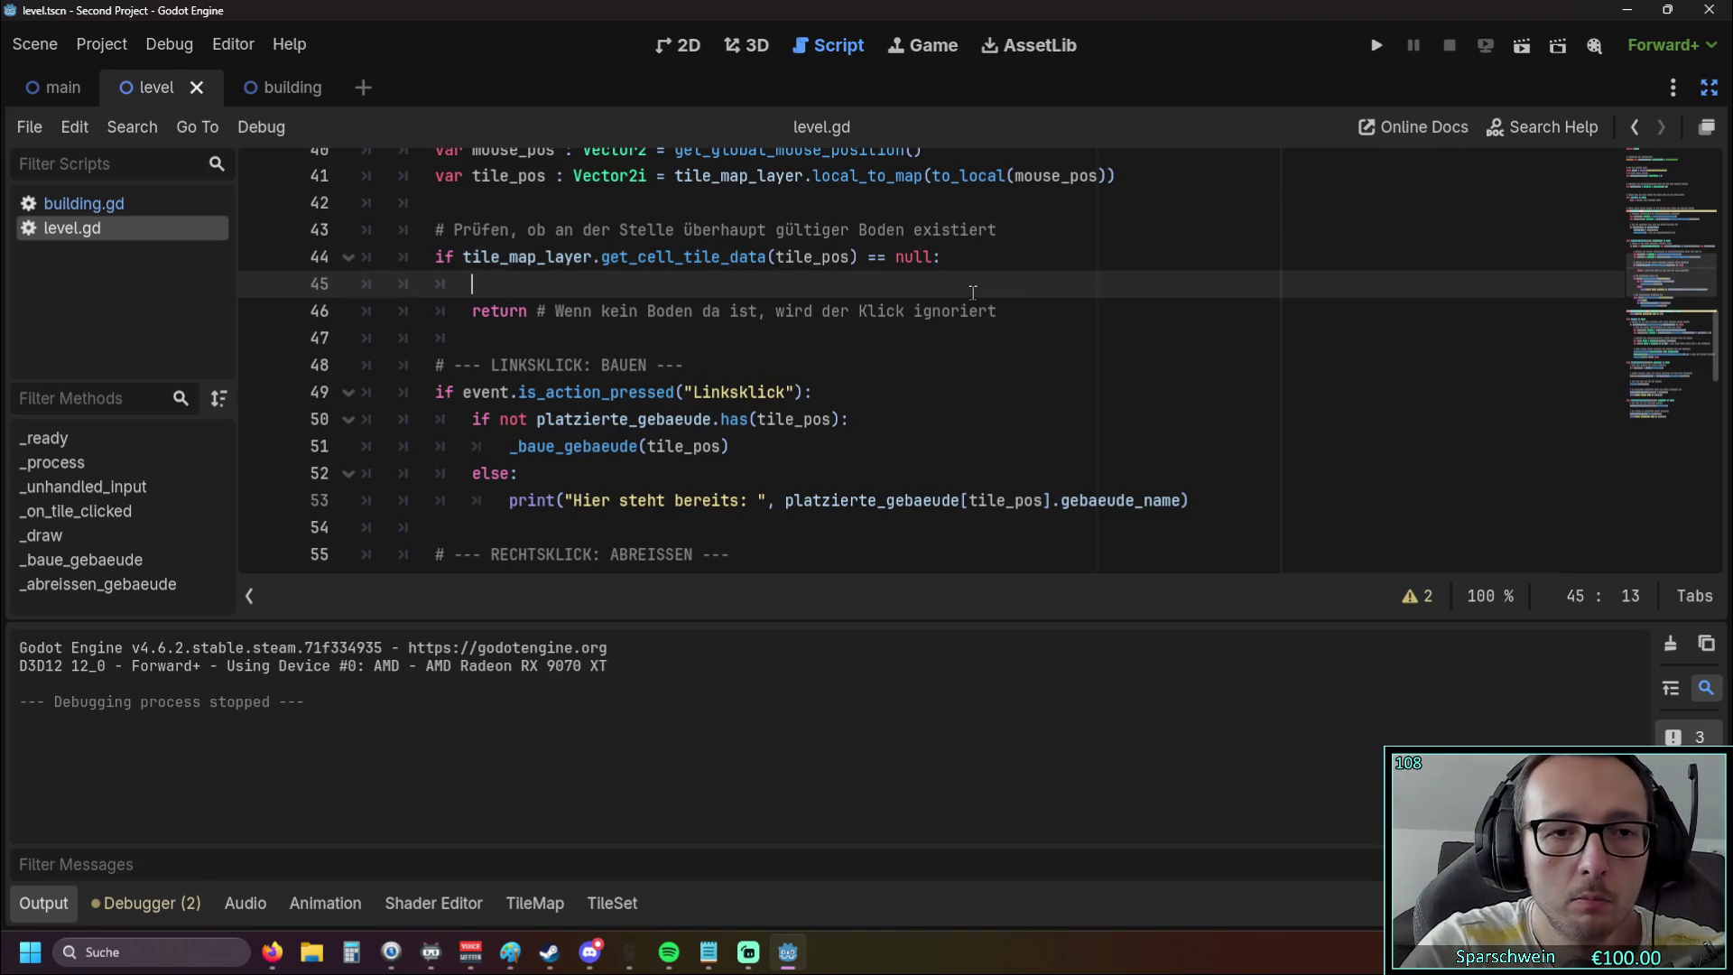
text(print)
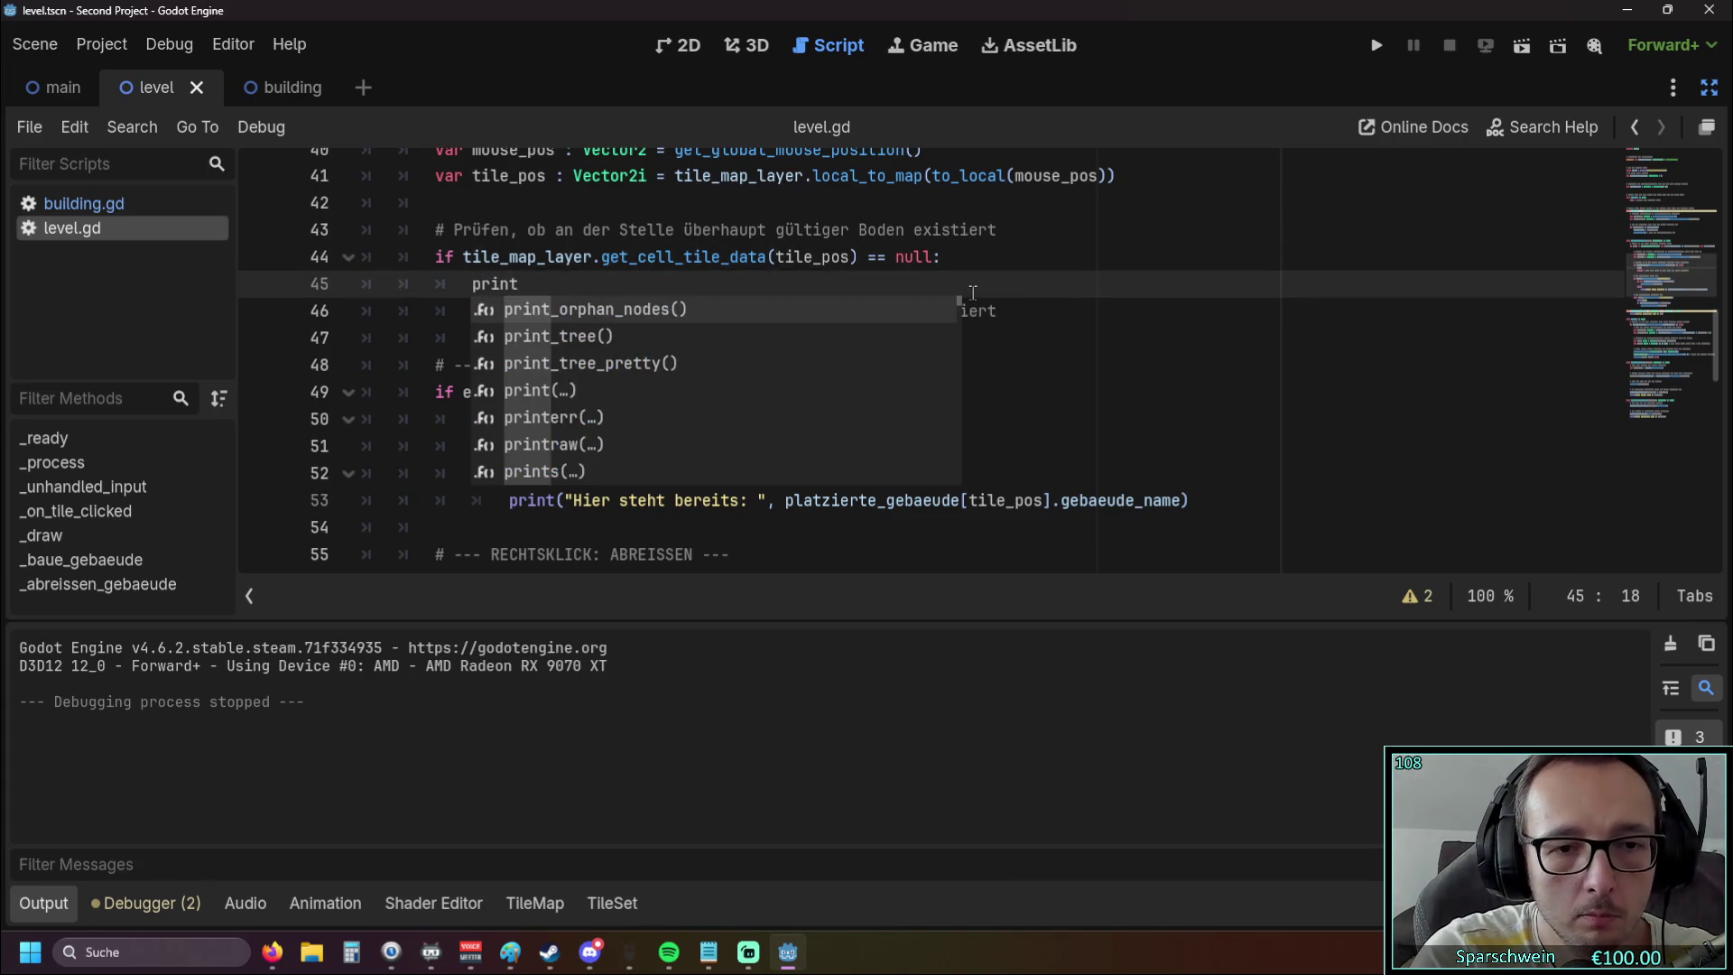
text(("hi)
click(1107, 370)
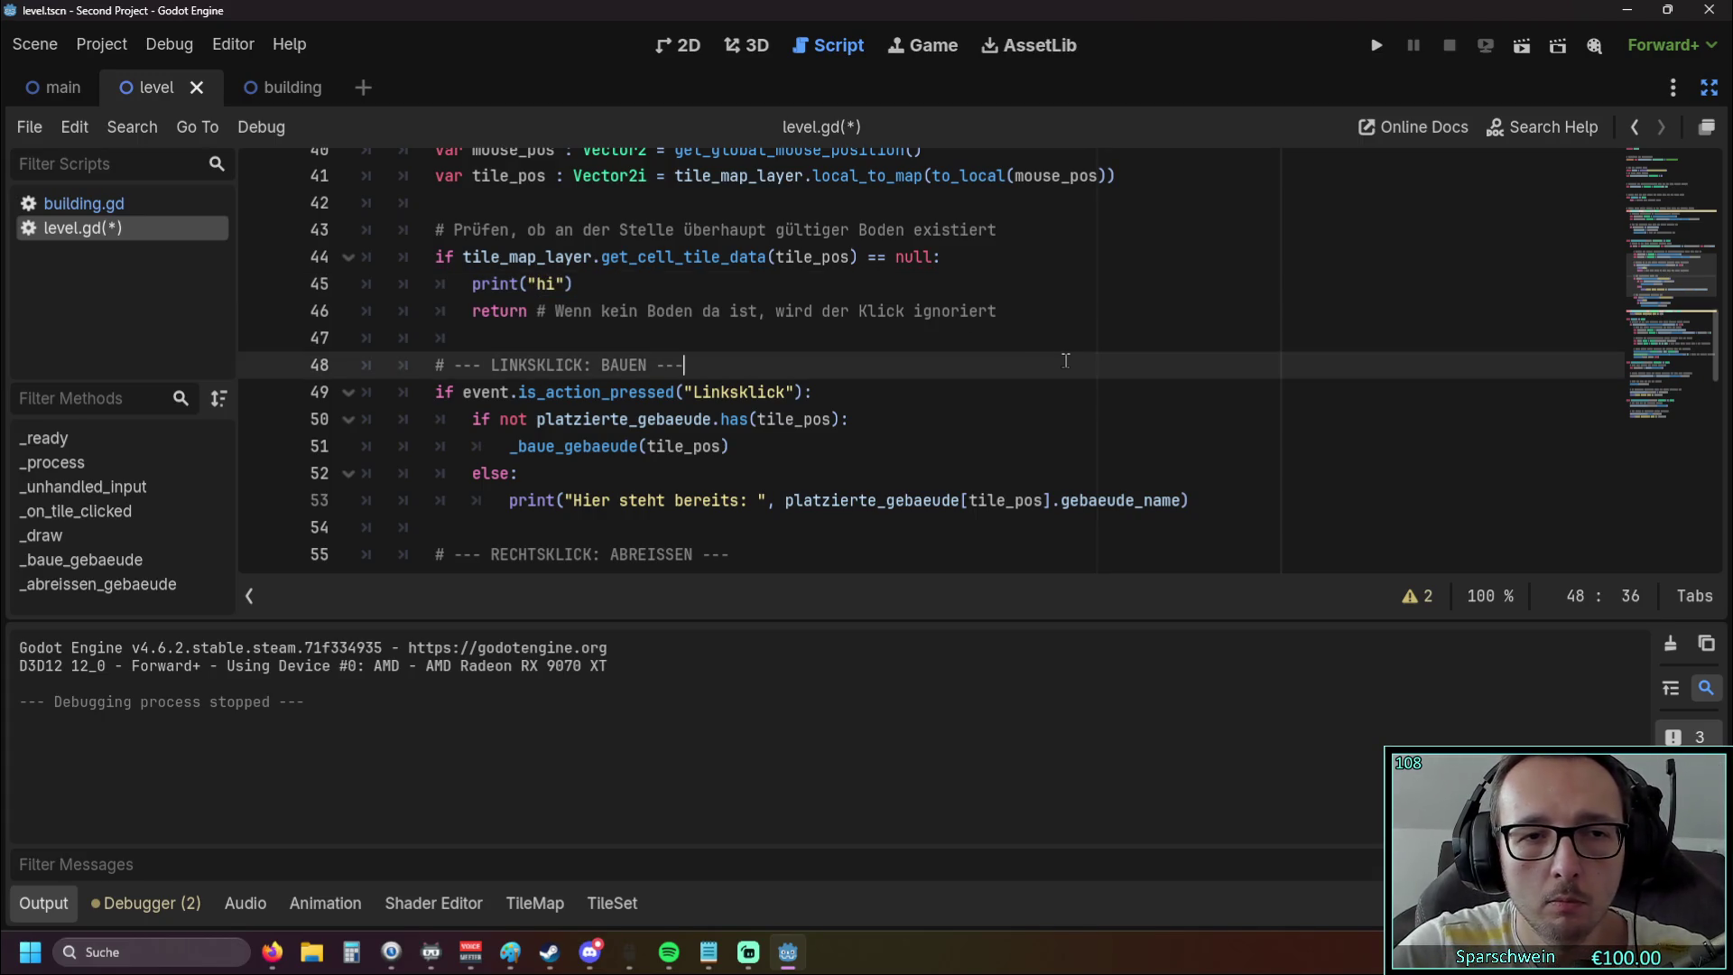
click(565, 285)
key(BackSpace)
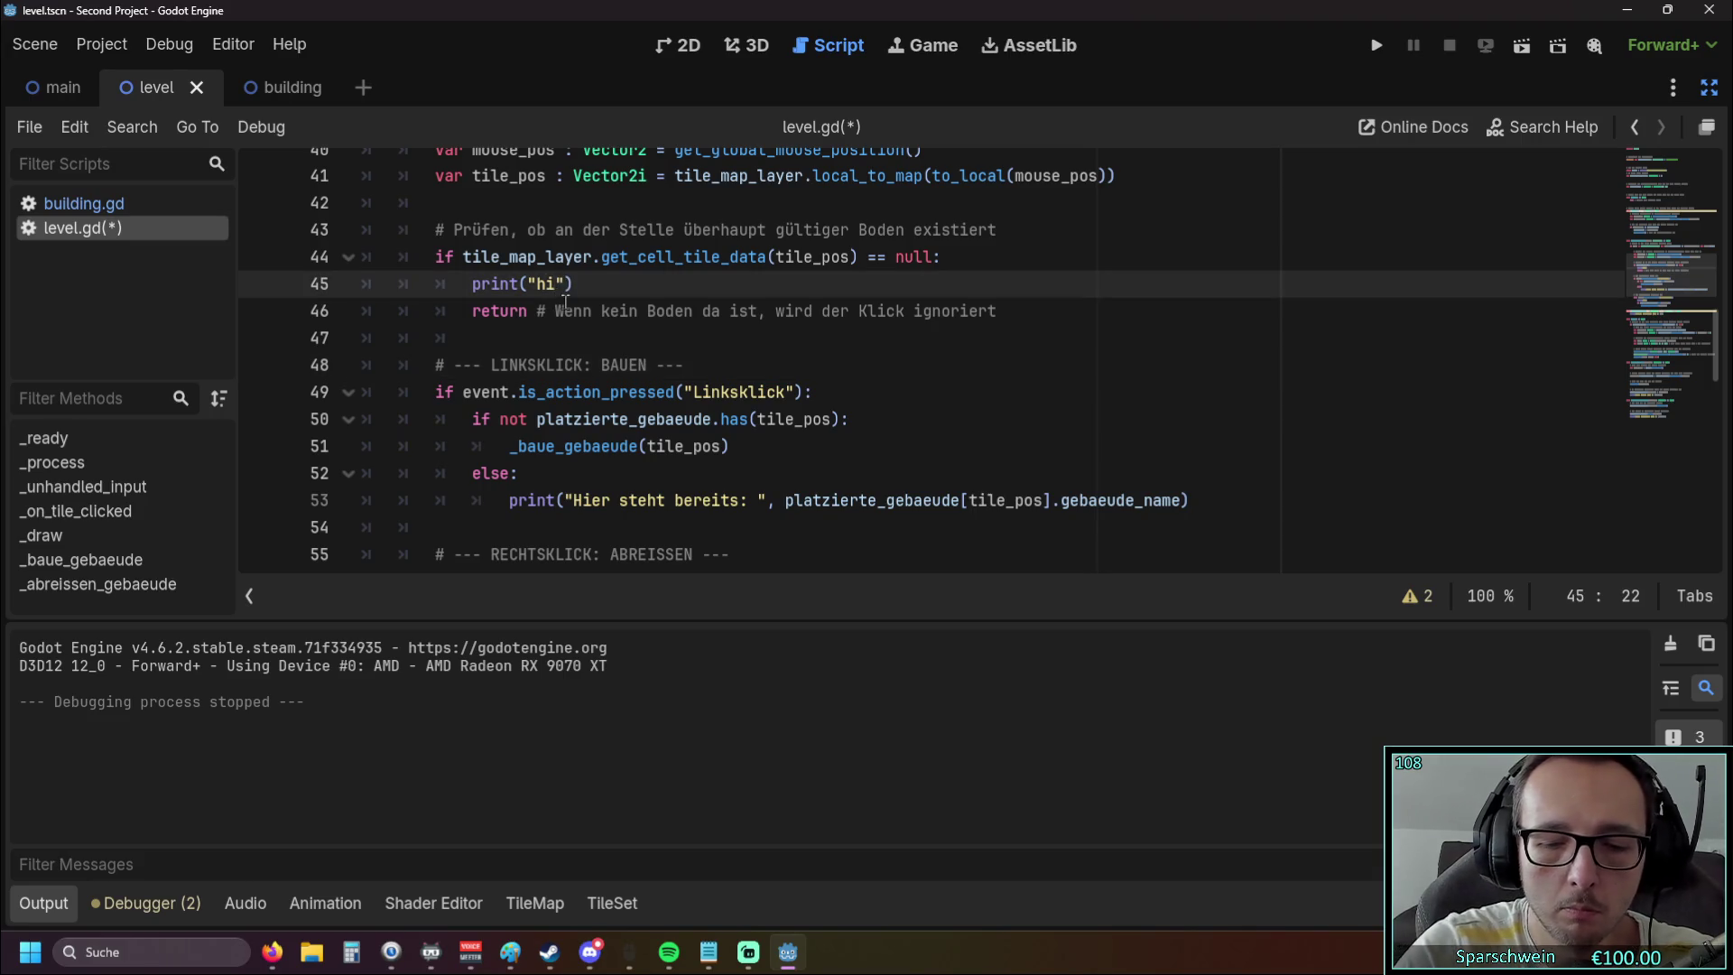
text(ooo)
Step: Run the game and place barrel houses on grass tiles, including (3, 3) and (4, 1)
key(F5)
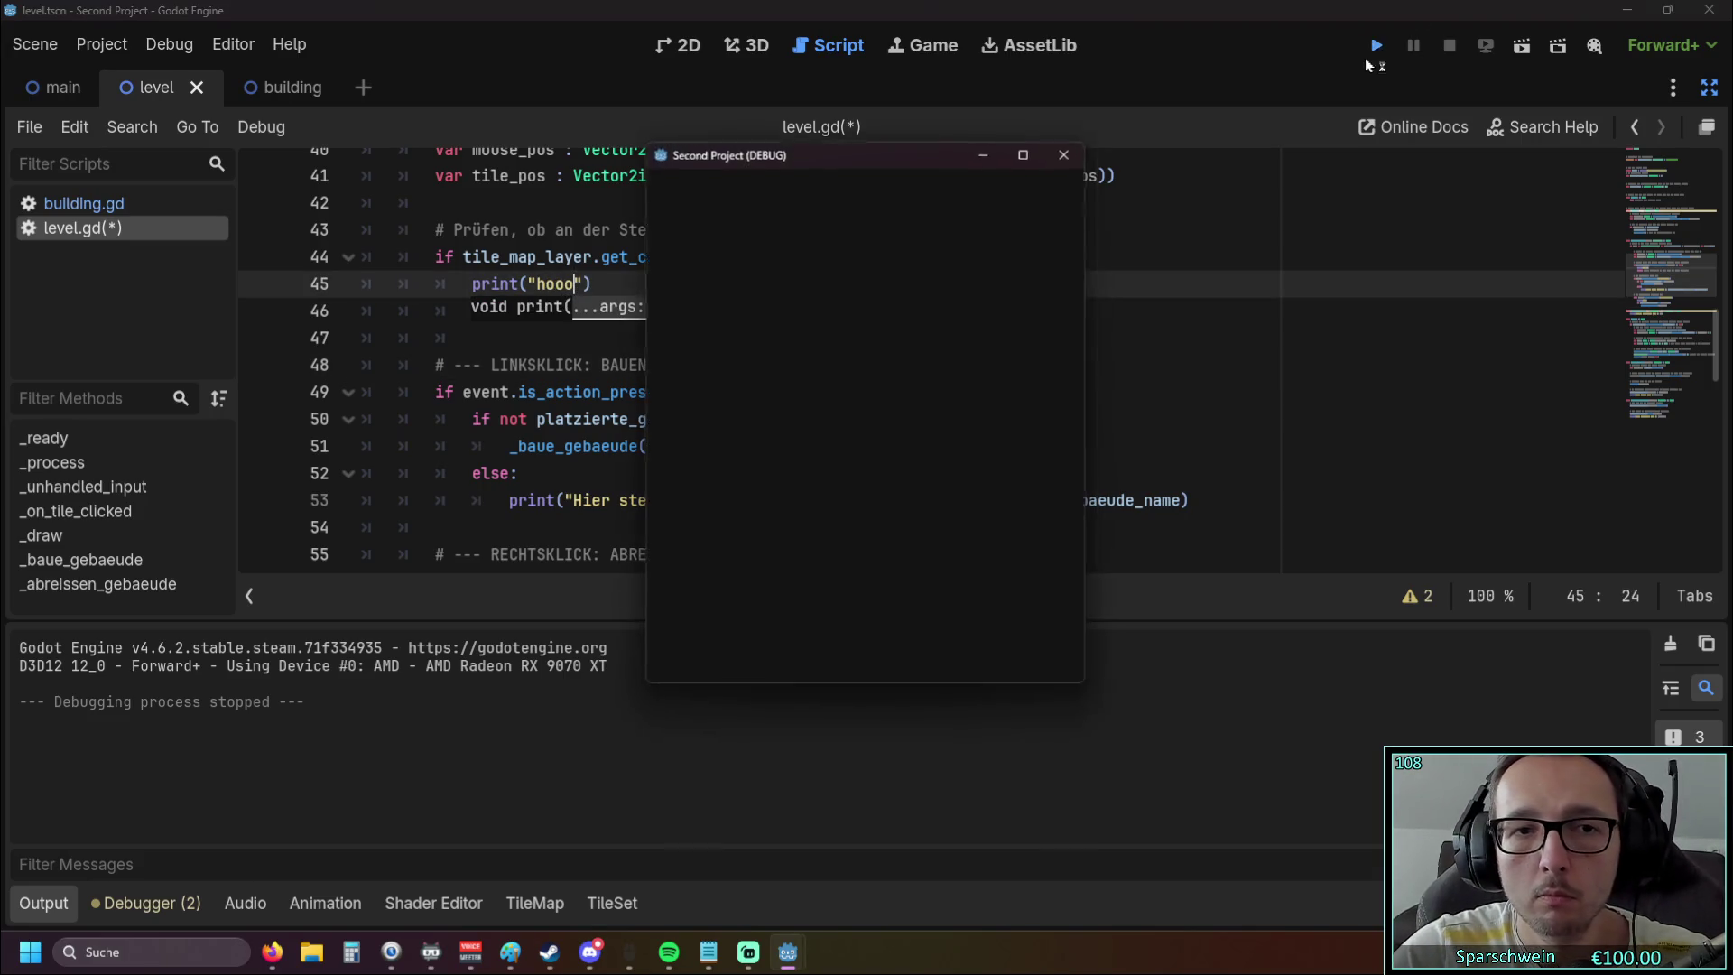
click(814, 452)
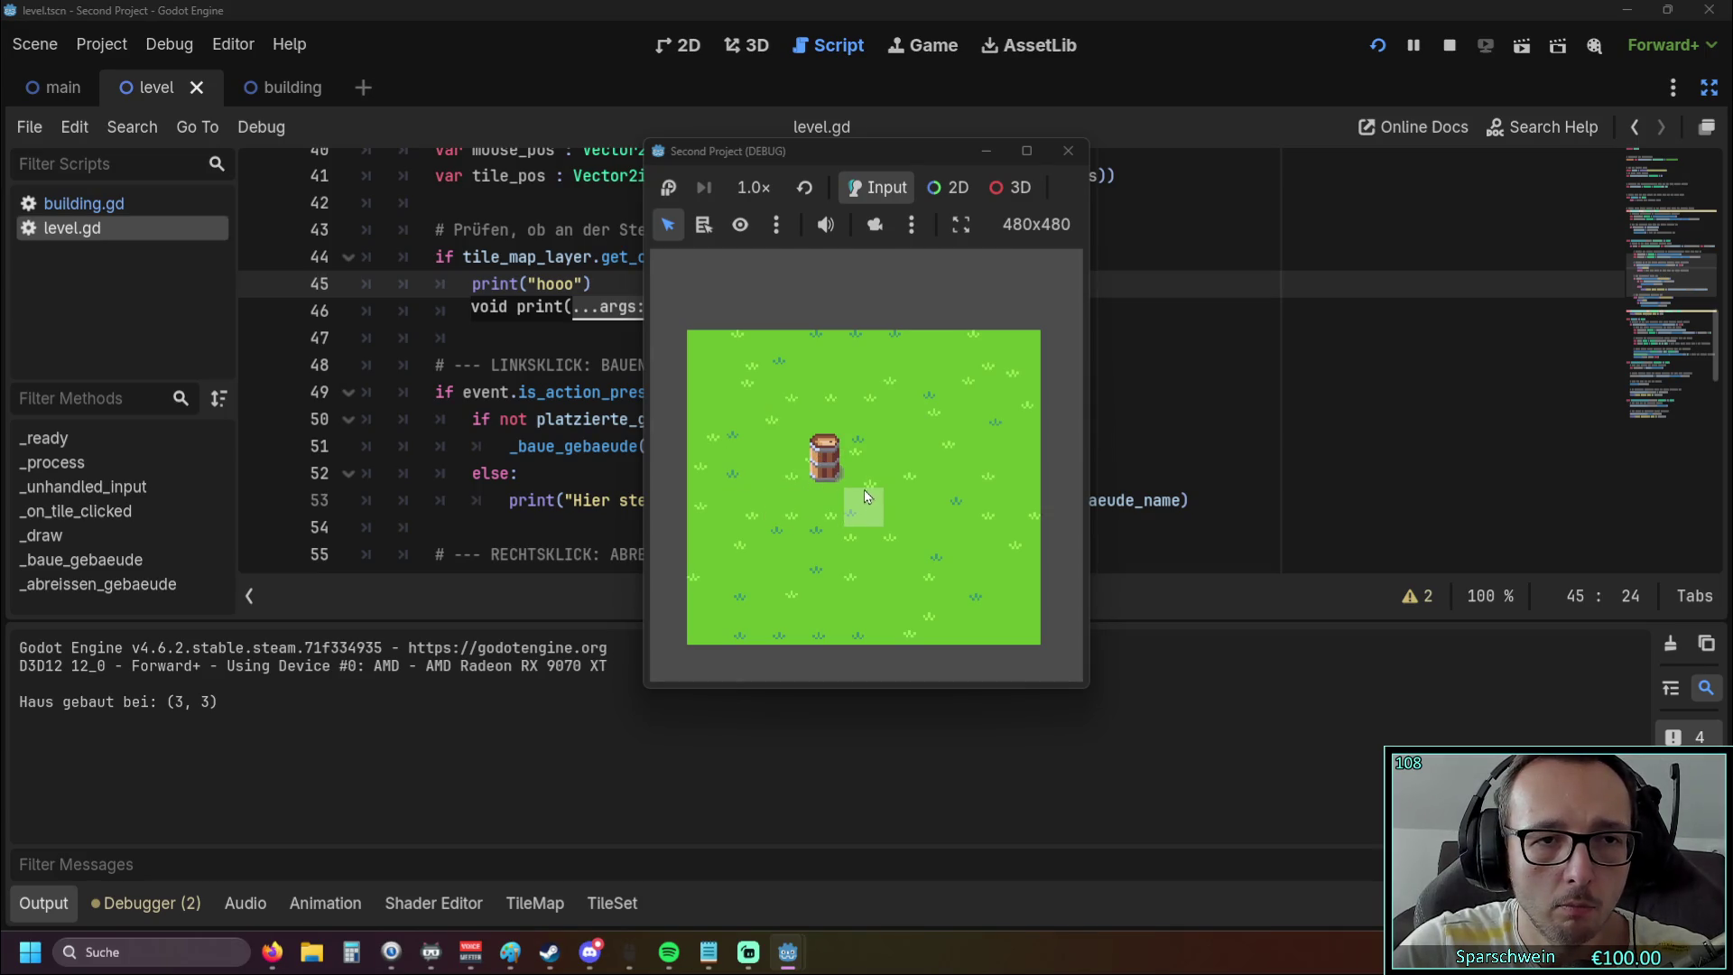
click(824, 461)
click(824, 460)
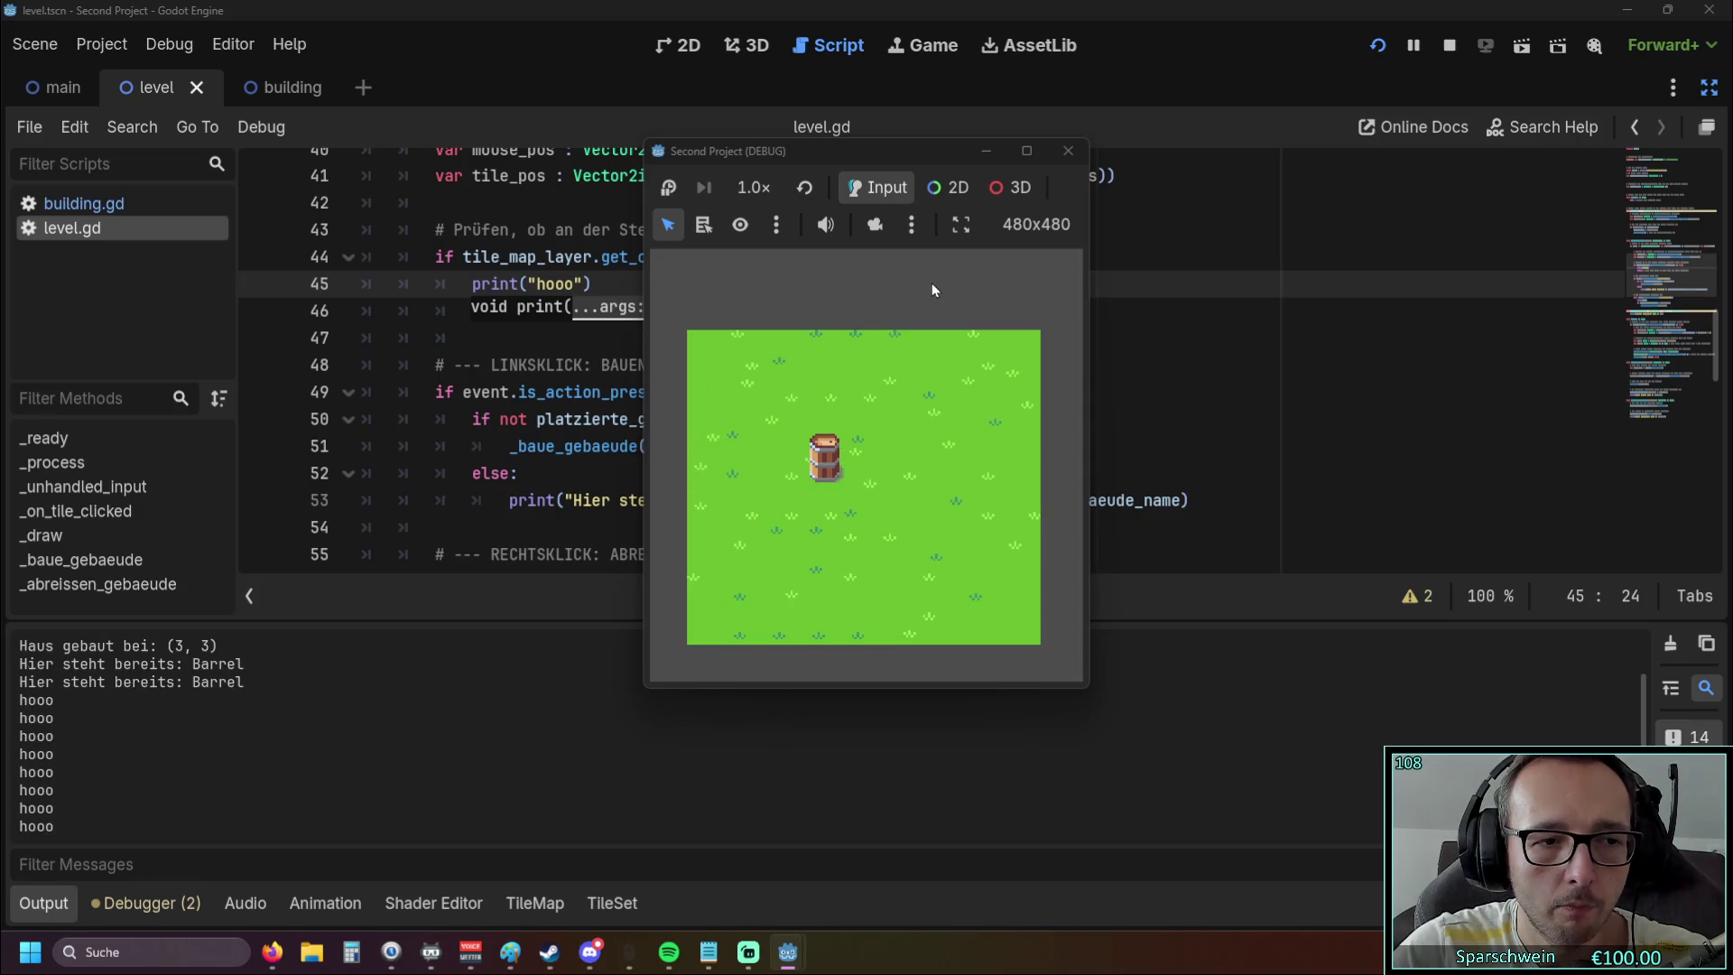
click(903, 460)
click(824, 537)
click(784, 498)
click(746, 380)
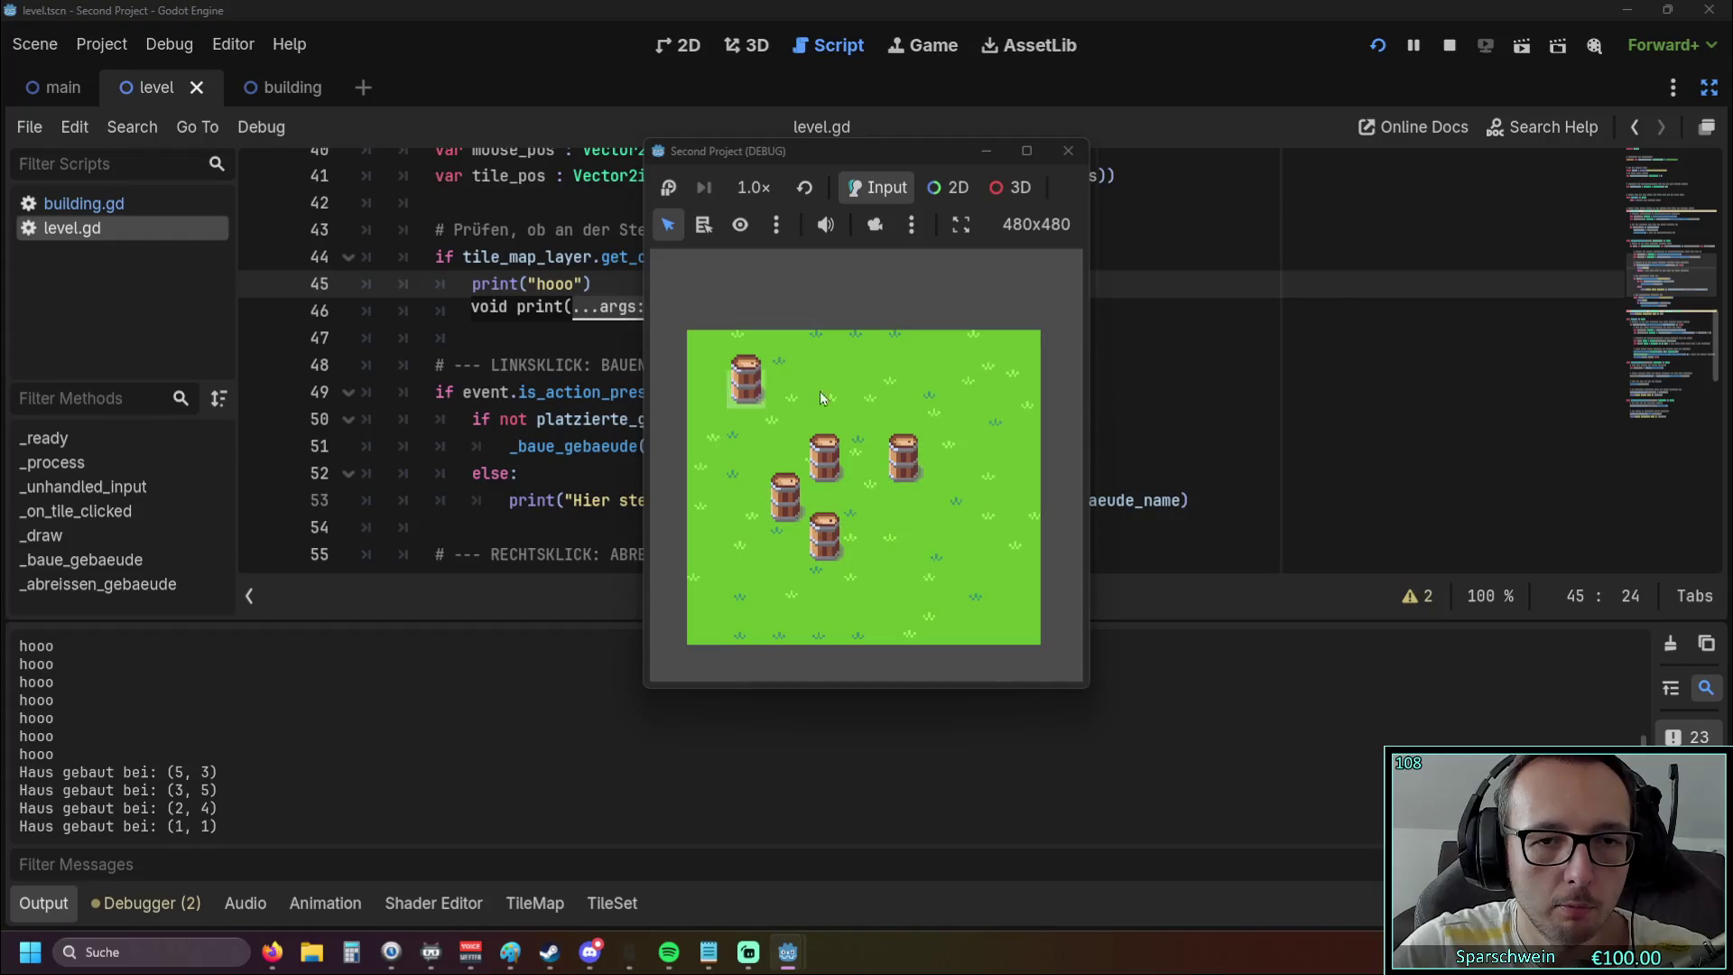
click(864, 380)
Step: Stop the game and select the hooo debug print on line 45 of the script
click(1067, 151)
click(672, 391)
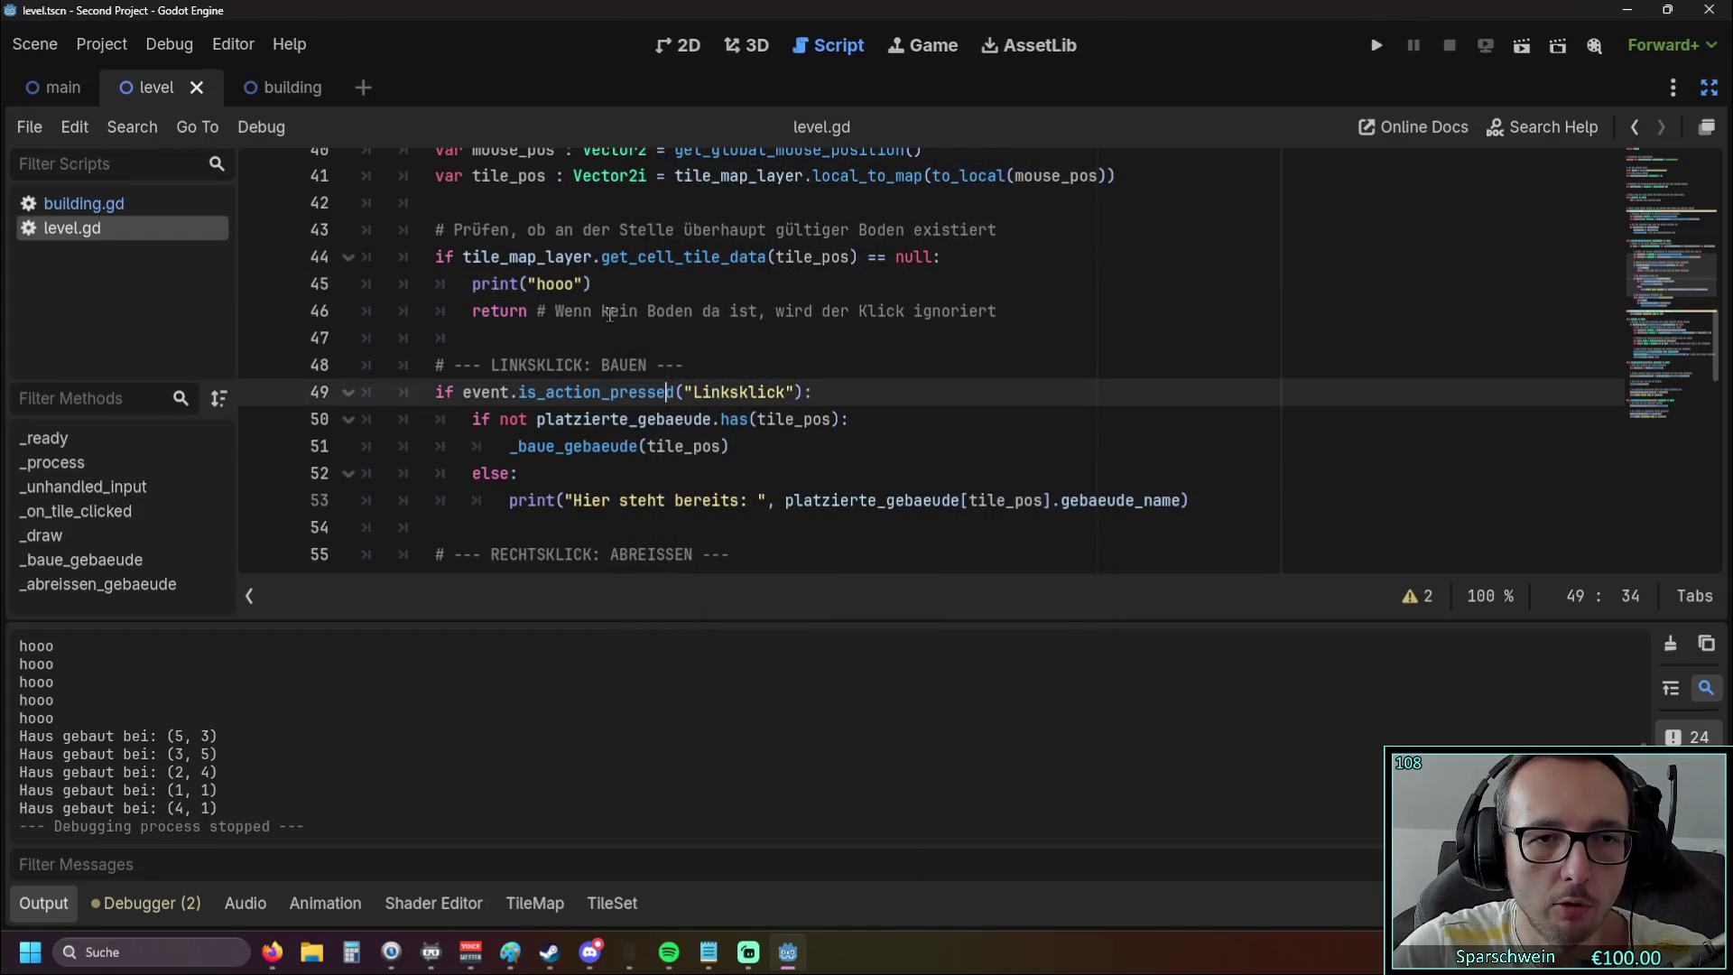
drag(593, 285, 321, 287)
Step: Delete the hooo debug print along with its empty line 45
key(BackSpace)
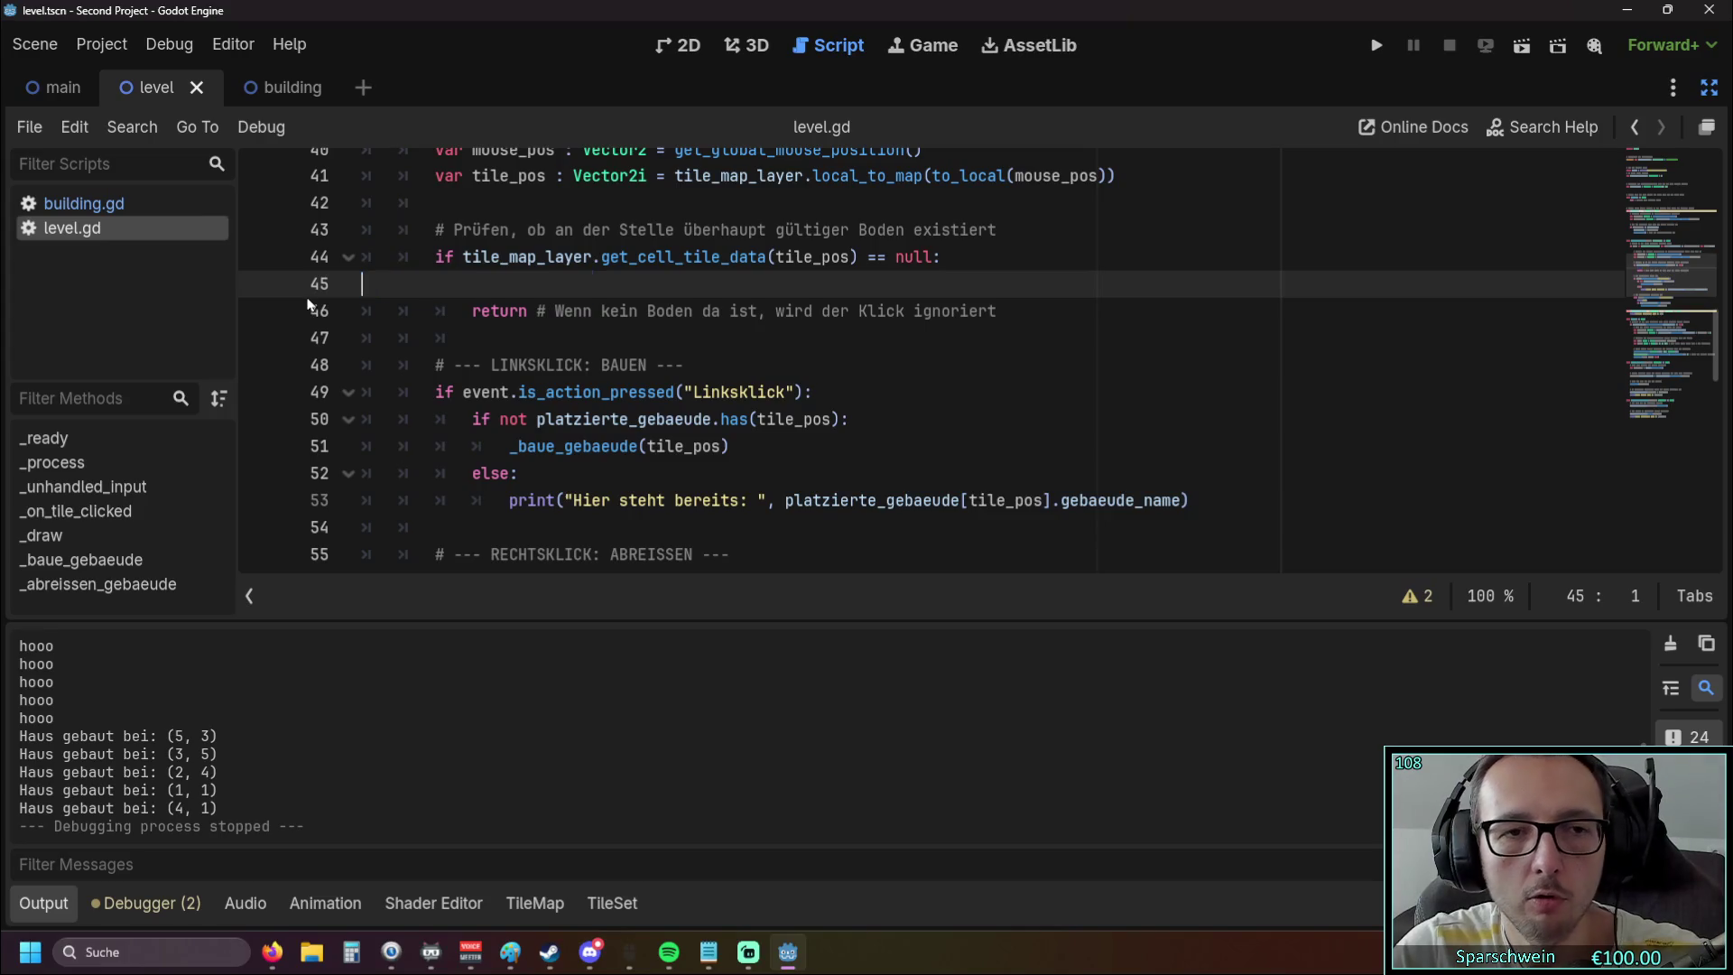
key(BackSpace)
key(Down)
key(Down)
key(Down)
scroll(765, 412, up, 3)
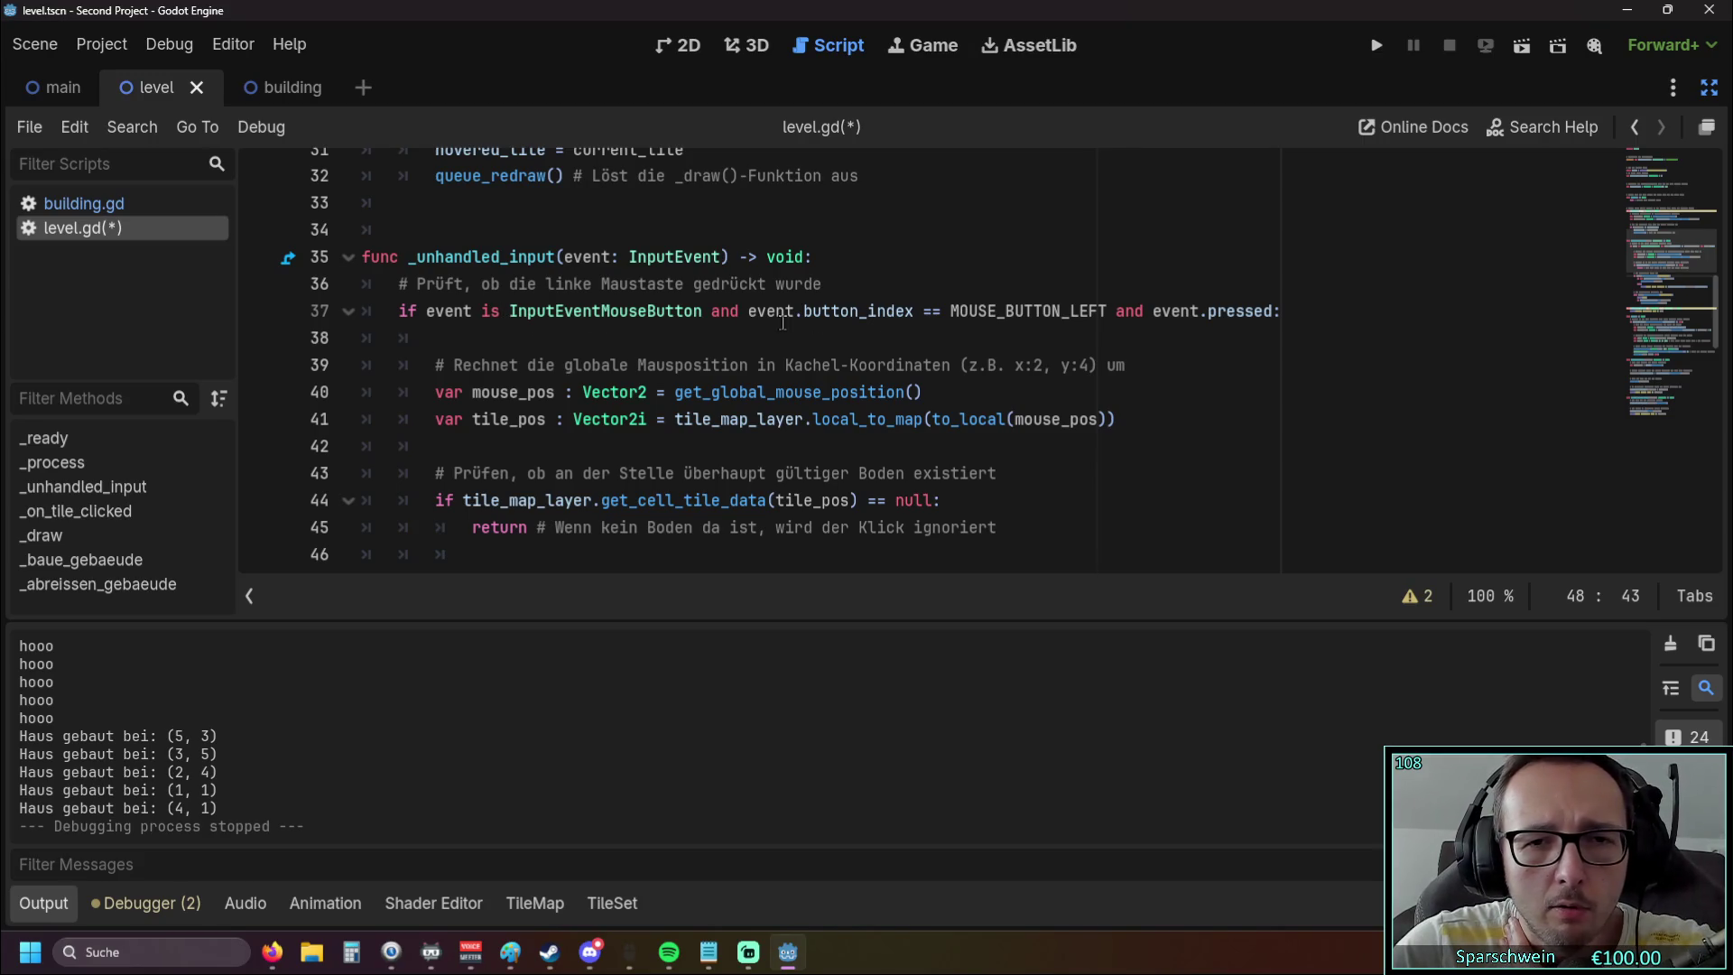
Step: Remove the 'event.button_index == MOUSE_BUTTON_LEFT and' check from the condition on line 37
mouse_move(949, 312)
mouse_down()
mouse_move(1116, 311)
mouse_move(1100, 313)
mouse_up()
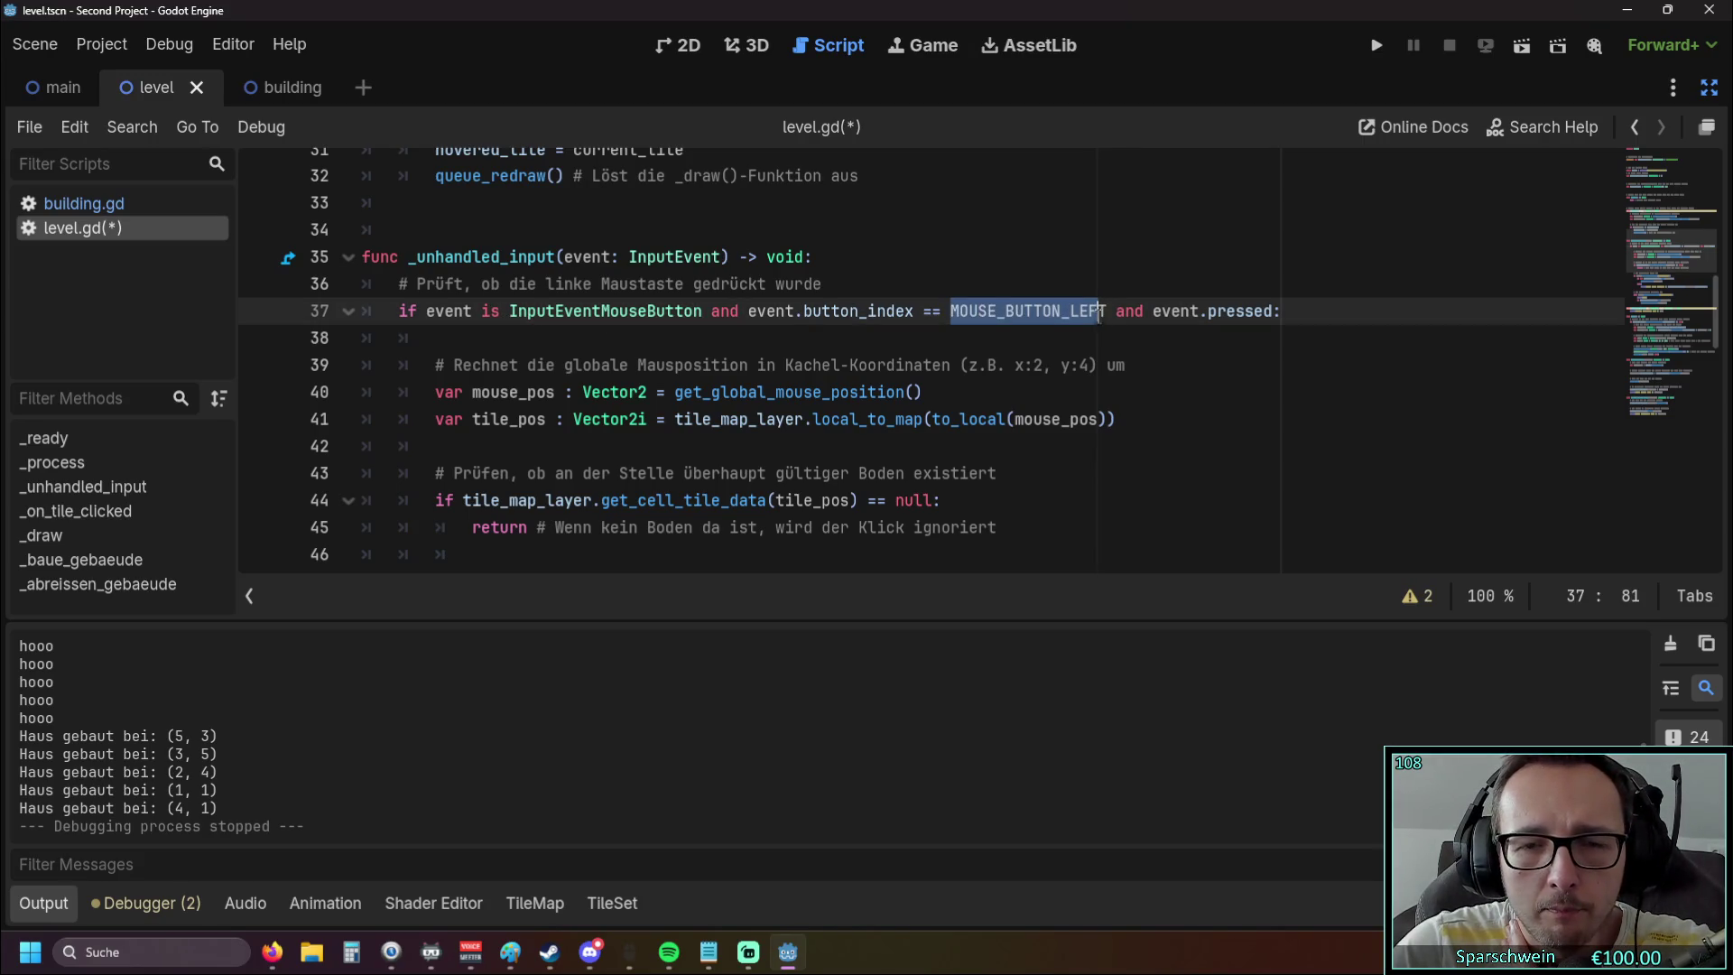
click(1099, 340)
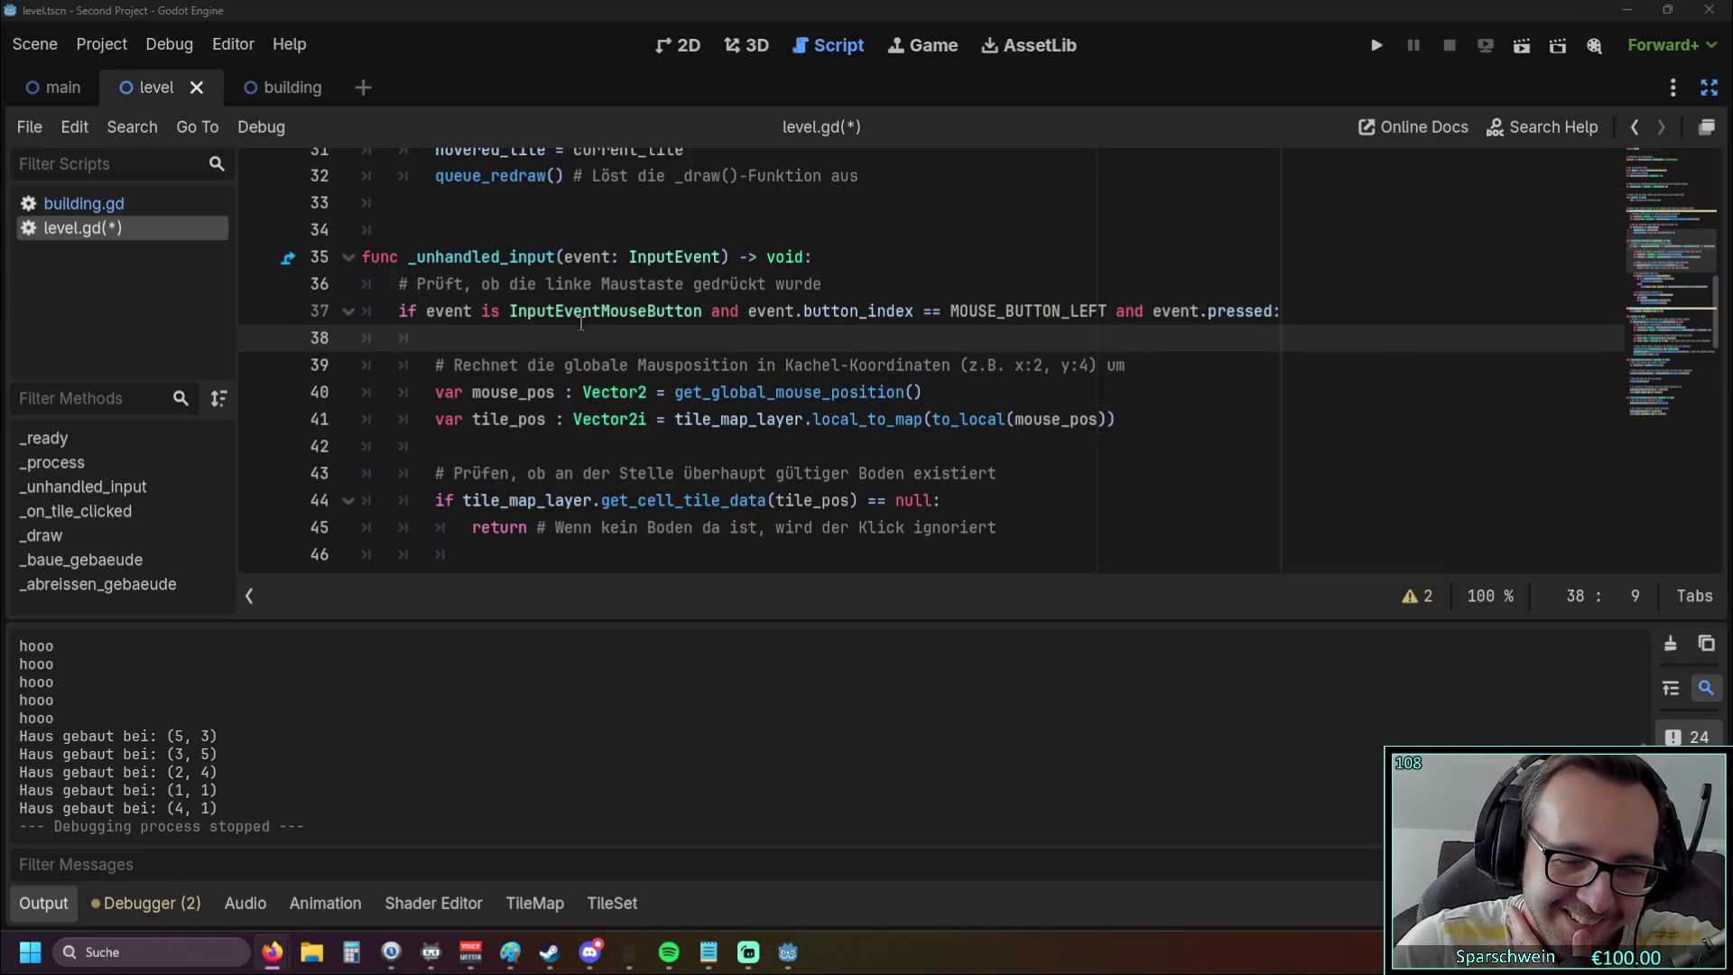
scroll(580, 323, down, 3)
scroll(523, 325, up, 3)
triple_click(469, 311)
click(704, 364)
scroll(543, 424, down, 2)
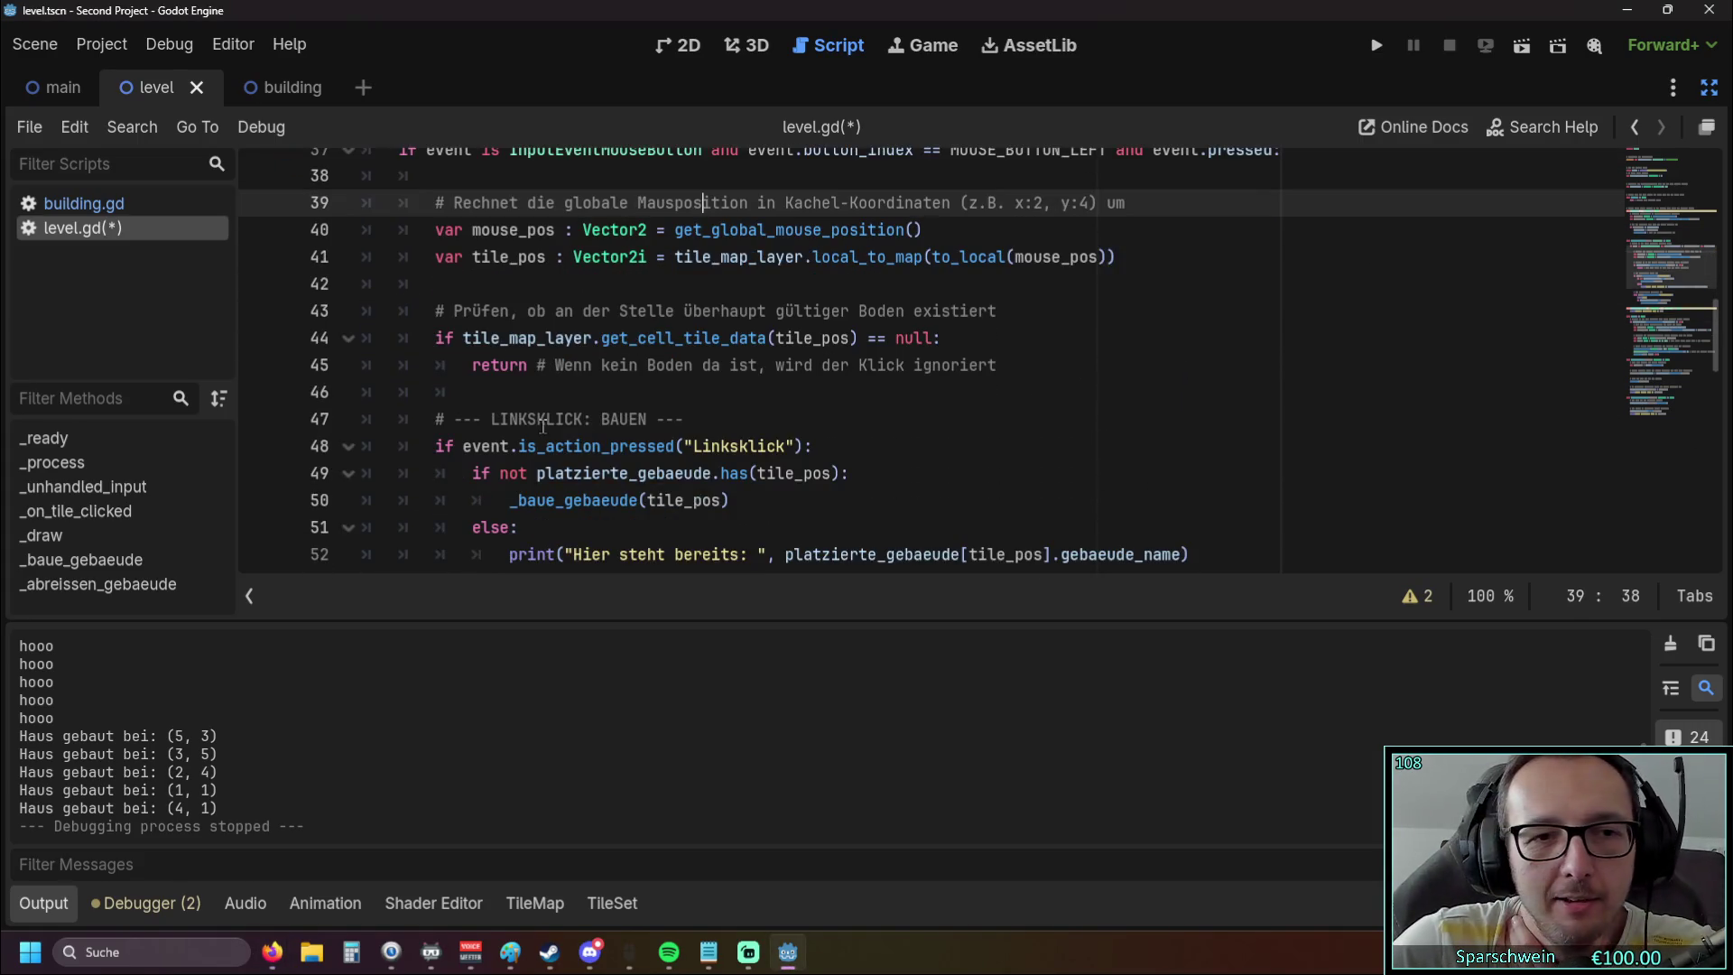
scroll(532, 424, up, 1)
scroll(505, 425, down, 2)
scroll(501, 425, down, 2)
scroll(487, 422, up, 3)
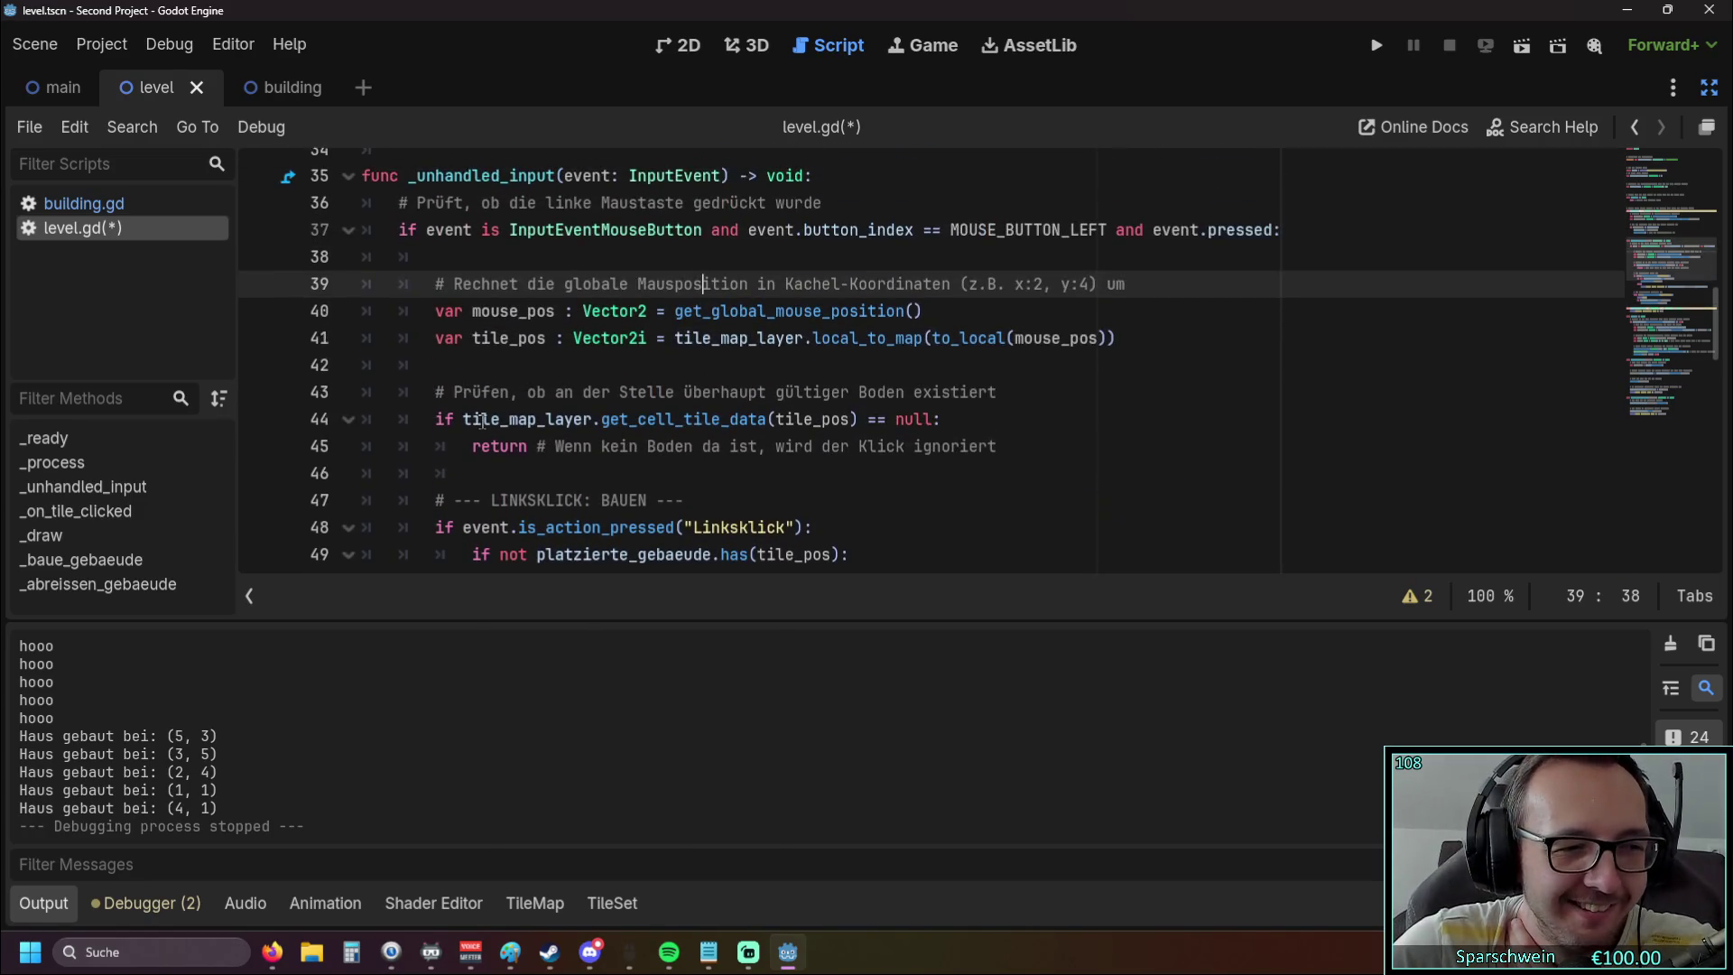
mouse_move(470, 421)
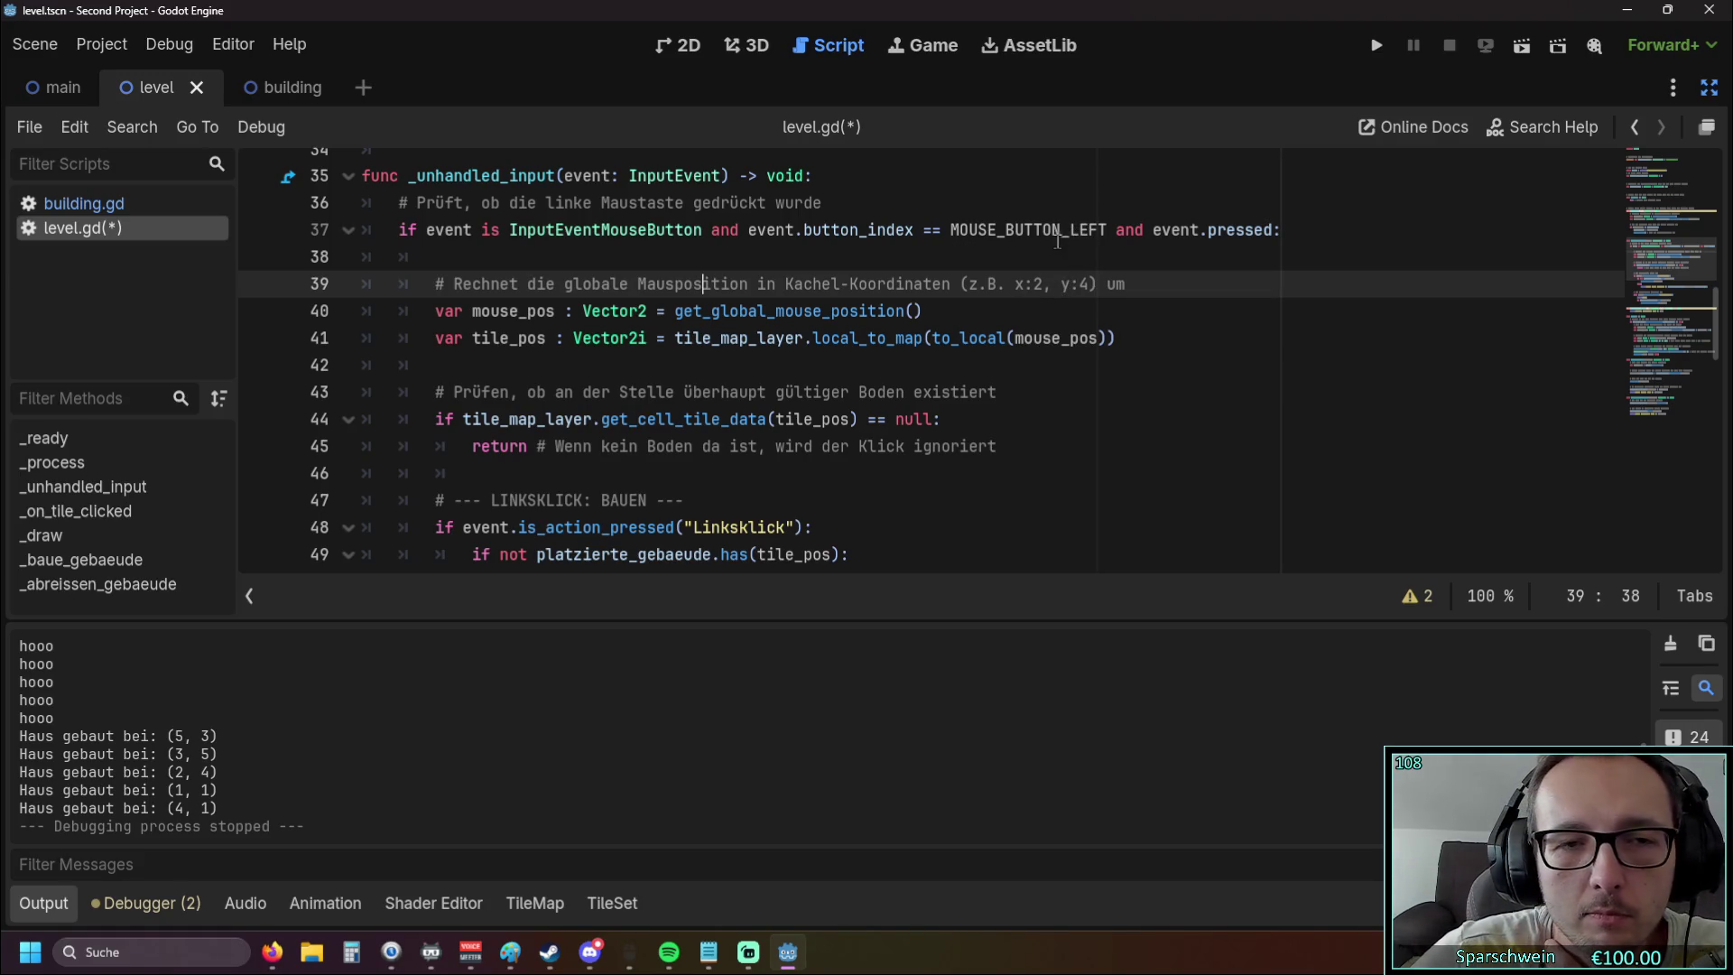
mouse_move(1039, 240)
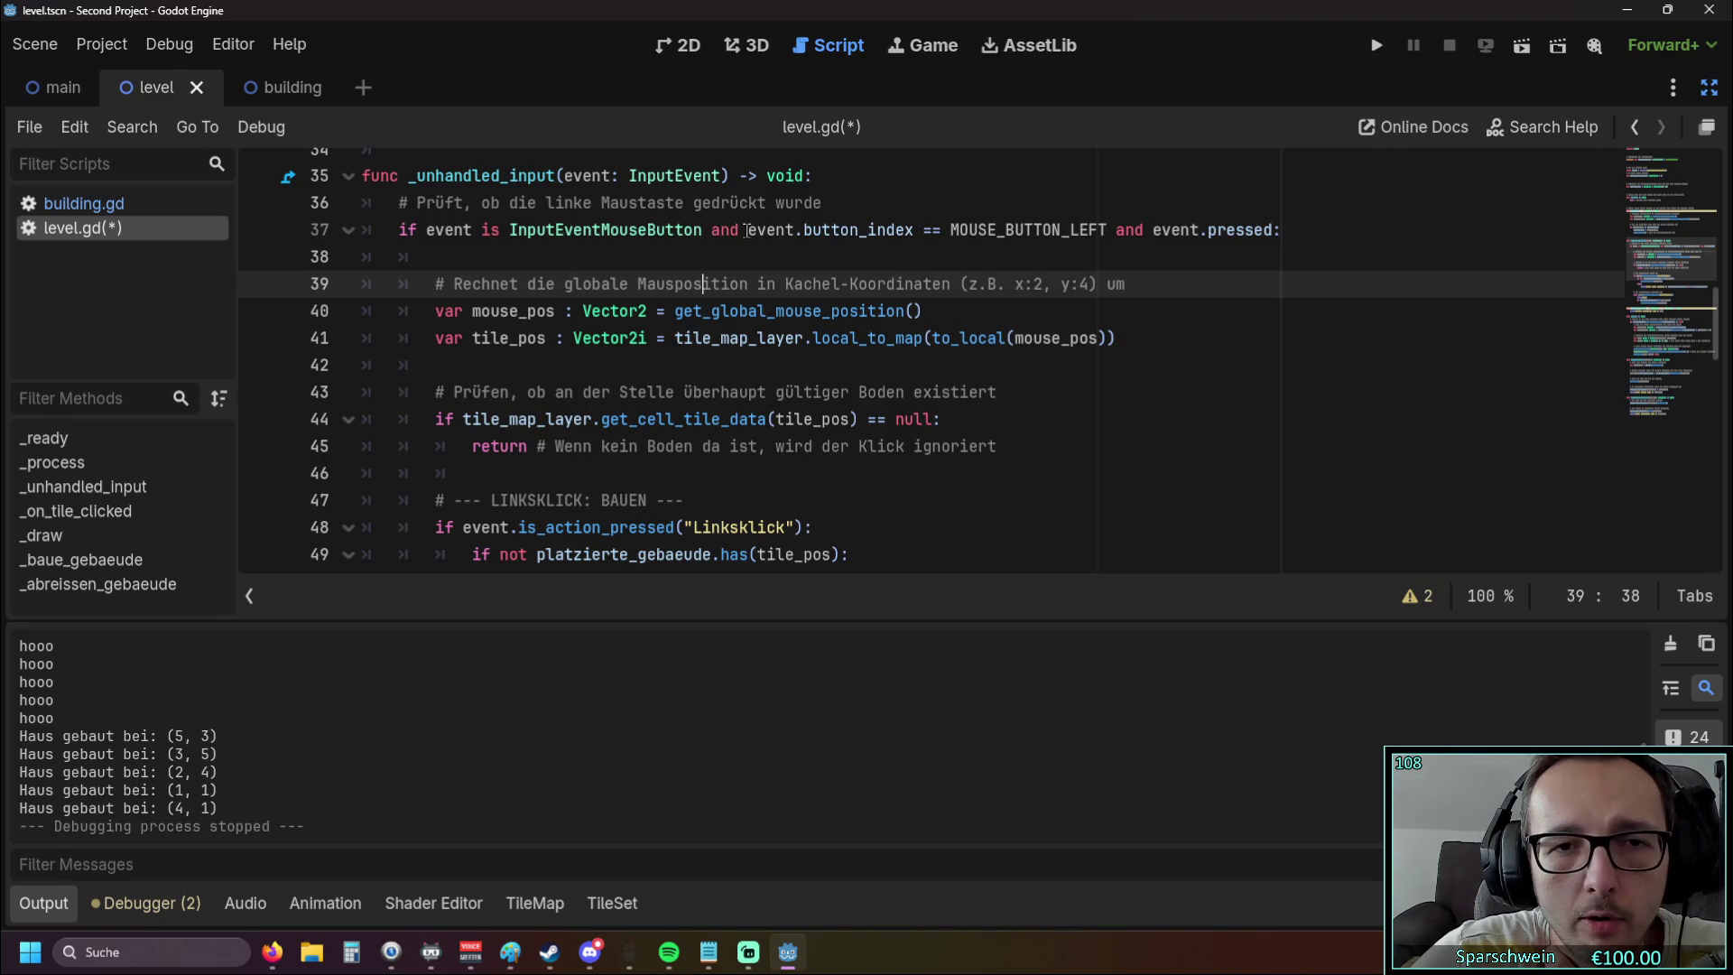
drag(749, 231, 1151, 232)
key(BackSpace)
click(1081, 262)
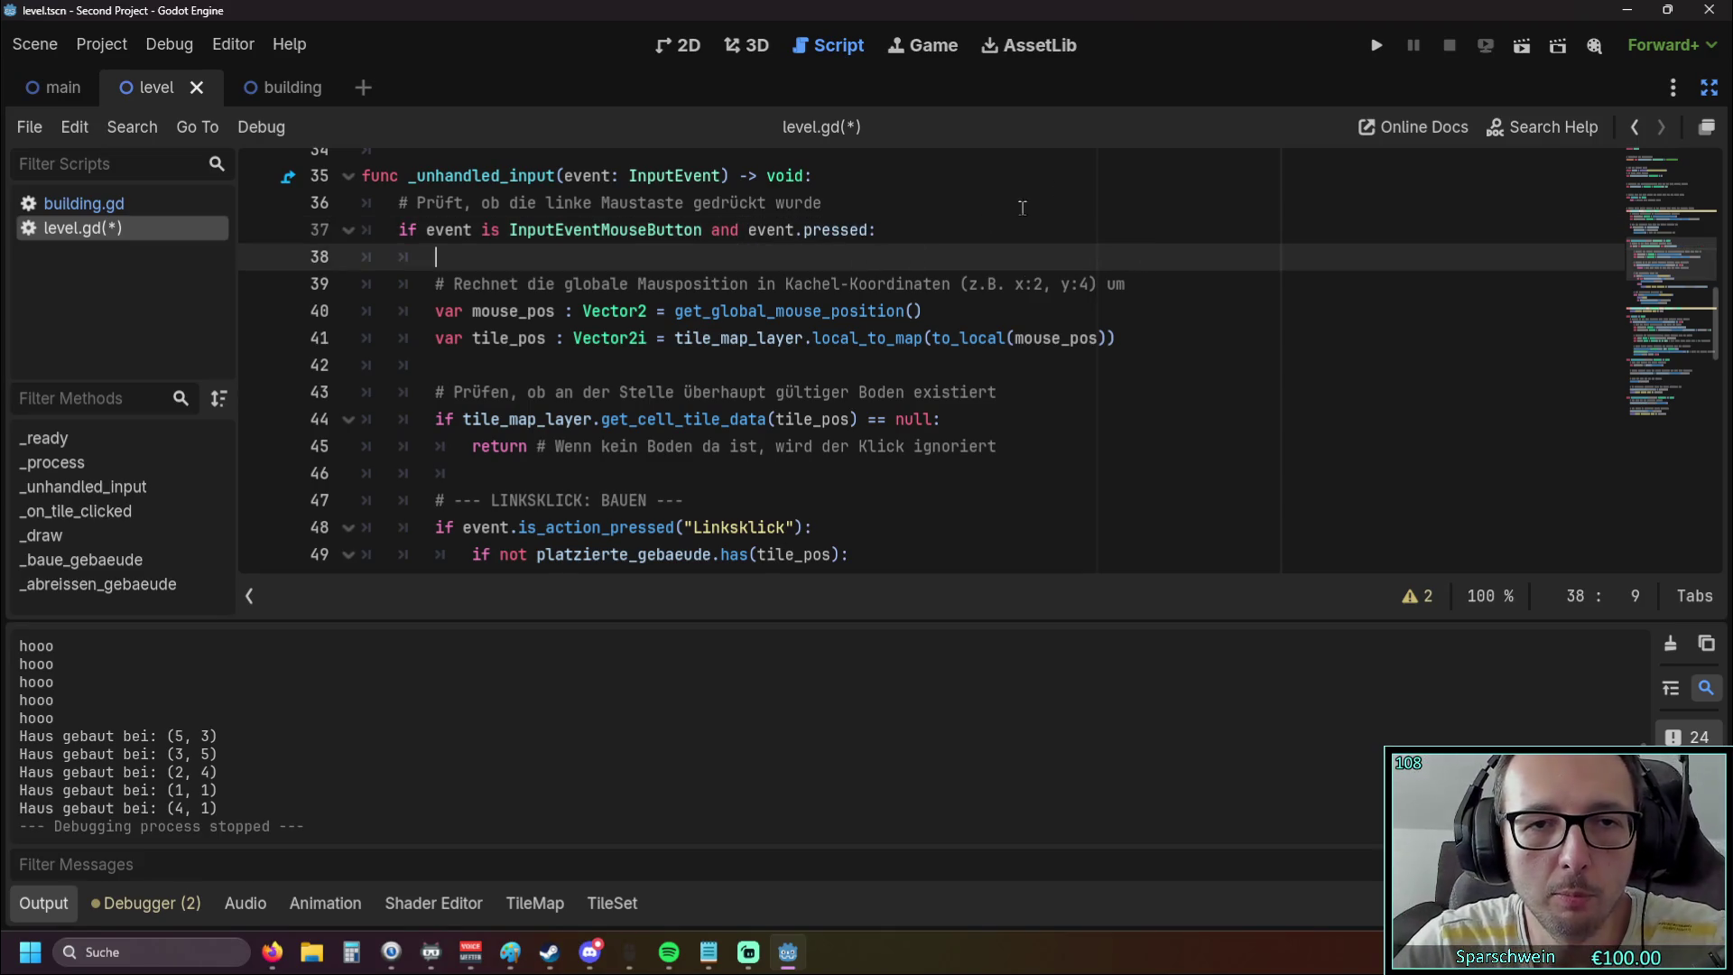
Step: Run the game and repeatedly build and demolish houses at tiles (3, 2) and (2, 2)
key(F5)
click(821, 443)
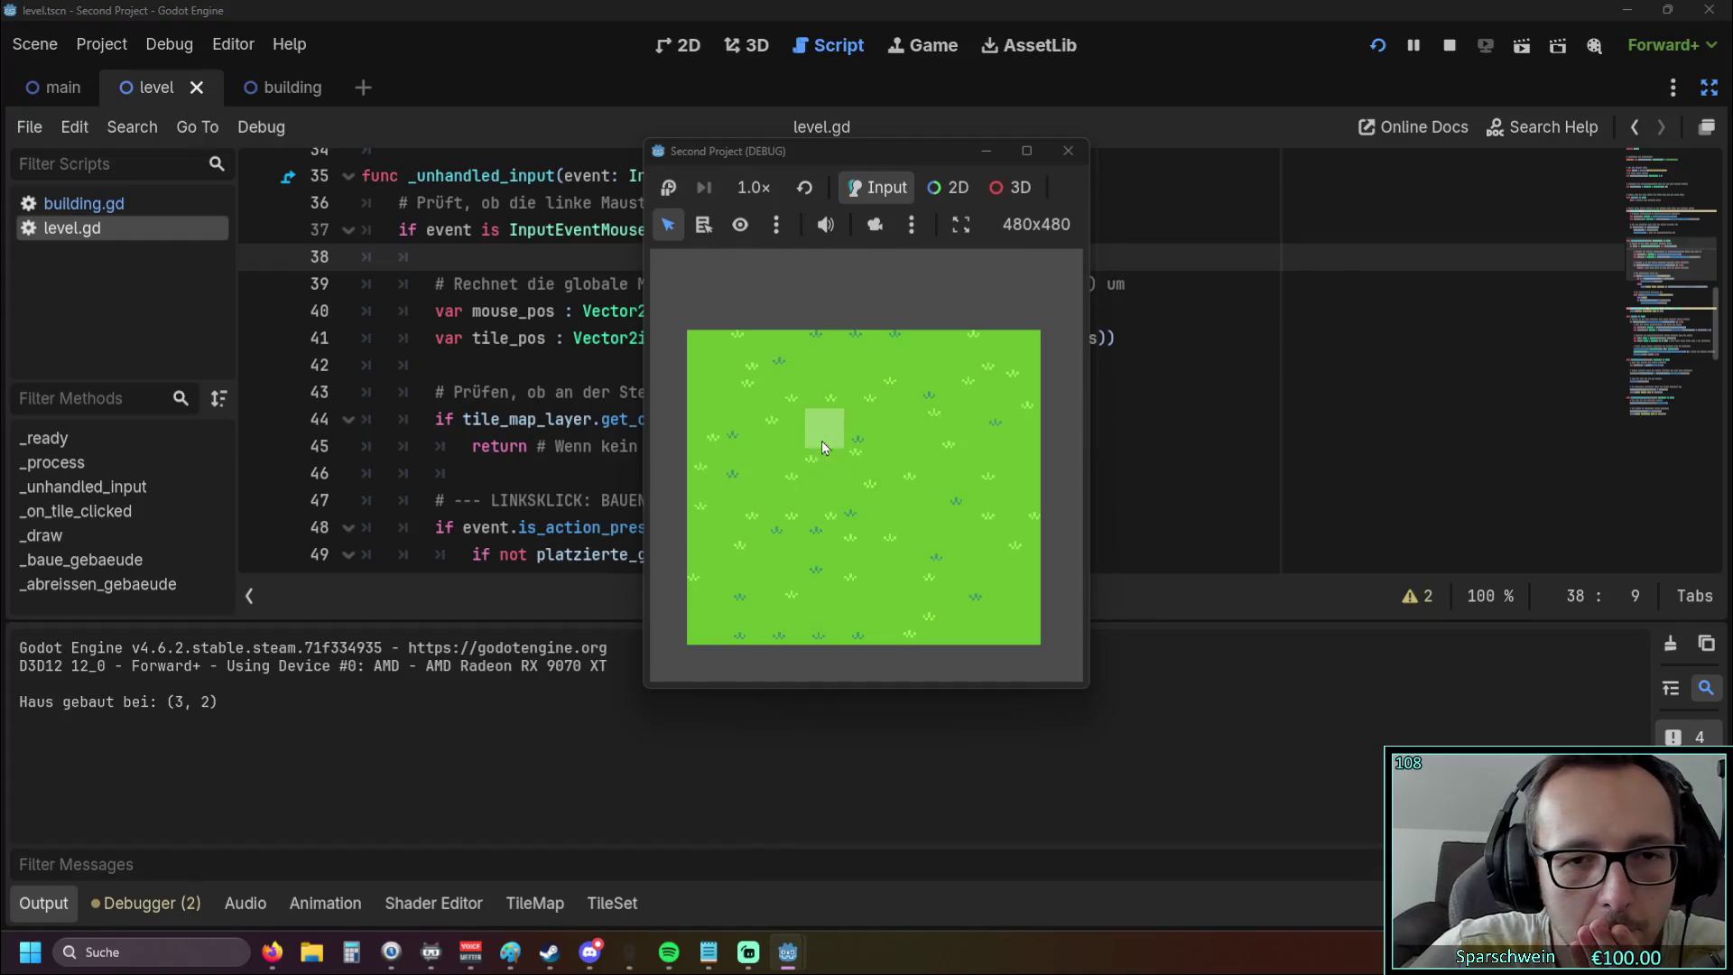
right_click(827, 430)
click(783, 429)
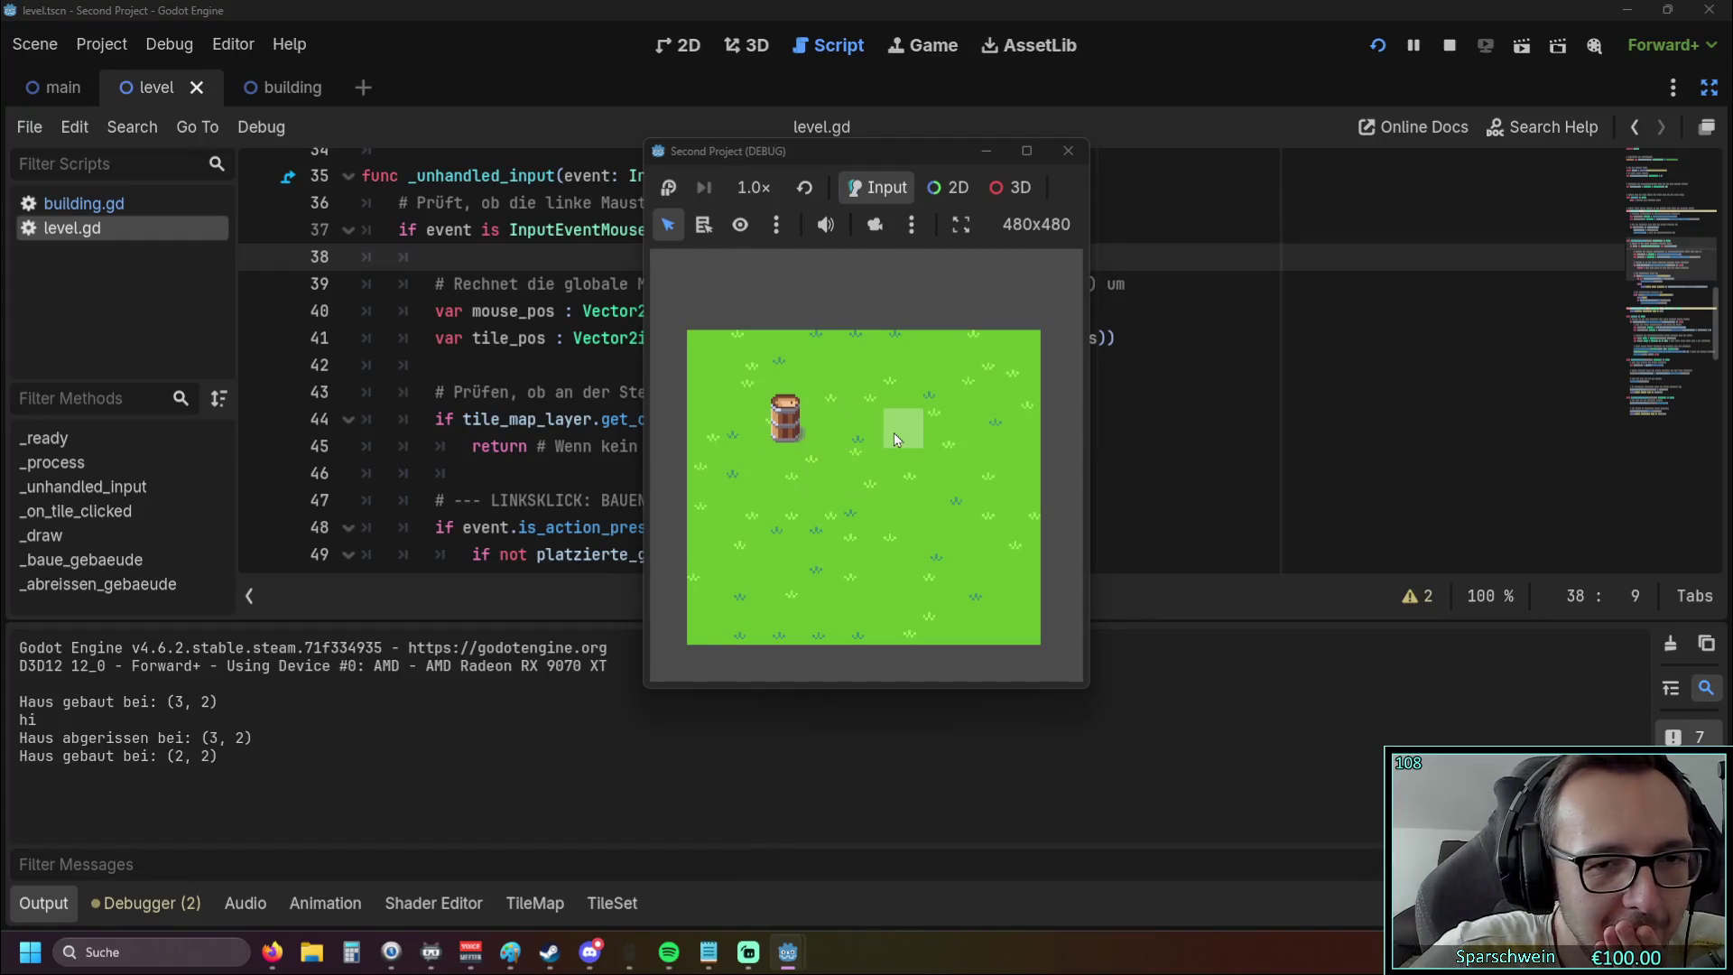
right_click(782, 433)
click(778, 431)
right_click(778, 430)
click(780, 430)
right_click(782, 429)
click(783, 430)
right_click(782, 429)
click(784, 431)
right_click(785, 434)
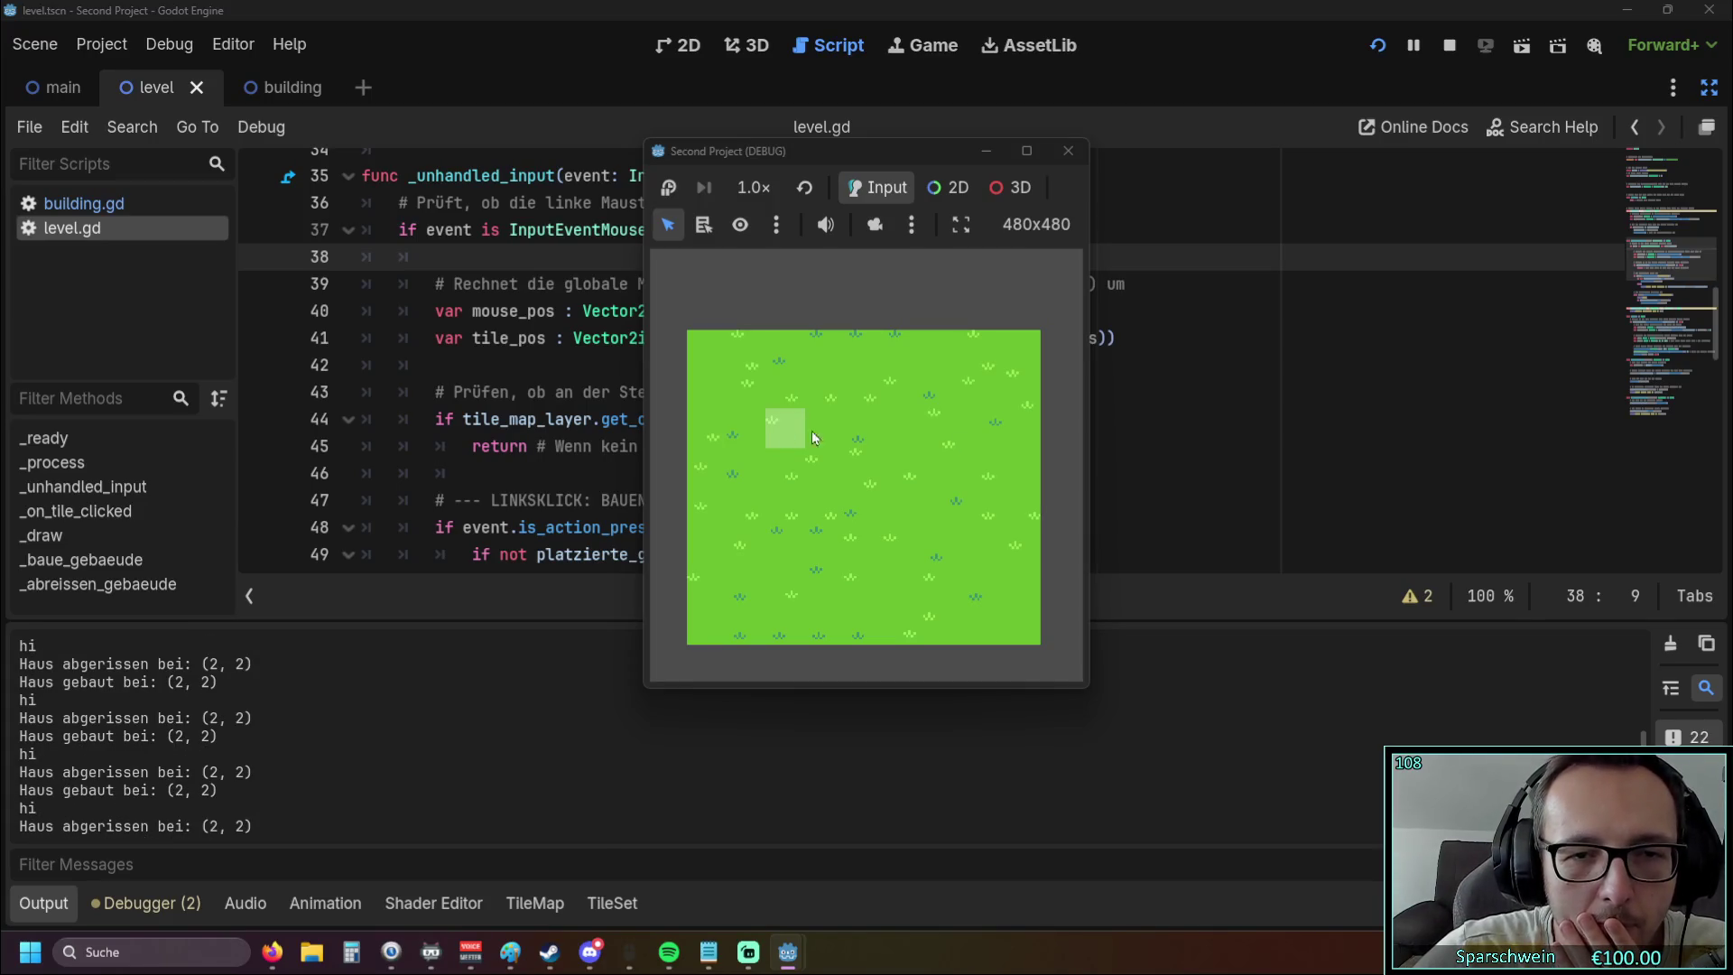
Step: Build and demolish houses at (3, 3), (2, 3) and (3, 2), then stop the game
click(829, 478)
right_click(822, 471)
click(781, 484)
right_click(781, 489)
click(785, 488)
right_click(778, 471)
click(823, 431)
right_click(824, 434)
click(1067, 150)
click(941, 392)
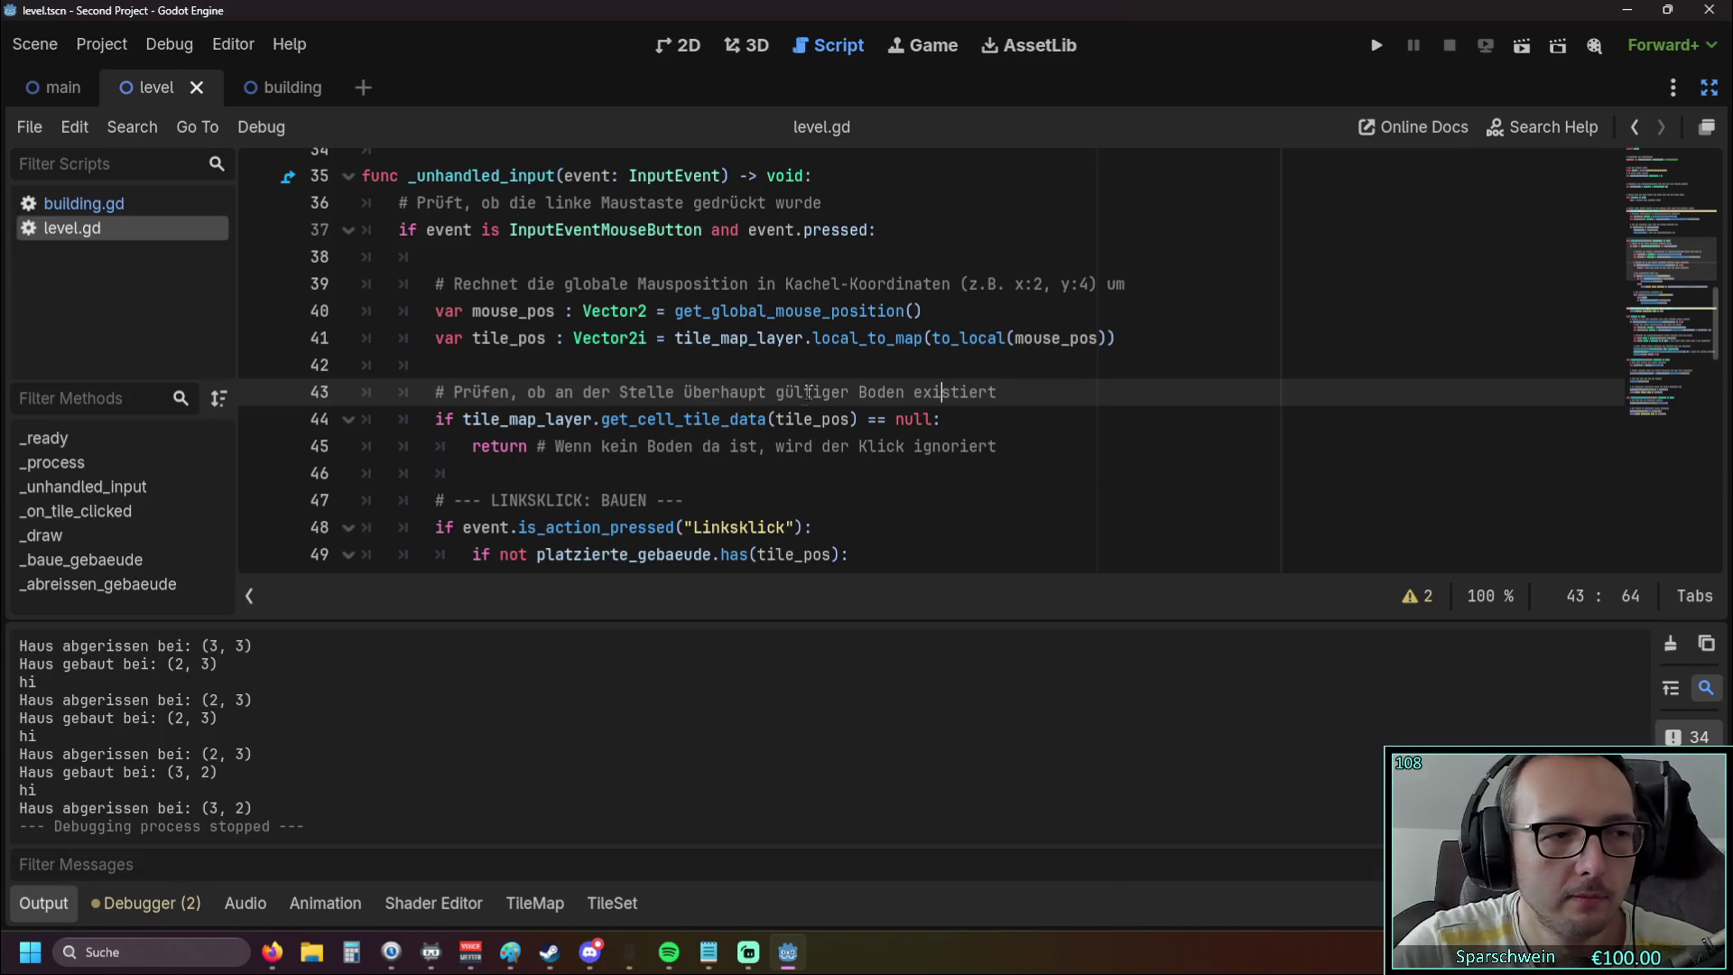
scroll(771, 372, down, 3)
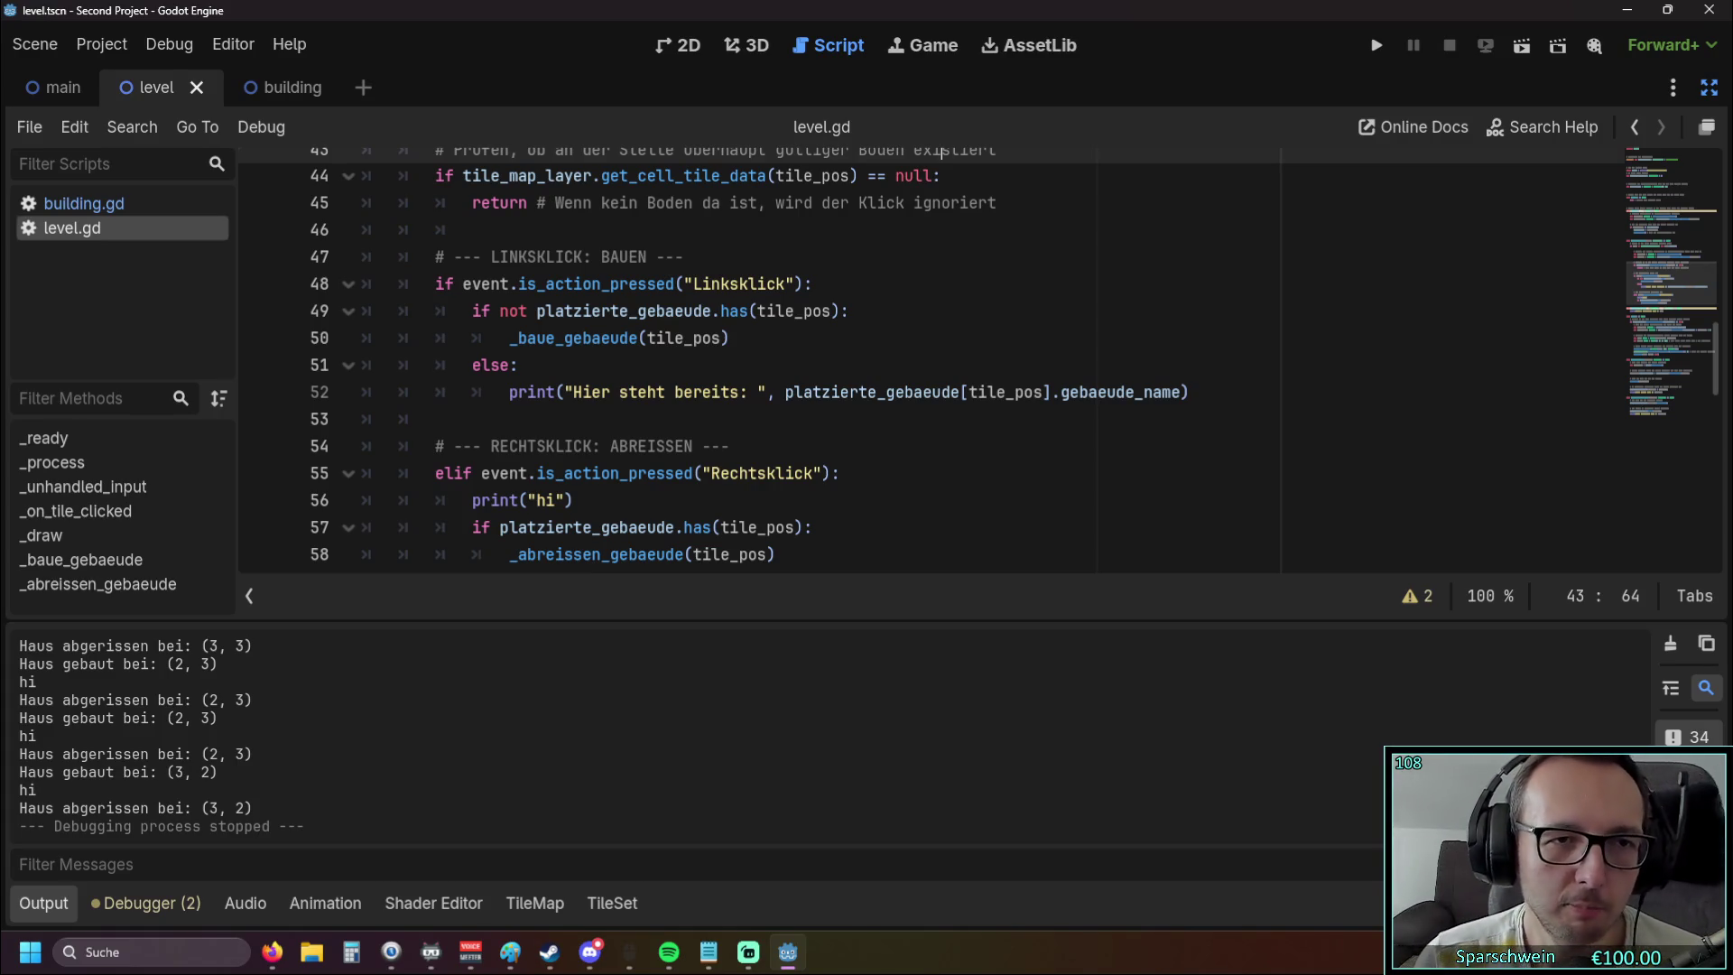
scroll(1133, 314, up, 12)
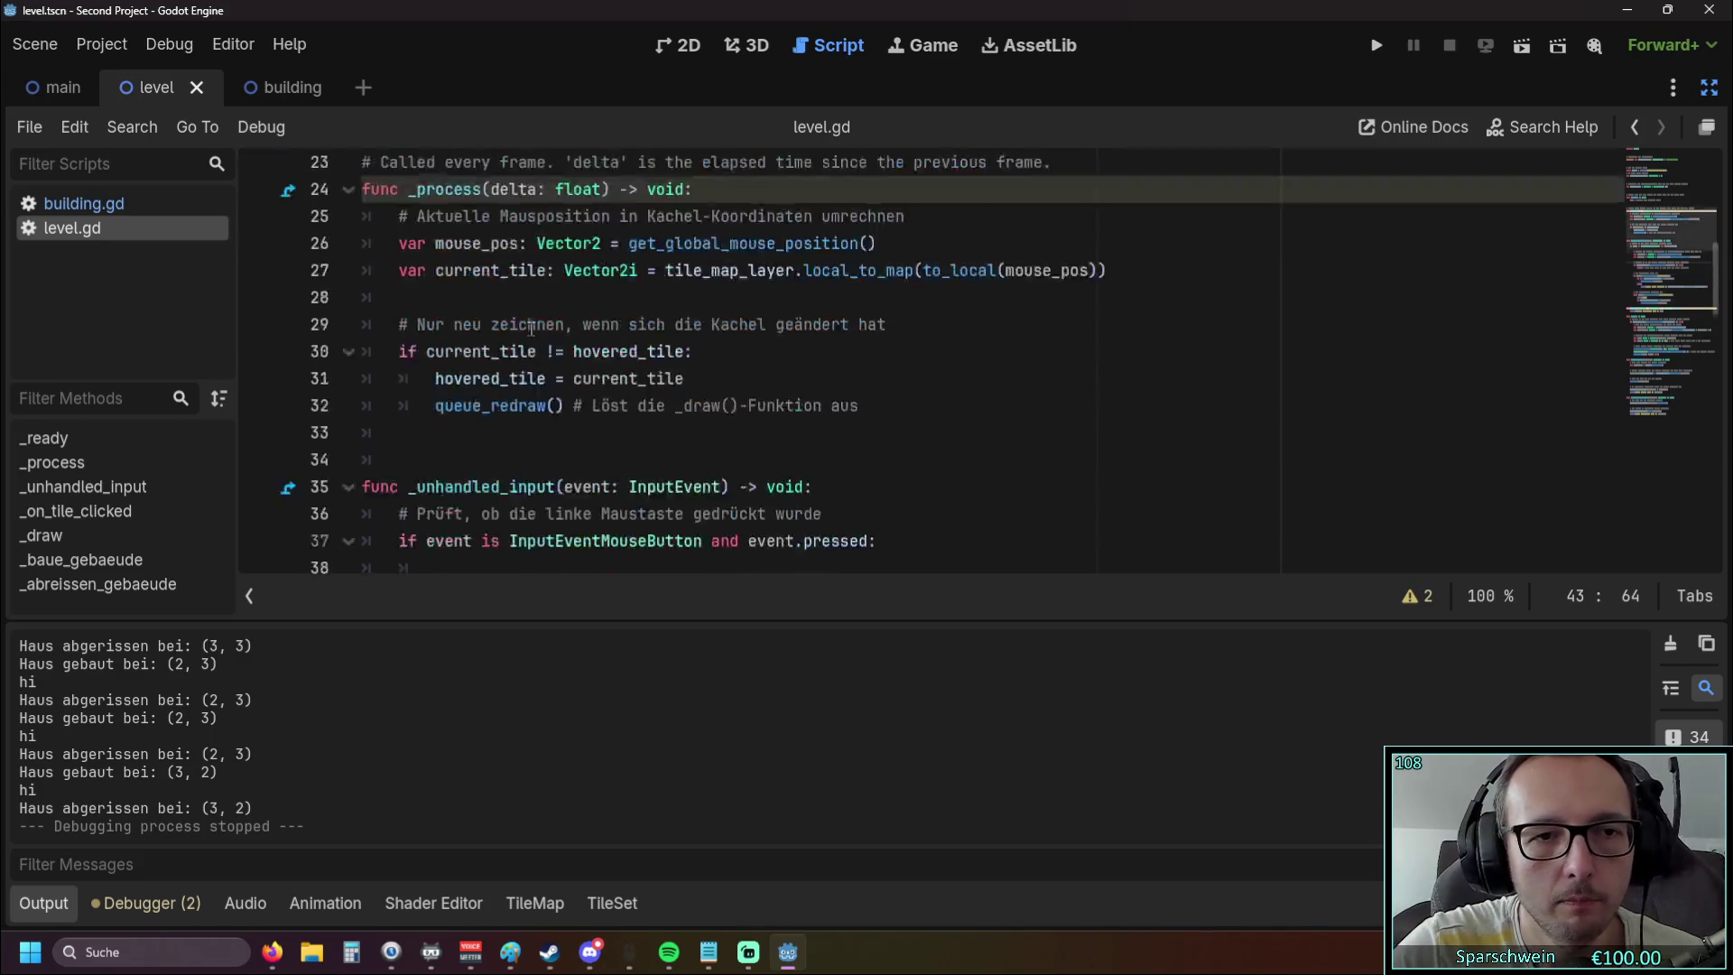
scroll(530, 298, down, 1)
scroll(531, 271, up, 1)
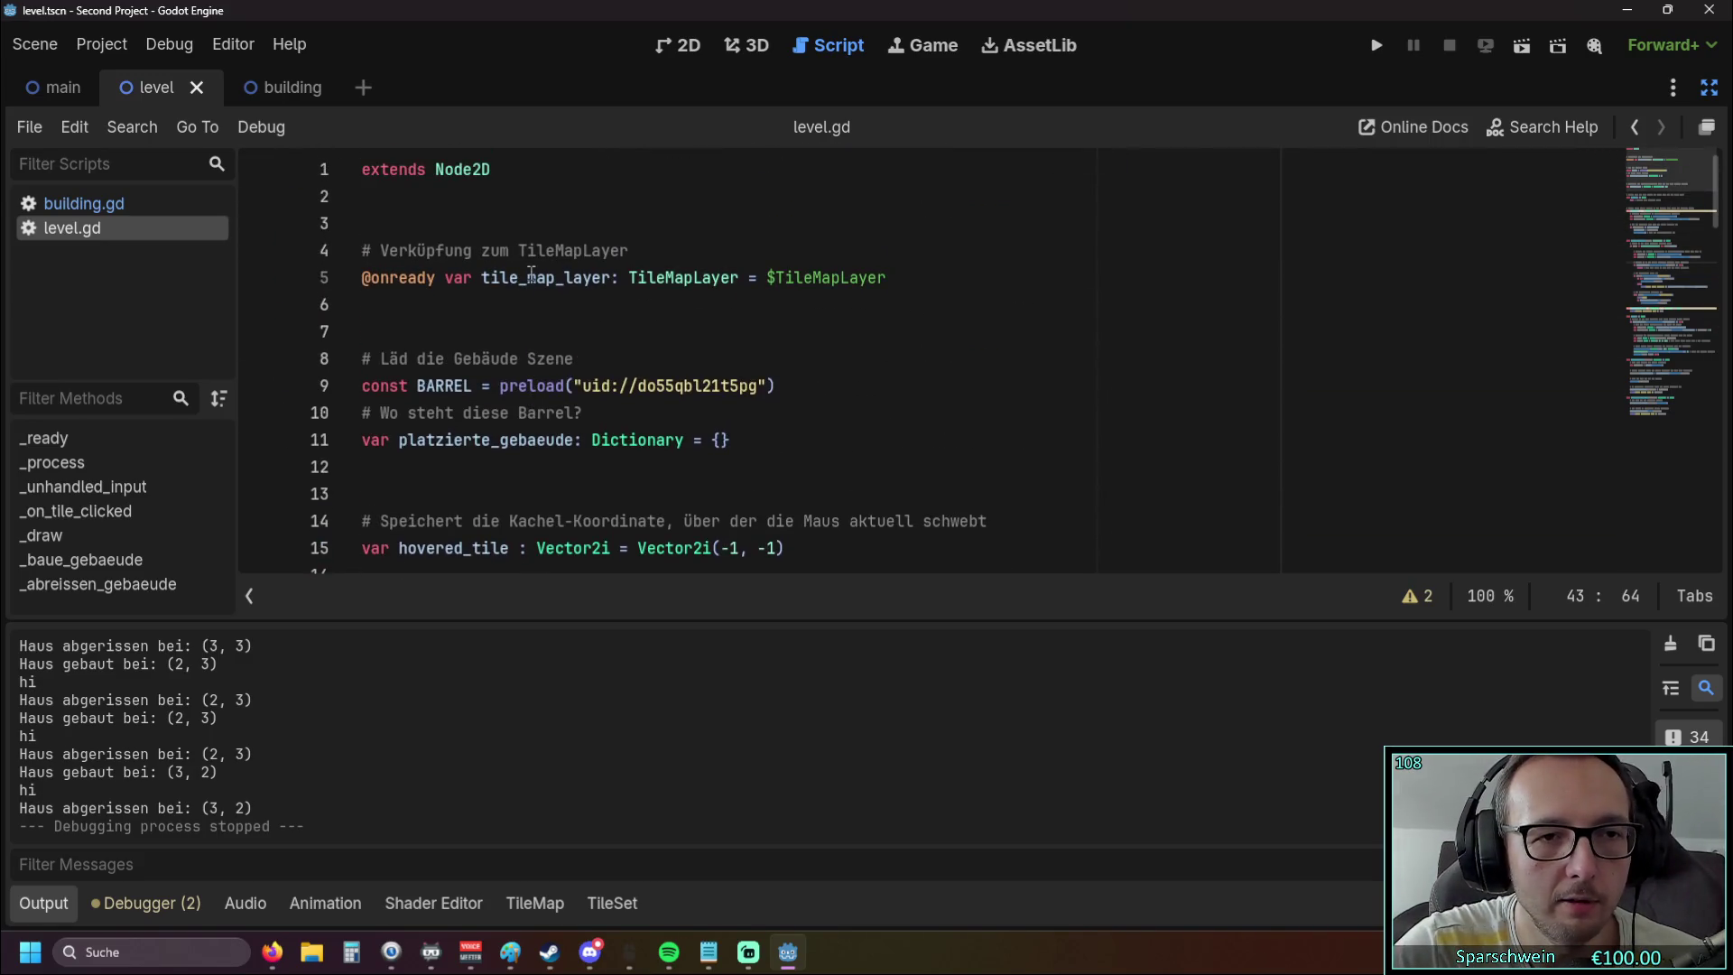
Step: Add 'var holzlager = 200' and 'var goldlager = 100' below extends Node2D in level.gd
click(533, 174)
key(Return)
key(Return)
key(Return)
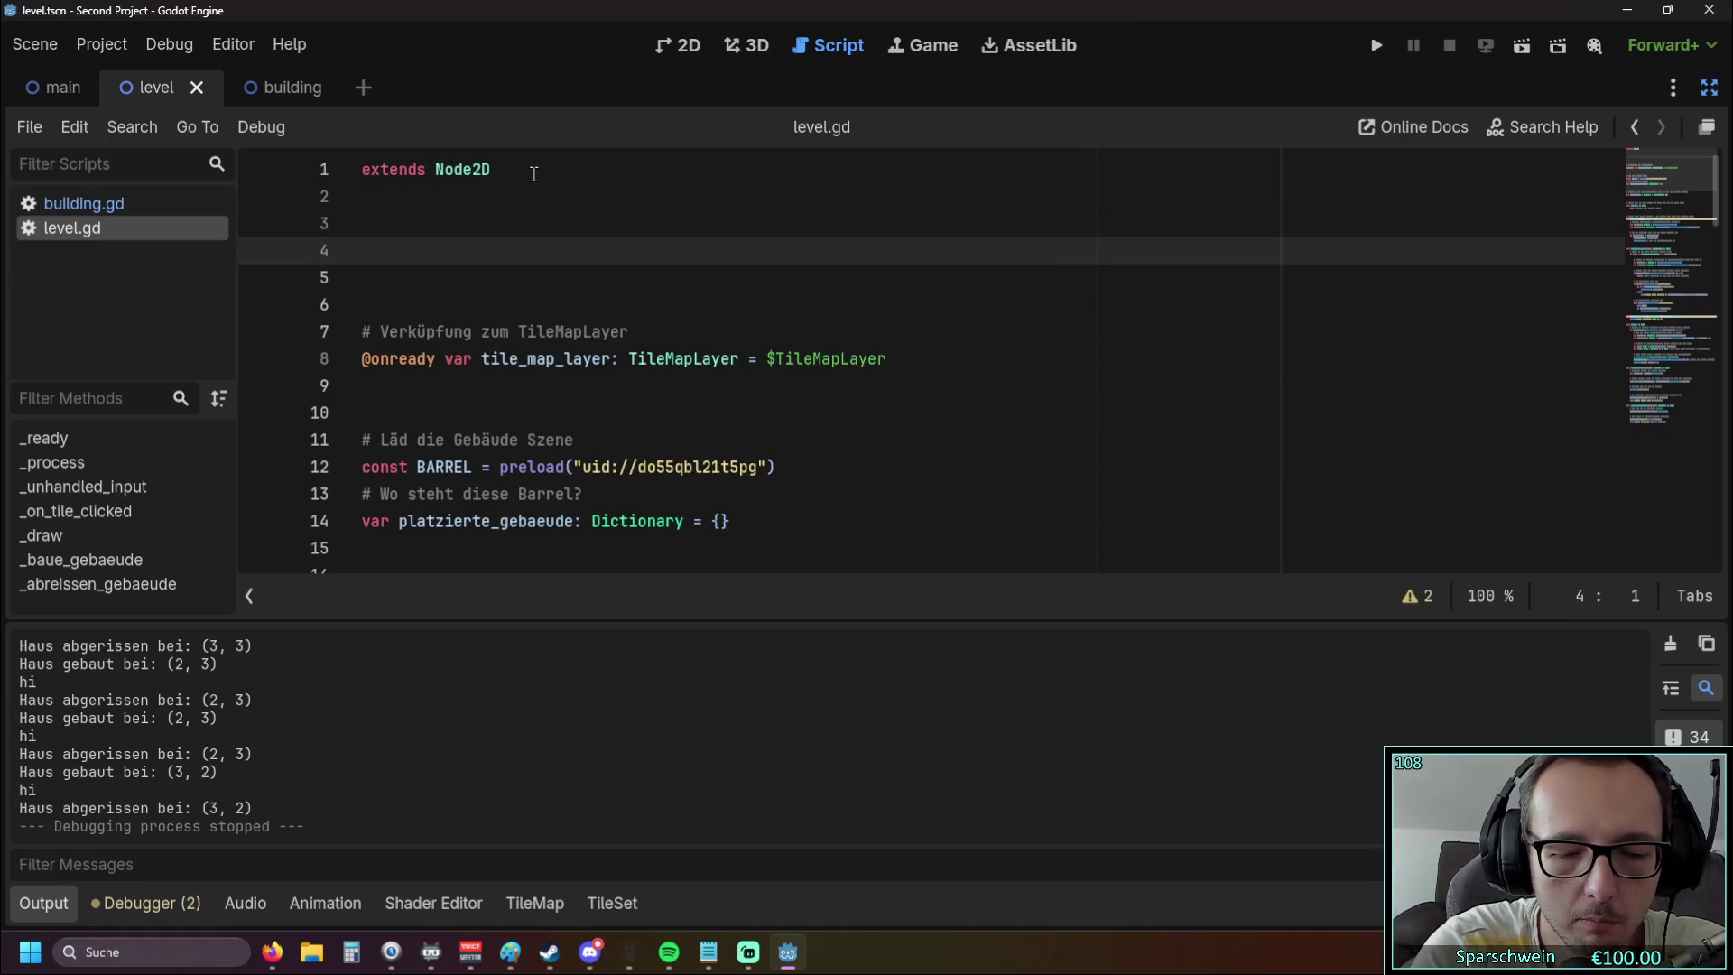
text(var )
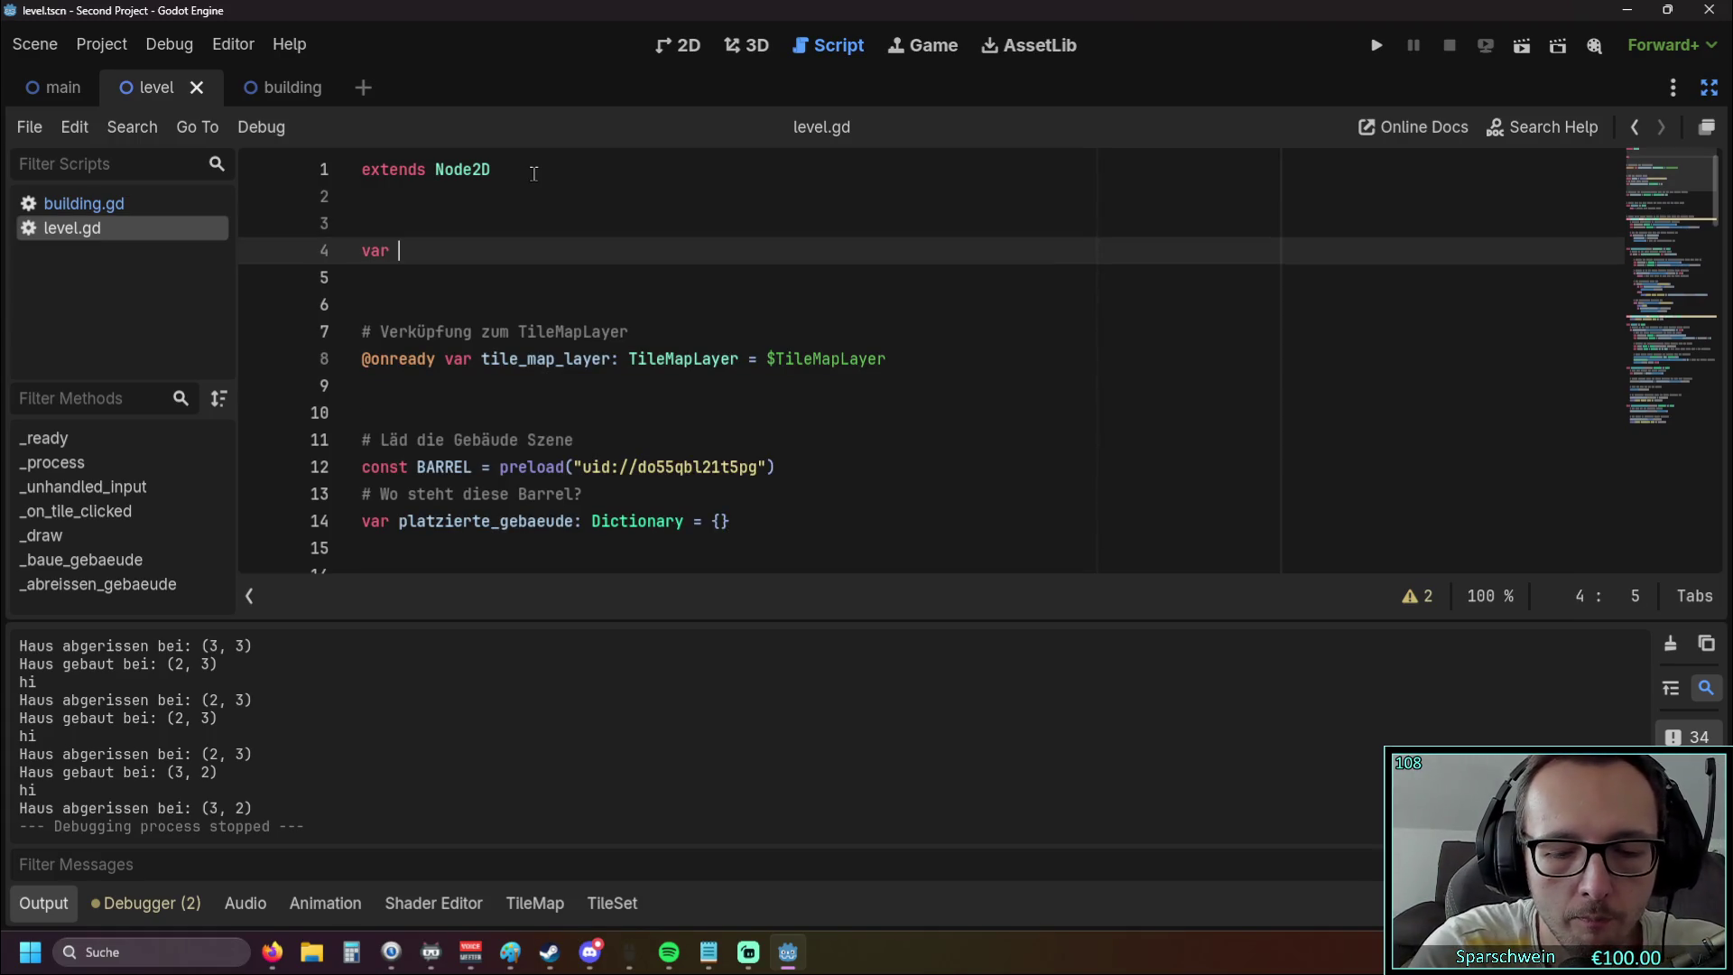
text(holzlage)
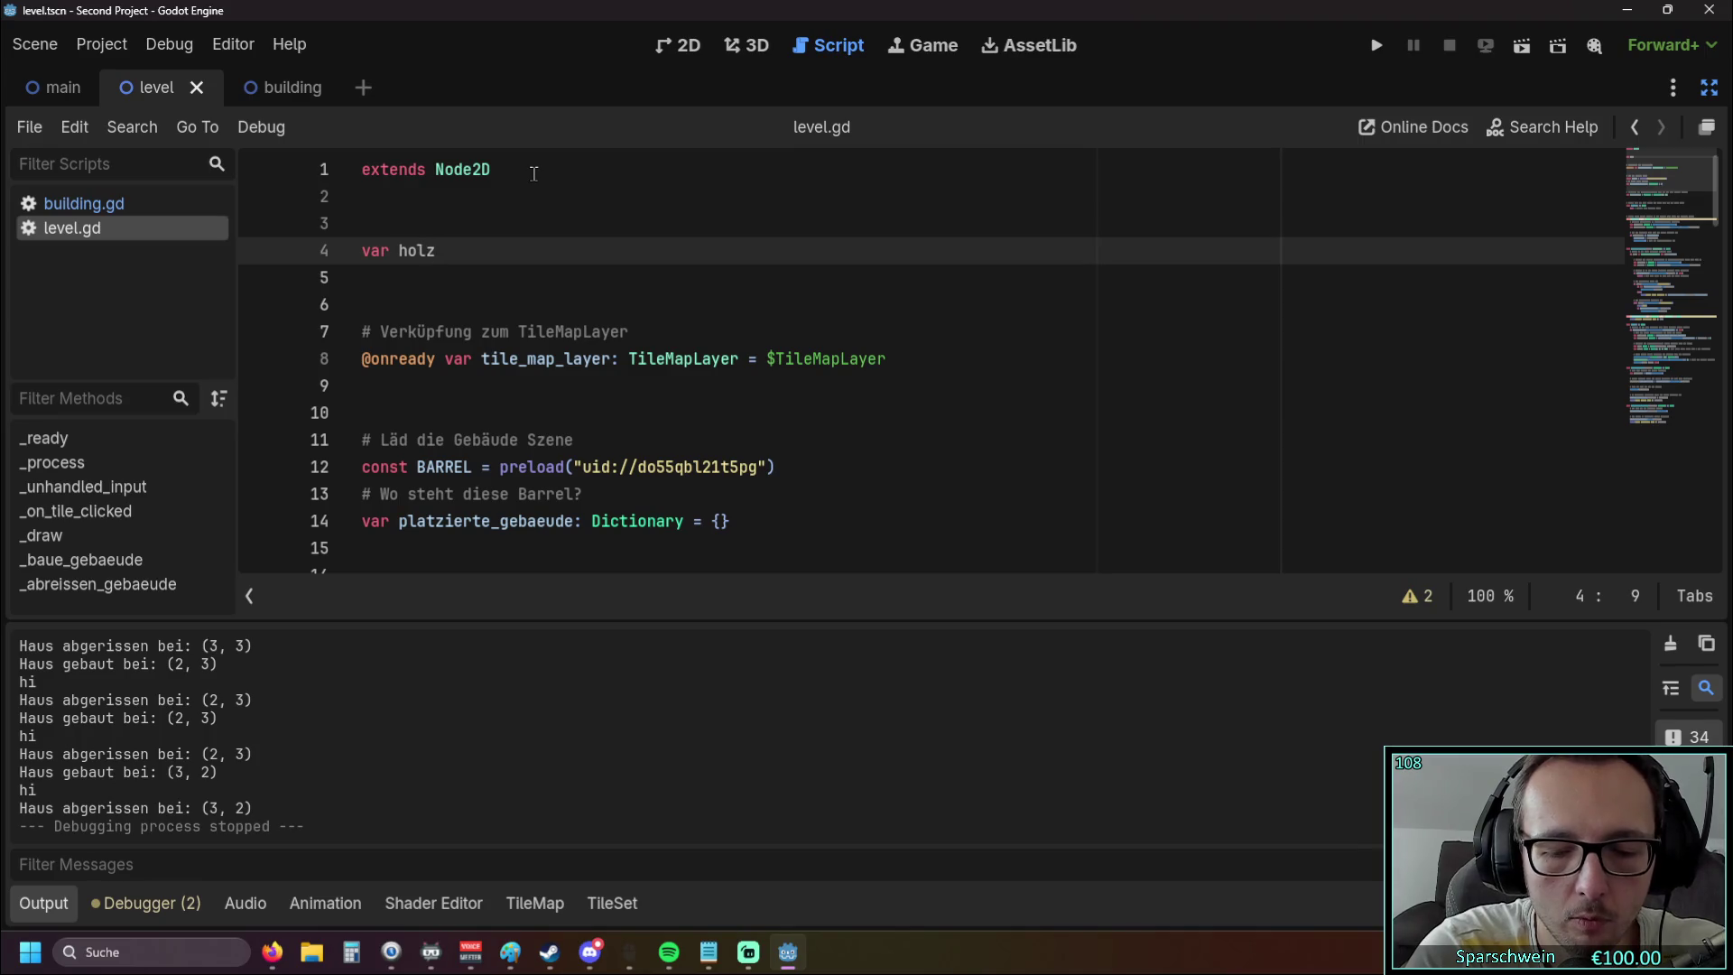
text(r )
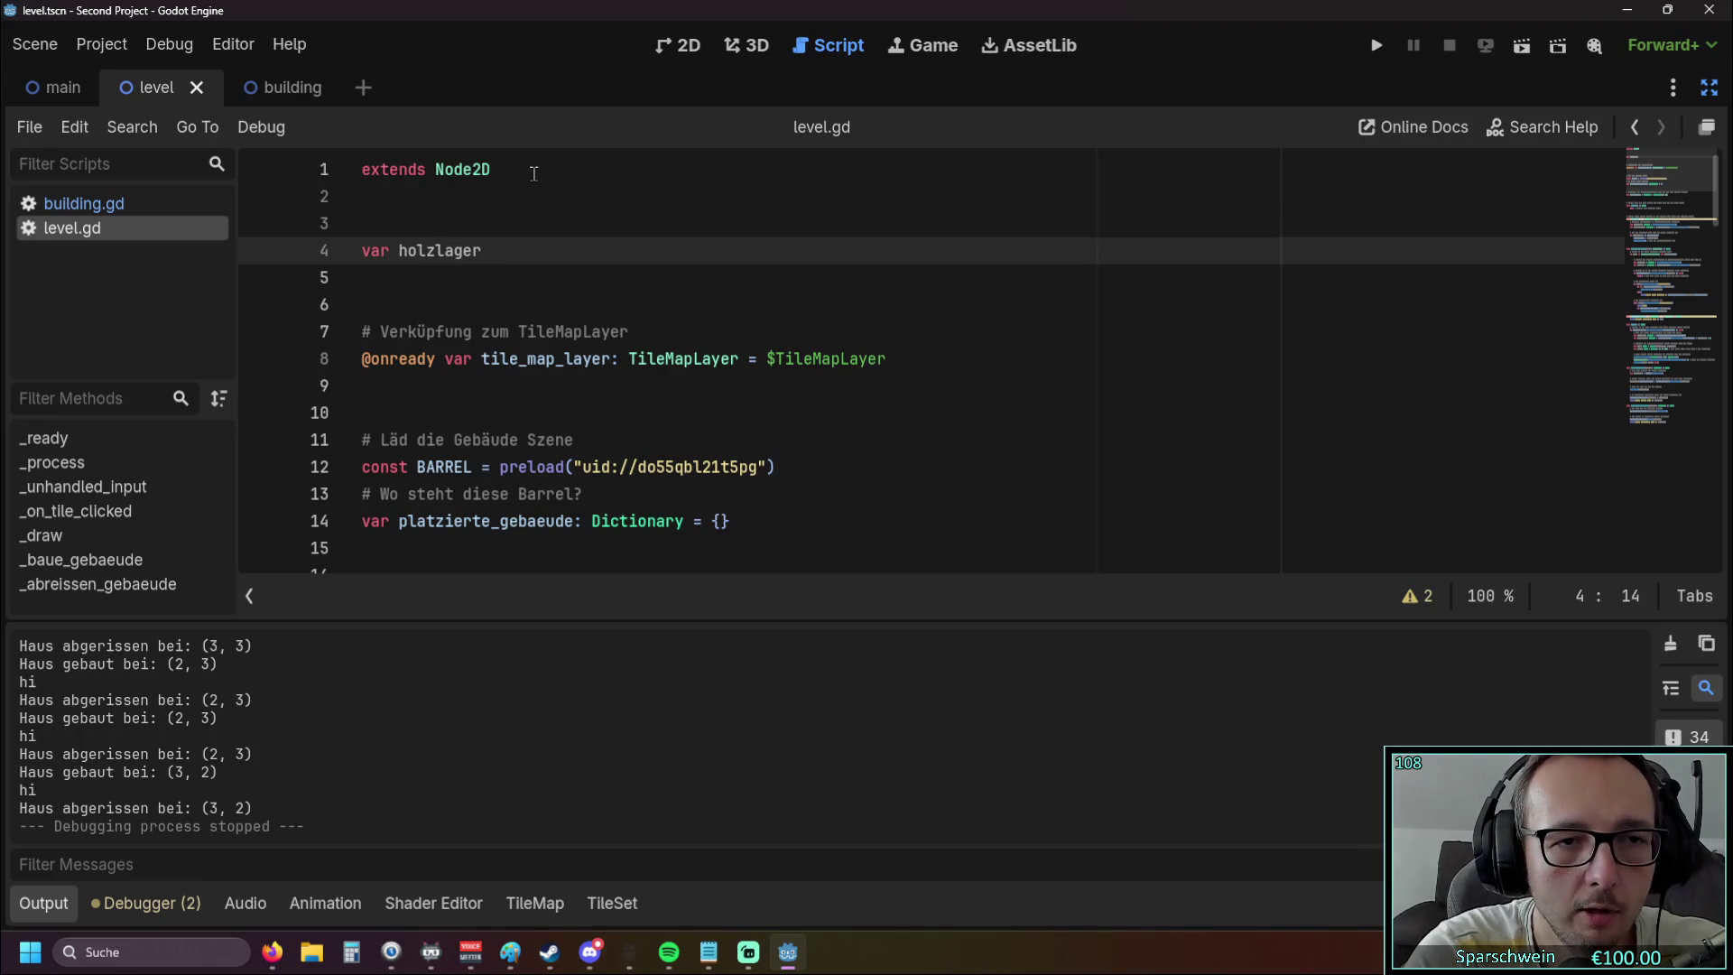
text(= 200)
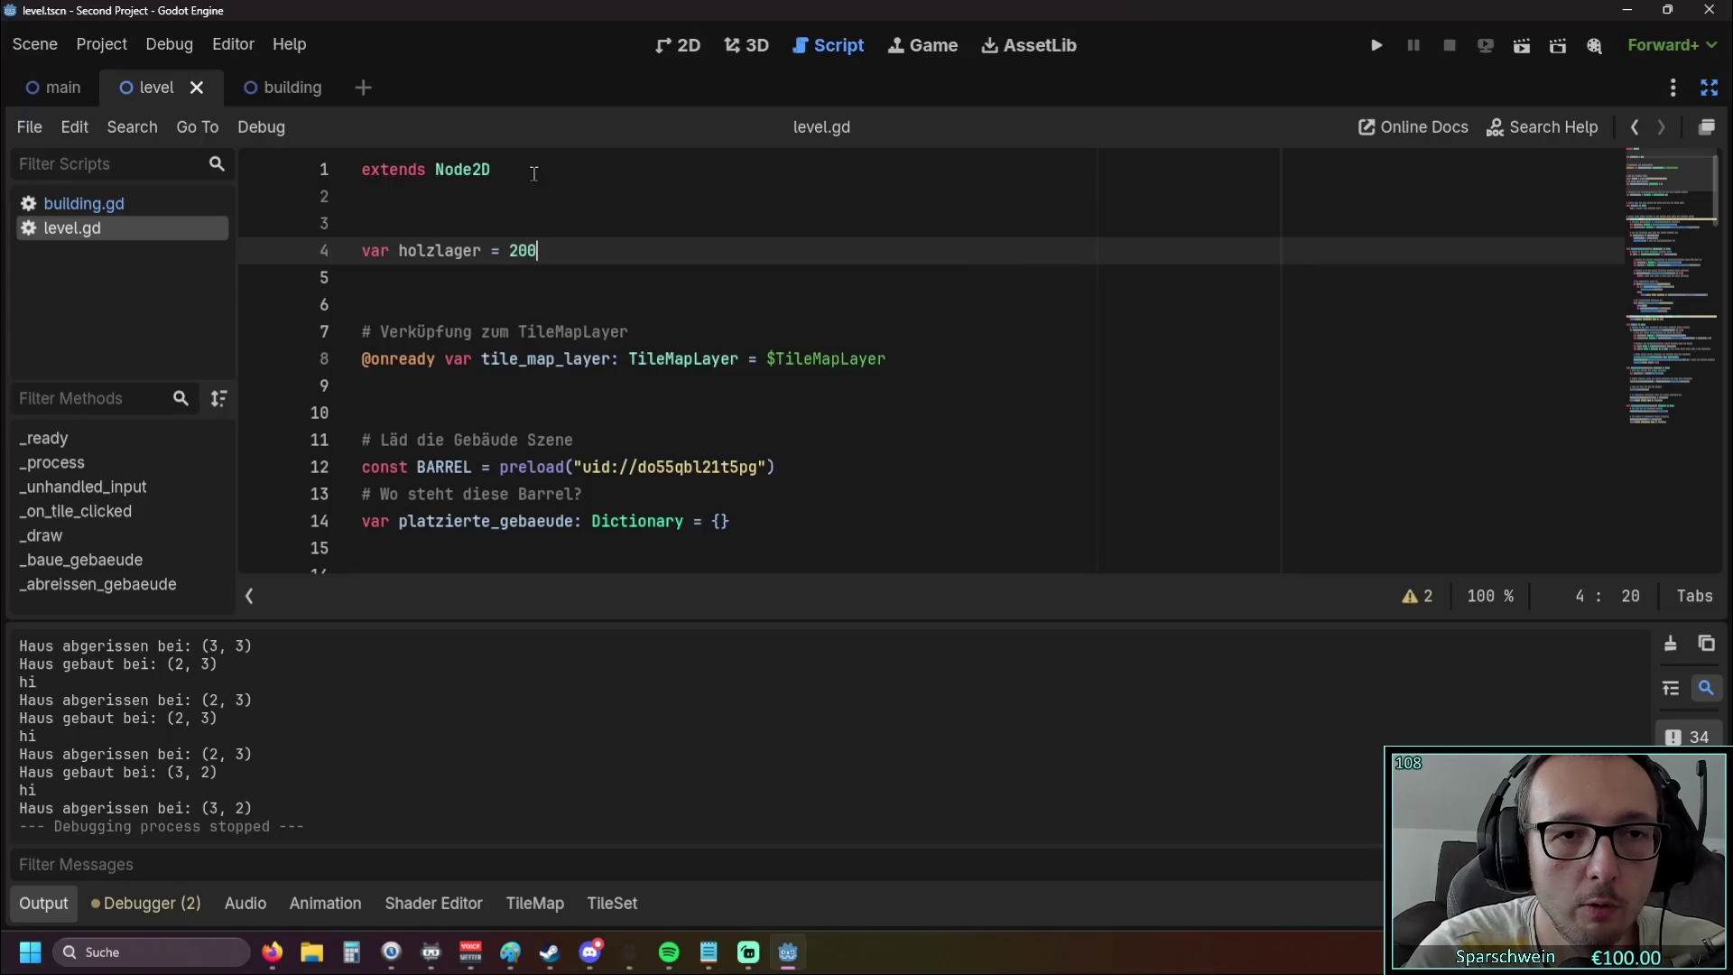
key(Return)
text(var goldl)
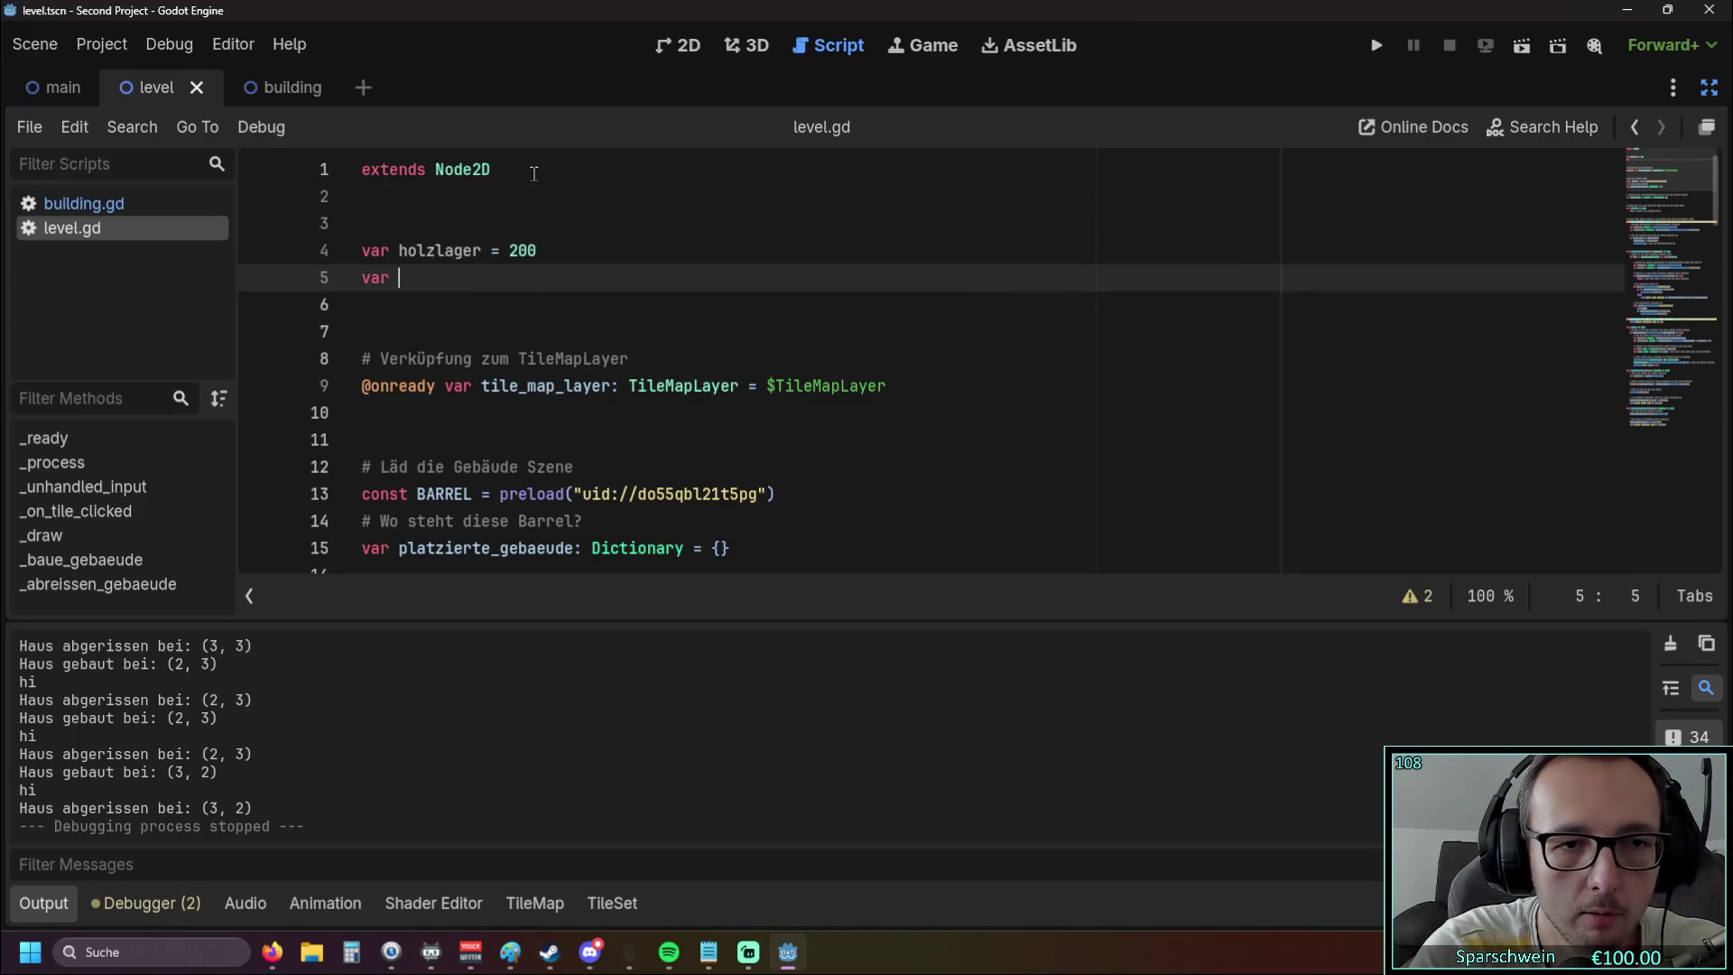
text(ager 1)
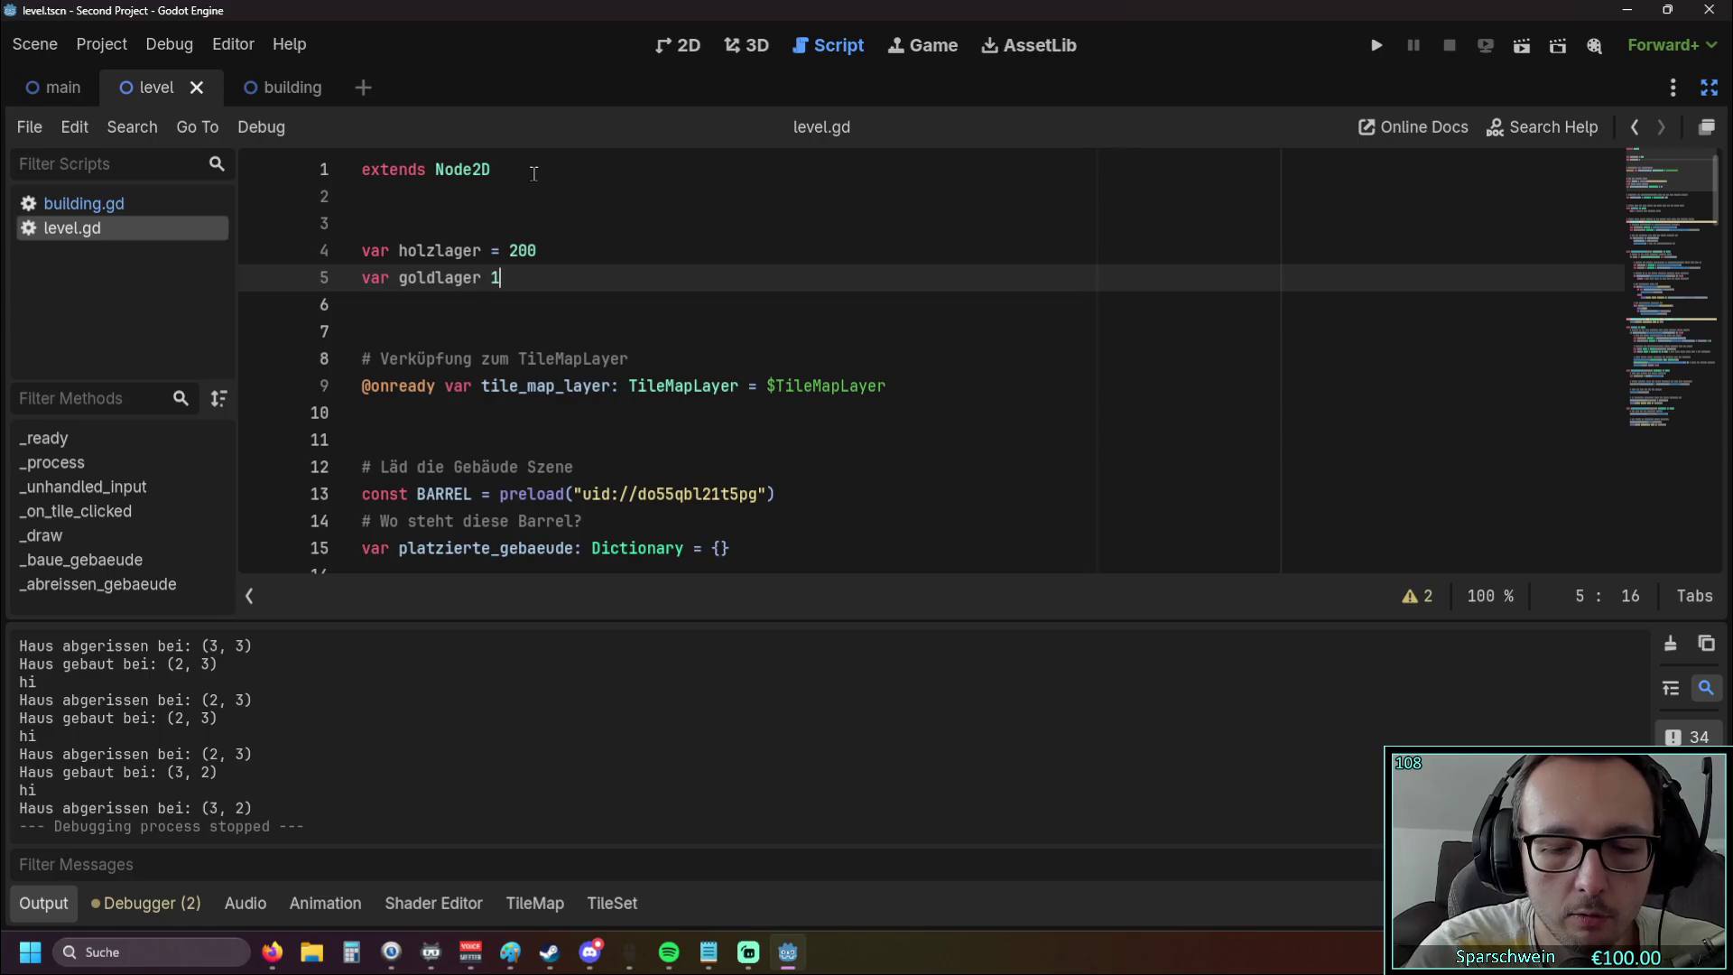
text(00)
key(BackSpace)
key(BackSpace)
key(BackSpace)
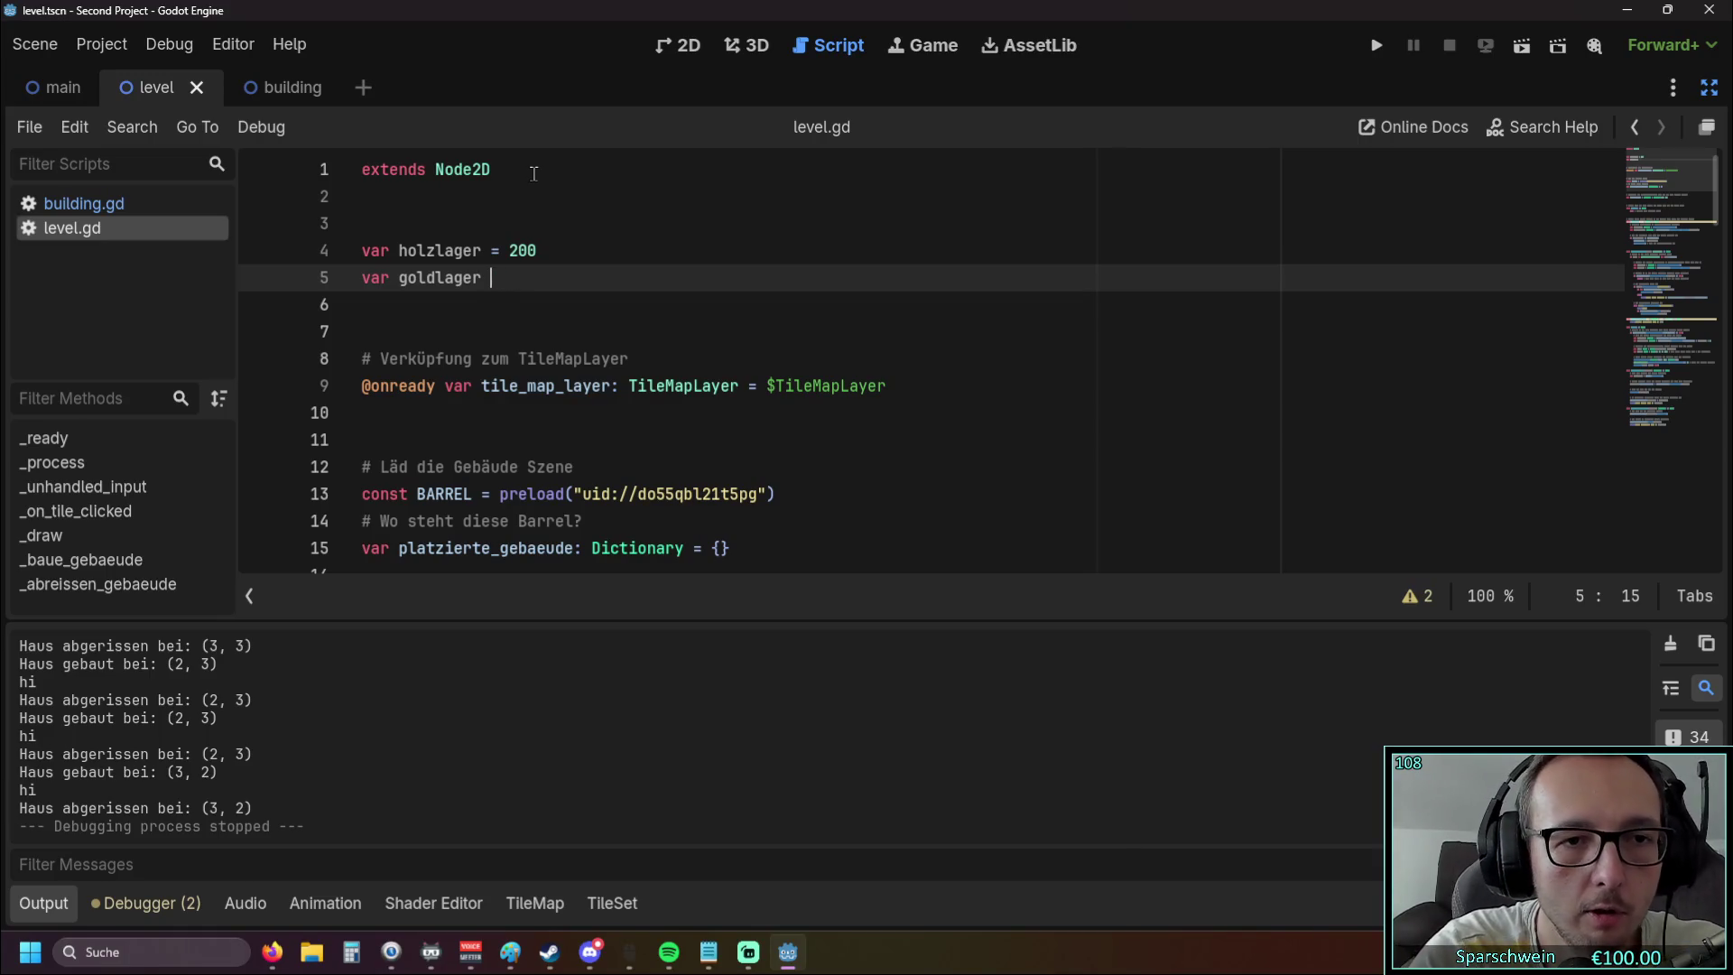
text(= 0)
key(BackSpace)
key(BackSpace)
key(BackSpace)
text(= 100)
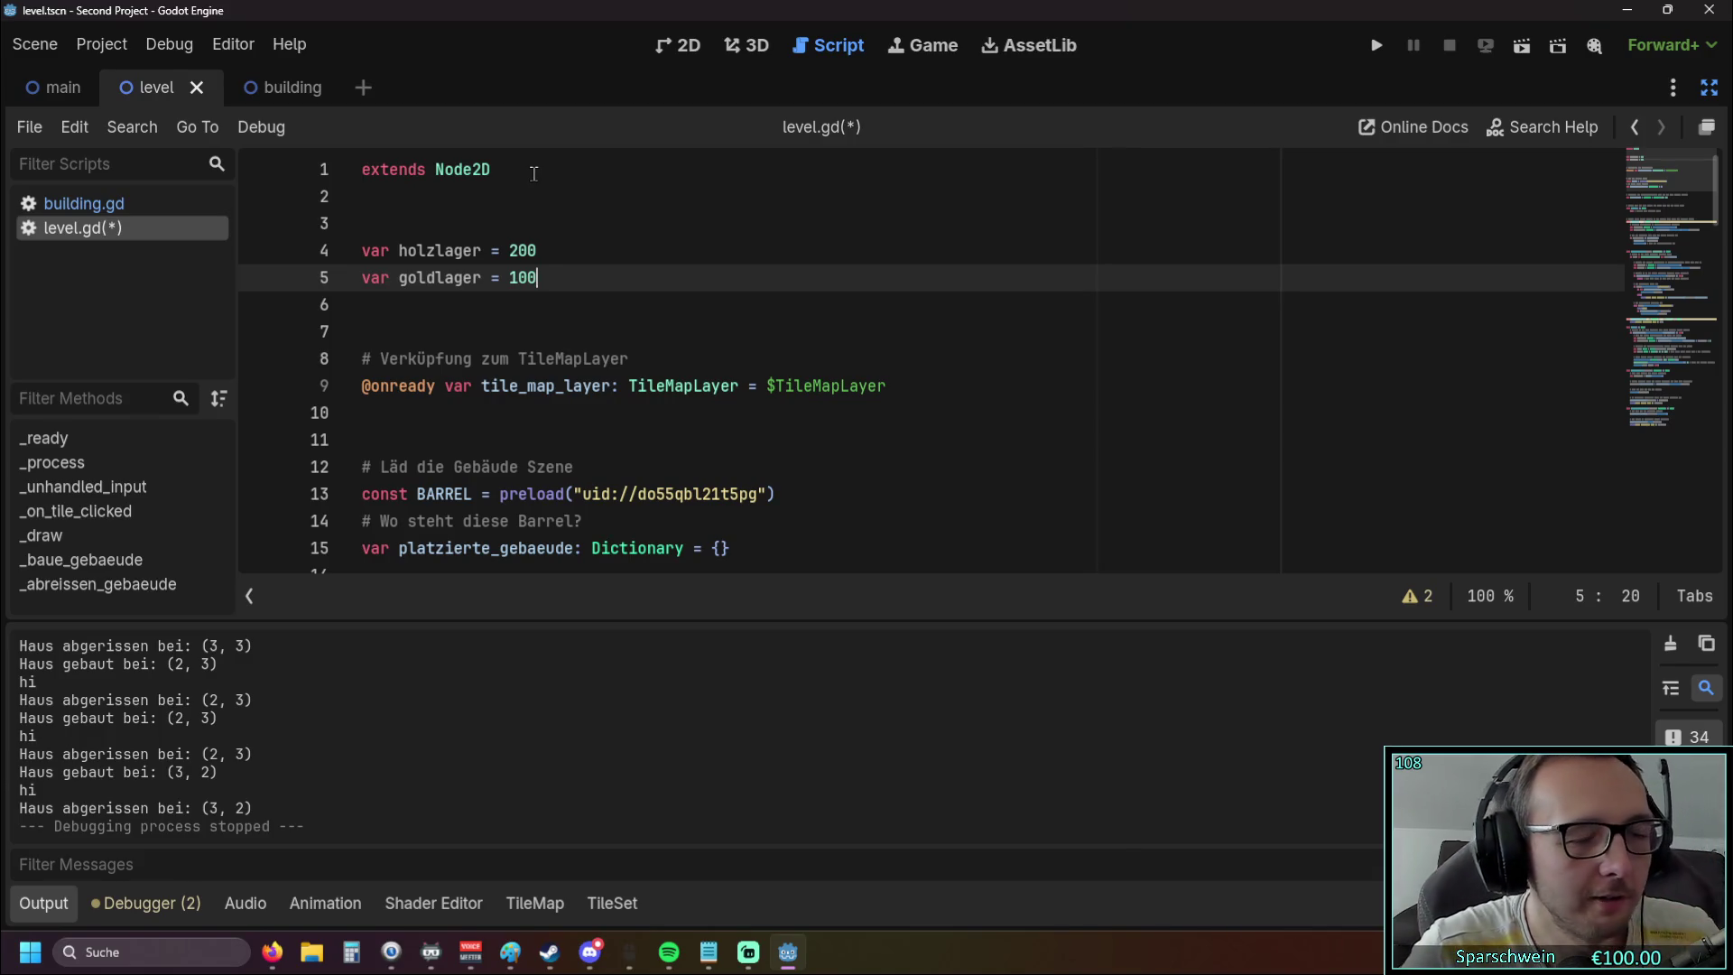
click(287, 88)
click(124, 91)
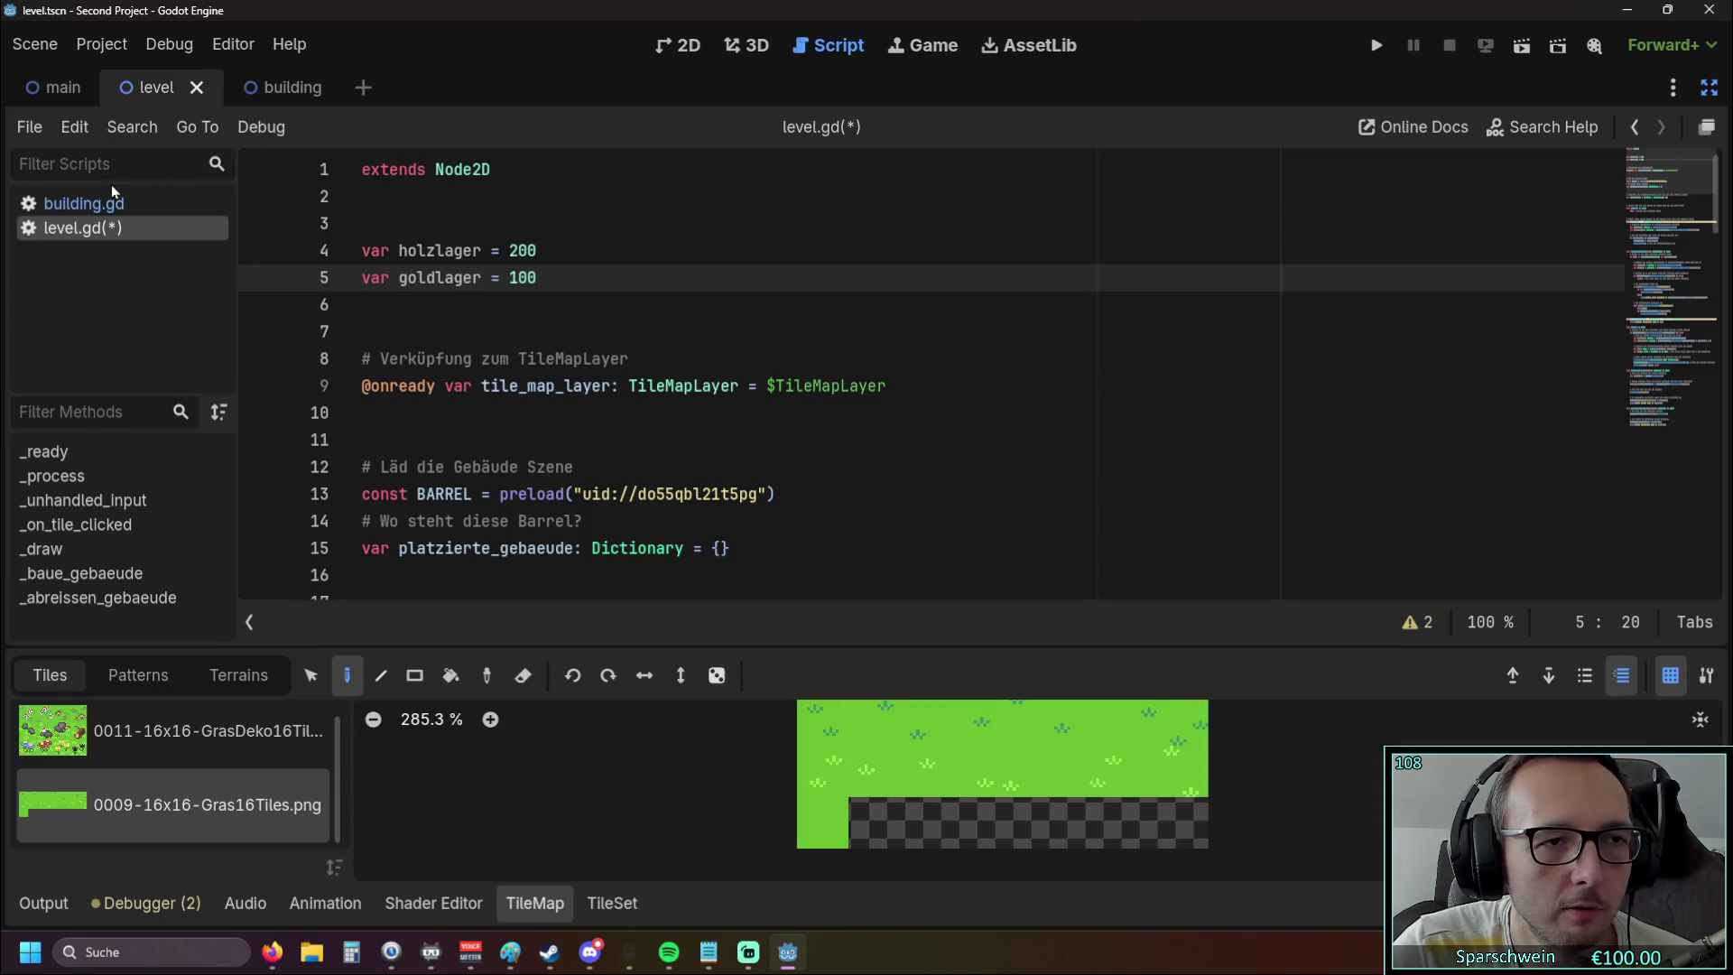
Step: Delete the holzlager and goldlager lines, view building.gd, then switch to the main scene
drag(550, 295, 218, 223)
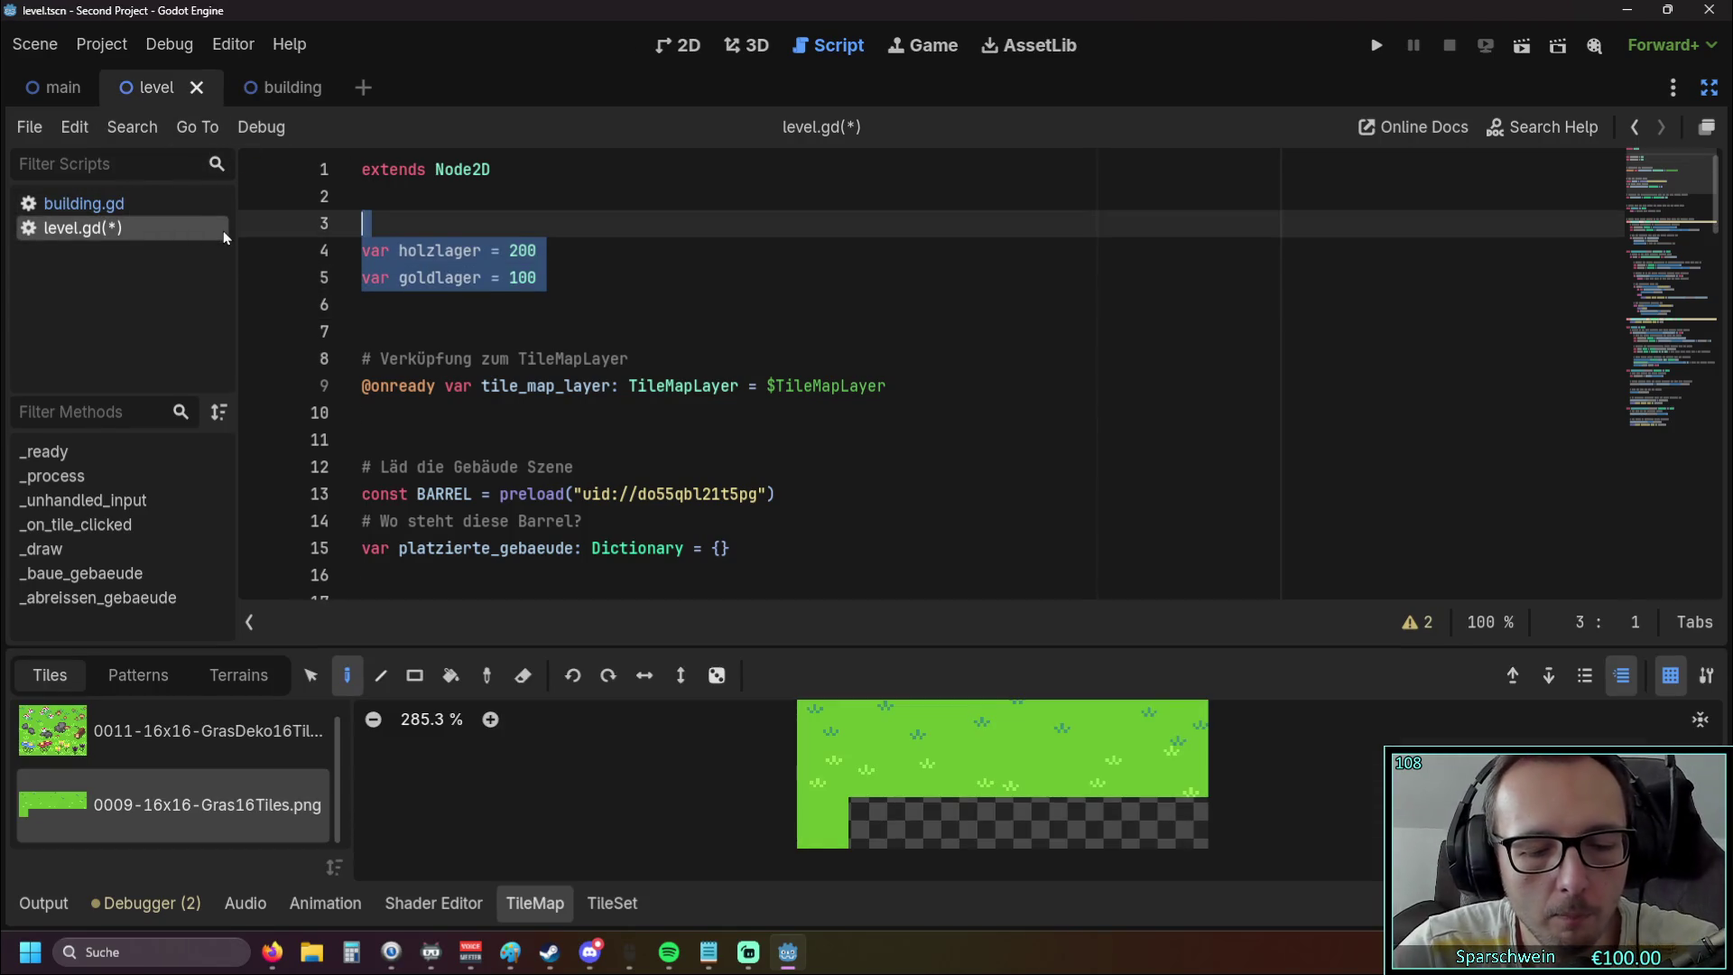
key(BackSpace)
key(BackSpace)
click(89, 206)
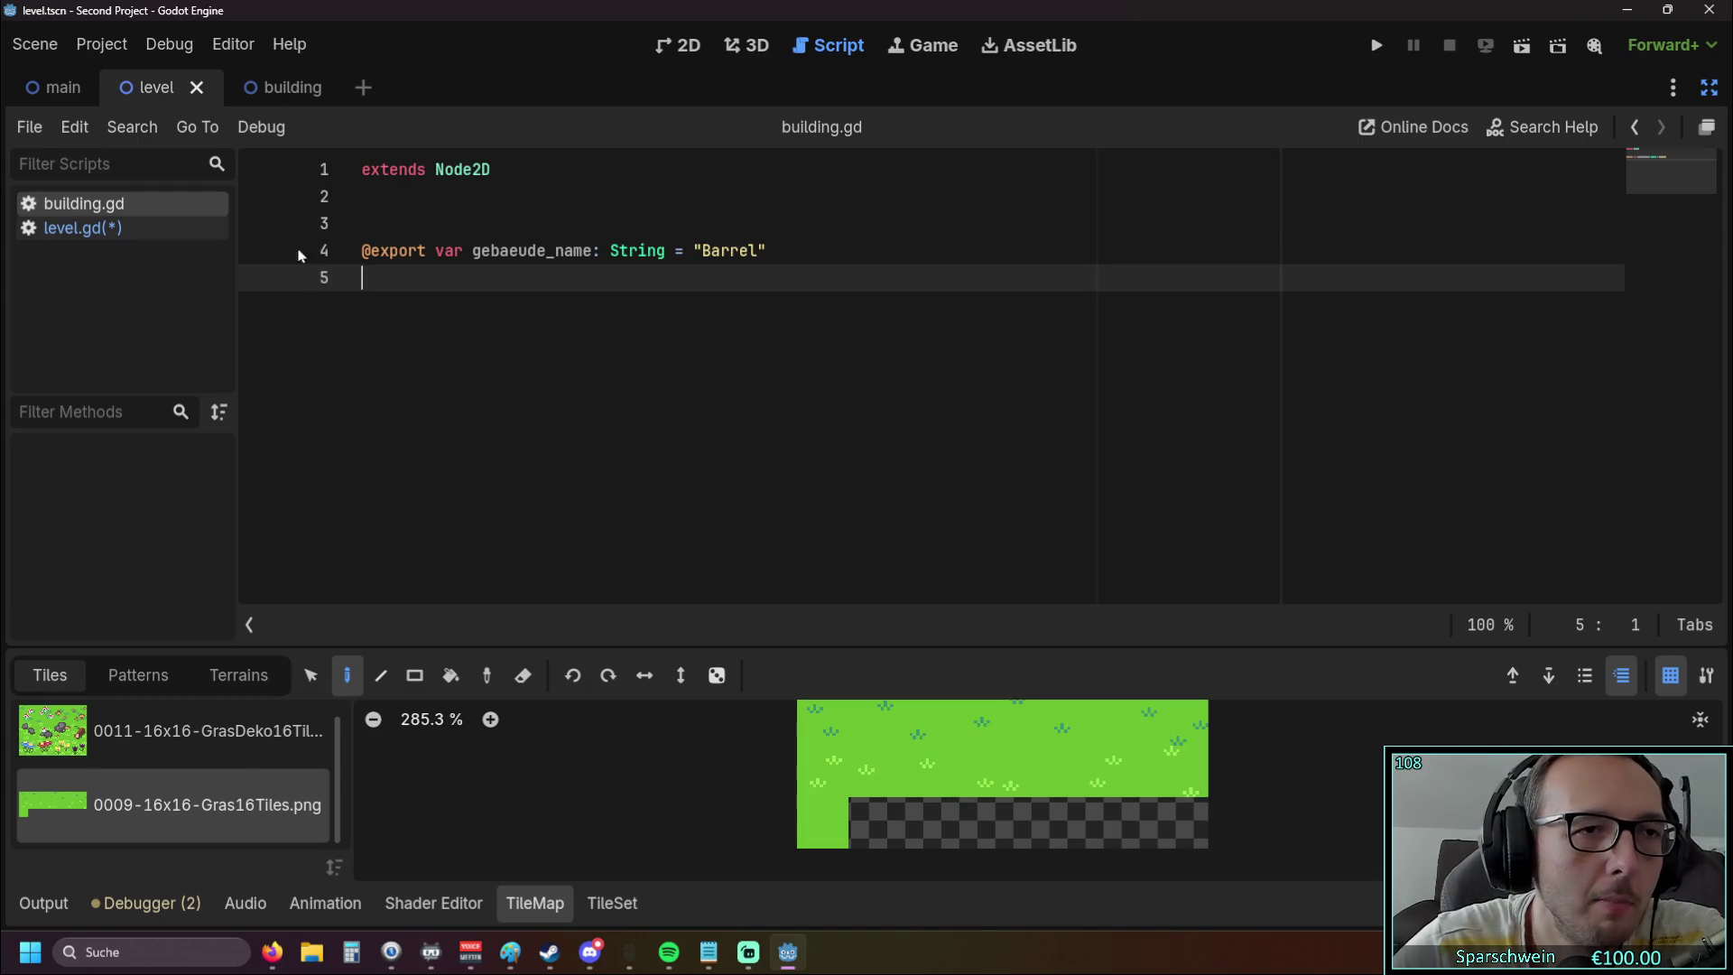
click(51, 79)
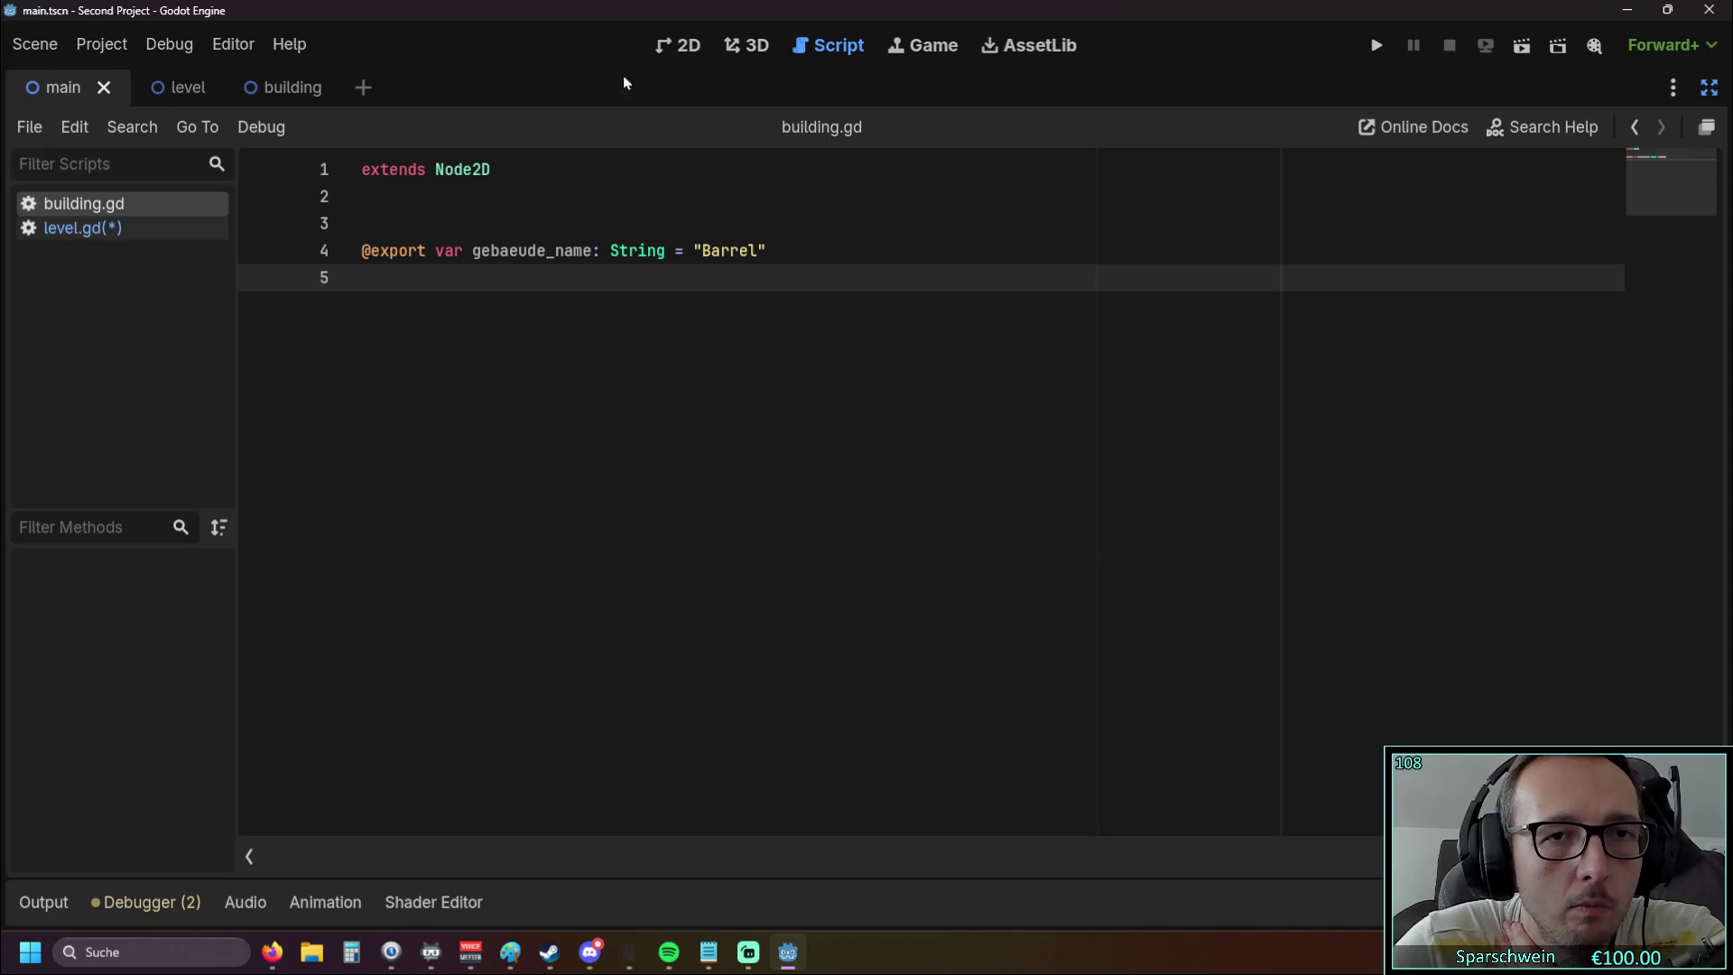
Step: Show the main scene in the 2D view and pan the grass layout into place
click(683, 47)
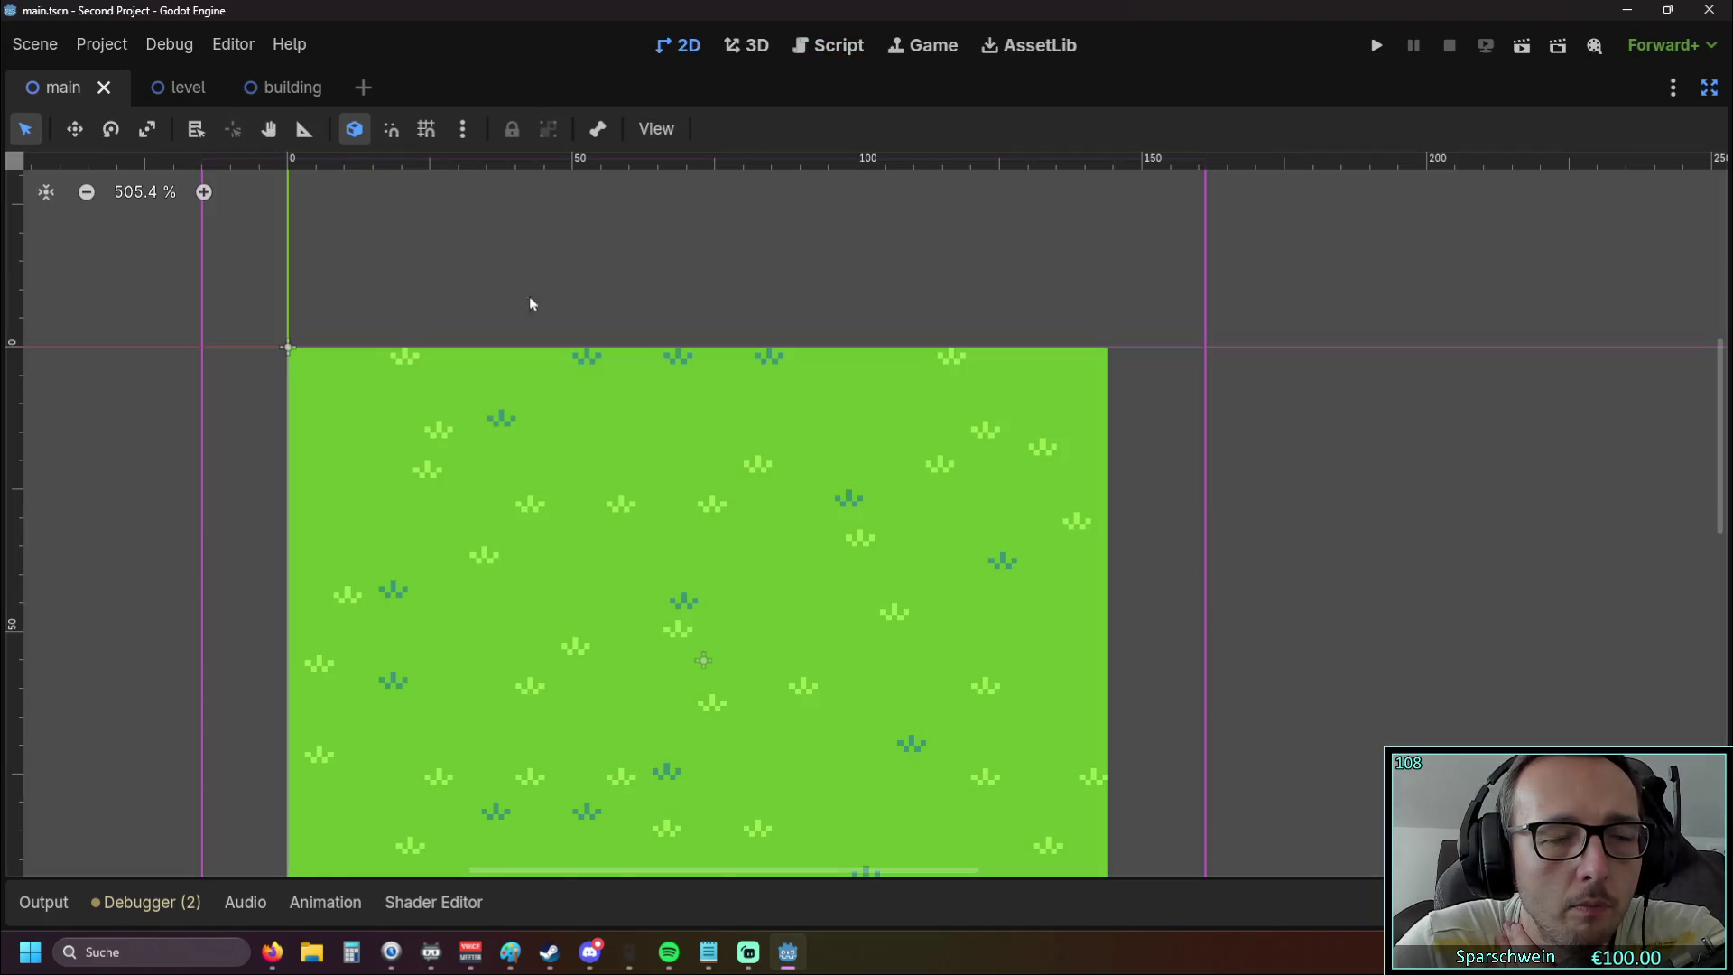
scroll(449, 309, down, 1)
drag(282, 334, 437, 298)
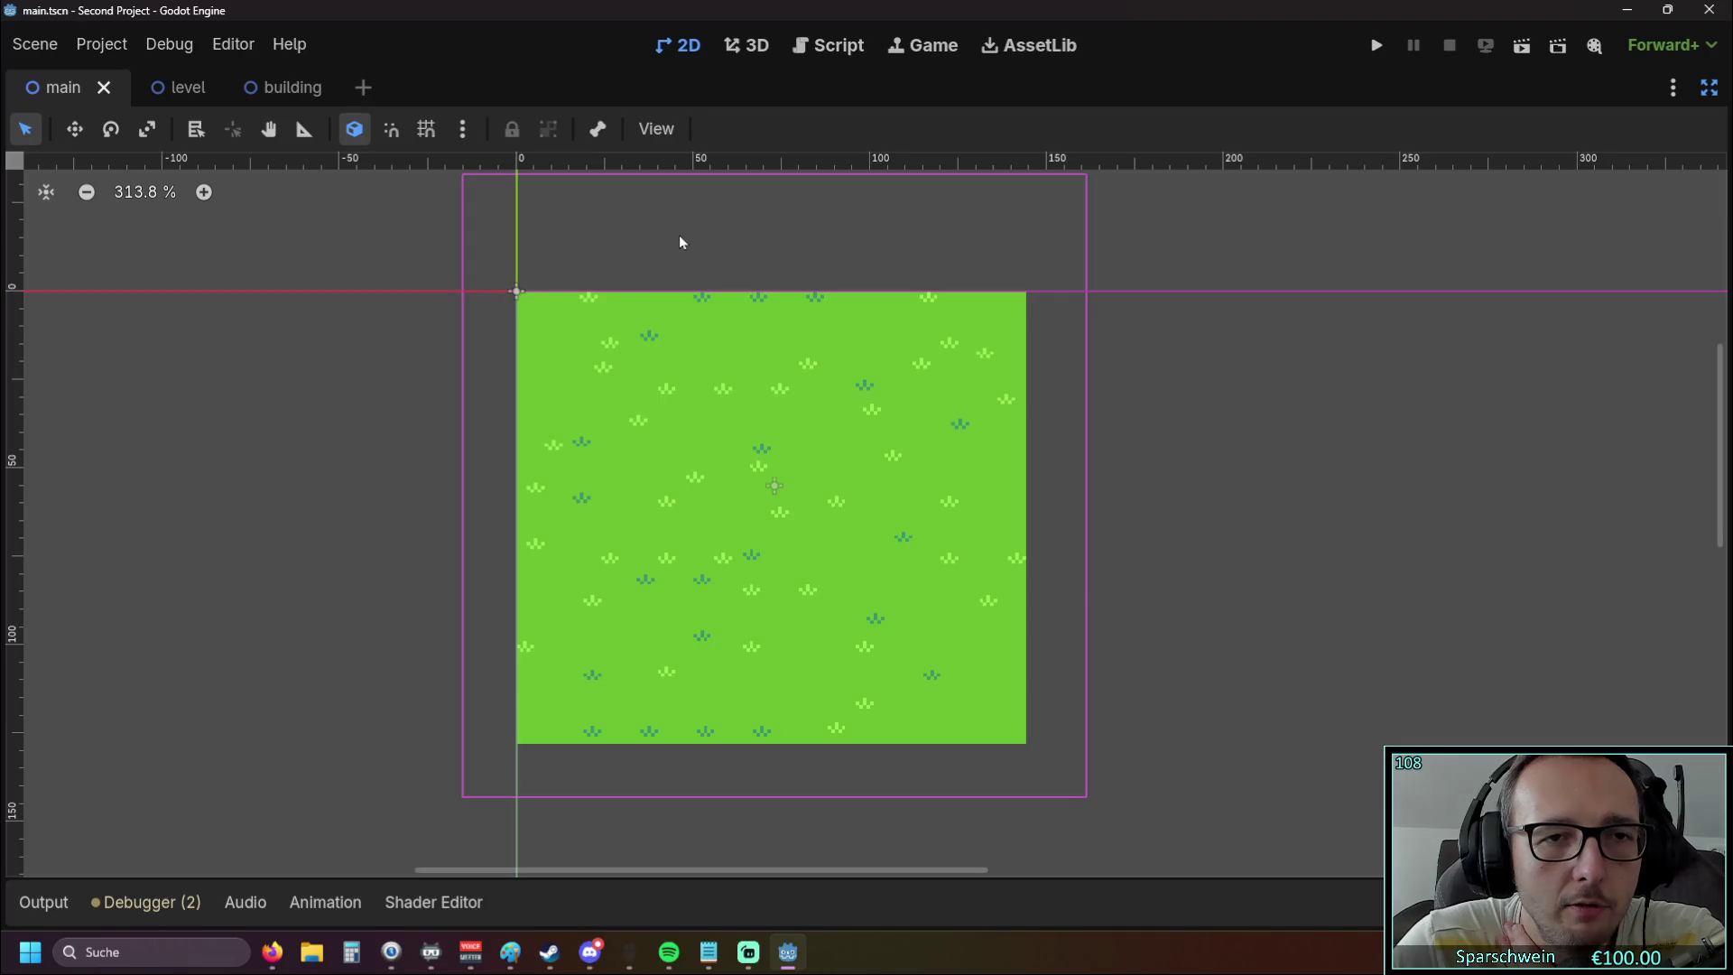
click(746, 45)
key(ctrl+F3)
click(702, 45)
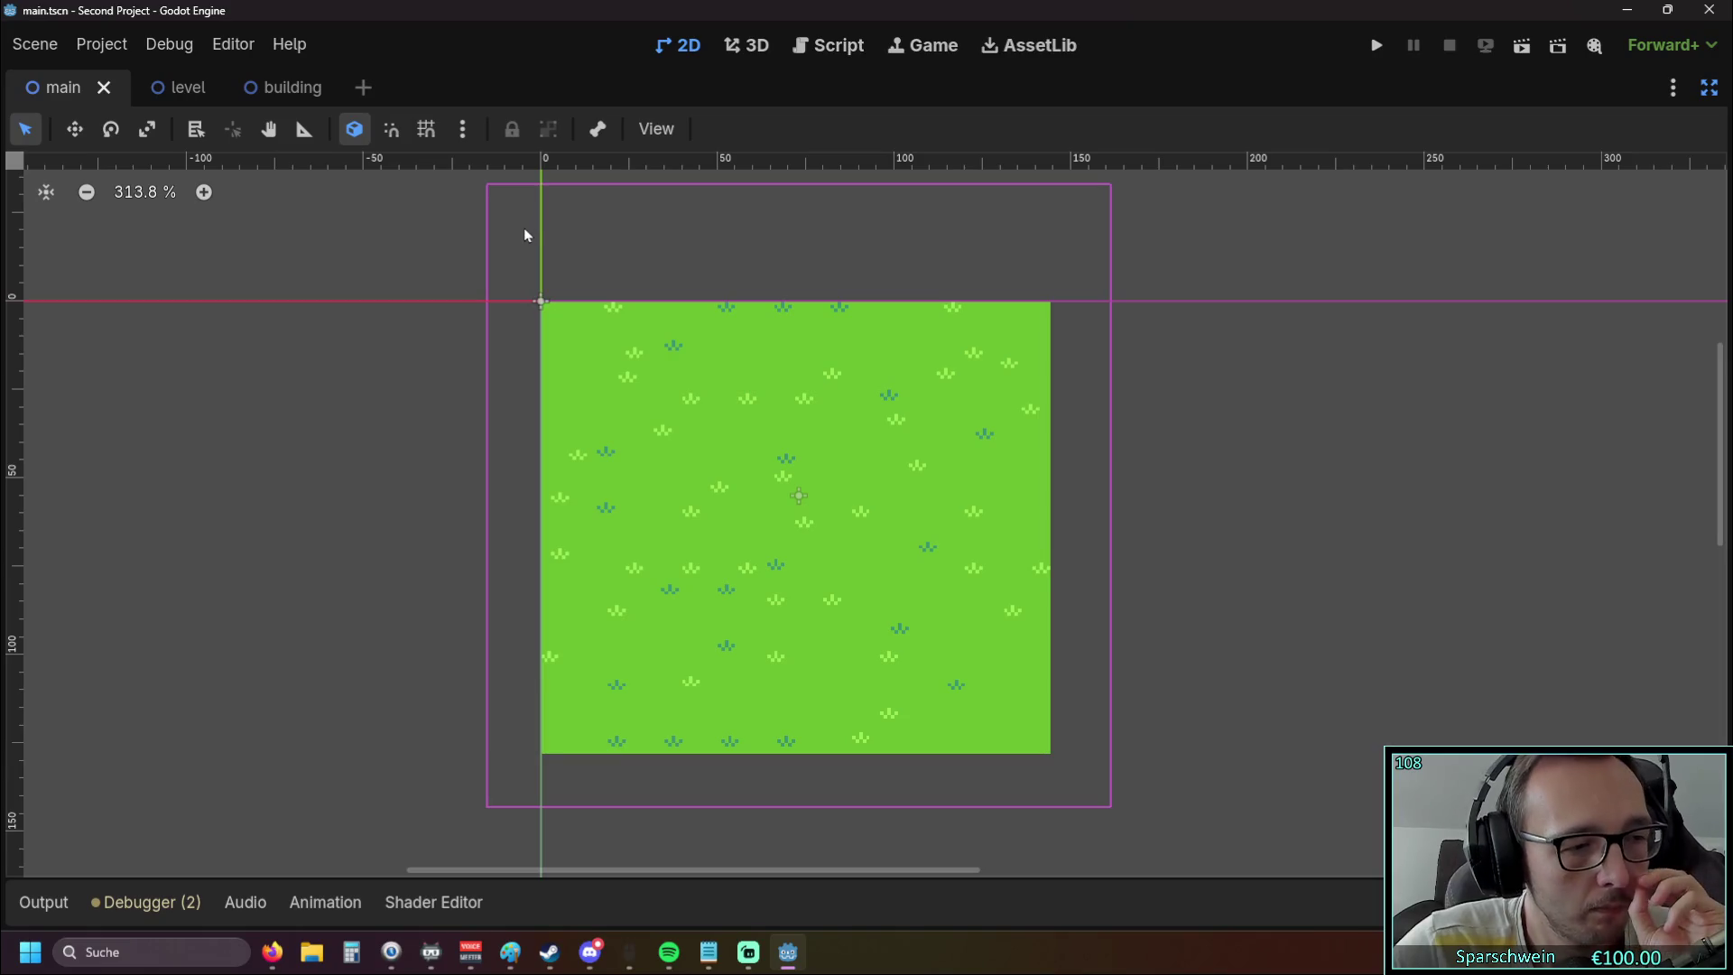
mouse_move(418, 294)
mouse_down()
mouse_move(383, 375)
mouse_move(379, 321)
mouse_move(375, 341)
mouse_up()
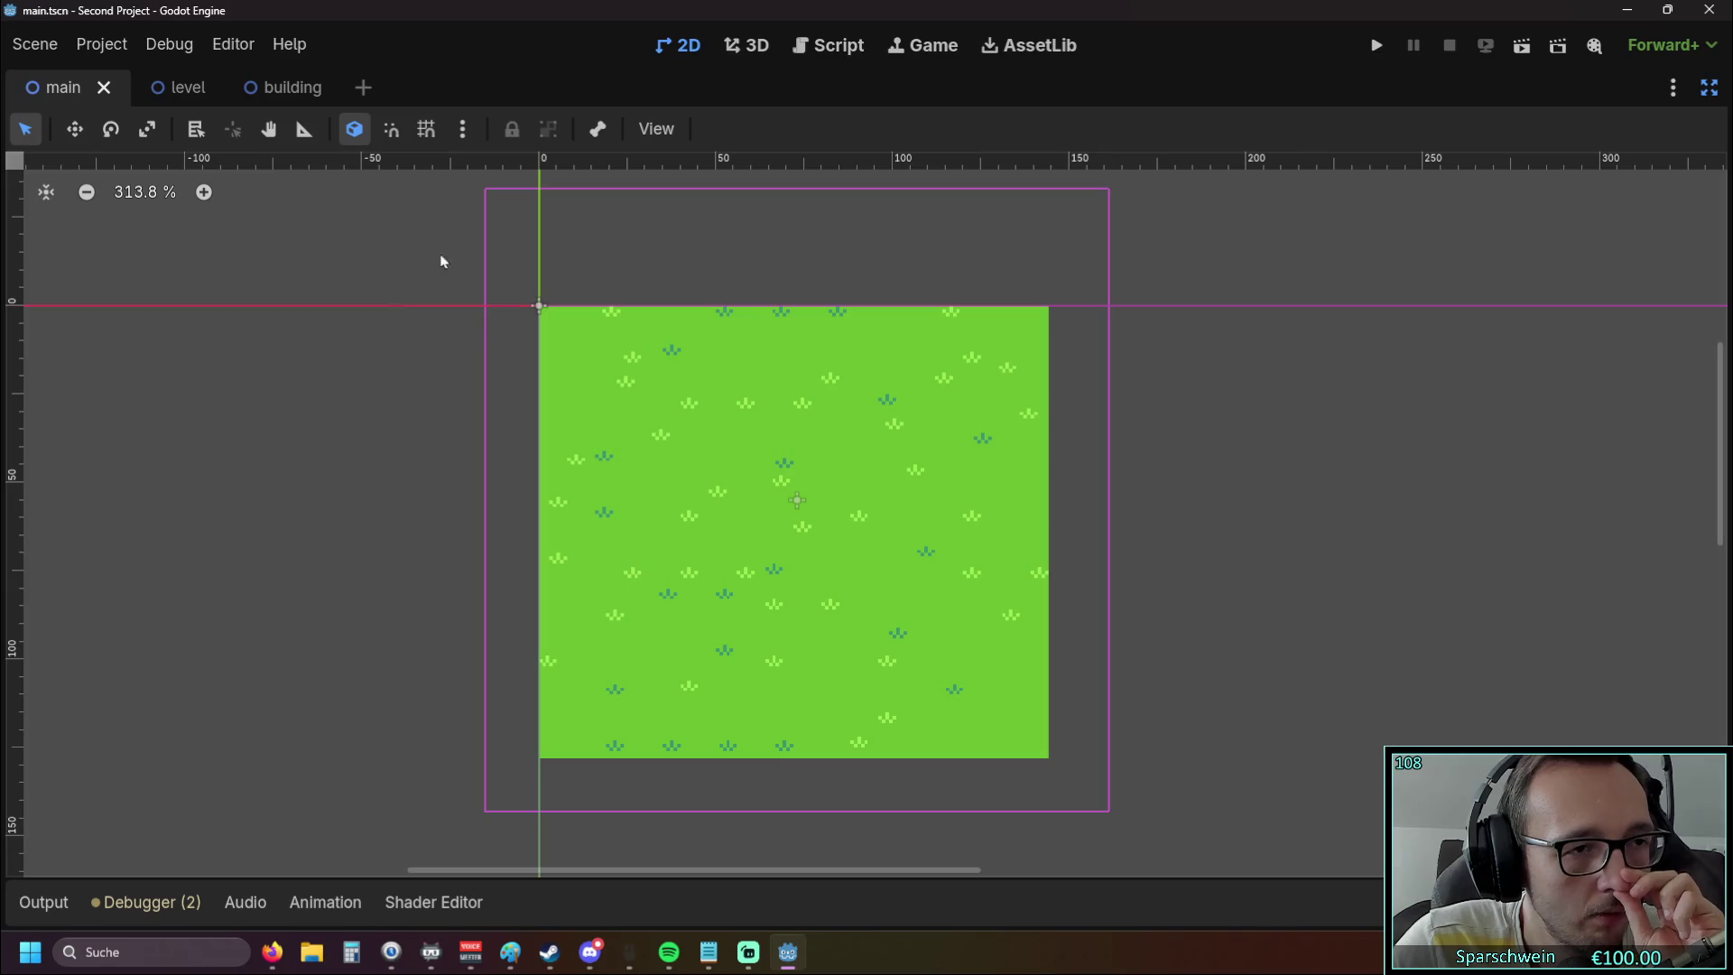
key(ctrl+F3)
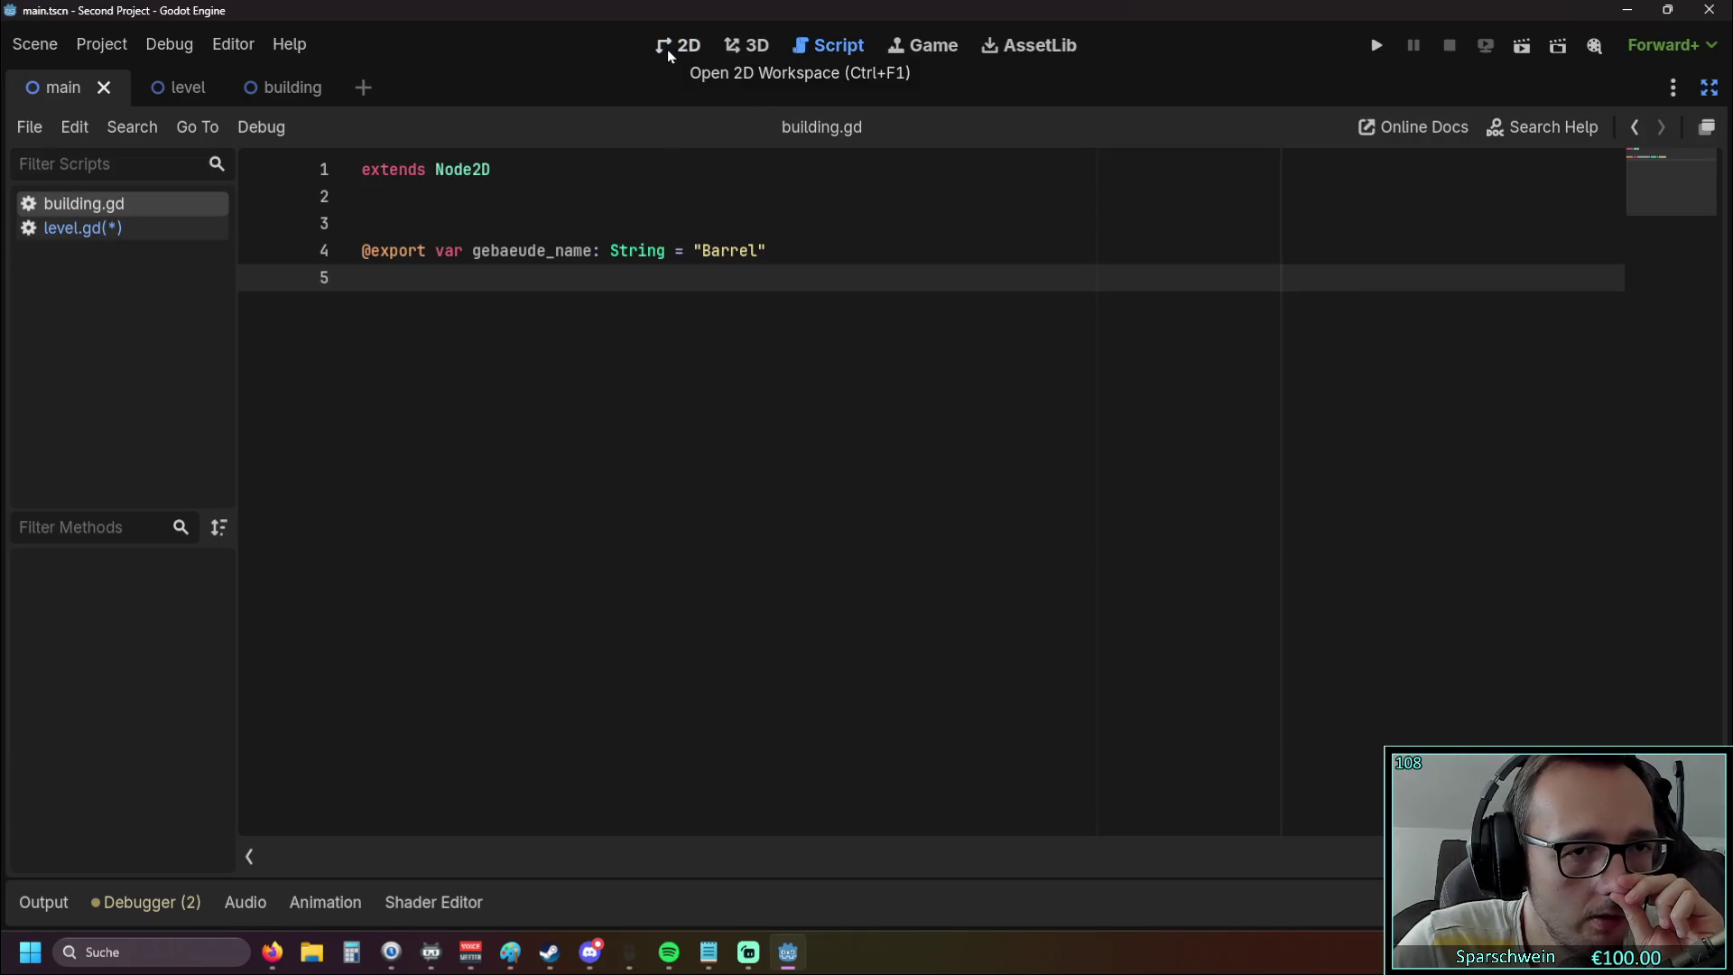
click(668, 49)
mouse_move(431, 270)
mouse_down()
mouse_move(403, 290)
mouse_move(400, 256)
mouse_up()
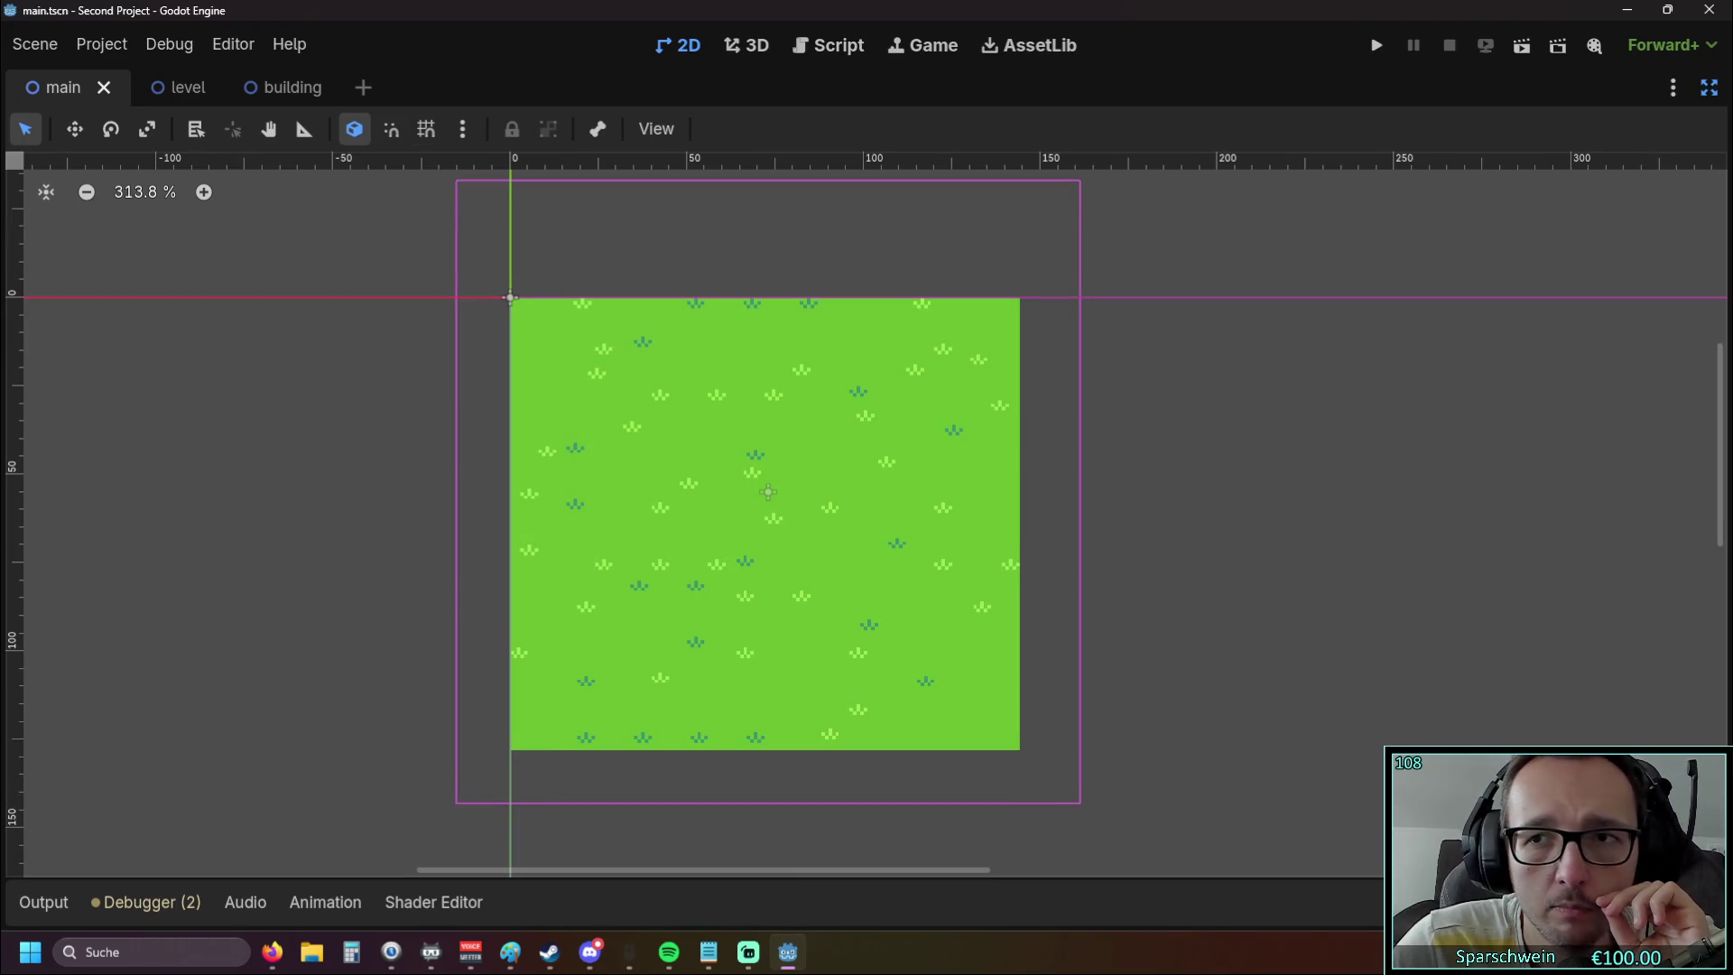
Step: Restore the scene, file system and inspector panels and recentre the grass
click(1710, 87)
scroll(565, 409, right, 5)
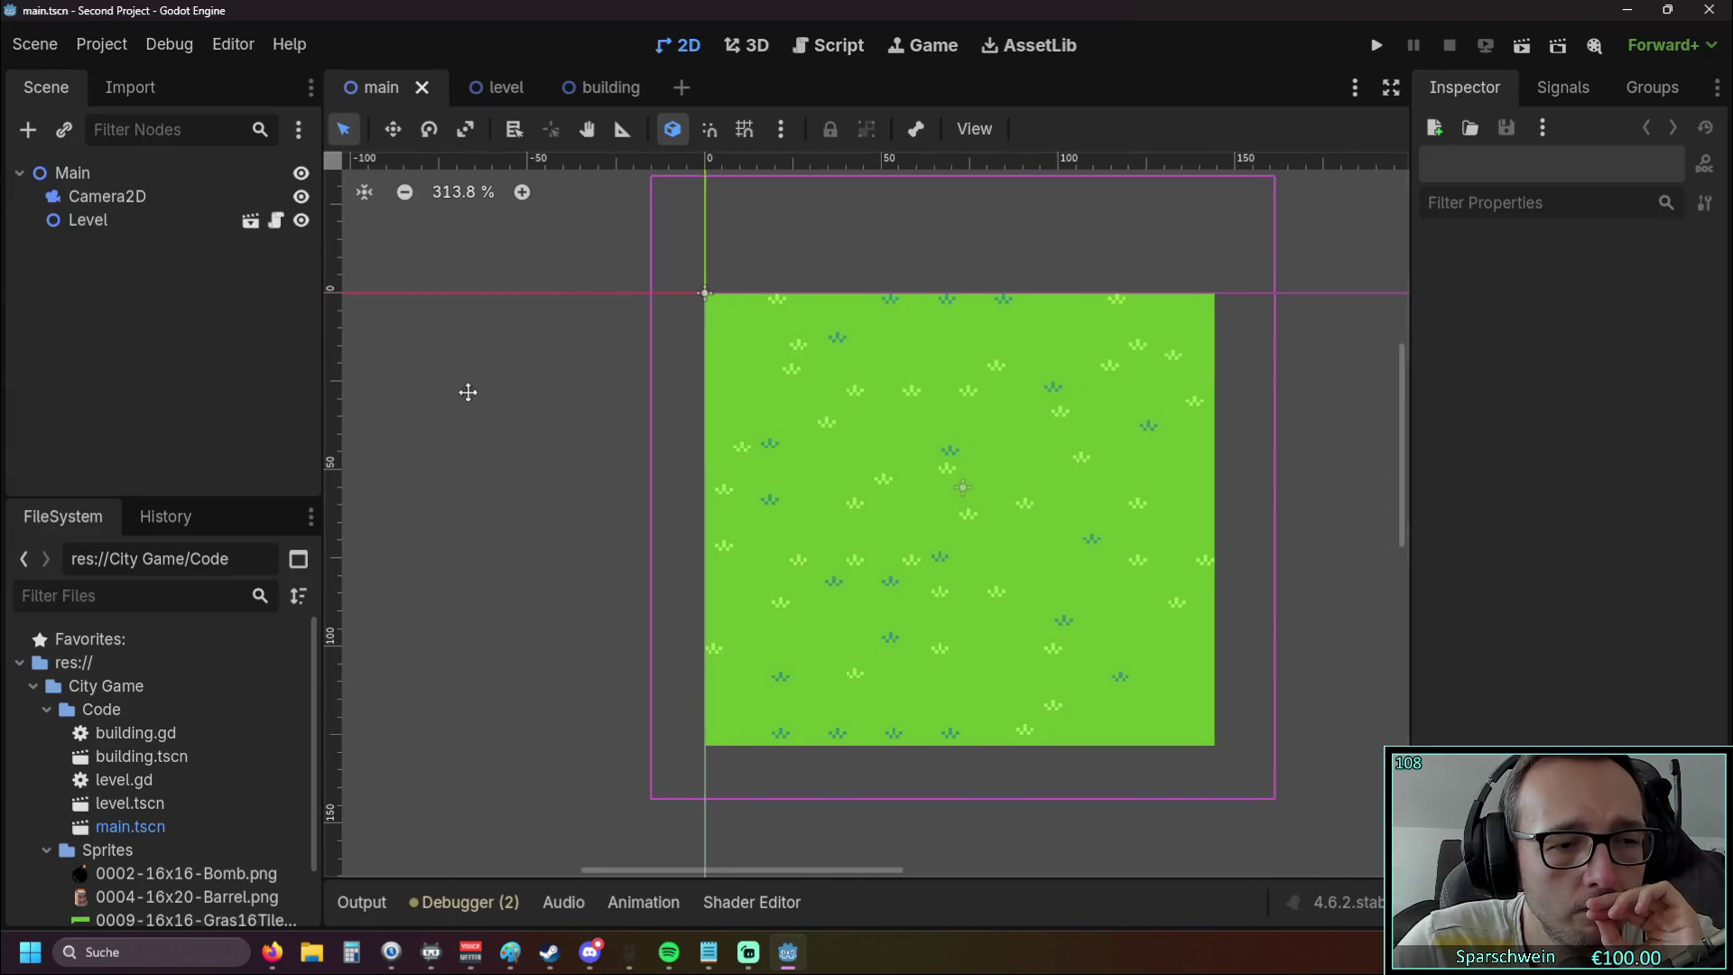
scroll(548, 400, right, 3)
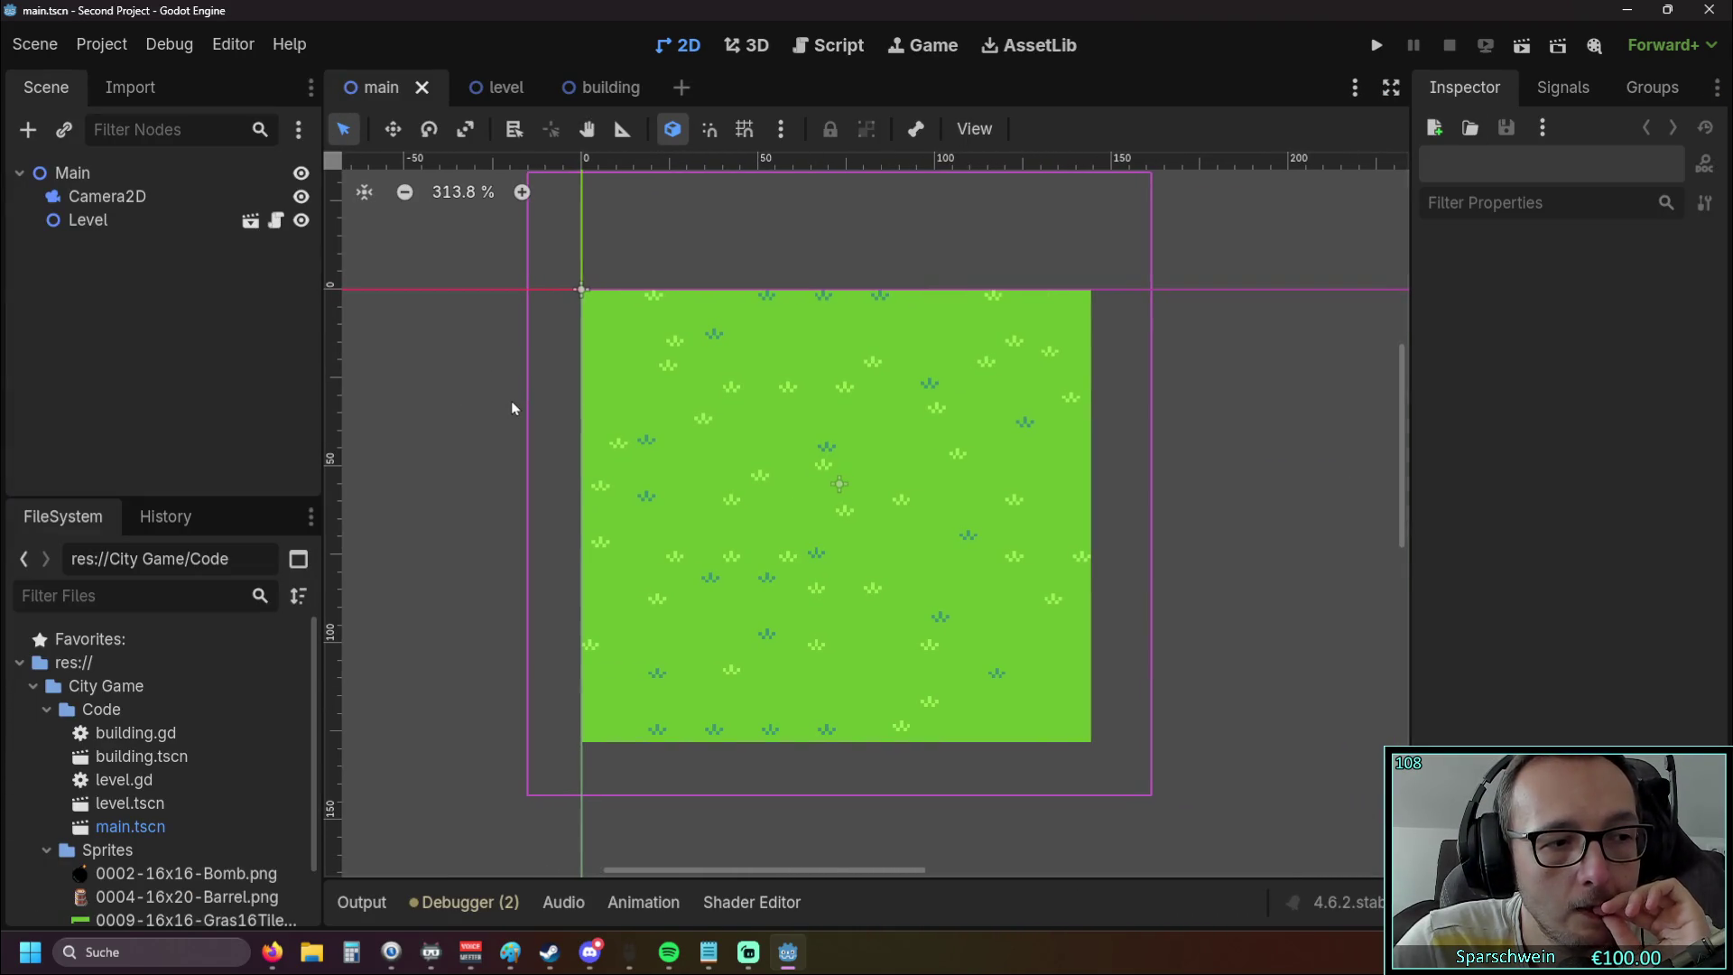
drag(511, 405, 546, 410)
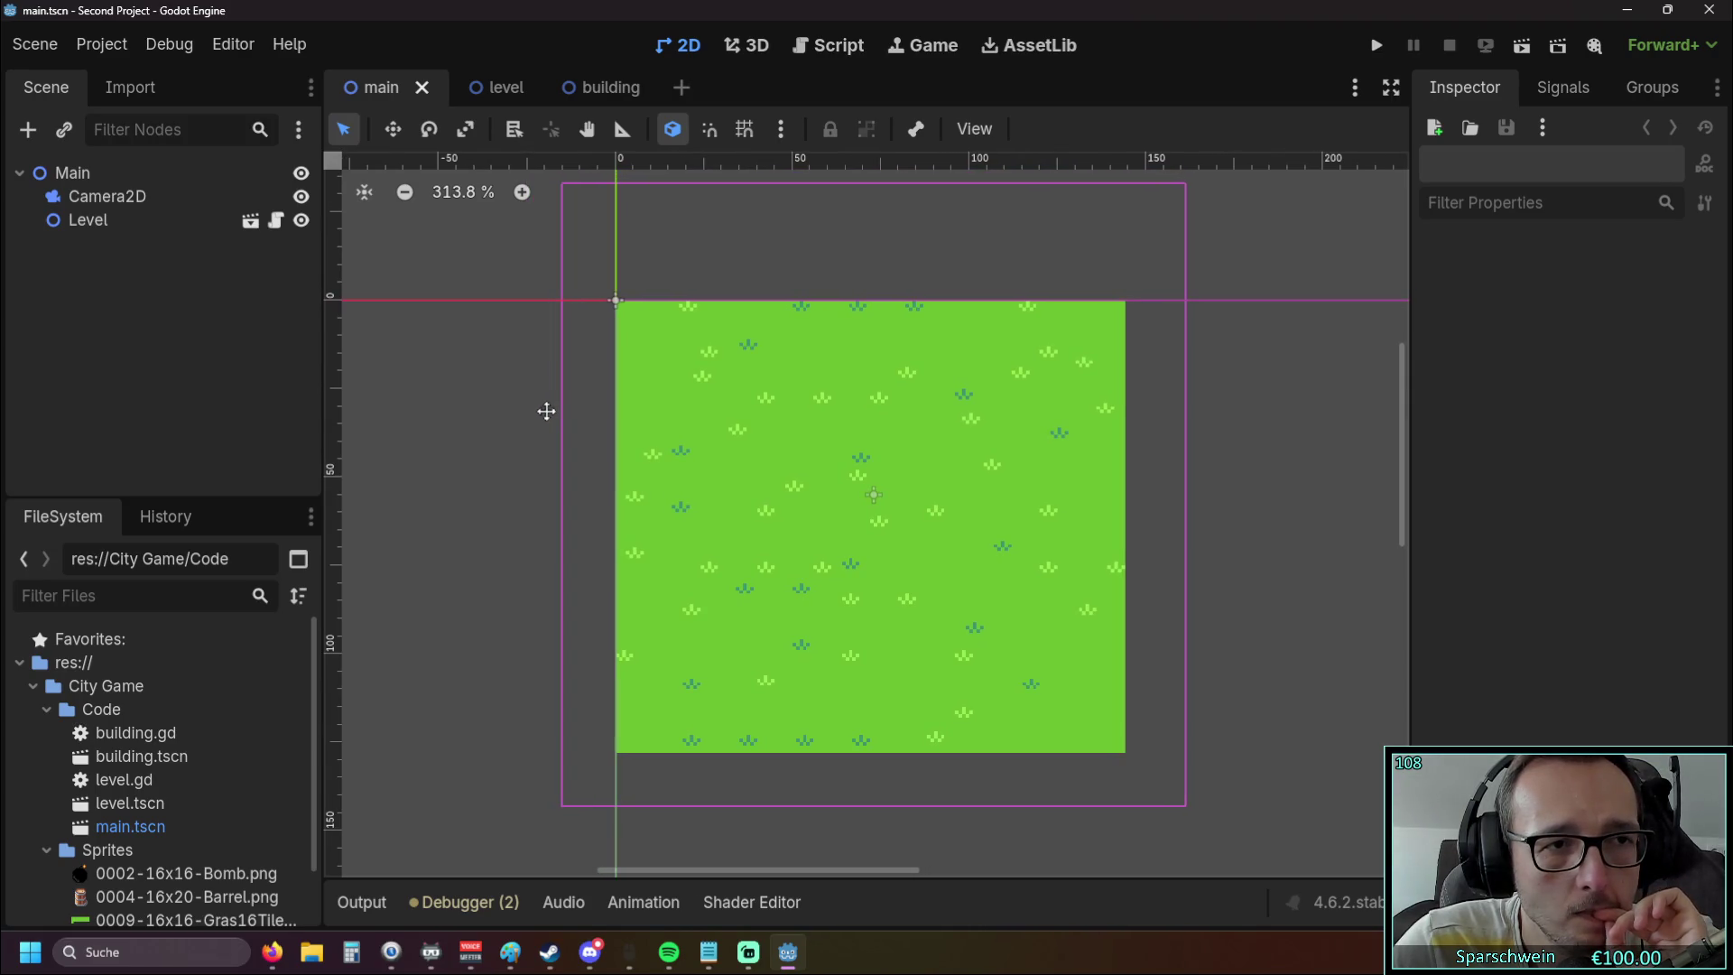
Step: Select the Main node and create a new main.gd script attached to it
click(99, 173)
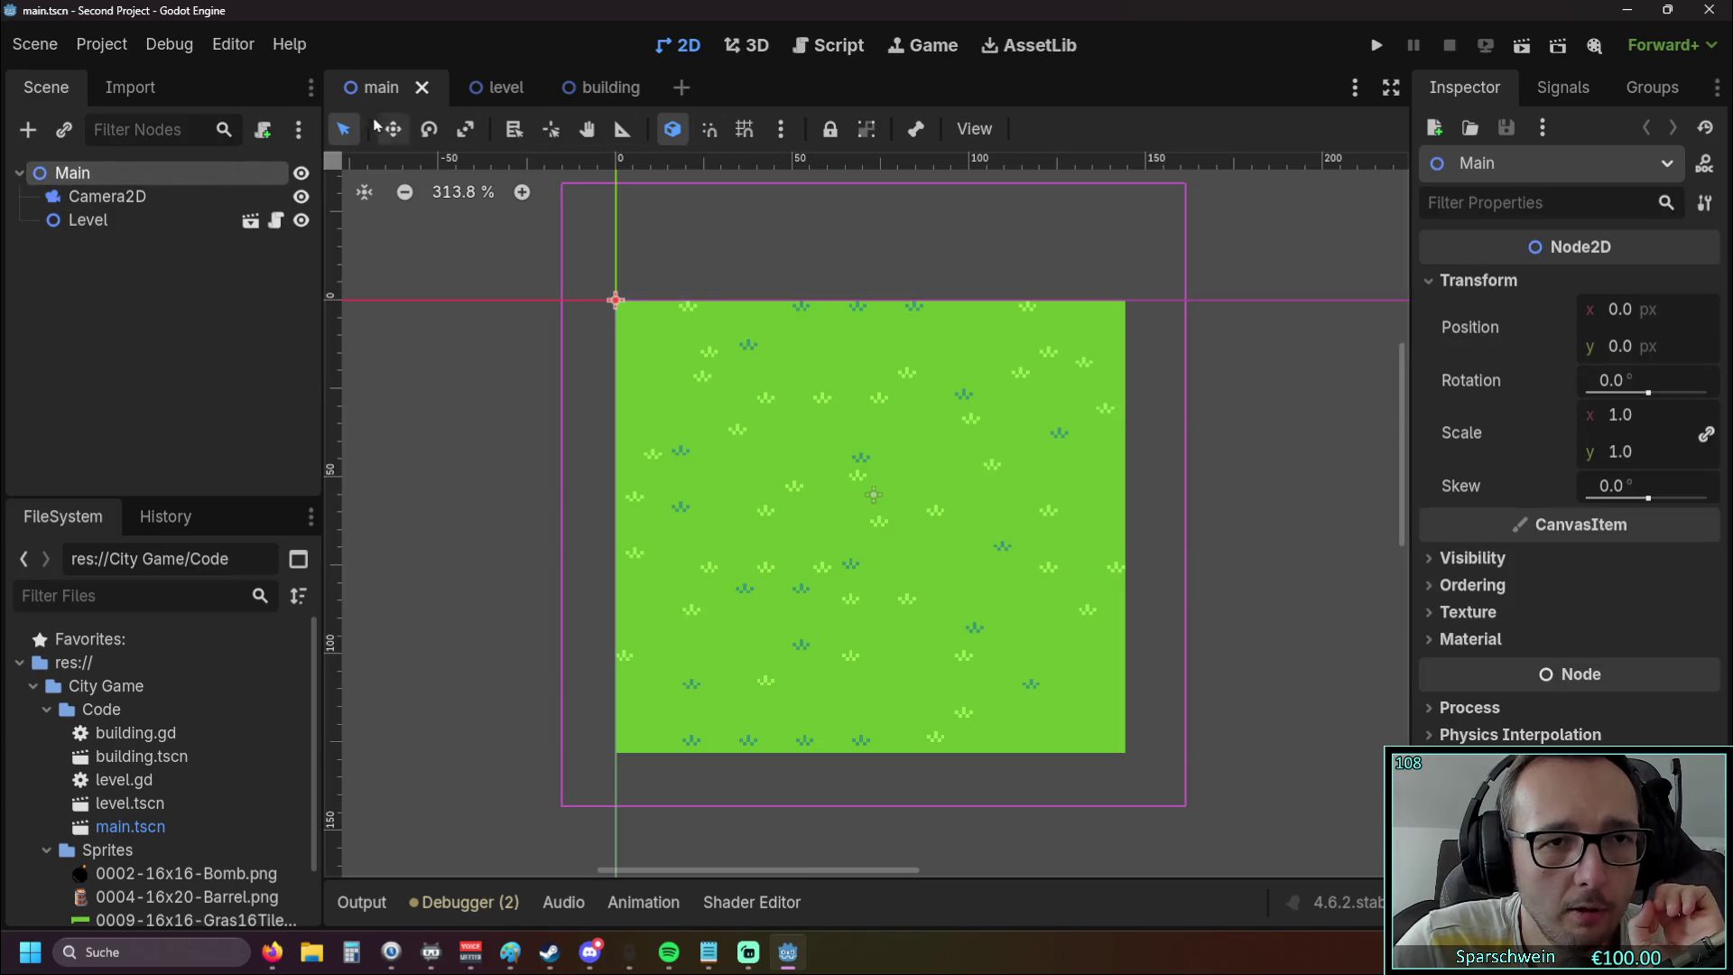
click(262, 129)
click(758, 700)
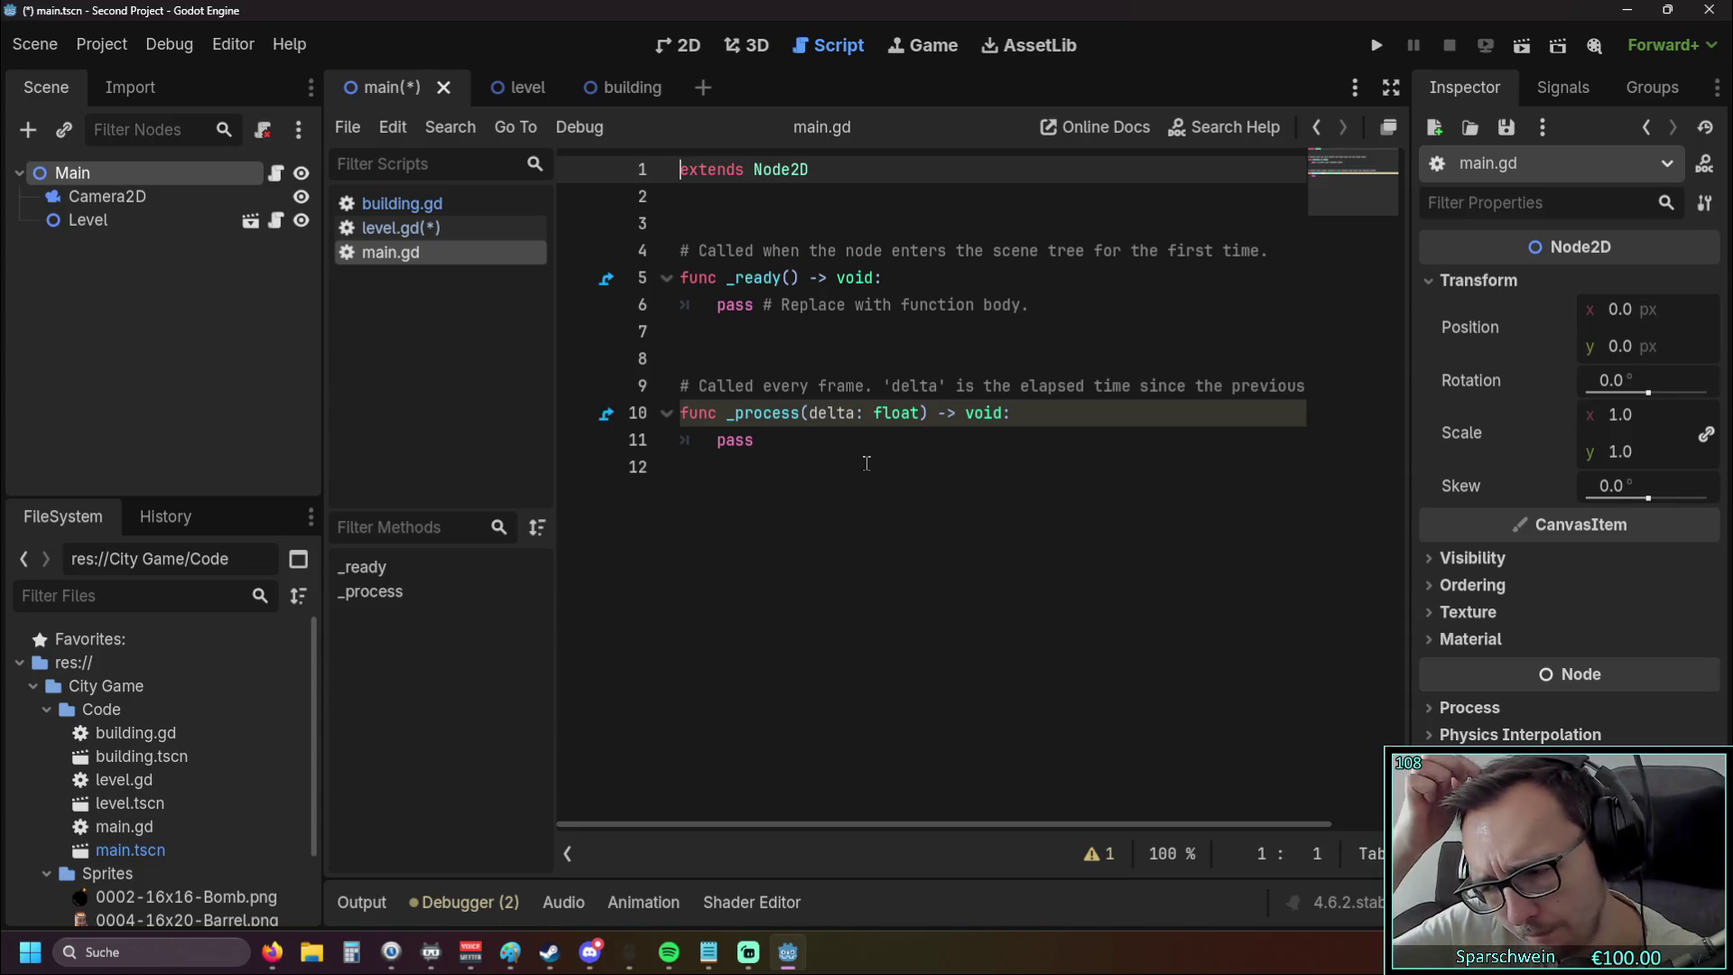
Step: Move the caret down to the empty line 3 in main.gd
key(Down)
key(Down)
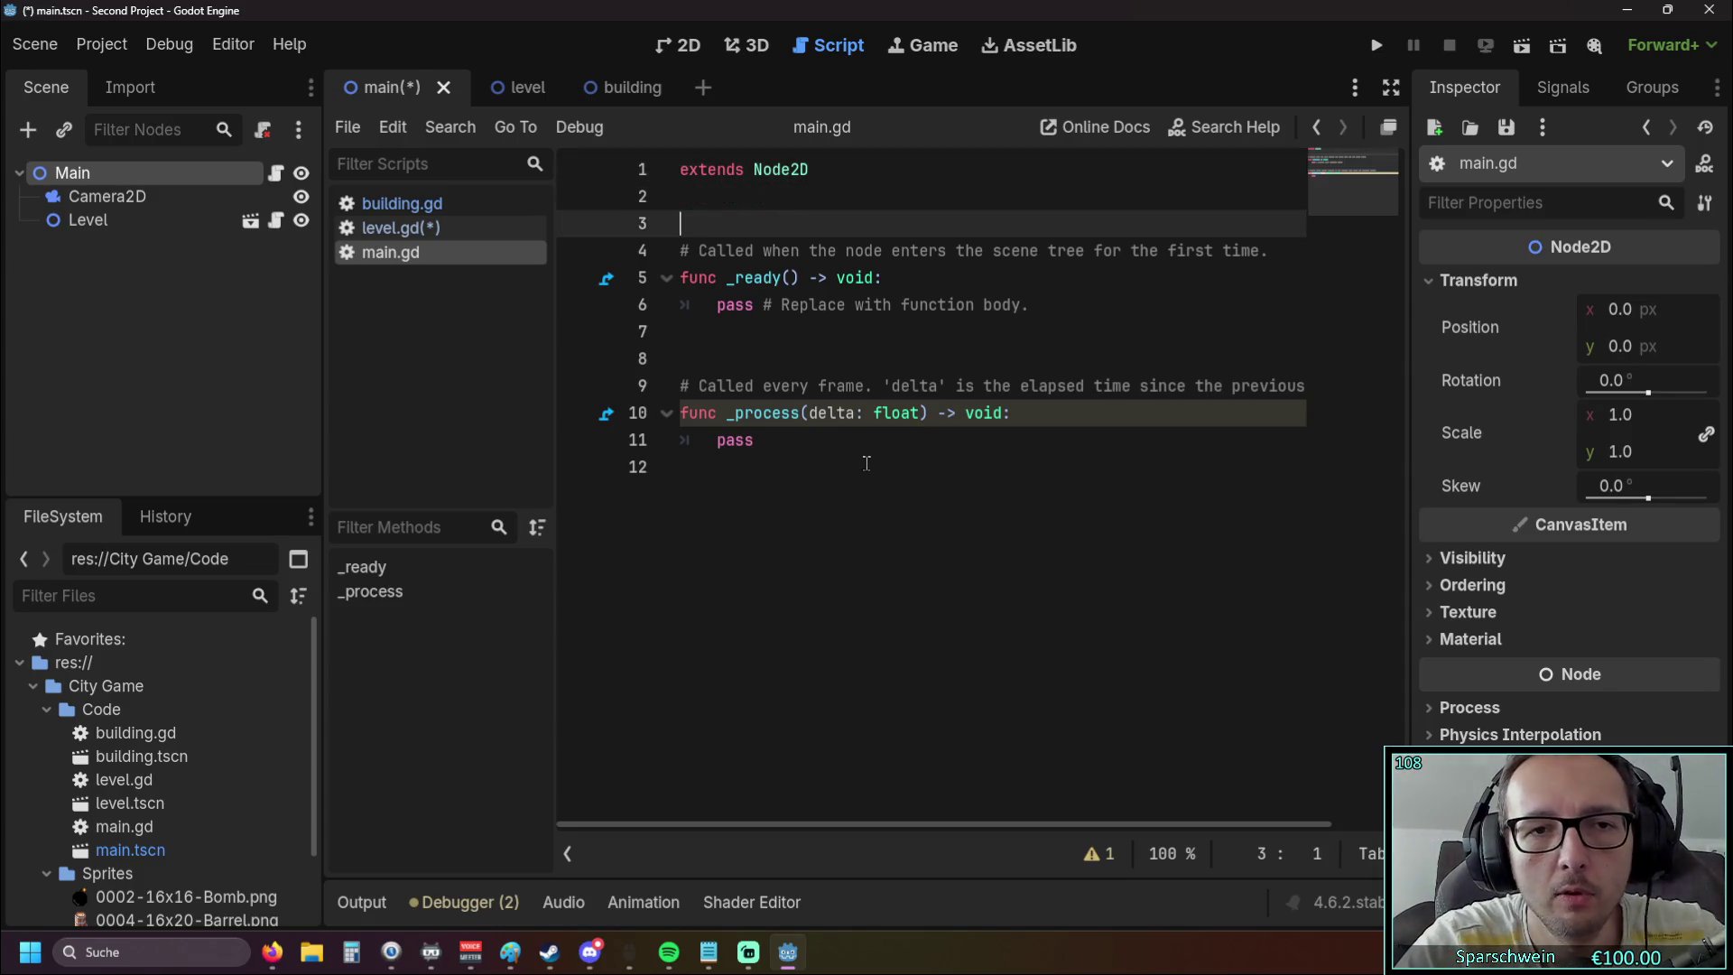
key(Return)
key(Up)
text(@export)
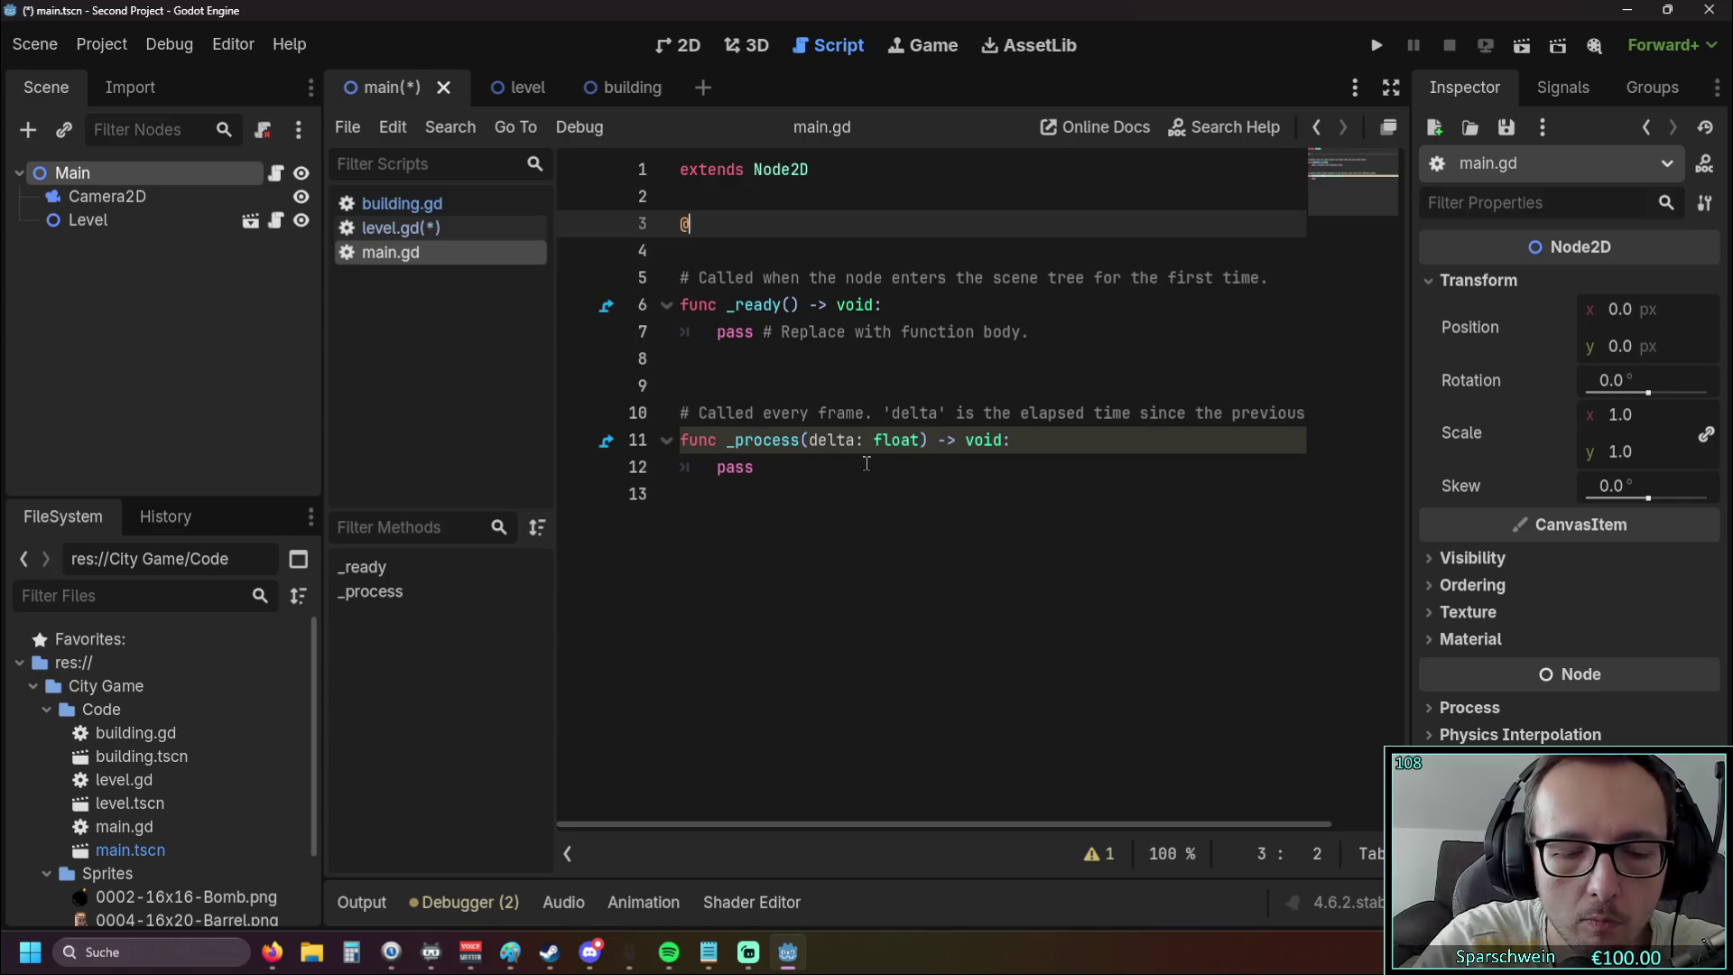
text( var Holz )
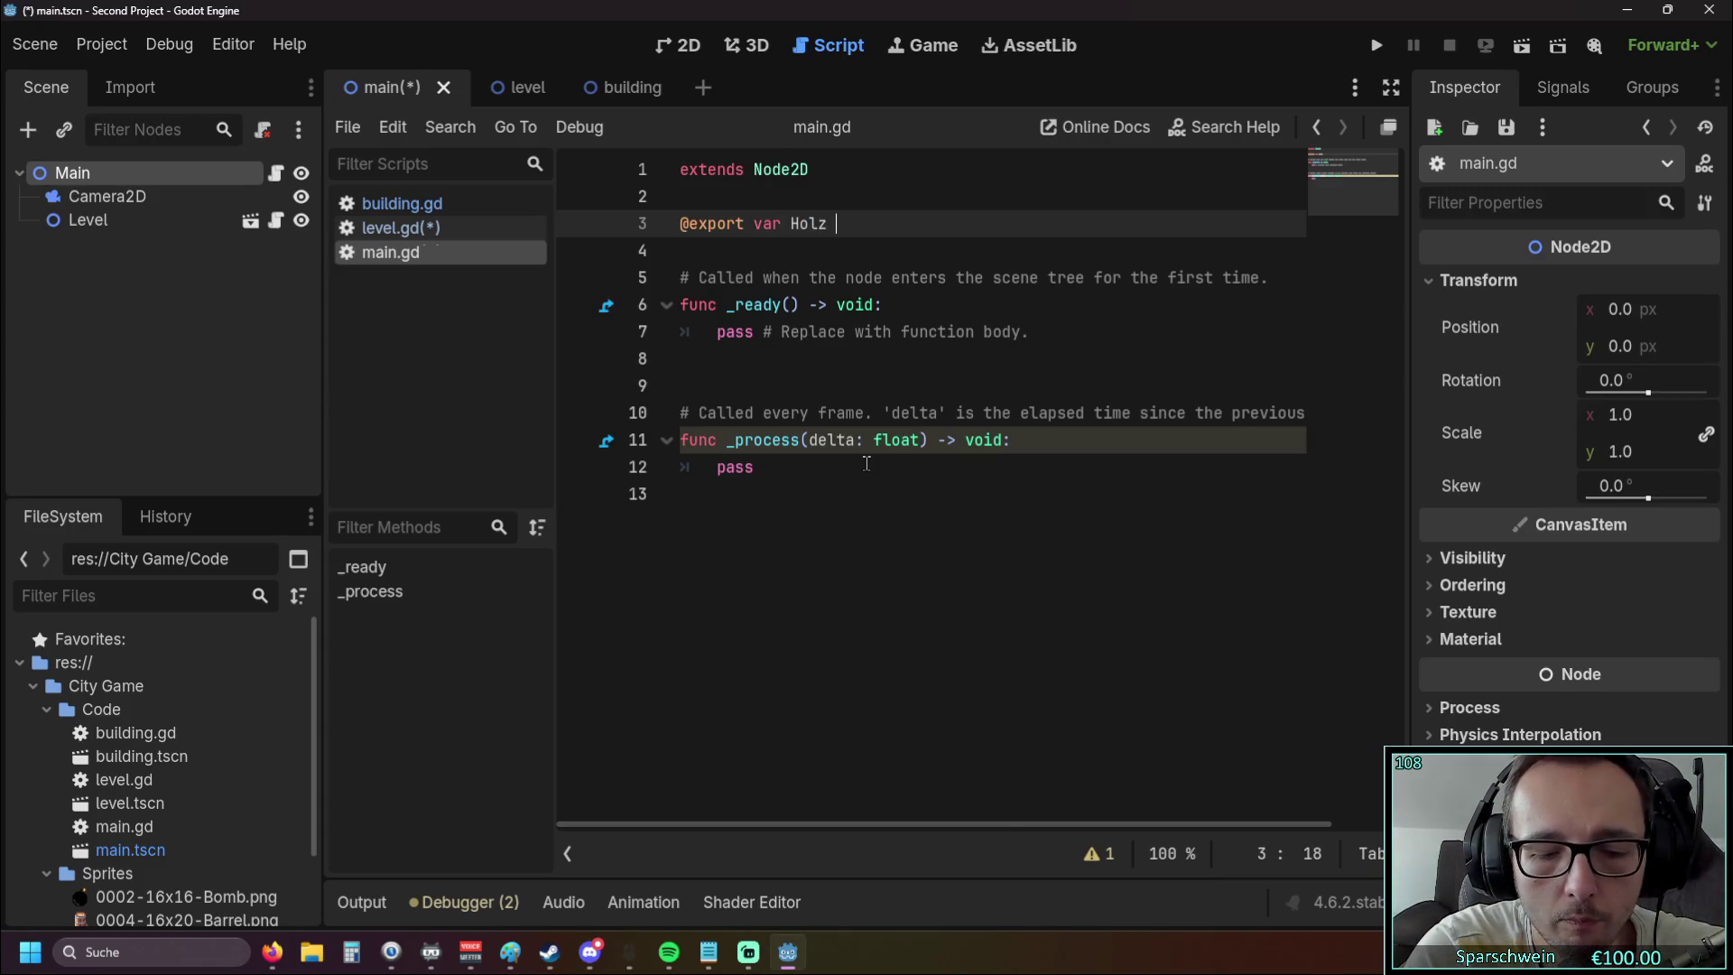
text(= 5)
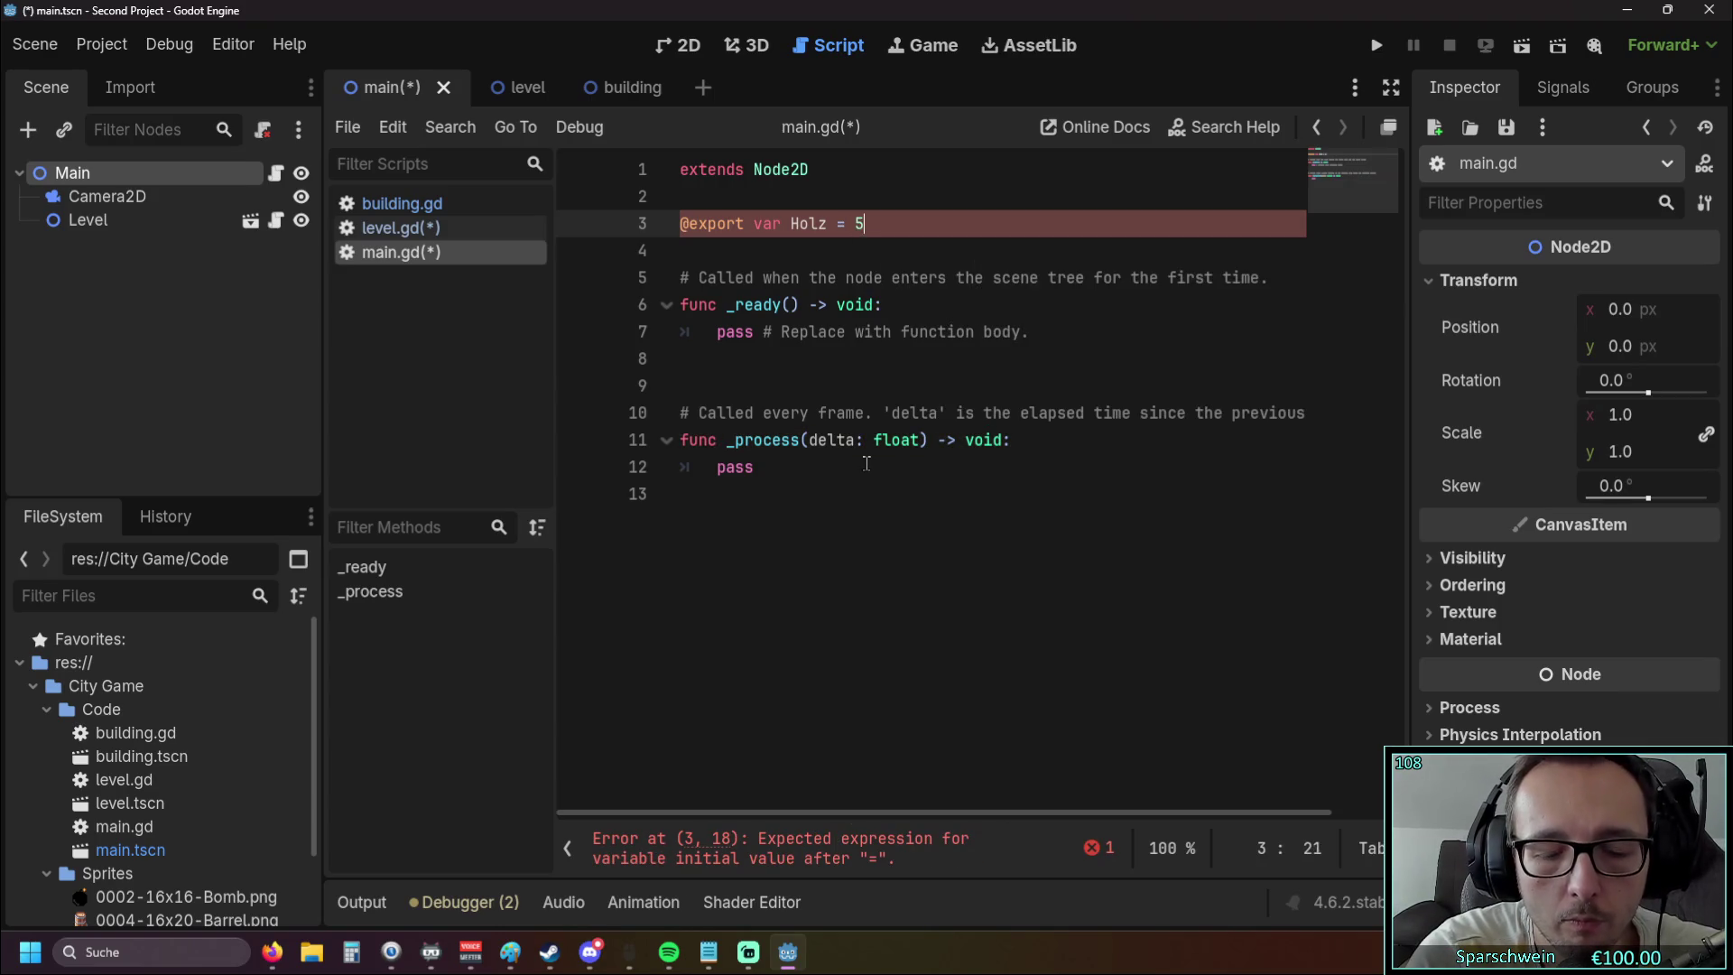
text(00)
key(Return)
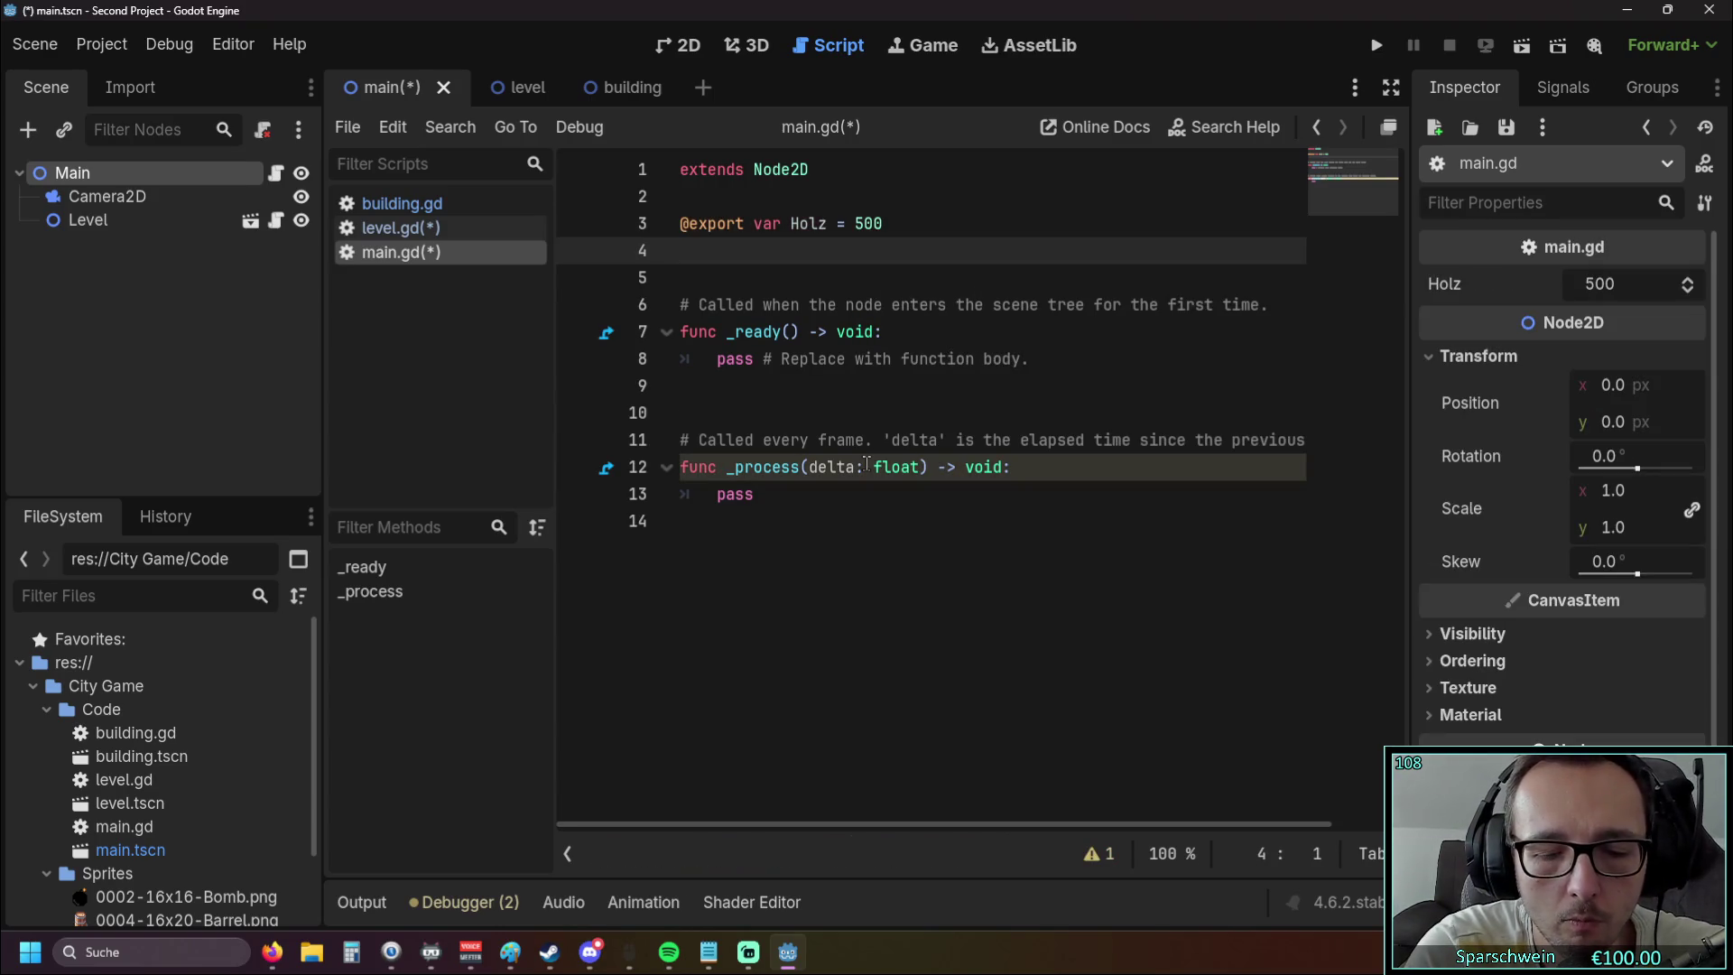
text(@expor)
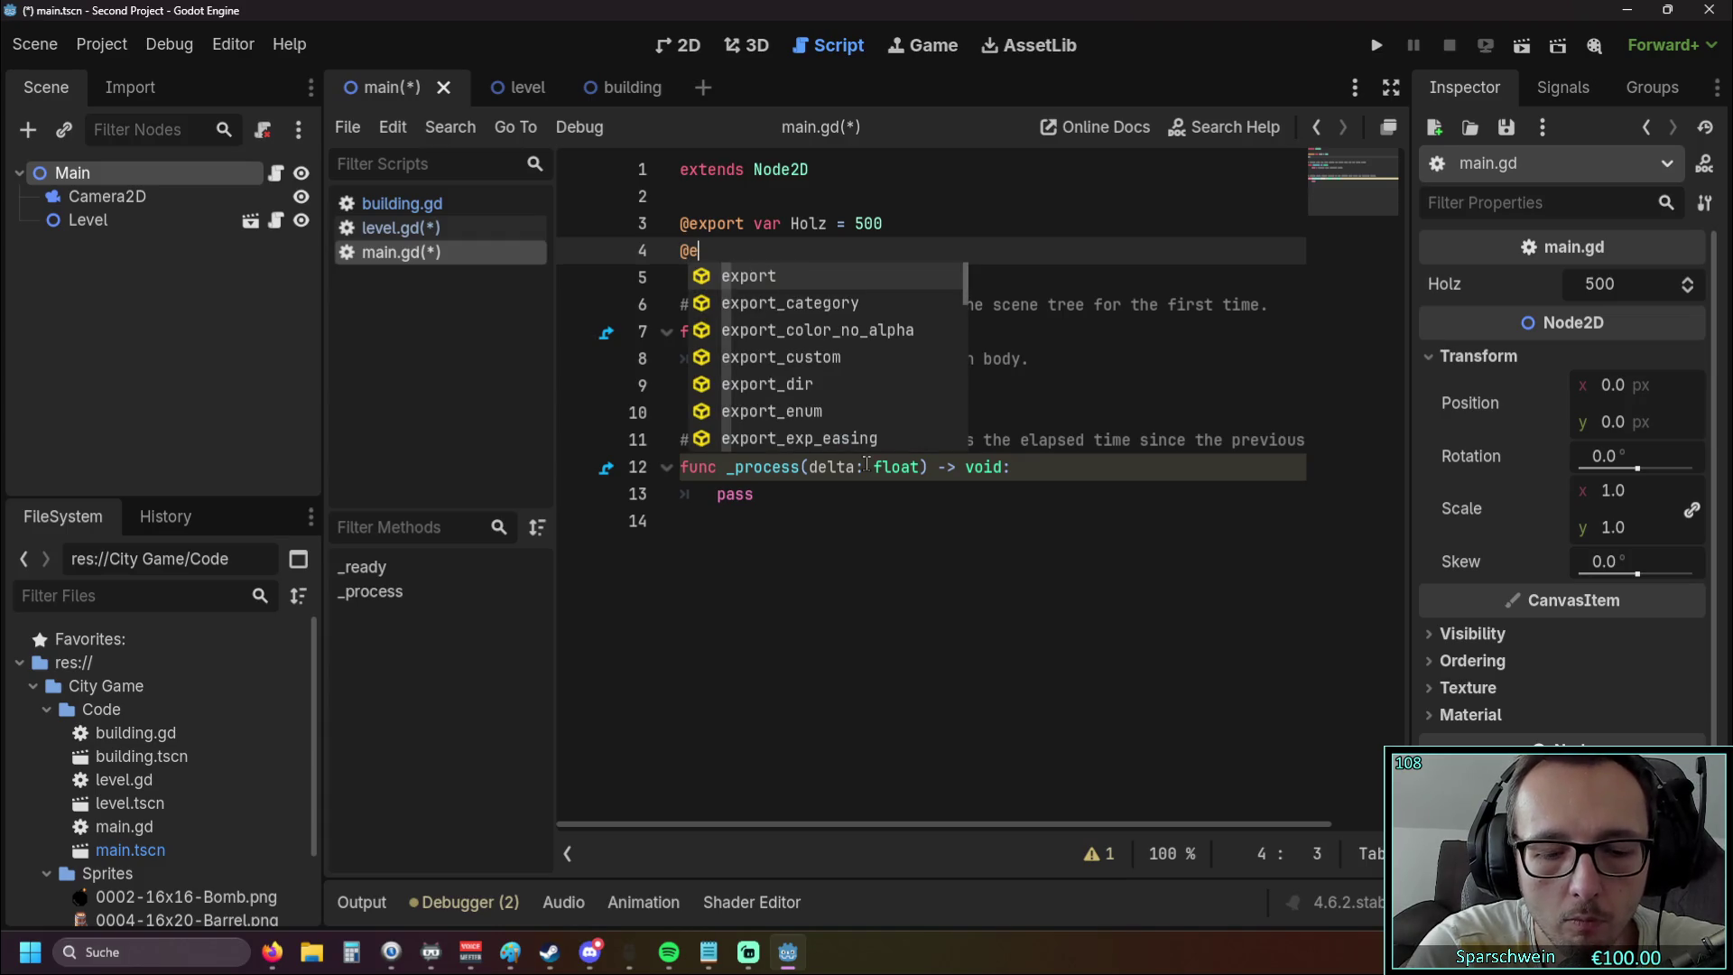
text(t var )
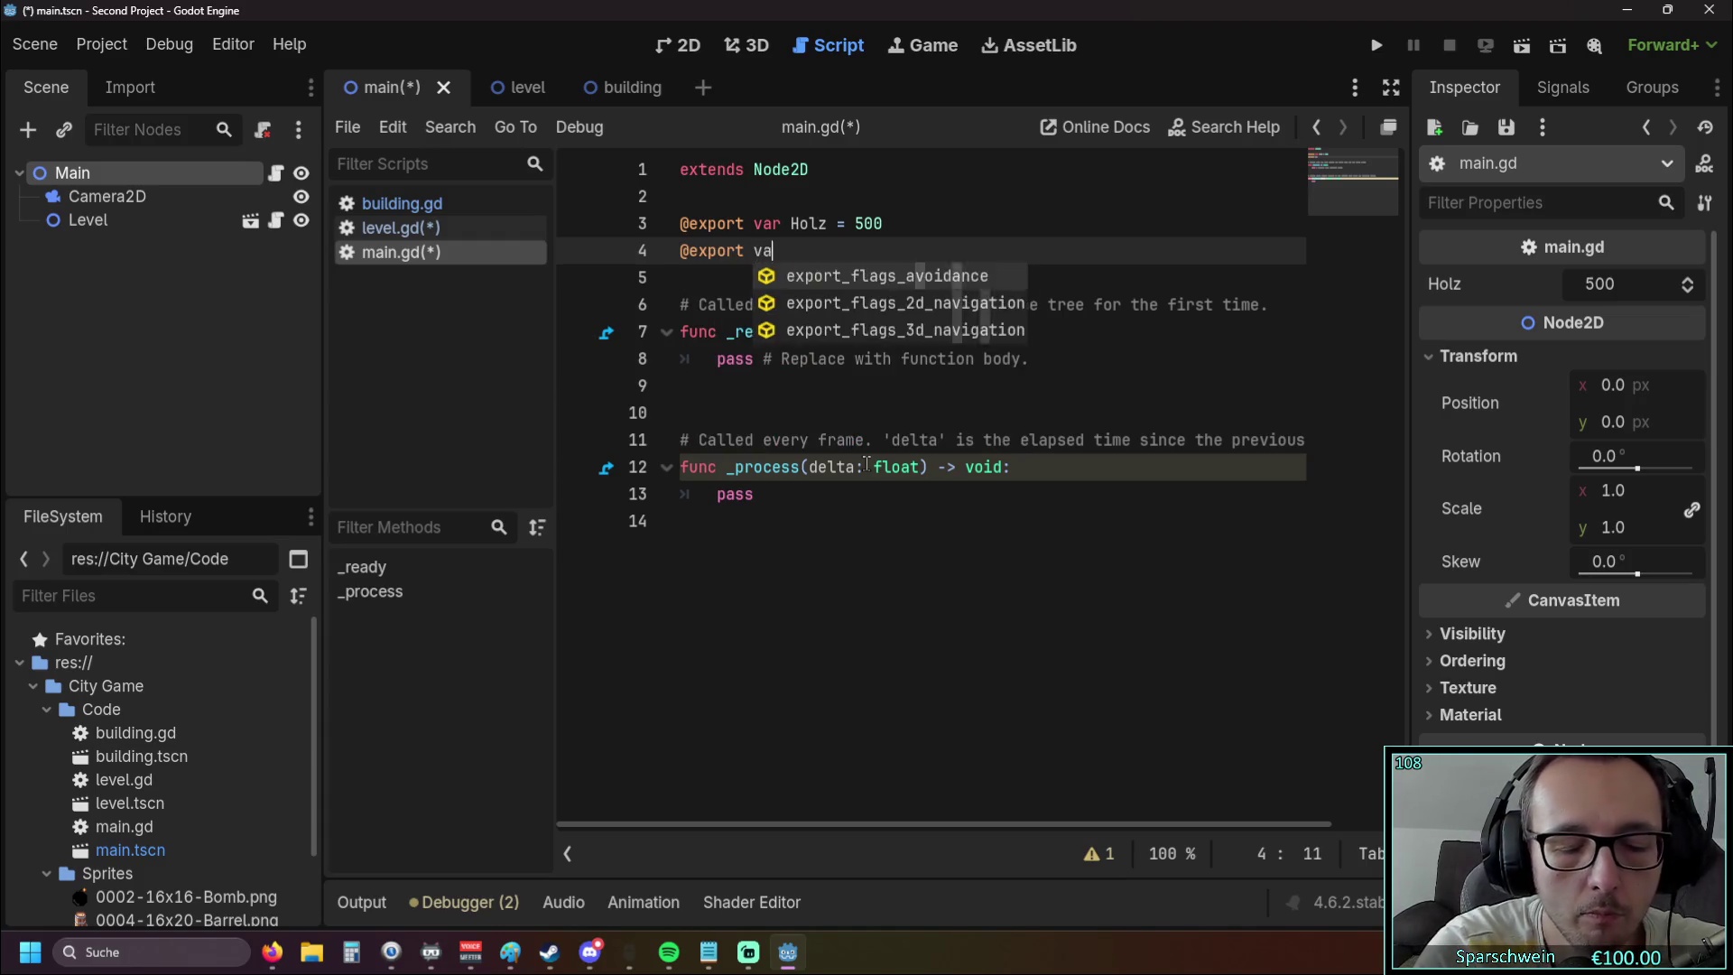
text(Gold )
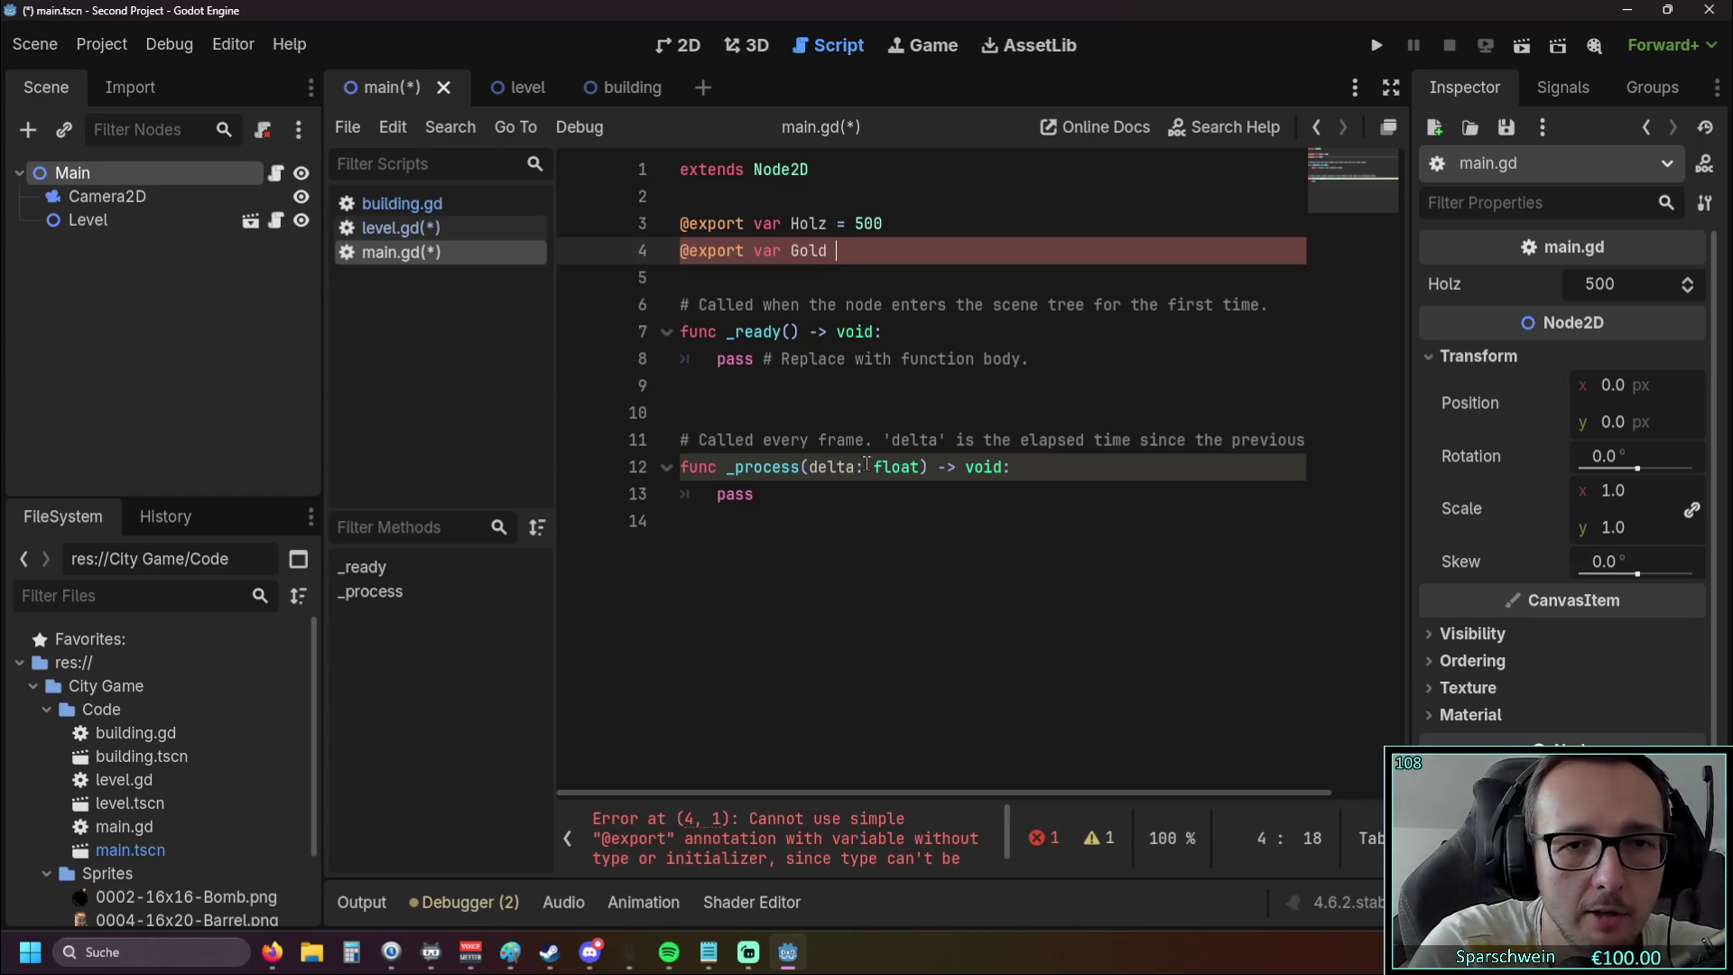
text(= )
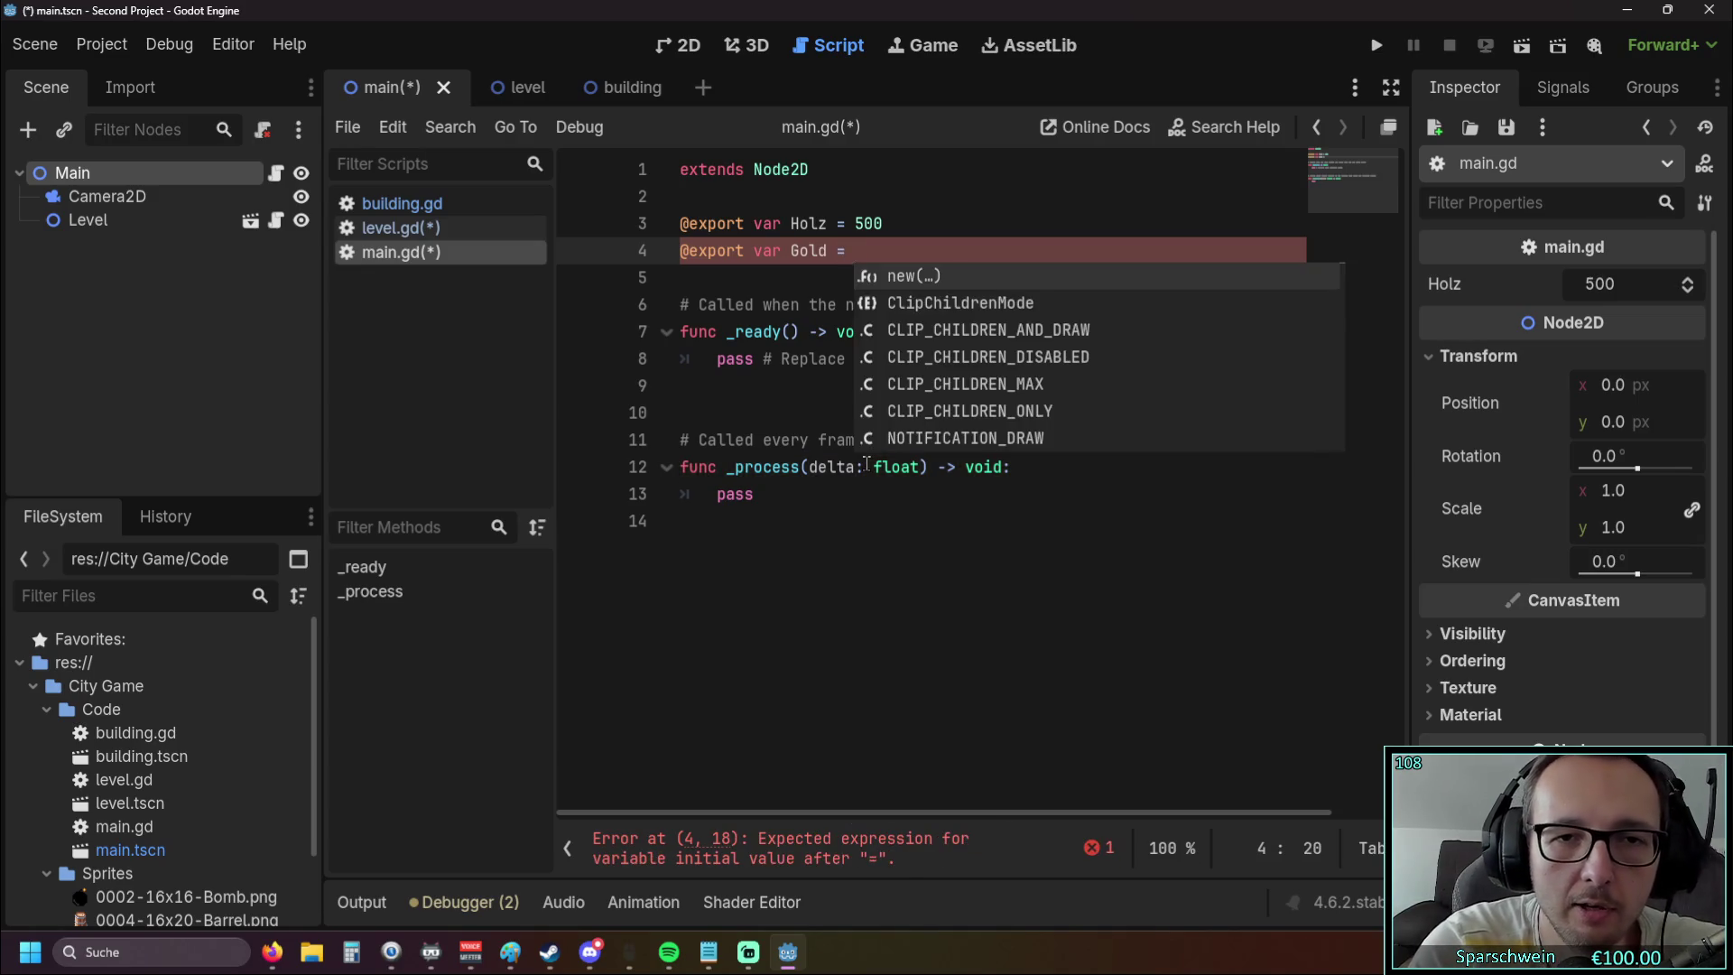
text(300)
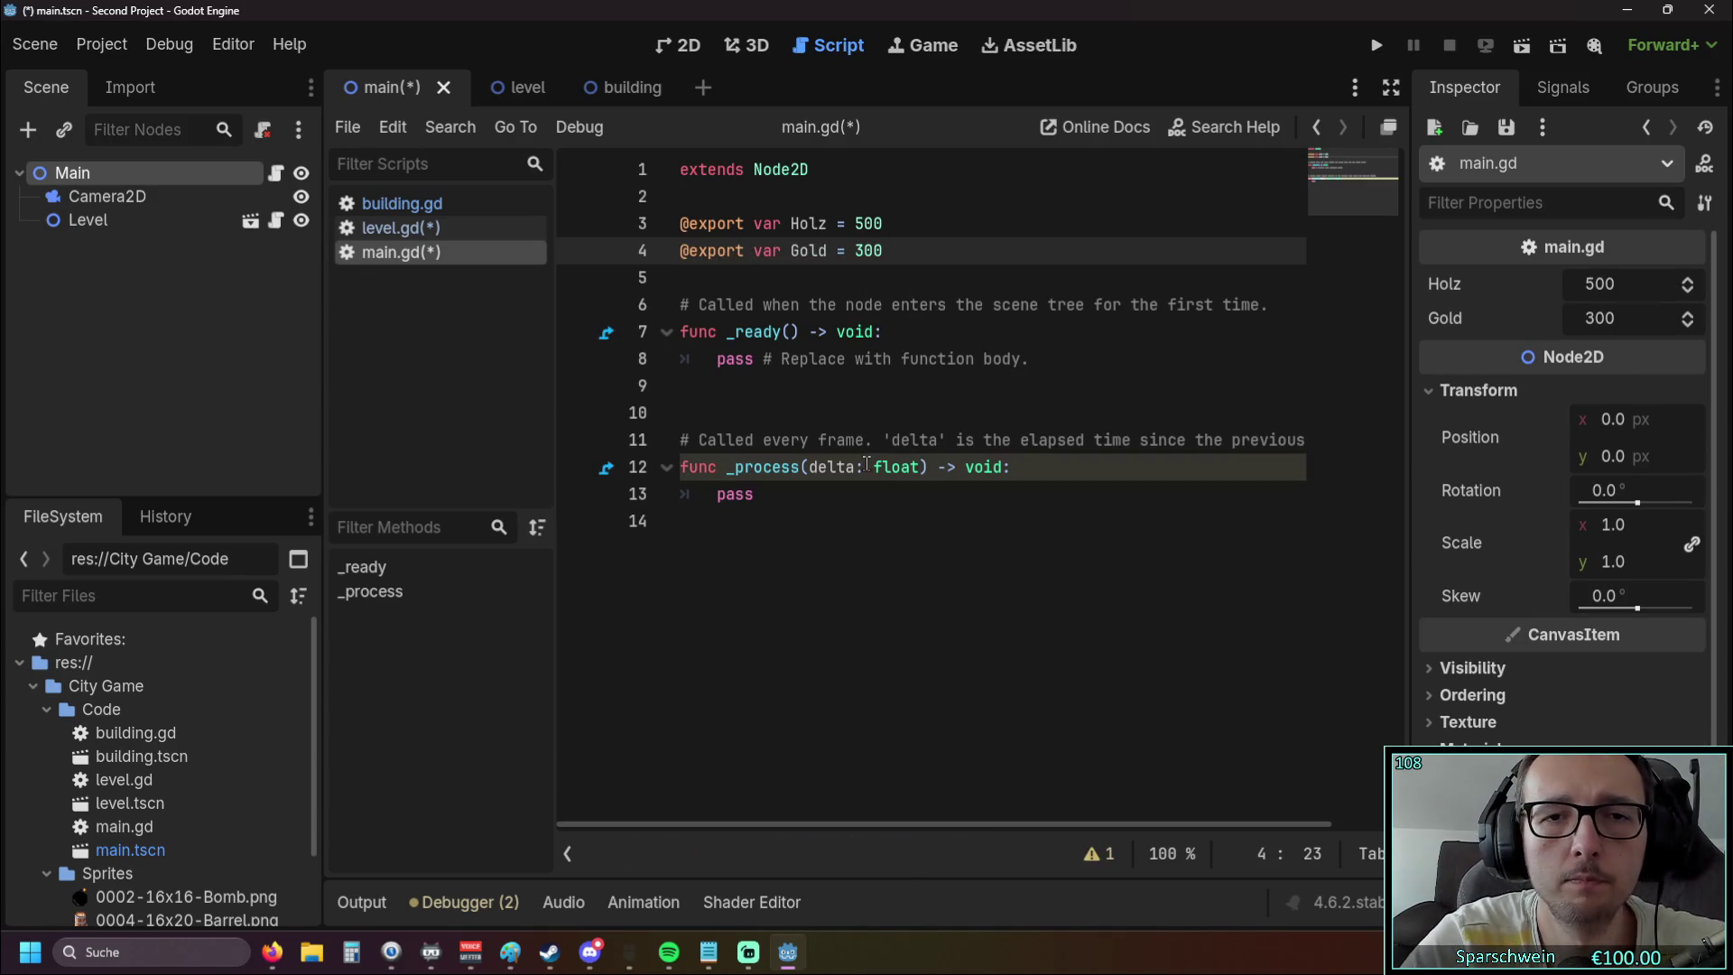
click(872, 409)
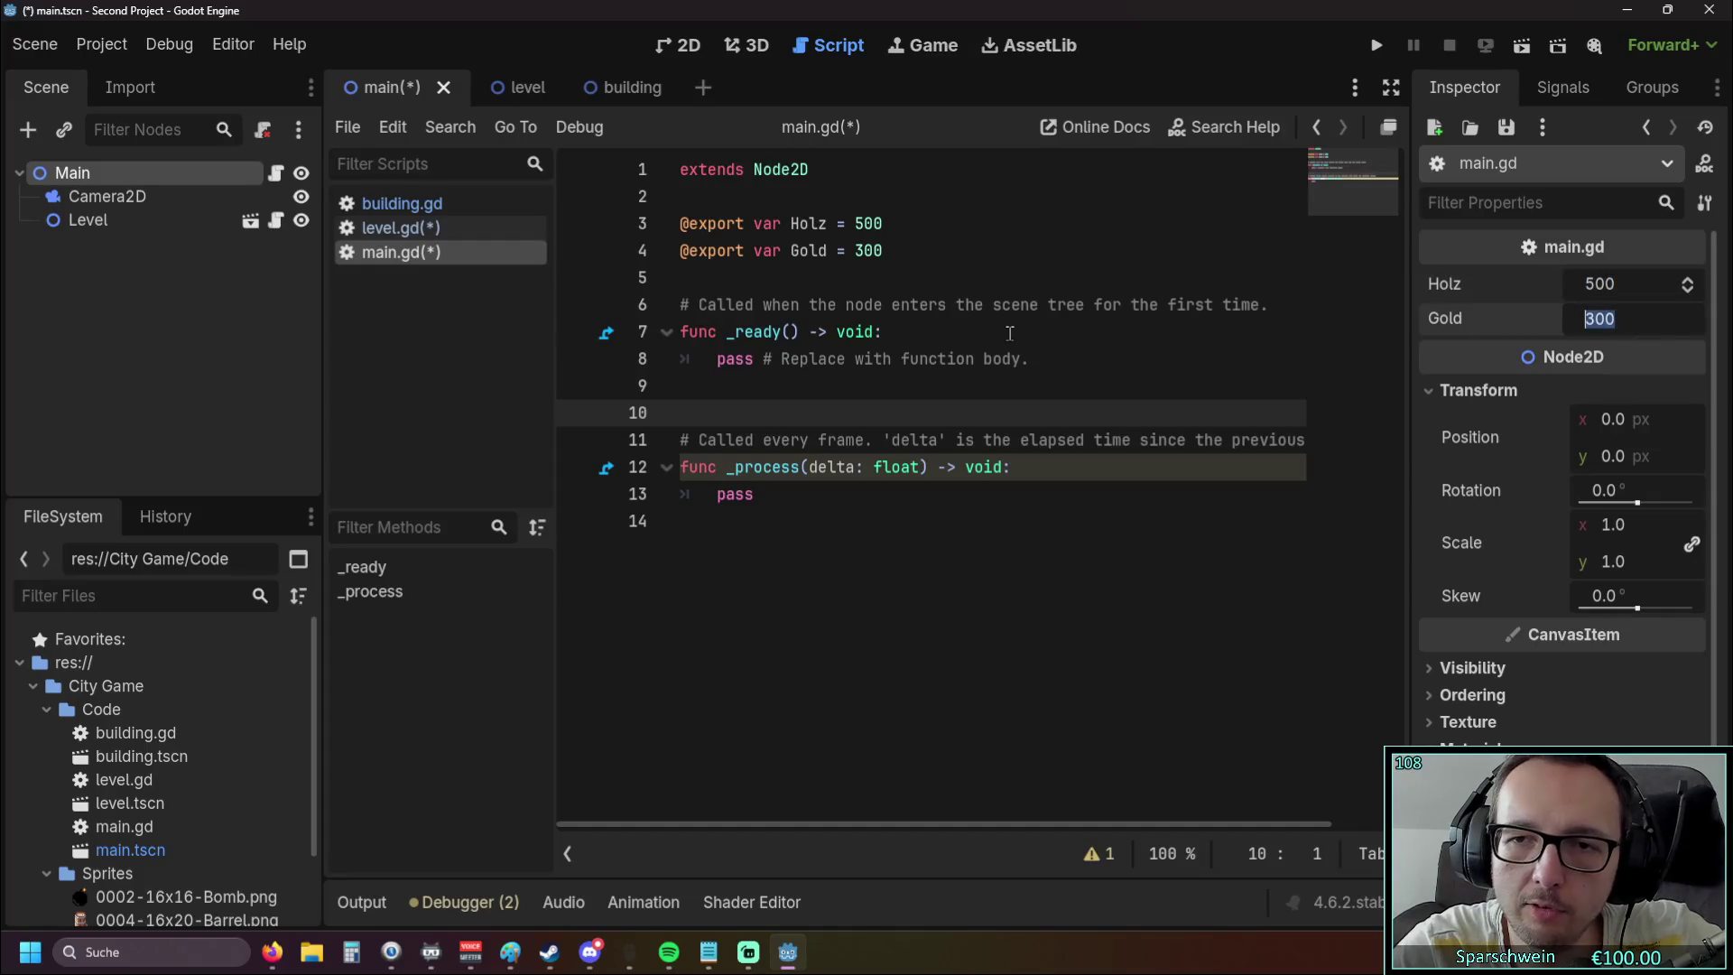
Step: Change the Holz default from 500 and the Gold default from 300 to 0
click(1013, 288)
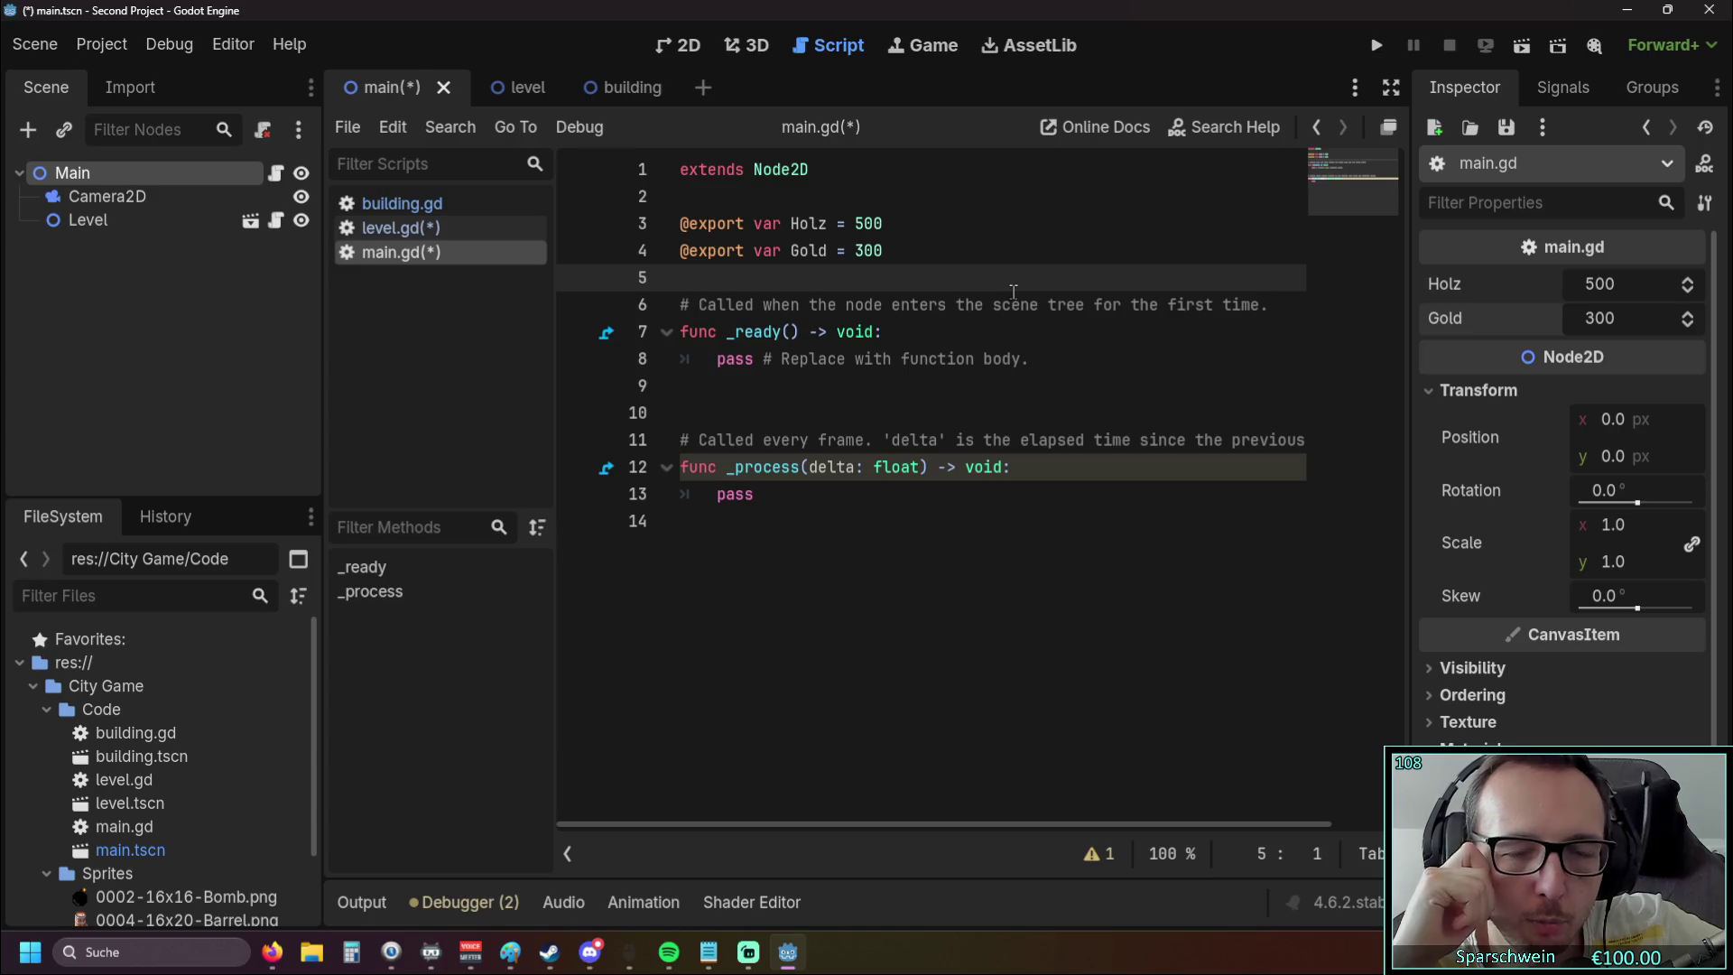
drag(885, 256, 647, 233)
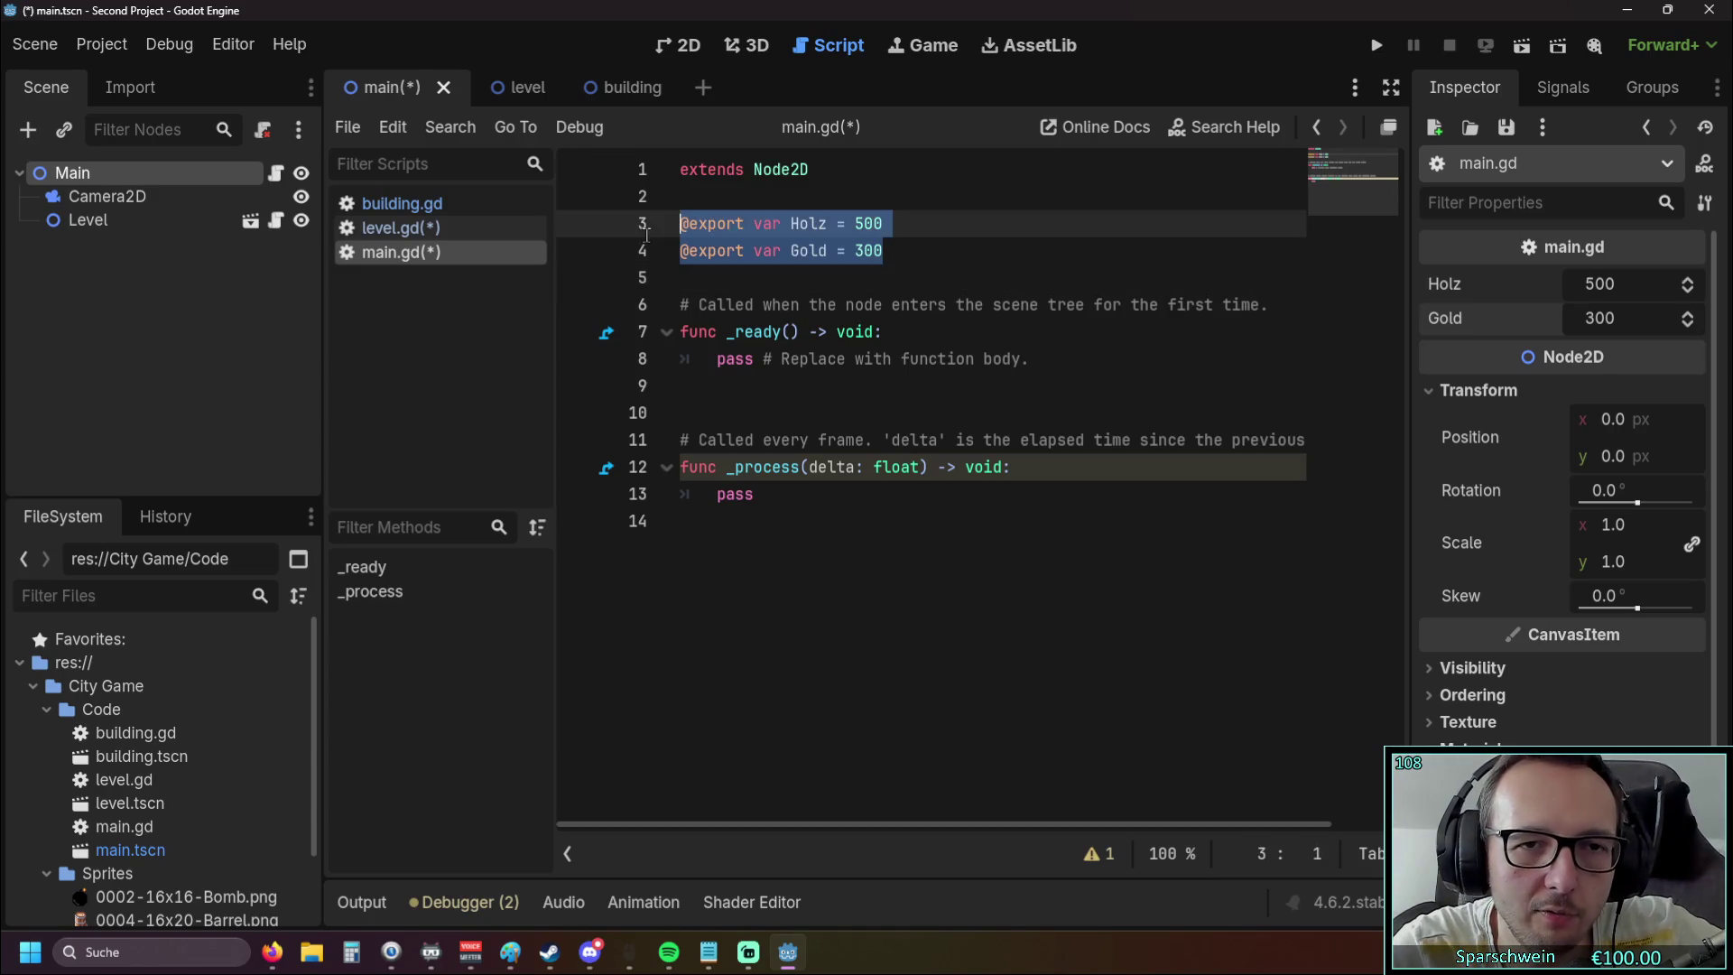
click(915, 287)
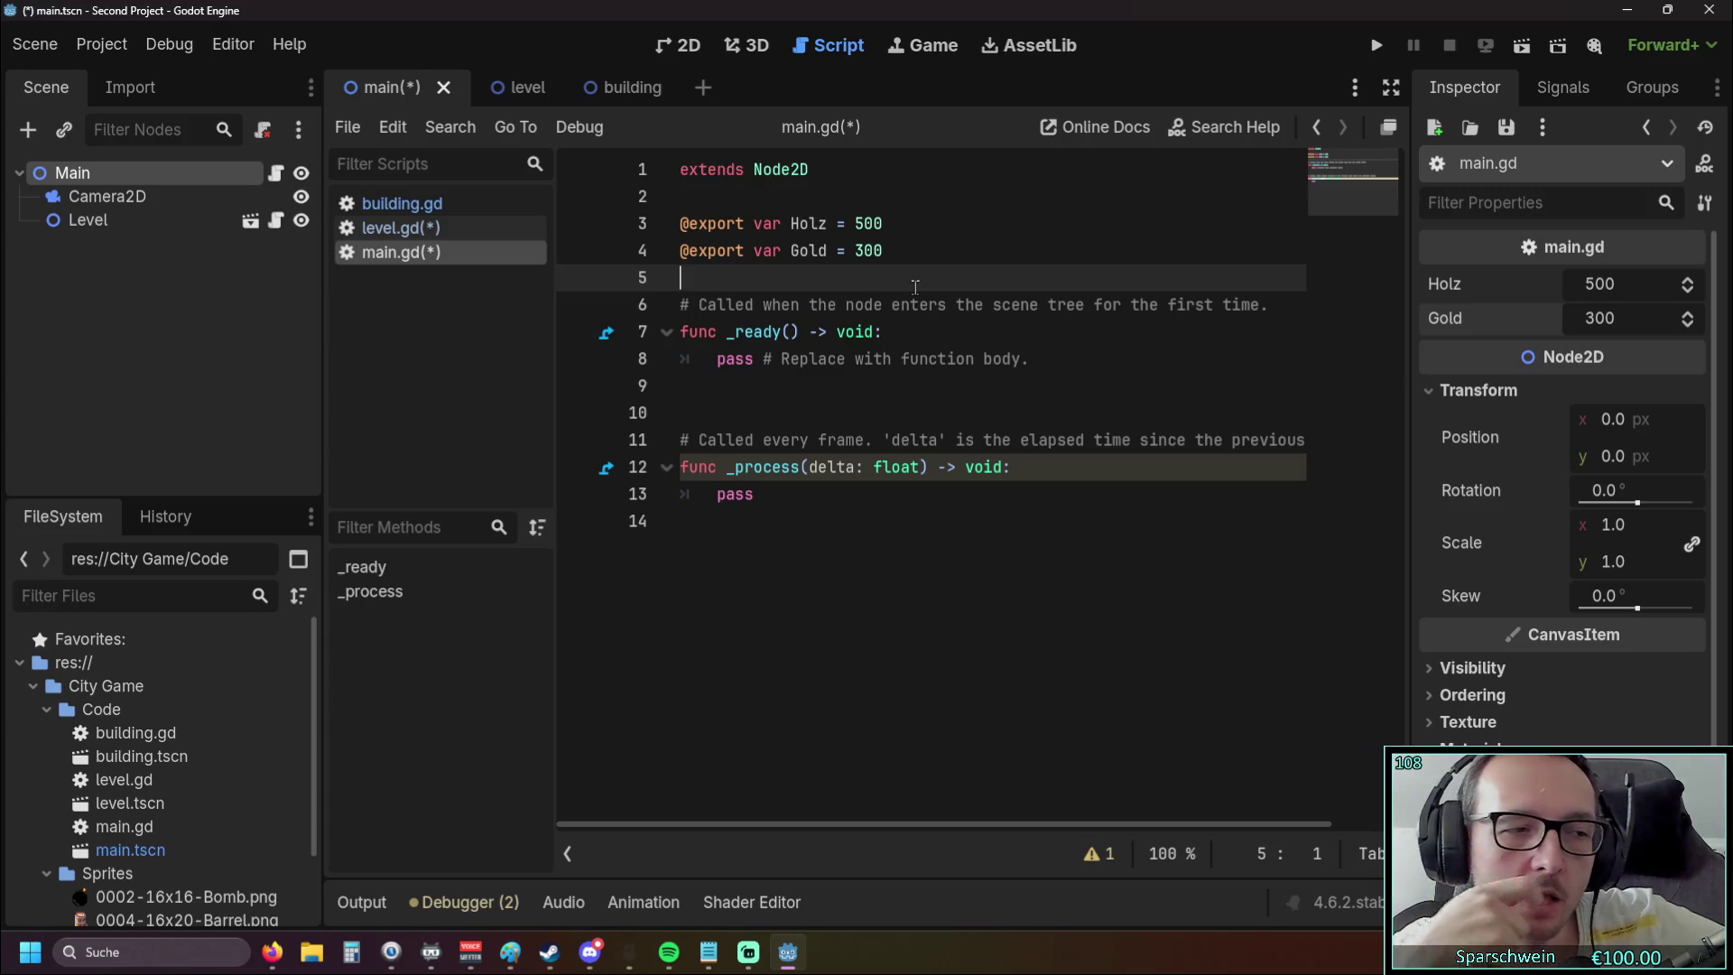
mouse_move(884, 224)
mouse_down()
mouse_move(859, 224)
mouse_move(857, 252)
mouse_up()
text(00)
click(846, 304)
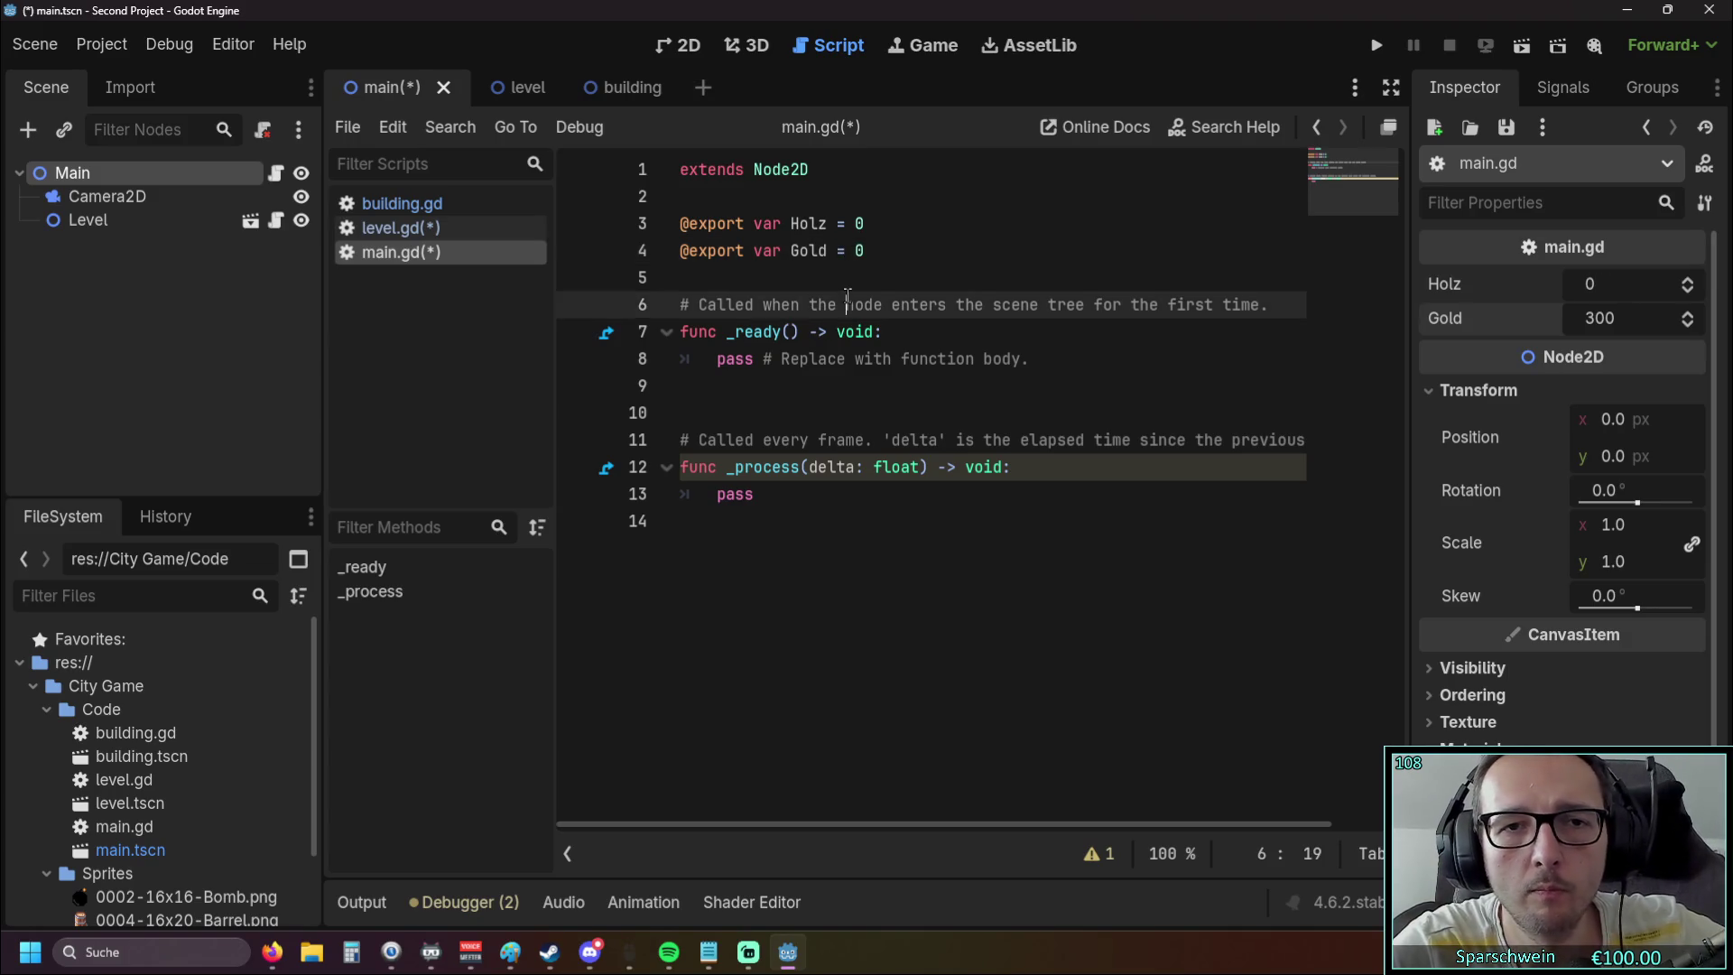
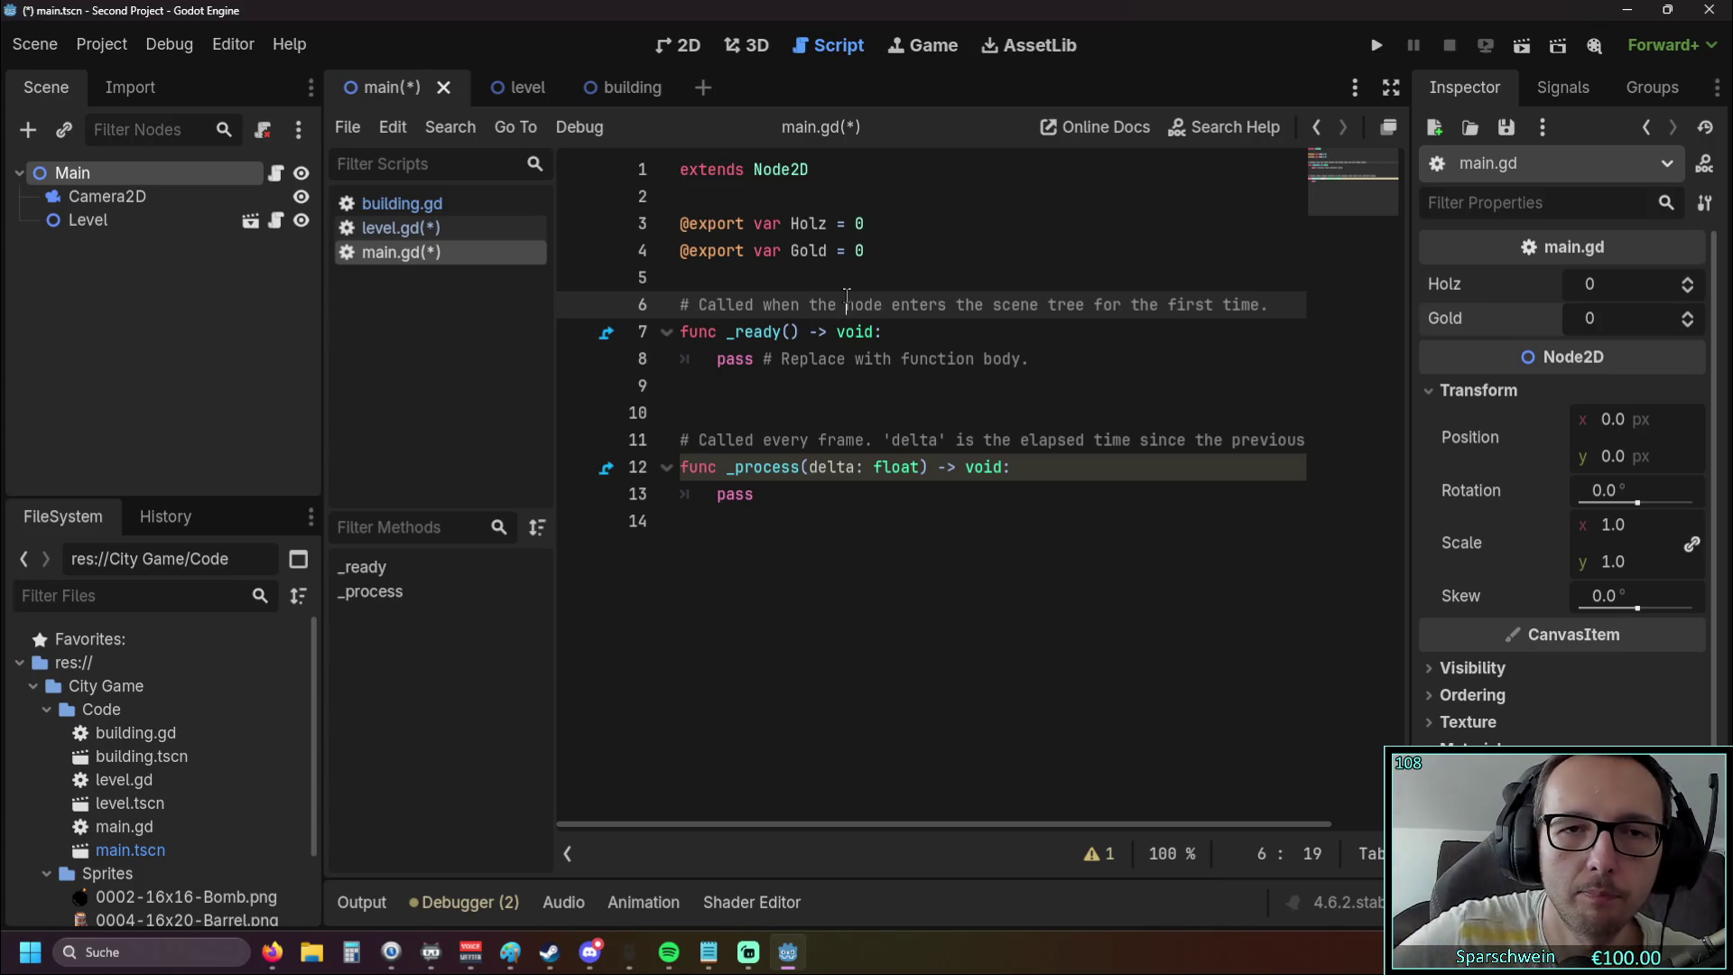
Step: Close the stray empty scene tab and show the main scene's grass level in the 2D workspace
drag(868, 253, 606, 268)
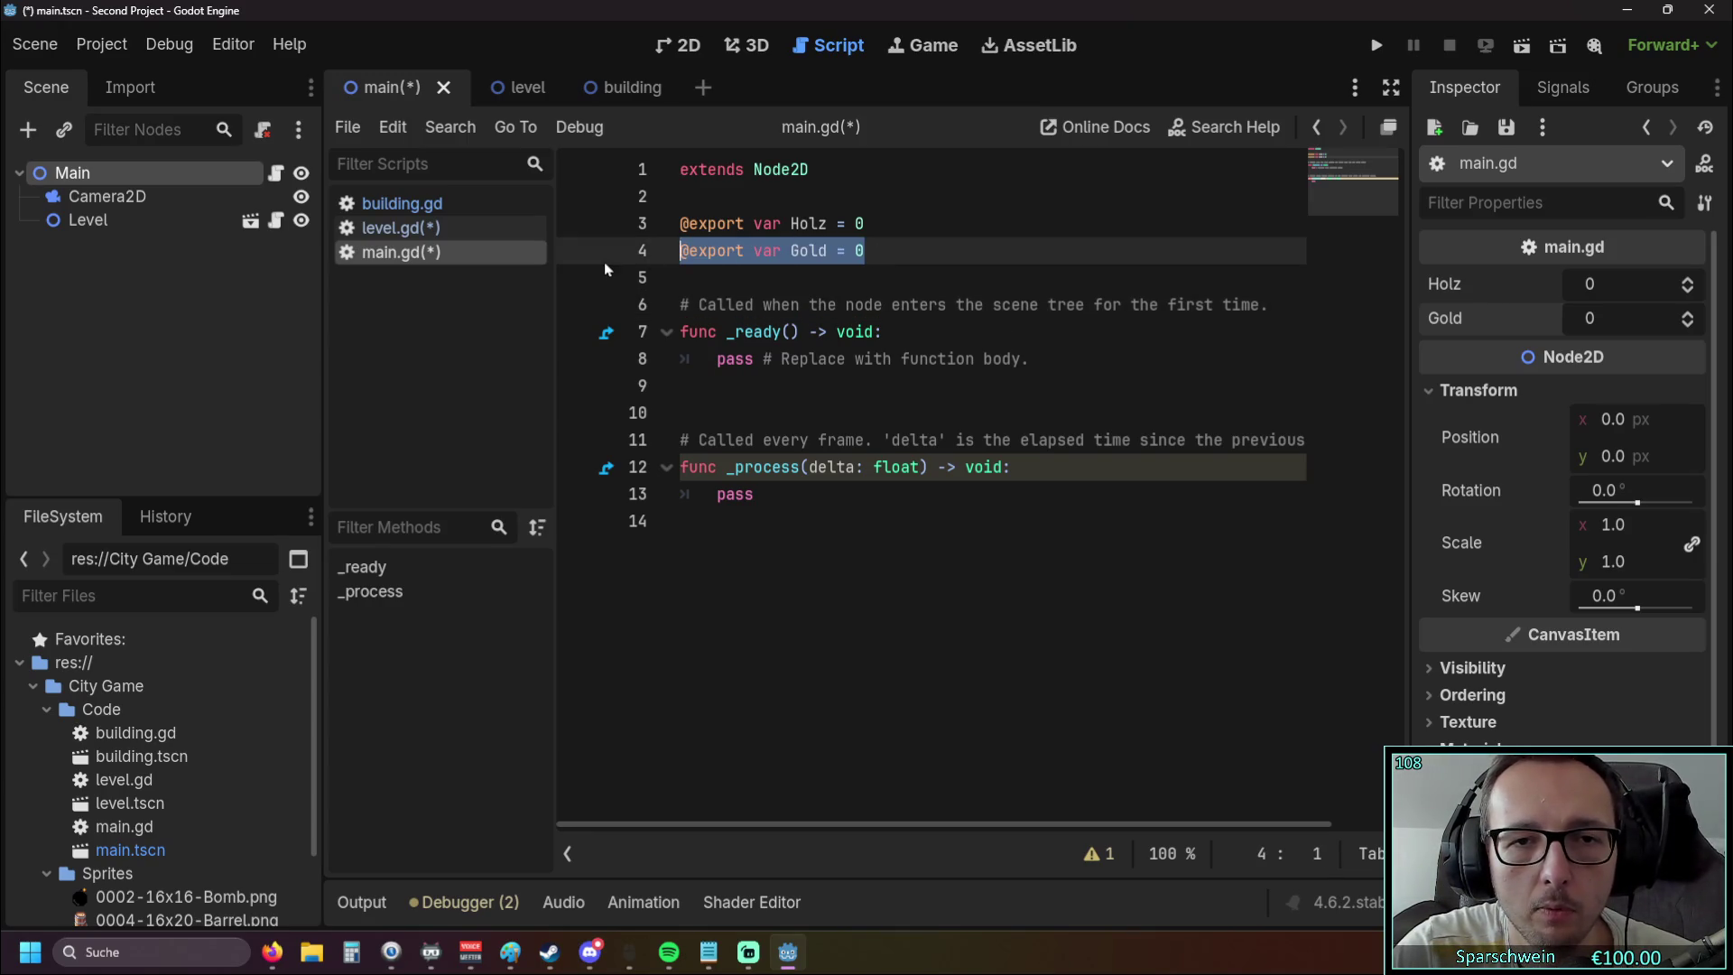
key(Down)
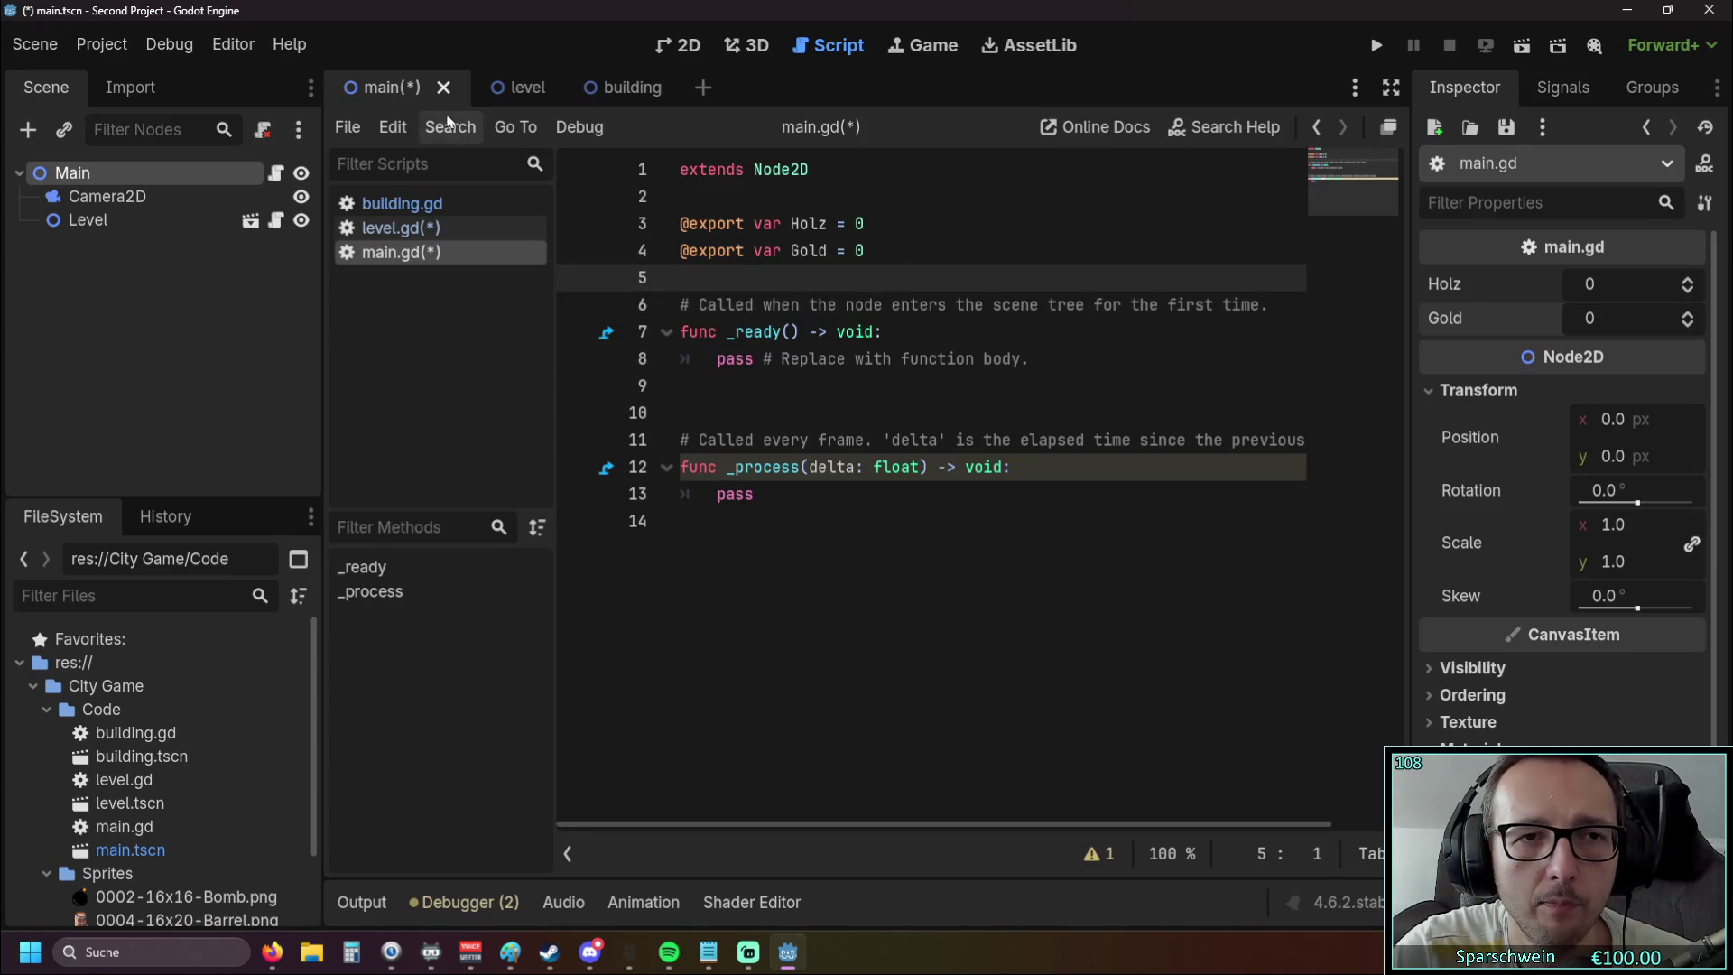
click(166, 253)
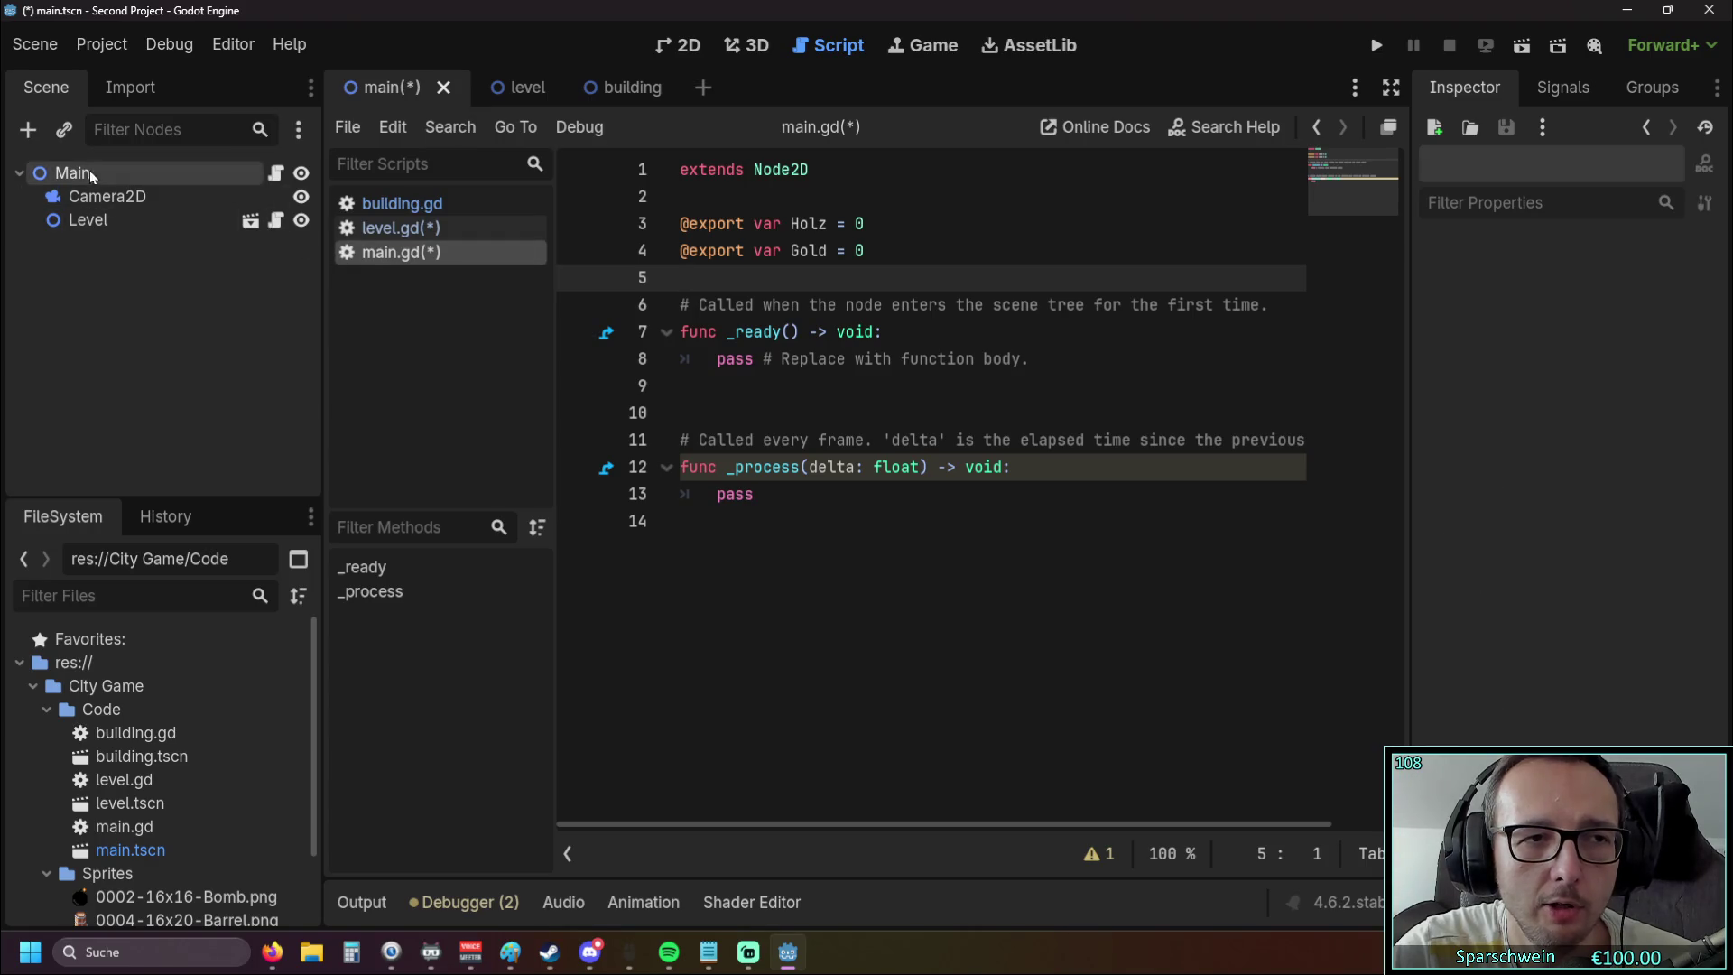
click(516, 87)
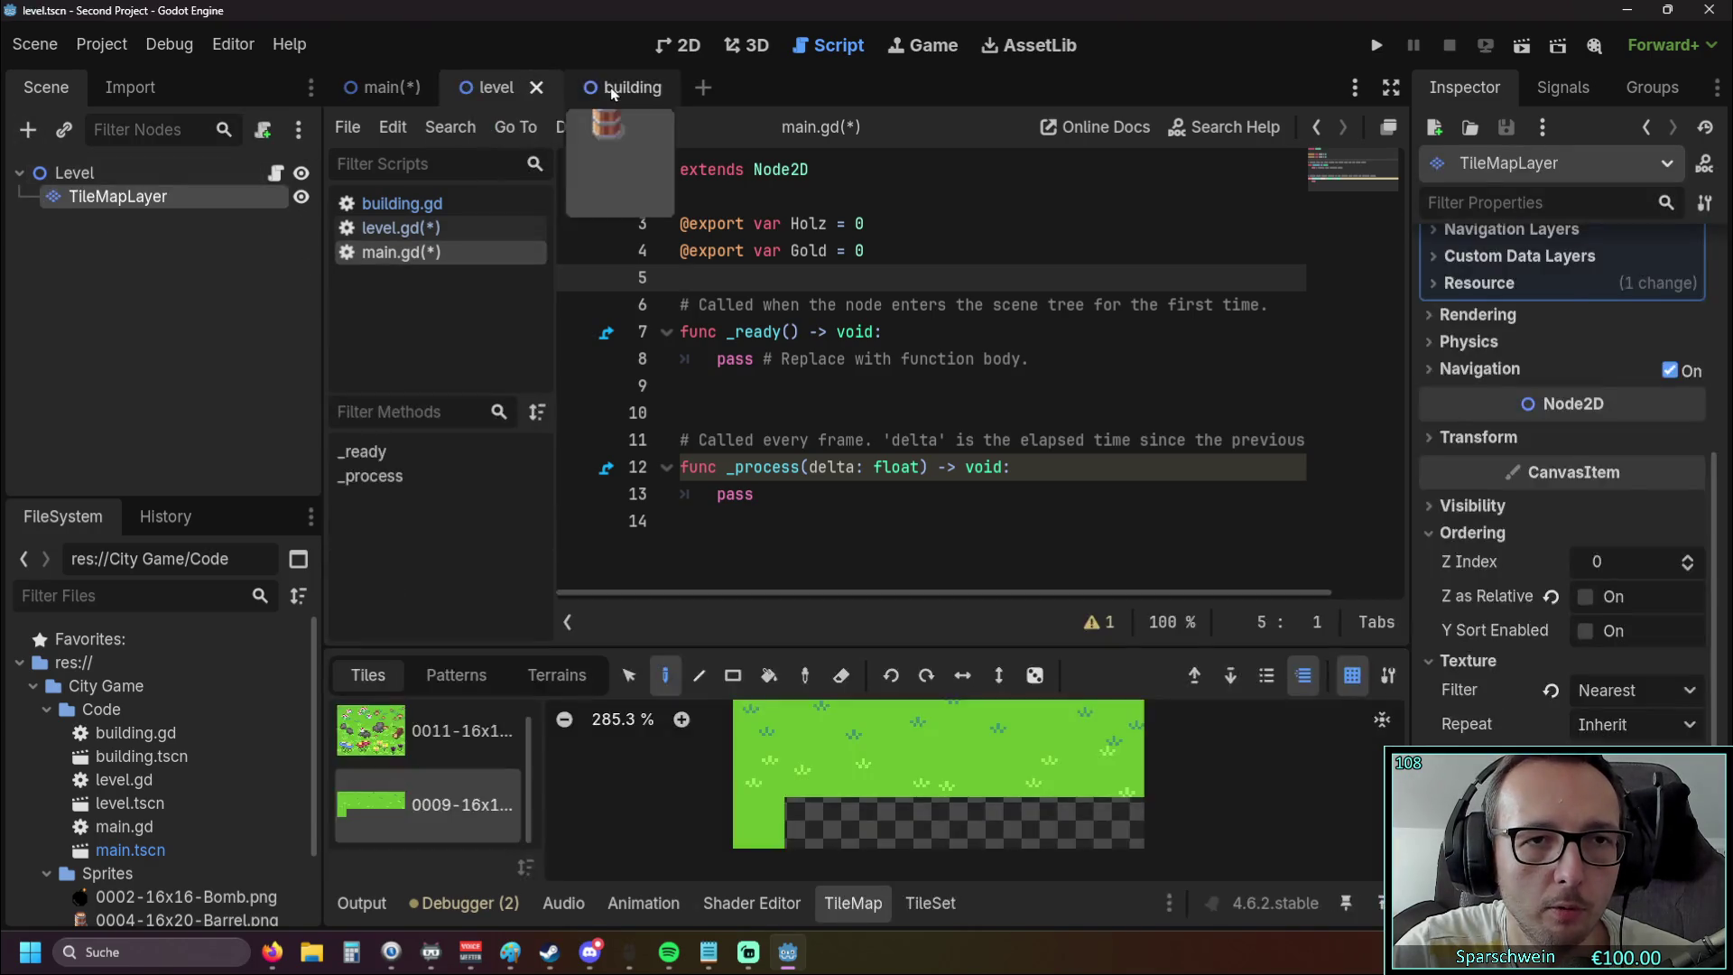
click(384, 87)
click(695, 86)
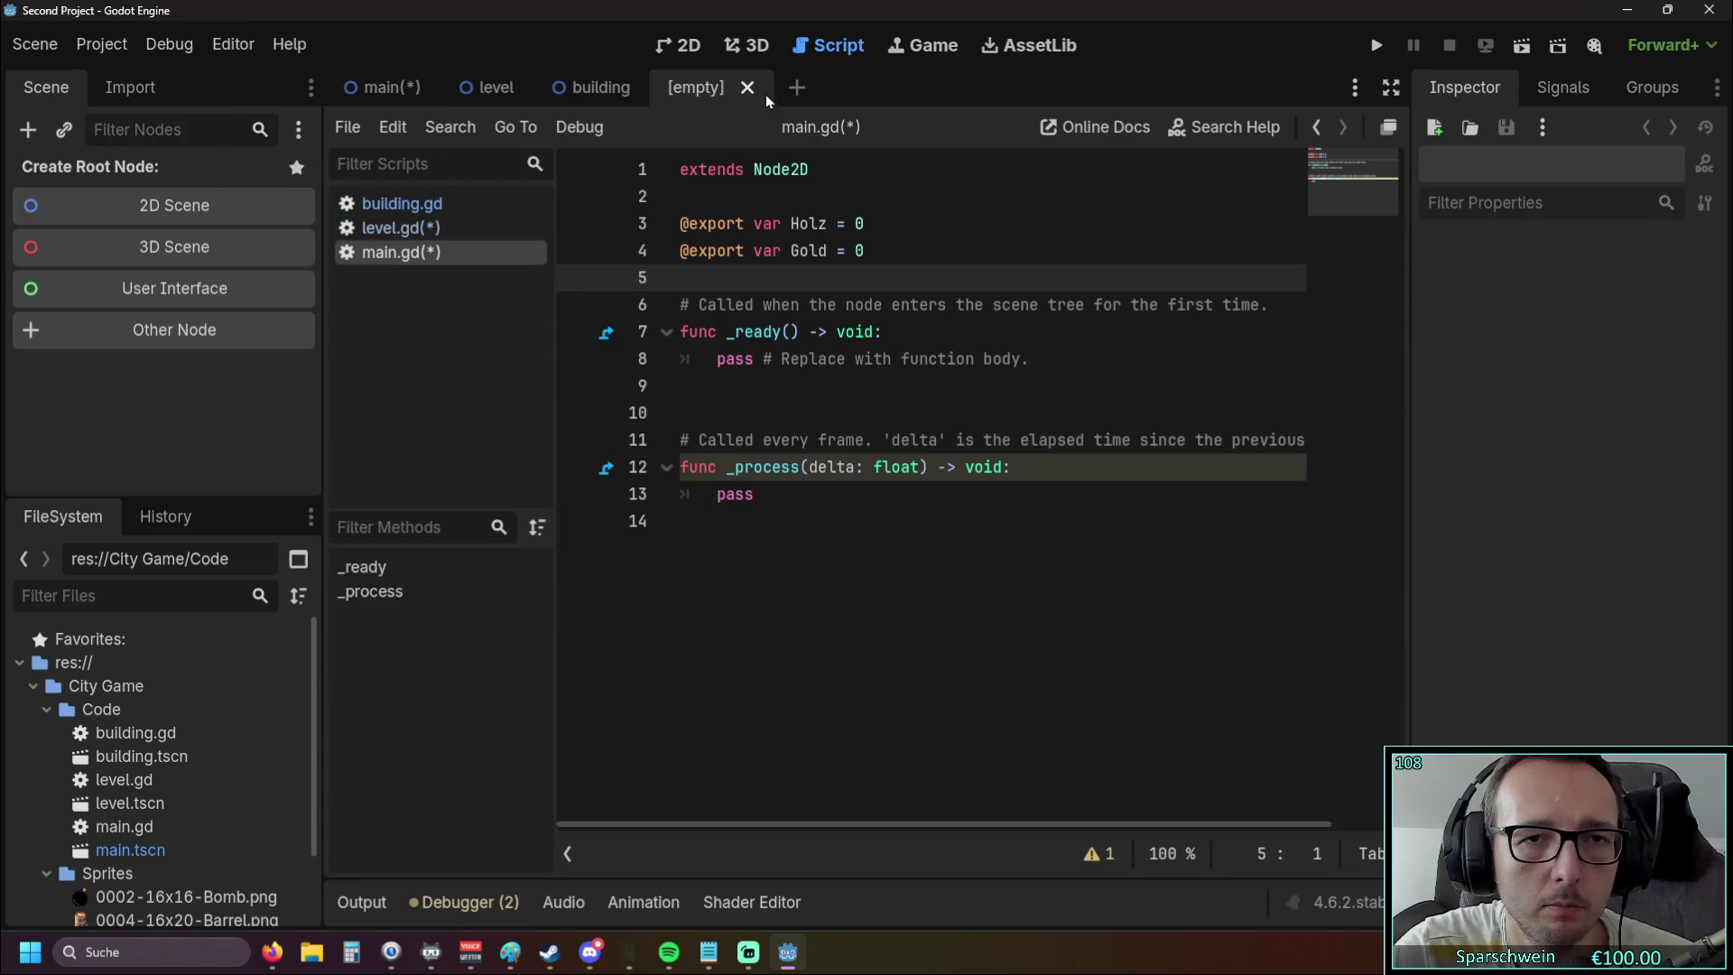
click(747, 87)
click(384, 87)
click(668, 47)
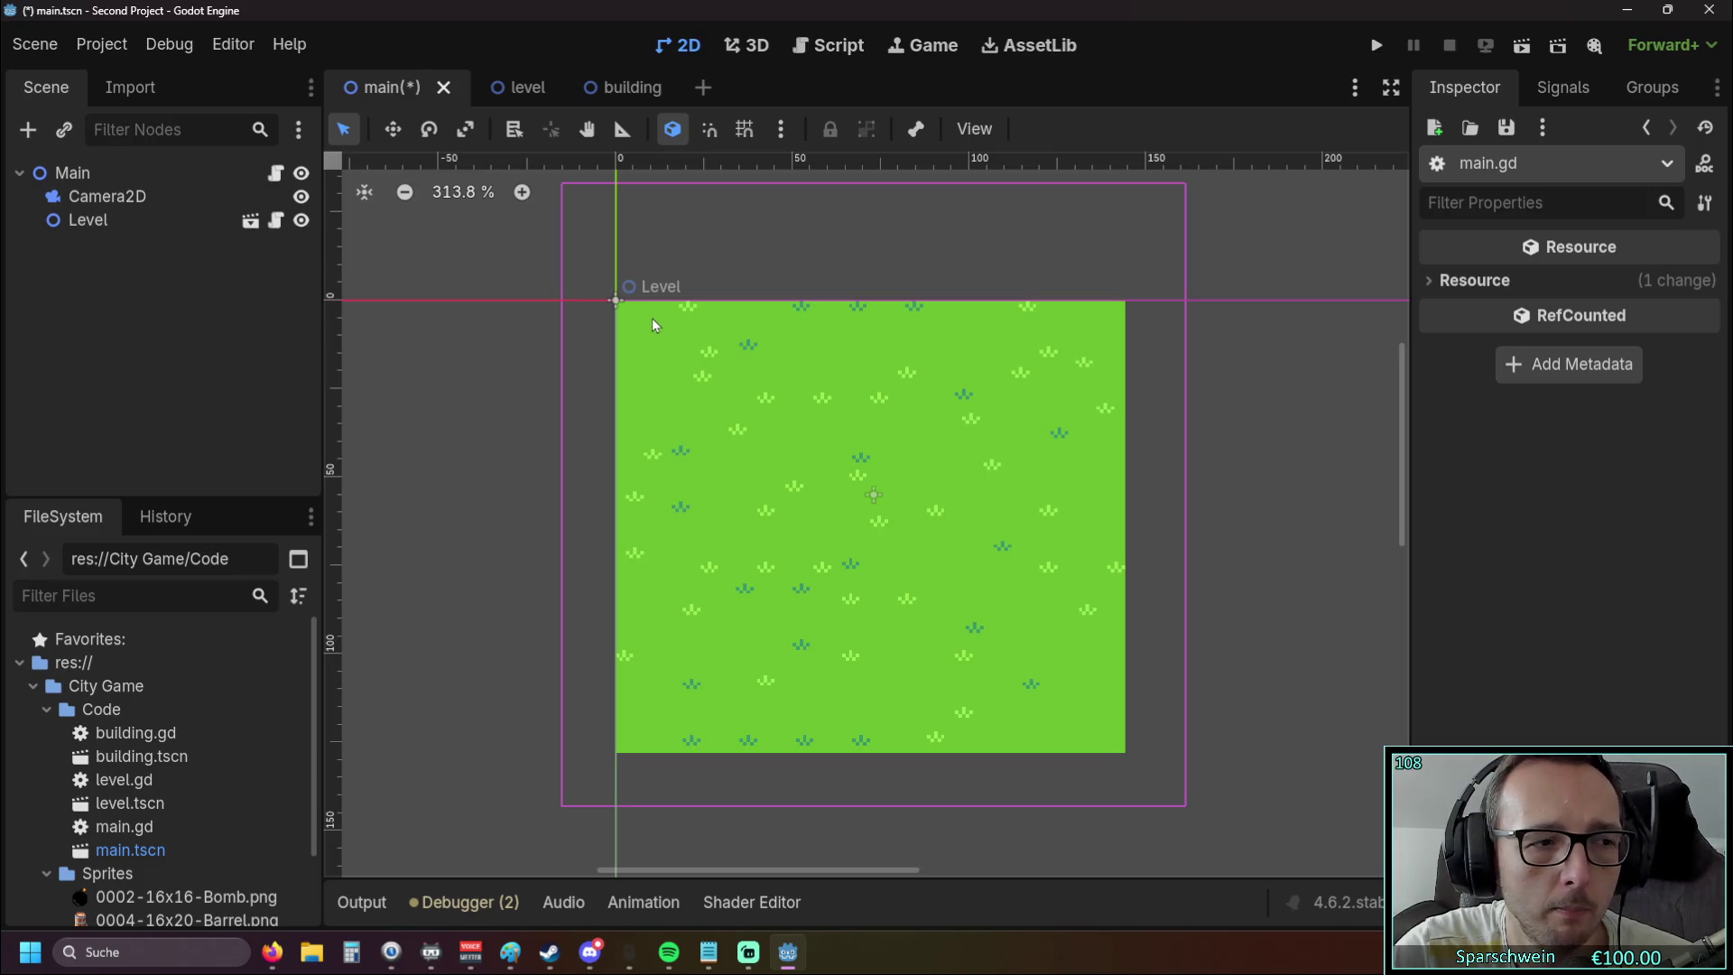
Step: Add a Label child to Main, found by searching 'text', and drag it above the grass level
scroll(527, 327, up, 3)
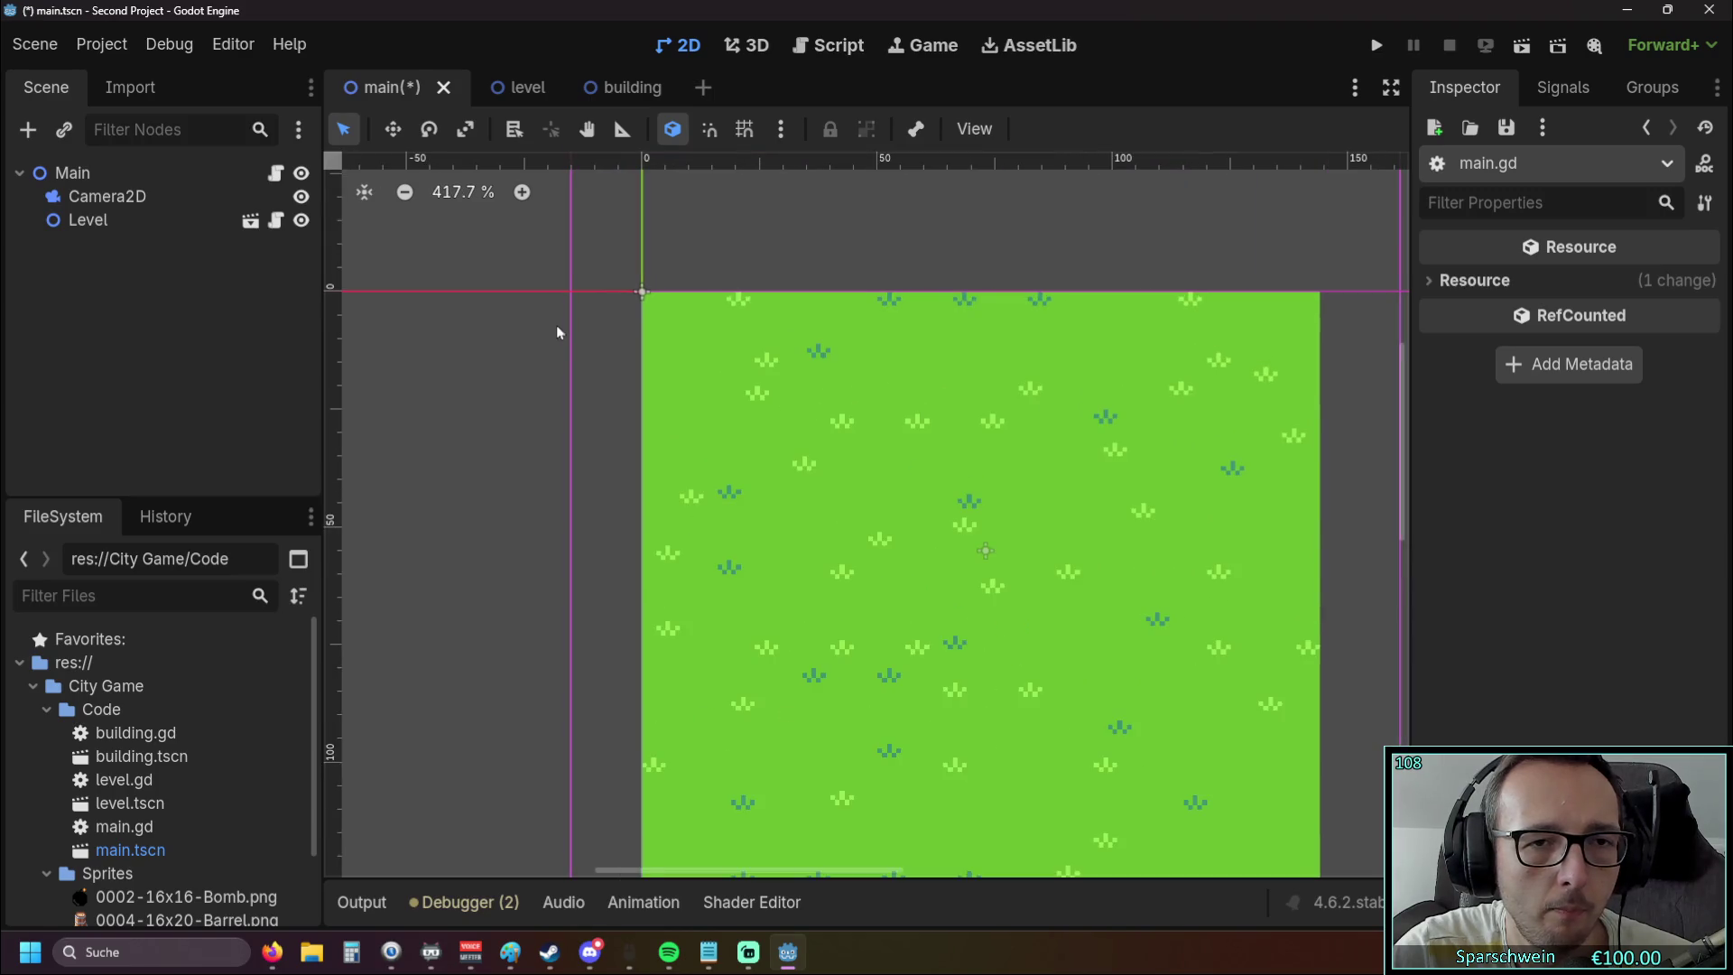
click(72, 172)
click(28, 130)
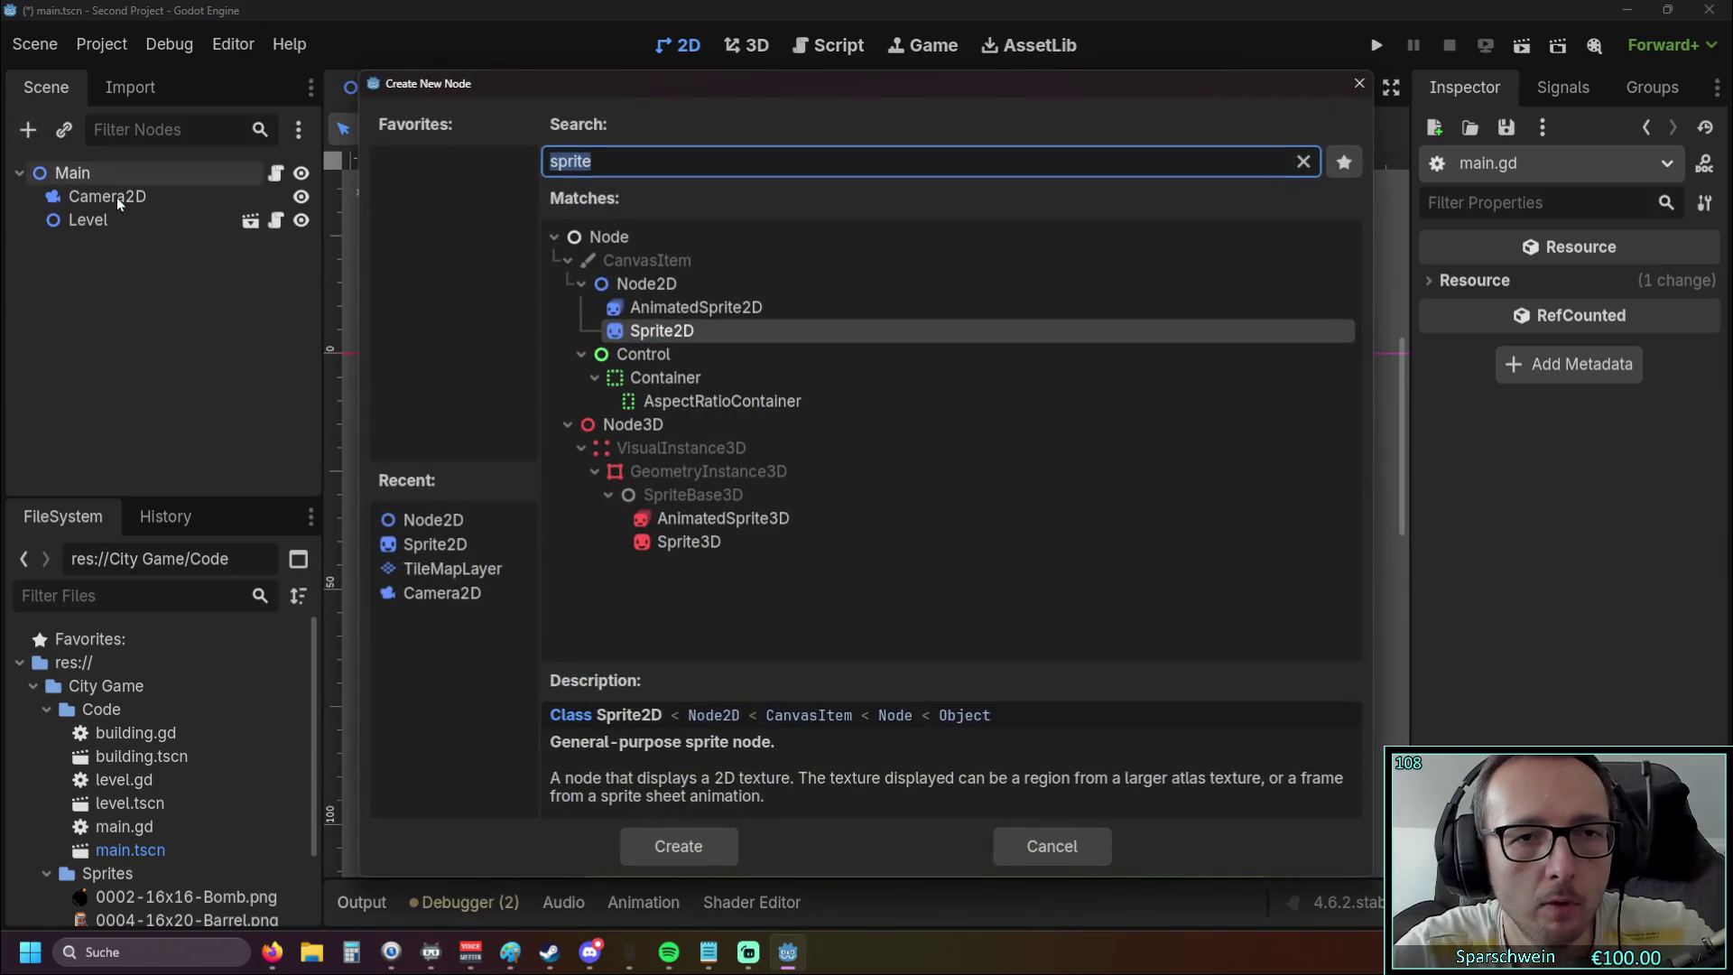
text(text)
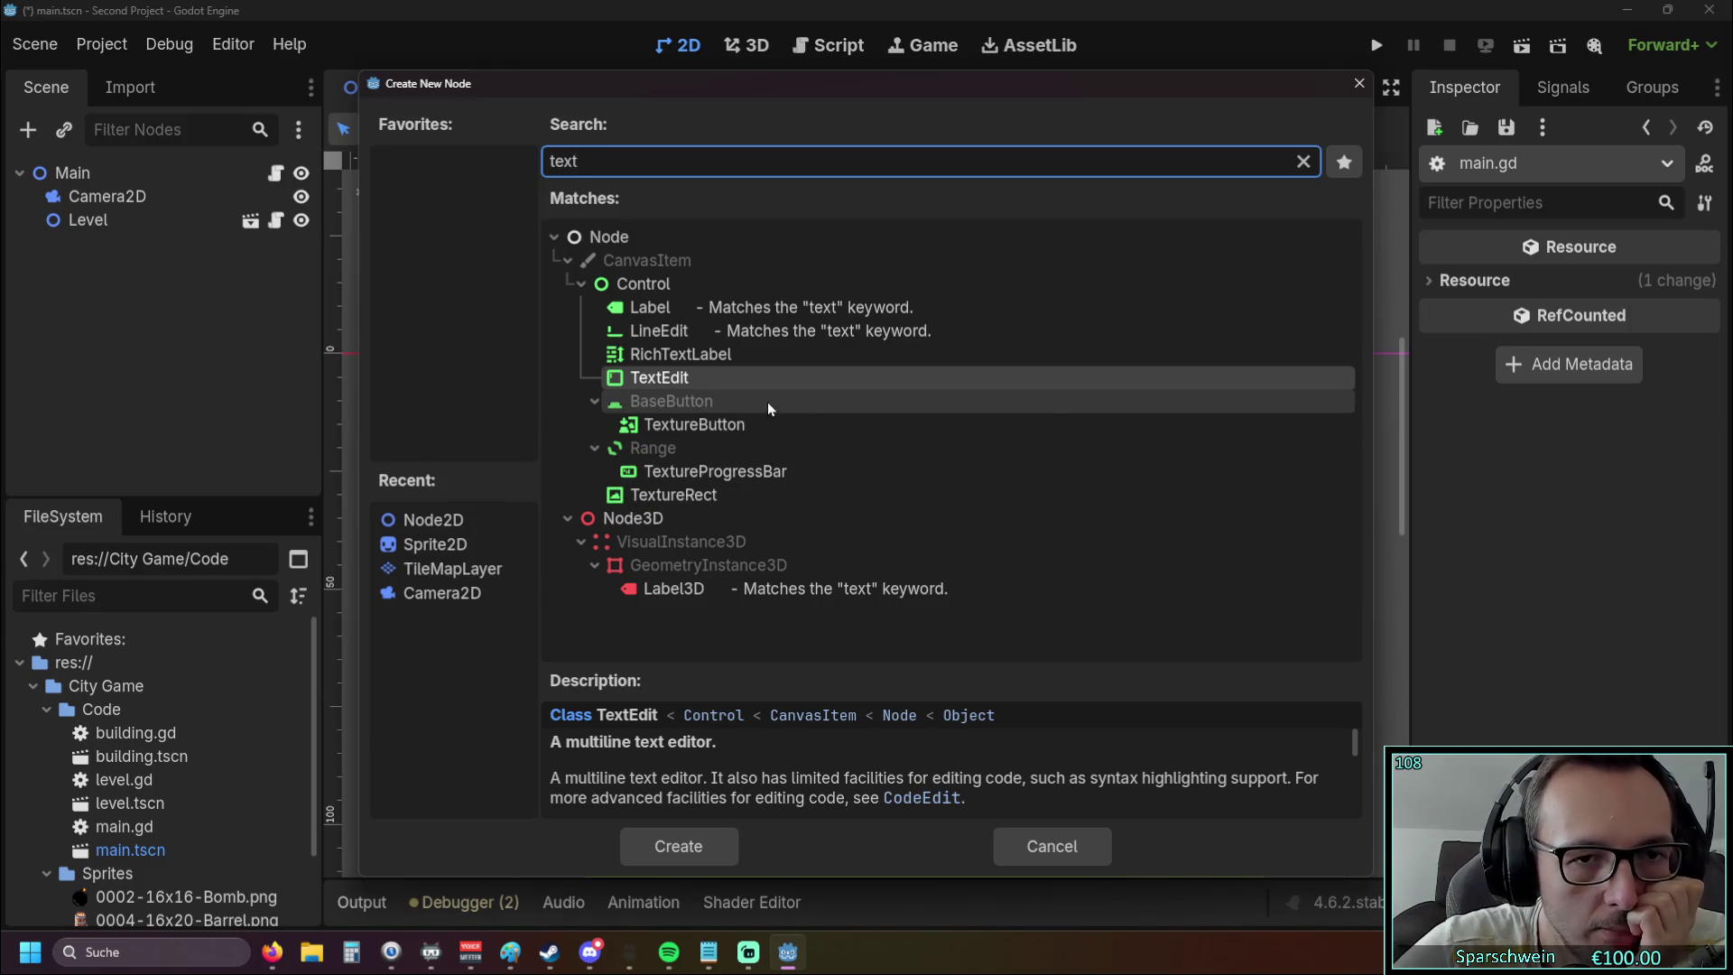
click(674, 312)
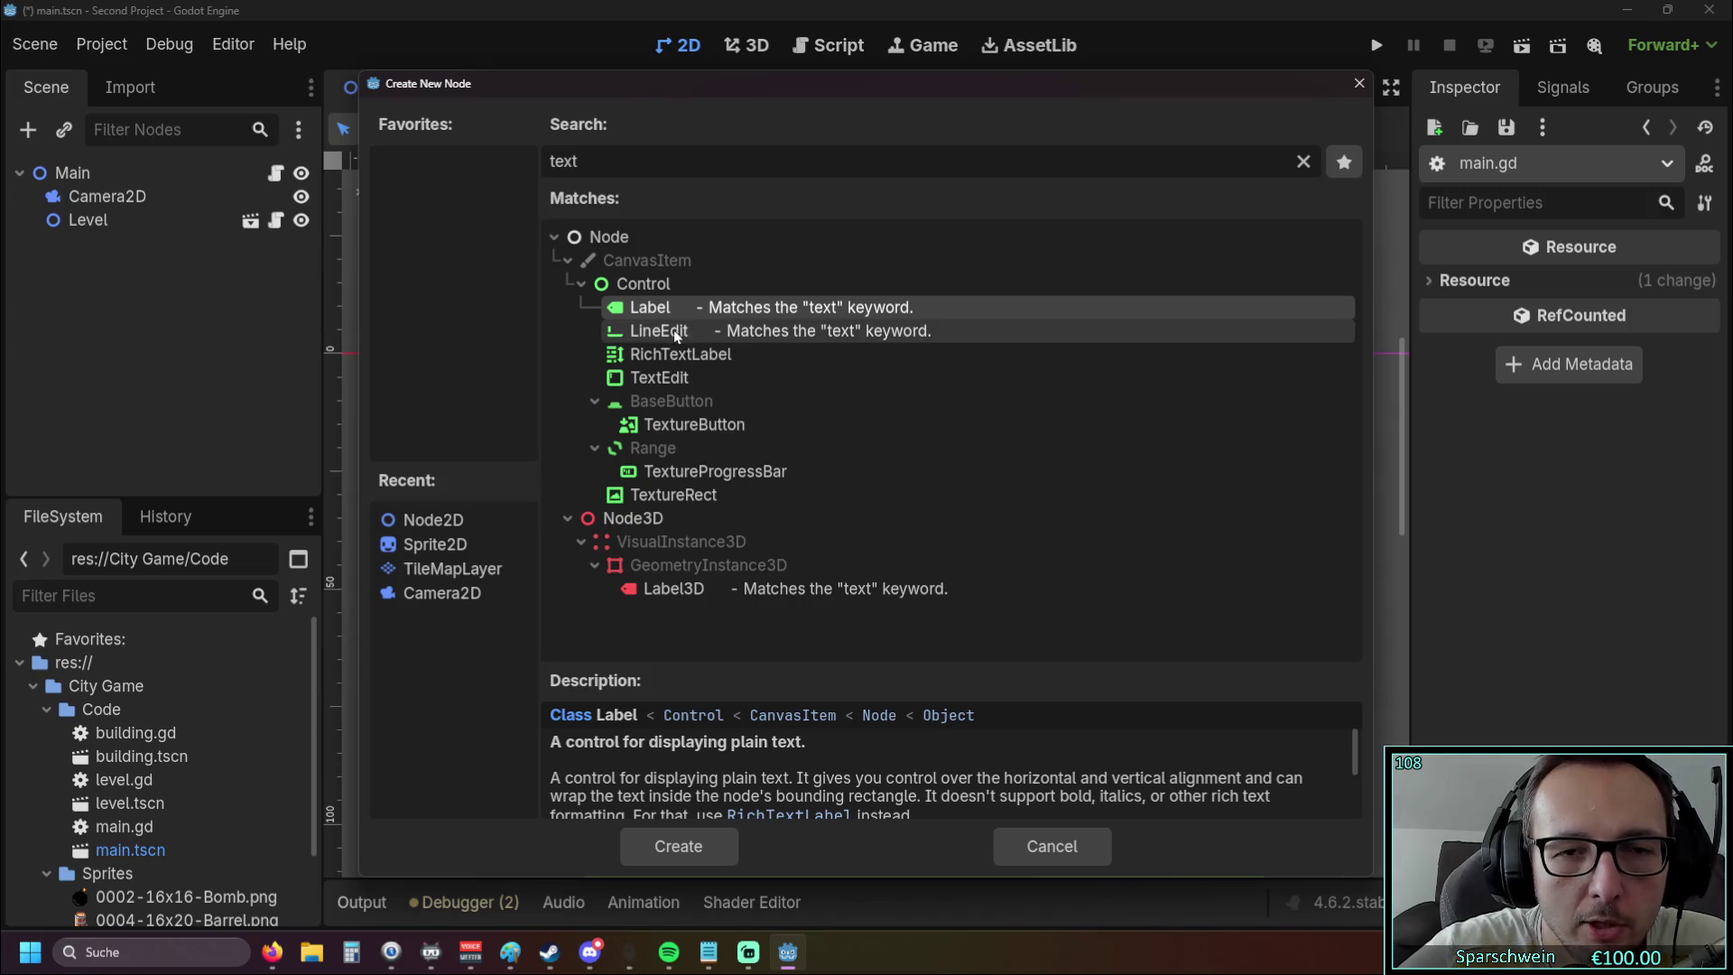
click(681, 846)
drag(656, 396, 653, 286)
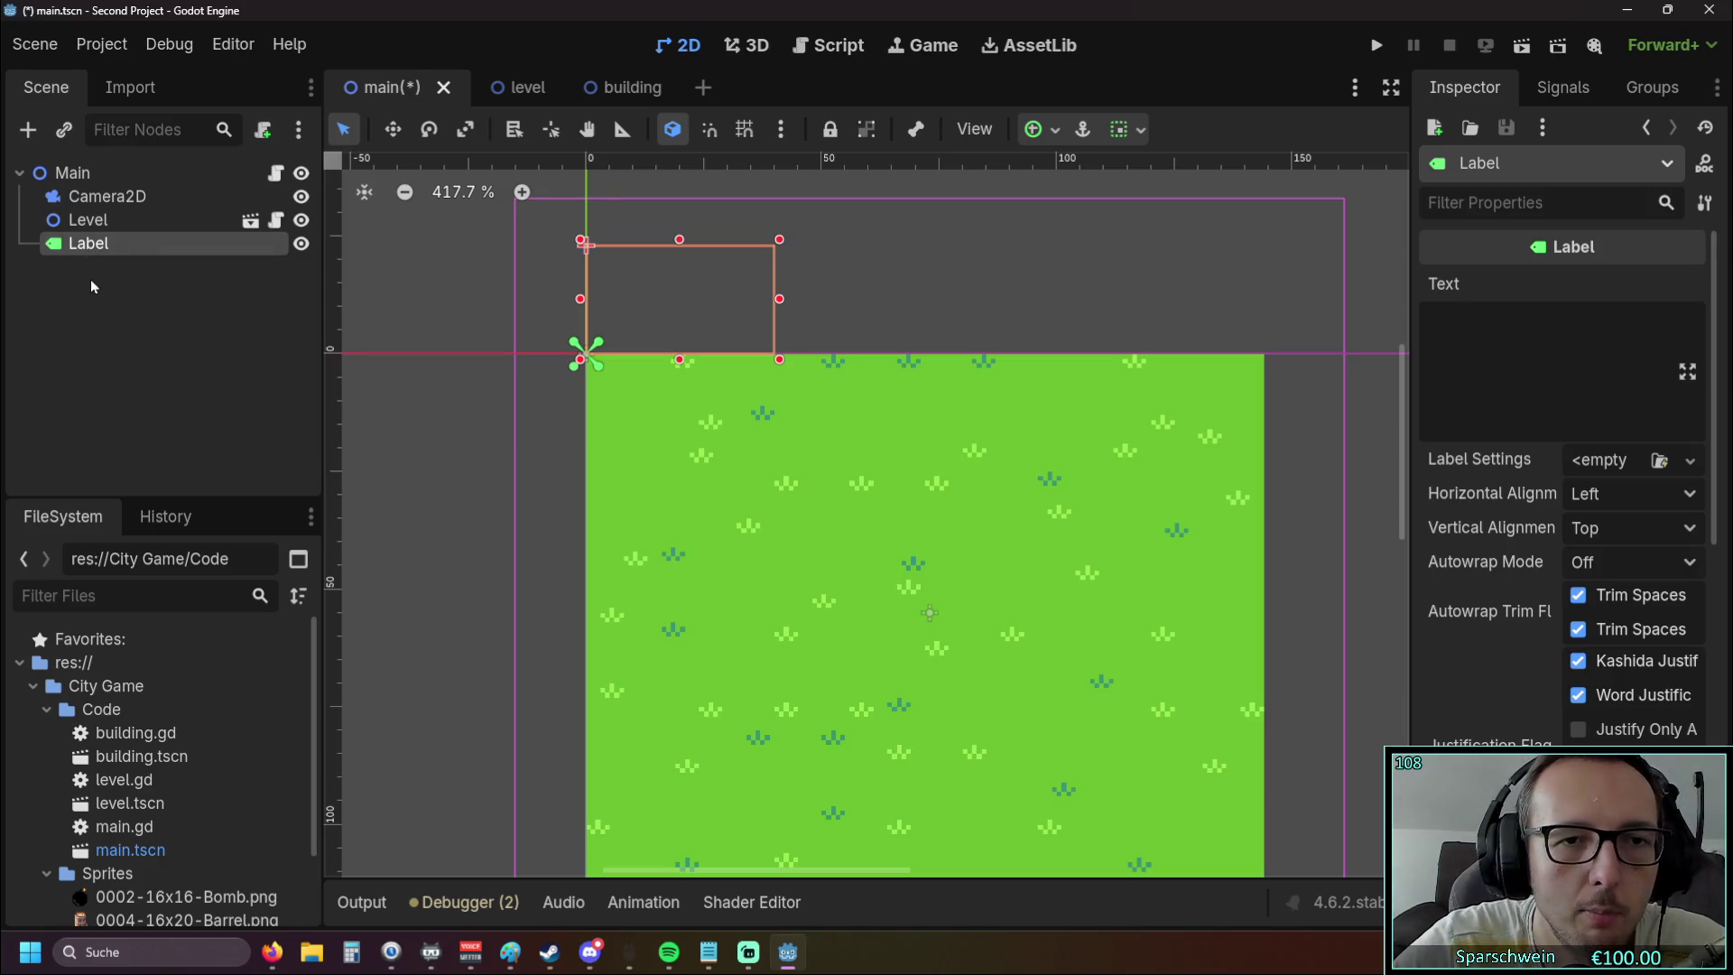
Step: Turn on grid snapping and set the first label's text to 'Gold'
key(shift+g)
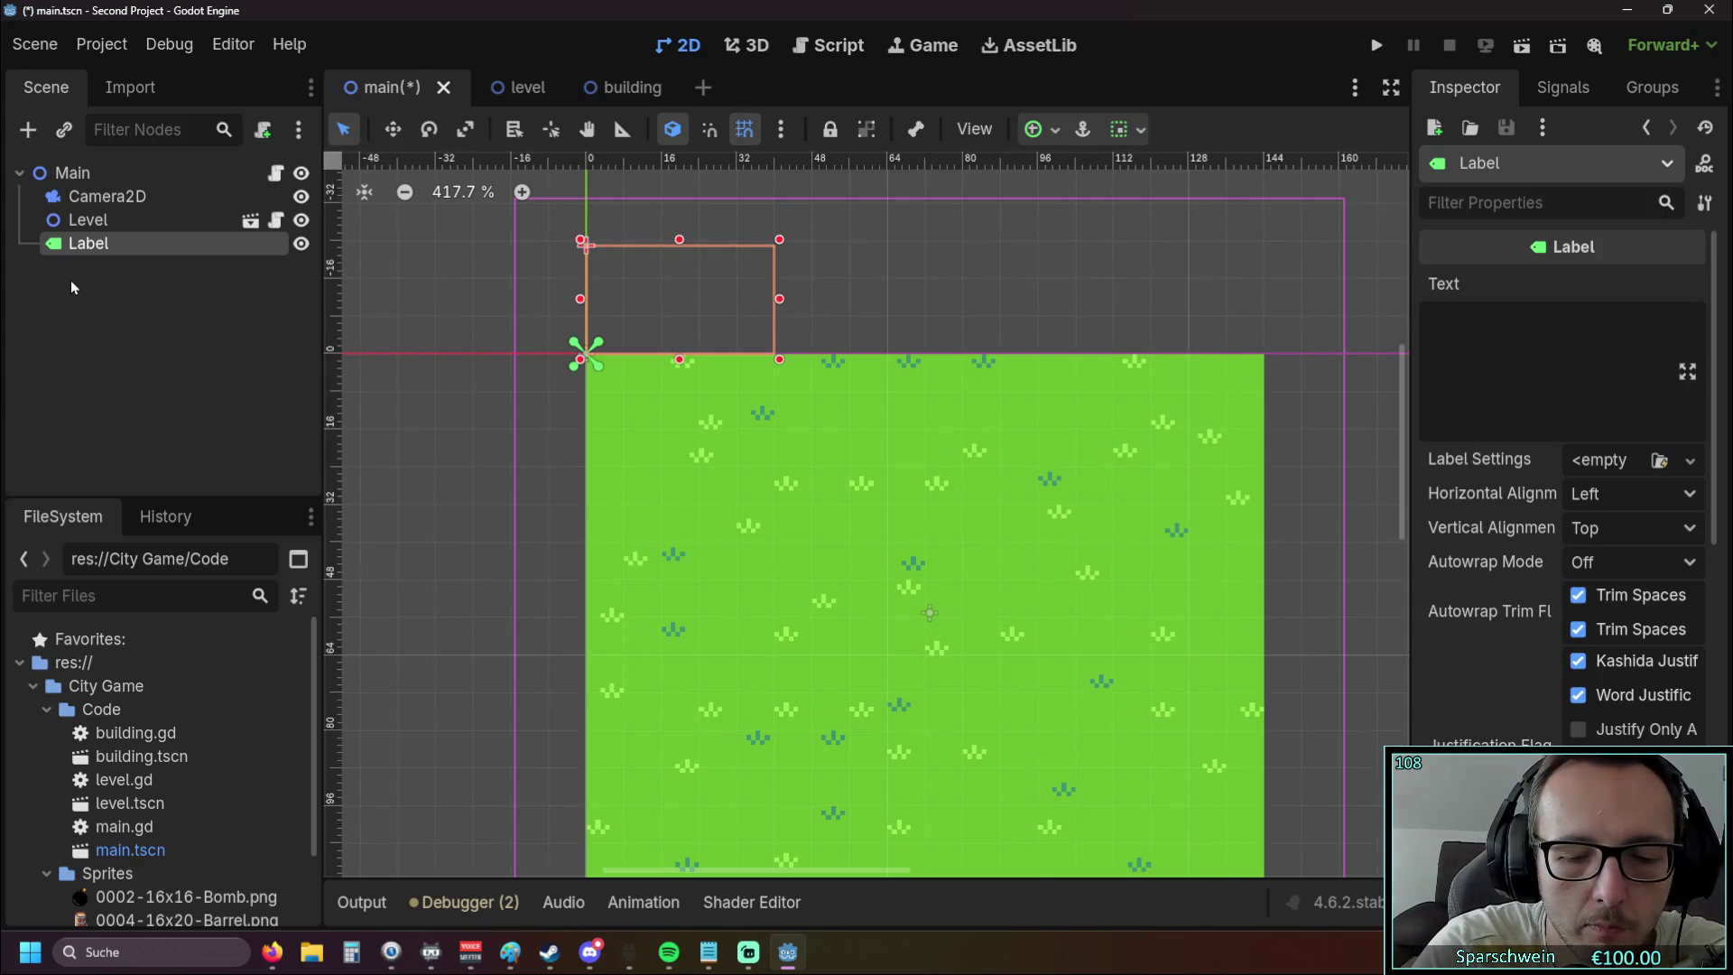
click(1467, 345)
text(Gold)
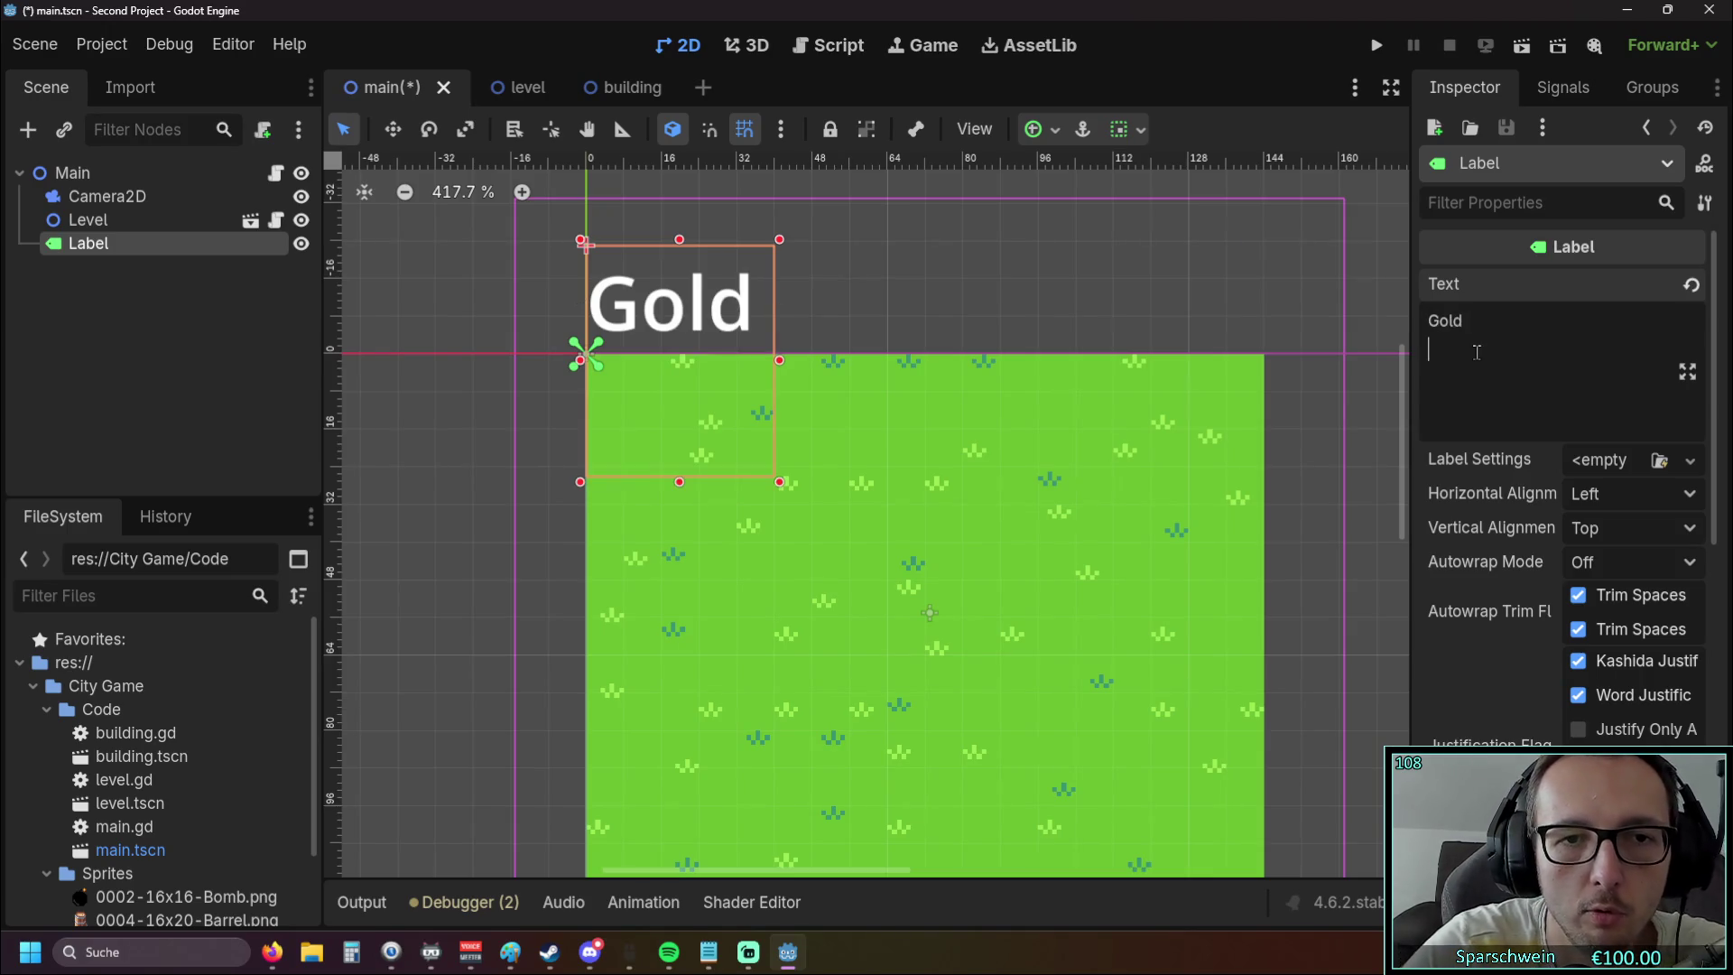
click(134, 351)
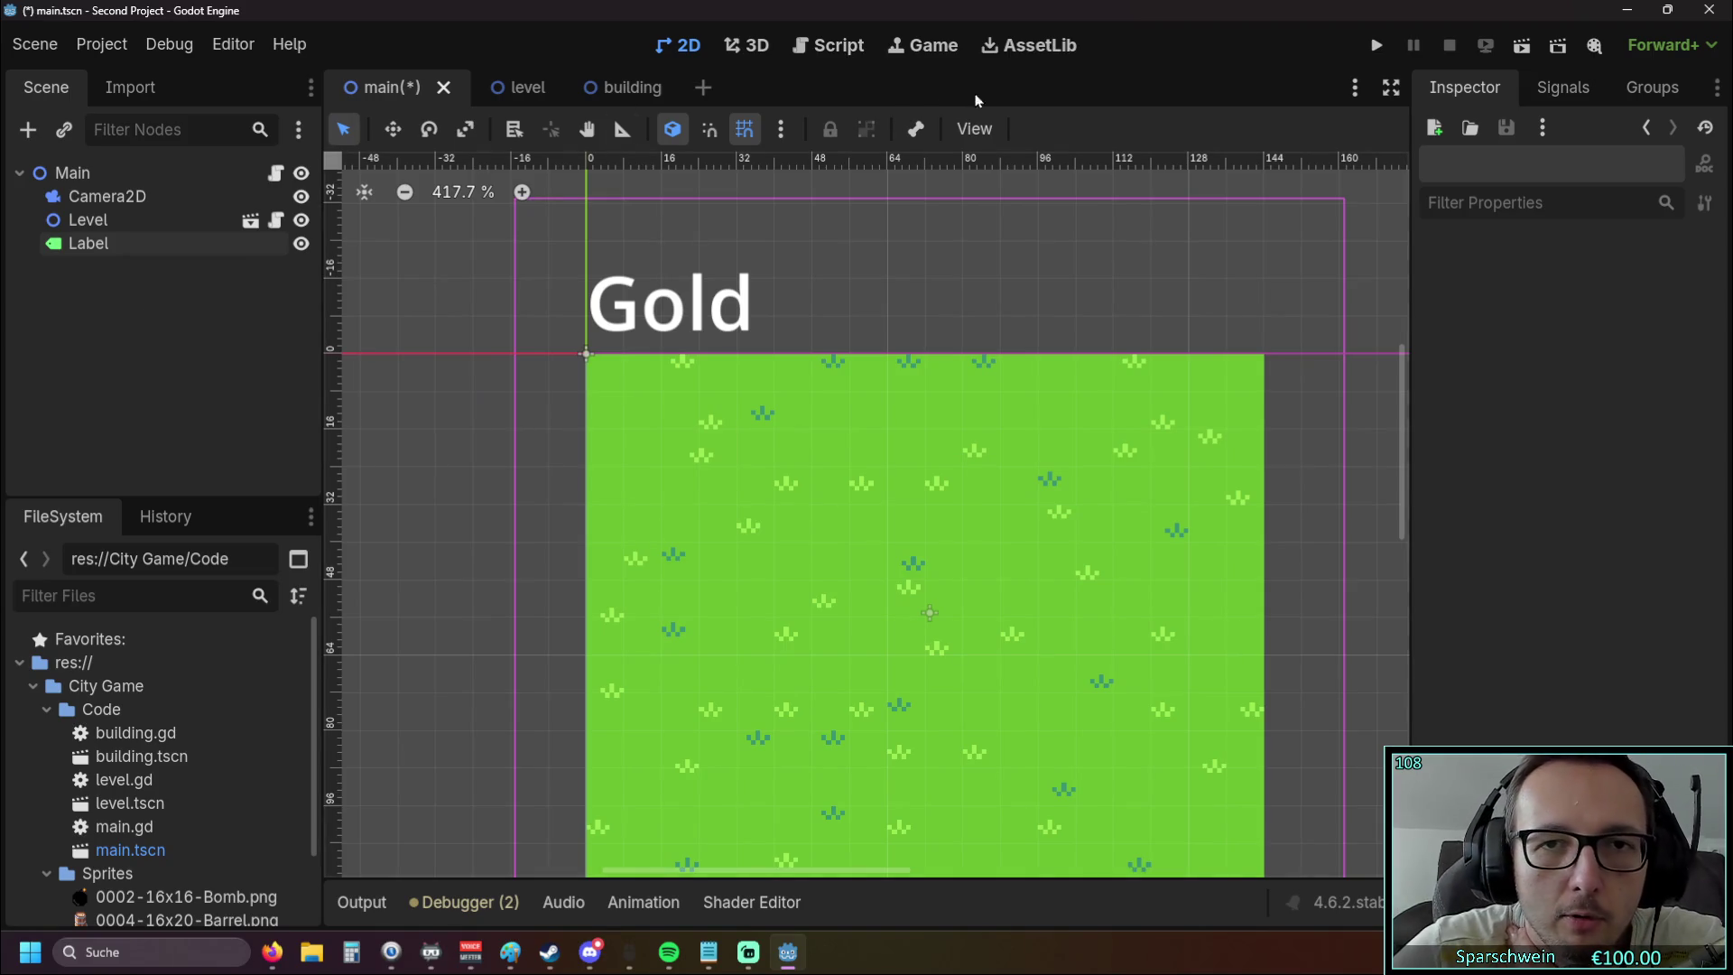
Step: Add a second empty Label and drag it to the right of the Gold label
click(143, 245)
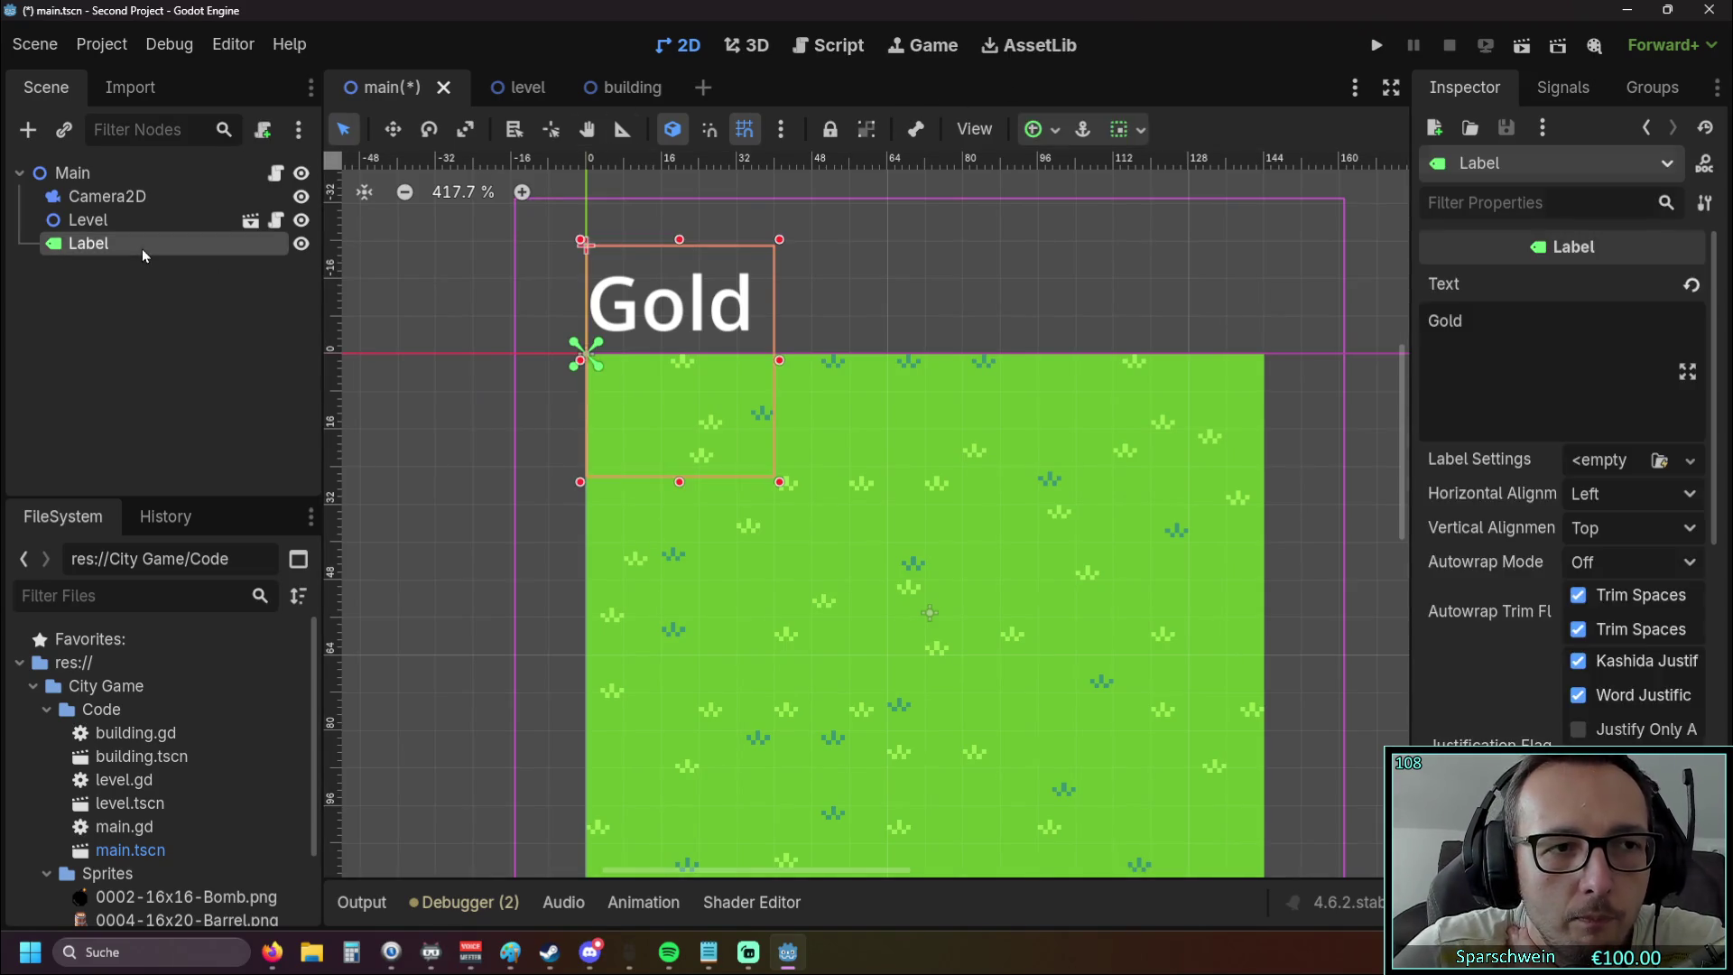
click(165, 332)
click(28, 129)
text(text)
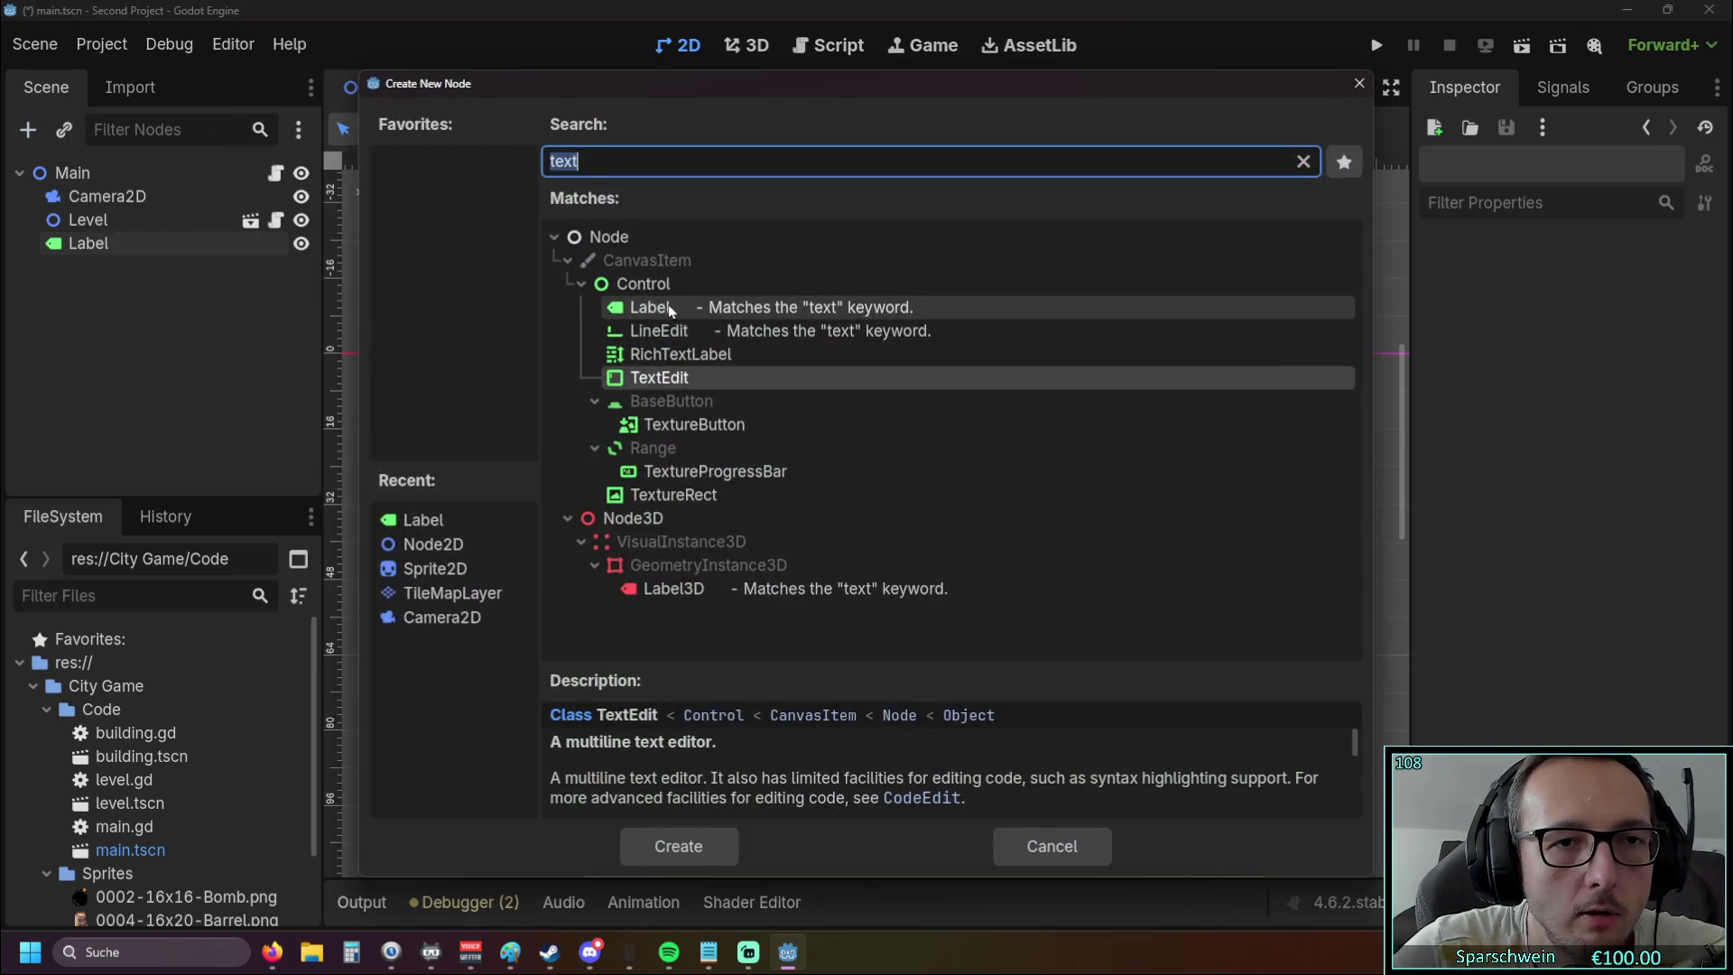
double_click(673, 303)
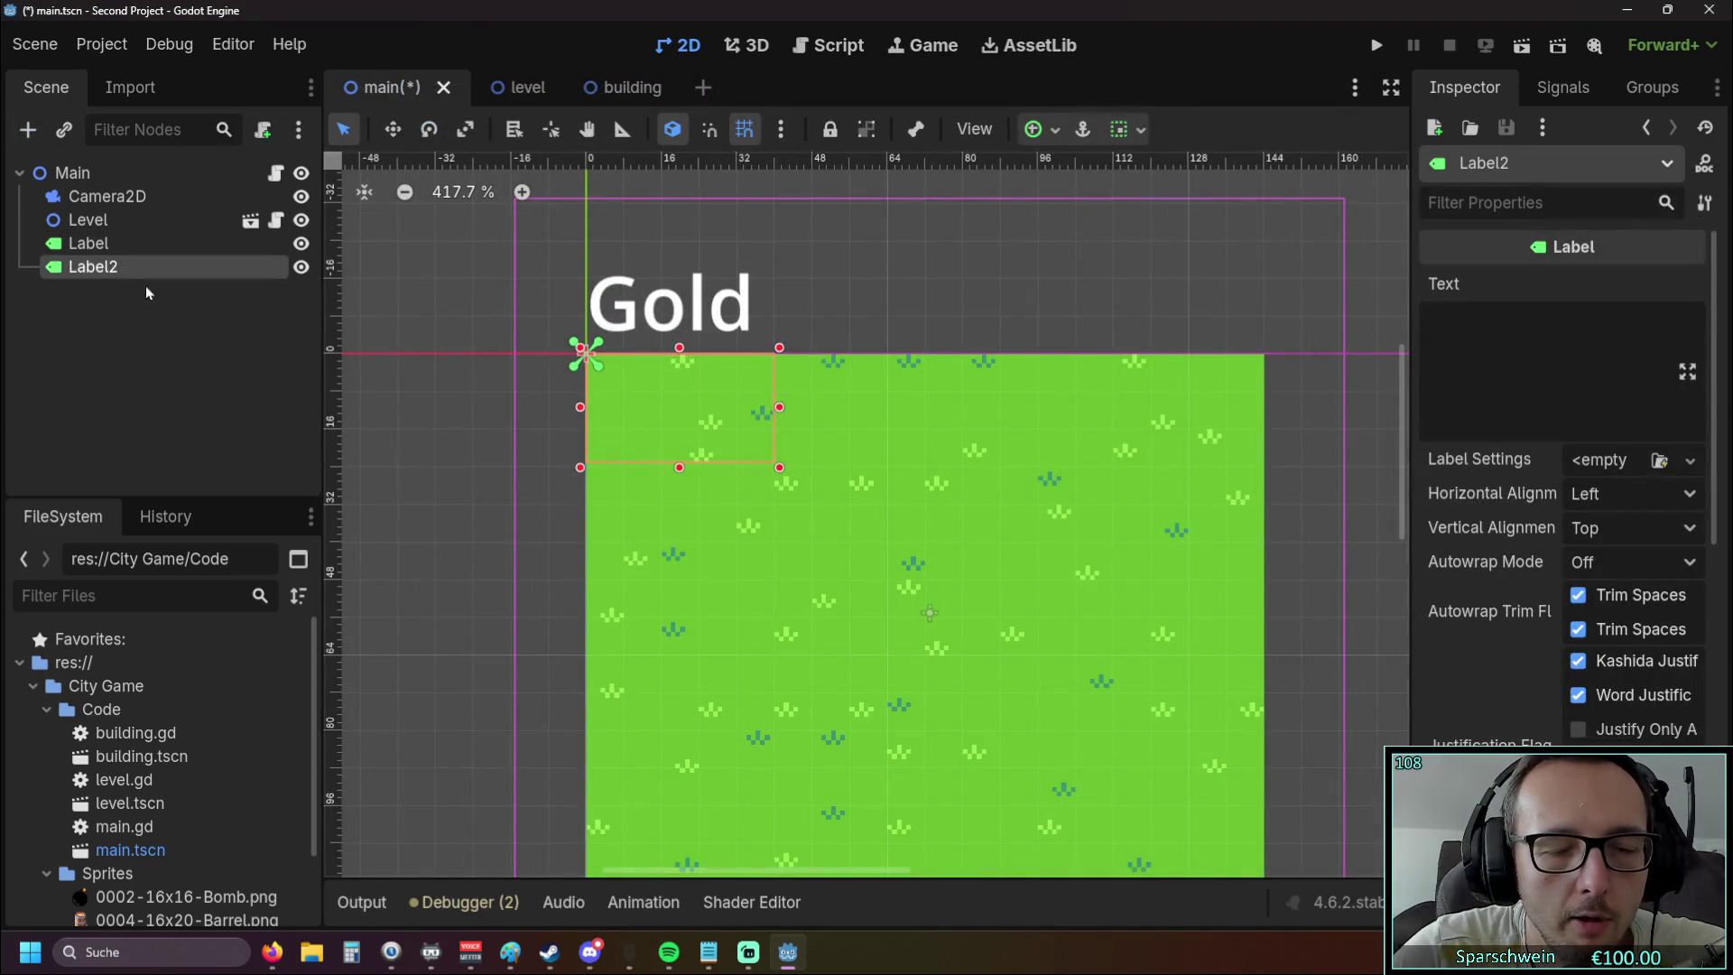
drag(666, 415, 851, 304)
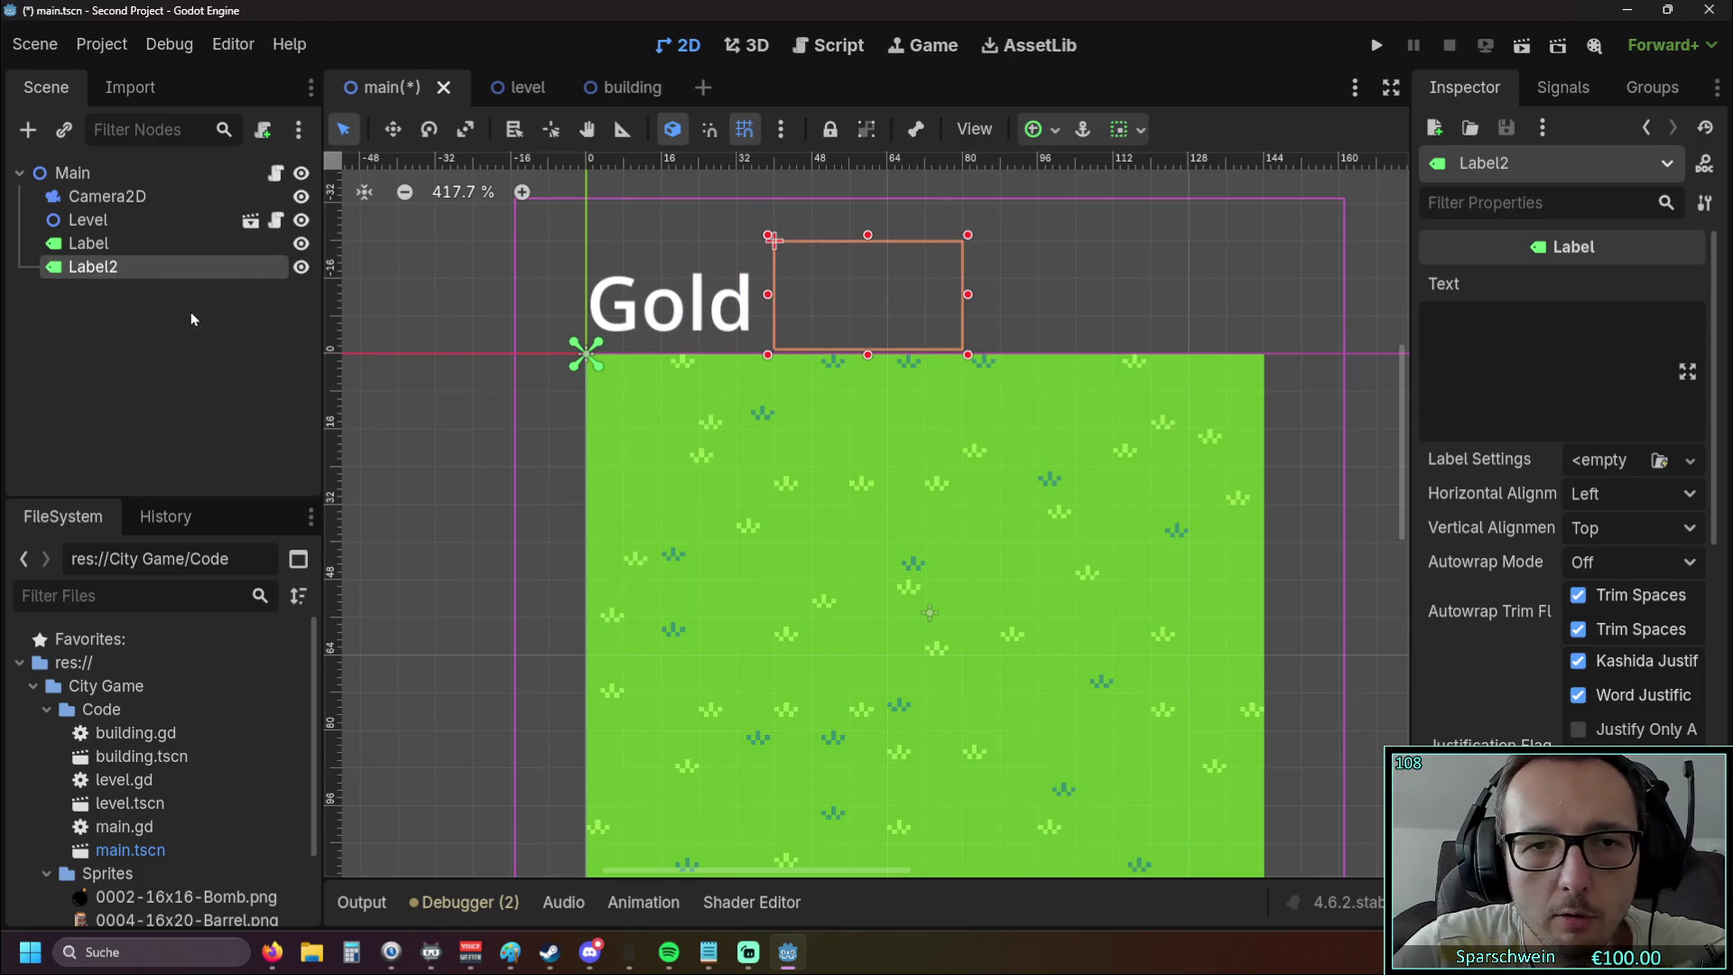
click(108, 245)
click(108, 246)
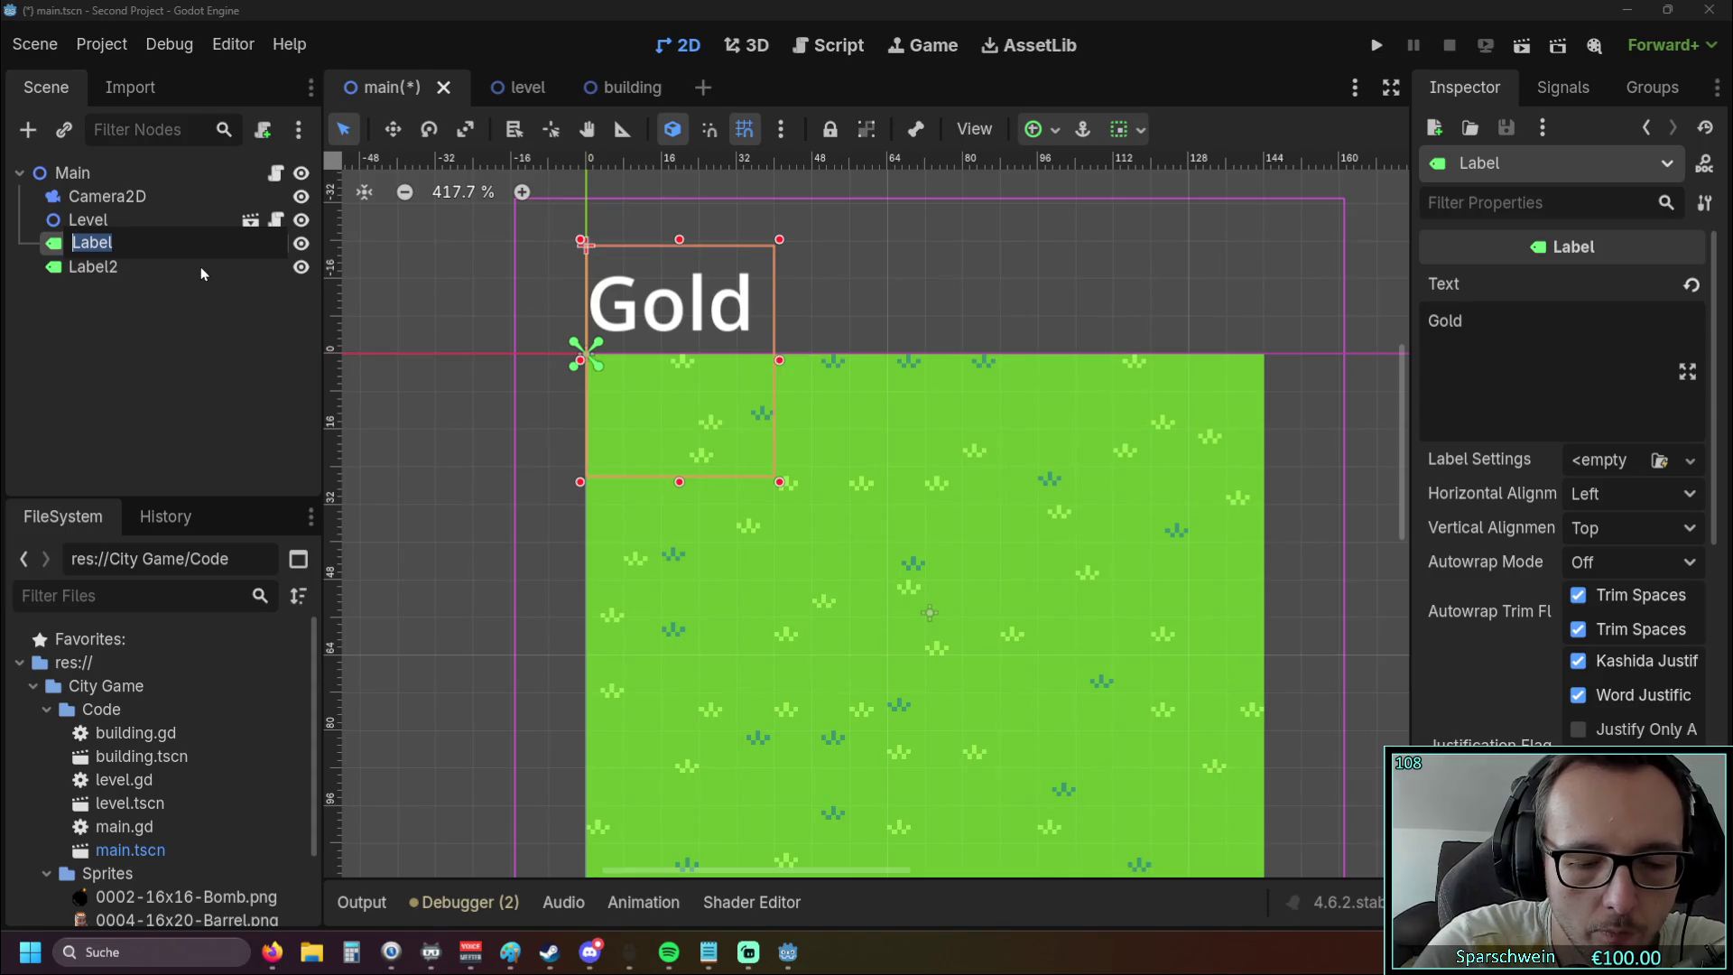
Step: Rename the first label, dismissing the invalid-name warning caused by 'Name: Gold'
text(Name)
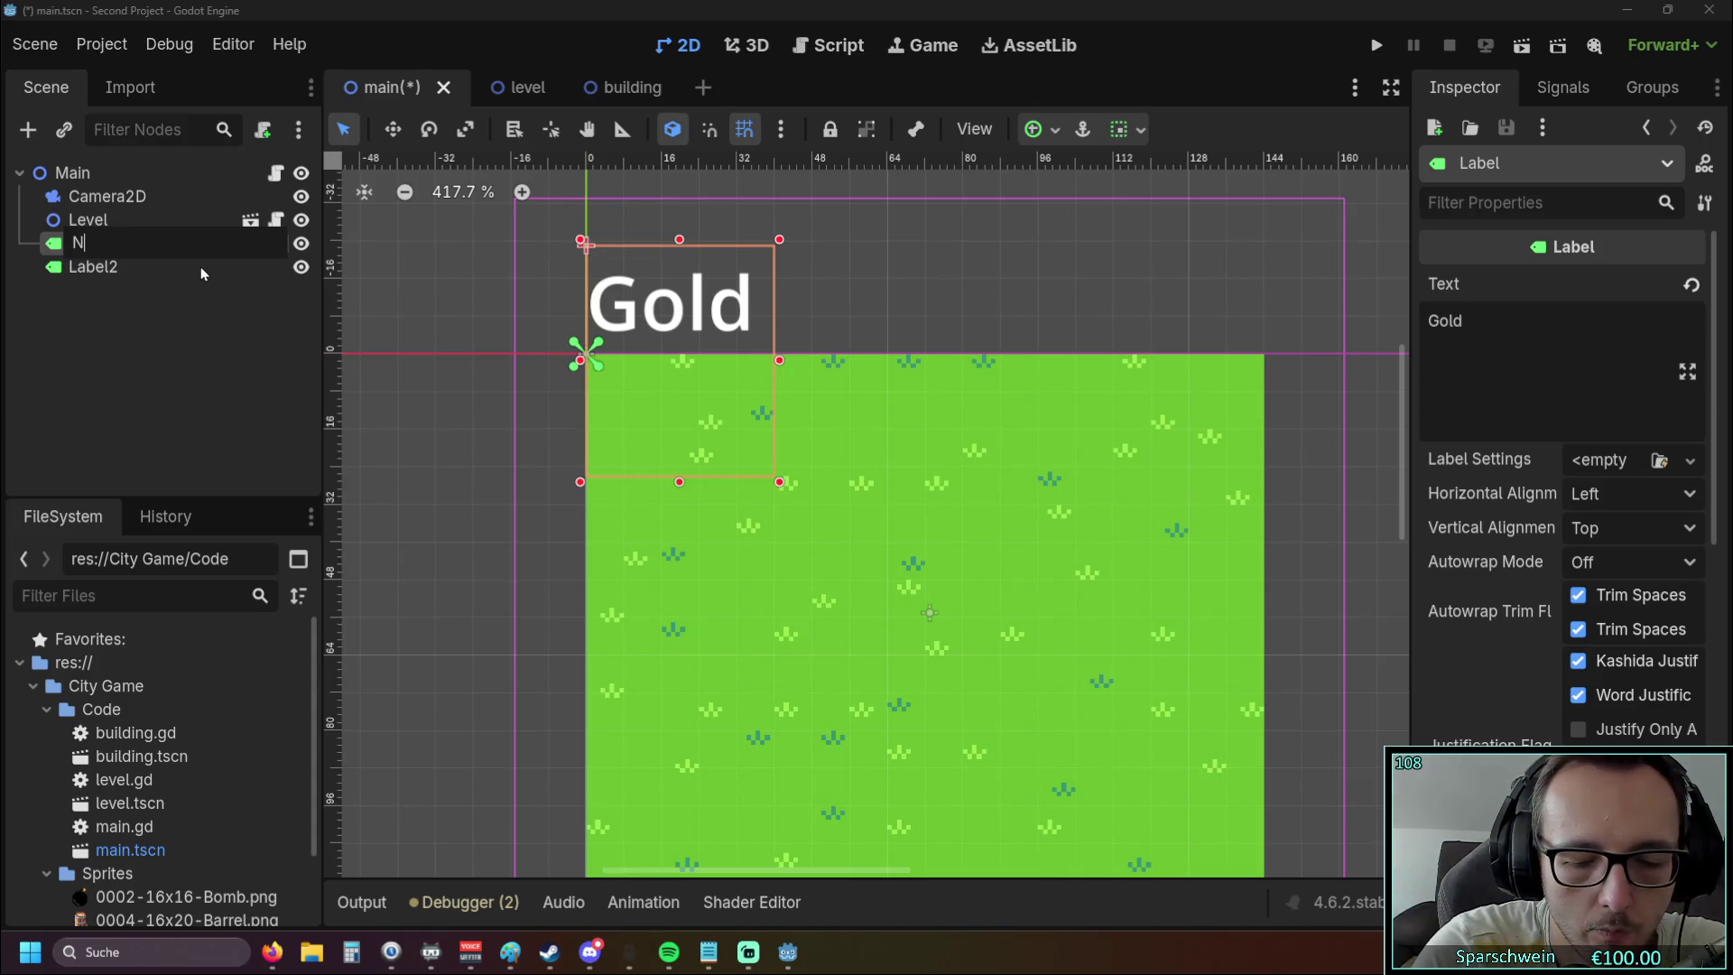
text(: Gold)
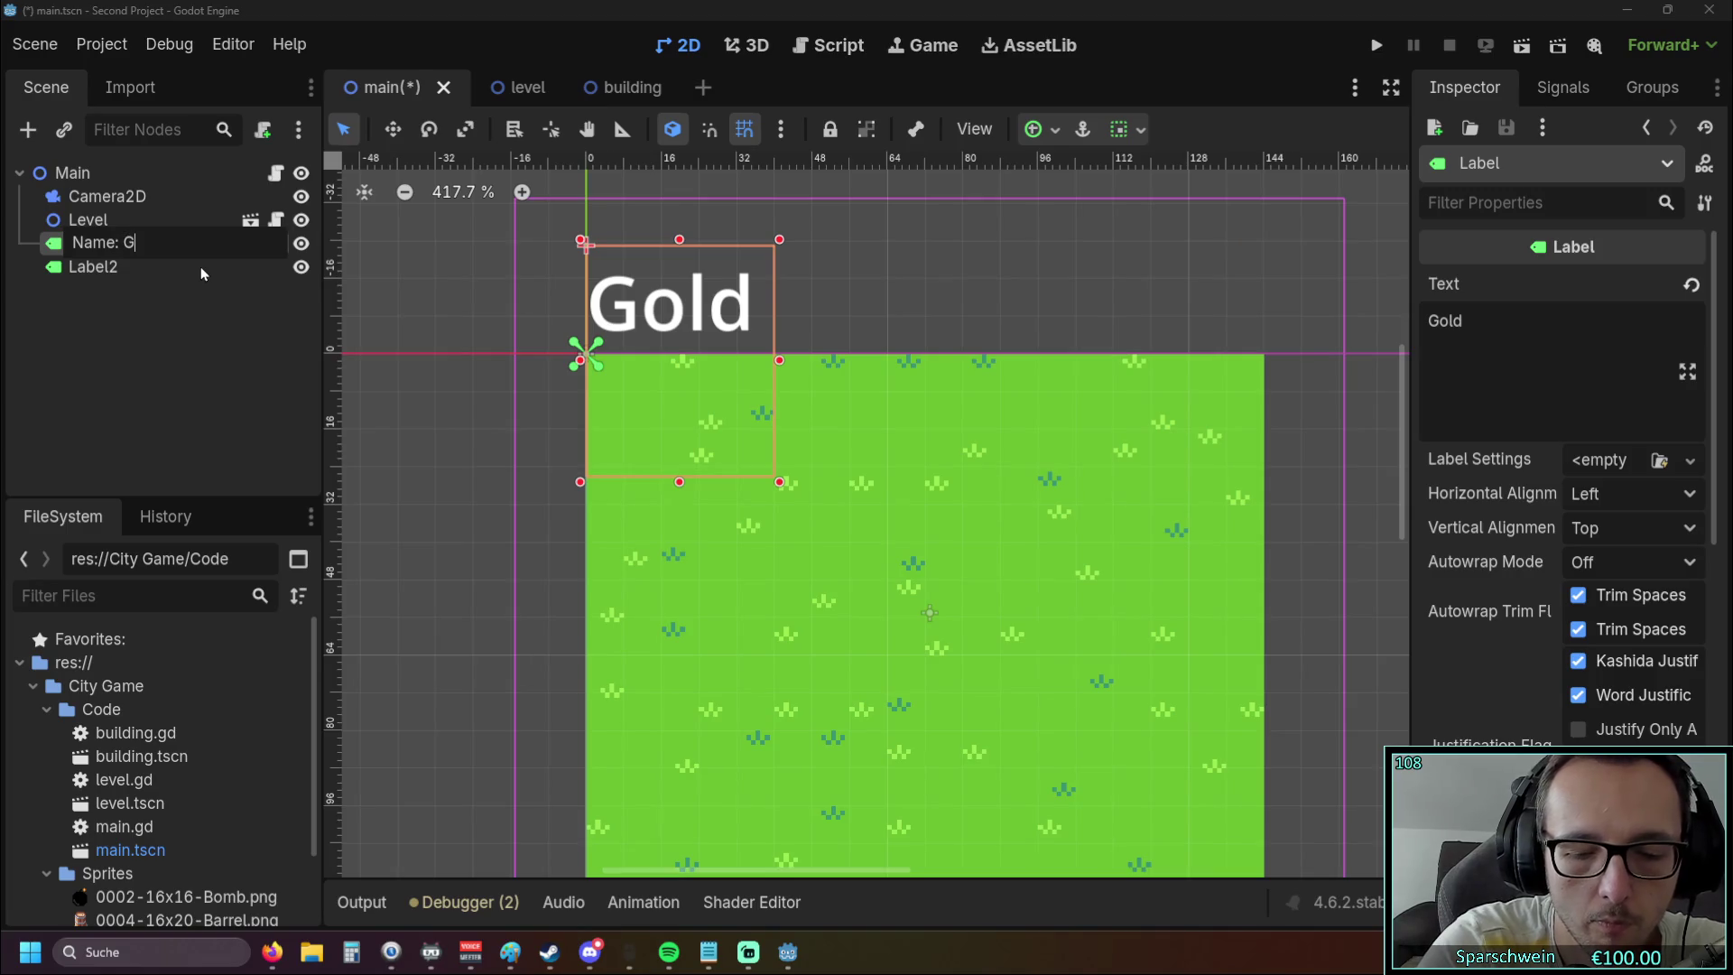
key(Return)
click(890, 520)
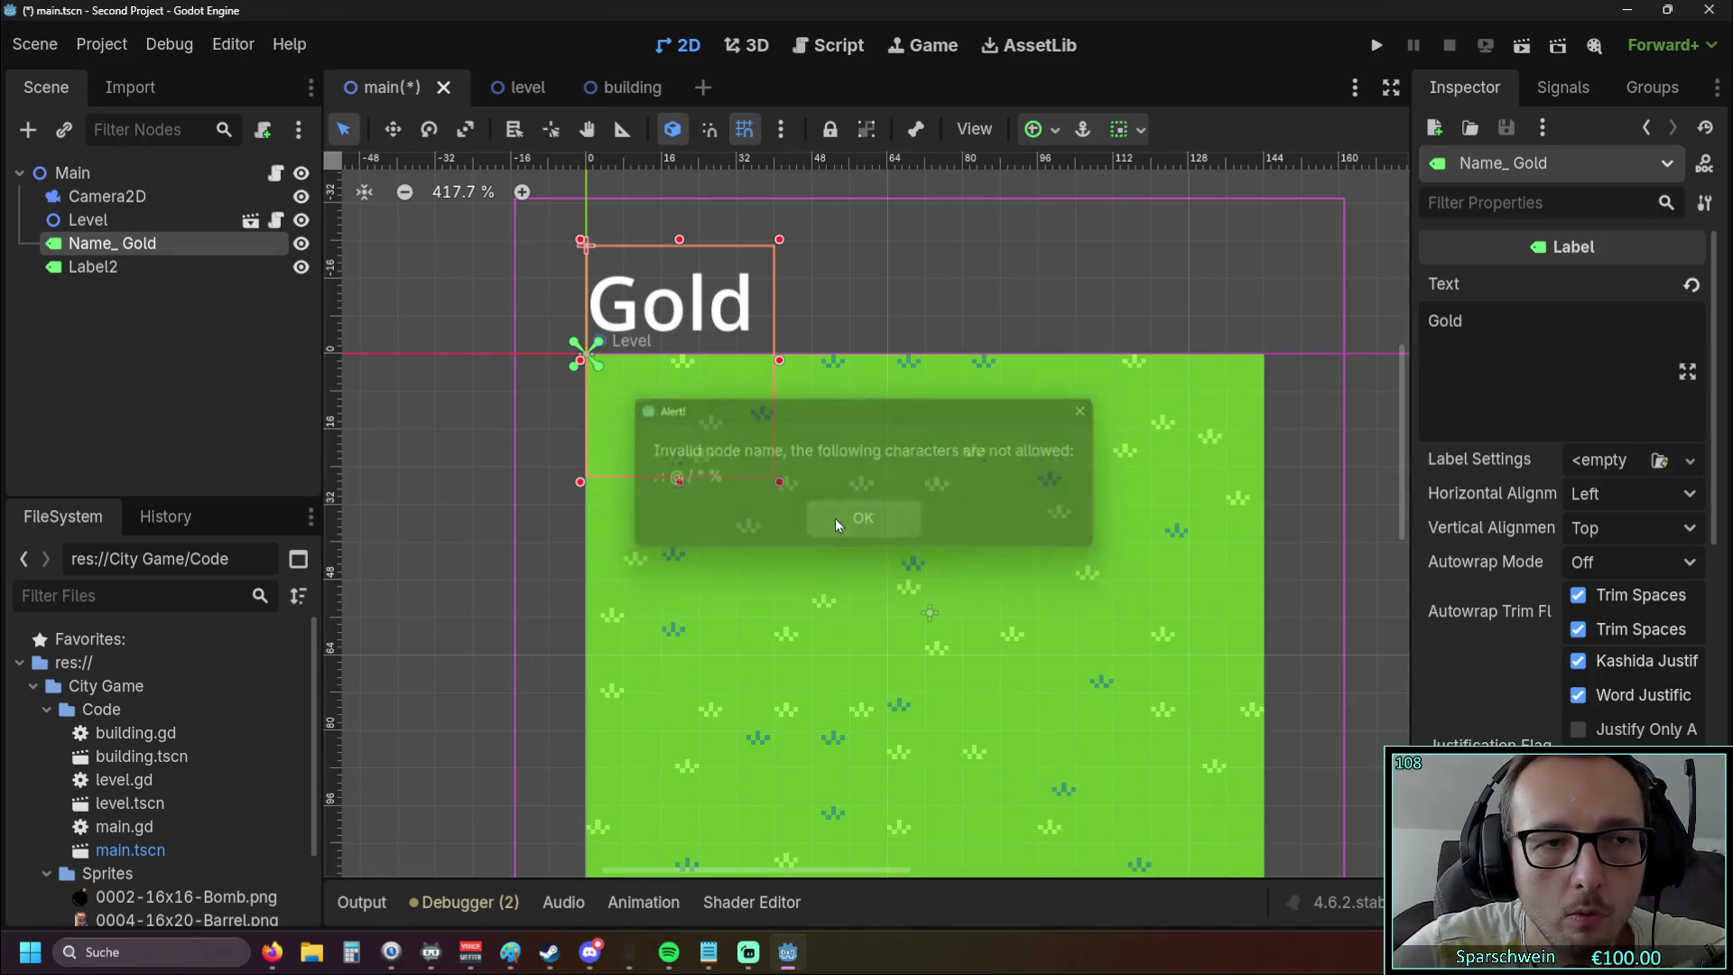
Step: Rename the second label to Gold_Value, replacing the space with an underscore
click(118, 265)
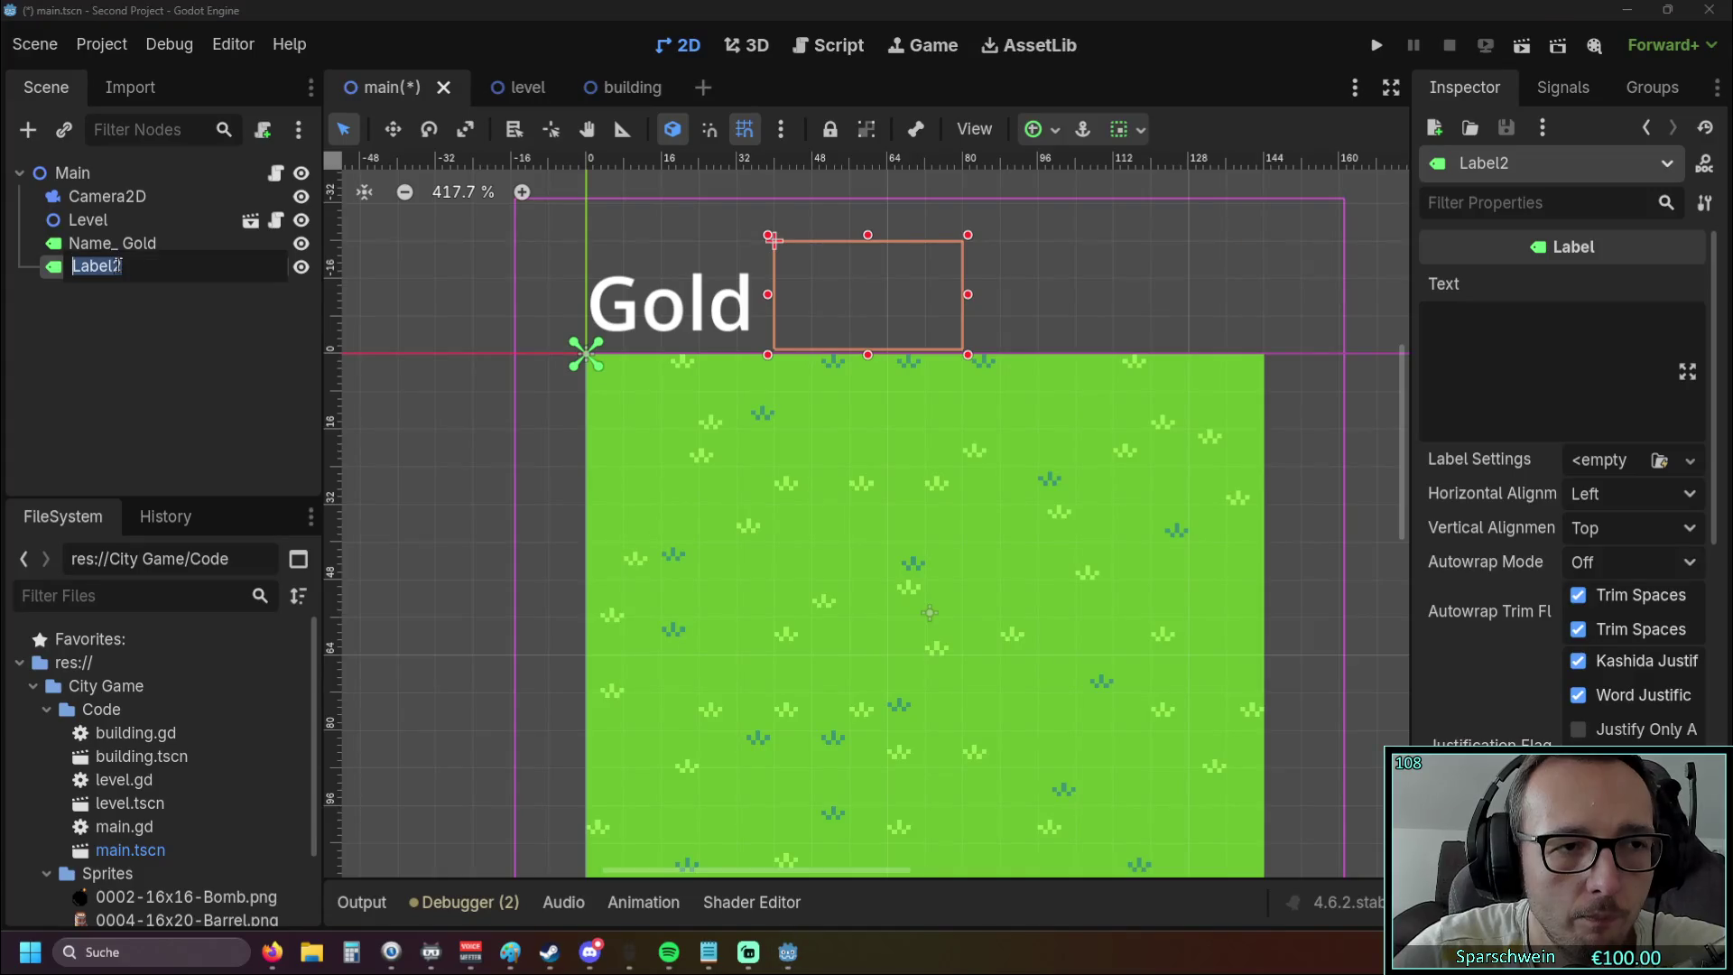
key(F2)
text(Gold Va)
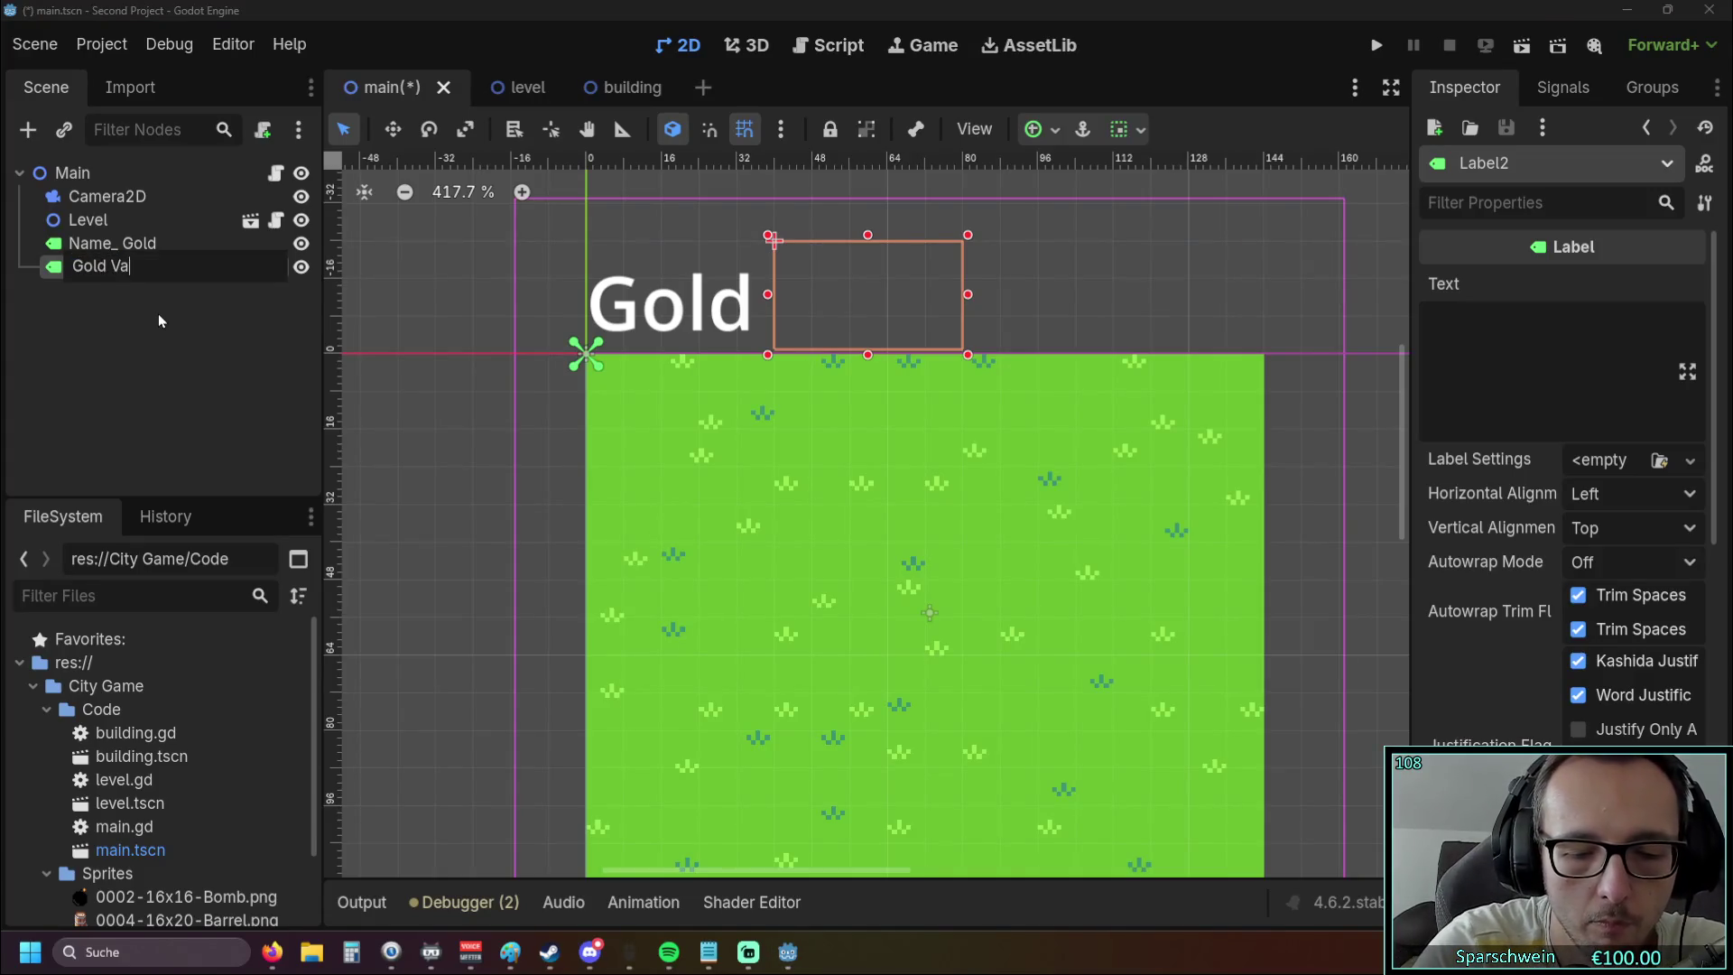
text(lue)
key(Return)
double_click(103, 268)
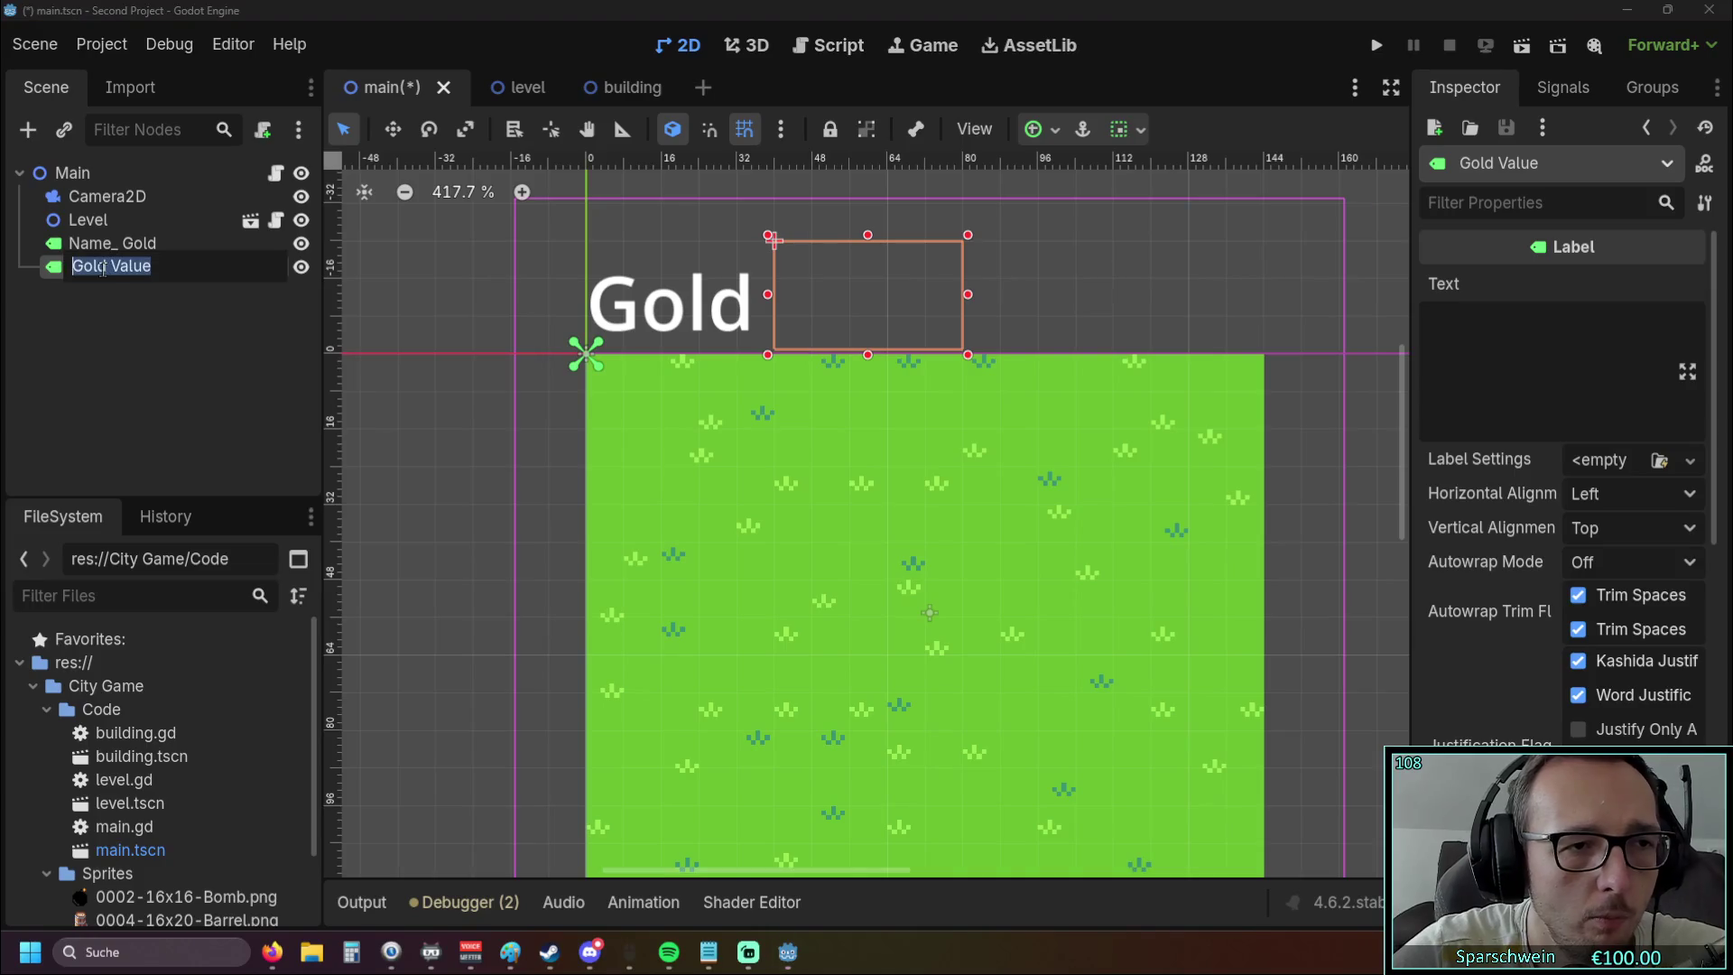
click(108, 267)
key(BackSpace)
text(_)
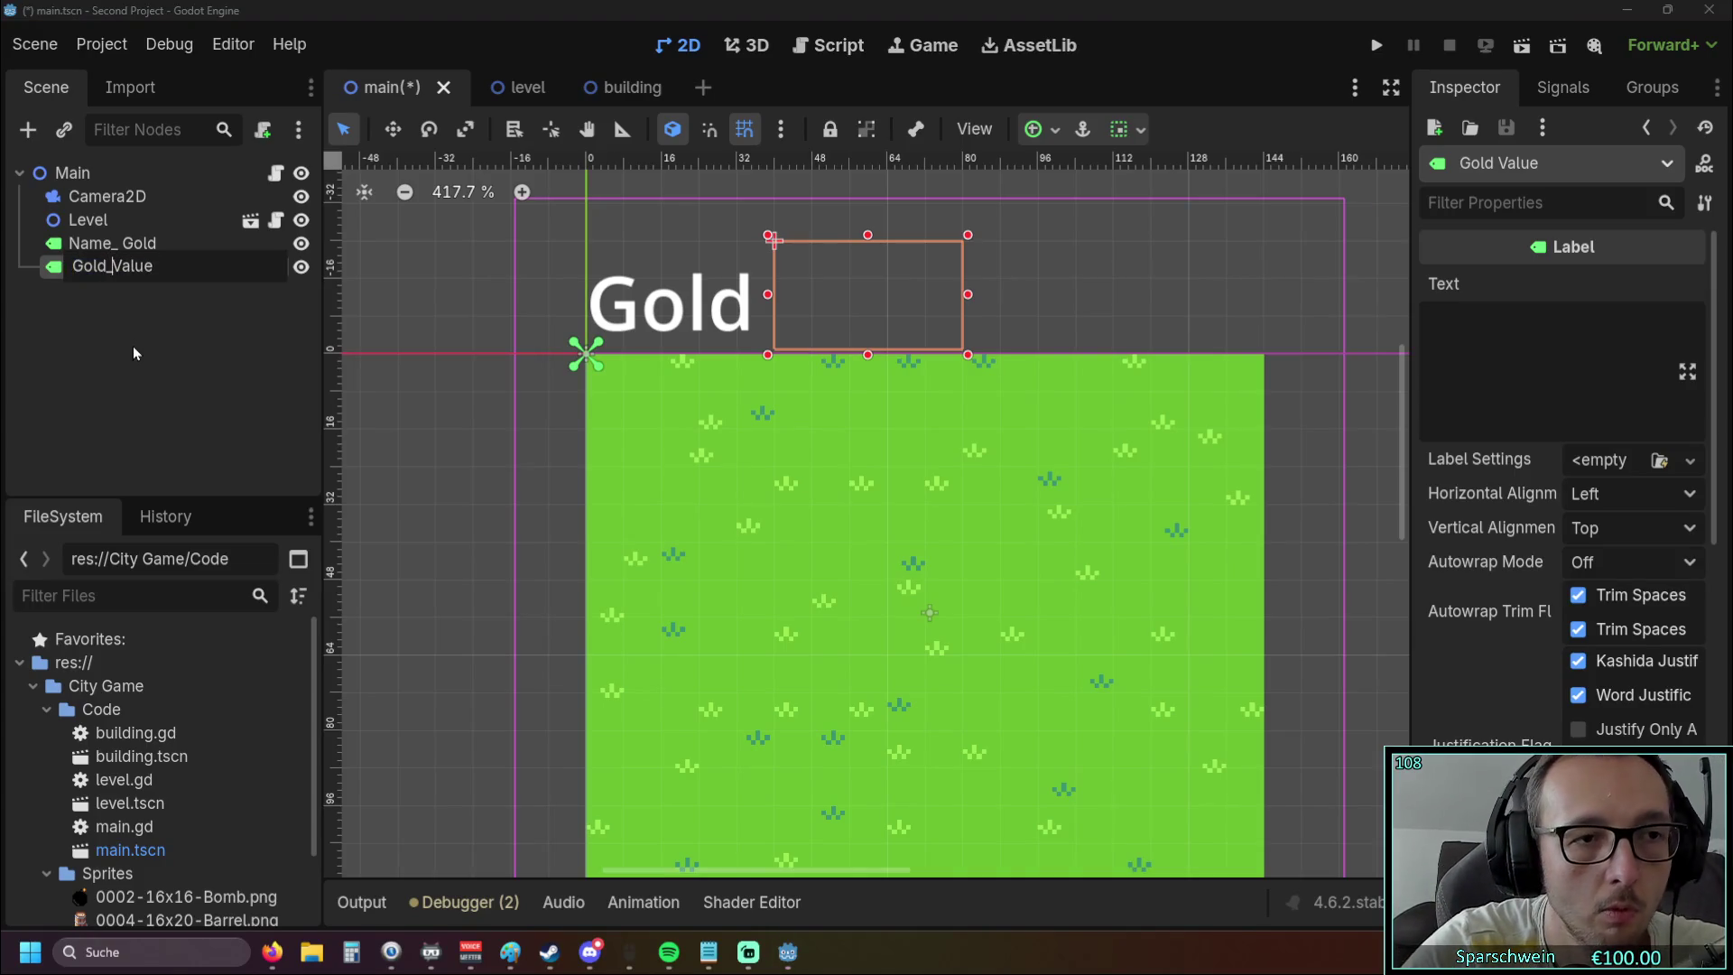
click(138, 334)
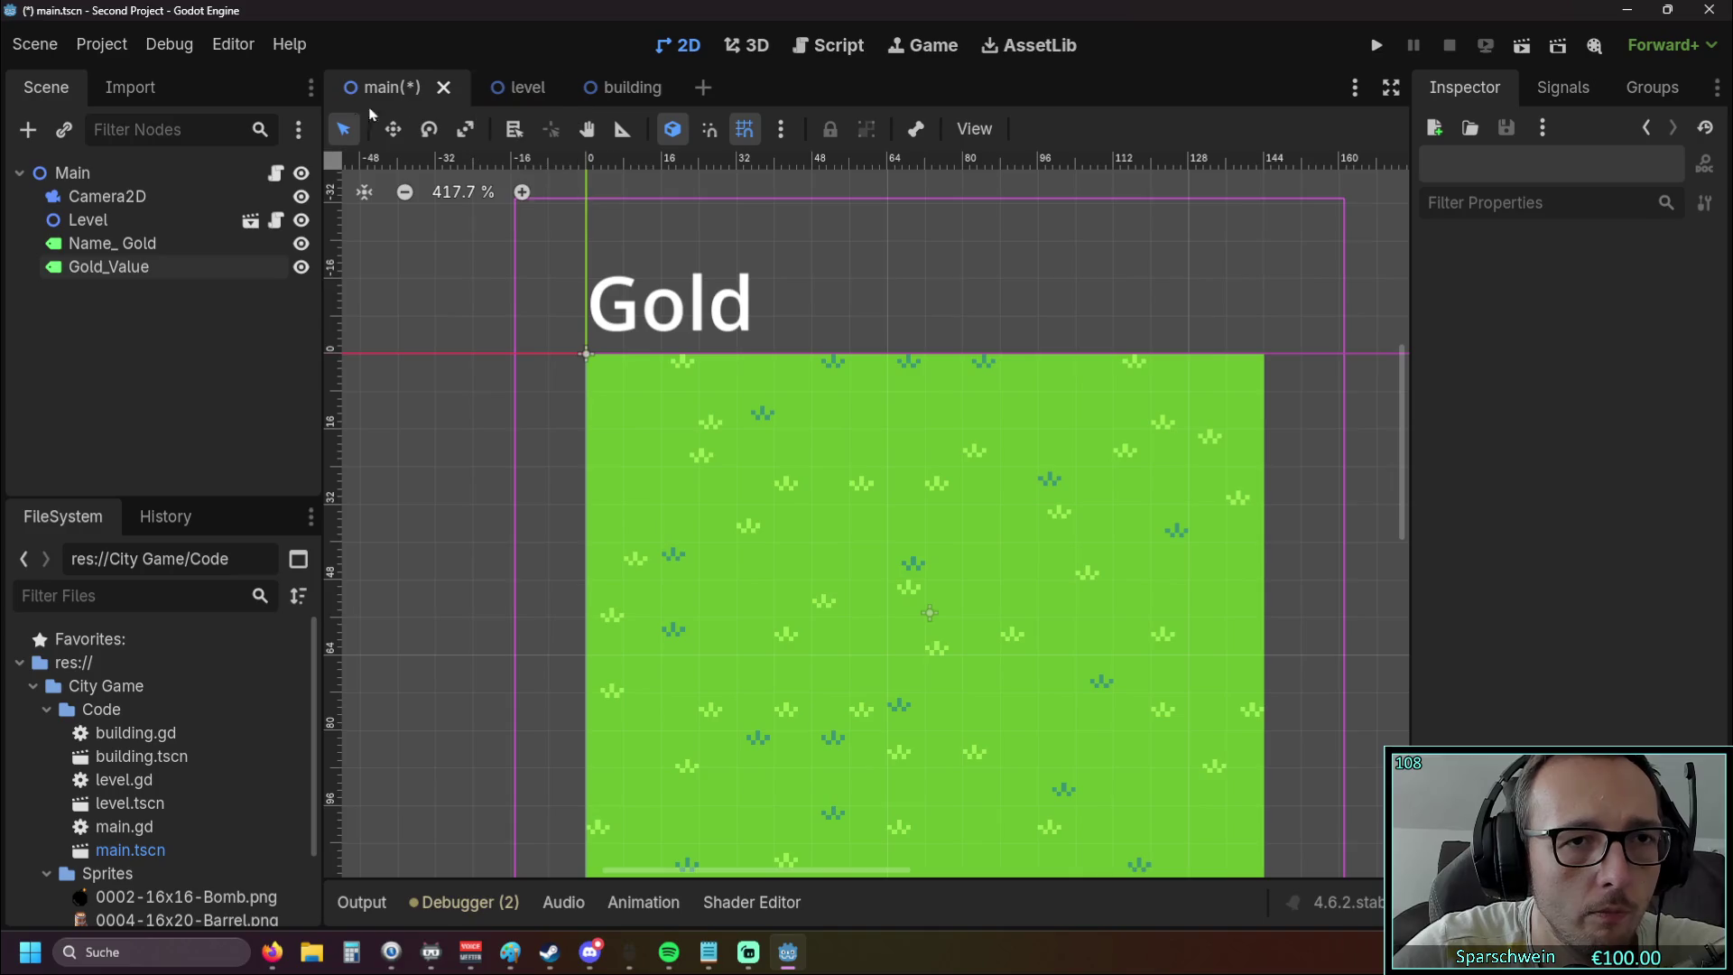
click(28, 129)
Step: Add a third Label named Name_Holz and place it above the grass, right of Gold
text(label)
key(Return)
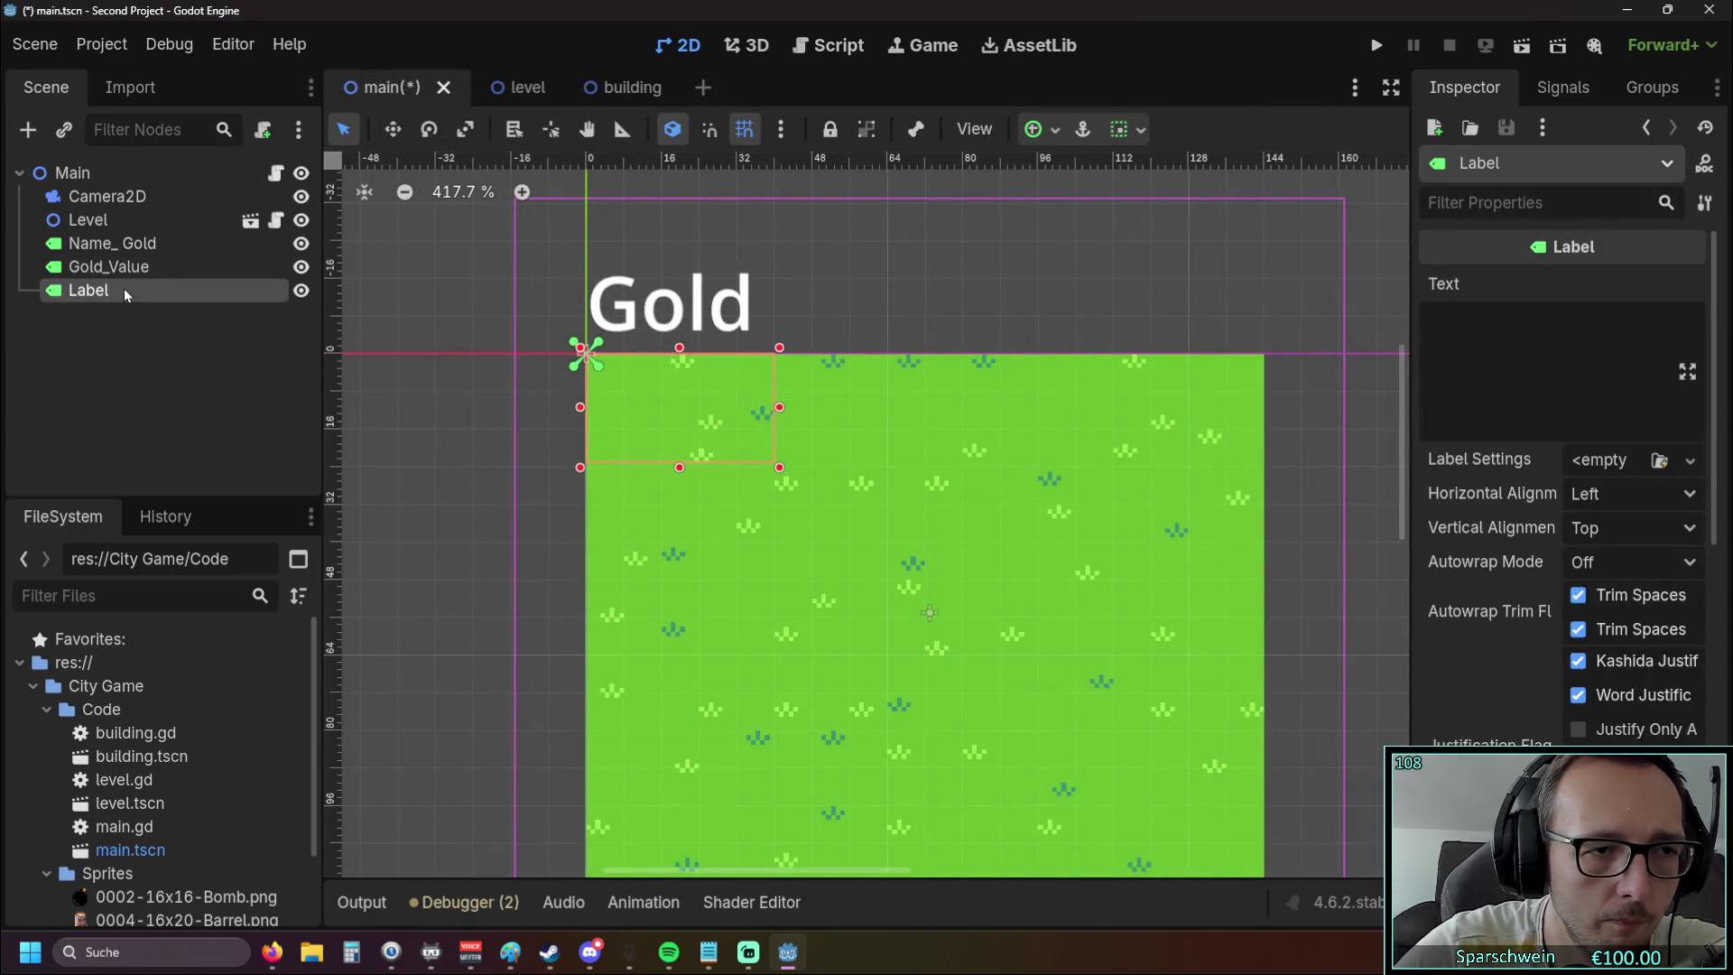
double_click(116, 287)
text(Name_Ho)
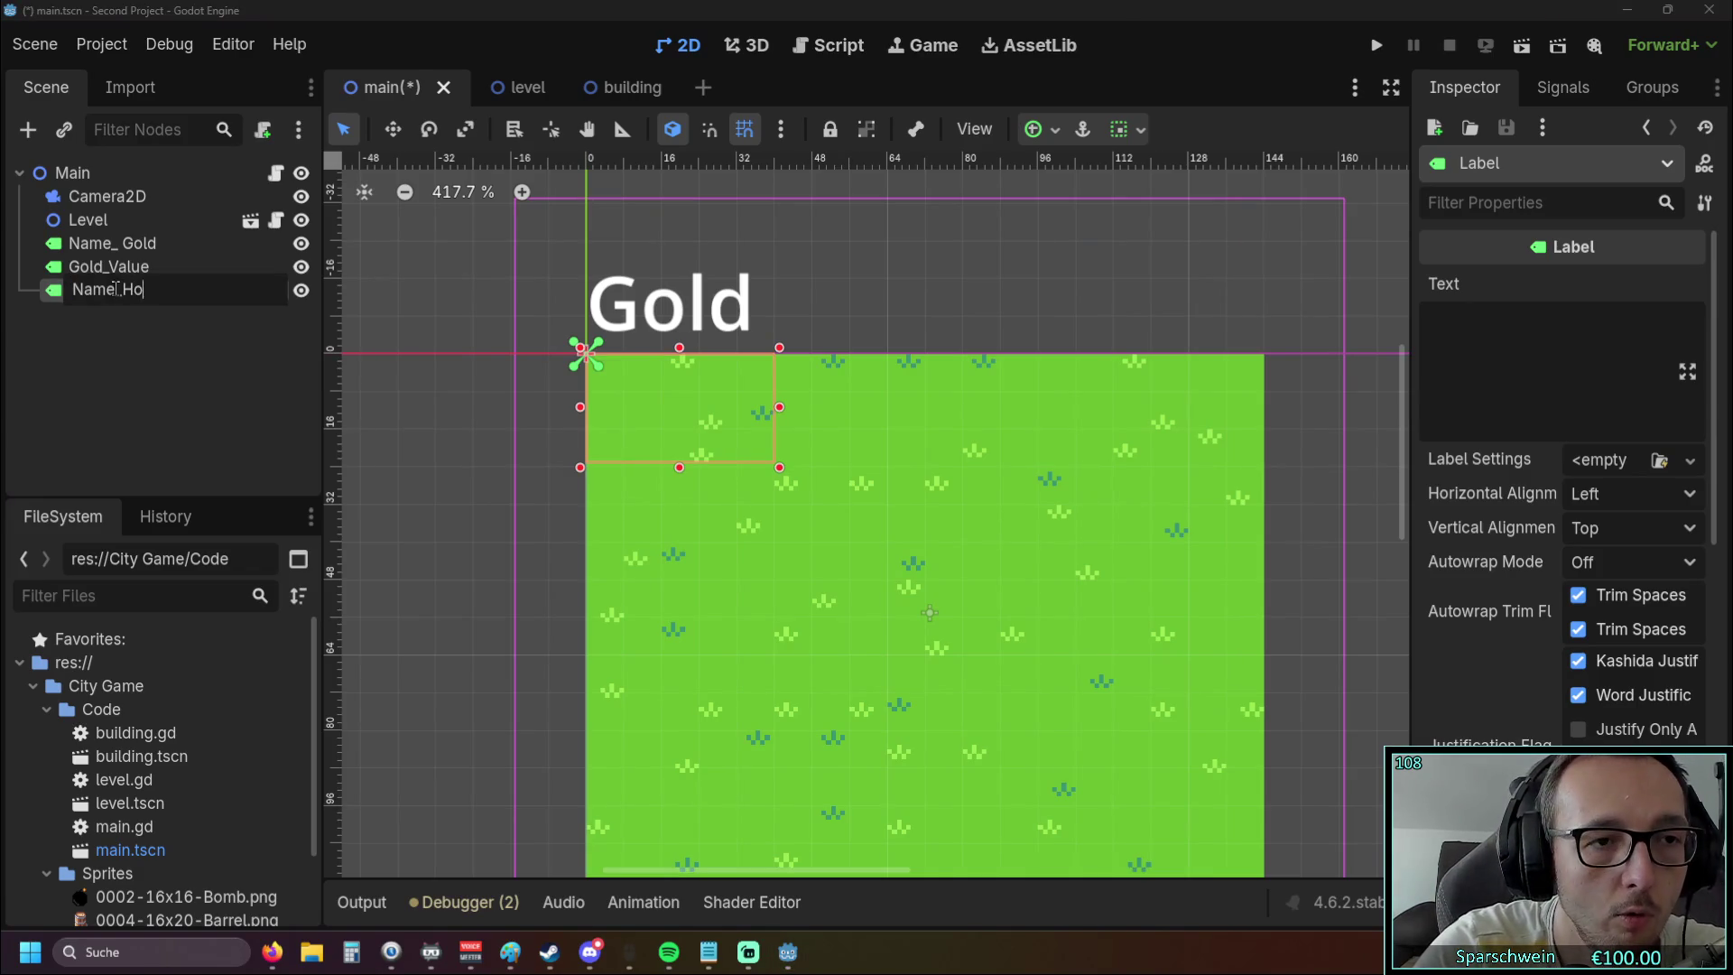
text(lz)
key(Return)
mouse_move(713, 408)
mouse_down()
mouse_move(1067, 316)
mouse_move(1029, 298)
mouse_move(1045, 299)
mouse_up()
Step: Add a child Label under Name_Holz
click(183, 268)
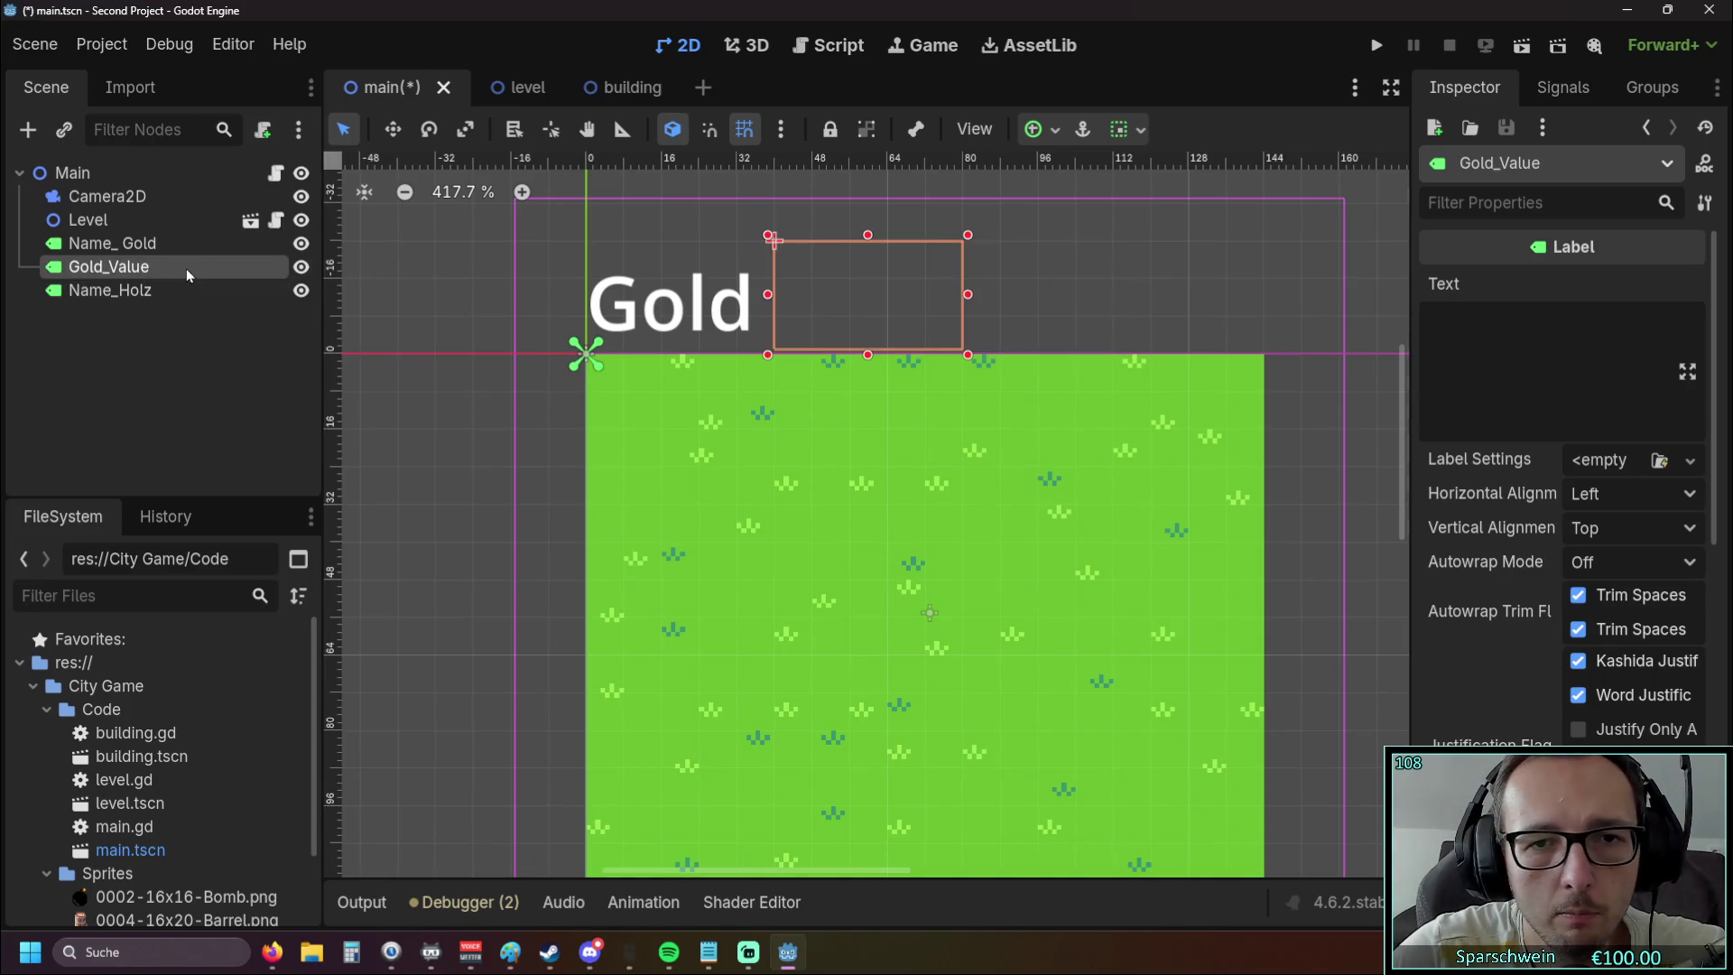
click(171, 300)
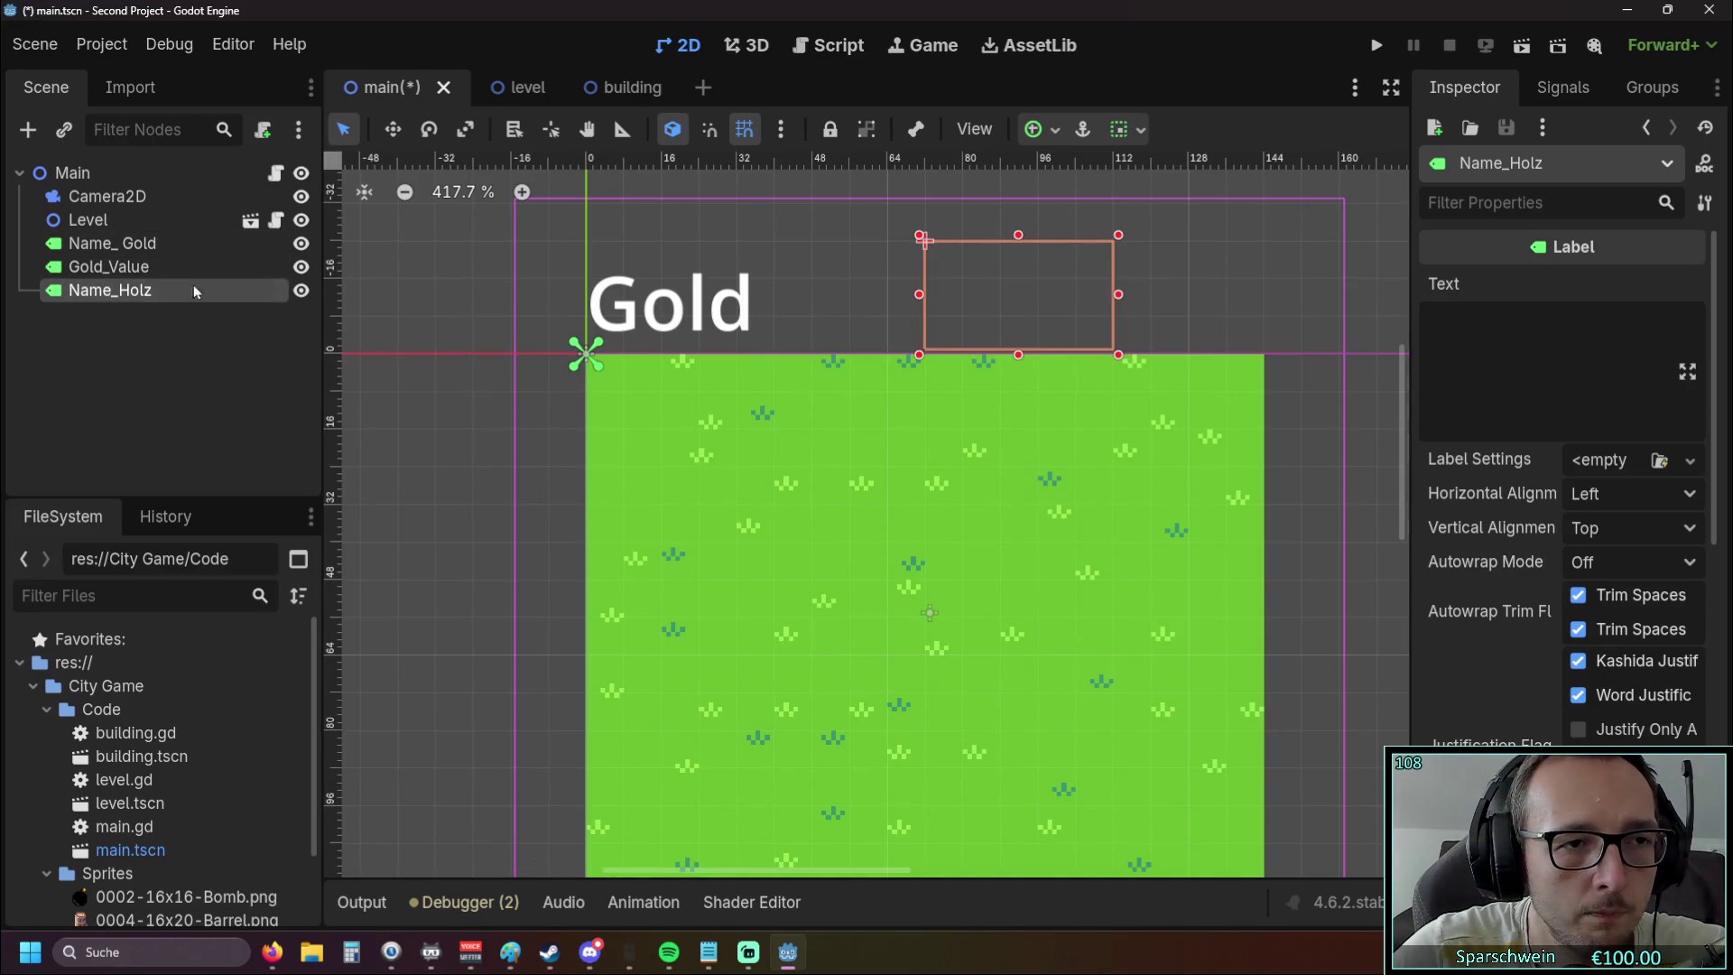
click(28, 129)
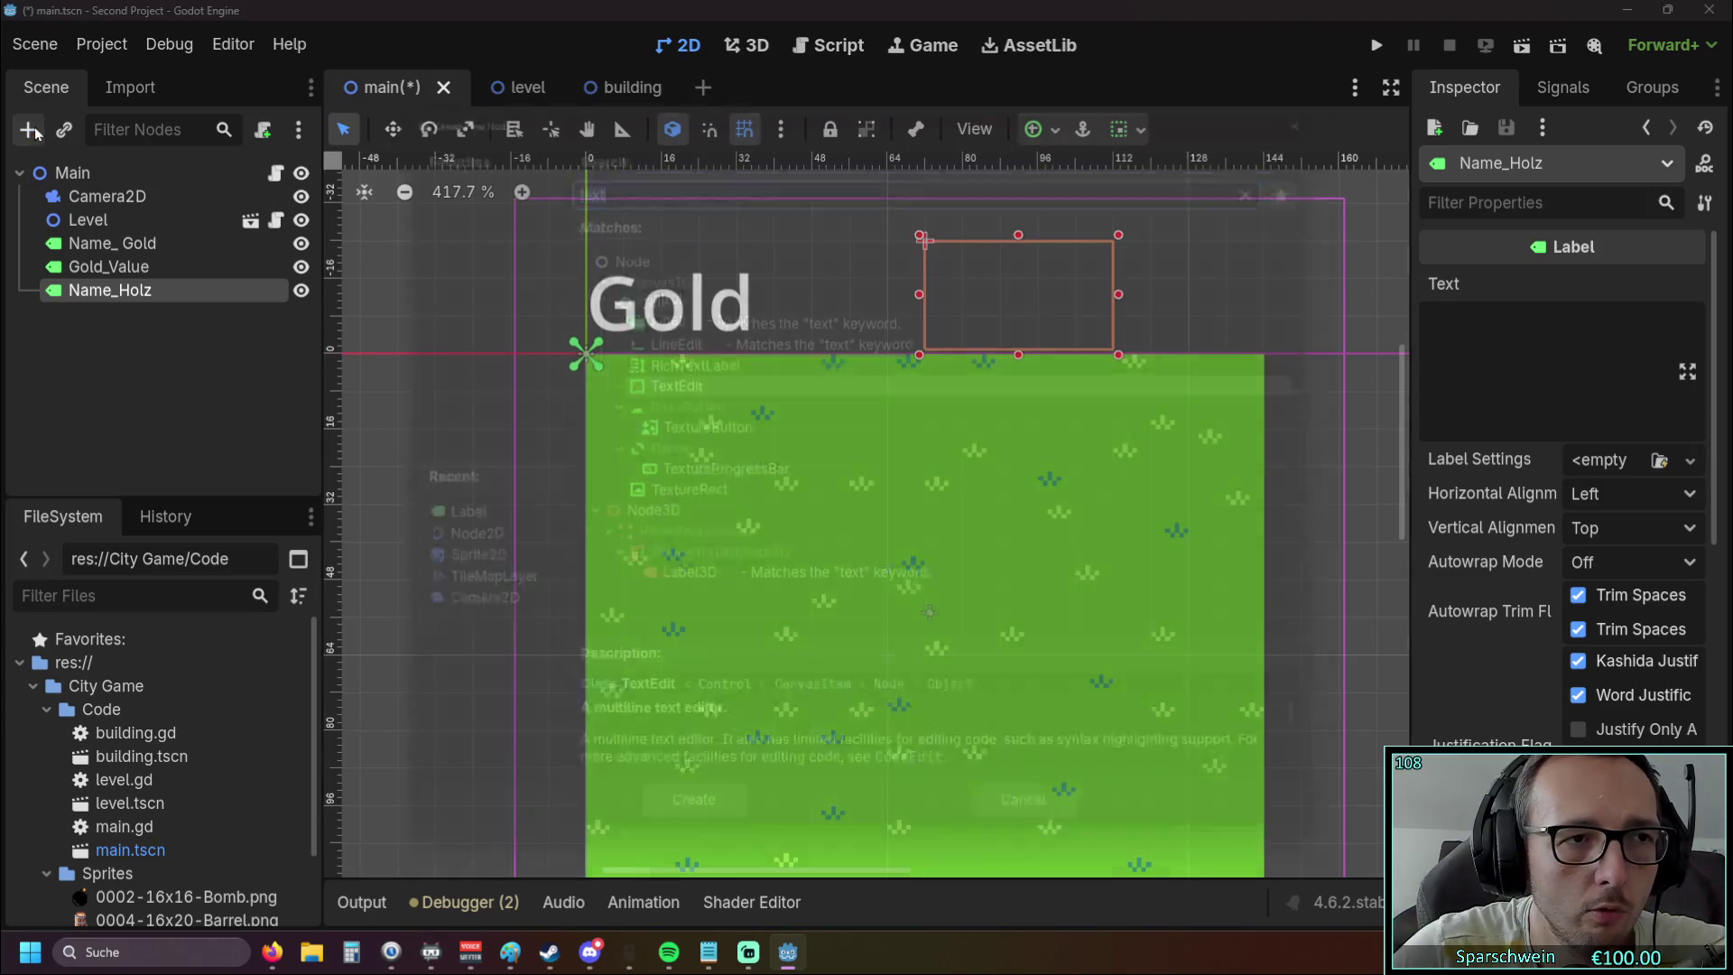
click(700, 846)
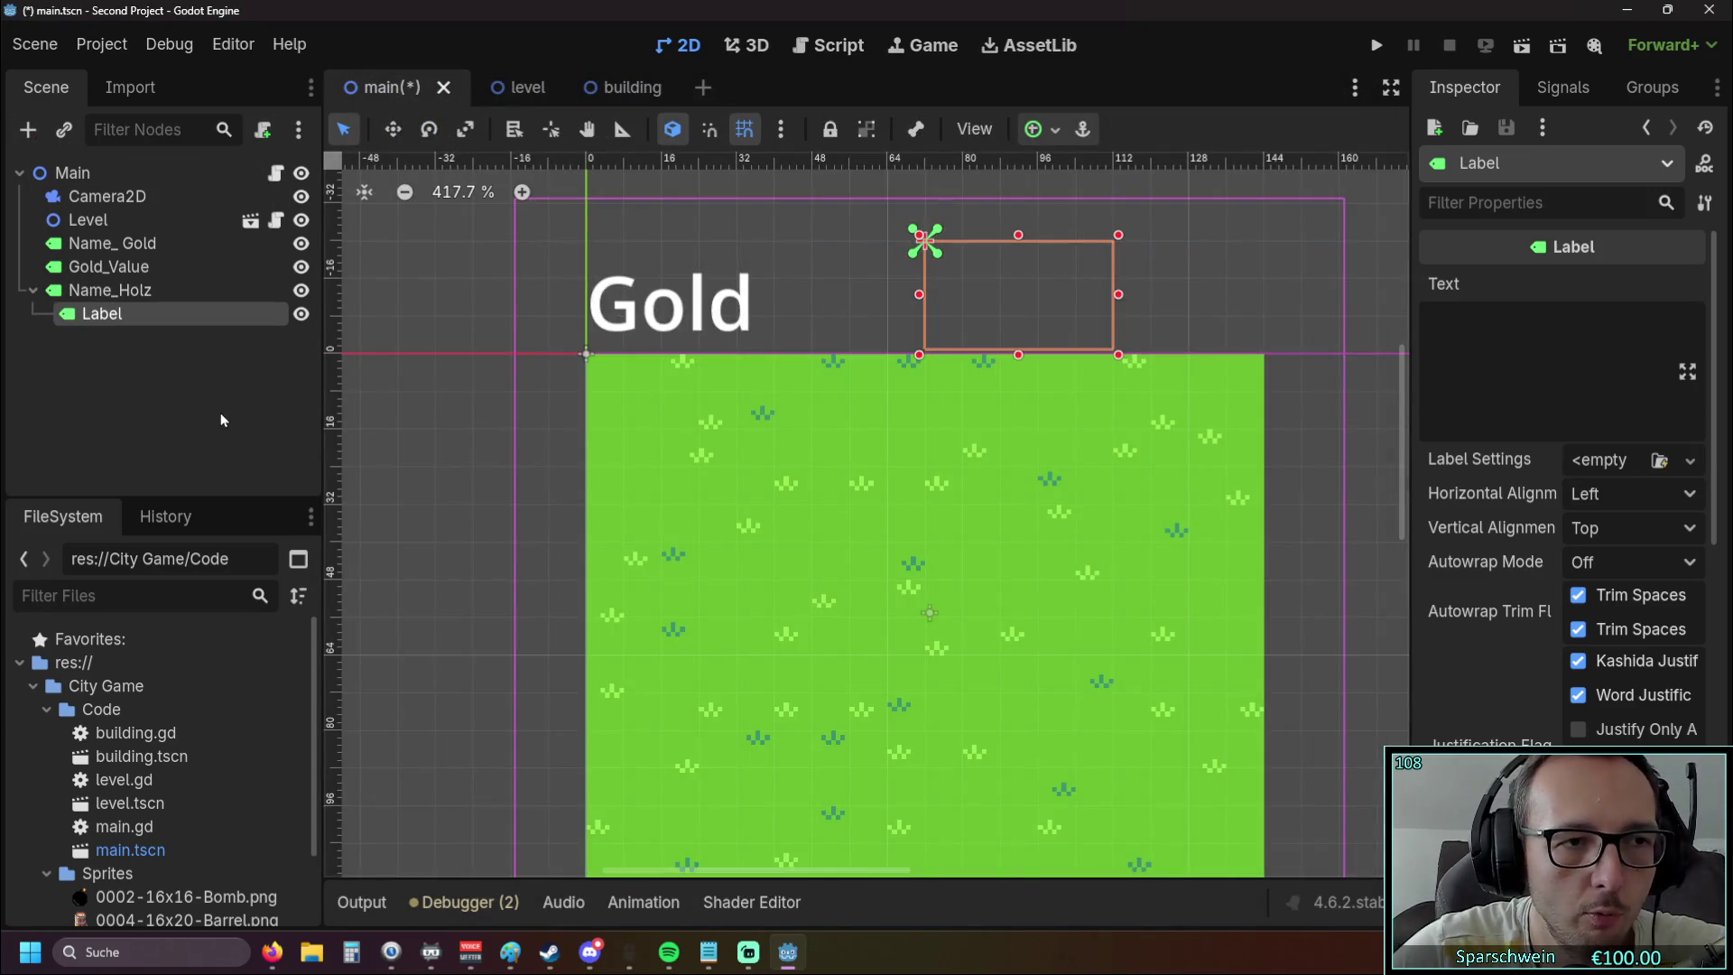
Step: Nest Gold_Value under Name_Gold in the Scene tree
click(101, 269)
drag(89, 269, 118, 251)
key(Down)
key(Down)
key(Up)
key(Up)
click(120, 242)
Step: Rename Name_Holz's child label to Holz_Value
click(108, 314)
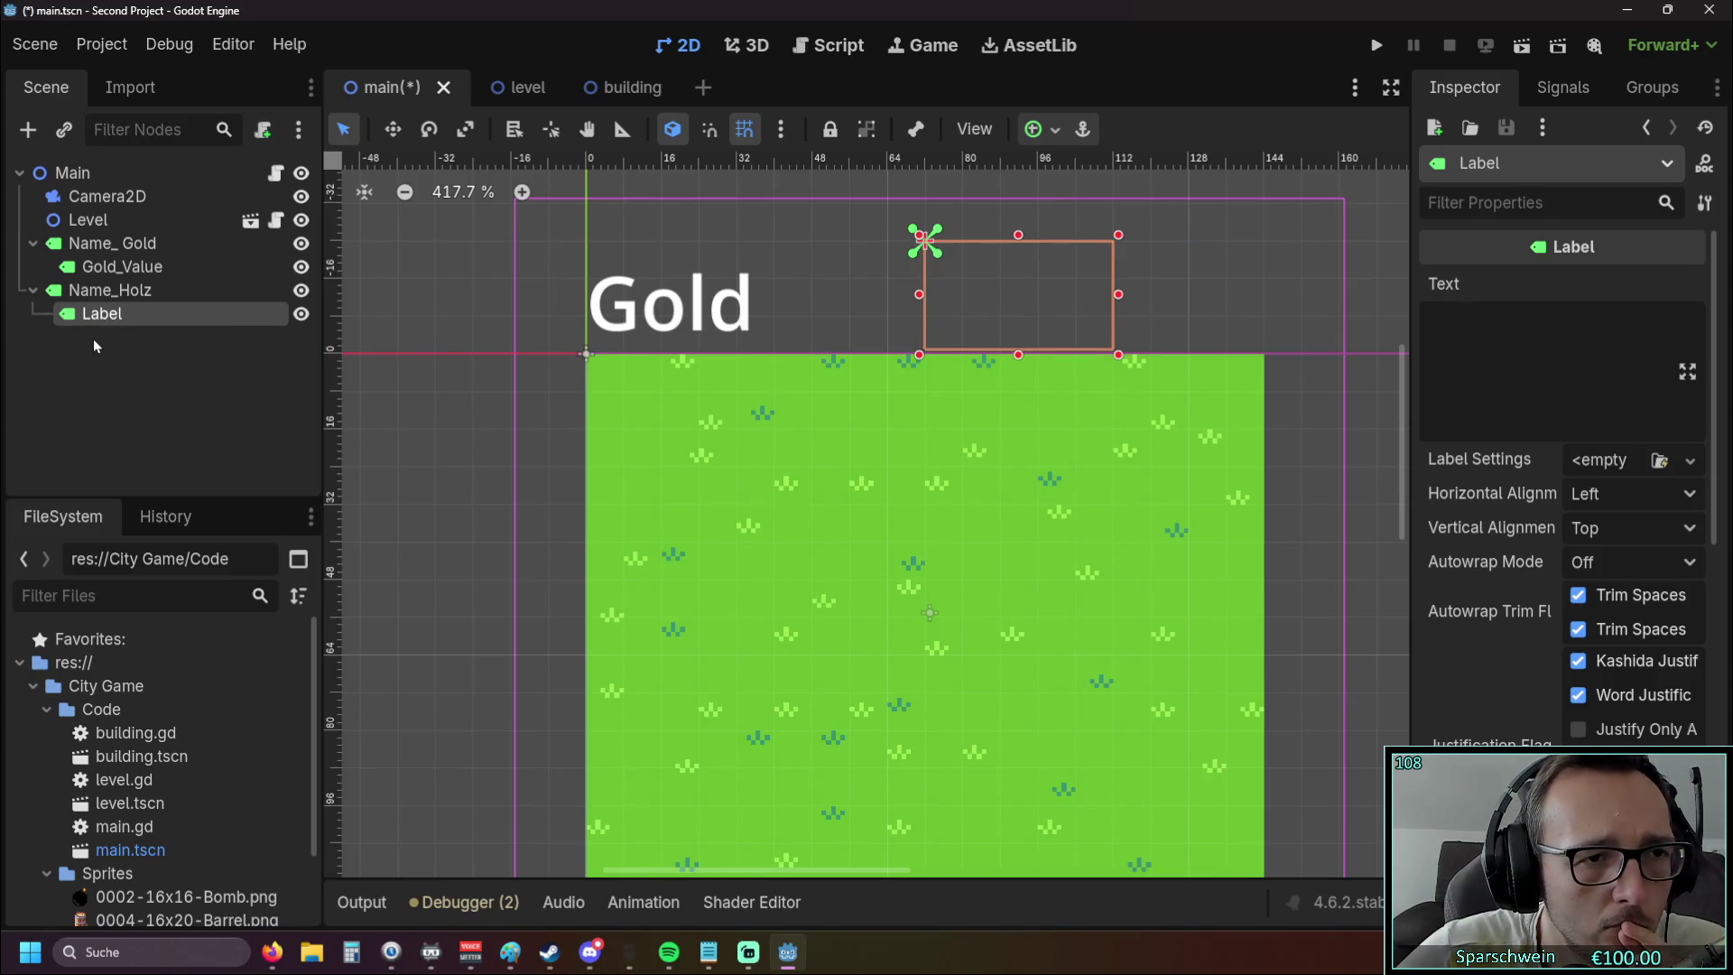
double_click(120, 315)
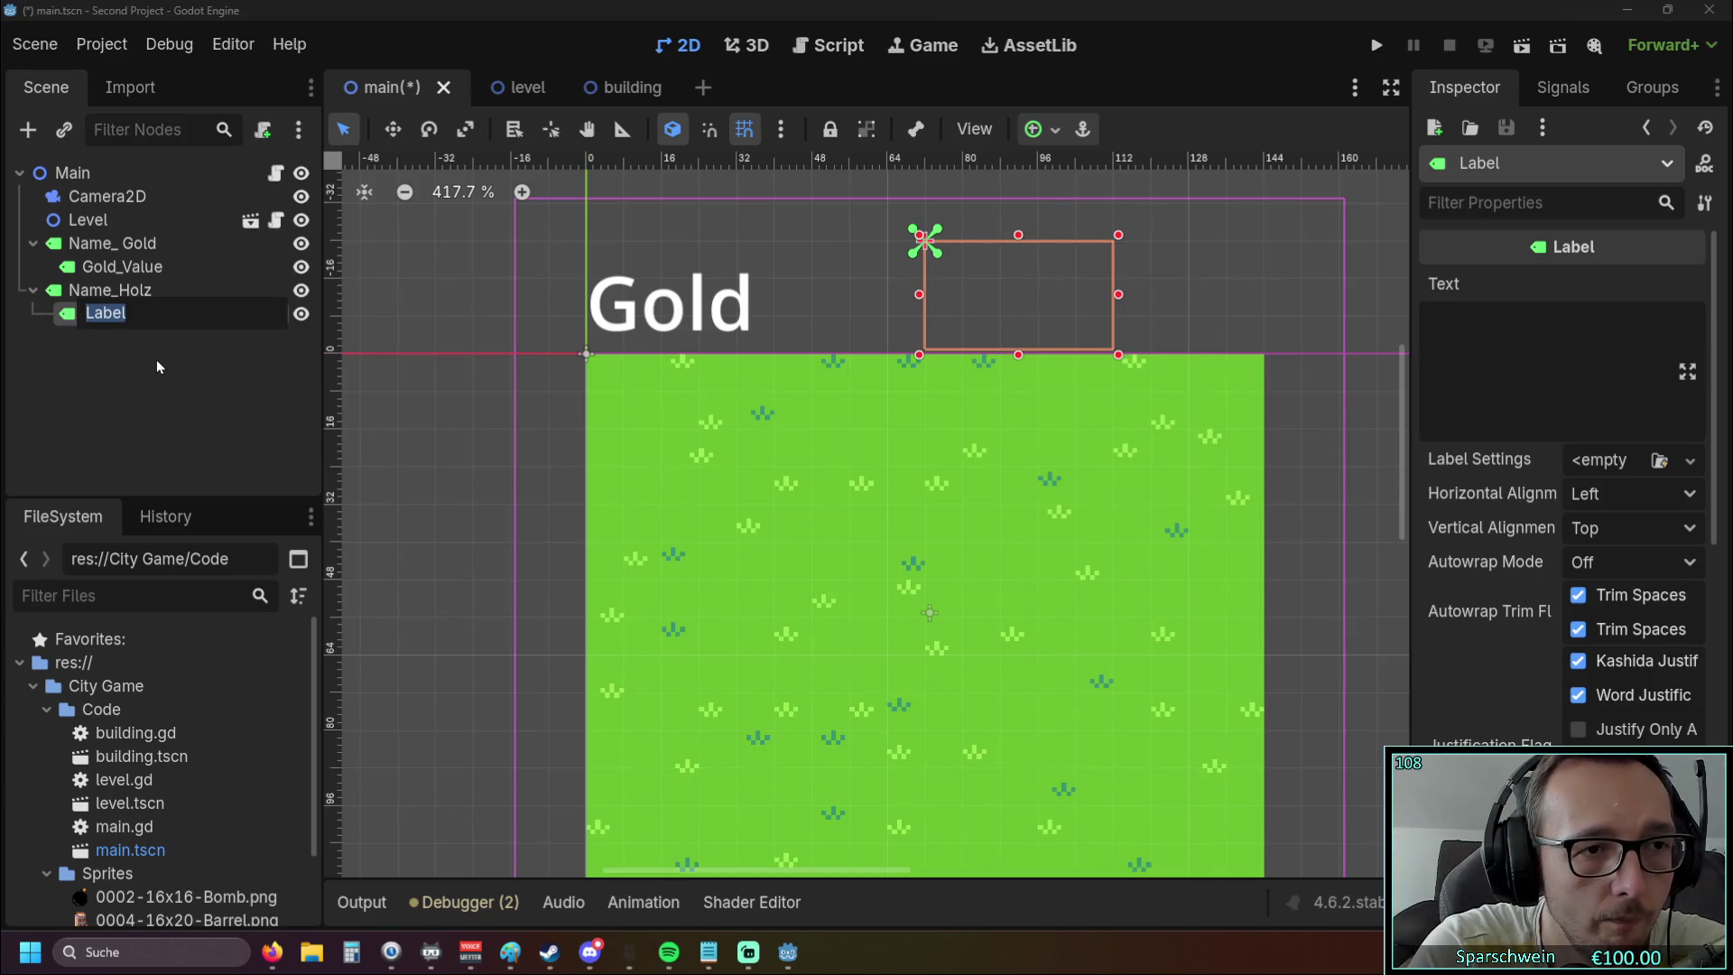
text(Holz_Value)
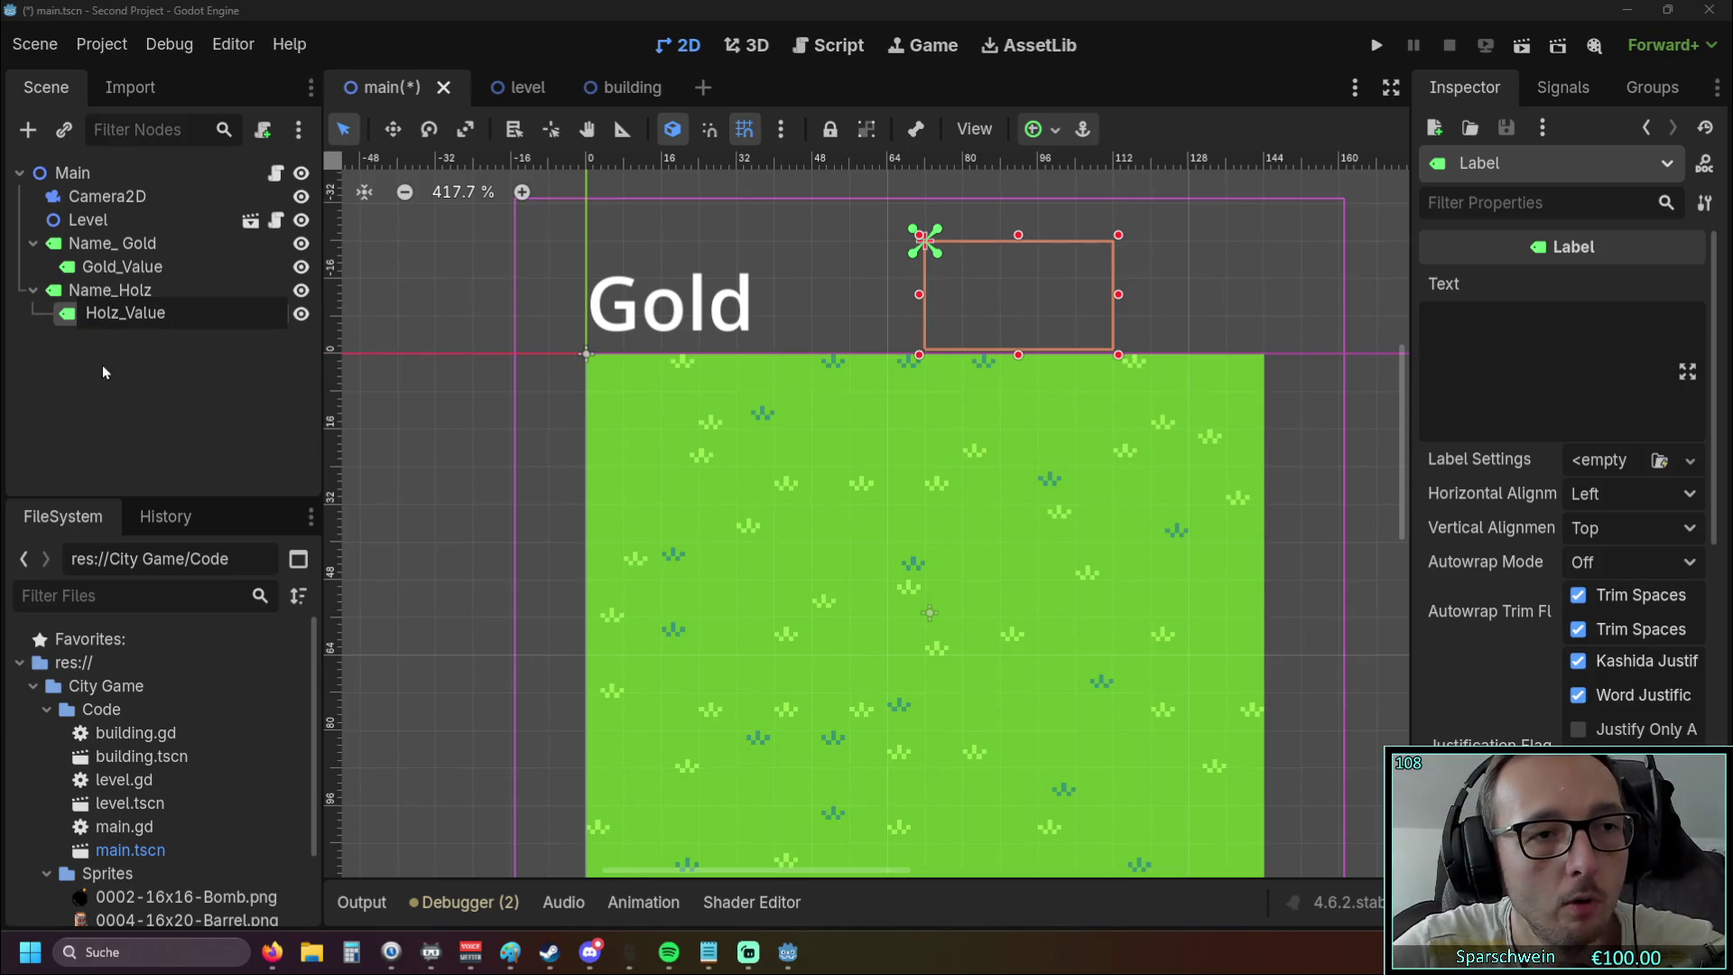
key(Return)
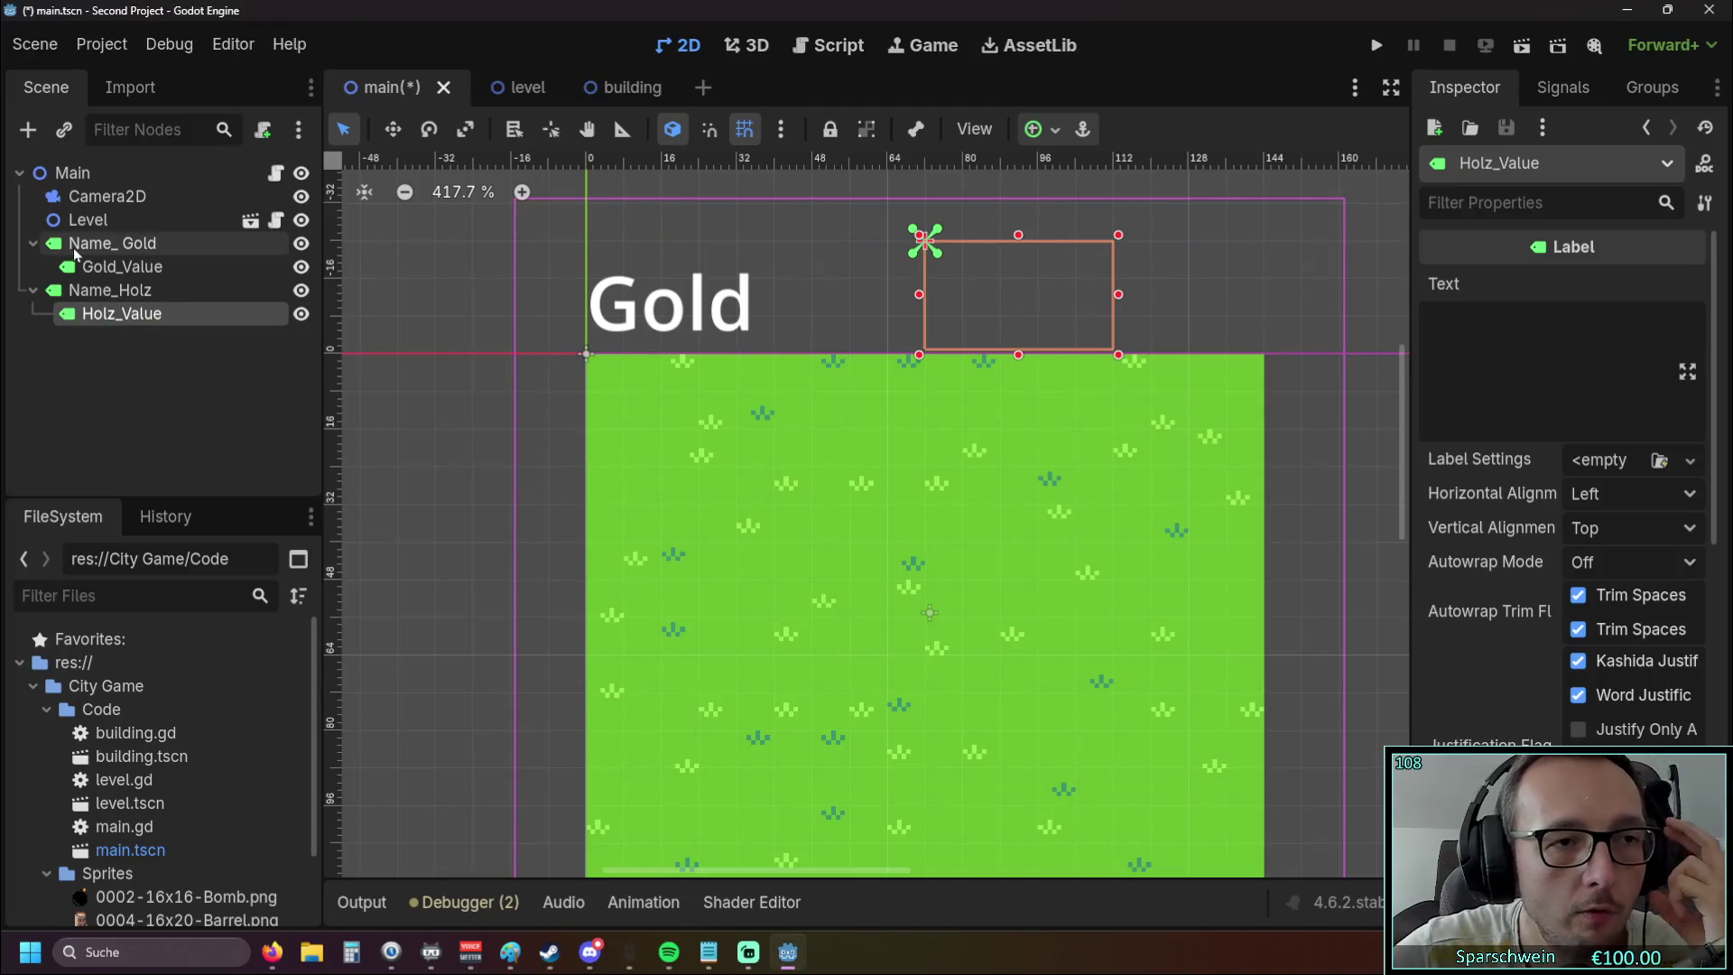
Step: Bring up the Create New Node dialog from the Scene dock's context menu
click(100, 357)
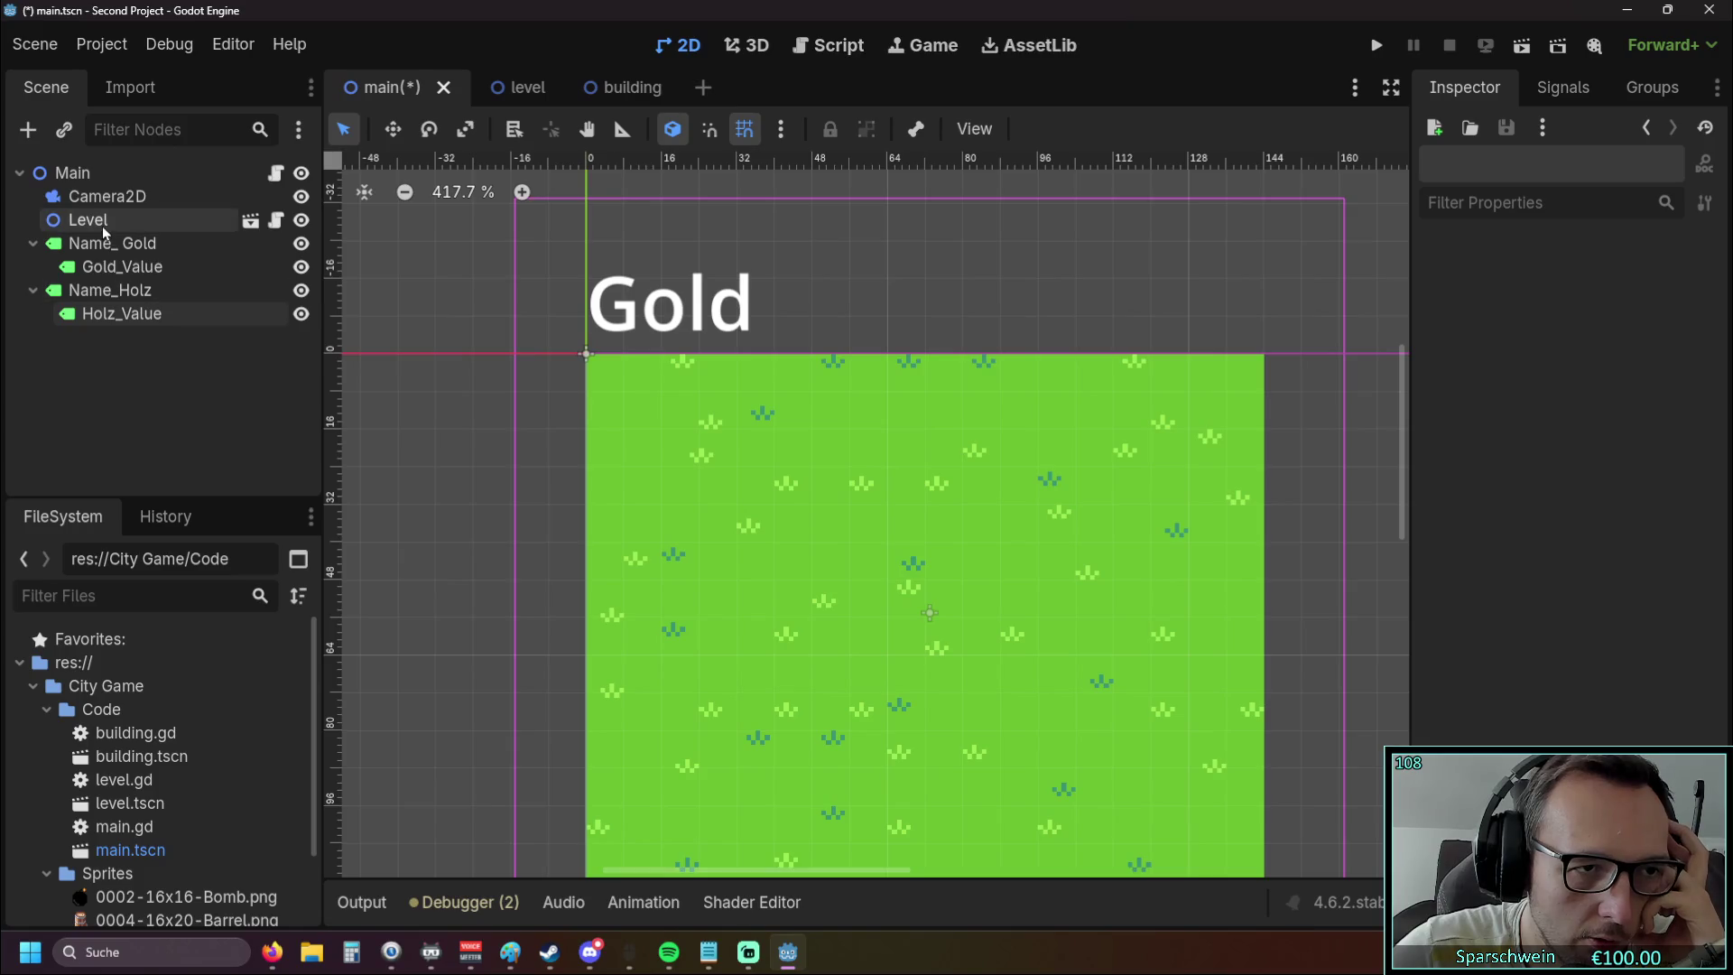
right_click(119, 348)
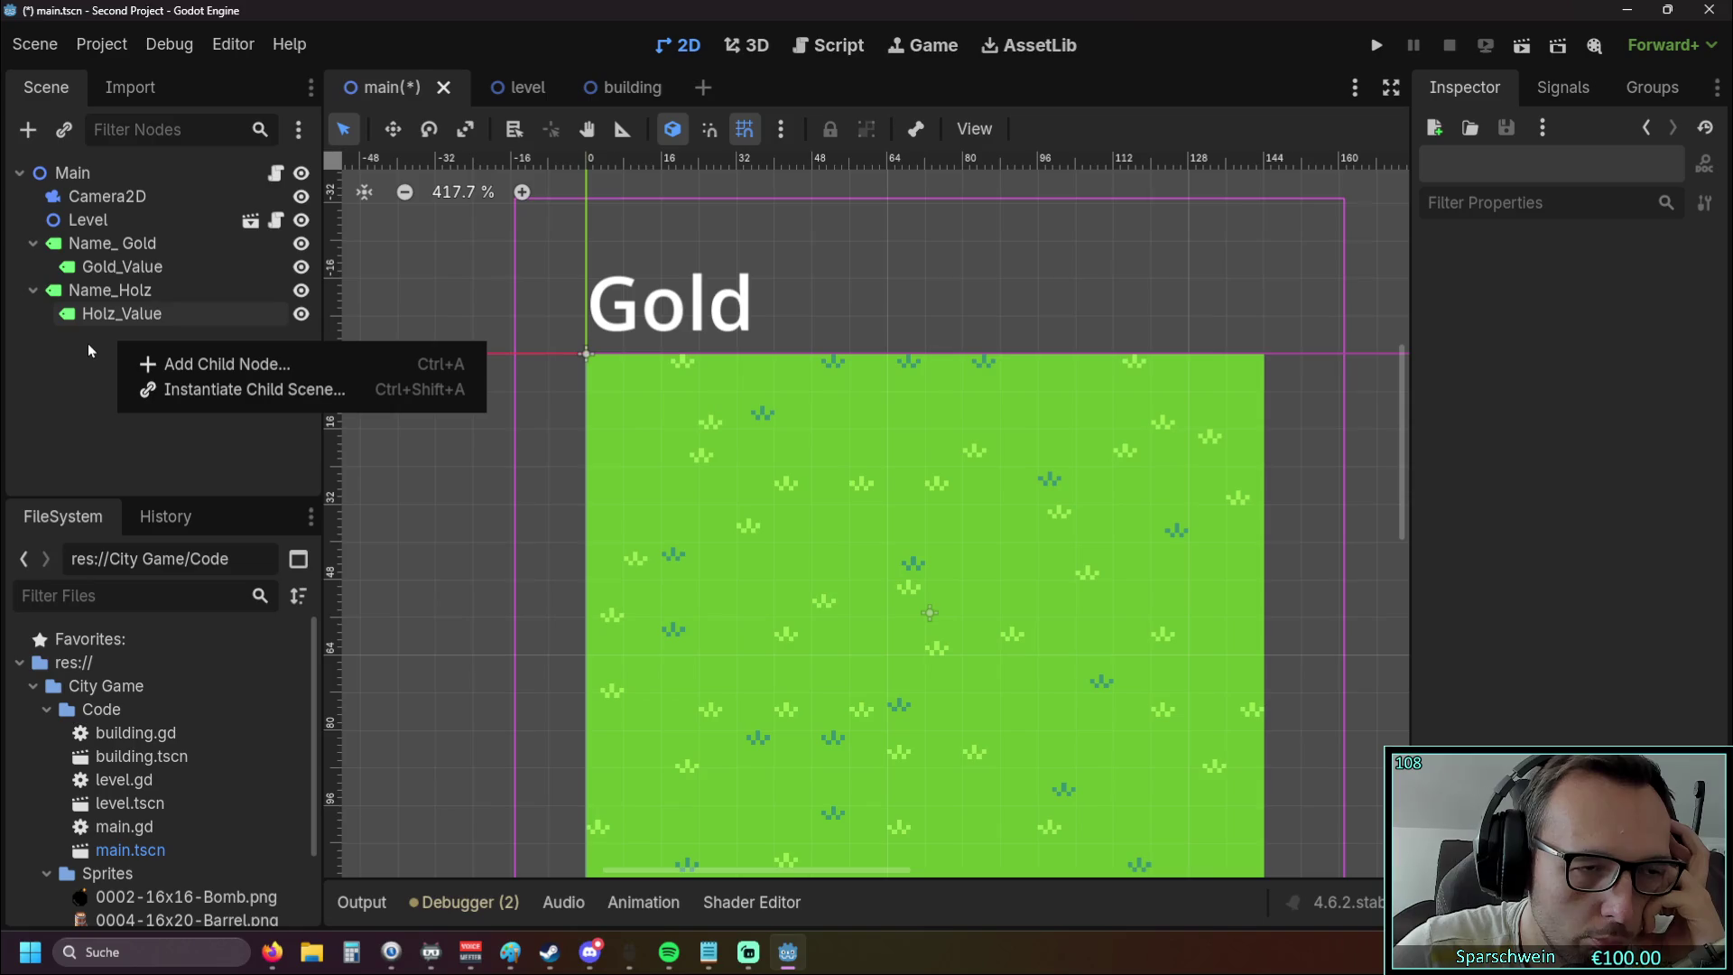
click(478, 362)
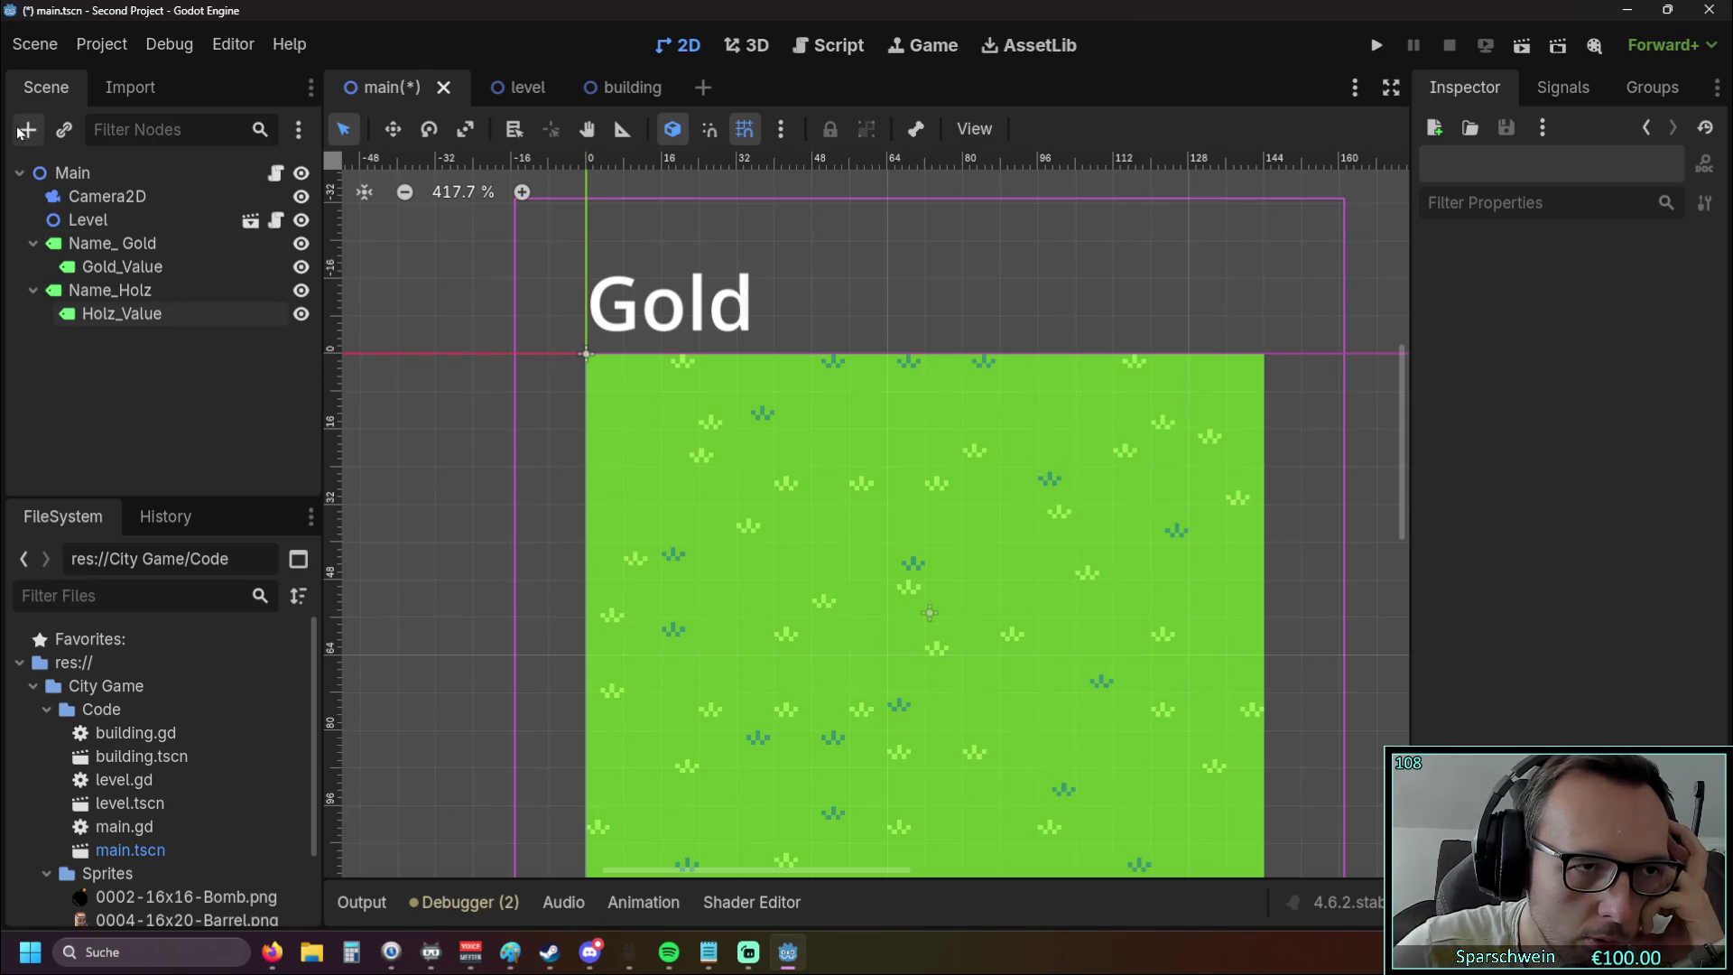
Step: Create a Node2D under Main and move the four labels into it
text(Note)
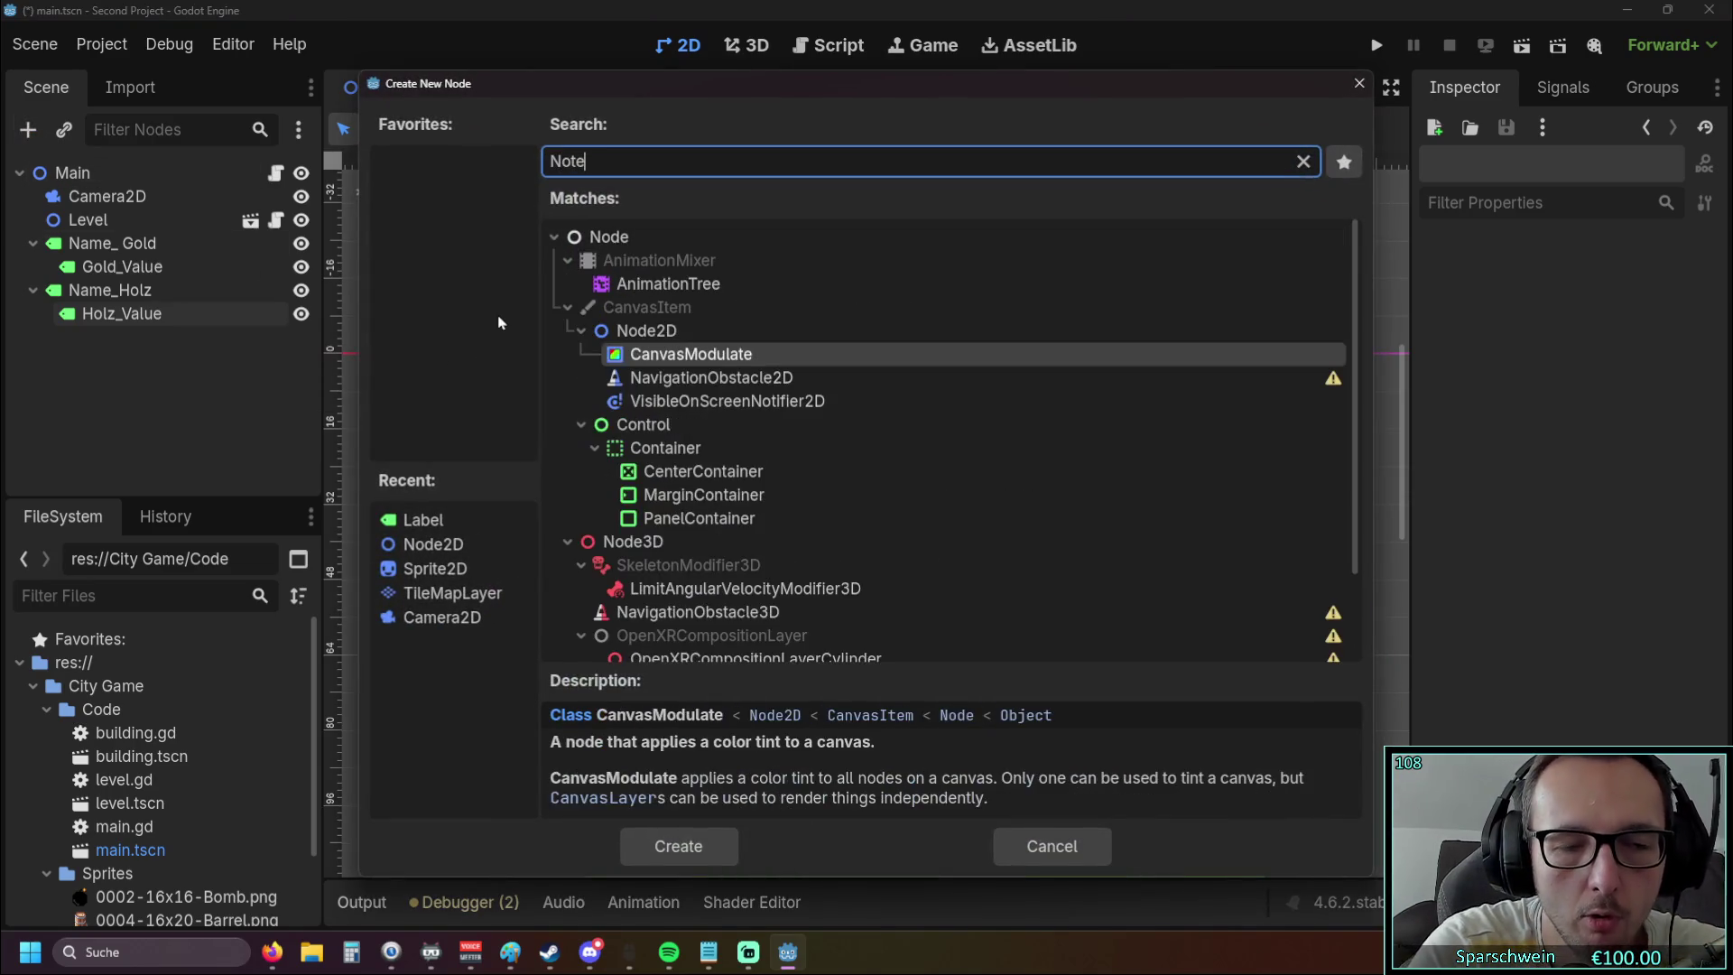
double_click(703, 330)
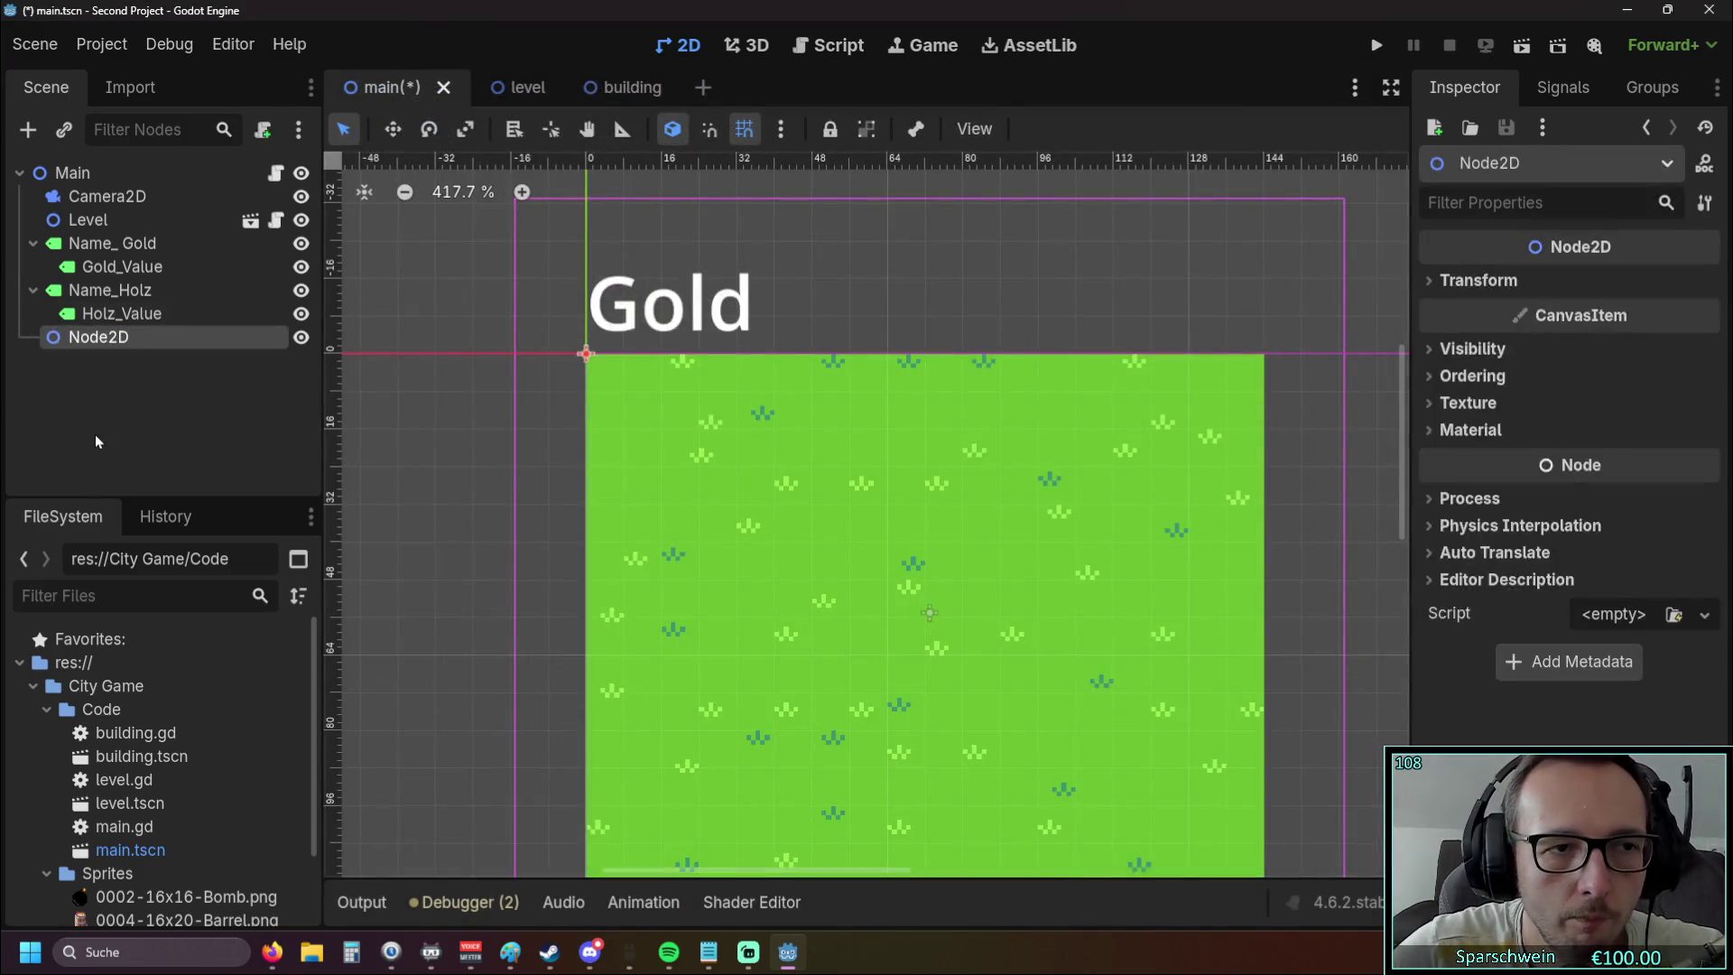
click(95, 315)
shift+click(108, 252)
mouse_move(108, 245)
mouse_down()
mouse_move(108, 356)
mouse_move(107, 338)
mouse_up()
Step: Rename the Node2D to GUI
click(94, 247)
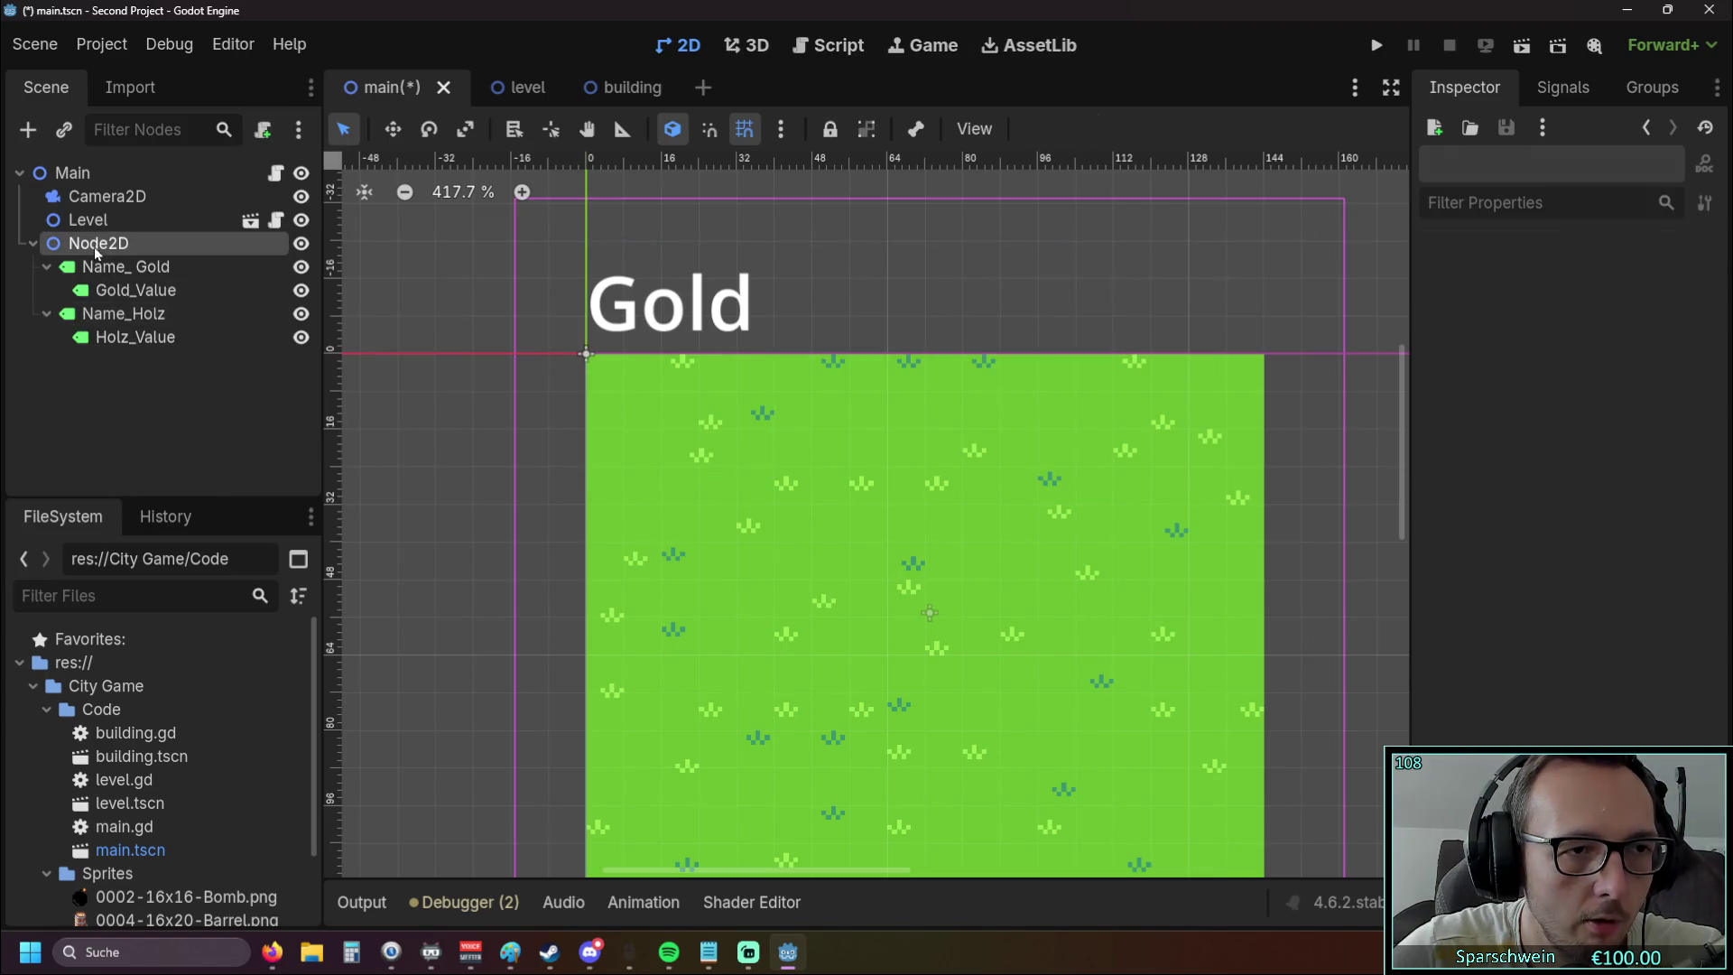
double_click(107, 242)
text(Gui)
key(BackSpace)
text(UI)
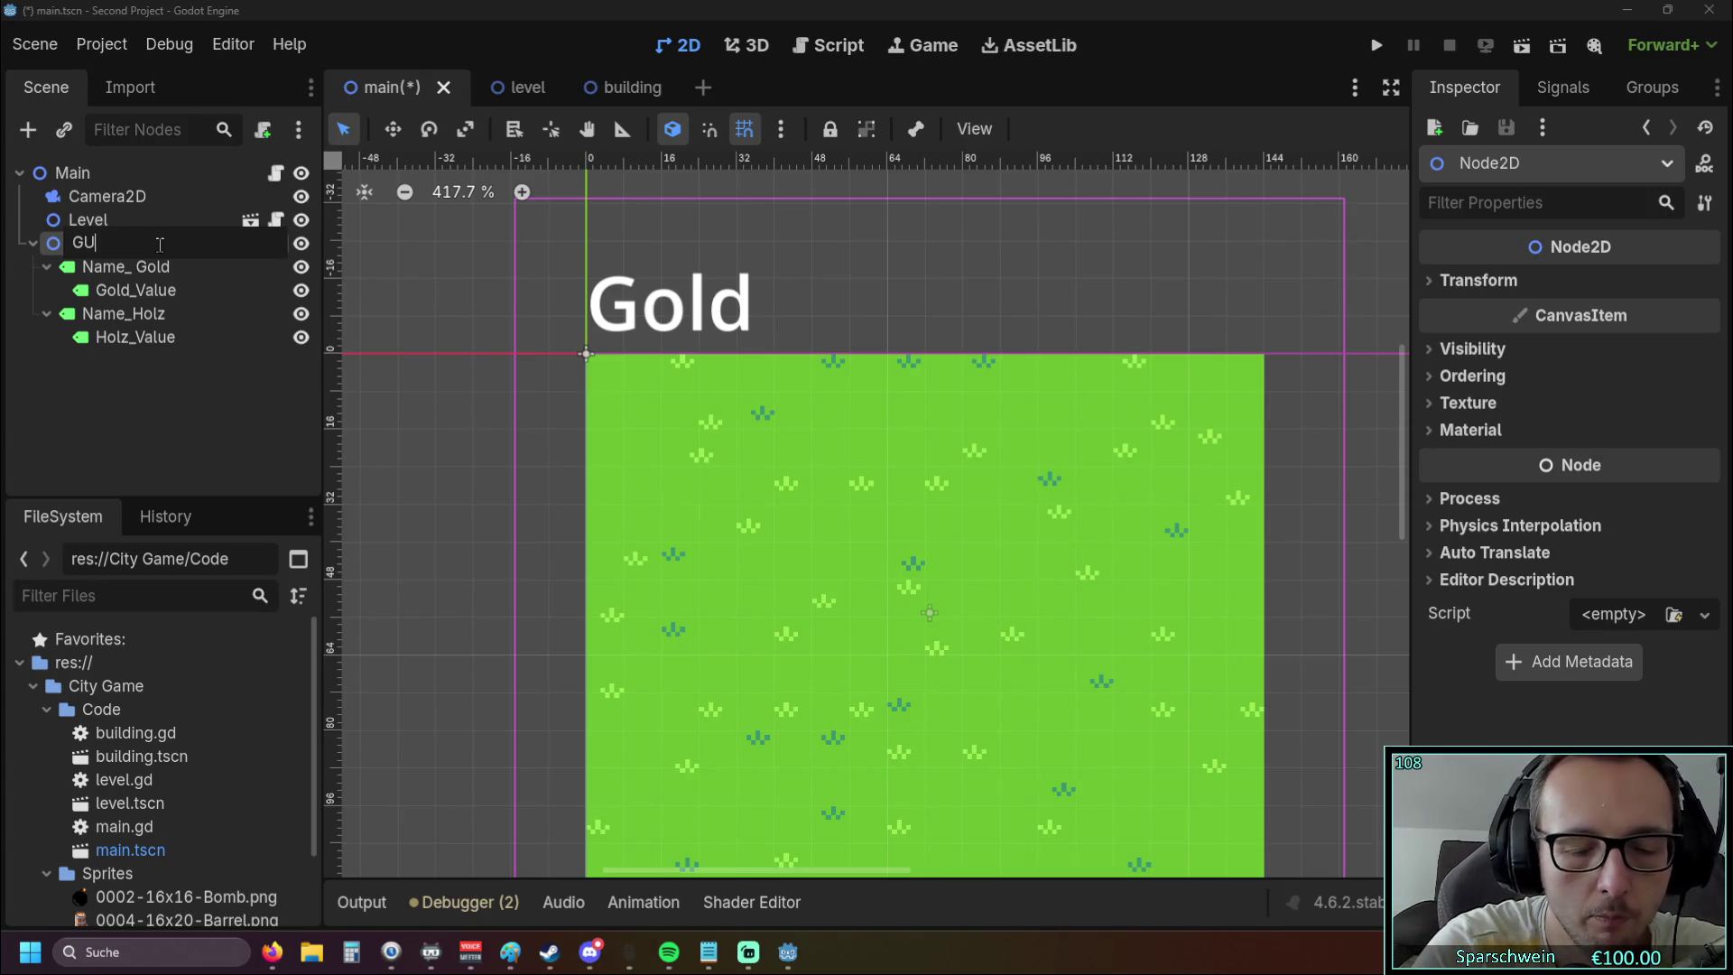
key(Return)
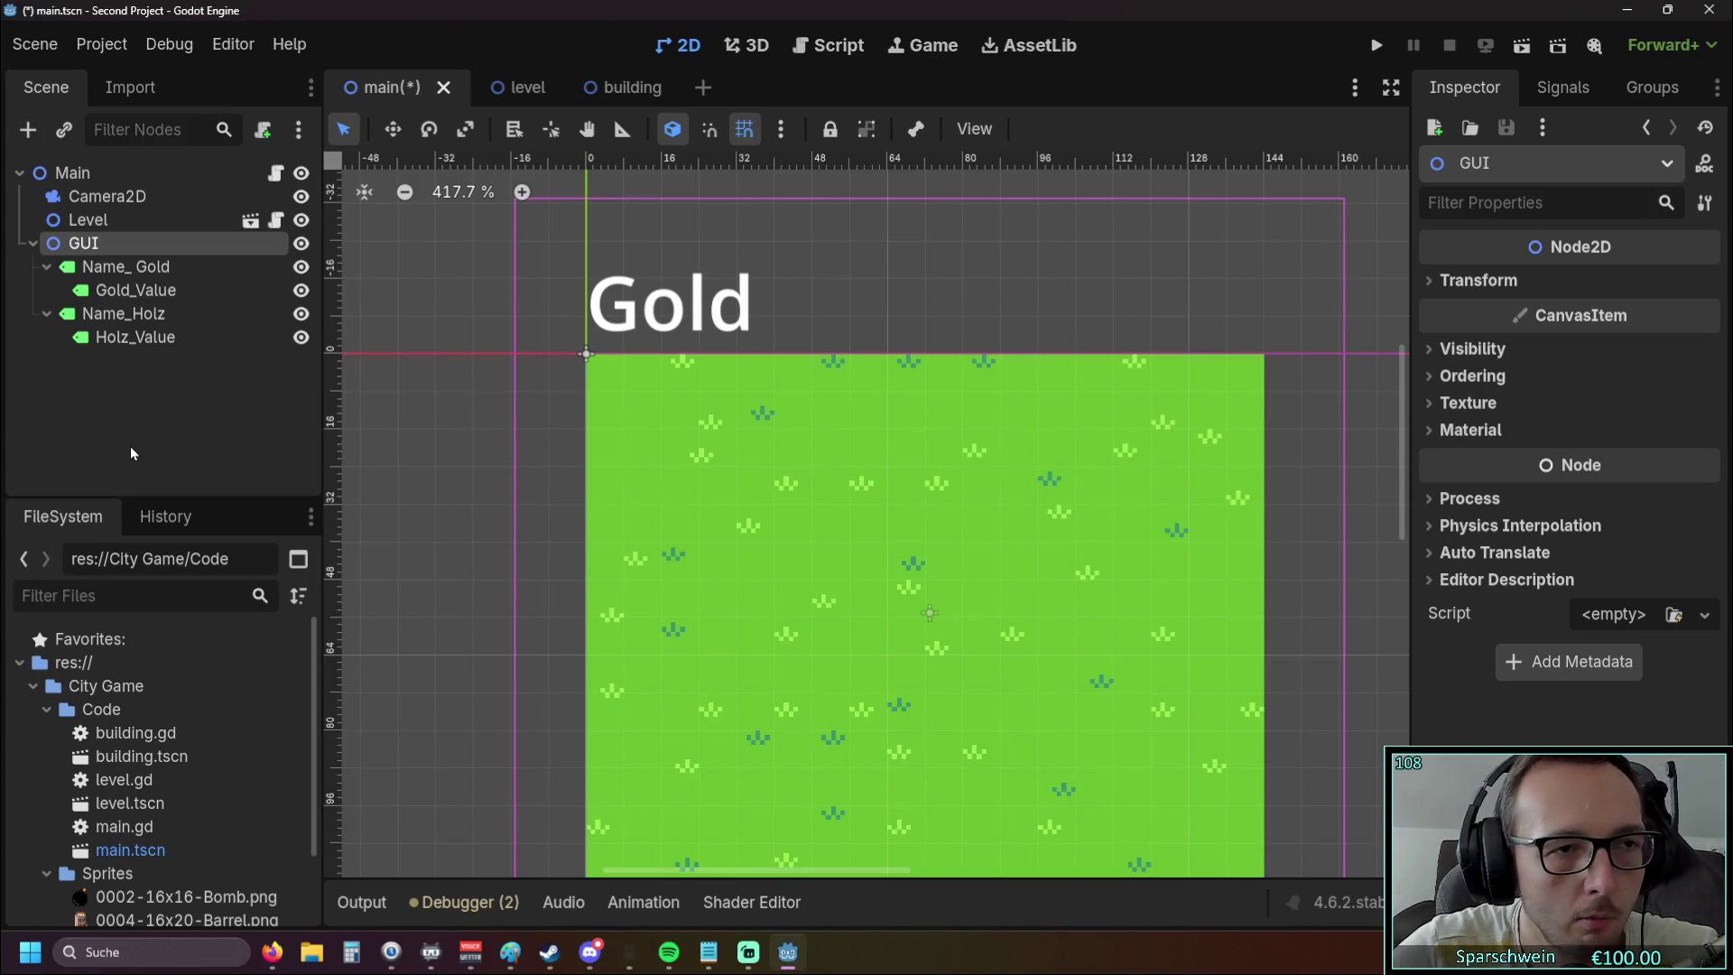
Step: Undo the rename and label move, leaving an empty Node2D under Main
key(ctrl+z)
key(ctrl+z)
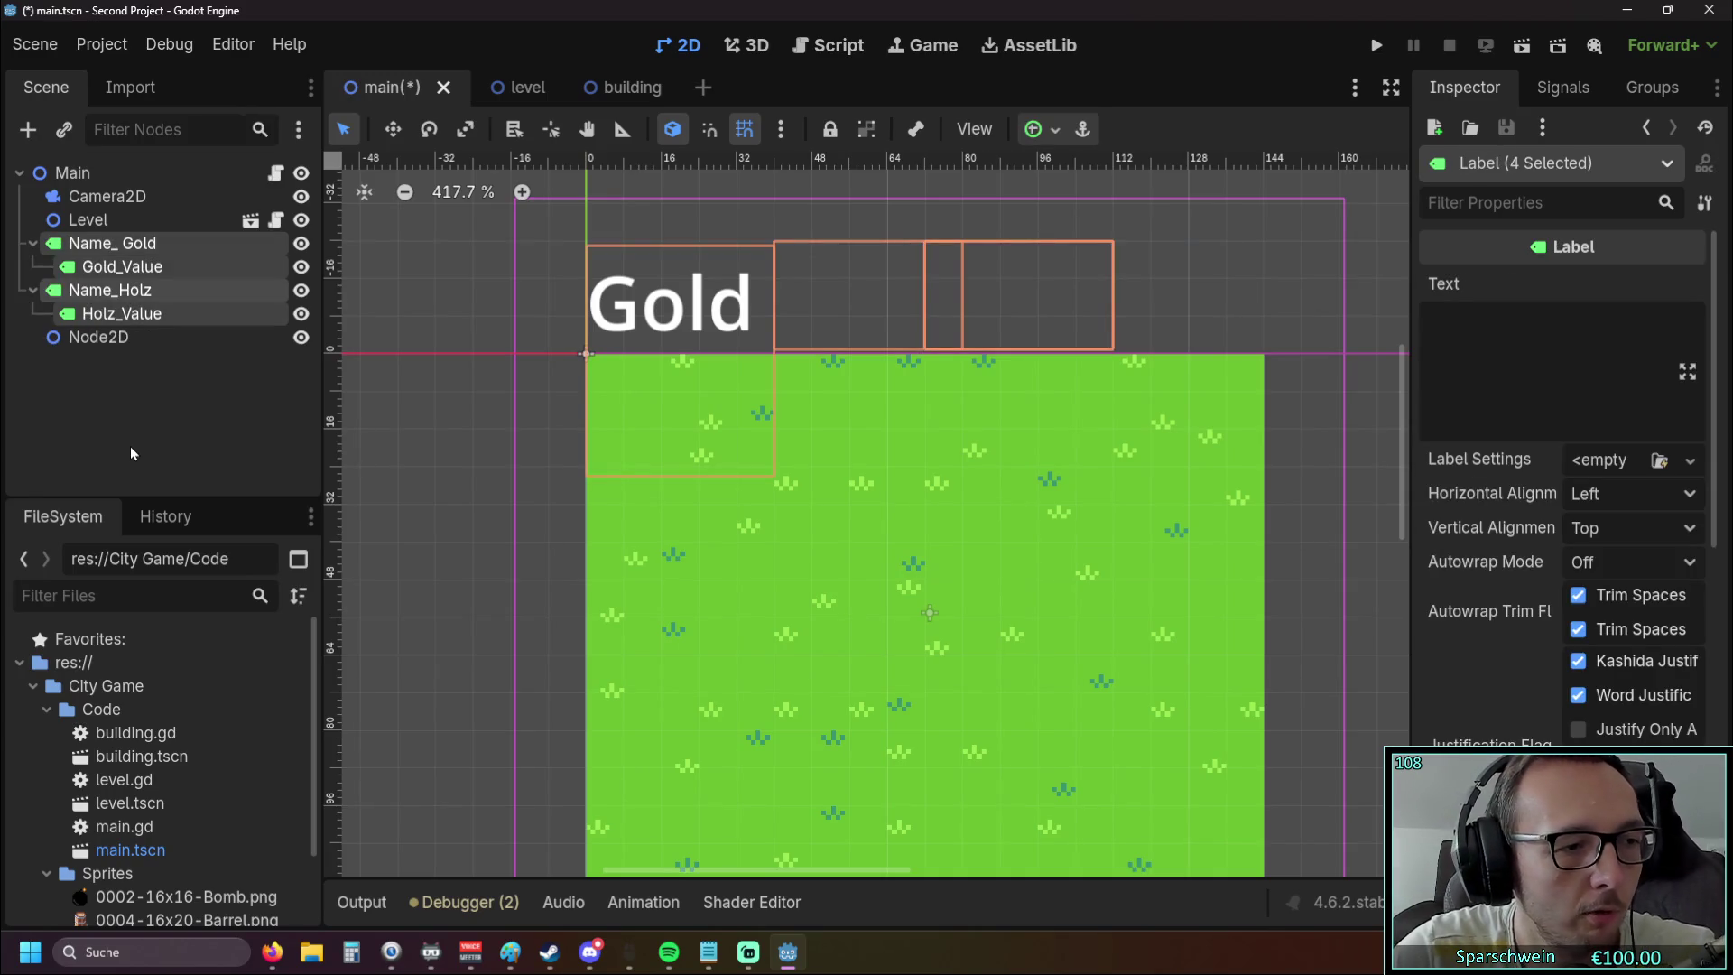
click(110, 437)
click(115, 343)
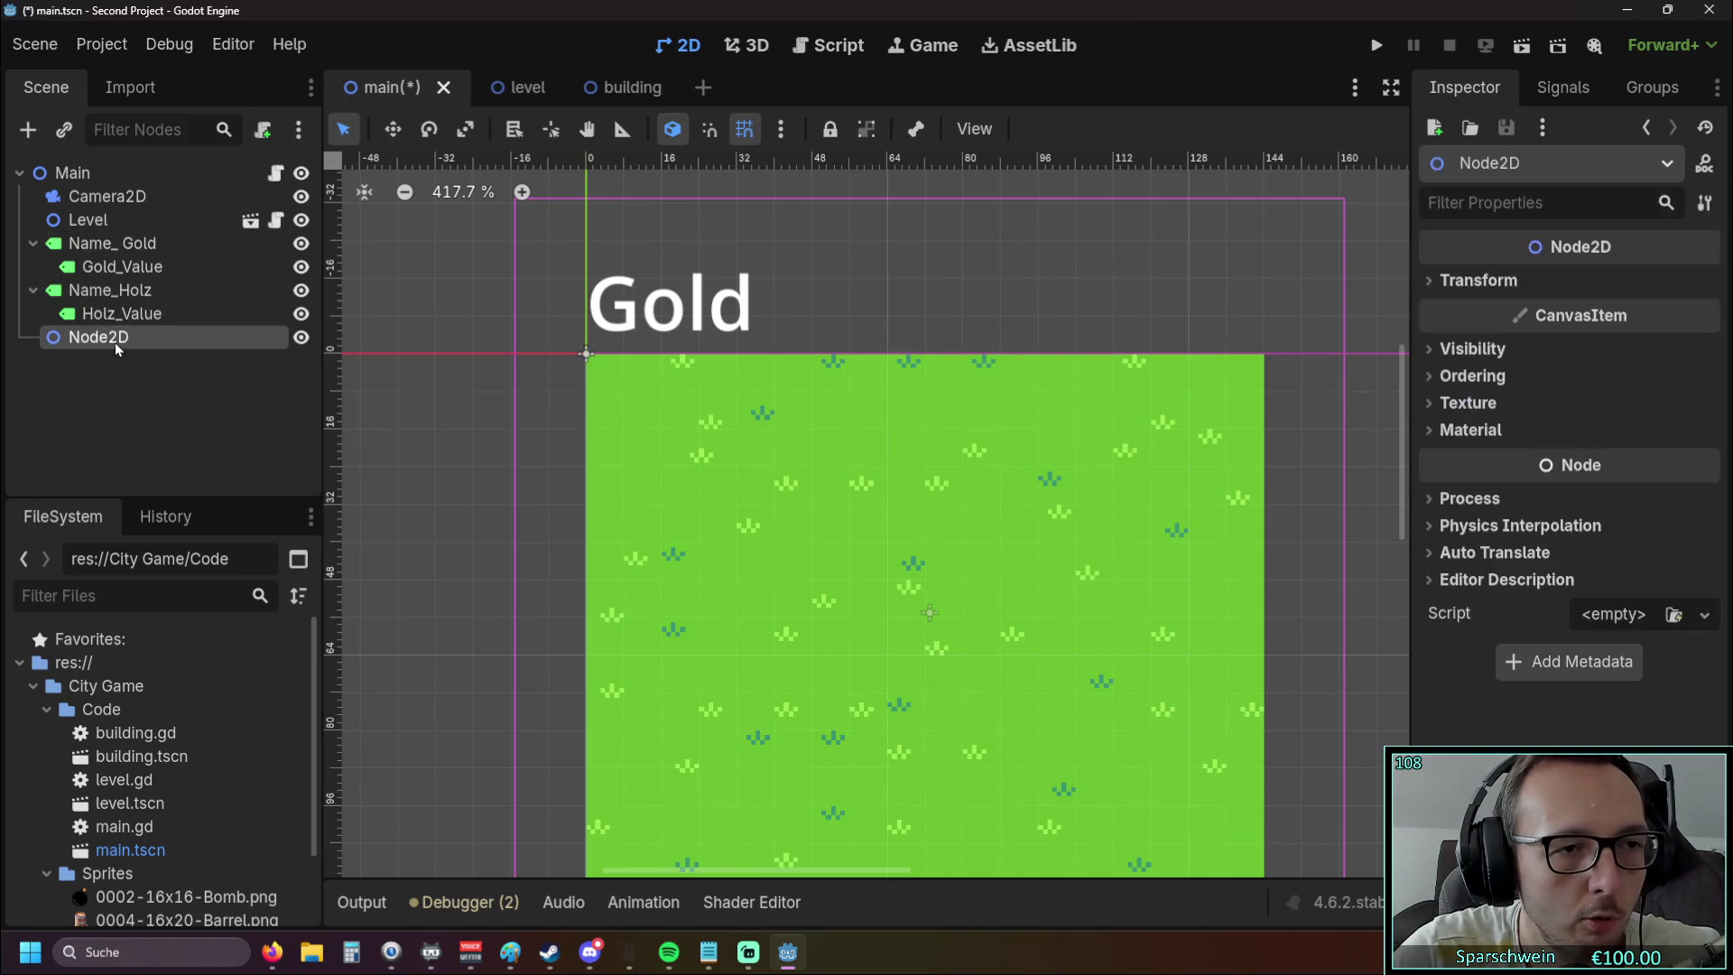
click(115, 341)
key(Escape)
right_click(110, 337)
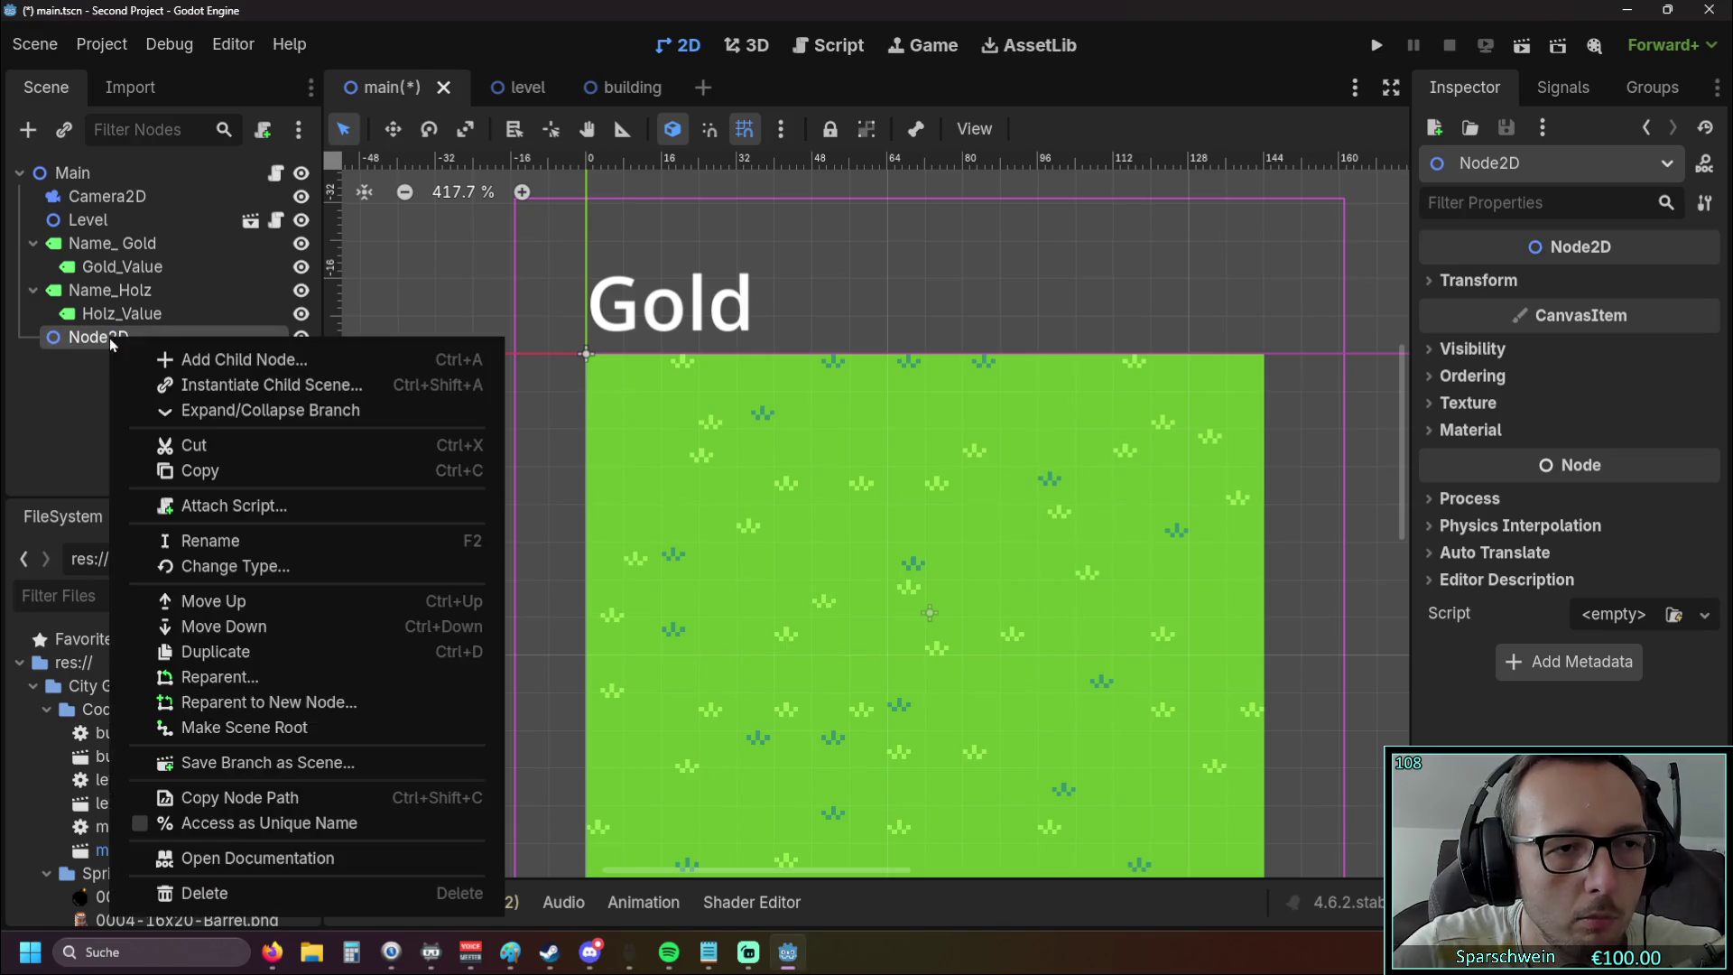
Step: Change the Node2D's type to Control
click(222, 566)
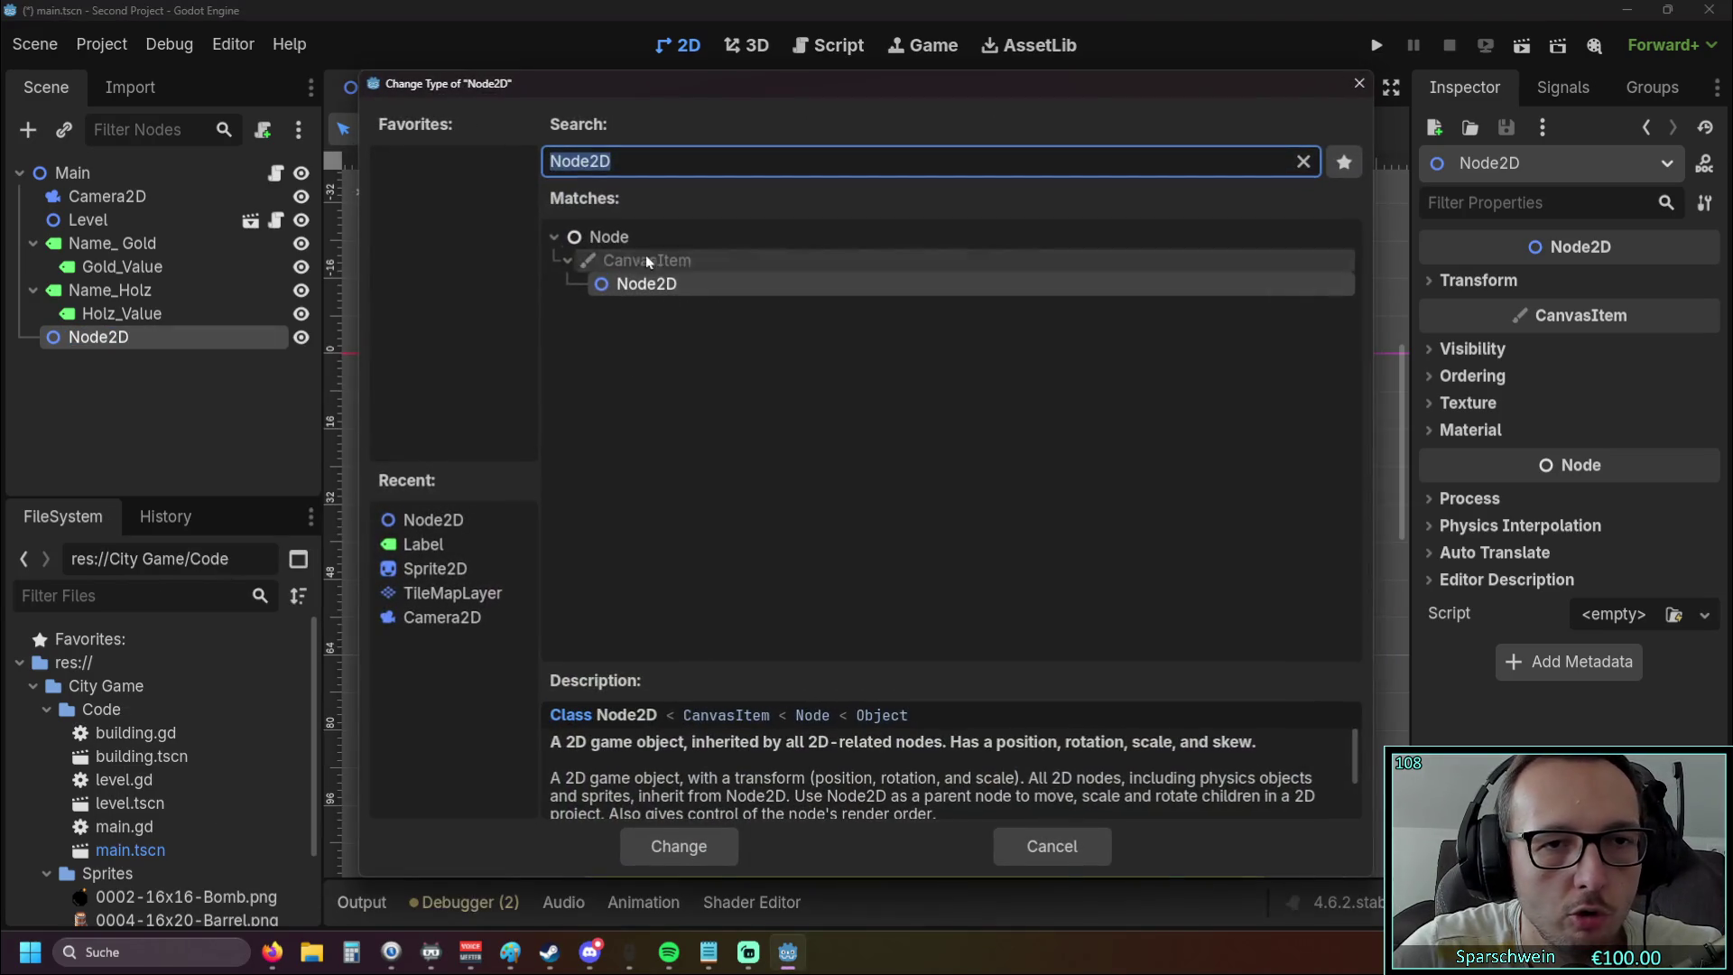
key(BackSpace)
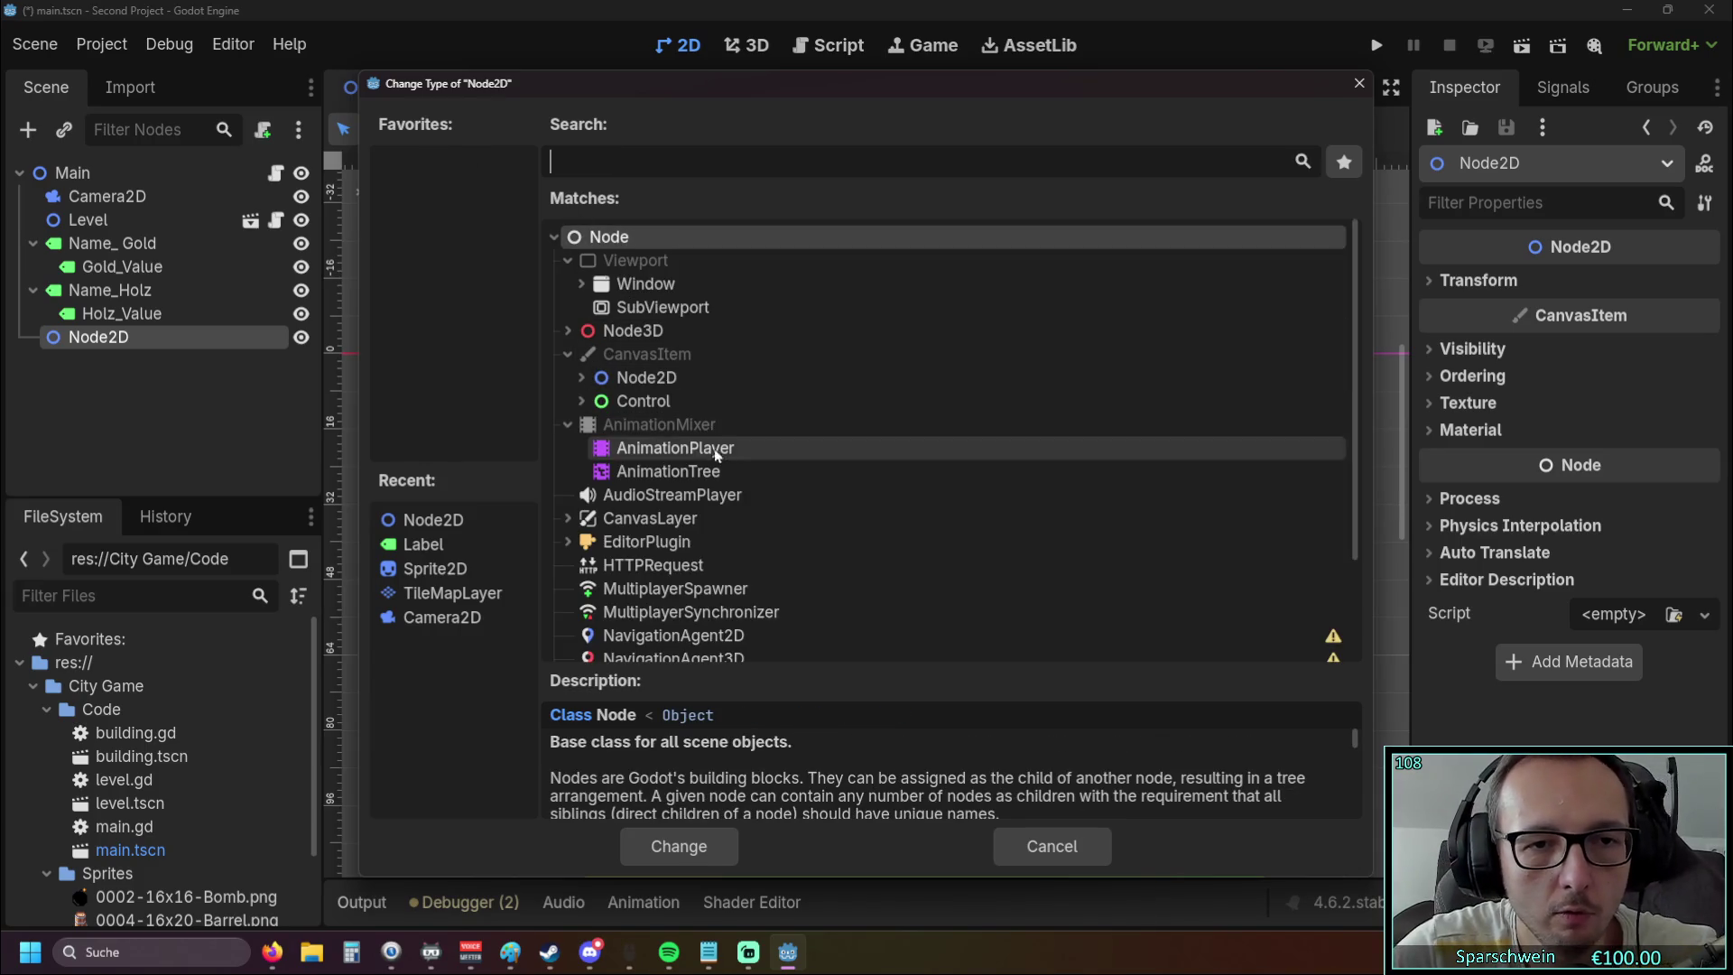
click(669, 401)
scroll(758, 413, down, 2)
scroll(758, 413, up, 2)
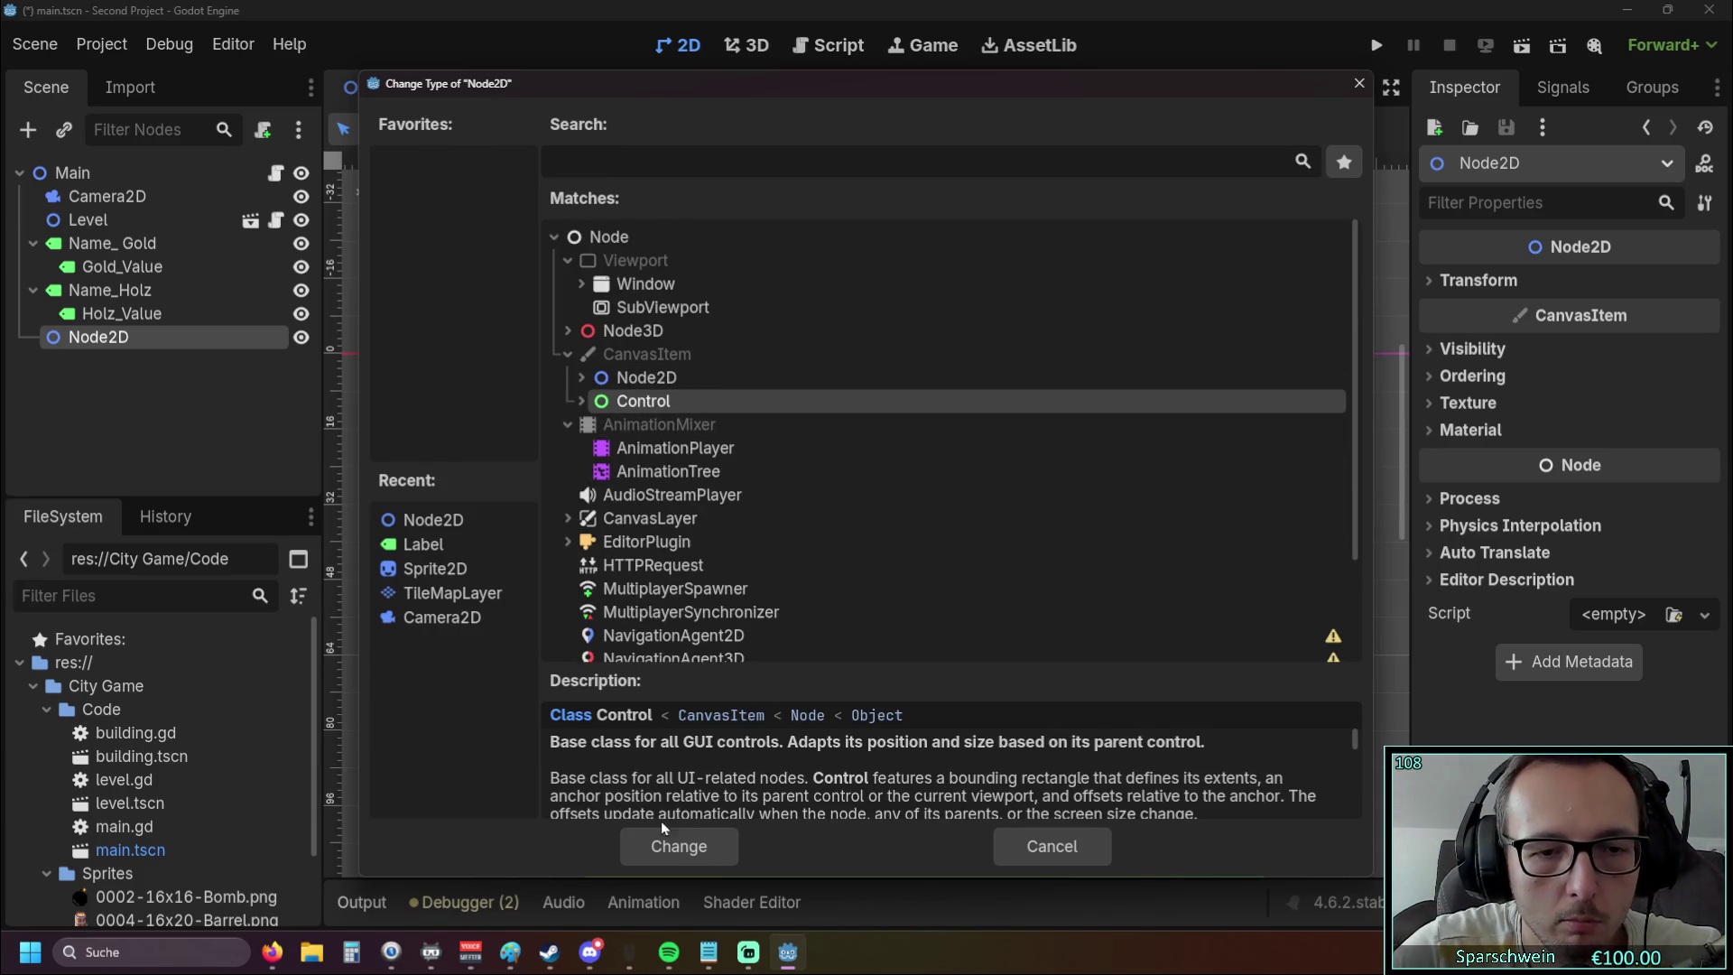
click(678, 841)
Step: Rename the converted Control node to GUI
click(117, 344)
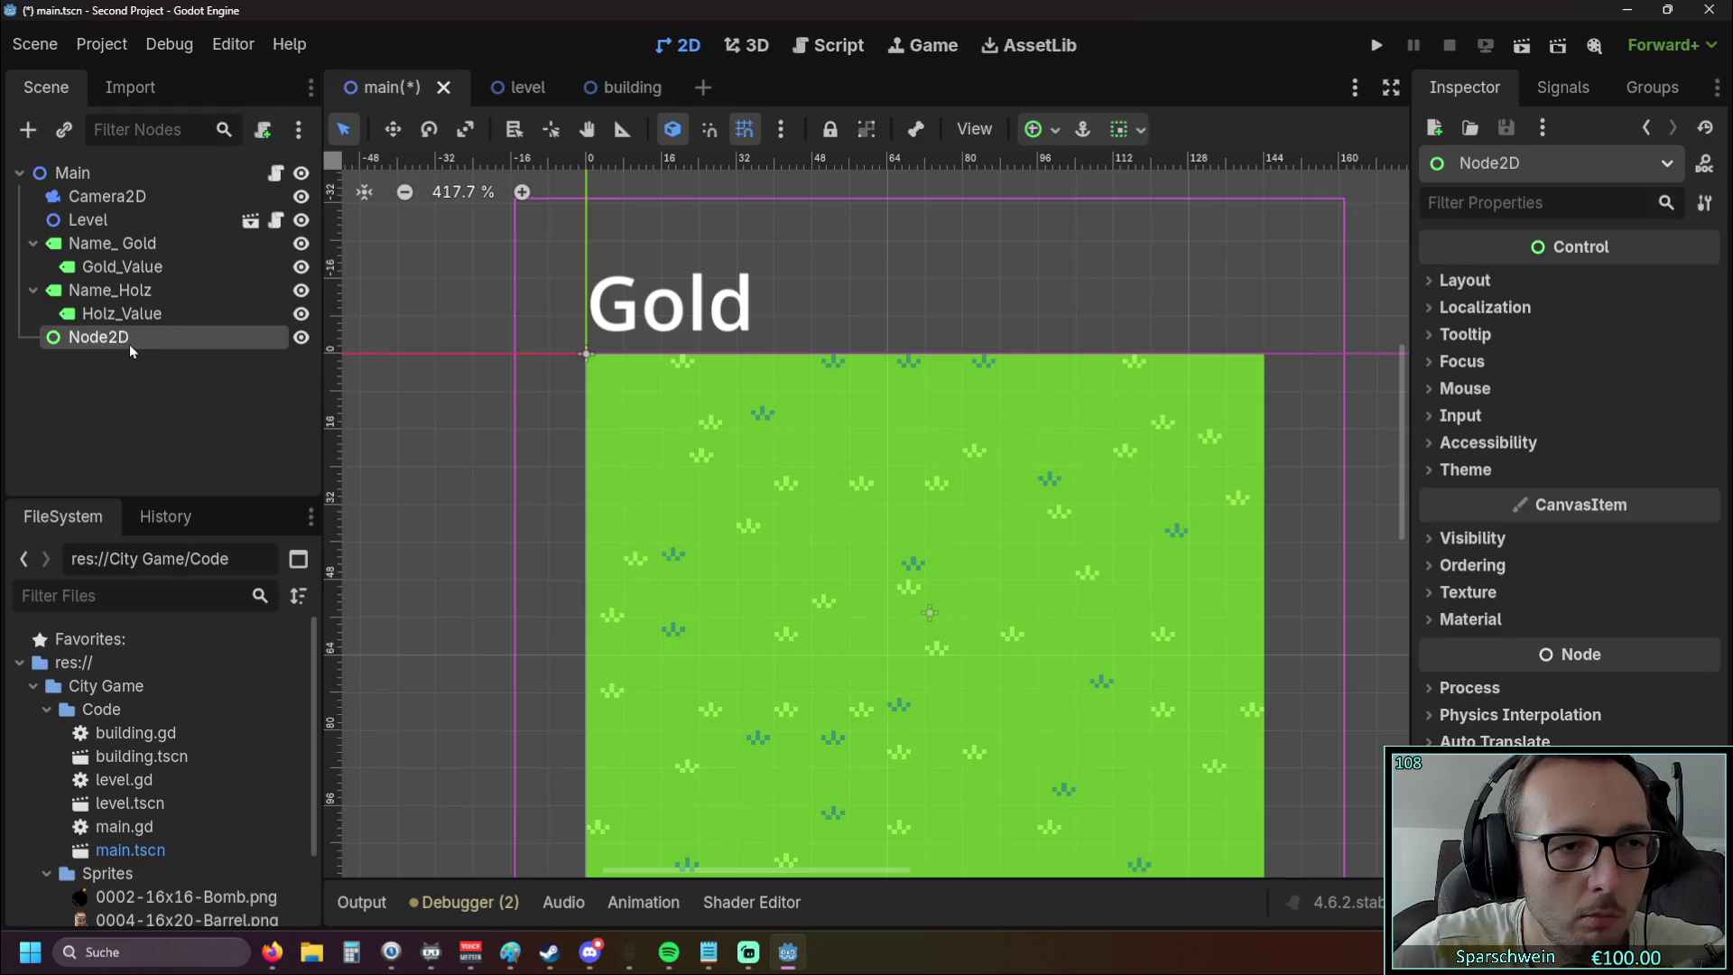
click(128, 344)
text(GUI)
key(Return)
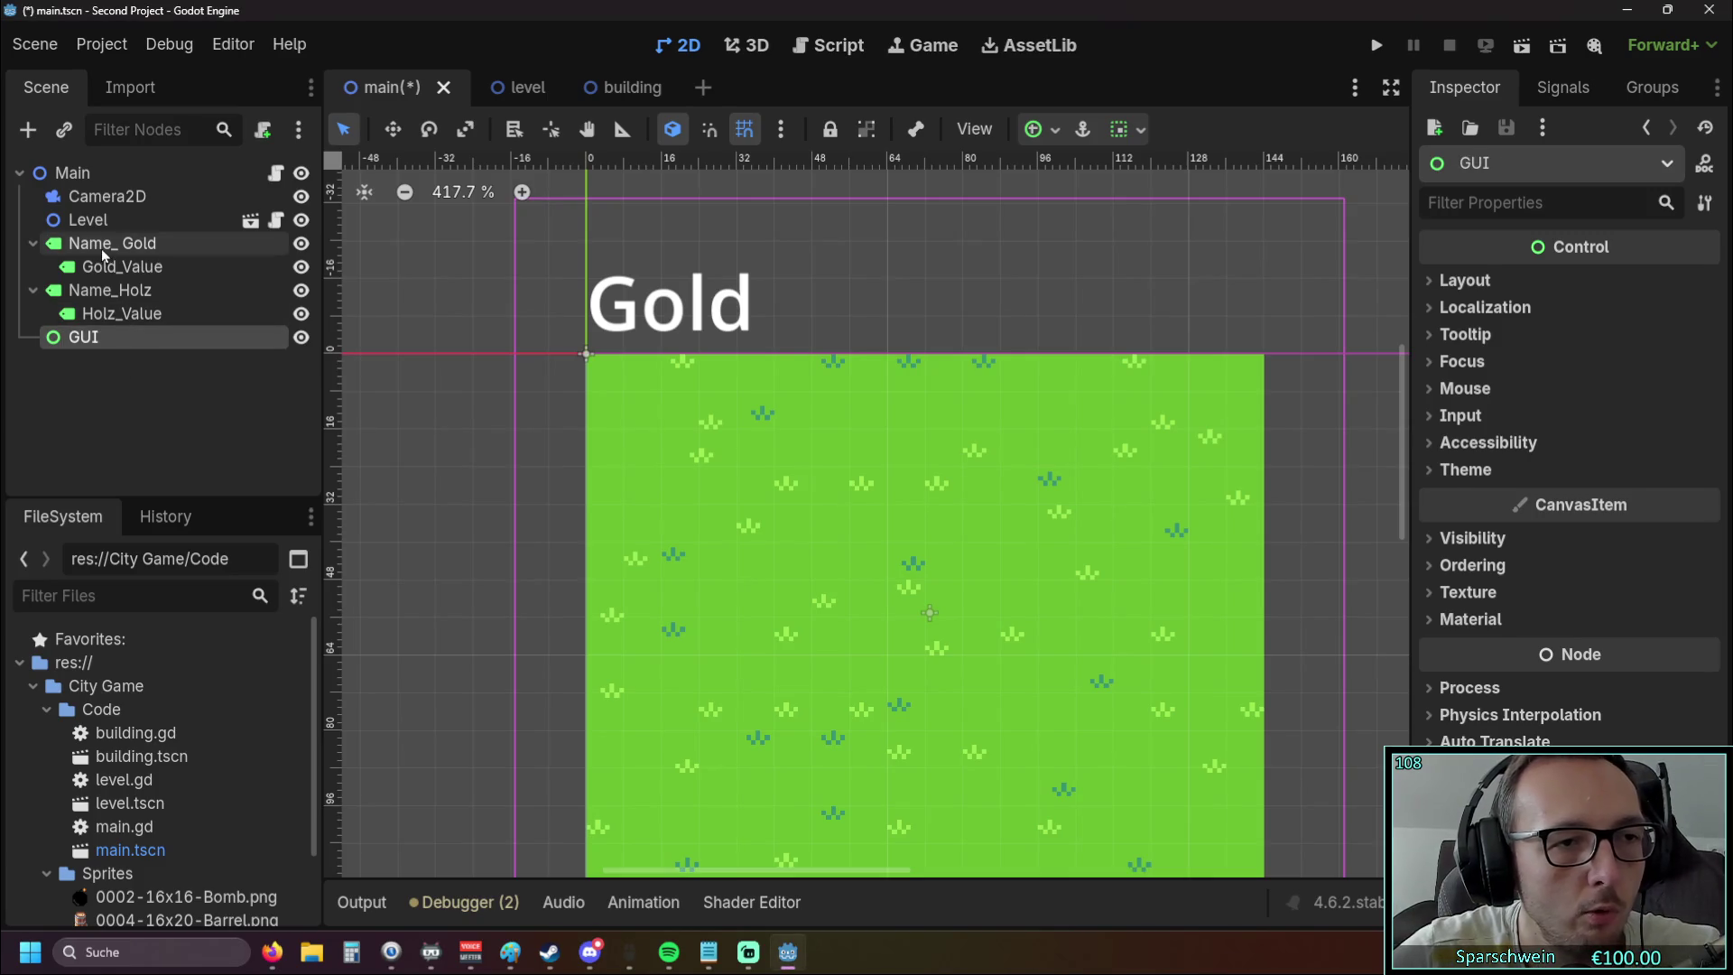
Step: Move the four Gold and Holz labels from Name_Gold through Holz_Value under GUI
click(101, 246)
shift+click(117, 311)
drag(121, 251, 101, 341)
click(101, 377)
click(32, 244)
click(32, 243)
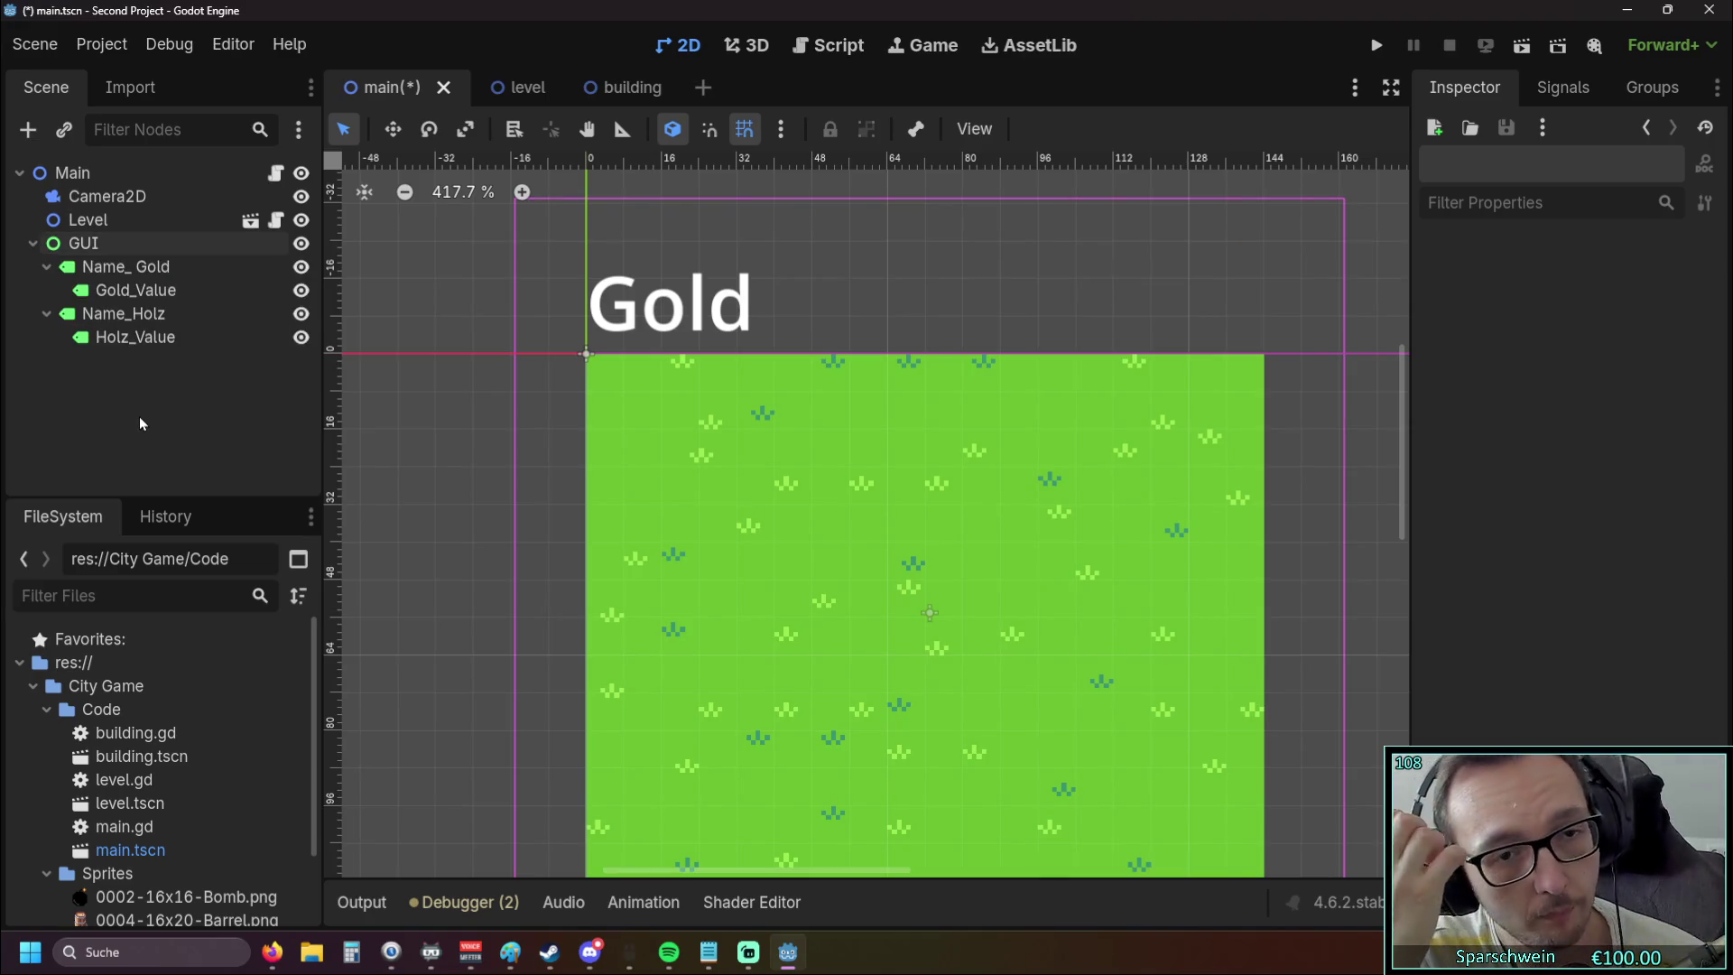
click(153, 342)
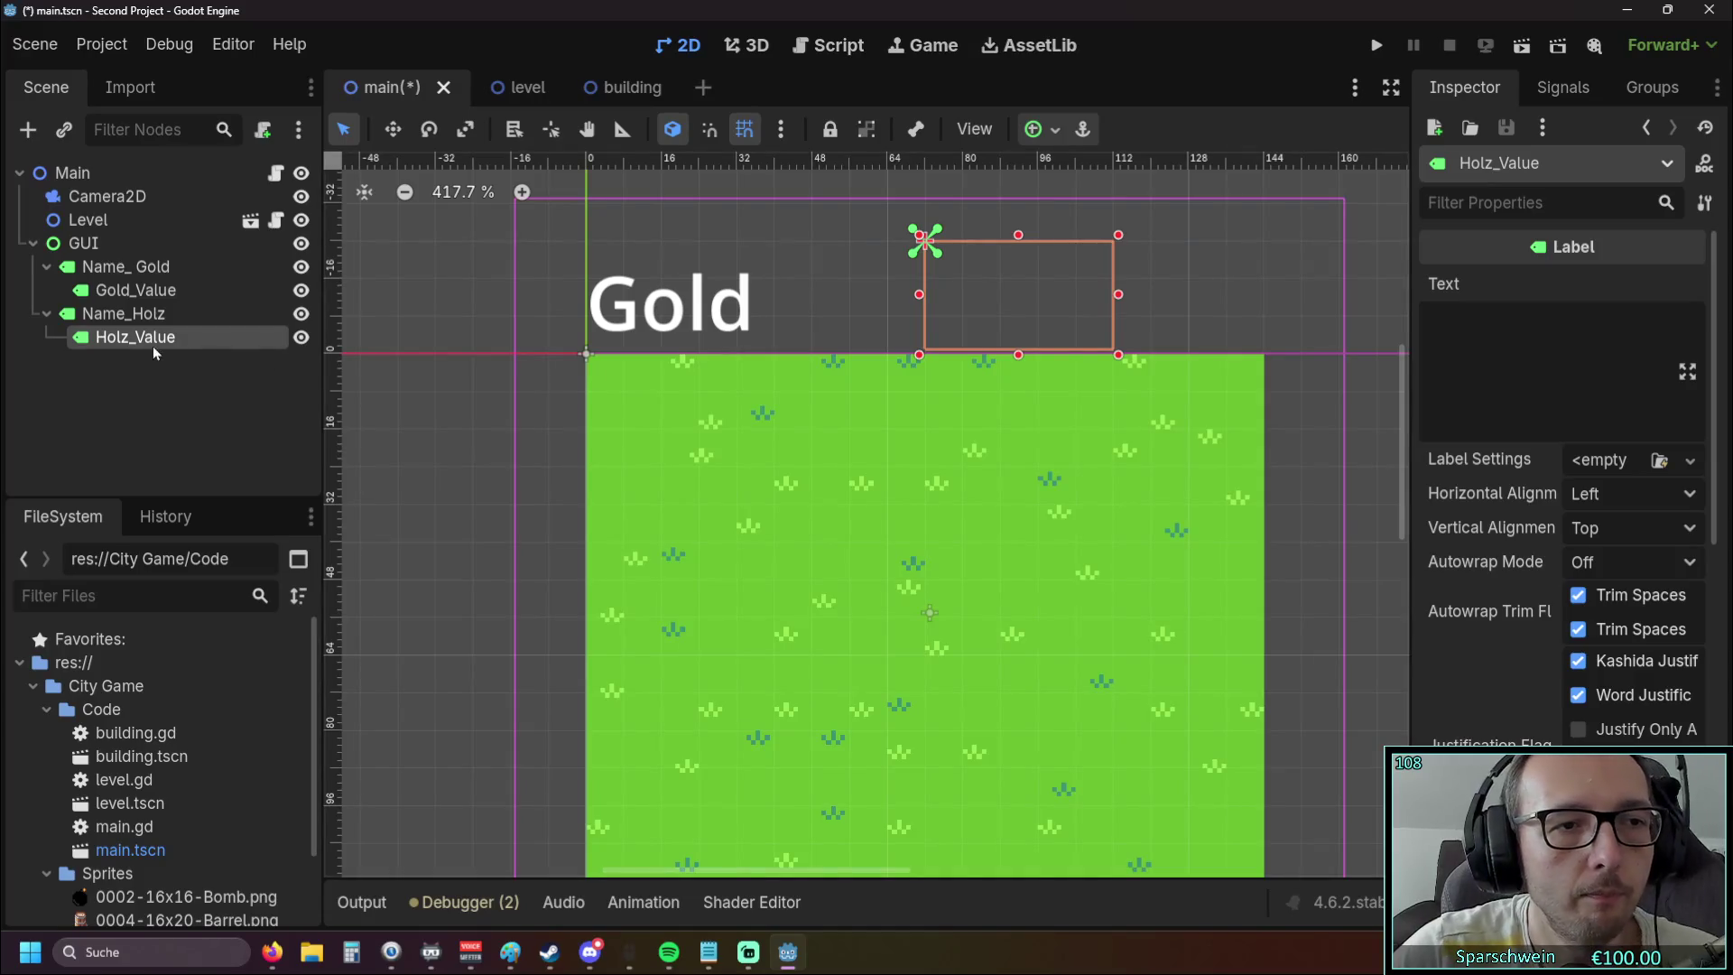
Step: Type 'Holz' into Holz_Value's text and shift that label slightly right
click(1571, 343)
text(Hopl)
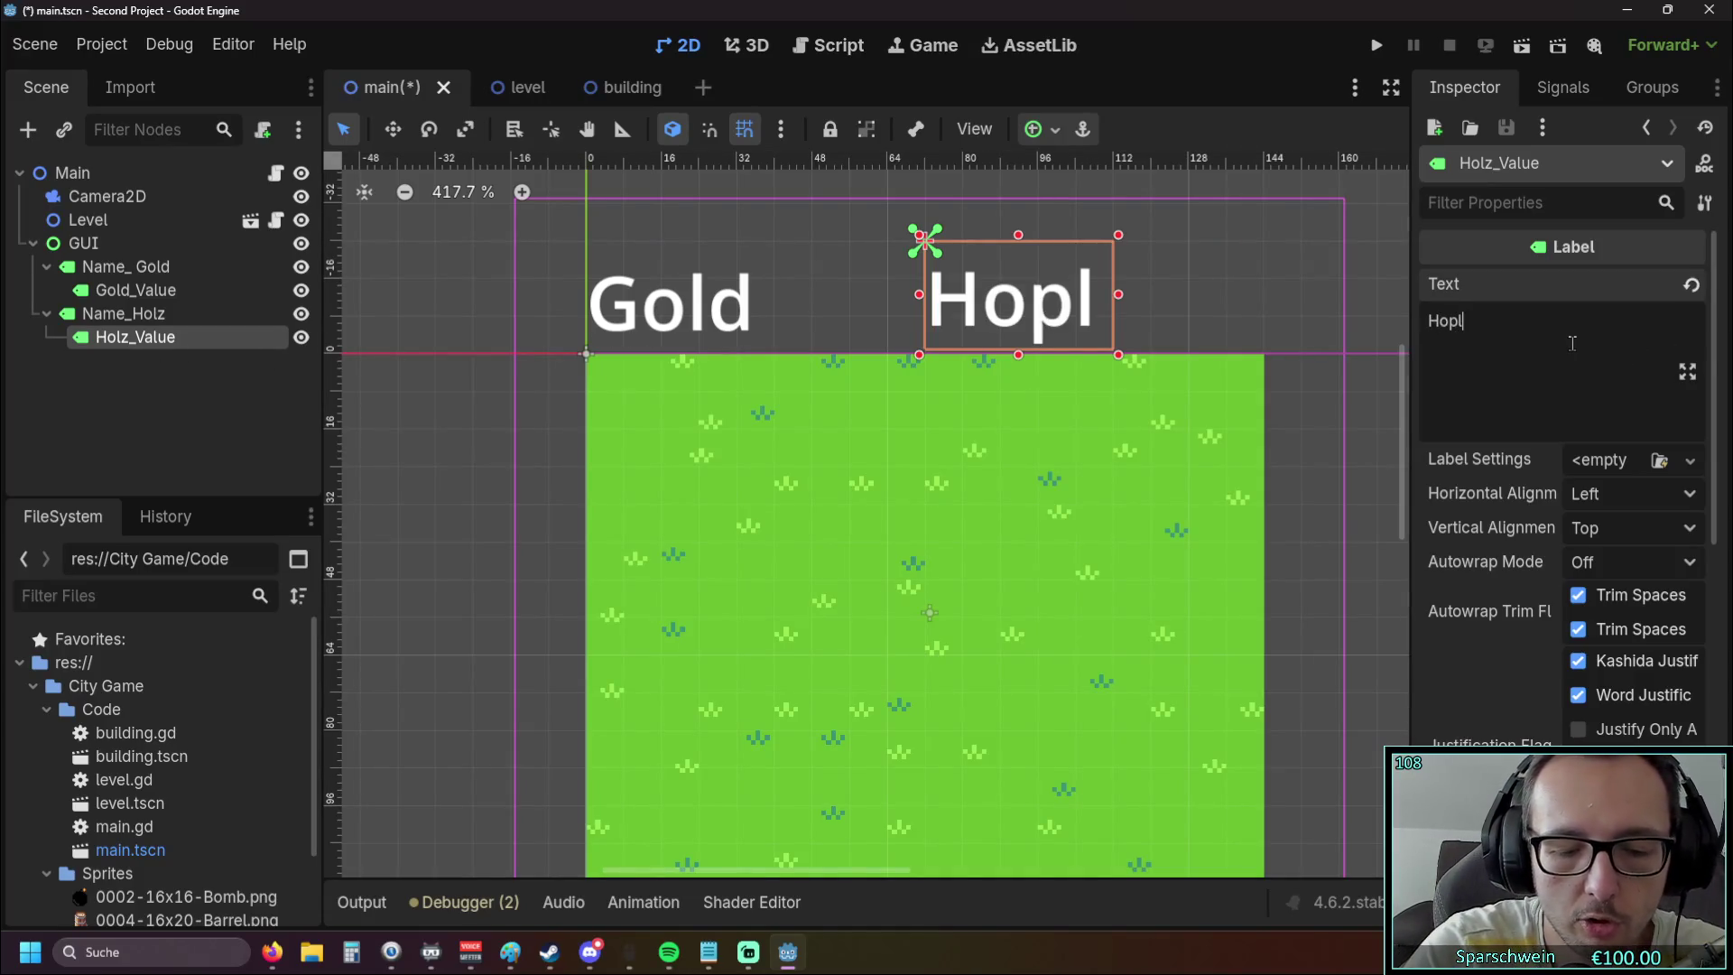
key(BackSpace)
key(BackSpace)
text(lz)
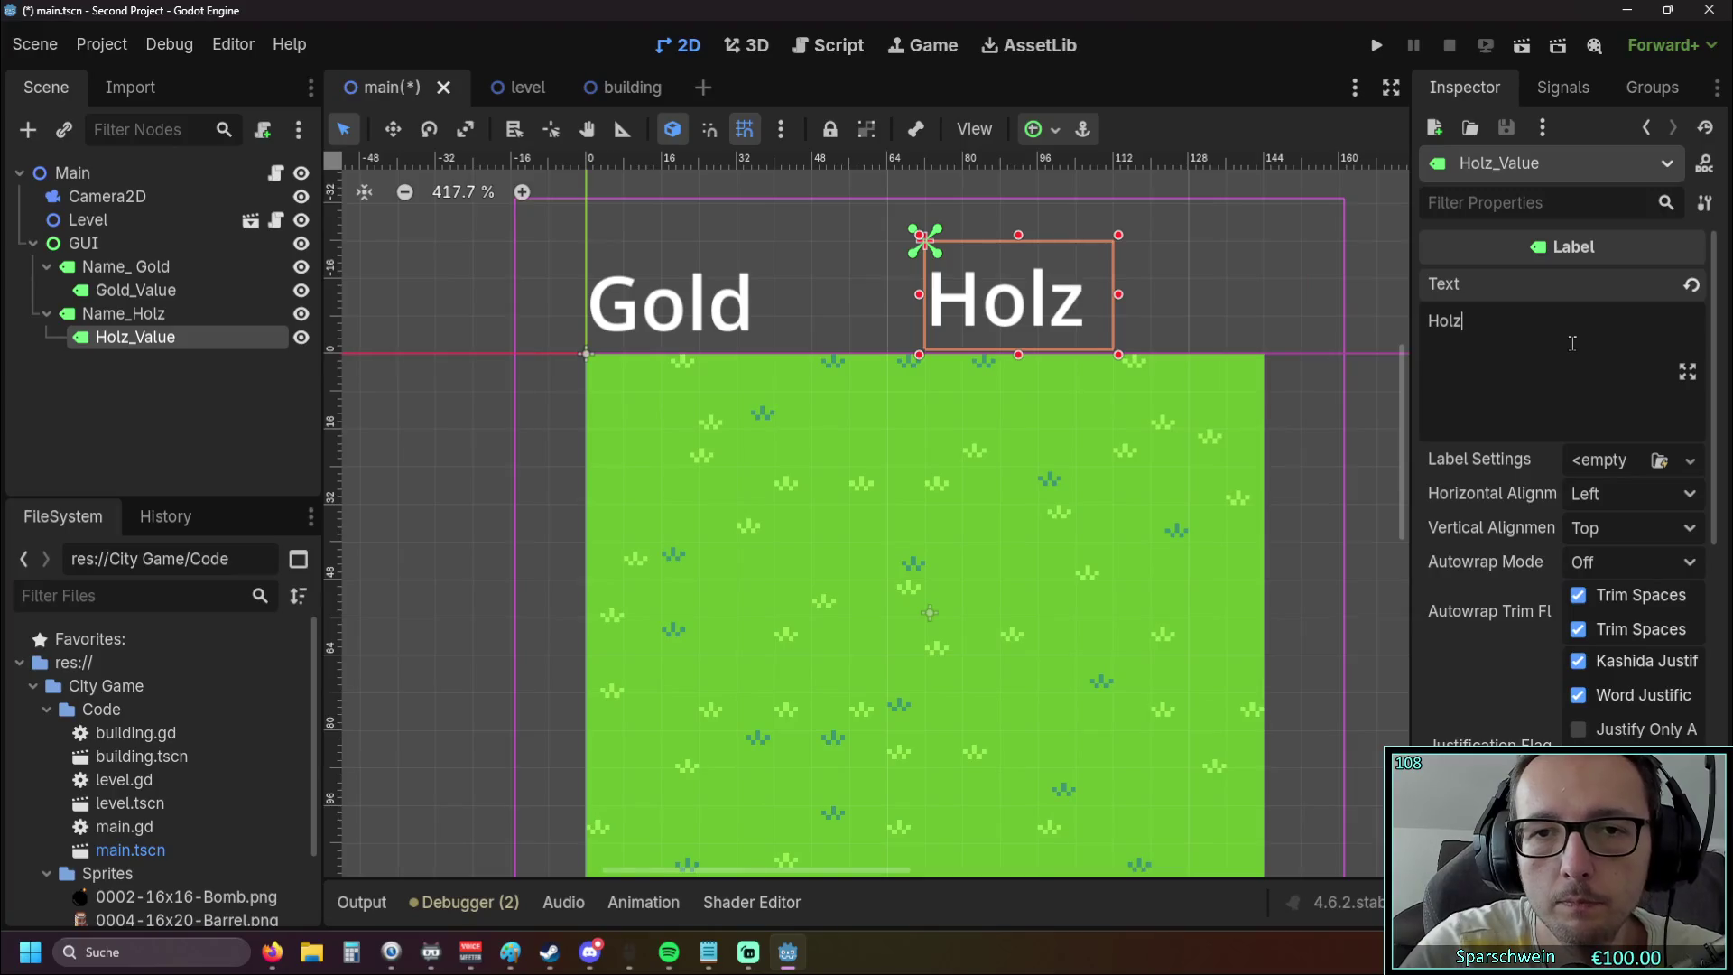
click(1315, 406)
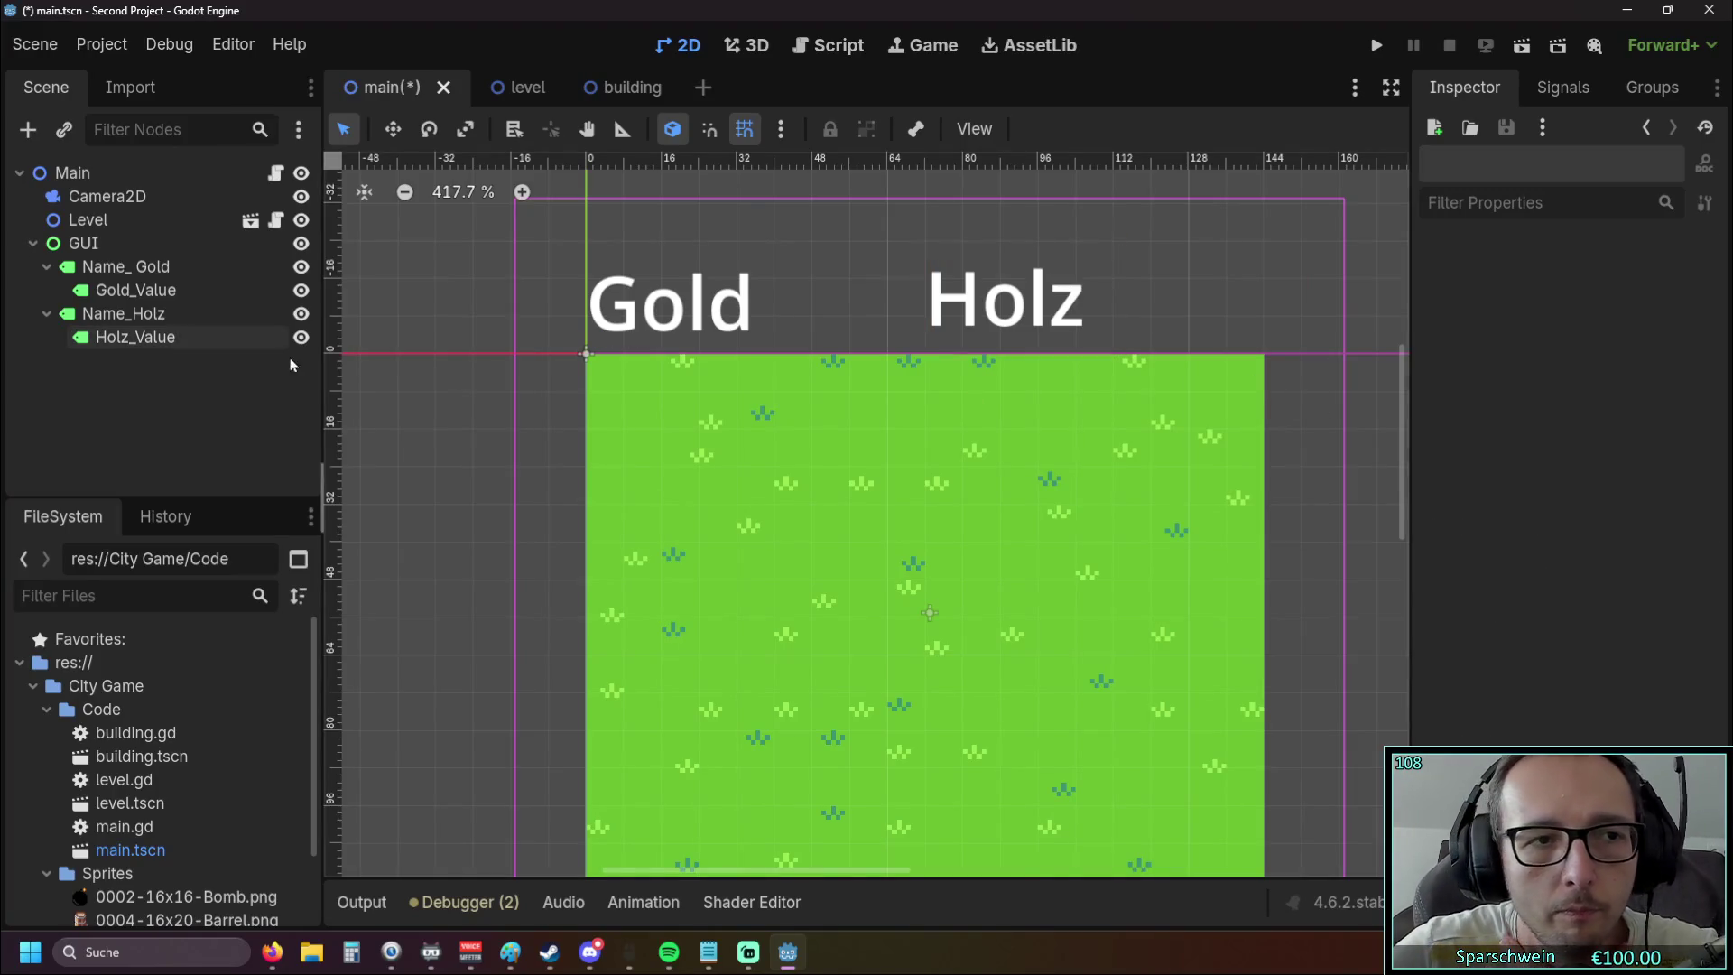
click(149, 337)
click(148, 319)
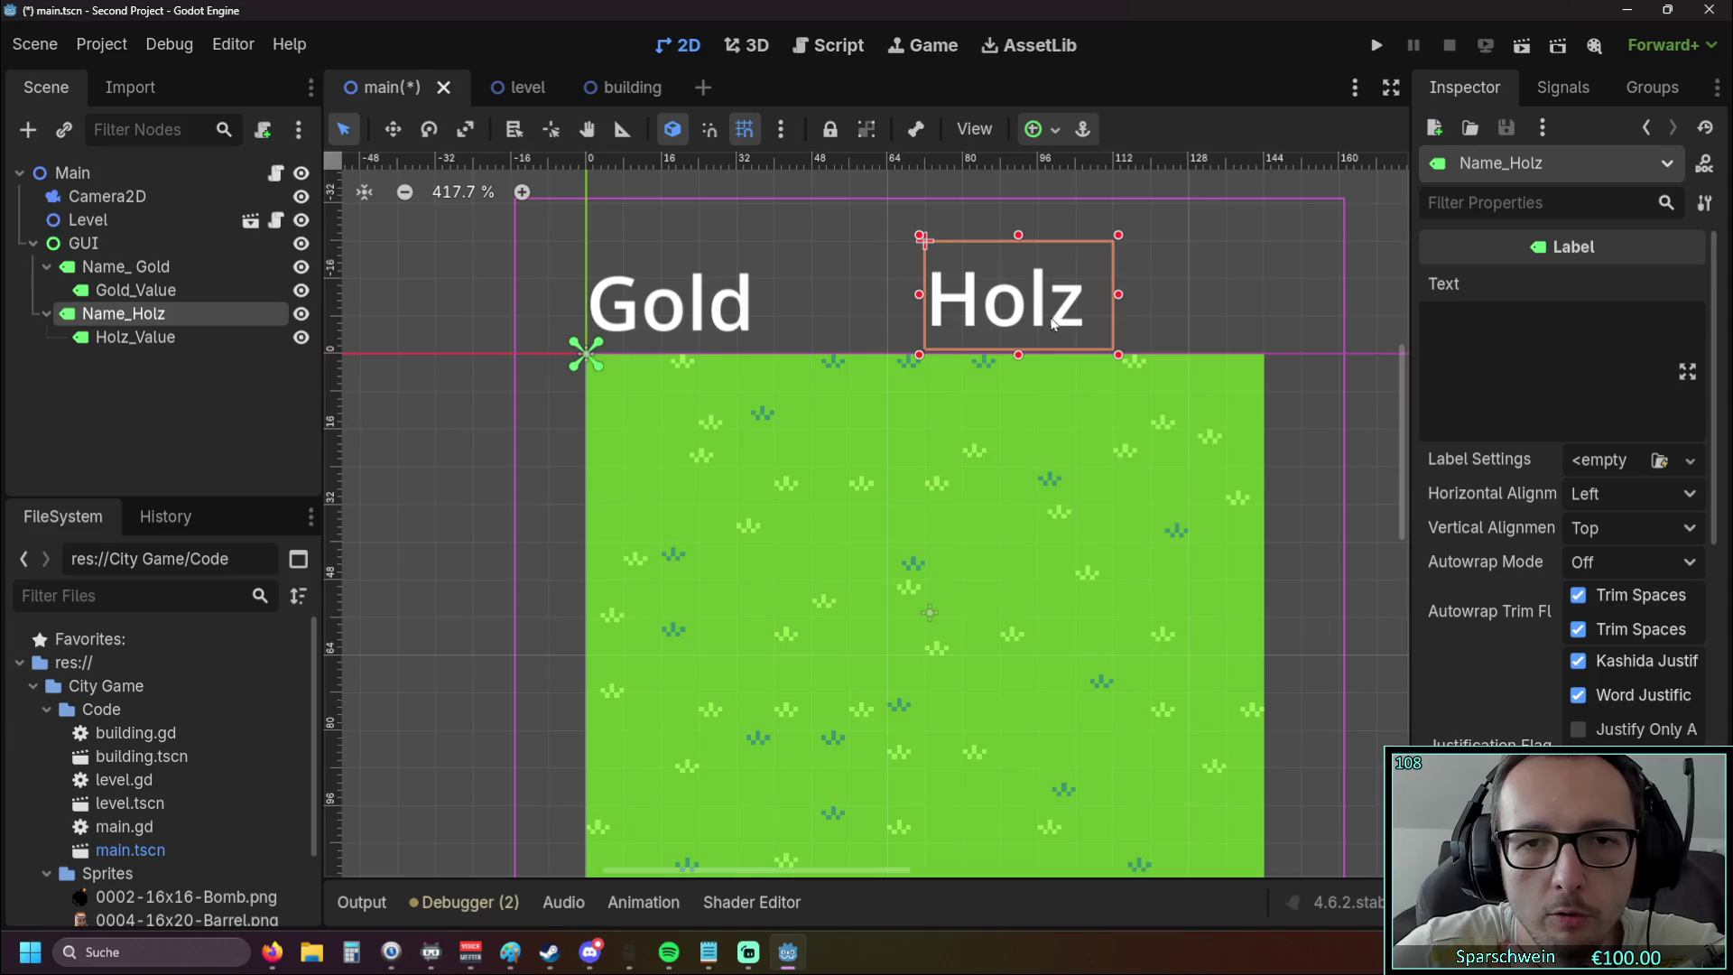
click(175, 338)
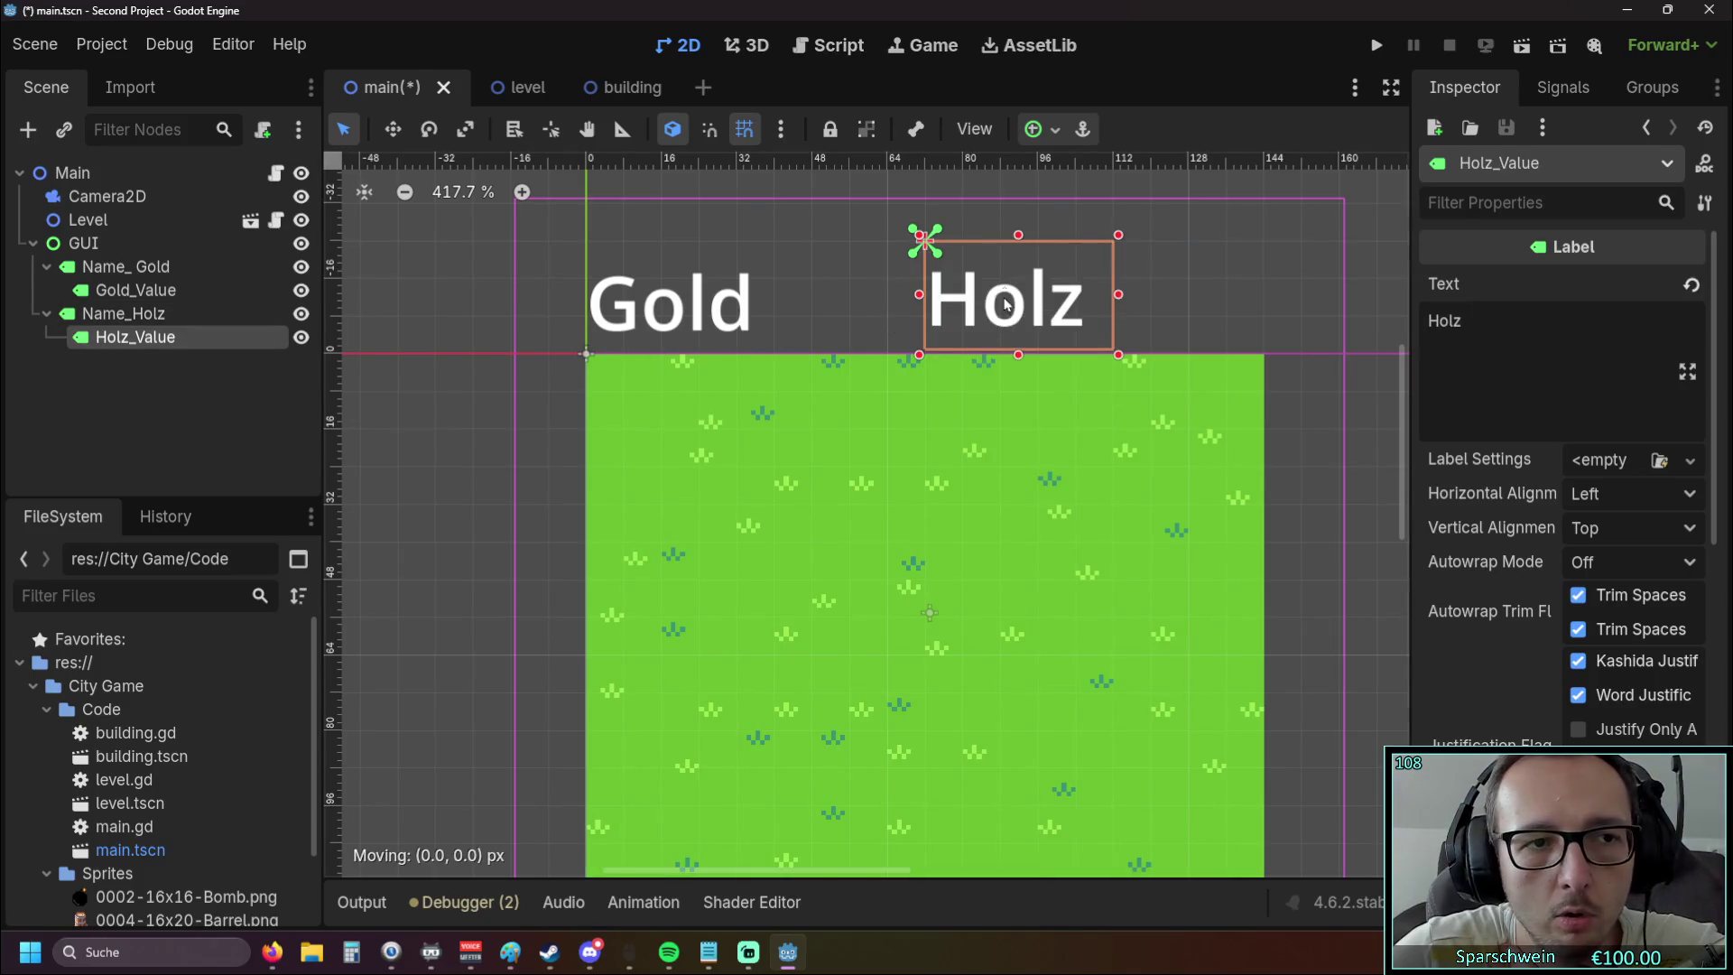
drag(1048, 304, 1209, 300)
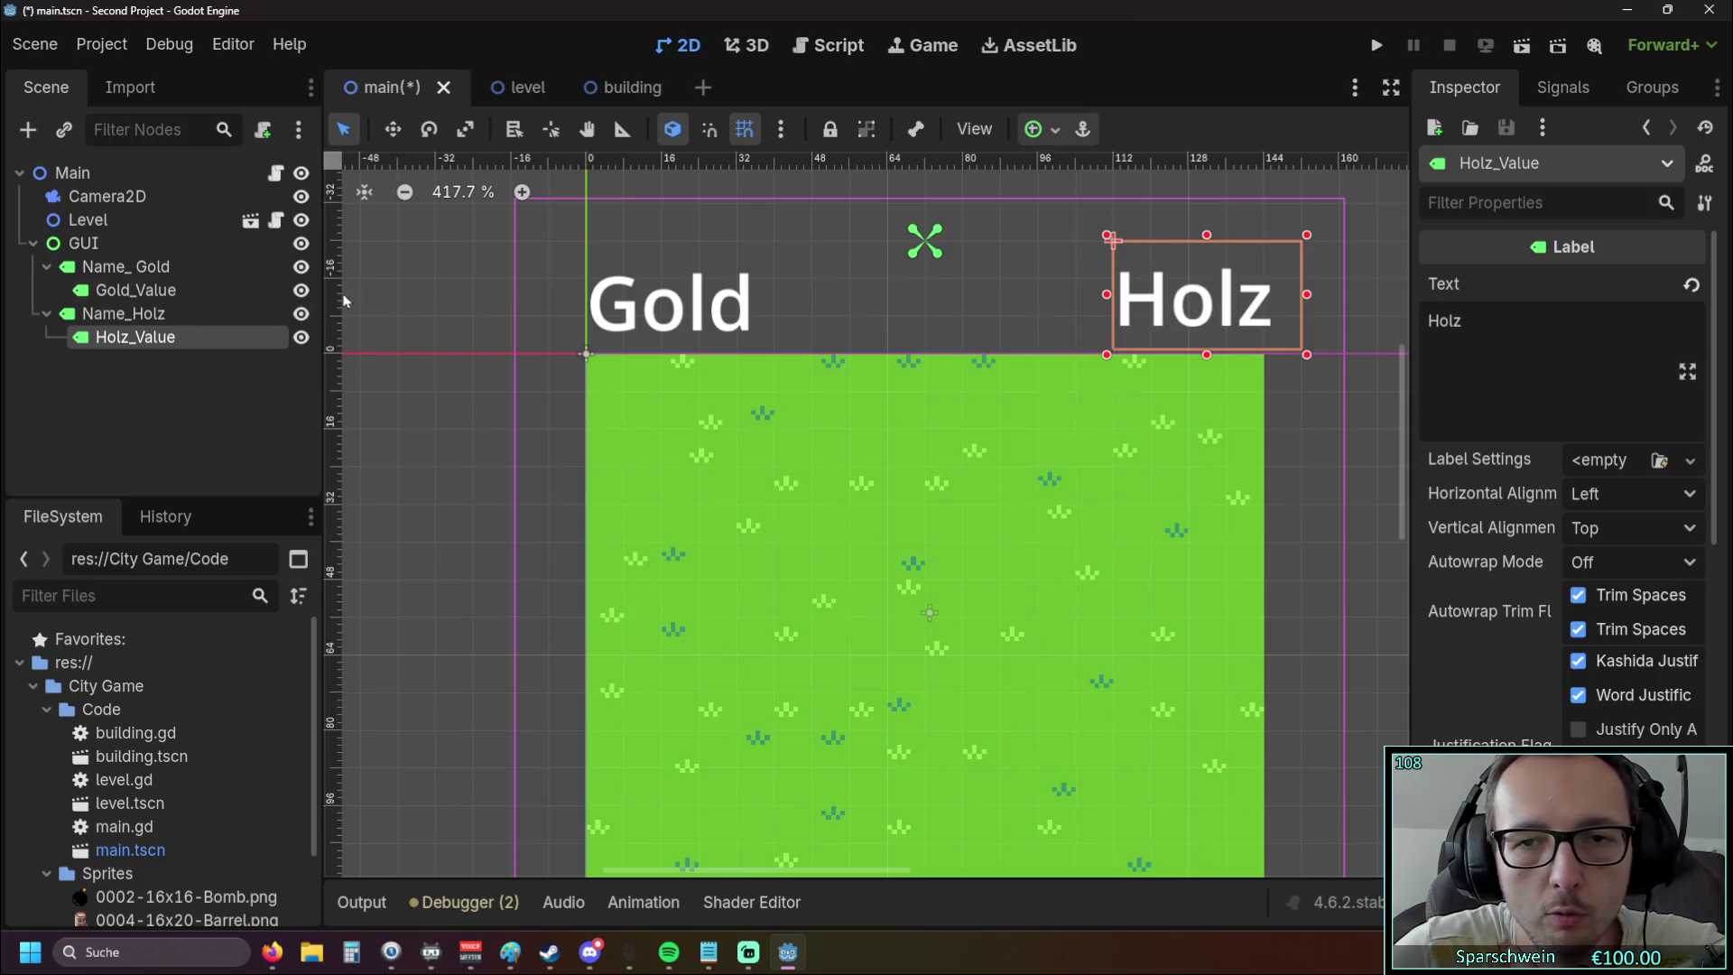
Step: Set Name_Holz's text to 'Holz'
click(124, 313)
click(1501, 318)
text(Holz)
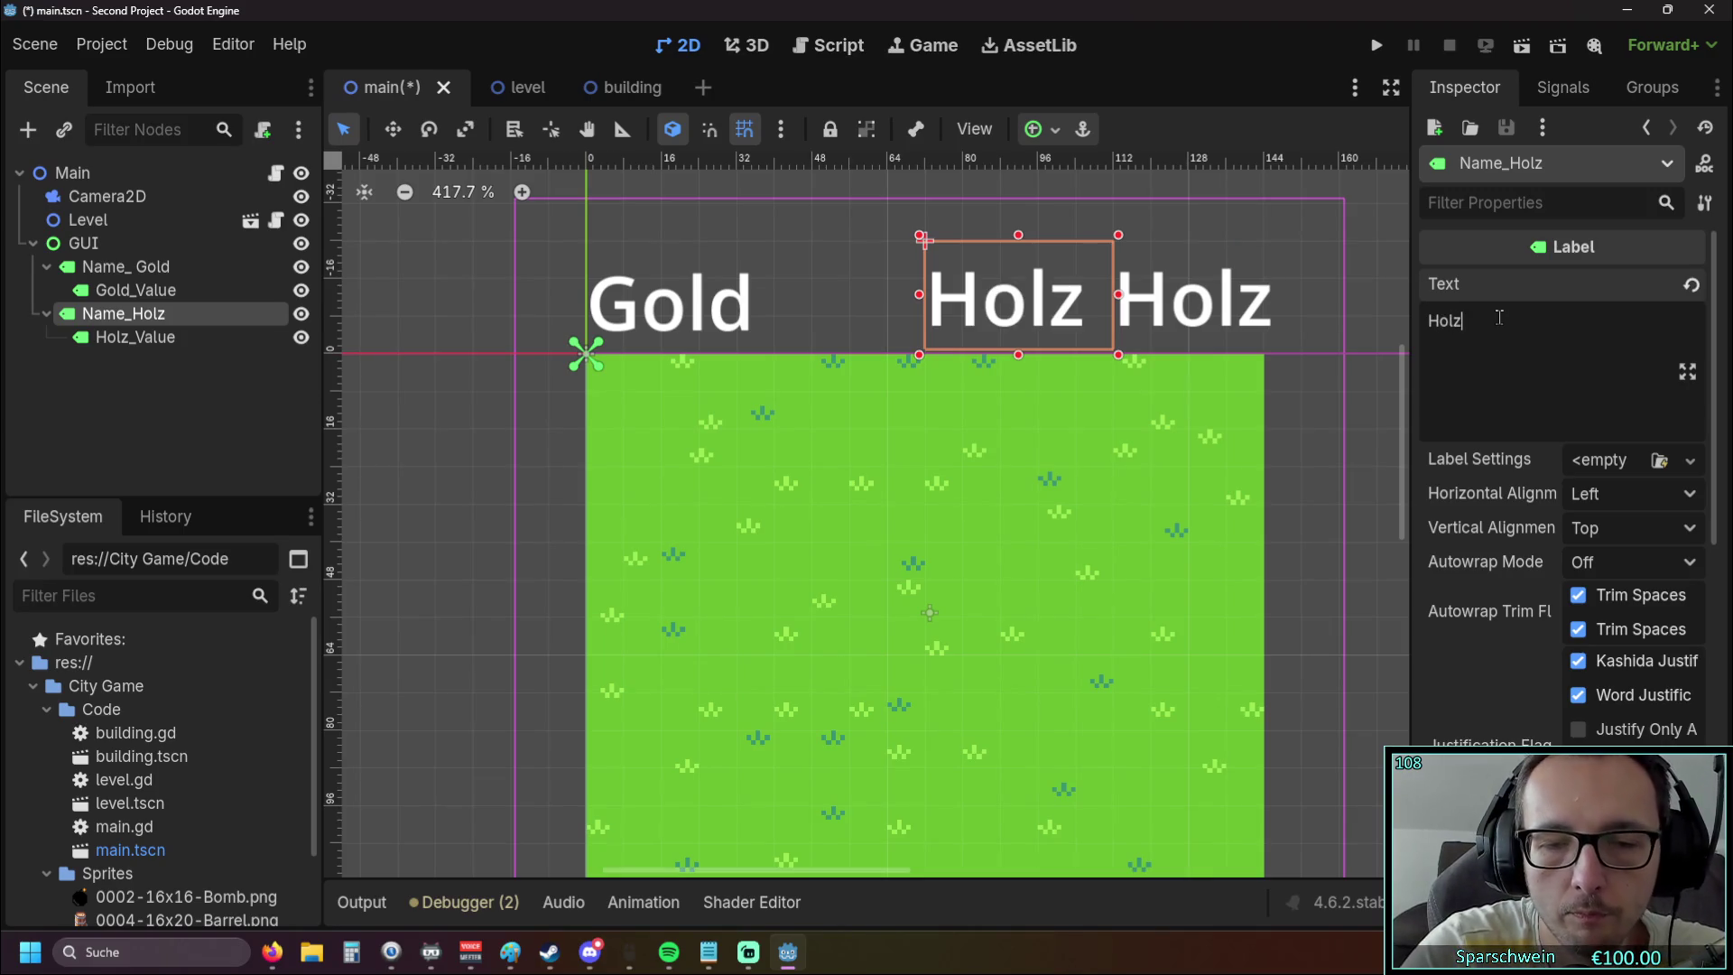
Step: Delete the 'Holz' text from Holz_Value so it starts out empty
click(1184, 531)
click(273, 341)
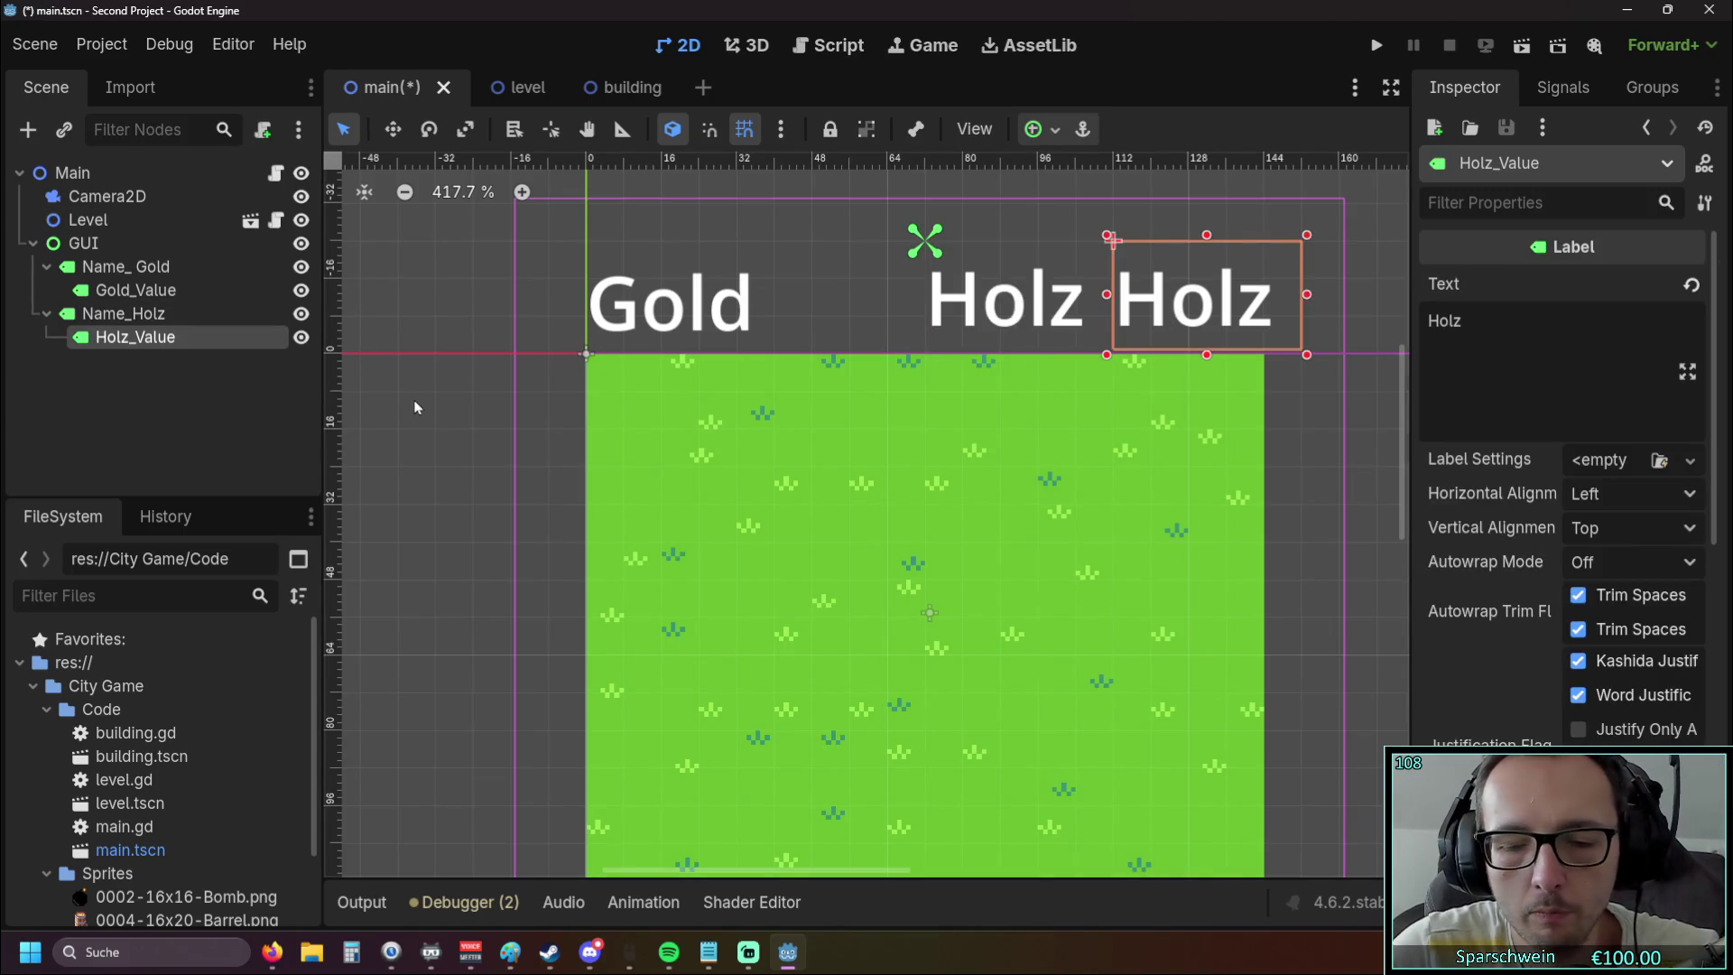
click(1506, 365)
key(ctrl+a)
key(BackSpace)
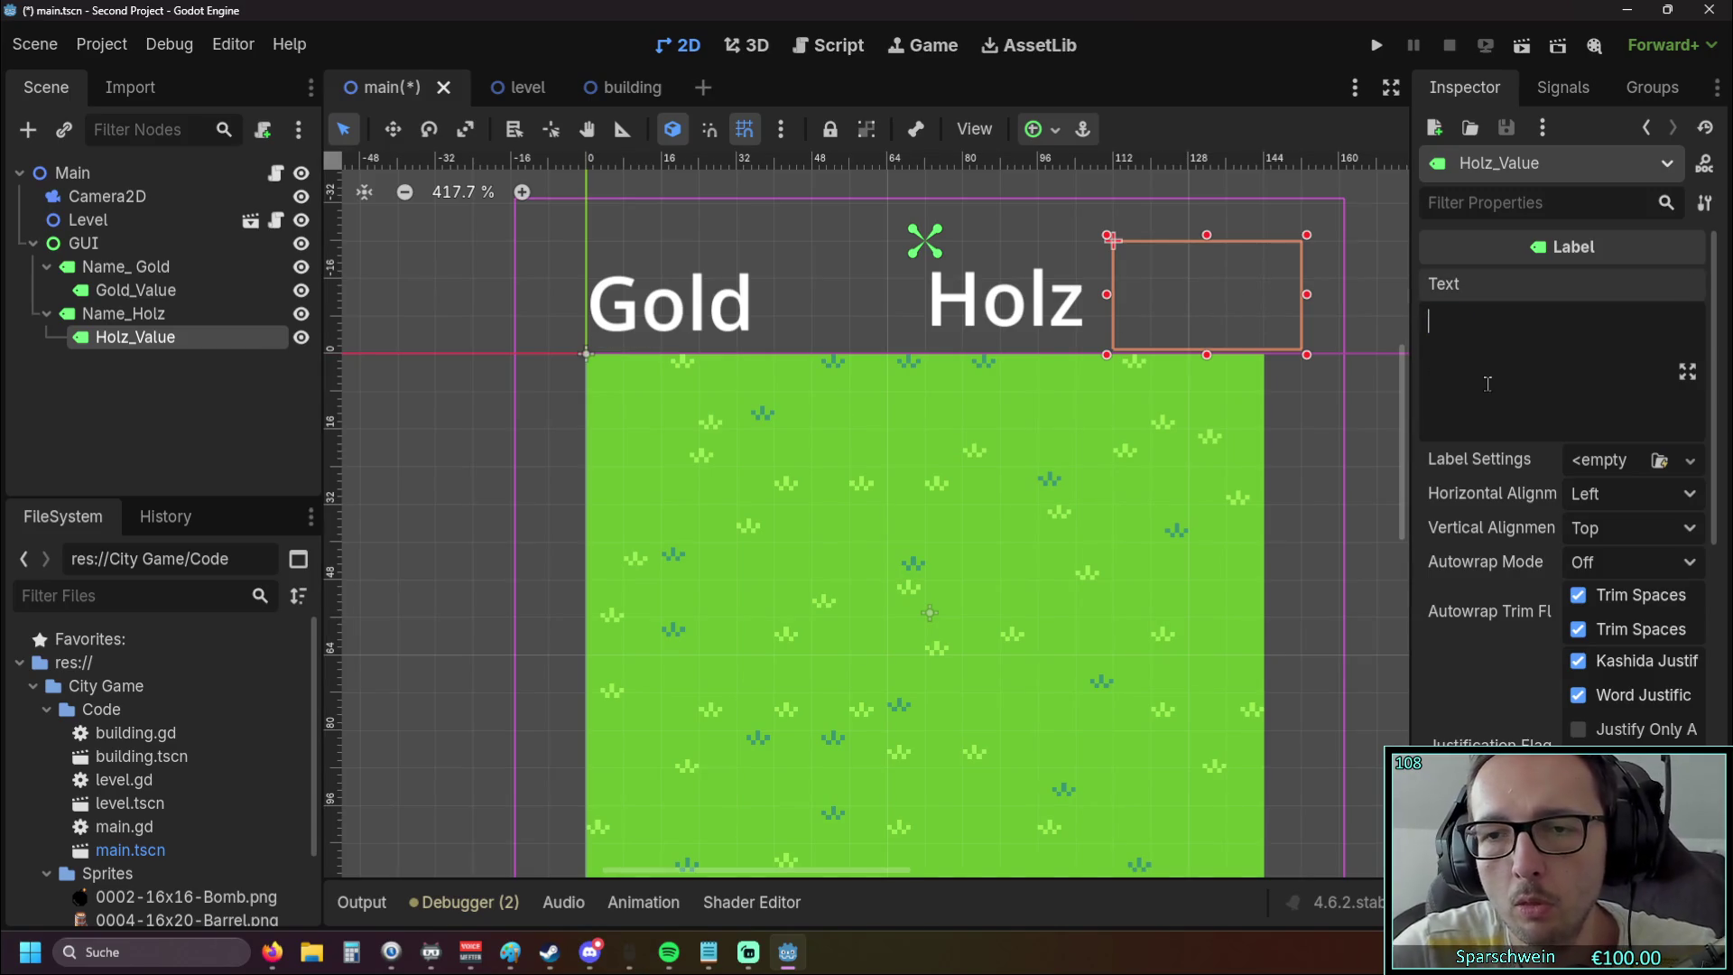
scroll(1487, 448, down, 6)
scroll(1487, 466, up, 4)
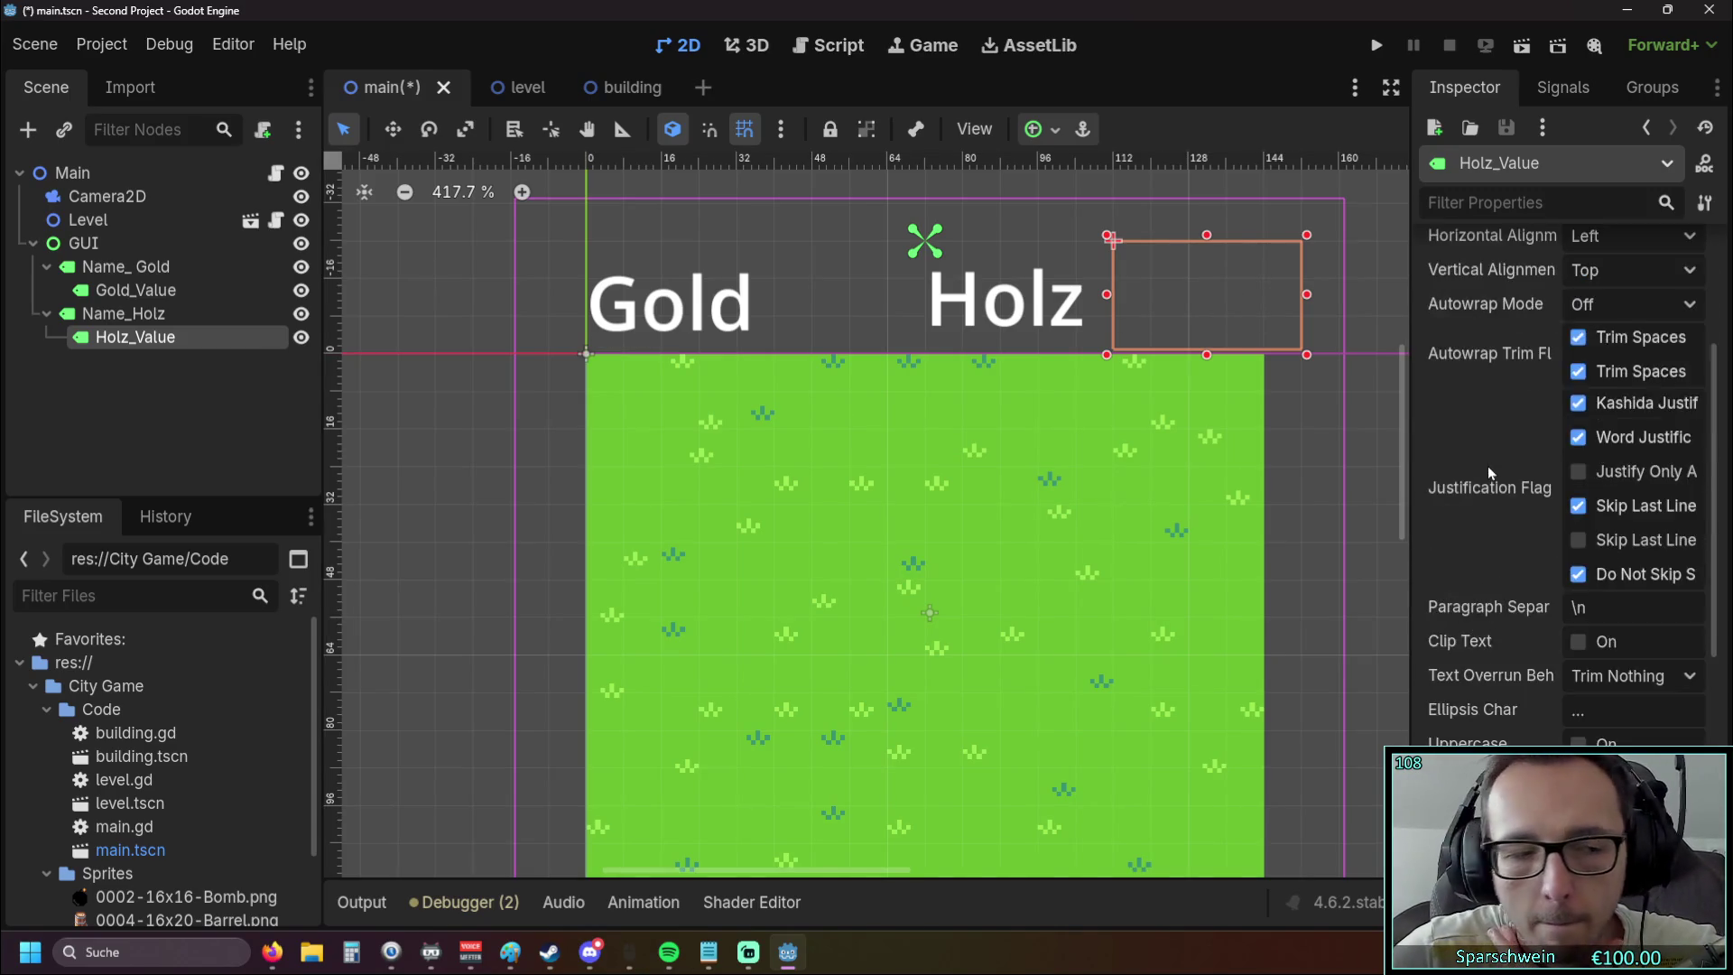
scroll(1487, 465, up, 3)
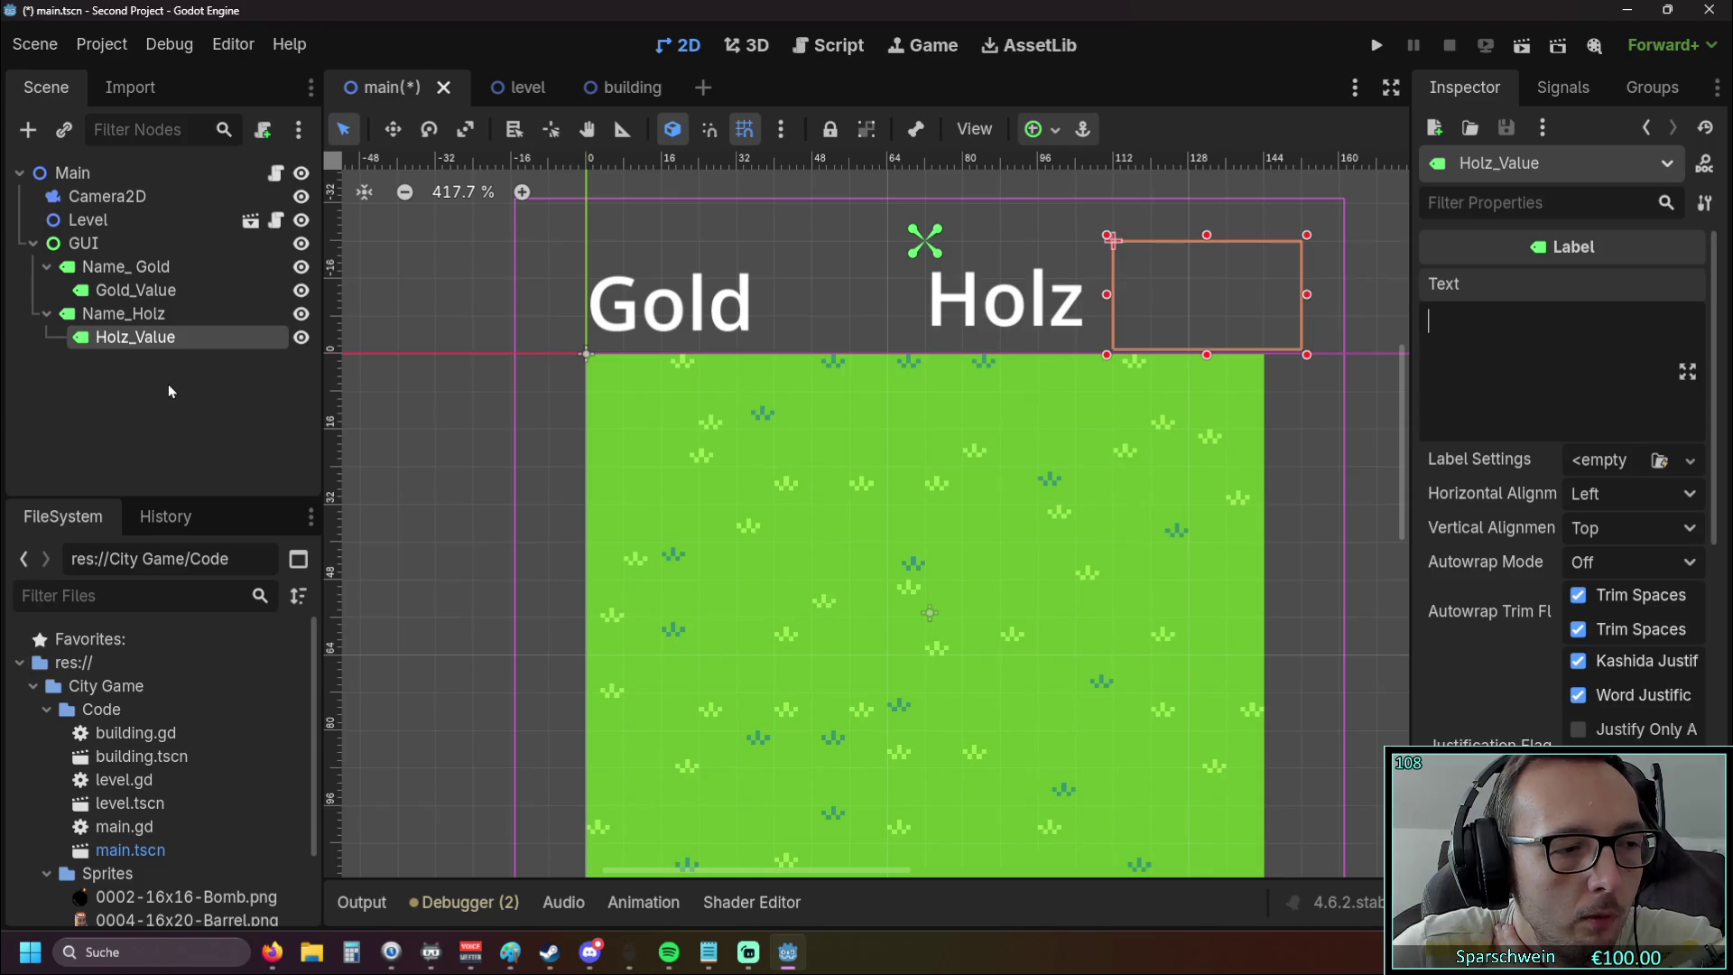
click(126, 268)
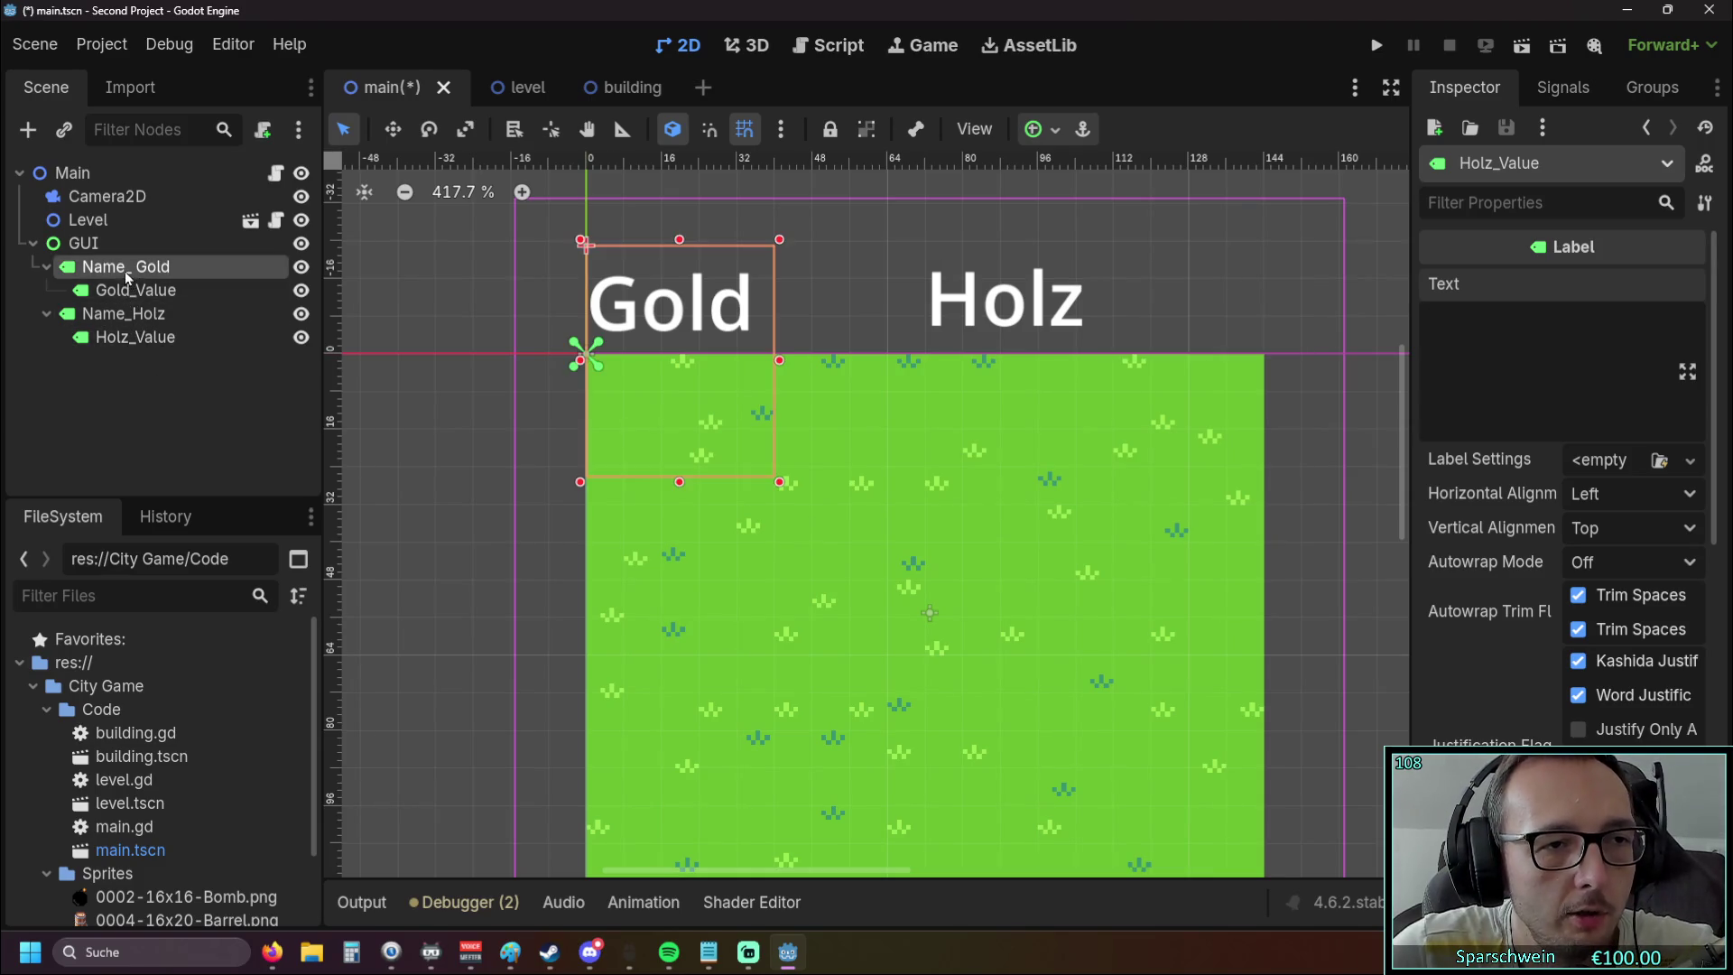
Step: Enable 'Access as Unique Name' on the Name_Gold label
shift+click(126, 338)
right_click(128, 286)
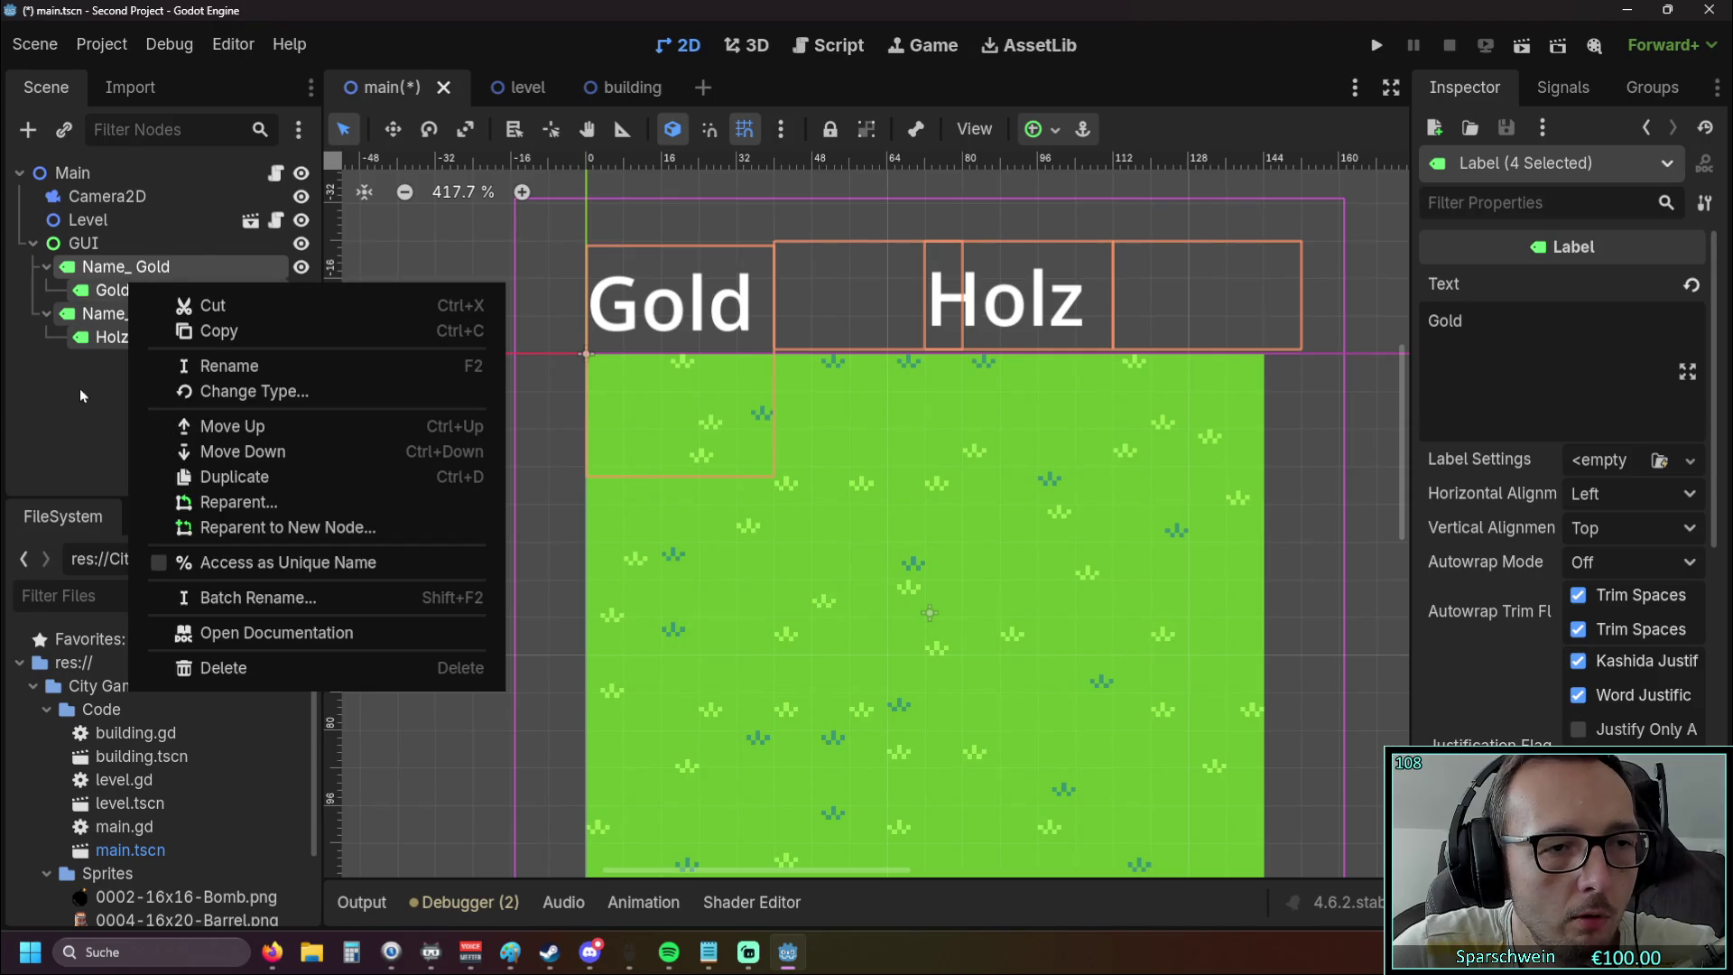
click(113, 290)
right_click(127, 265)
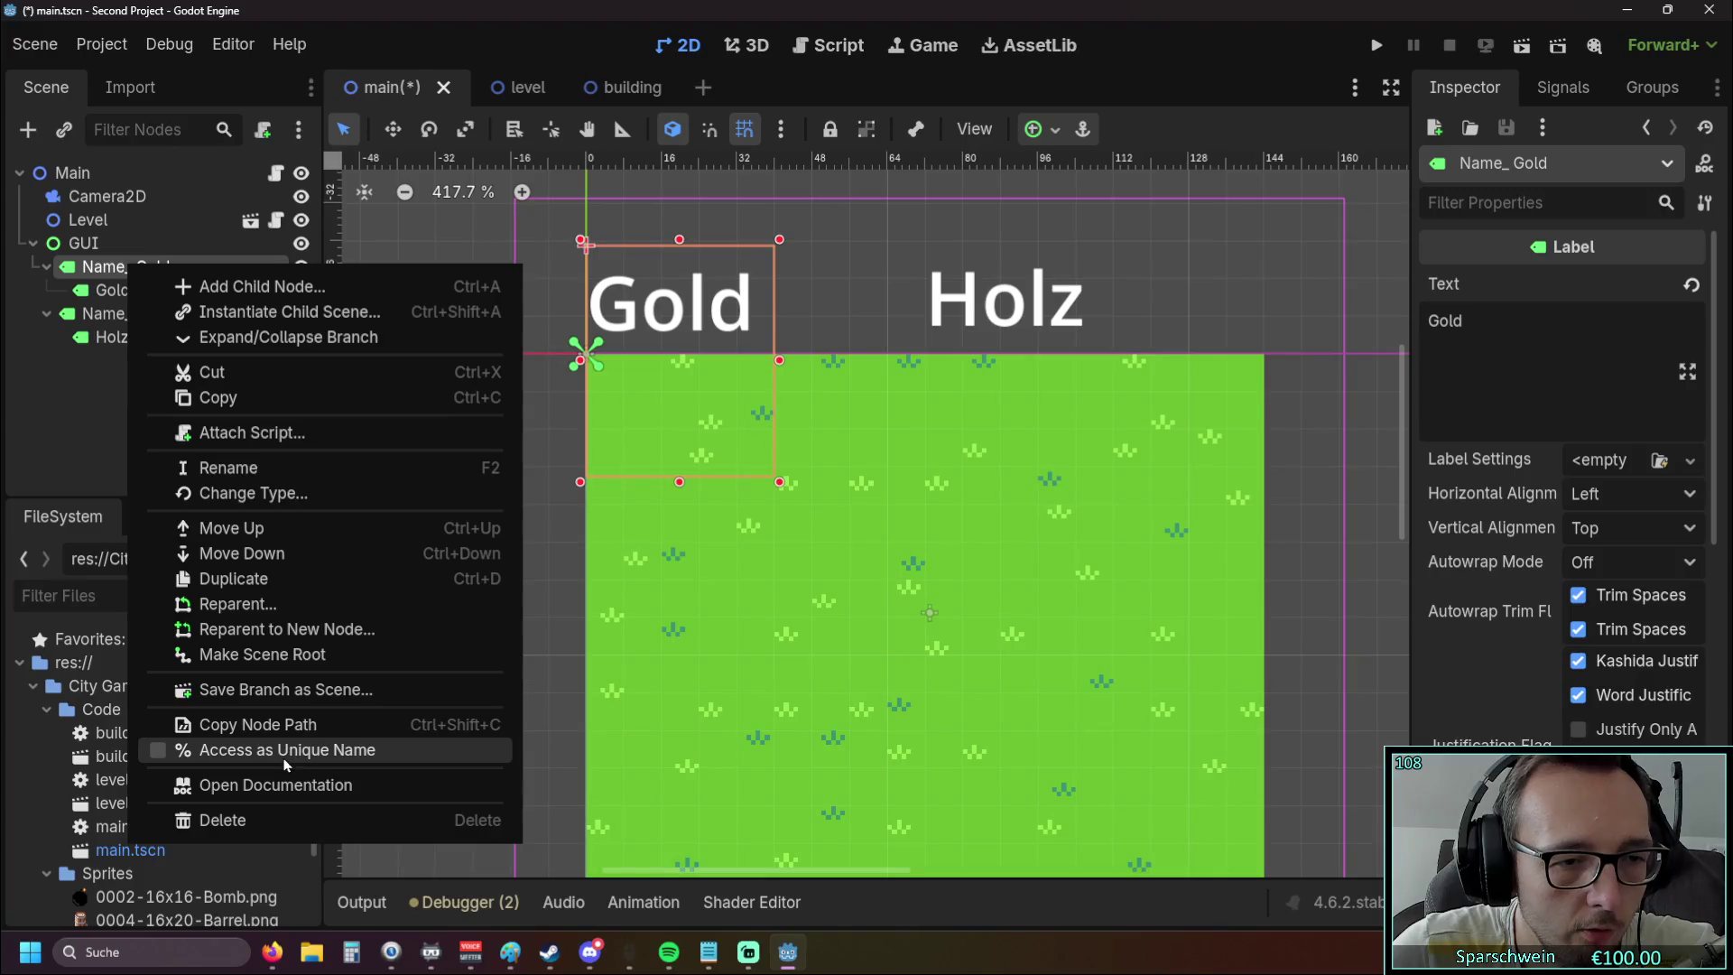
click(112, 290)
click(112, 290)
right_click(105, 267)
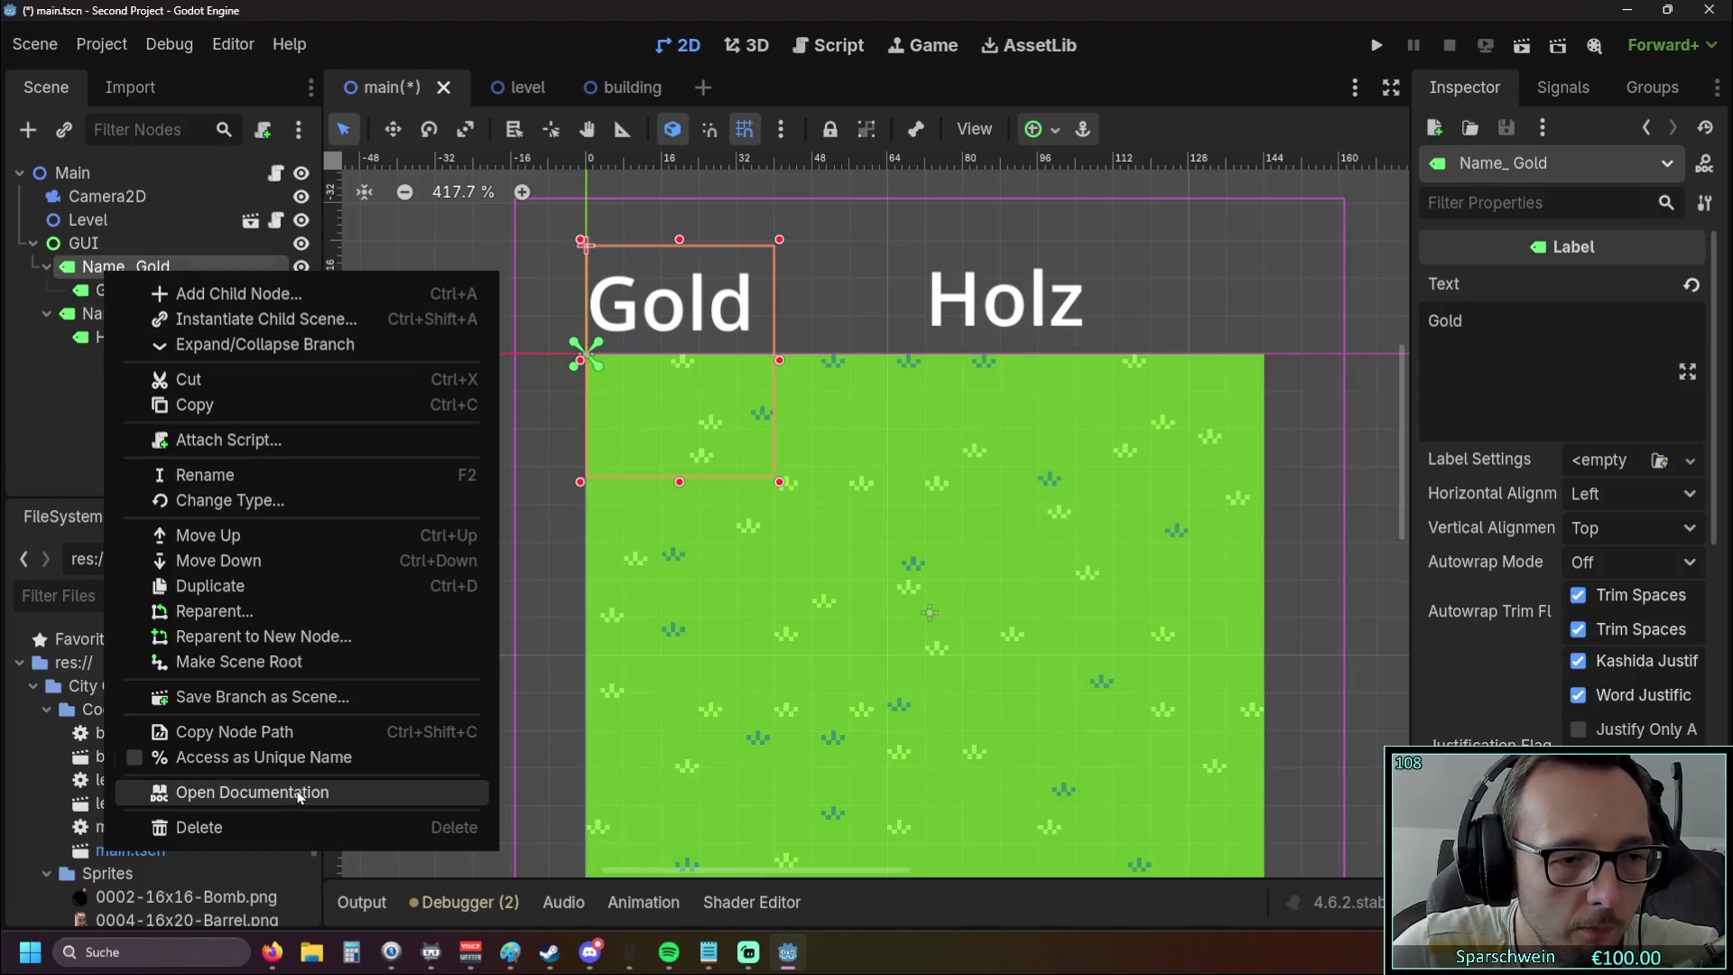
click(262, 758)
Step: Enable 'Access as Unique Name' on Gold_Value, Name_Holz and Holz_Value together
click(137, 363)
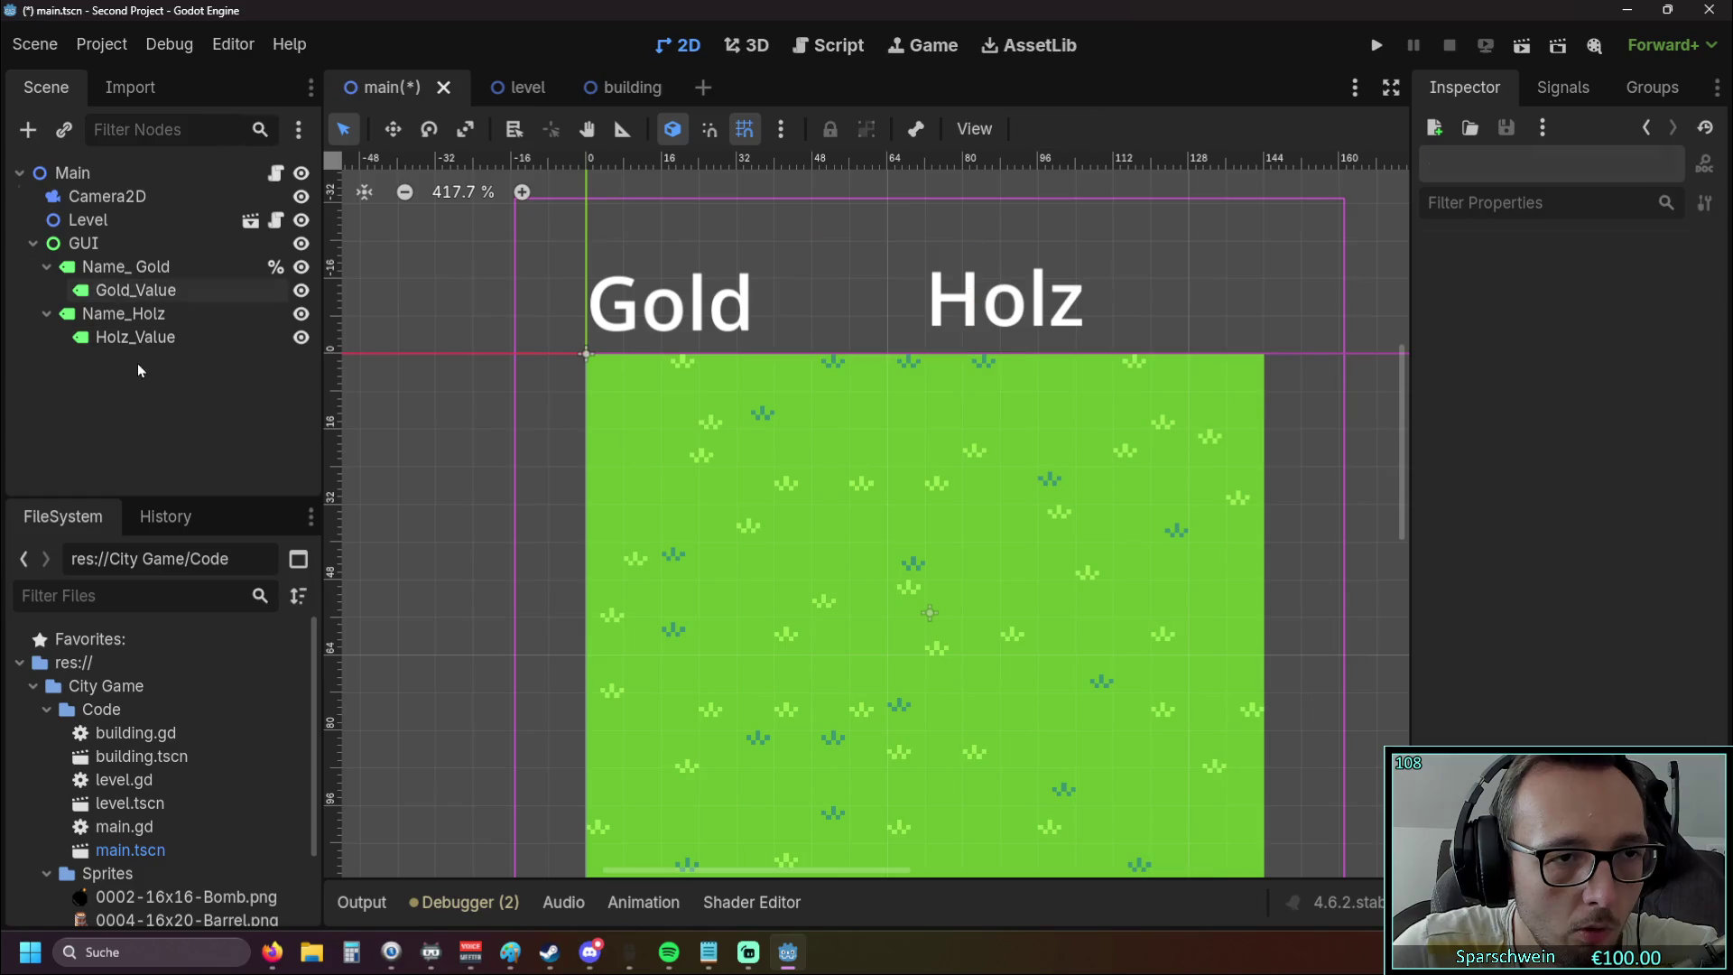
click(137, 290)
ctrl+click(136, 313)
ctrl+click(135, 336)
right_click(140, 314)
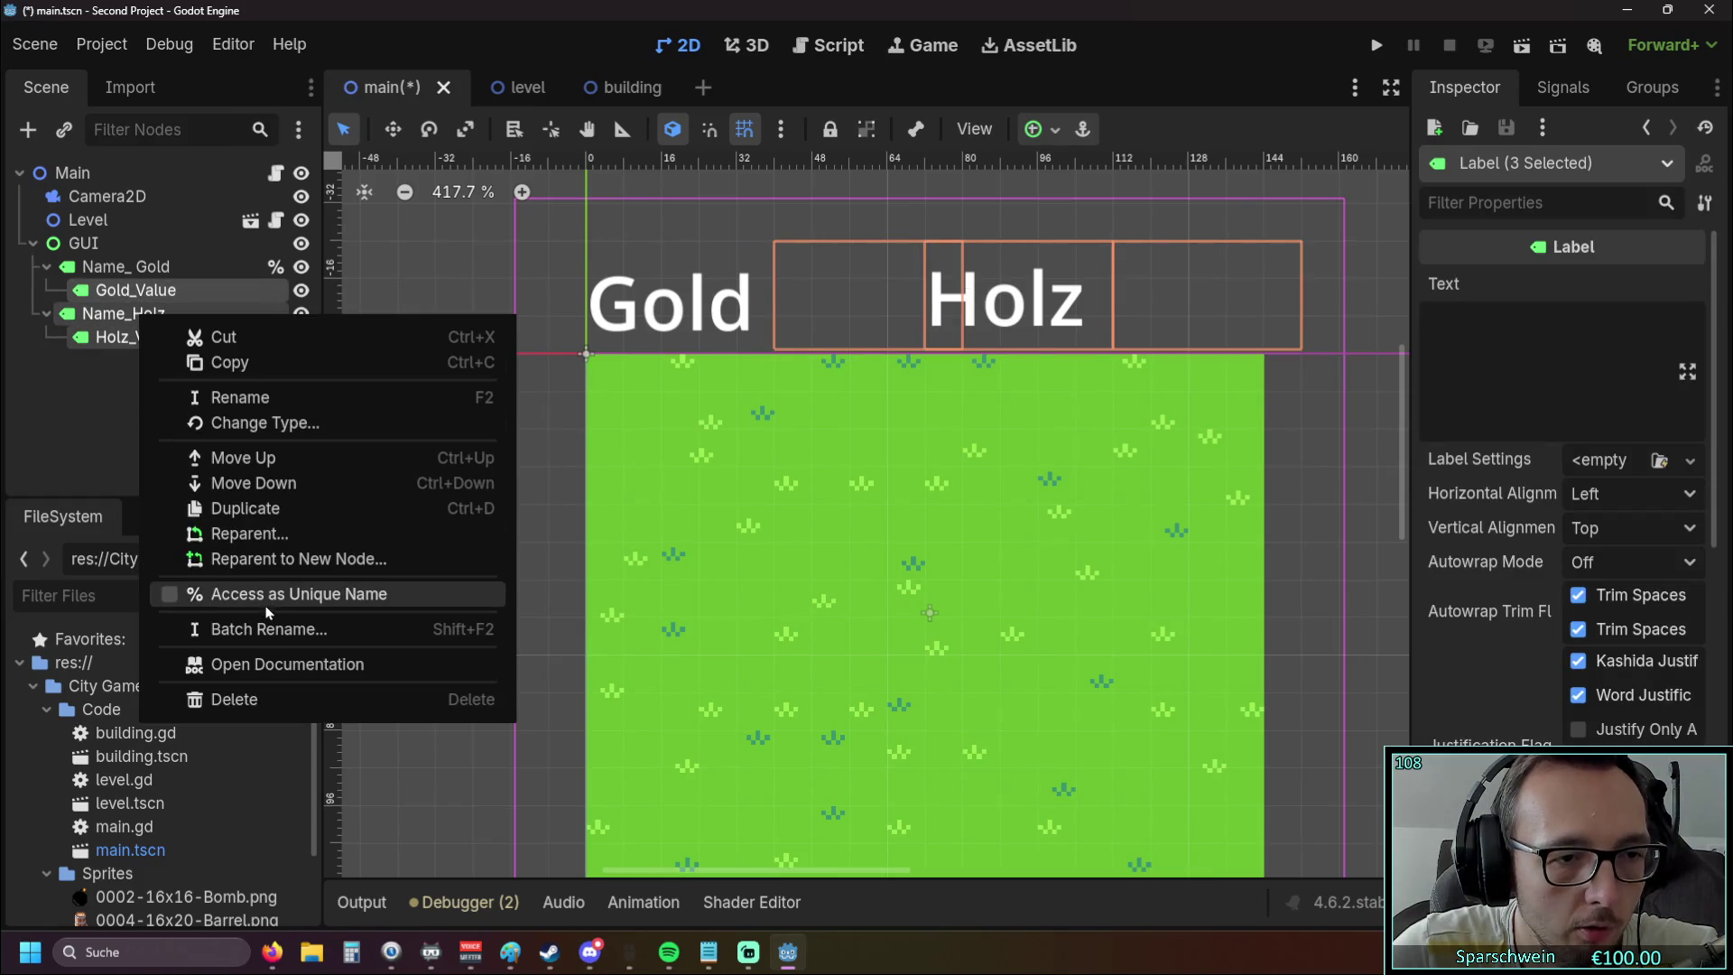
click(266, 603)
click(121, 439)
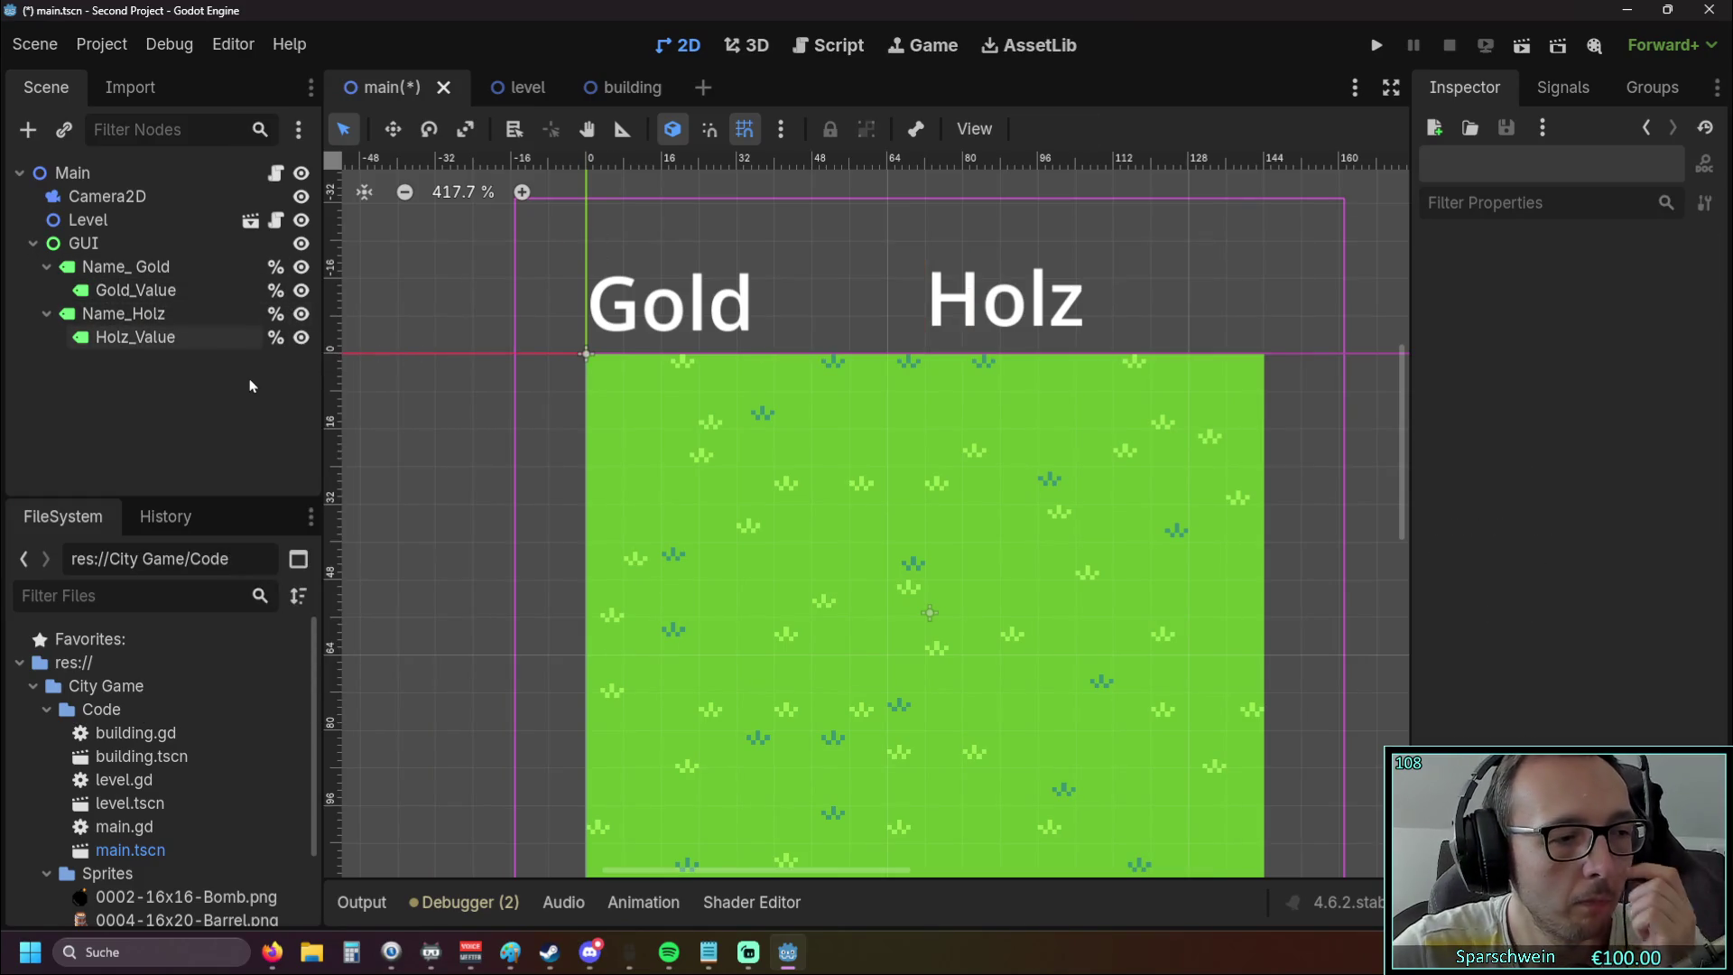
click(152, 337)
click(168, 290)
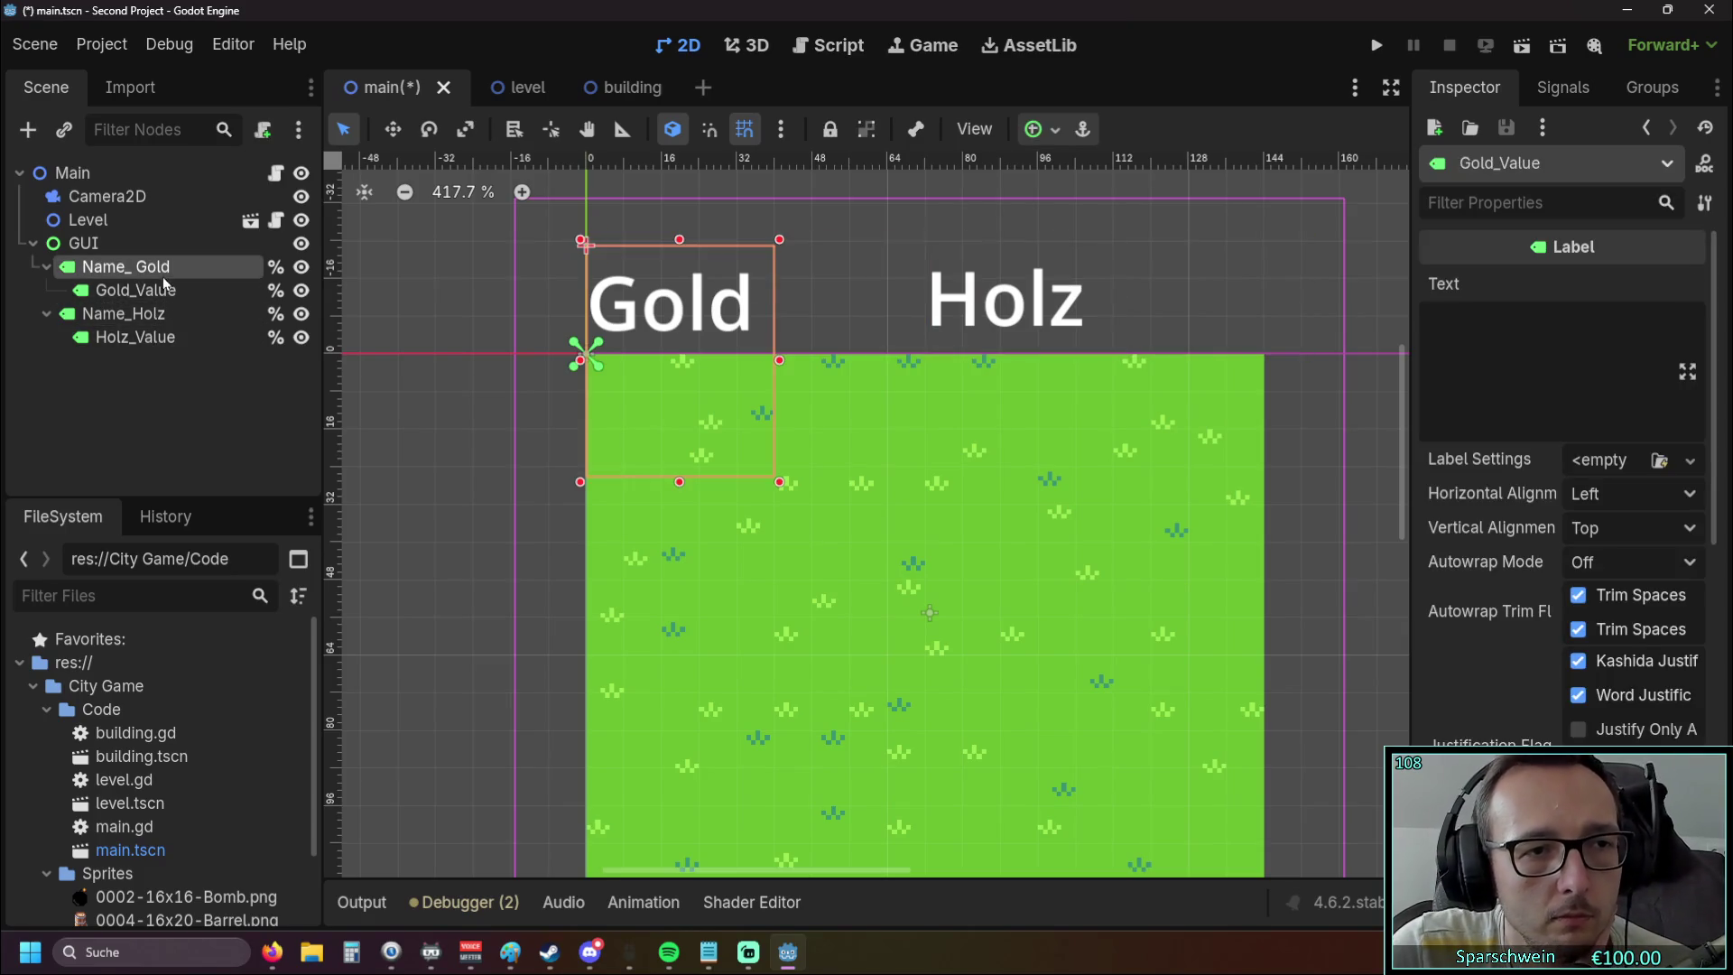
Step: Narrow the Gold_Value label box so it ends just before the Holz heading
click(165, 313)
click(166, 337)
click(159, 393)
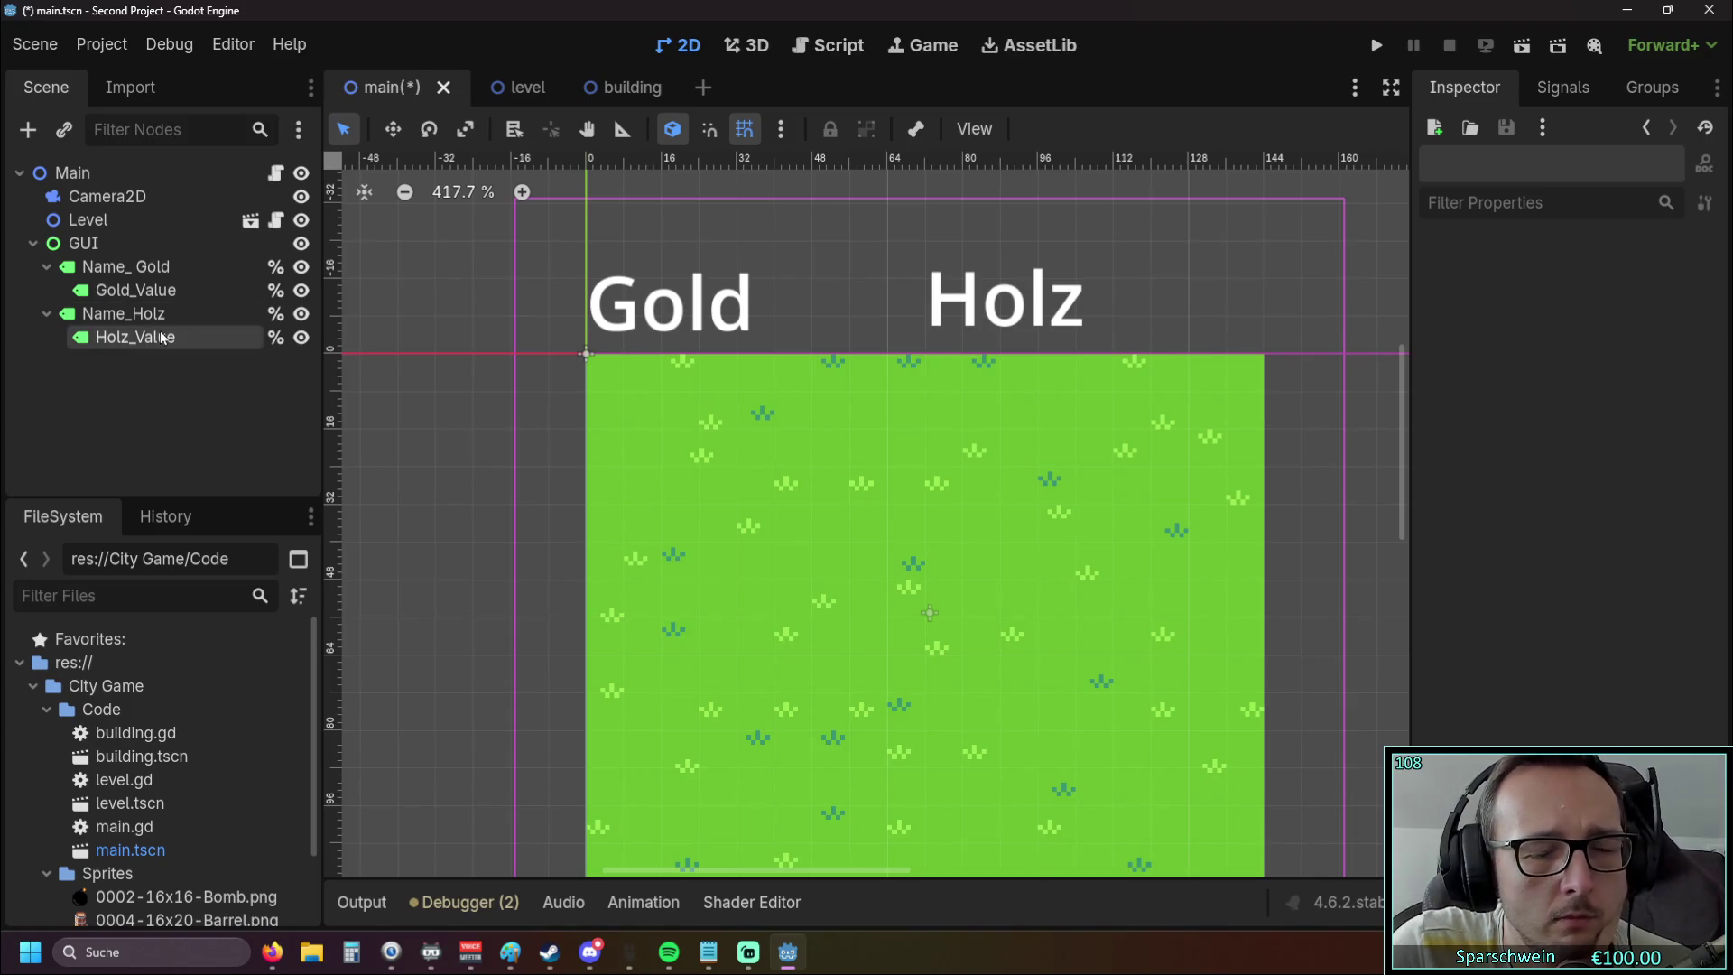
click(163, 292)
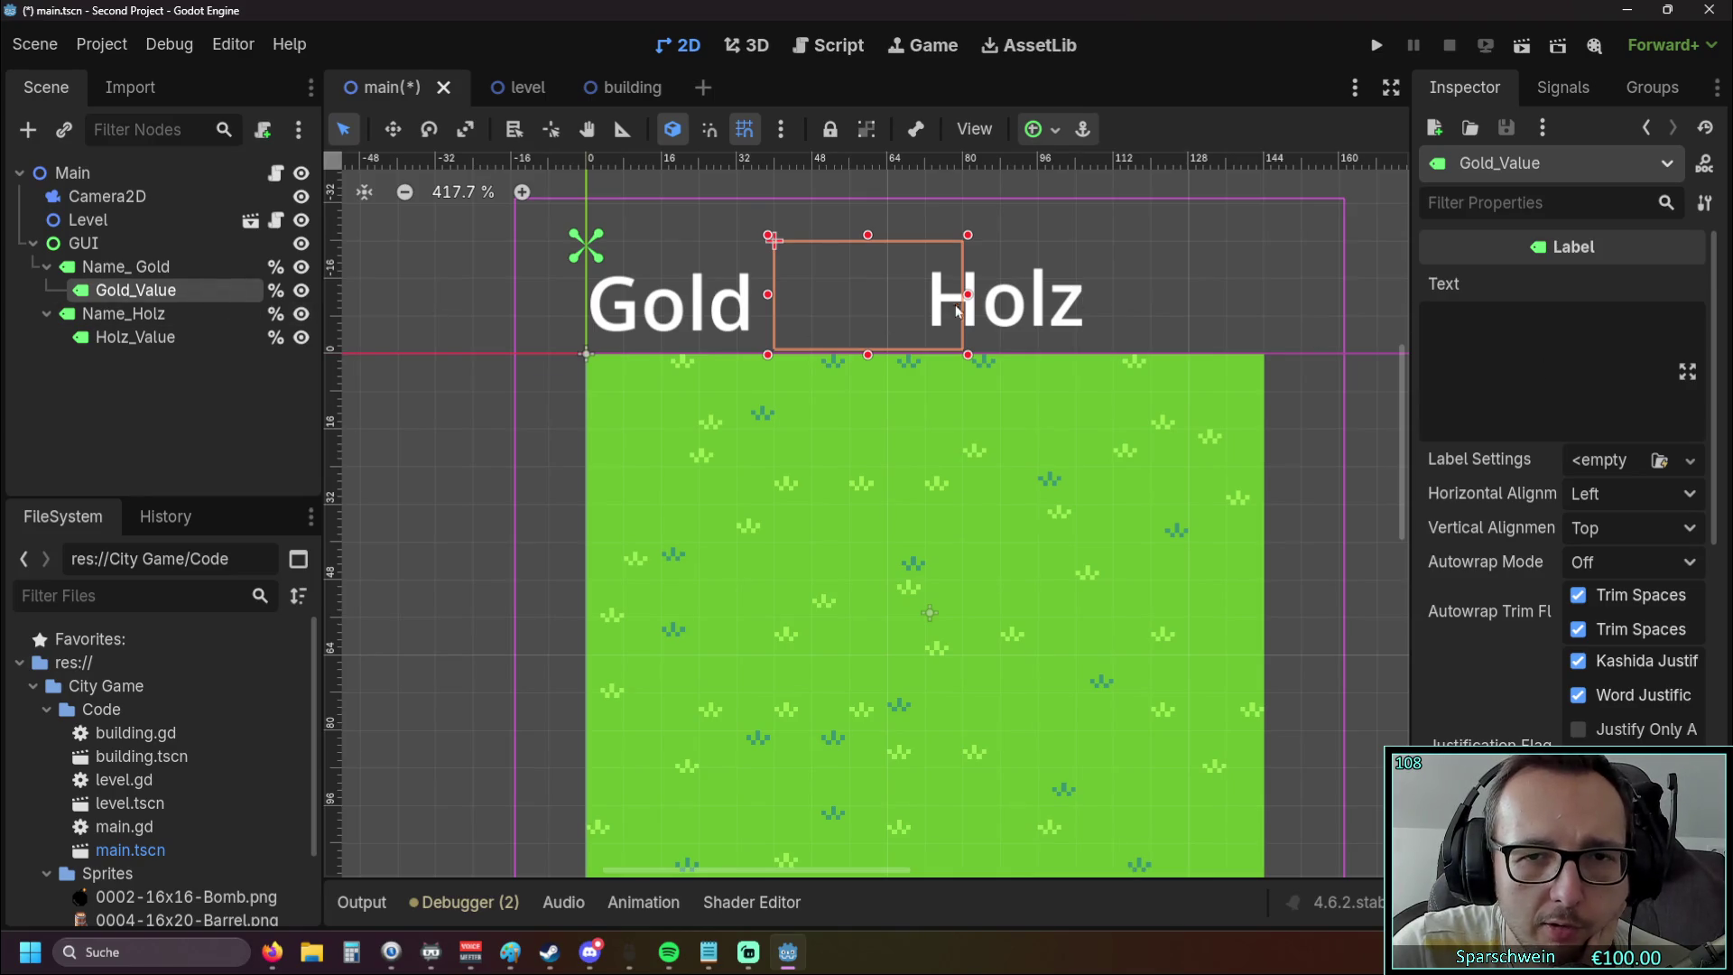
drag(964, 296, 930, 294)
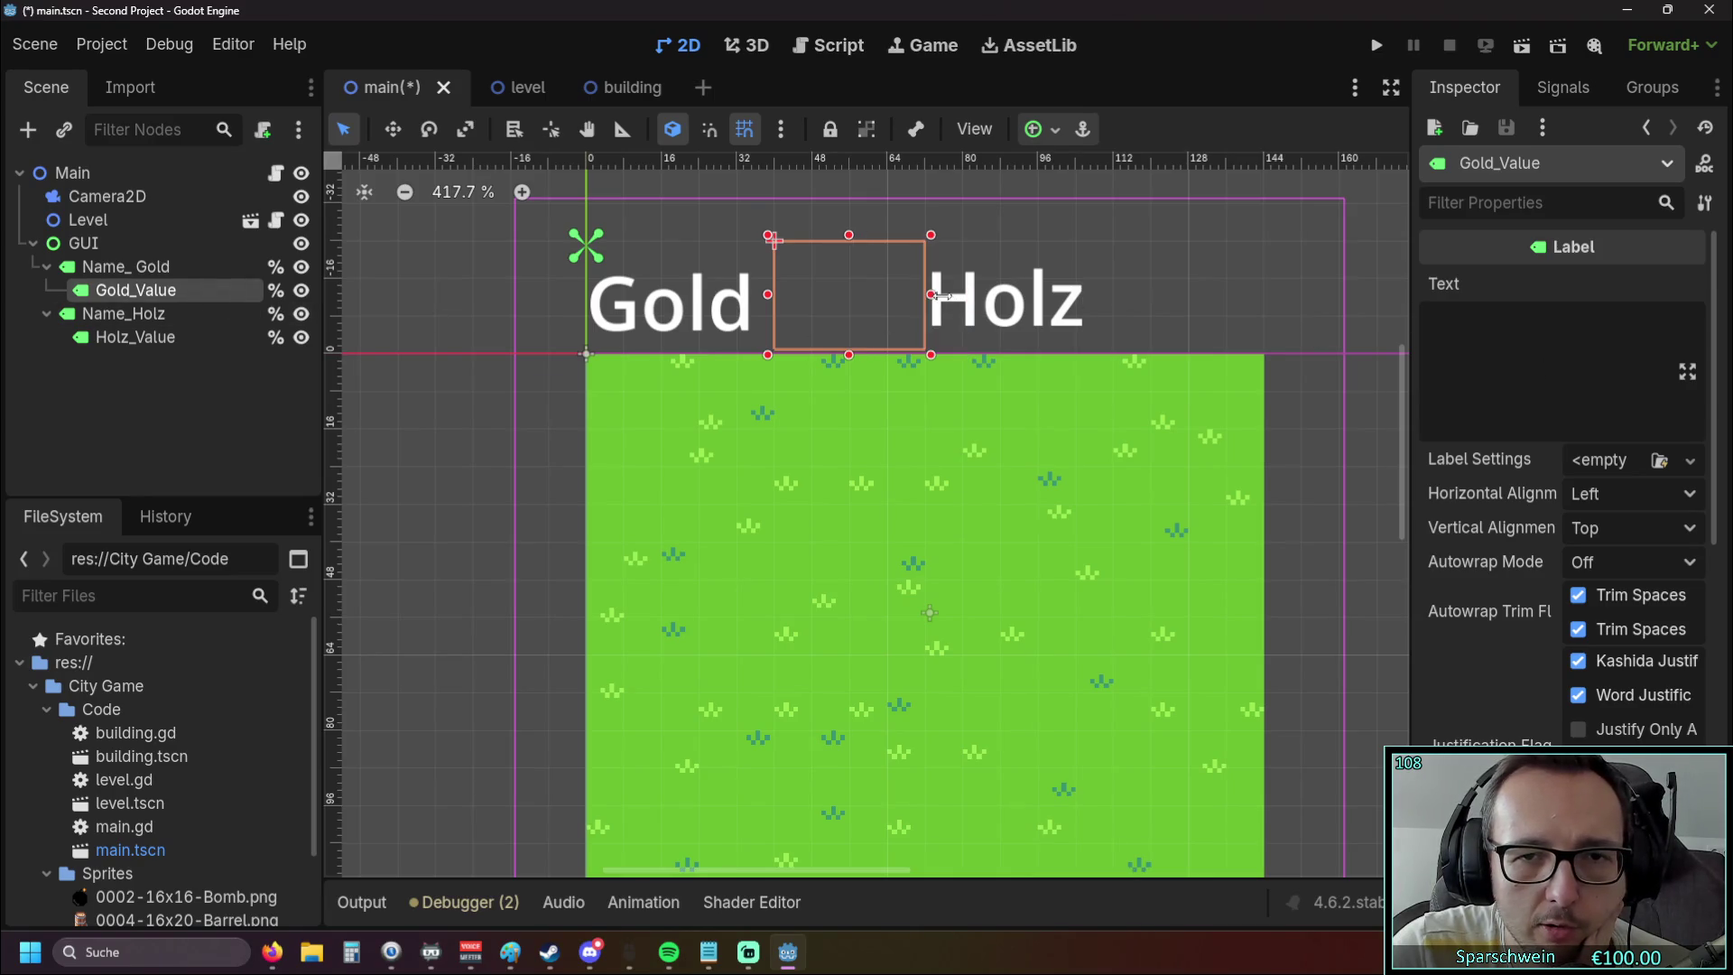
Step: Narrow the Holz_Value label box so it ends at the grass edge
click(140, 337)
drag(1294, 296, 1258, 296)
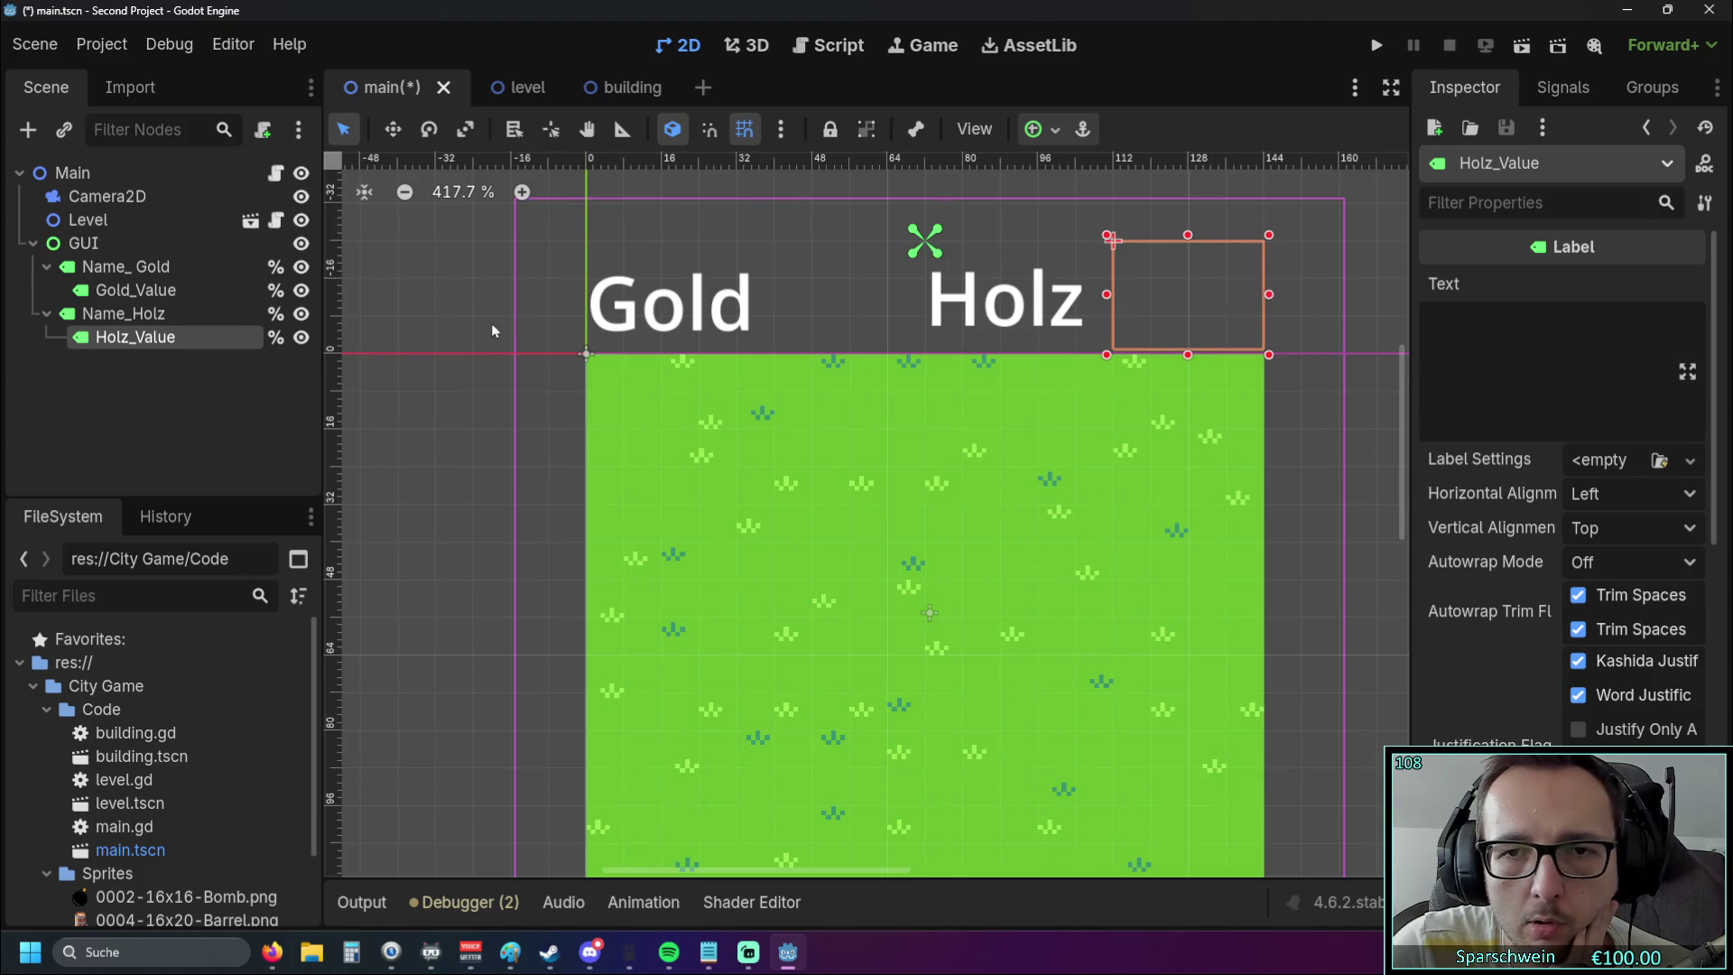
click(121, 296)
click(132, 334)
click(133, 300)
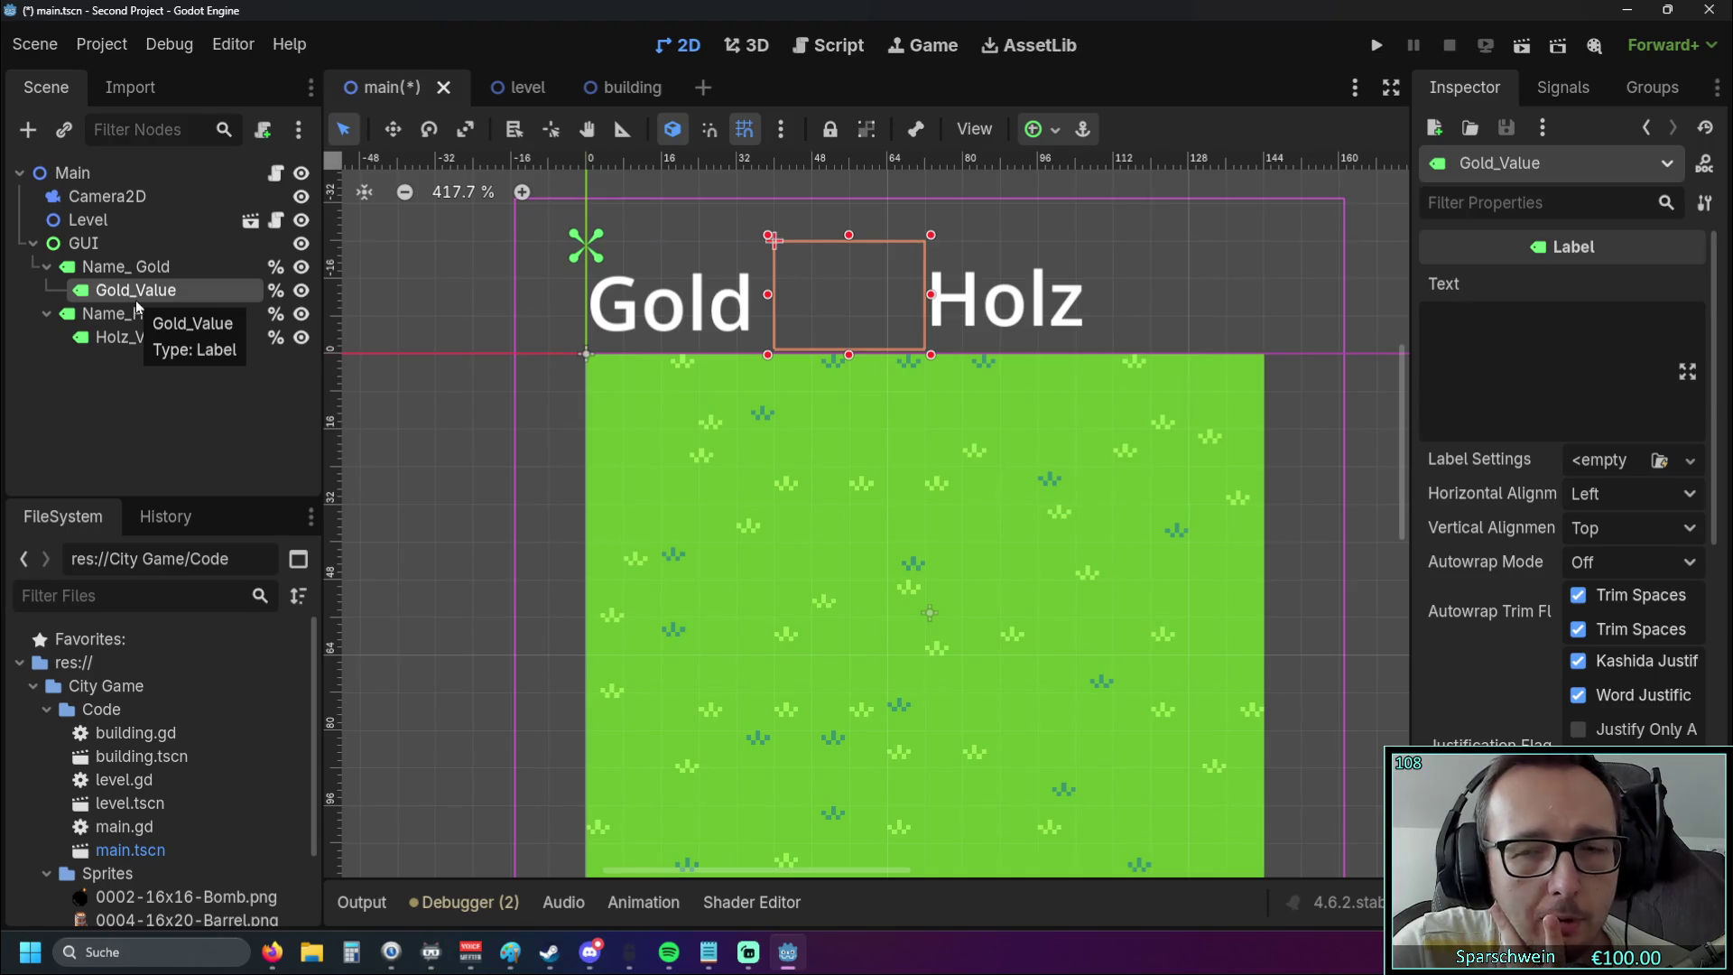
Step: Check Gold_Value's text property, then select the Main node
click(1481, 364)
click(1122, 423)
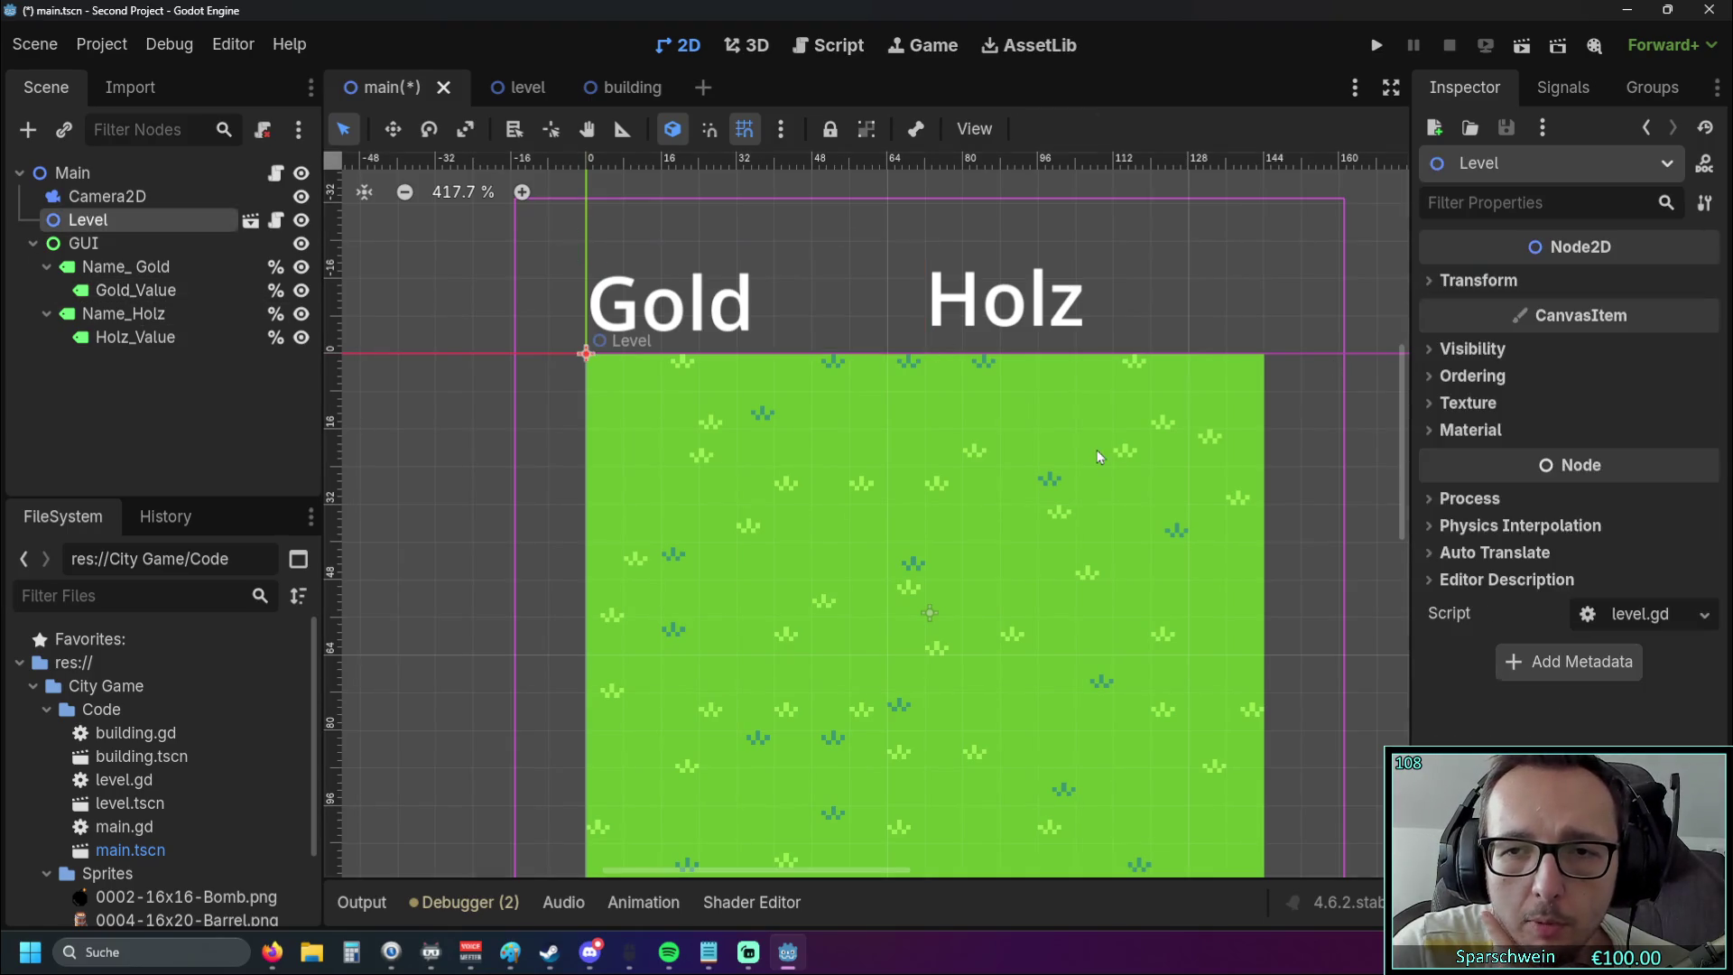
click(159, 298)
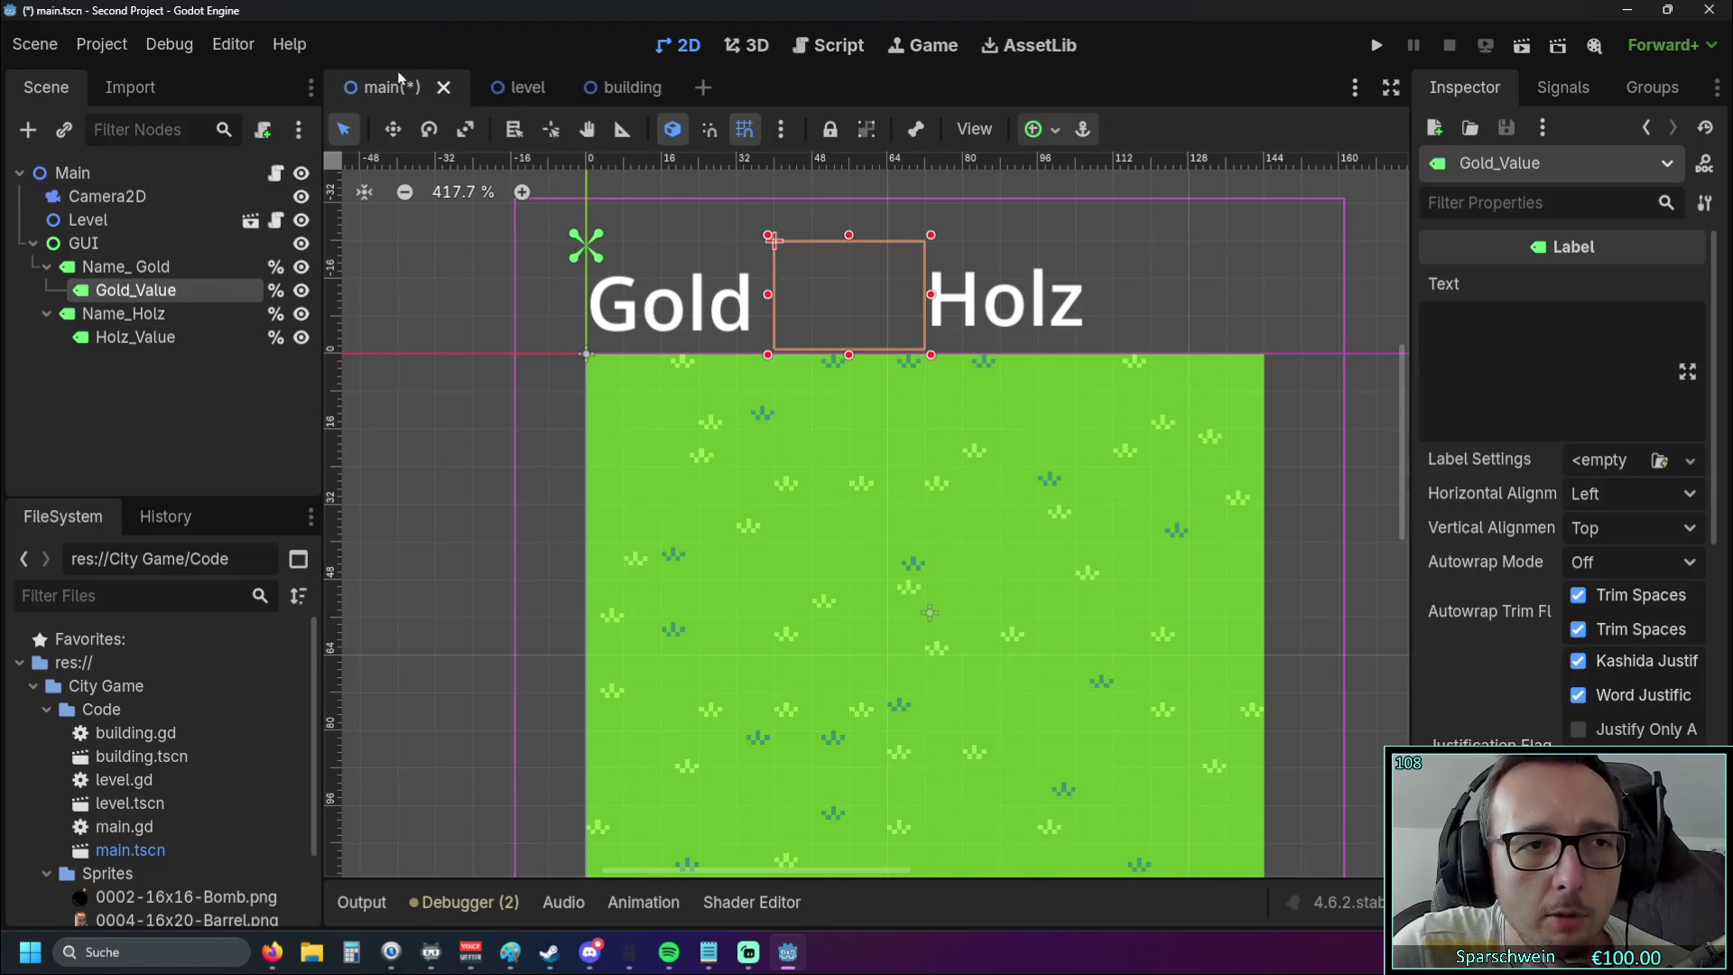
click(150, 171)
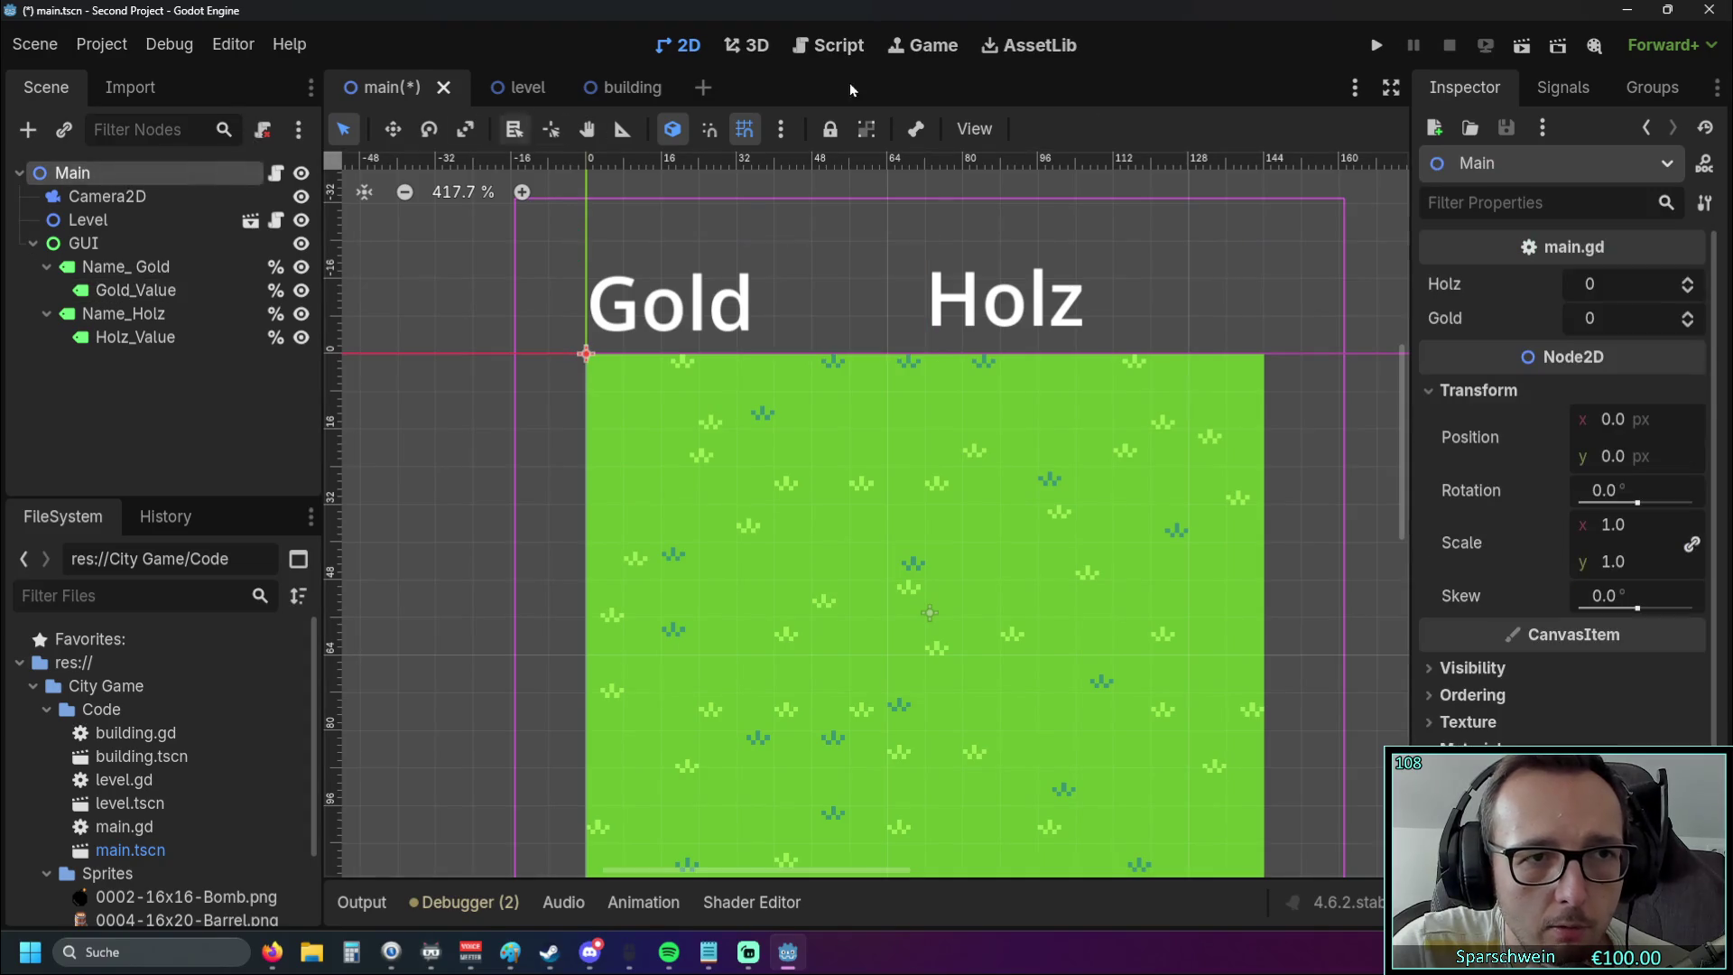
Step: Open main.gd, trial-rename Holz to Holz_Value, then undo it back to Holz
click(837, 47)
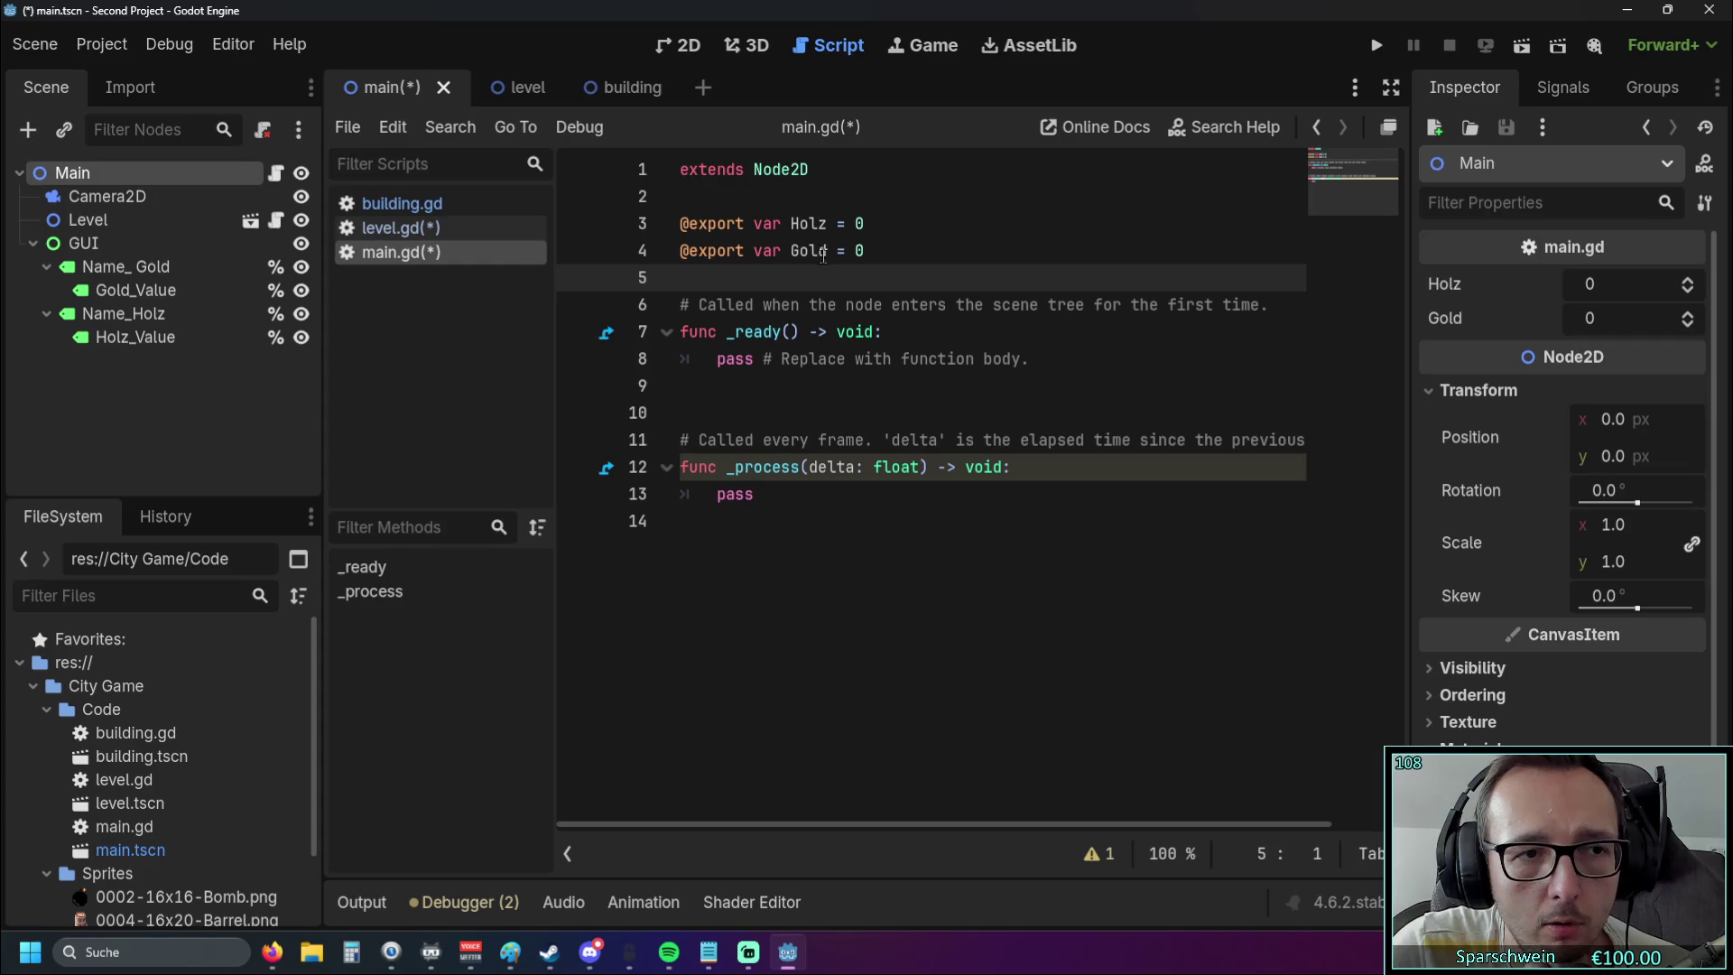
click(827, 223)
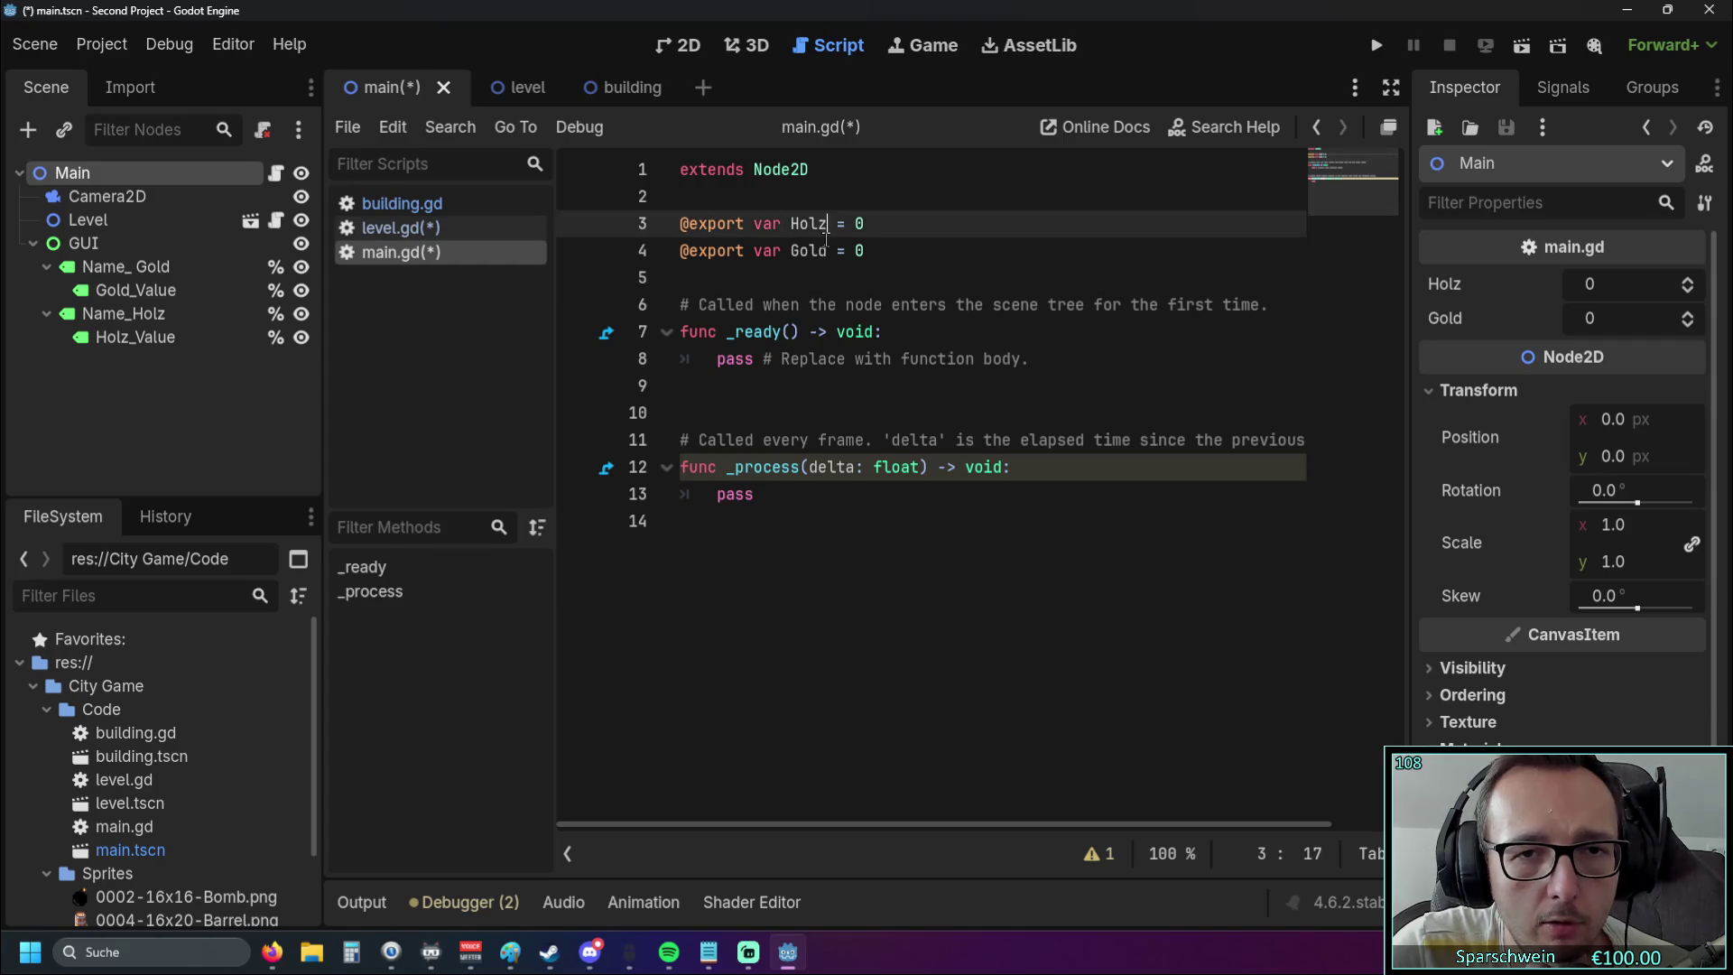
text(_Value)
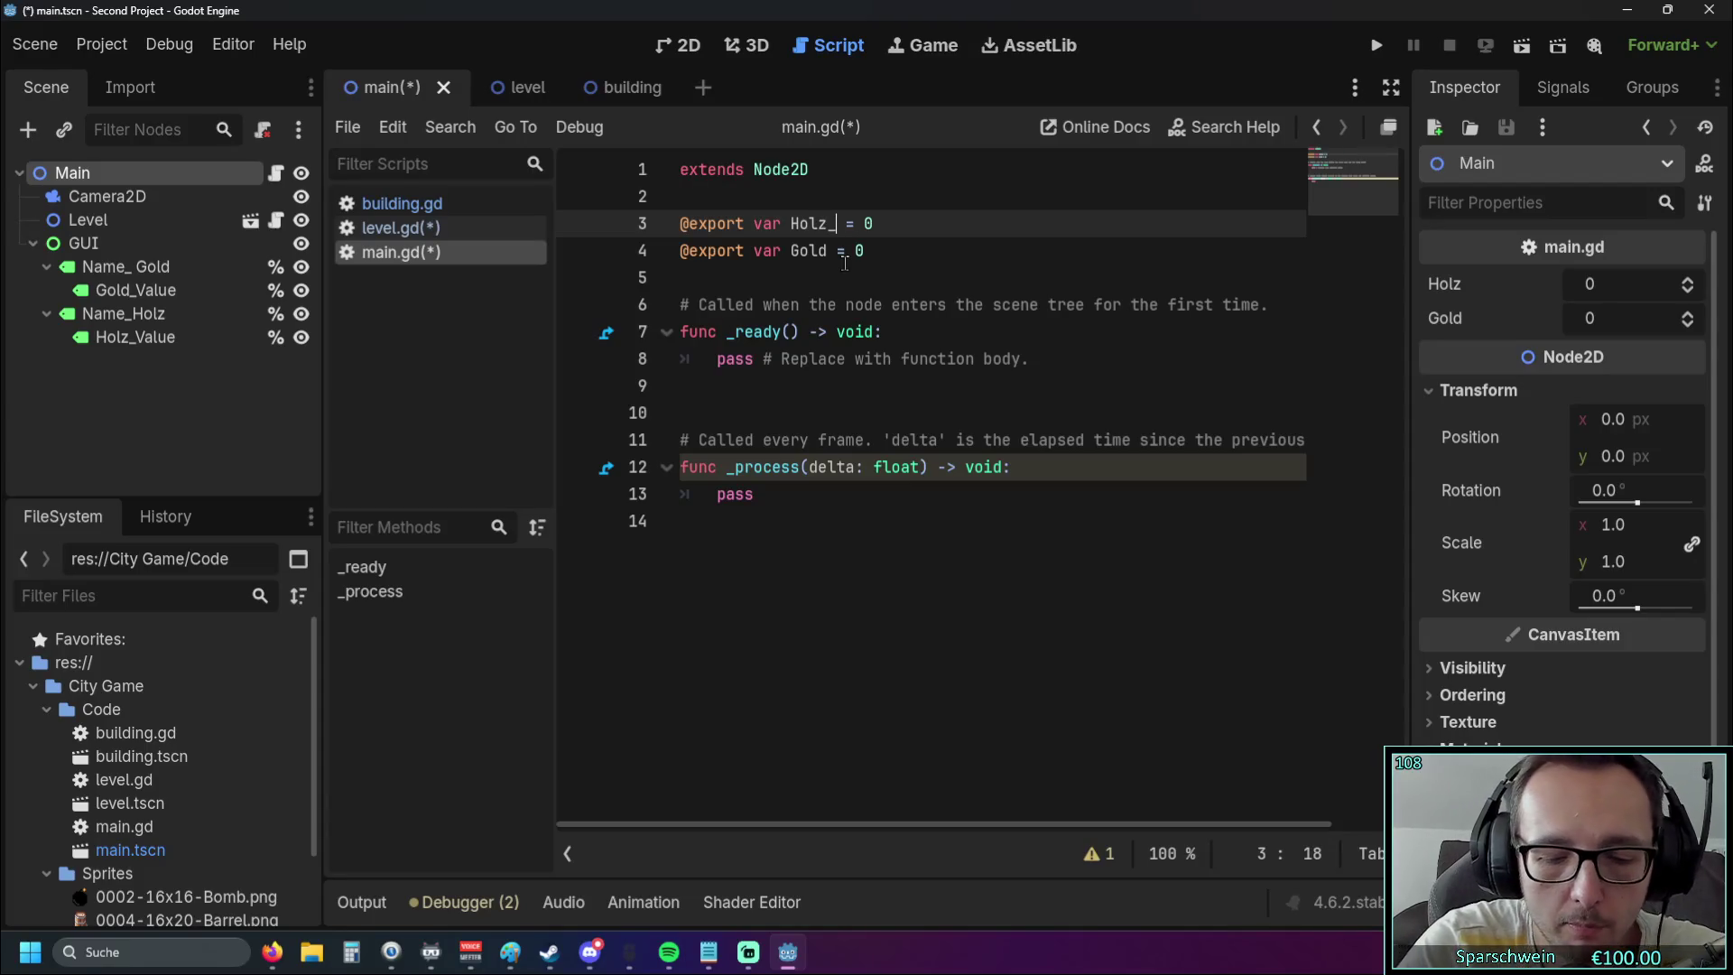
key(Down)
key(Down)
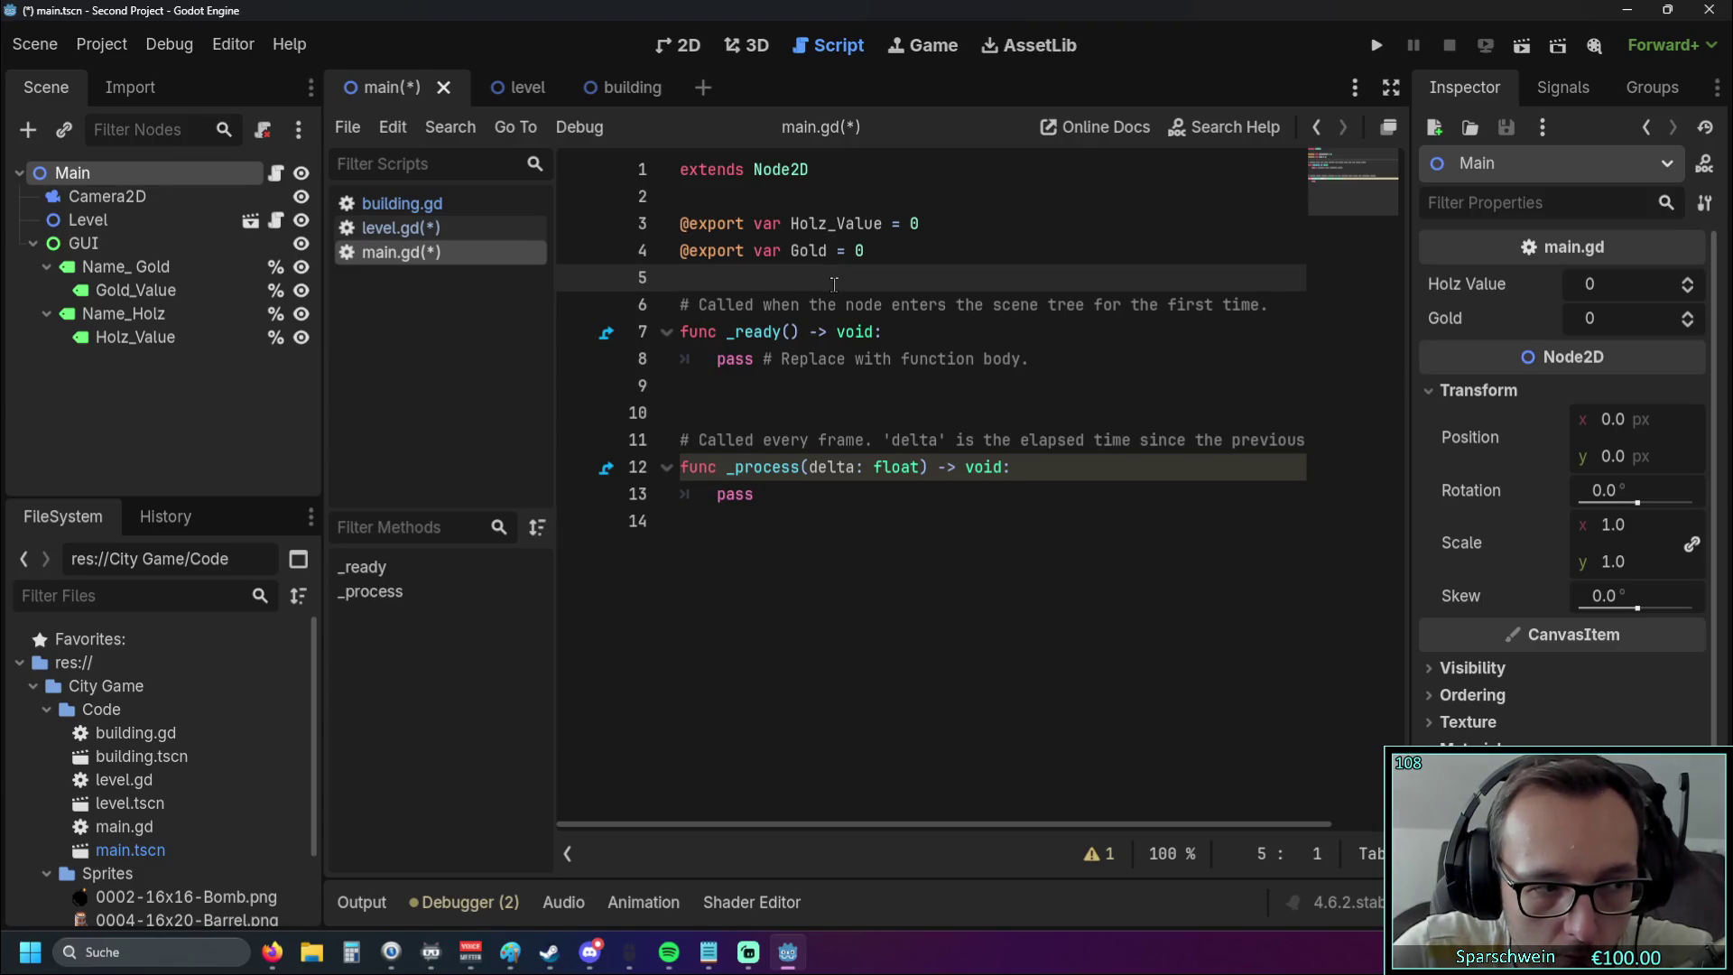
key(ctrl+z)
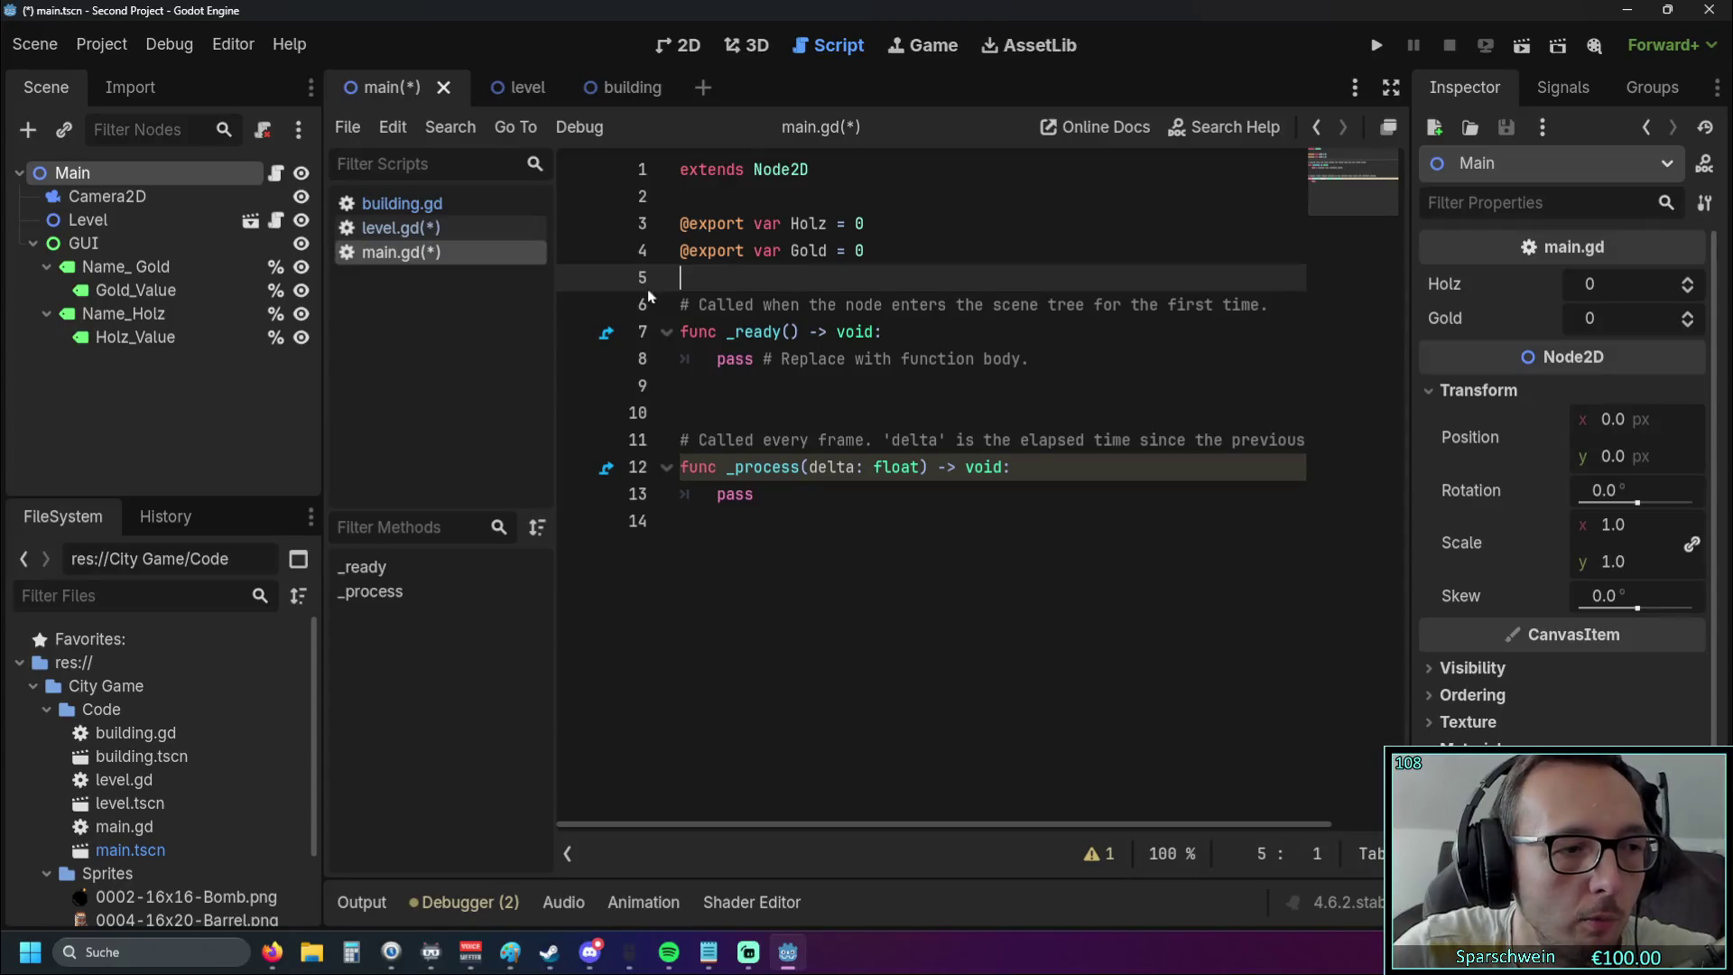
click(139, 296)
click(782, 276)
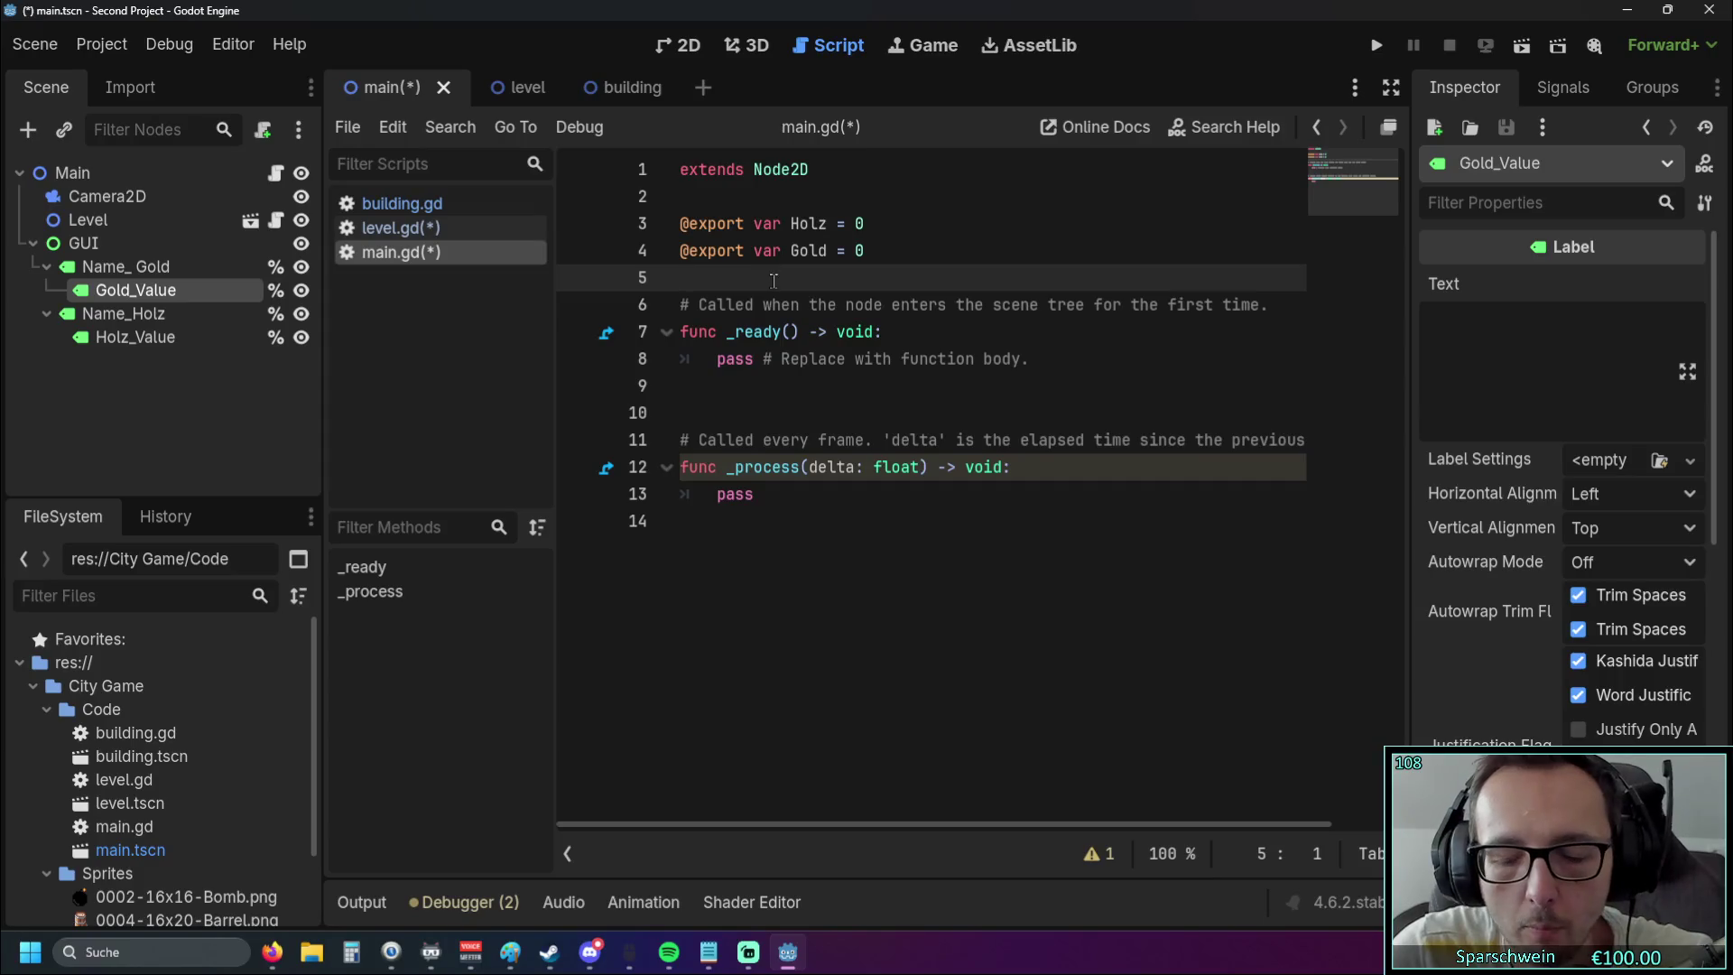
key(Return)
key(Return)
key(Up)
key(Up)
click(672, 308)
drag(110, 293, 720, 314)
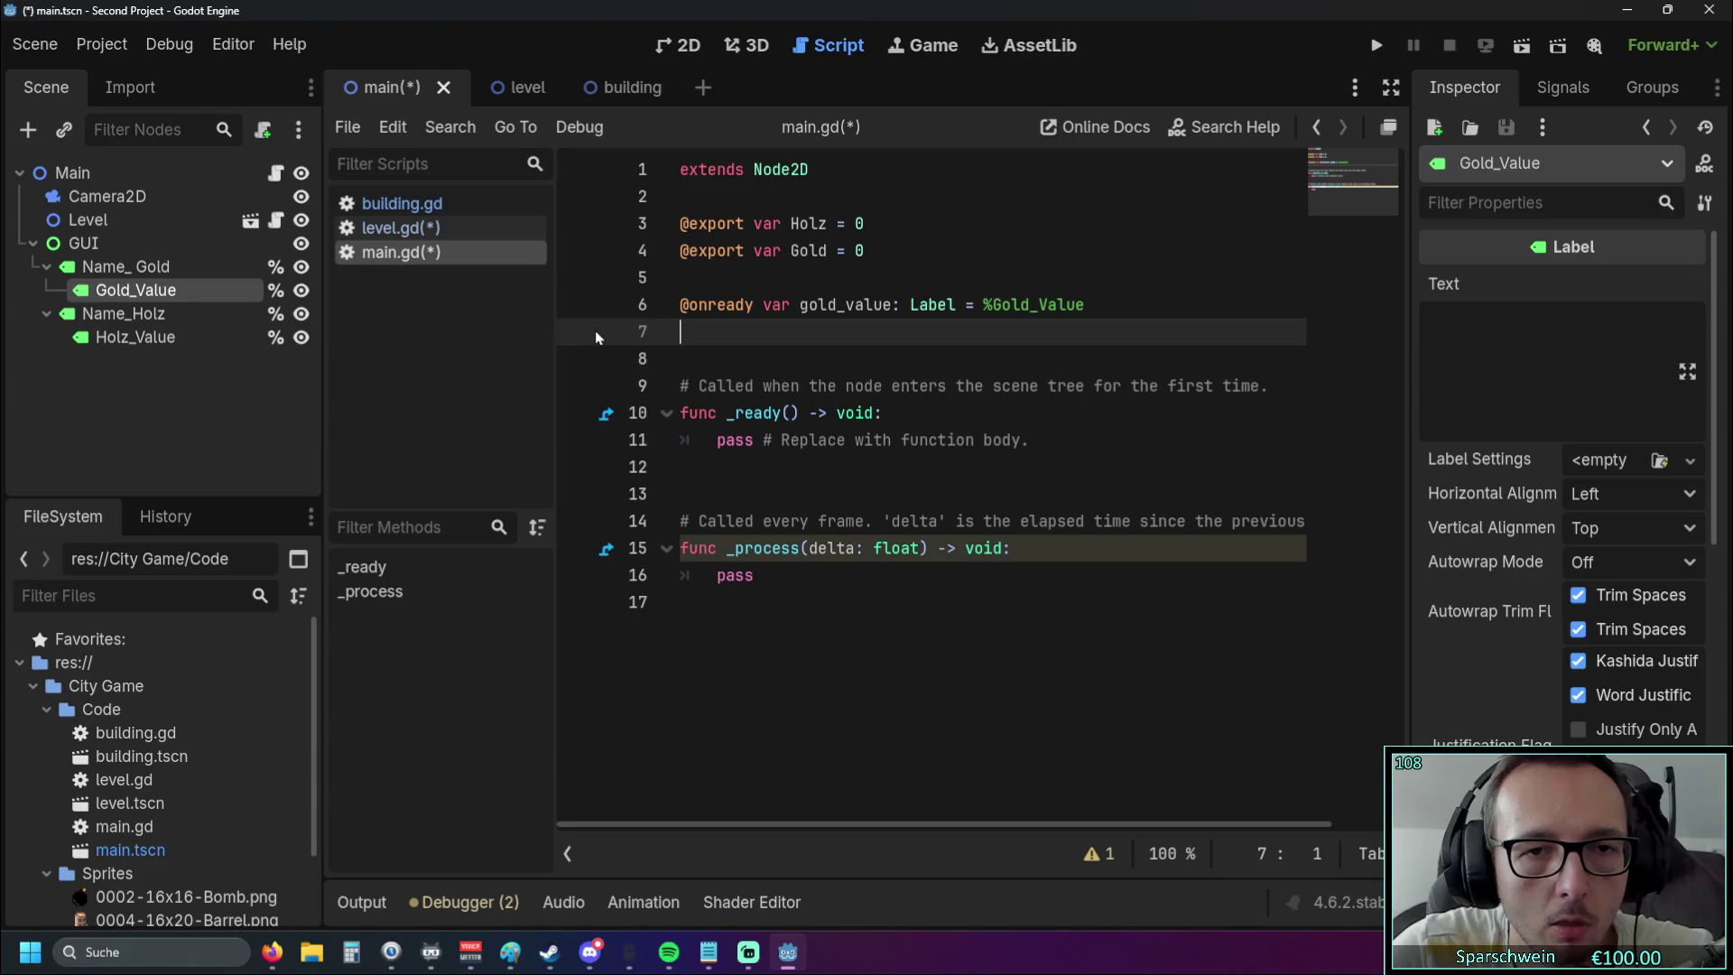
click(133, 340)
mouse_move(132, 340)
mouse_down()
mouse_move(796, 348)
mouse_move(754, 339)
mouse_up()
Step: Move the holz_value reference line above the gold_value line
drag(1087, 331, 632, 333)
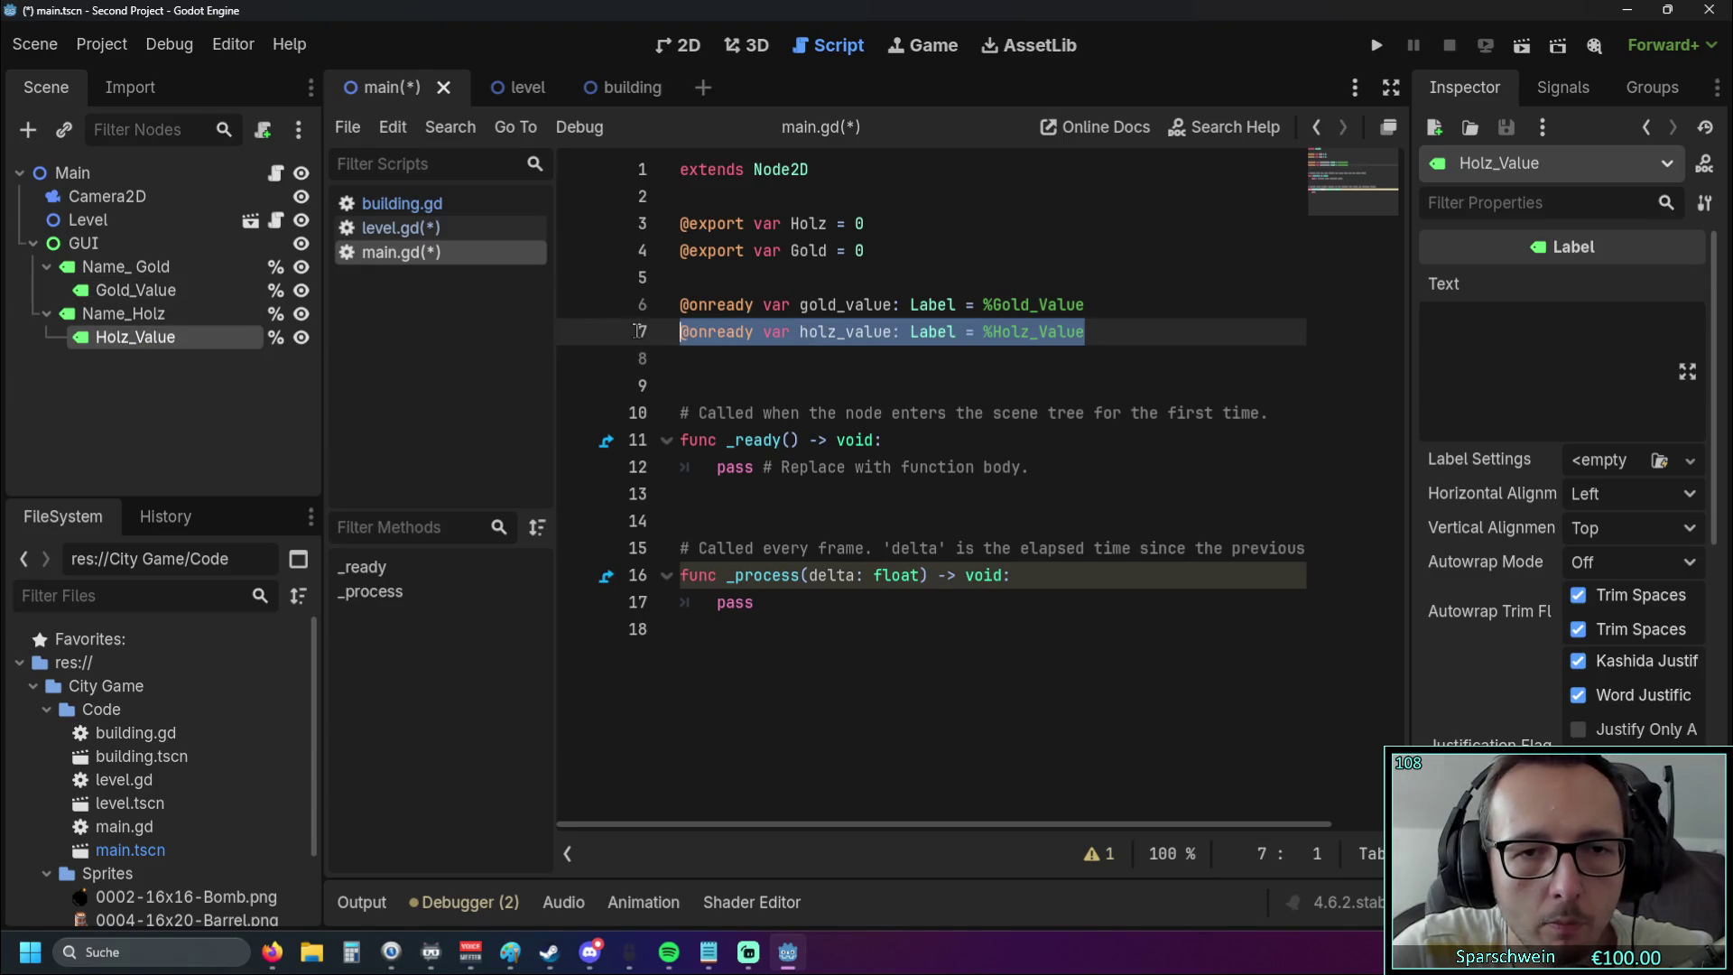
key(ctrl+x)
click(767, 280)
key(ctrl+v)
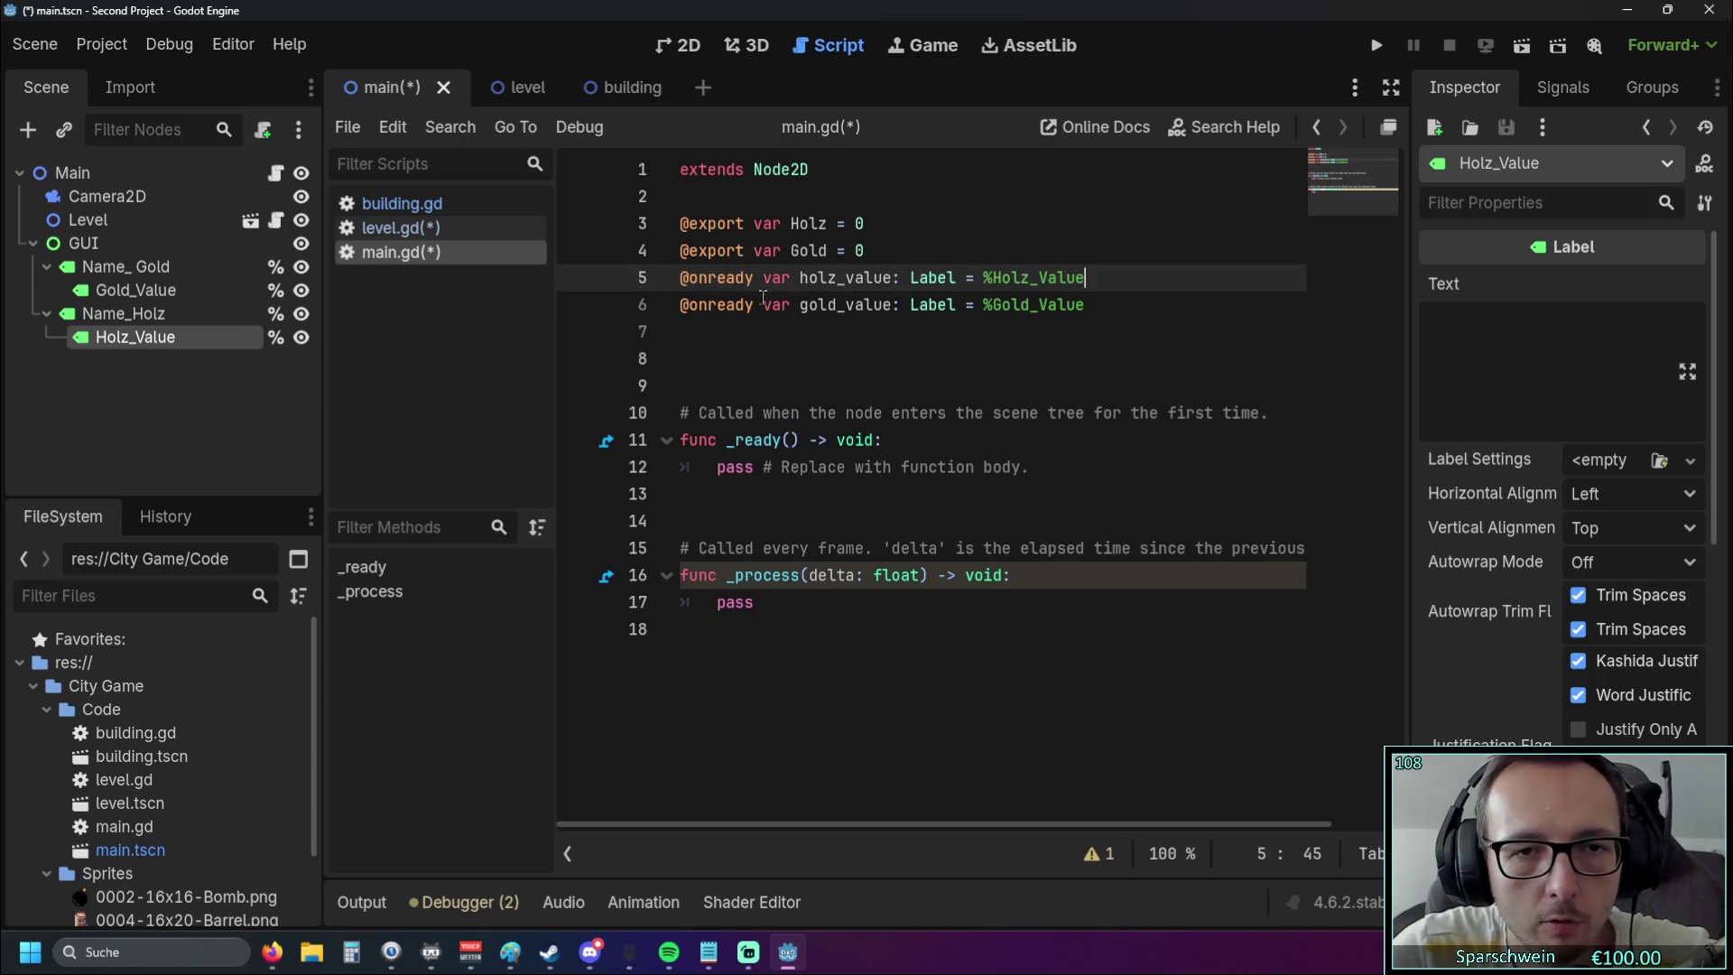
Step: Adjust the empty lines so one blank line separates the label variables from _ready
click(926, 253)
key(Return)
key(Return)
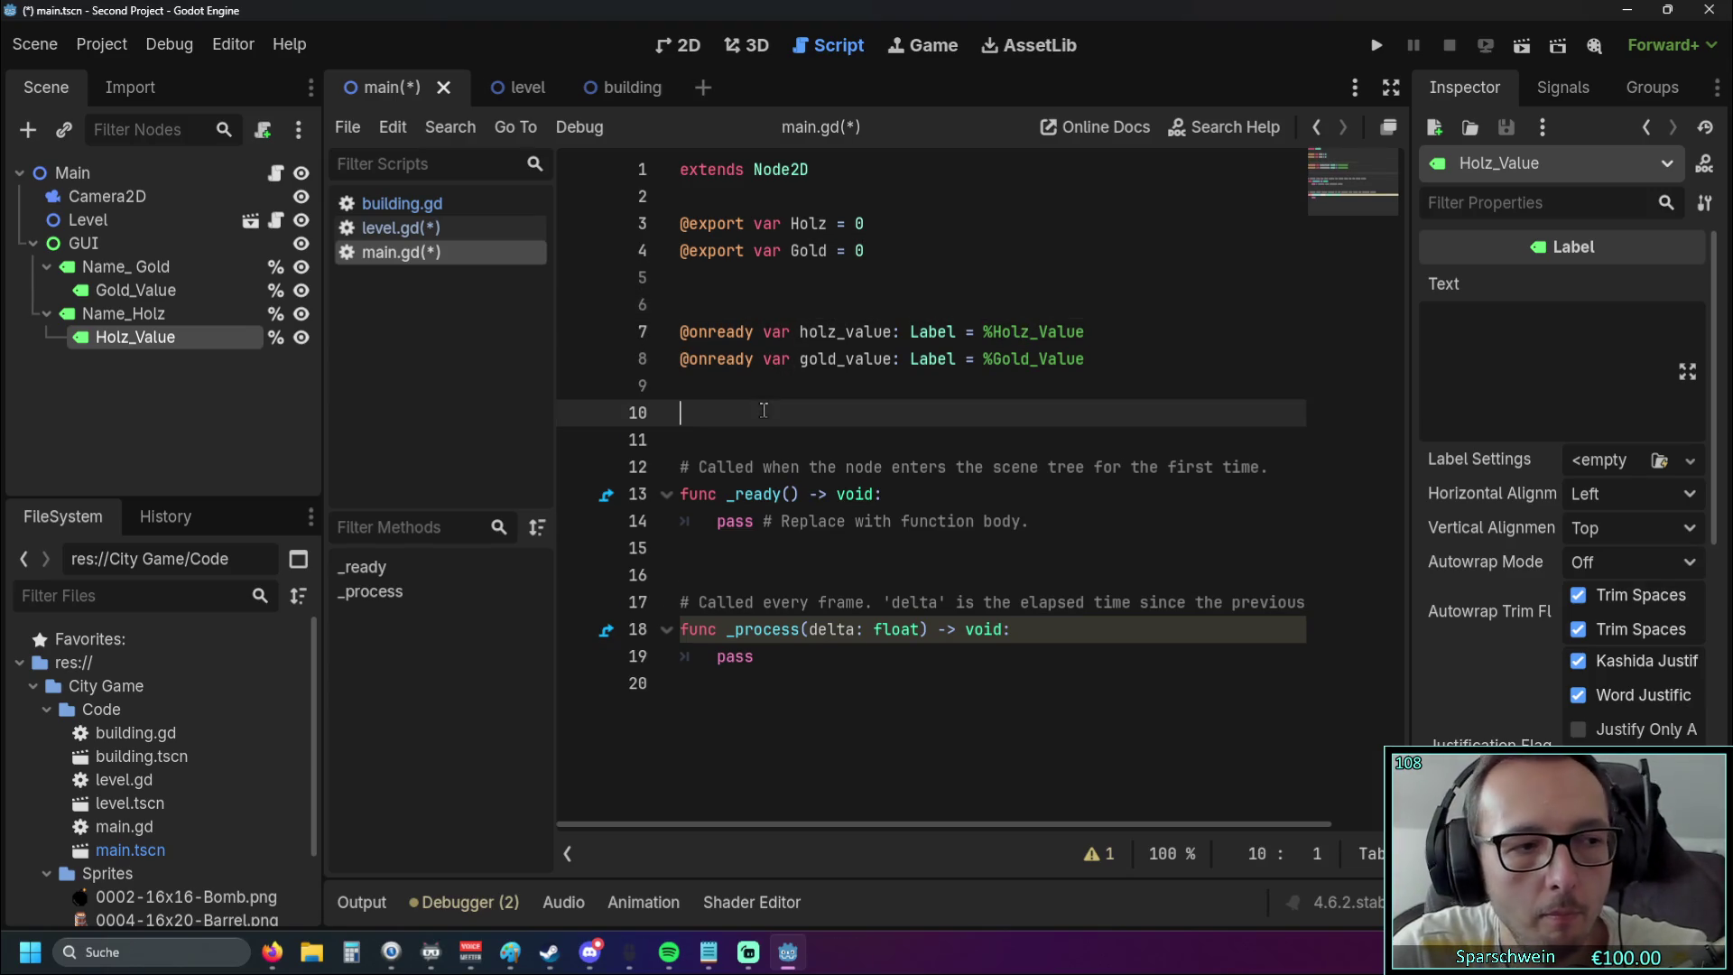
click(764, 412)
click(755, 197)
key(Return)
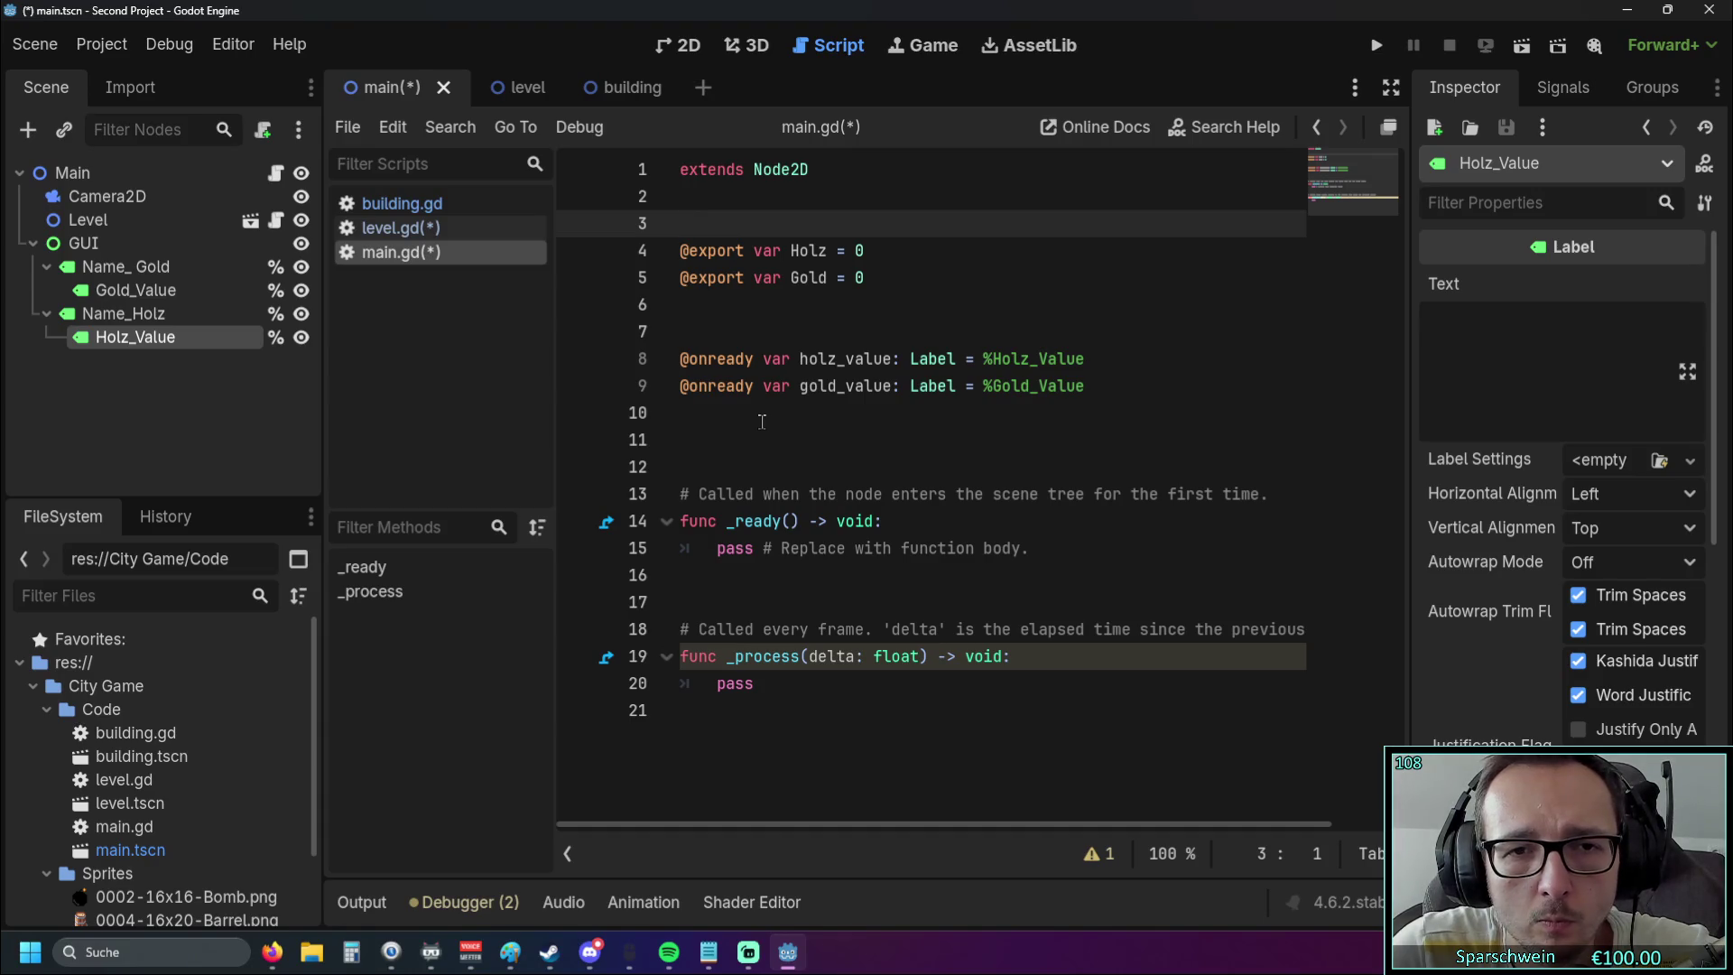
click(764, 429)
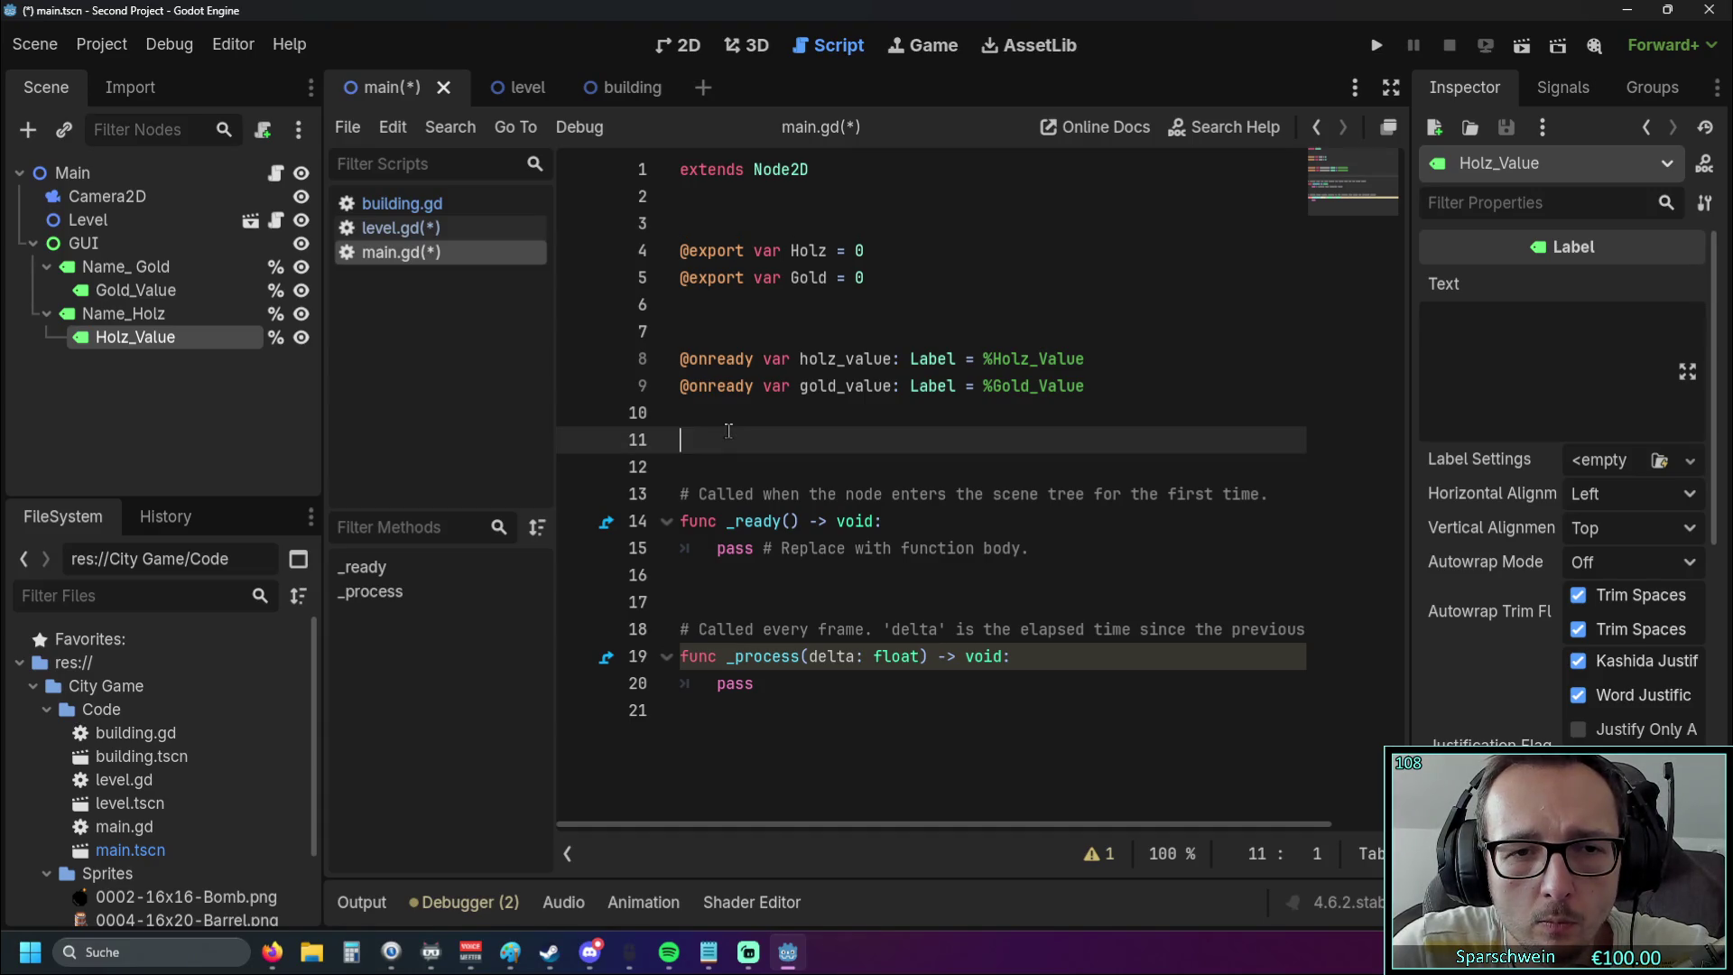
key(Return)
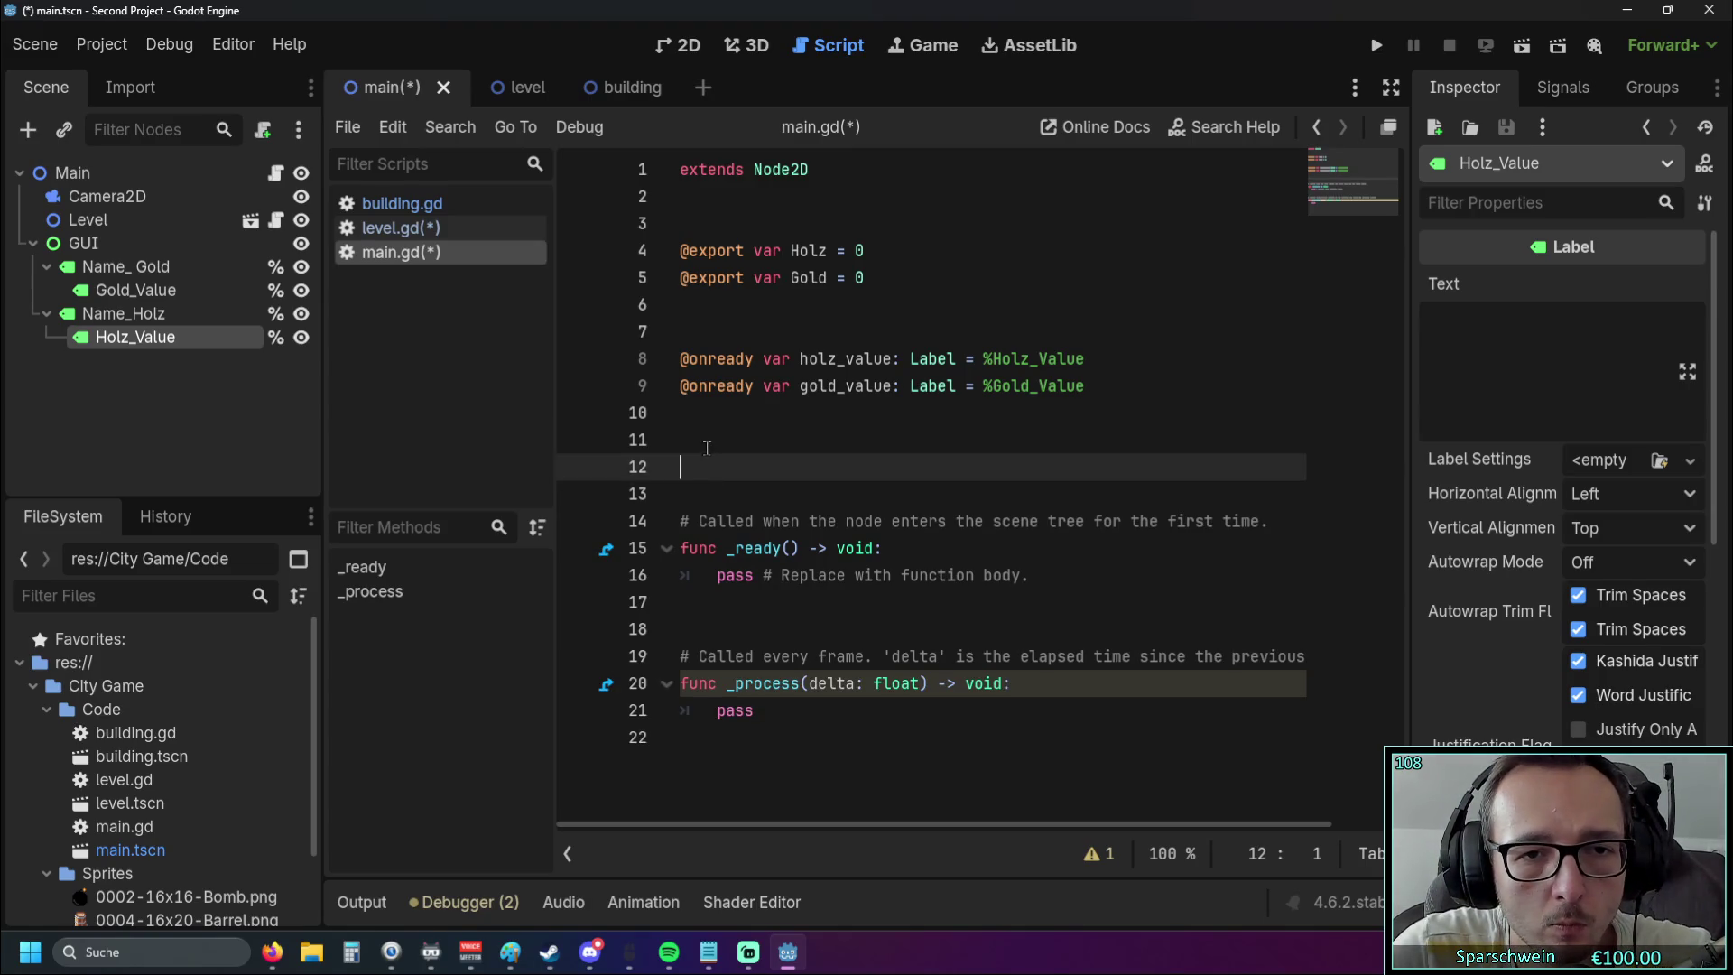
key(BackSpace)
key(BackSpace)
key(BackSpace)
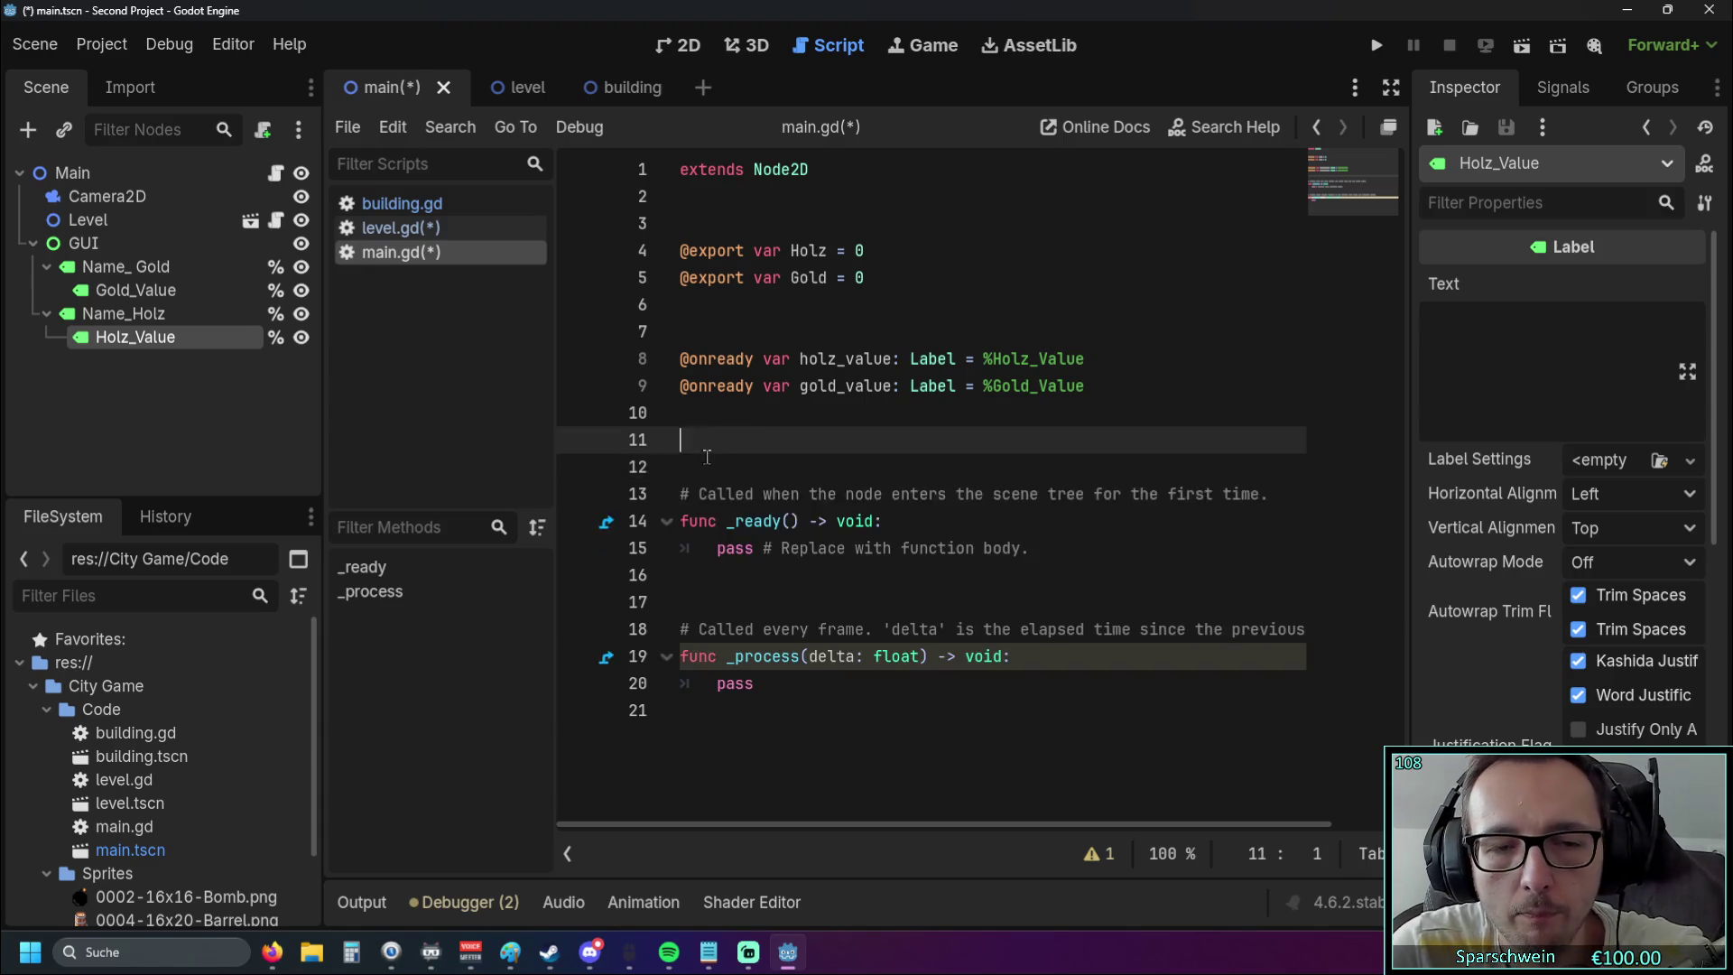
click(821, 431)
click(769, 412)
key(Return)
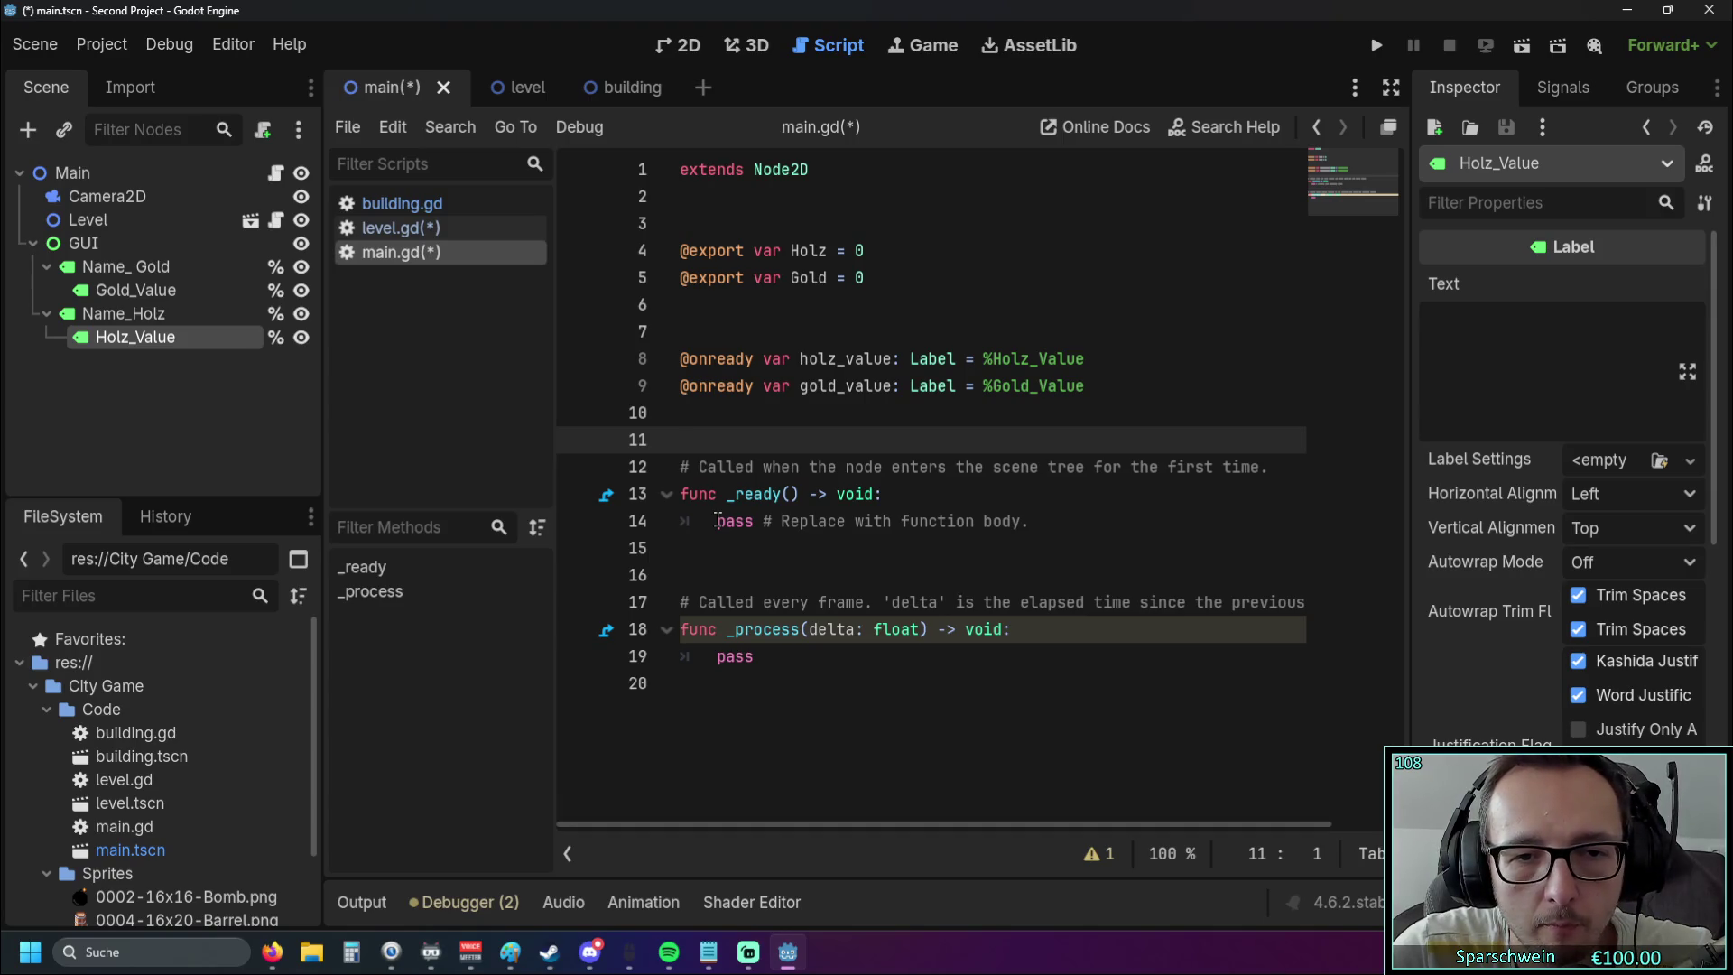
Step: Replace pass in _ready with gold_value = Gold and holz_value = holz
drag(718, 521, 1039, 517)
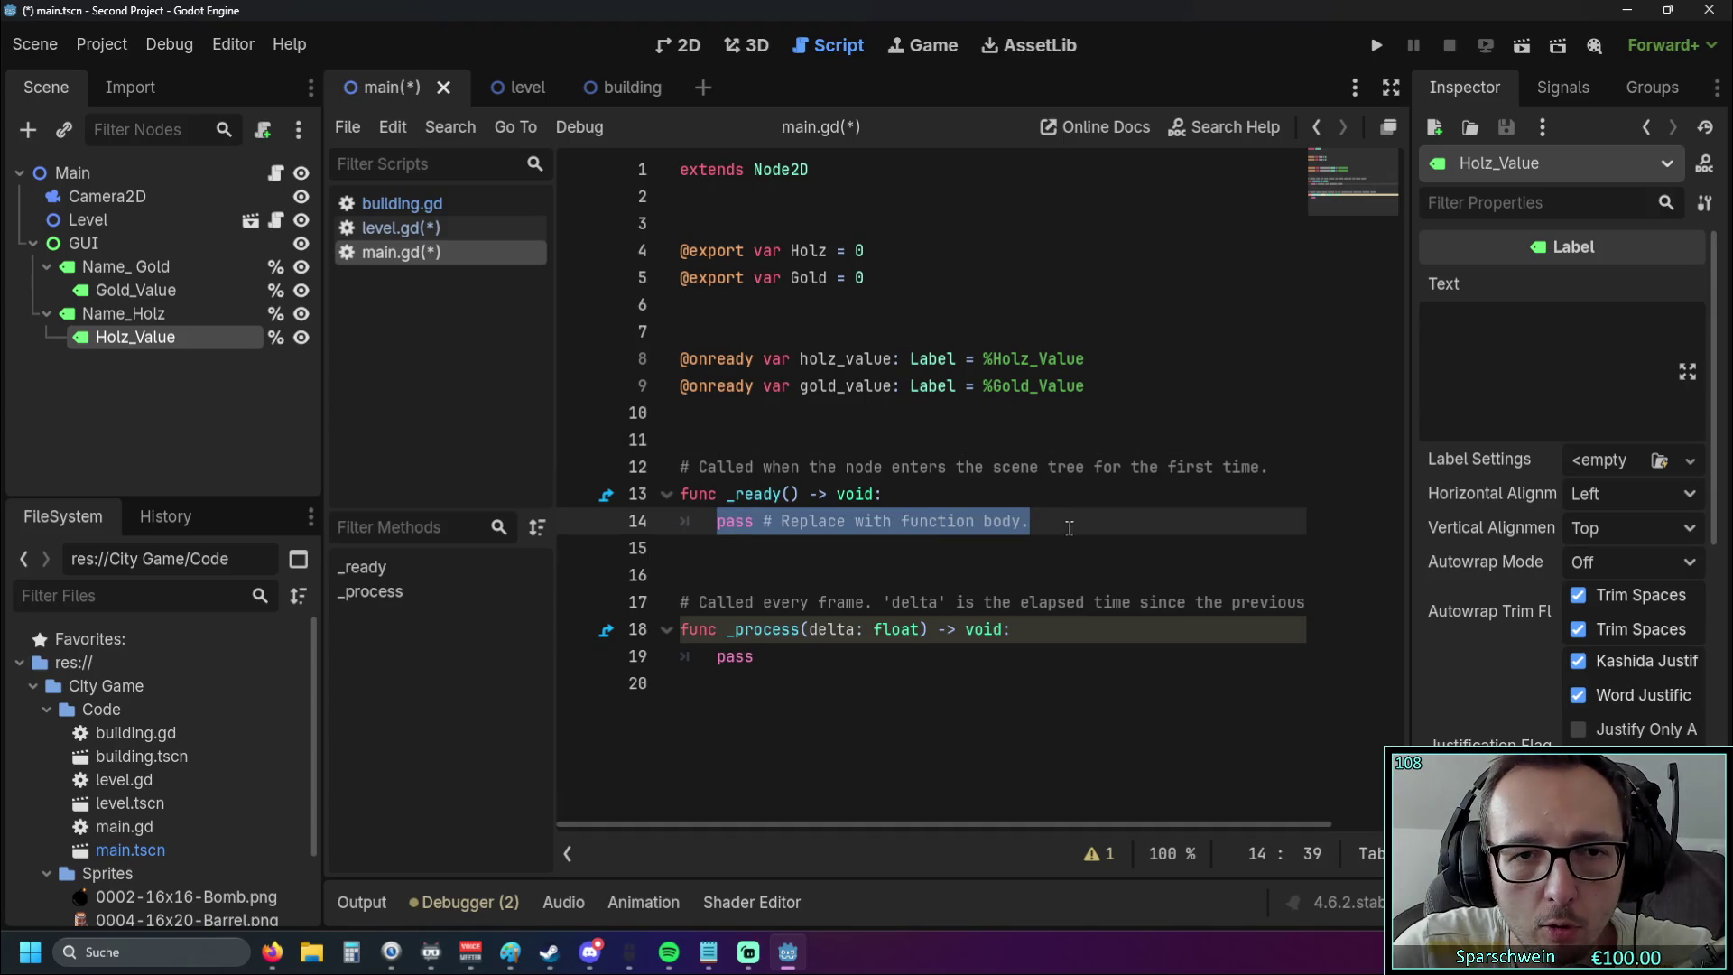
text(gold_value = )
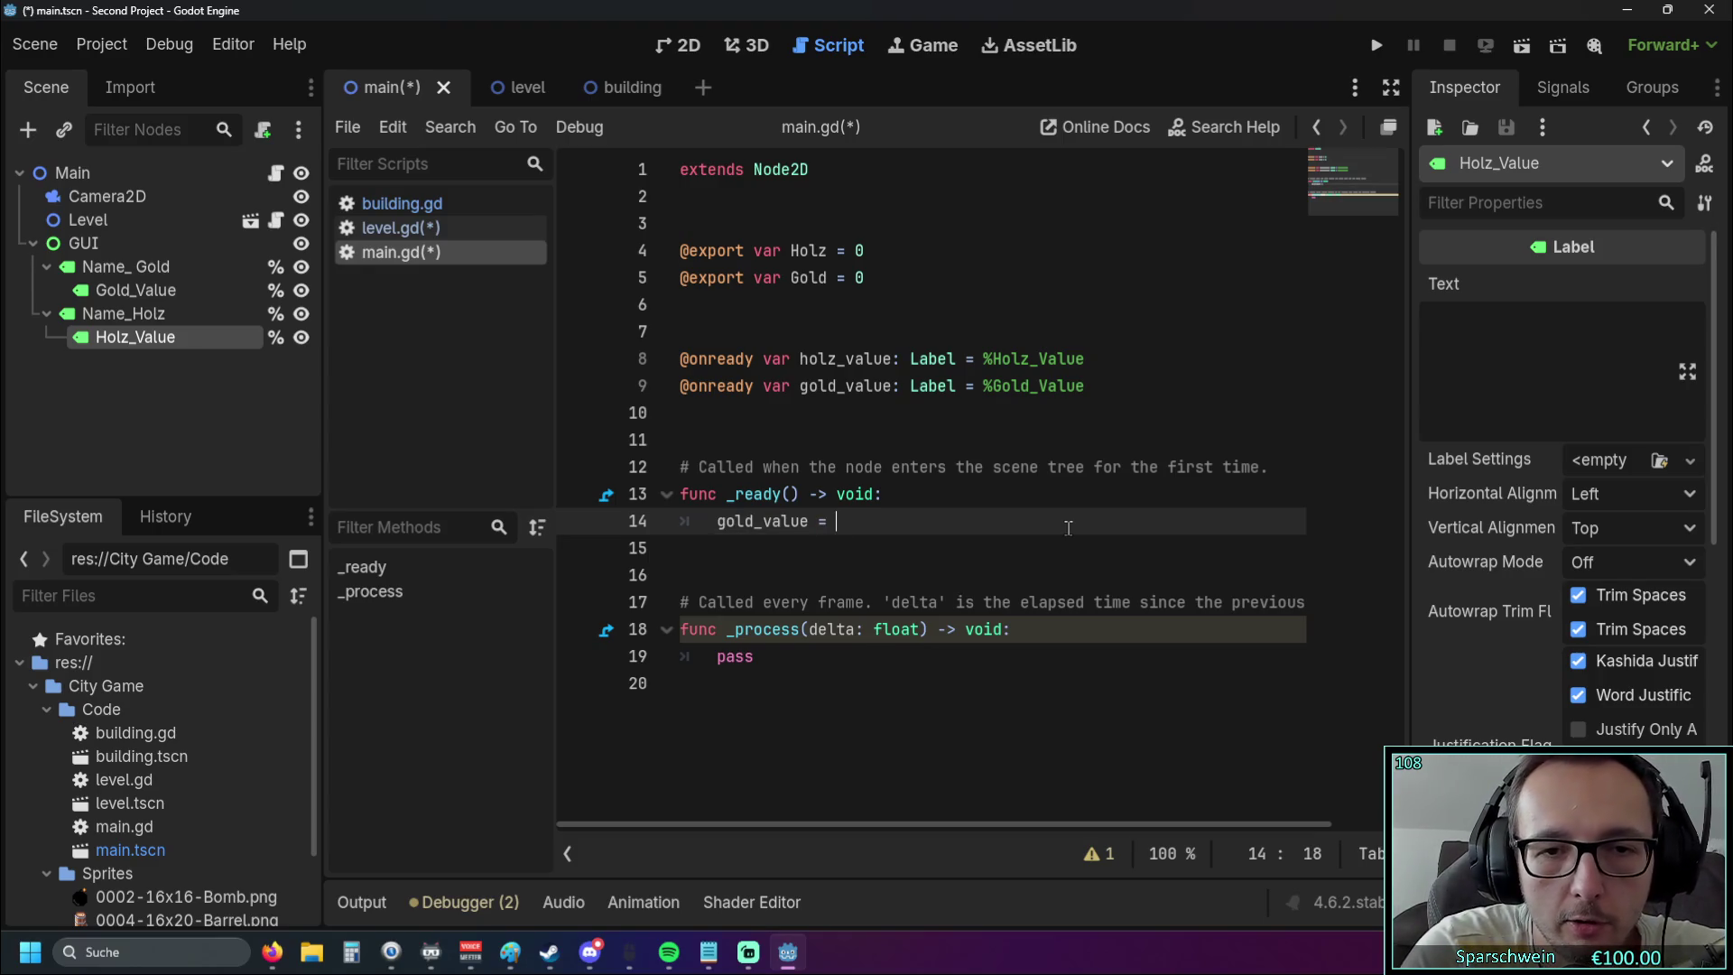
text(Gold)
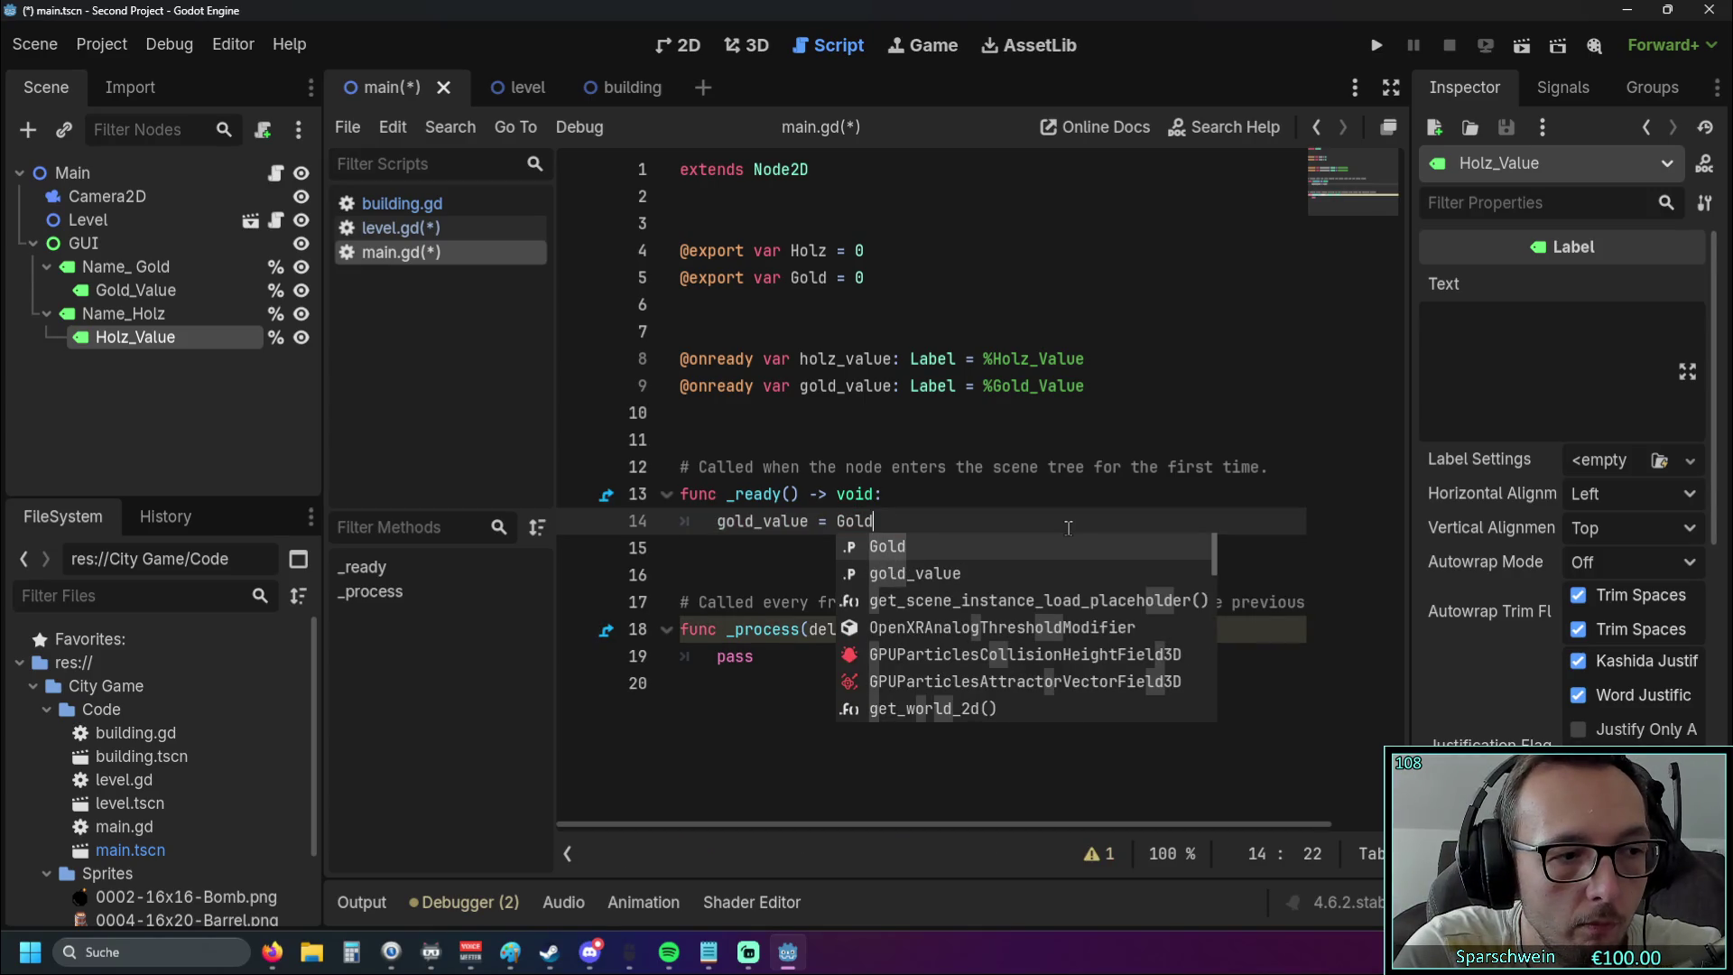
key(Return)
key(Return)
text(H)
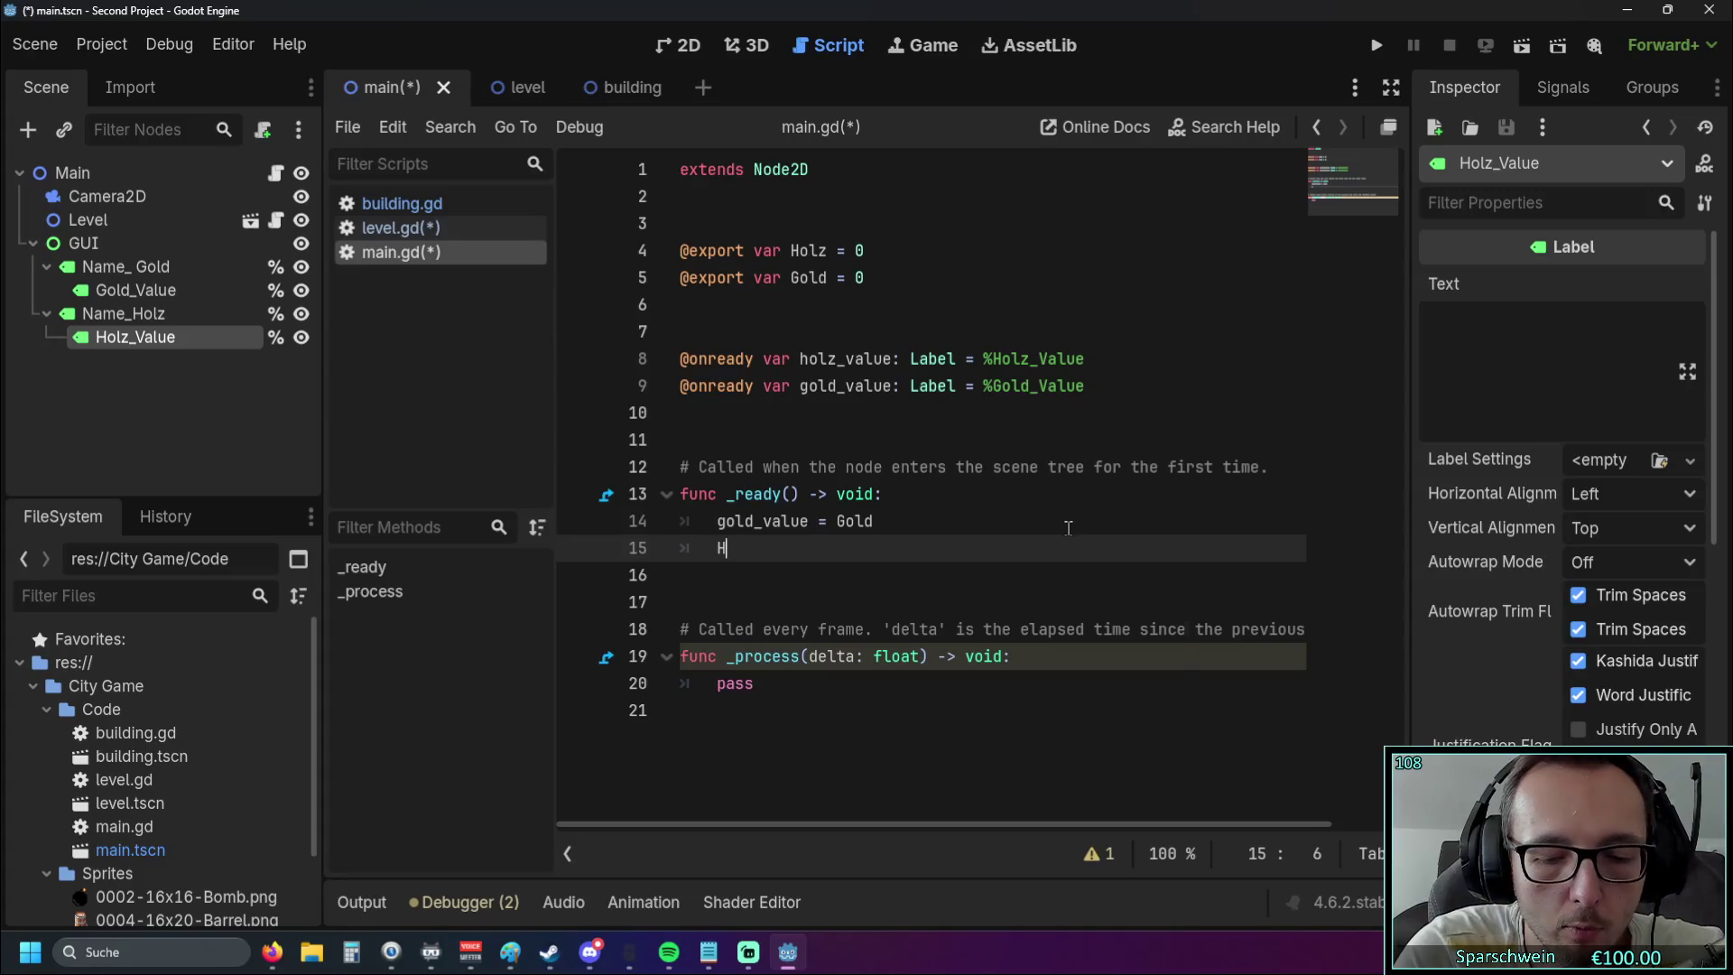
text(olz)
key(Down)
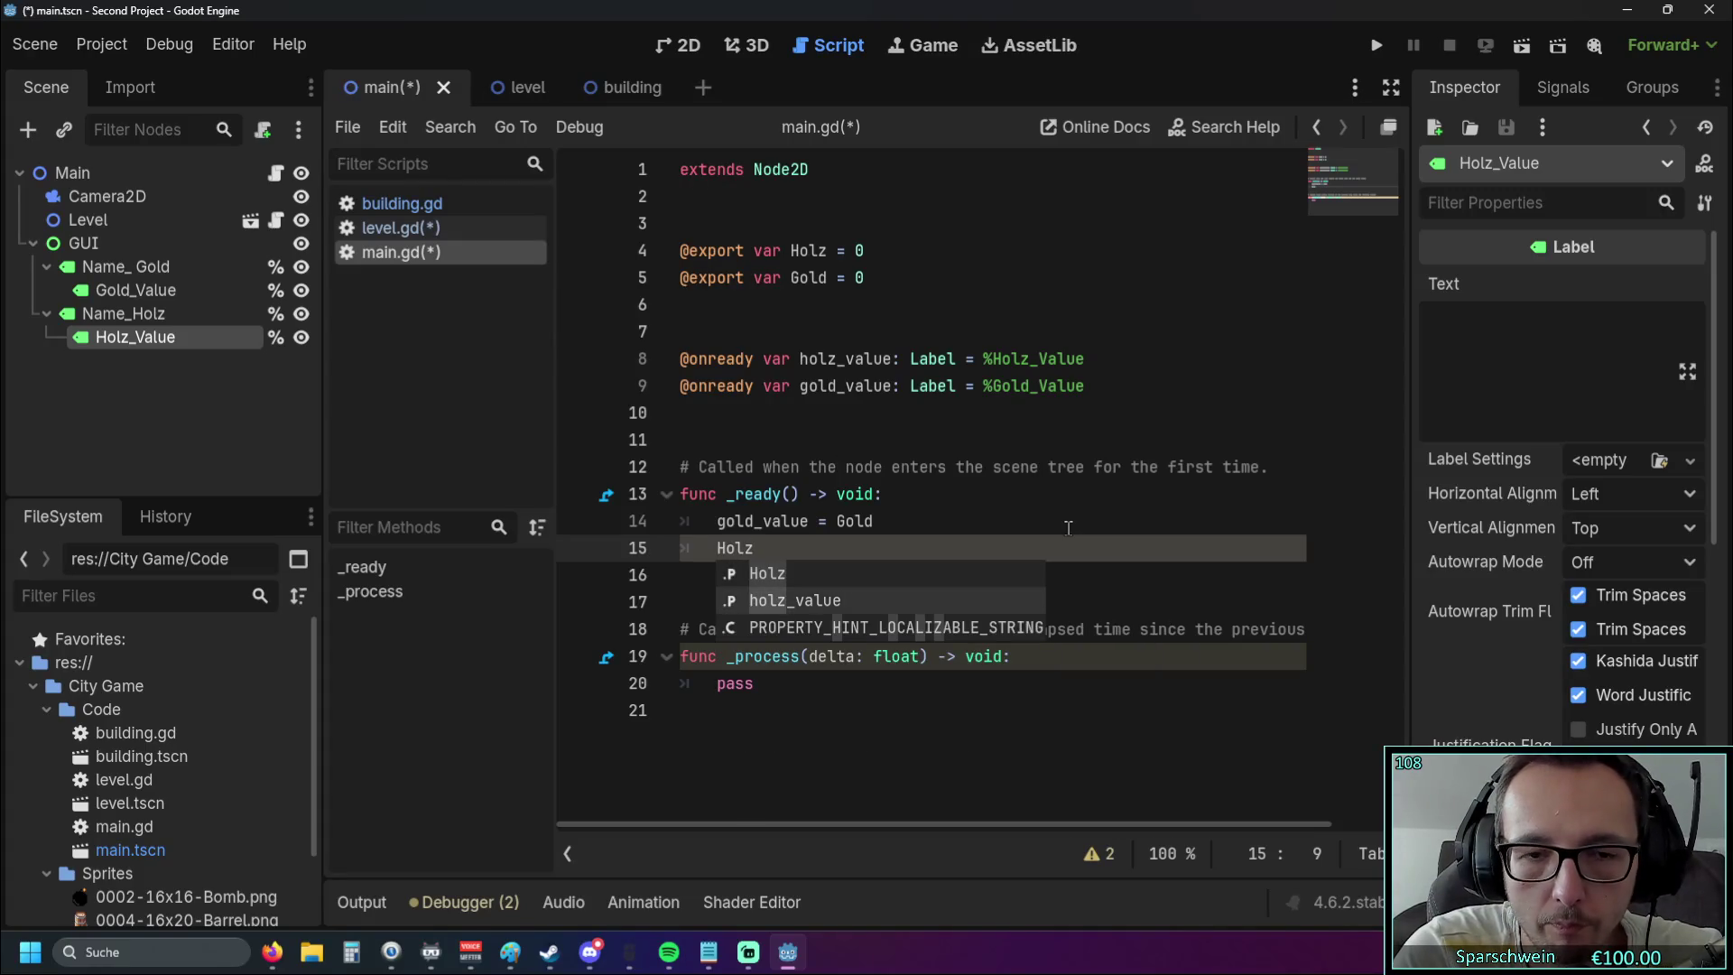
key(Return)
text(= holz)
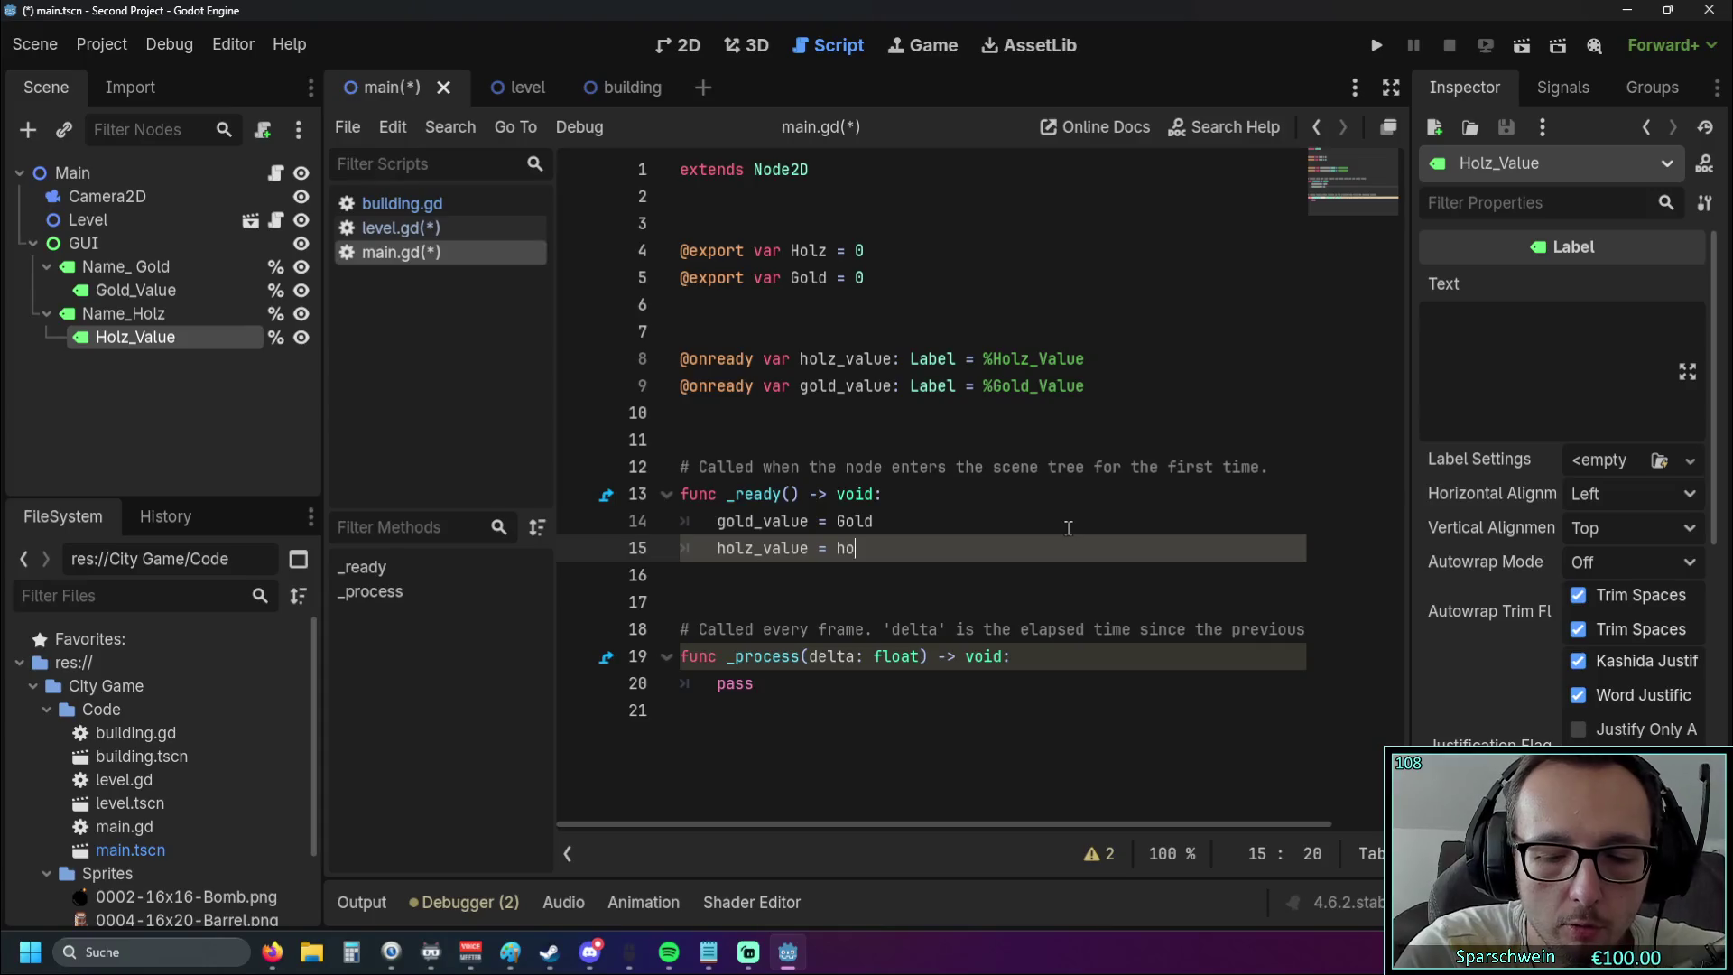
Step: Correct holz to capital Holz, save, and show the 2D scene
click(1010, 441)
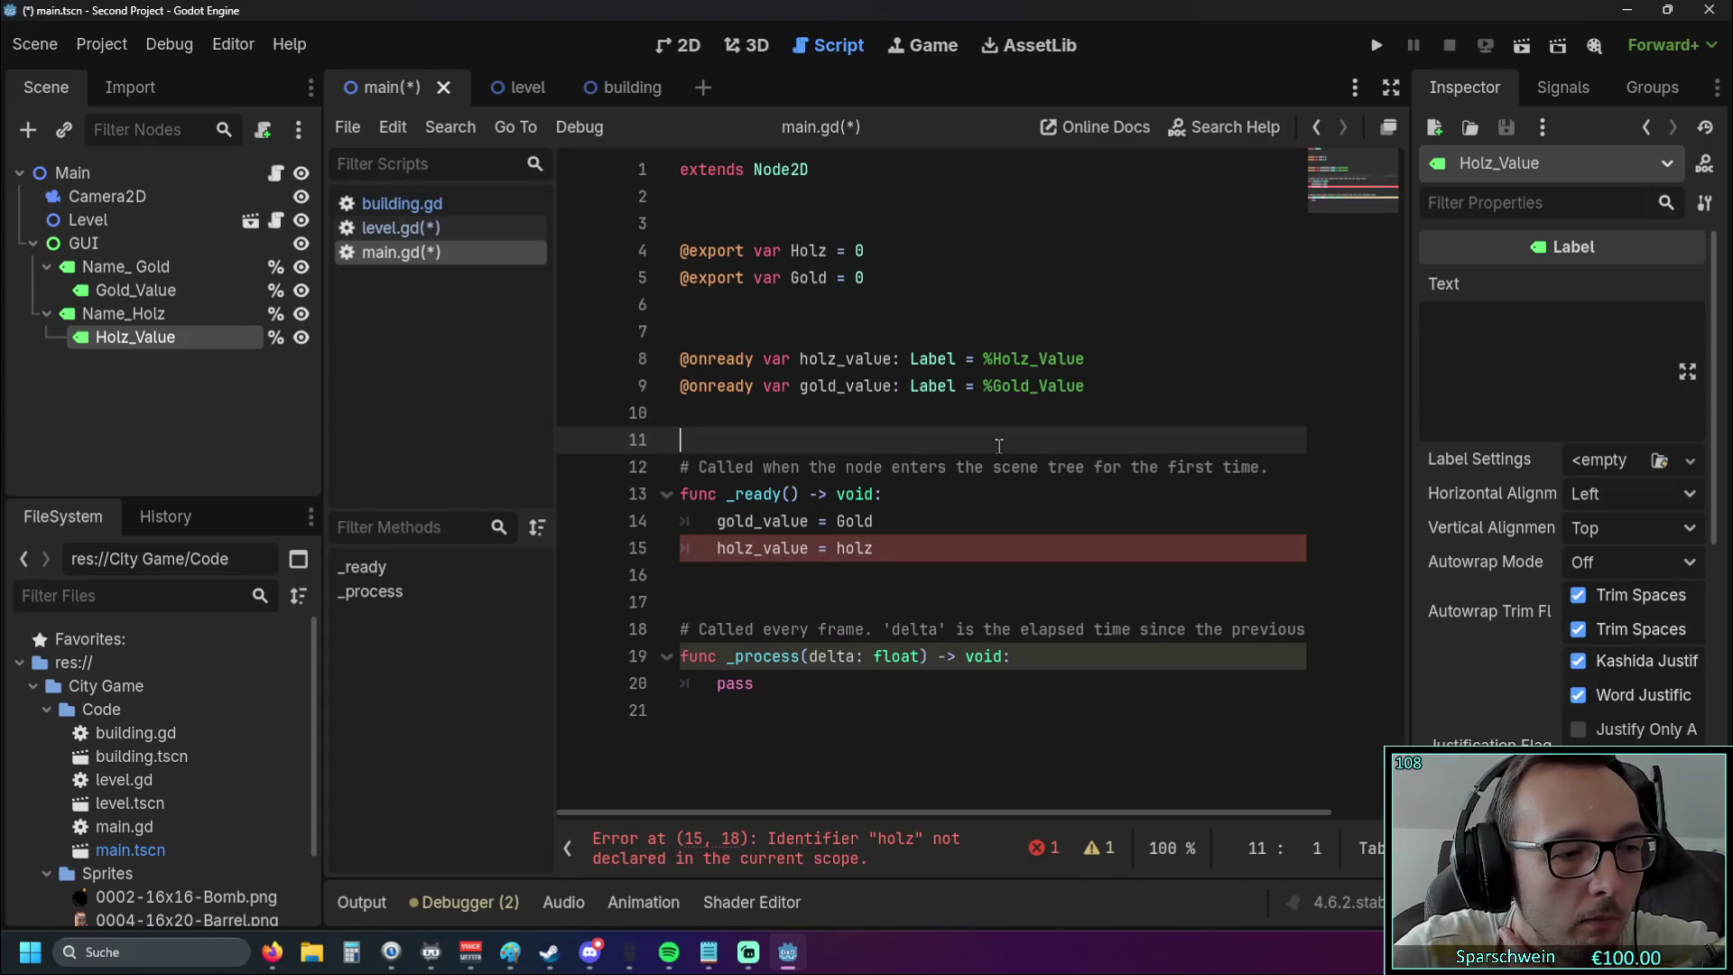
click(854, 547)
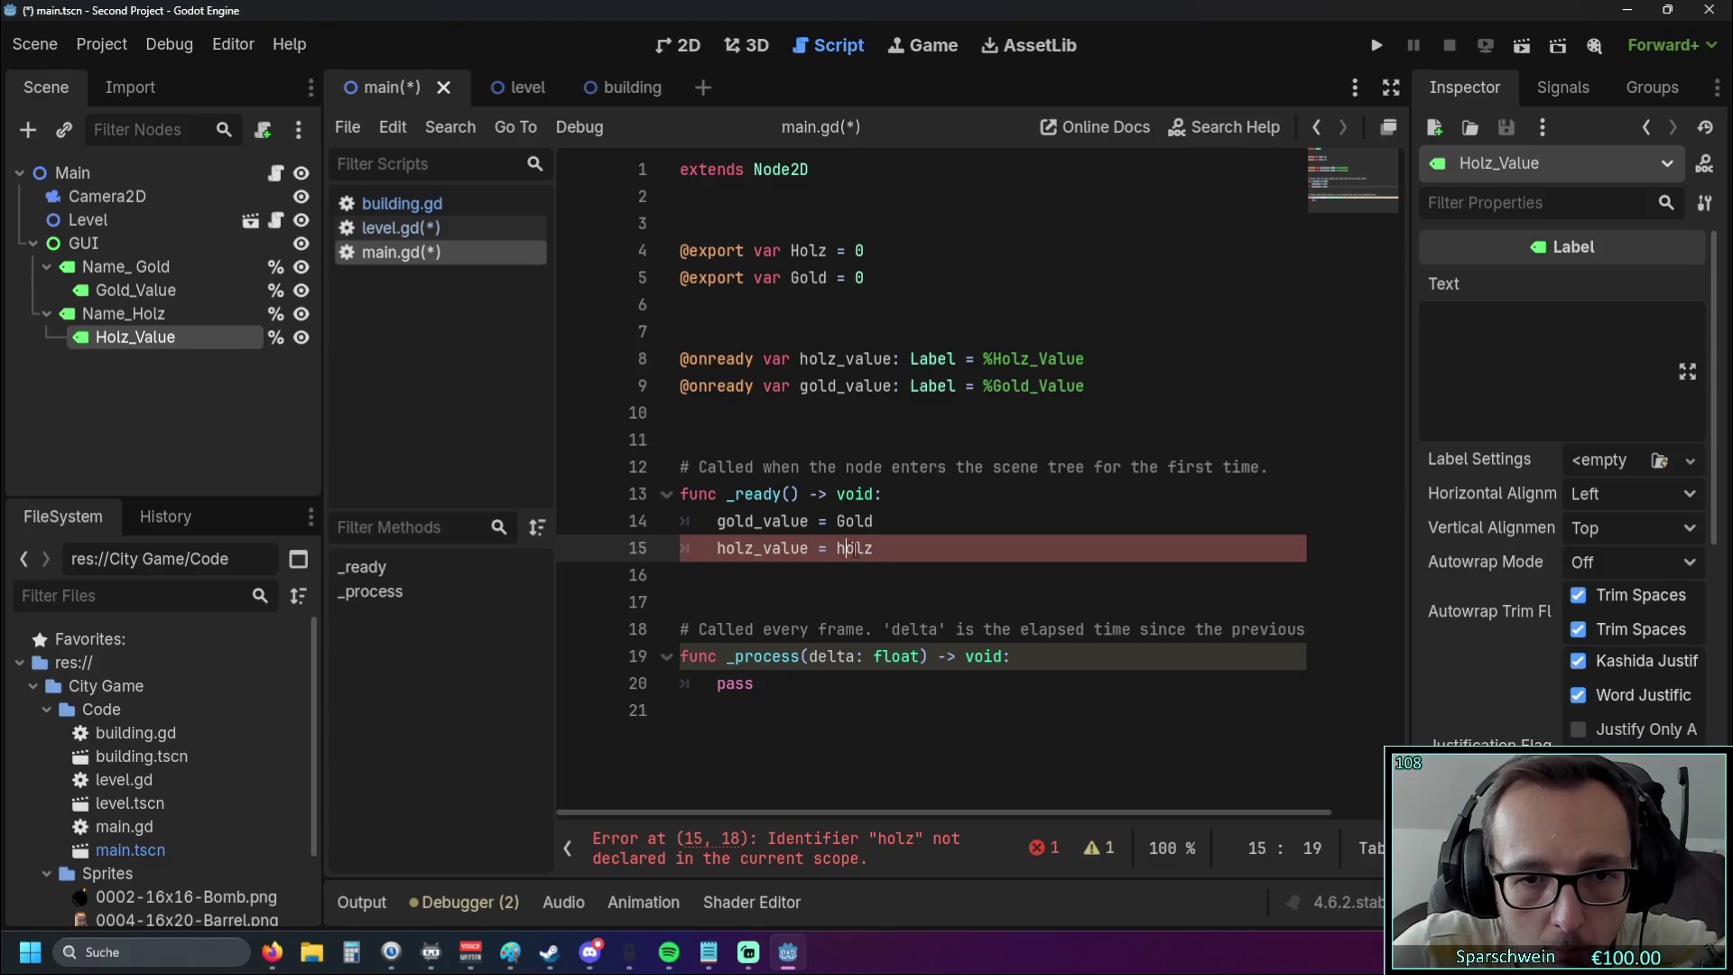
key(BackSpace)
text(H)
click(853, 466)
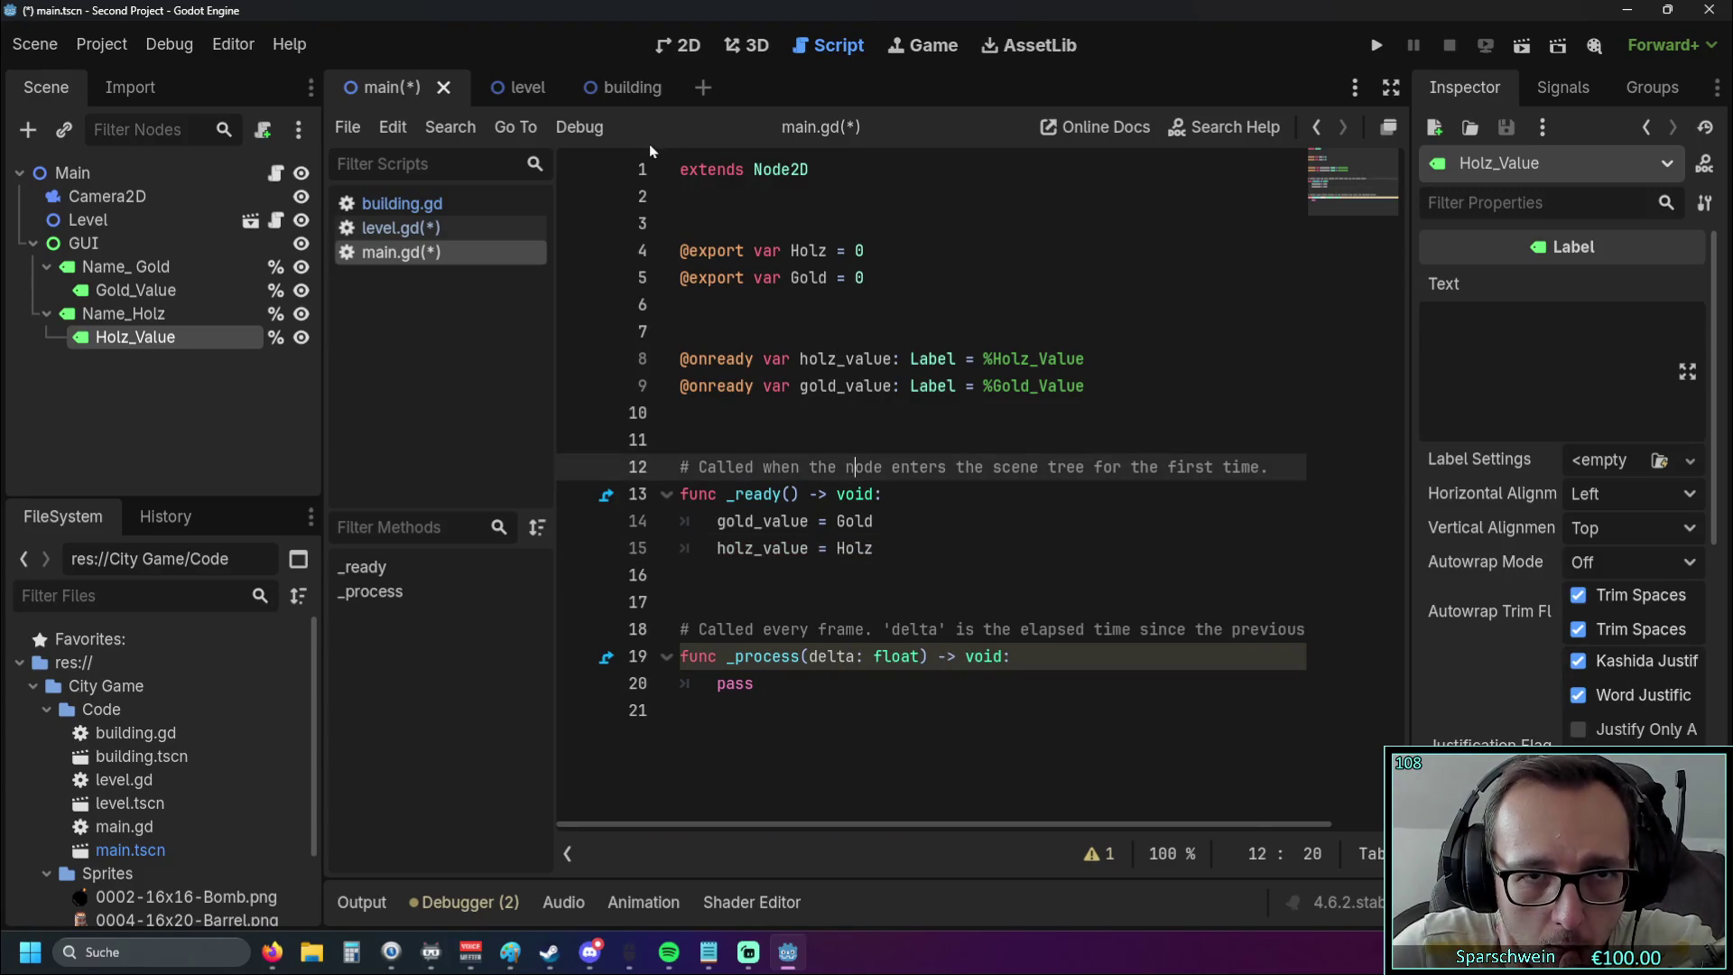
key(ctrl+s)
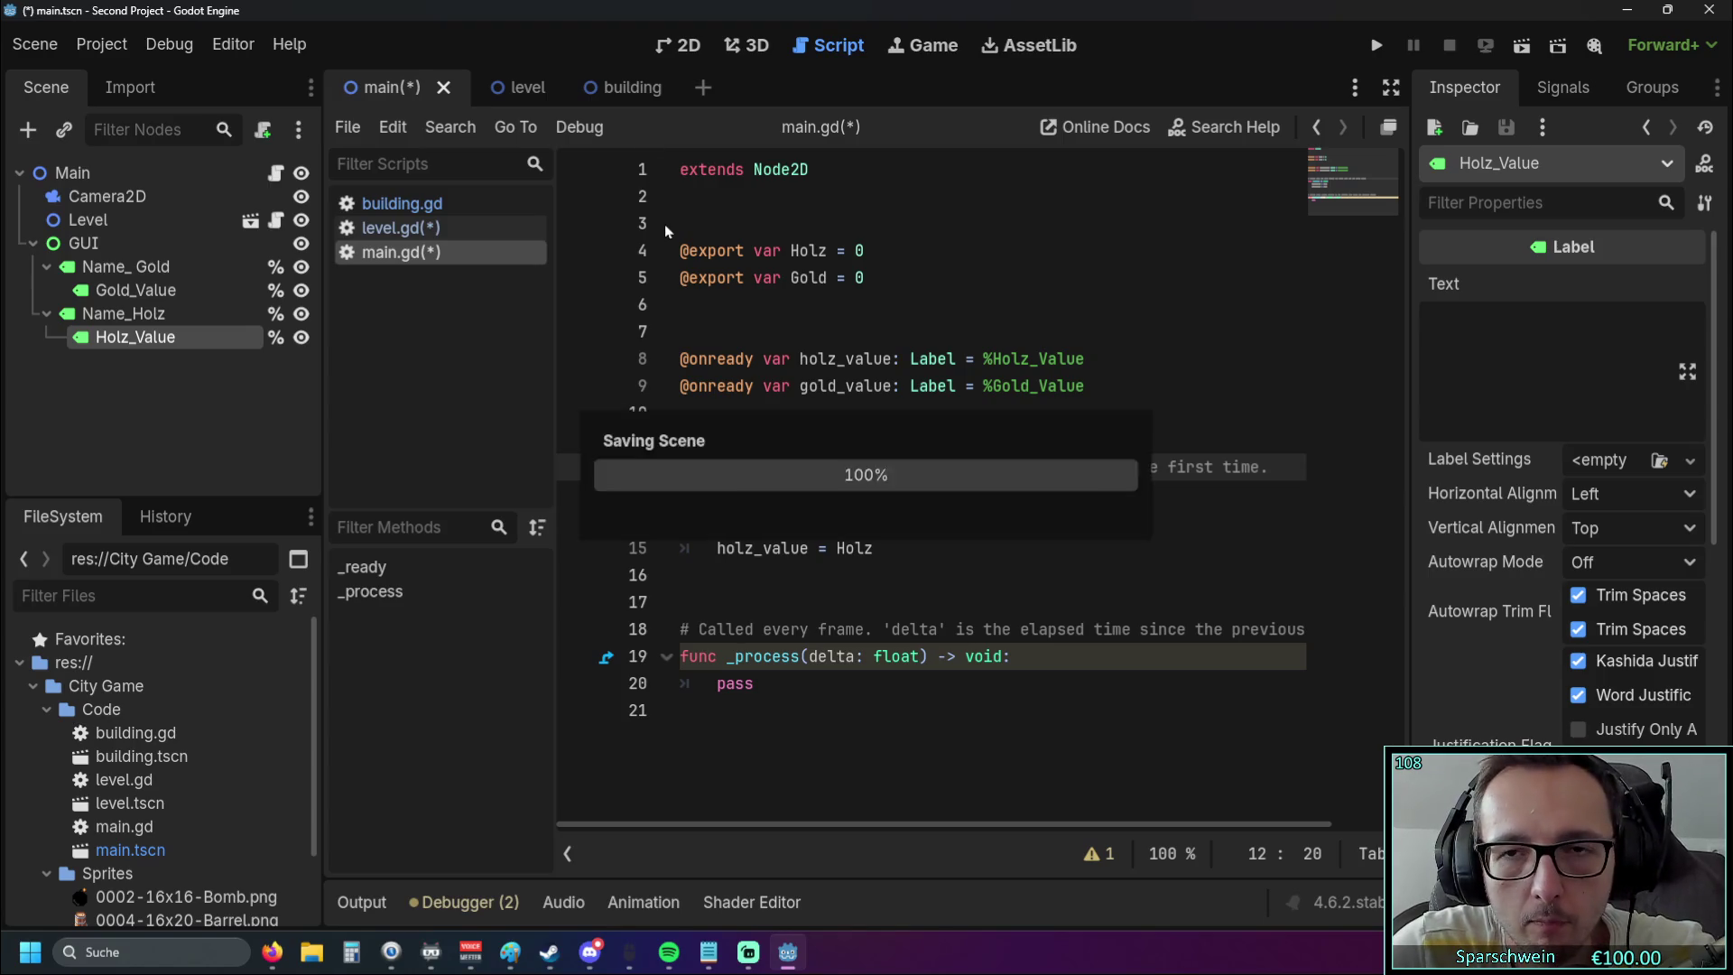
click(678, 47)
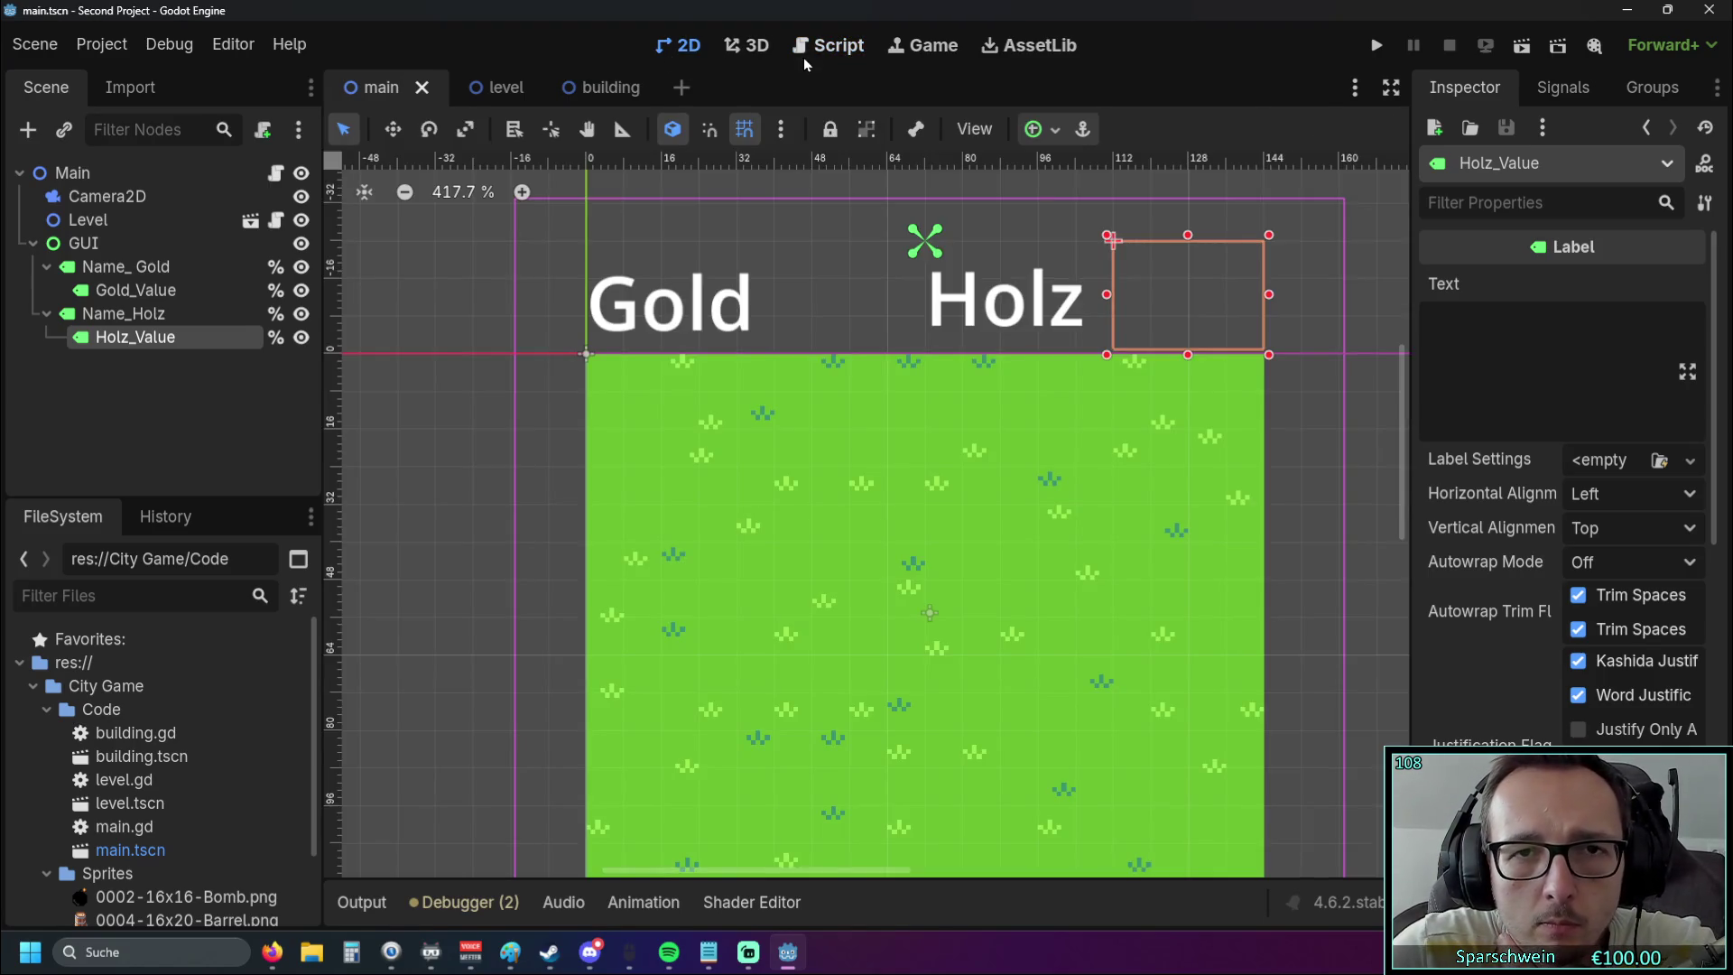
Step: Append .text to gold_value on line 14 of main.gd
click(820, 45)
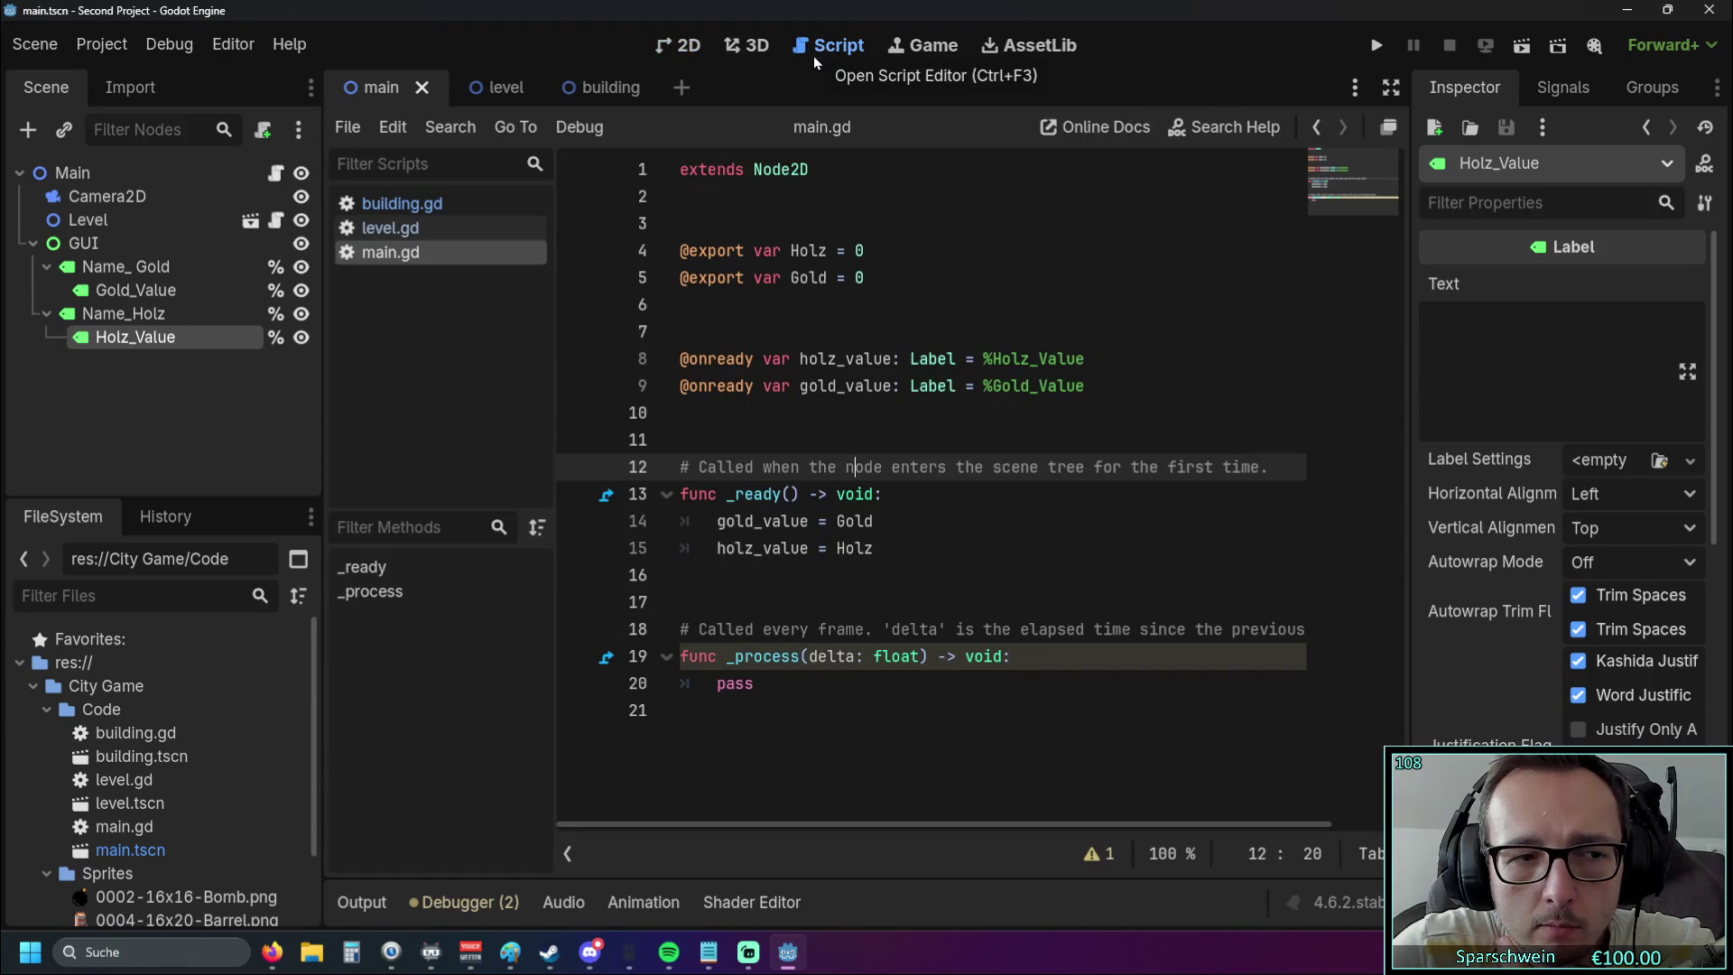
mouse_move(939, 381)
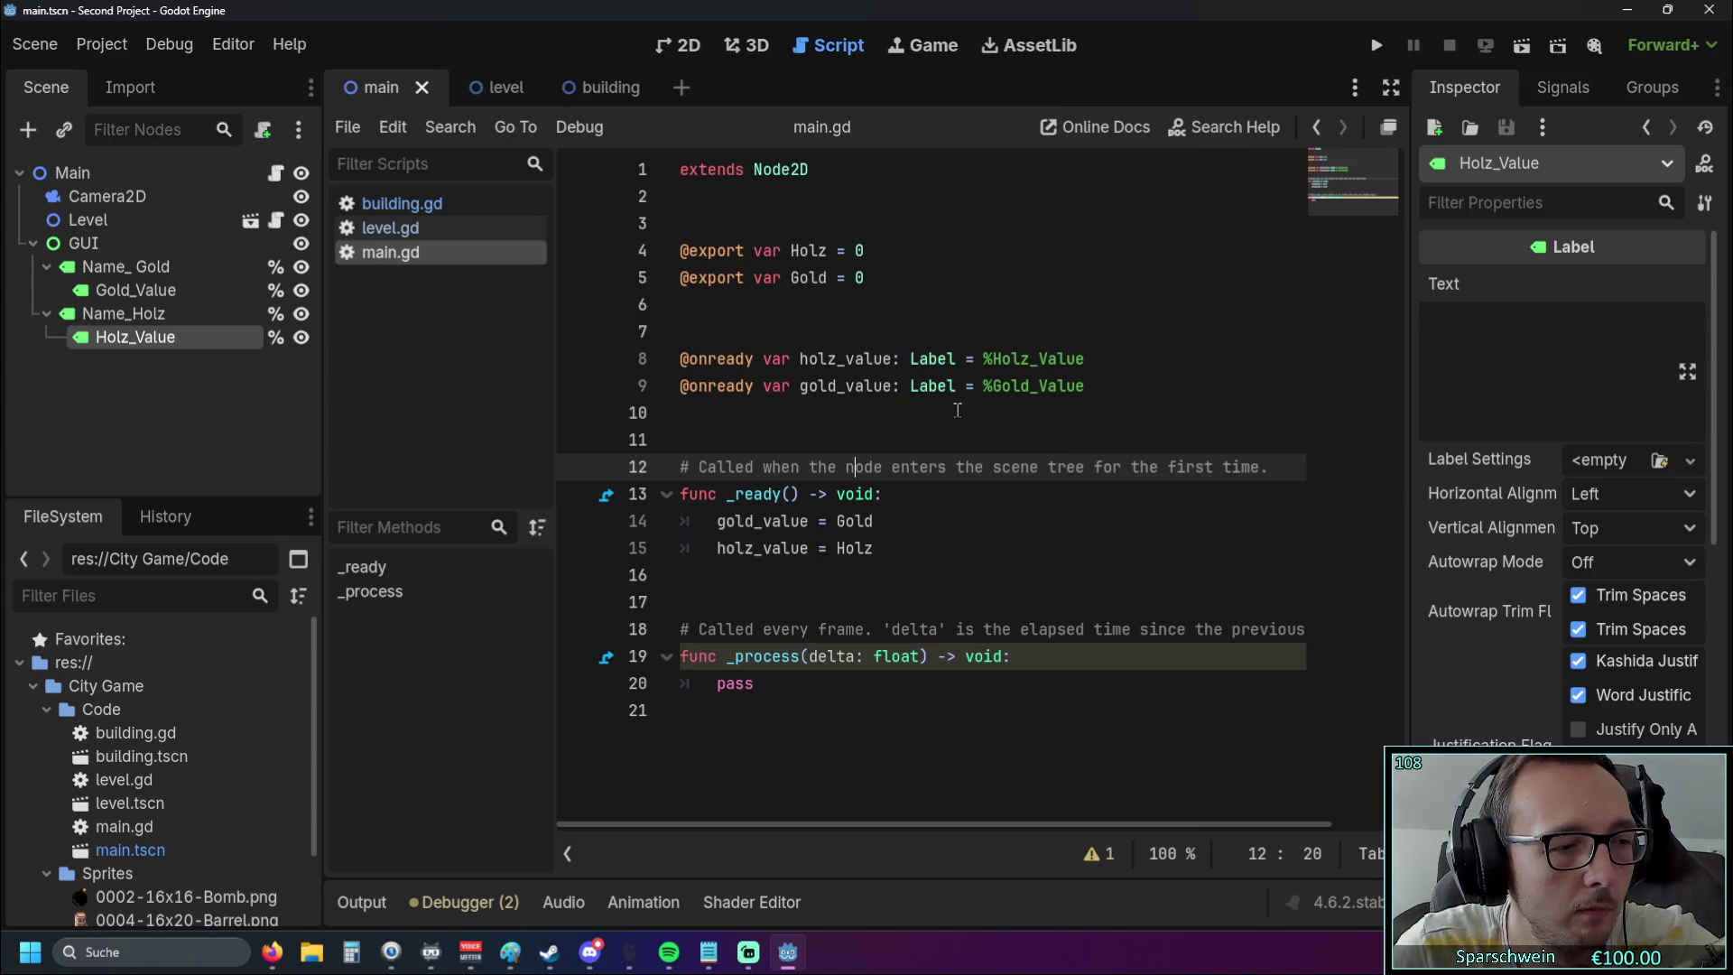
click(808, 521)
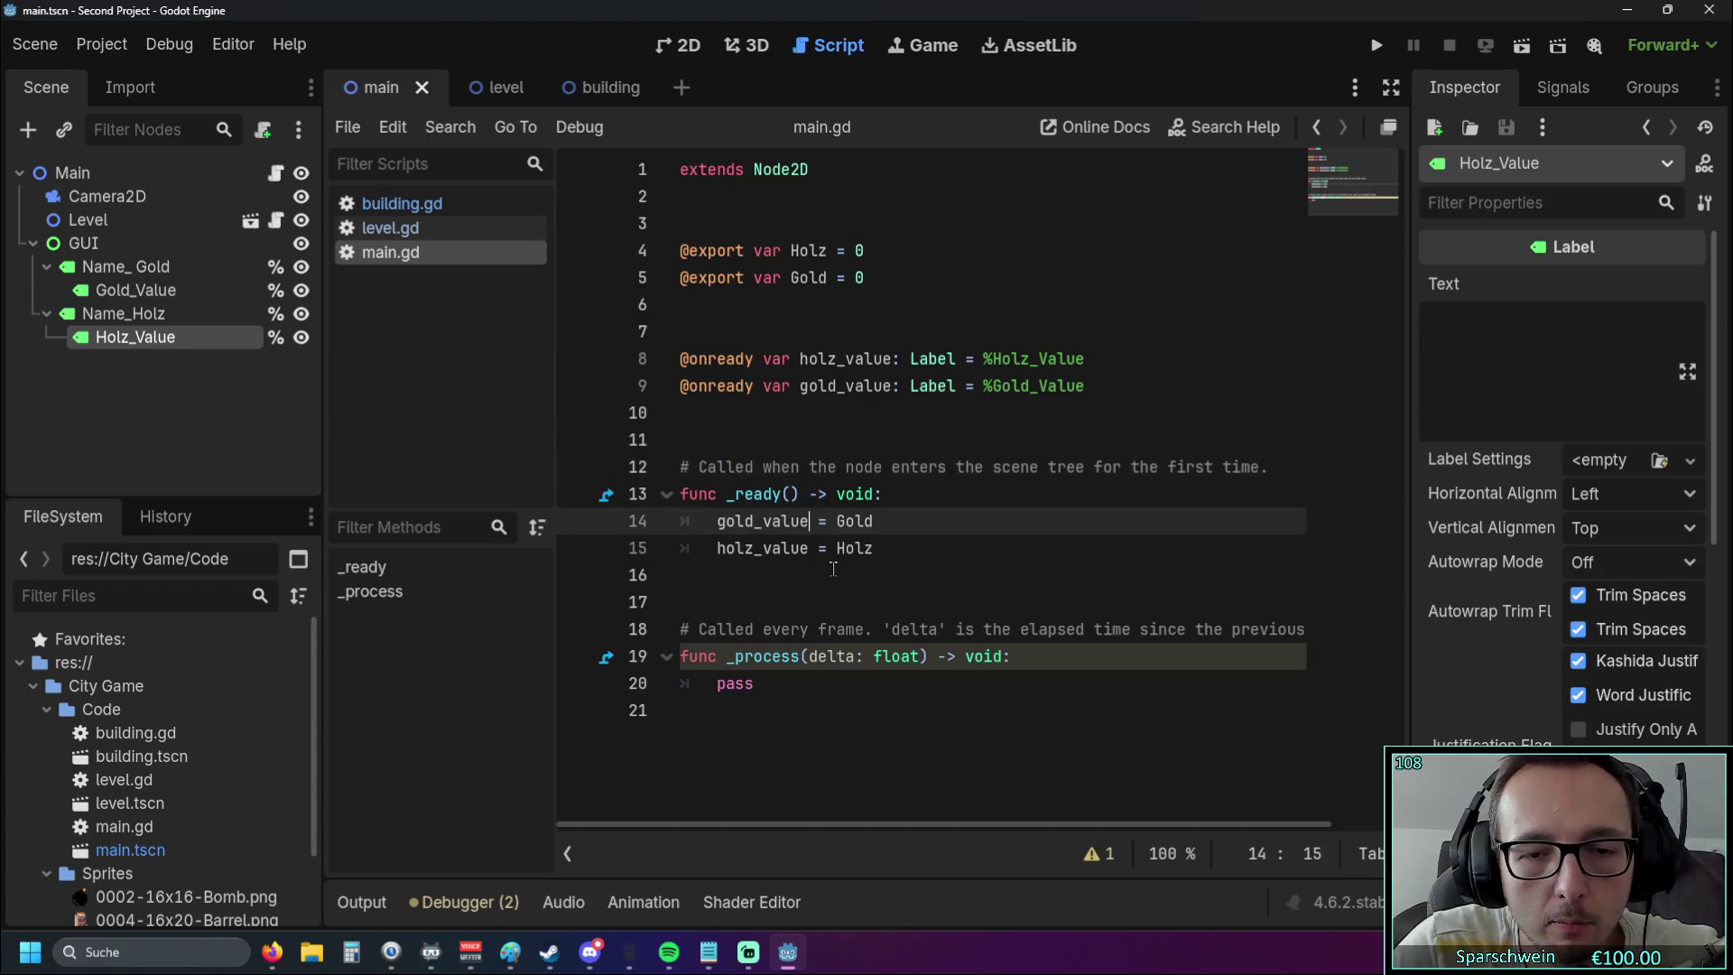
text(.text)
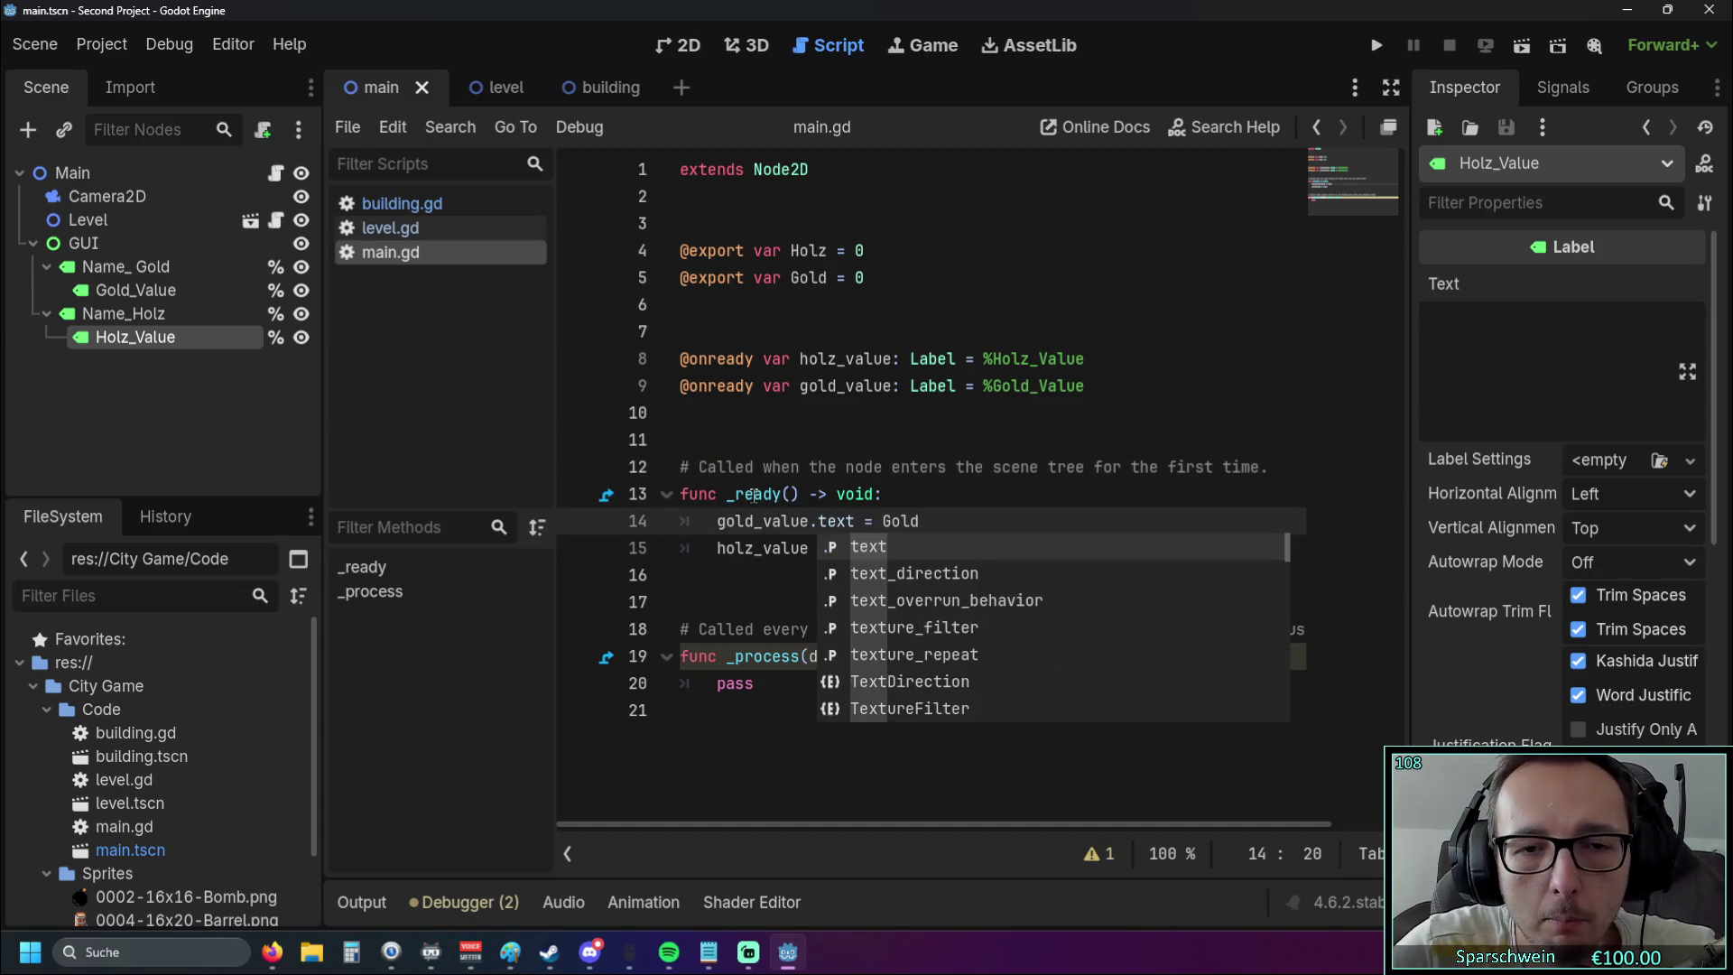
key(Escape)
Step: Copy .text after holz_value on line 15, then glance at the 2D scene
drag(810, 522, 854, 523)
key(ctrl+c)
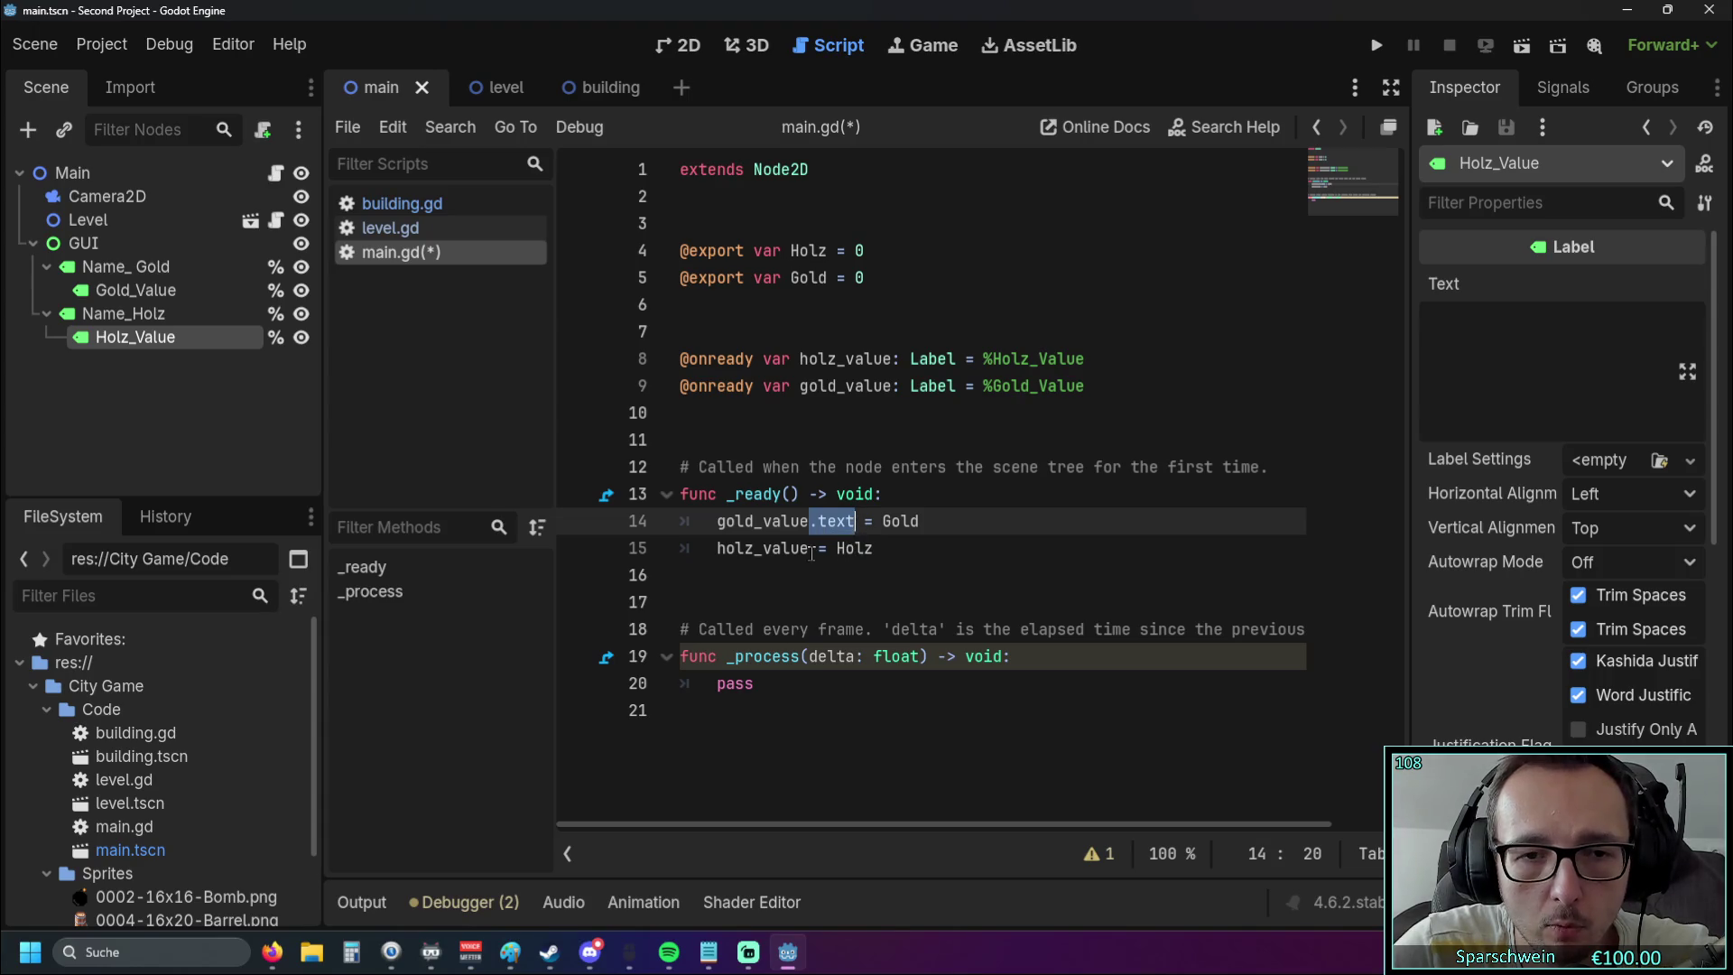
click(809, 549)
key(ctrl+v)
click(810, 569)
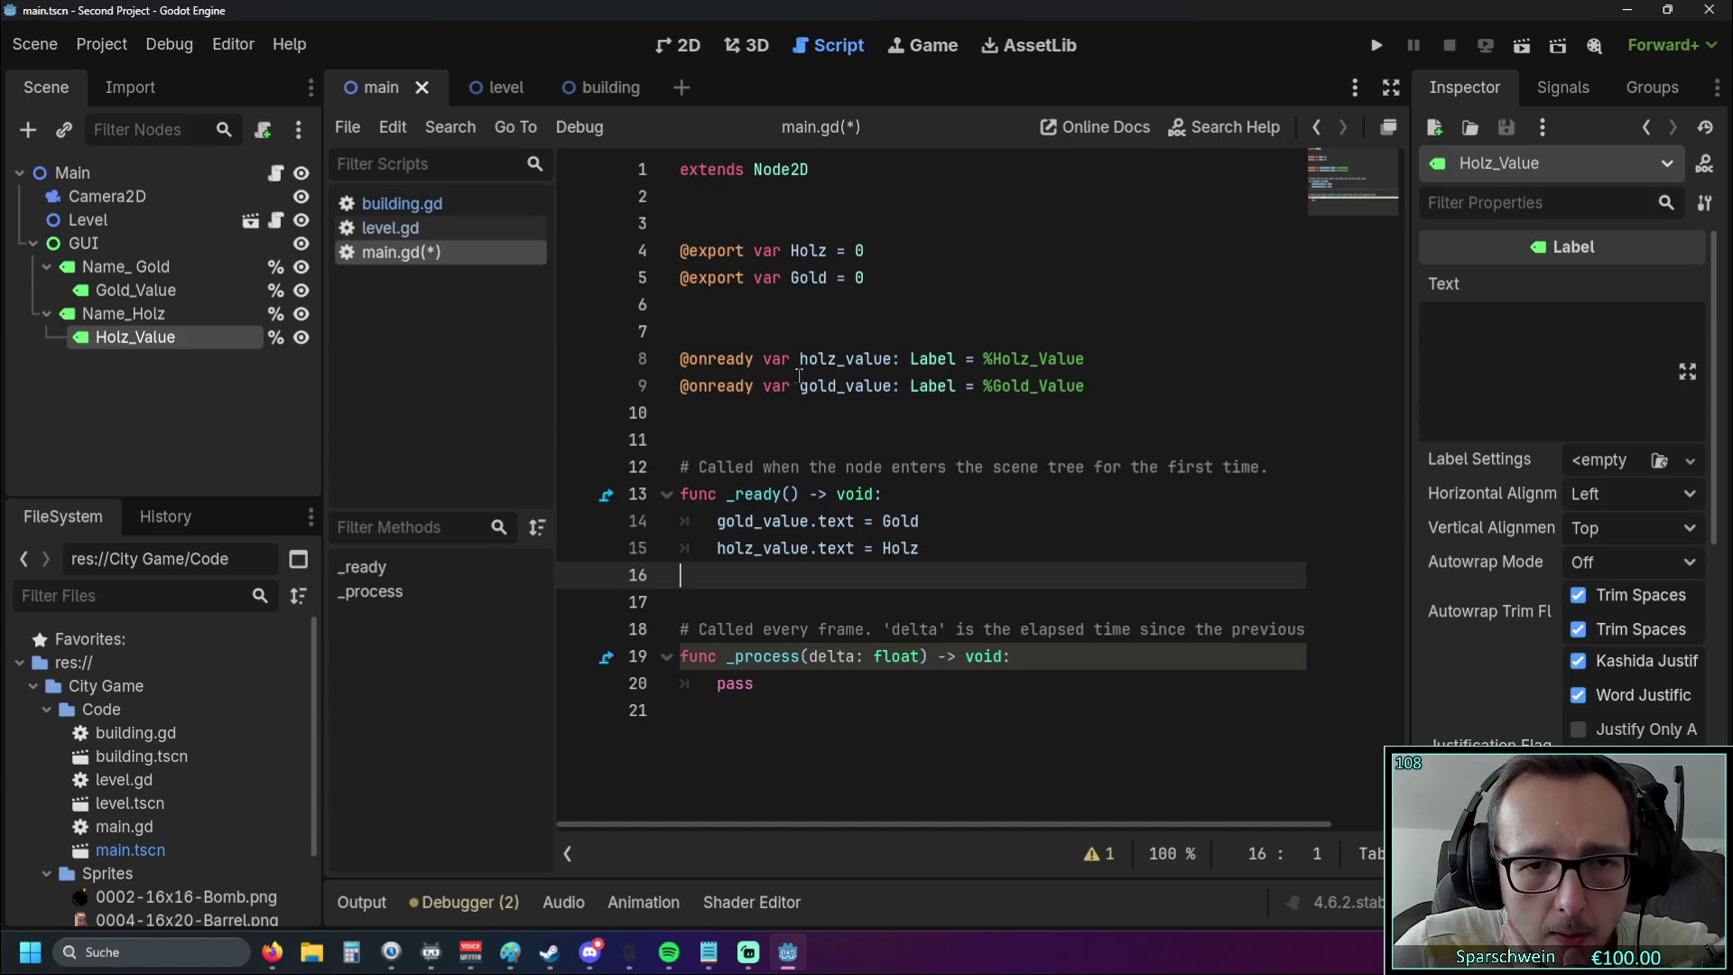
mouse_move(846, 523)
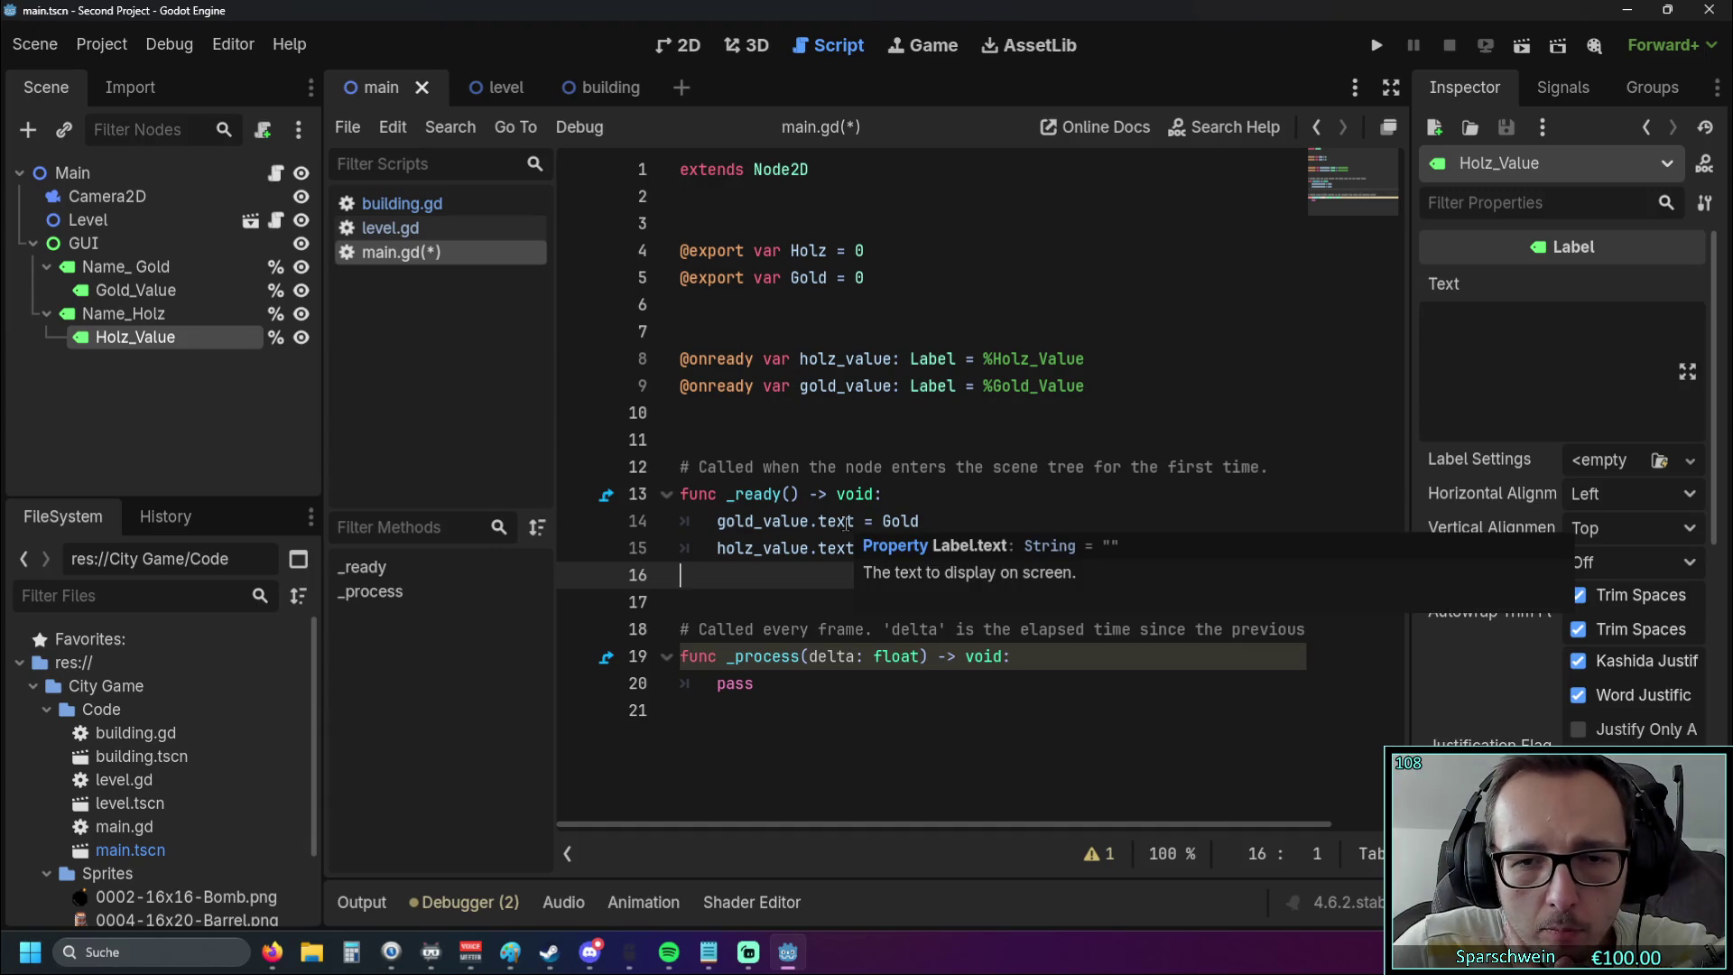
click(683, 46)
Step: Run the game, stop and rerun it, and read the debugger's text-assignment error
click(826, 47)
click(1378, 46)
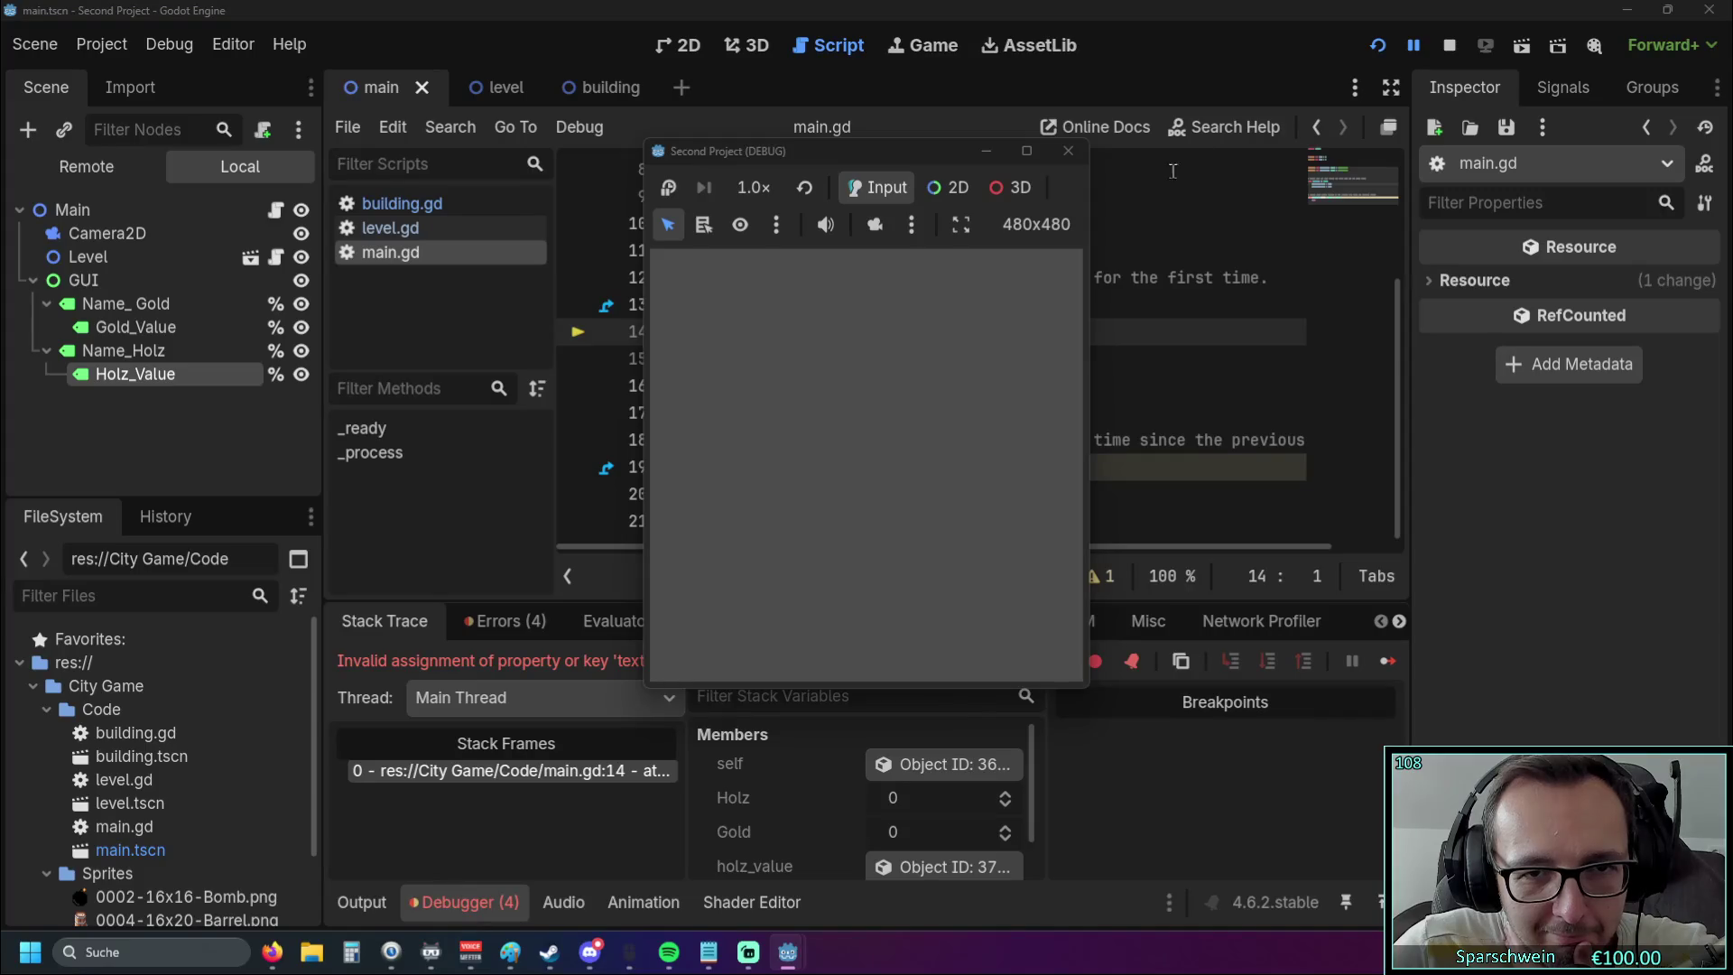
click(1068, 150)
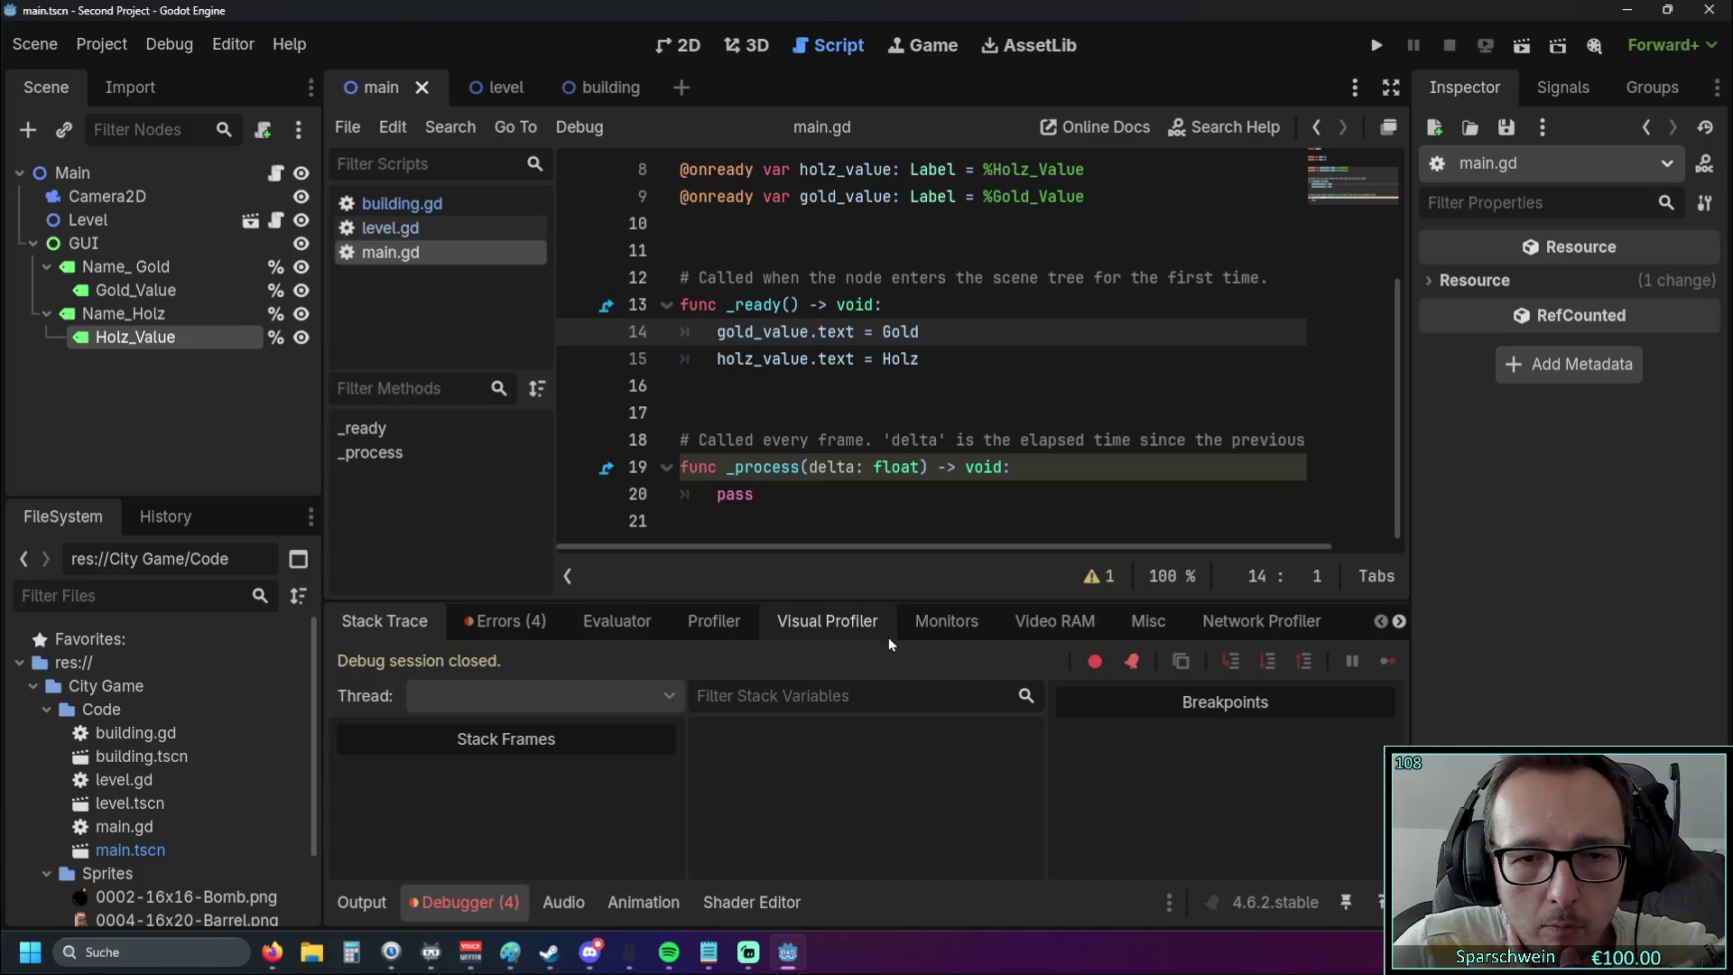
click(1376, 45)
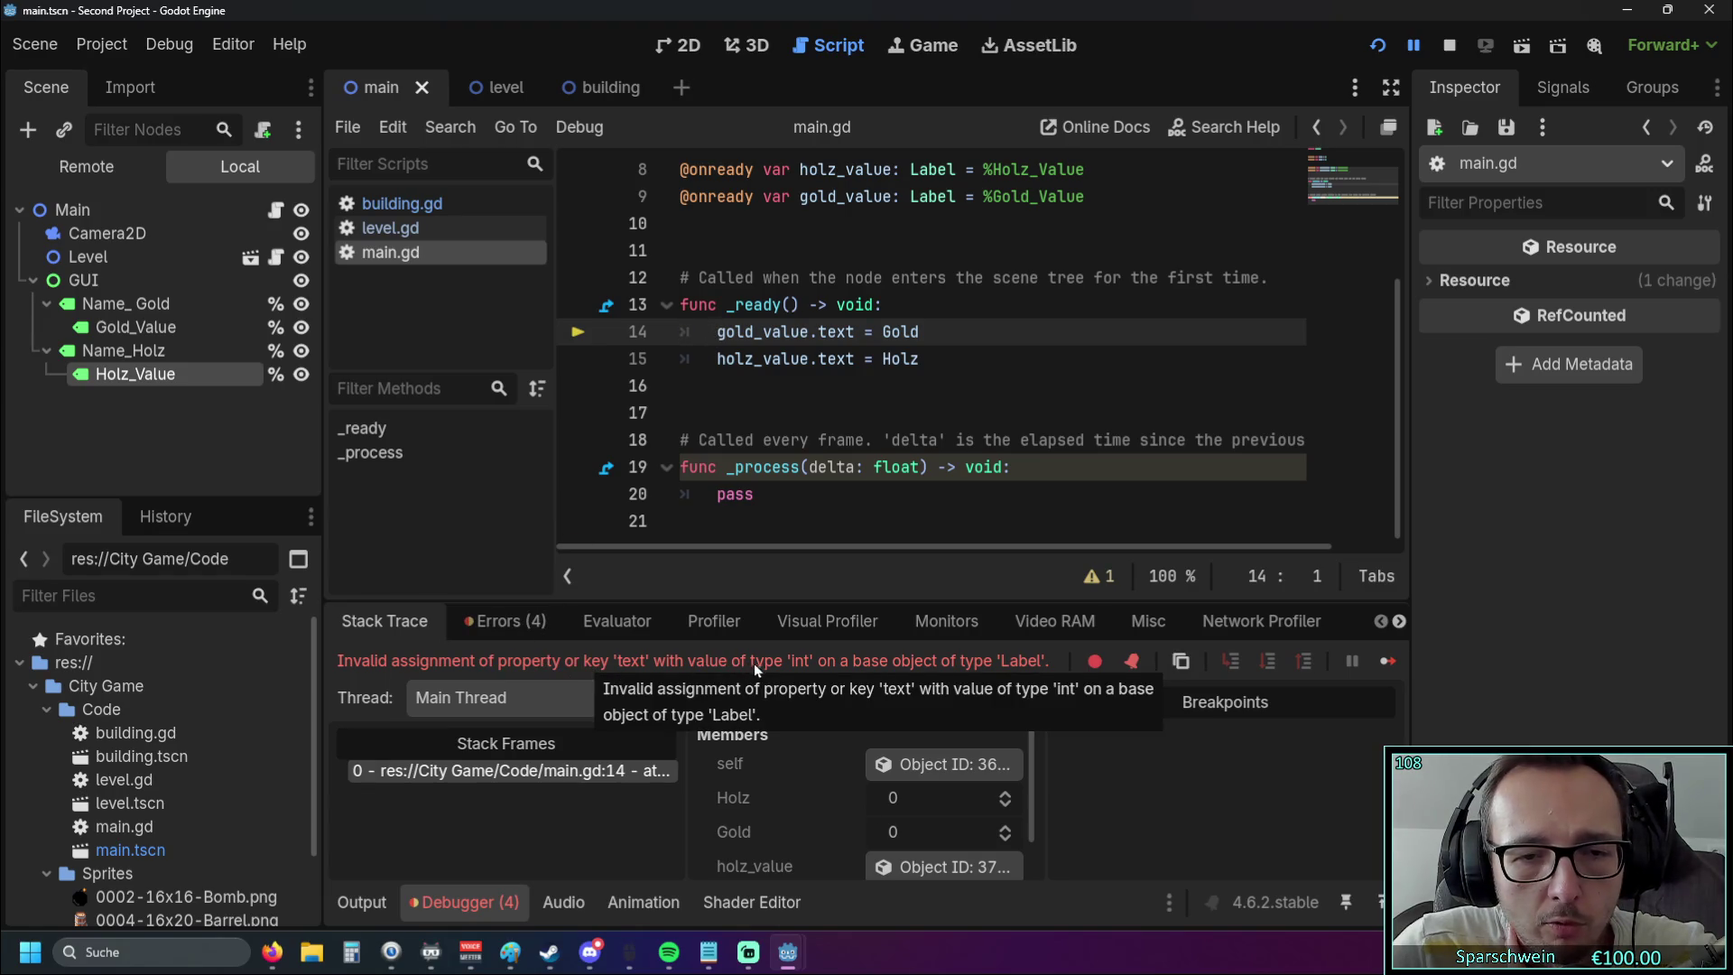
scroll(884, 397, up, 1)
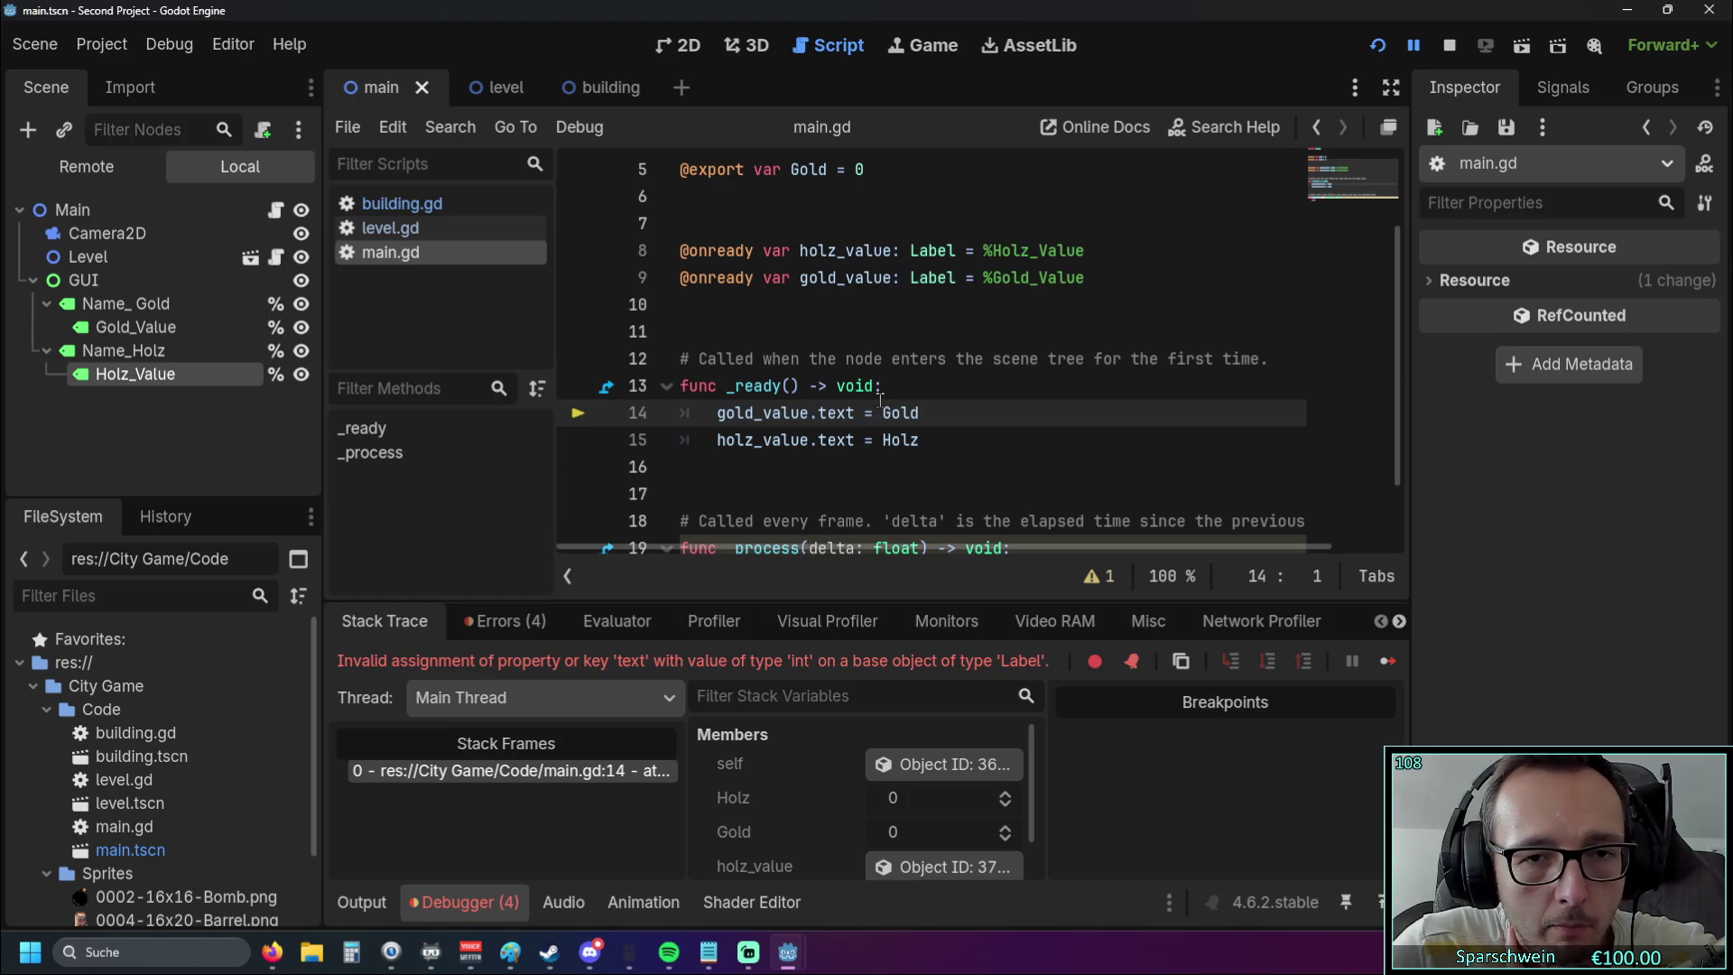
Step: Wrap the 0 defaults of Holz and Gold in quotes to make them "0"
click(930, 424)
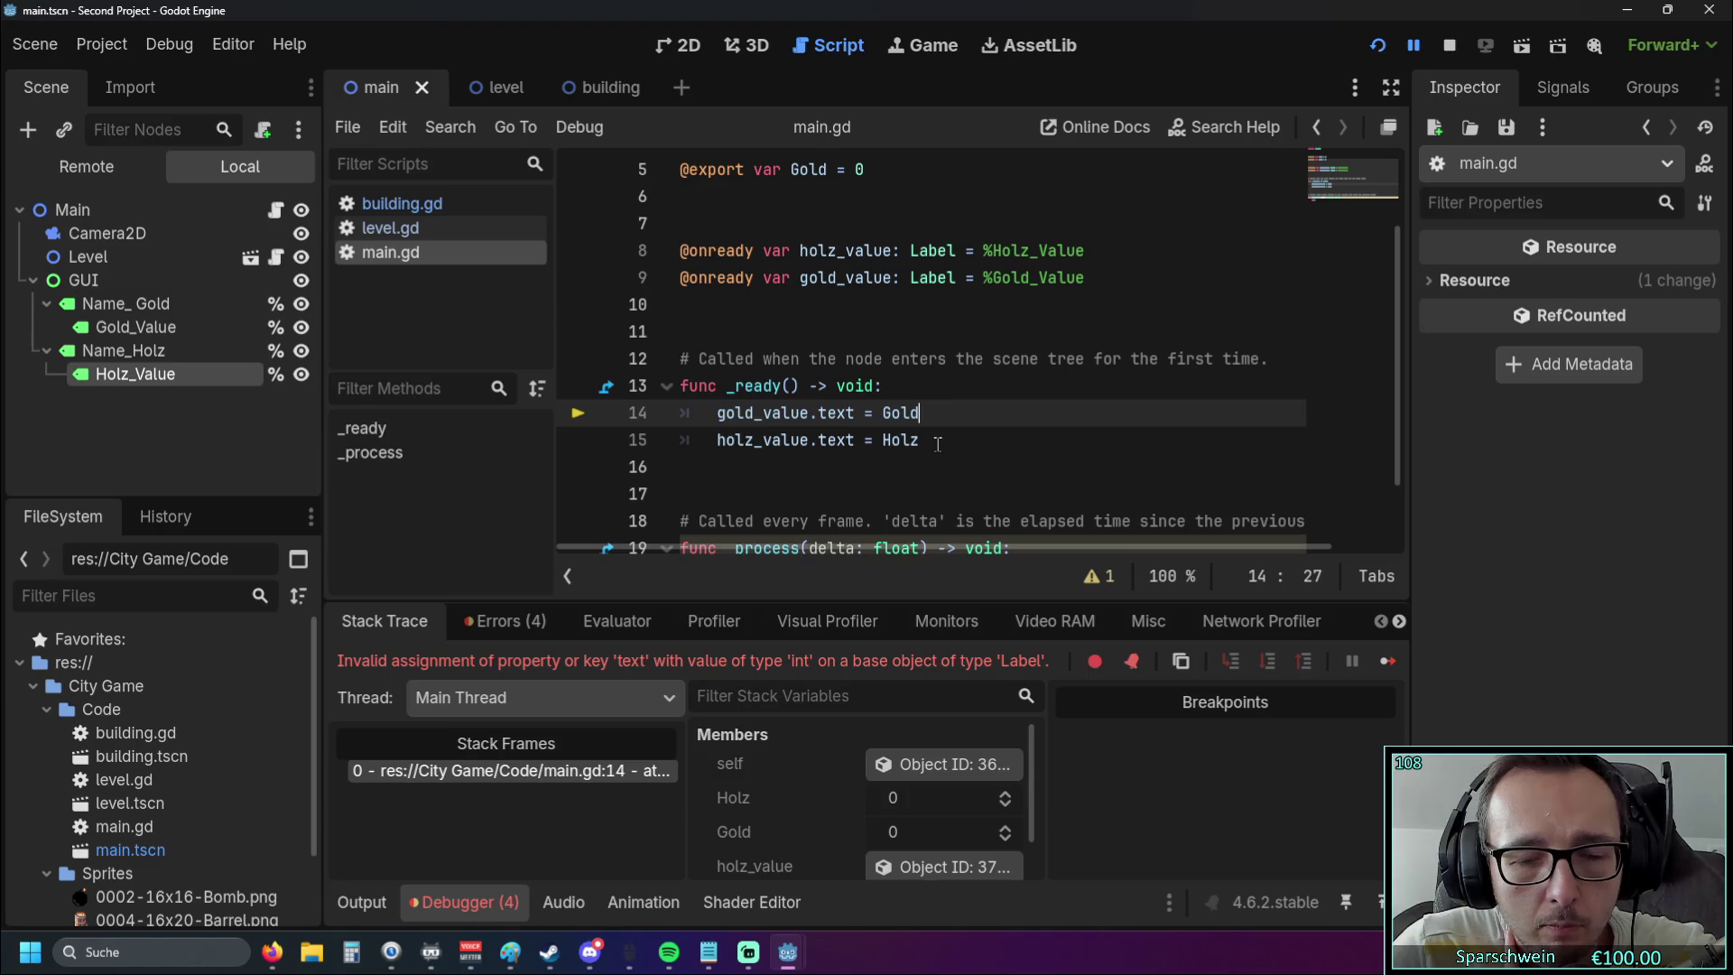
scroll(935, 442, up, 1)
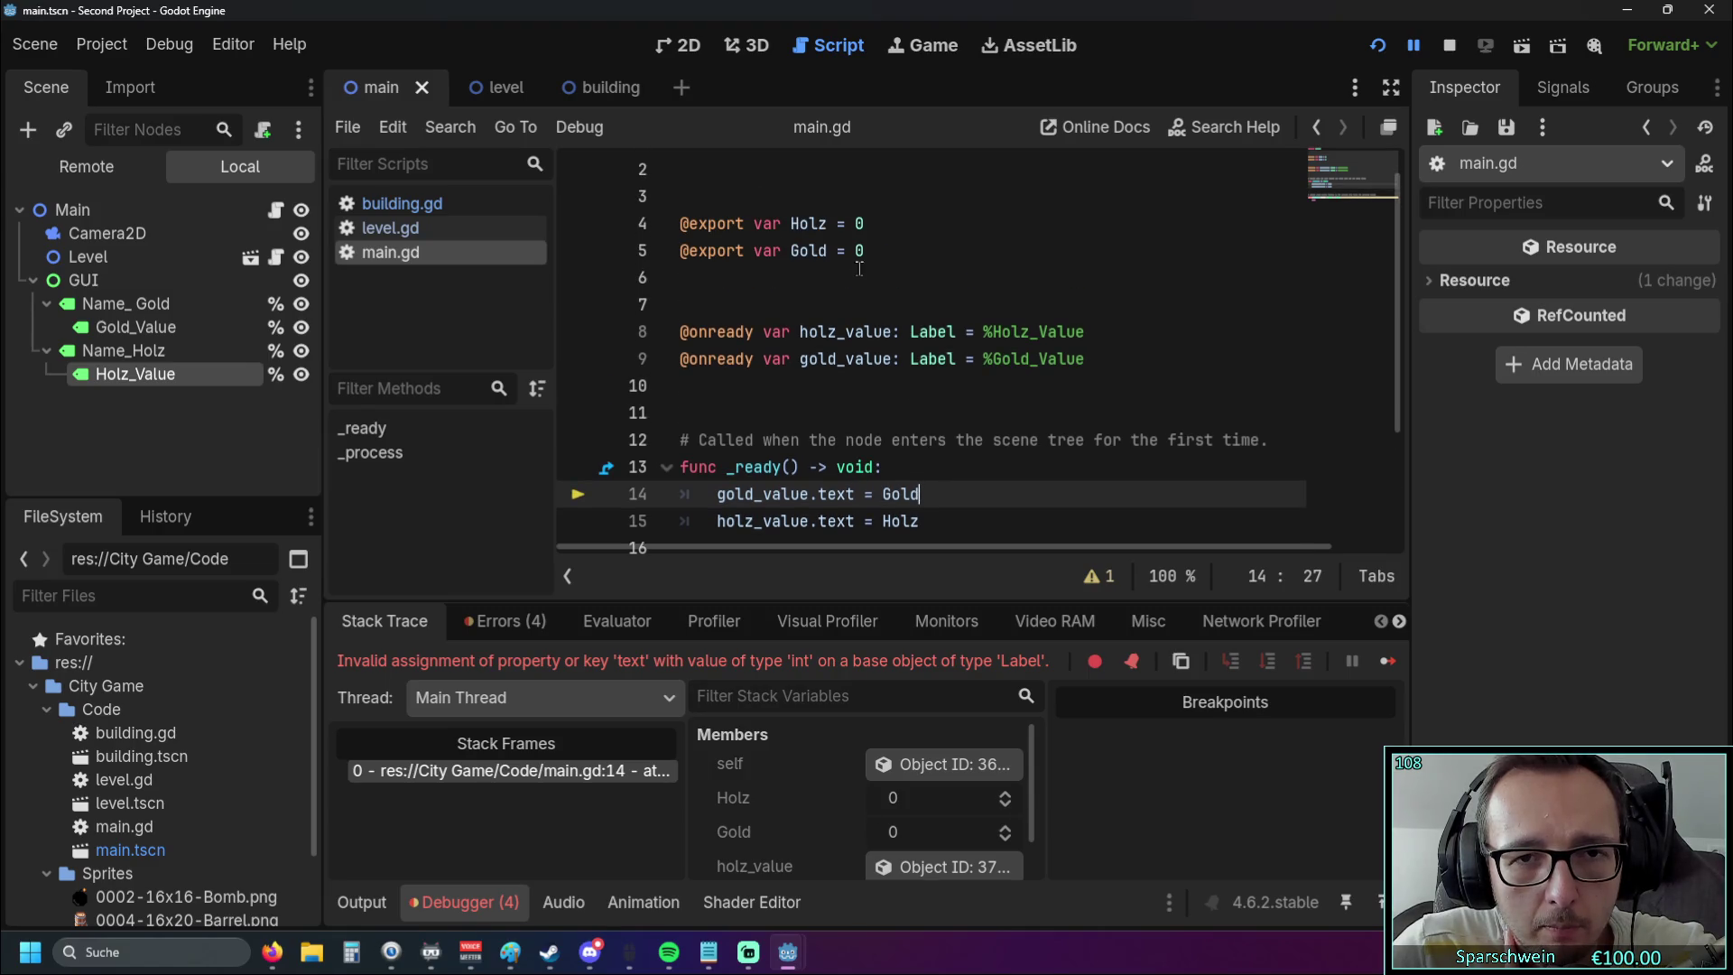
click(857, 222)
text(")
key(Right)
text(")
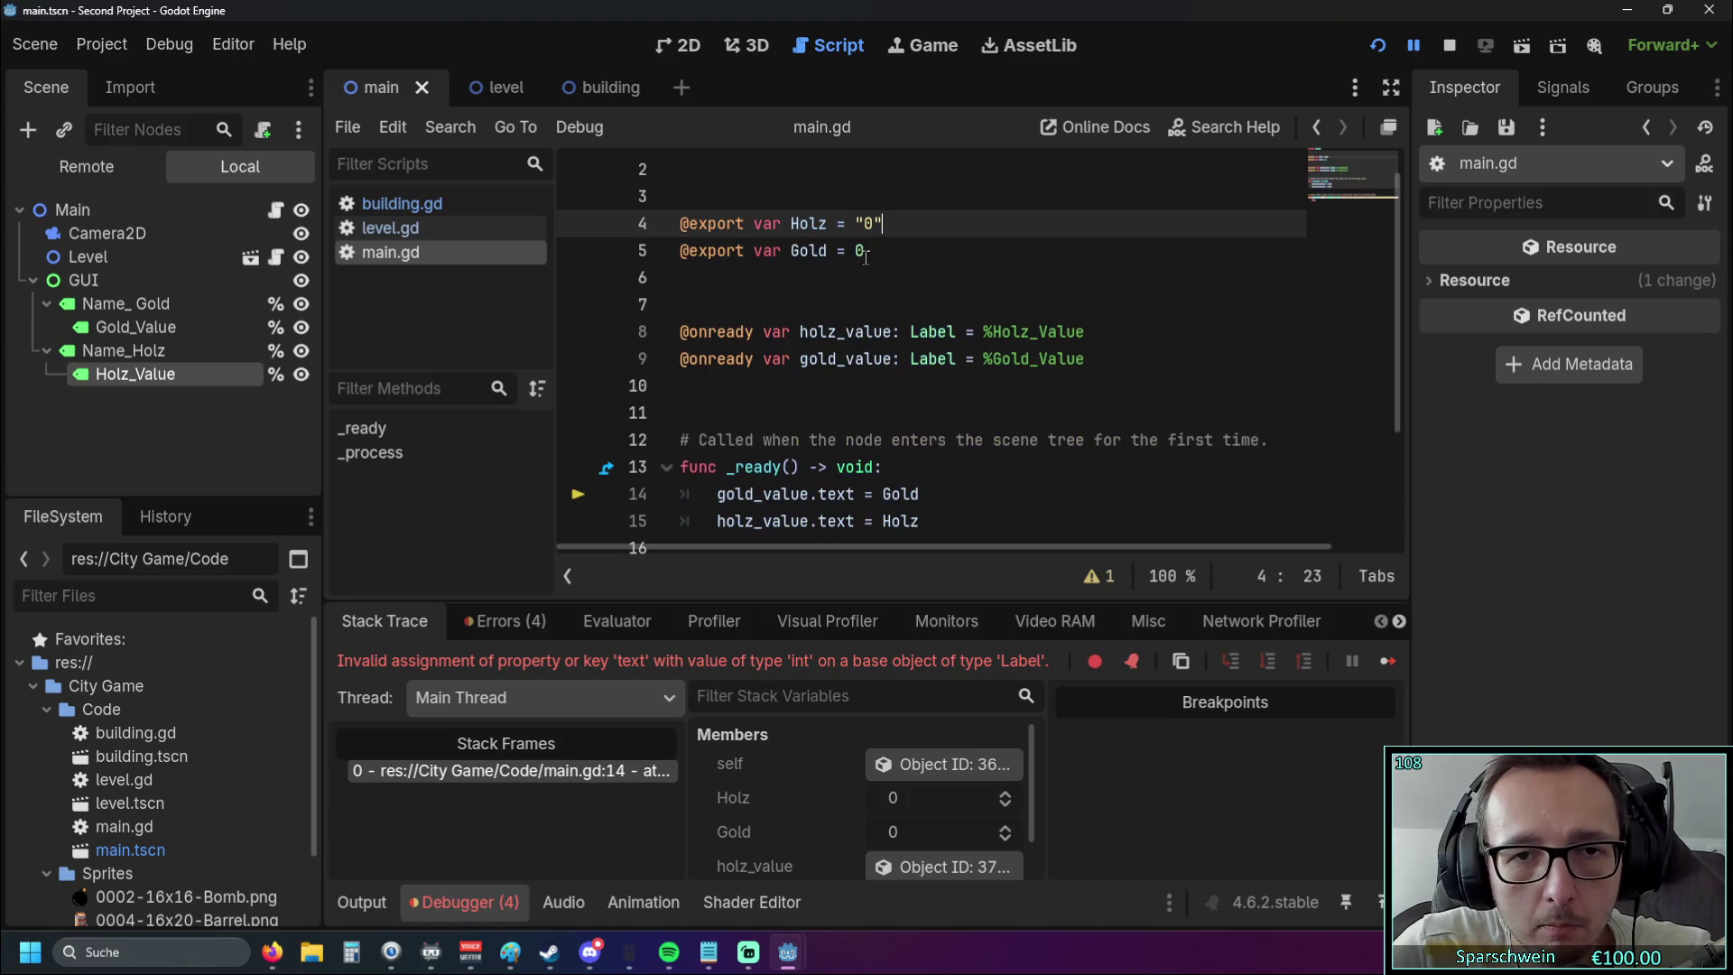
click(858, 253)
text(")
key(Right)
Step: Revert the Holz and Gold defaults from "0" to integer 0, returning to Gold on line 14
text(")
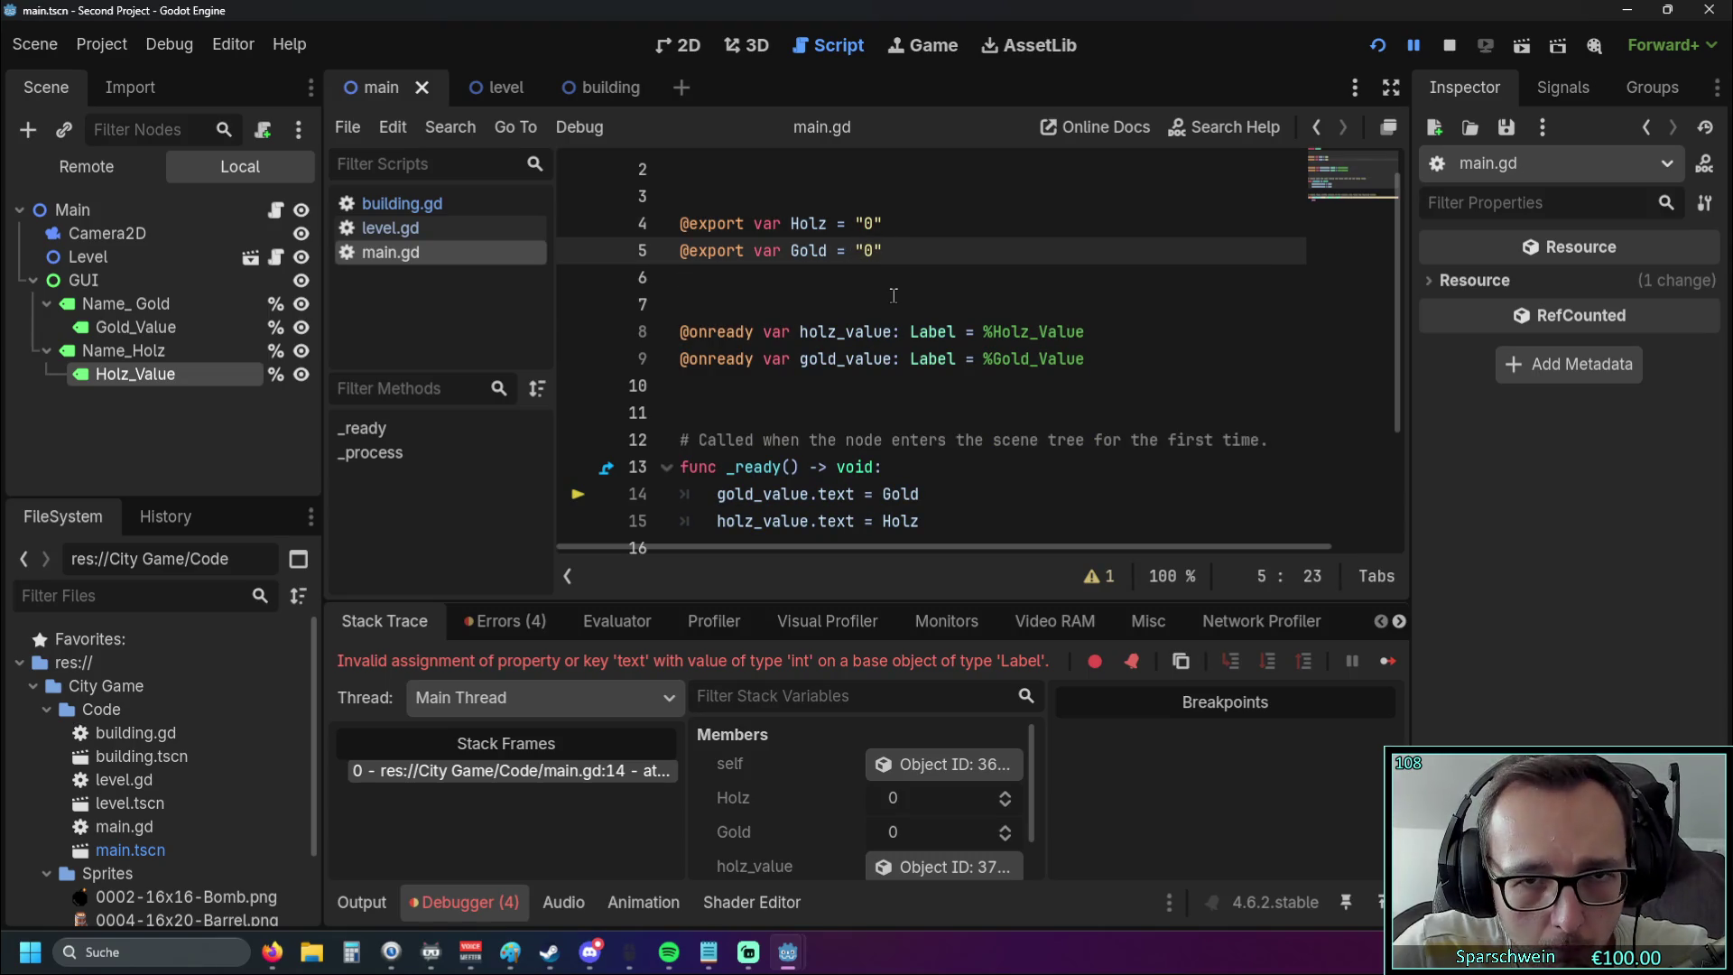
click(892, 297)
key(ctrl+z)
key(ctrl+z)
key(ctrl+z)
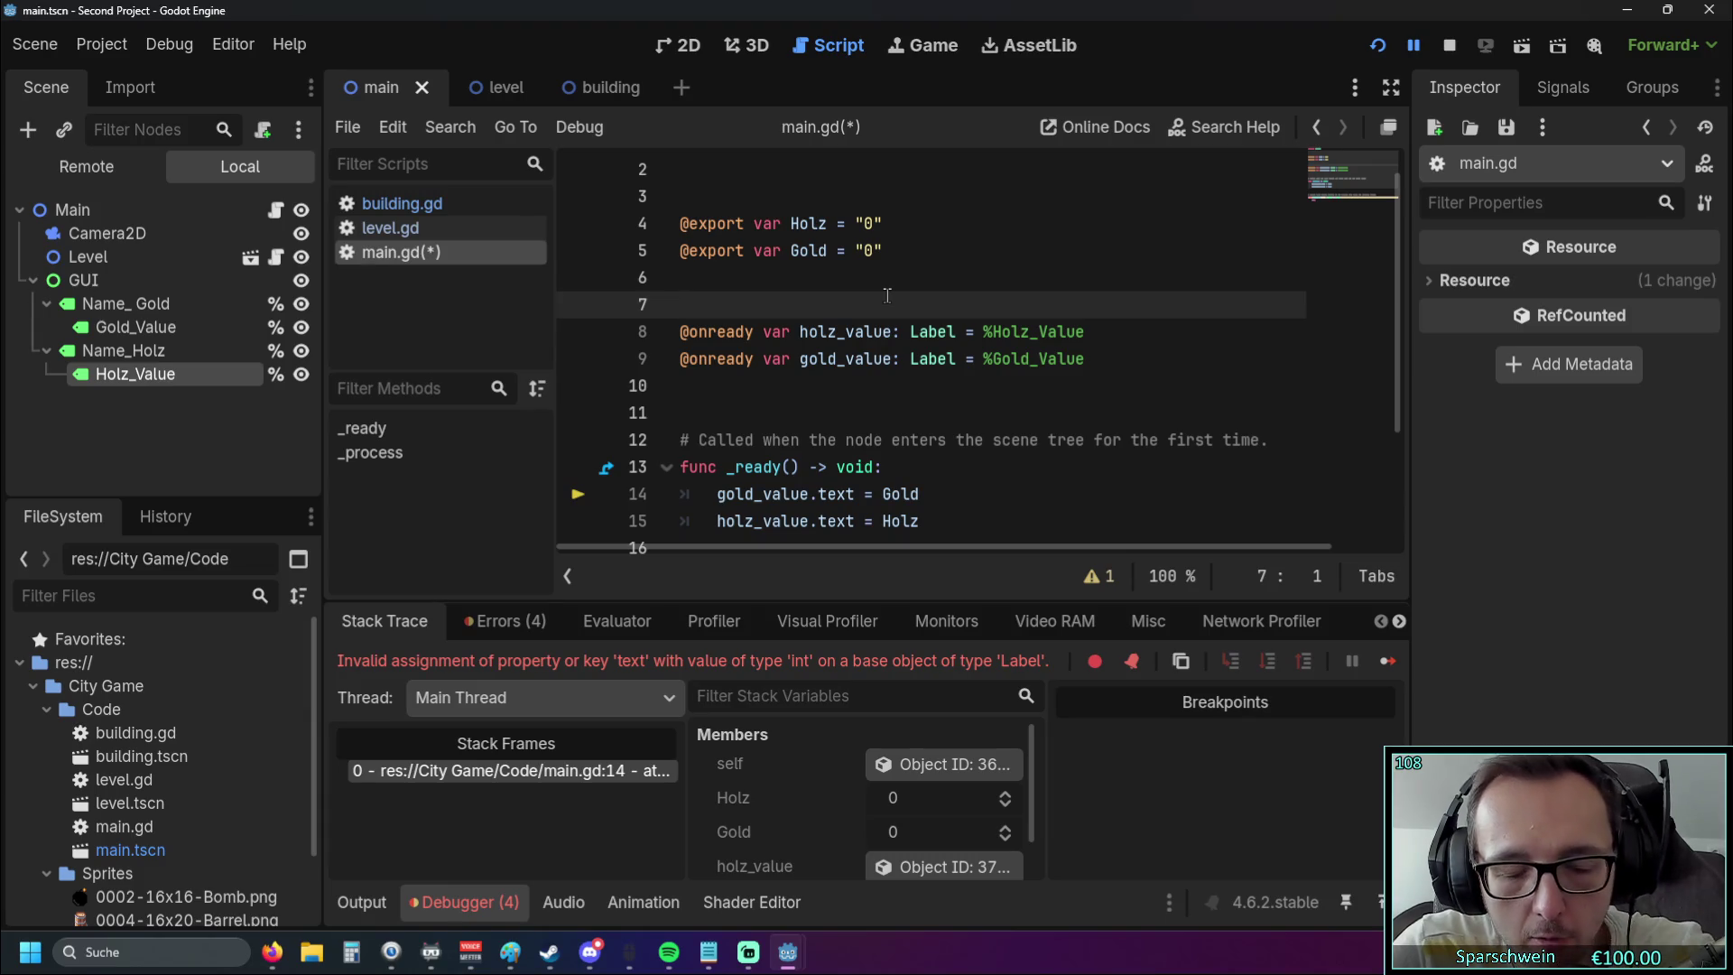
click(879, 297)
scroll(881, 300, down, 1)
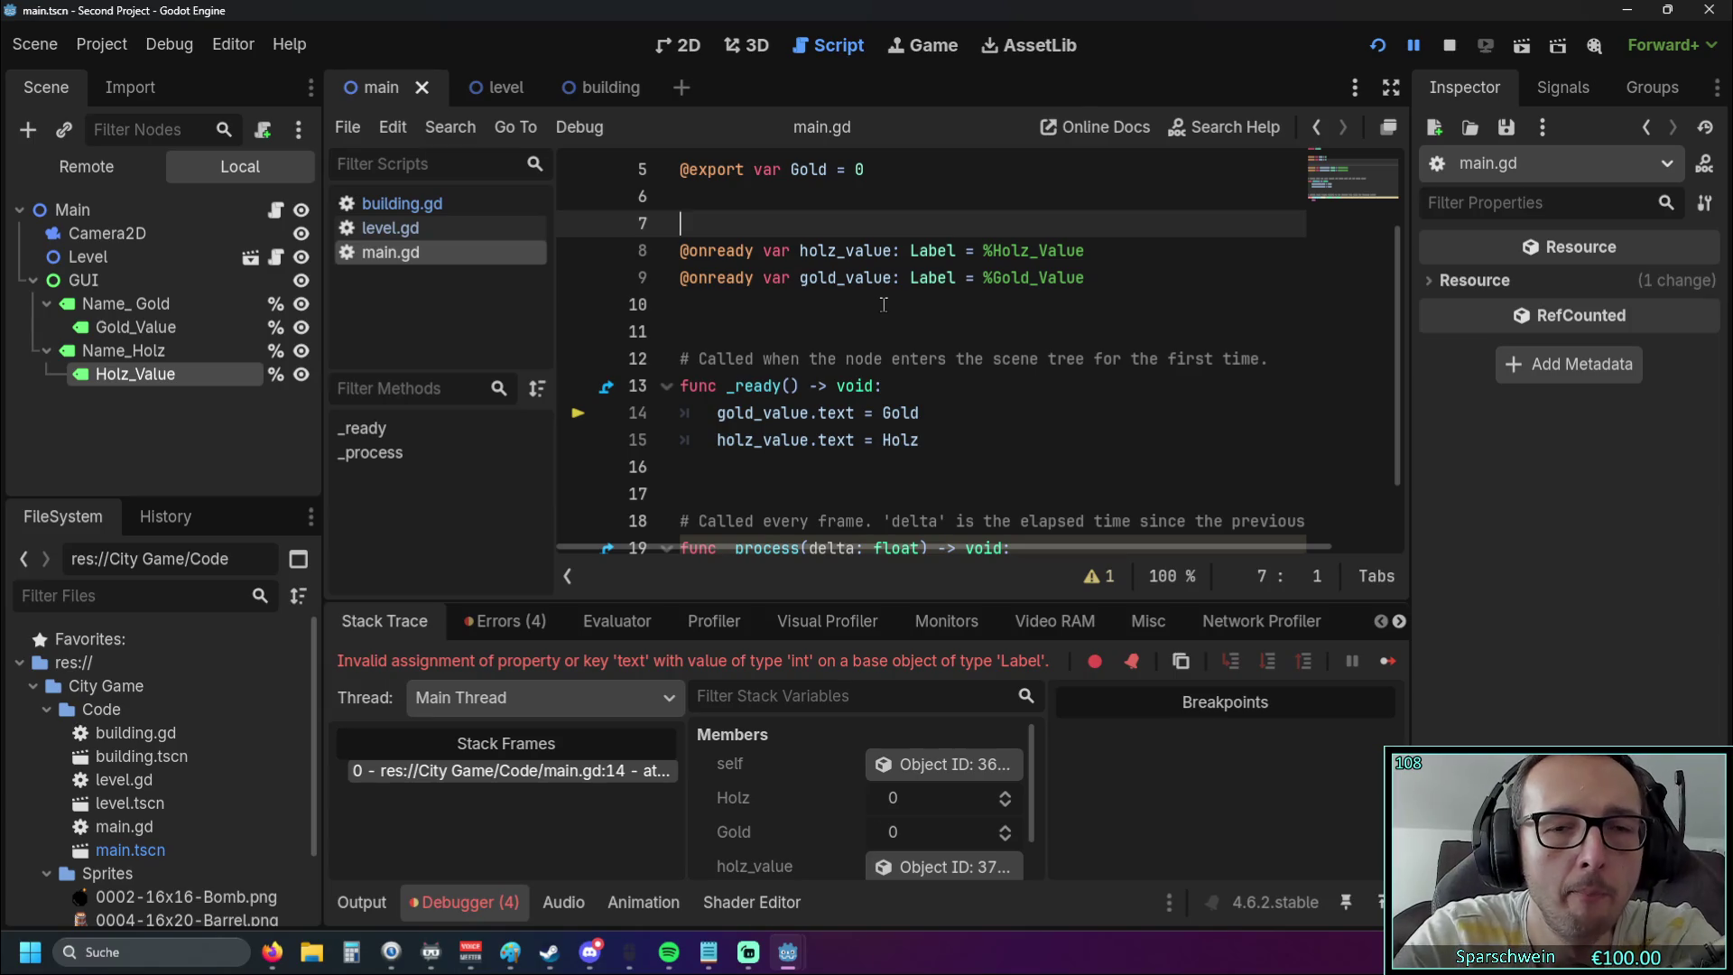
click(910, 420)
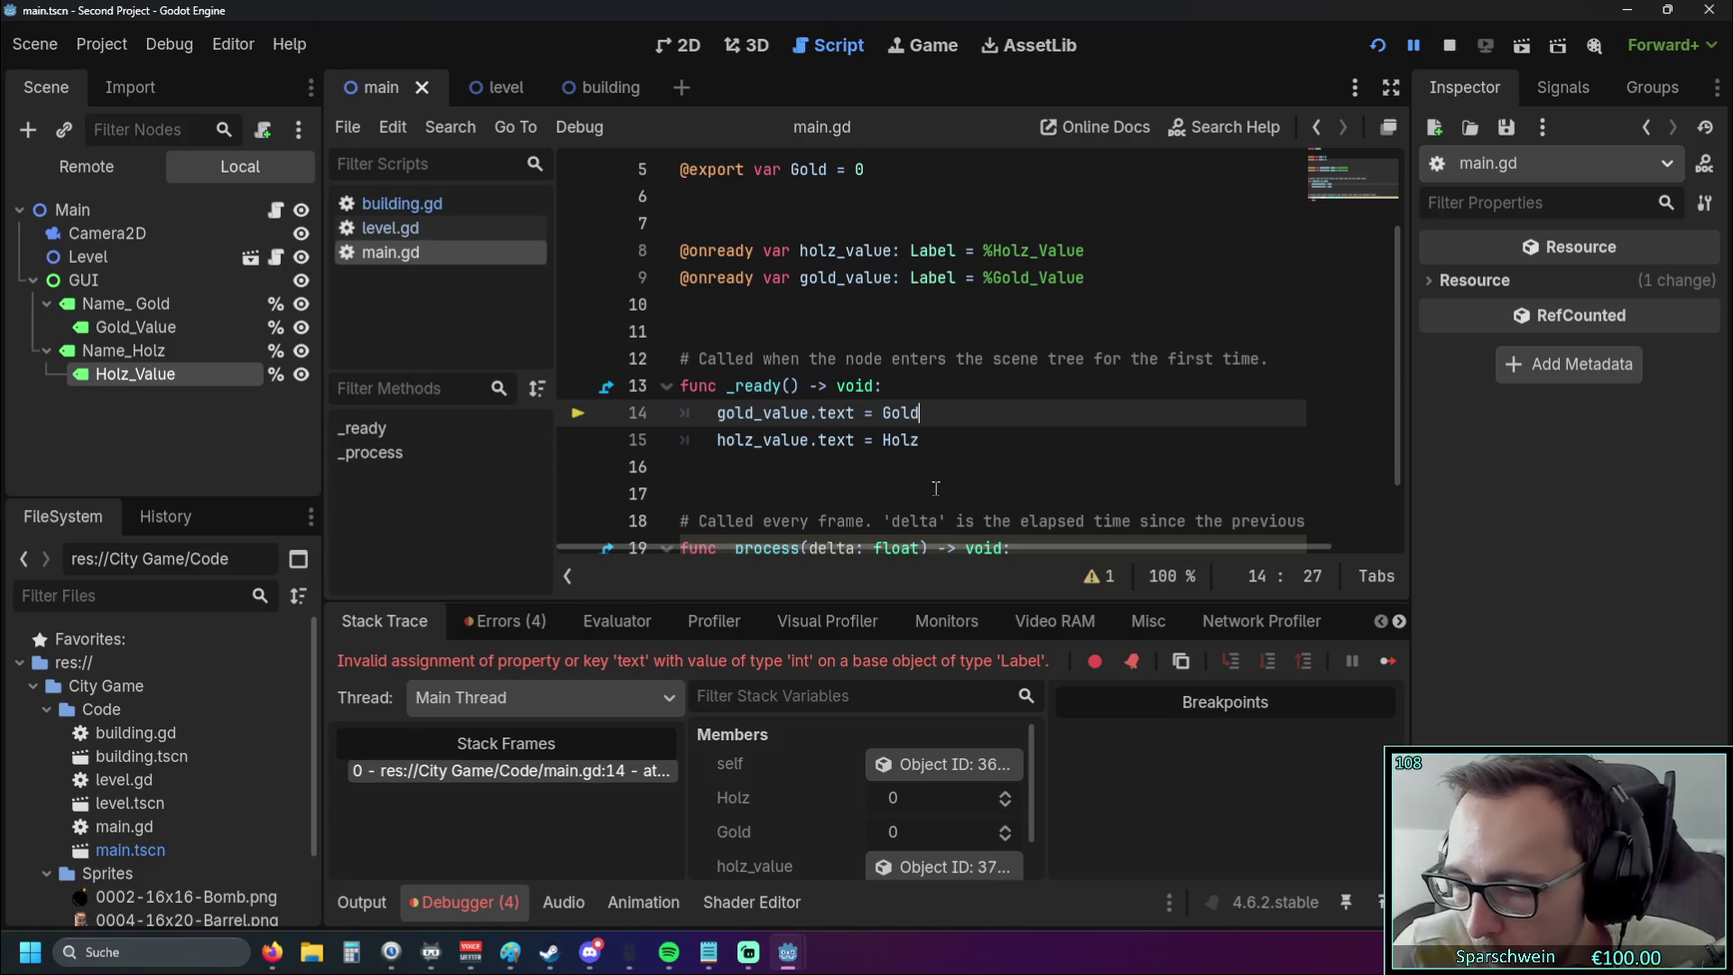
click(882, 413)
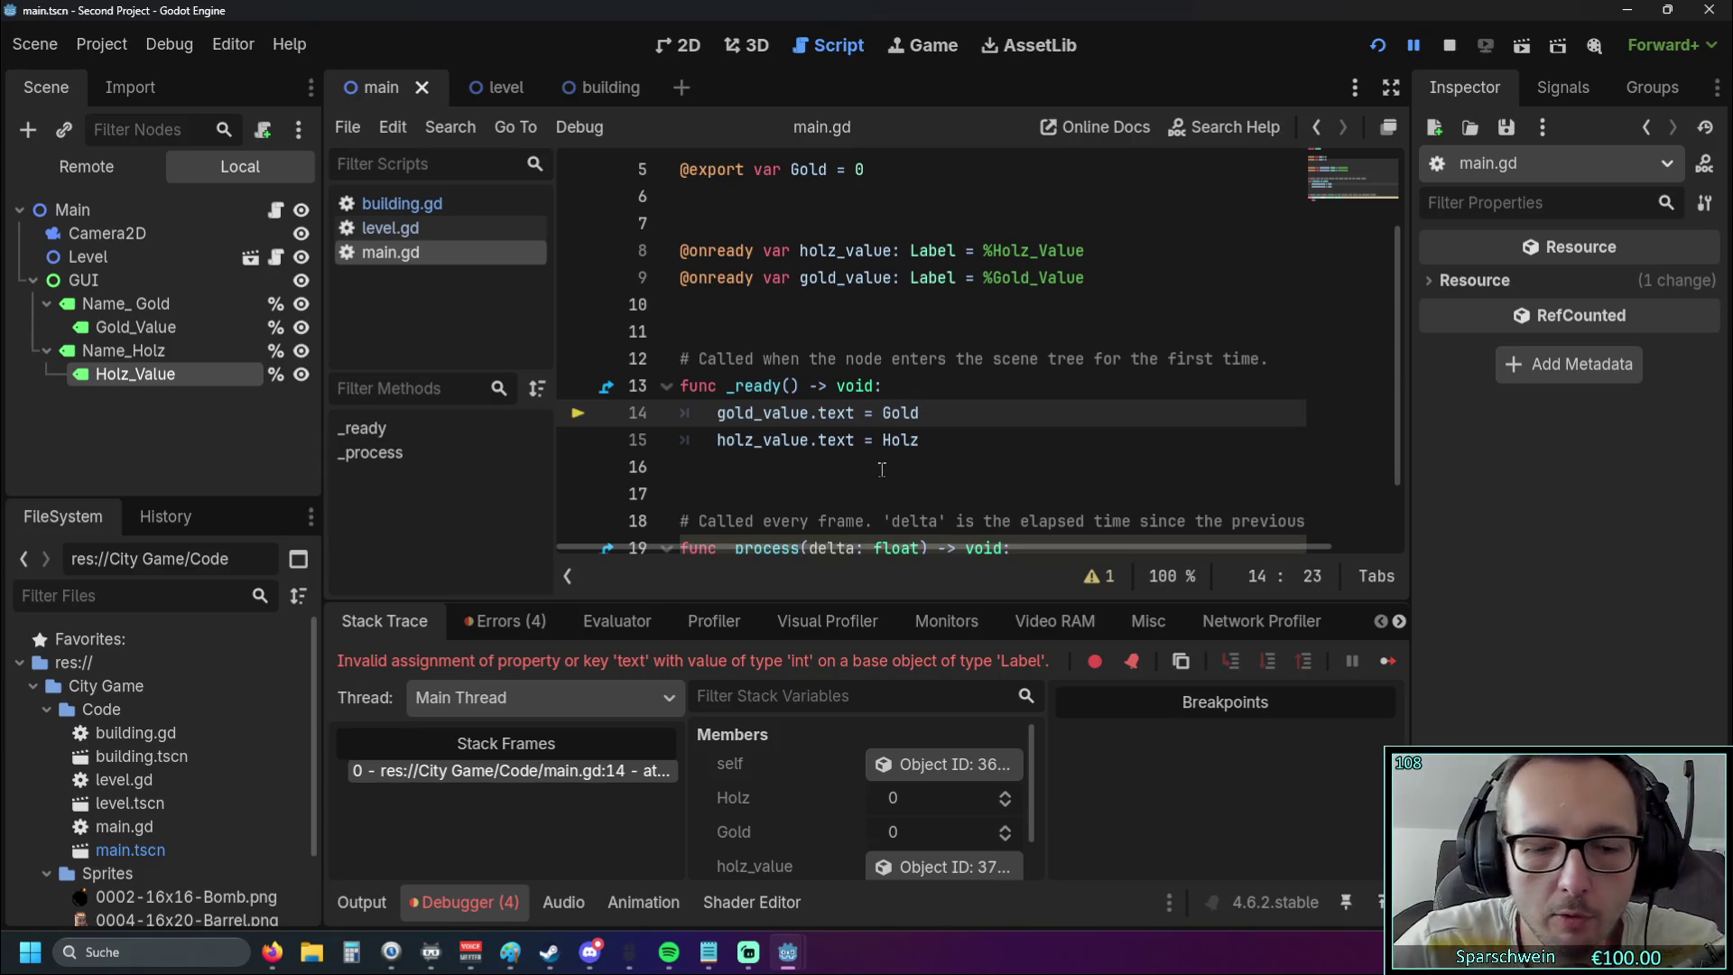
Step: Change line 14 to assign String(Gold) and run the game to test it
text(String)
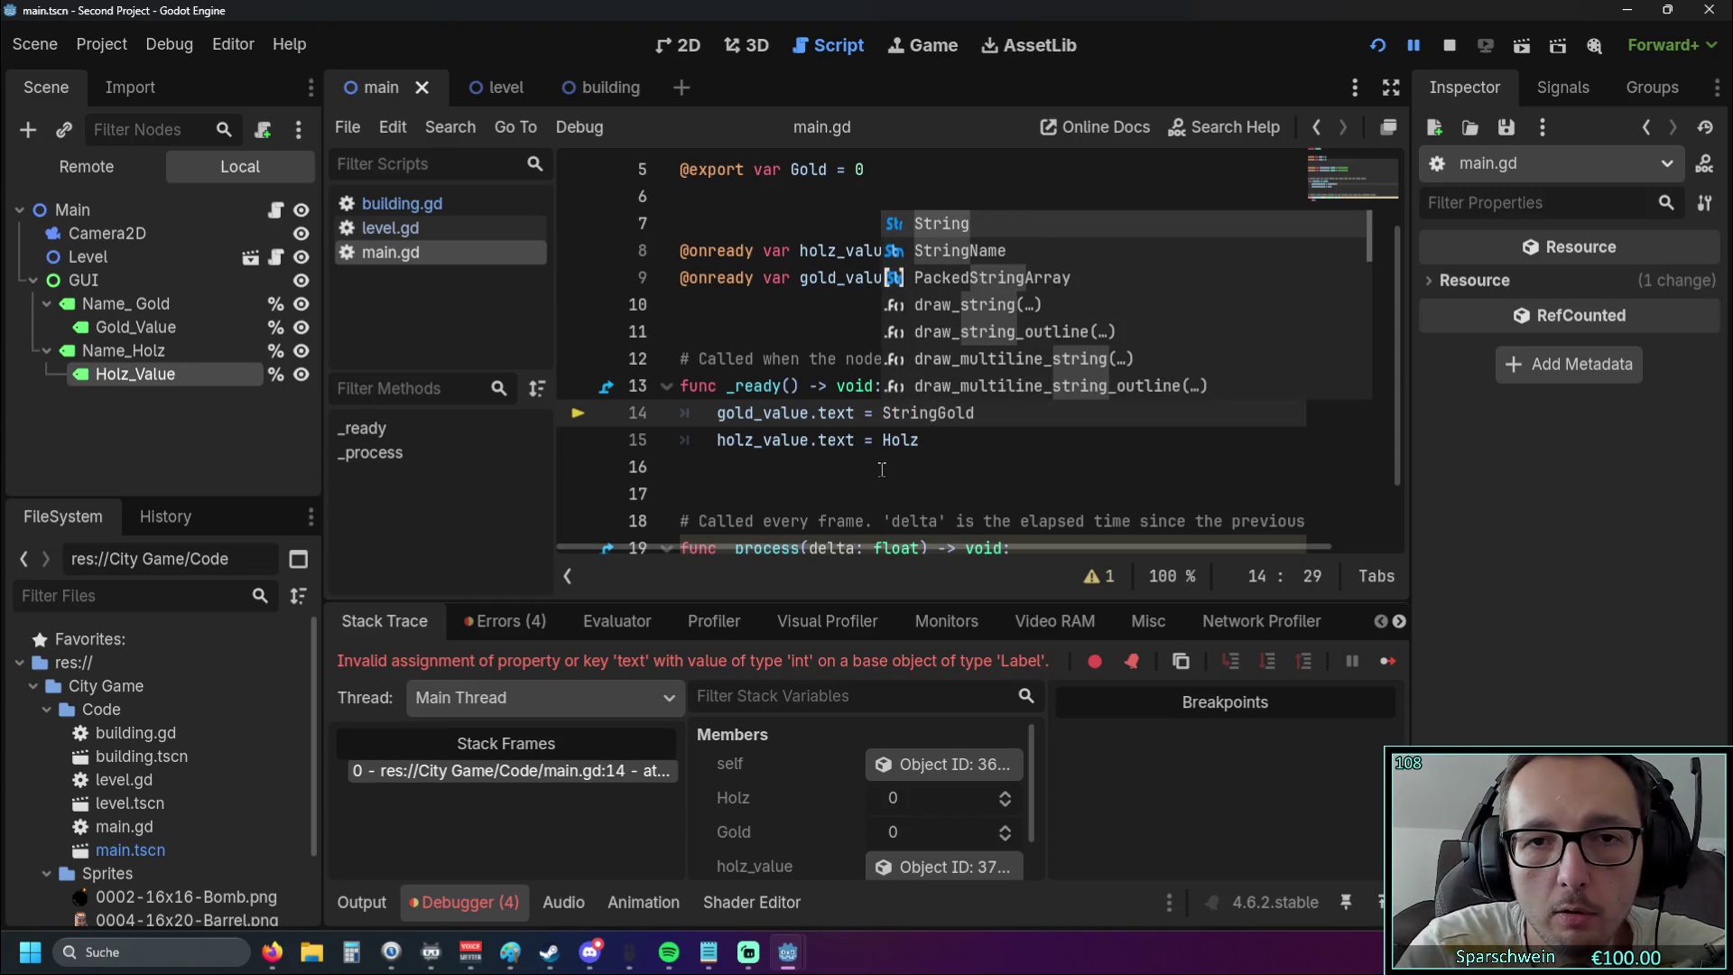
key(Escape)
text((Gold)
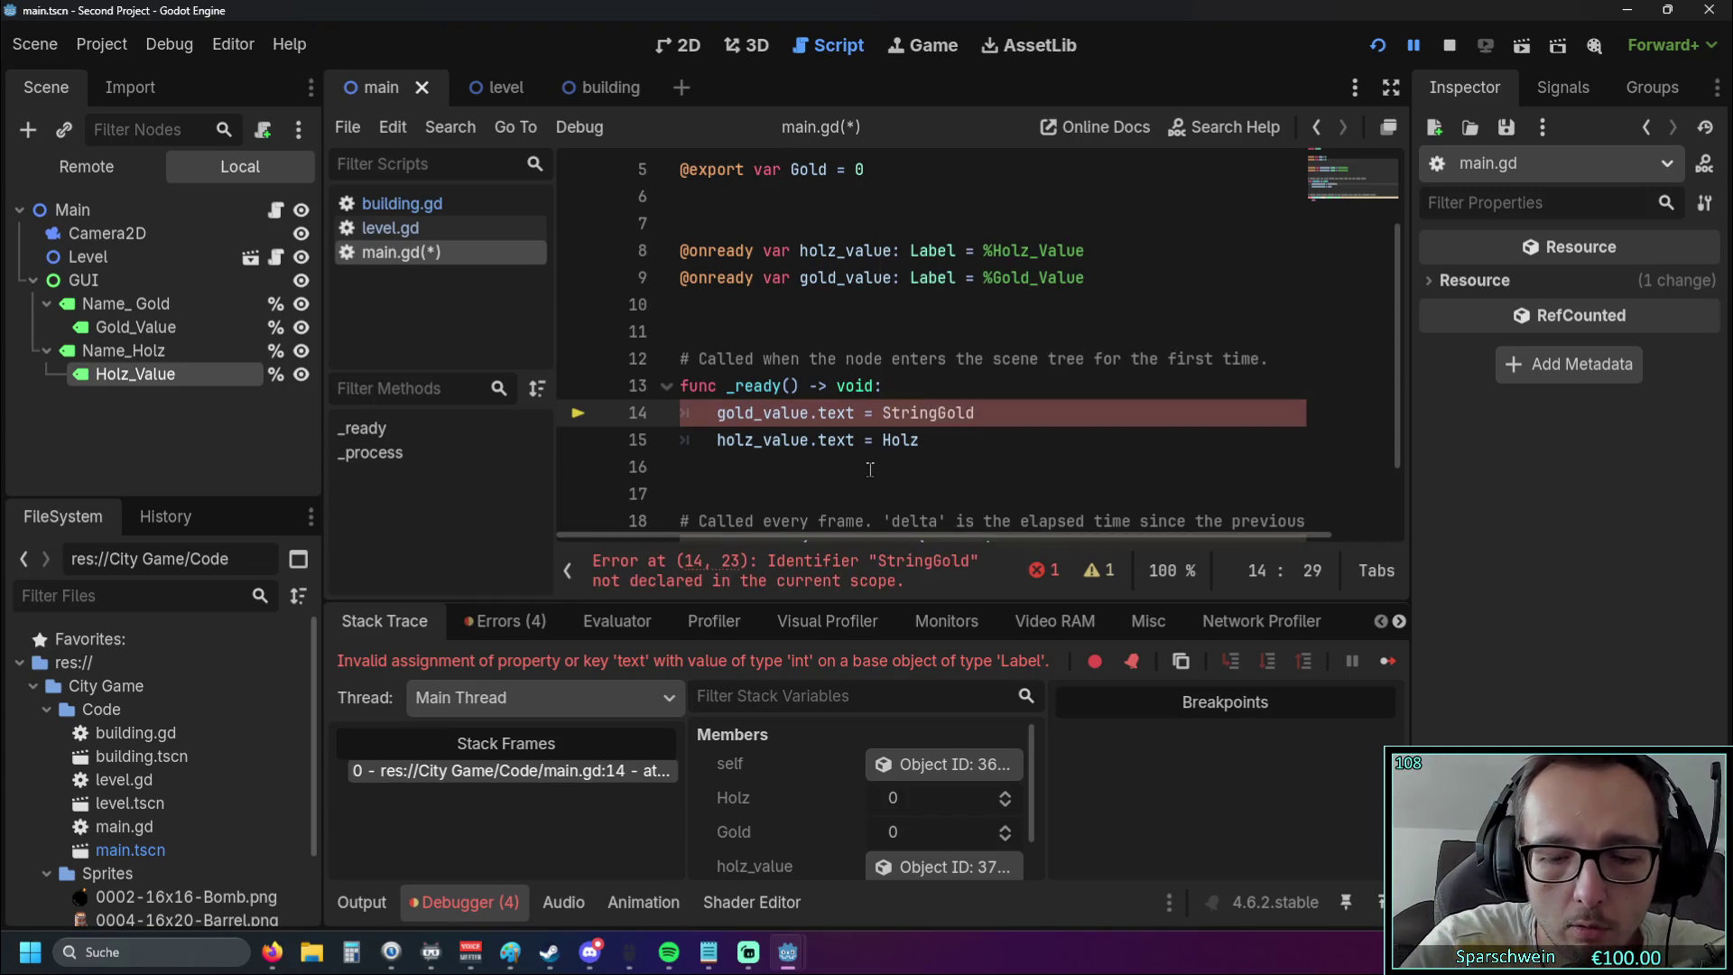
text())
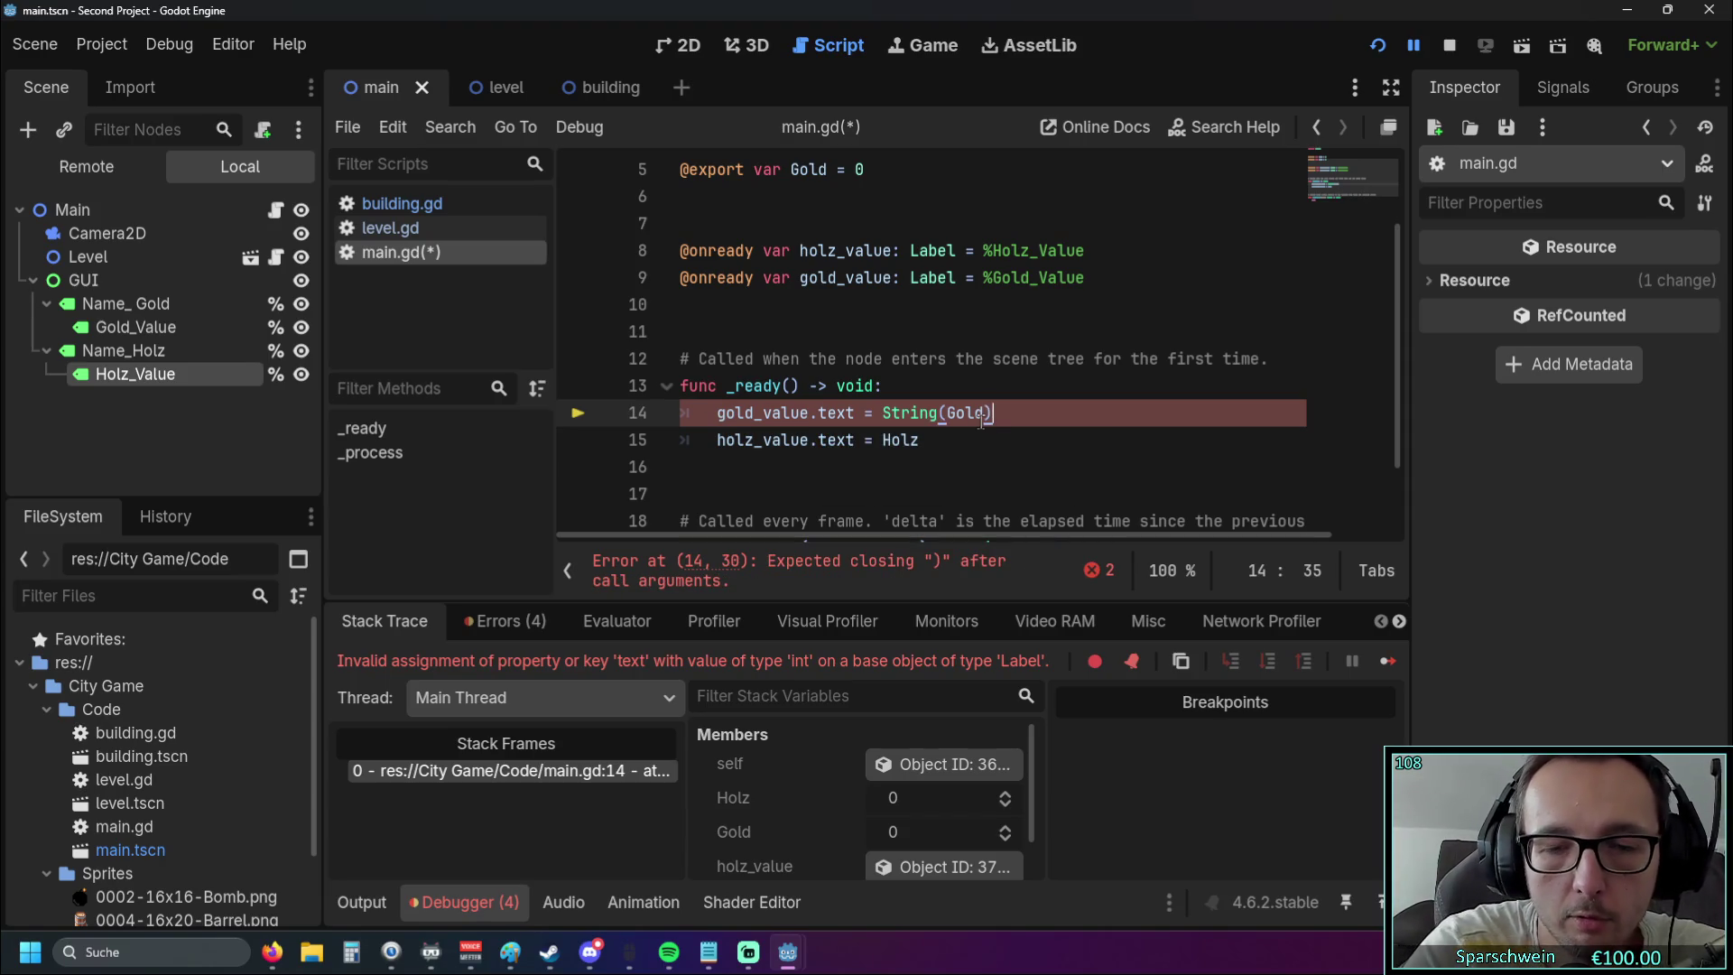
click(963, 461)
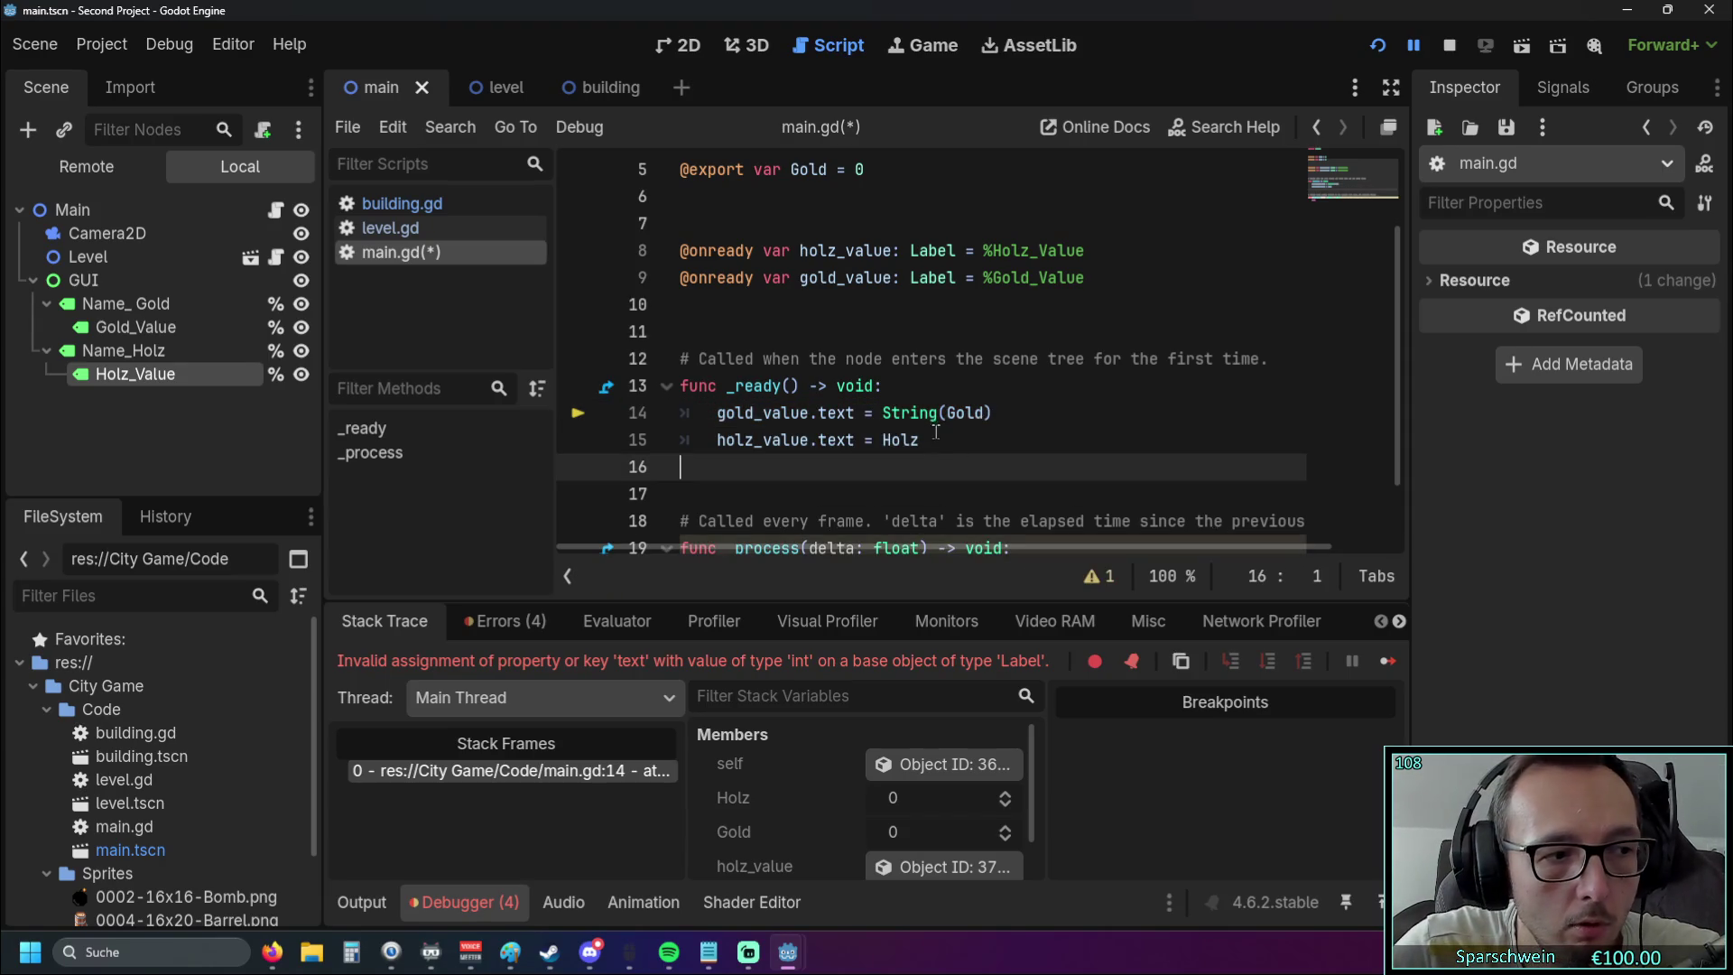
mouse_move(934, 413)
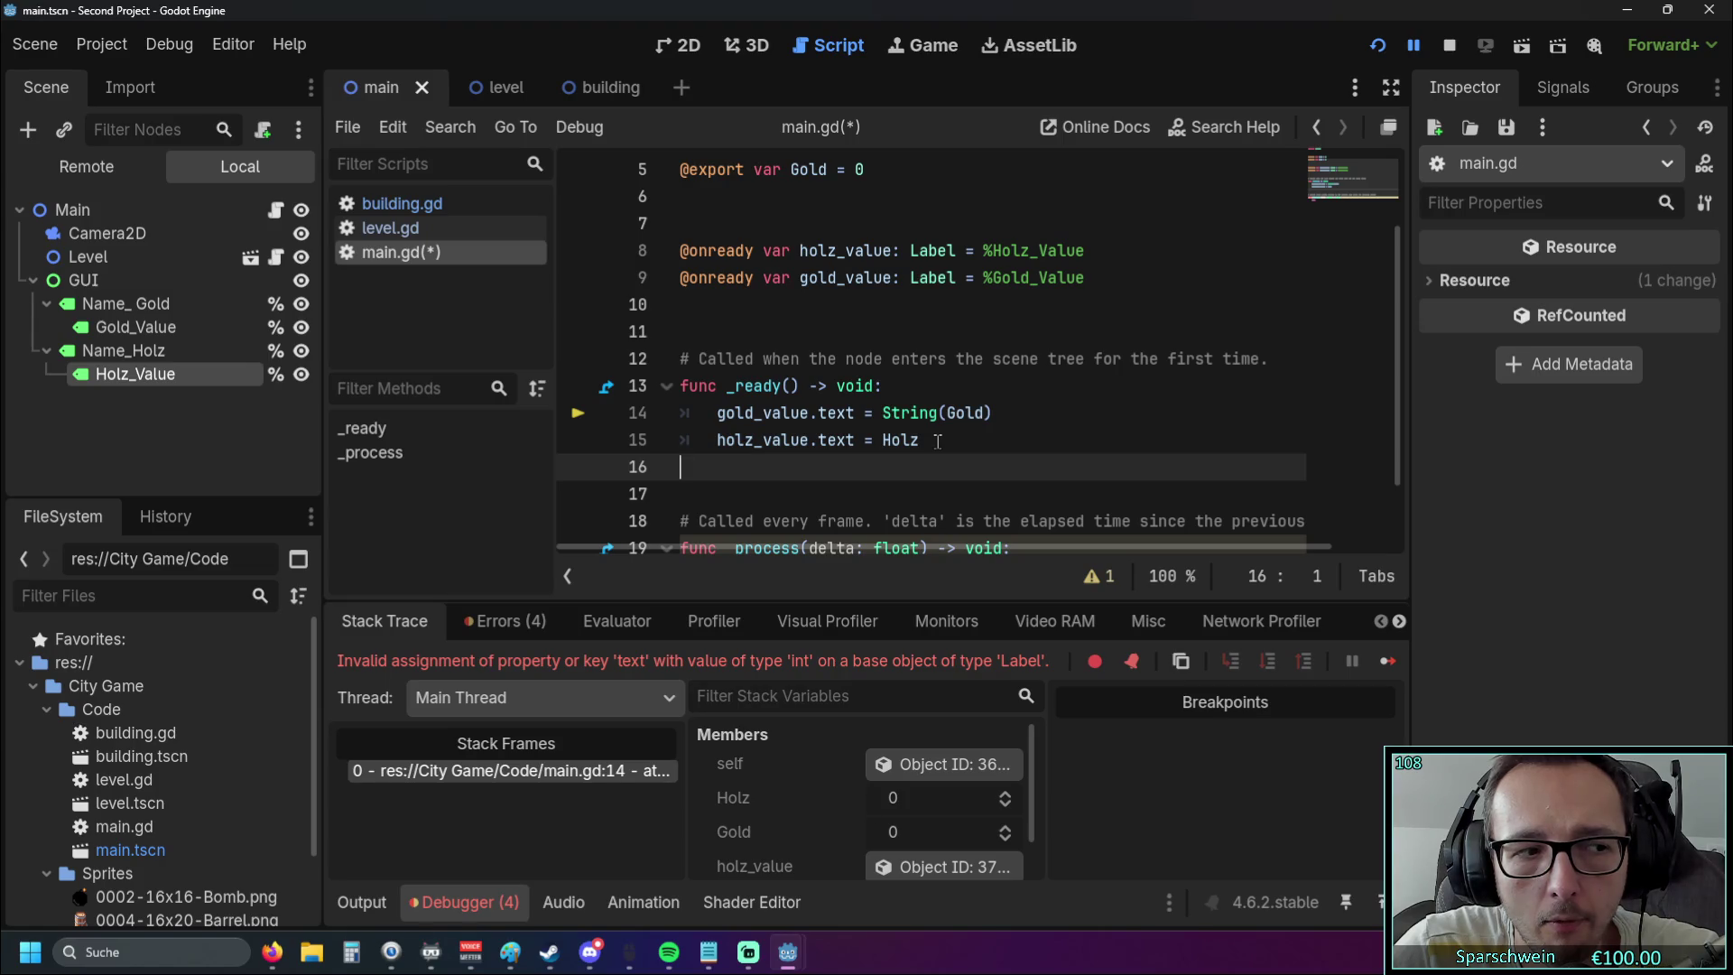
click(1377, 45)
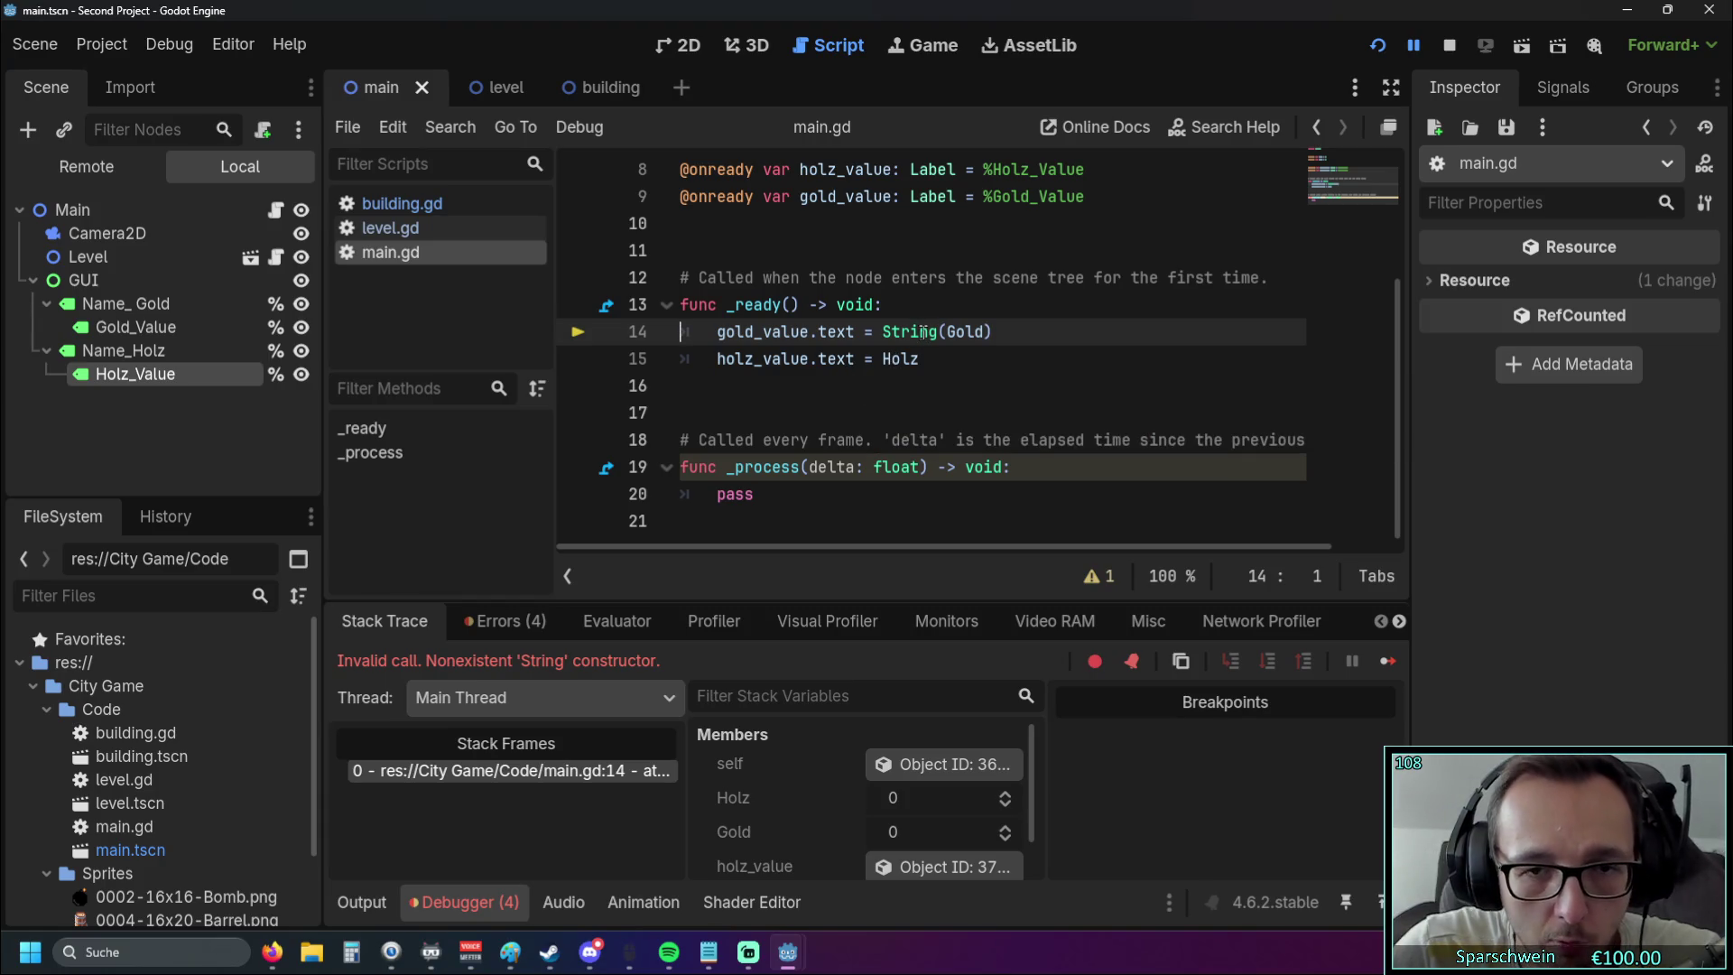
mouse_move(916, 332)
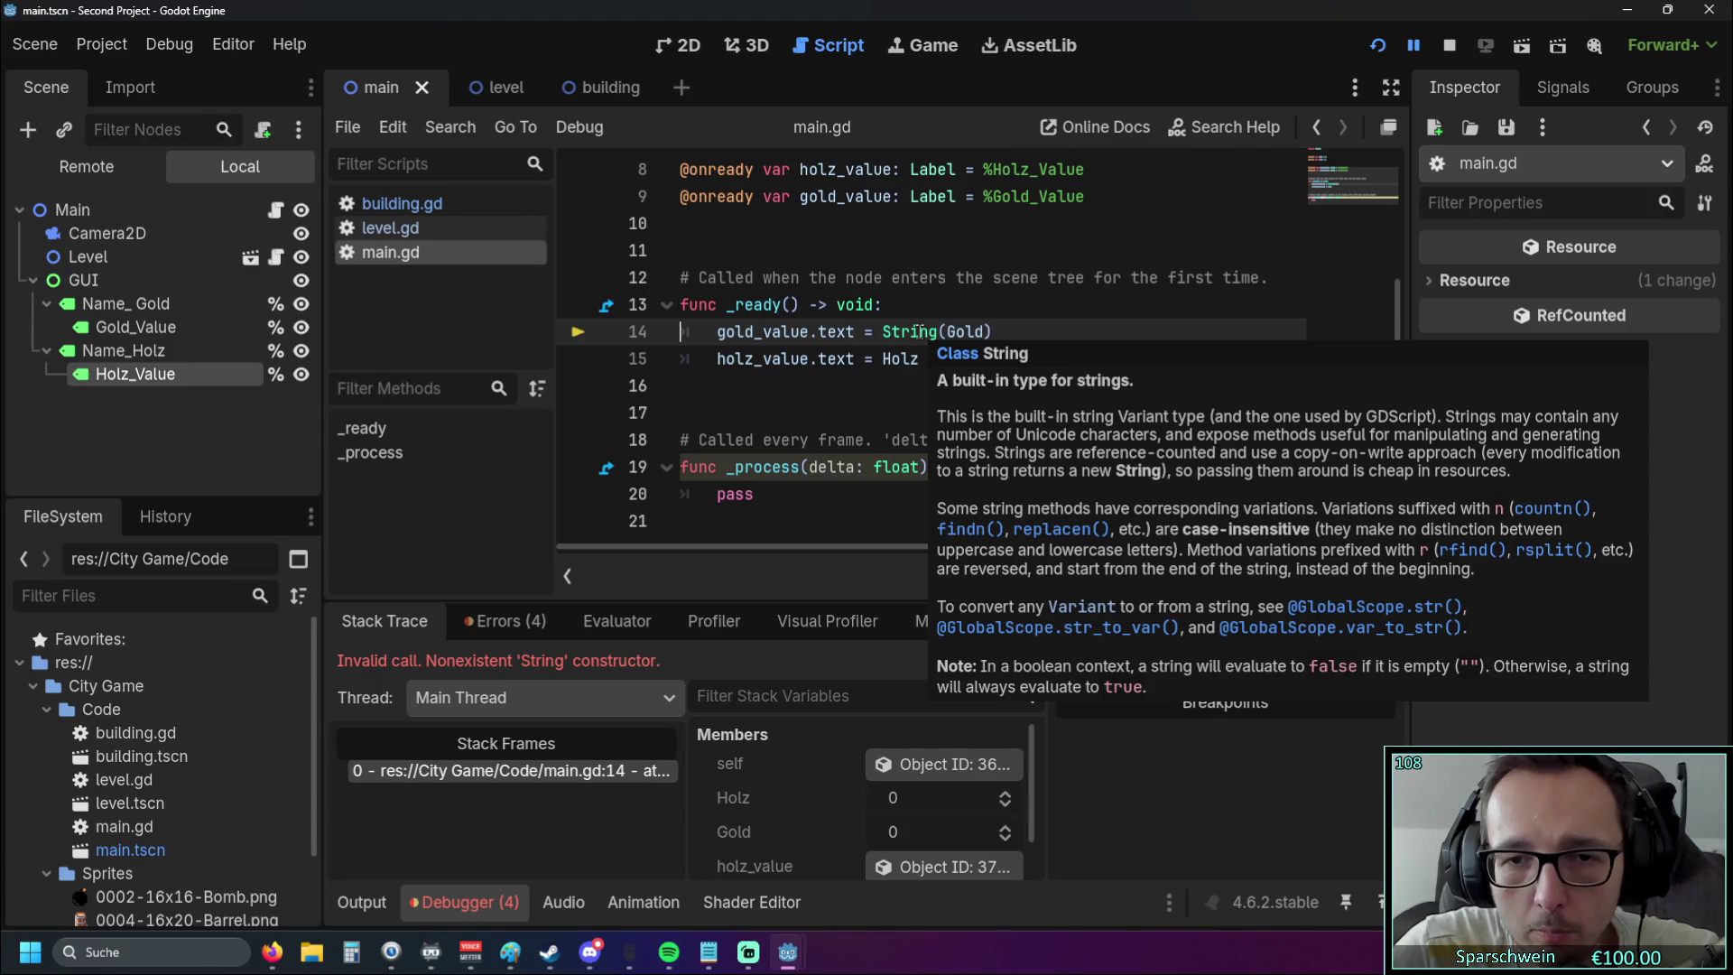
Step: Delete the String( wrapper and closing parenthesis around Gold on line 14
double_click(886, 332)
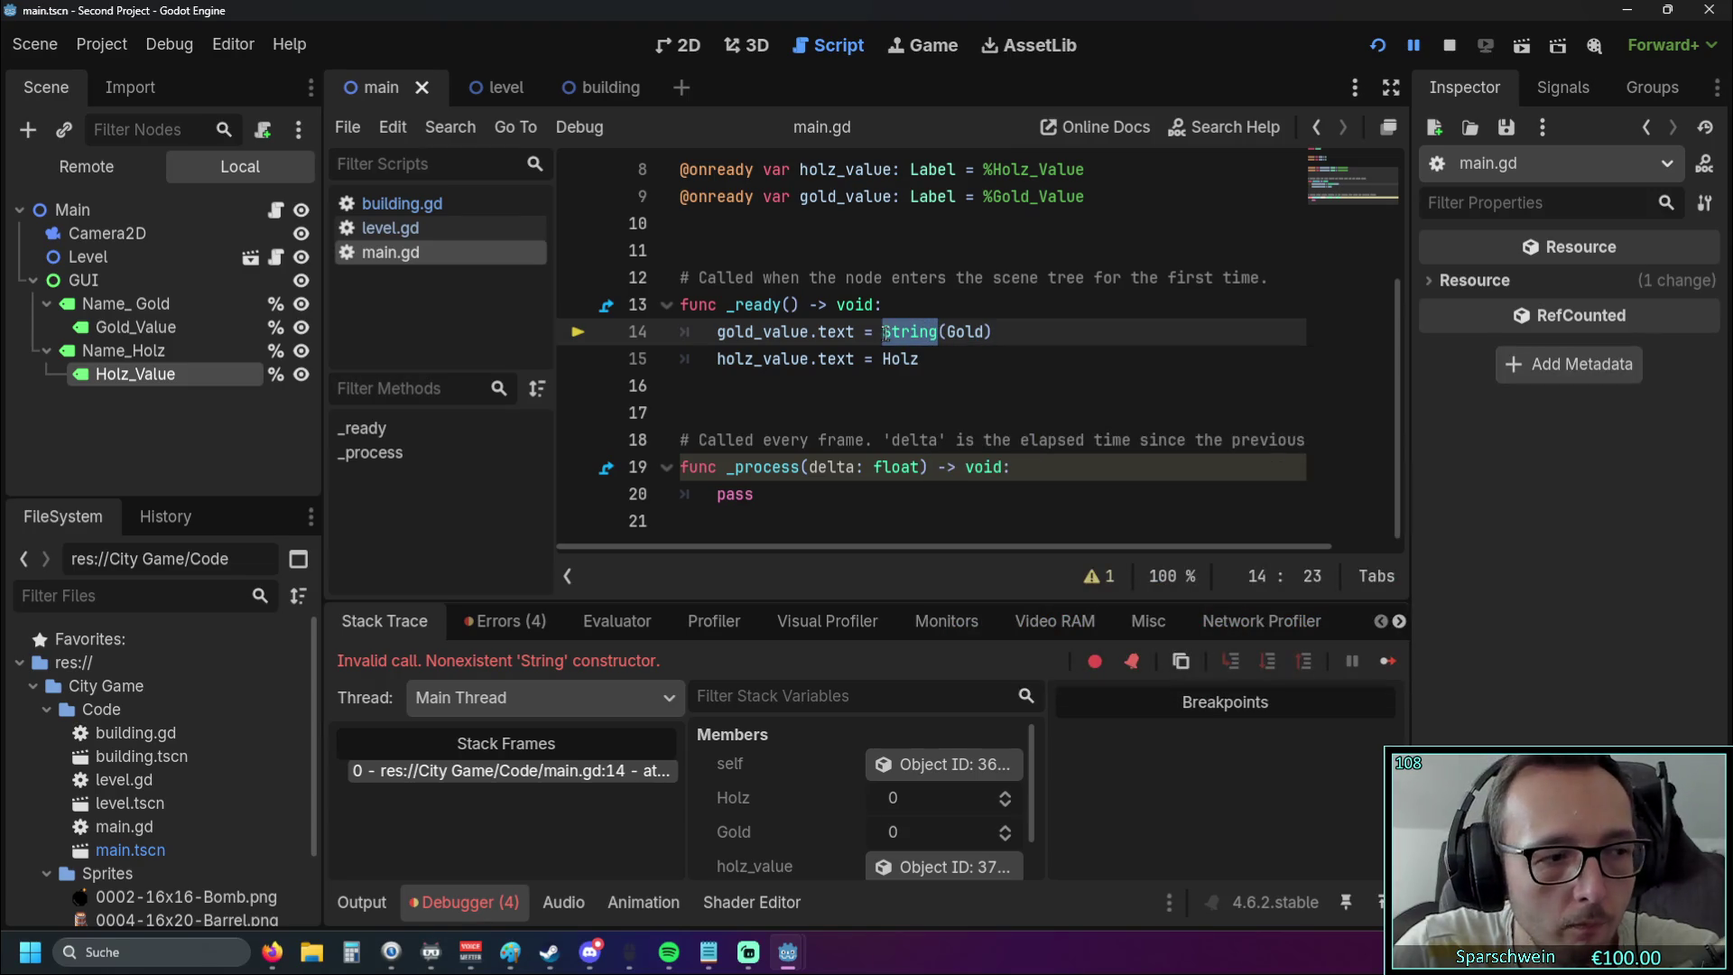
key(Delete)
key(Delete)
key(BackSpace)
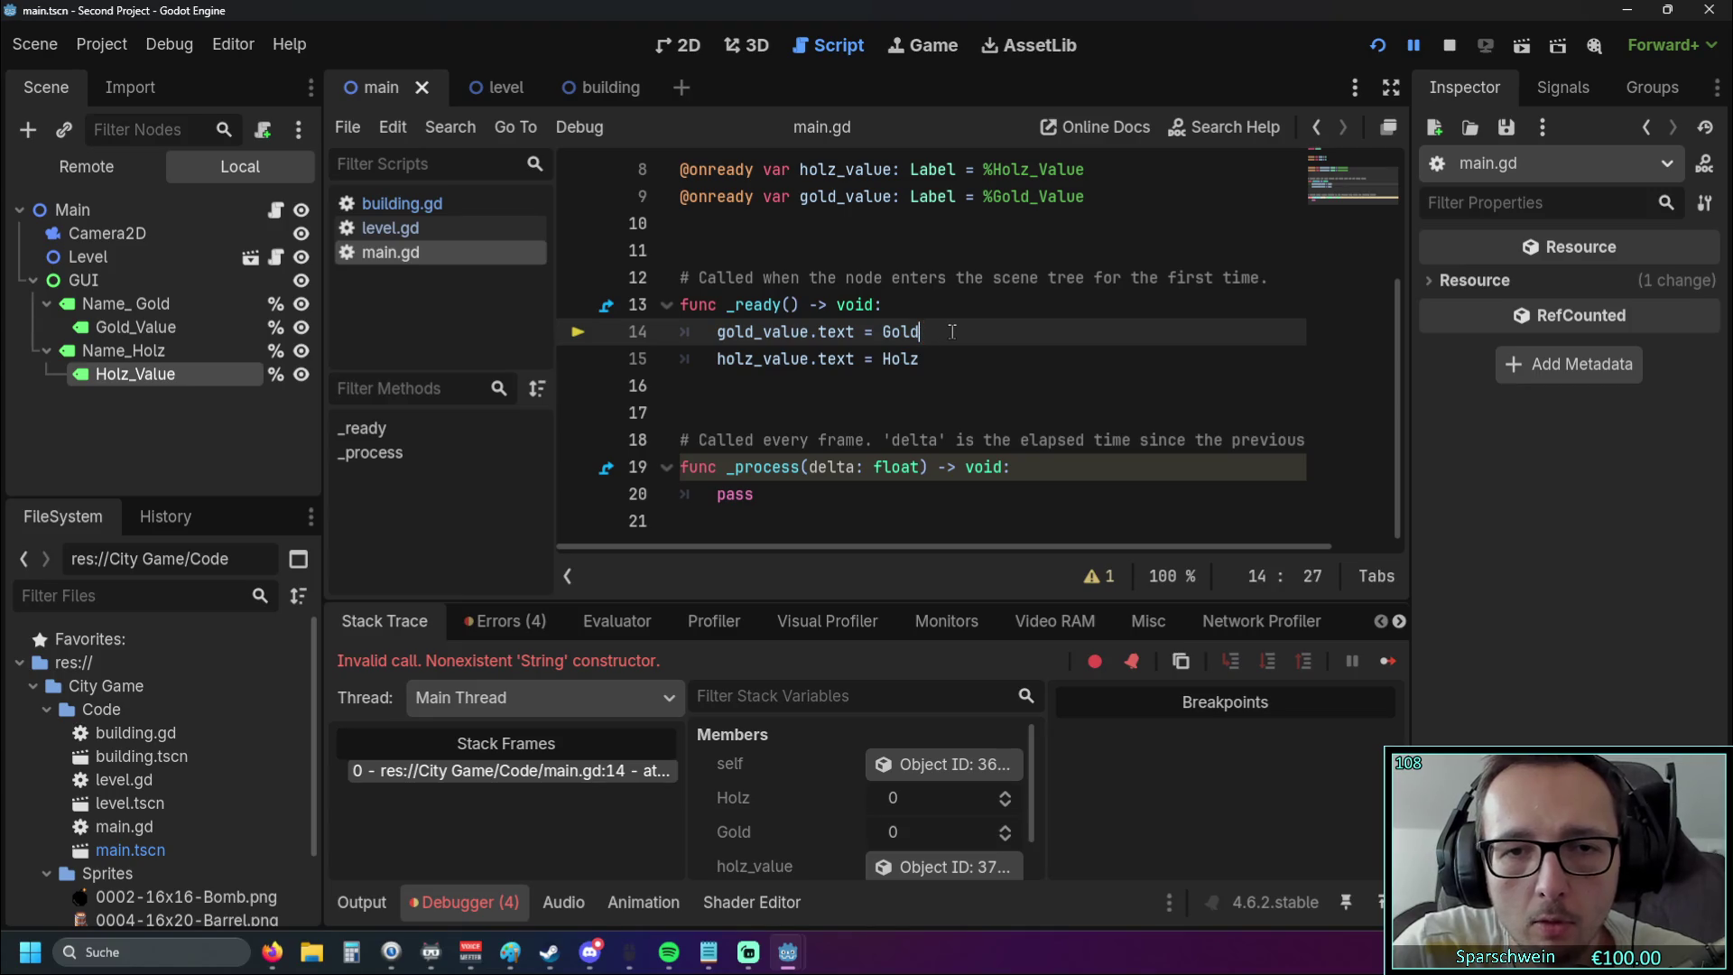
text(string)
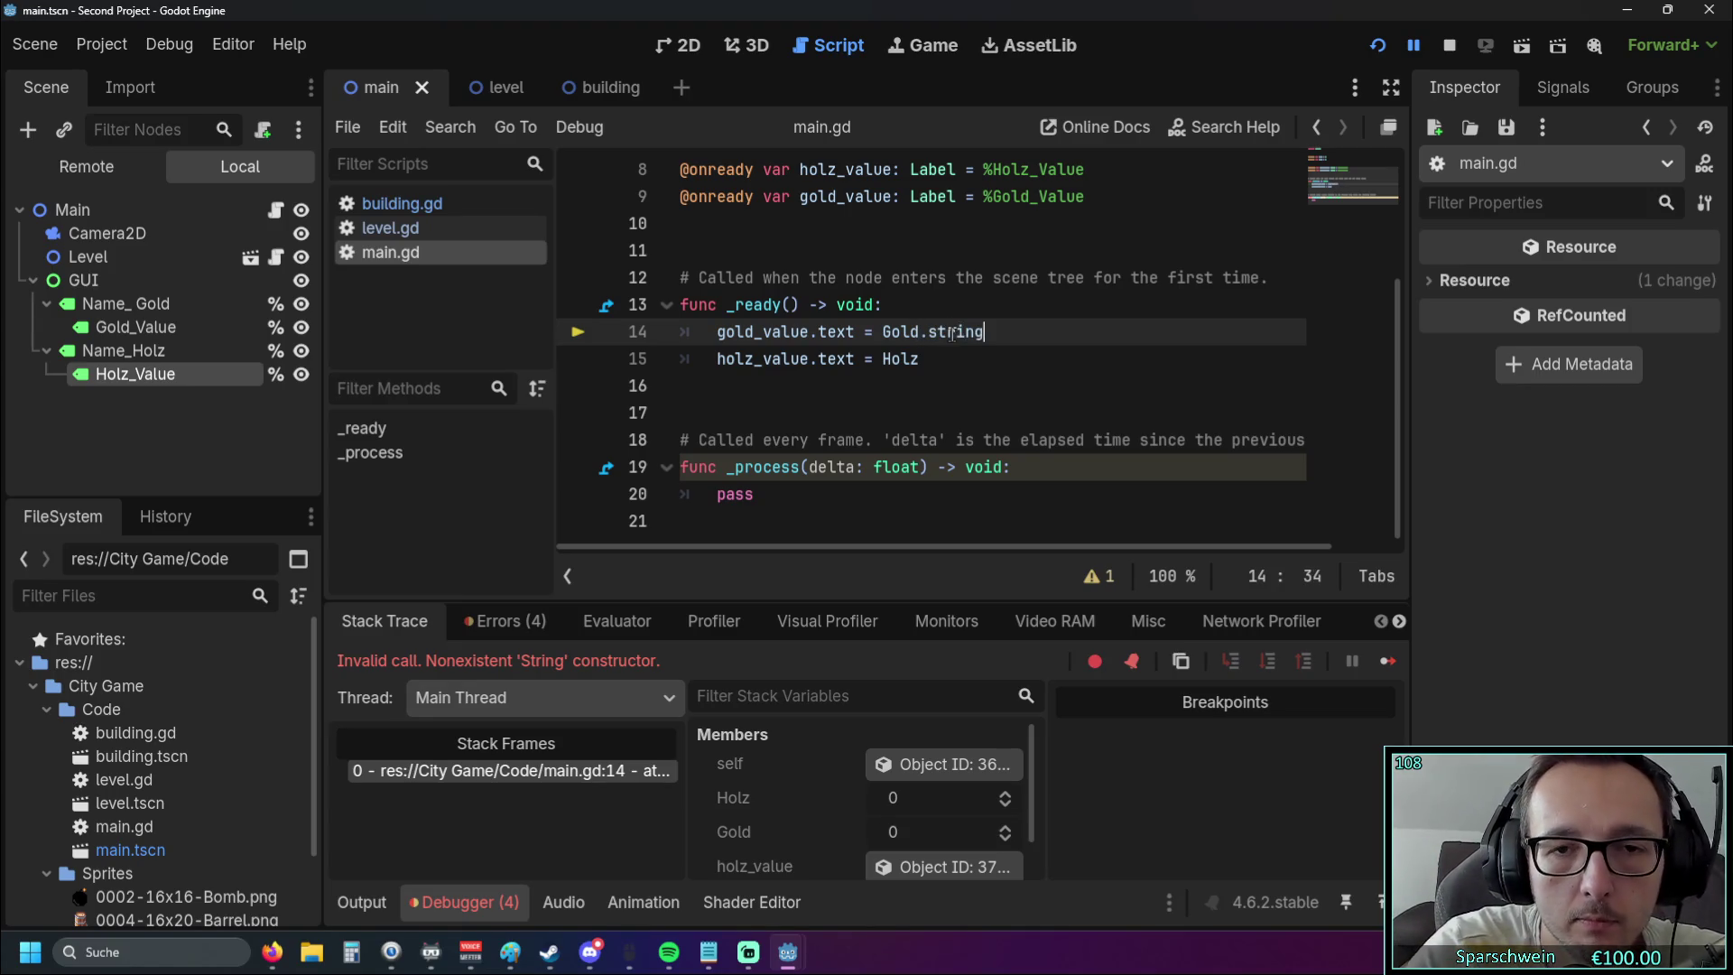
key(BackSpace)
key(BackSpace)
key(BackSpace)
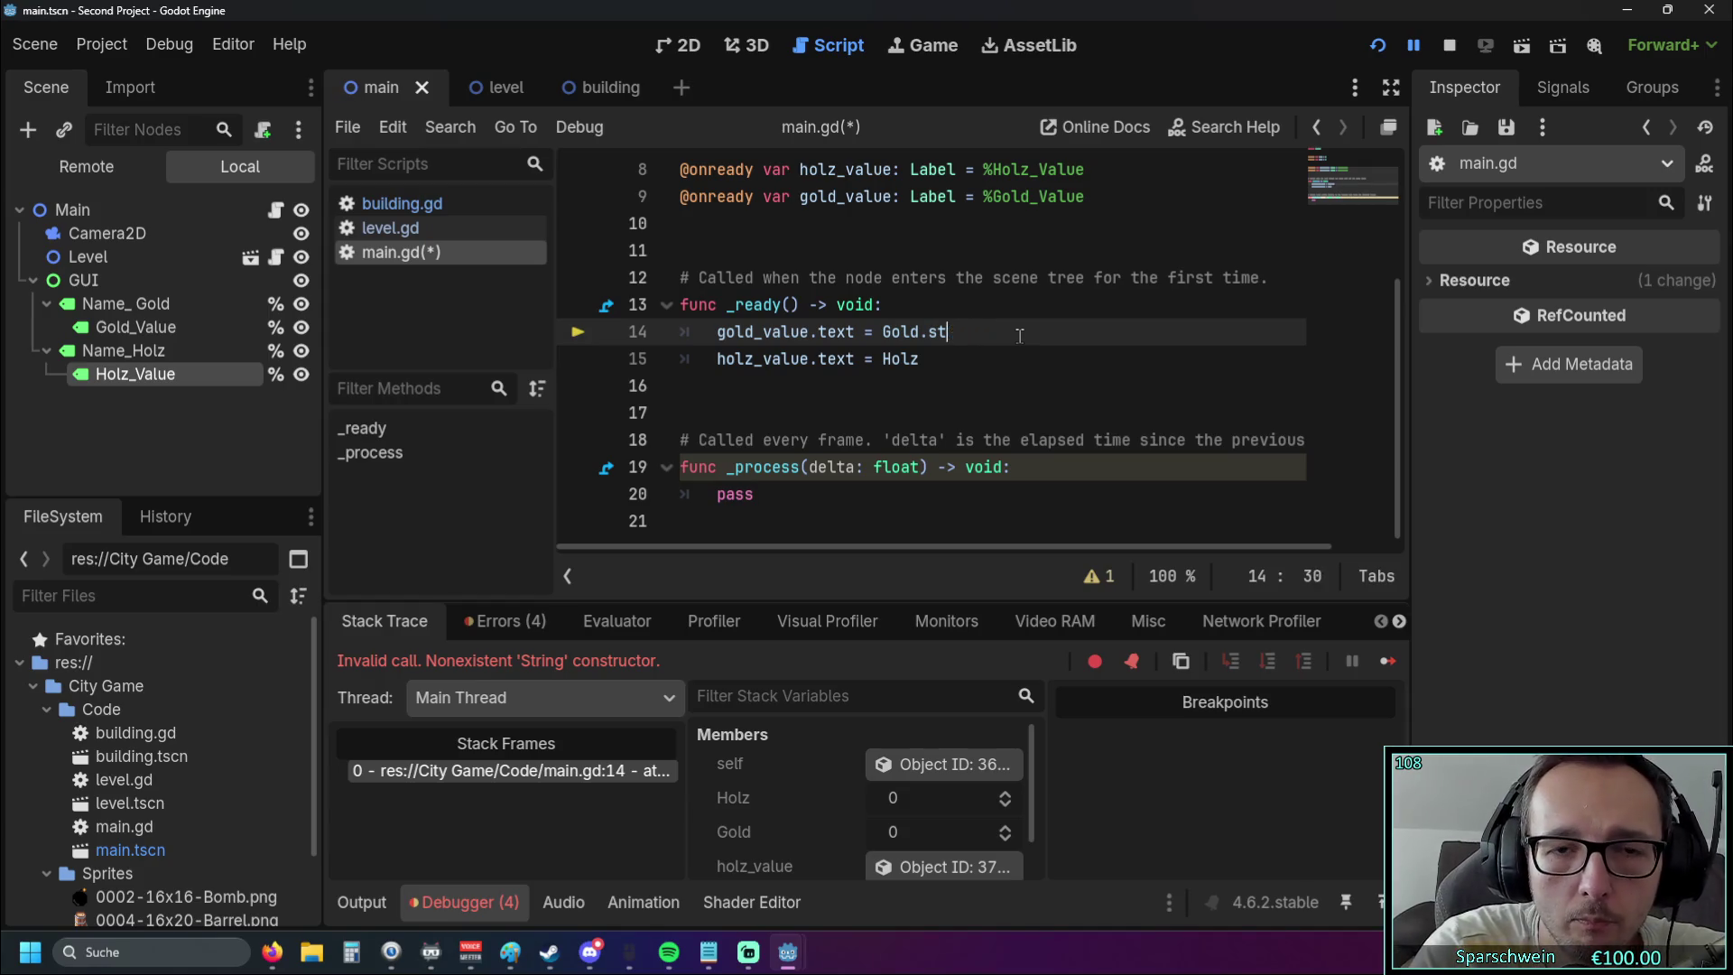
Step: Try a String prefix before Gold, then remove it, leaving plain Gold
click(885, 332)
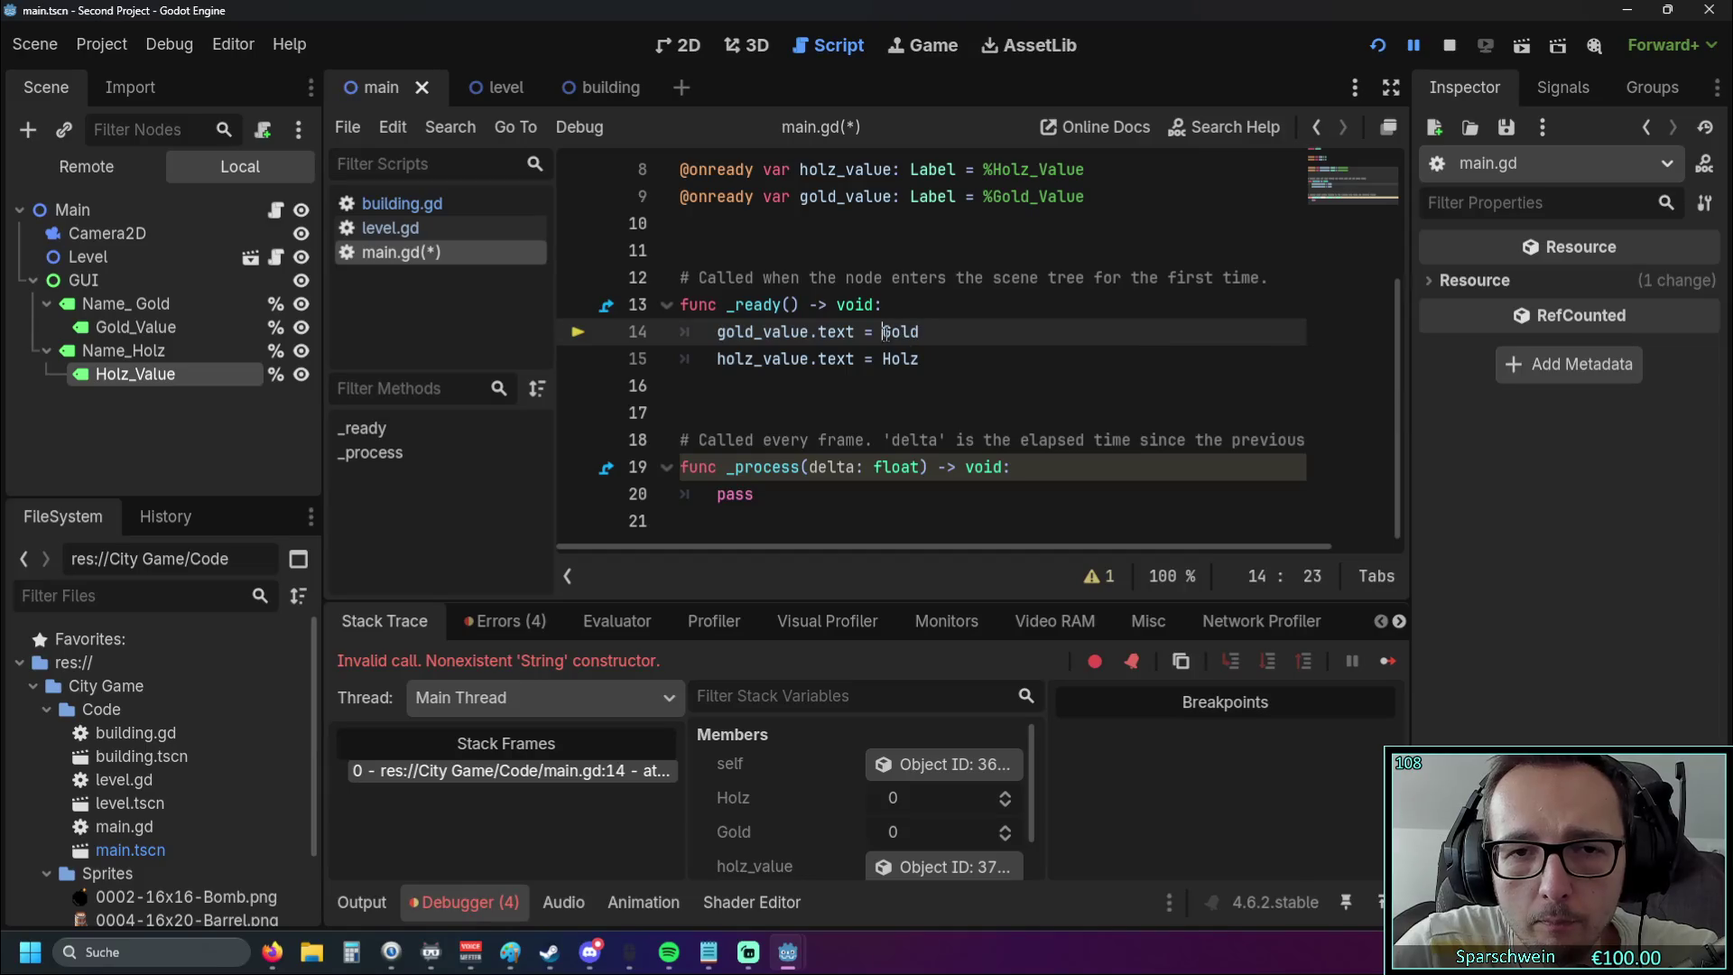
text(S)
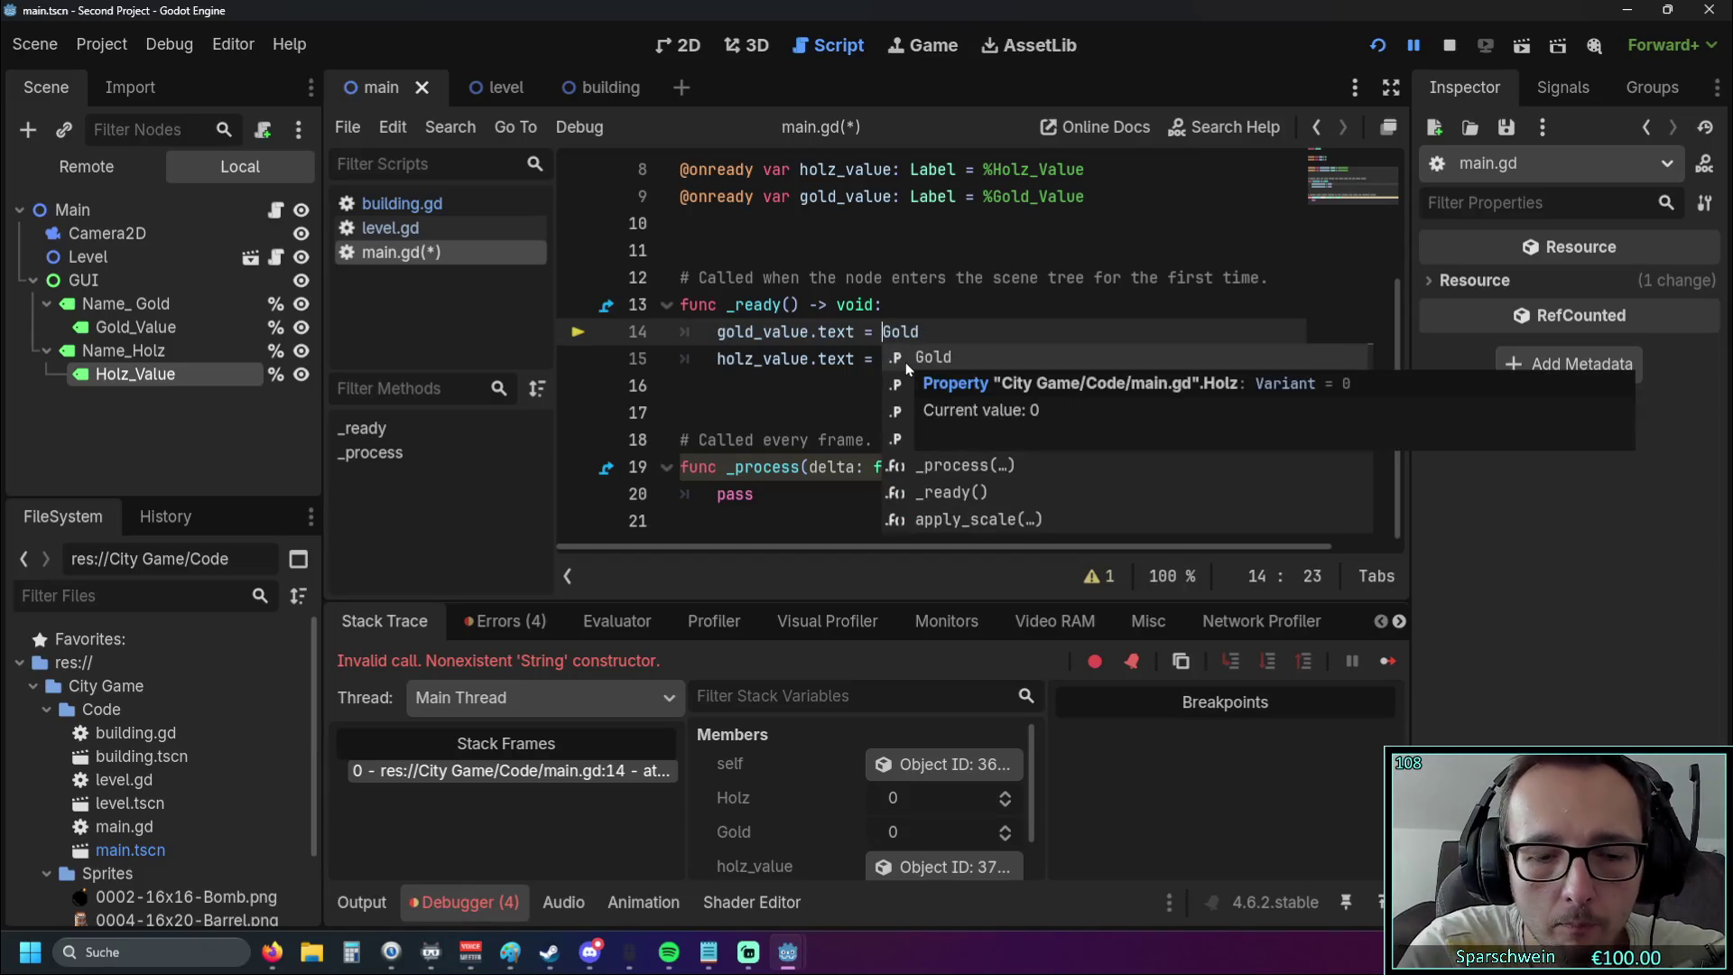
text(tring)
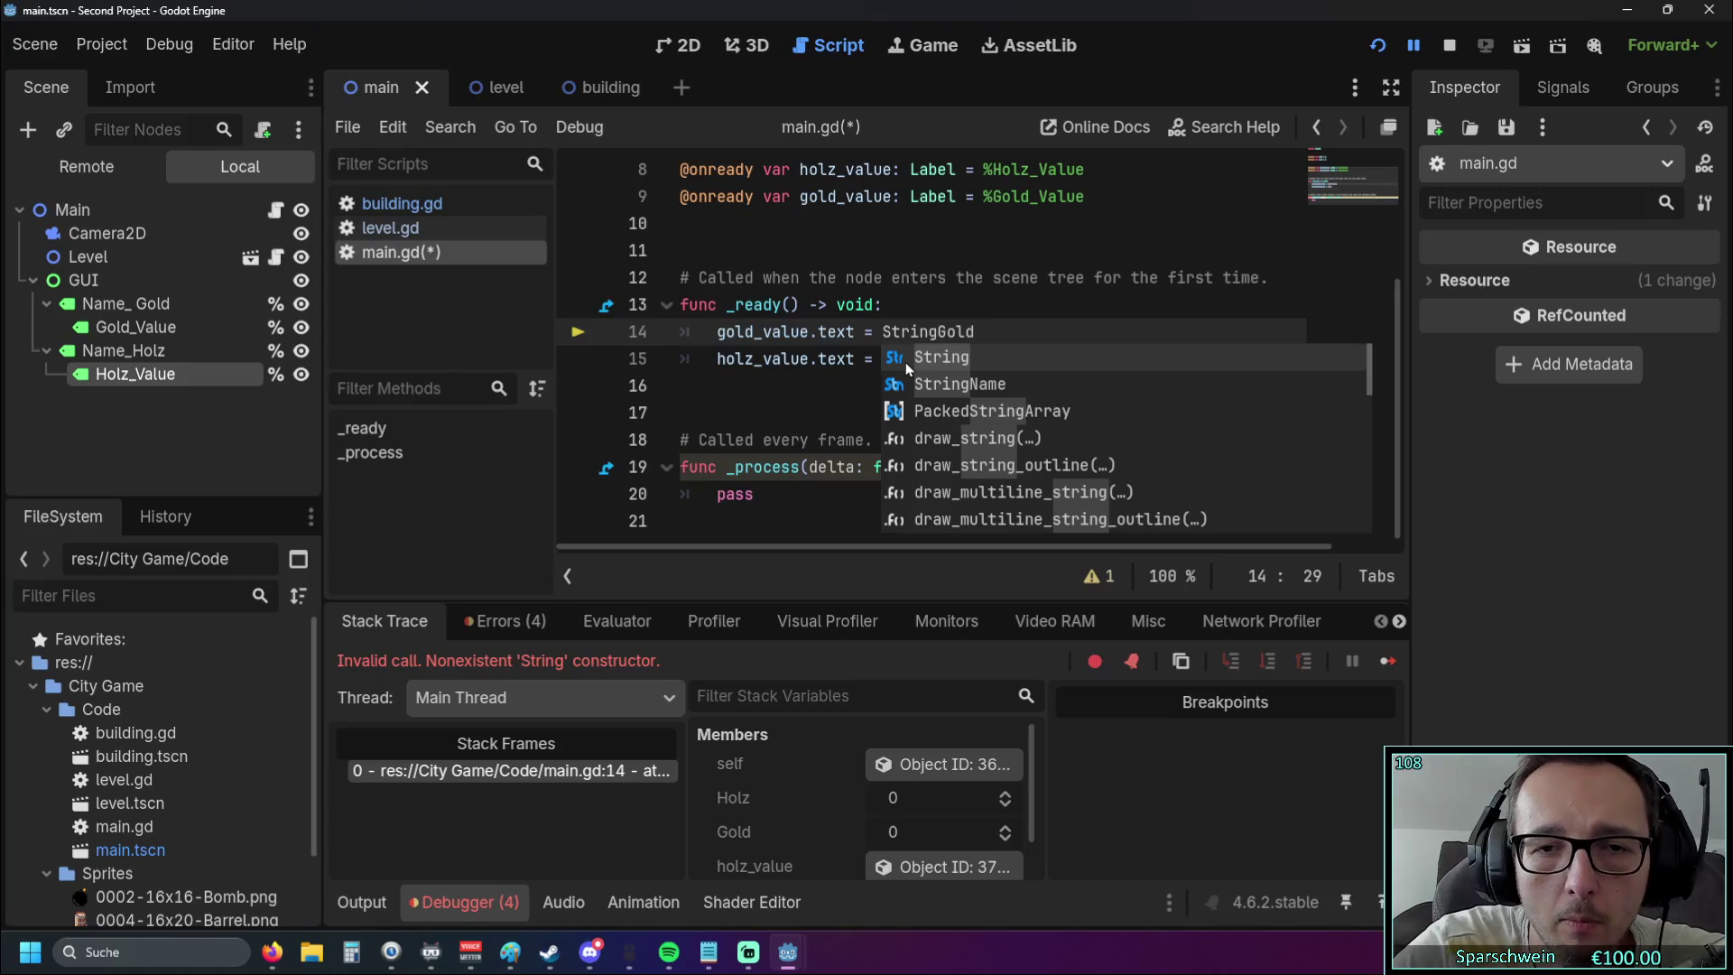
key(Down)
key(Down)
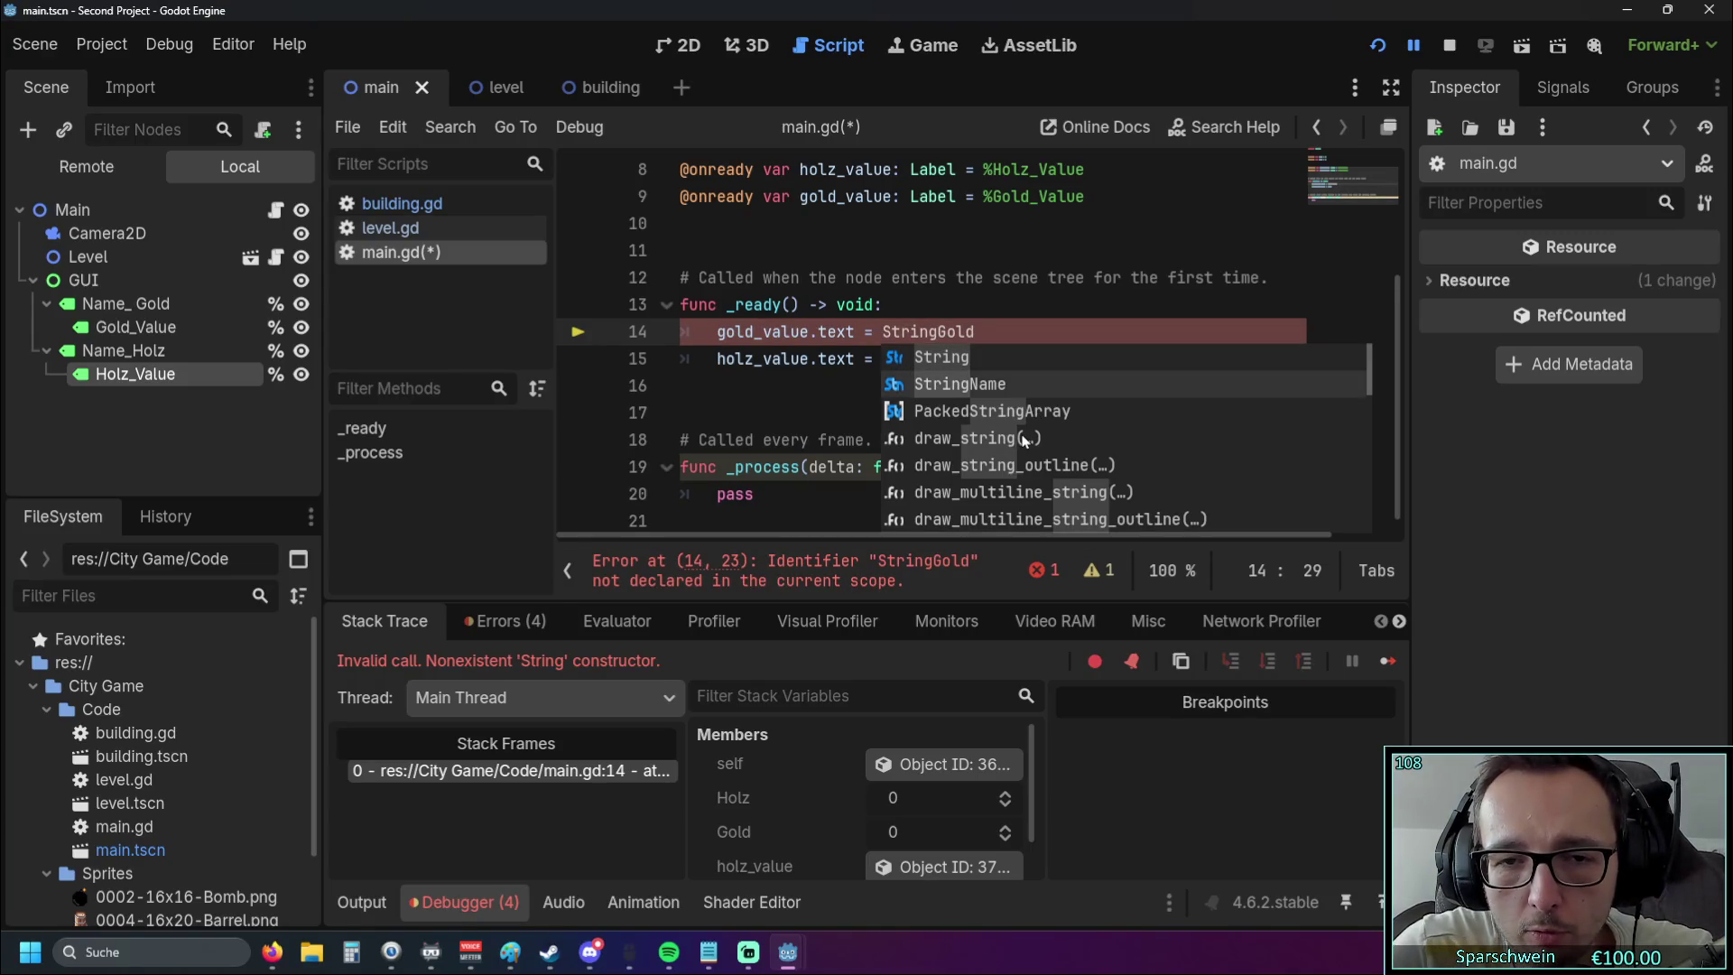
scroll(1017, 447, down, 3)
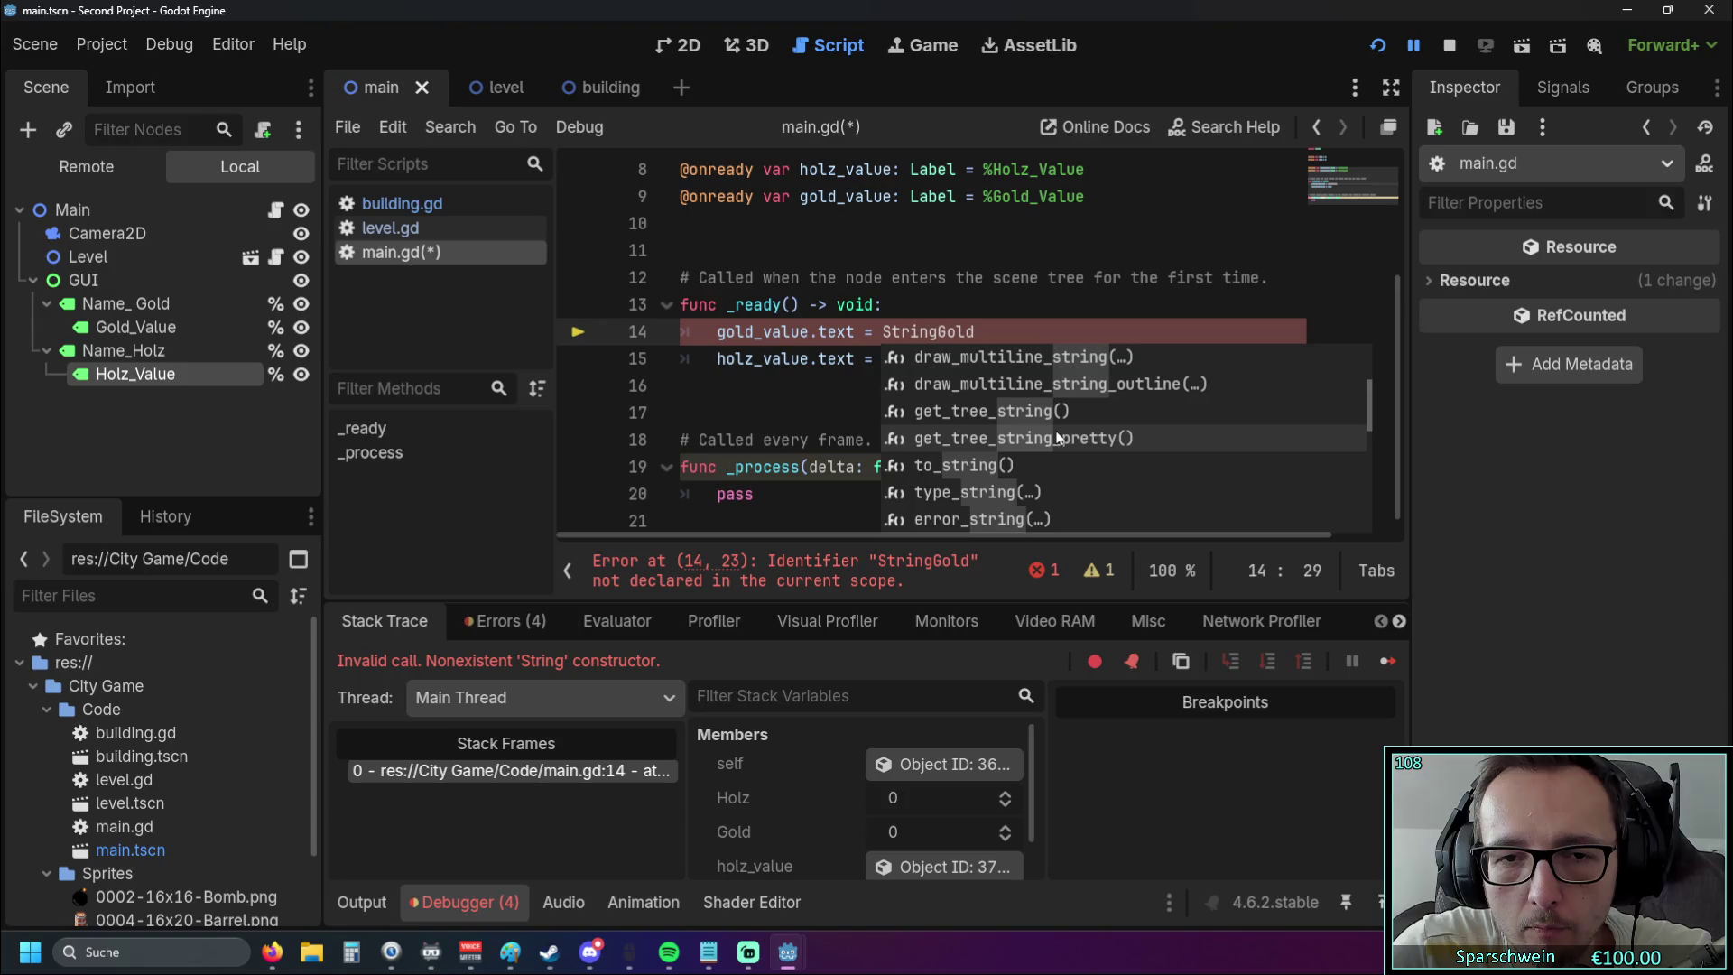
scroll(1058, 438, down, 1)
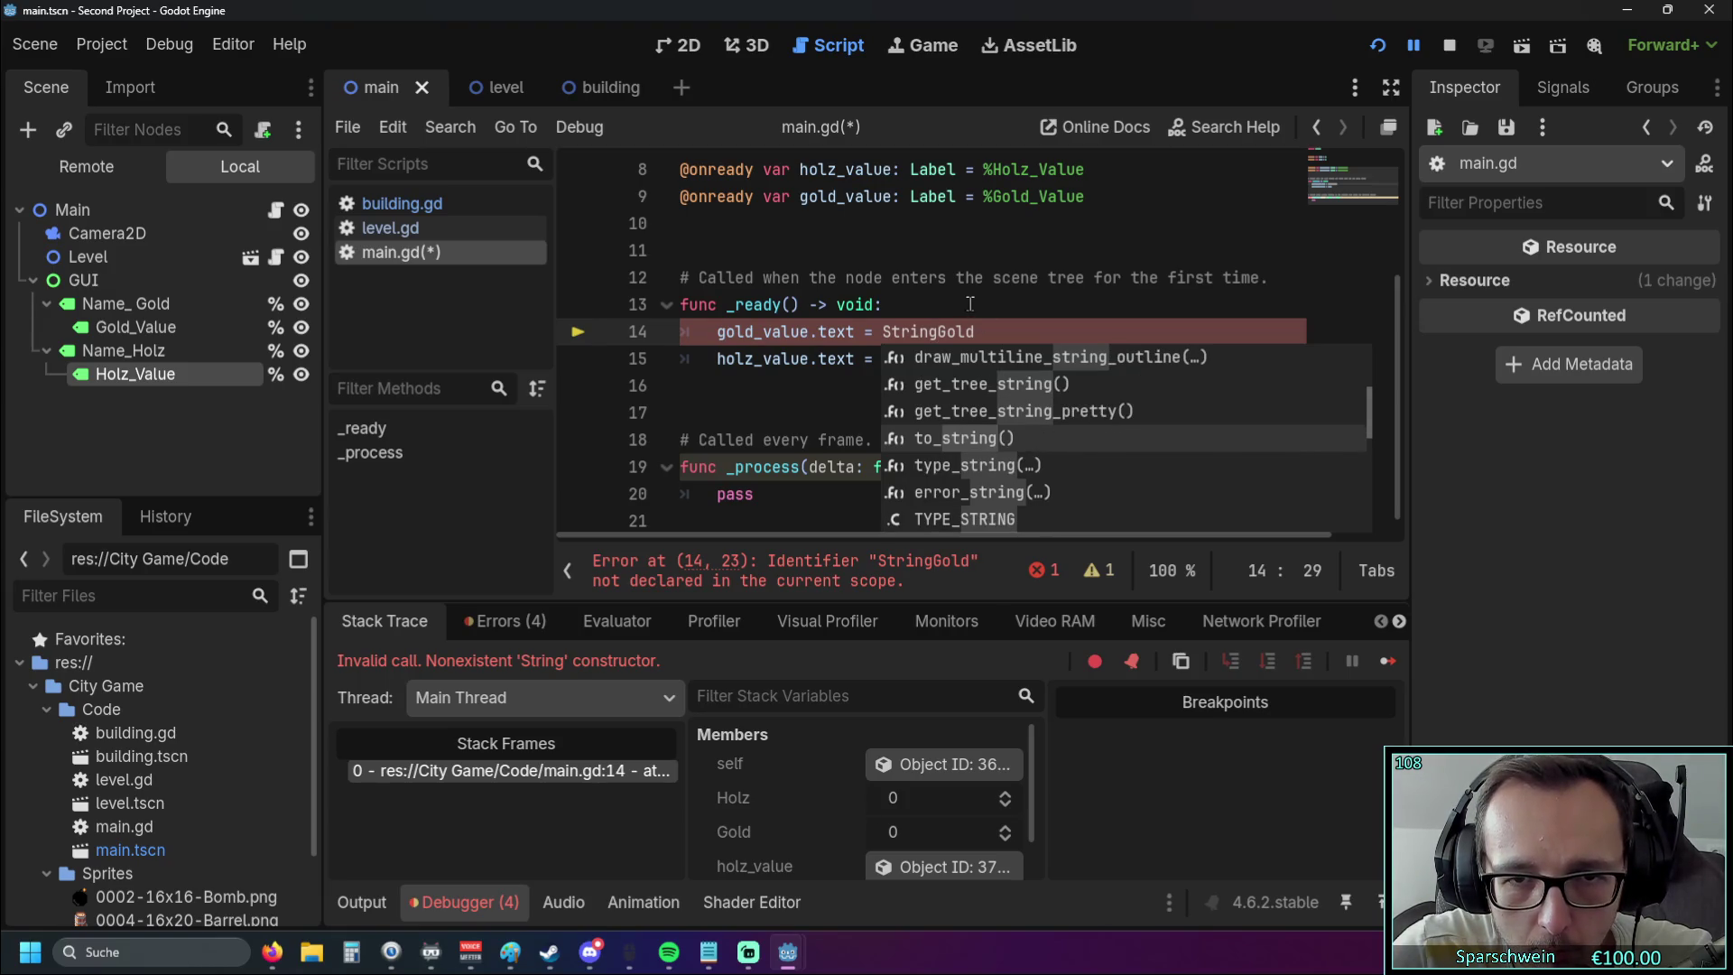
key(Escape)
drag(936, 331, 886, 331)
key(BackSpace)
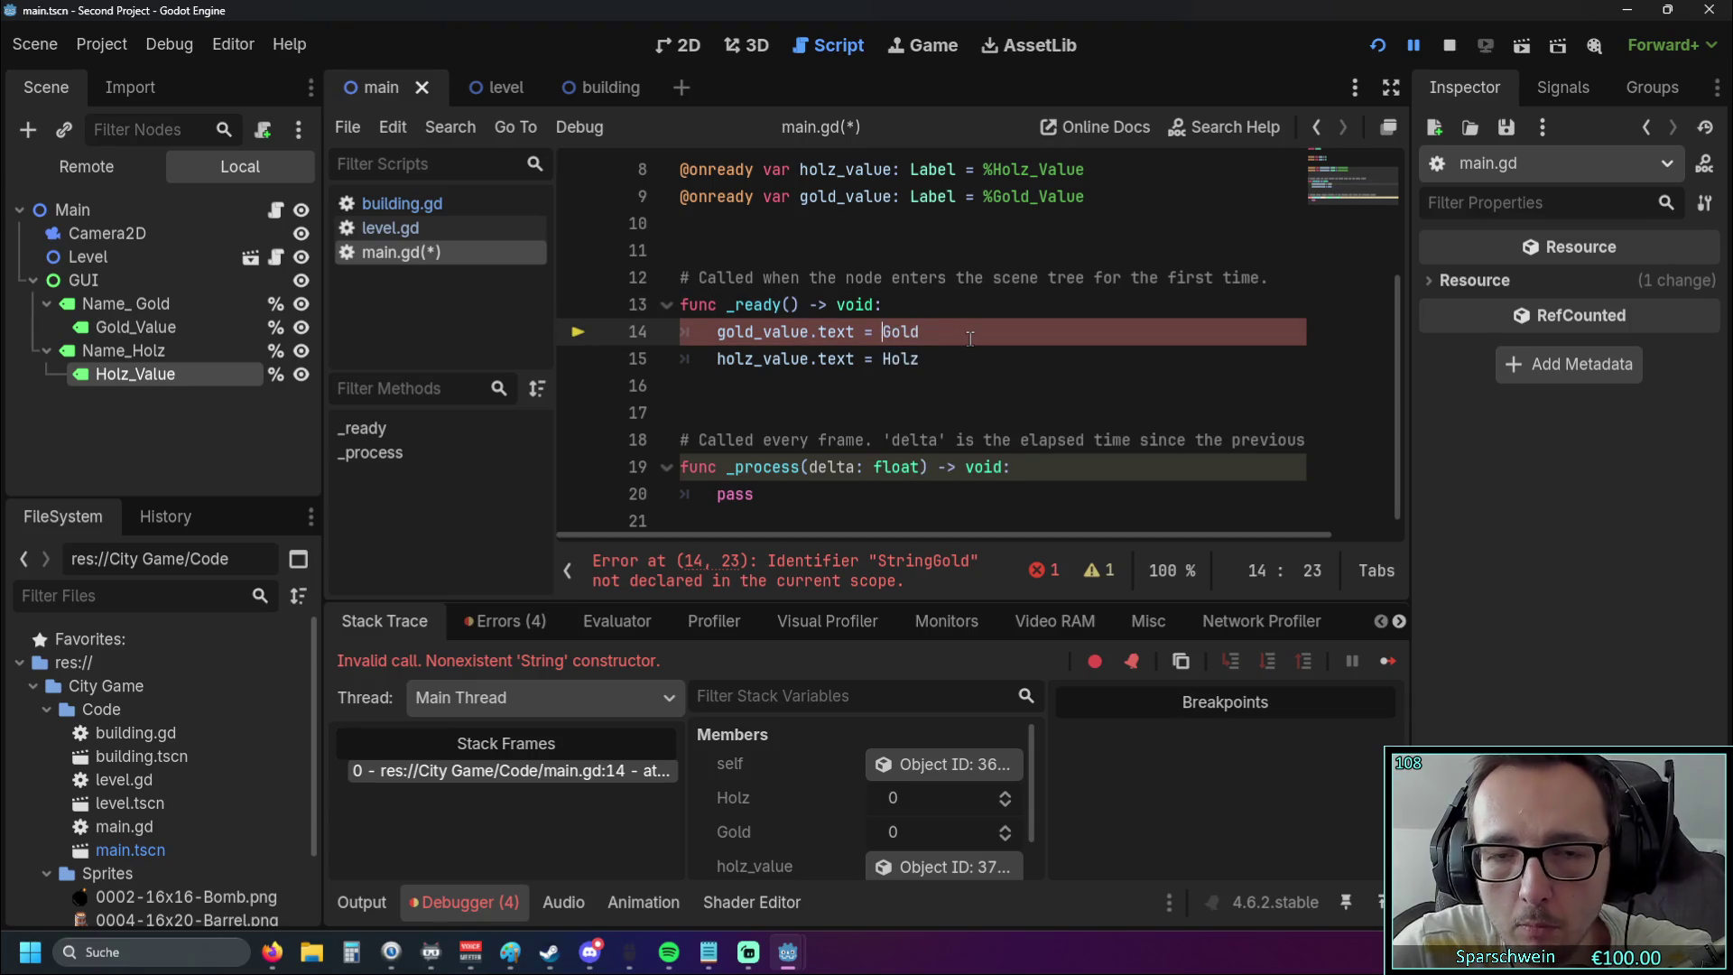
Step: Insert a to_string() call on line 14, leaving its parentheses empty
click(957, 333)
text(.to)
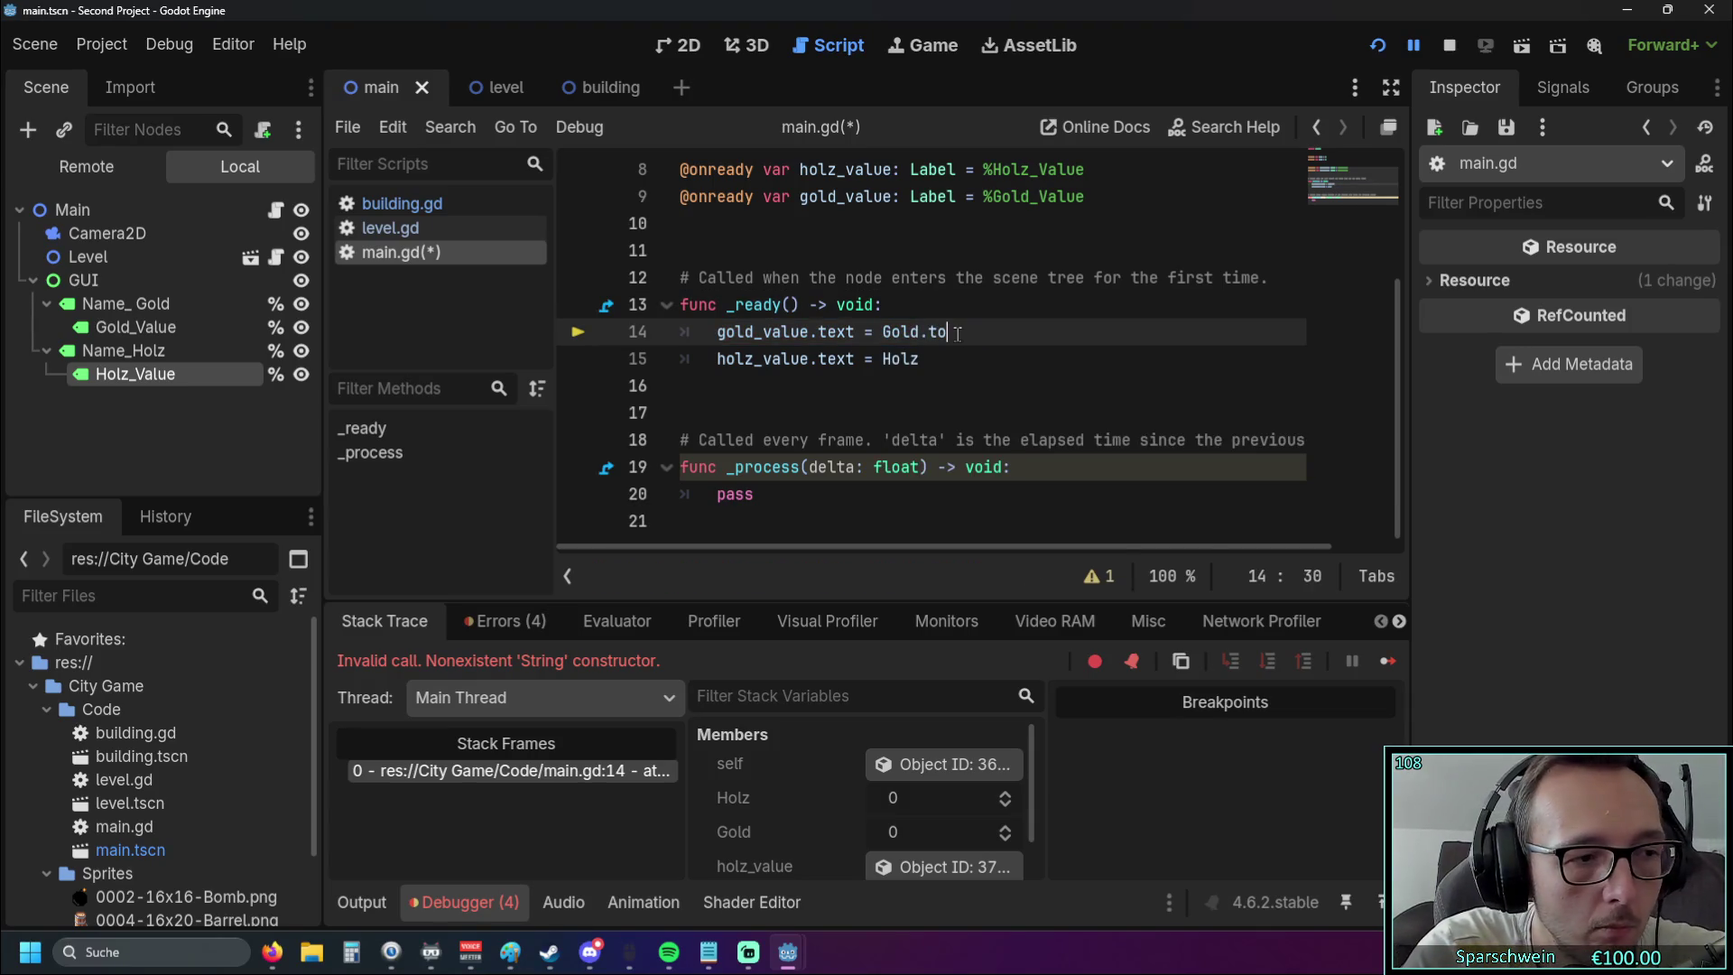
key(BackSpace)
key(BackSpace)
key(BackSpace)
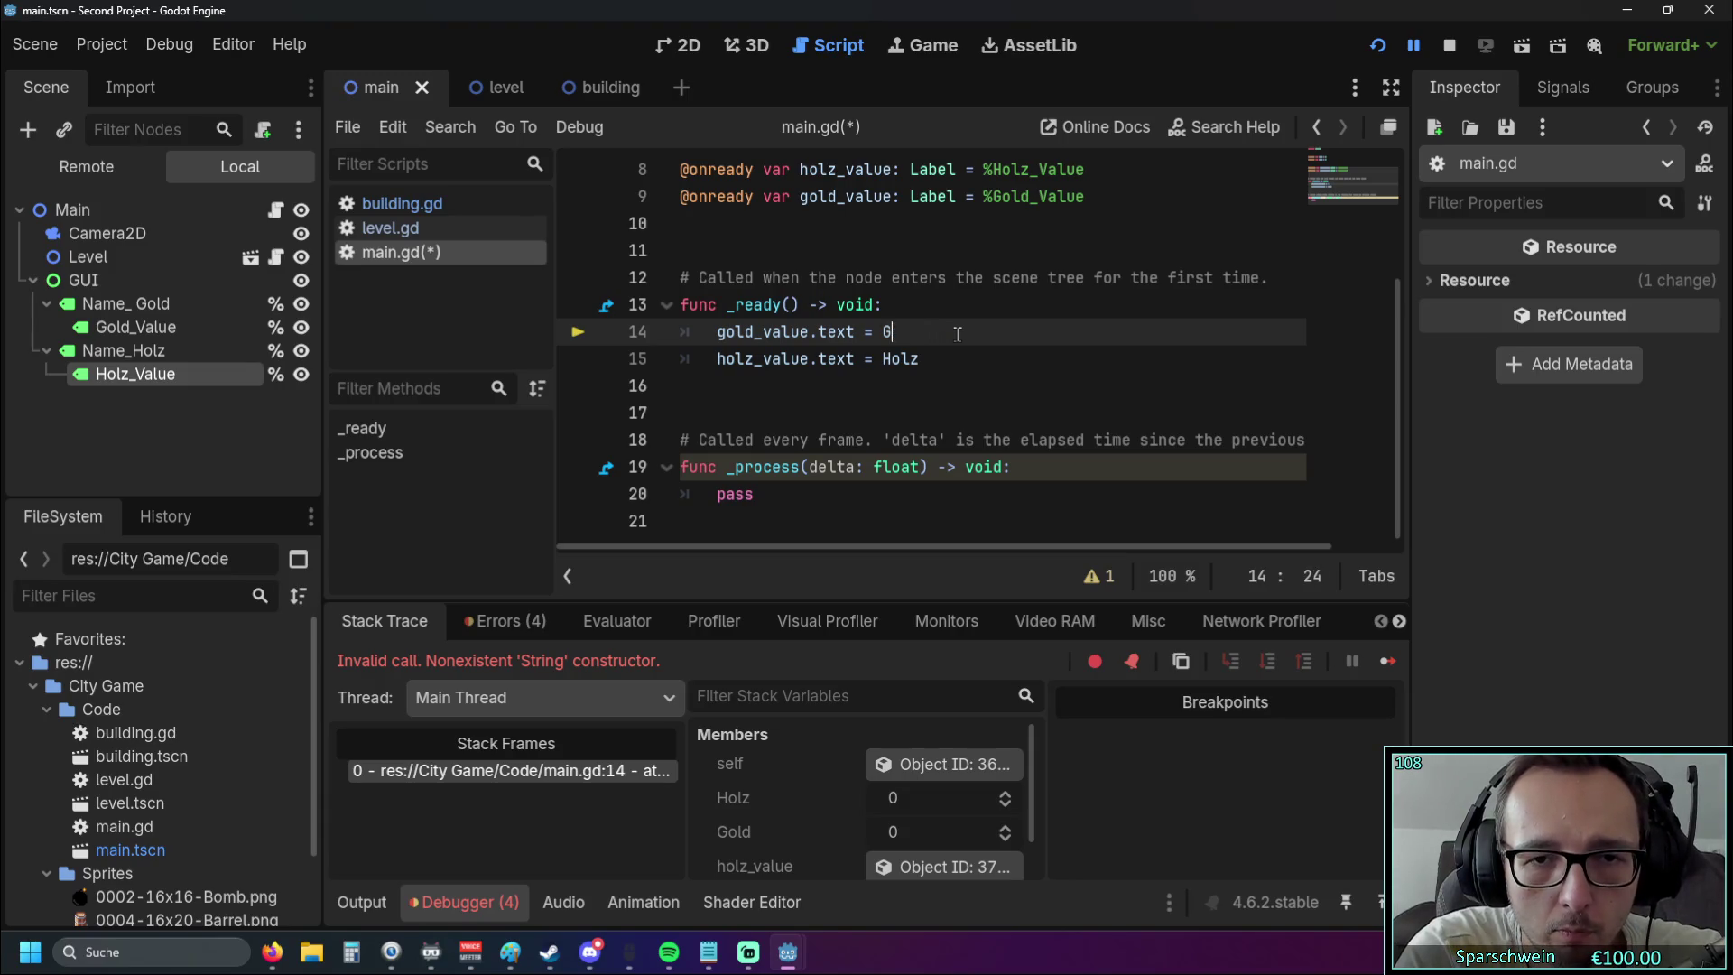
text(to)
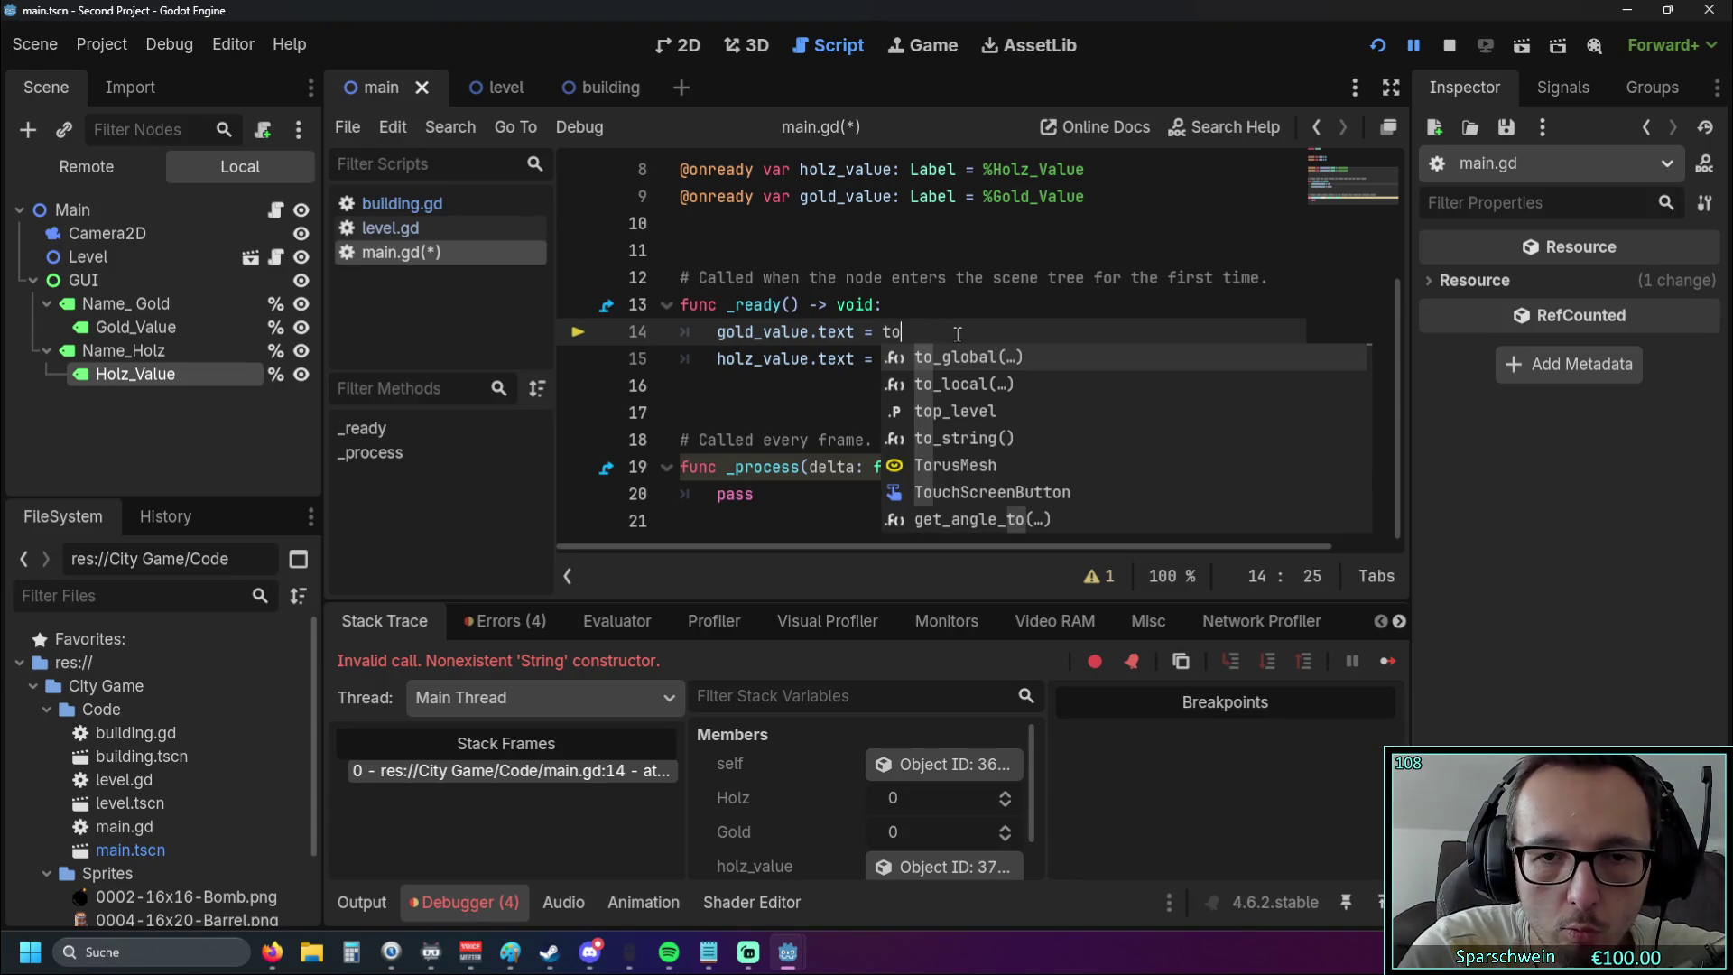
key(Down)
key(Down)
key(Down)
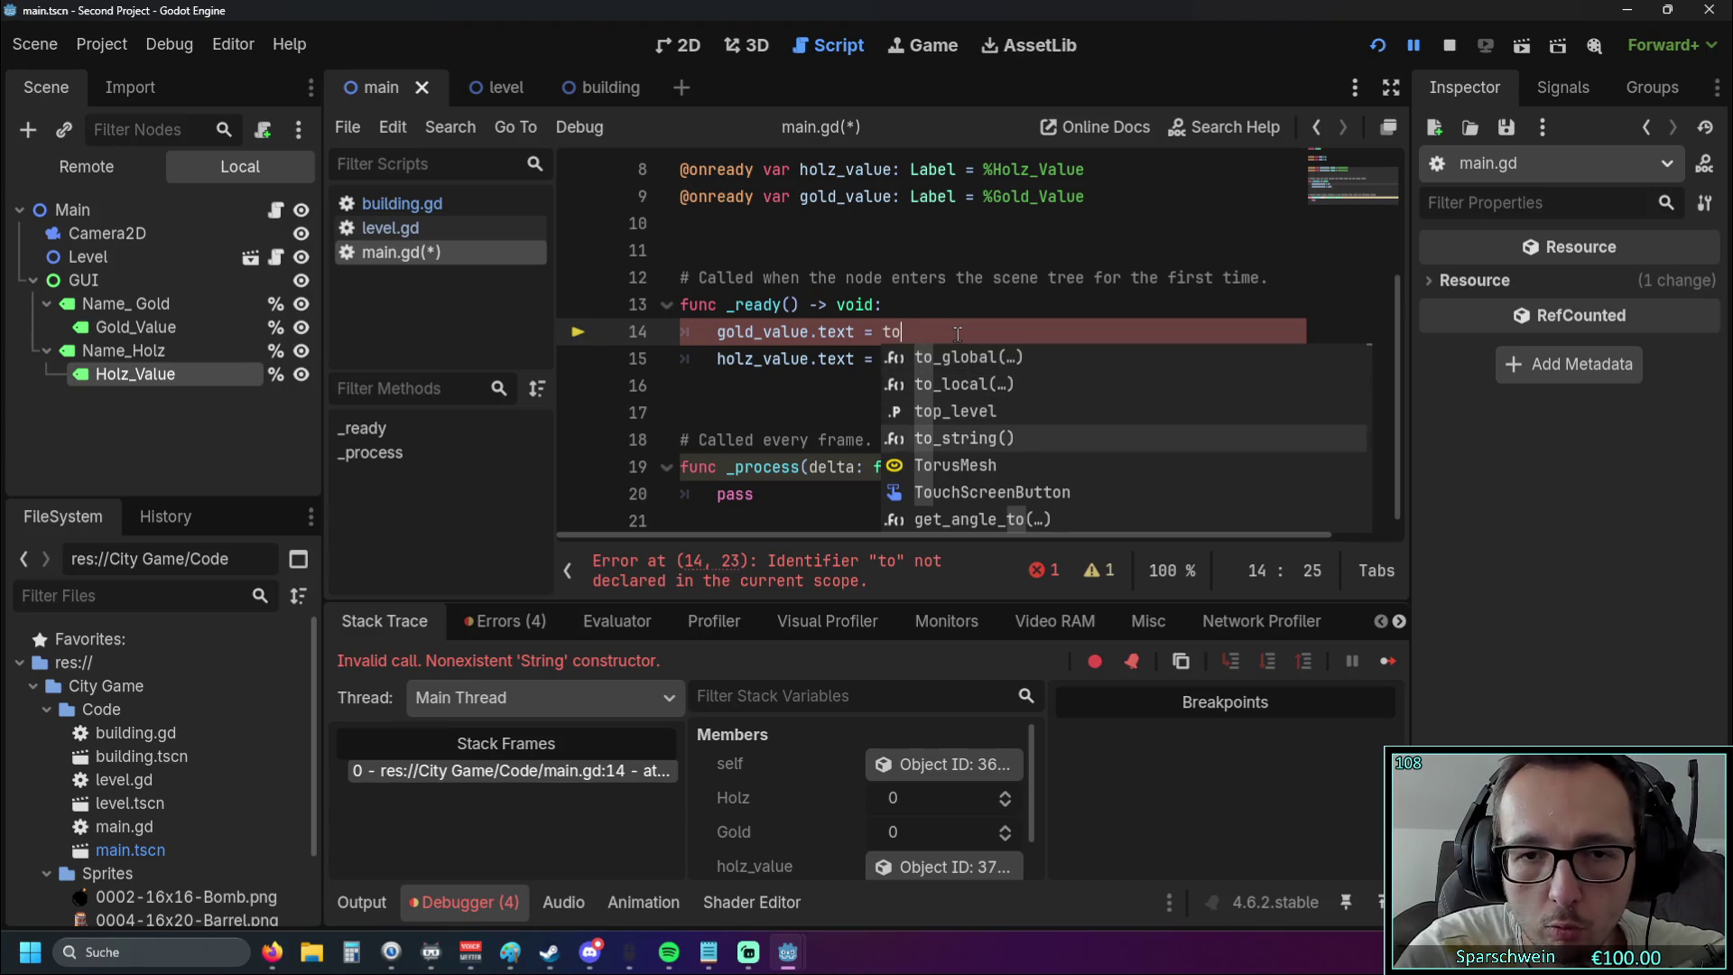
key(Return)
text(Gold)
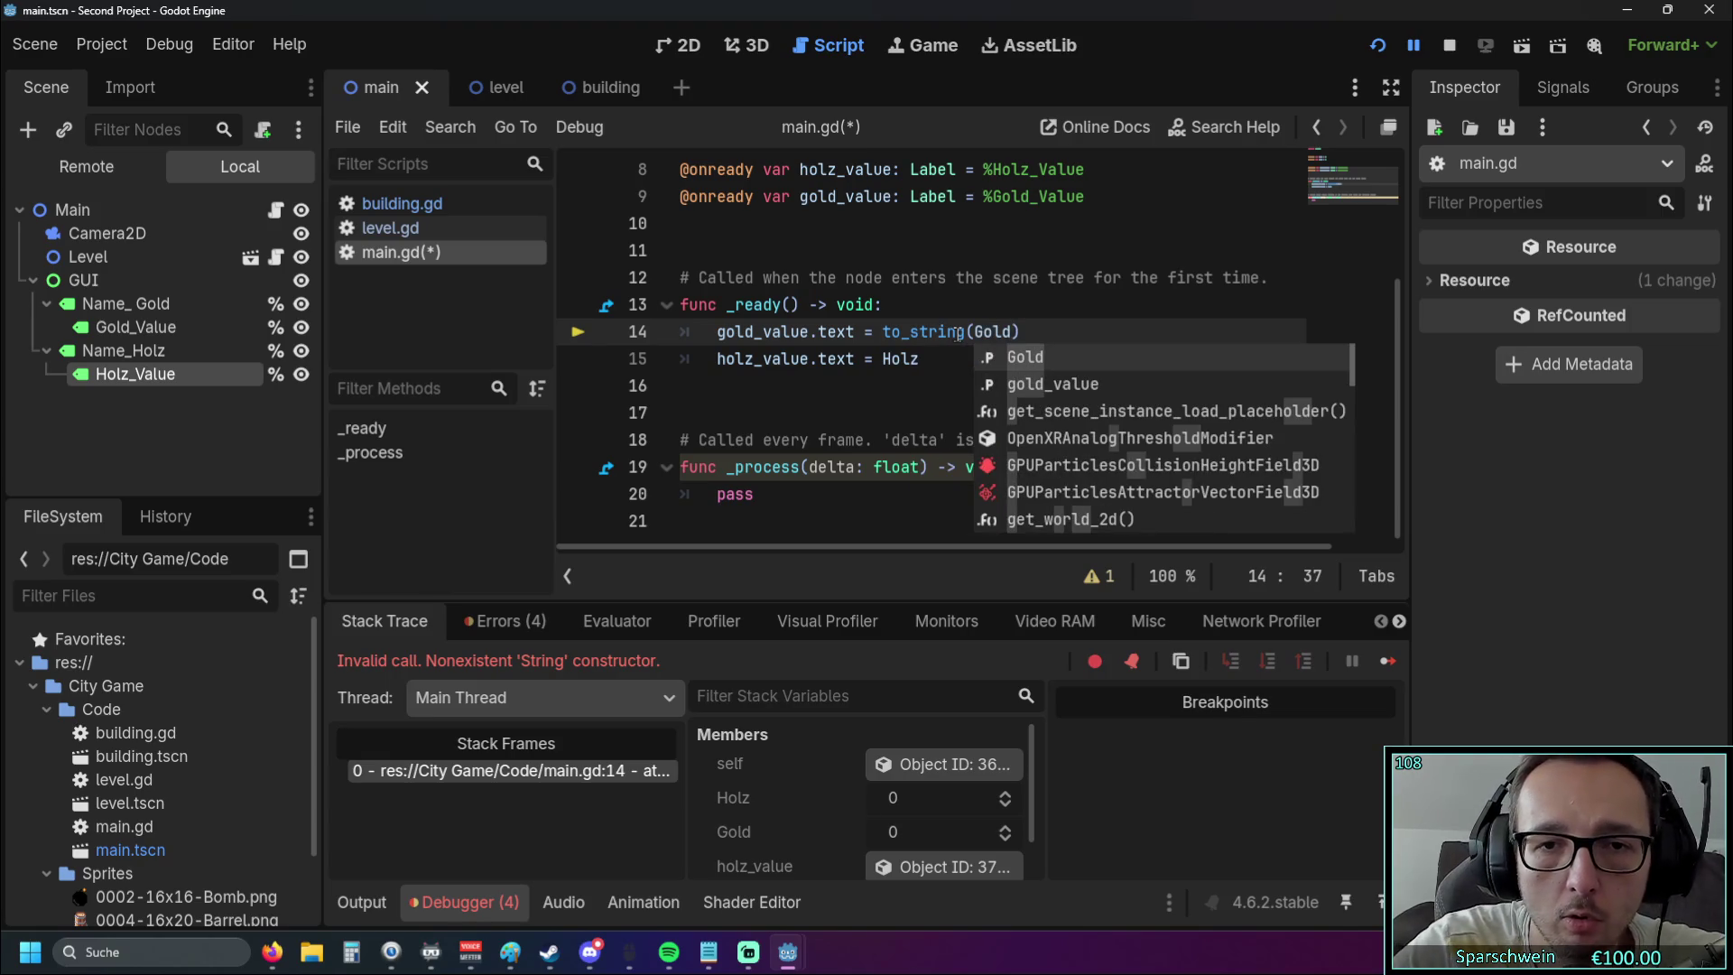
click(954, 332)
double_click(990, 332)
key(BackSpace)
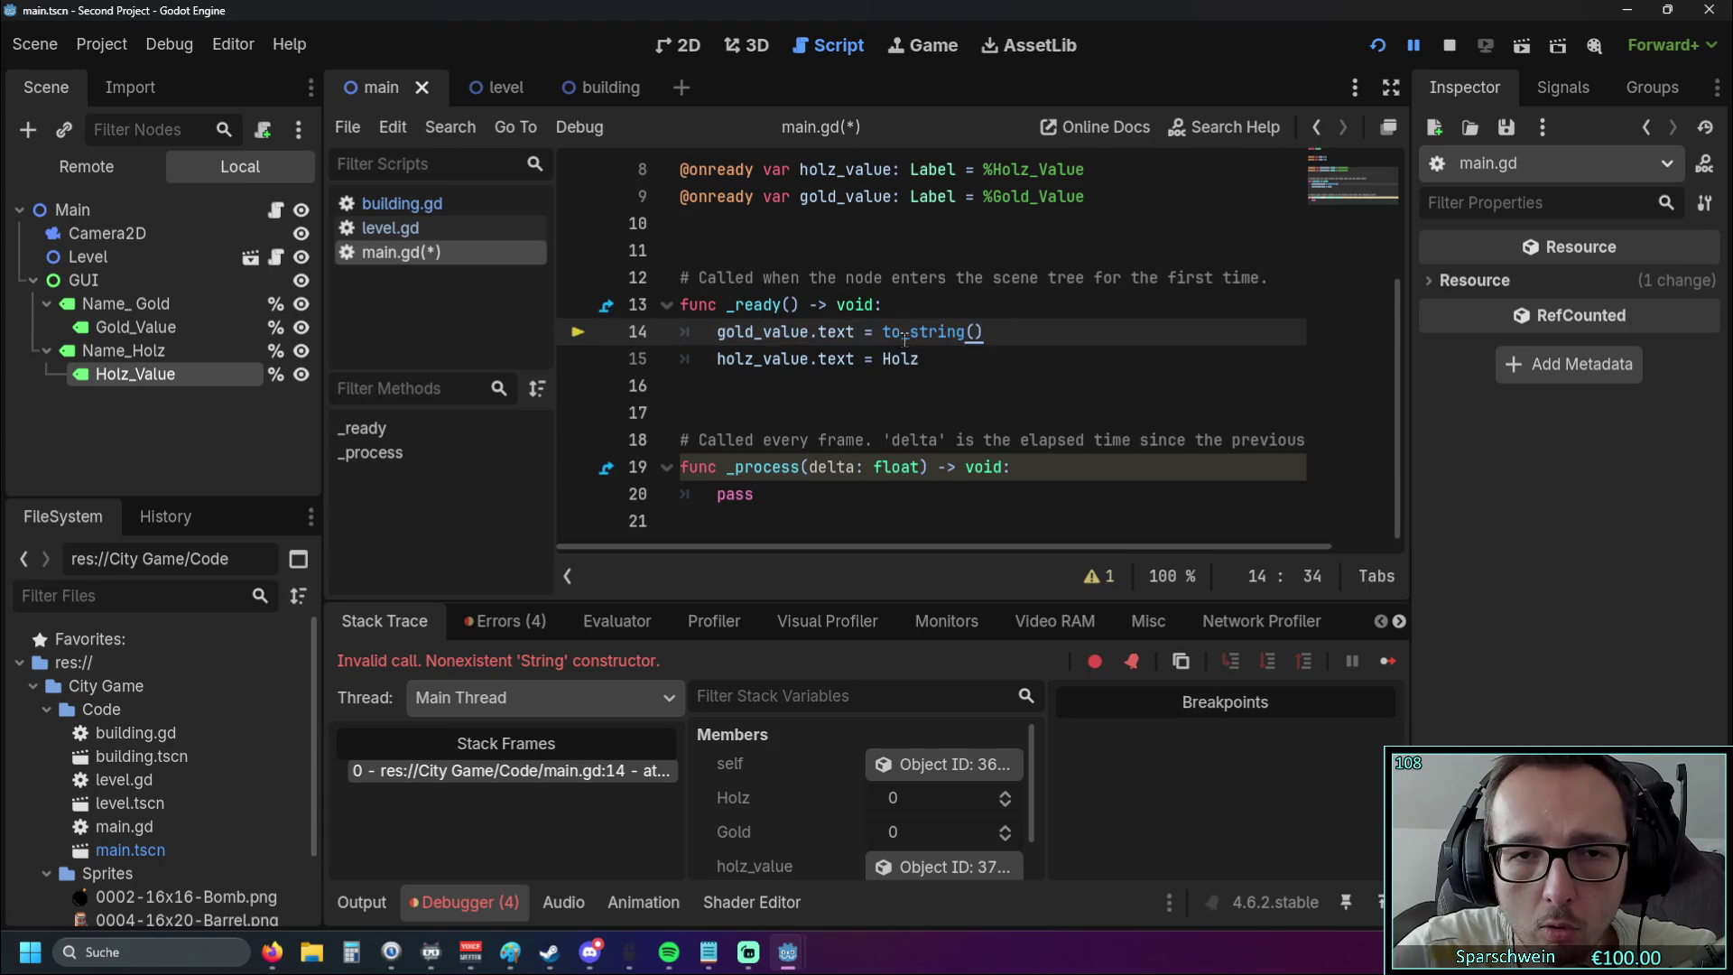
Step: Prefix to_string() with Gold. so line 14 reads Gold.to_string()
mouse_move(885, 327)
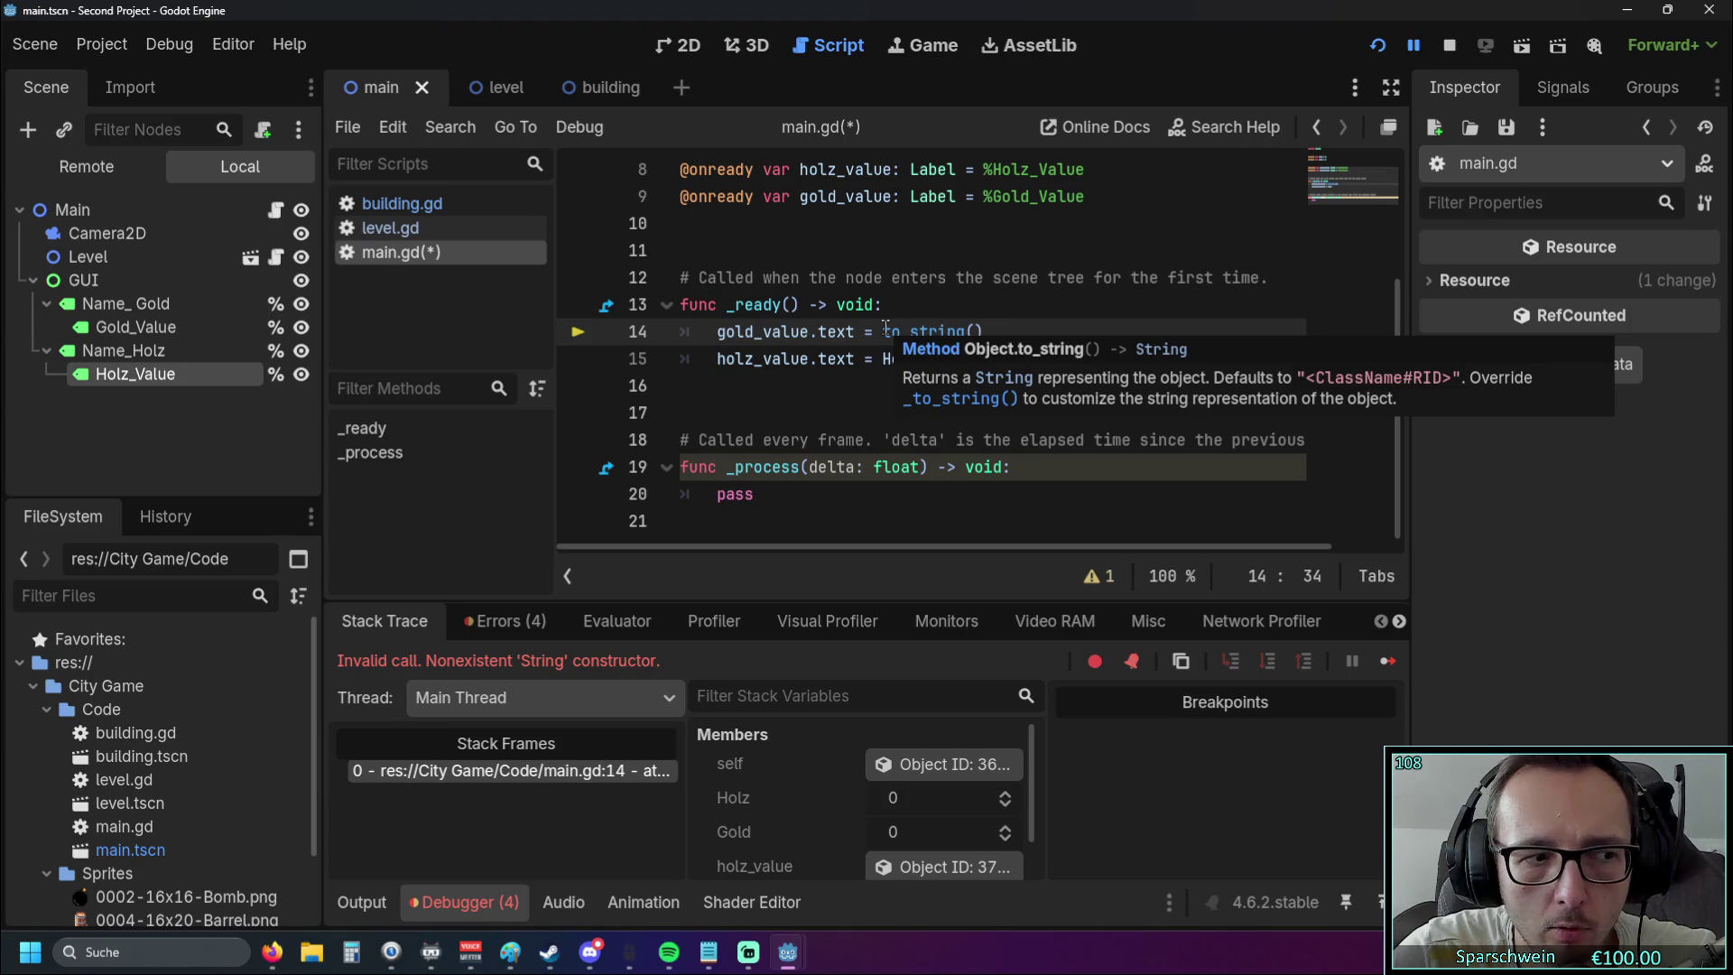
click(885, 331)
click(993, 332)
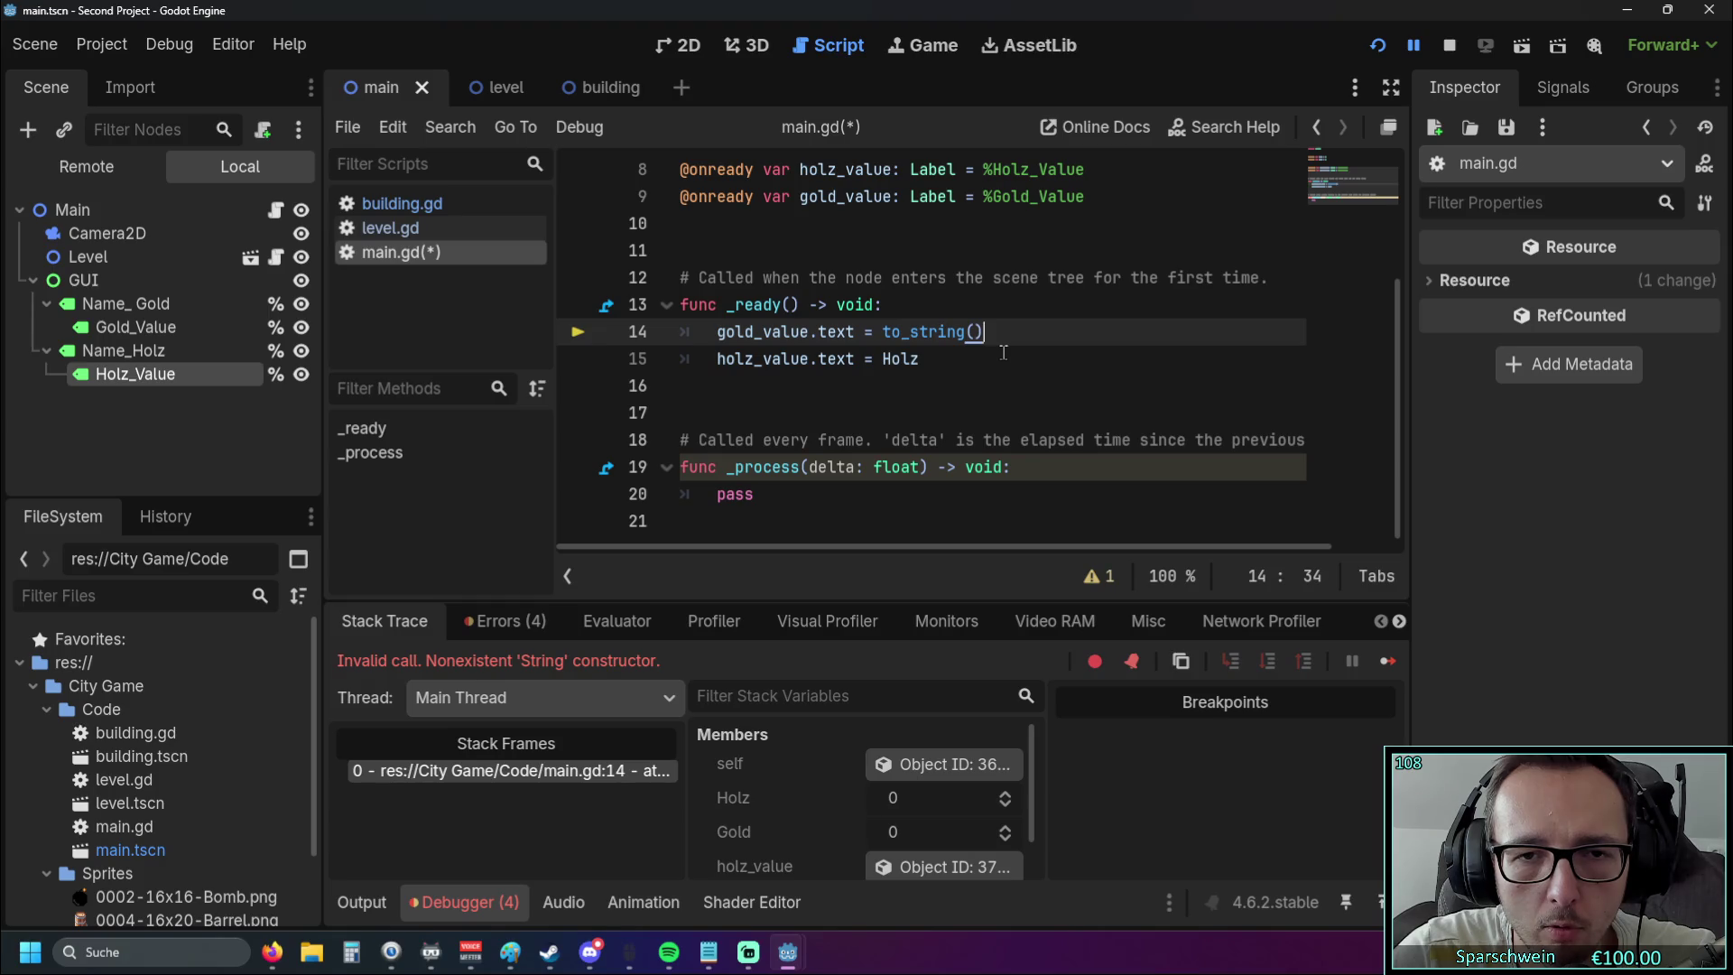
click(883, 332)
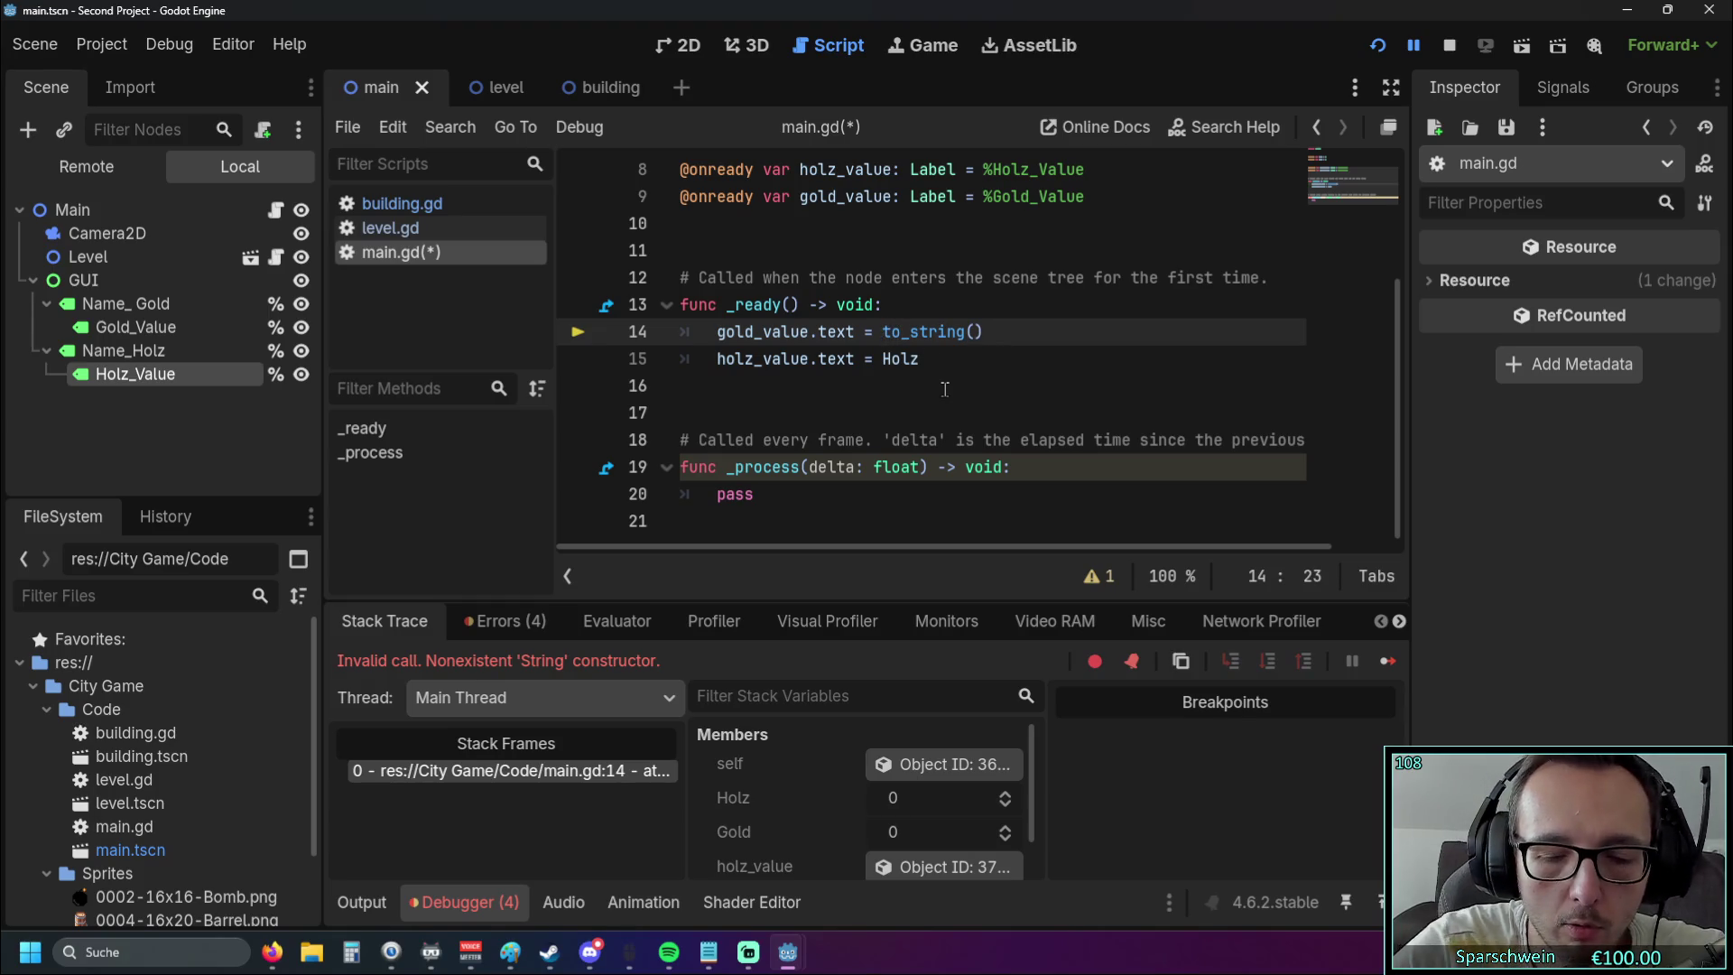
text(Gold.)
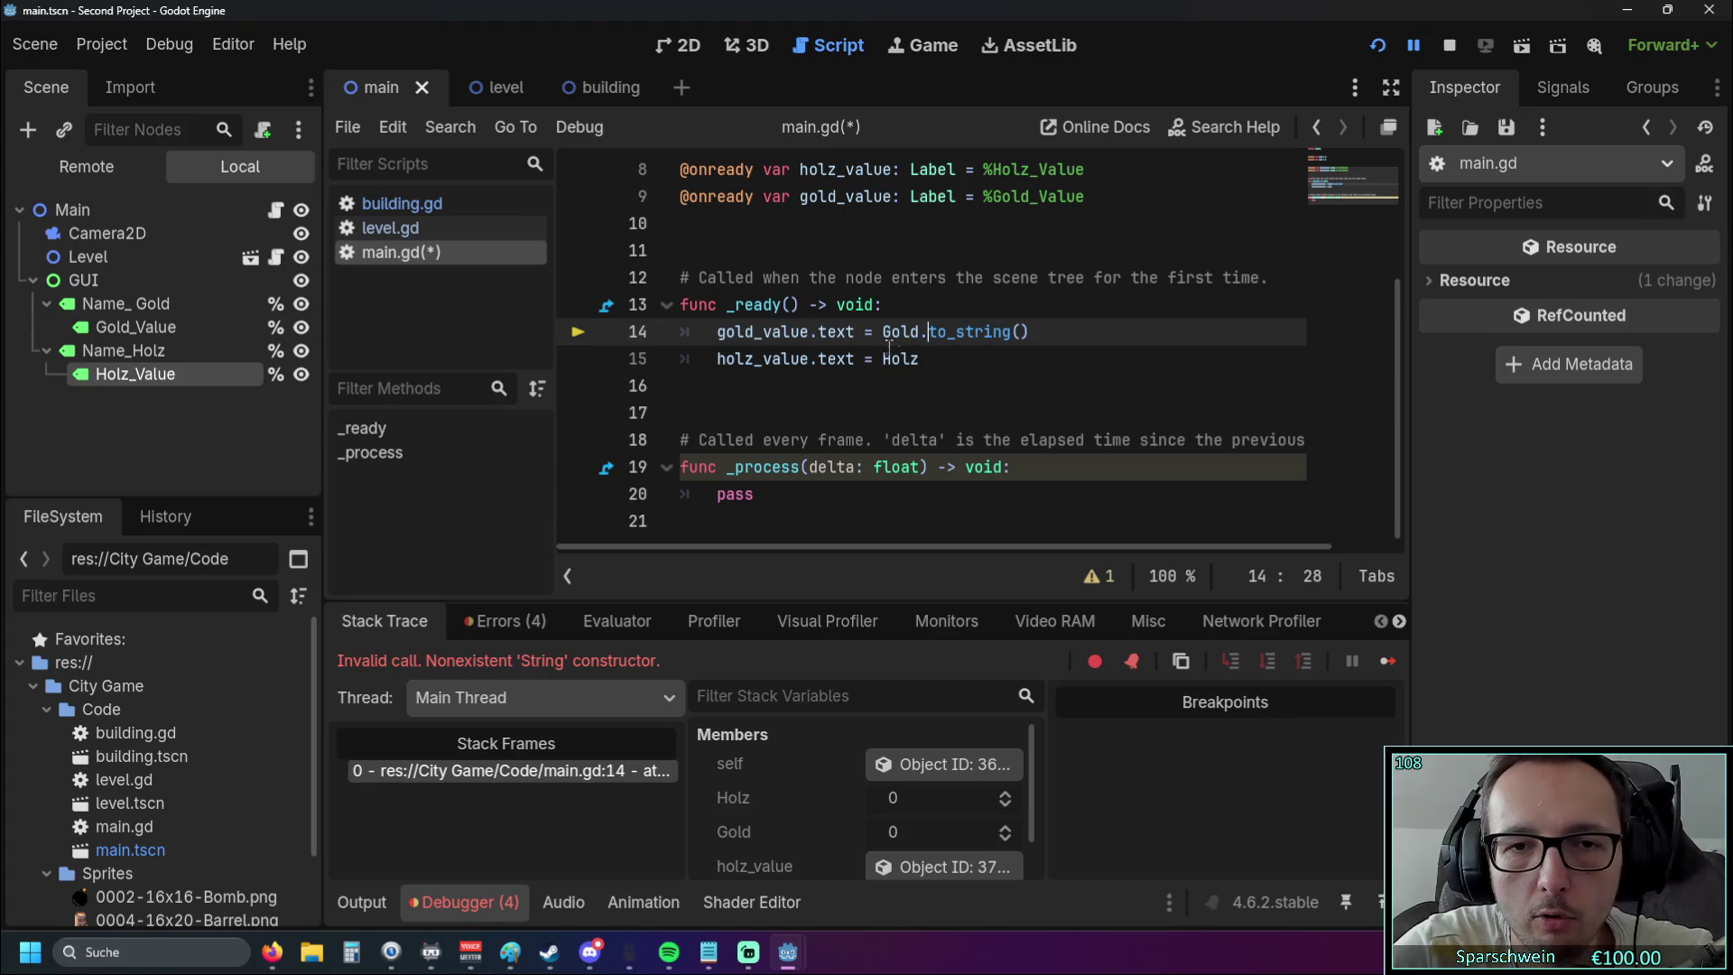
Step: Append .to_string() to Holz on line 15, then save and rerun the game
key(Down)
text(.to_string)
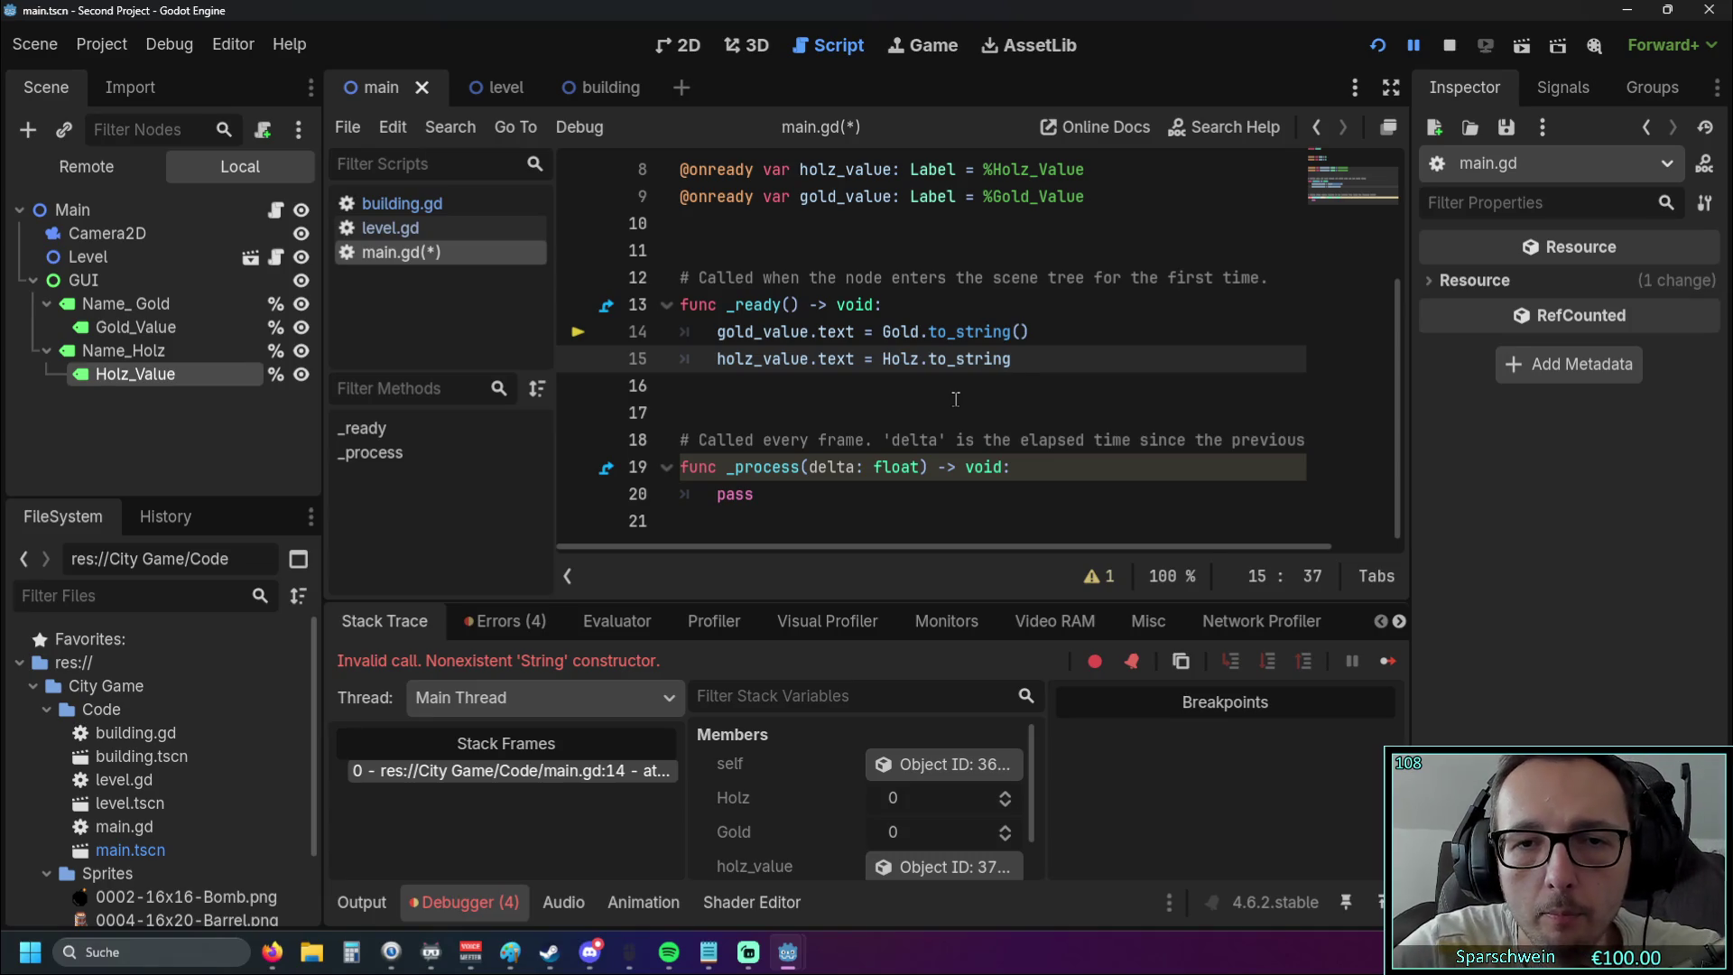
text(())
click(922, 376)
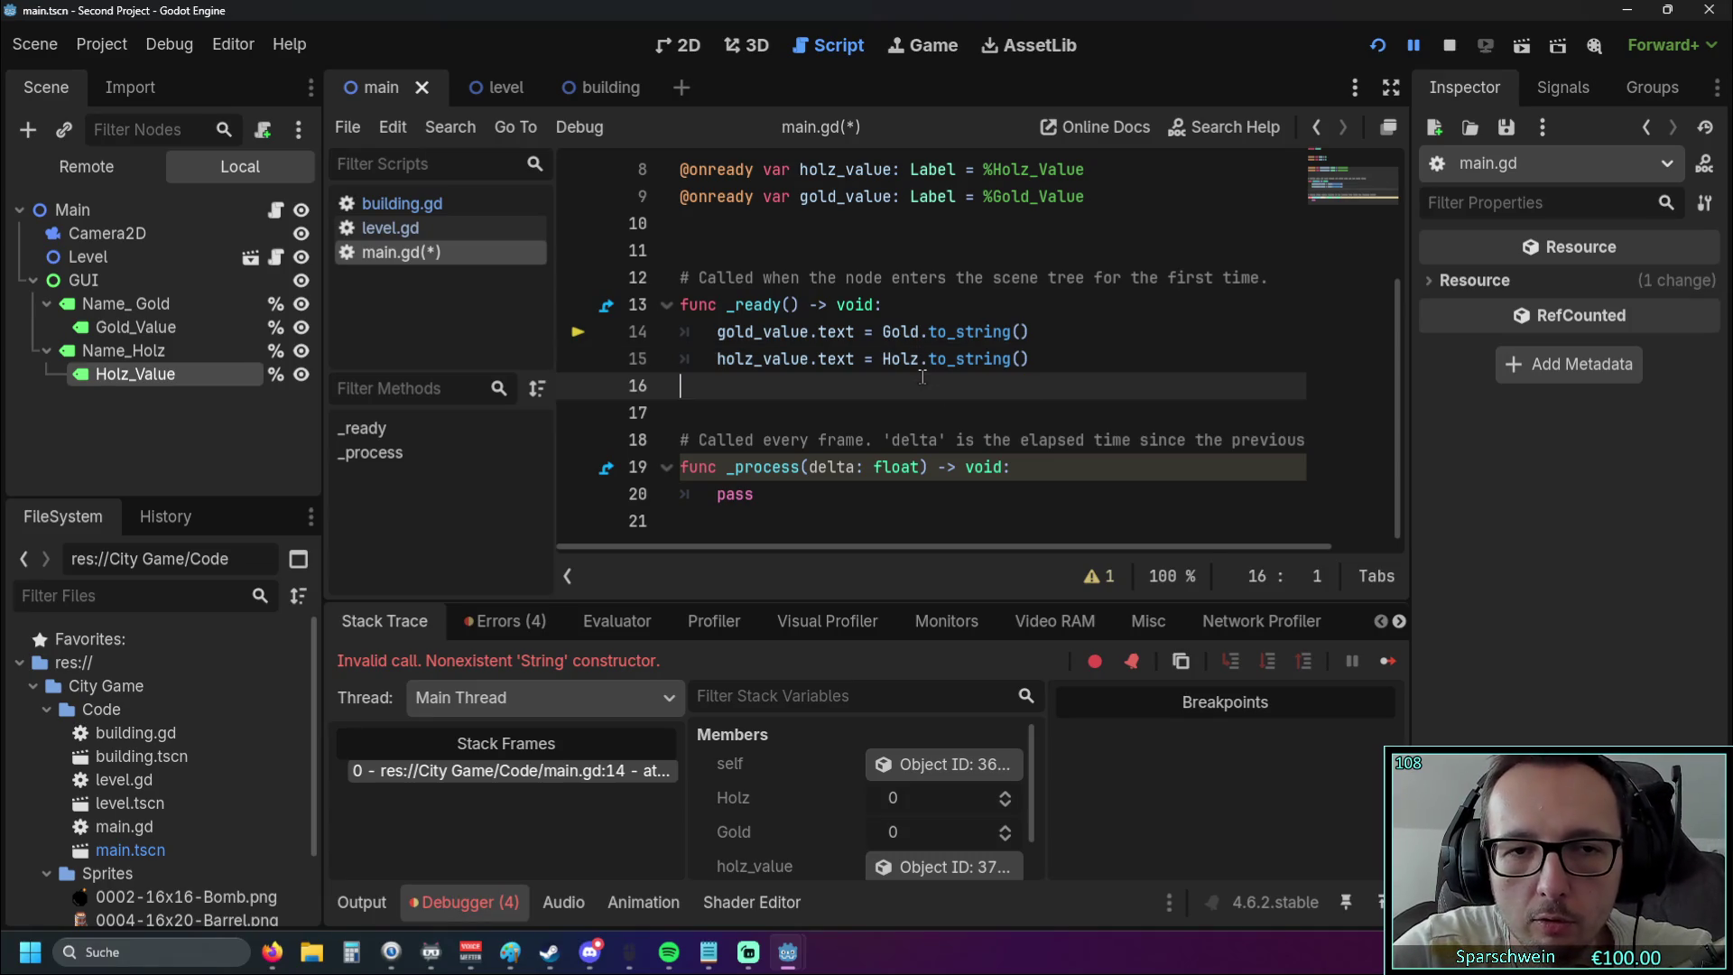
click(1384, 47)
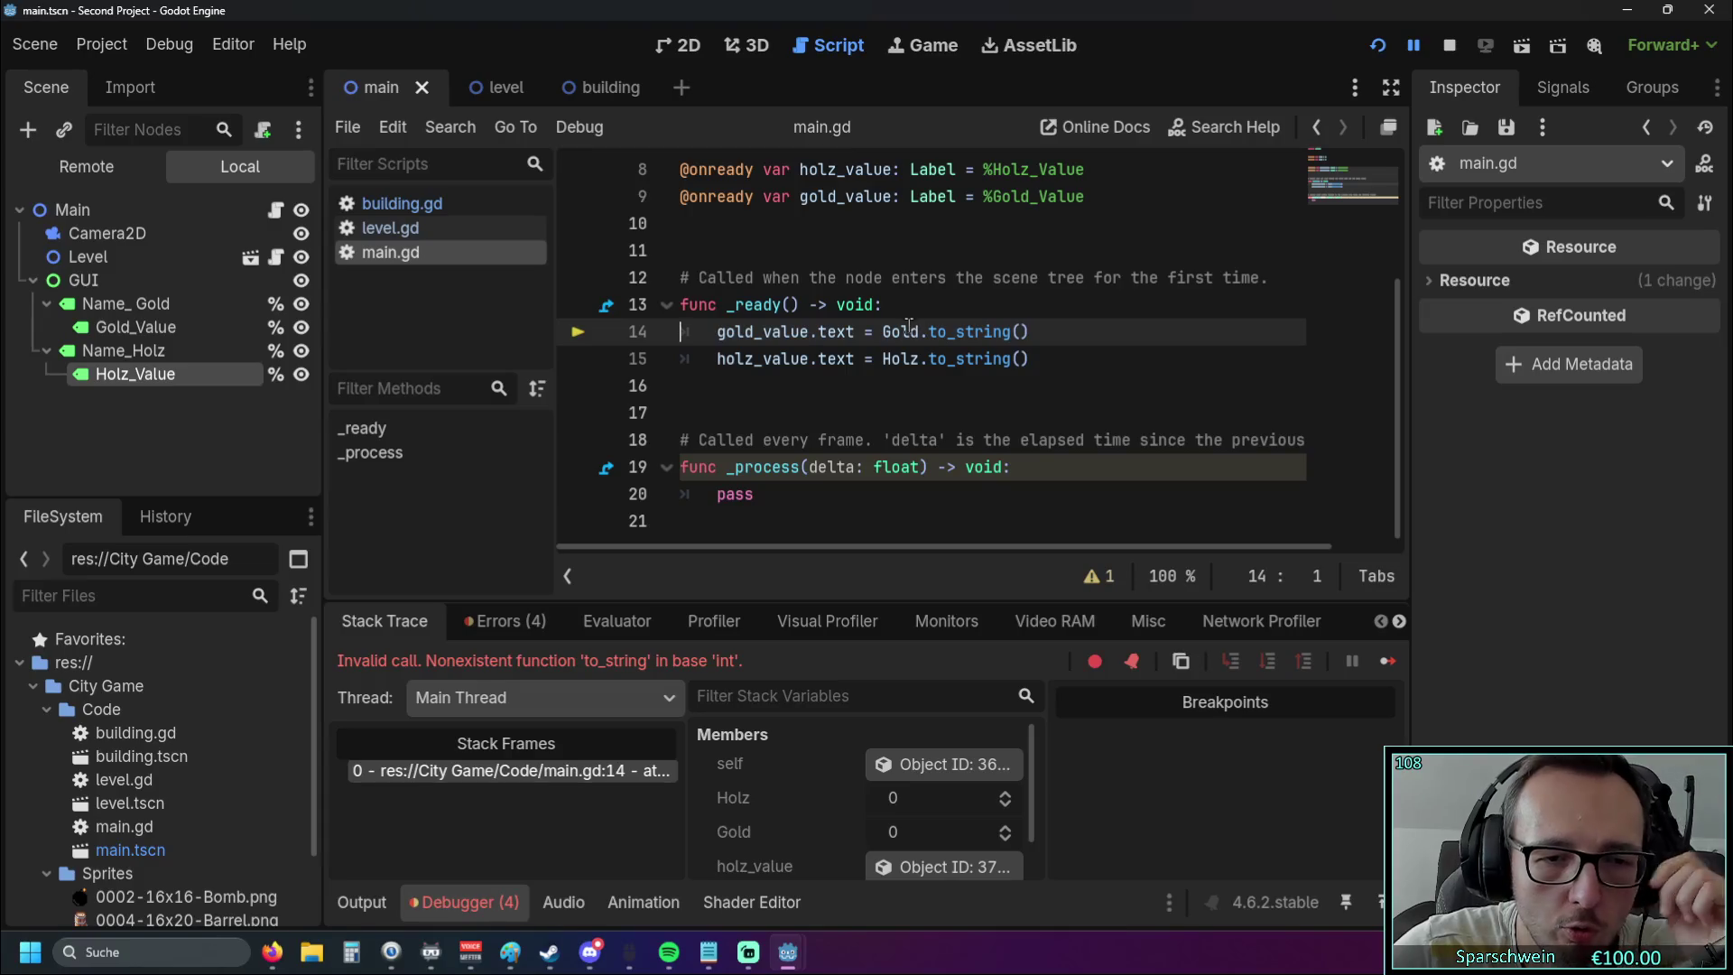
Step: Change line 14 to call Gold.int_to_string(), fixing a mistyped 'tin_' along the way
mouse_move(902, 330)
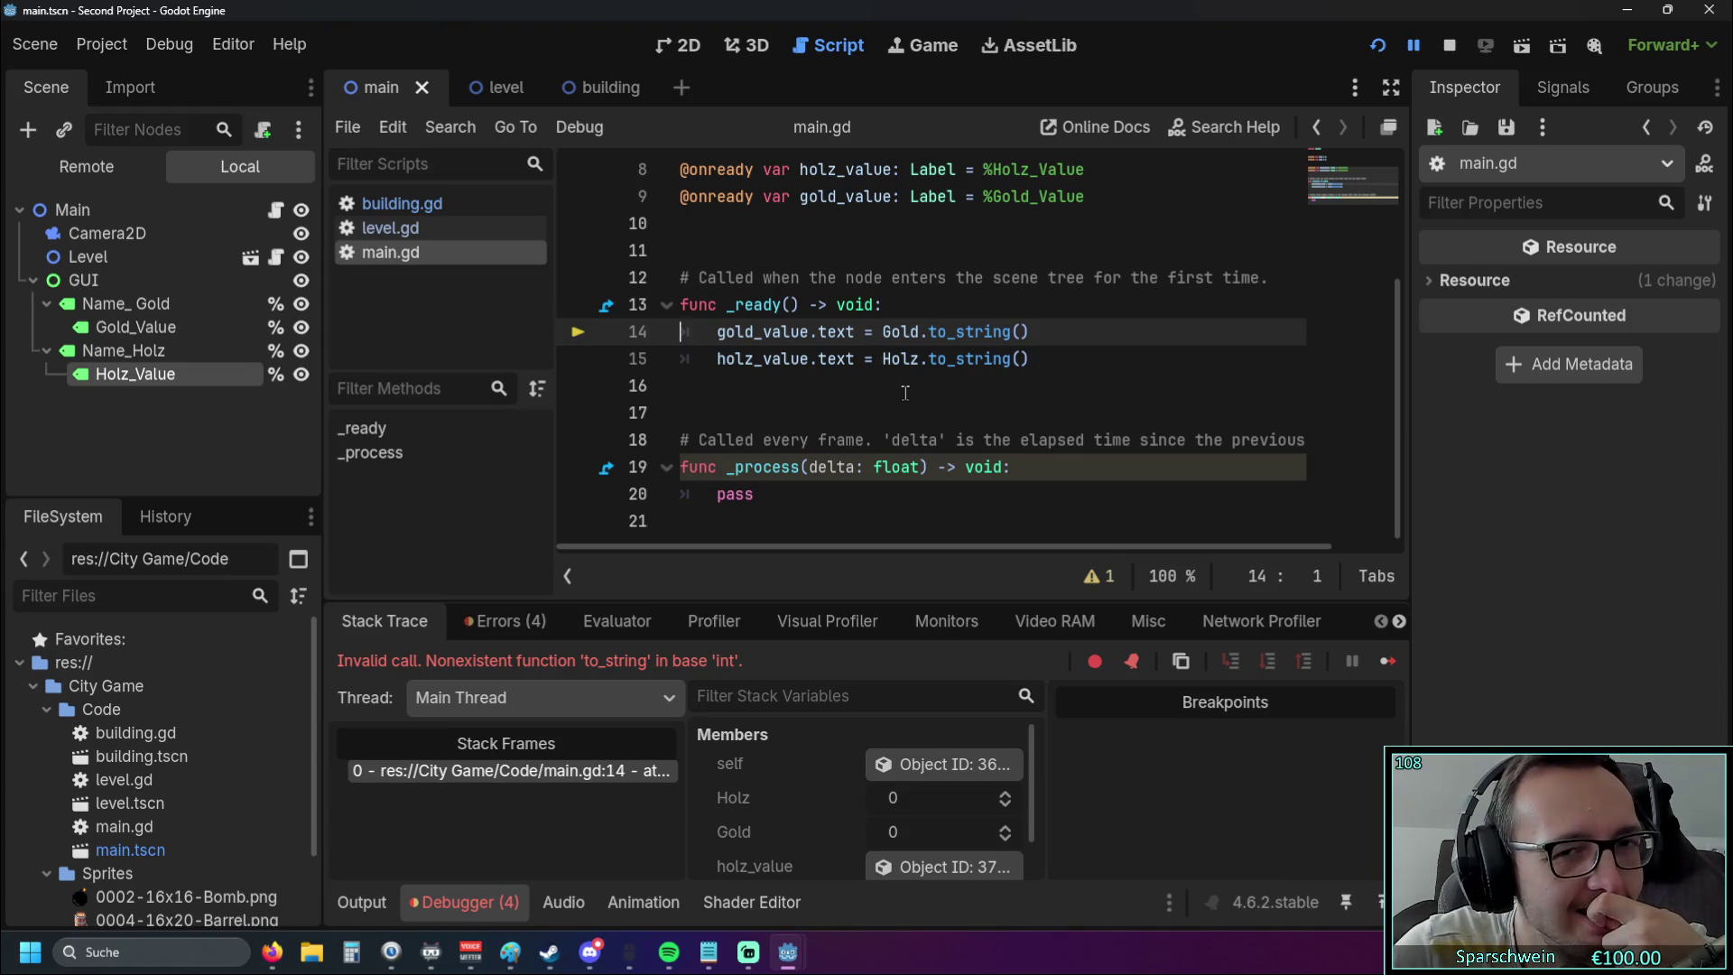
click(930, 331)
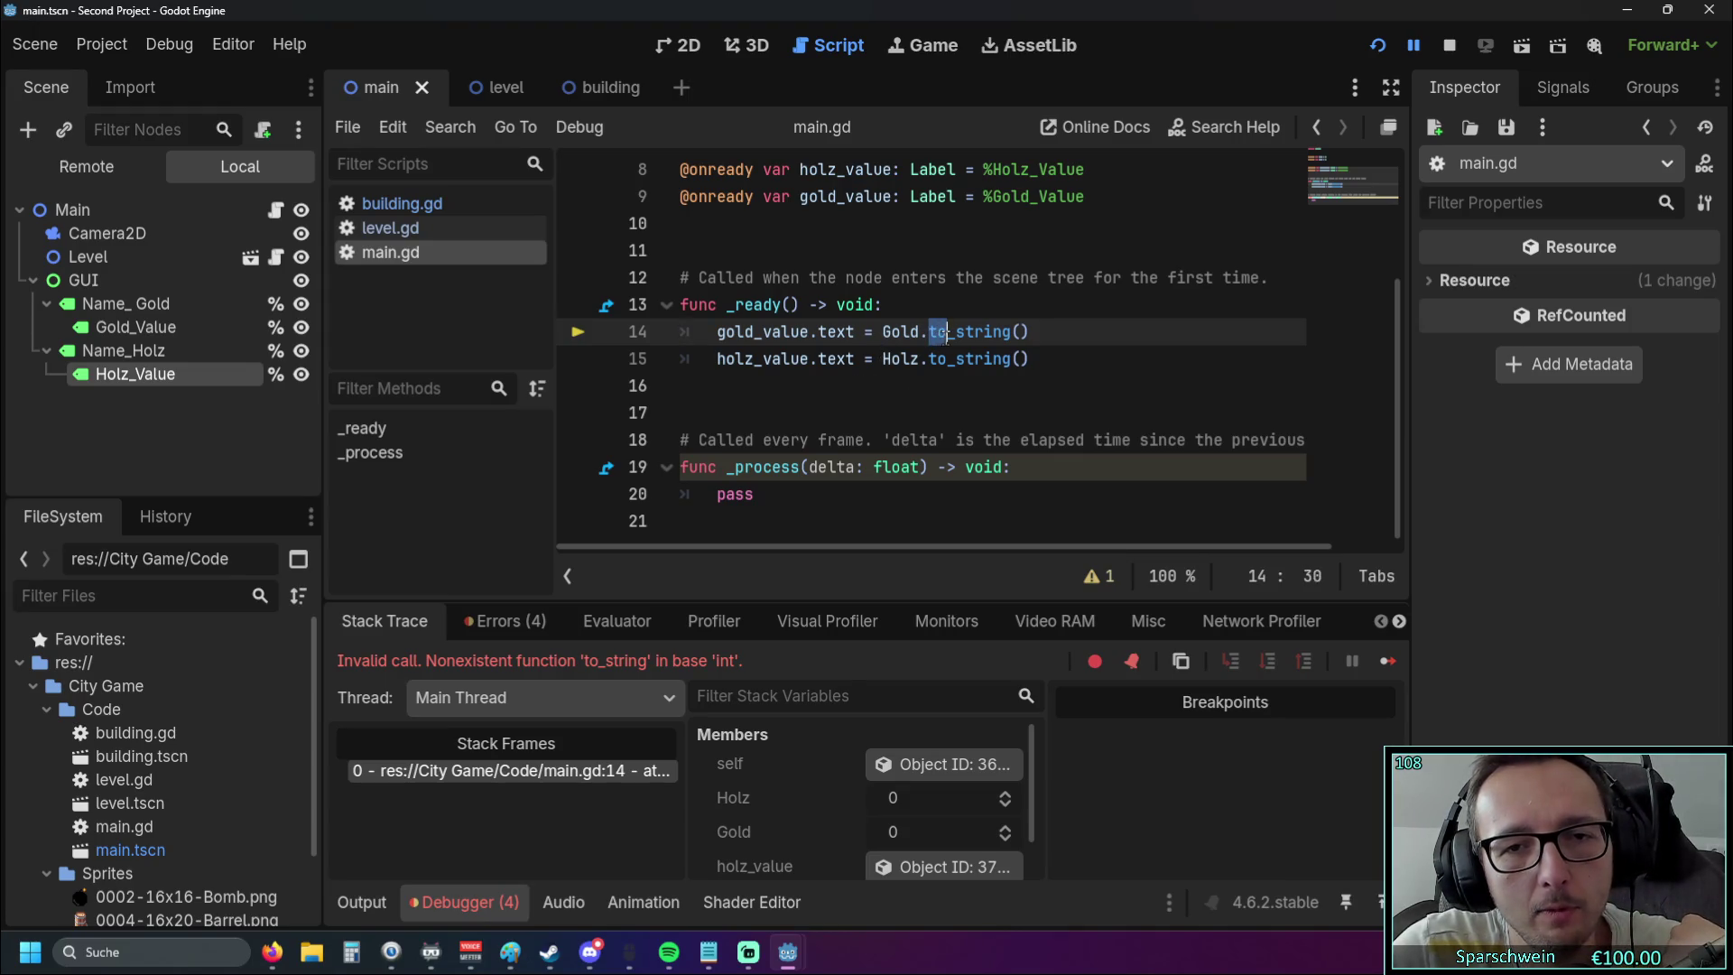
text(tin_)
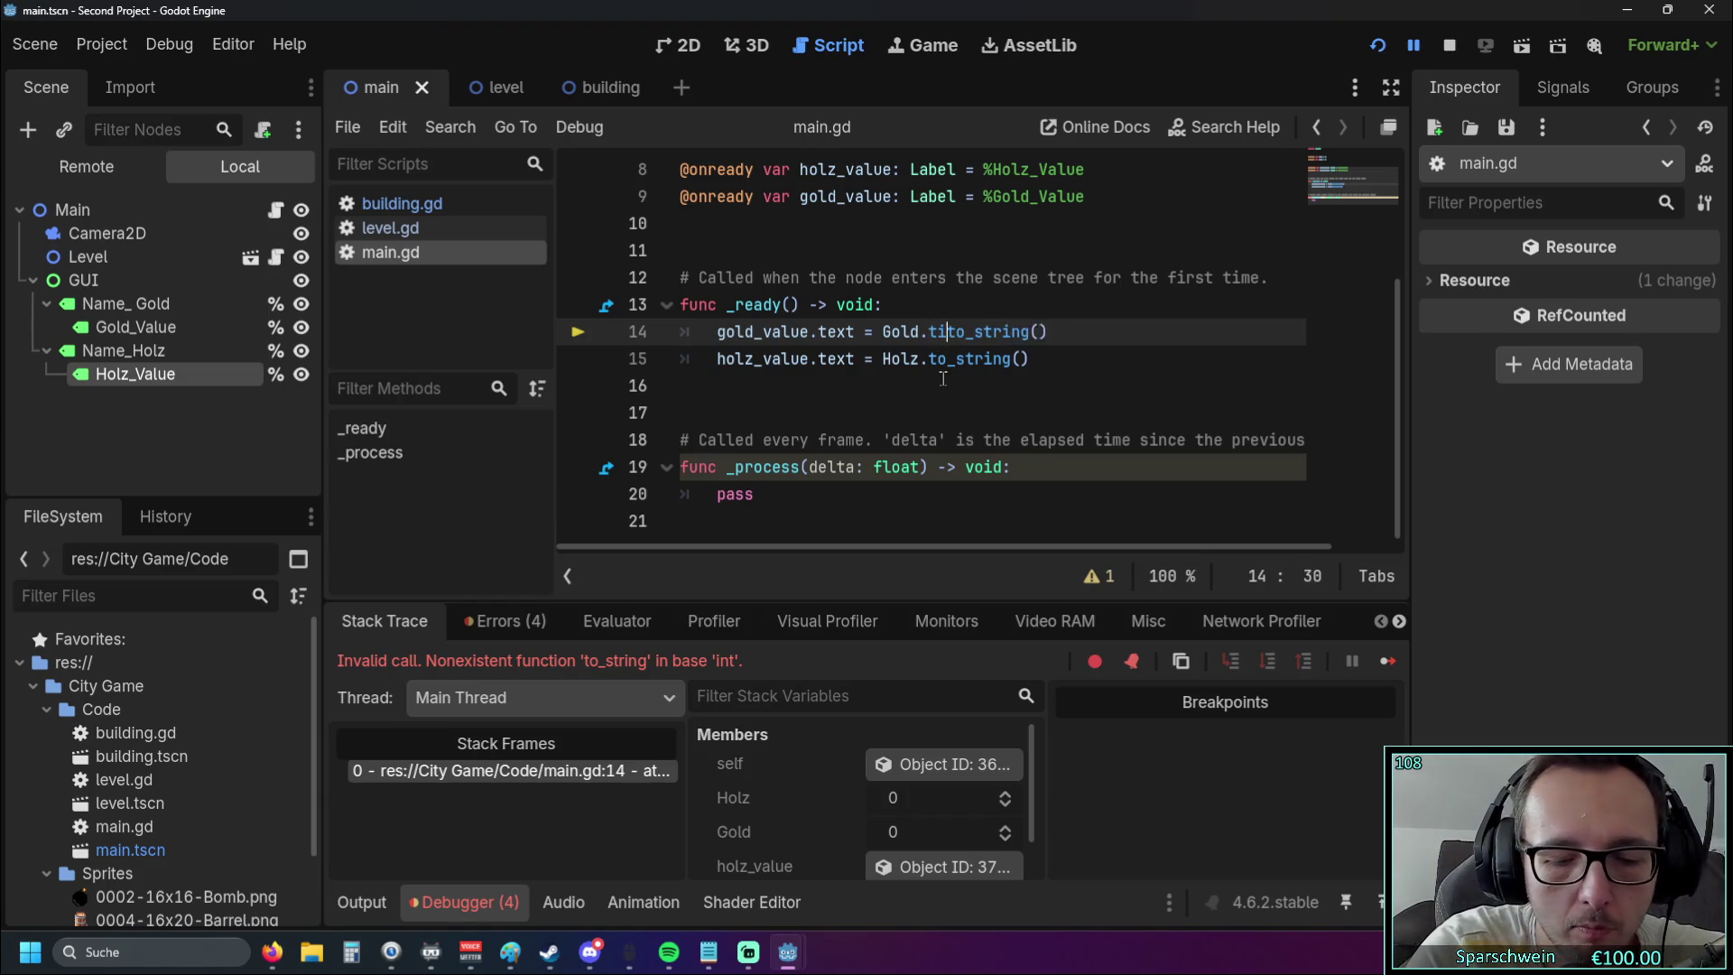
click(945, 331)
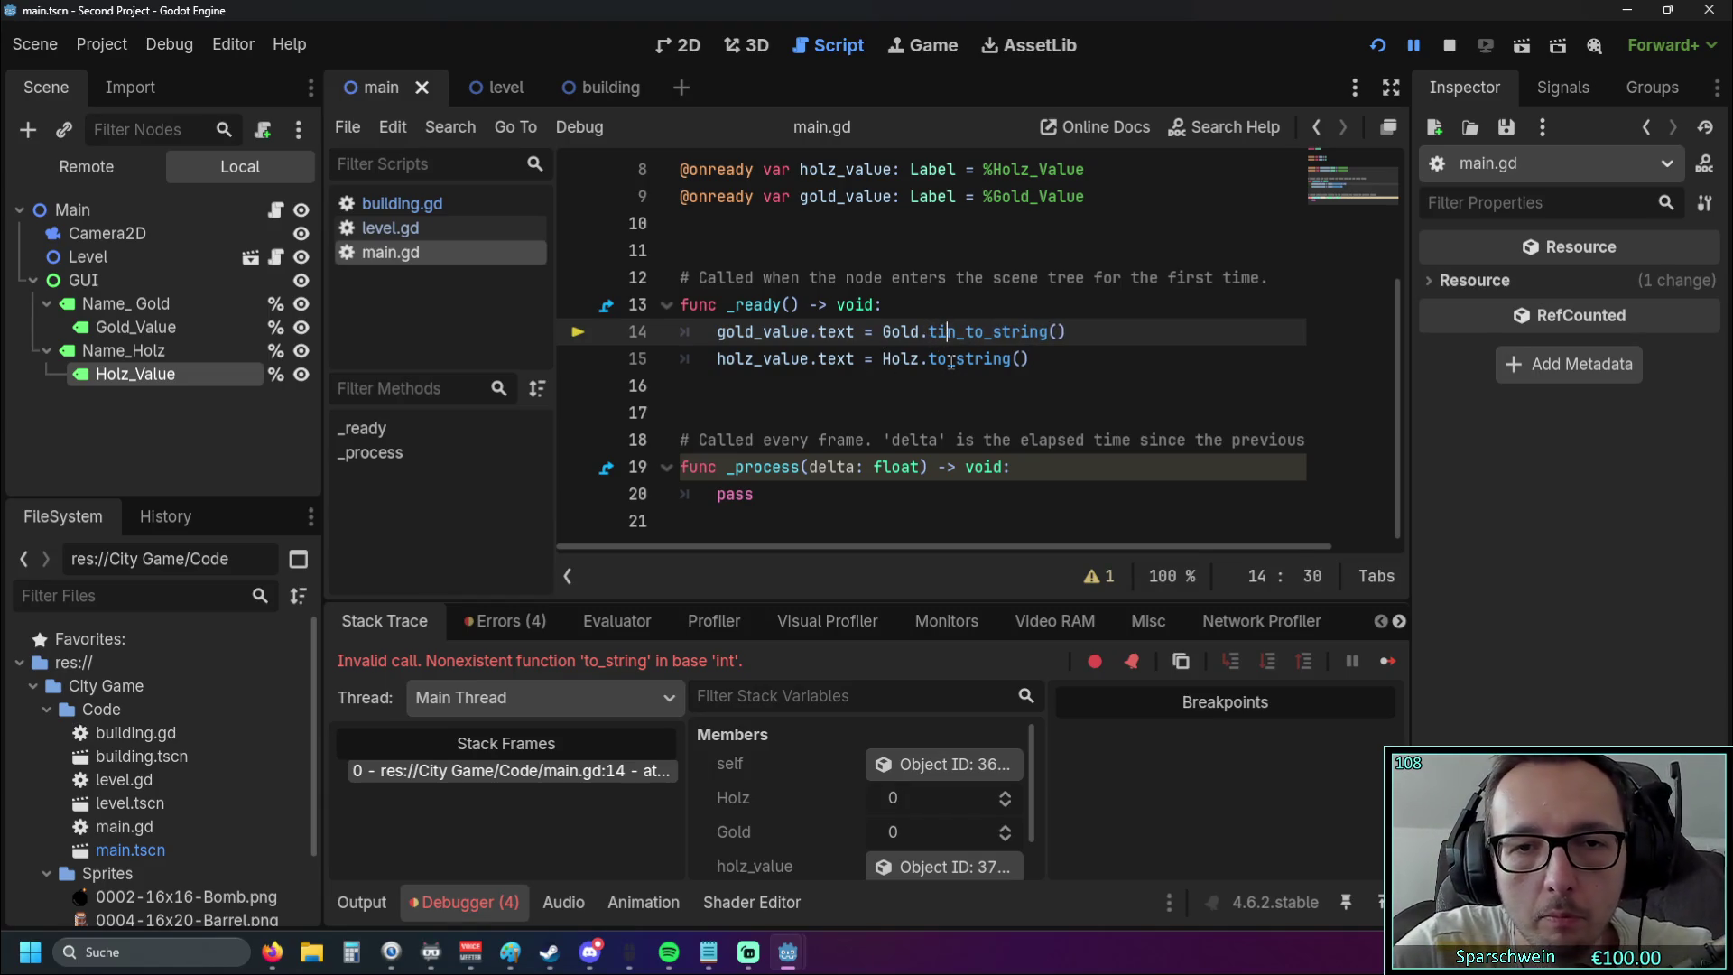
key(BackSpace)
key(BackSpace)
text(int)
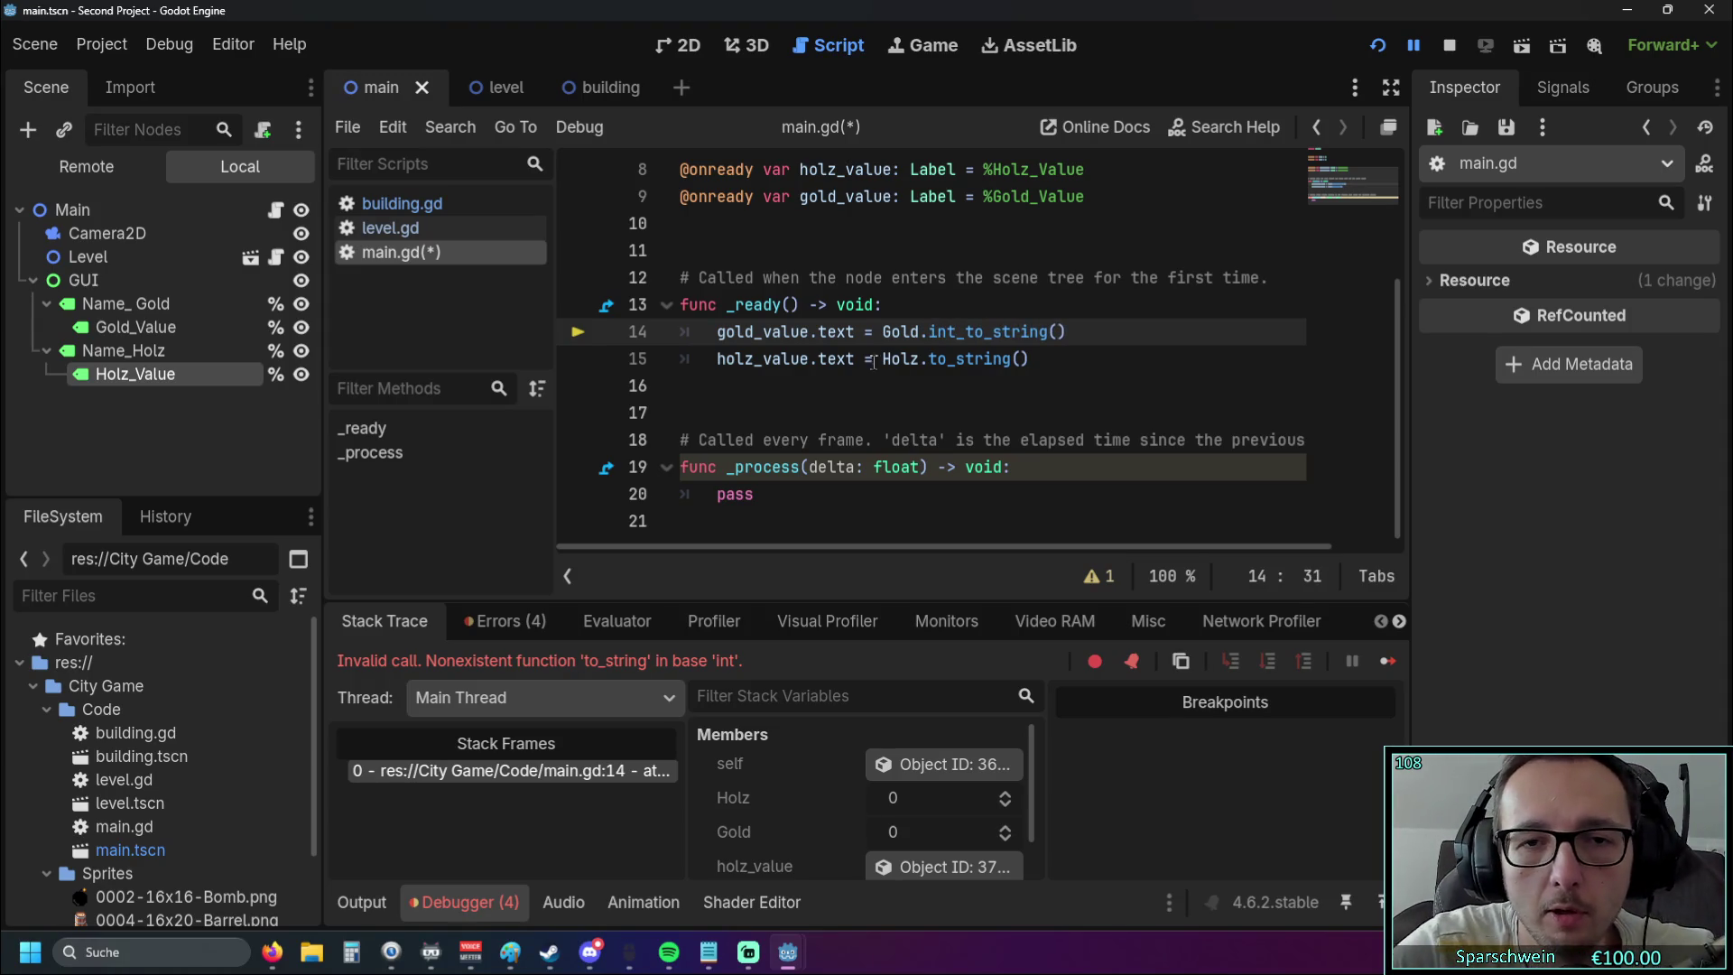
double_click(940, 331)
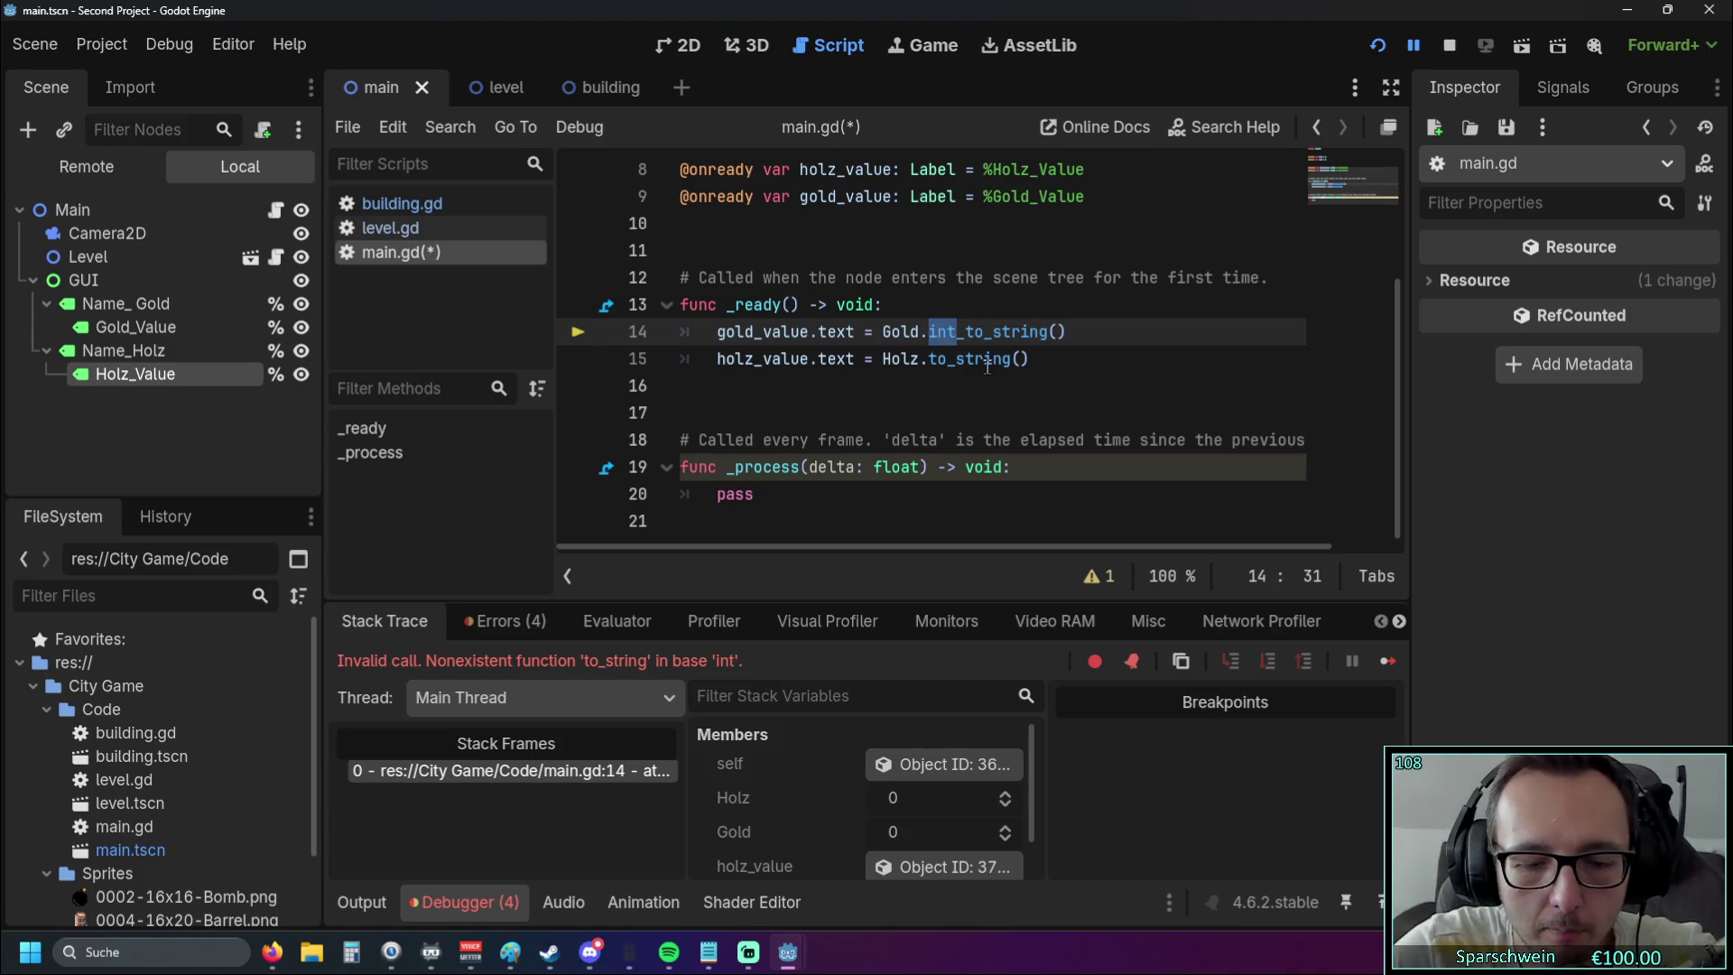
Step: Make line 15 call Holz.int_to_string() and rerun the game, which fails on int_to_string
click(933, 361)
text(int_)
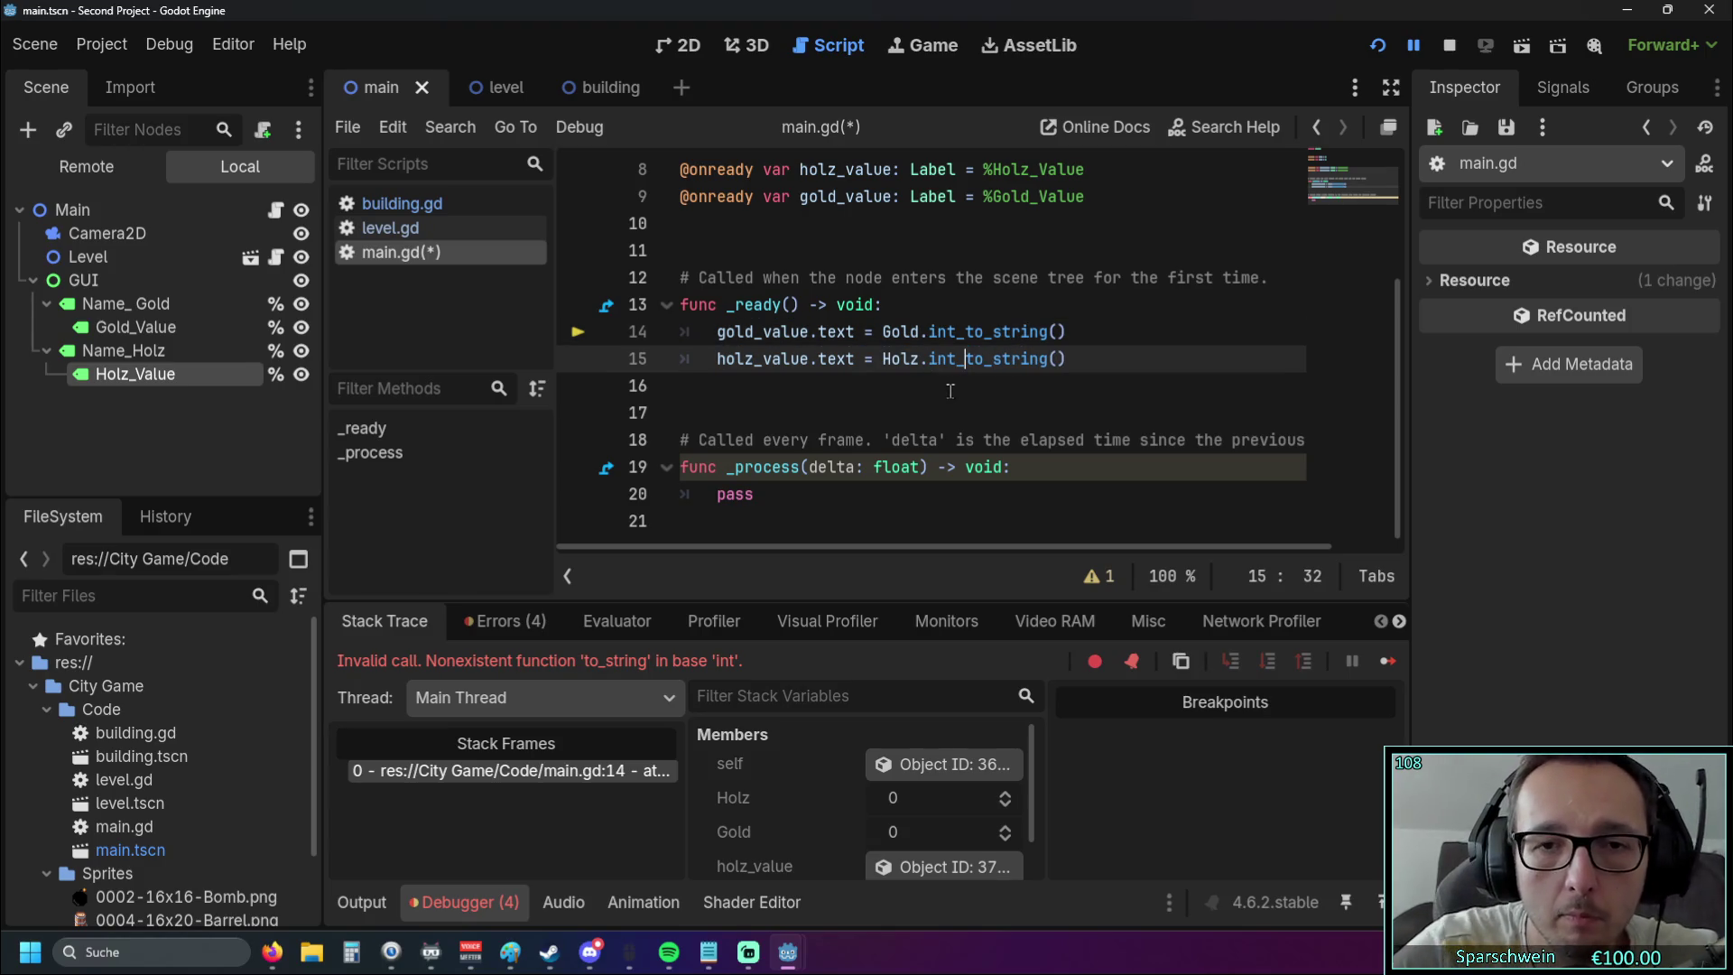
click(1378, 47)
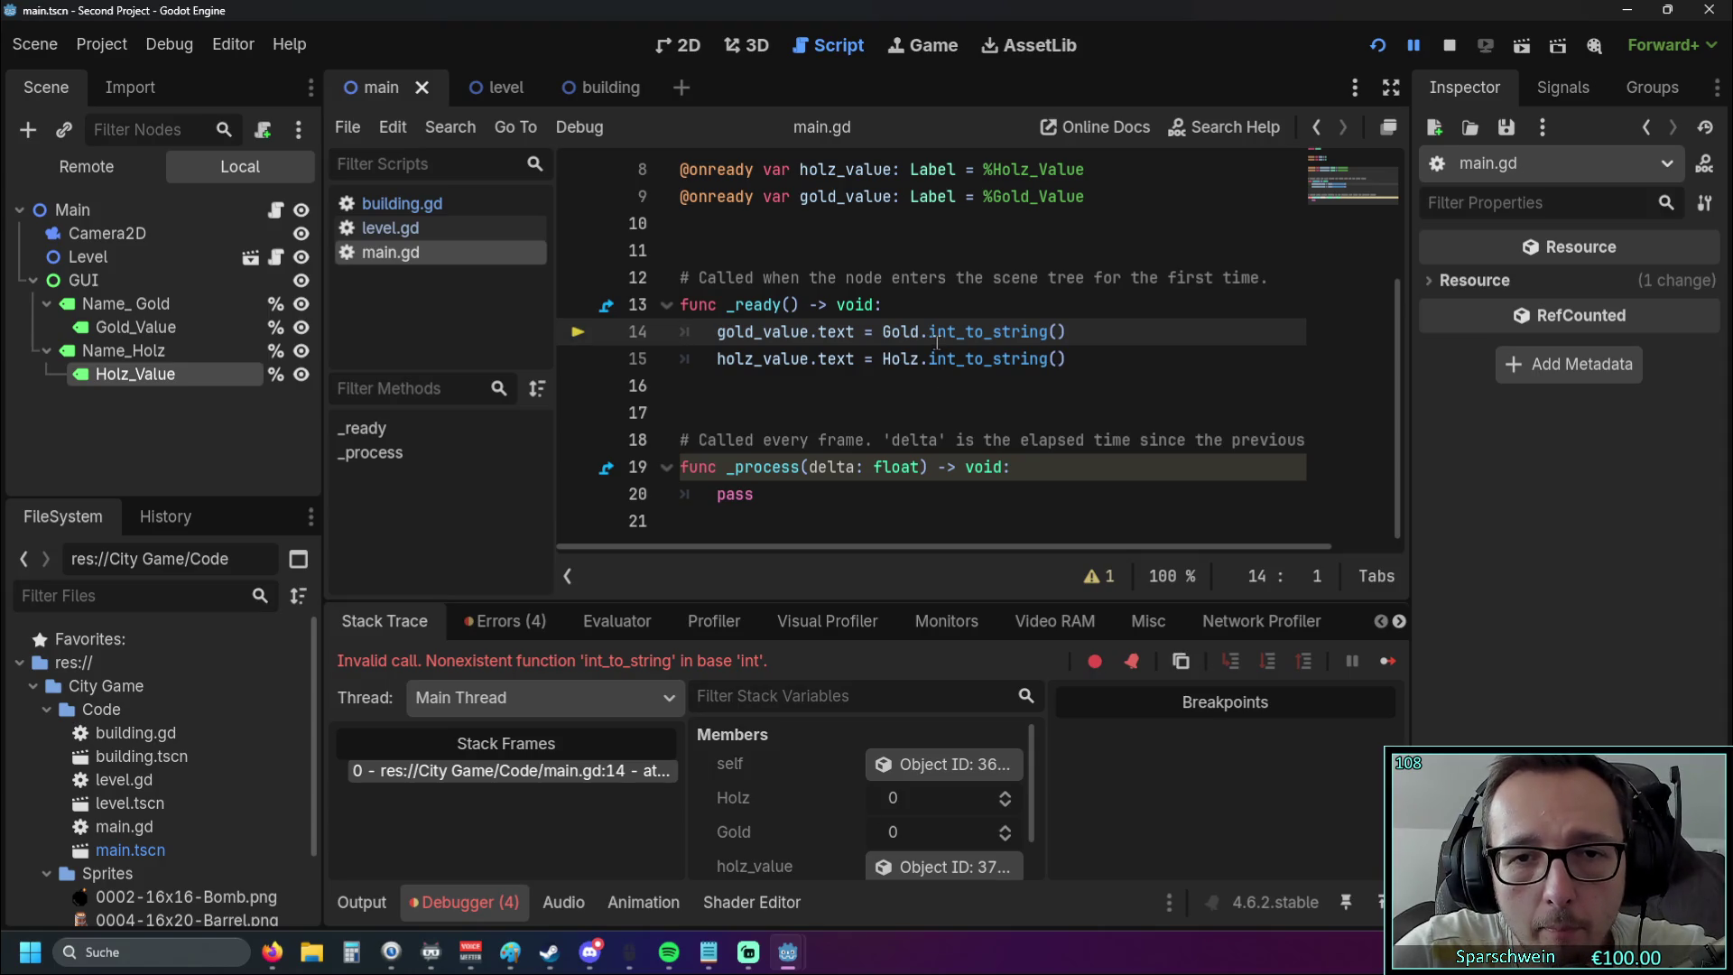
drag(929, 331, 956, 331)
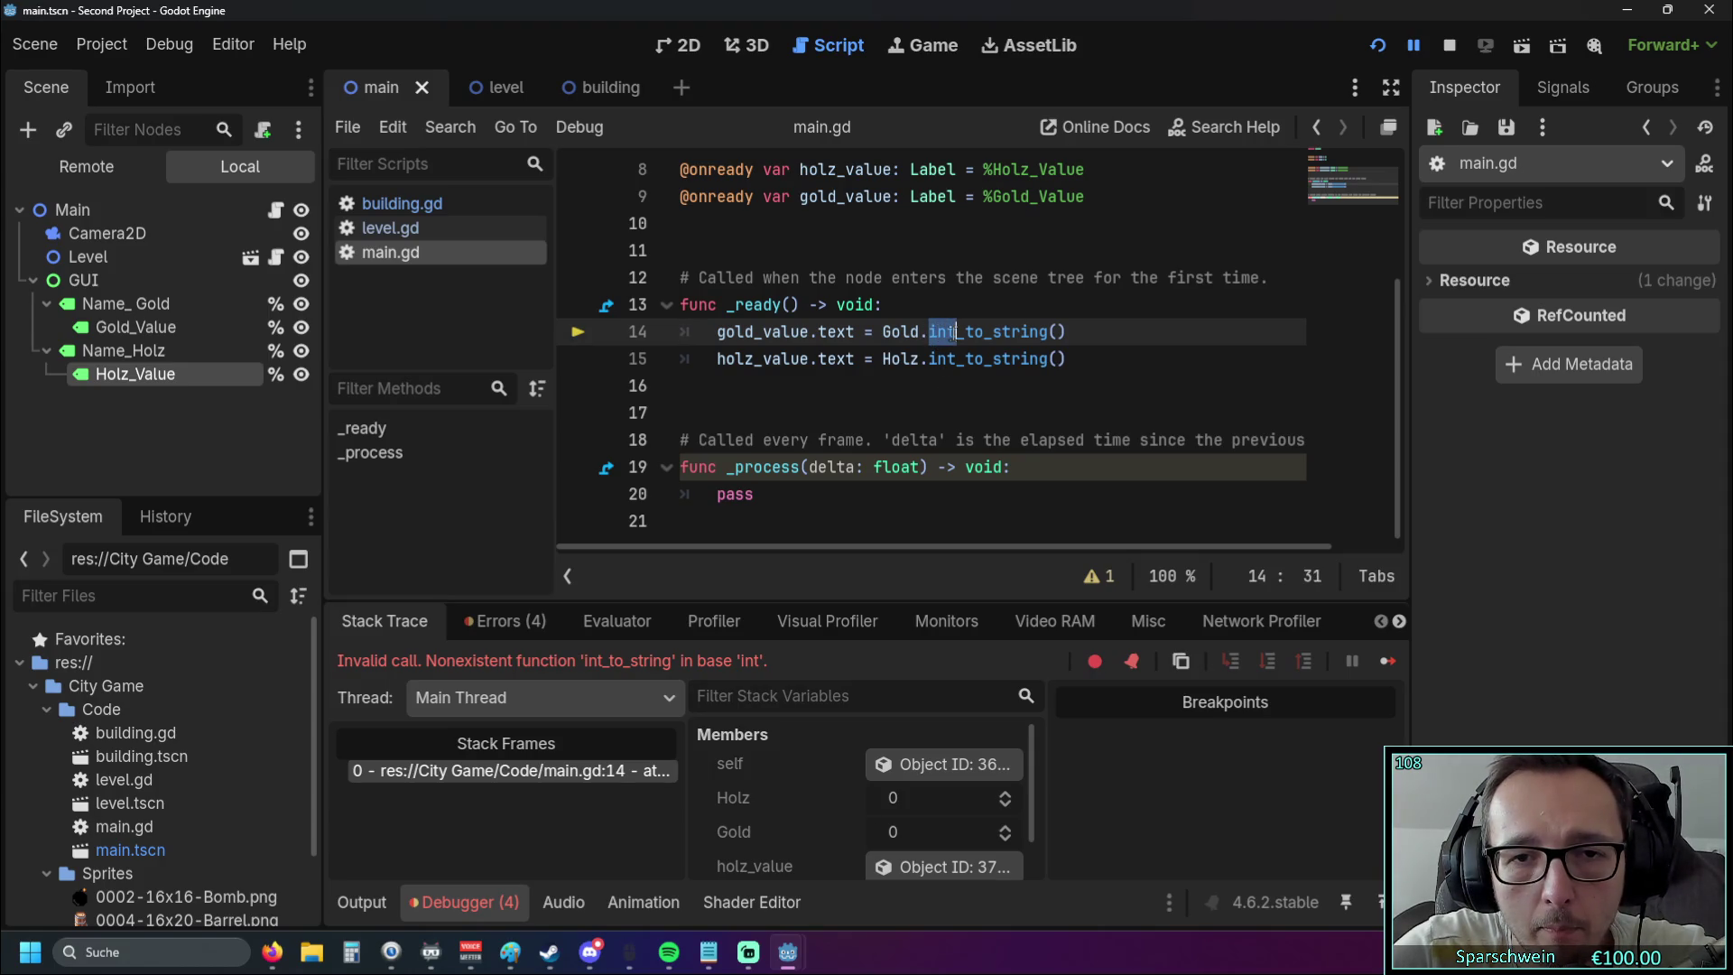
Step: Rewrite line 14 as str(Gold) and line 15 as str(Holz) for the label texts
key(Delete)
key(Delete)
click(1033, 332)
text(to)
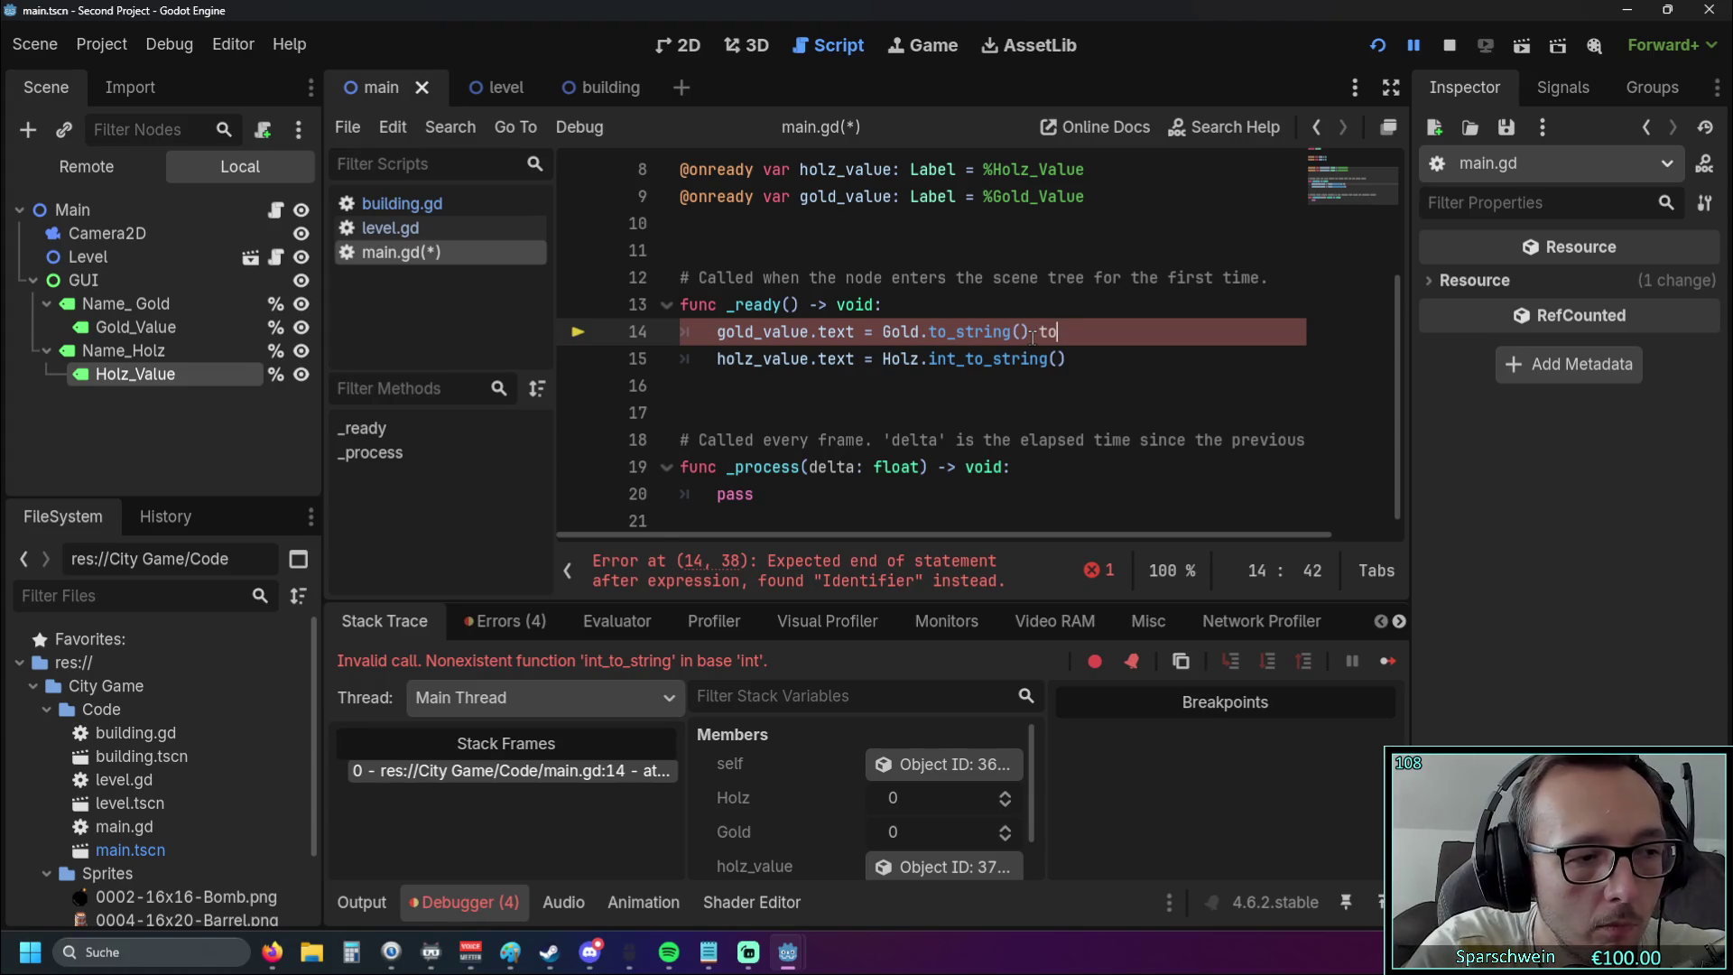
key(BackSpace)
key(BackSpace)
key(BackSpace)
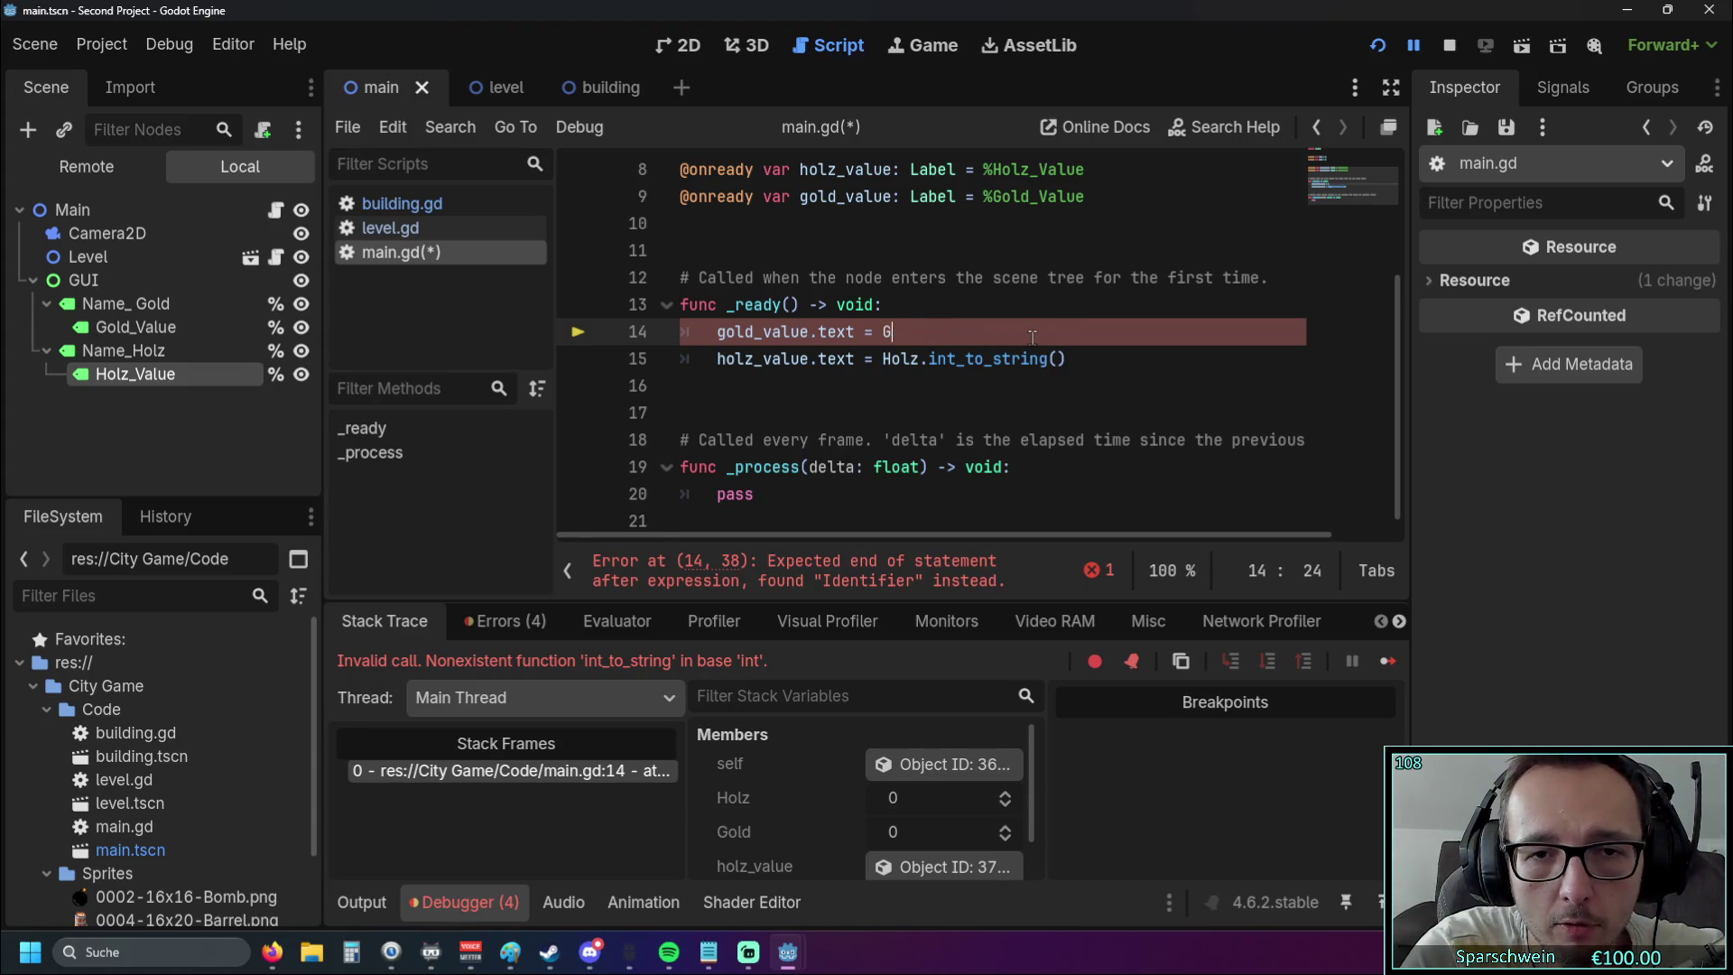
text(str)
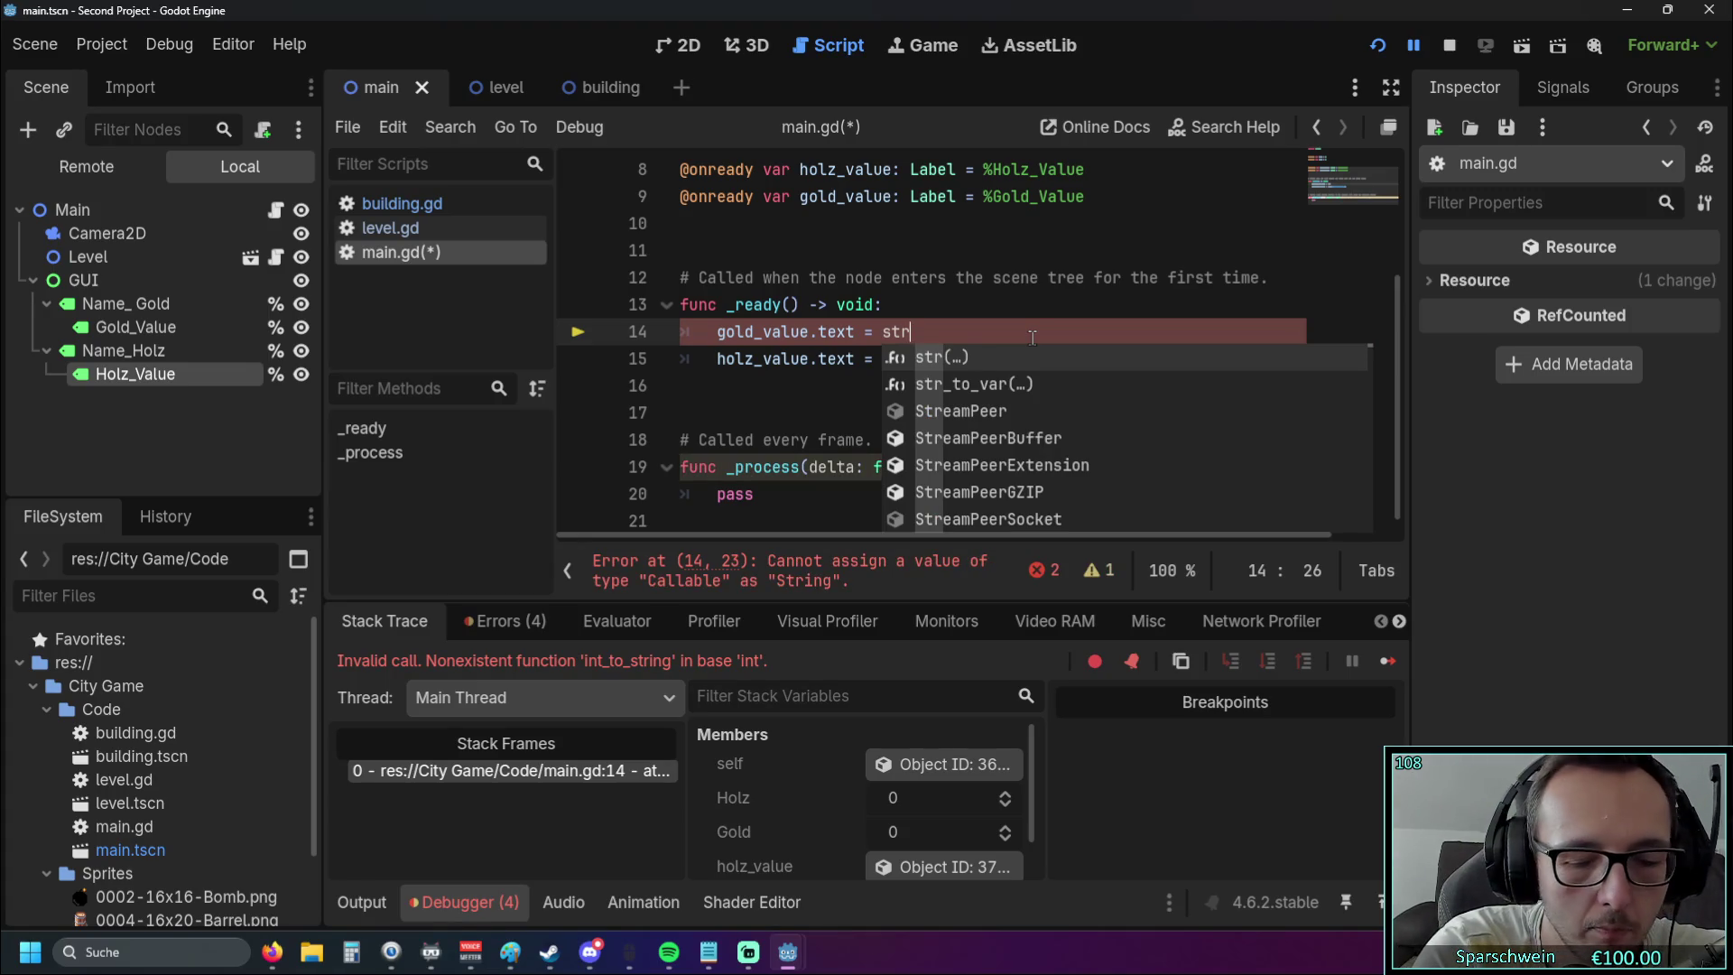
text((Gold)
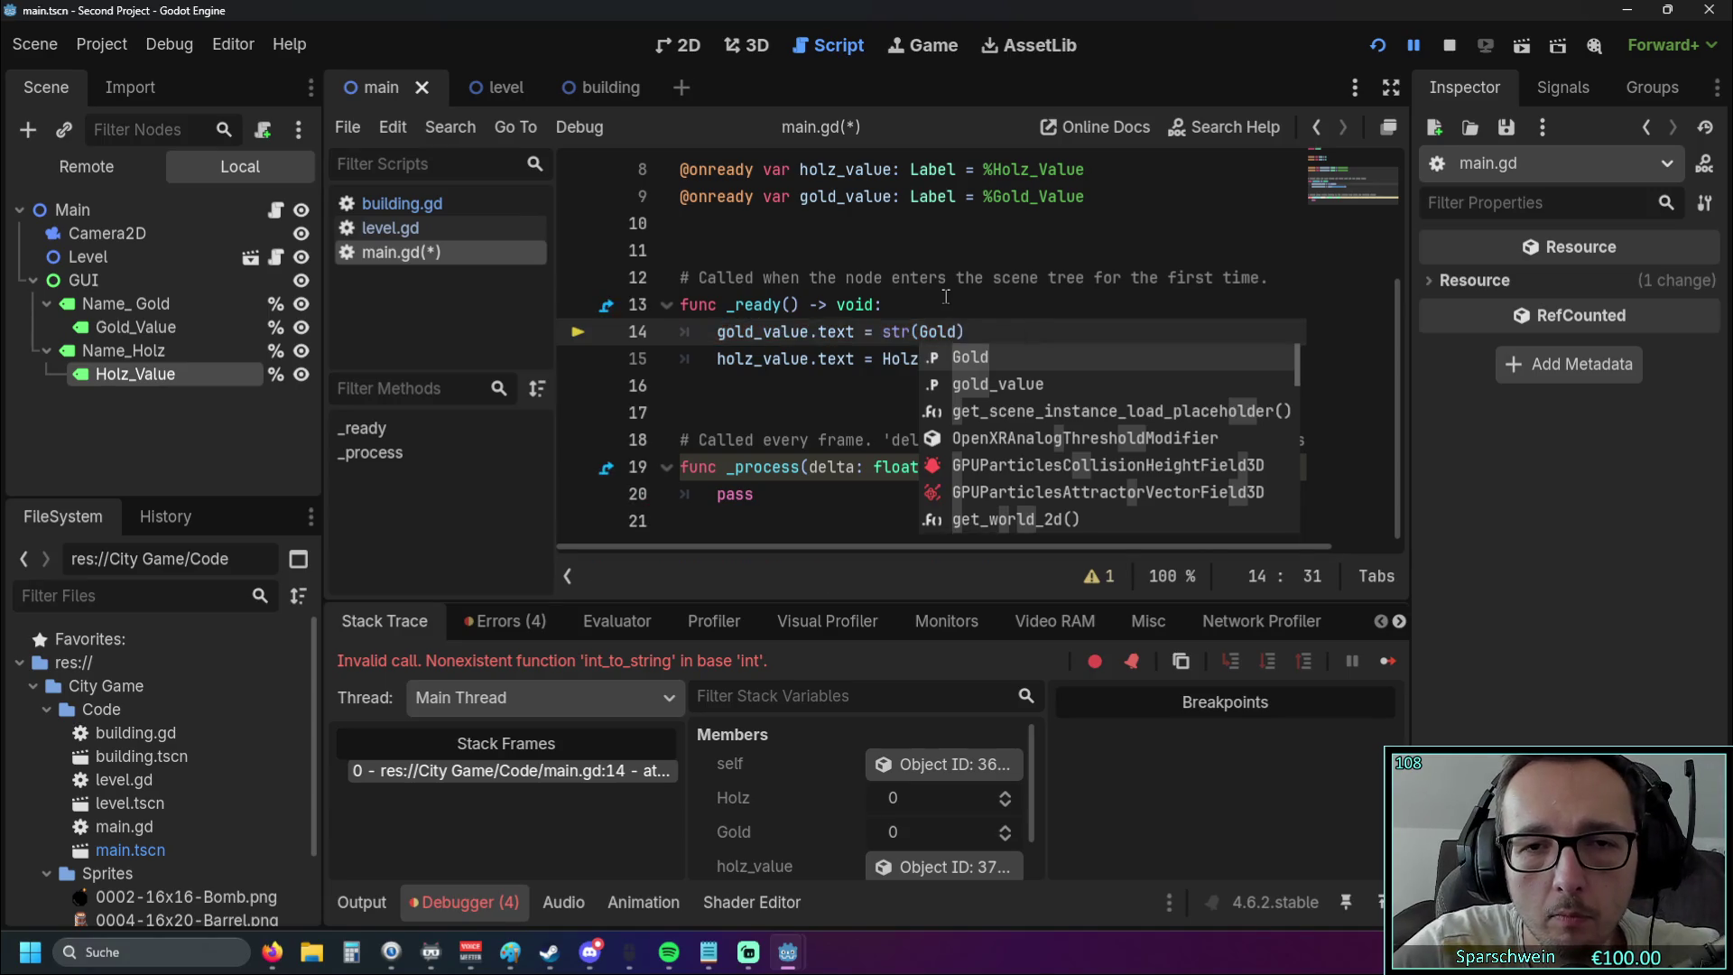
click(945, 296)
drag(883, 358, 1074, 361)
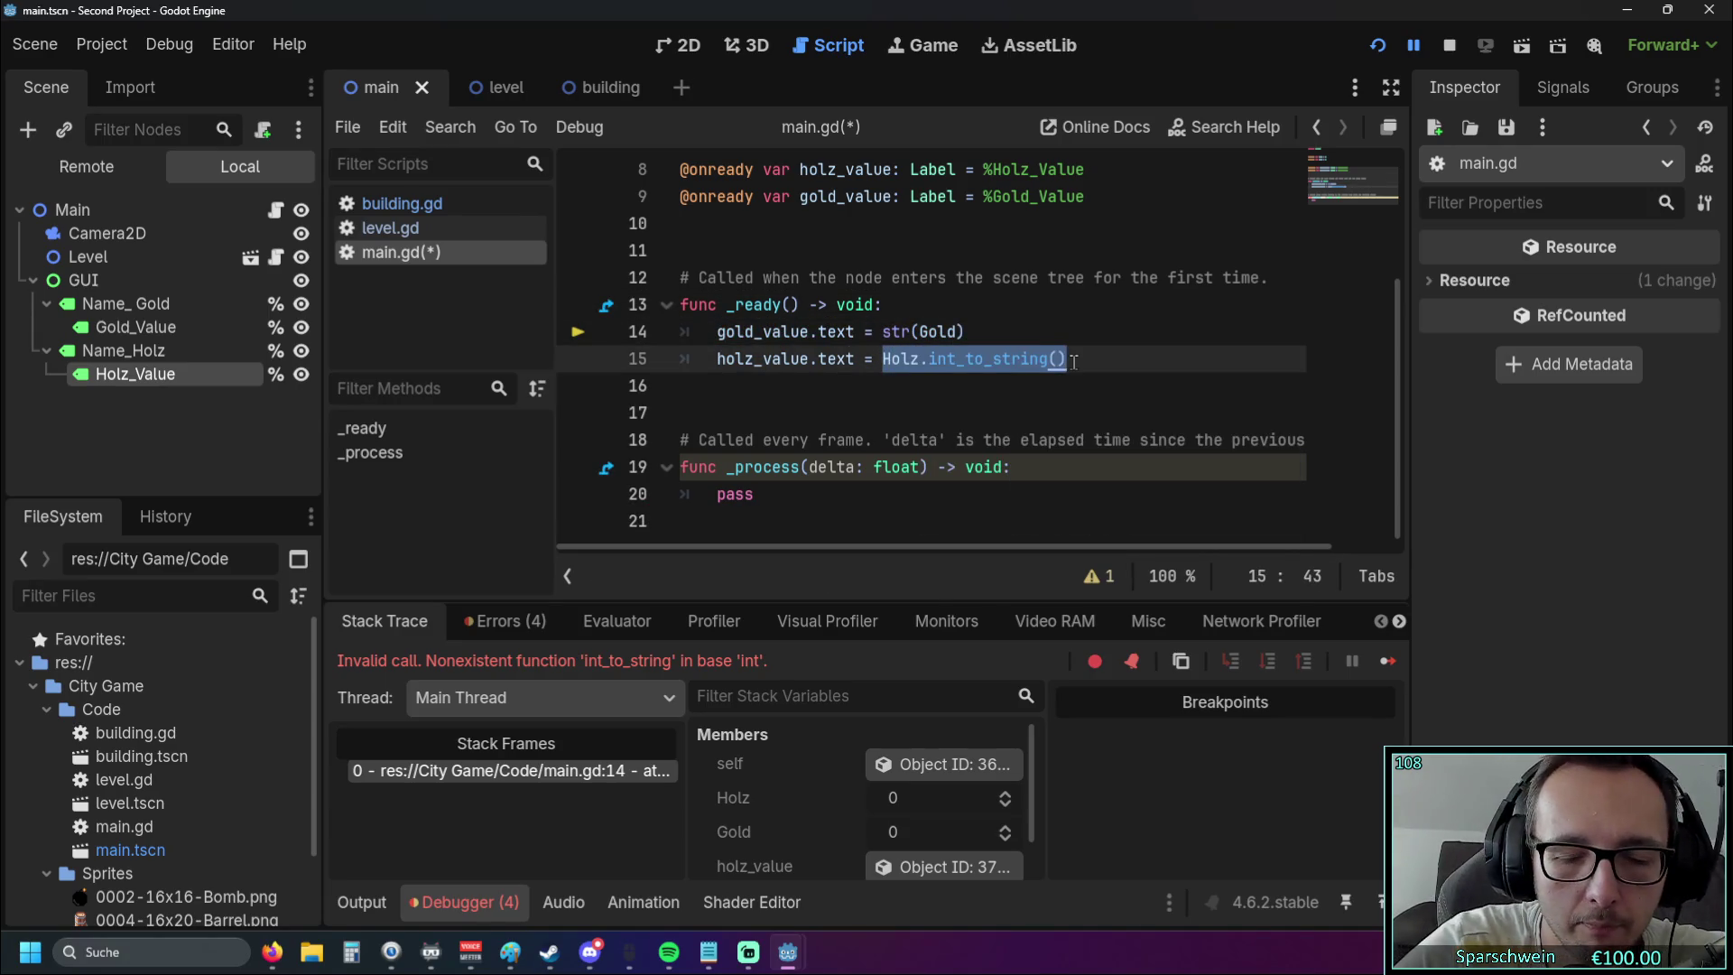
text(str(Holz)
click(992, 277)
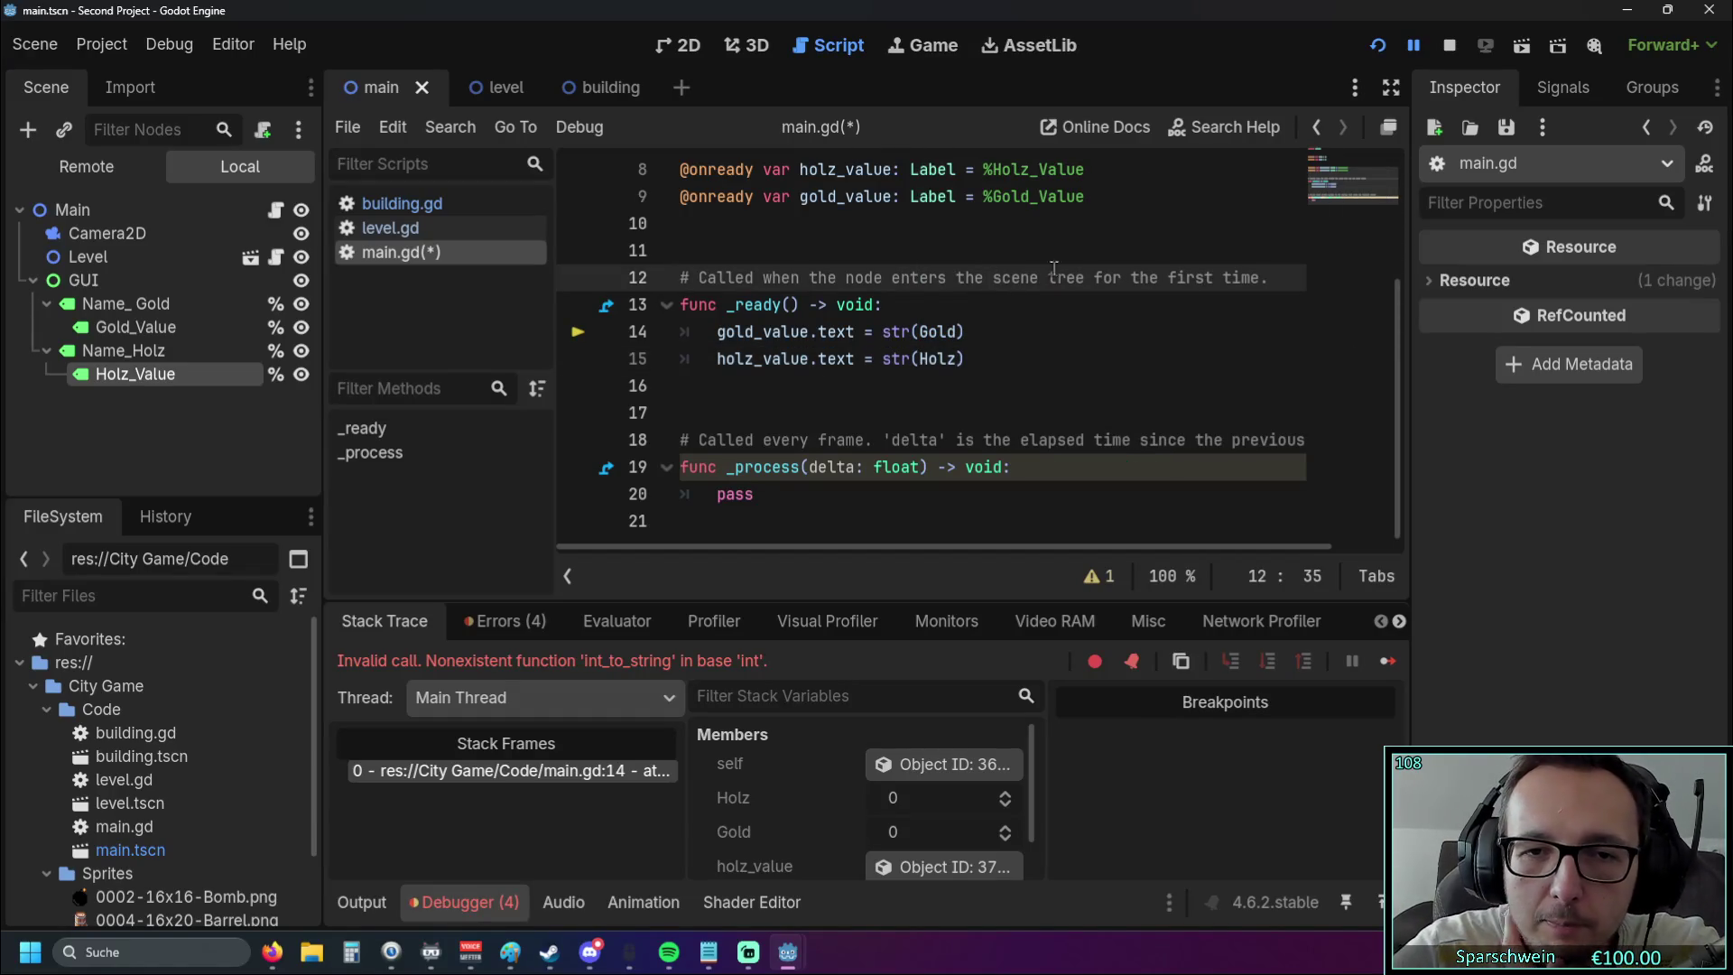
Step: Run the game to confirm the labels show Gold 0 and Holz 0, then close it
click(1378, 49)
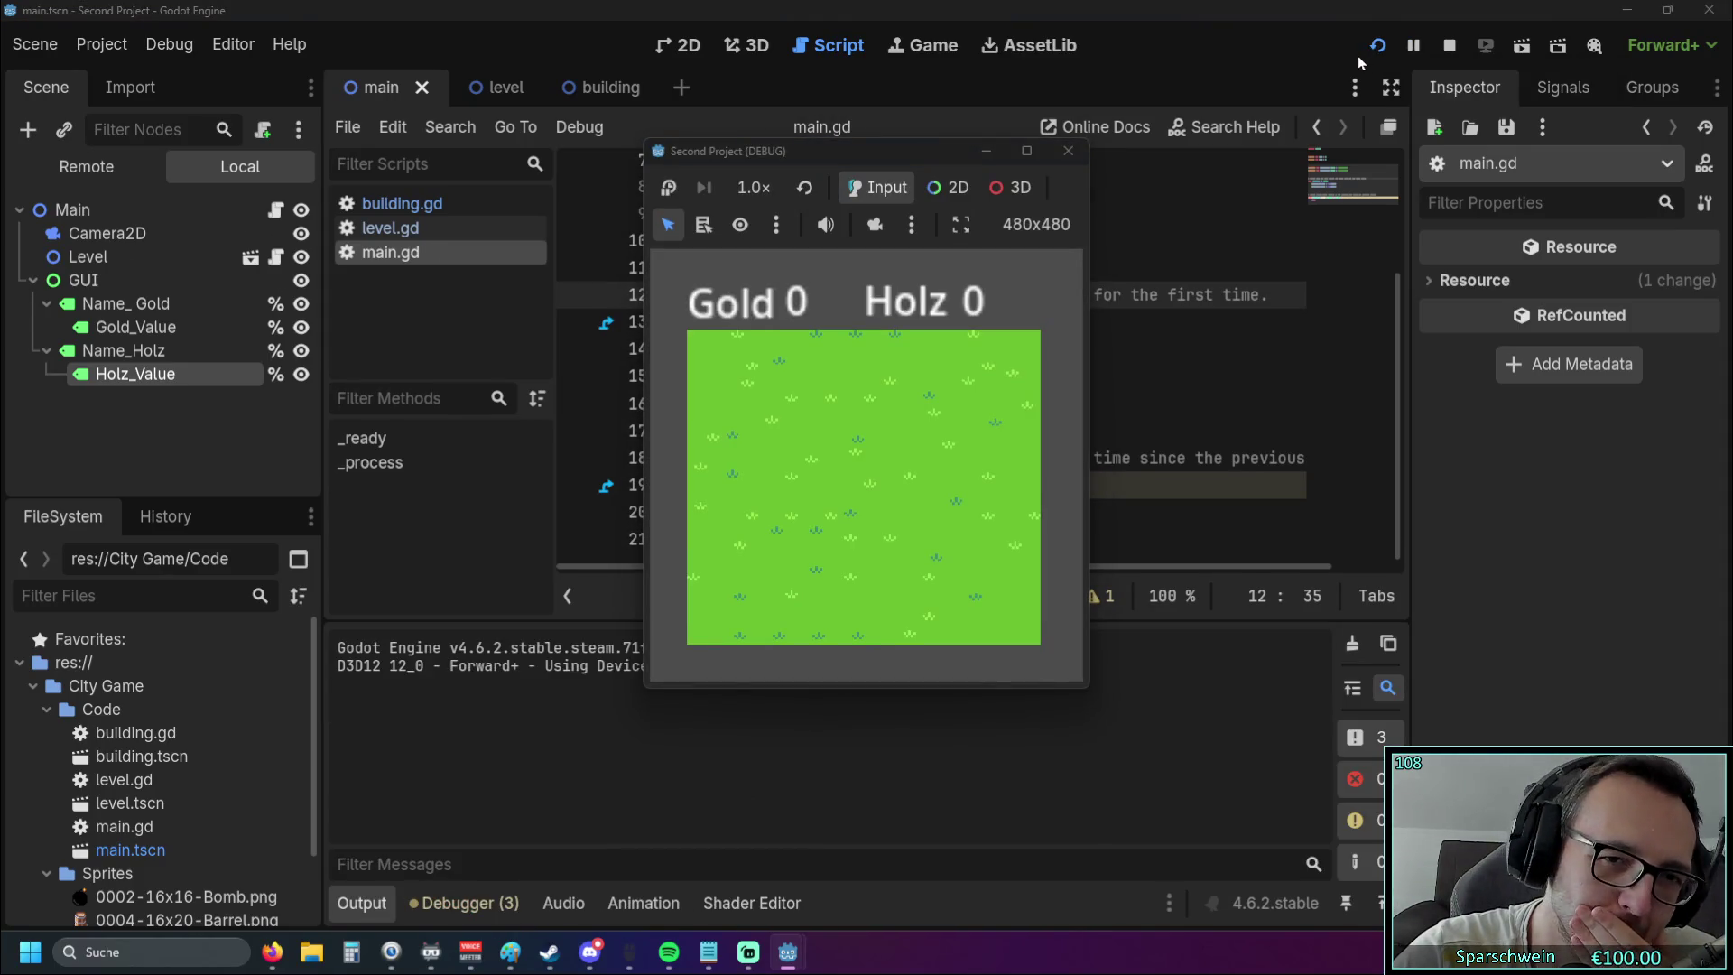
click(1068, 151)
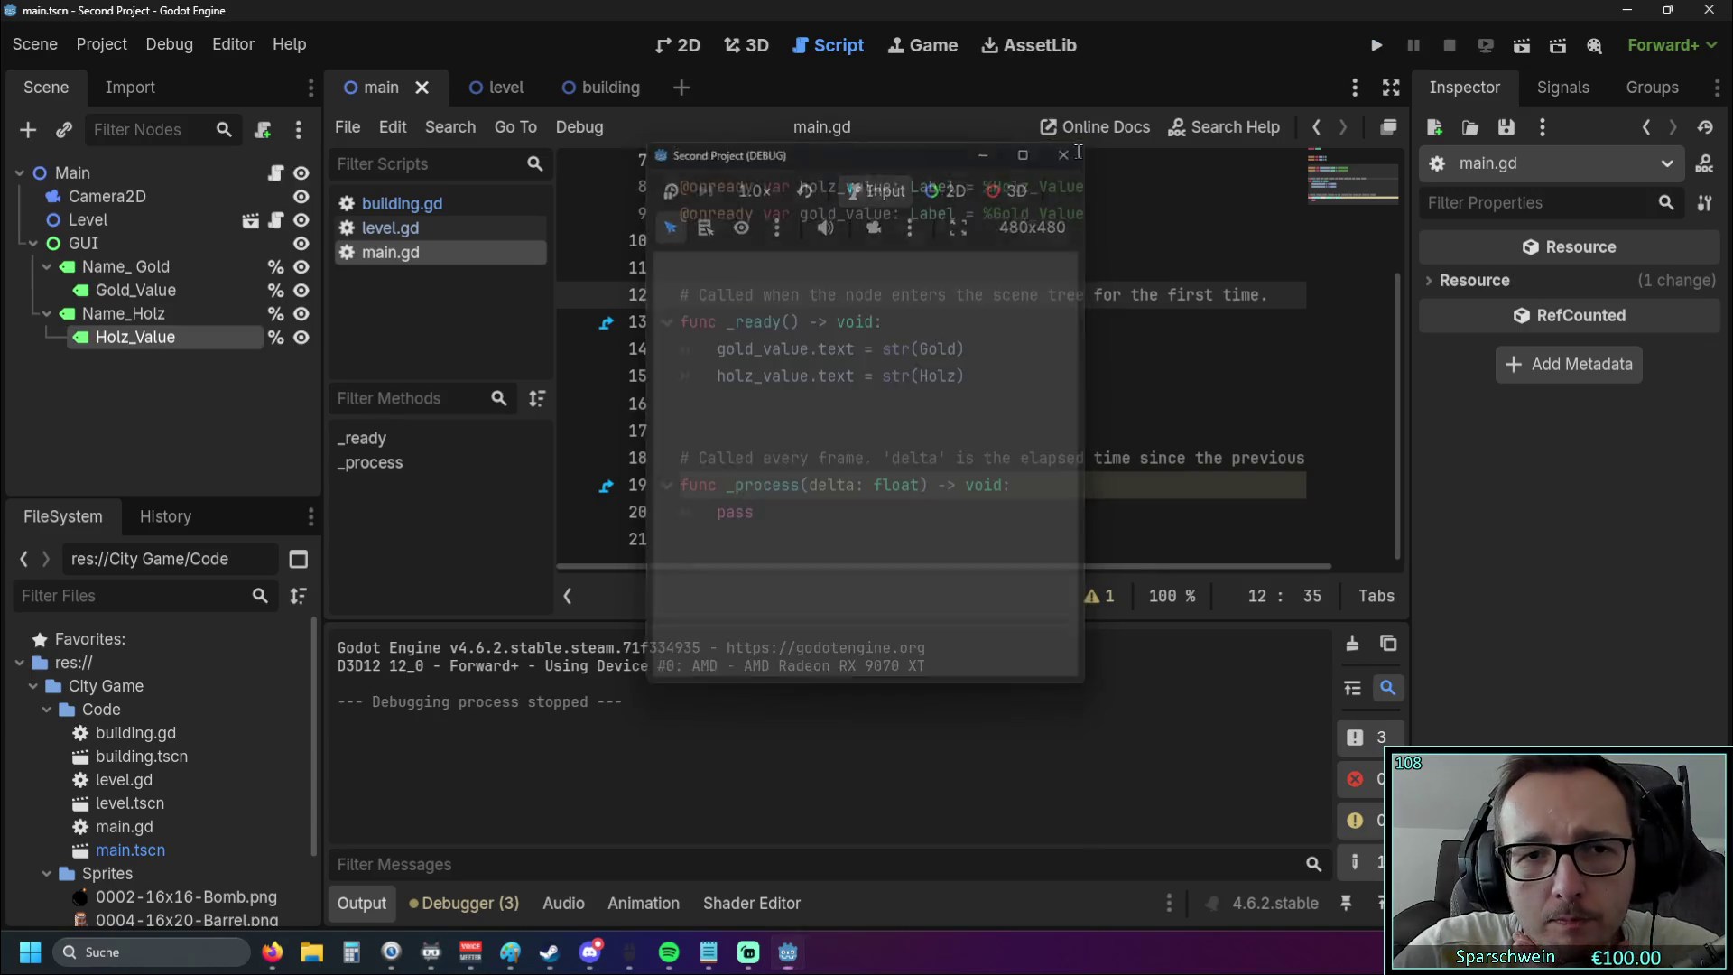
scroll(788, 386, up, 1)
scroll(787, 384, down, 1)
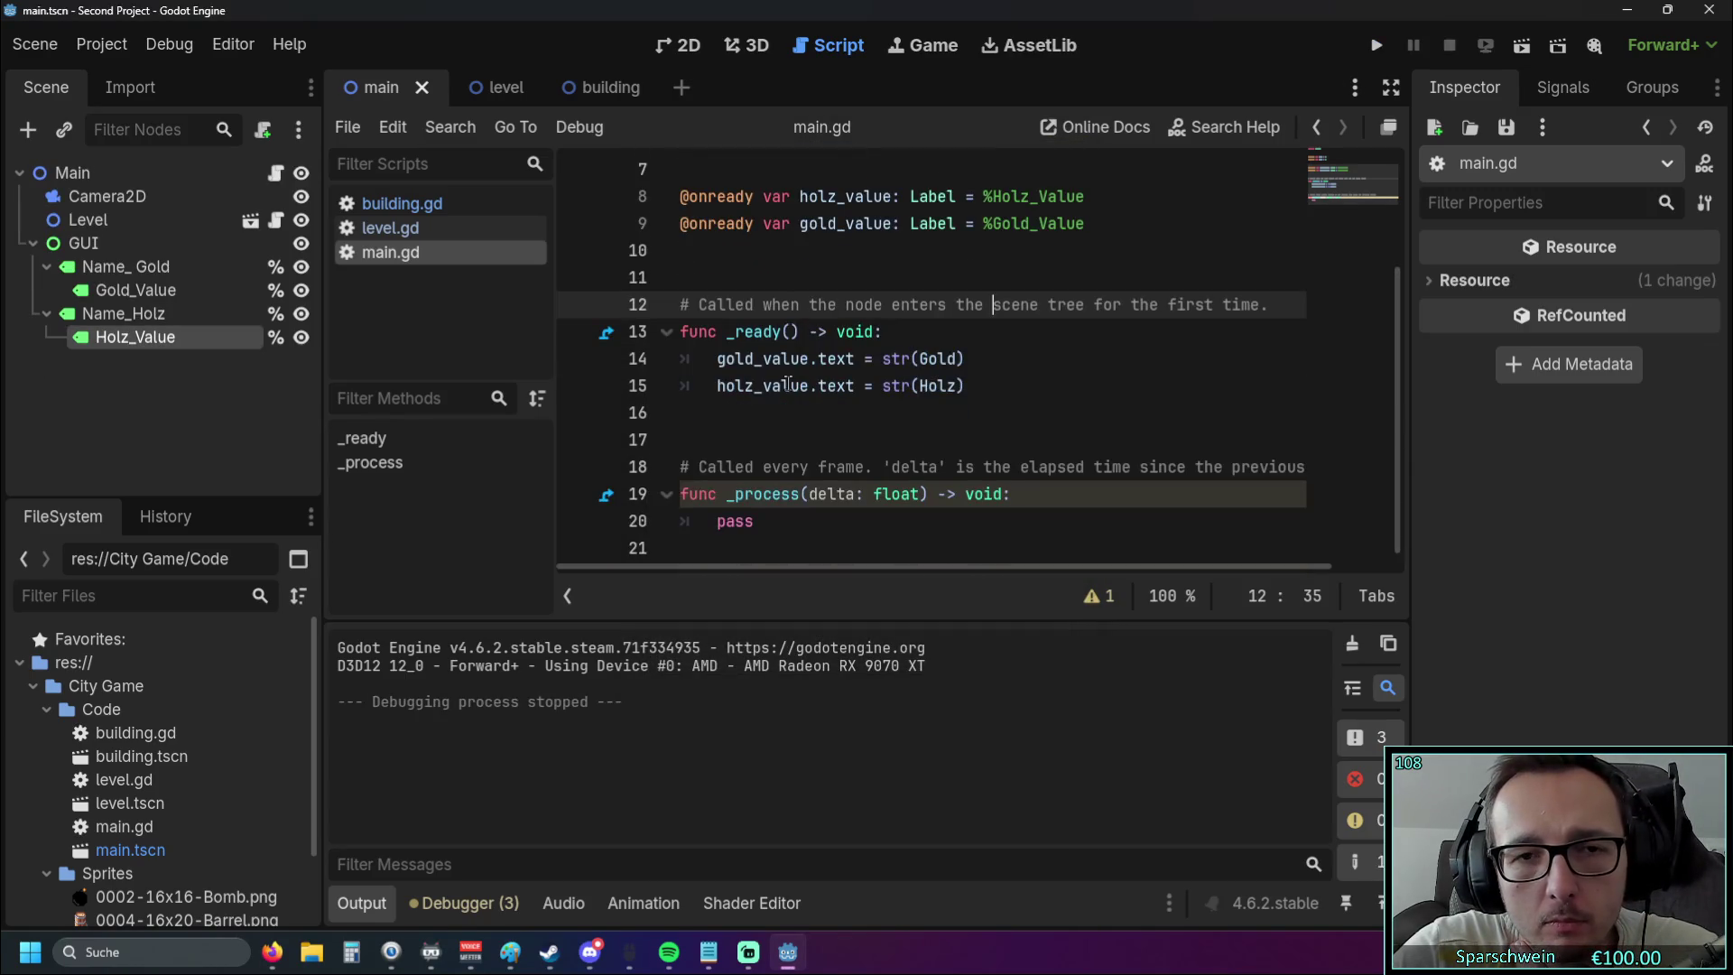
Step: Set the CanvasItem texture filter of Name_Gold and Gold_Value to Nearest
click(156, 269)
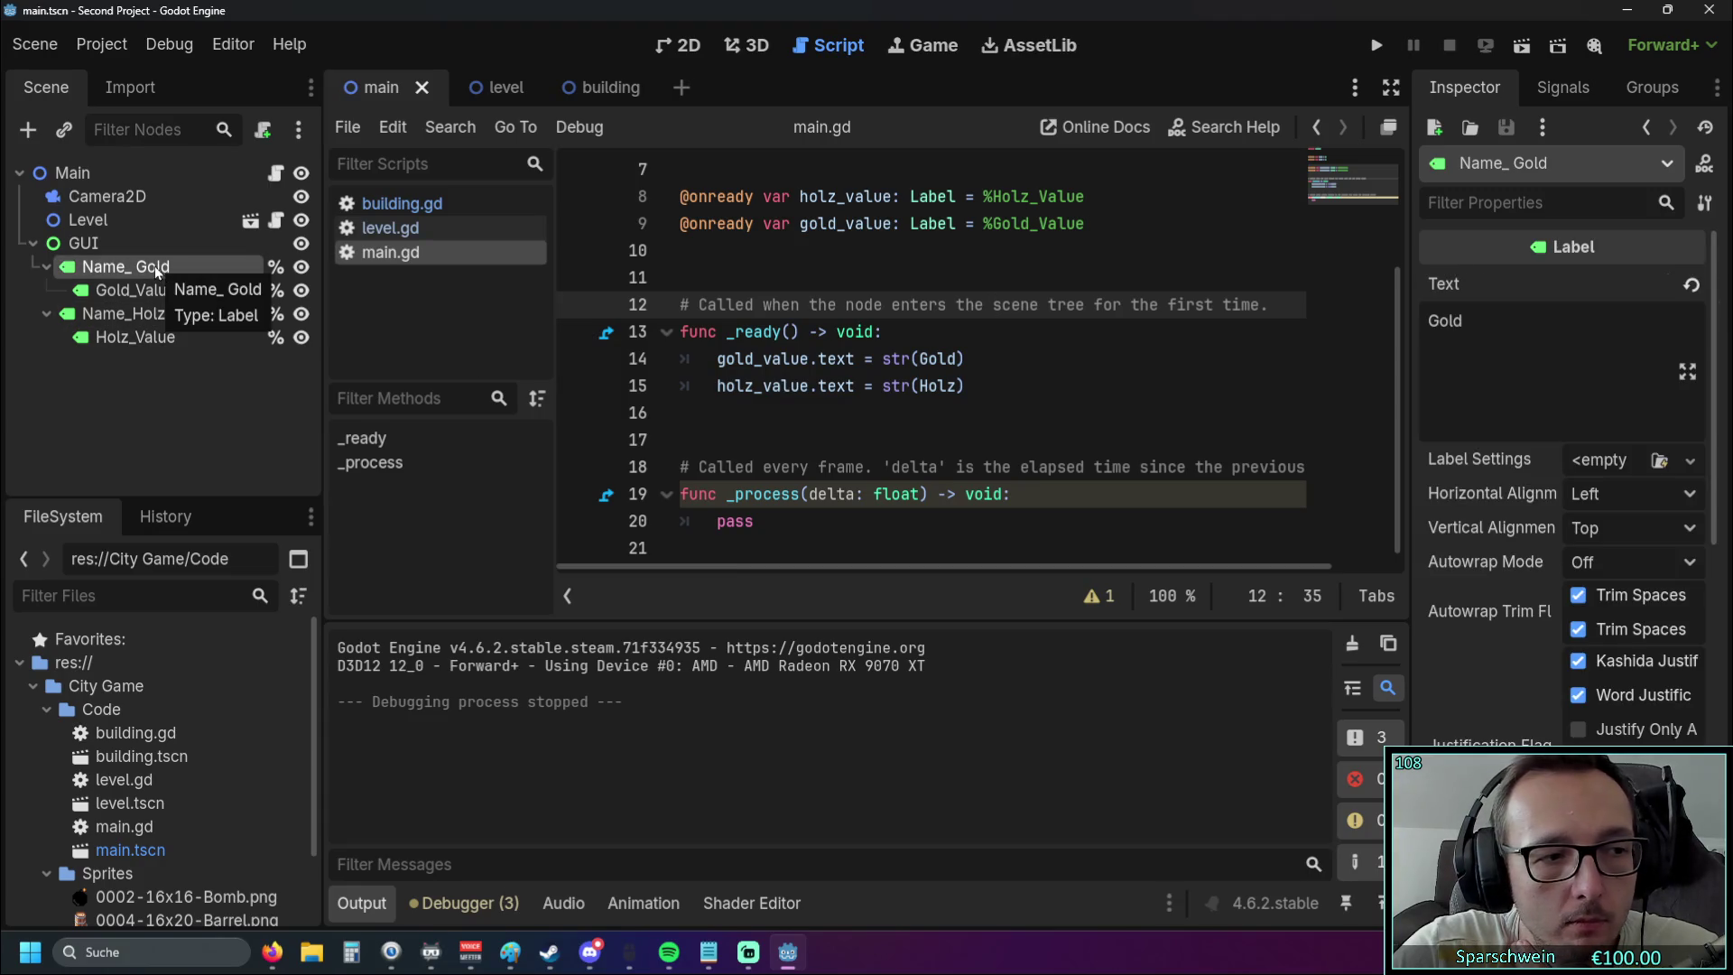
scroll(1507, 592, down, 5)
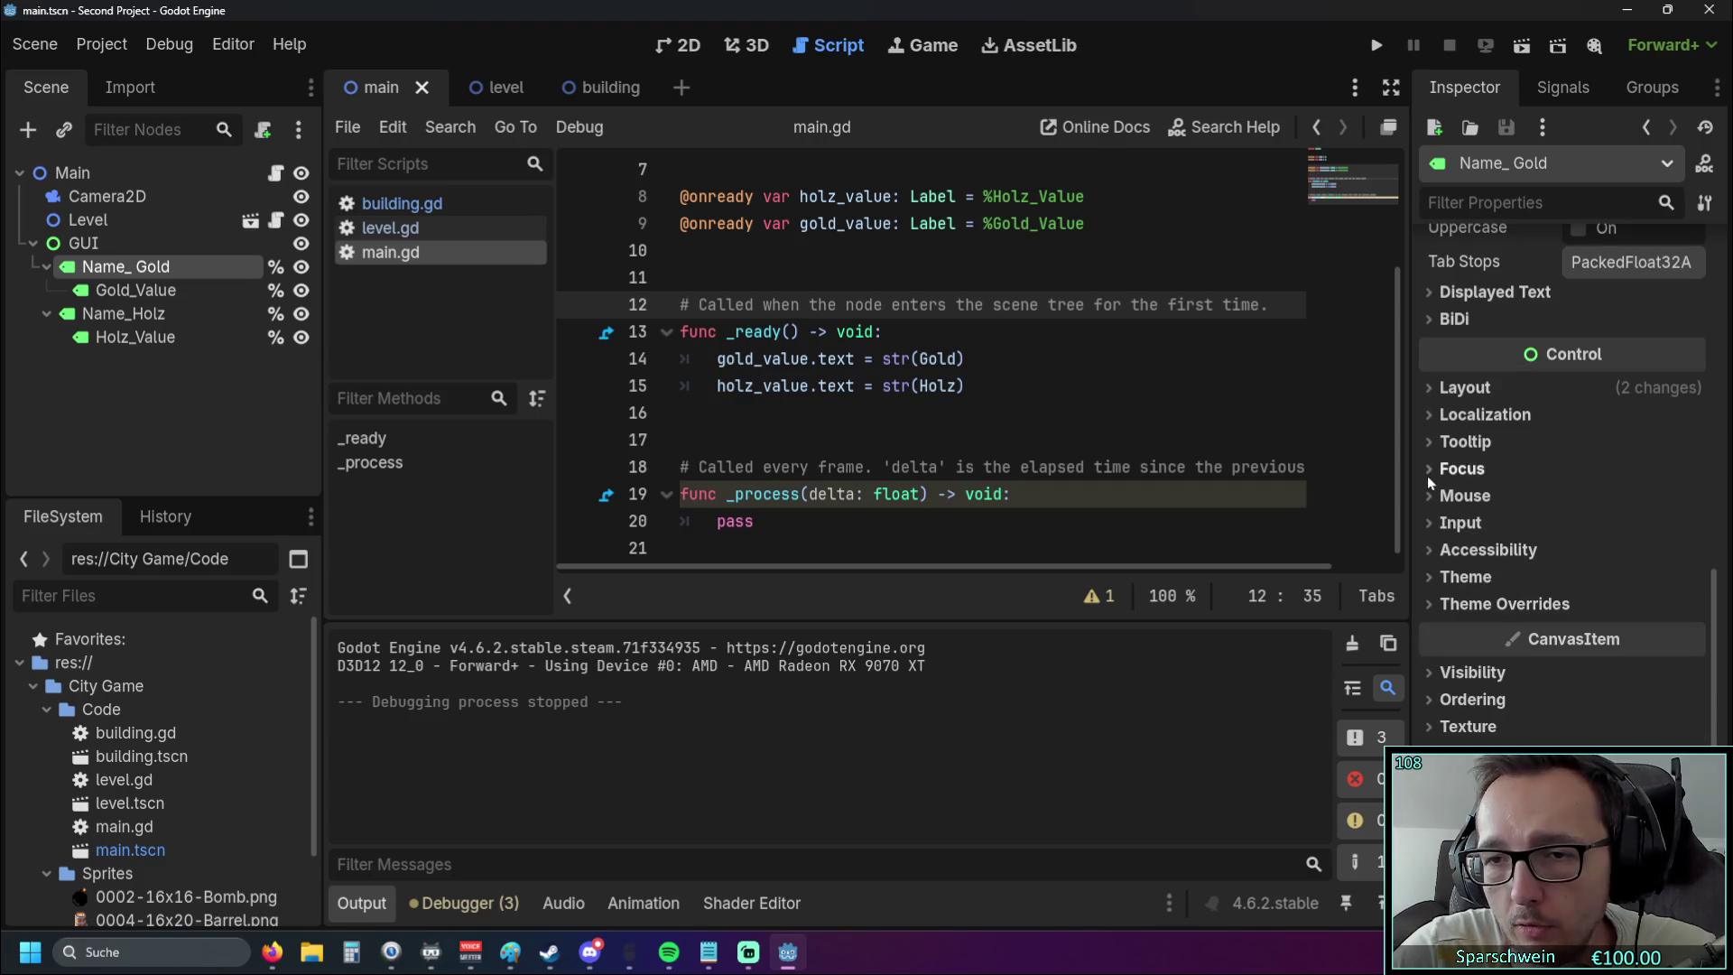
click(1433, 673)
click(1433, 673)
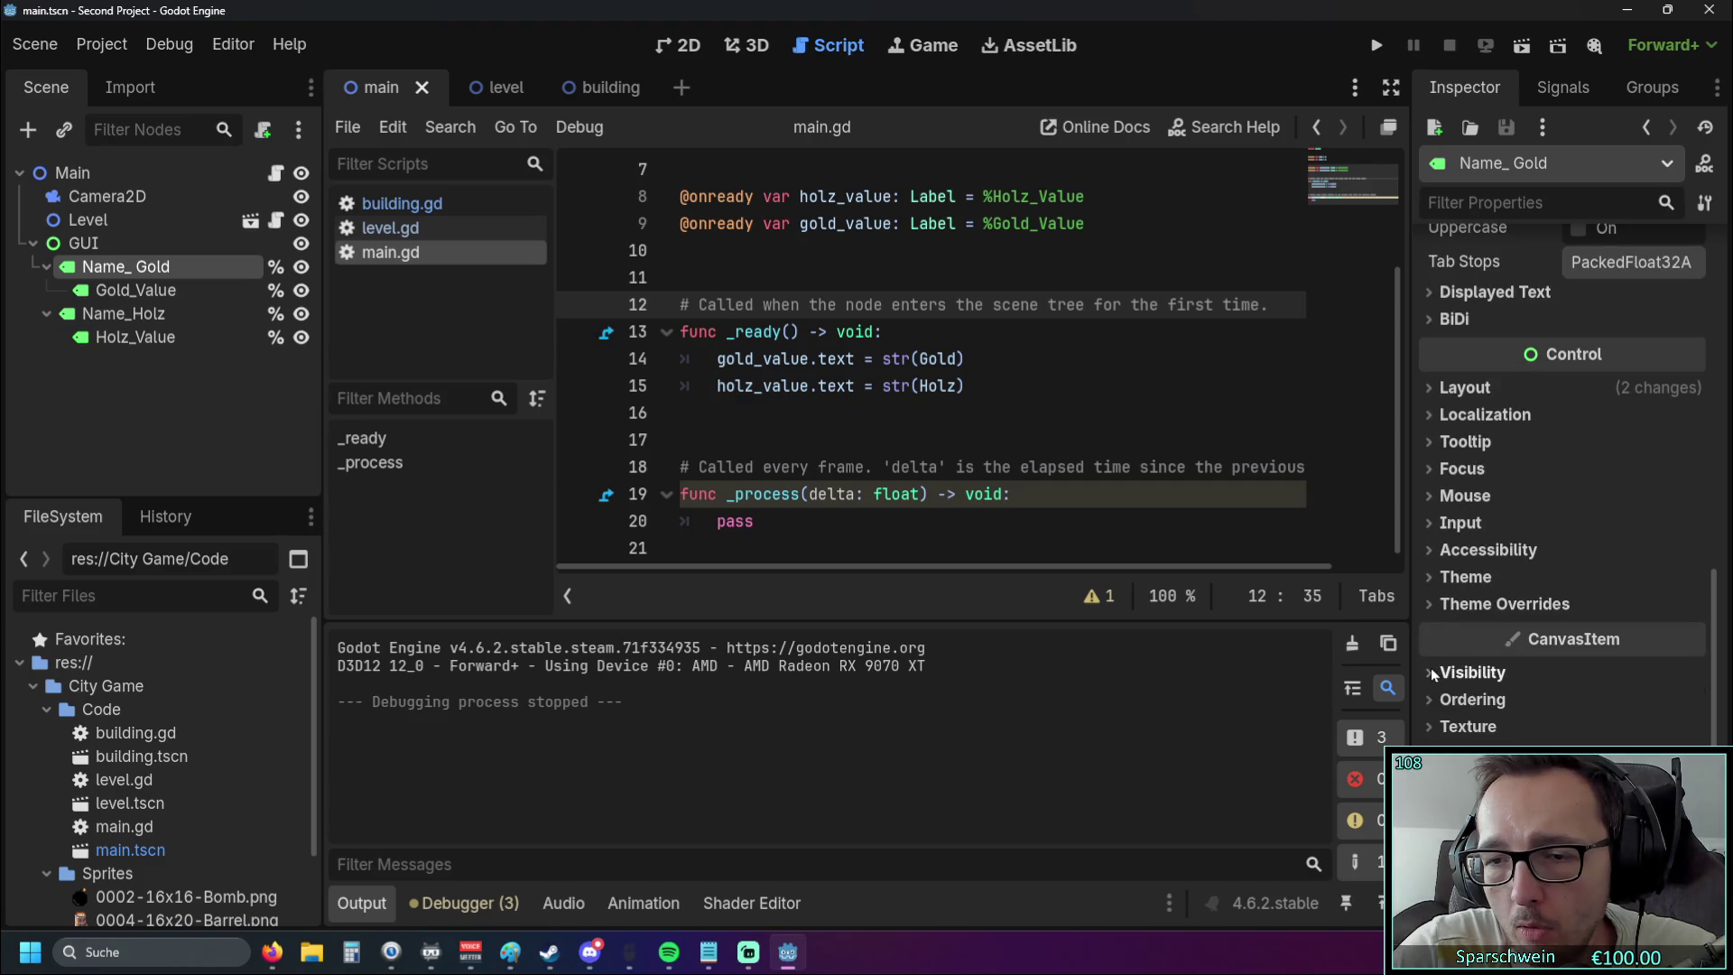
click(1437, 725)
scroll(1438, 704, down, 3)
click(1634, 603)
click(1516, 665)
click(136, 289)
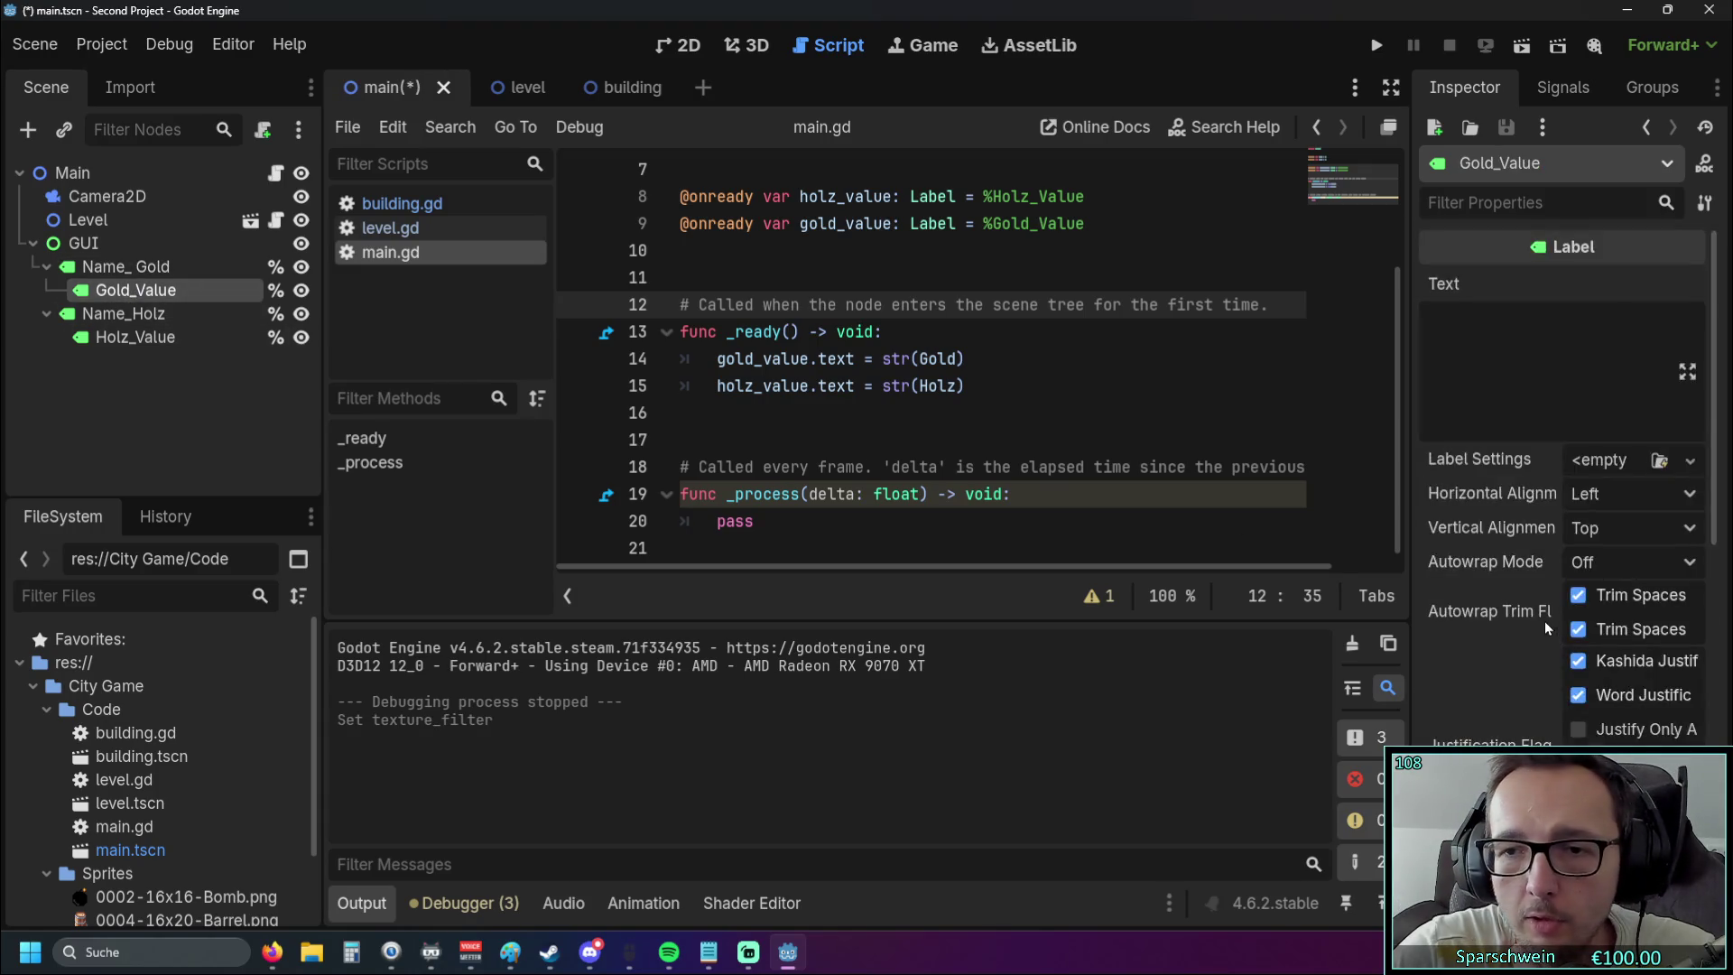
scroll(1545, 620, down, 6)
scroll(1508, 638, down, 2)
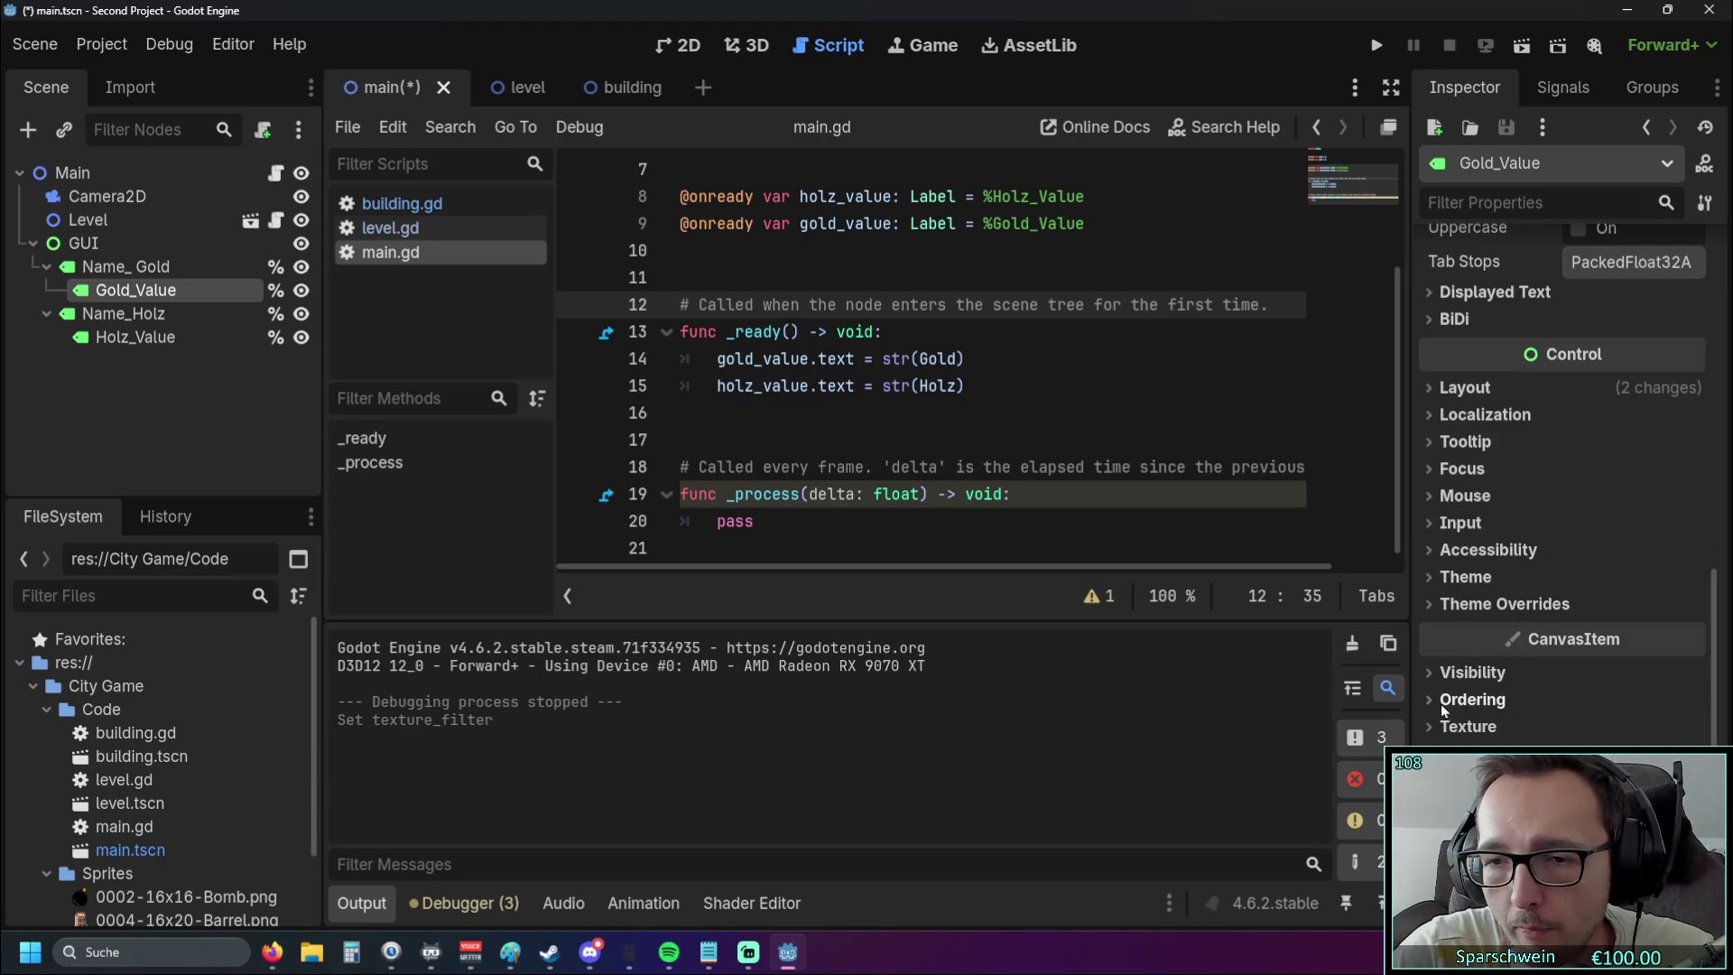
click(1634, 767)
click(1516, 830)
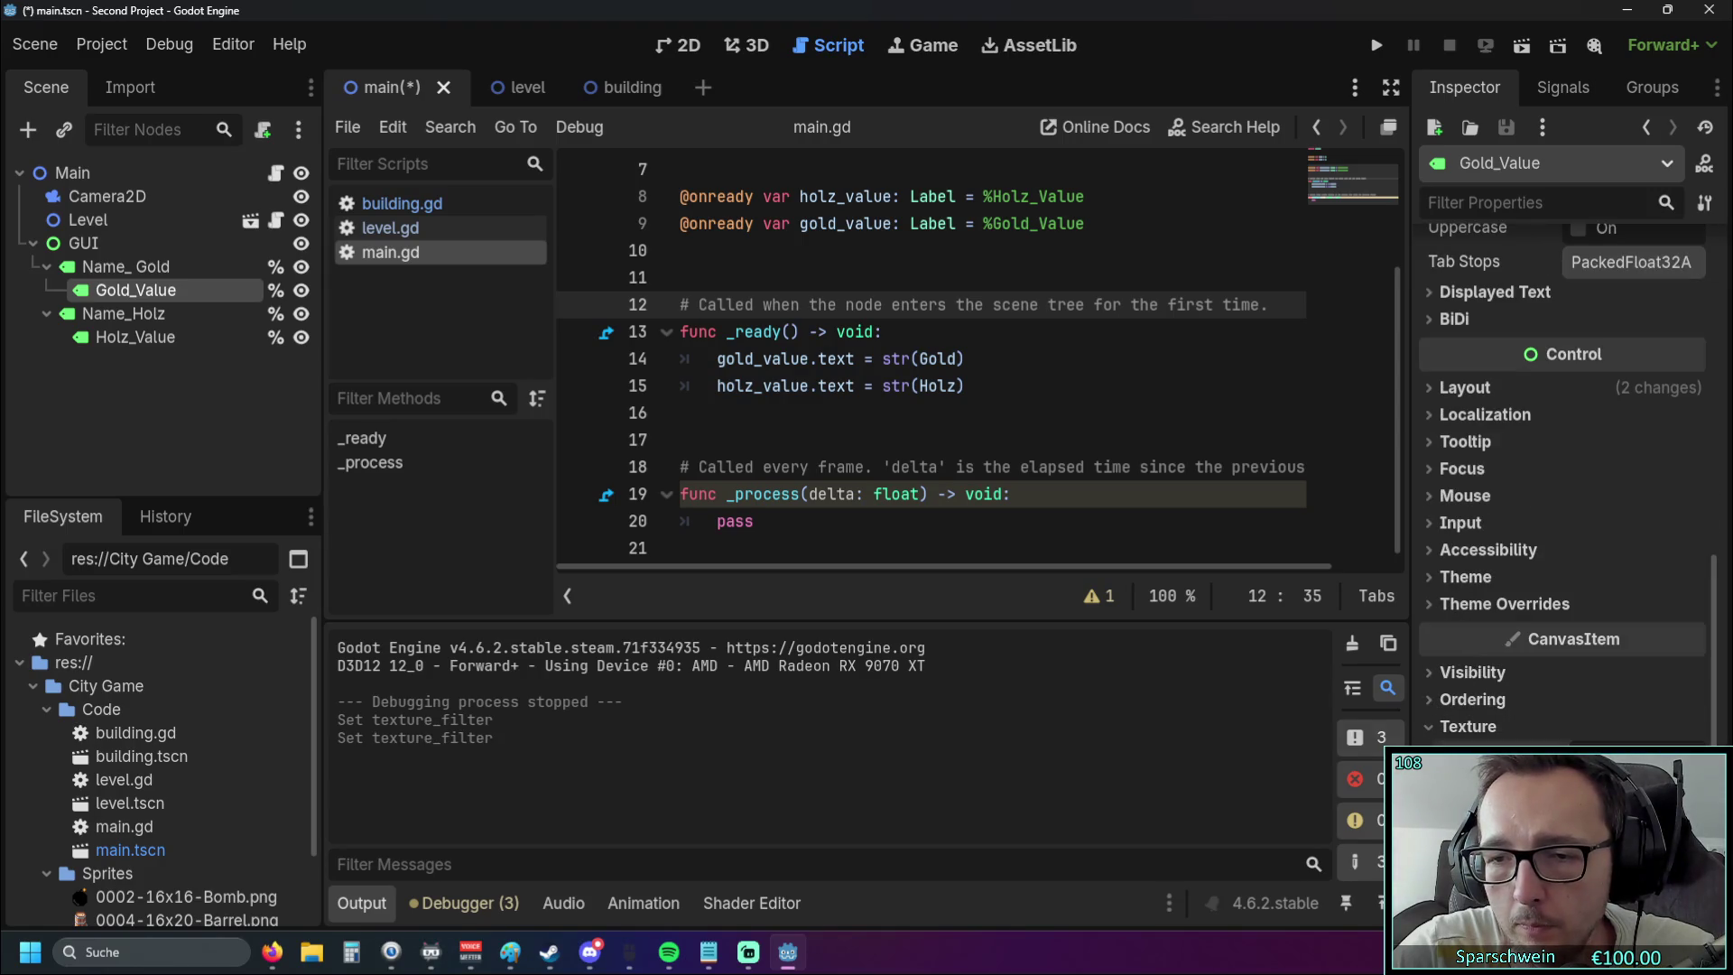
Step: Set Name_Holz's texture filter to Nearest, expand Holz_Value's Texture section, and rerun the game
click(124, 314)
scroll(1582, 708, down, 10)
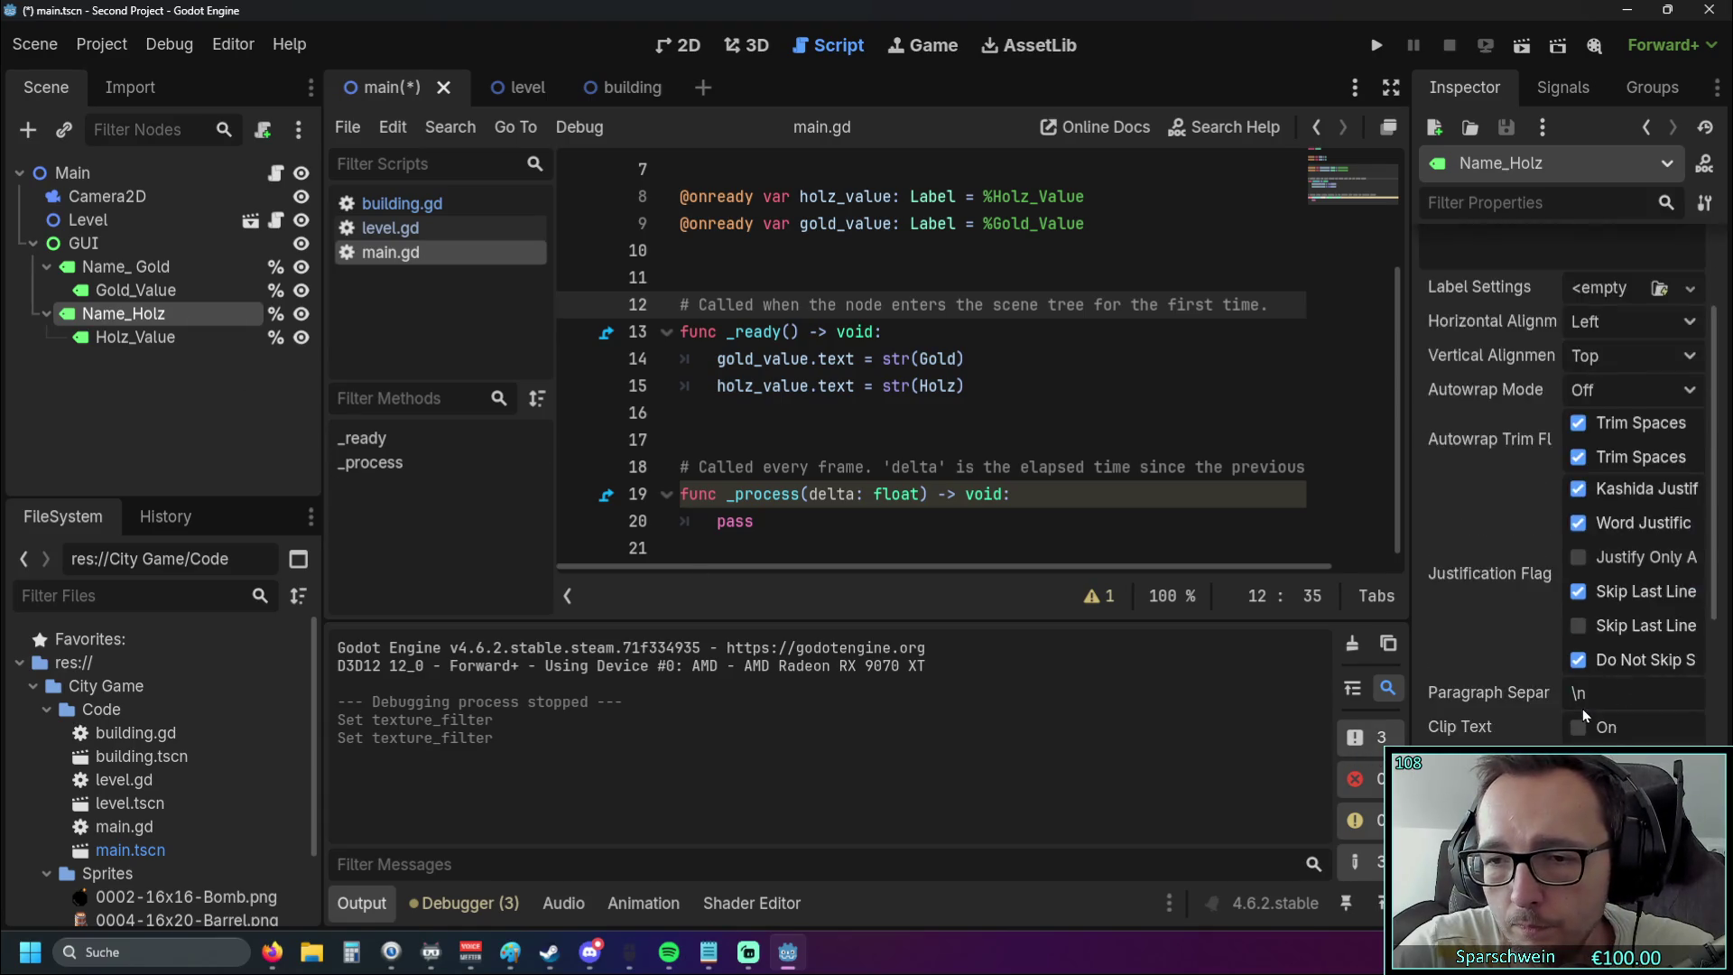
scroll(1583, 707, down, 8)
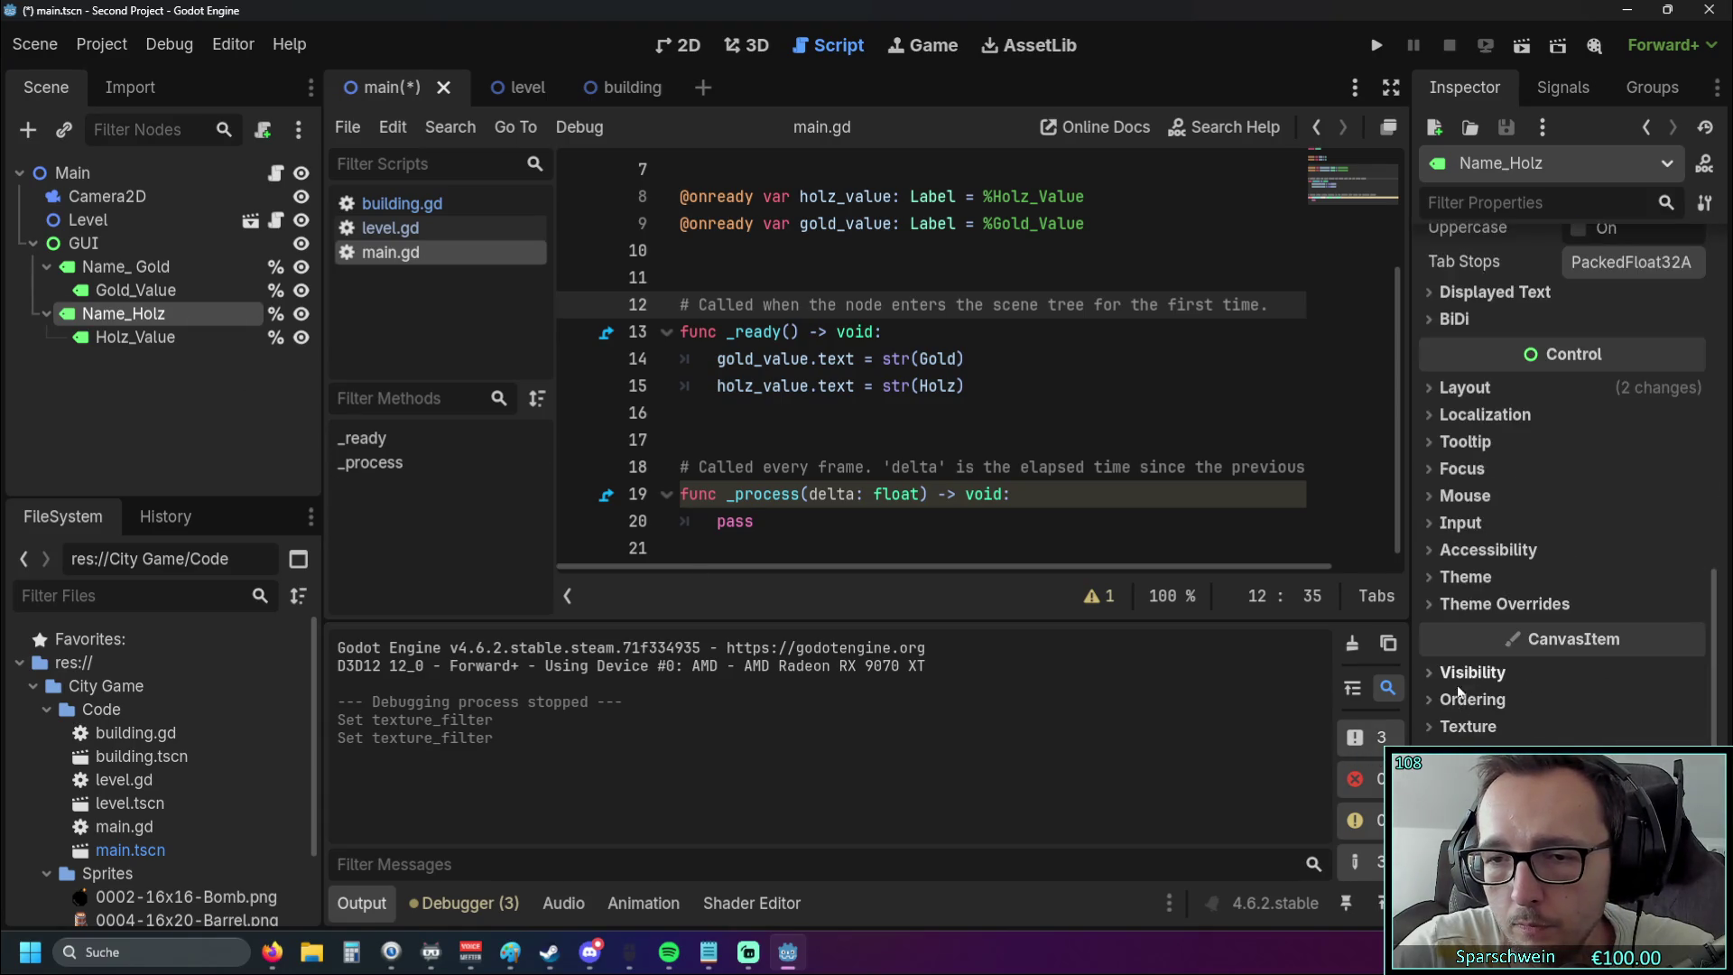
scroll(1612, 681, down, 3)
click(1609, 603)
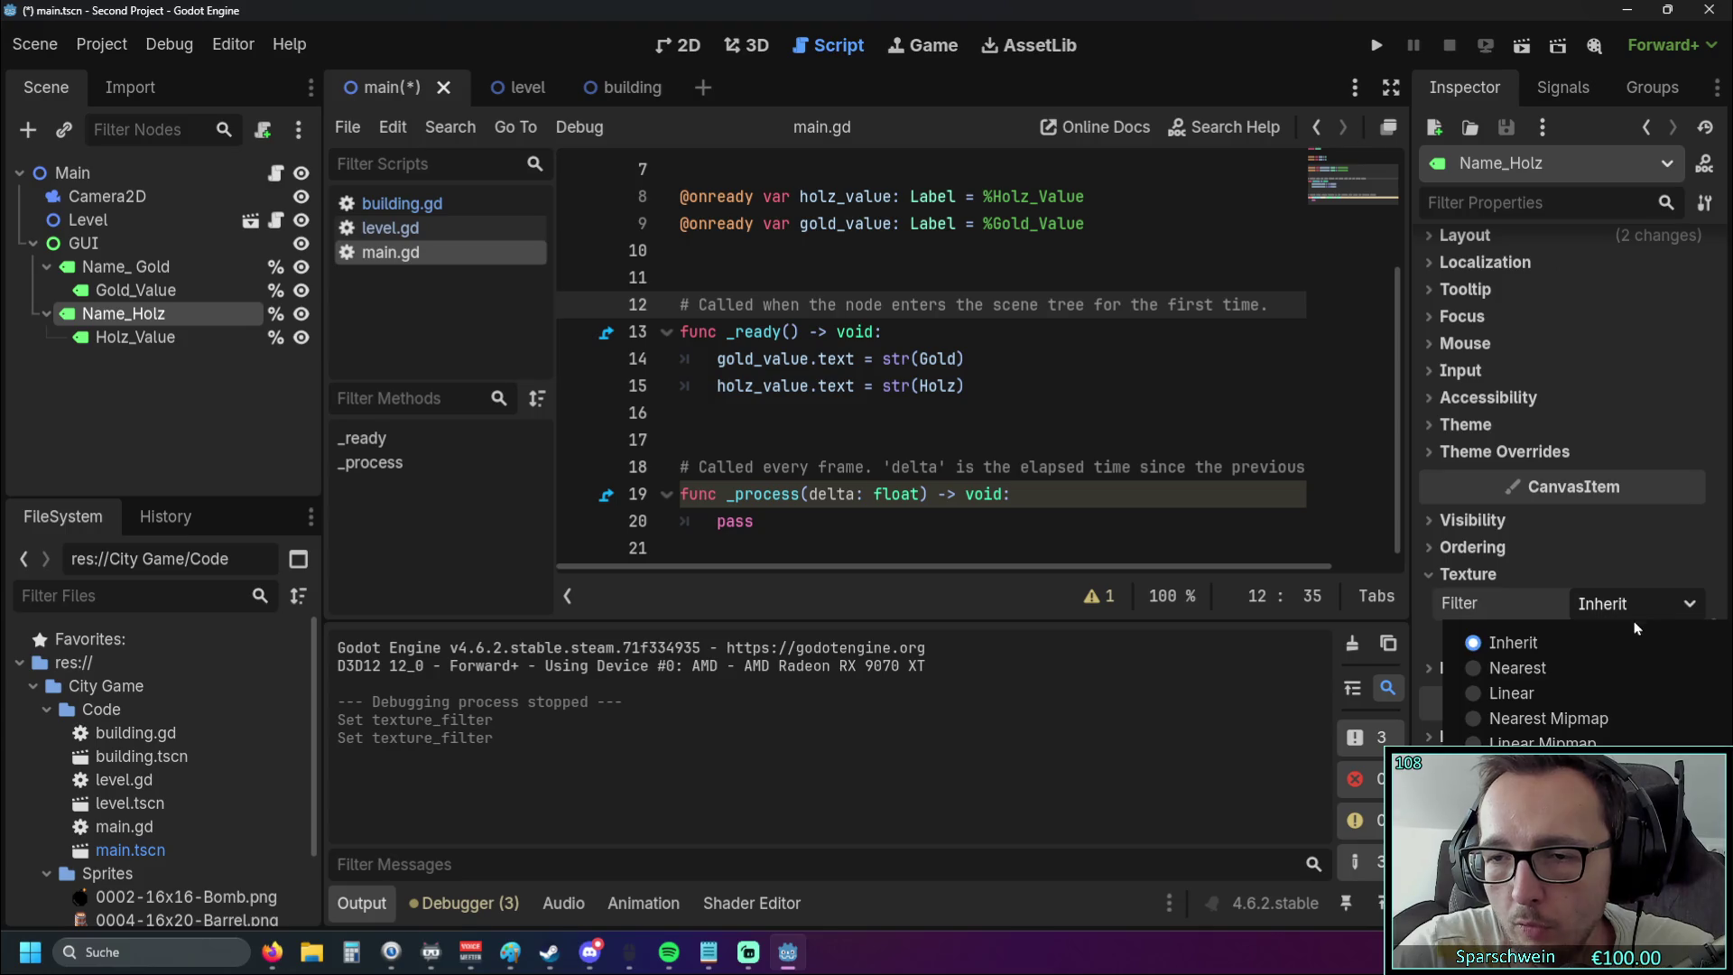
click(1543, 675)
click(162, 338)
scroll(1494, 658, down, 12)
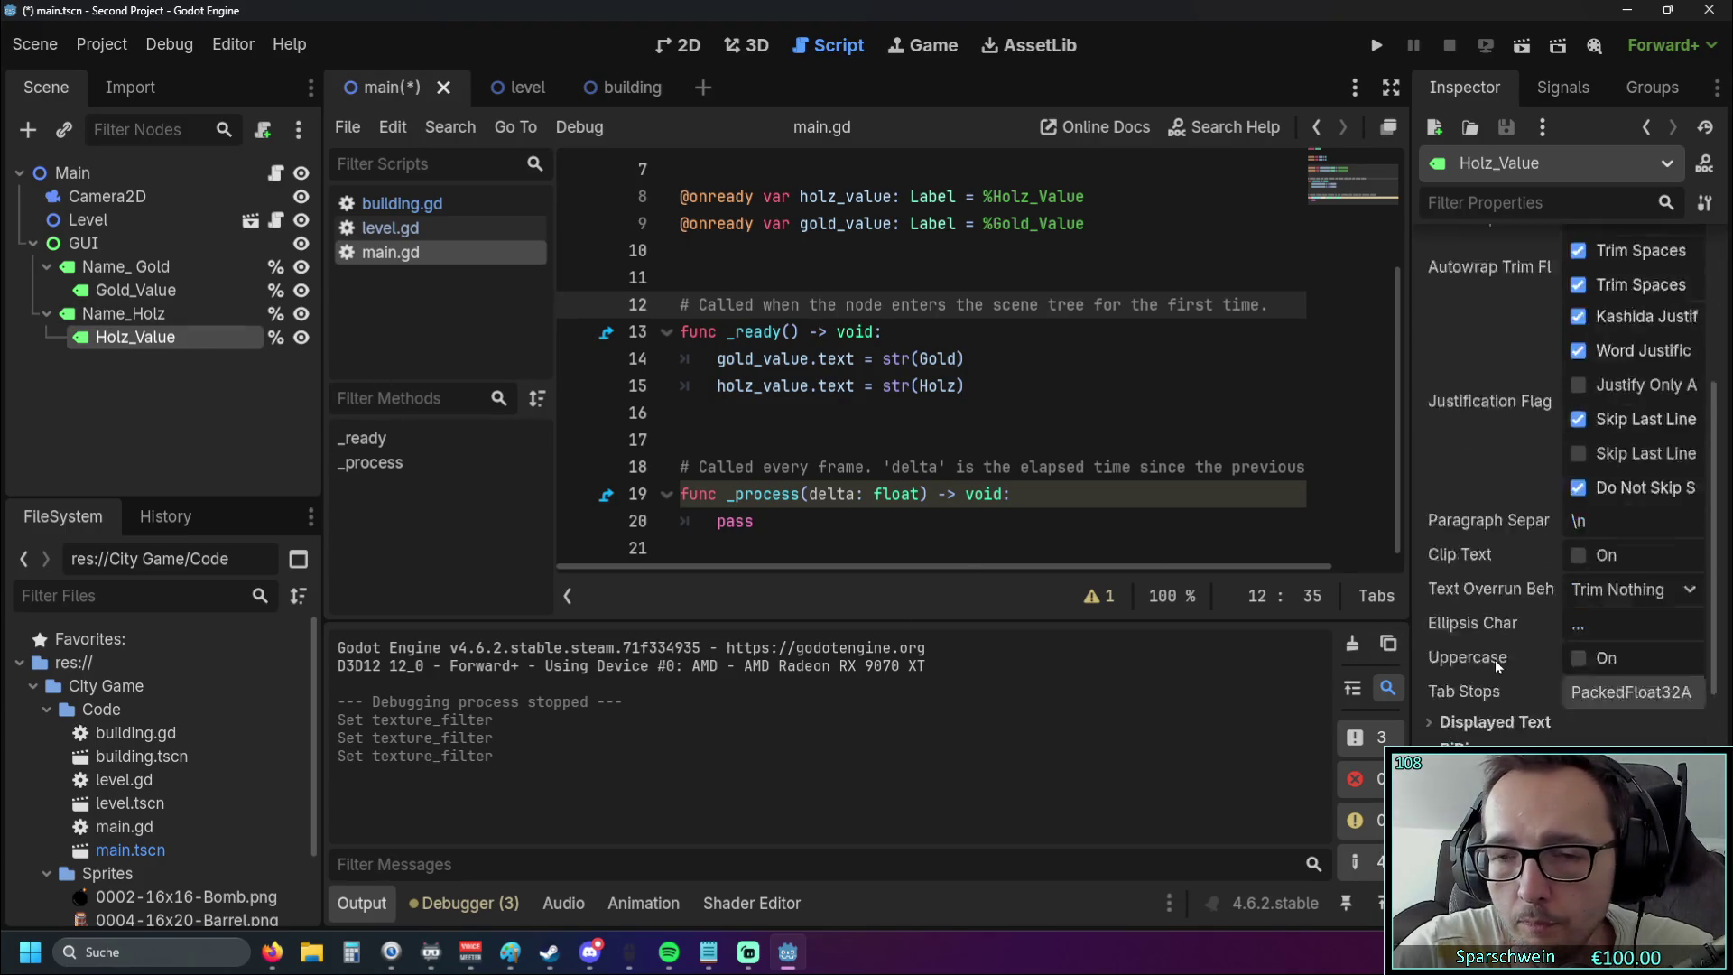
click(1464, 727)
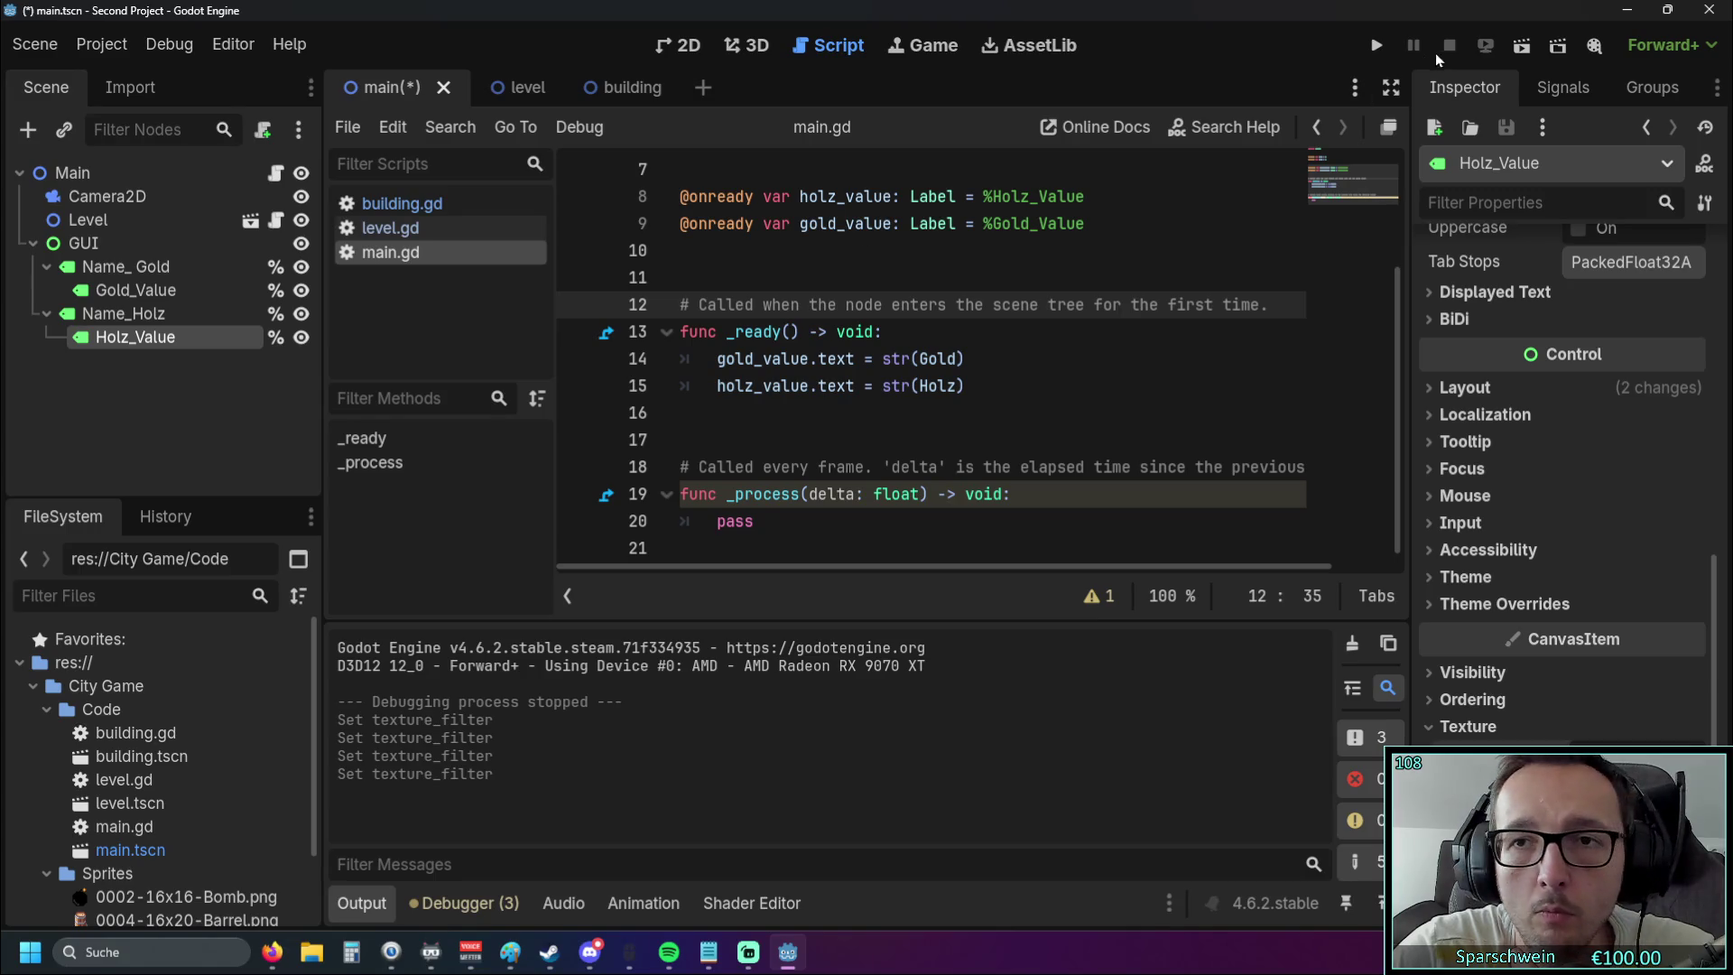
click(1386, 51)
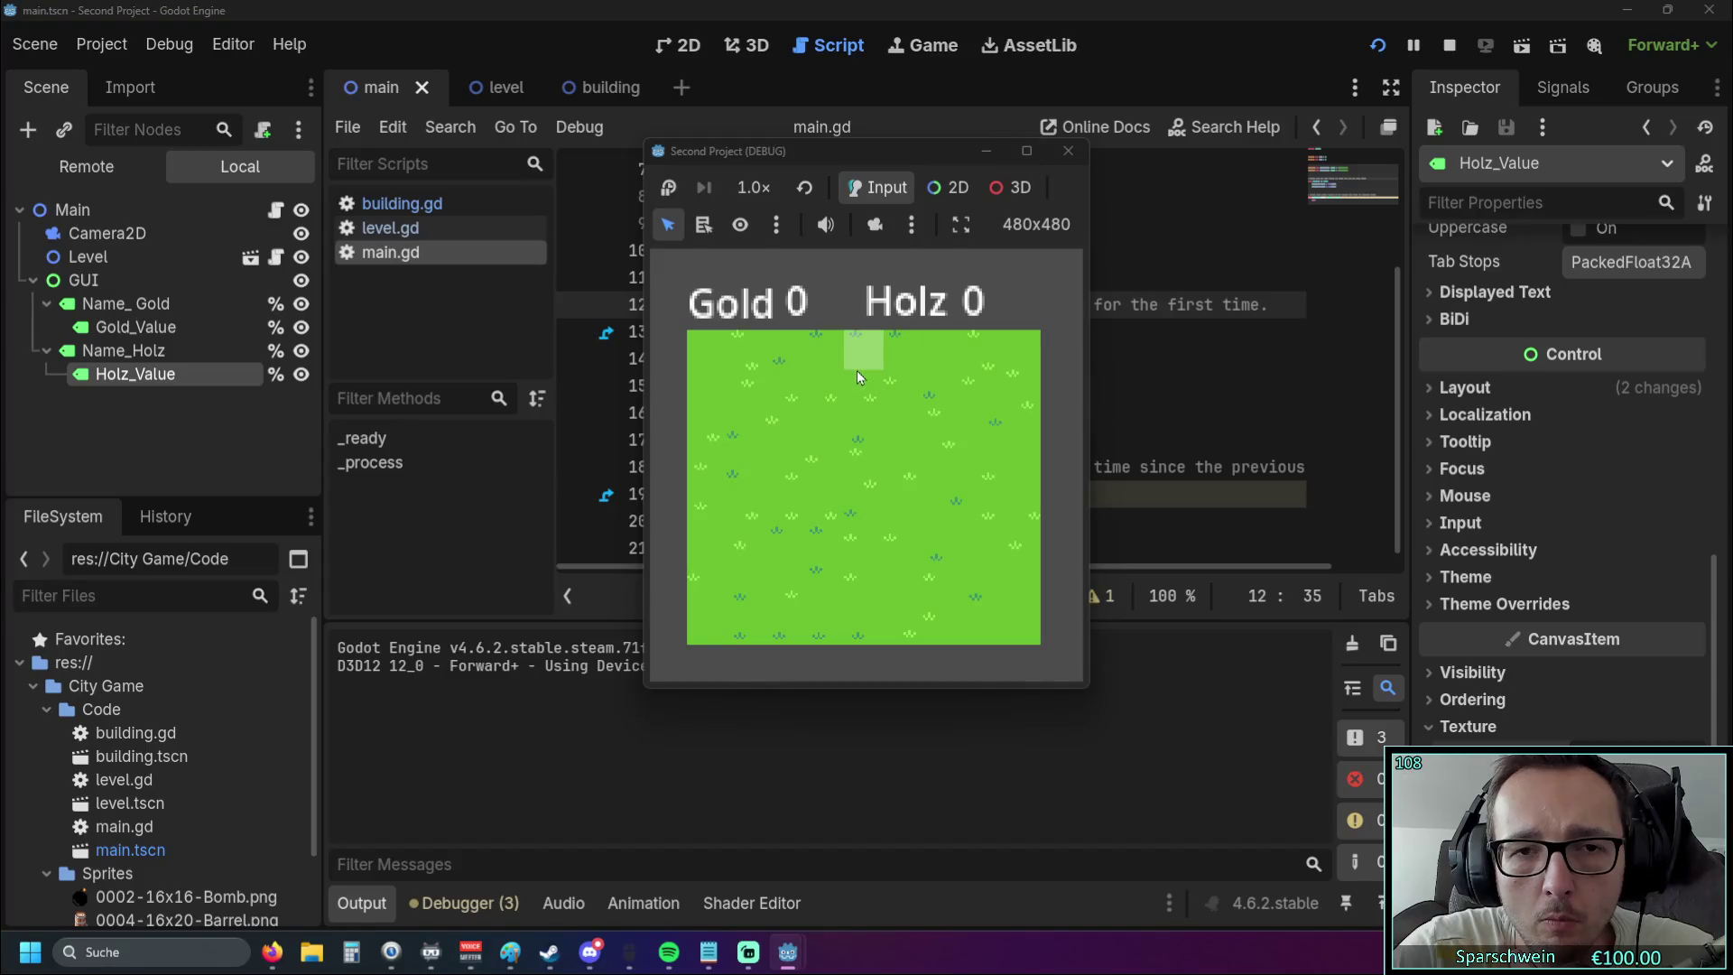
Step: Stop the game, undo the texture filter change, and run the game again
click(1068, 151)
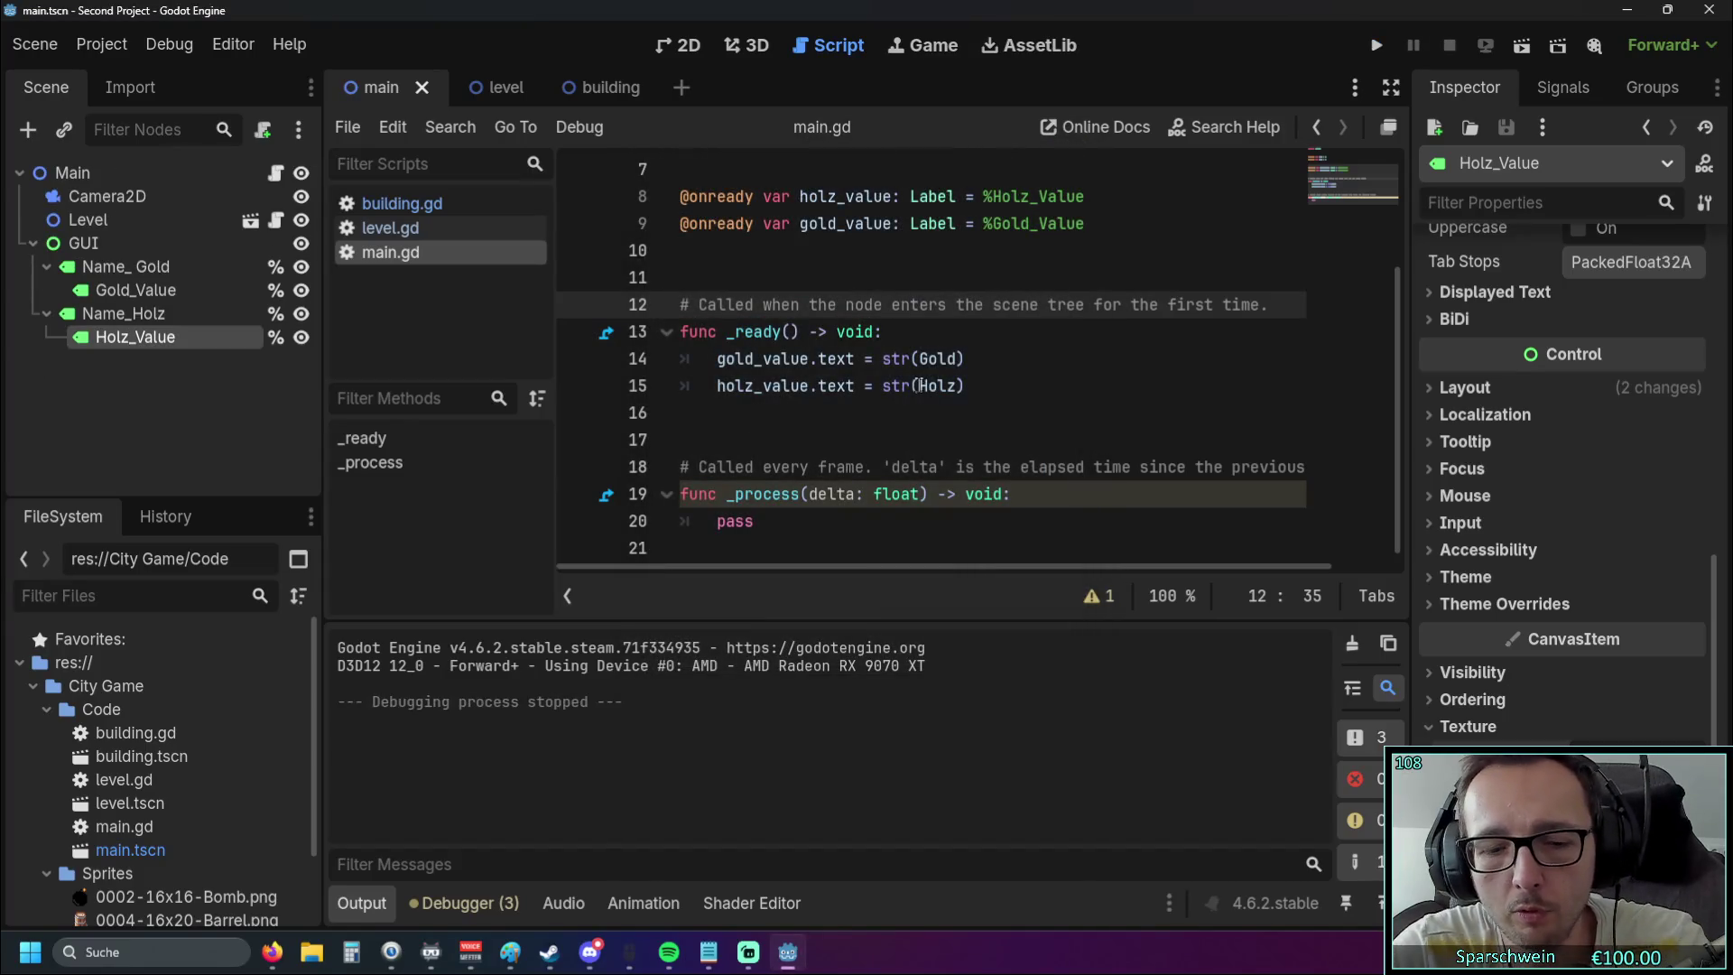
key(ctrl+z)
key(ctrl+z)
key(ctrl+z)
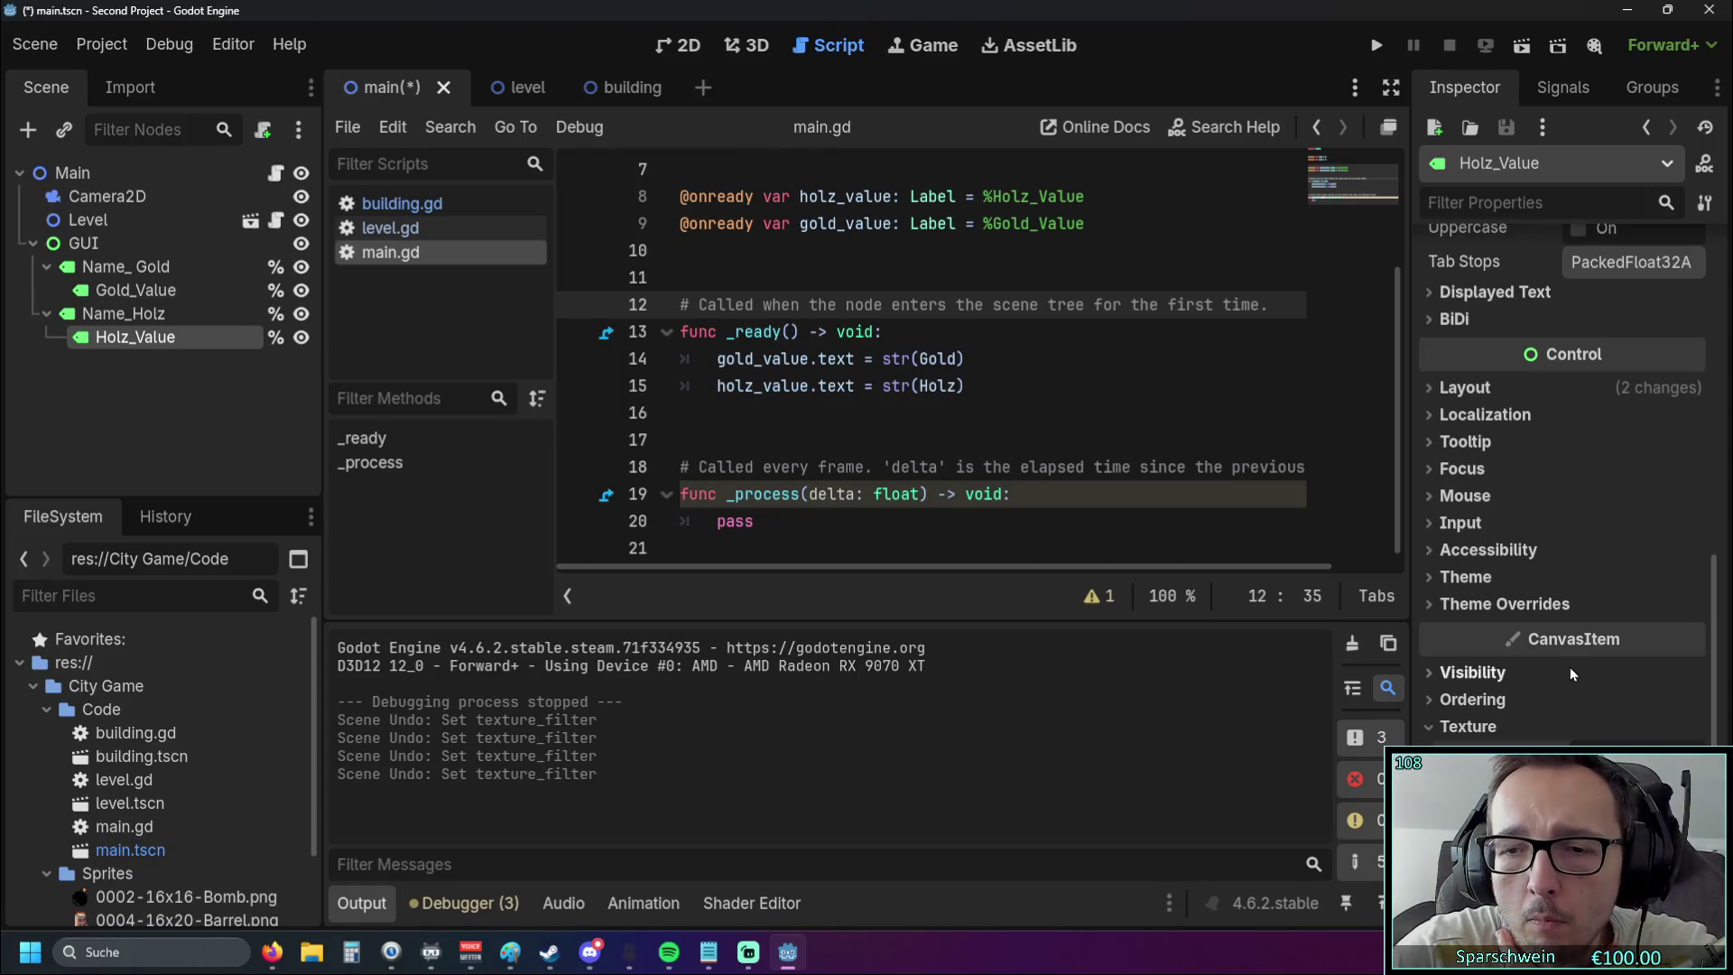
click(1384, 51)
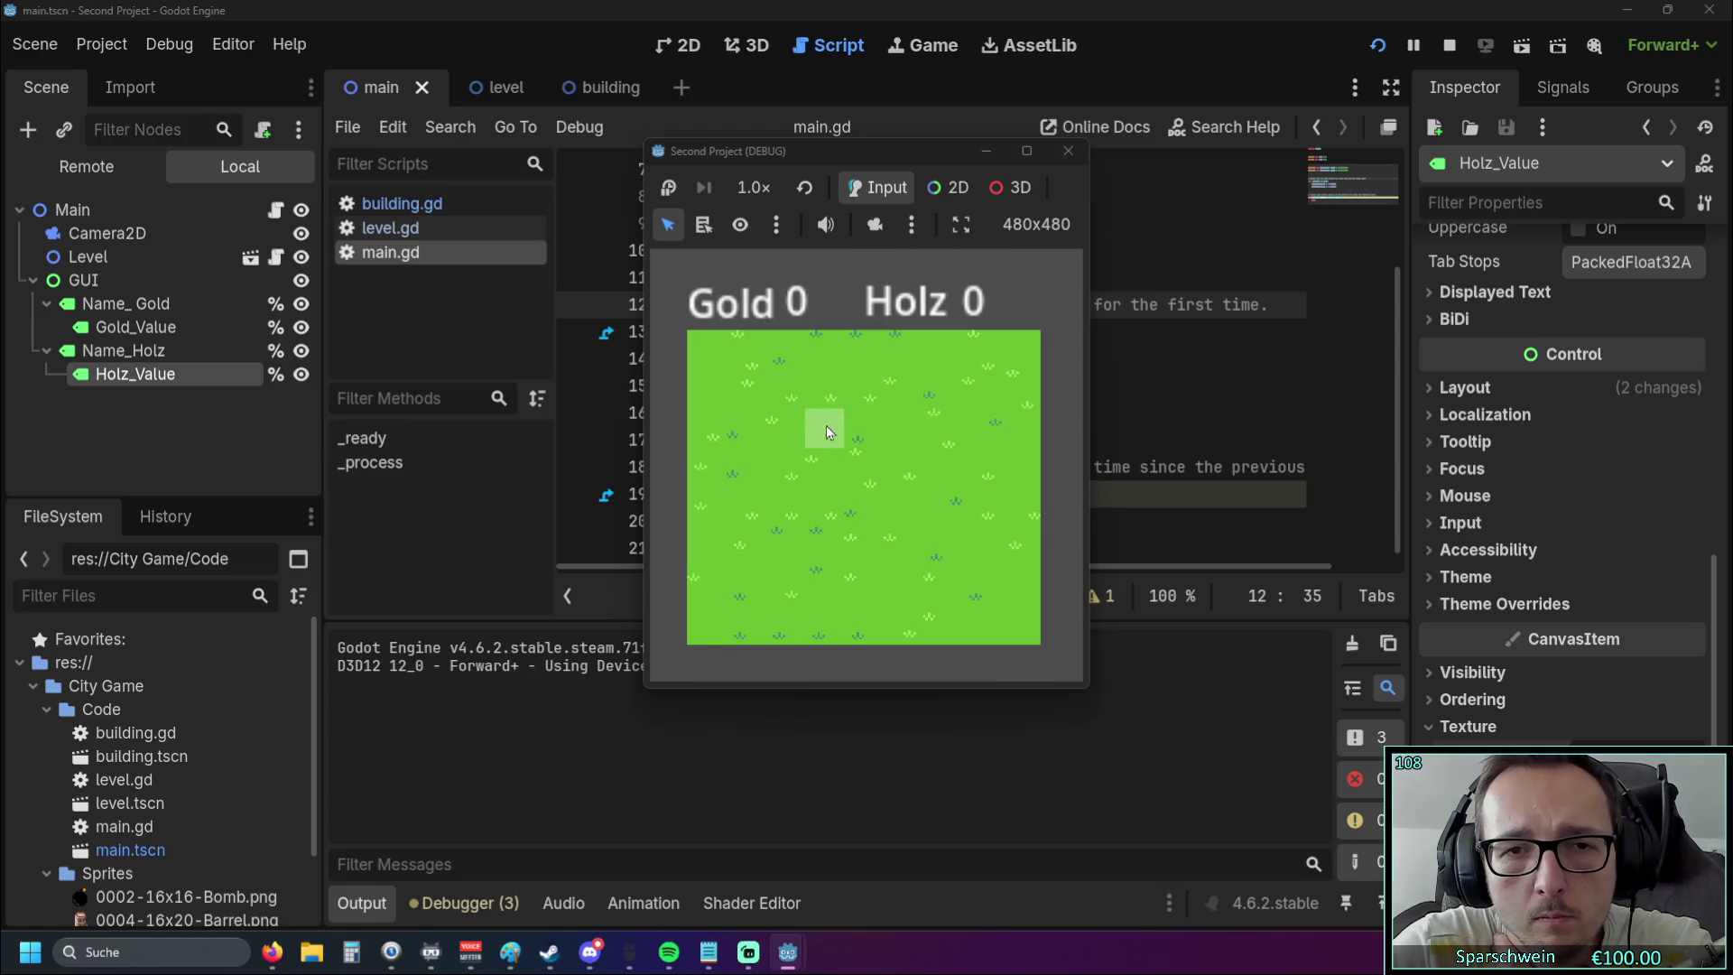
Step: Build on two grass tiles, demolish at (5,3) and (3,3), then close the game
click(816, 463)
click(898, 456)
right_click(896, 467)
right_click(850, 470)
right_click(832, 466)
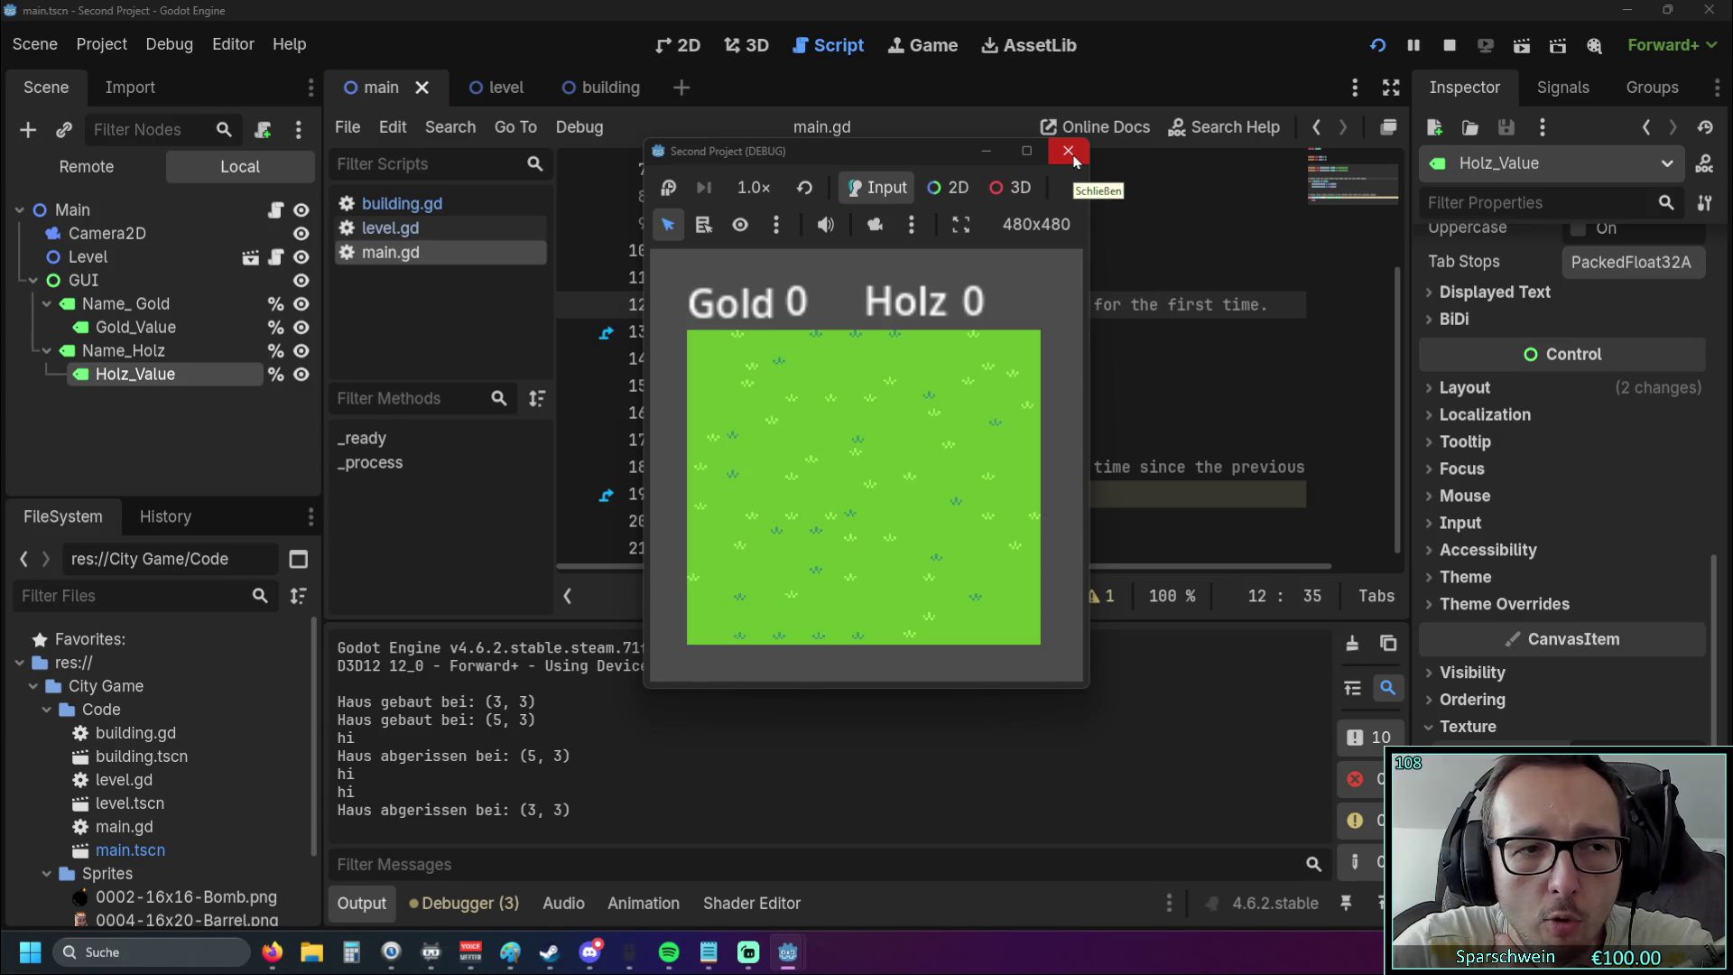
click(1069, 151)
click(681, 43)
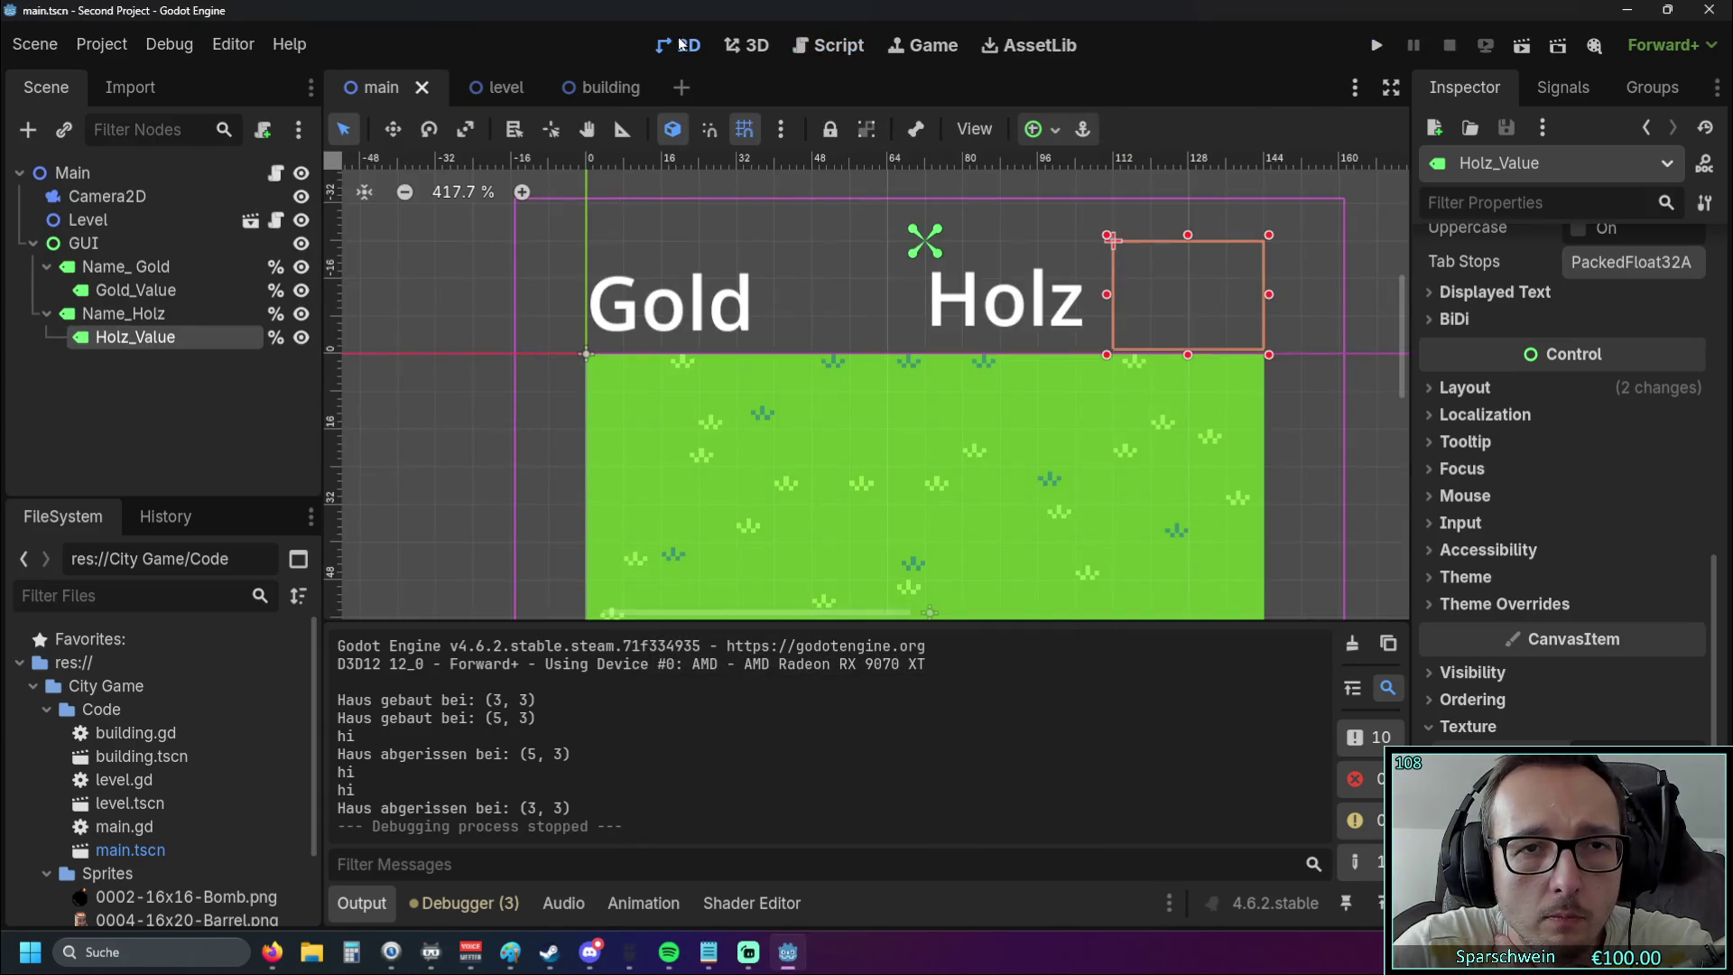
Step: Nudge the Gold heading down and remove the extra empty line from Name_Gold's text
drag(677, 292, 680, 306)
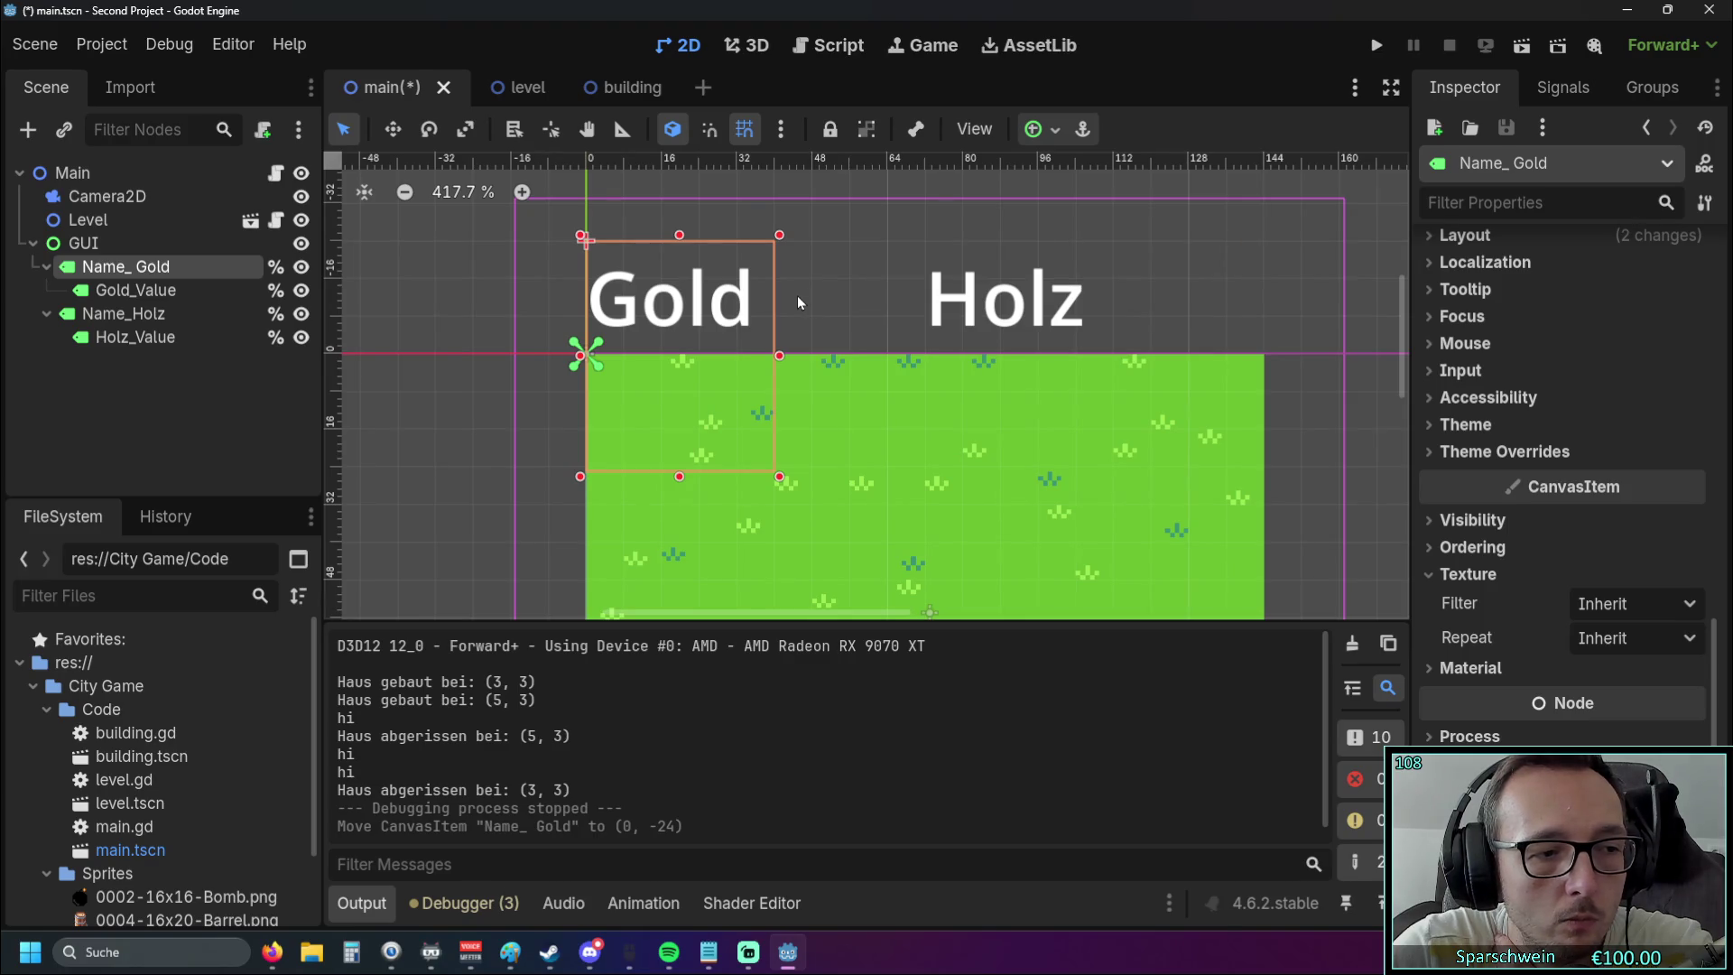
click(115, 289)
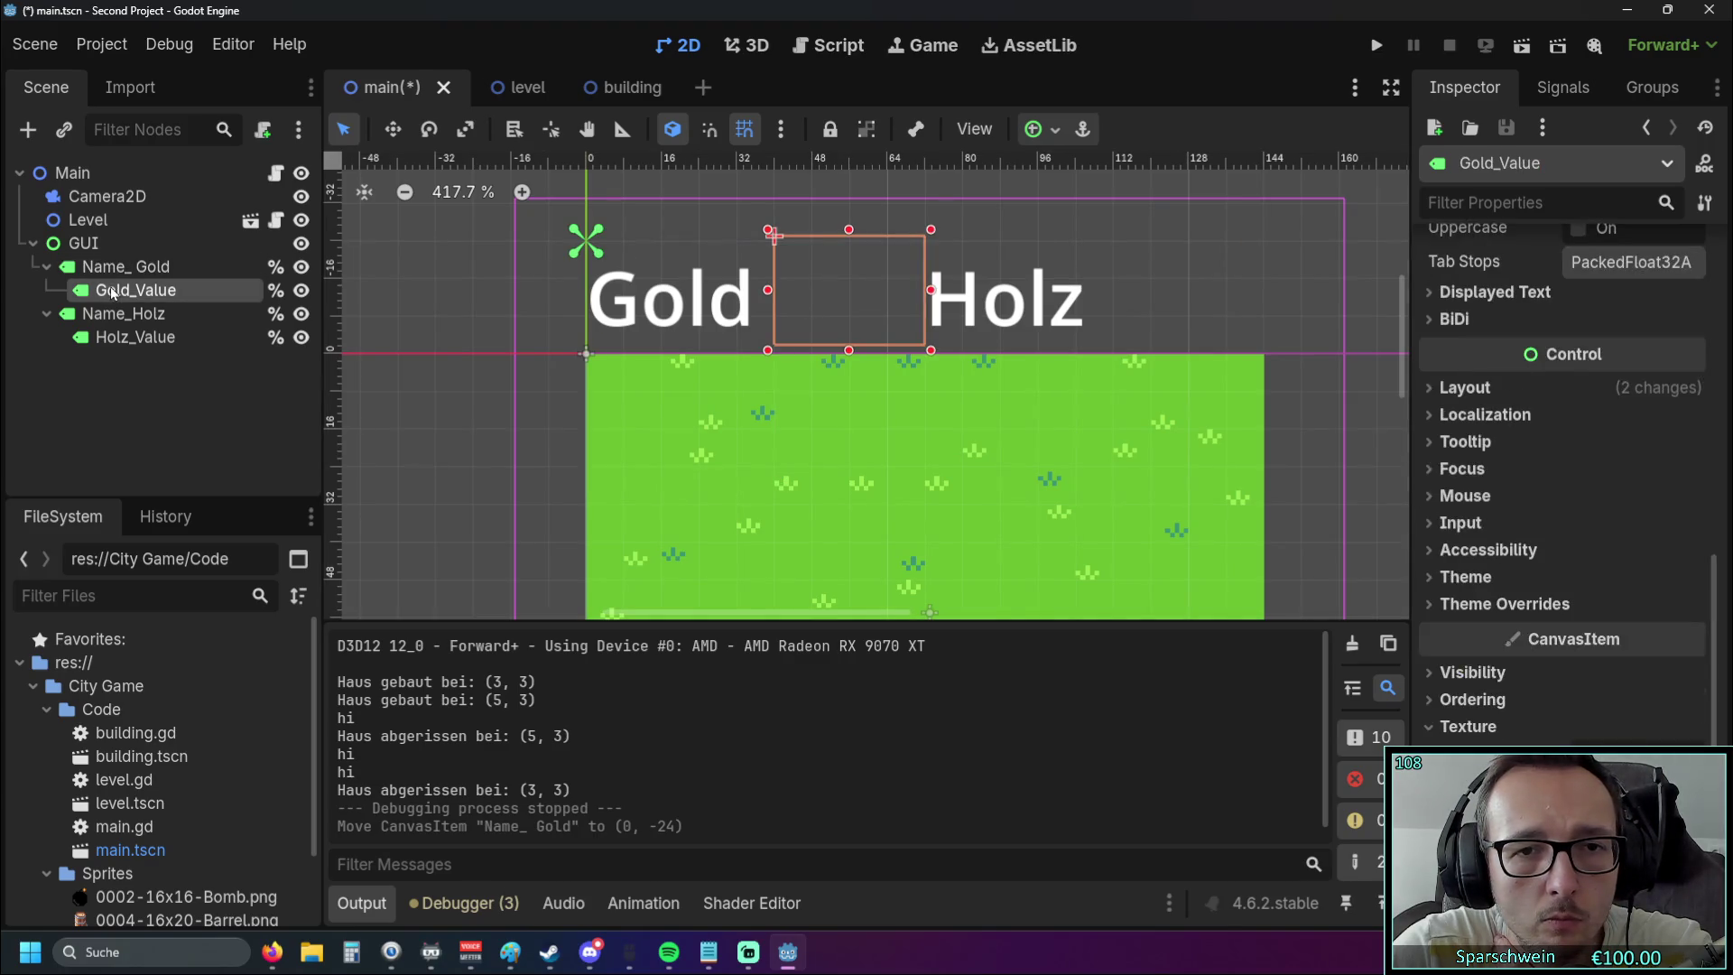
click(128, 269)
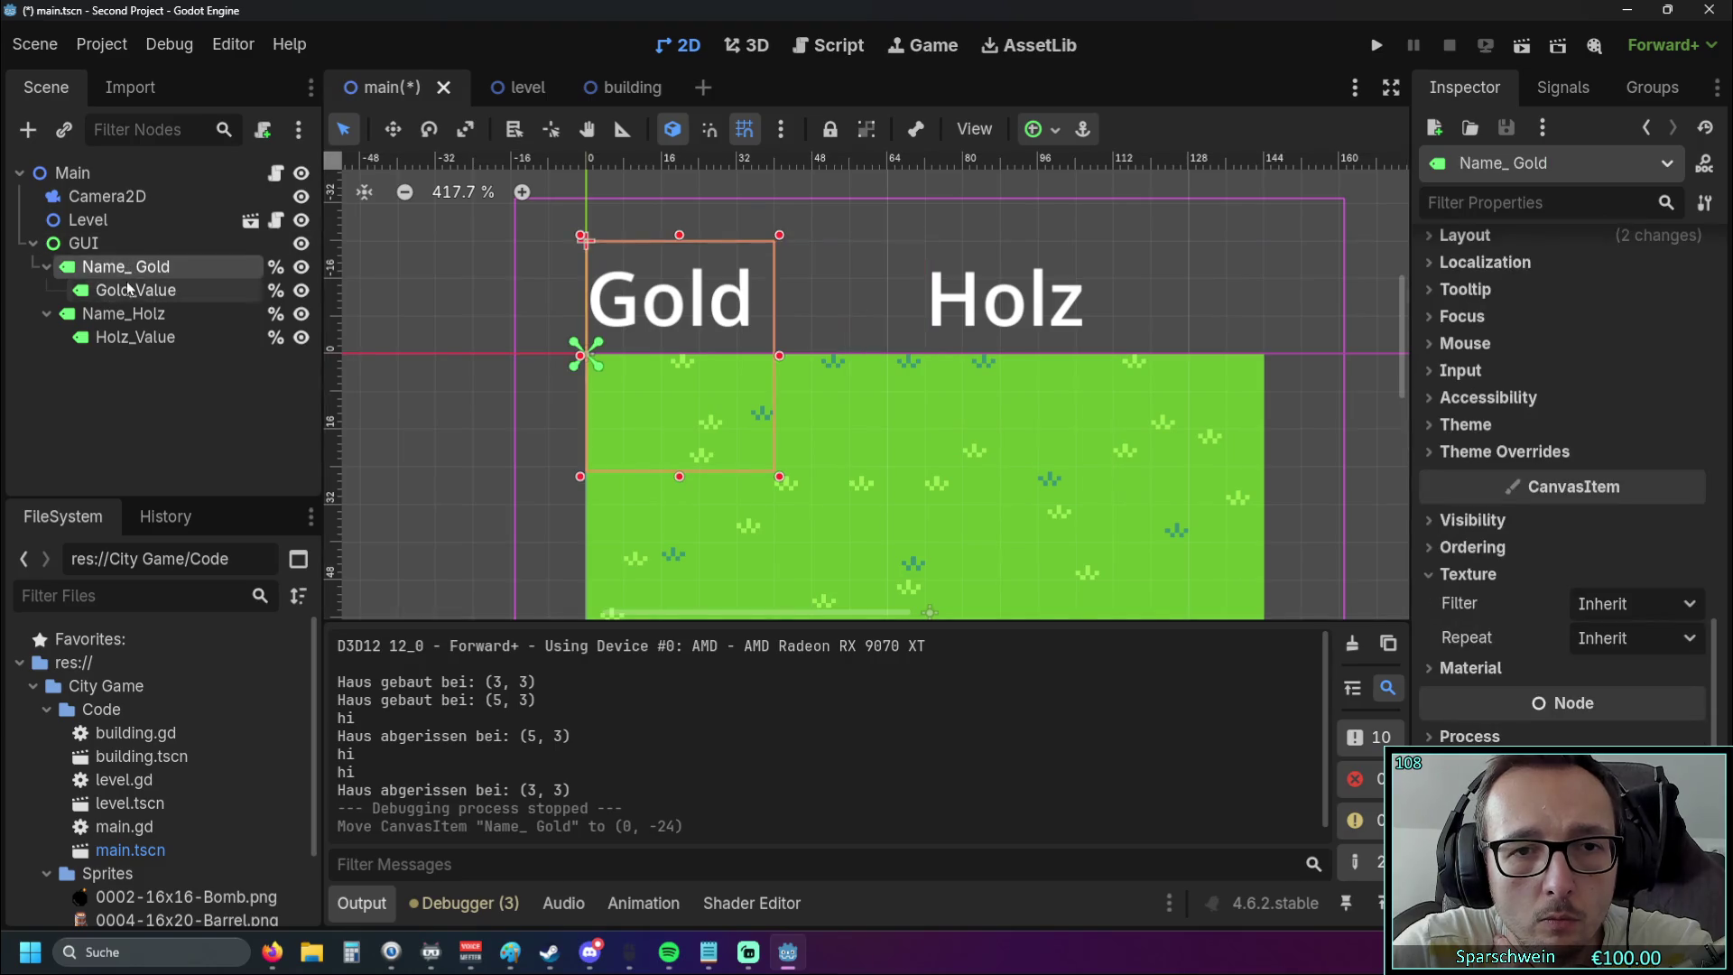
click(131, 291)
click(128, 267)
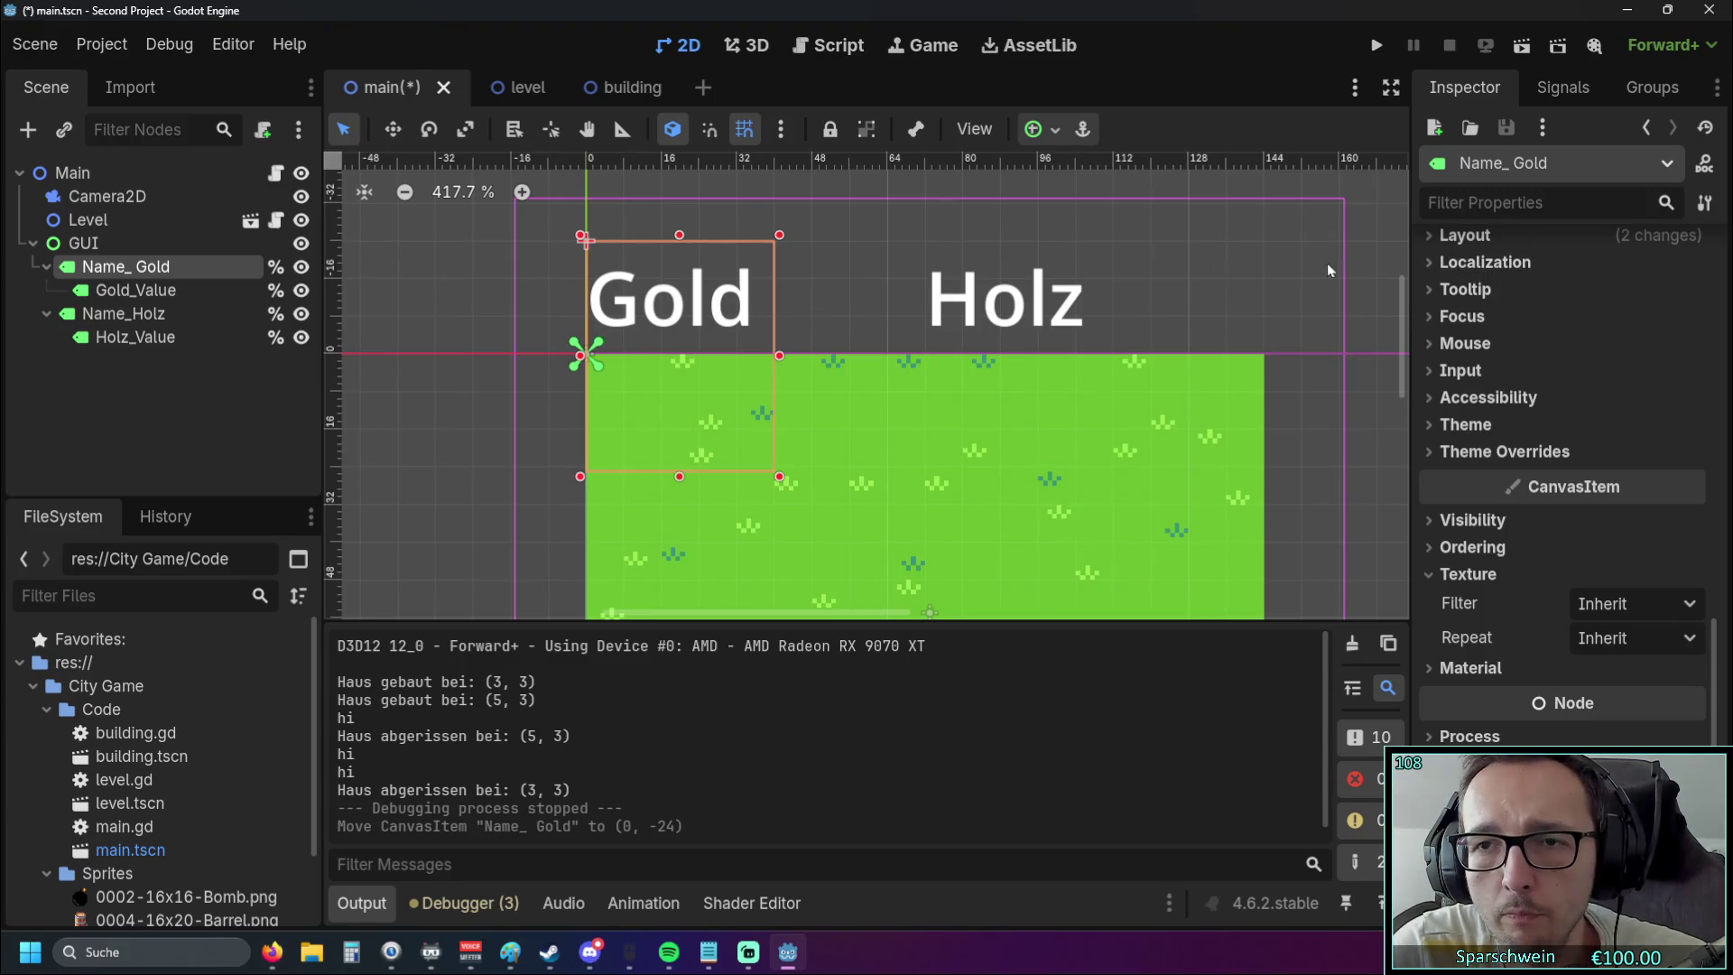
scroll(1600, 320, up, 10)
key(BackSpace)
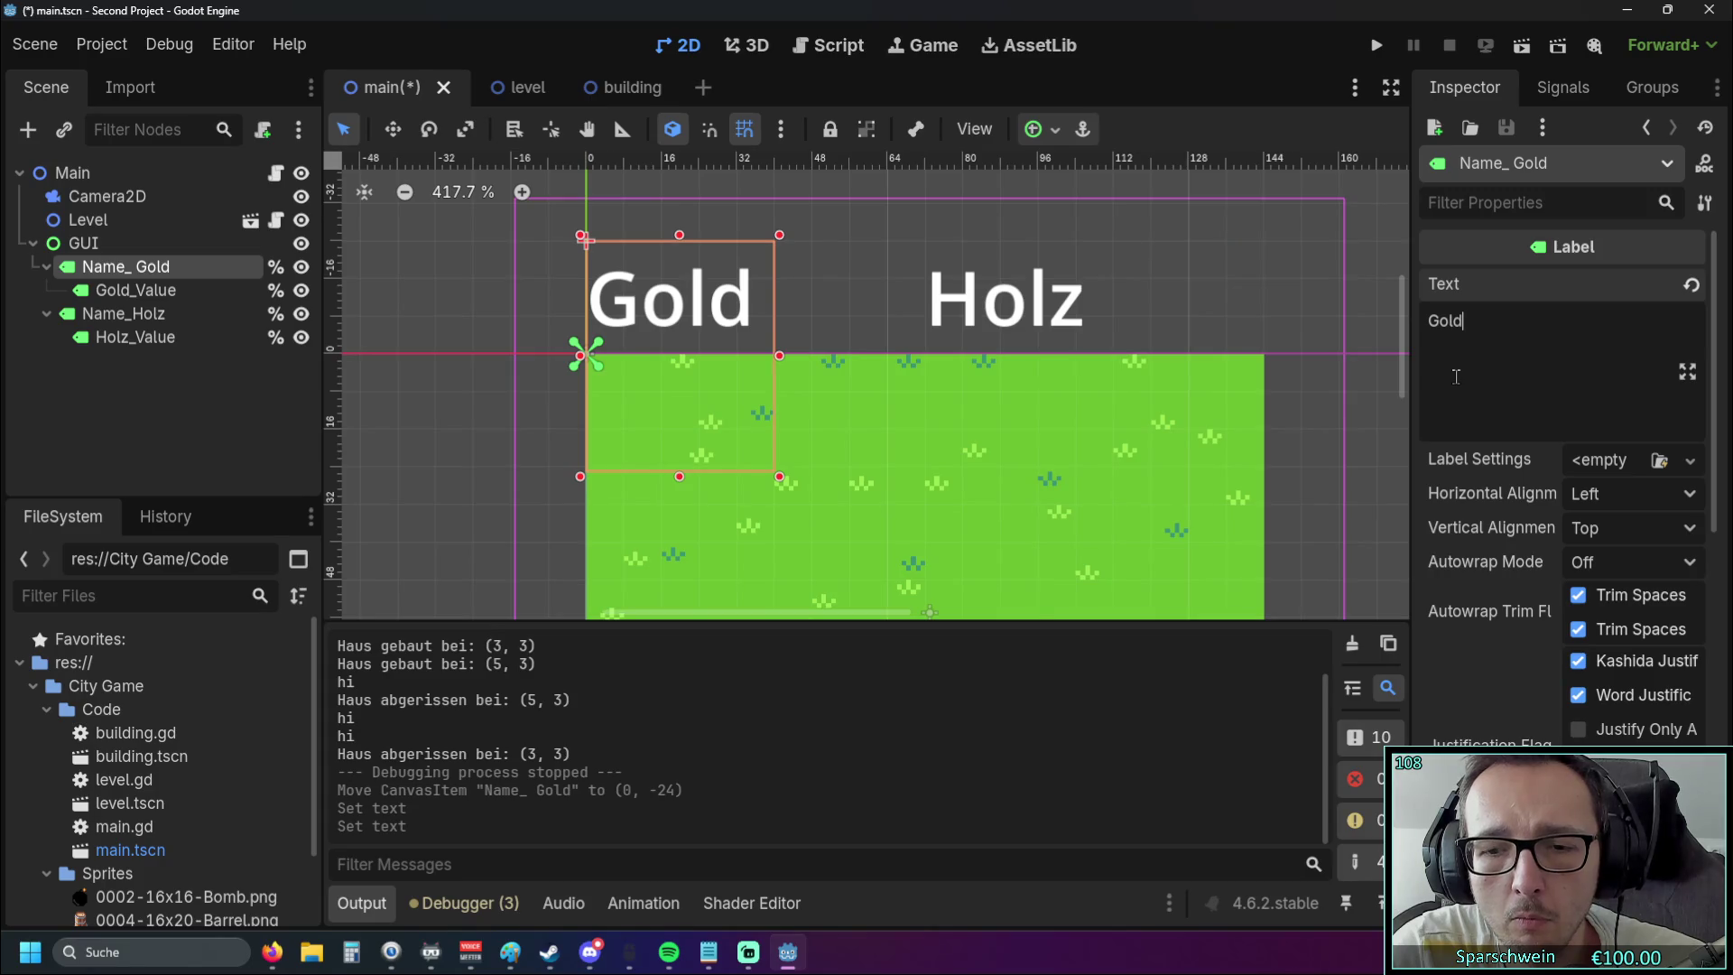
Step: Clear Name_Gold's text in the Inspector and retype it as 'Gold'
click(135, 290)
click(126, 313)
click(142, 340)
key(Up)
key(Up)
key(Up)
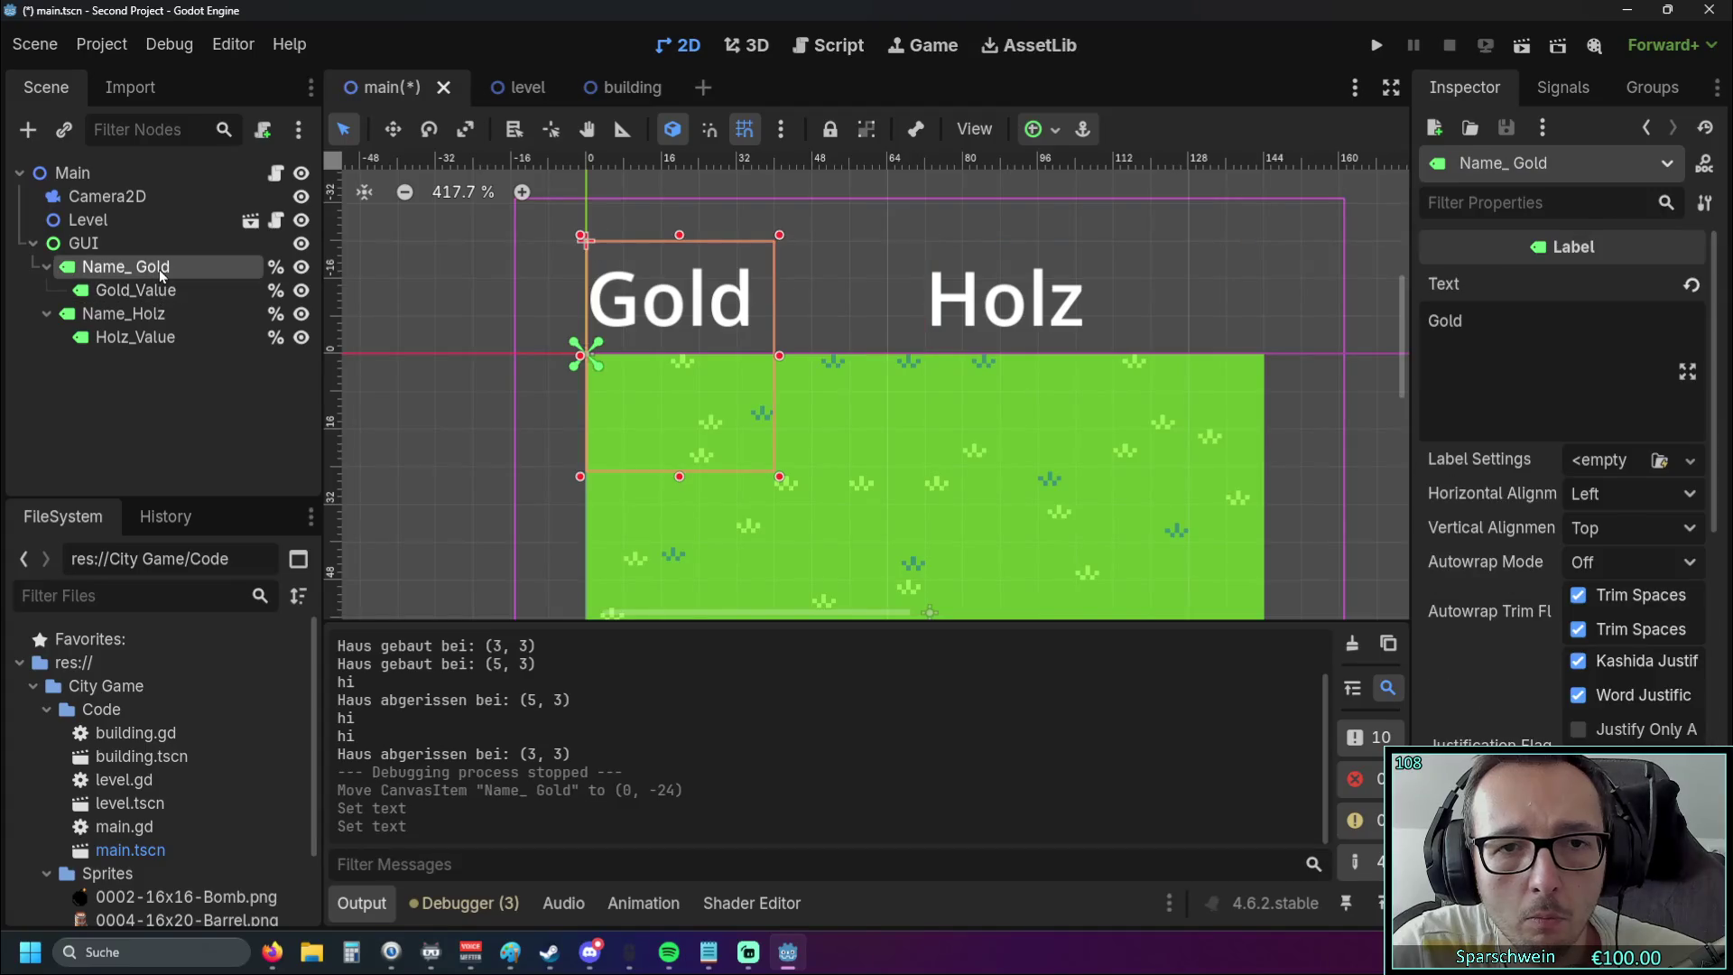
key(BackSpace)
key(BackSpace)
key(BackSpace)
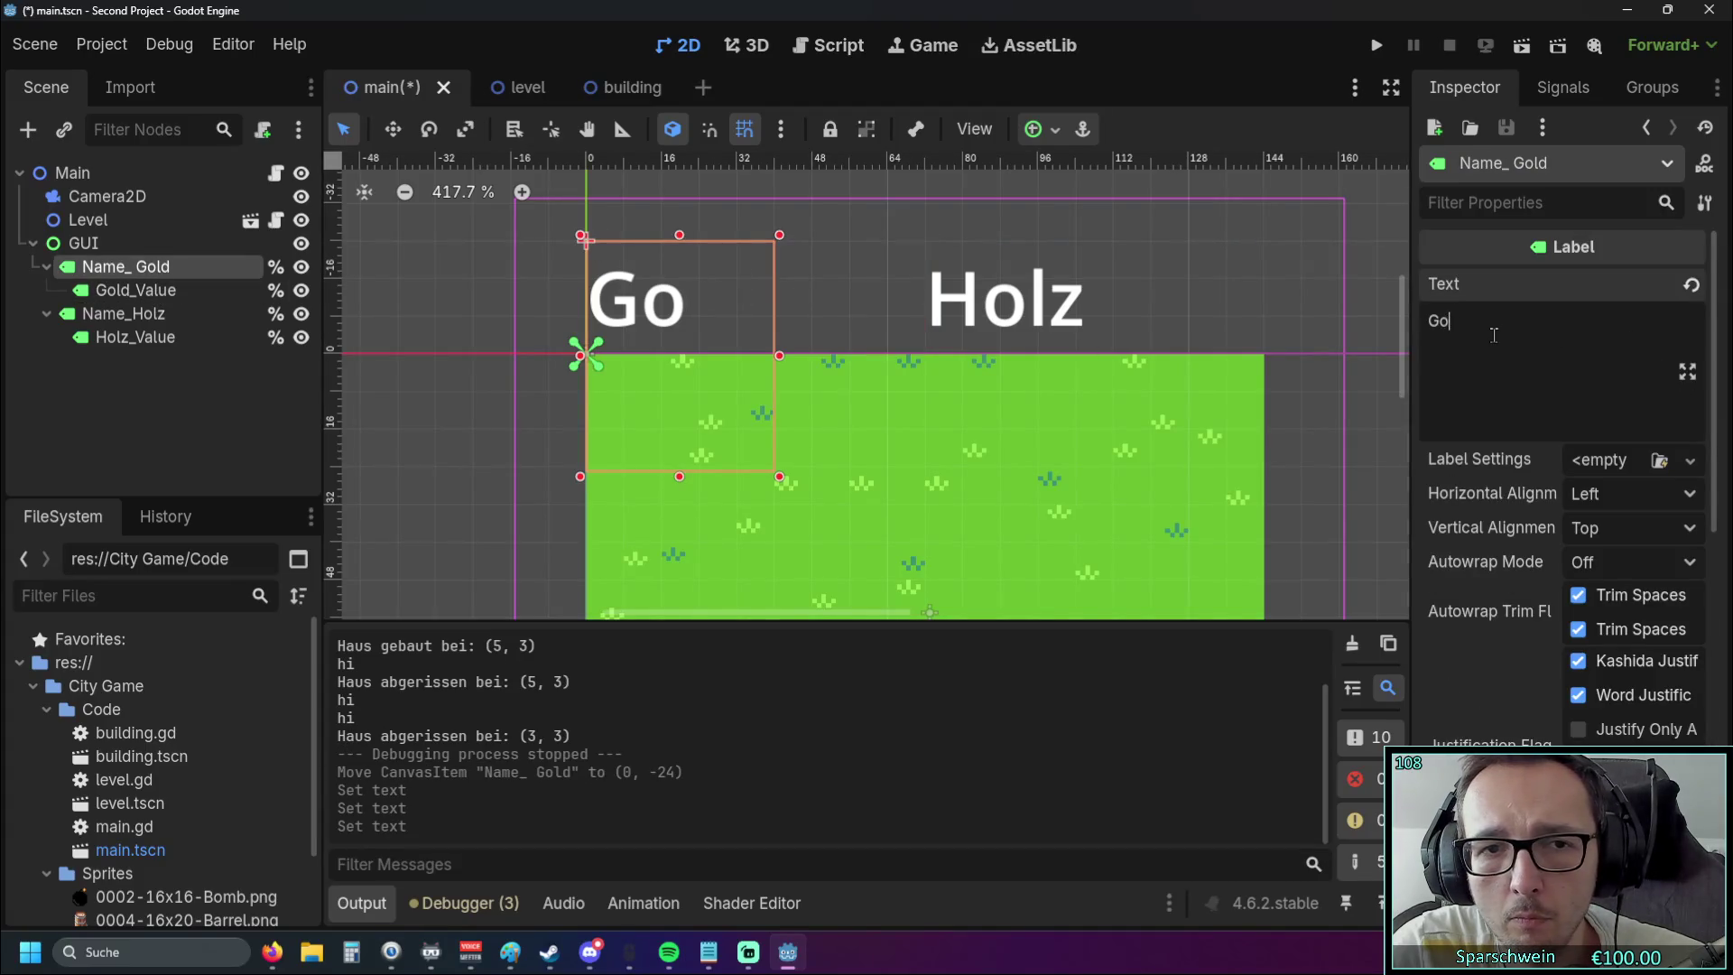
click(1686, 371)
click(1424, 91)
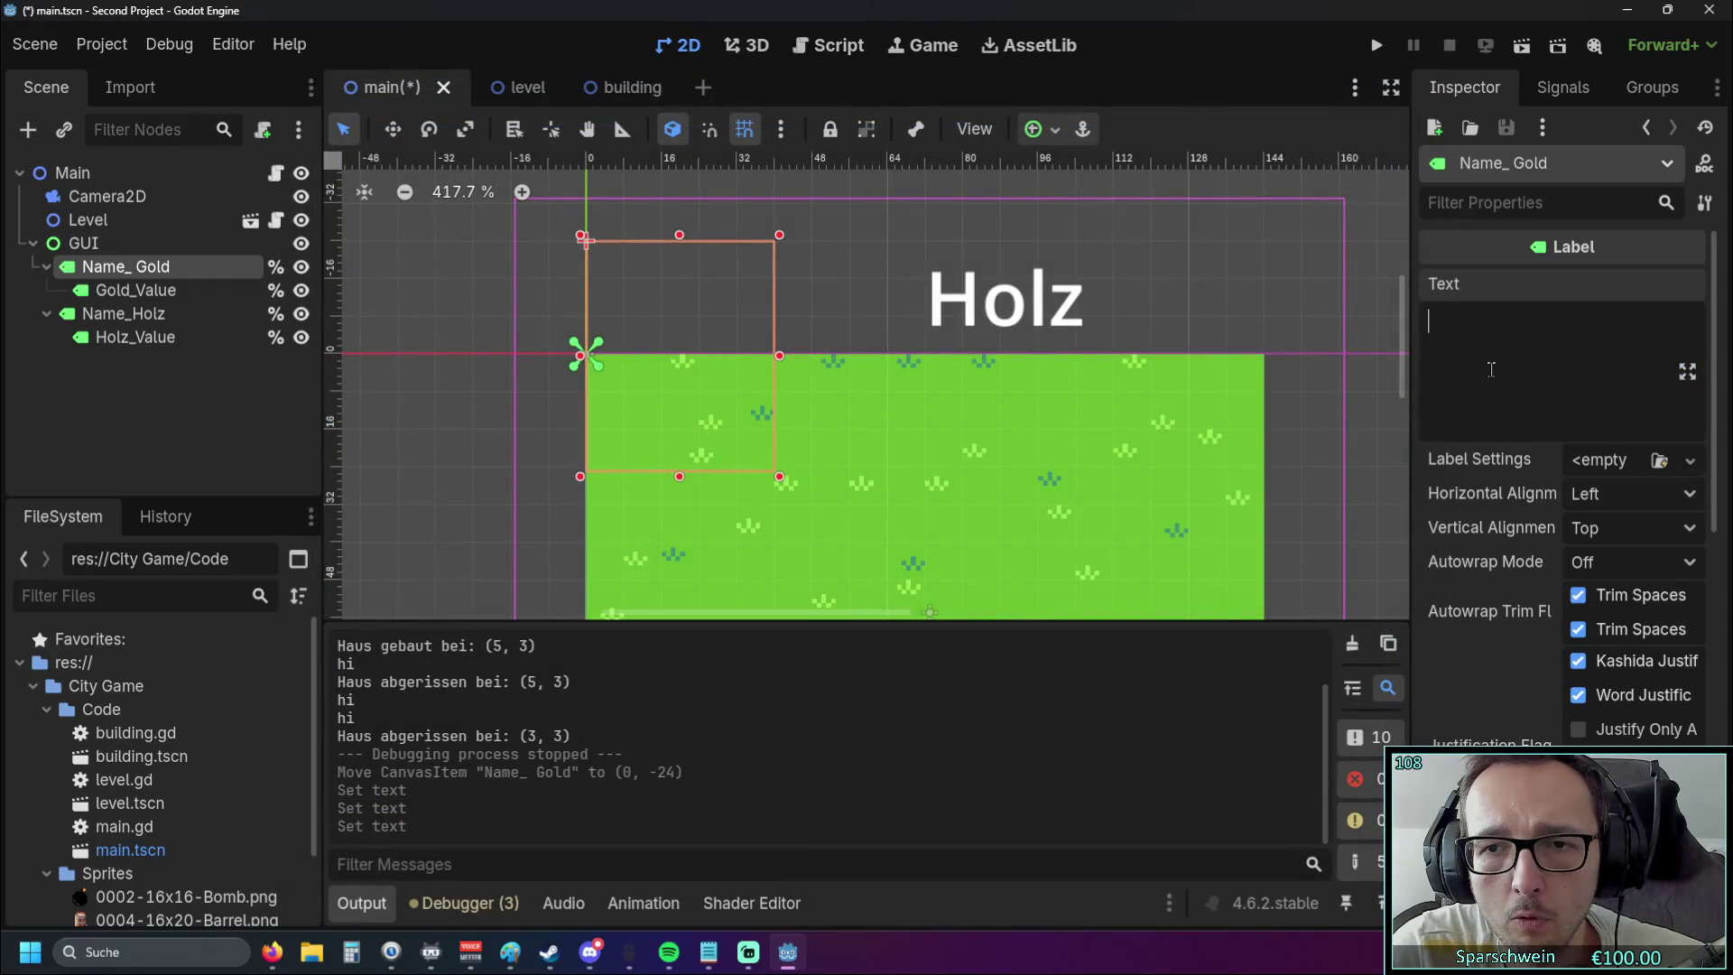
scroll(1503, 372, down, 4)
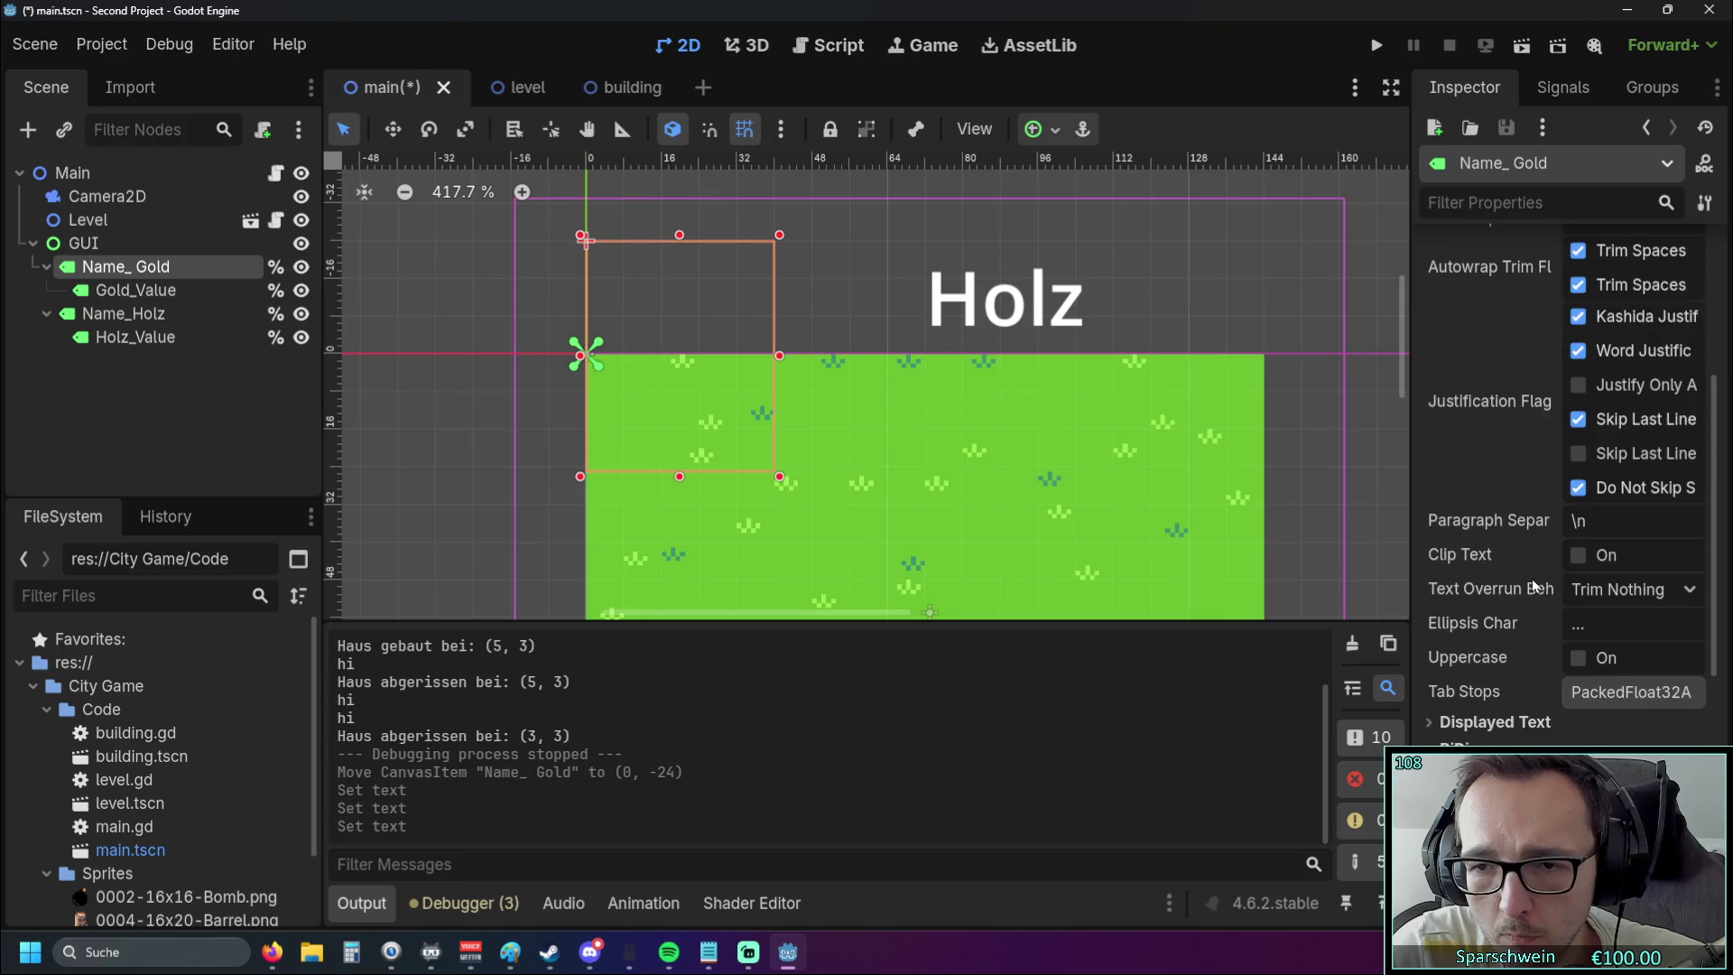
scroll(1503, 373, up, 4)
mouse_move(640, 319)
mouse_down()
mouse_move(754, 281)
mouse_move(680, 271)
mouse_move(701, 252)
mouse_move(715, 266)
mouse_move(719, 388)
mouse_up()
click(1474, 337)
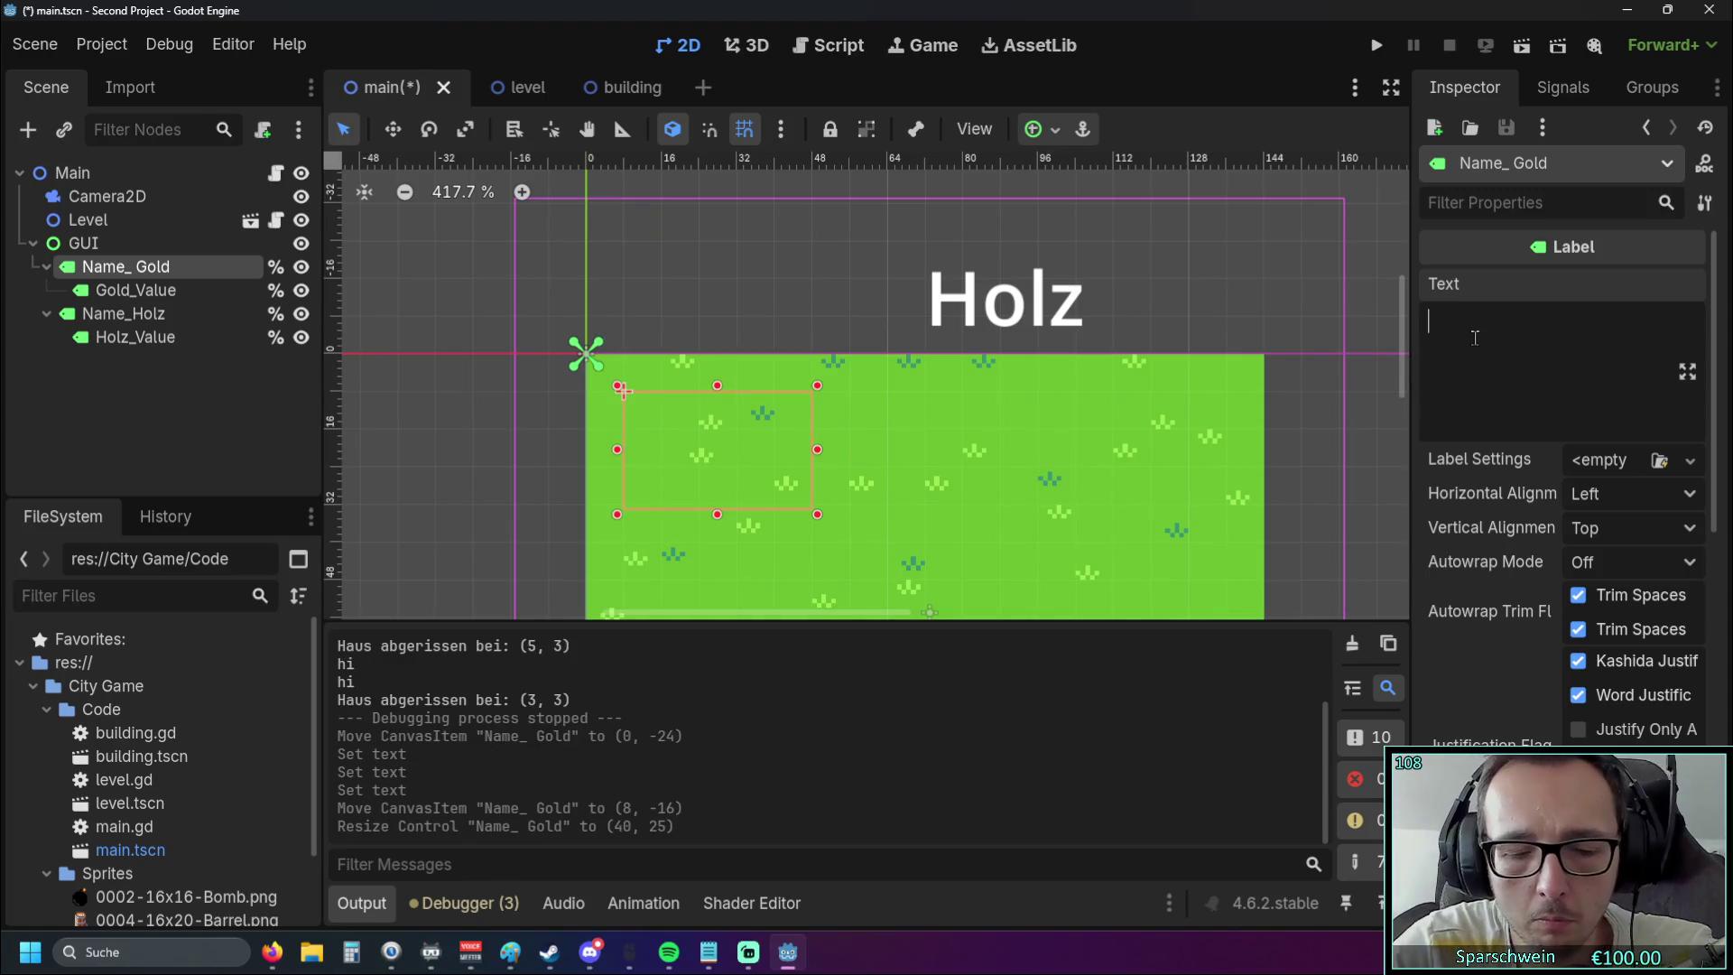
text(Gold)
Step: Drag the Gold heading up onto the same row as the Holz labels
drag(708, 471, 672, 320)
click(857, 307)
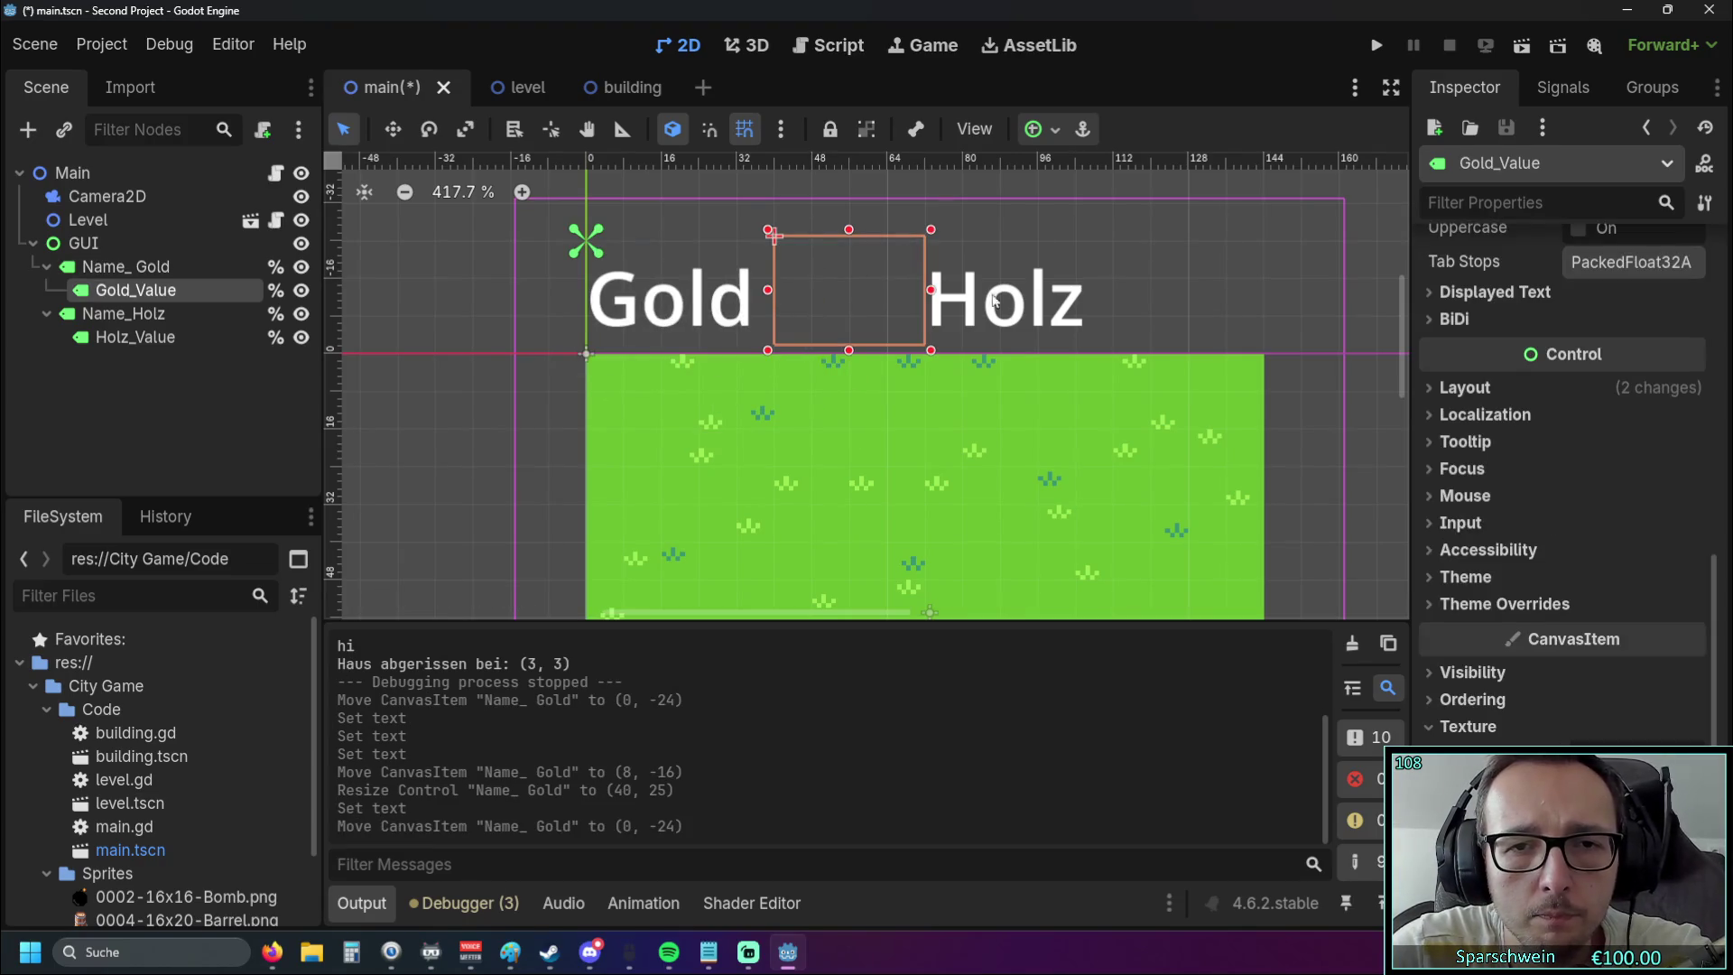
click(663, 307)
click(856, 303)
click(675, 298)
click(852, 287)
click(695, 298)
click(839, 284)
click(720, 296)
scroll(961, 298, up, 3)
scroll(907, 306, up, 5)
scroll(886, 367, down, 3)
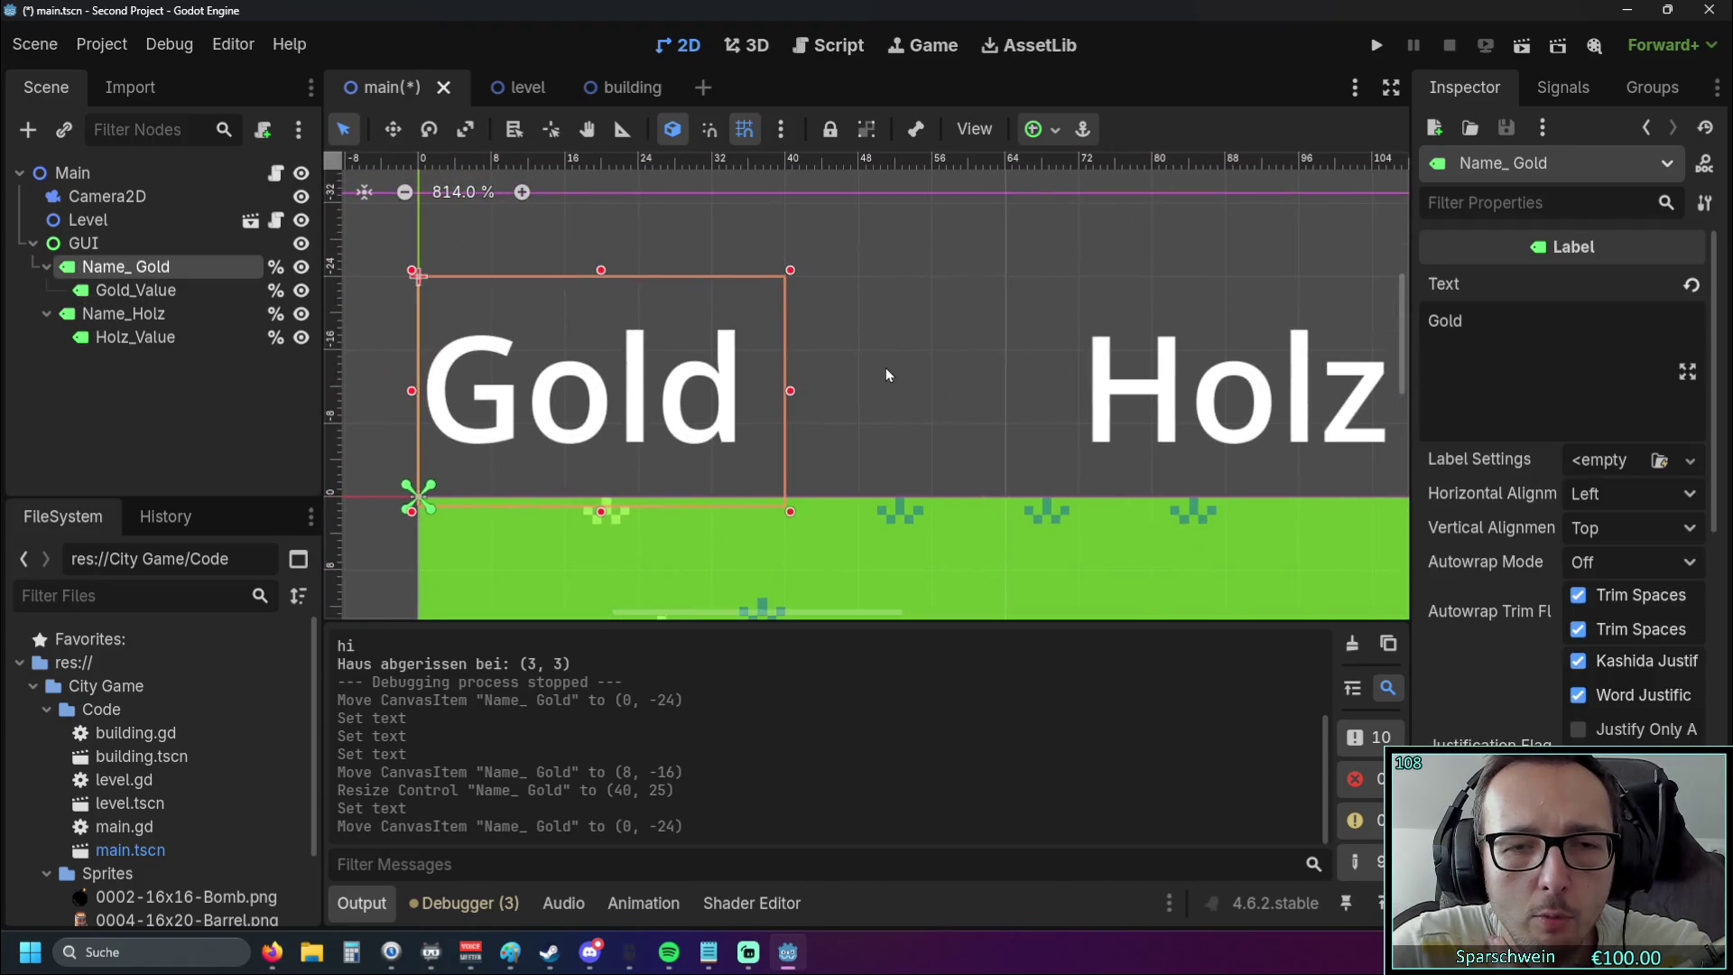
Step: Place the Gold value box right beside Gold, check the Holz labels, and run with F5
click(885, 366)
mouse_move(885, 367)
mouse_down()
mouse_move(920, 386)
mouse_move(921, 410)
mouse_move(916, 391)
mouse_up()
click(600, 379)
click(937, 392)
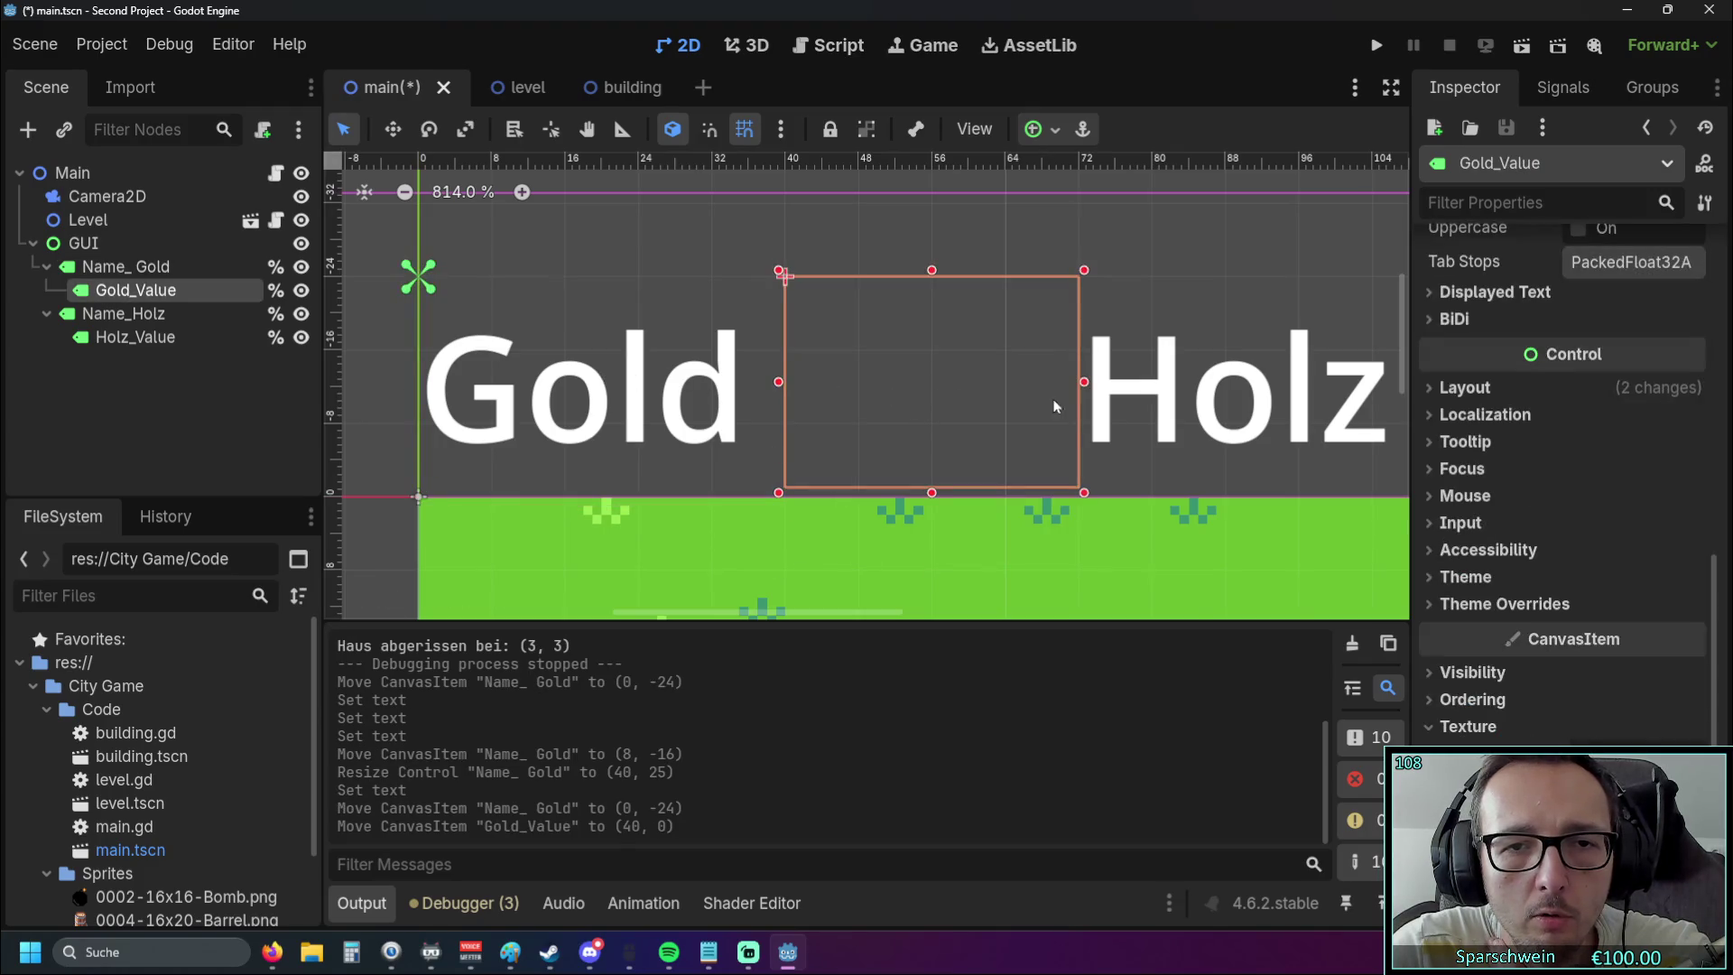
scroll(1054, 397, right, 5)
click(1053, 381)
scroll(1011, 371, right, 4)
click(977, 377)
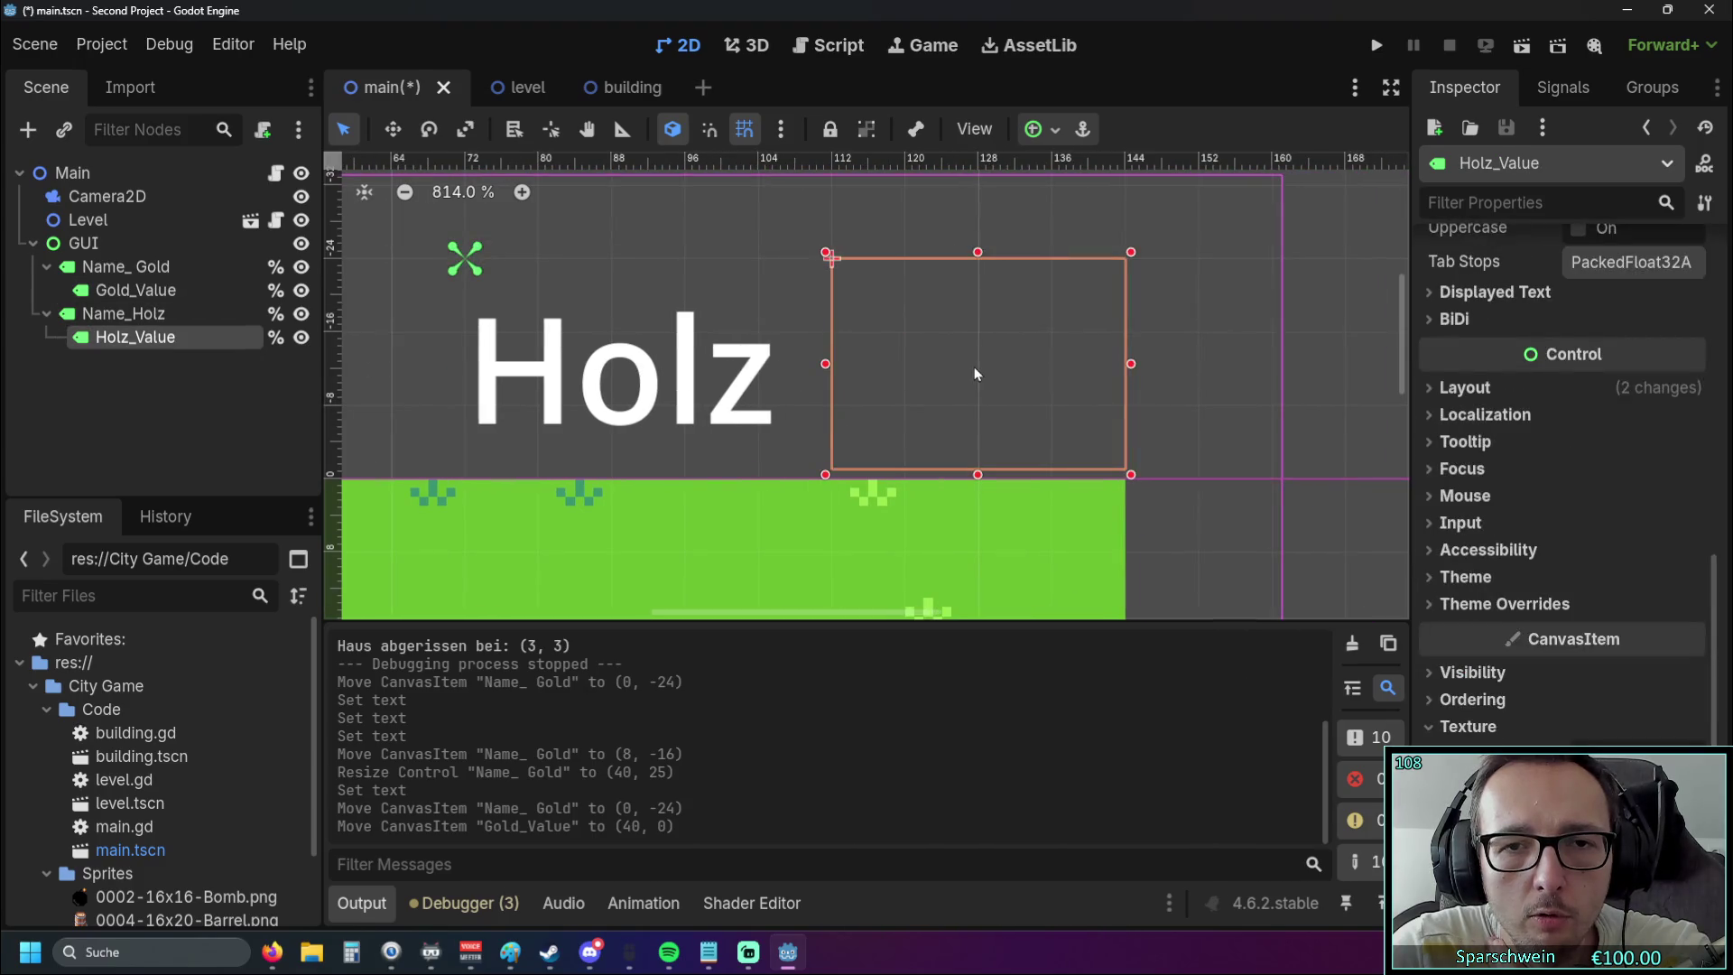
scroll(977, 382, down, 2)
key(F5)
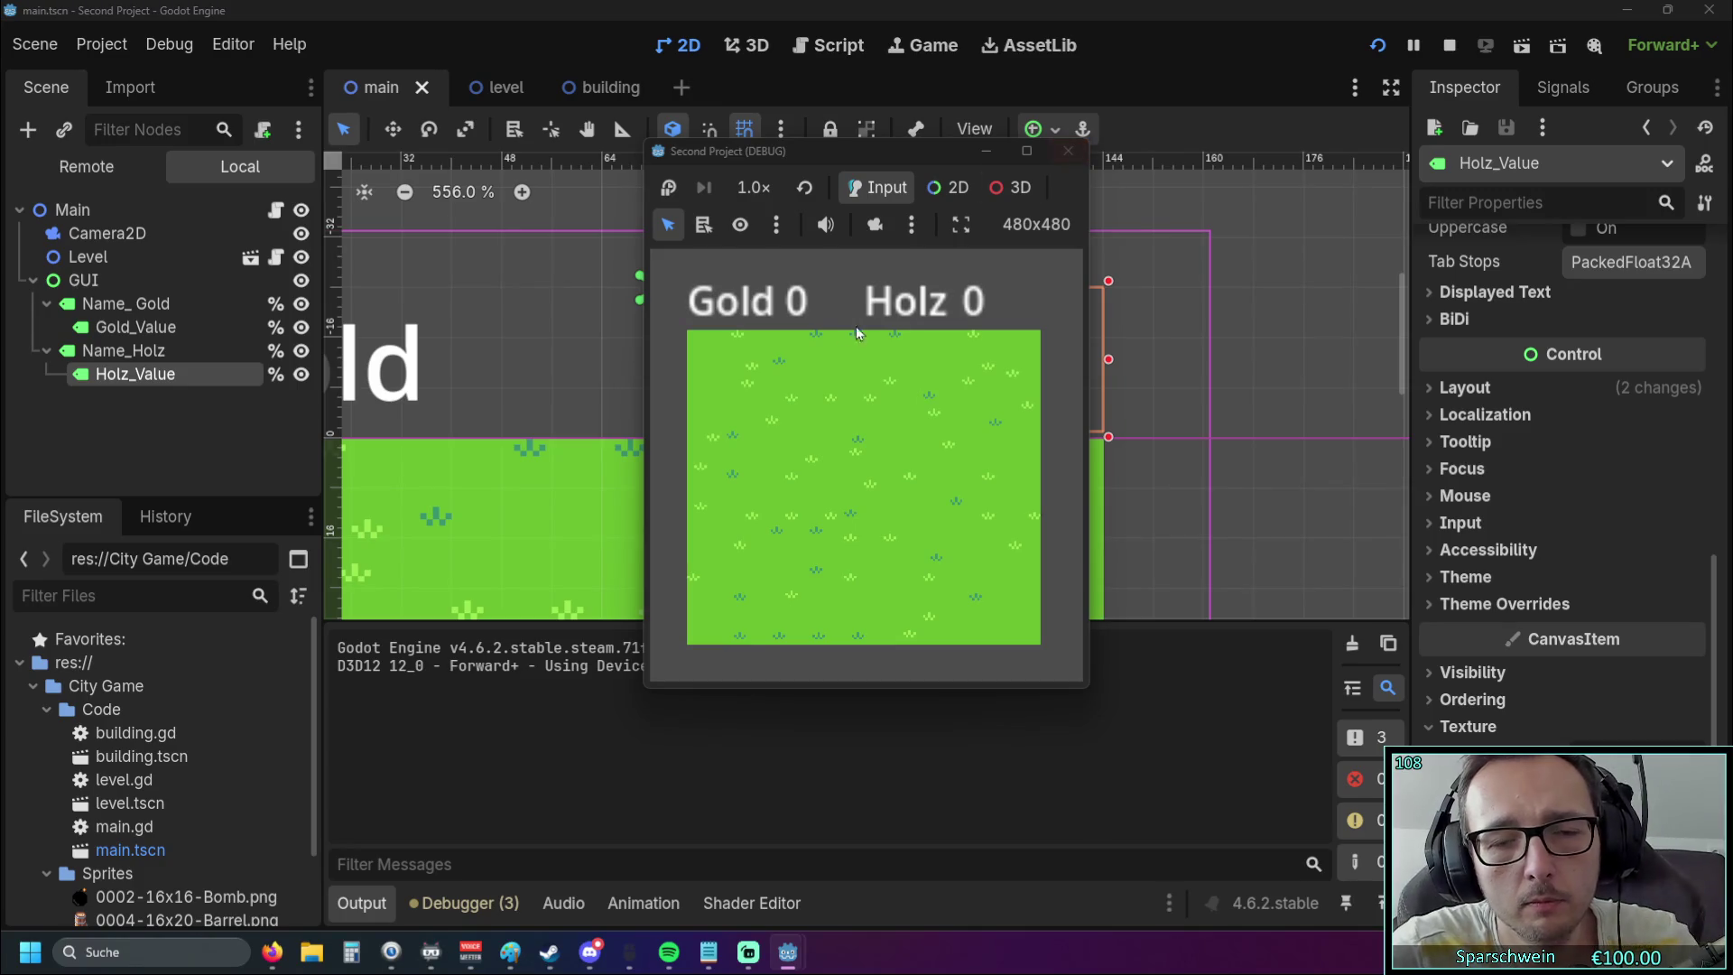
Step: Close the game and pan and zoom the canvas to frame the Gold and Holz labels
click(1071, 151)
scroll(641, 355, down, 3)
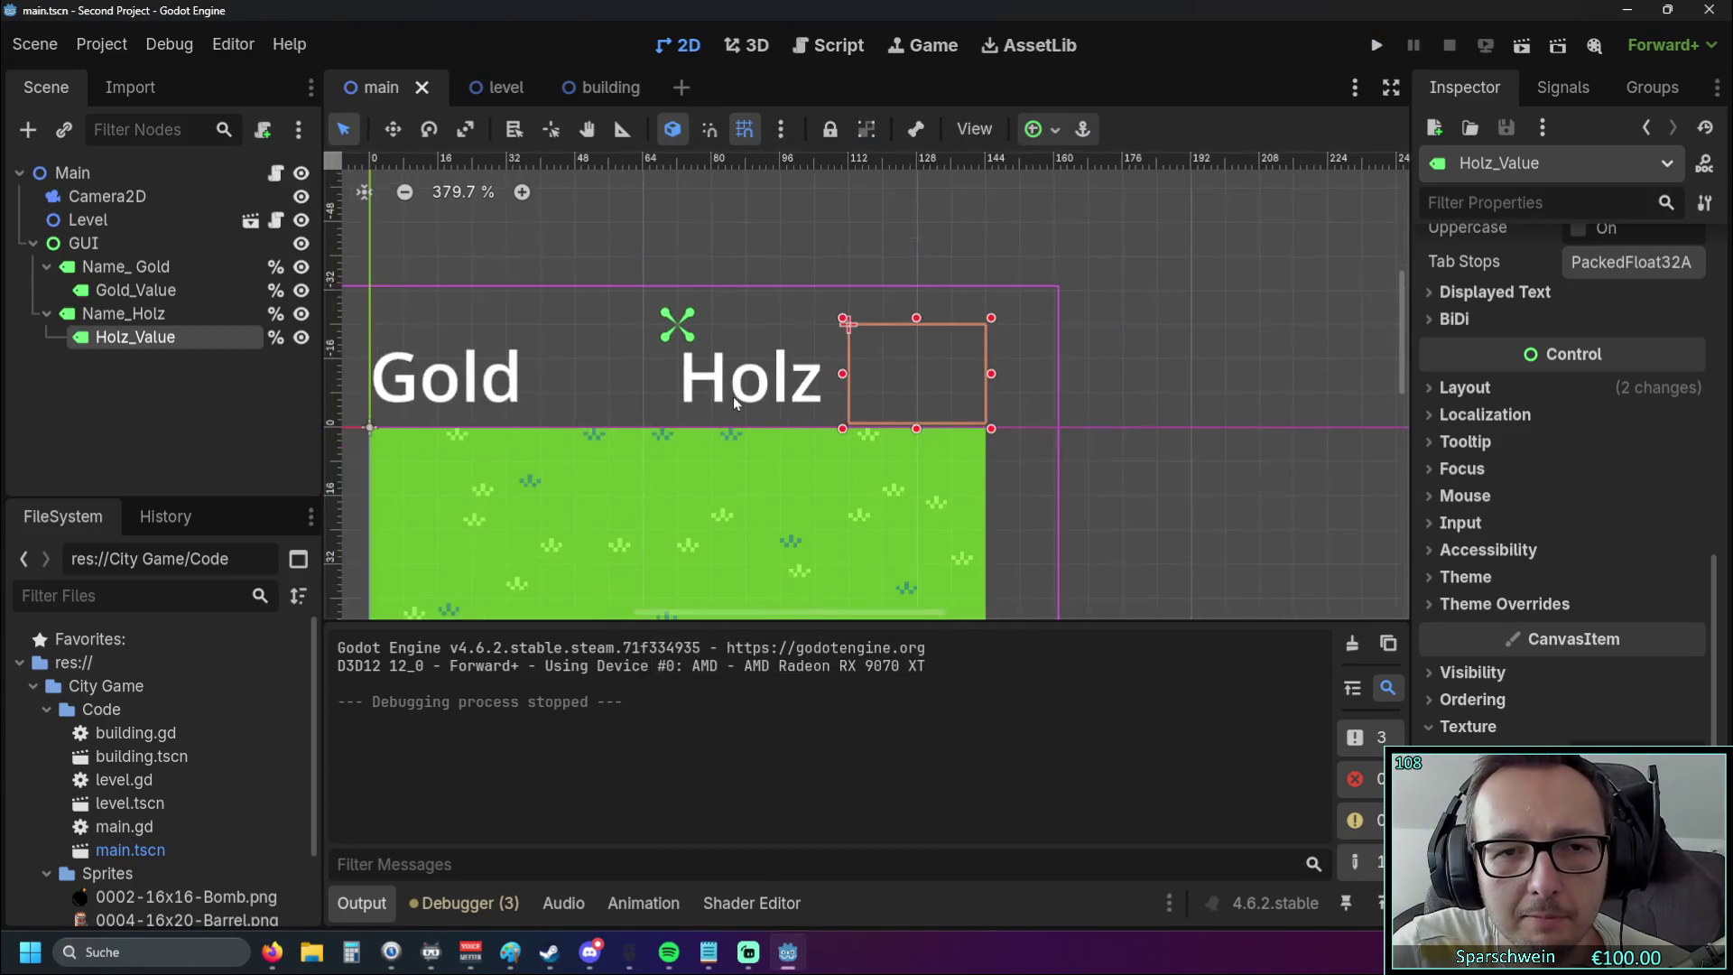
click(641, 355)
click(773, 296)
scroll(587, 410, down, 2)
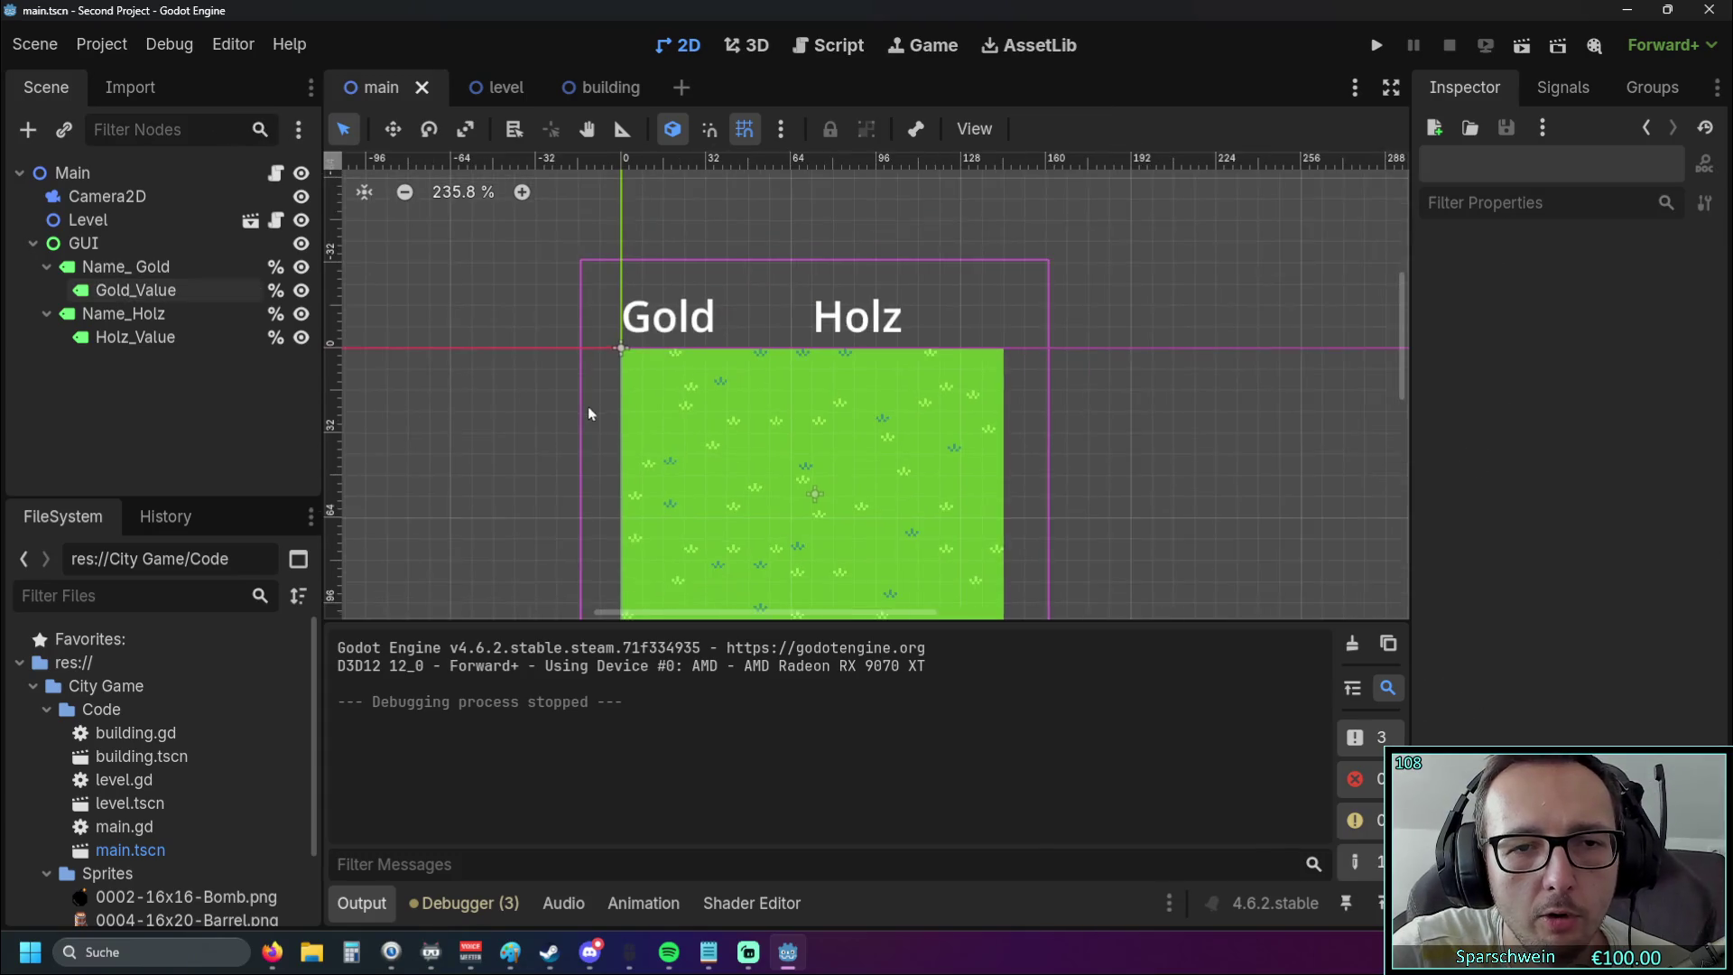
drag(588, 410, 649, 240)
scroll(607, 348, down, 1)
mouse_move(607, 348)
mouse_down()
mouse_move(619, 424)
mouse_move(588, 437)
mouse_up()
Step: Reposition the canvas view, clear the selection, and switch to editing main.gd
scroll(622, 379, up, 2)
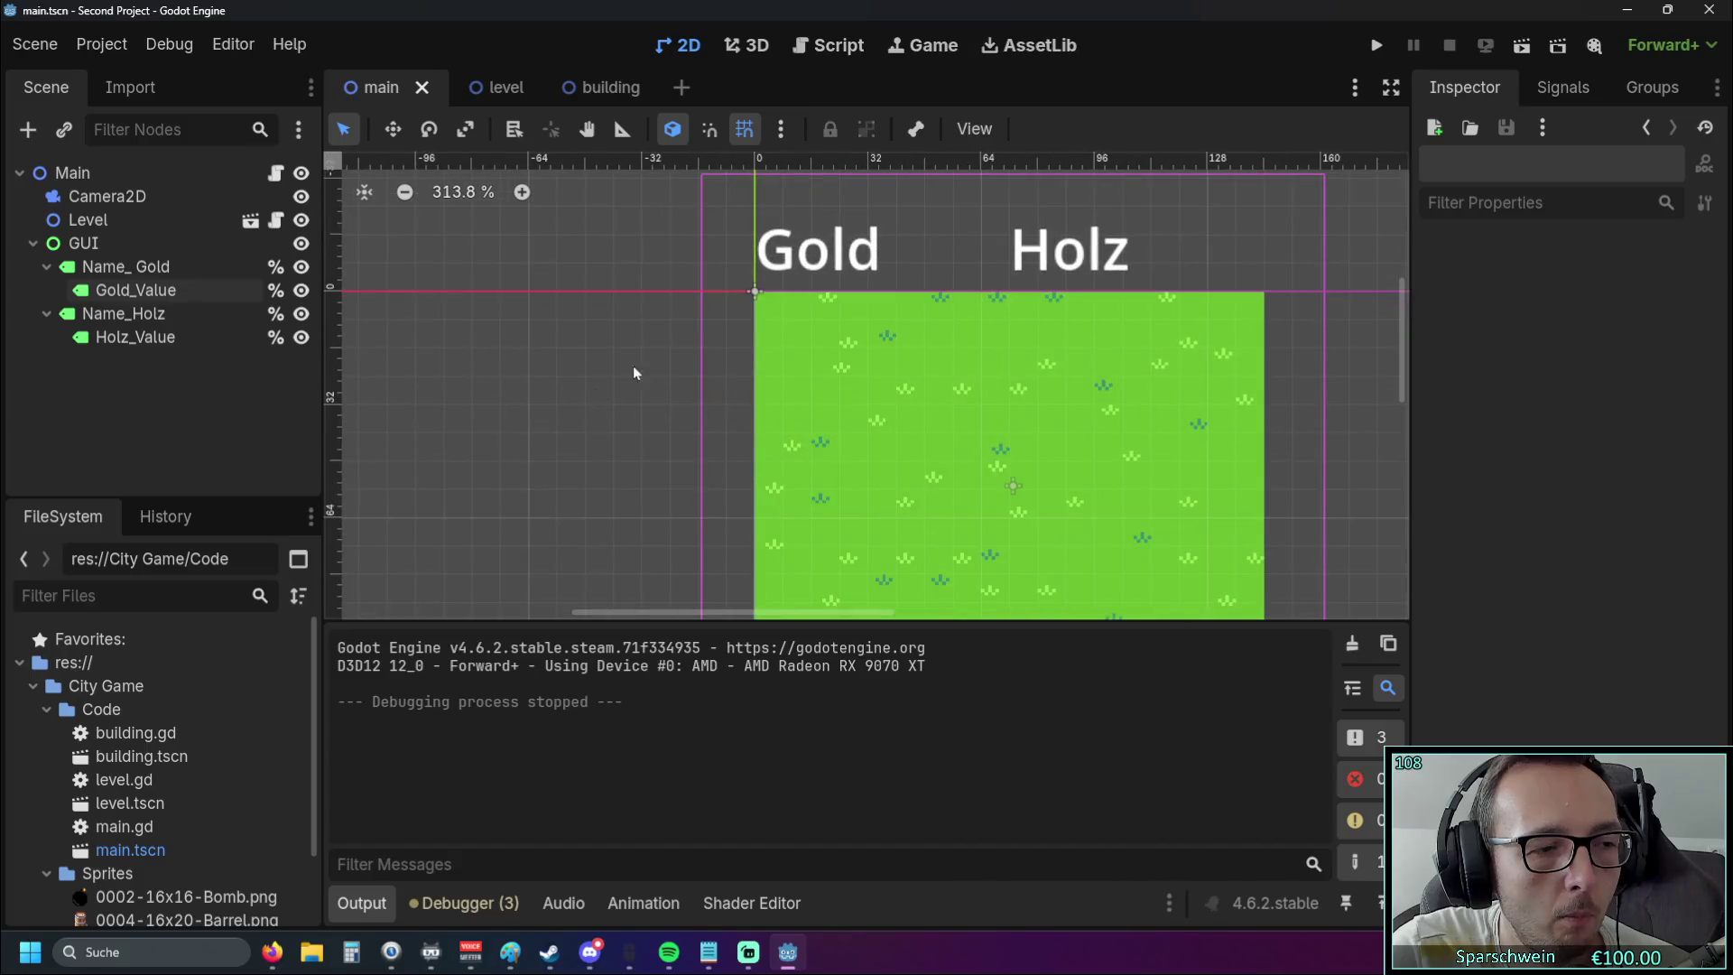
drag(634, 373, 441, 441)
scroll(441, 441, up, 1)
scroll(426, 433, up, 3)
mouse_move(488, 387)
mouse_down()
mouse_move(367, 426)
mouse_move(426, 445)
mouse_up()
click(646, 489)
click(478, 484)
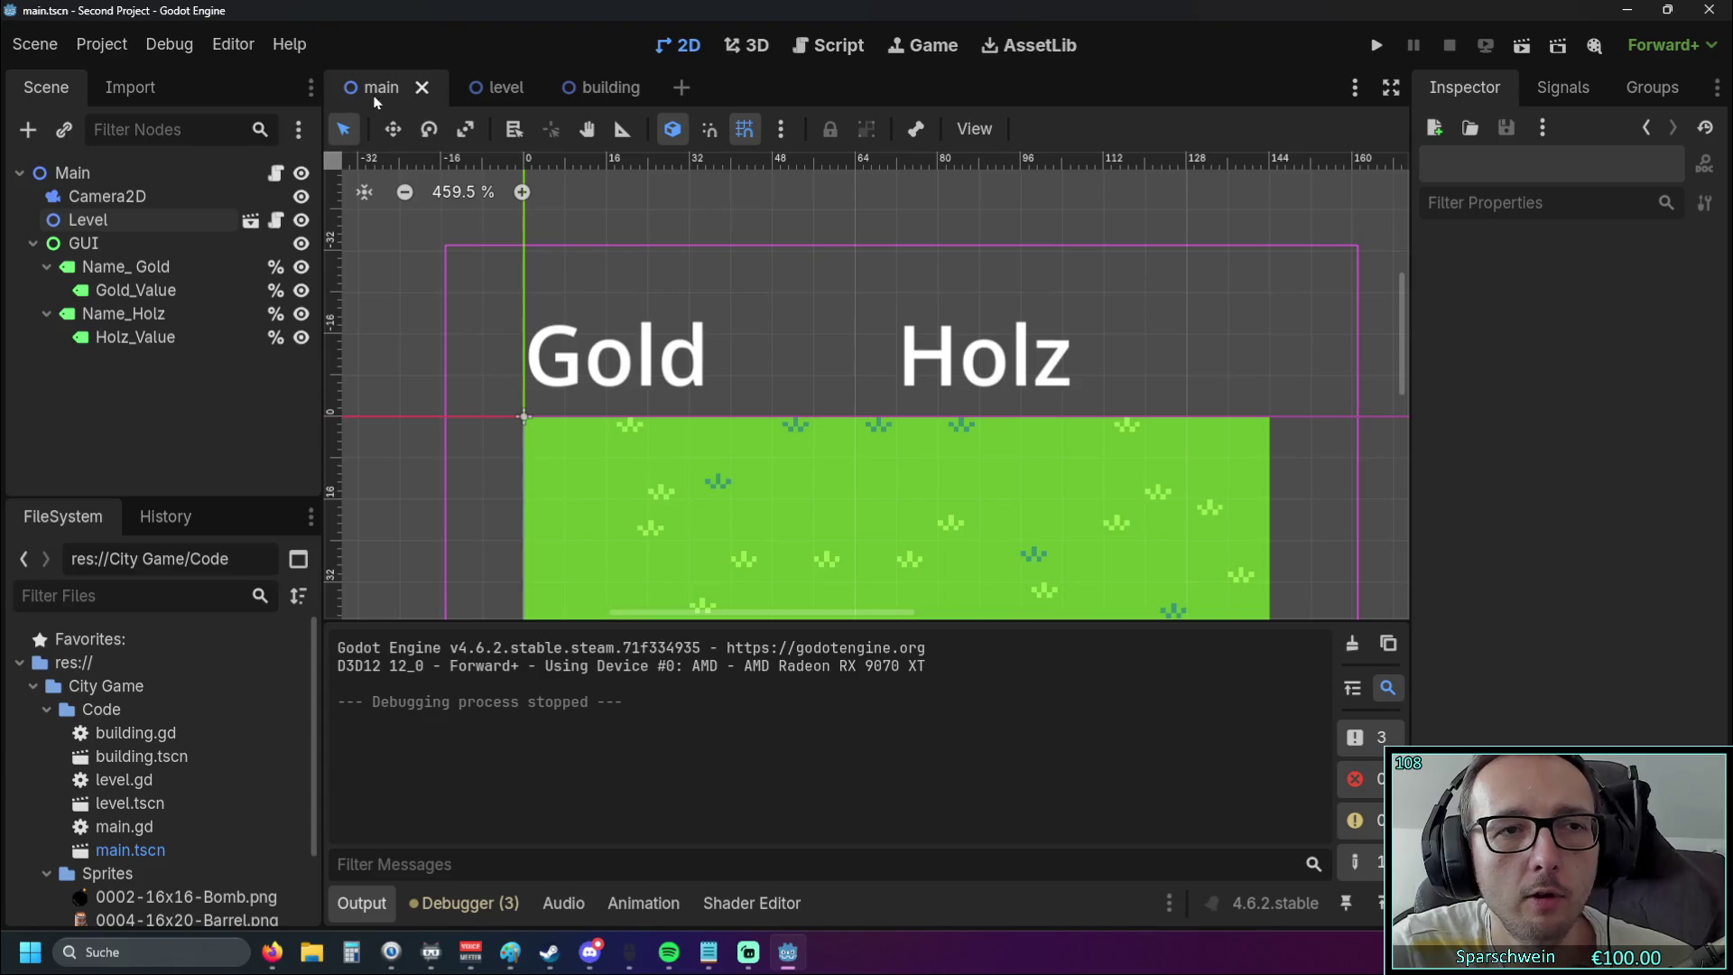
click(823, 47)
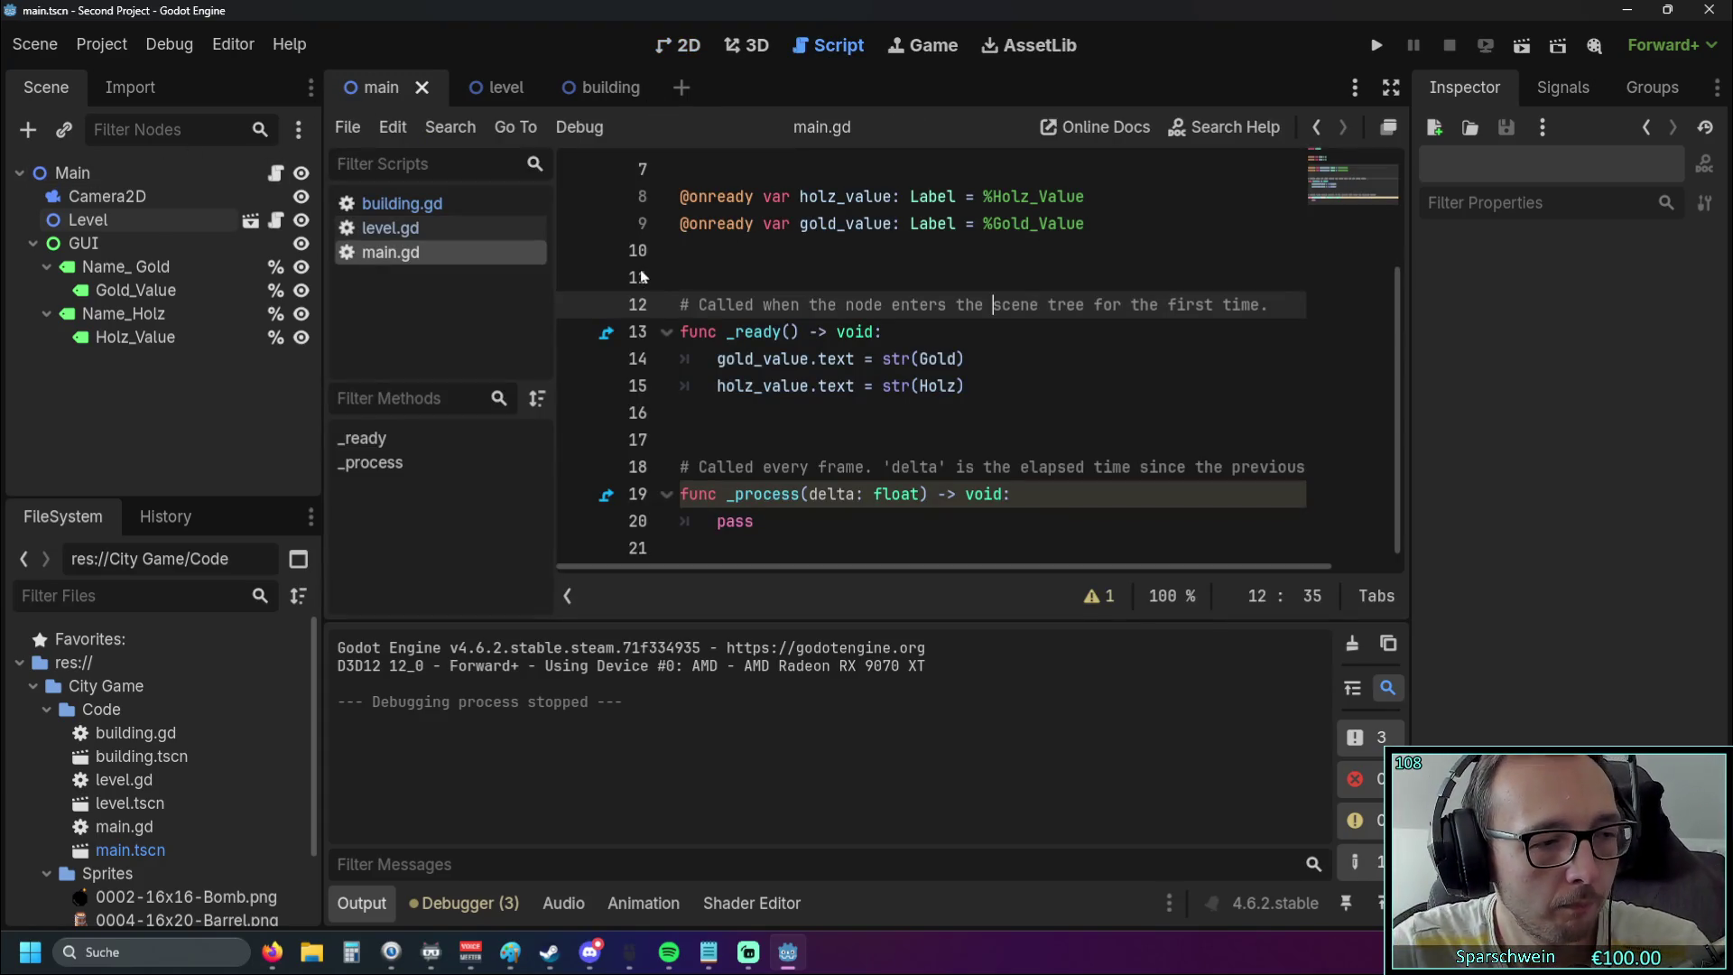
Step: Replace pass in _process on line 20, trying the Timer completion before leaving the word 'time'
scroll(726, 351, up, 1)
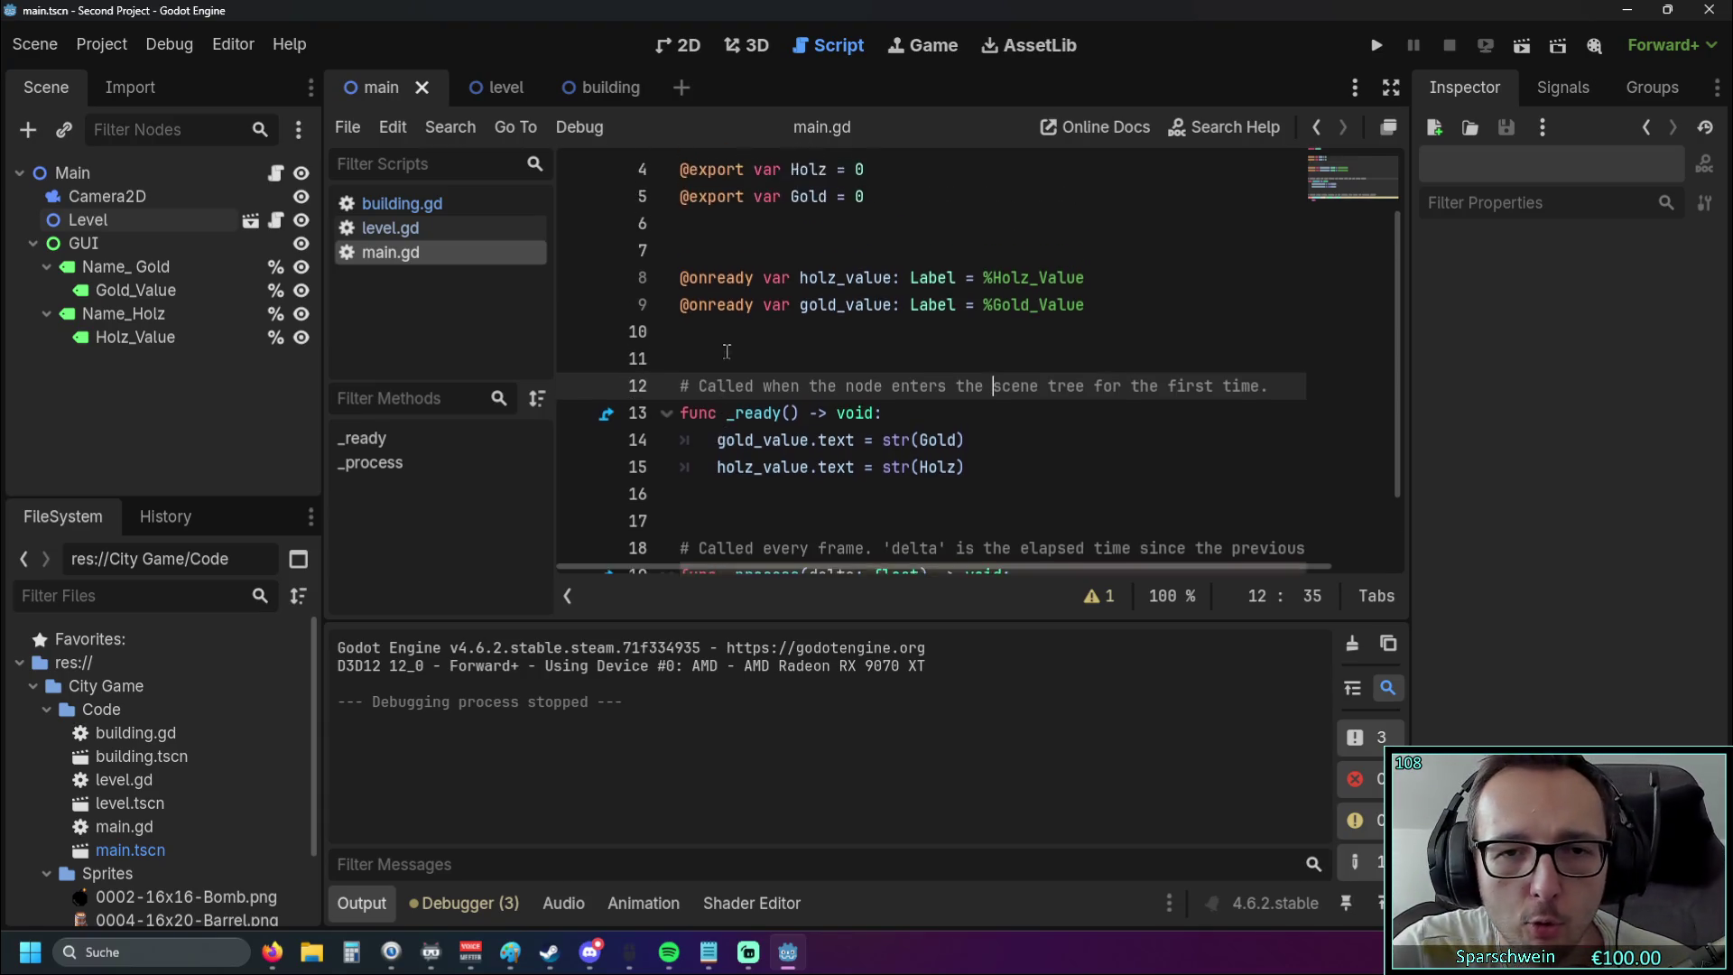
scroll(726, 351, down, 1)
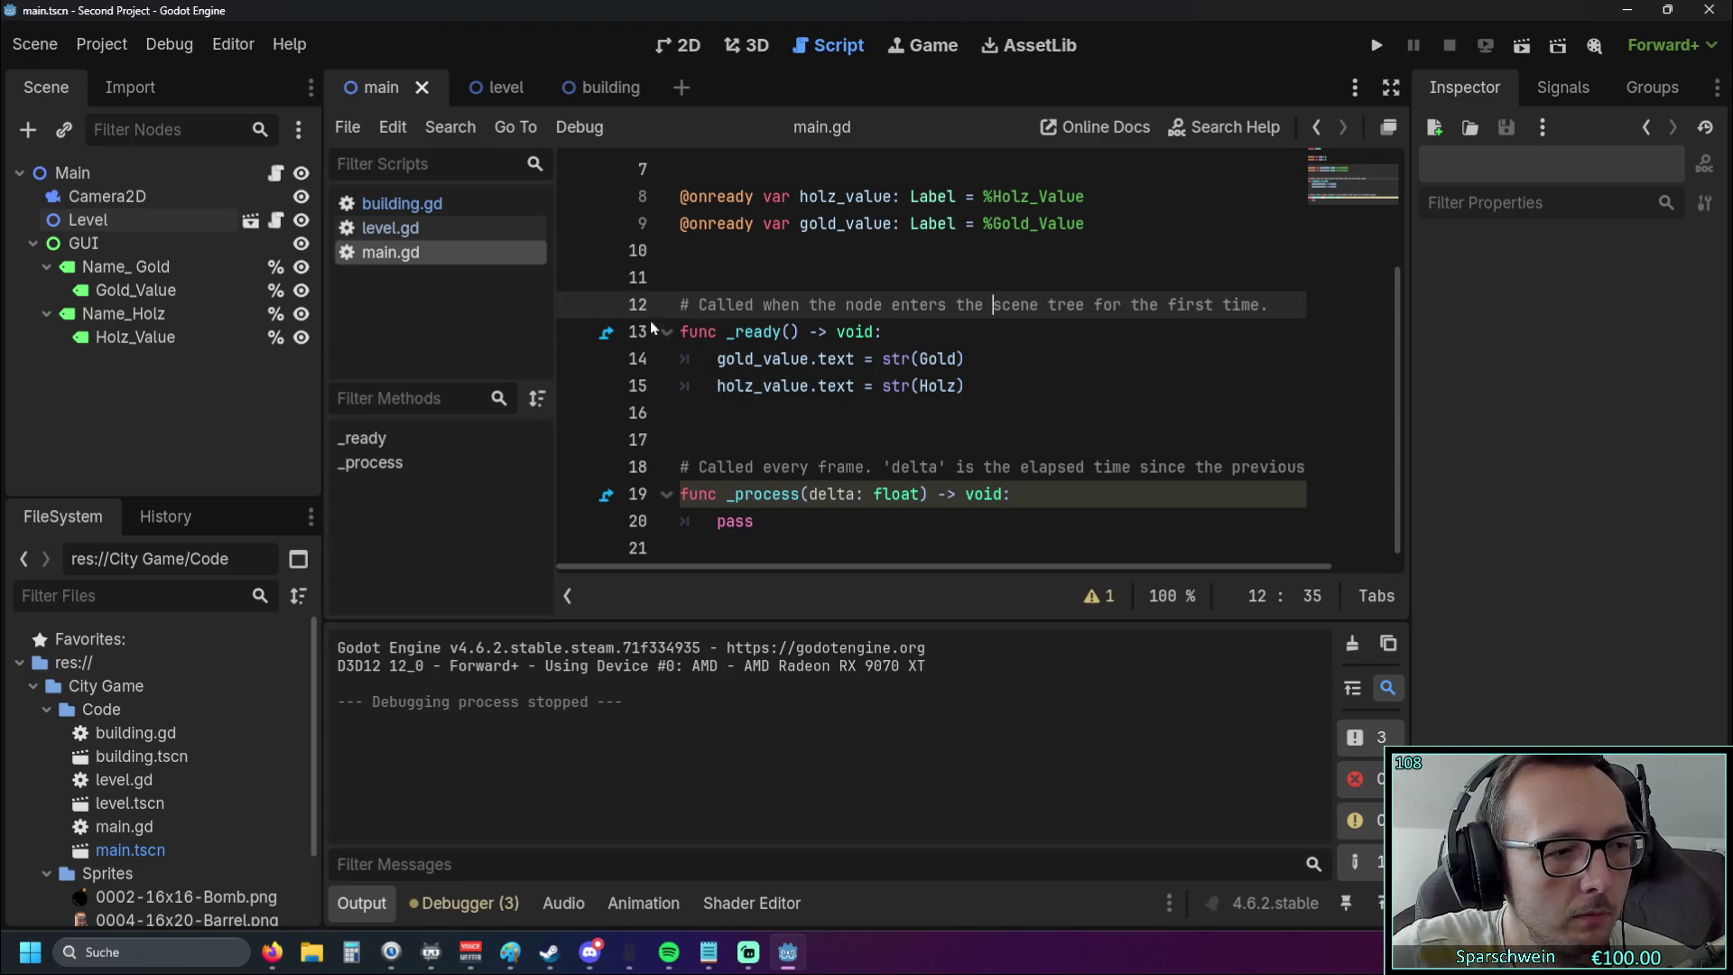
double_click(744, 522)
text(timer)
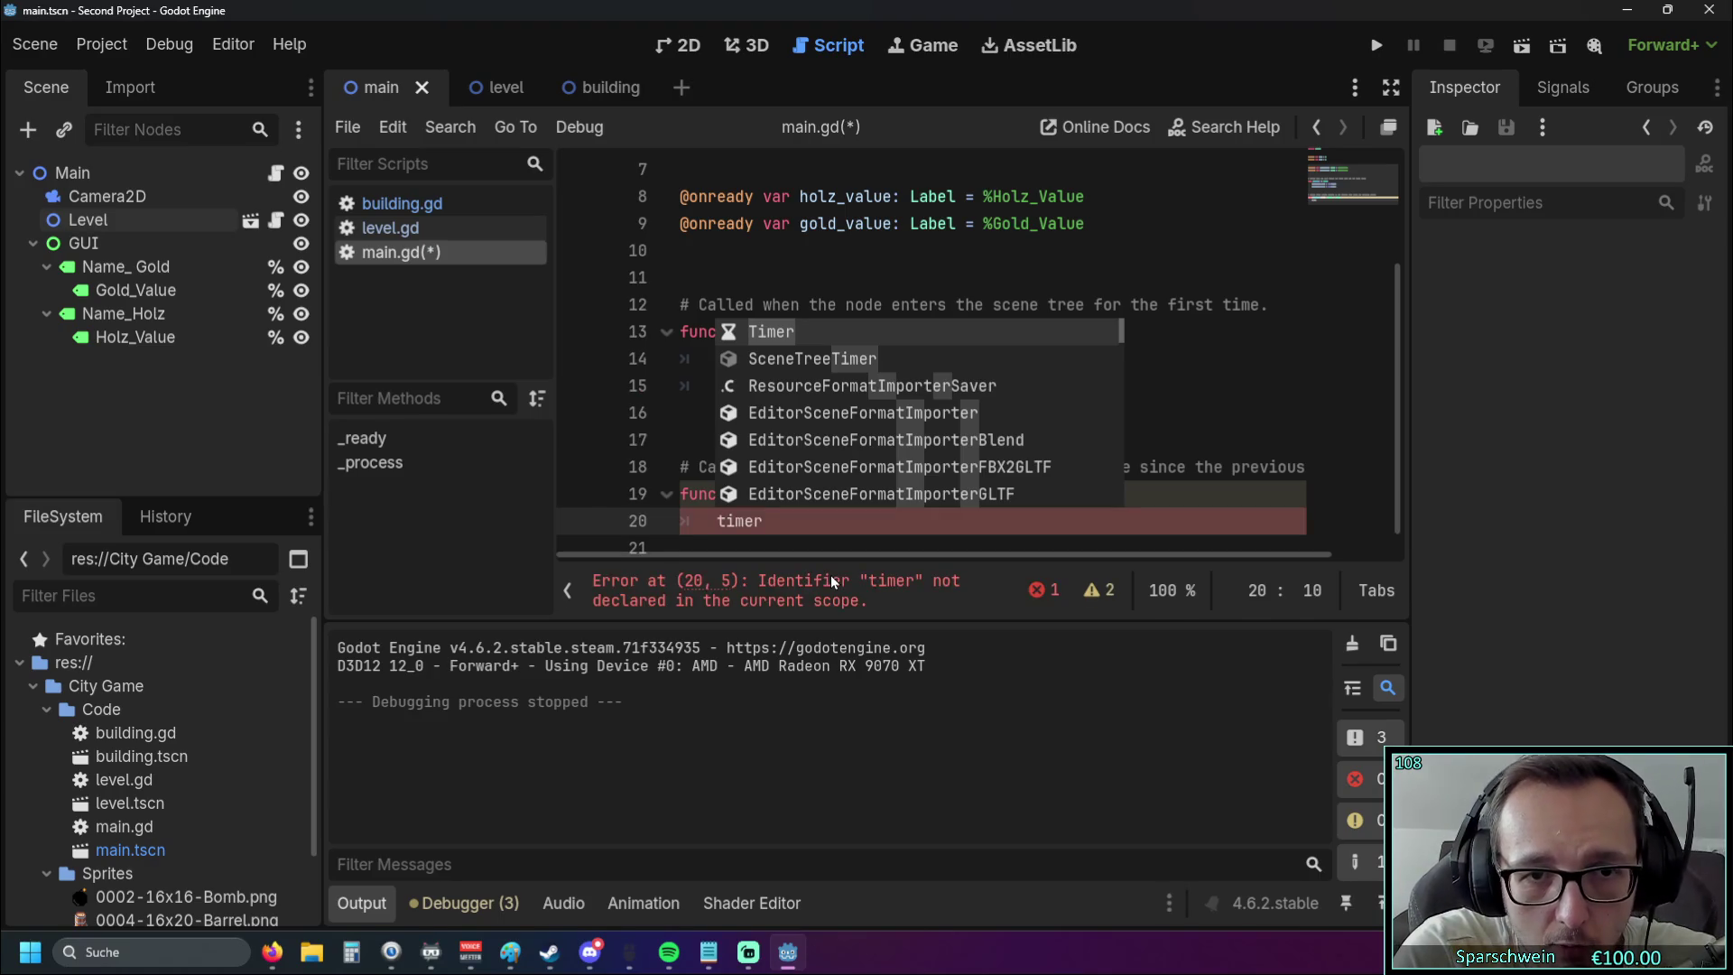
key(BackSpace)
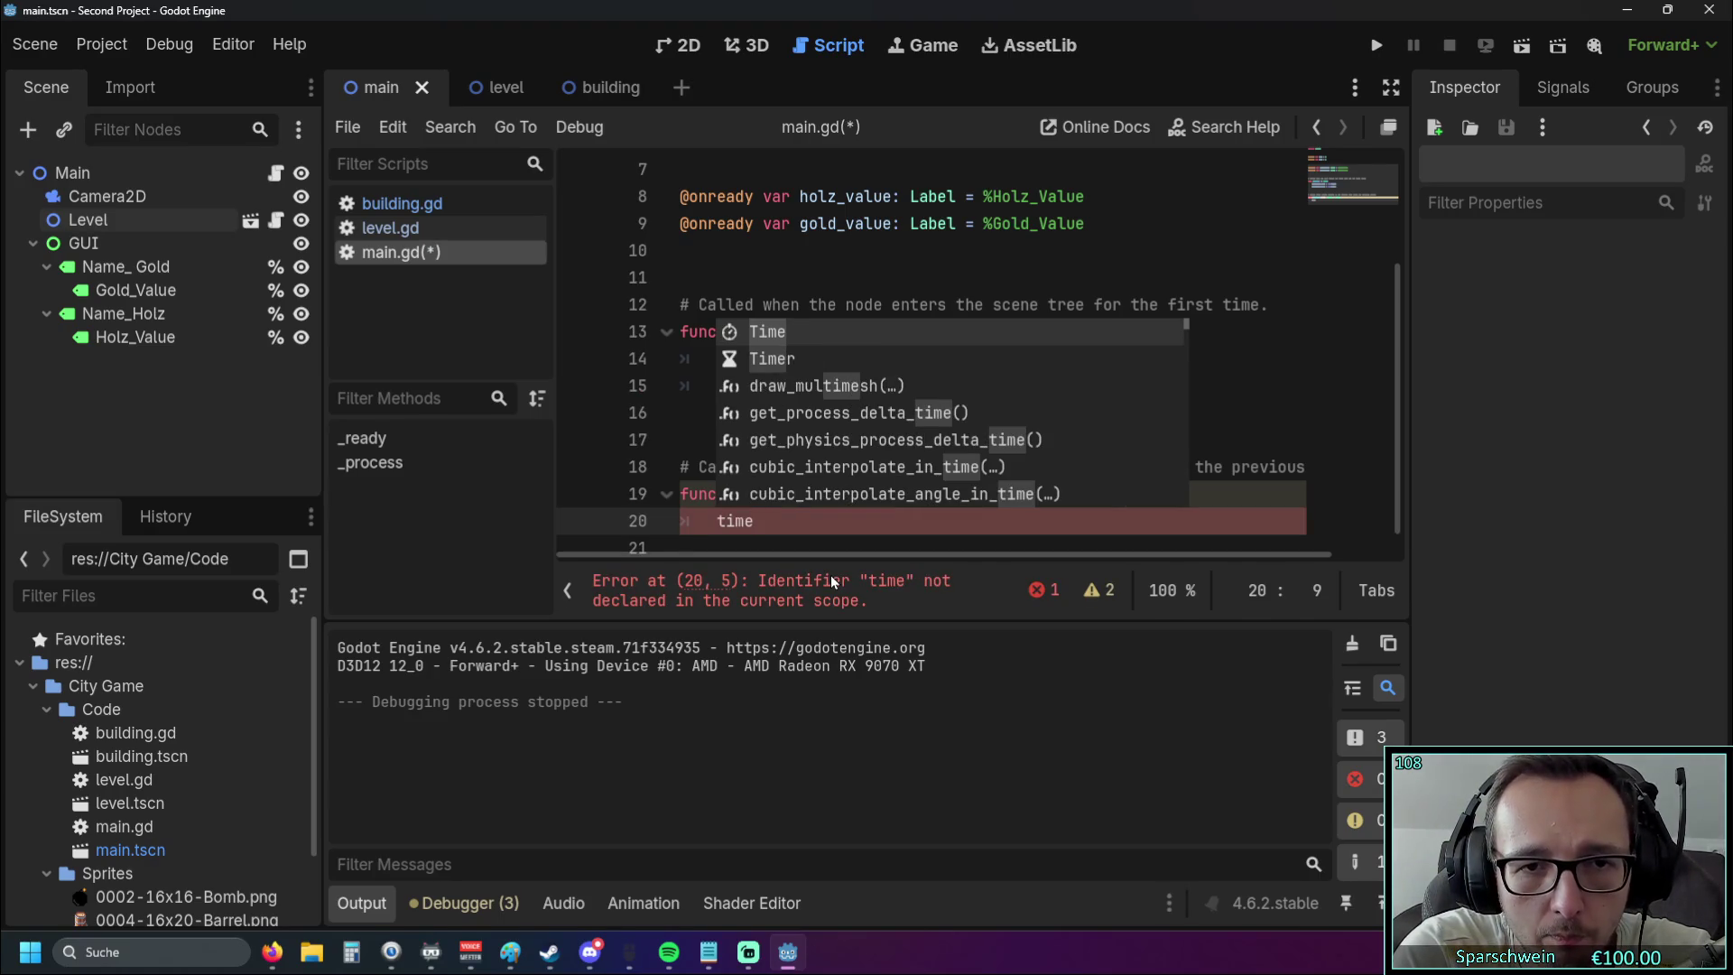
key(BackSpace)
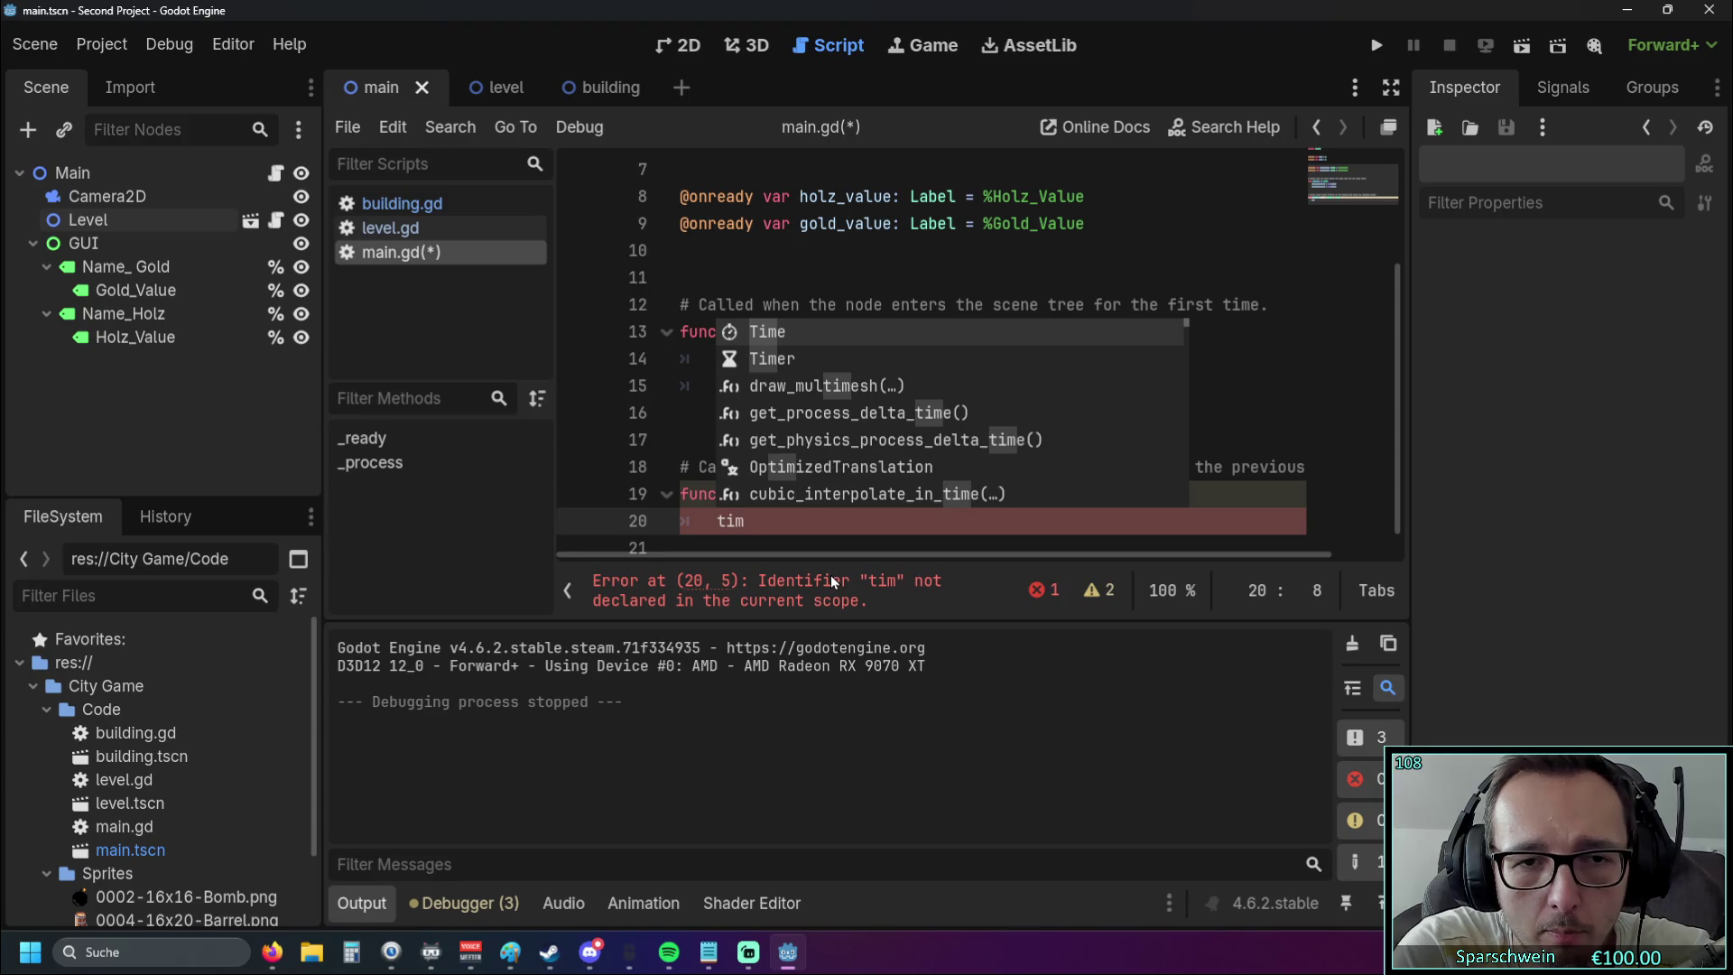
key(Down)
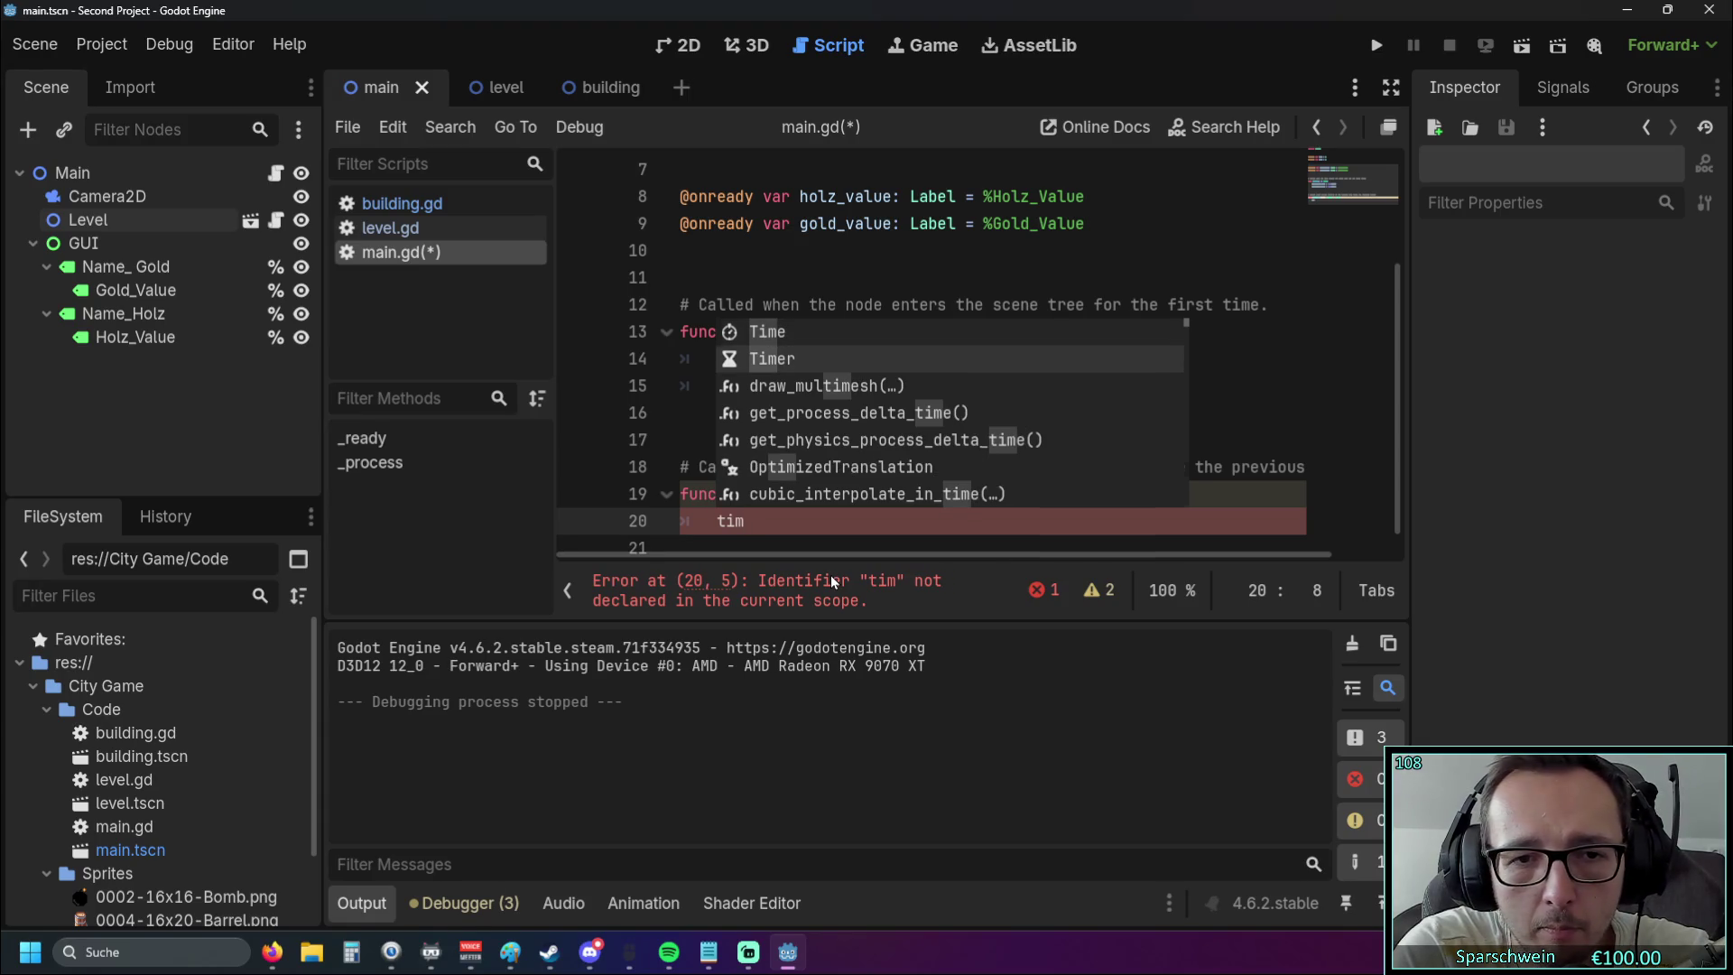
key(Return)
key(BackSpace)
key(BackSpace)
key(BackSpace)
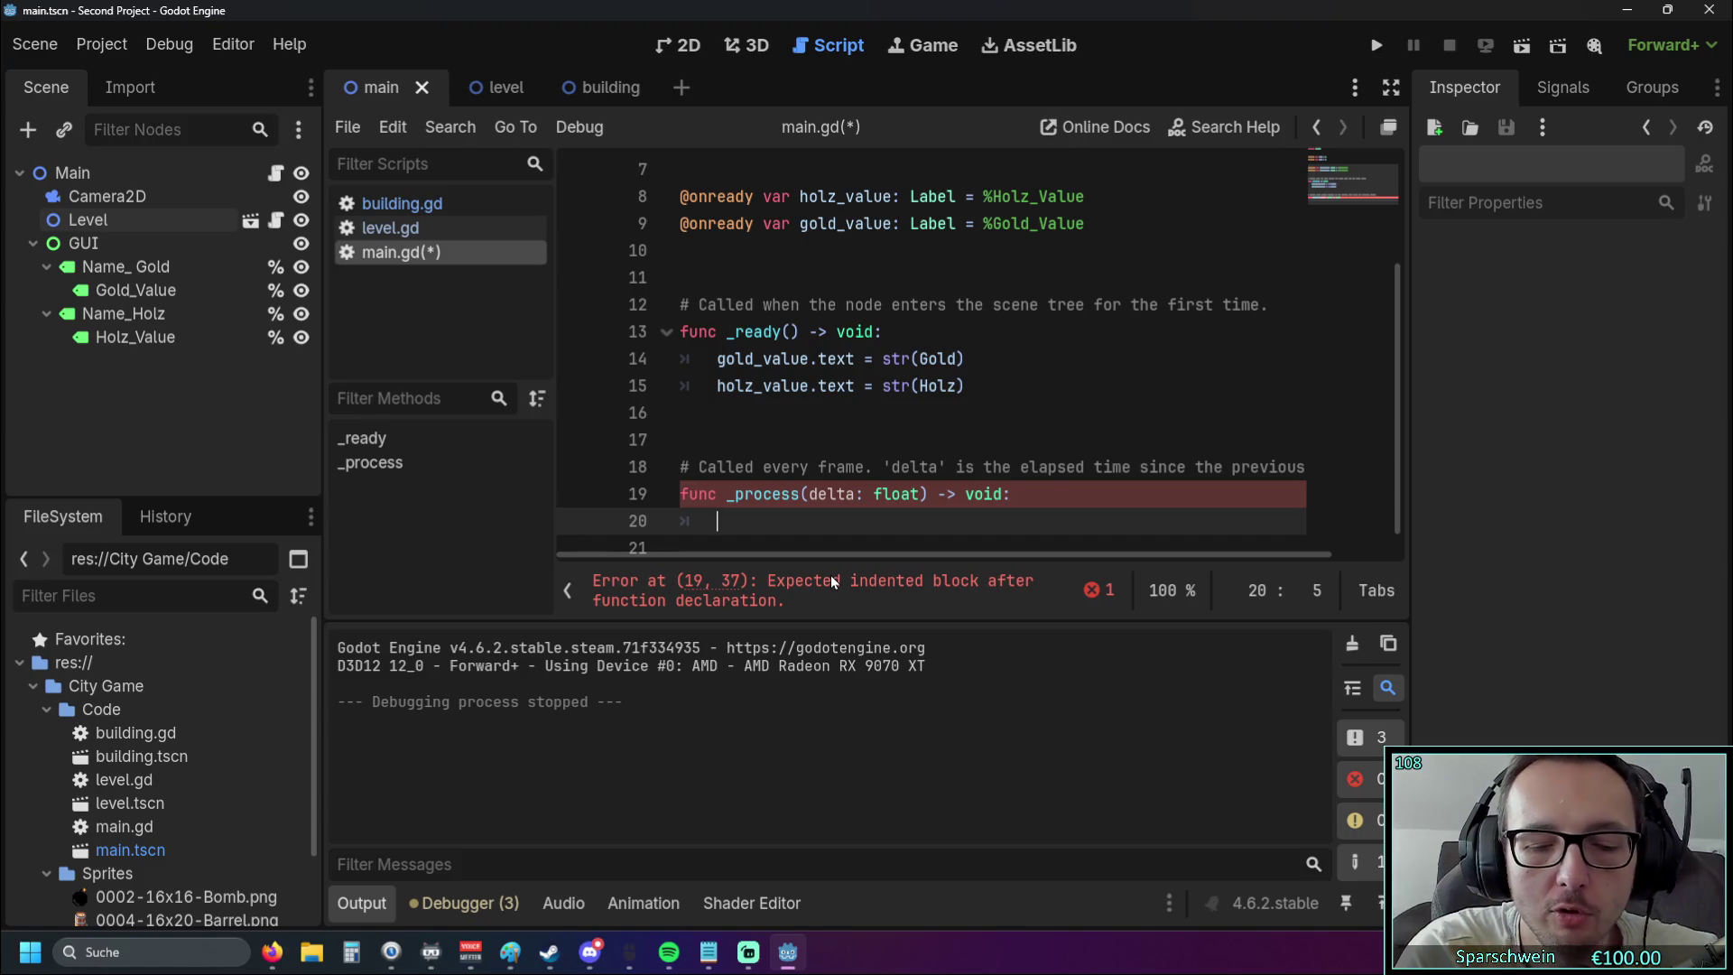
text(time)
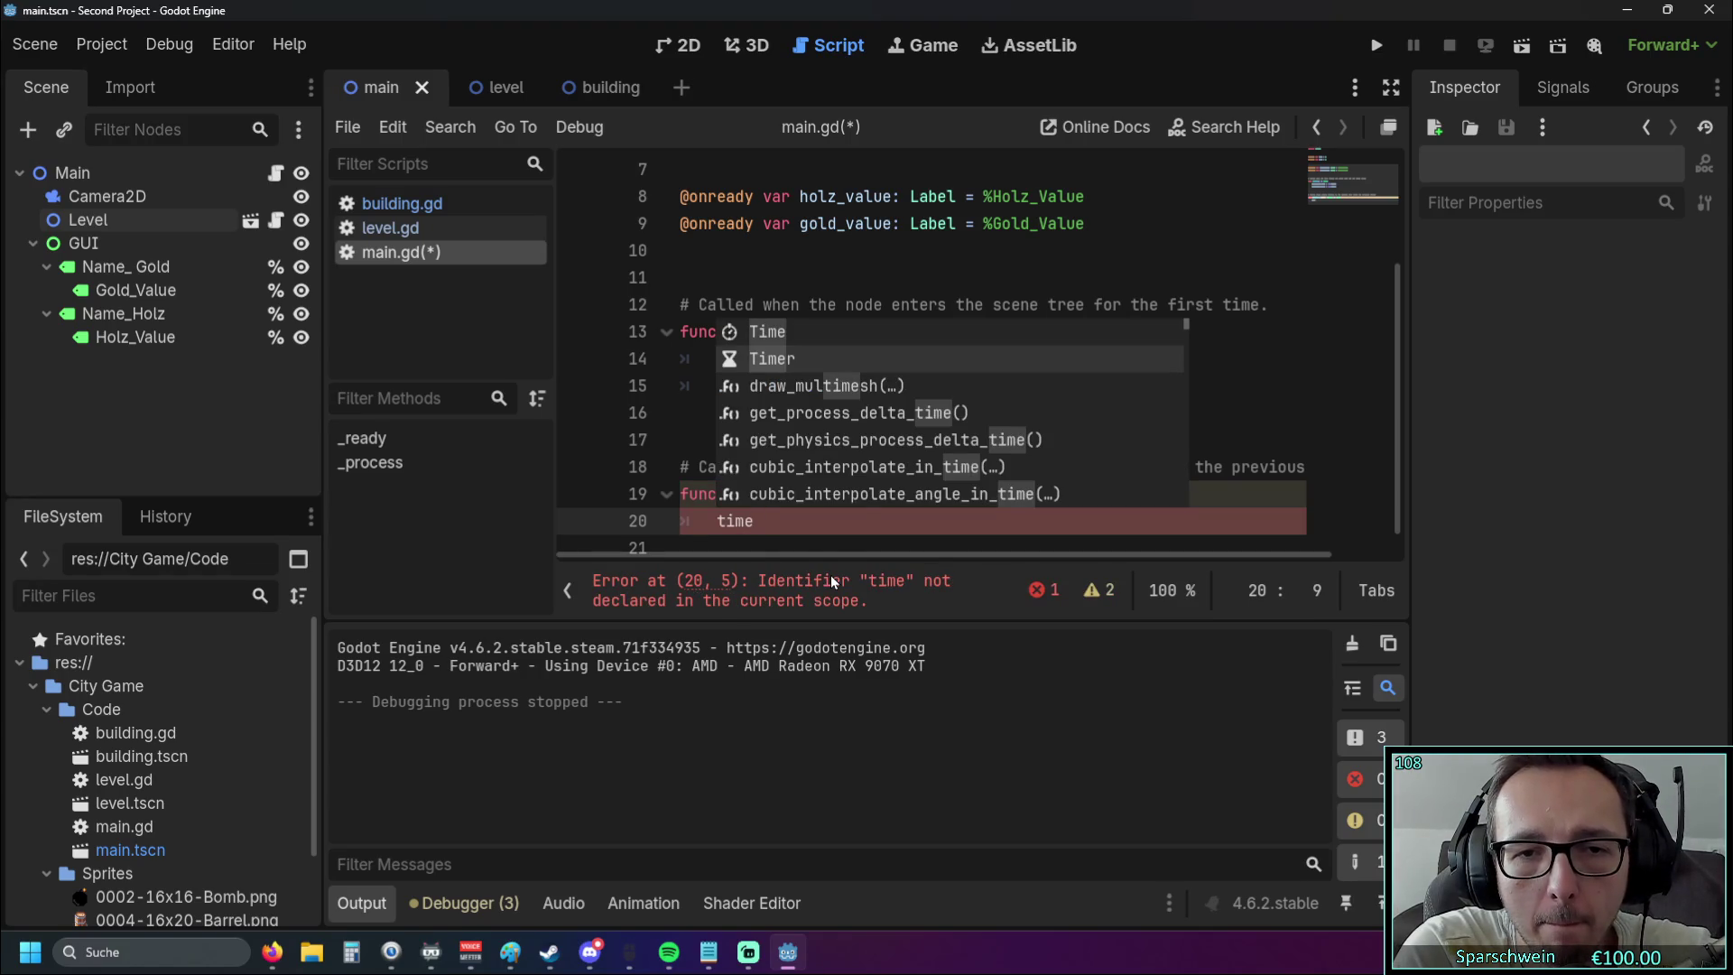
key(Down)
key(Down)
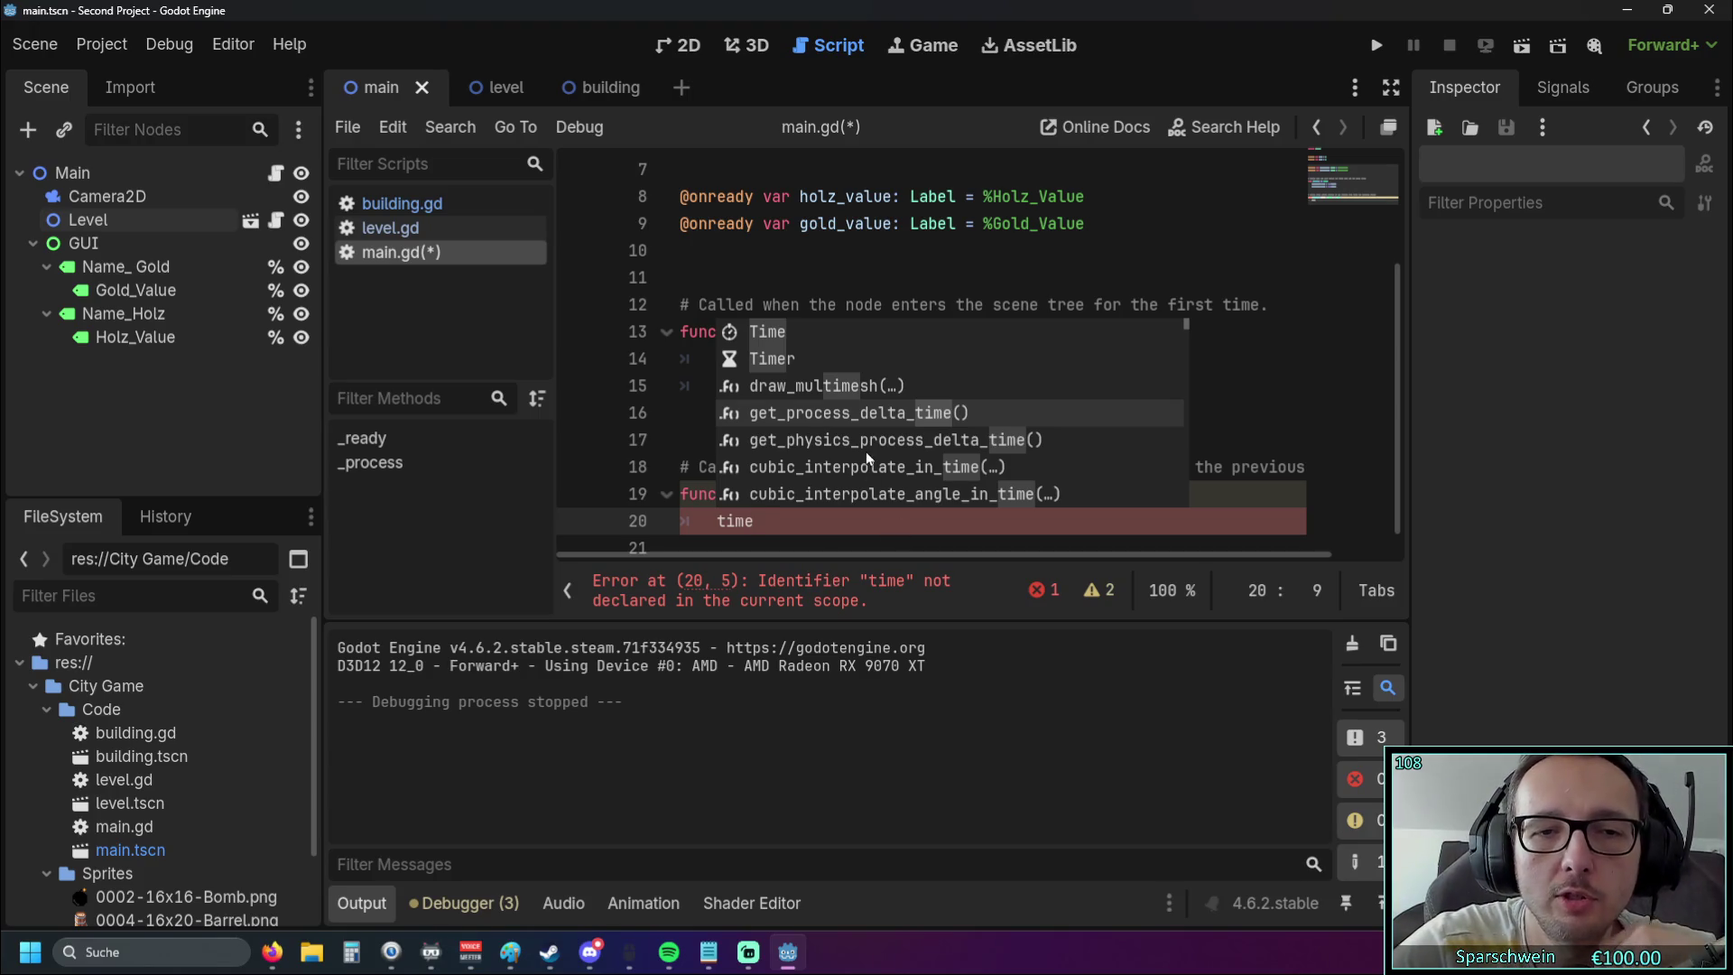
Step: Browse the completion list, close it with Escape, and select part of 'time' on line 20
scroll(866, 450, down, 3)
scroll(880, 441, down, 1)
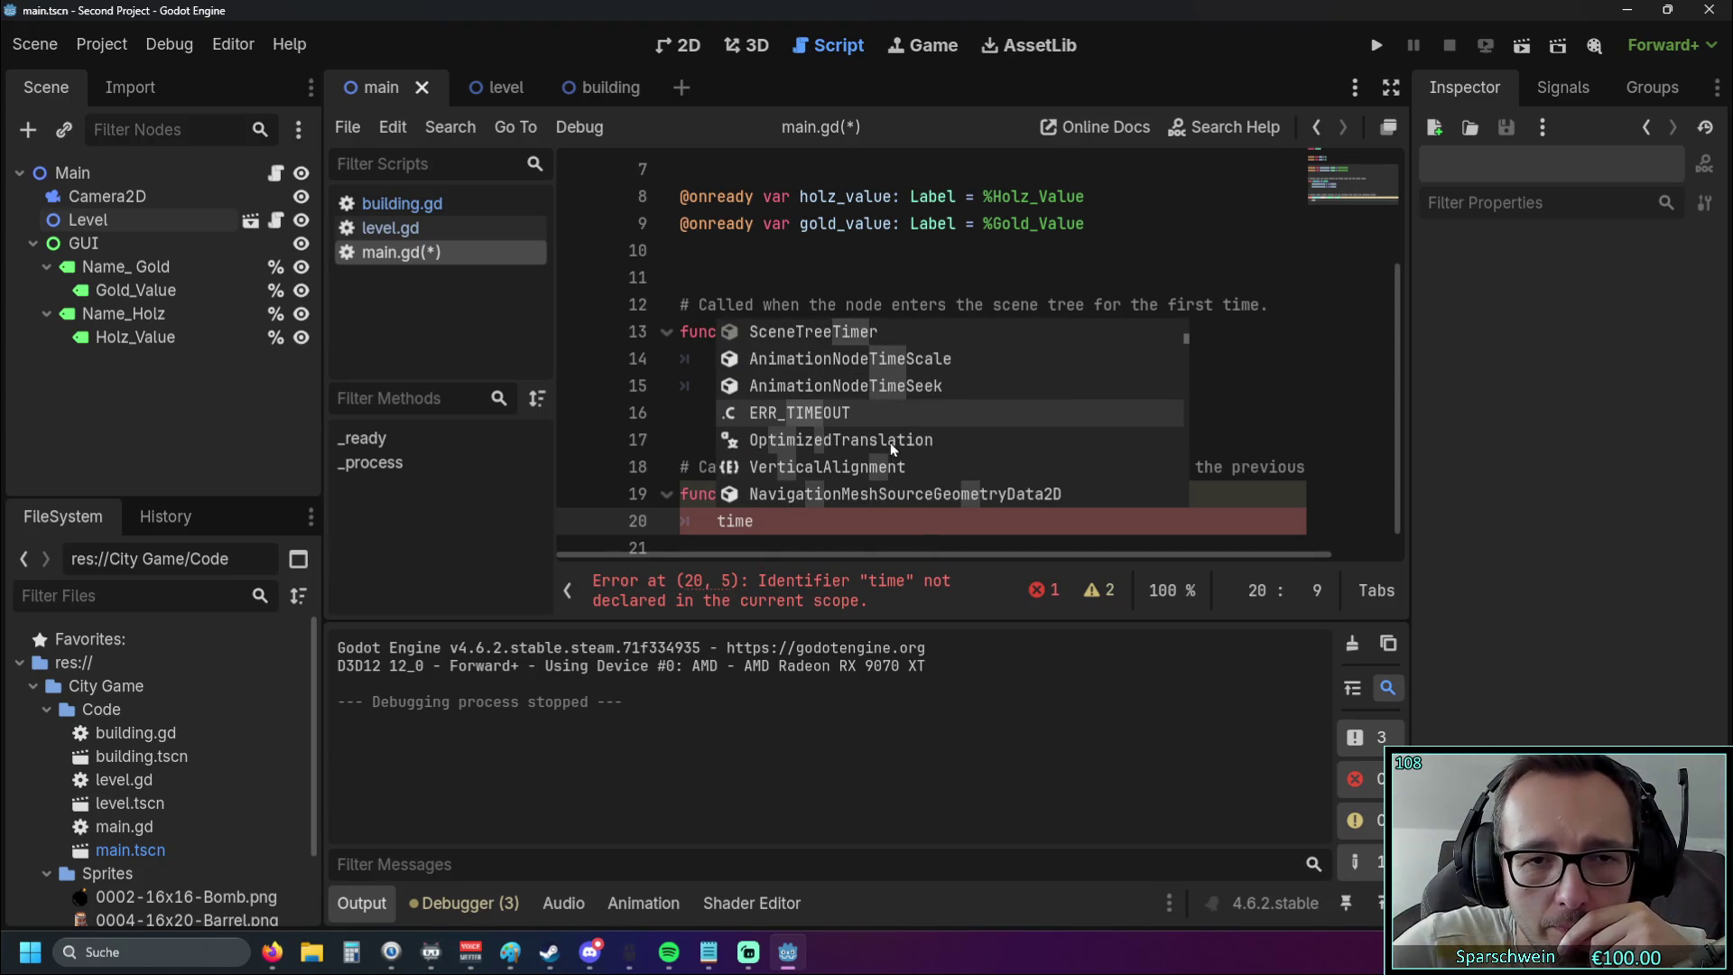
scroll(948, 441, down, 2)
scroll(959, 434, down, 5)
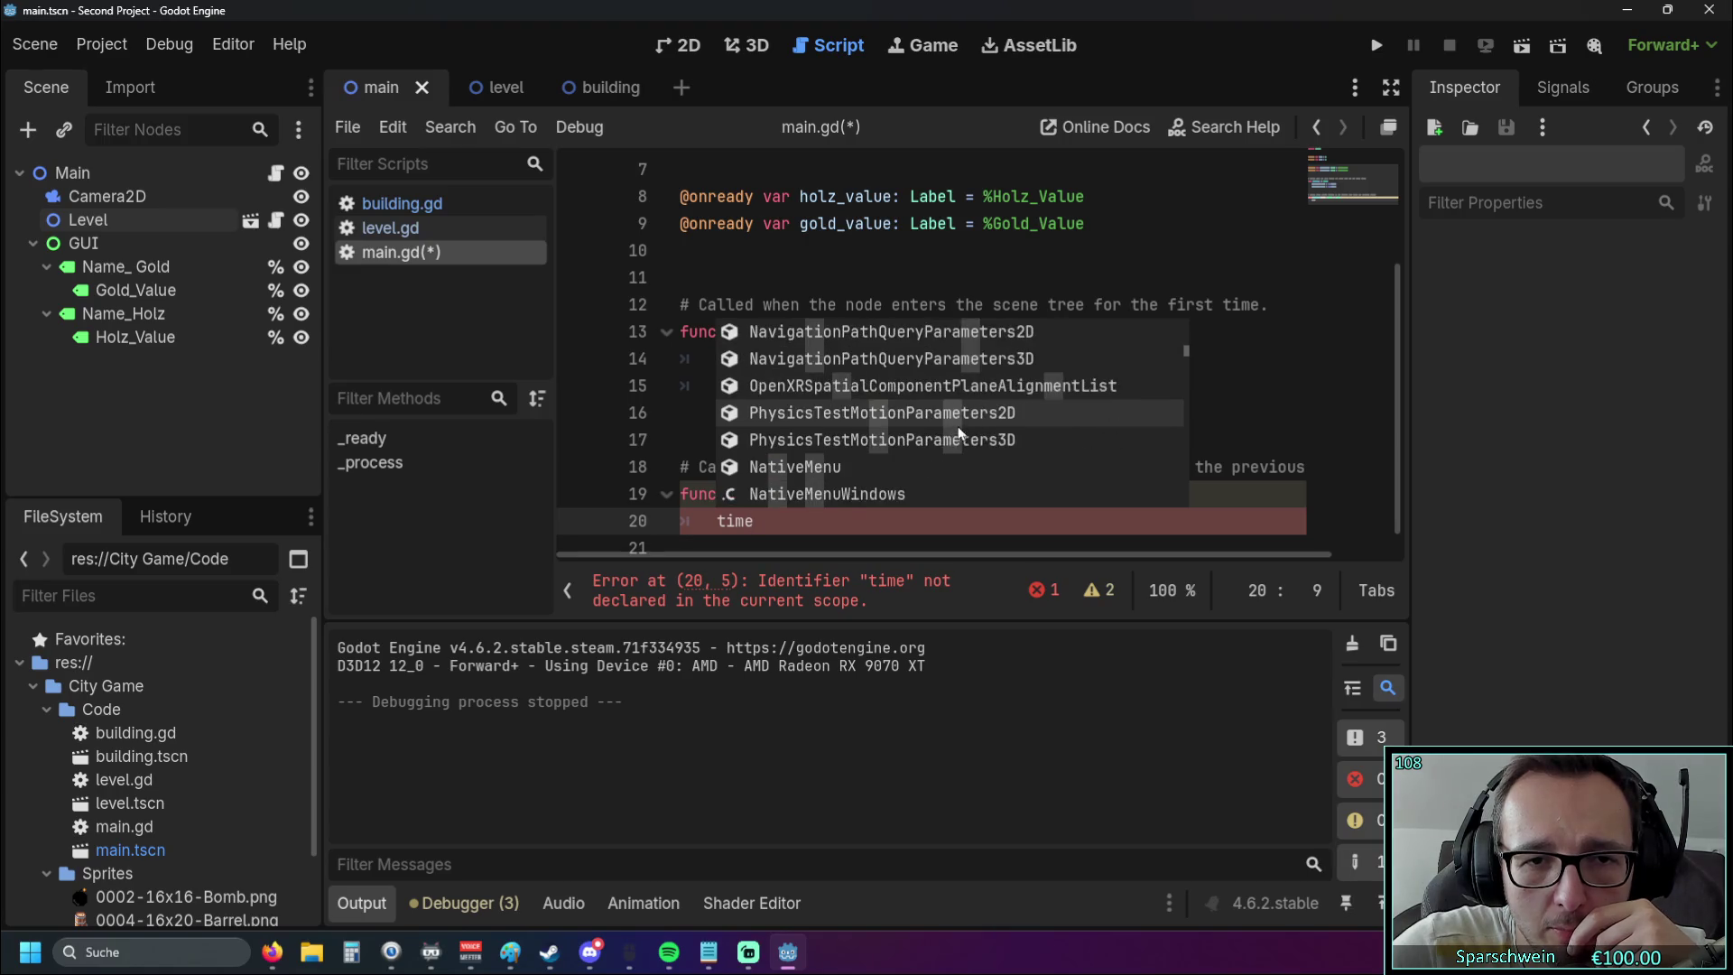
scroll(957, 431, down, 10)
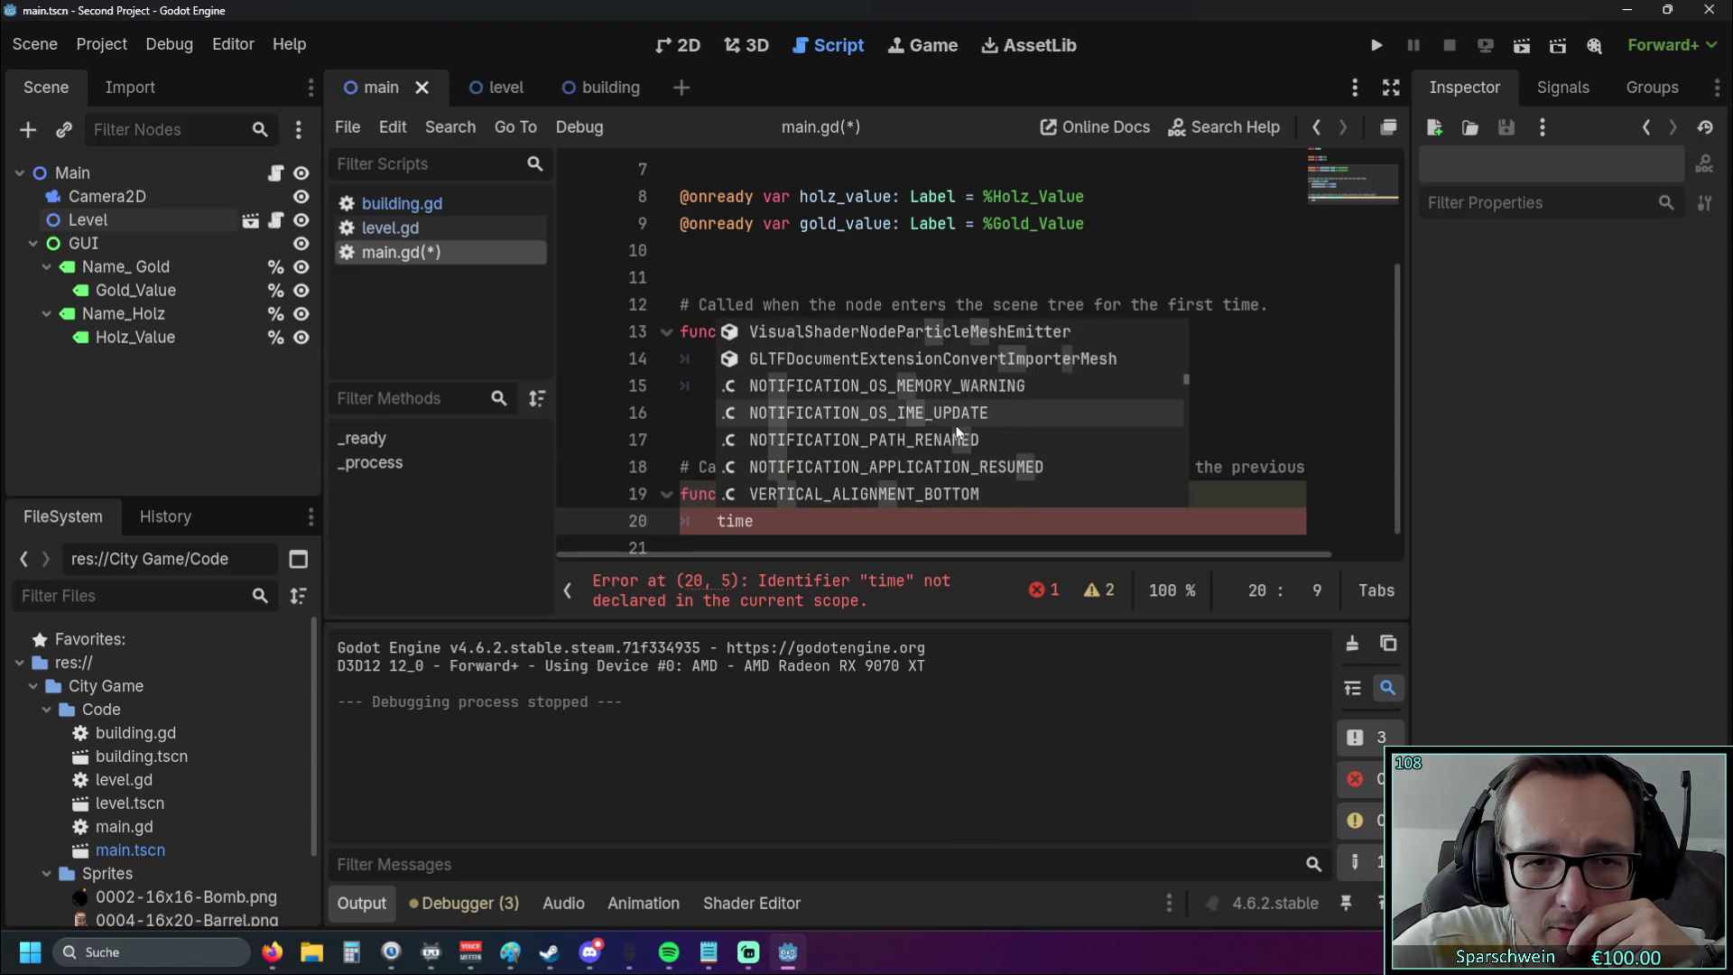
scroll(953, 435, up, 1)
scroll(951, 426, down, 5)
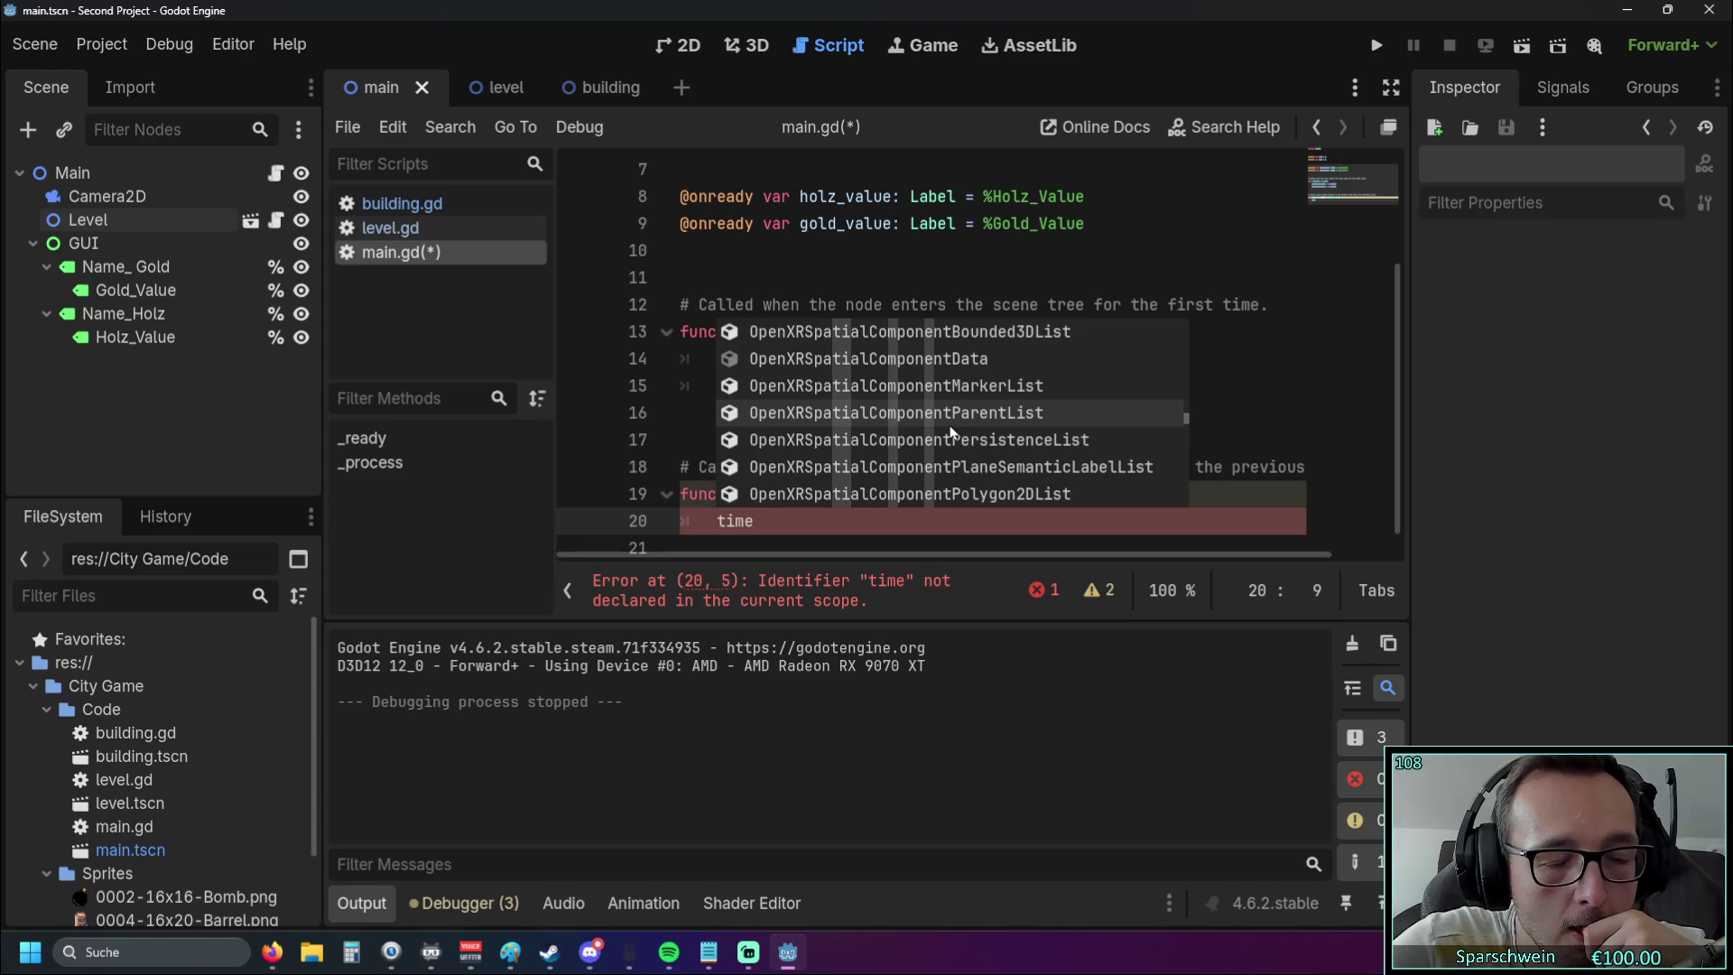
key(Escape)
key(shift+Left)
key(shift+Left)
key(shift+Left)
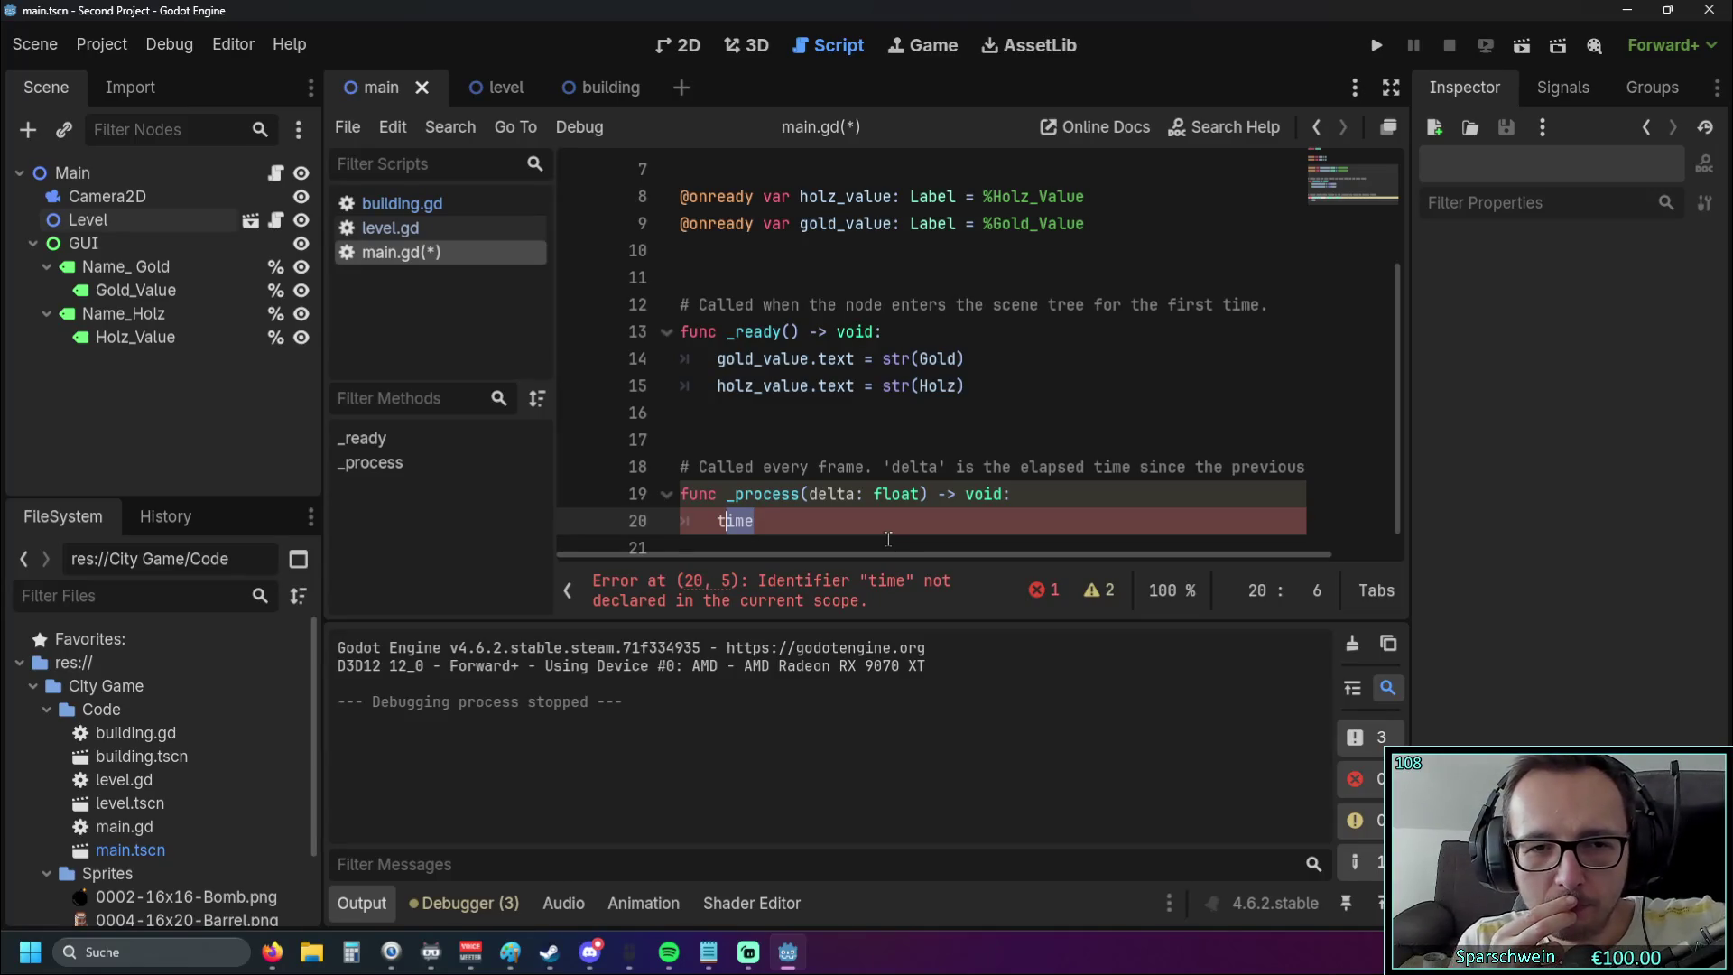
Step: Try the Time and Timer suggestions on line 20, reading their docs, then leave the line empty
key(BackSpace)
key(BackSpace)
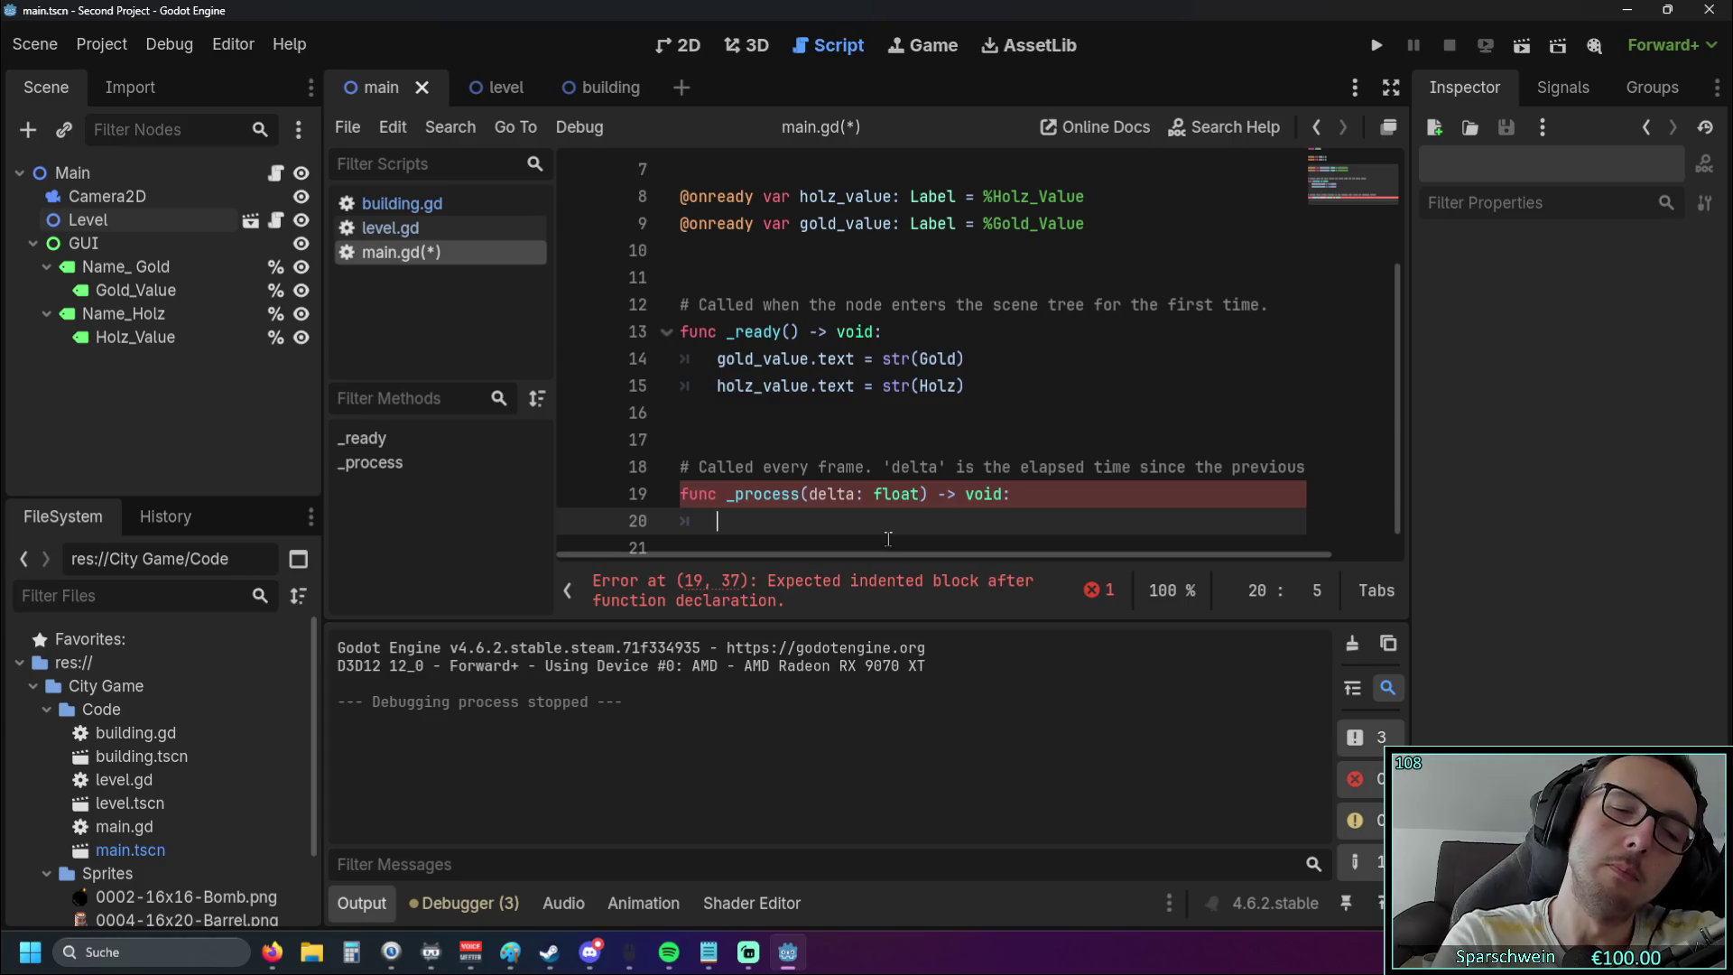
text(timer)
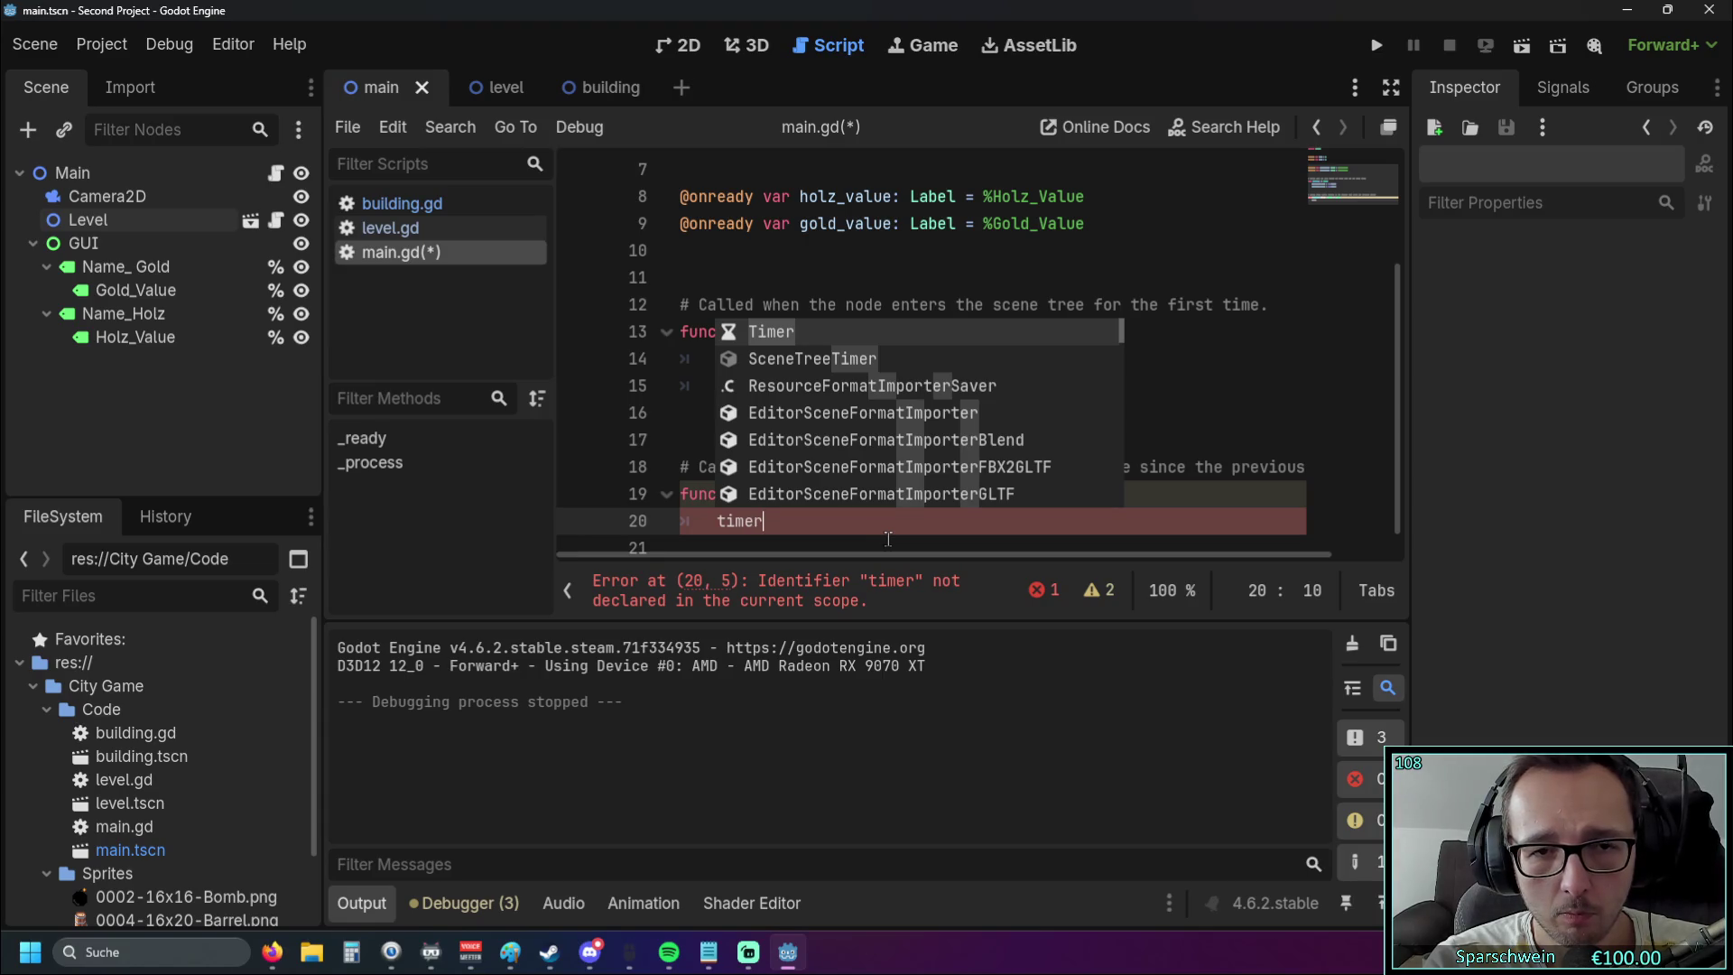
key(BackSpace)
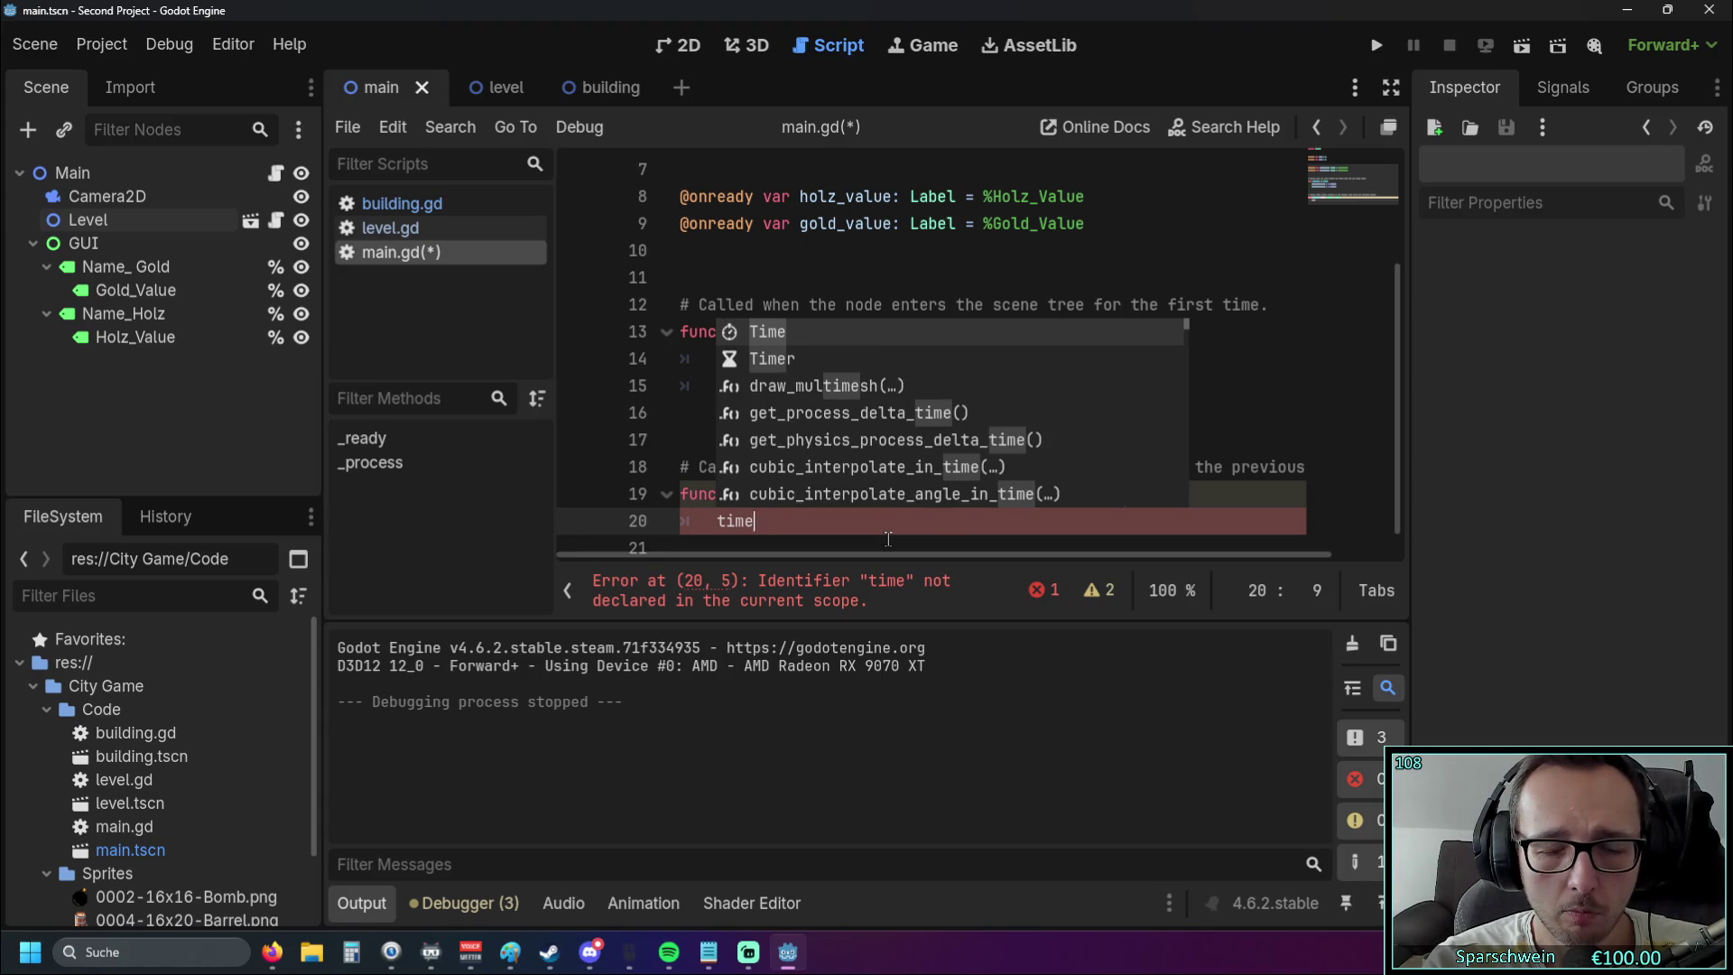
key(Return)
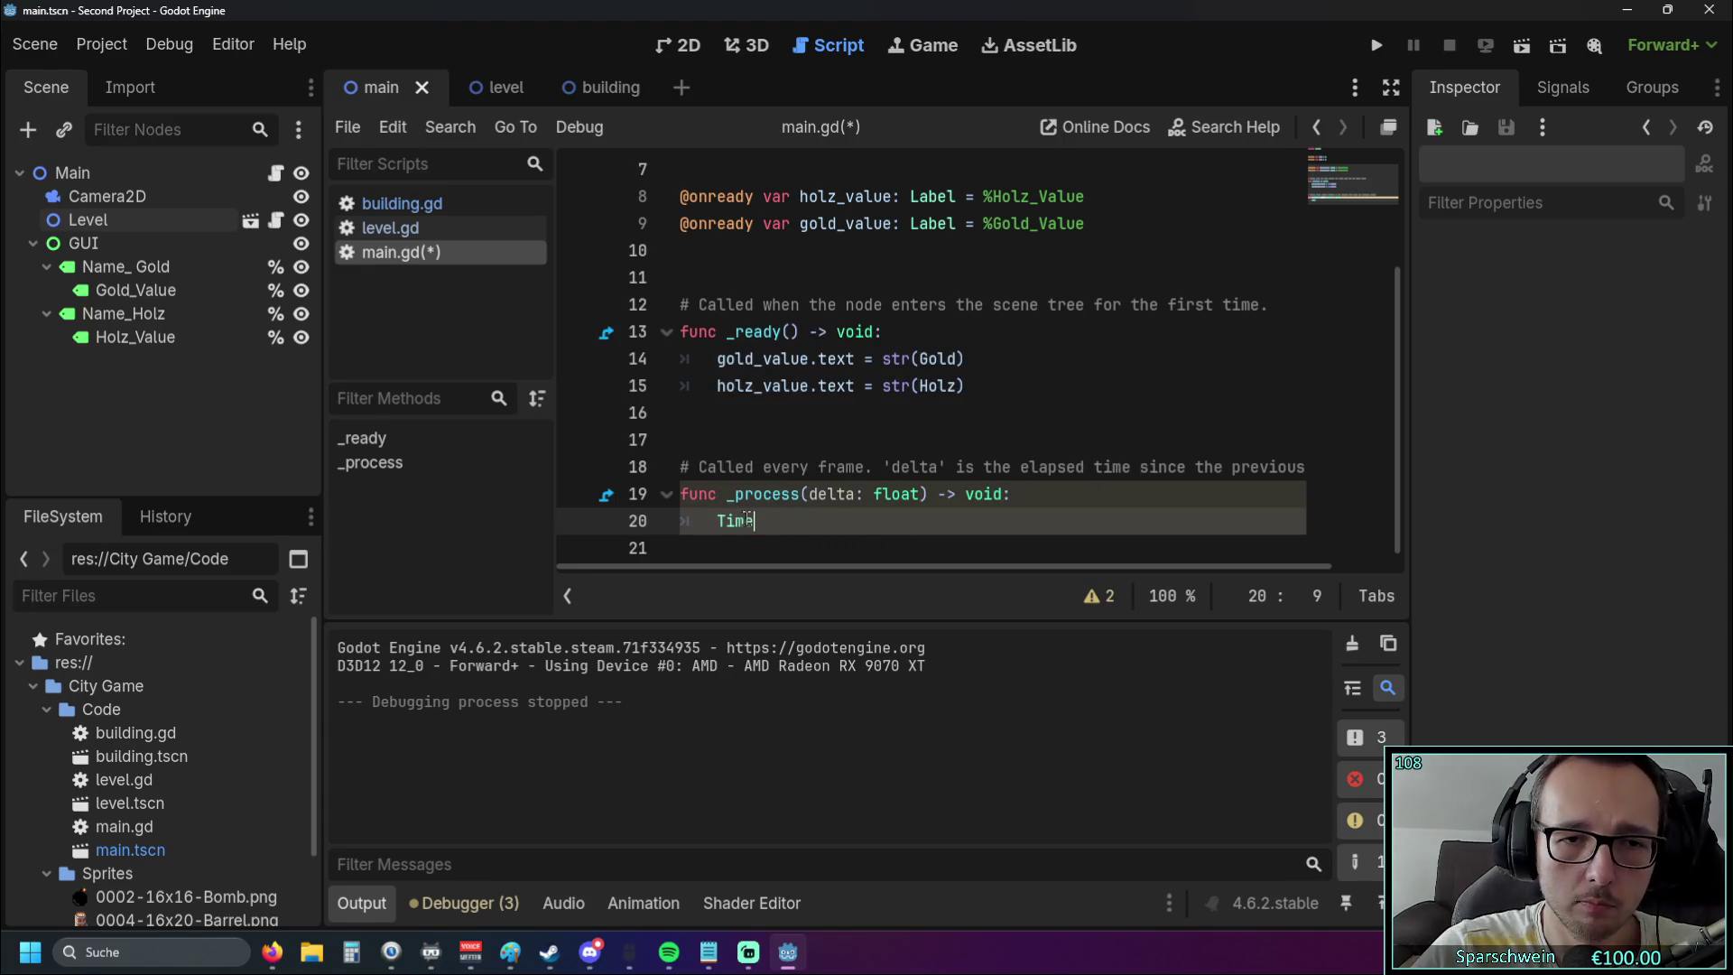
mouse_move(746, 518)
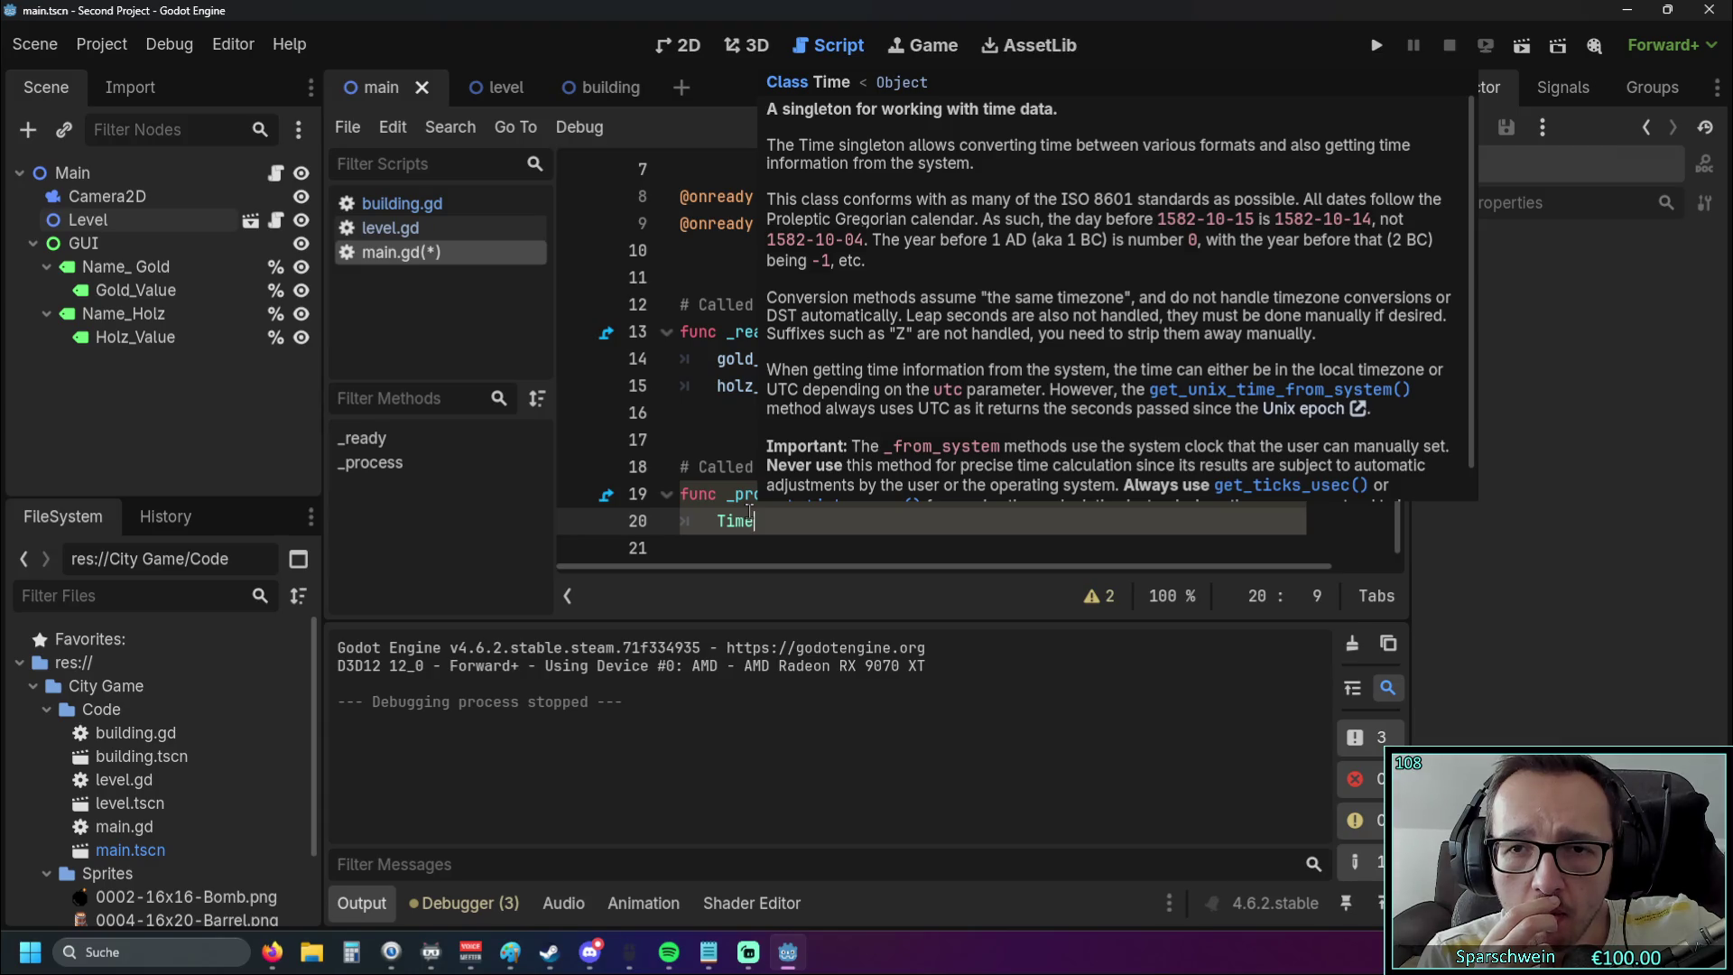
key(BackSpace)
key(BackSpace)
key(BackSpace)
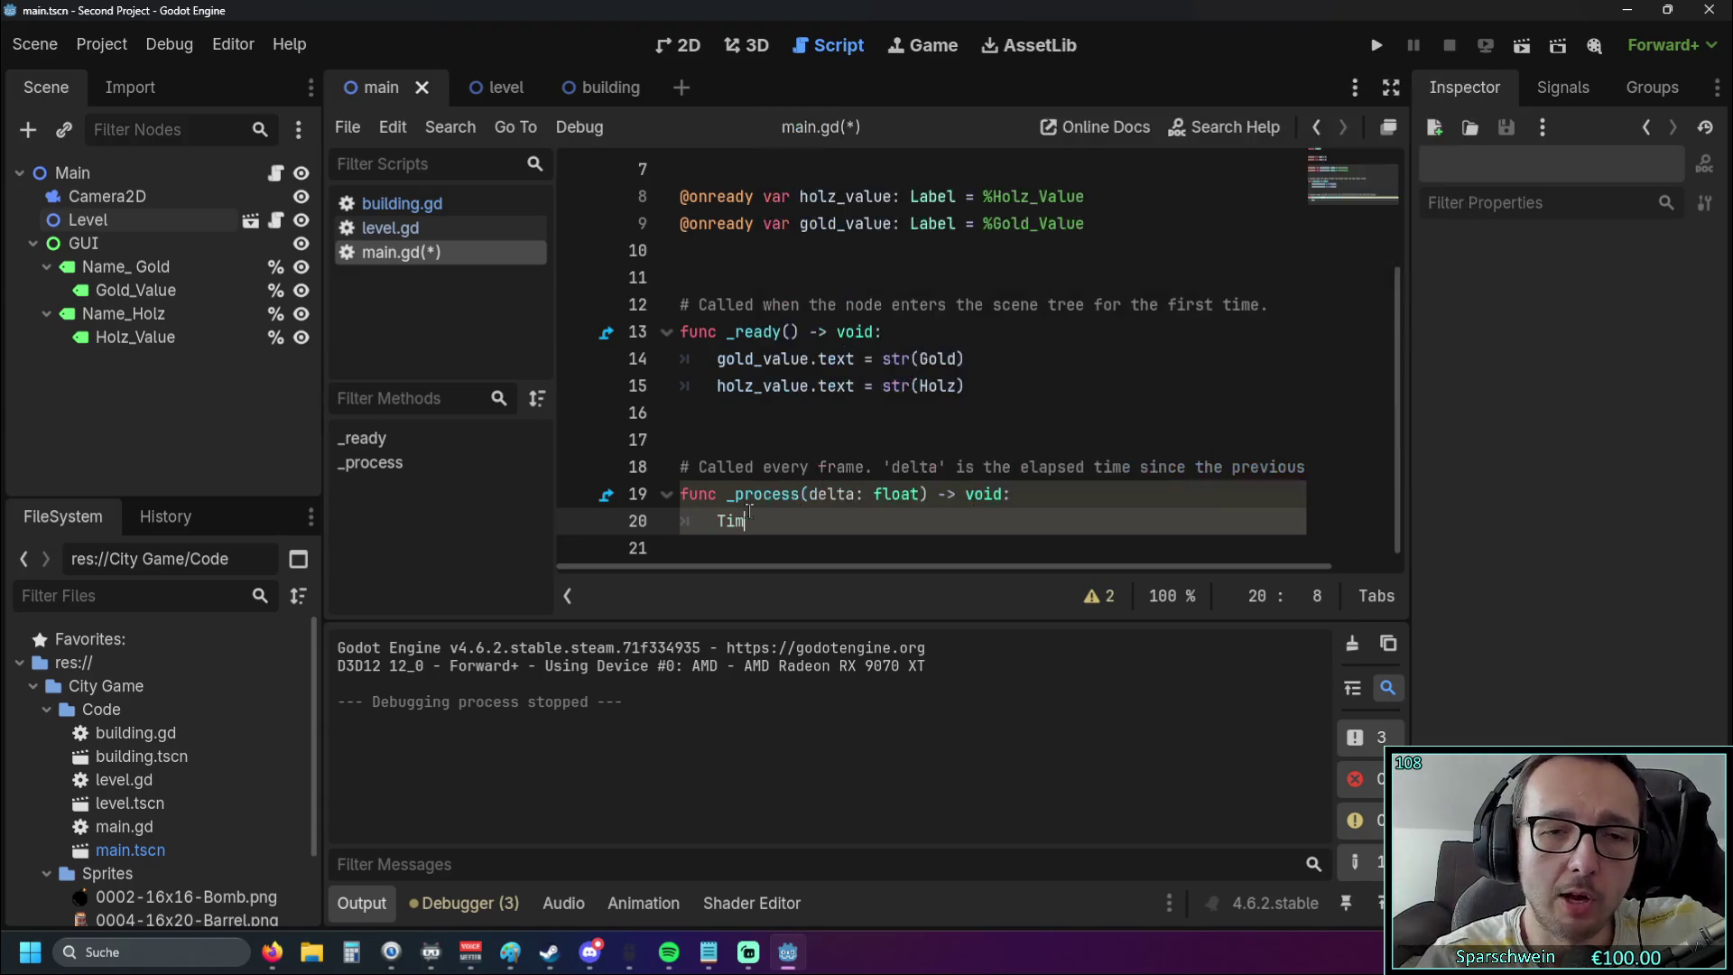
text(timer)
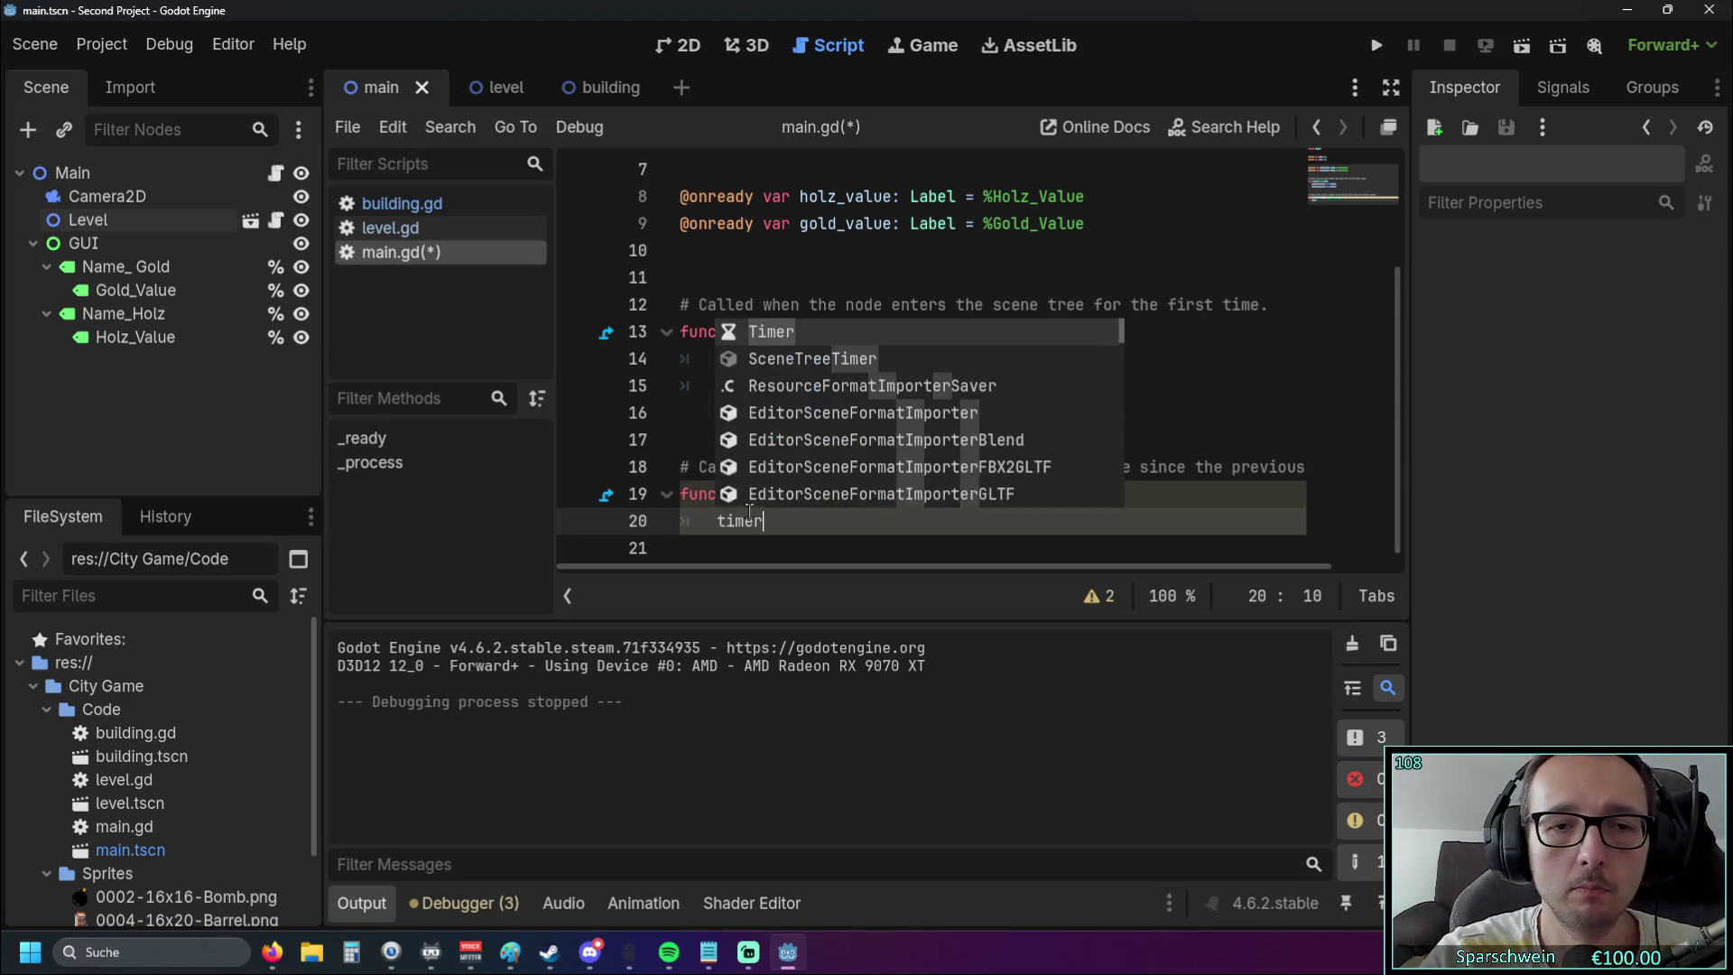
key(Return)
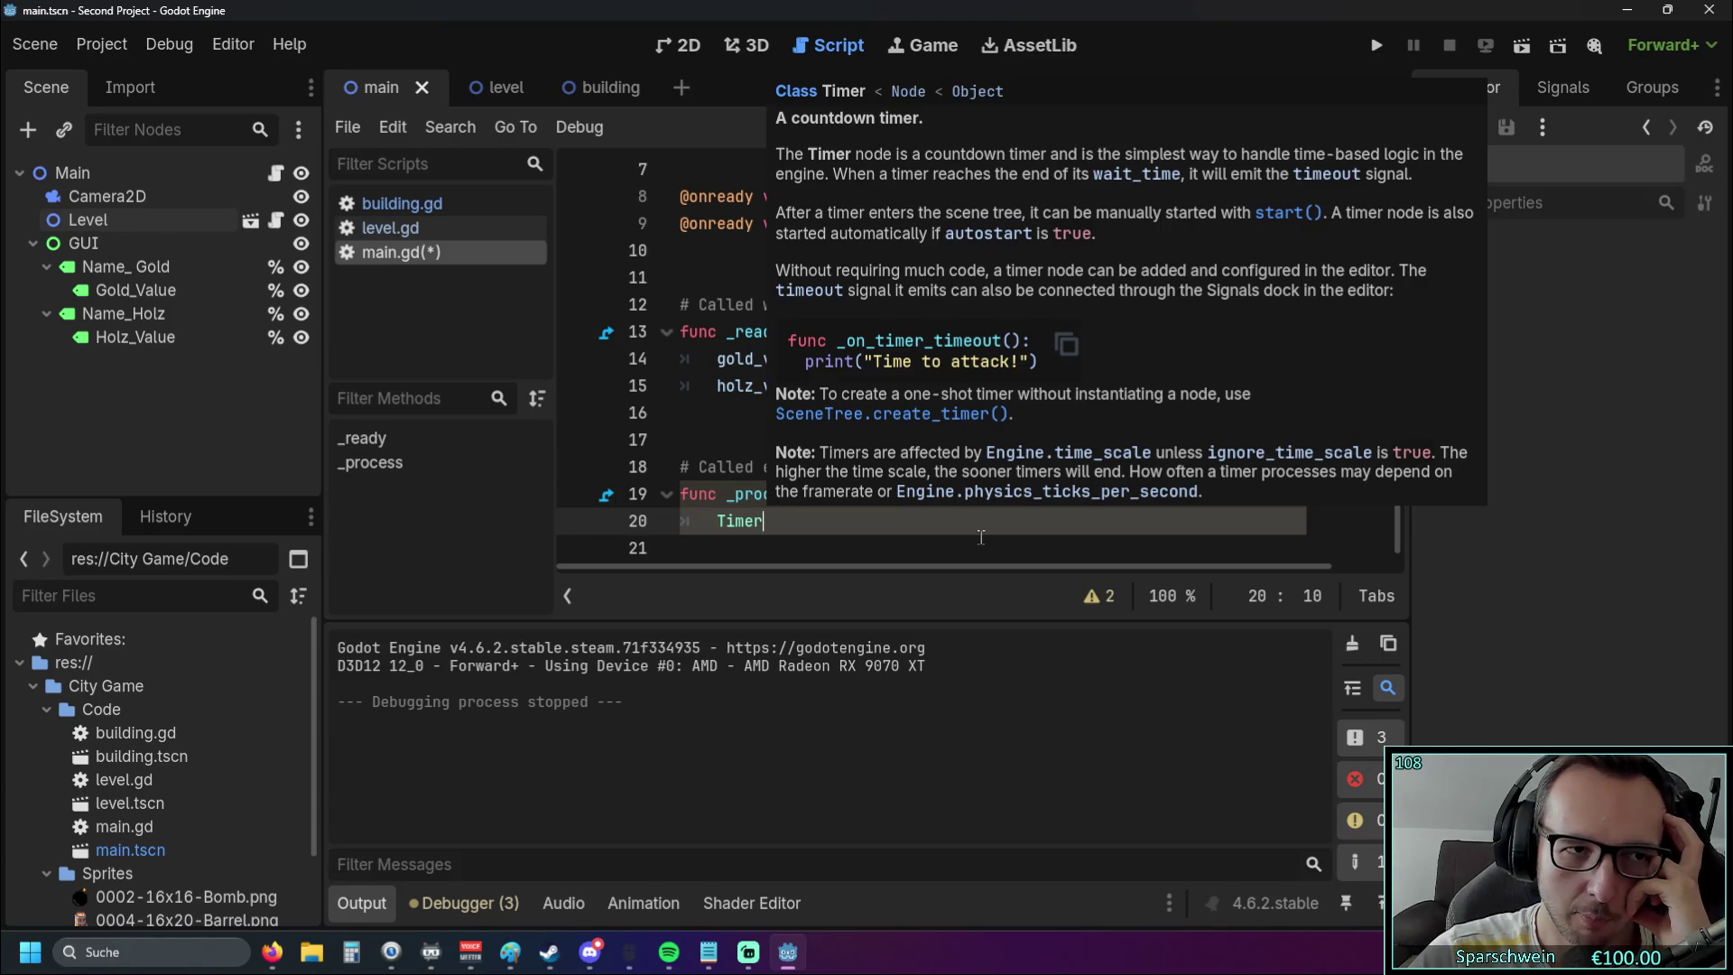
key(BackSpace)
key(BackSpace)
key(BackSpace)
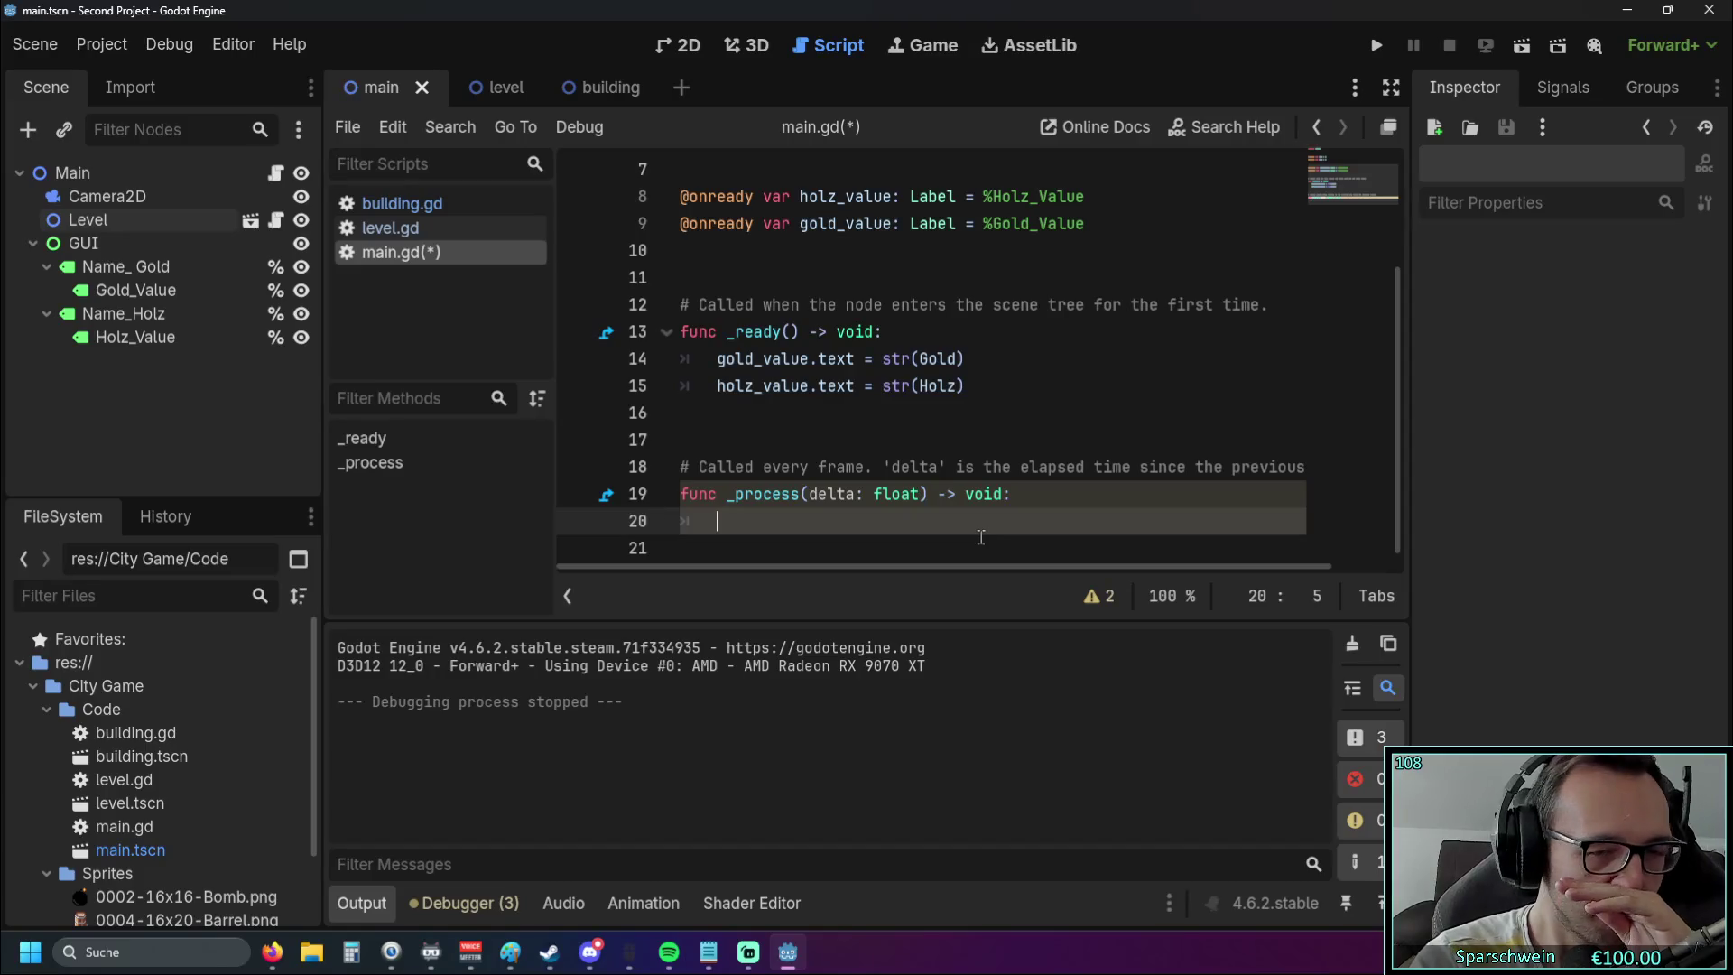
click(27, 128)
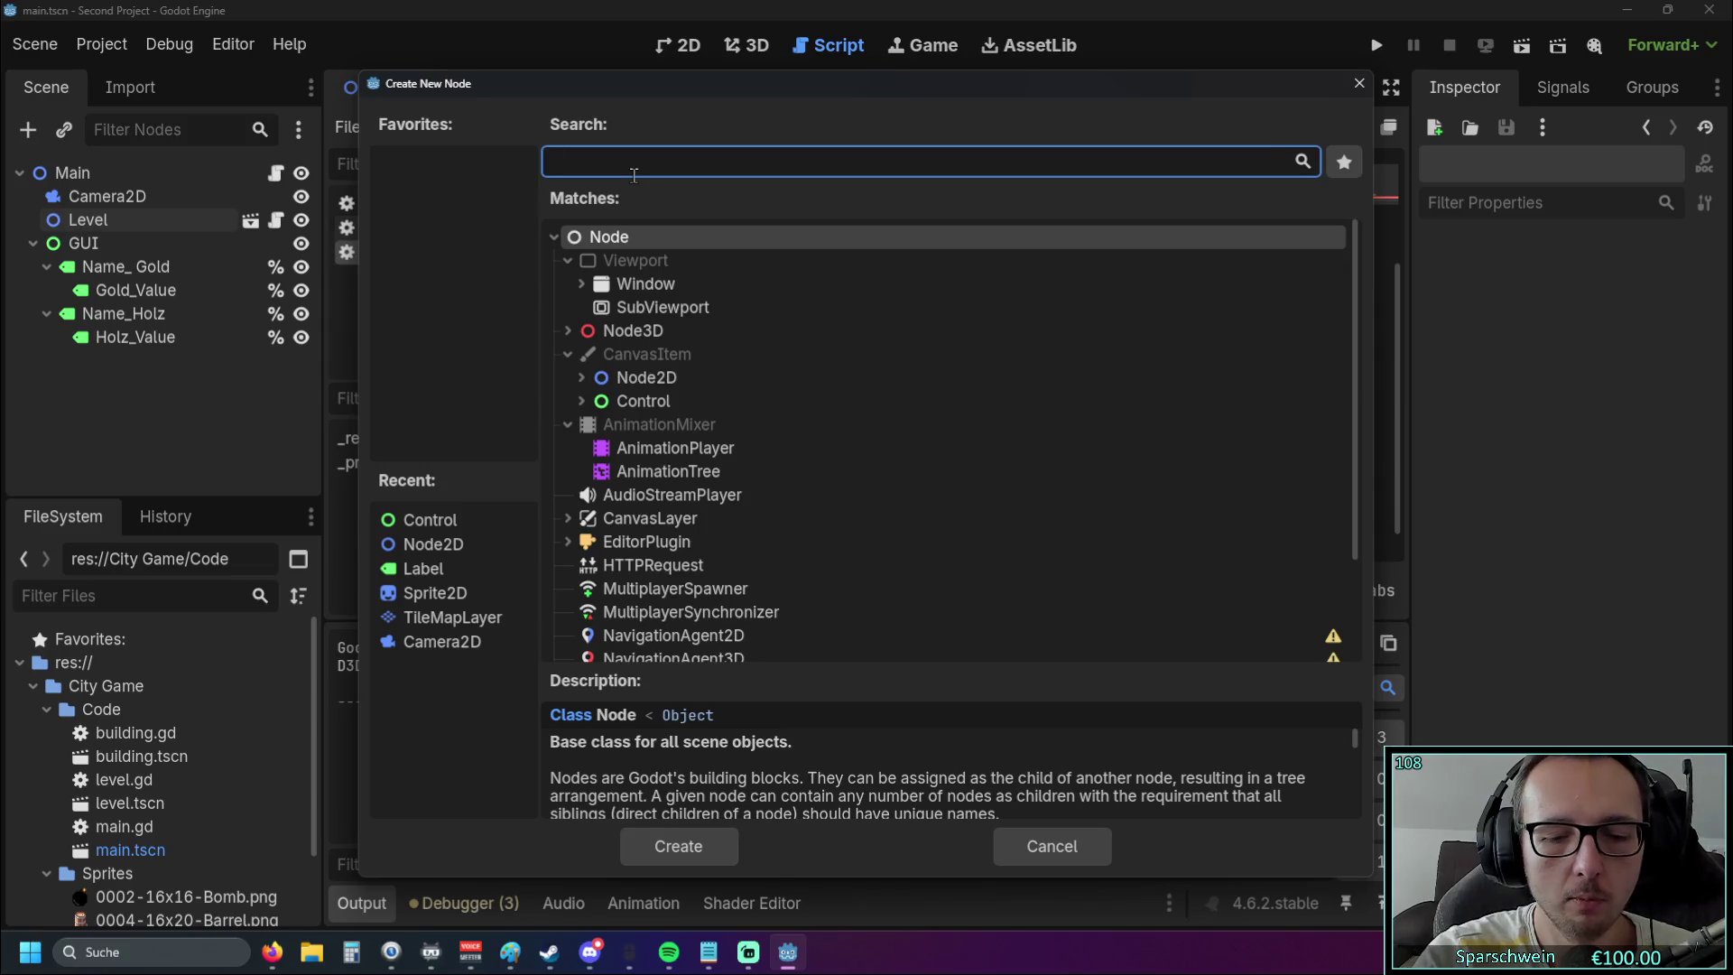
text(time)
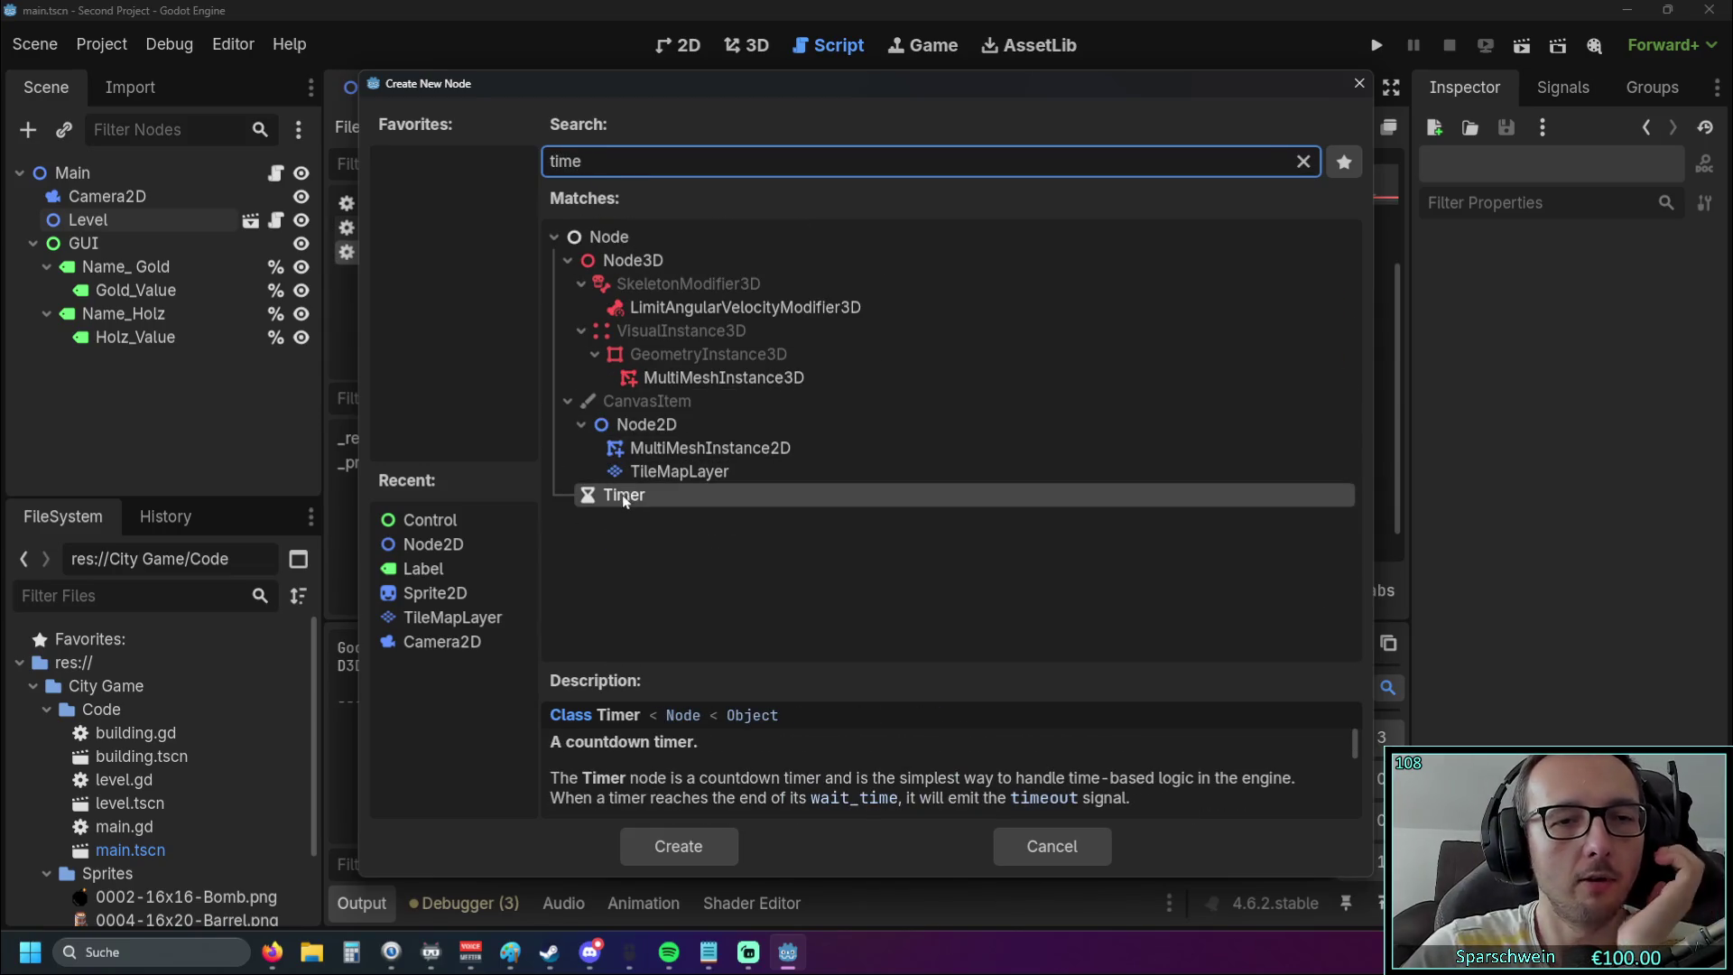
click(671, 844)
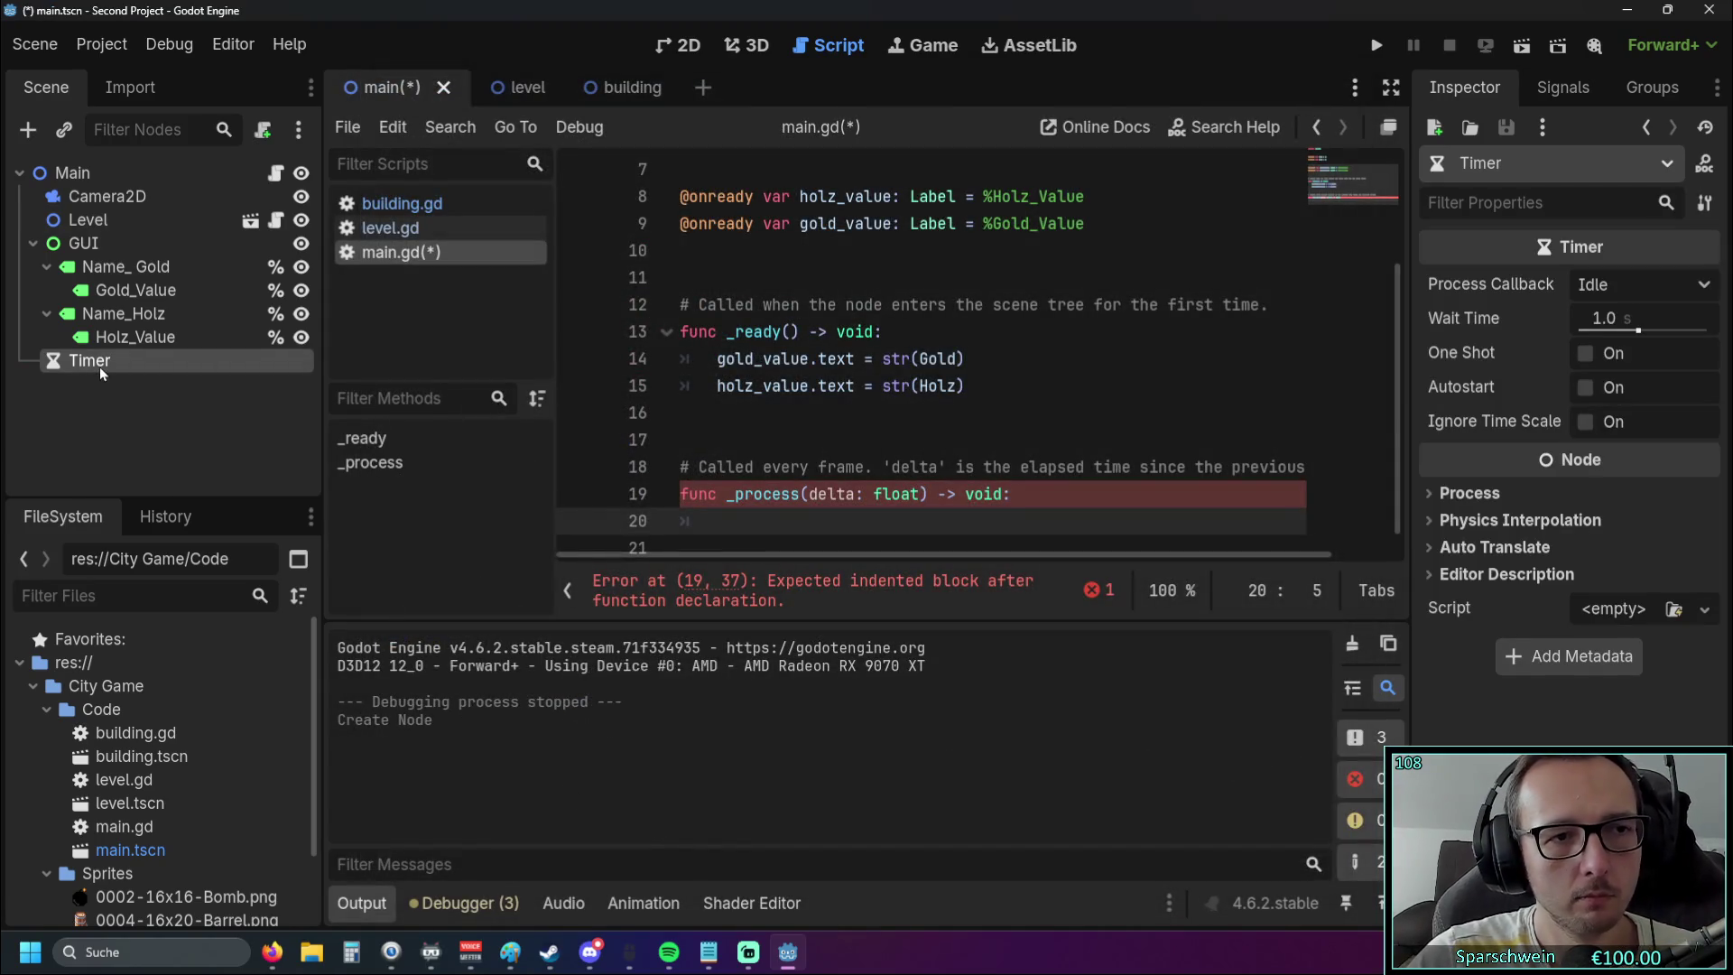
mouse_move(101, 366)
mouse_down()
mouse_move(817, 537)
mouse_move(858, 510)
mouse_move(812, 503)
mouse_up()
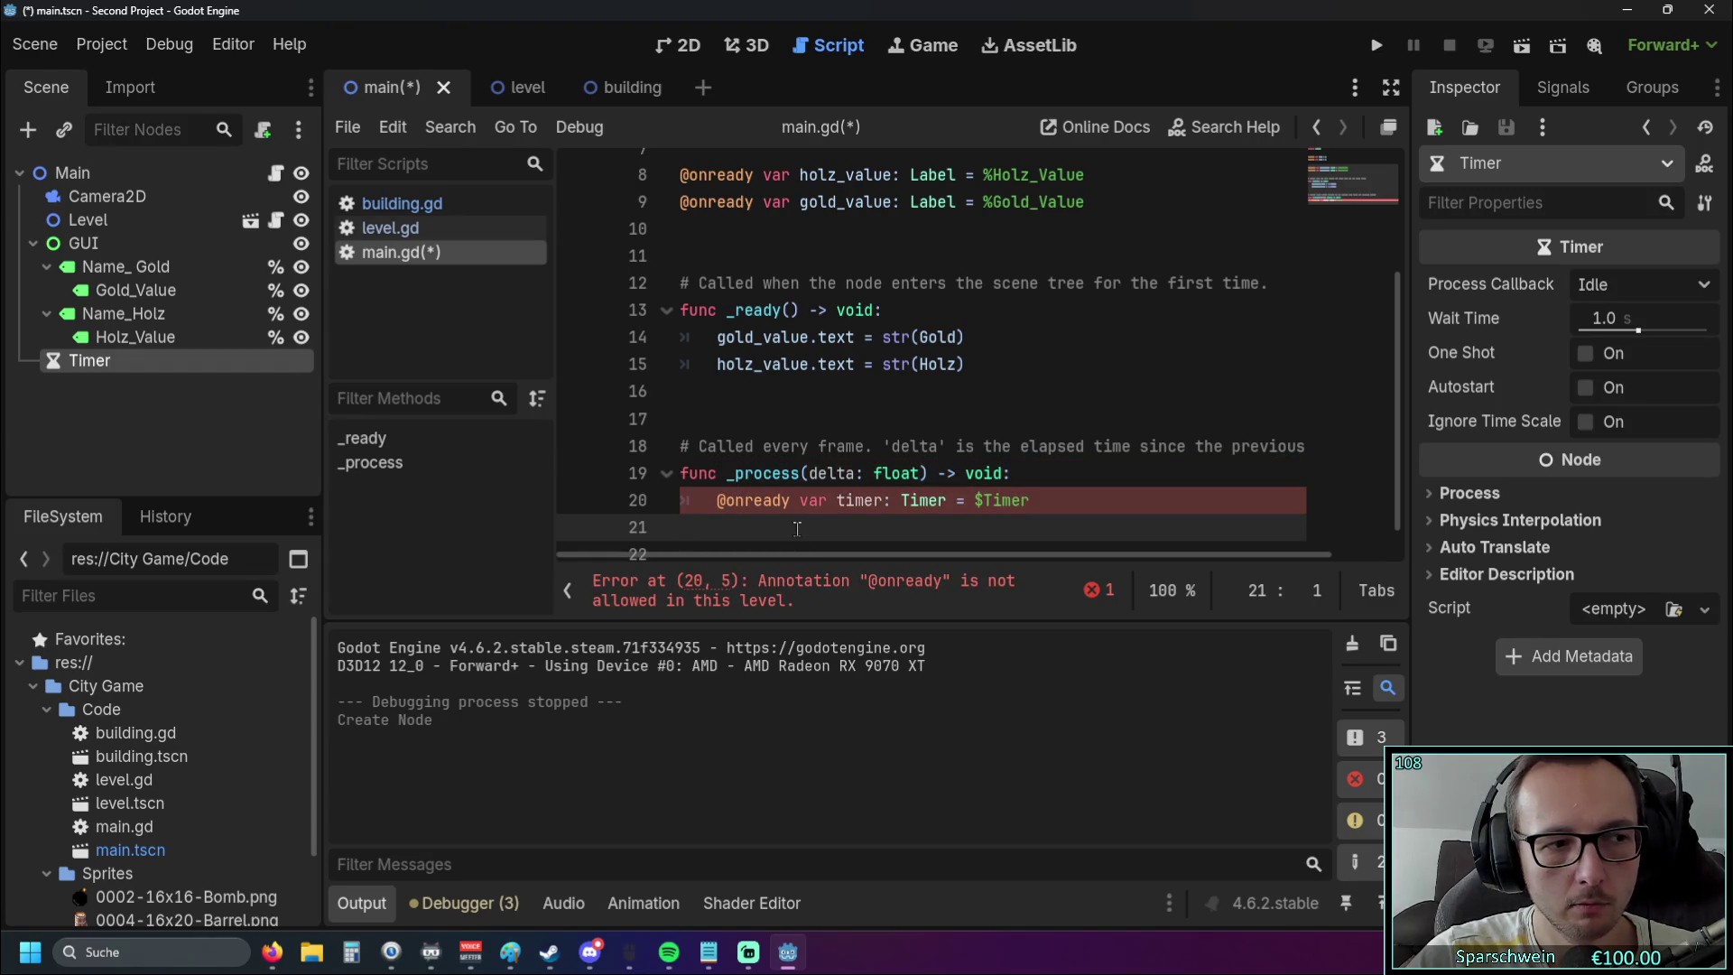
scroll(797, 528, up, 1)
scroll(797, 528, down, 1)
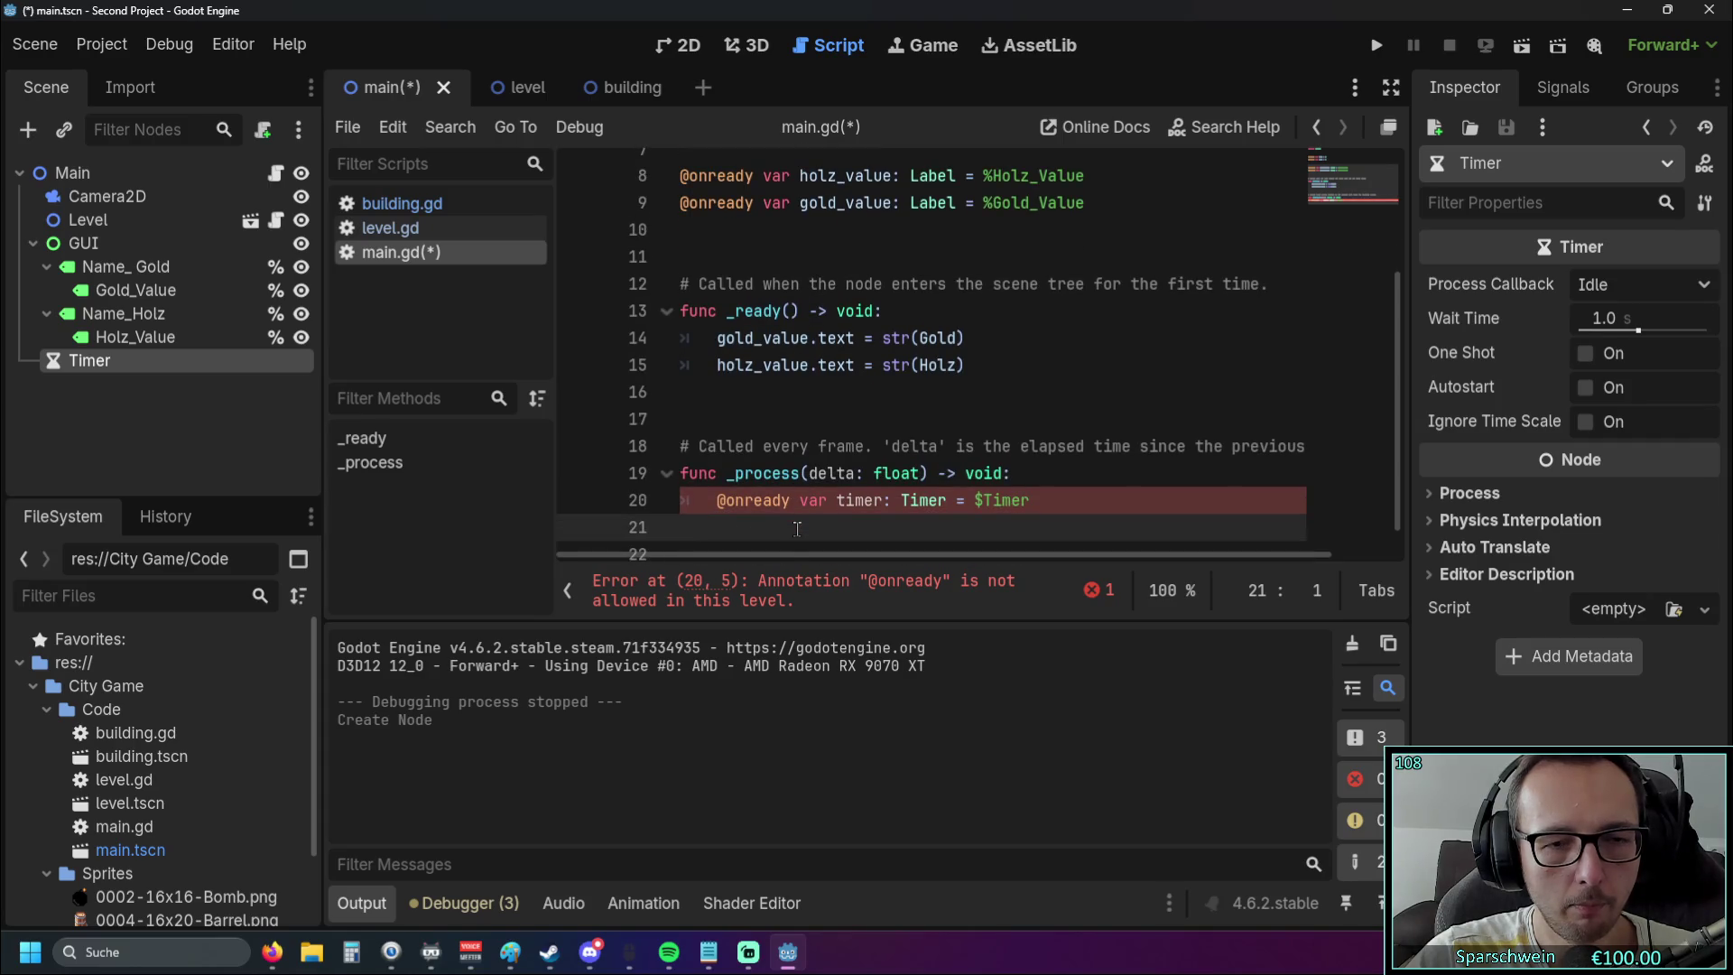
scroll(797, 528, down, 1)
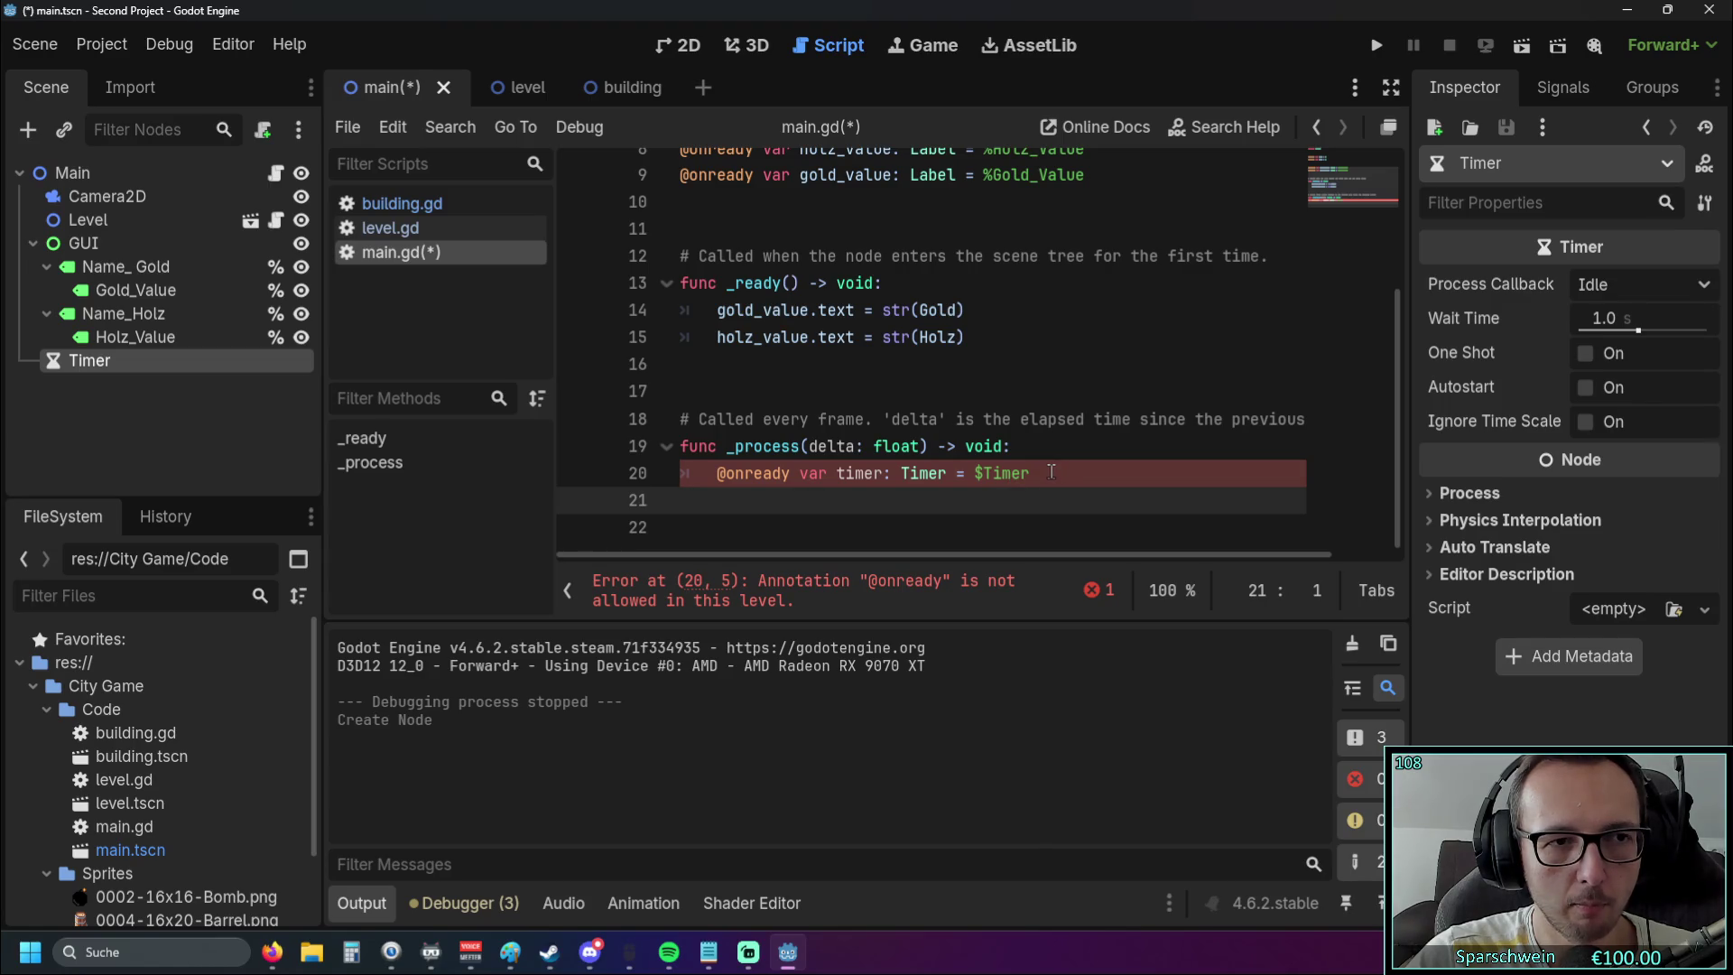
drag(1051, 472, 683, 472)
key(ctrl+x)
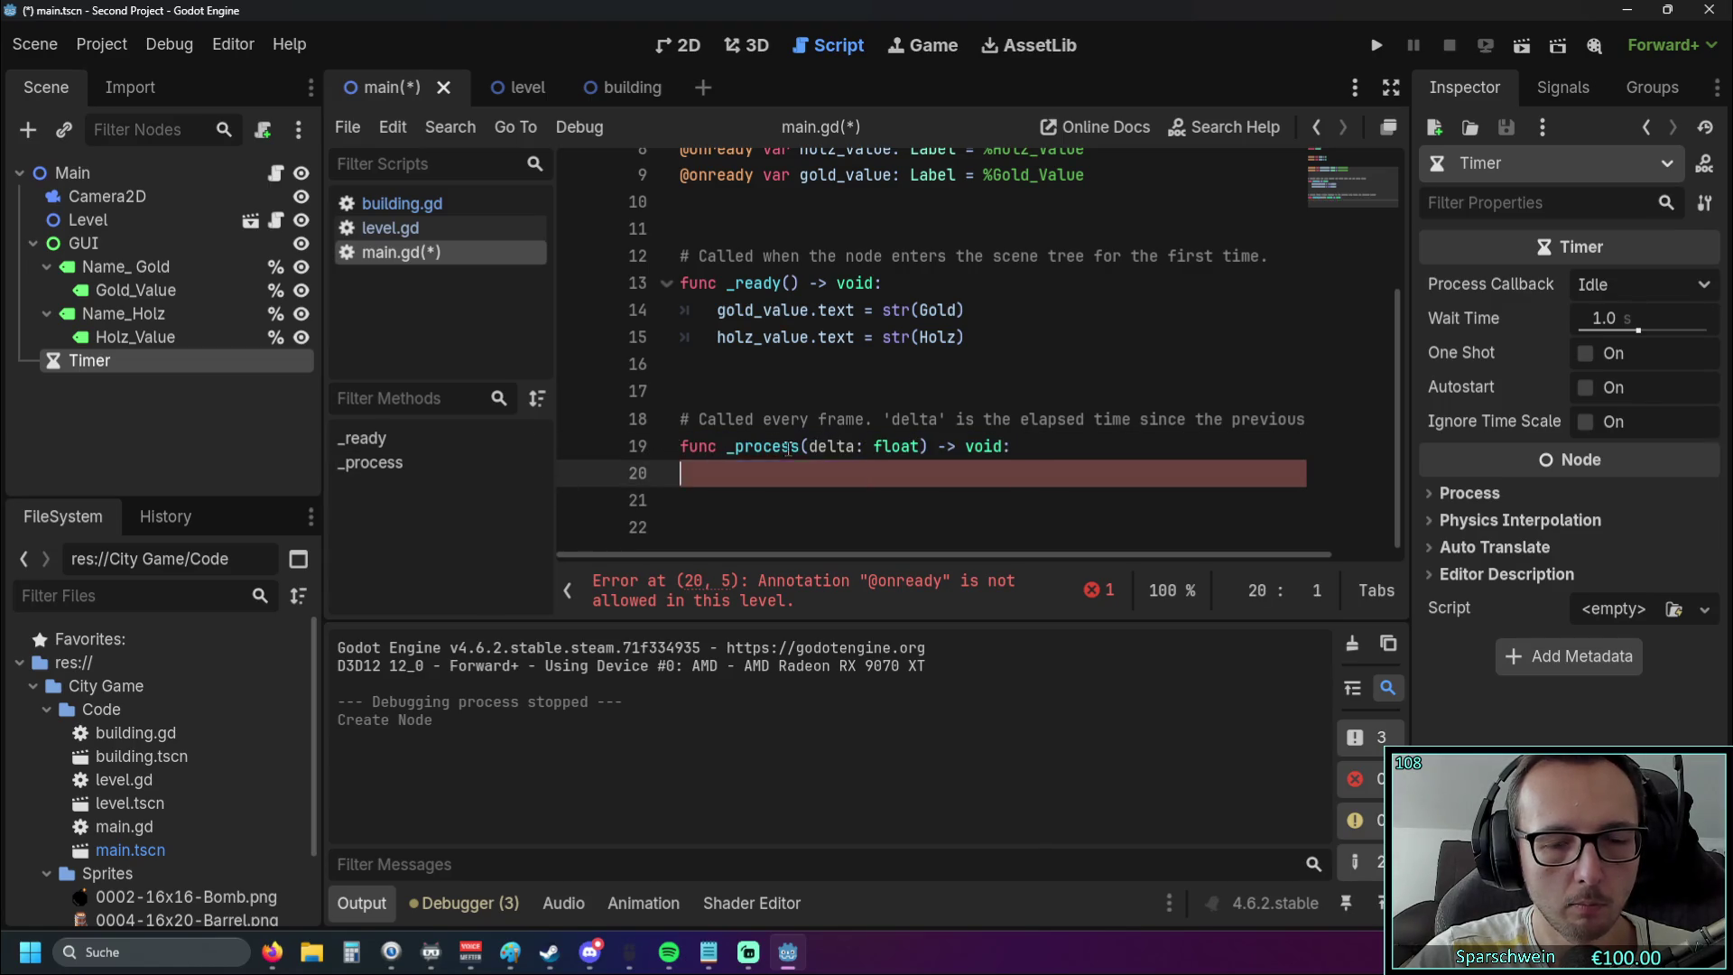
Step: Paste the timer declaration unindented at line 11, below the label variables
scroll(851, 421, up, 3)
click(843, 419)
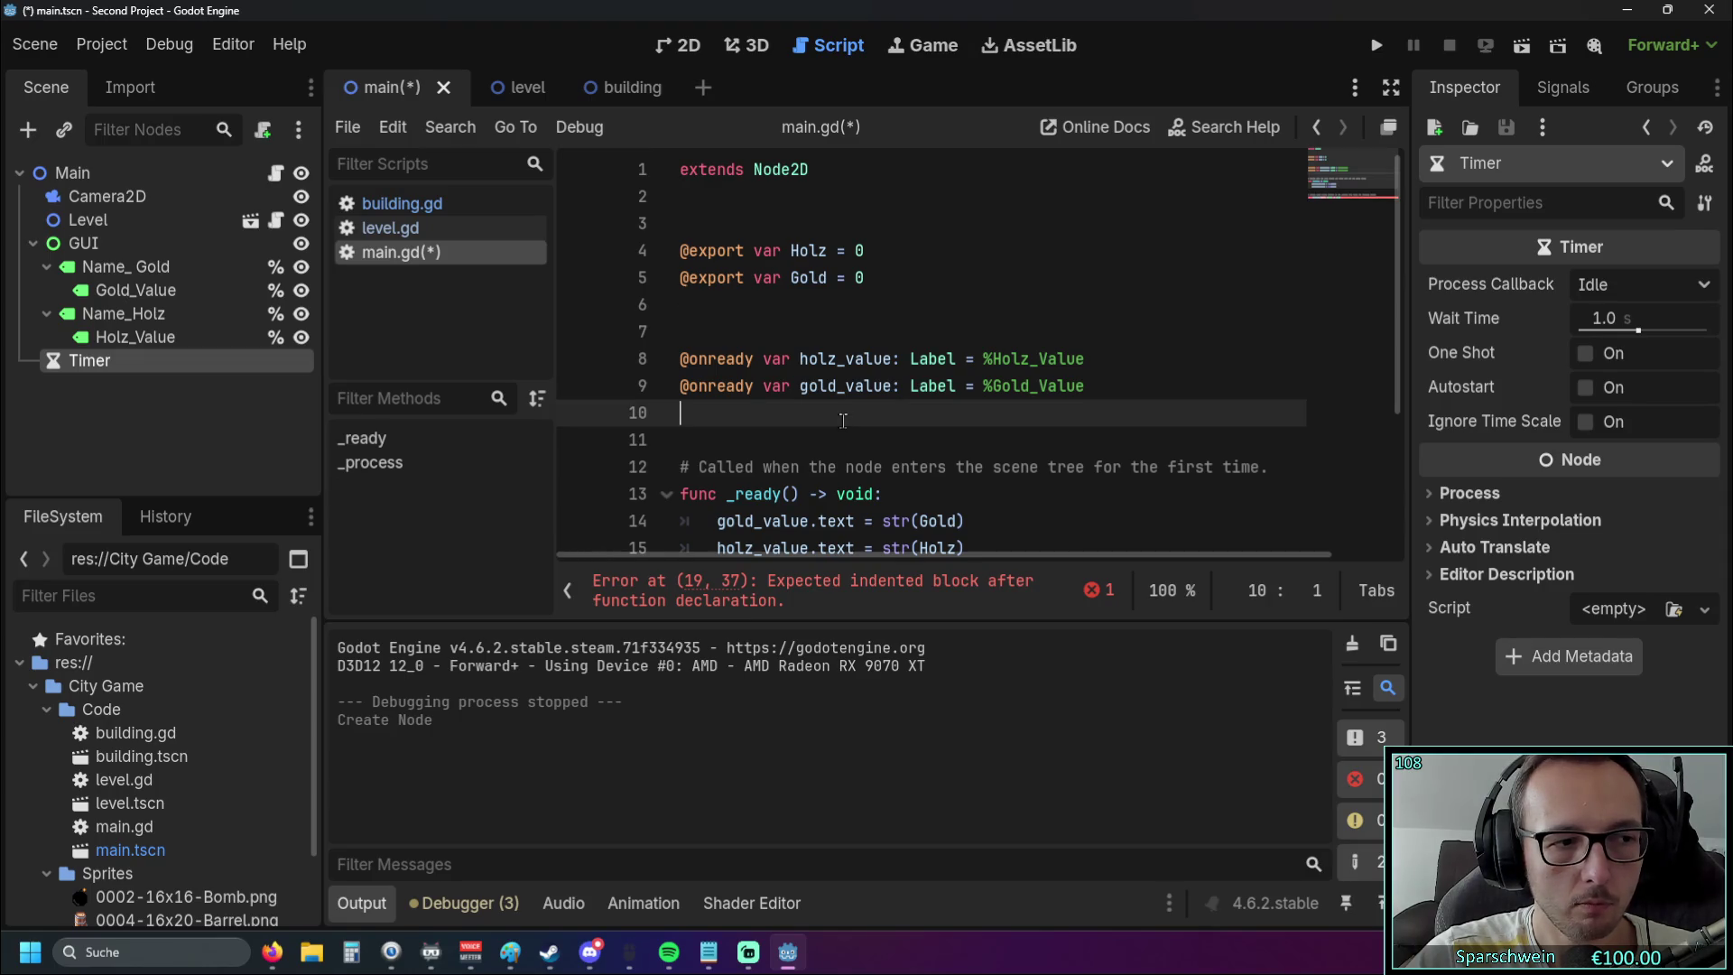
scroll(842, 420, down, 1)
key(Return)
key(ctrl+v)
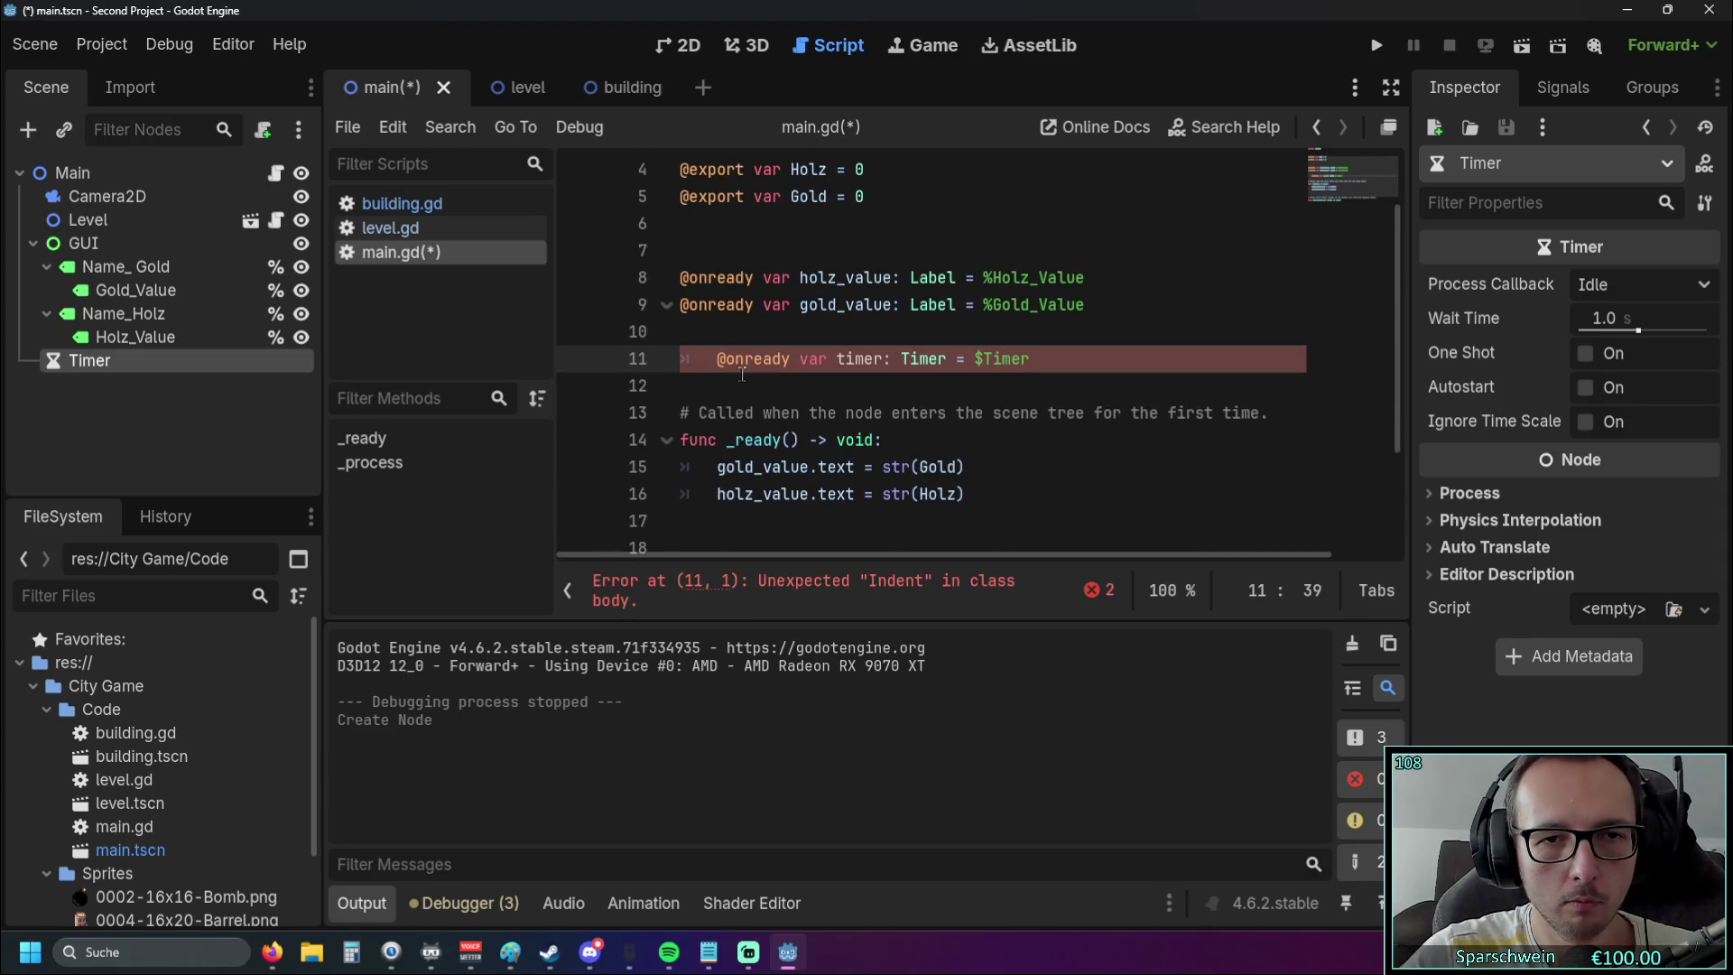
key(Home)
key(BackSpace)
click(757, 394)
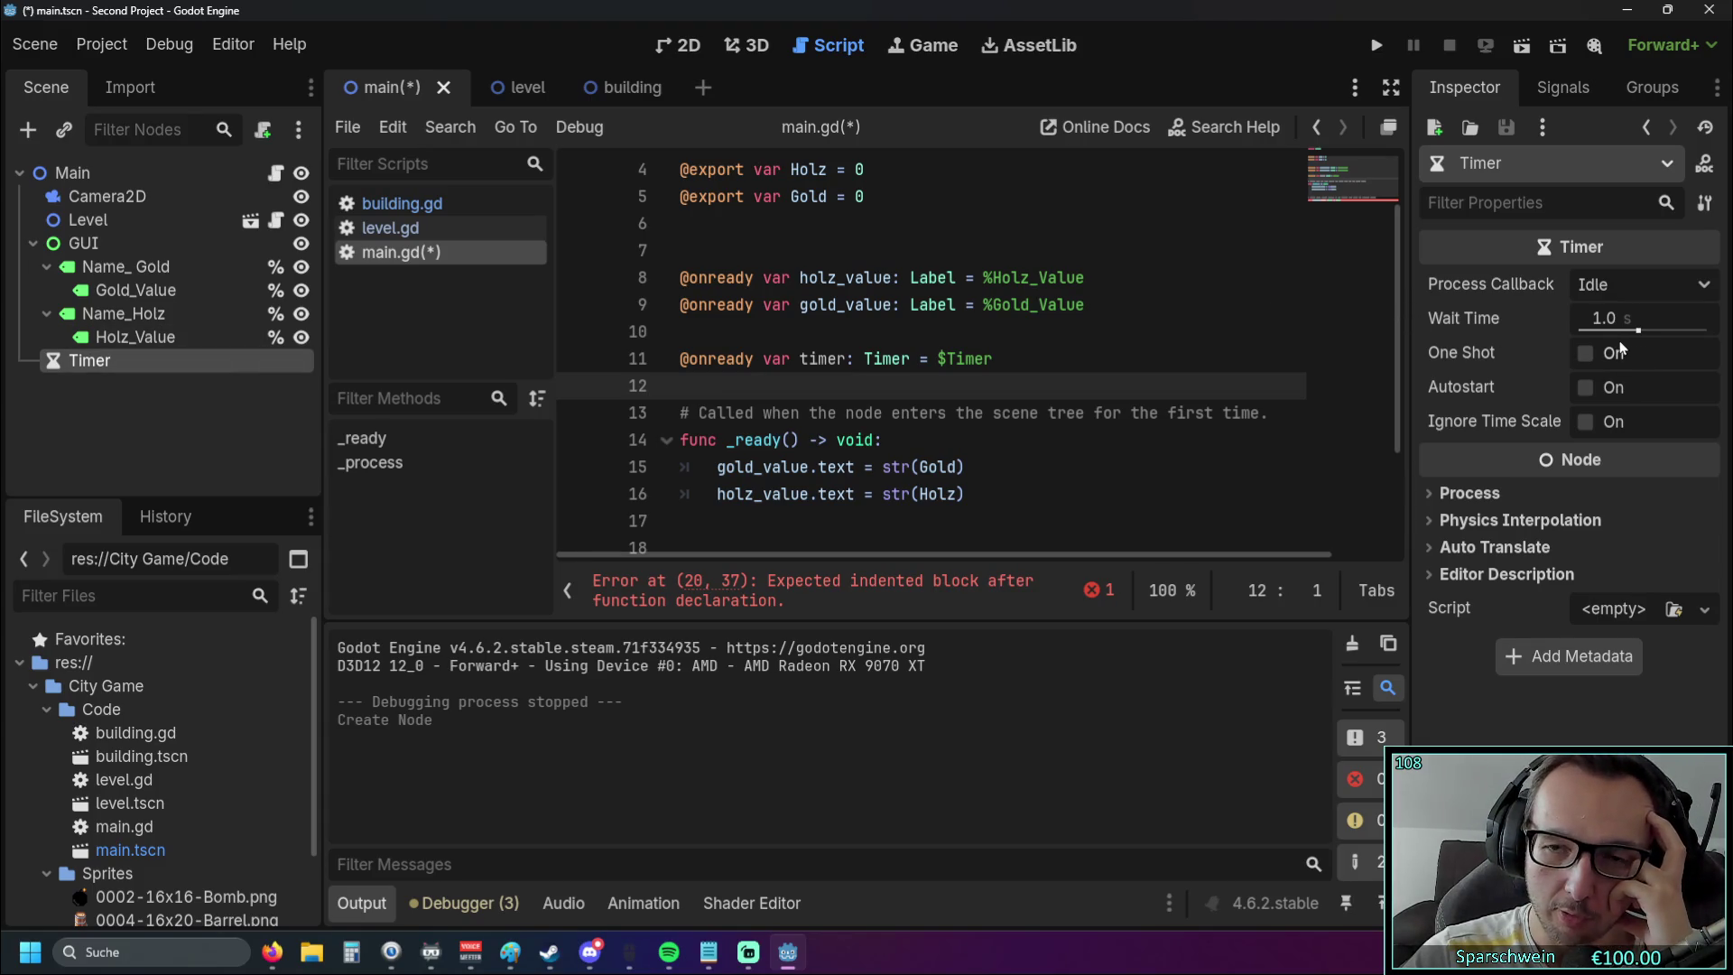
Step: Review the Timer's Process Callback options, keeping it at Idle
click(1705, 286)
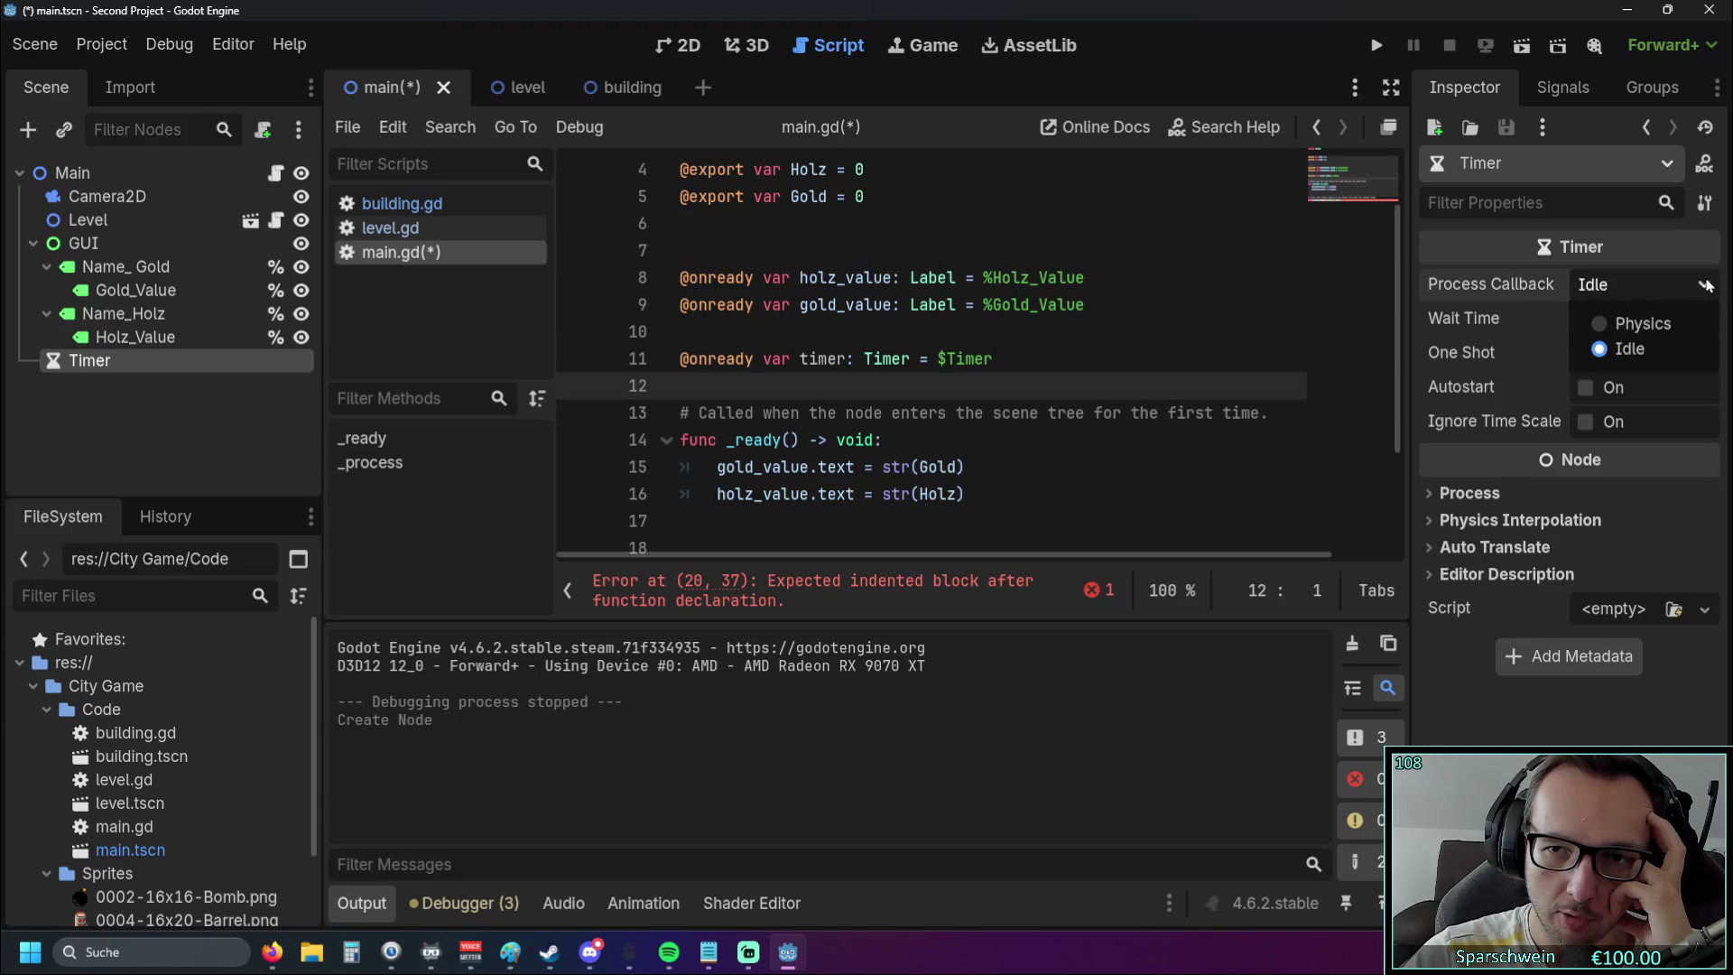
click(1625, 348)
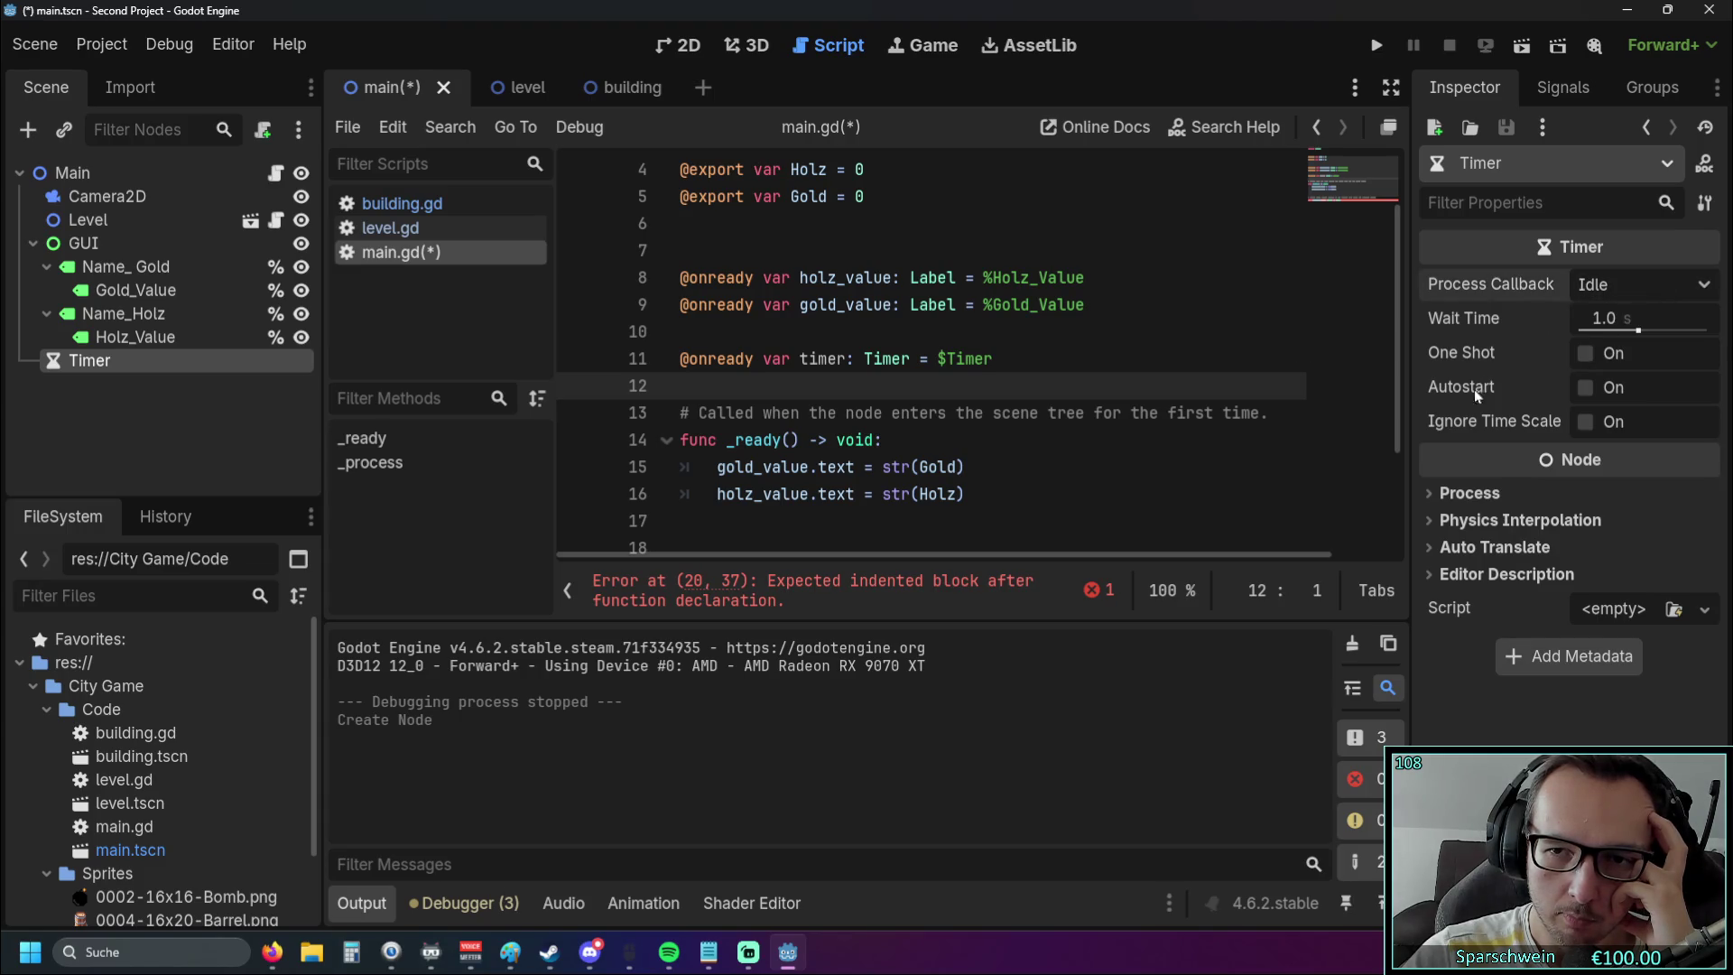
click(1427, 498)
click(1427, 498)
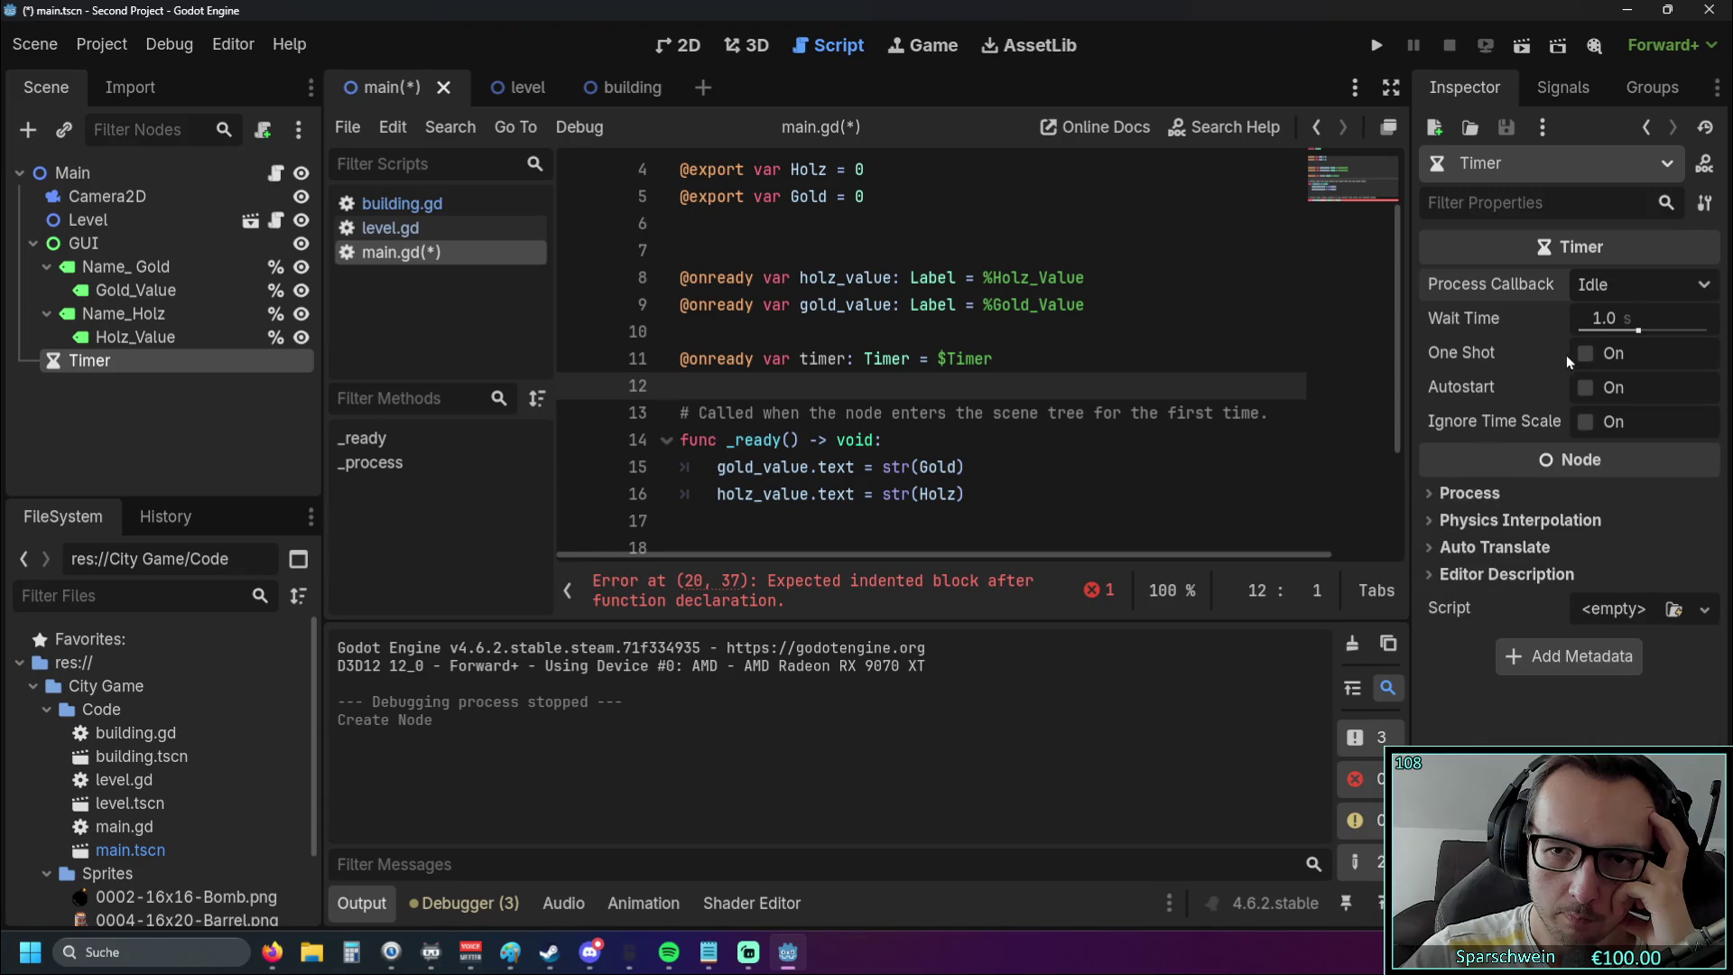
Step: Enable Autostart on the Timer in the Inspector
scroll(1039, 369, down, 2)
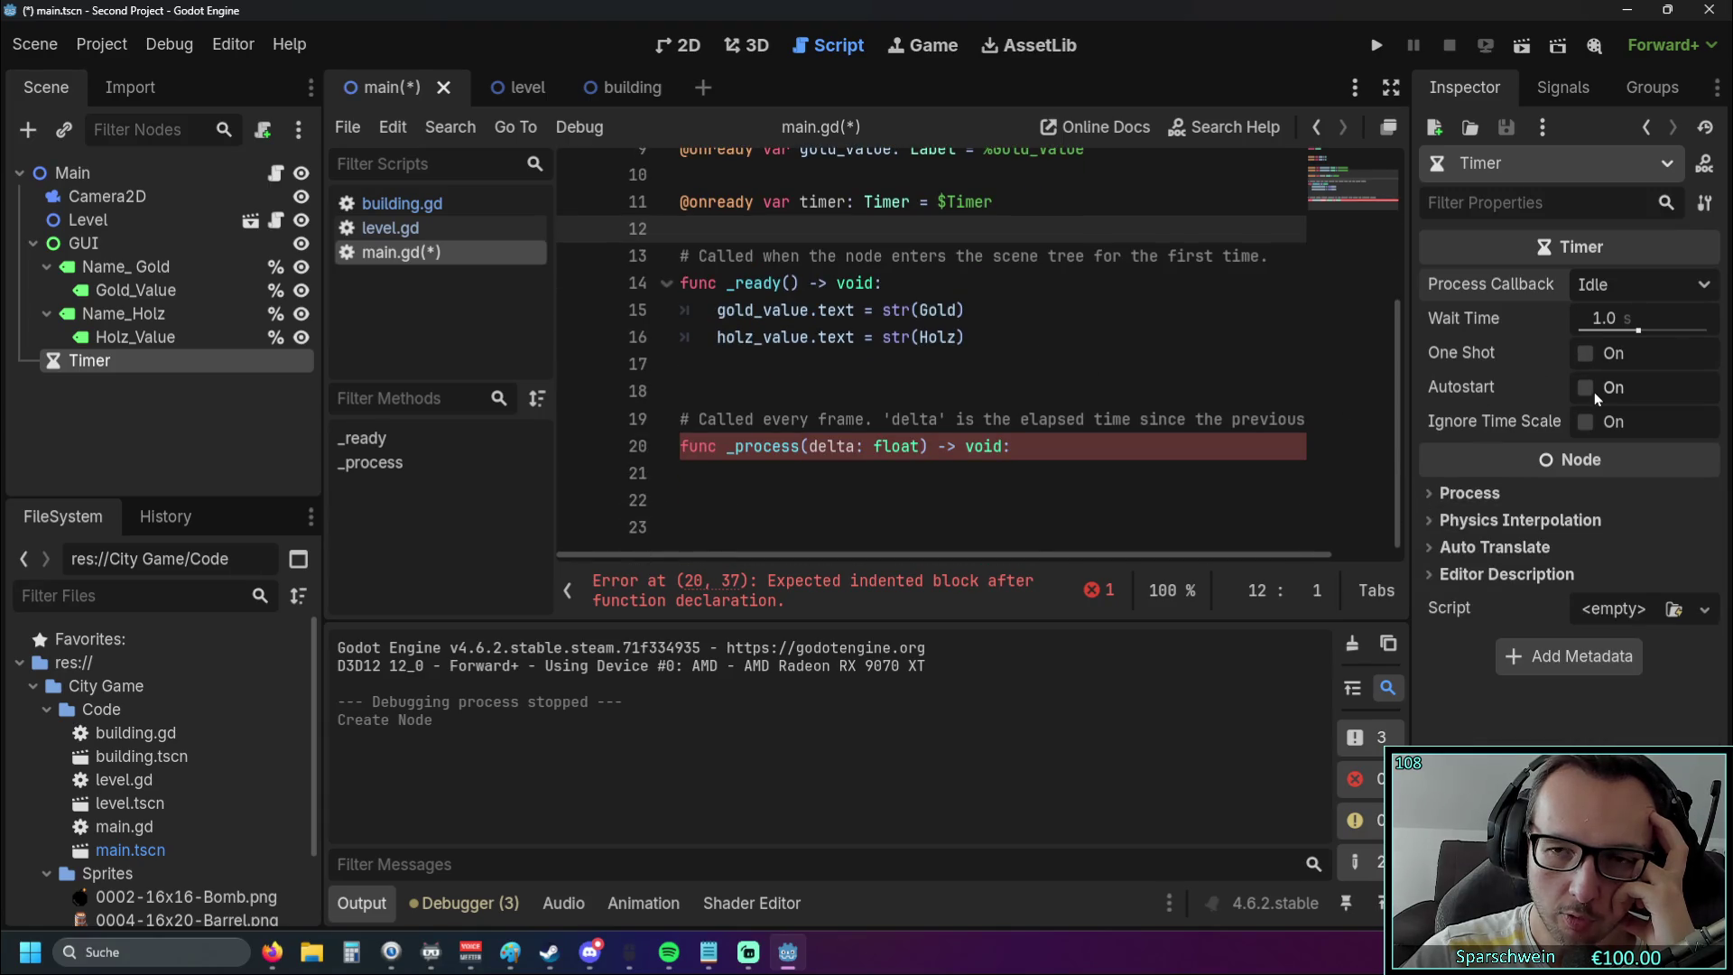
mouse_move(1438, 382)
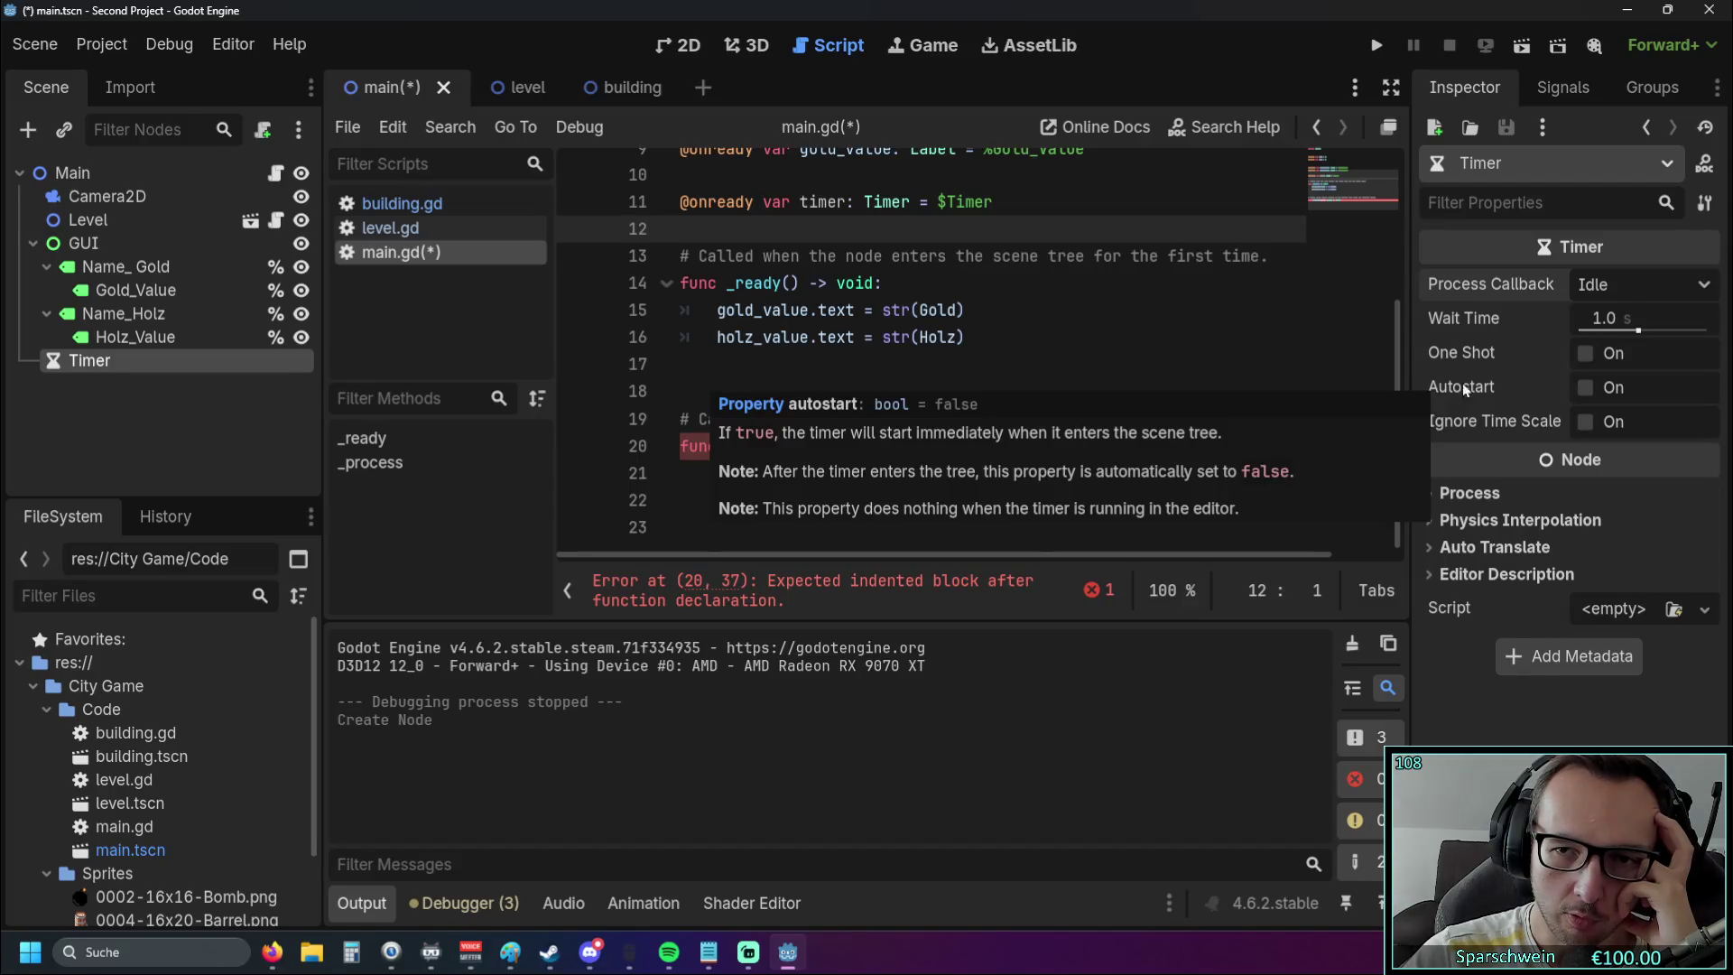
click(1584, 387)
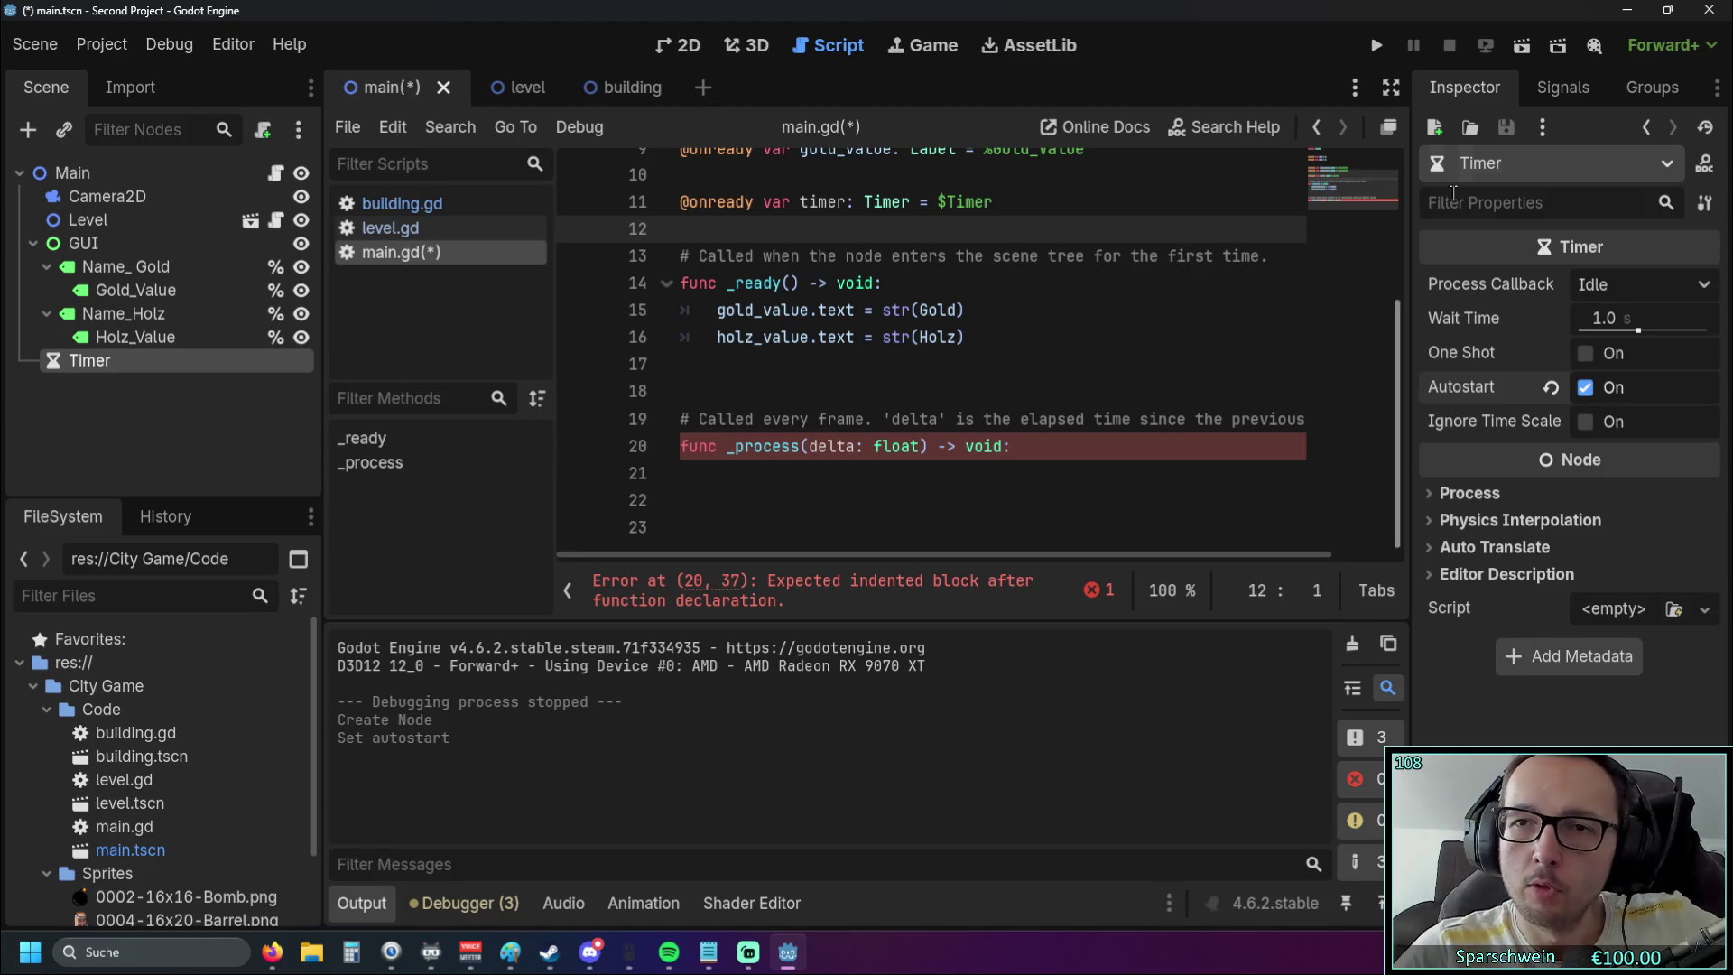
click(1562, 87)
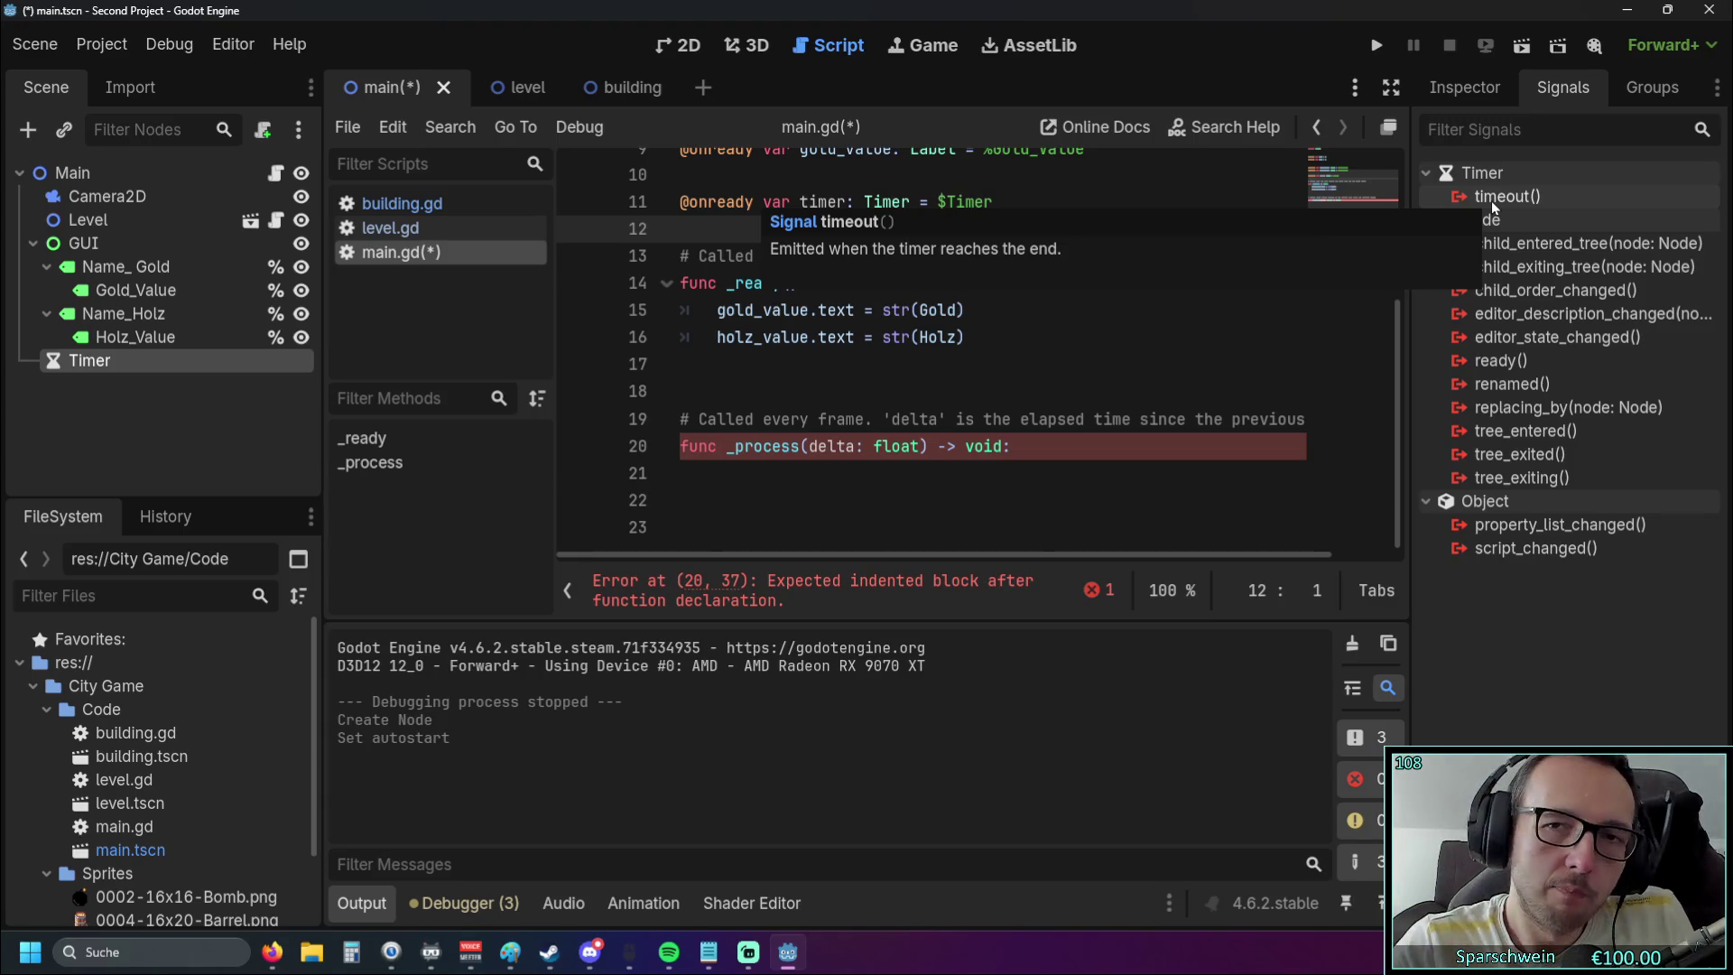
Step: Double-click the timeout() signal to start connecting it to a method
double_click(1491, 199)
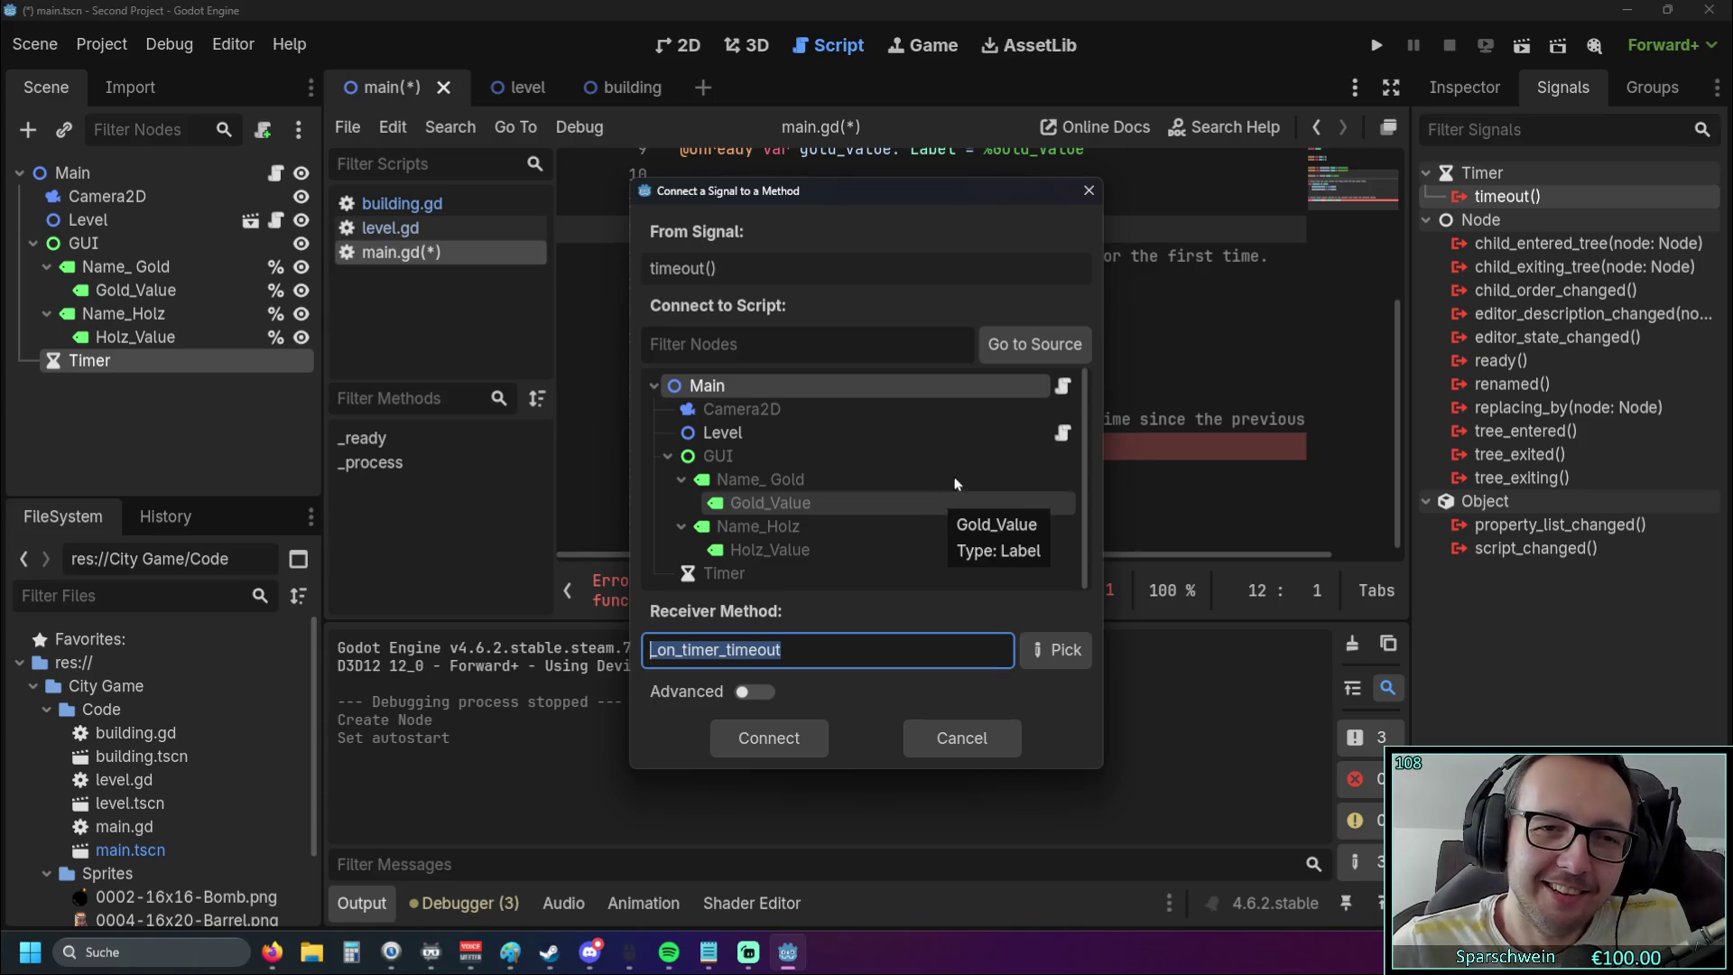
Step: Connect timeout() to Main with the new _on_timer_timeout receiver method
click(772, 735)
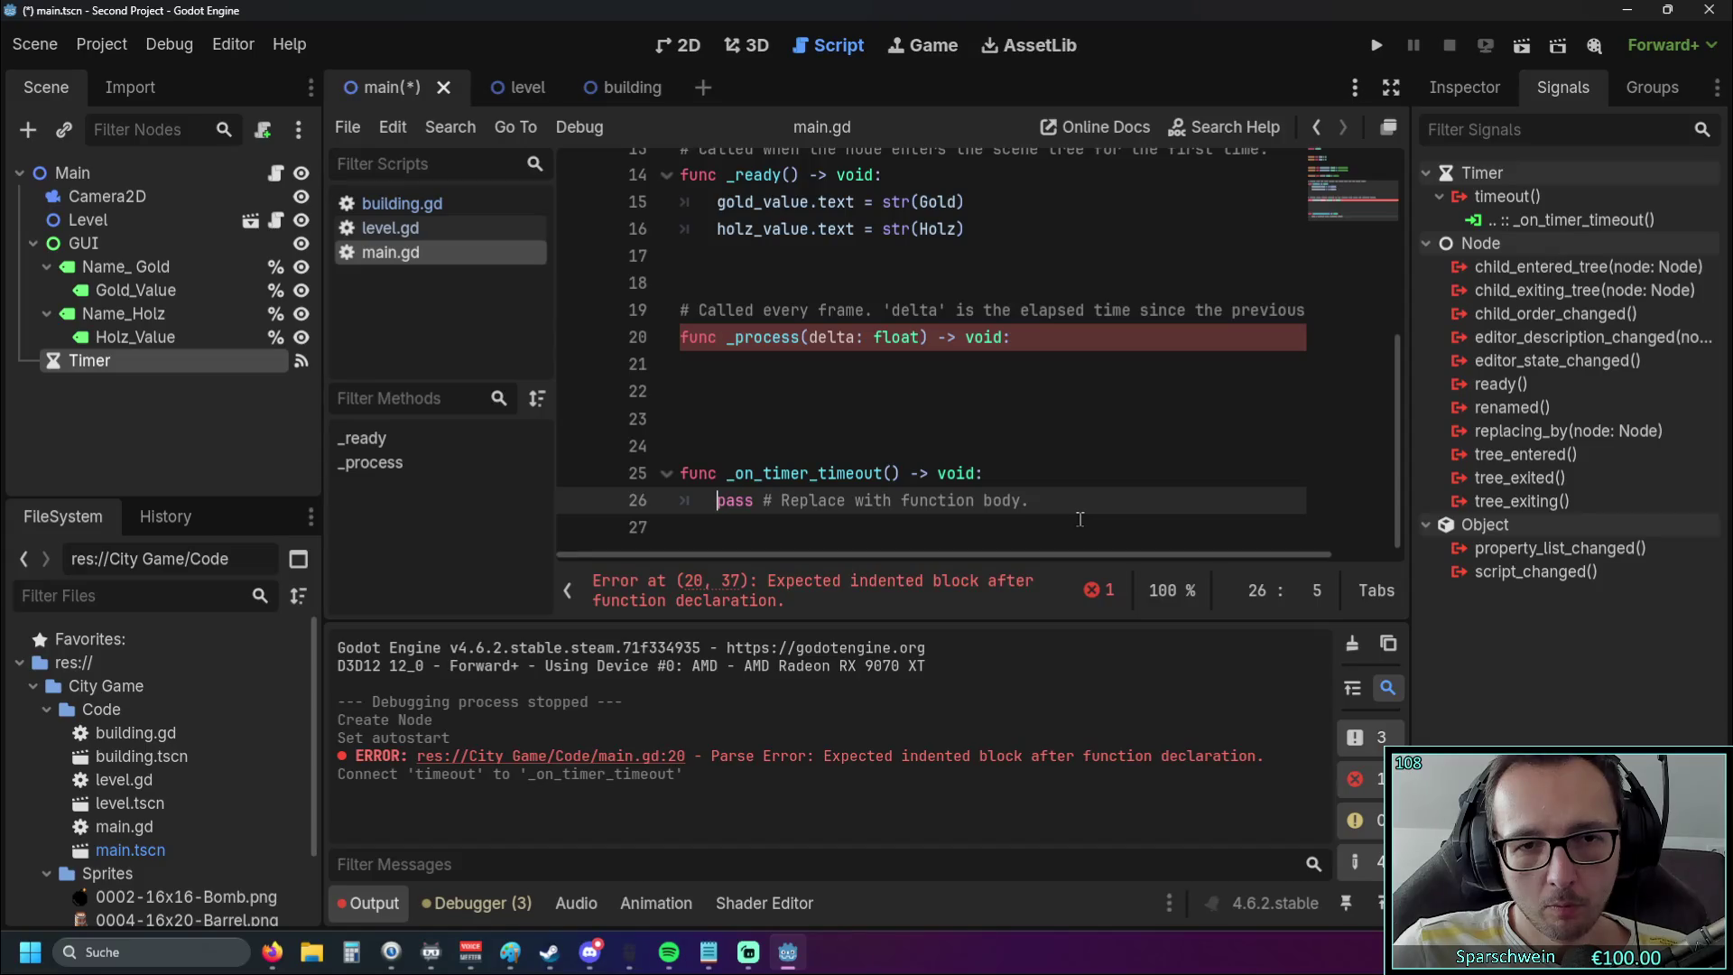
drag(728, 473, 877, 473)
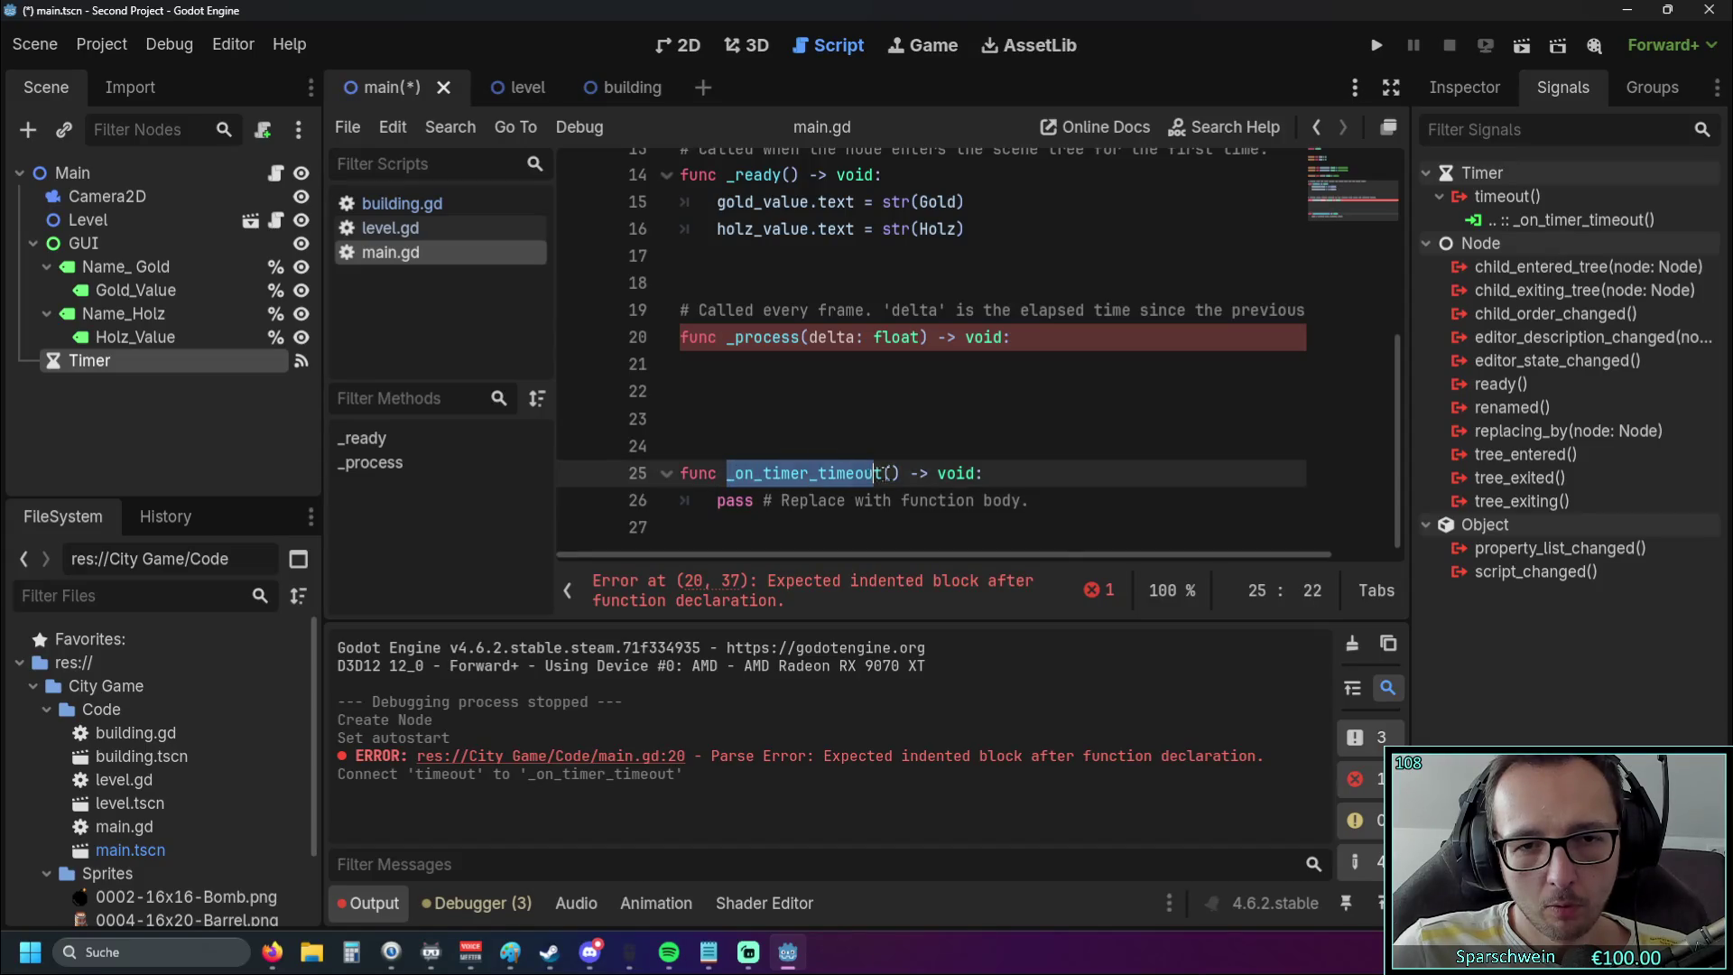
Step: Add an indented 'pass' line under func _process to clear the parse error
click(993, 473)
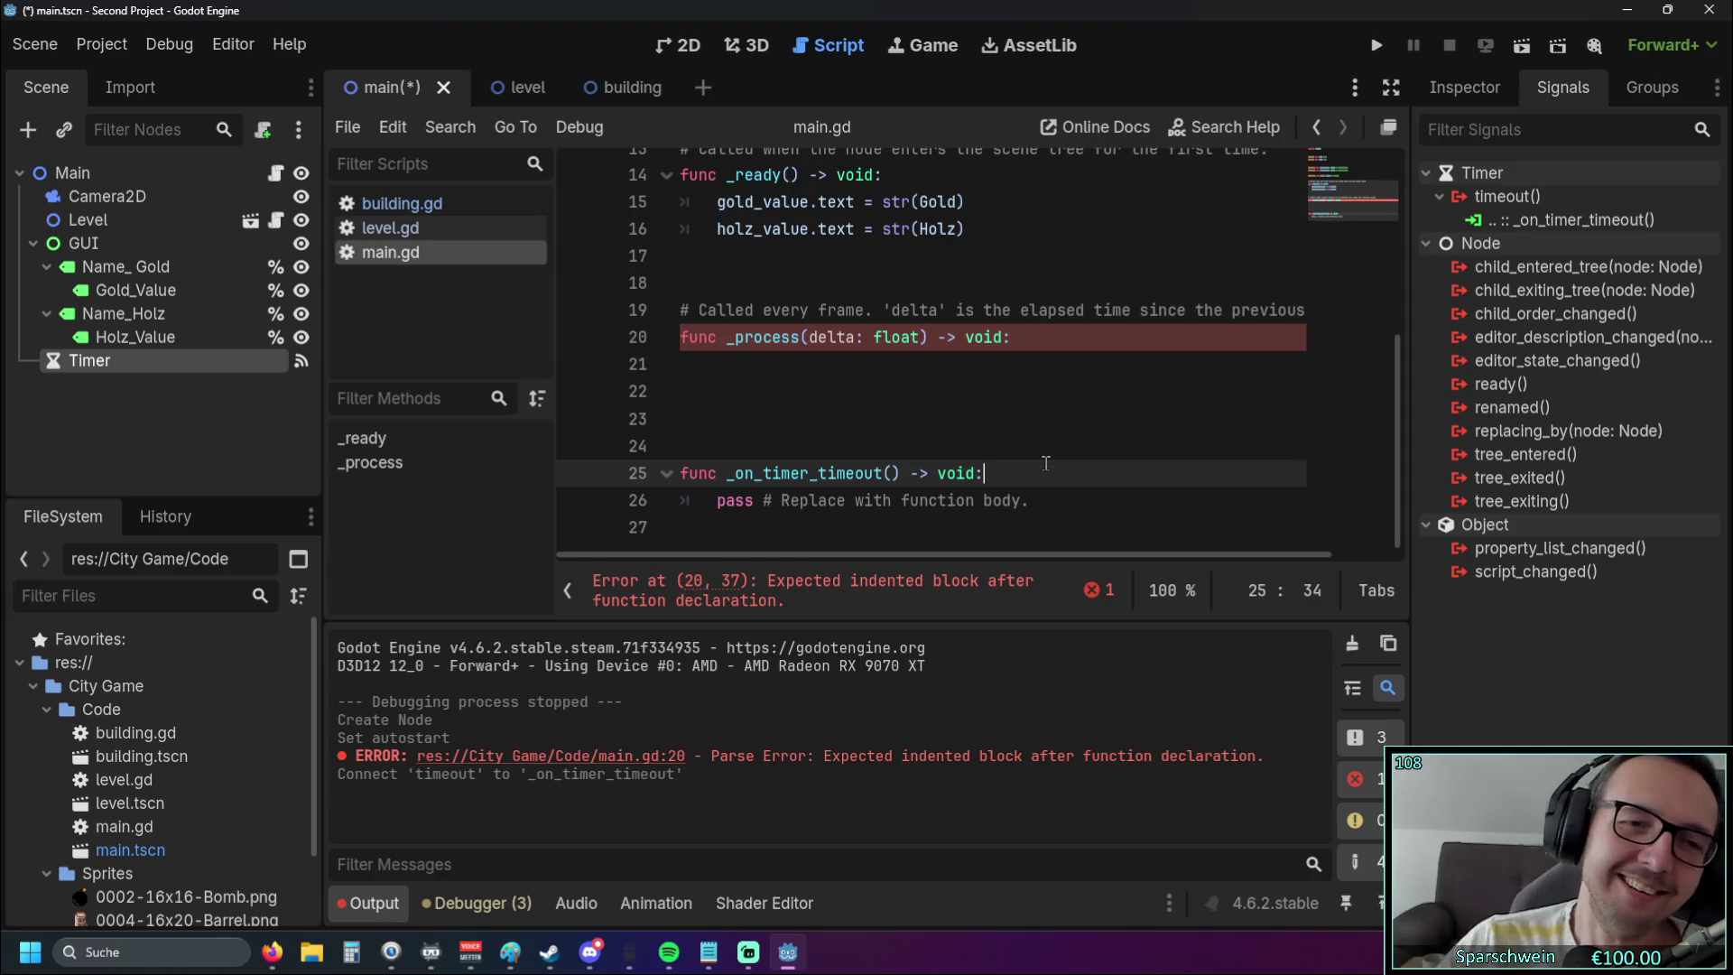
click(812, 364)
key(Tab)
text(pass)
click(801, 432)
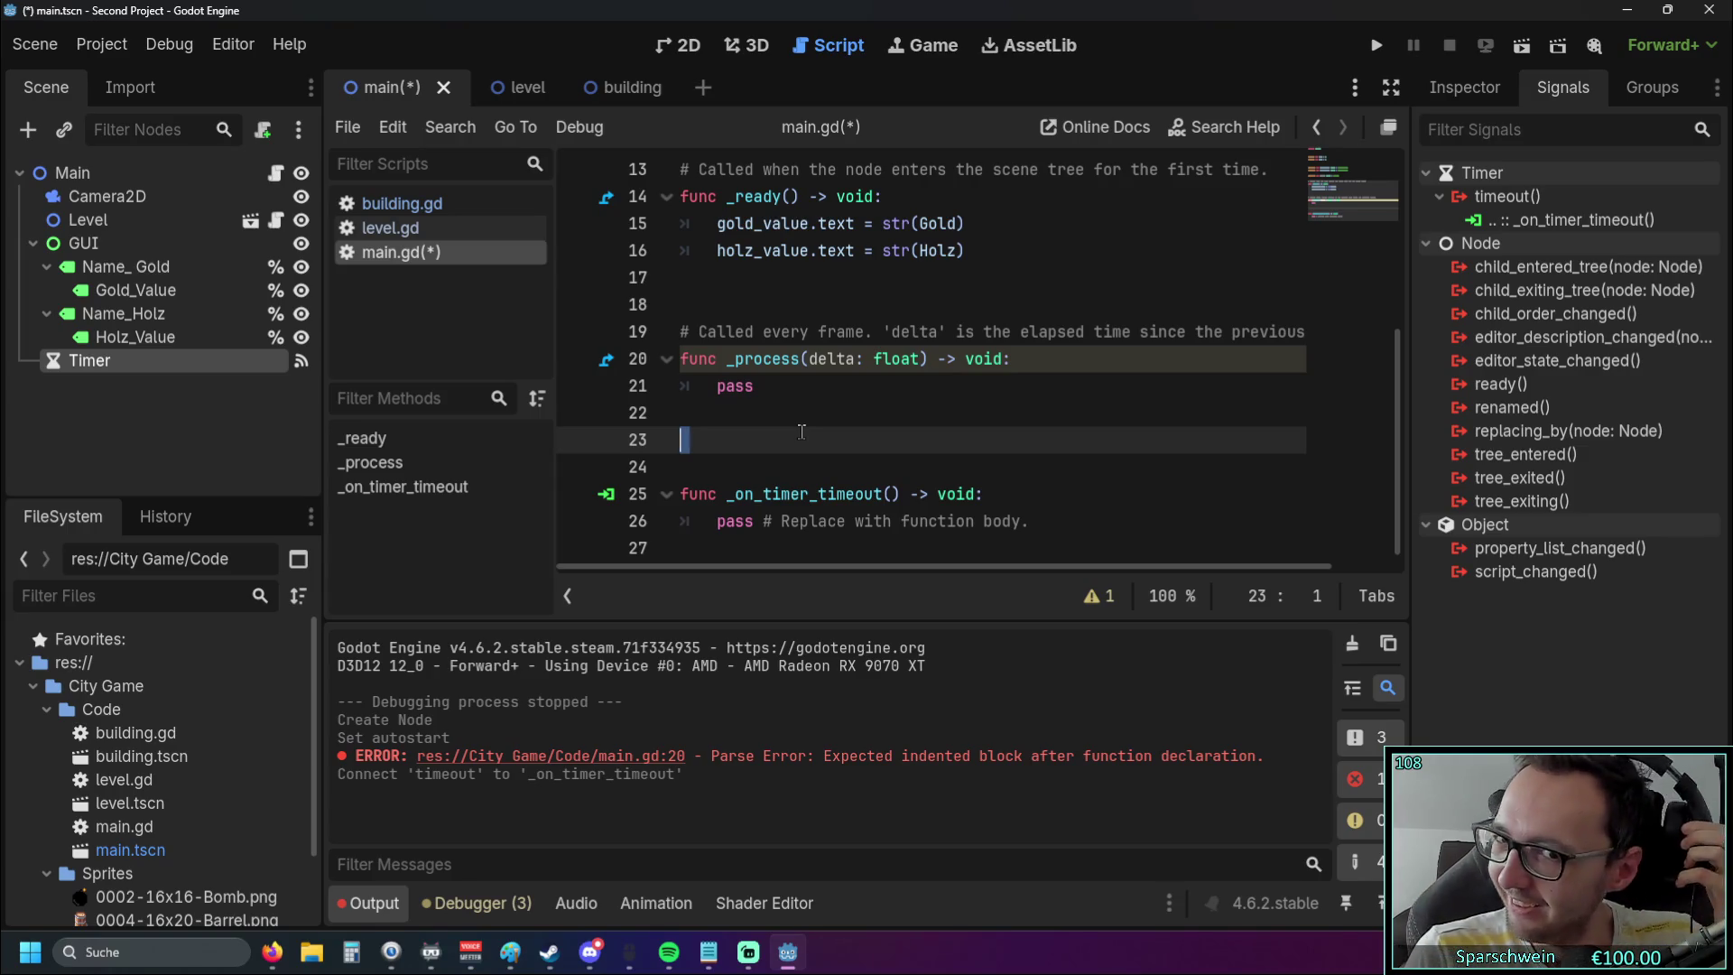
click(675, 494)
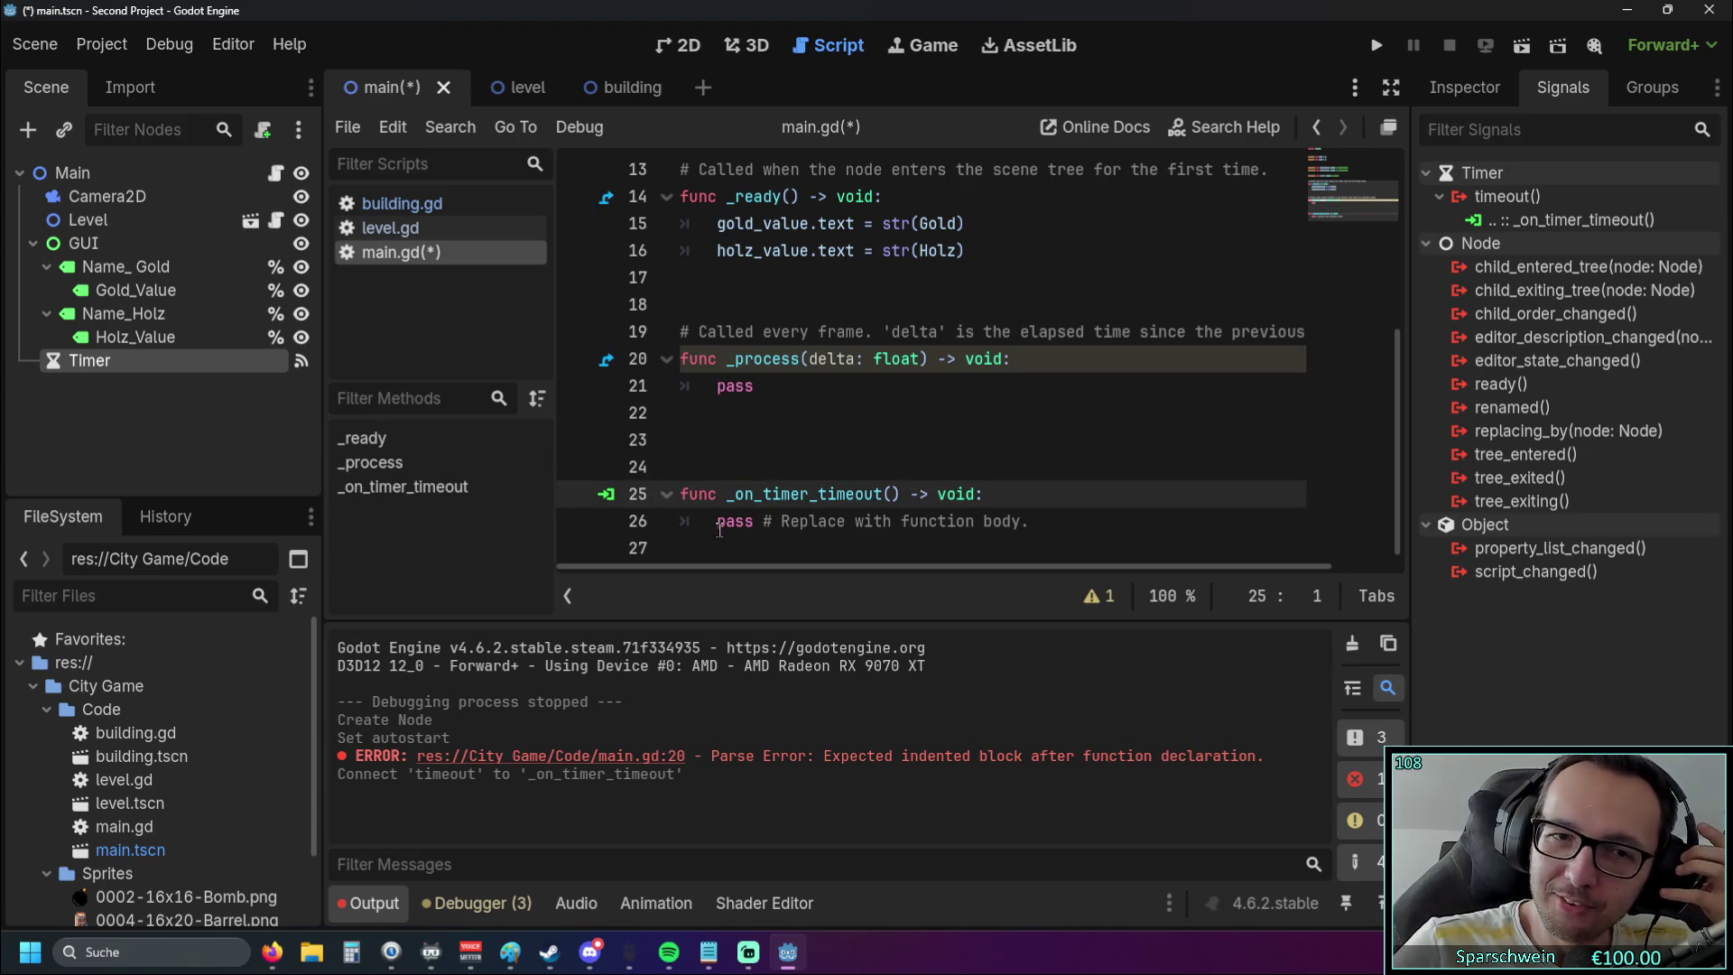
key(Down)
scroll(799, 532, up, 4)
drag(855, 440, 1047, 444)
scroll(1047, 444, down, 4)
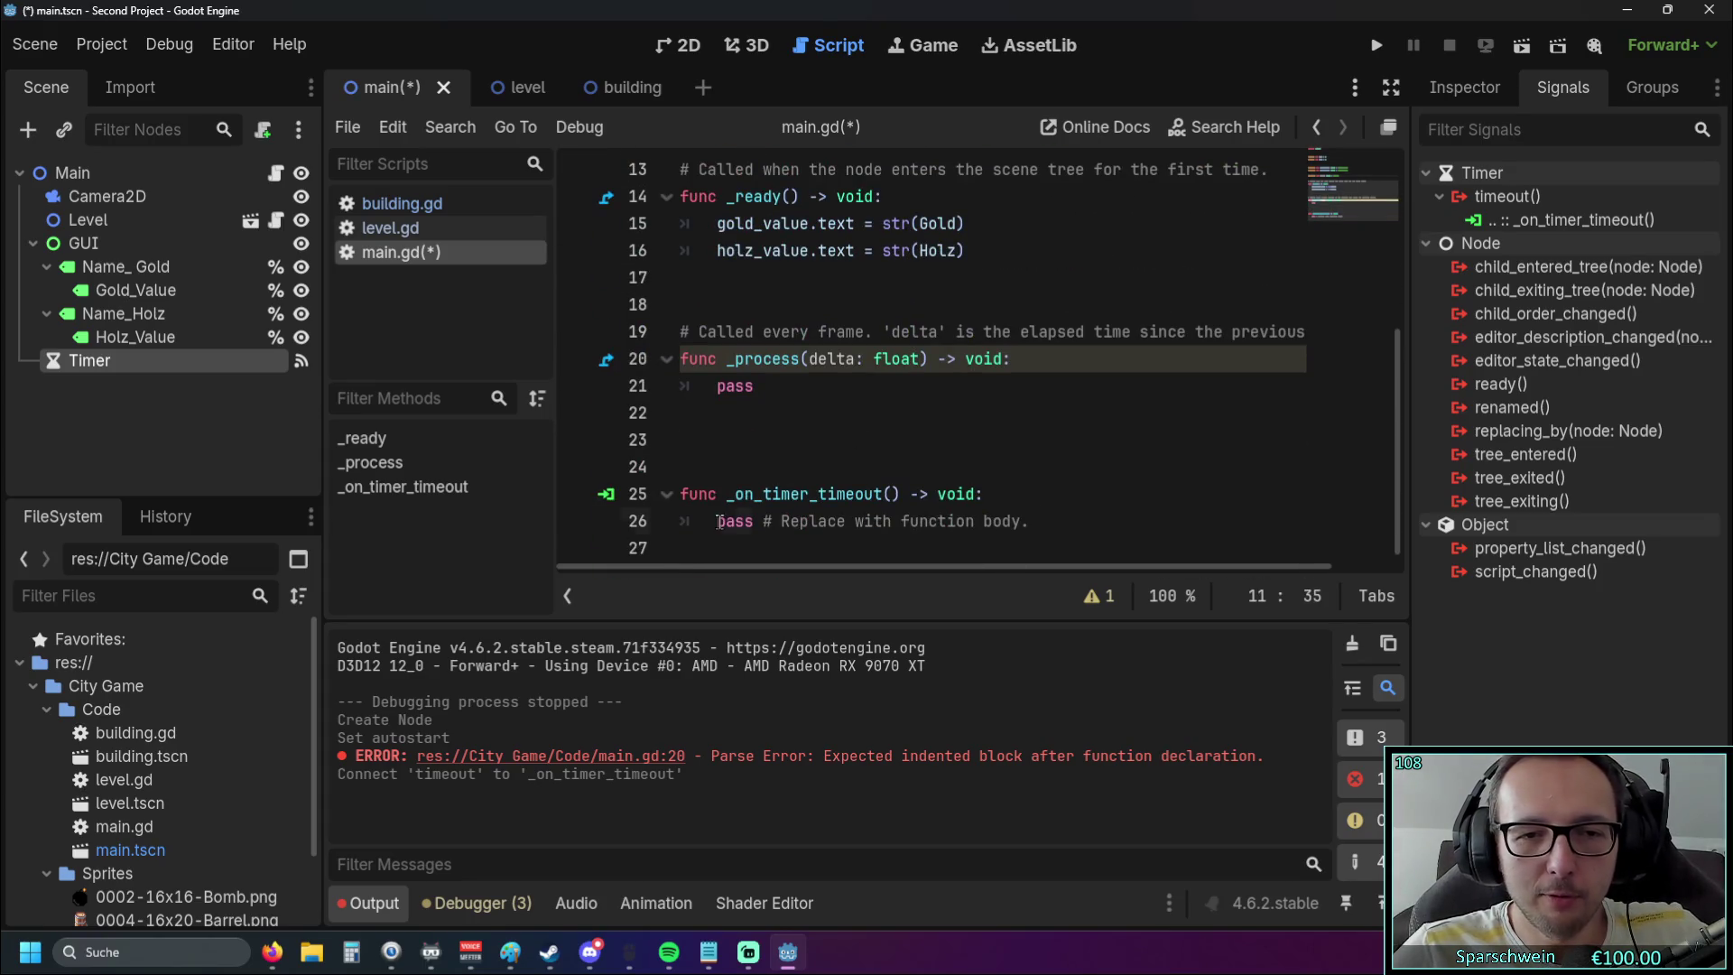
drag(717, 521, 1077, 521)
click(1076, 521)
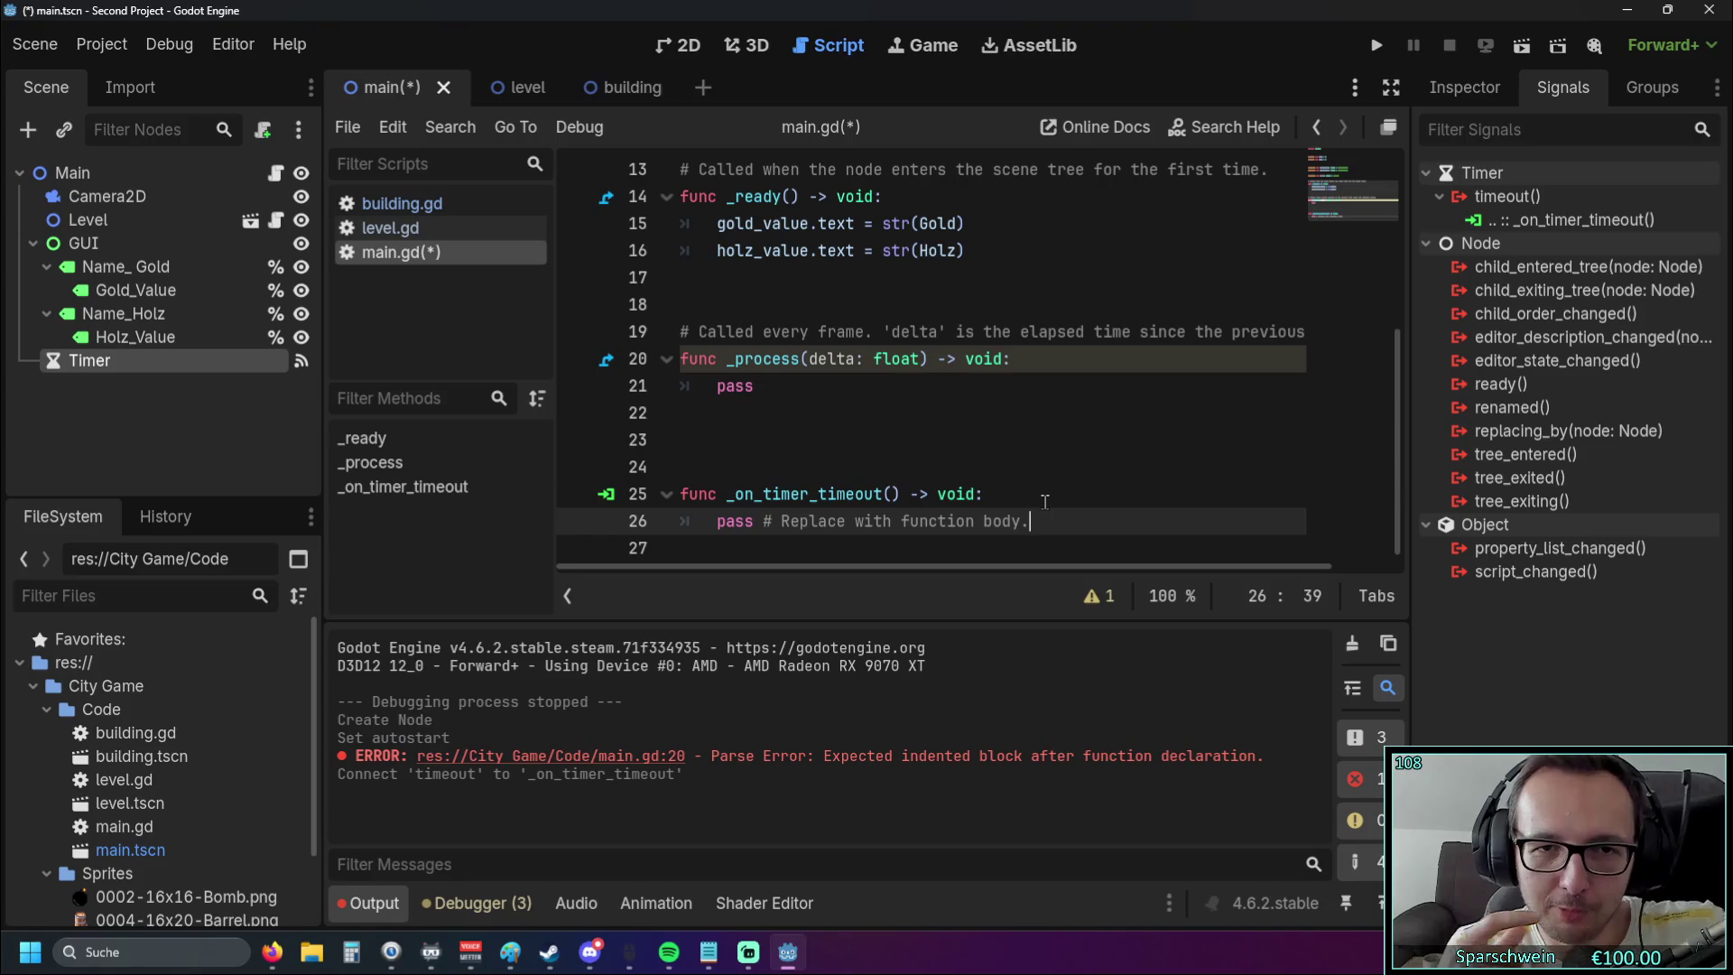
key(BackSpace)
key(BackSpace)
key(BackSpace)
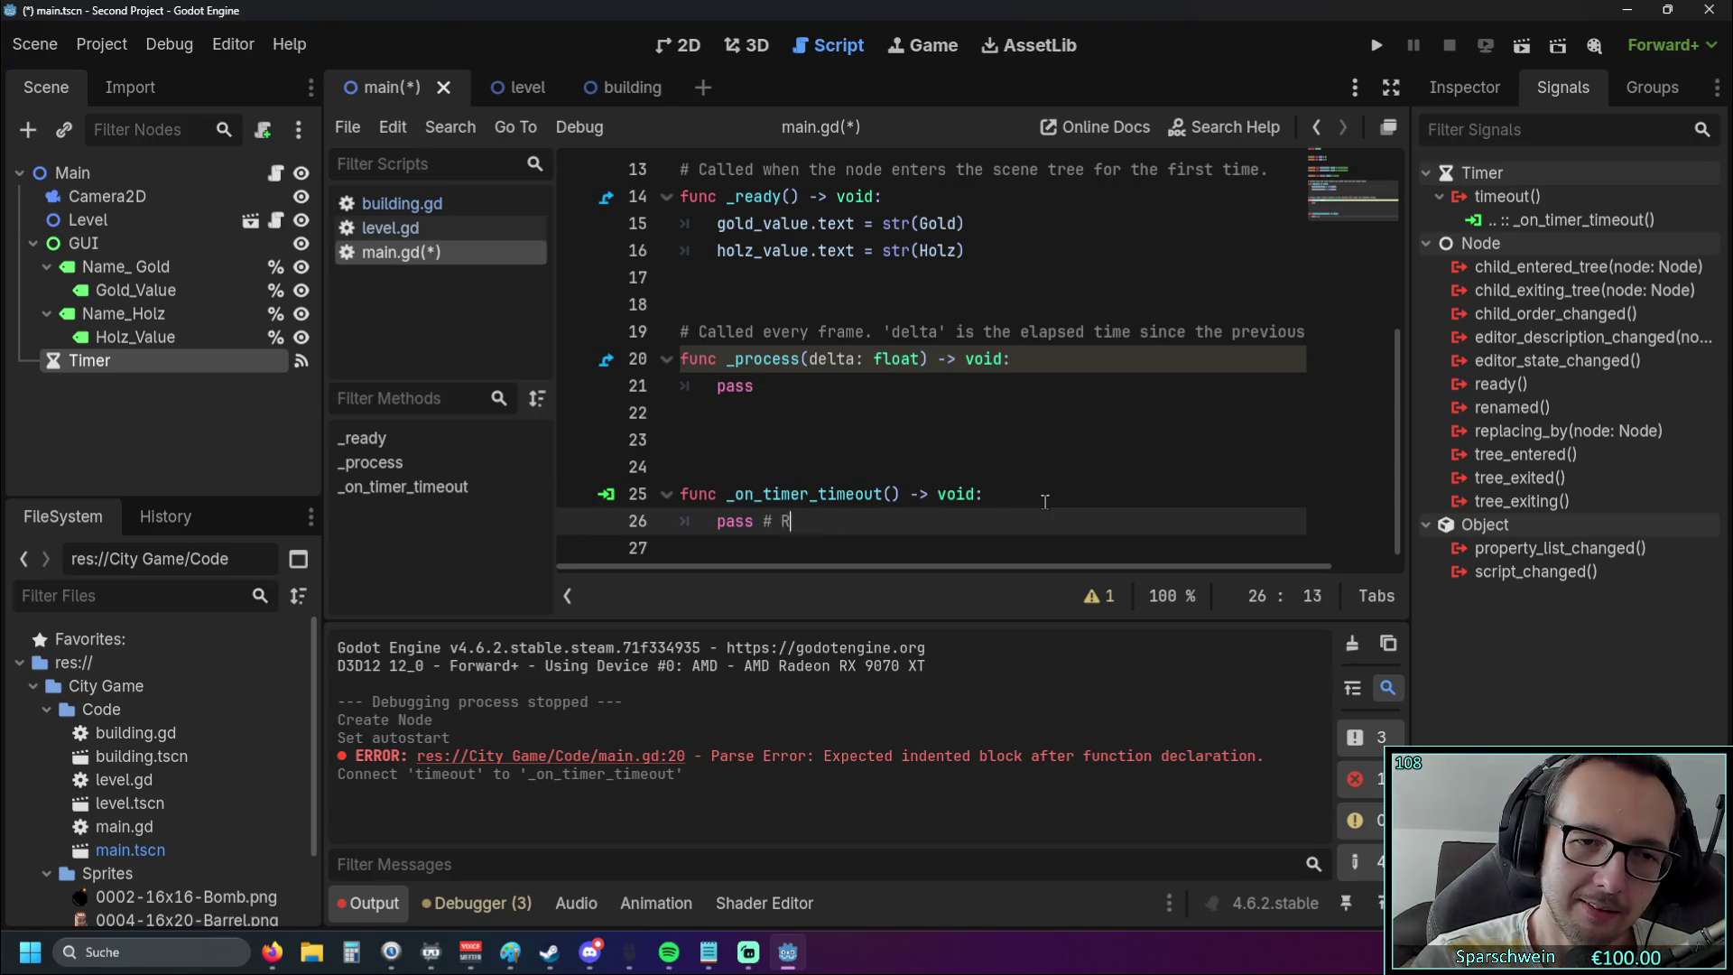
Step: Replace the handler's pass with 'Gold += 1' and run the project
key(BackSpace)
key(BackSpace)
key(BackSpace)
text(Gold )
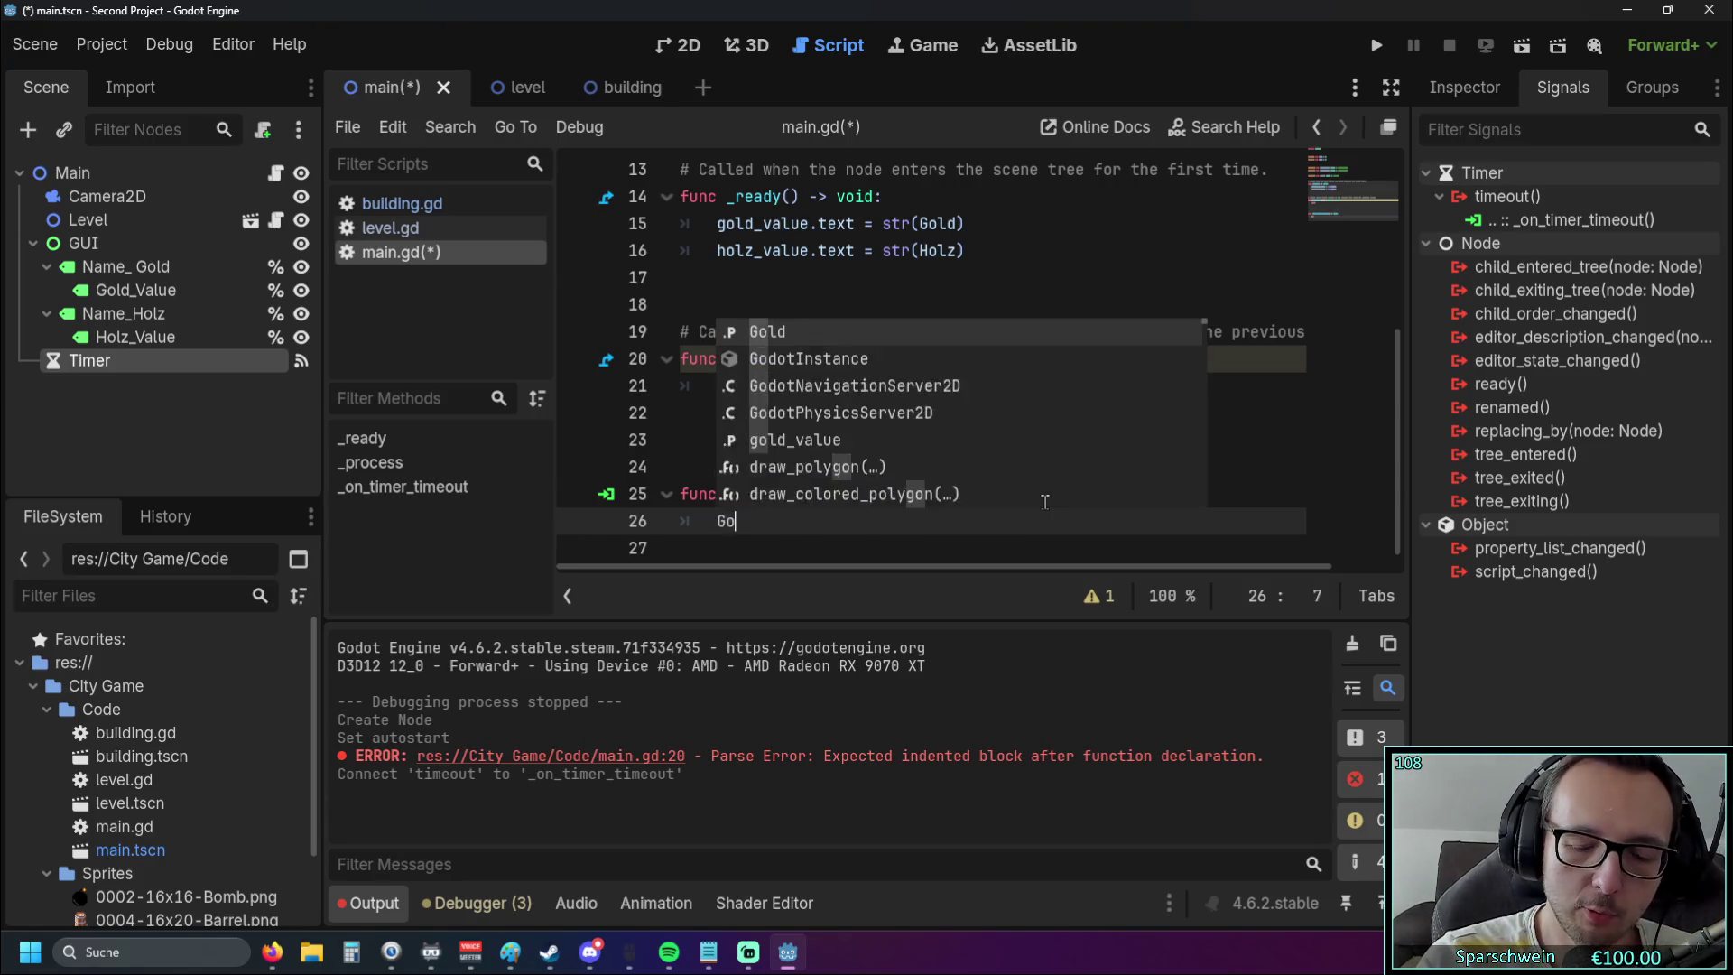
text(+= 1)
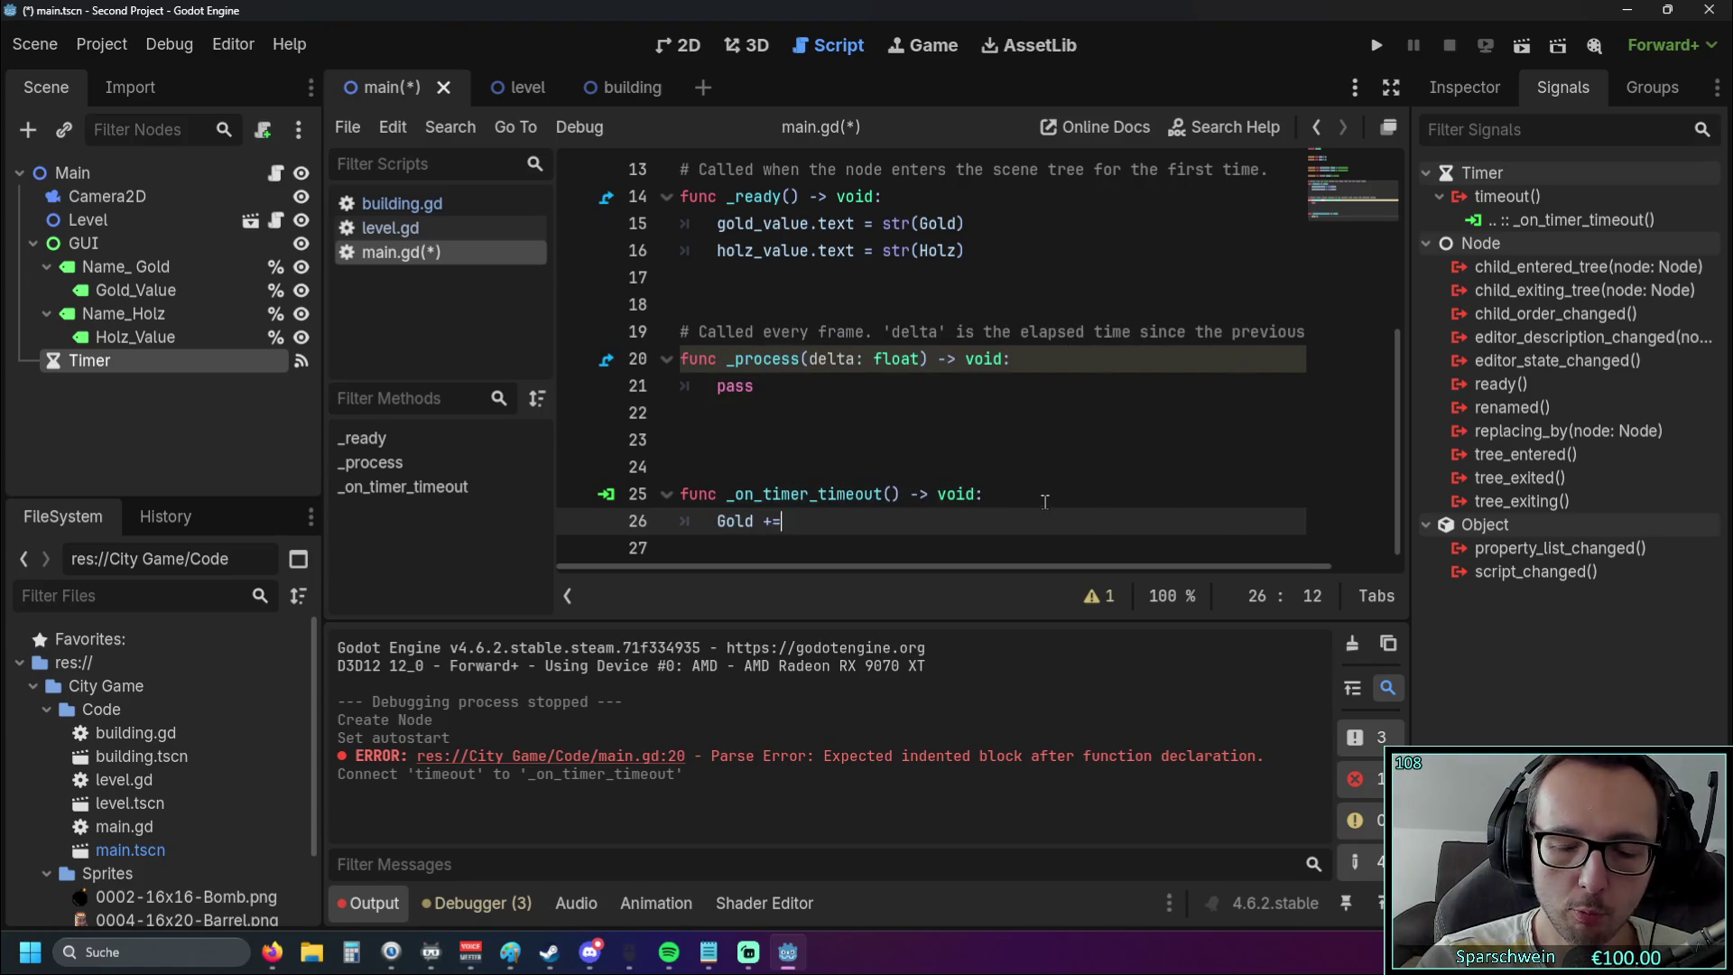
click(1044, 439)
click(1375, 46)
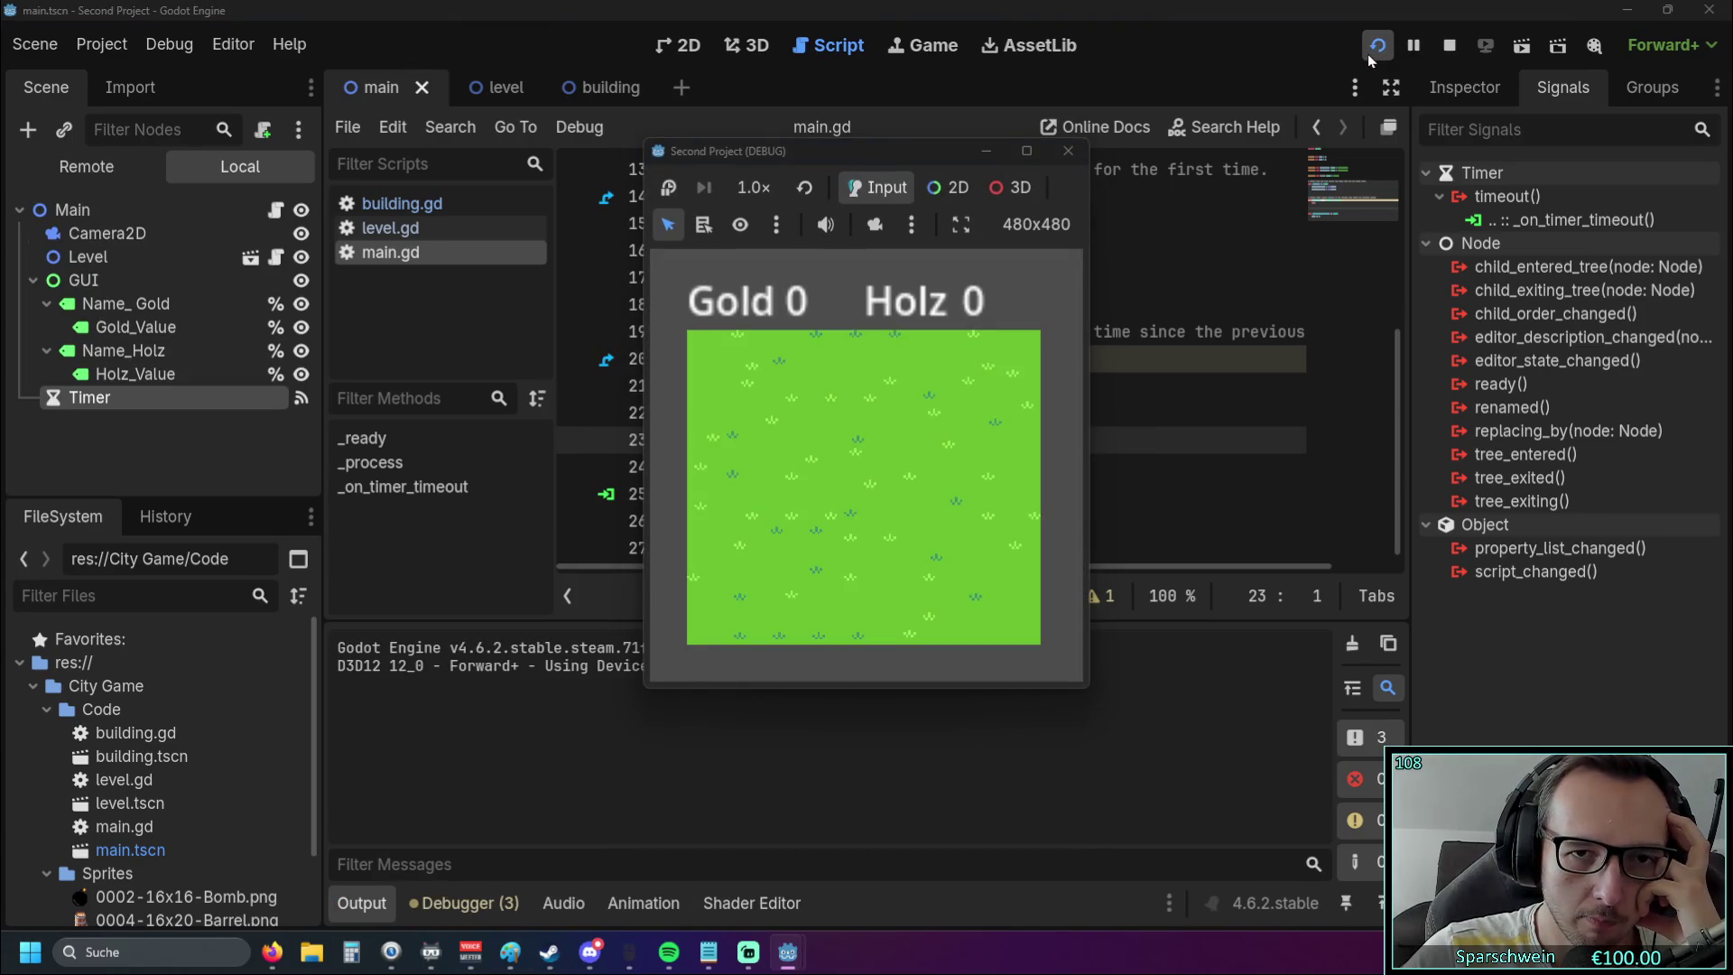
Step: Stop the running game and return to editing main.gd
click(1067, 151)
click(868, 478)
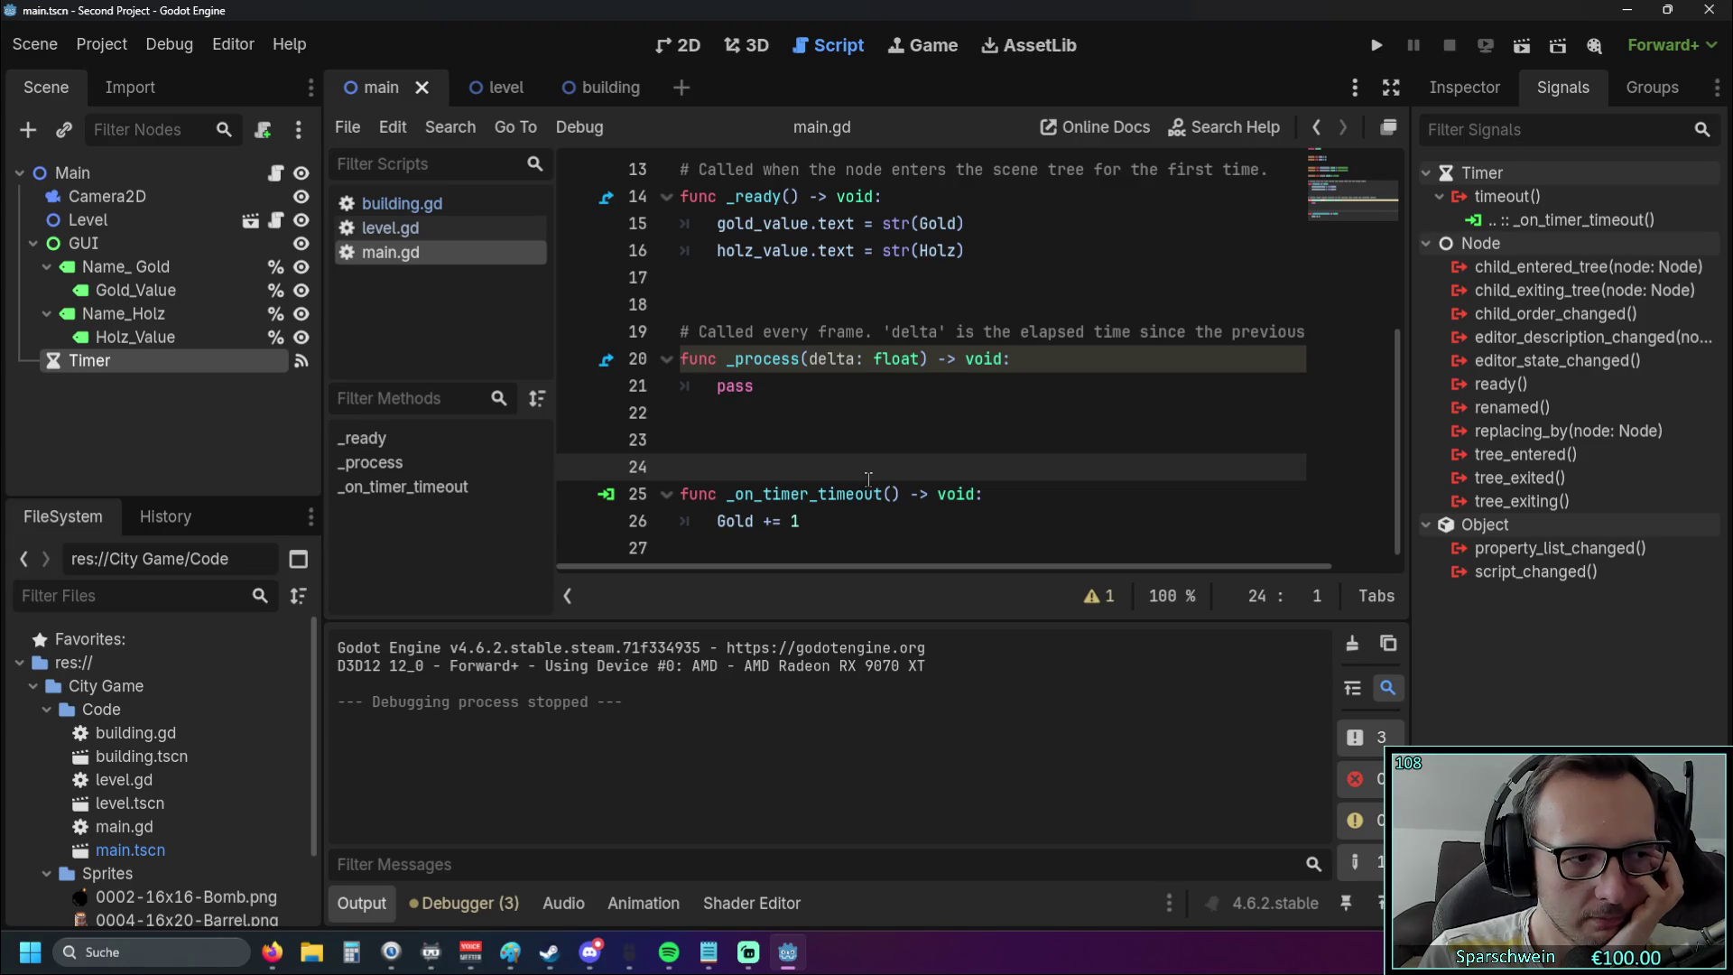
scroll(786, 402, up, 4)
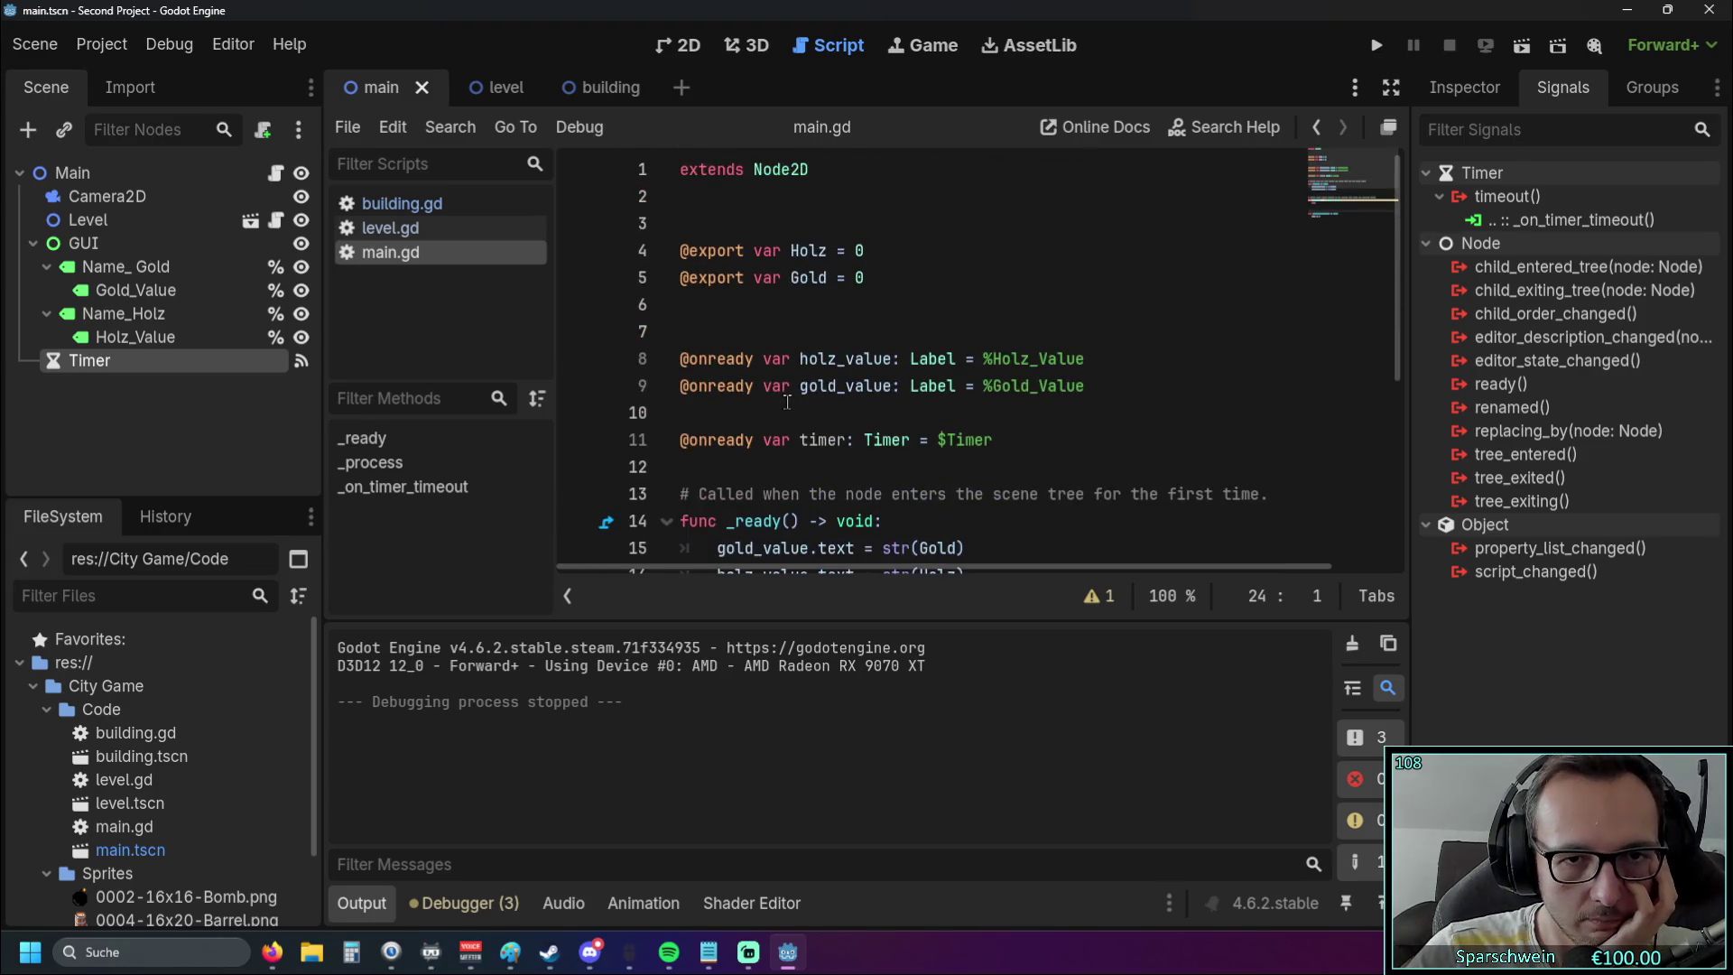
scroll(787, 402, down, 4)
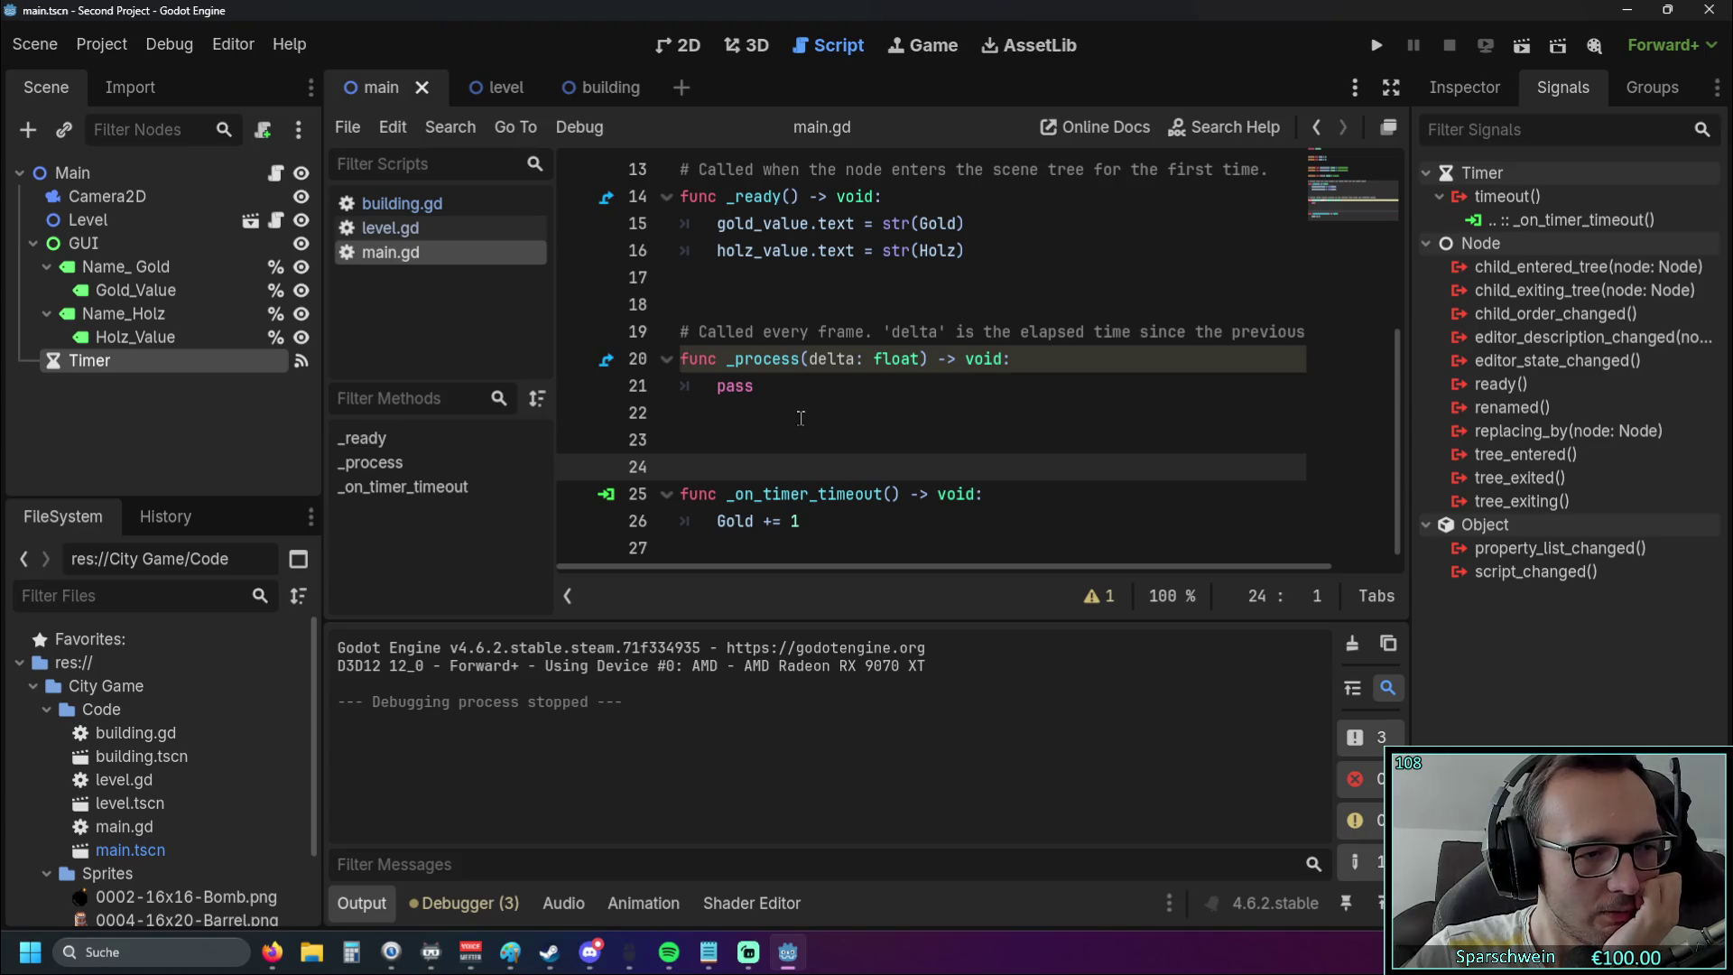
scroll(799, 419, up, 1)
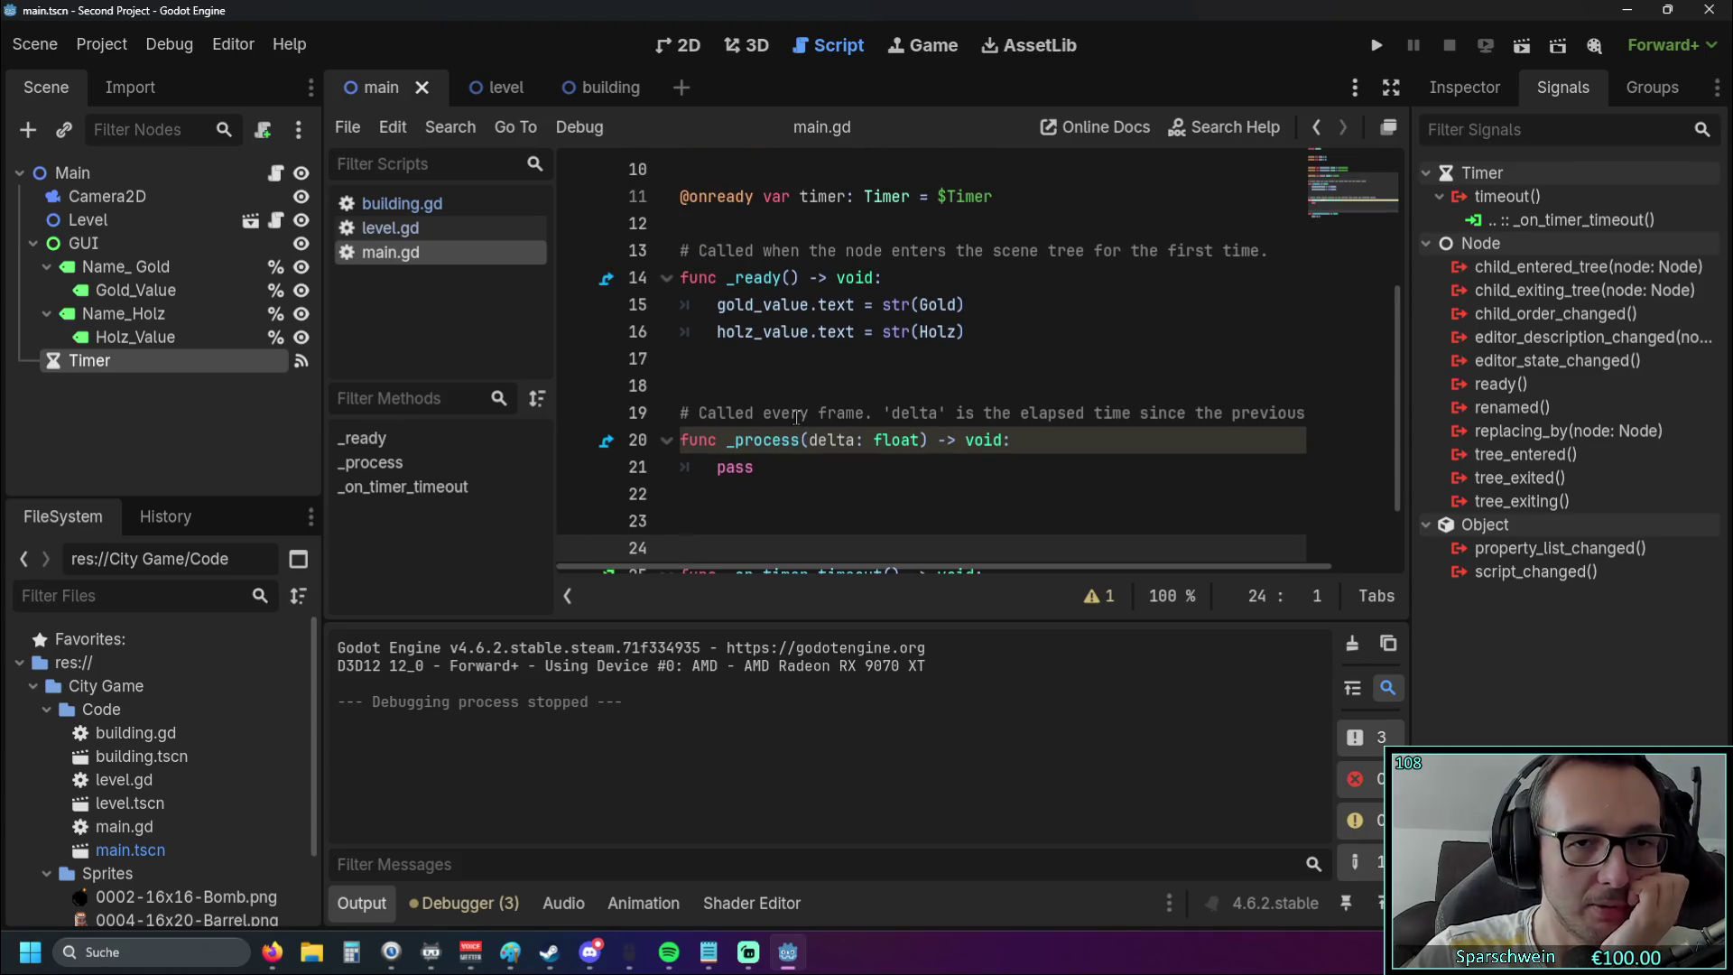
scroll(794, 421, down, 1)
scroll(794, 423, up, 1)
scroll(794, 424, down, 1)
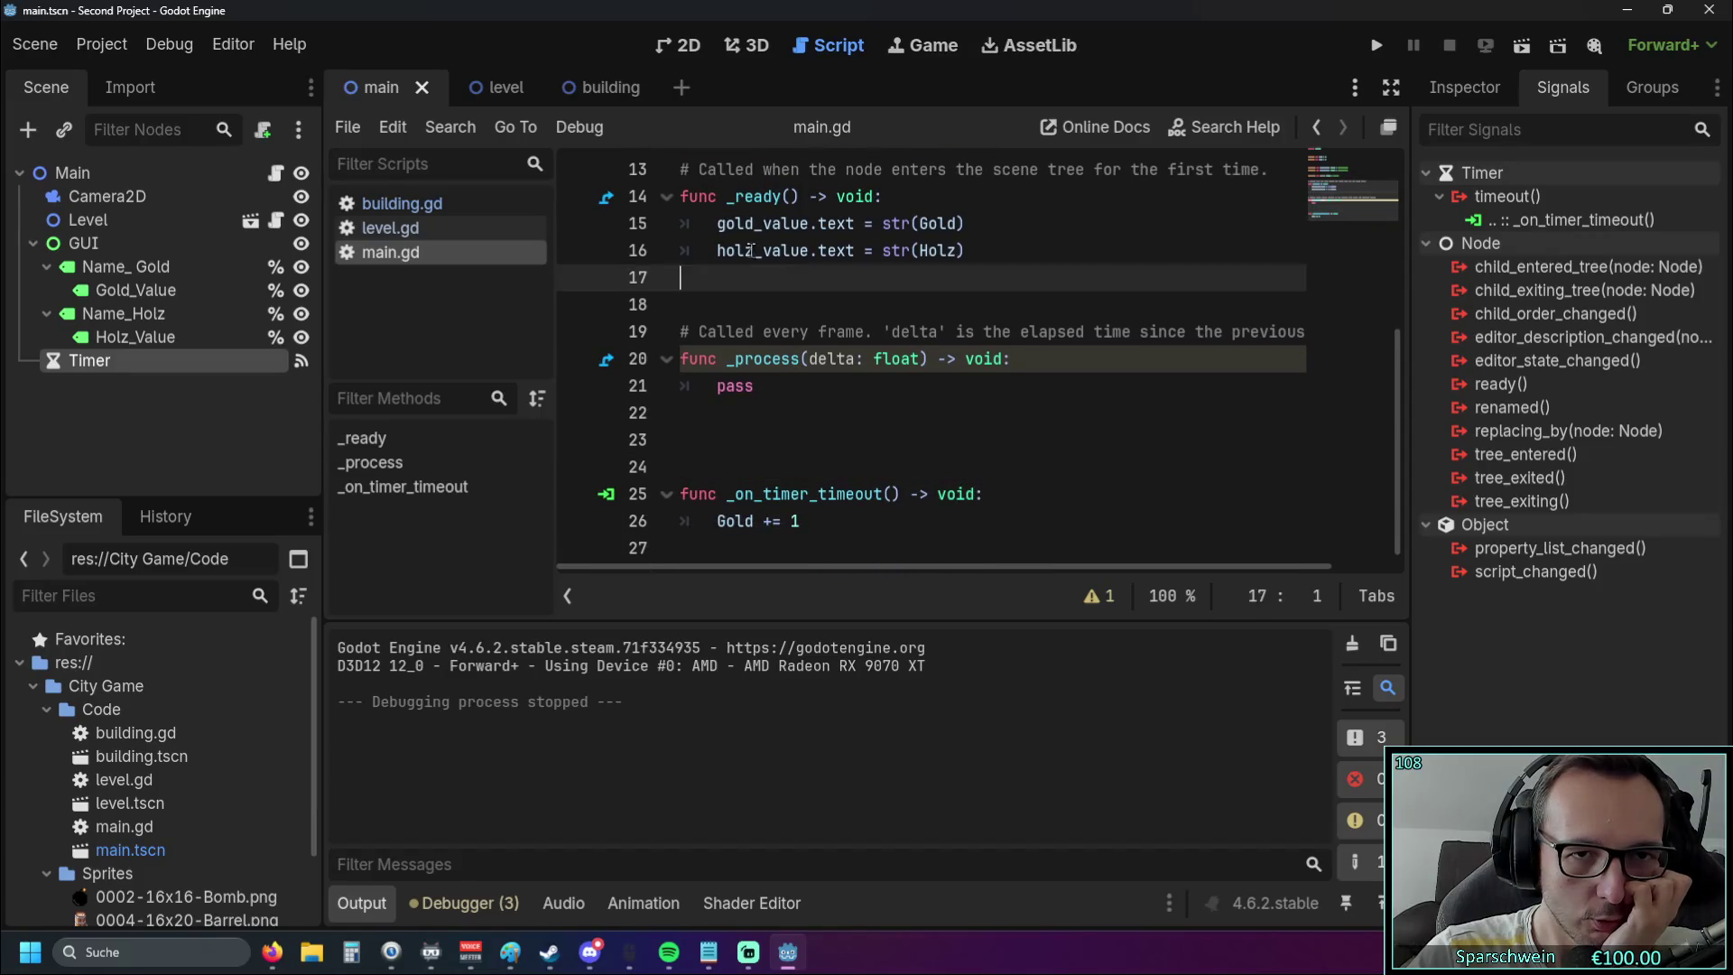
drag(977, 250, 681, 223)
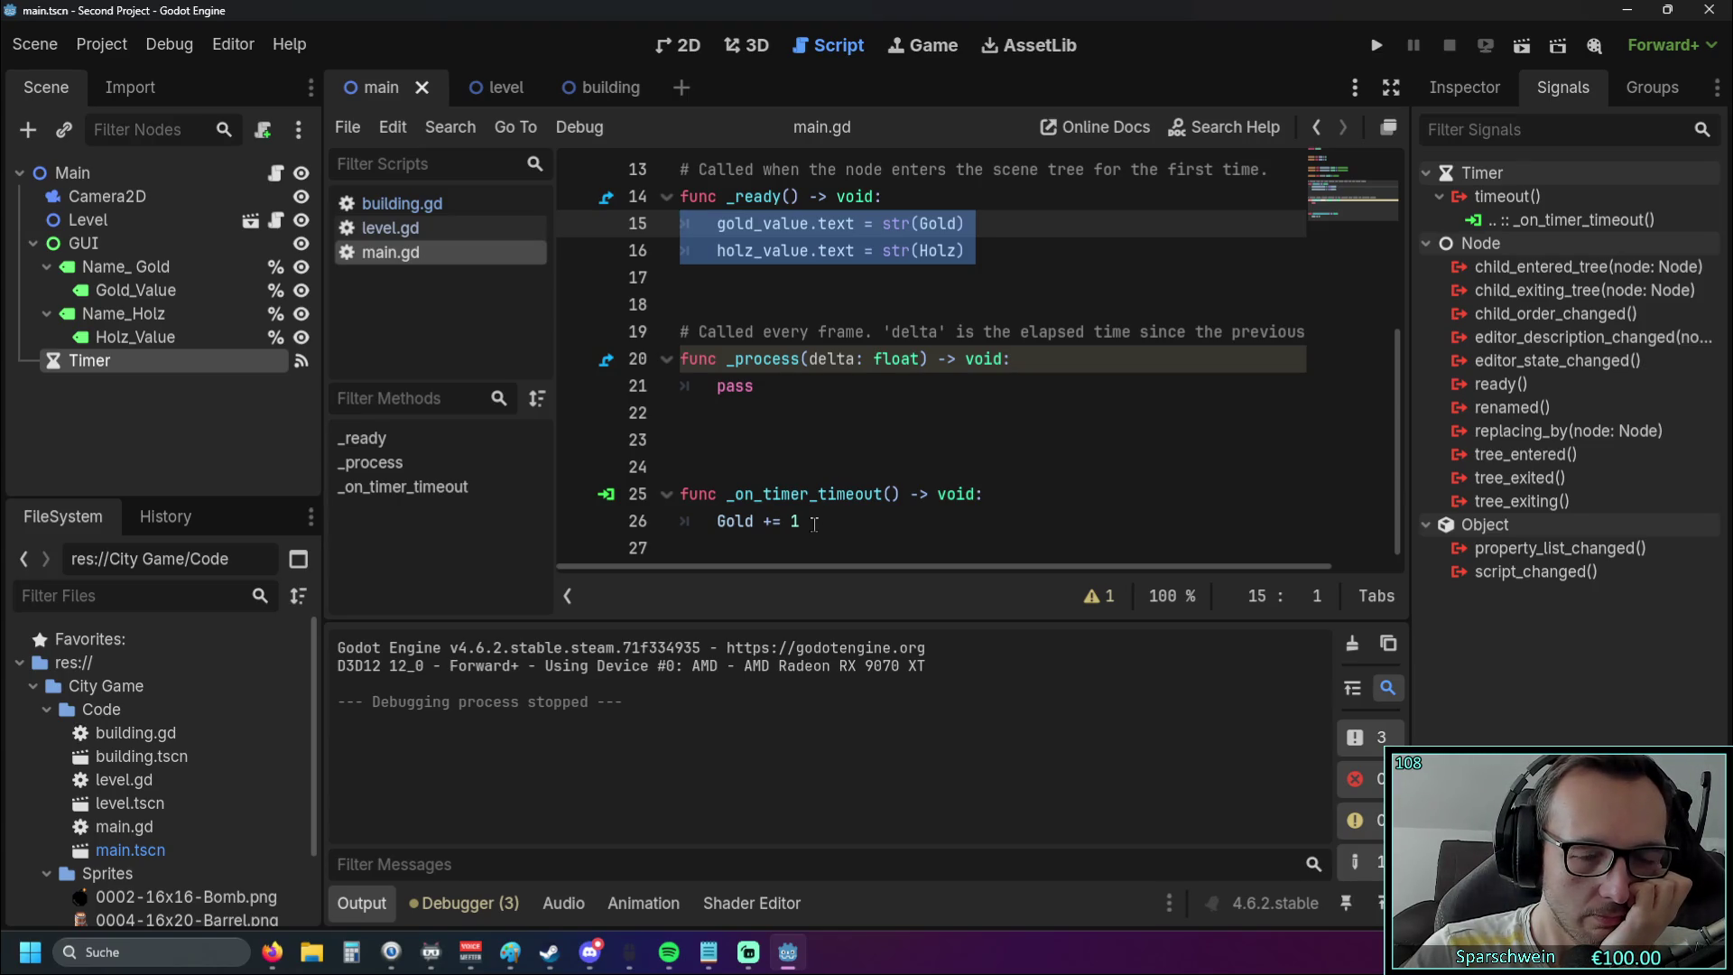
click(823, 401)
scroll(831, 361, up, 1)
scroll(839, 316, down, 1)
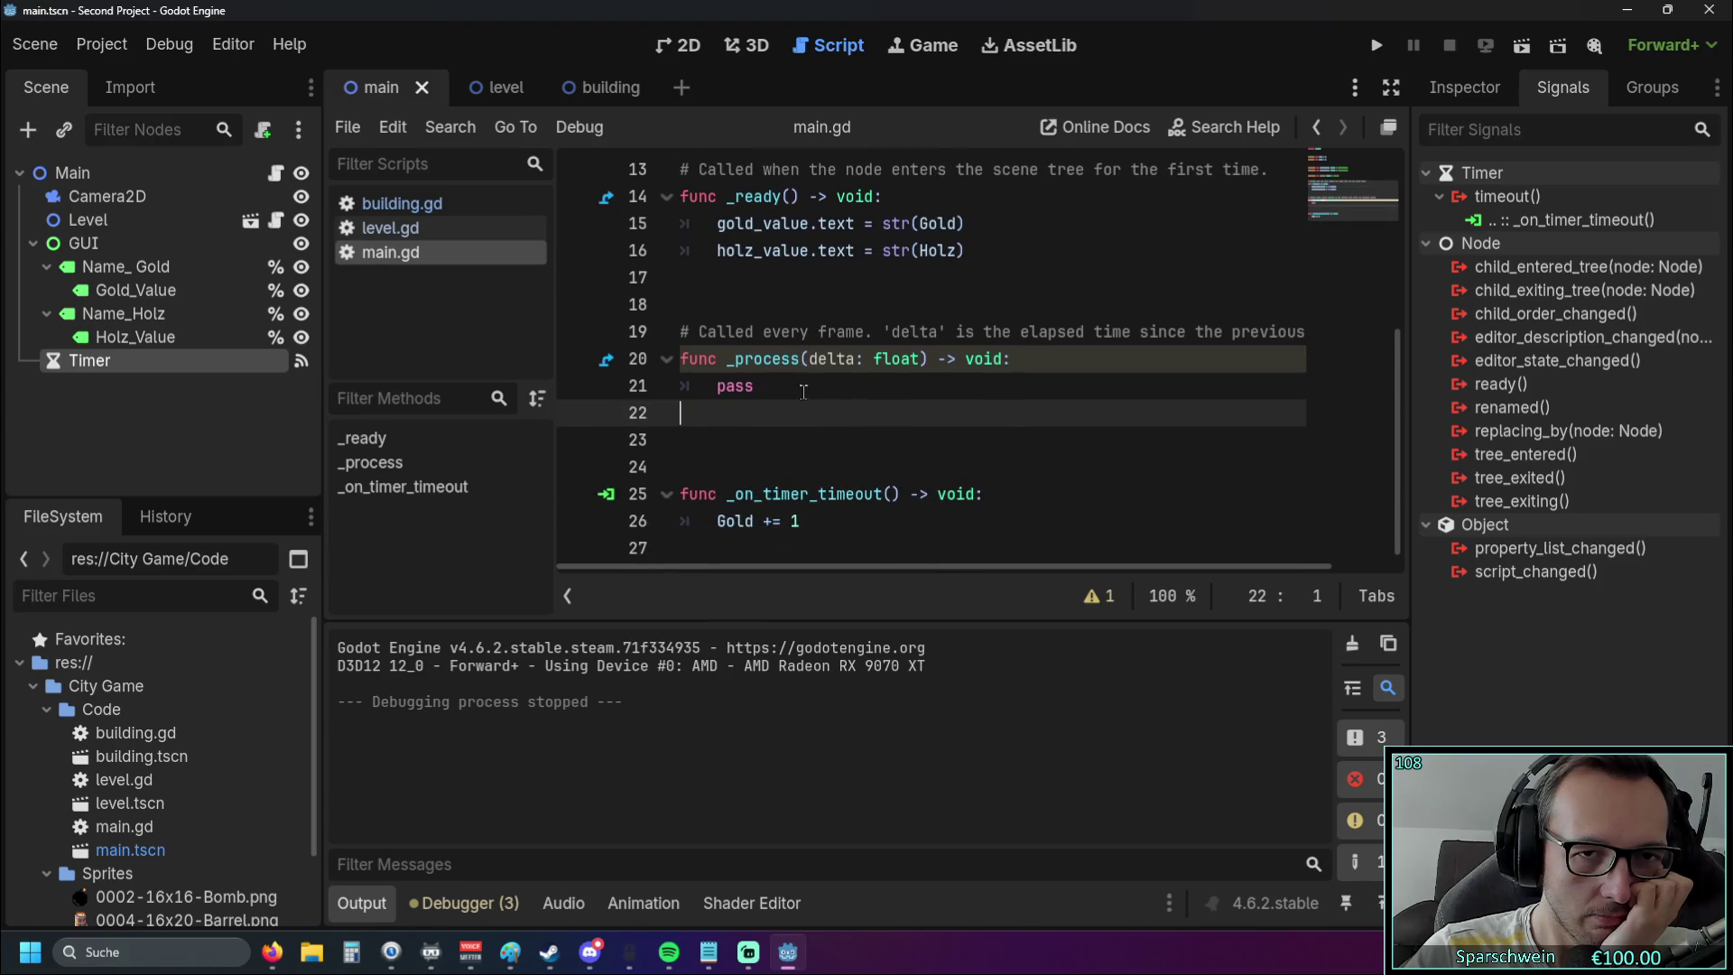
drag(846, 294, 653, 225)
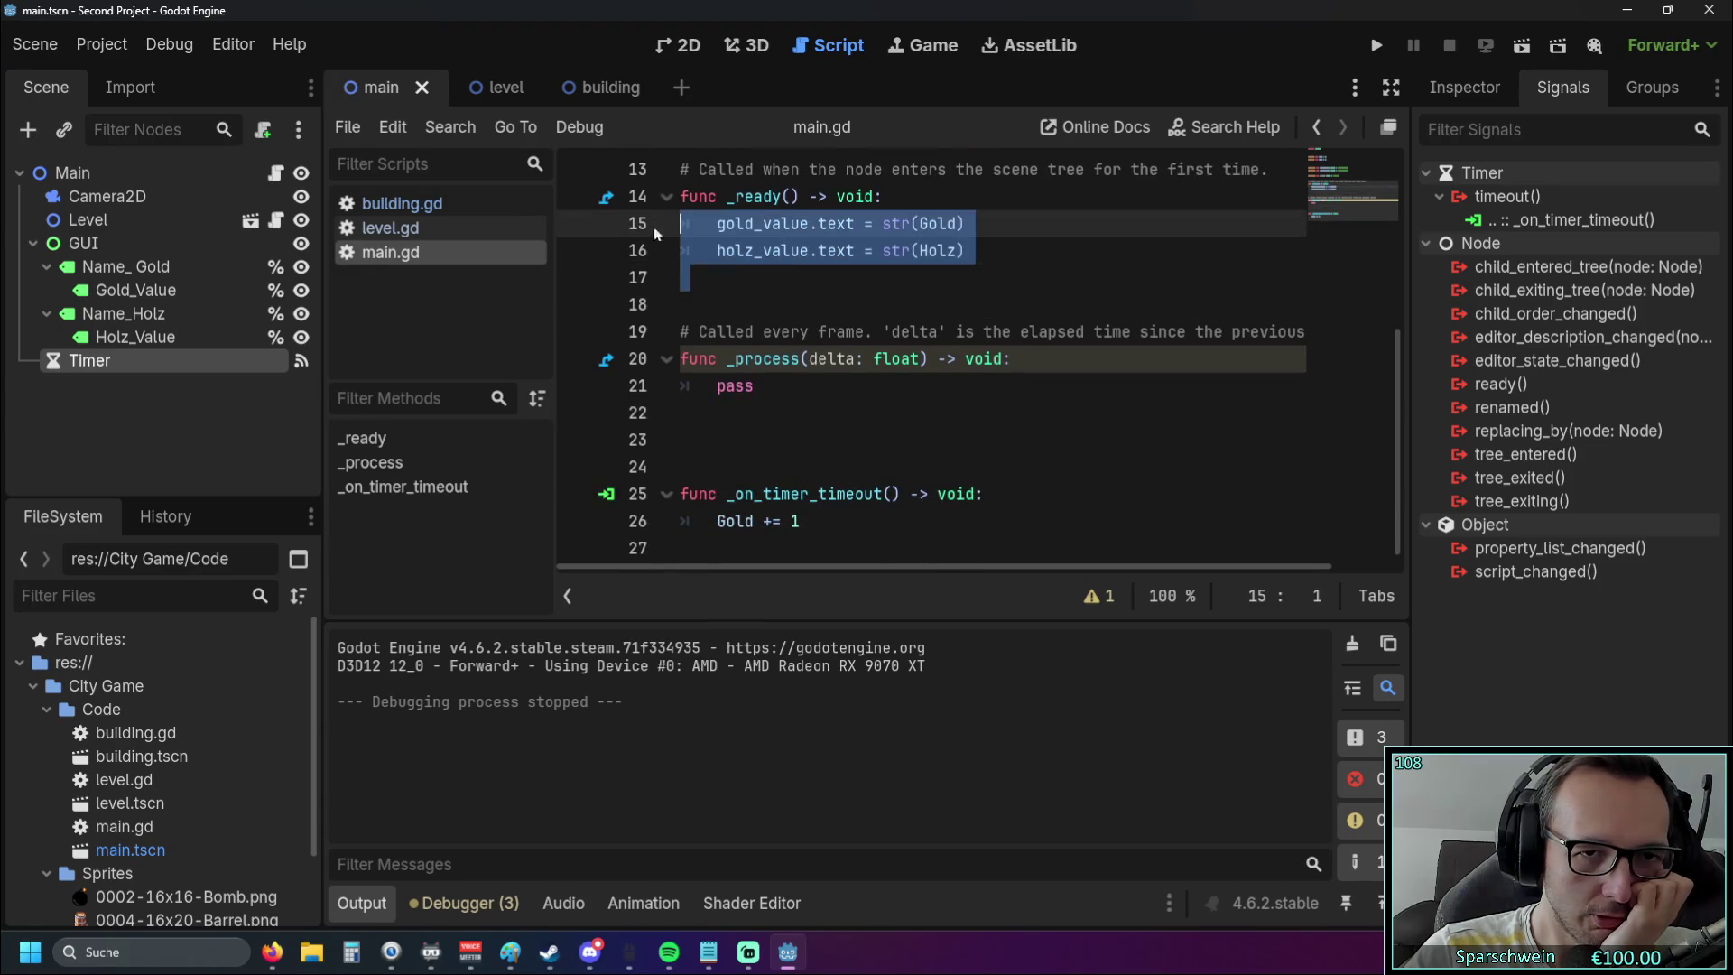
click(778, 391)
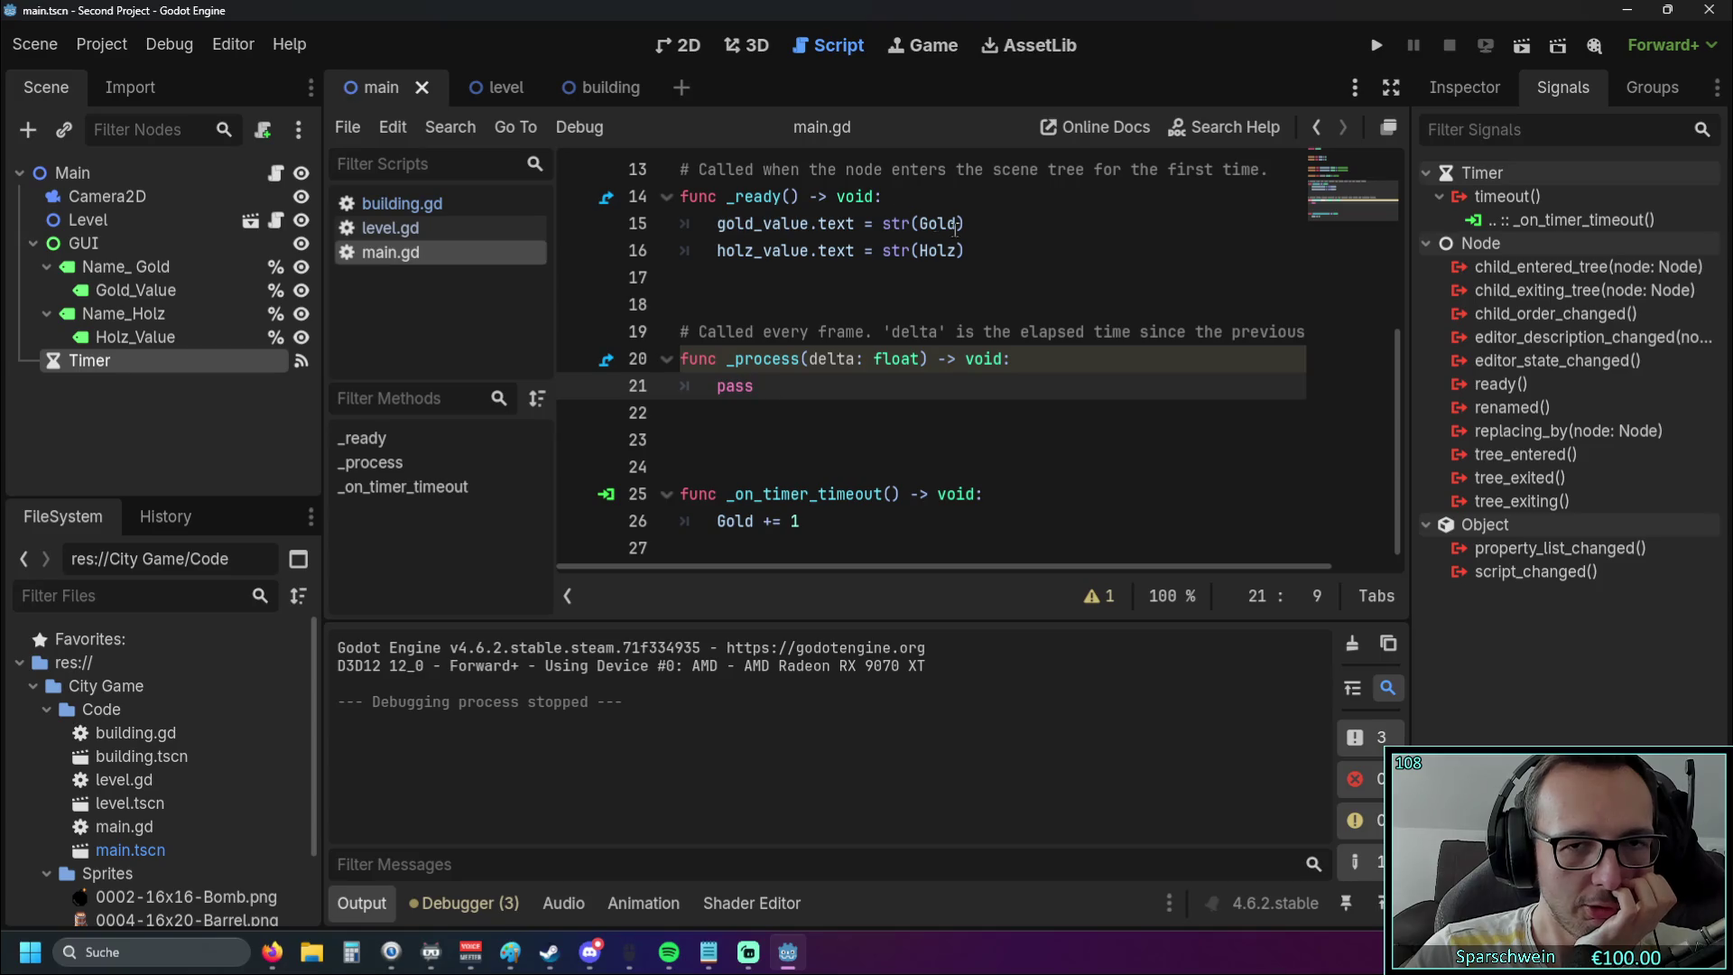
click(722, 224)
click(720, 466)
click(720, 541)
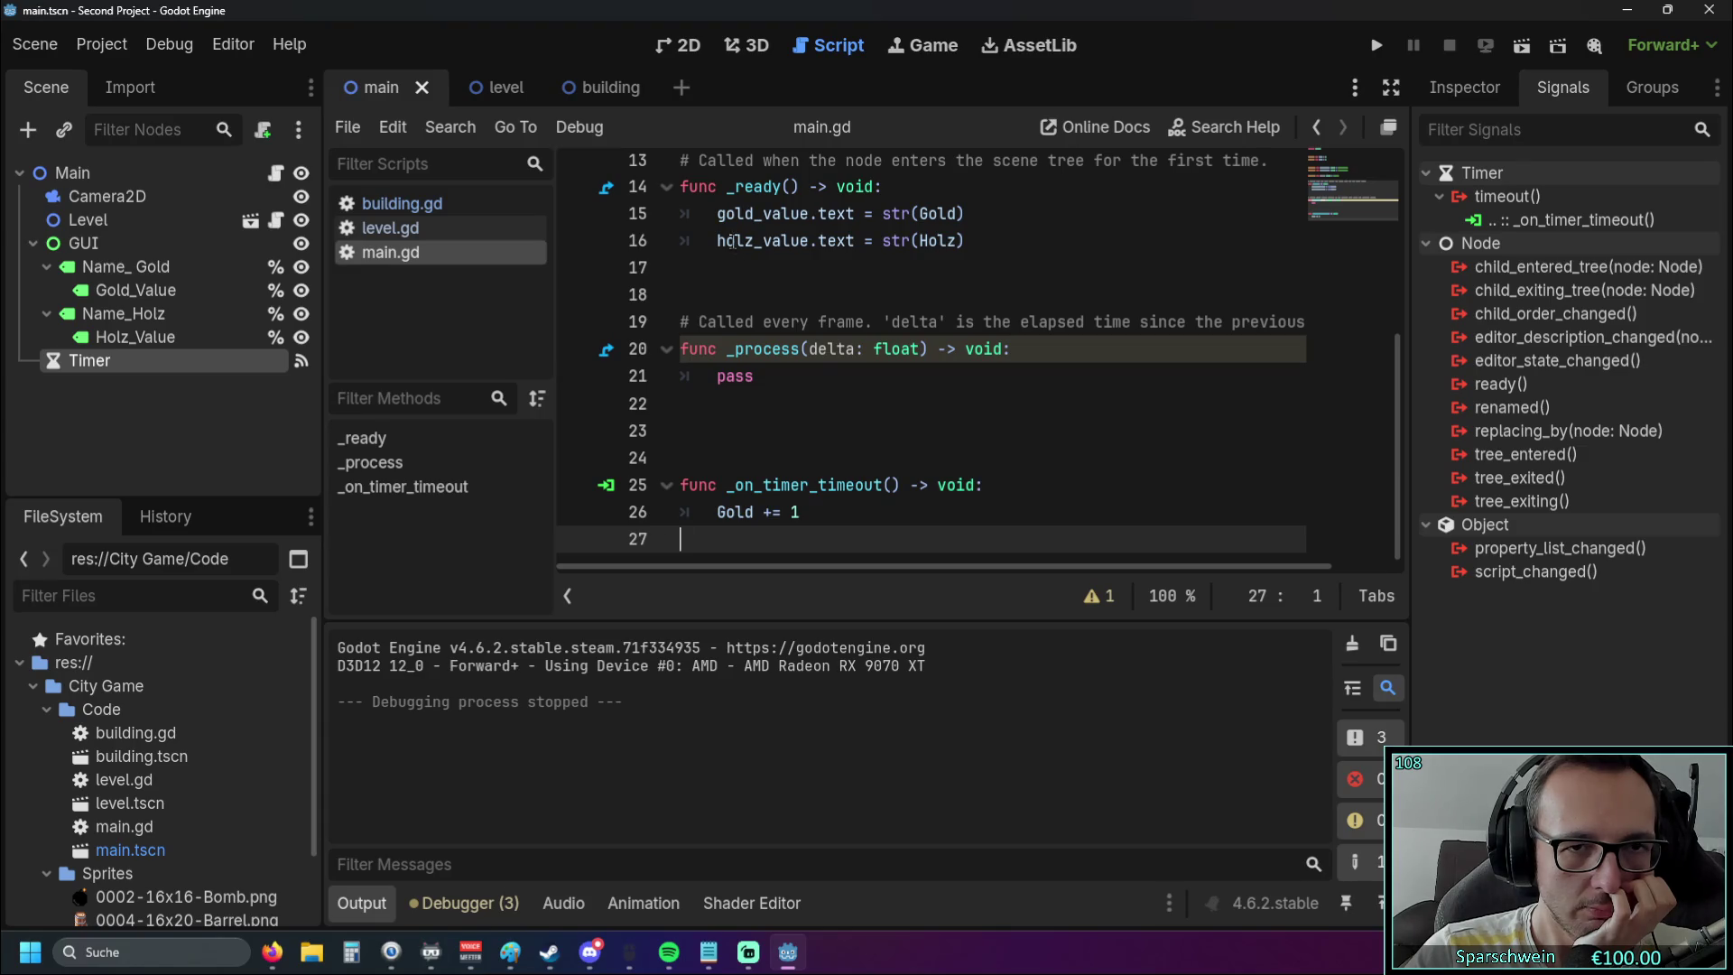
drag(718, 213, 965, 221)
key(ctrl+c)
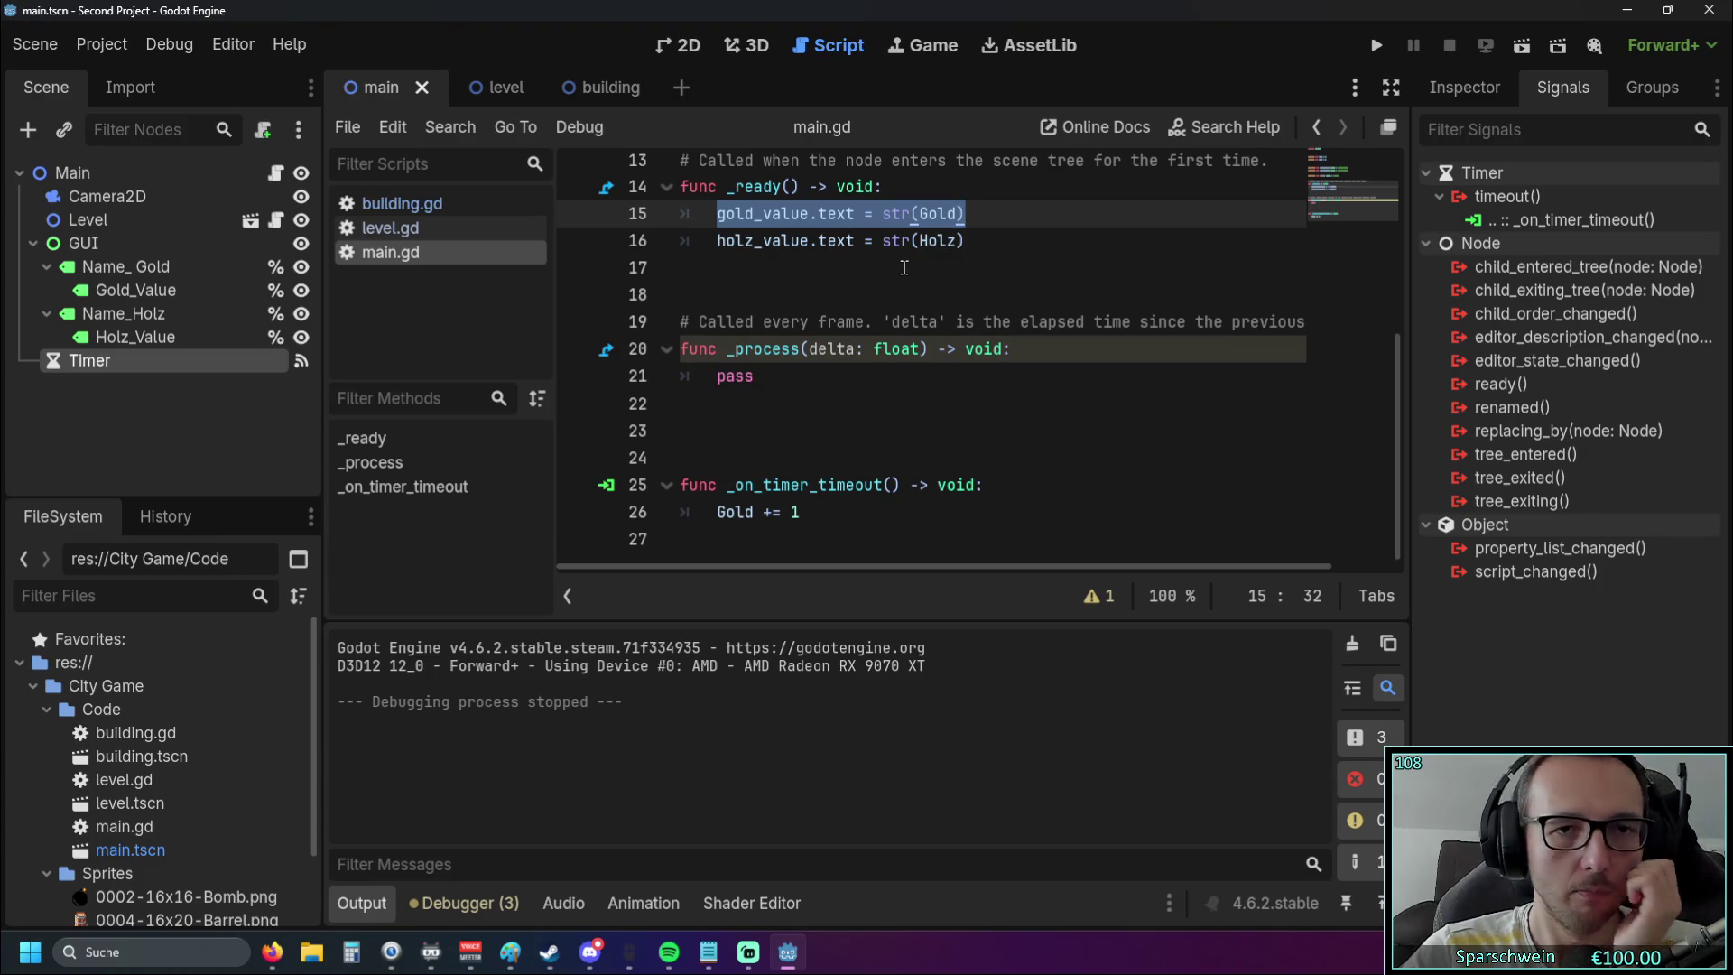
Step: Paste 'gold_value.text = str(Gold)' into line 27 of _on_timer_timeout and run the game
click(732, 534)
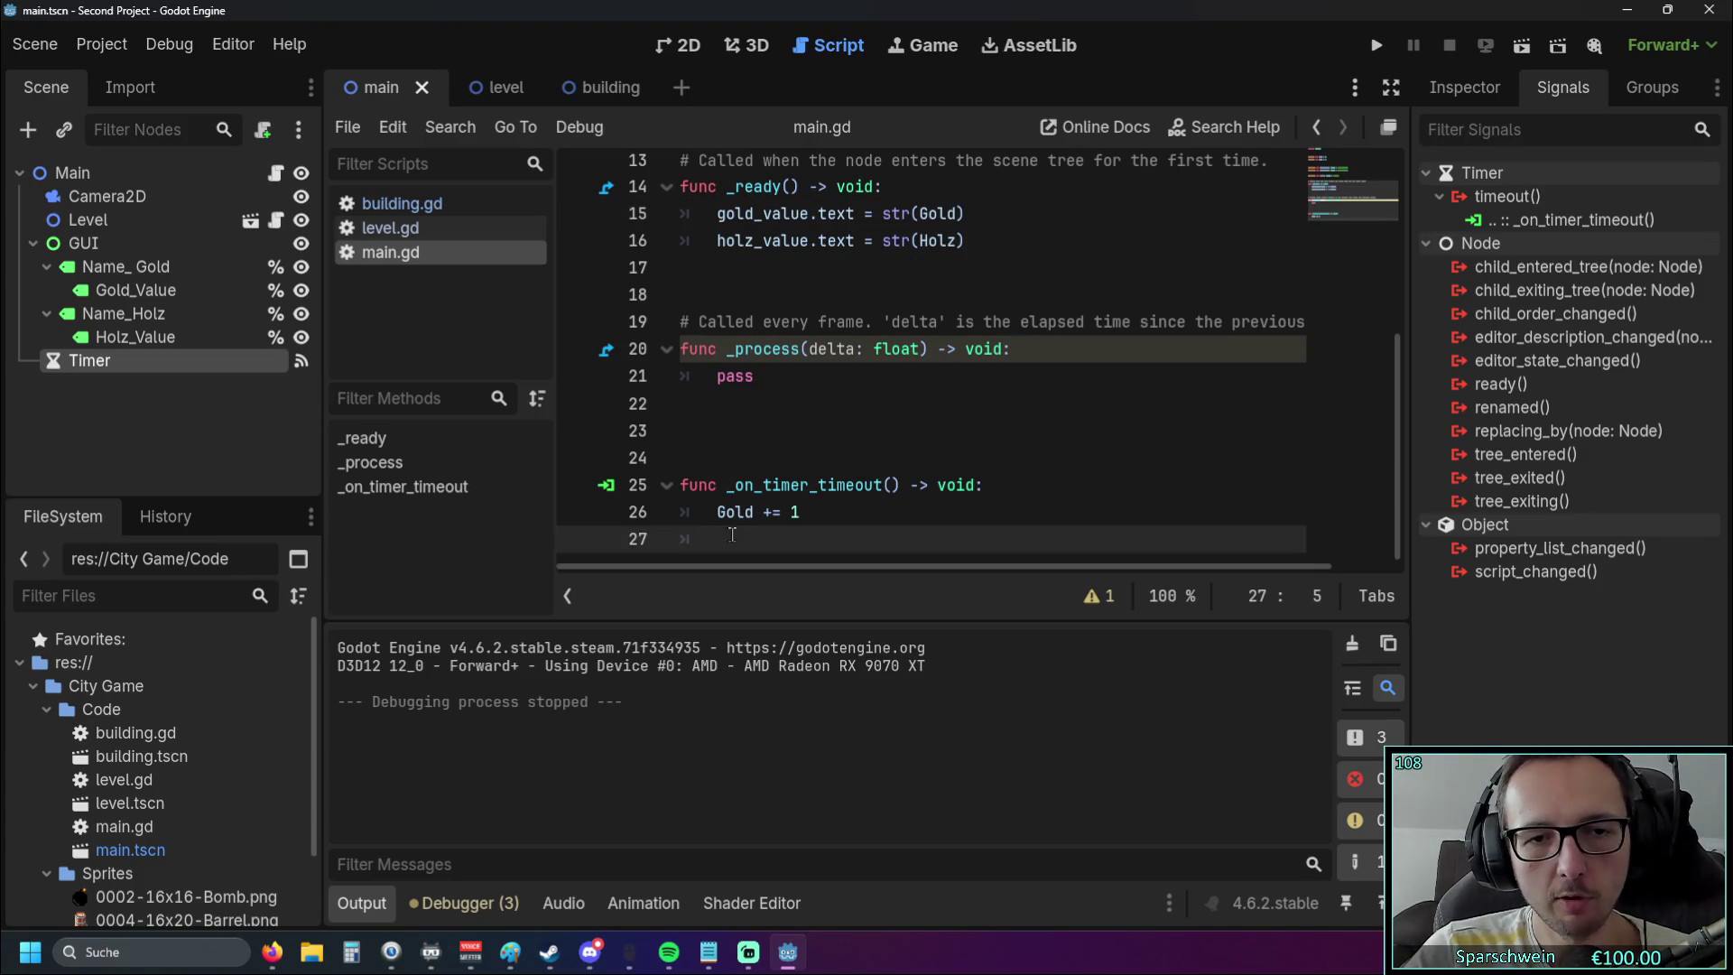
key(ctrl+v)
click(884, 434)
scroll(882, 442, up, 1)
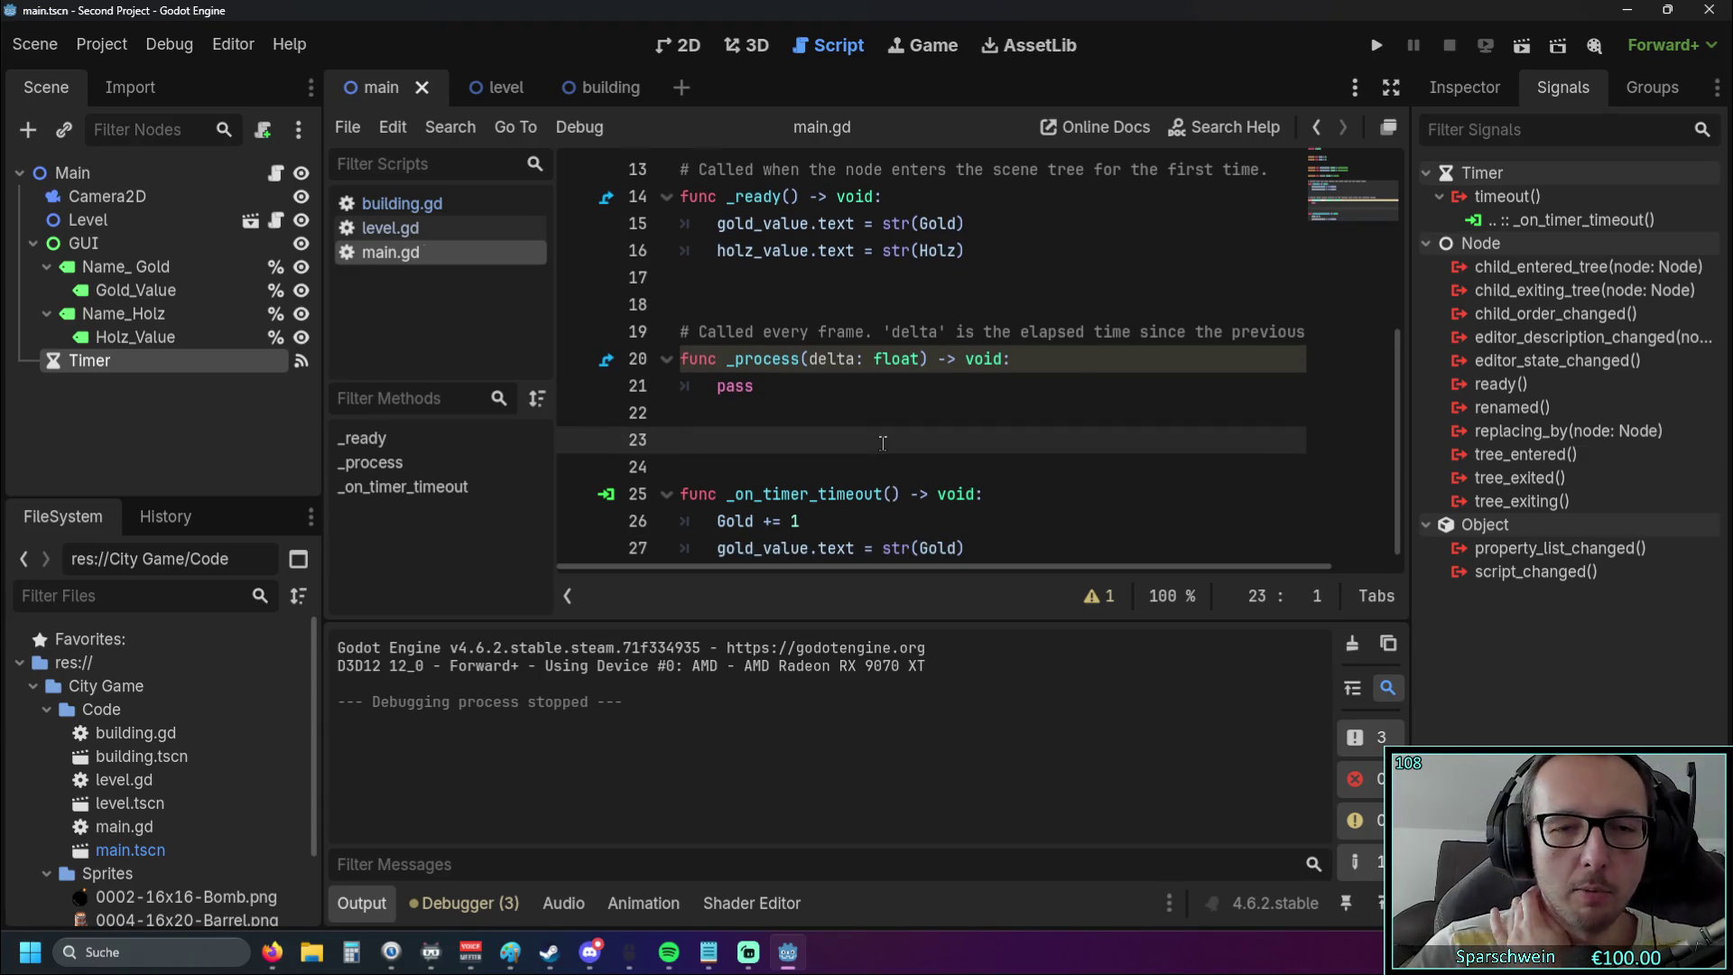
click(842, 521)
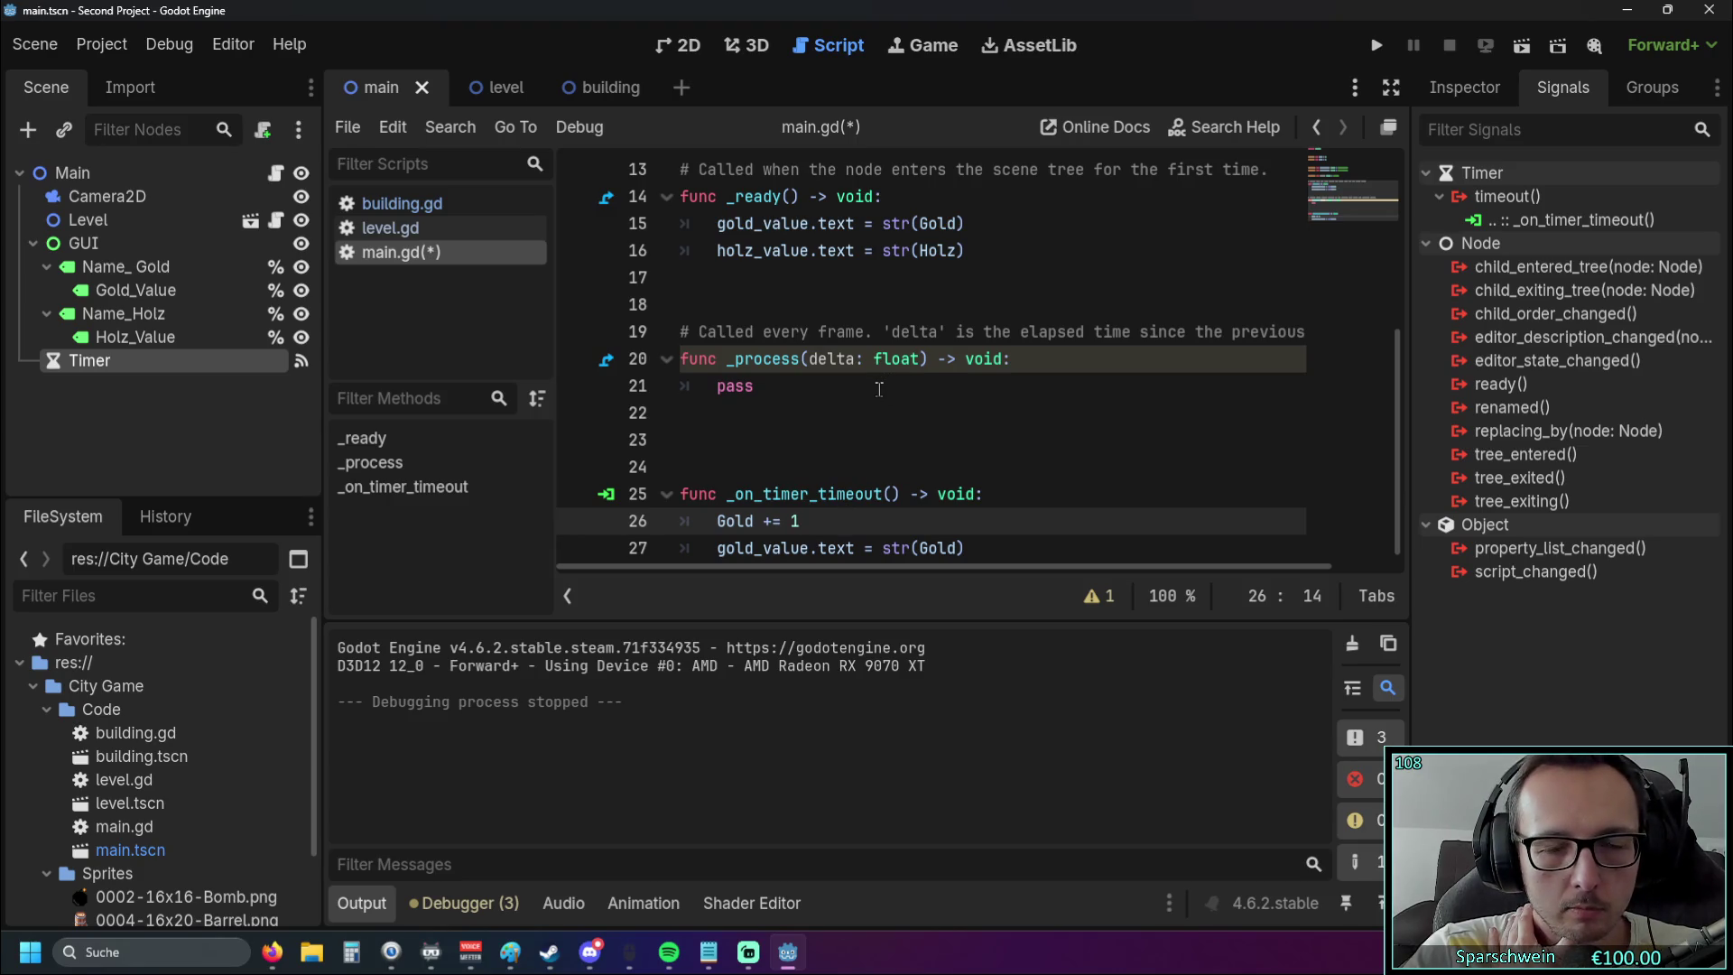
click(1376, 47)
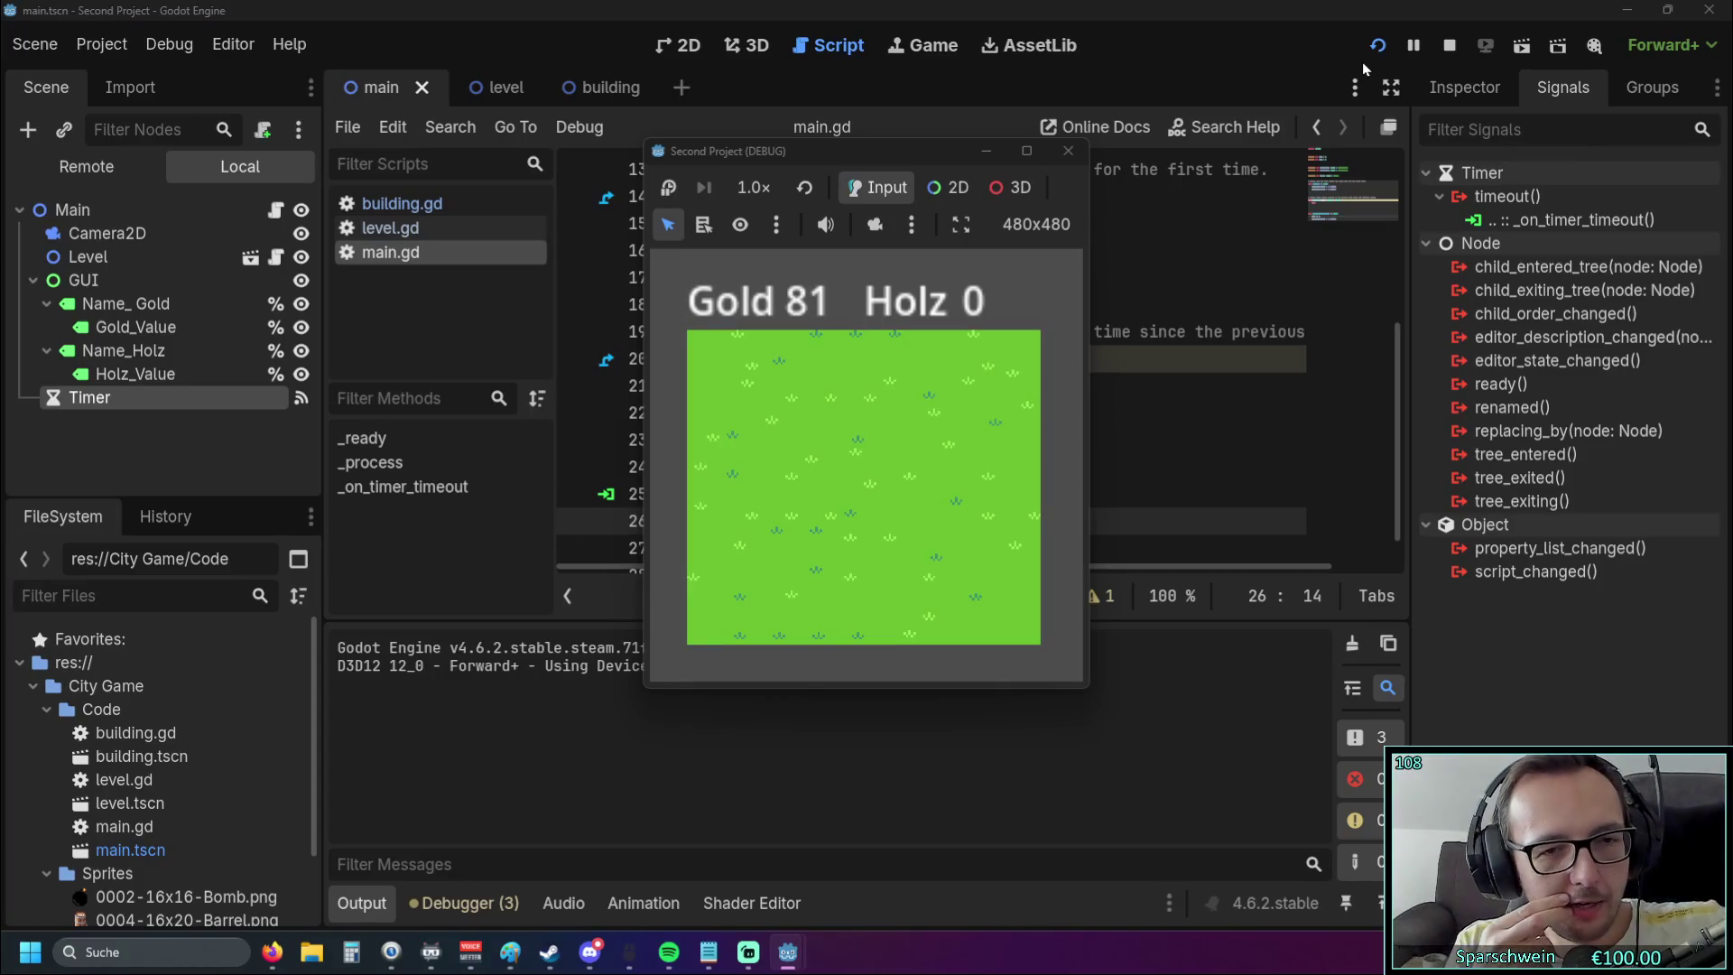
Step: Drag the running Second Project (DEBUG) window to the right side of the screen
drag(867, 155, 1314, 133)
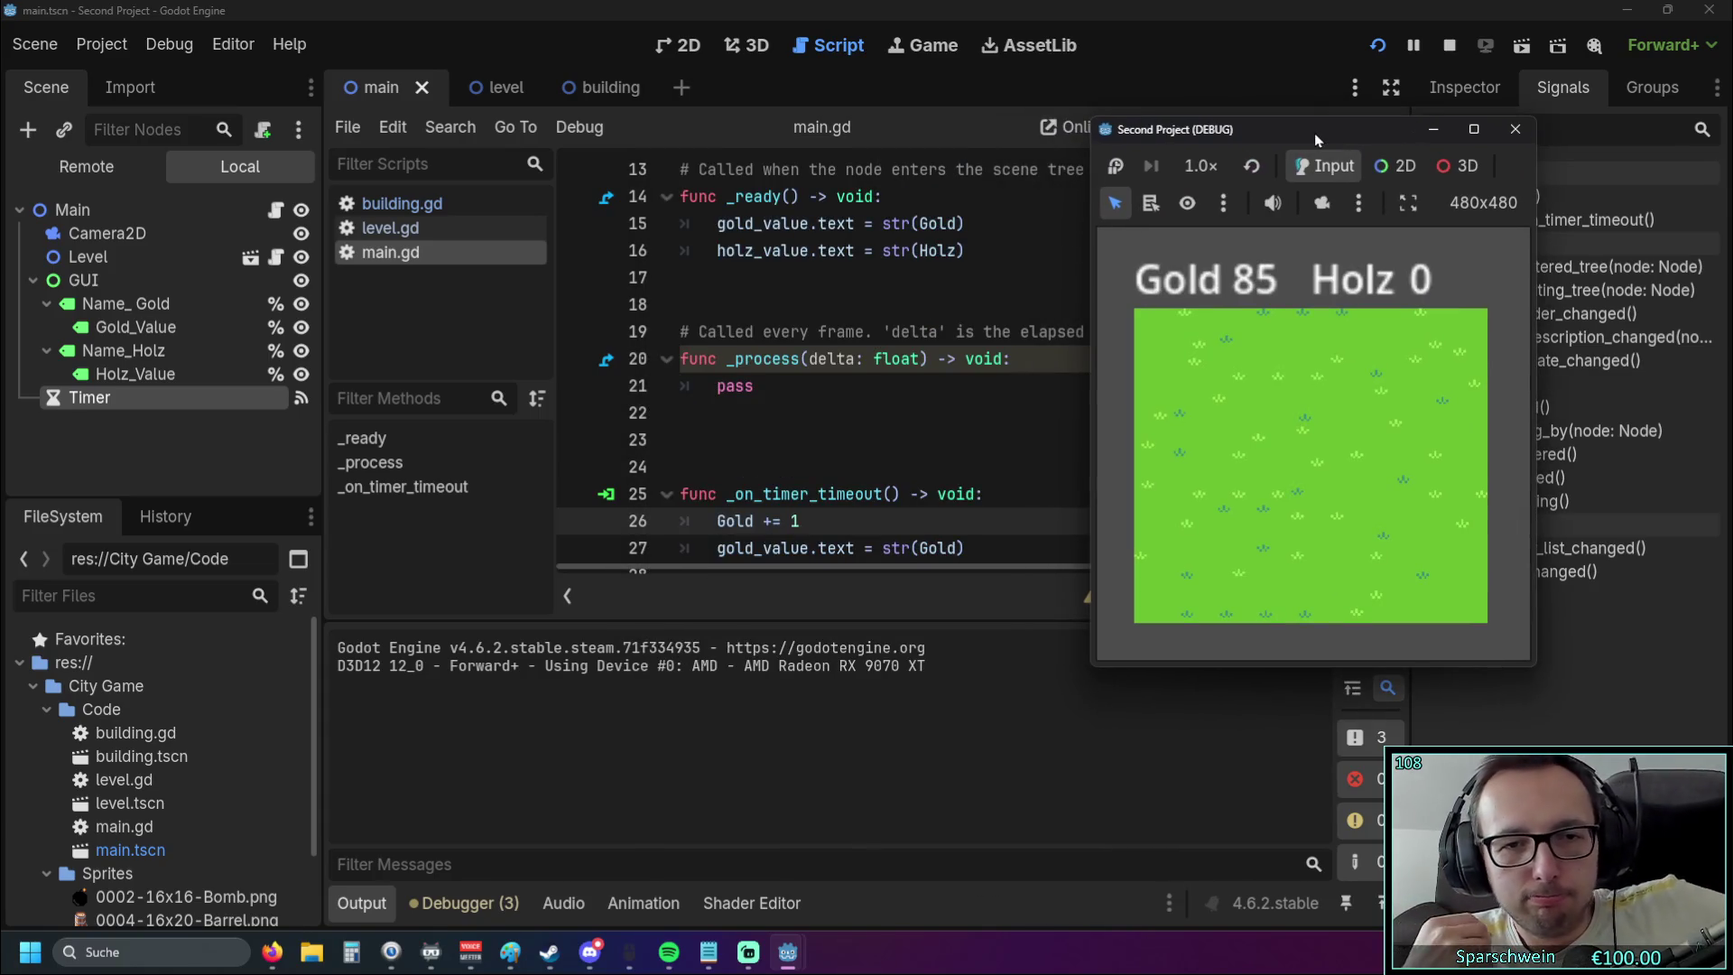